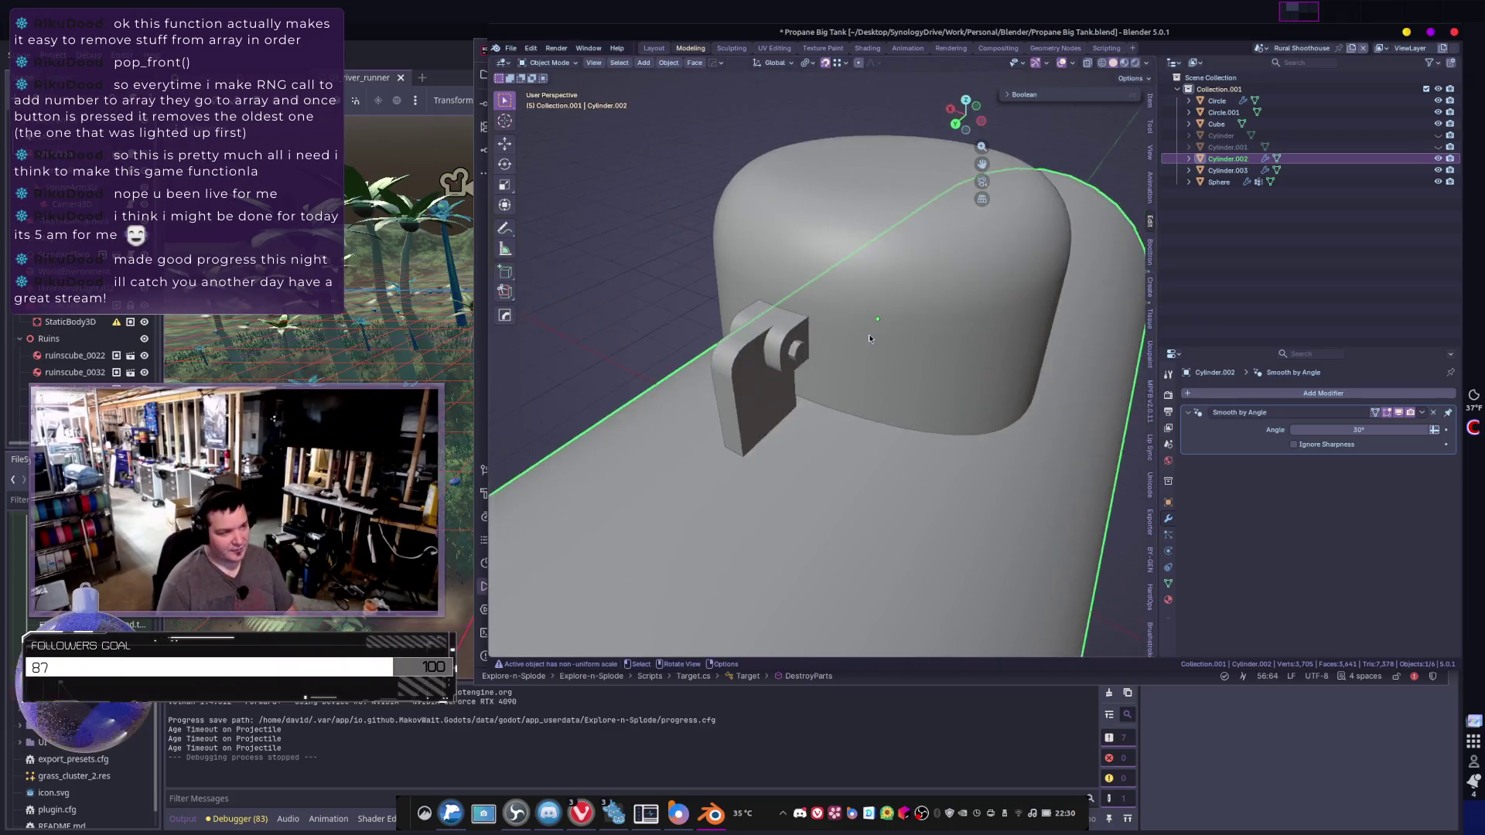
# - Bring the whole propane tank back into view and orbit around the dome
pyautogui.click(810, 317)
pyautogui.click(876, 335)
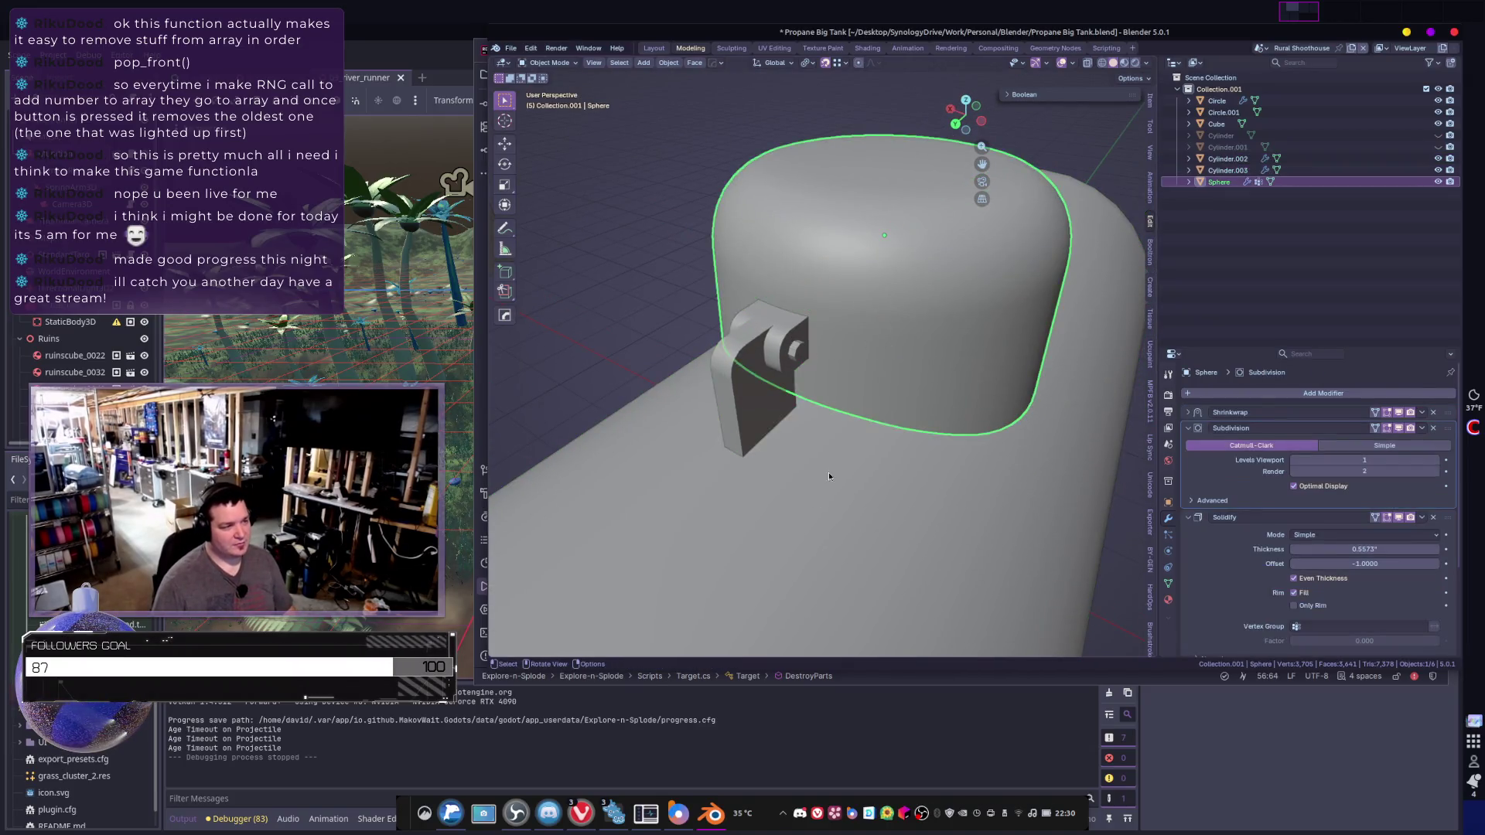
pyautogui.moveTo(829, 471)
pyautogui.mouseDown(button='middle')
pyautogui.moveTo(963, 454)
pyautogui.moveTo(820, 444)
pyautogui.moveTo(784, 425)
pyautogui.moveTo(835, 439)
pyautogui.moveTo(903, 508)
pyautogui.moveTo(833, 506)
pyautogui.mouseUp(button='middle')
pyautogui.scroll(-5, 879, 449)
pyautogui.hotkey('alt', 'a')
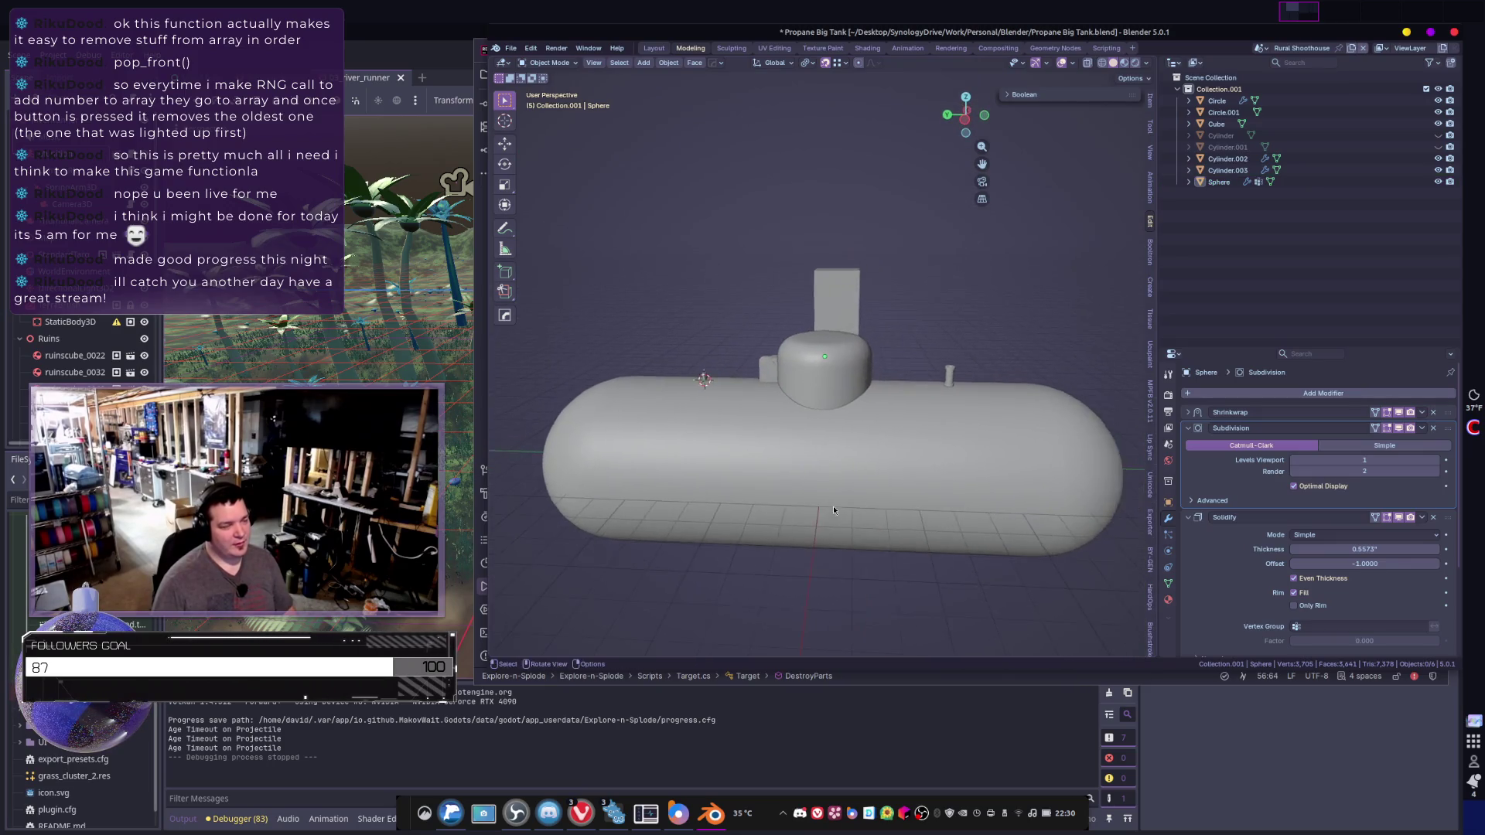
pyautogui.scroll(5, 835, 506)
pyautogui.moveTo(743, 498)
pyautogui.mouseDown(button='middle')
pyautogui.moveTo(726, 477)
pyautogui.moveTo(601, 466)
pyautogui.moveTo(958, 467)
pyautogui.moveTo(722, 443)
pyautogui.moveTo(741, 434)
pyautogui.mouseUp(button='middle')
pyautogui.scroll(-4, 741, 433)
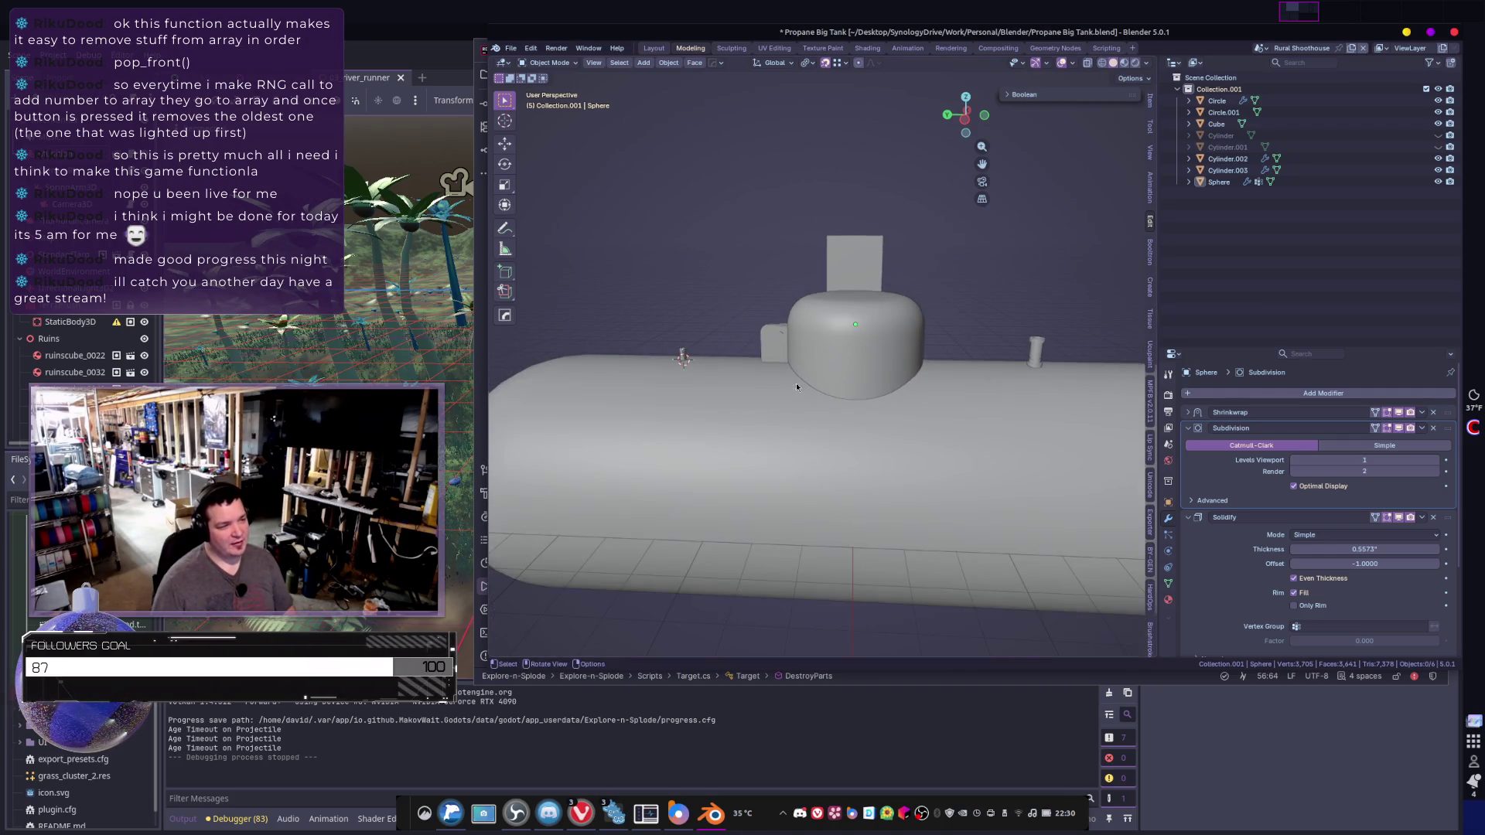
# - Select the tank body Cylinder.002 and show its empty Material properties
pyautogui.click(842, 438)
pyautogui.scroll(2, 844, 433)
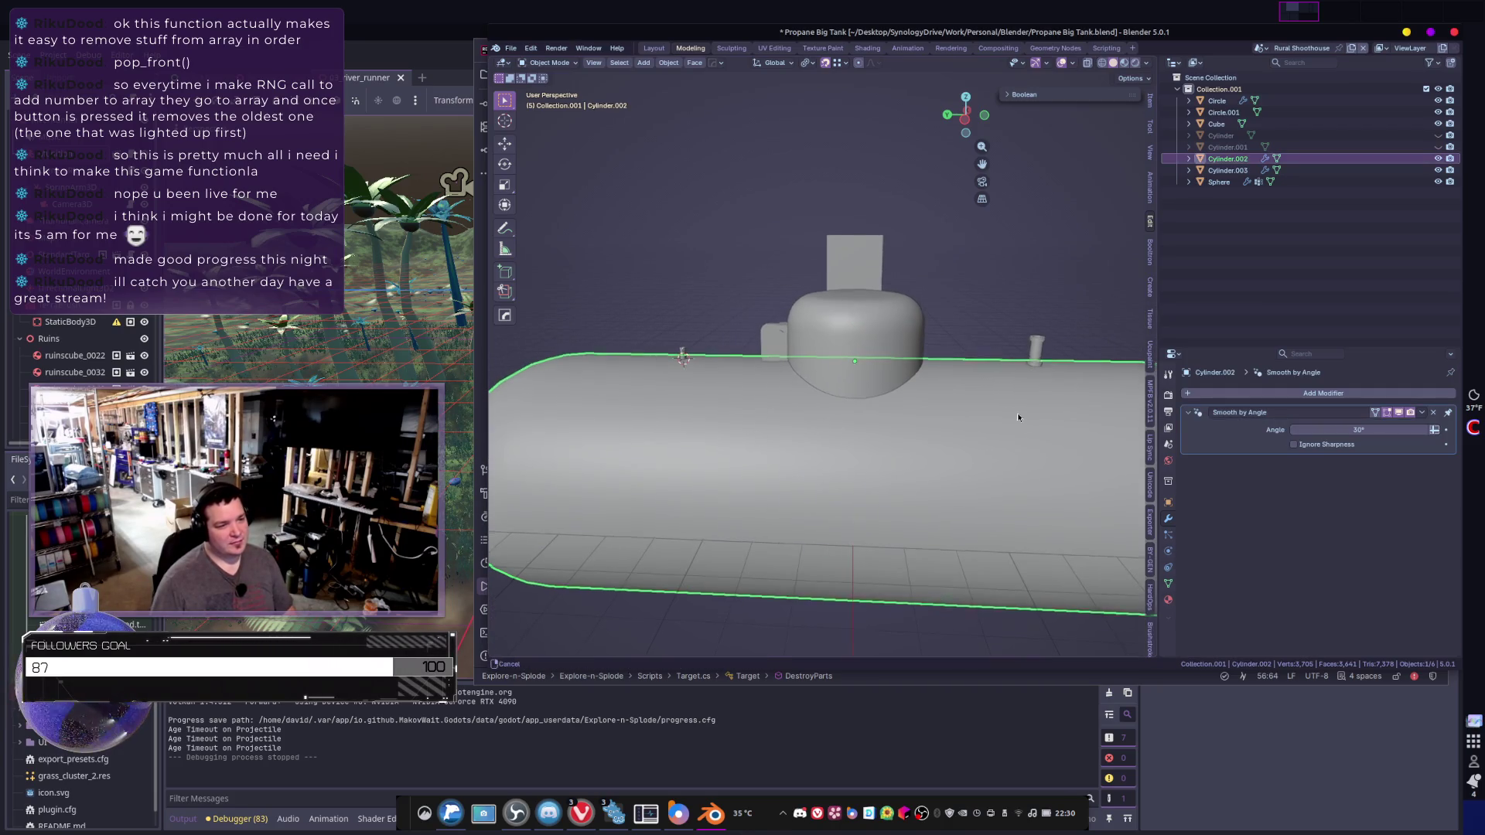
pyautogui.click(1168, 599)
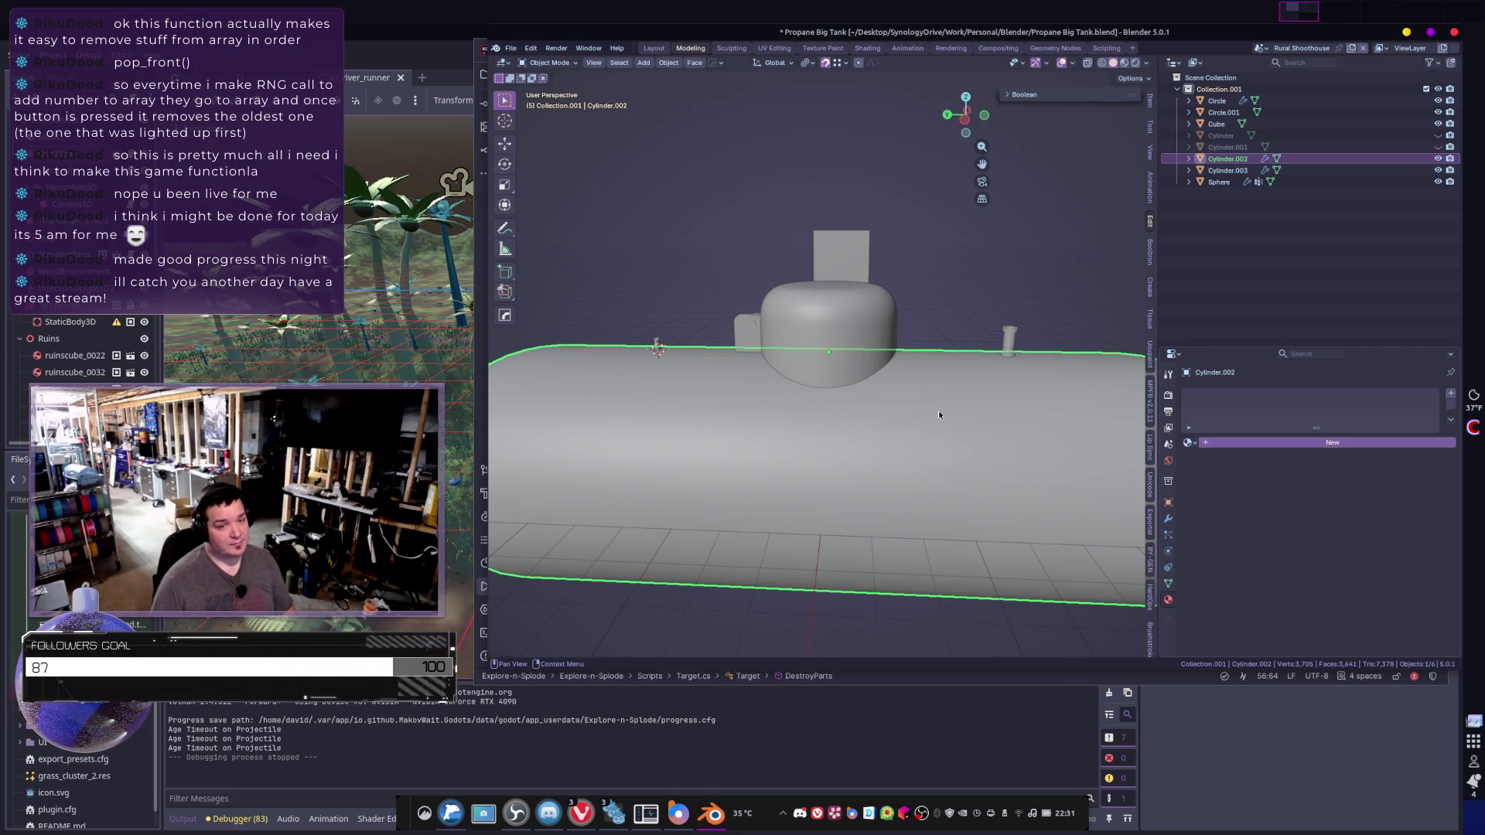
# - Switch to Material Preview and set the tank body's Roughness to 1.0
pyautogui.moveTo(895, 413); pyautogui.dragTo(860, 387, button='middle')
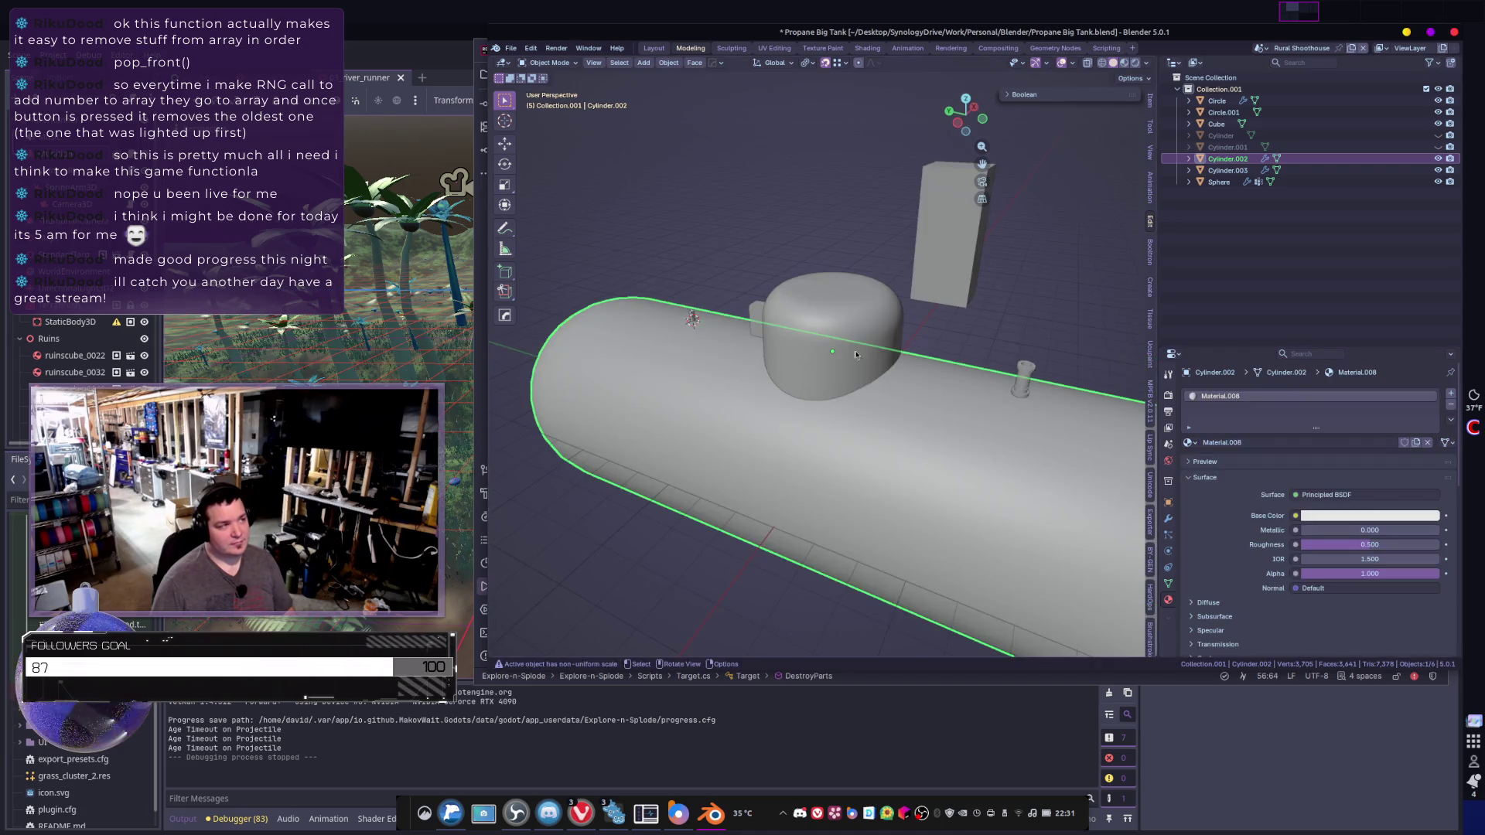
pyautogui.press('z')
pyautogui.click(876, 463)
pyautogui.moveTo(876, 461)
pyautogui.mouseDown(button='middle')
pyautogui.moveTo(931, 444)
pyautogui.moveTo(847, 317)
pyautogui.mouseUp(button='middle')
pyautogui.click(847, 317)
pyautogui.click(984, 426)
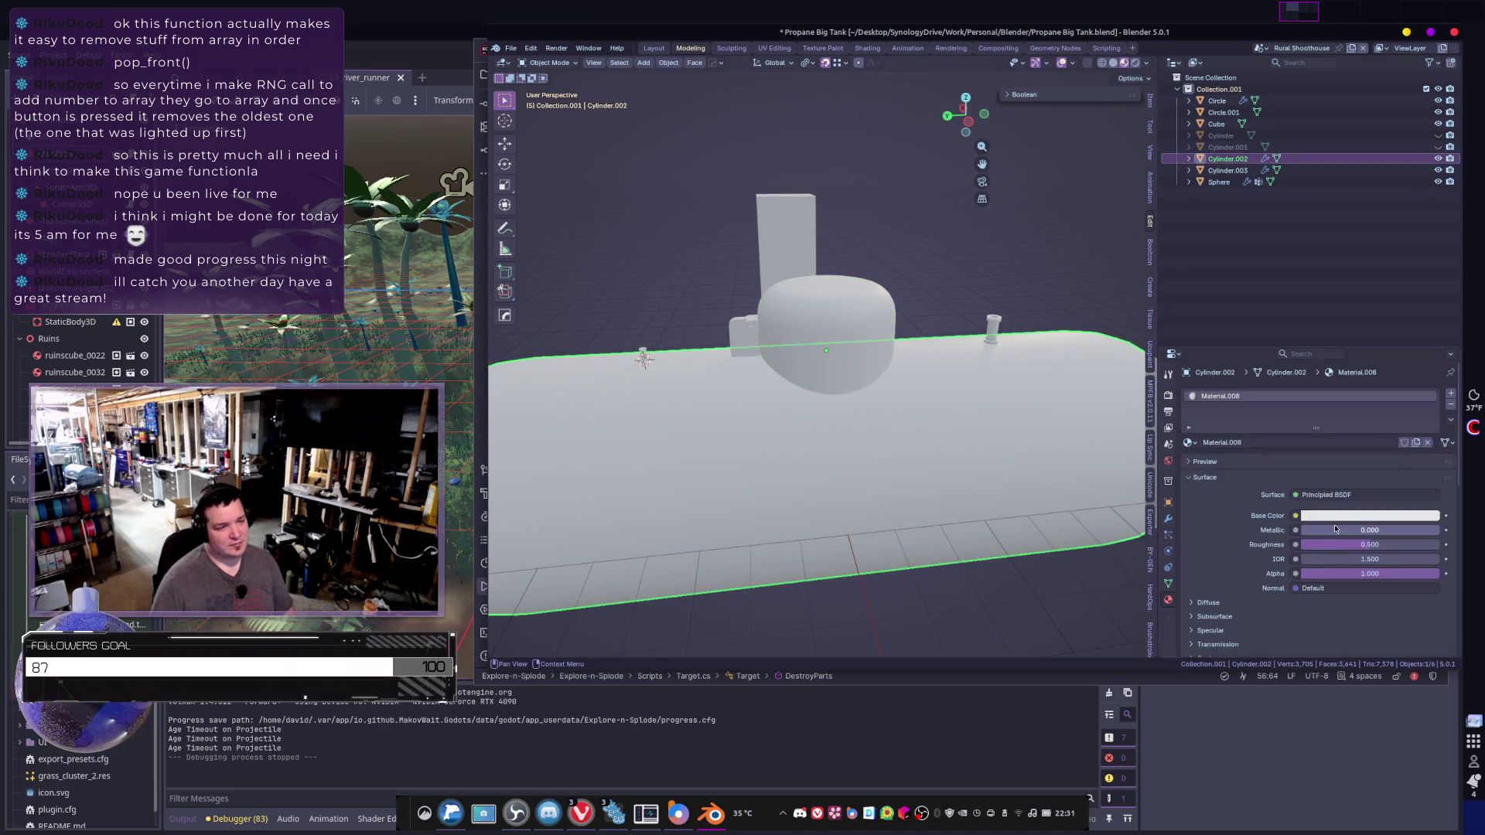
pyautogui.moveTo(1365, 545); pyautogui.dragTo(1381, 544)
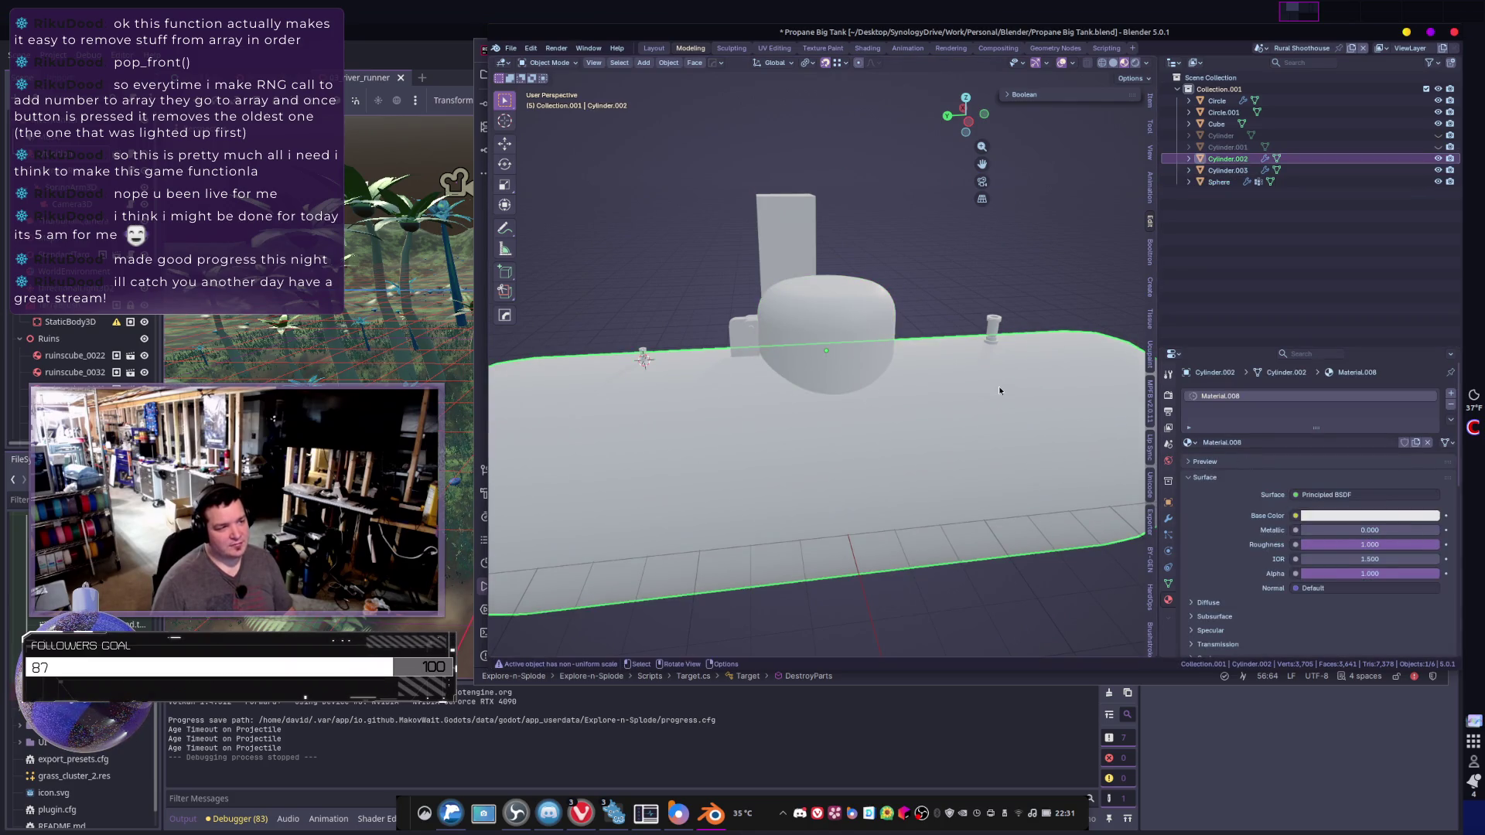
# - Give the dome cap Sphere a new material with a pale orange-tan base colour
pyautogui.click(871, 325)
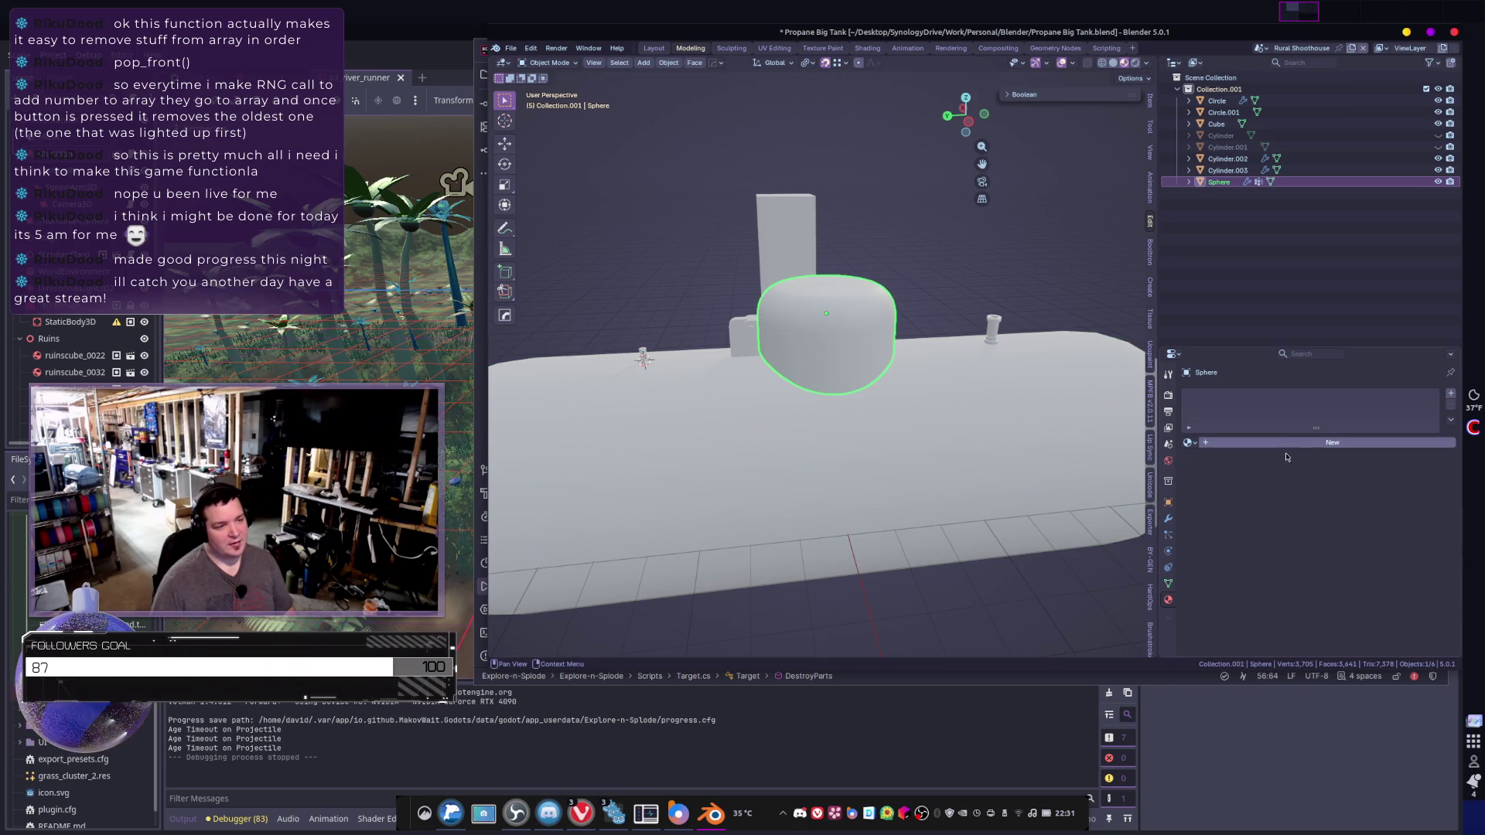
pyautogui.click(1307, 443)
pyautogui.moveTo(1328, 545); pyautogui.dragTo(1439, 545)
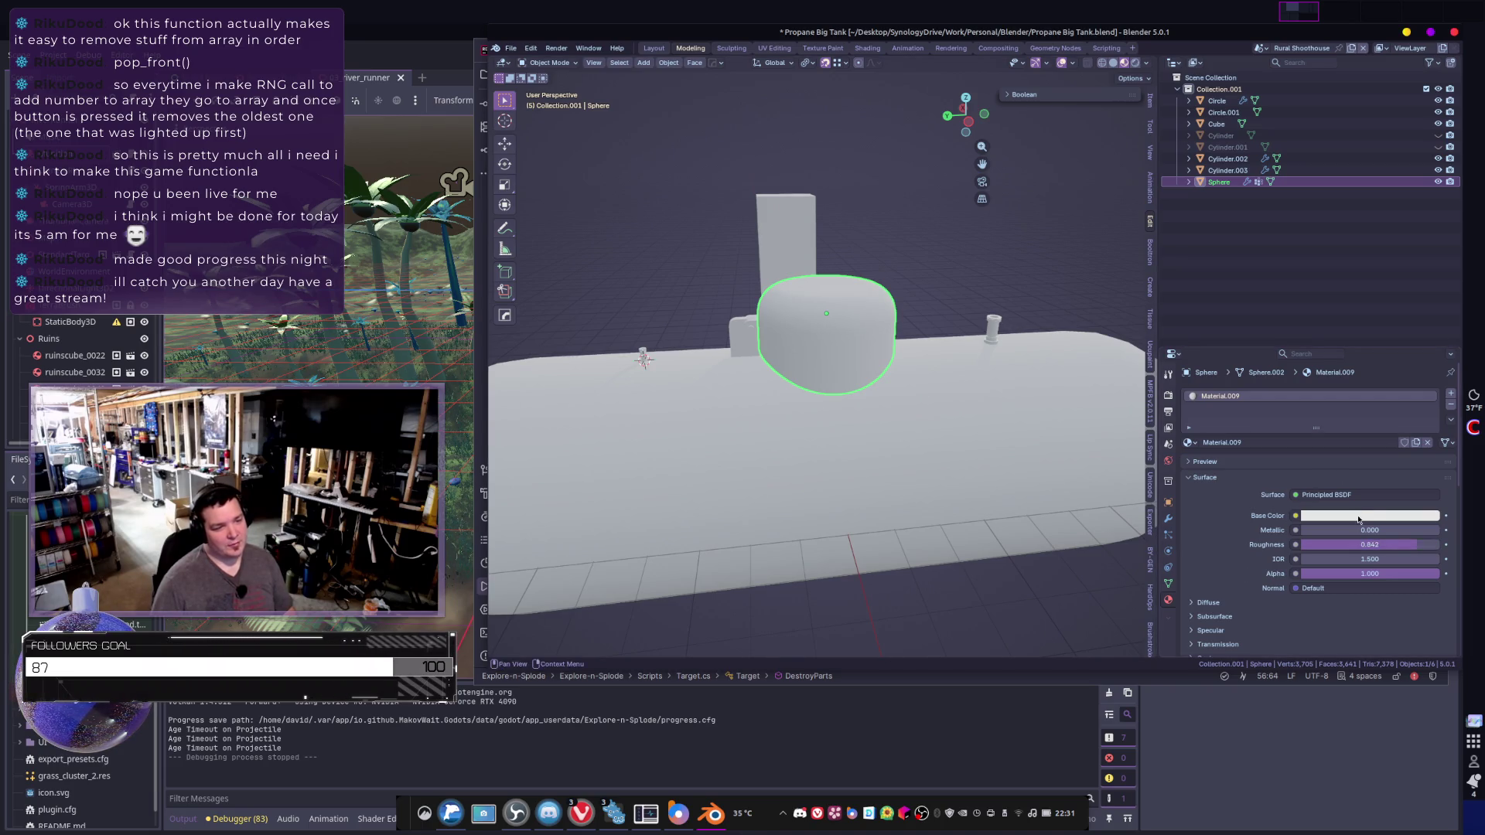
pyautogui.click(1331, 515)
pyautogui.moveTo(1350, 392); pyautogui.dragTo(1350, 395)
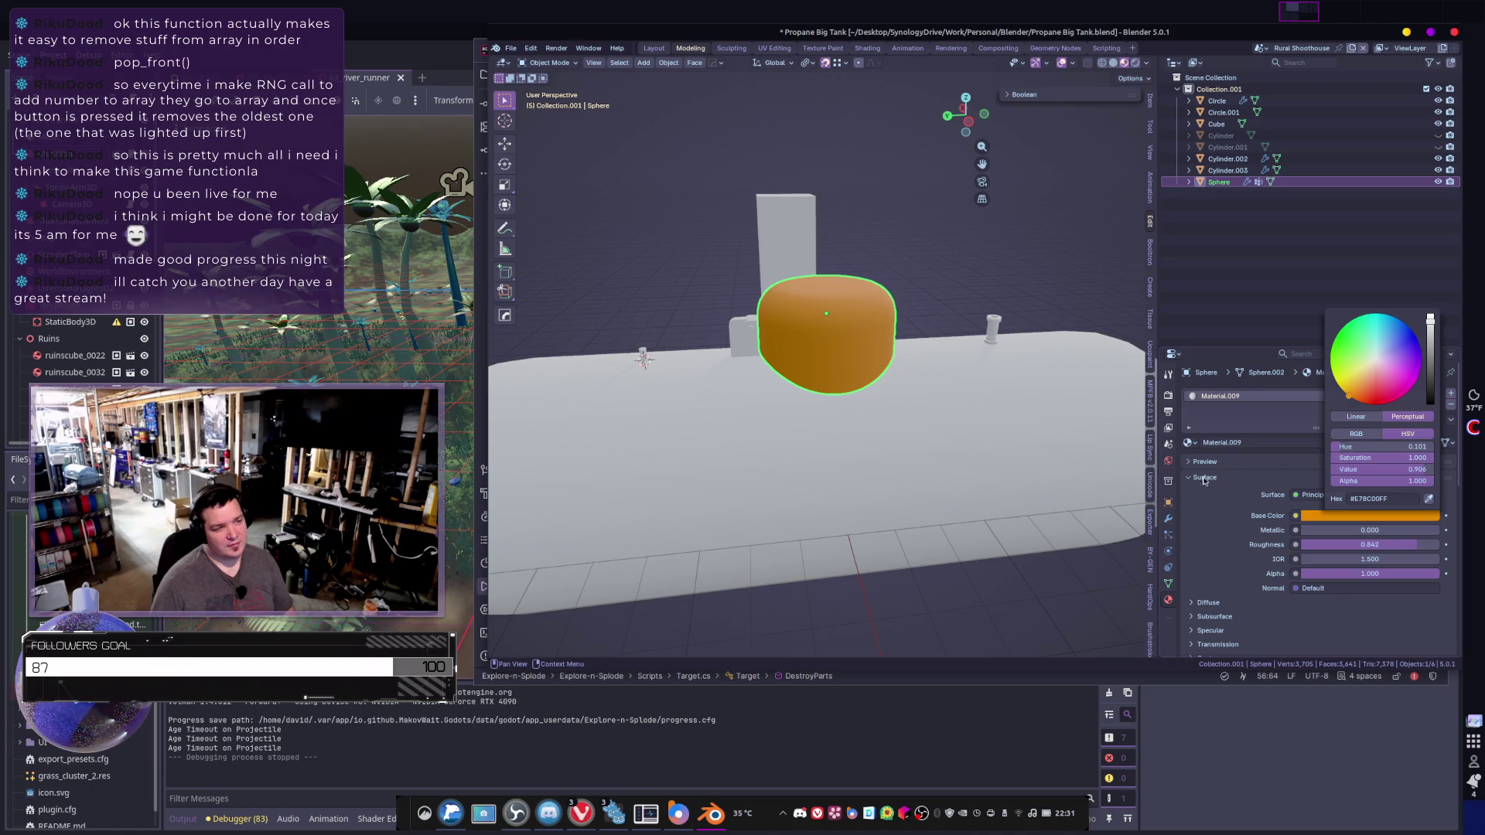
pyautogui.moveTo(1393, 457); pyautogui.dragTo(1392, 458)
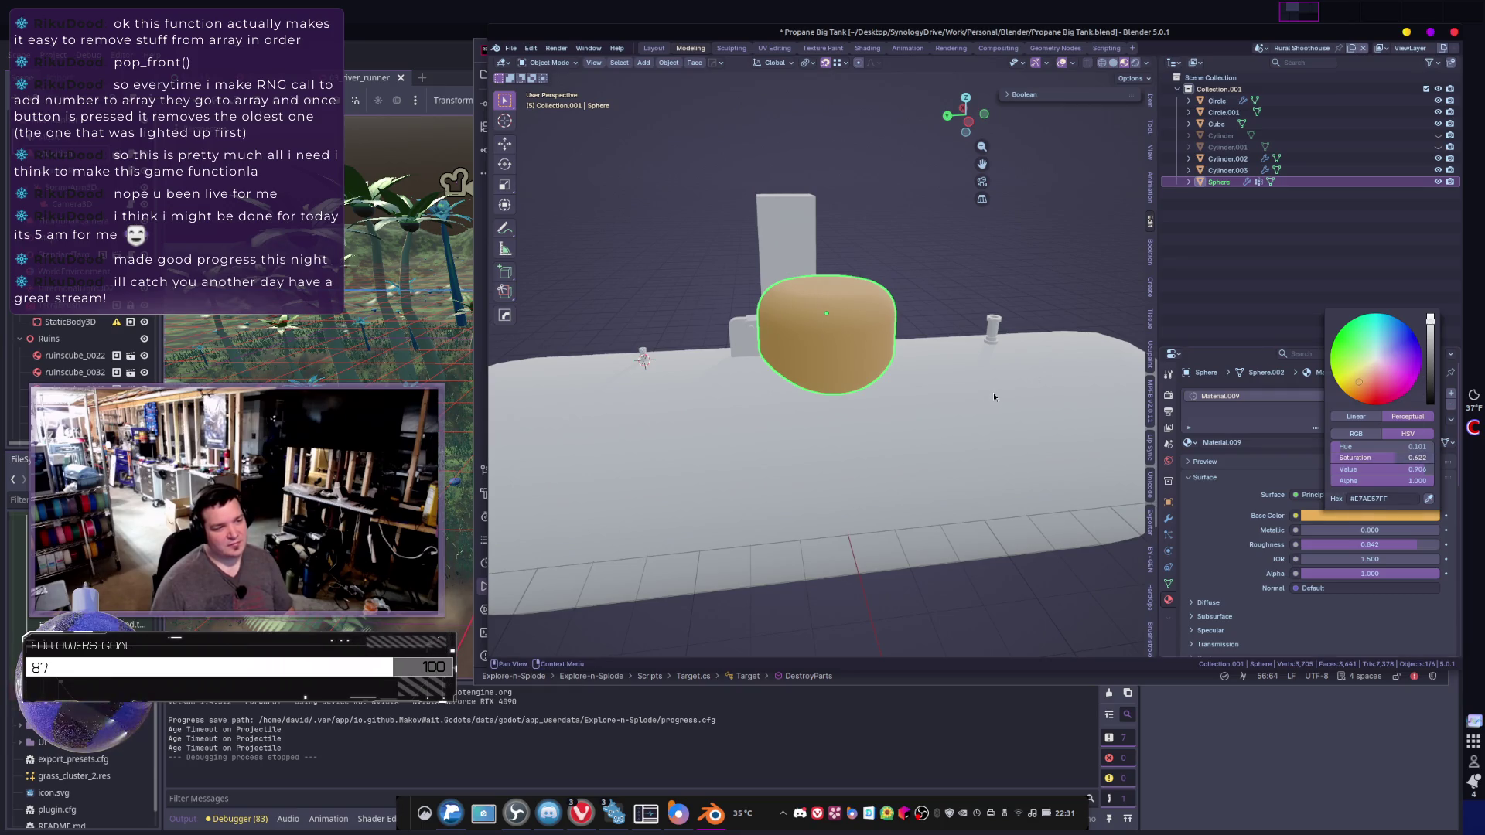
pyautogui.click(993, 393)
pyautogui.moveTo(1010, 411); pyautogui.dragTo(1010, 416, button='middle')
# - Select the small valve Circle and create a new material, Material.010
pyautogui.click(1010, 337)
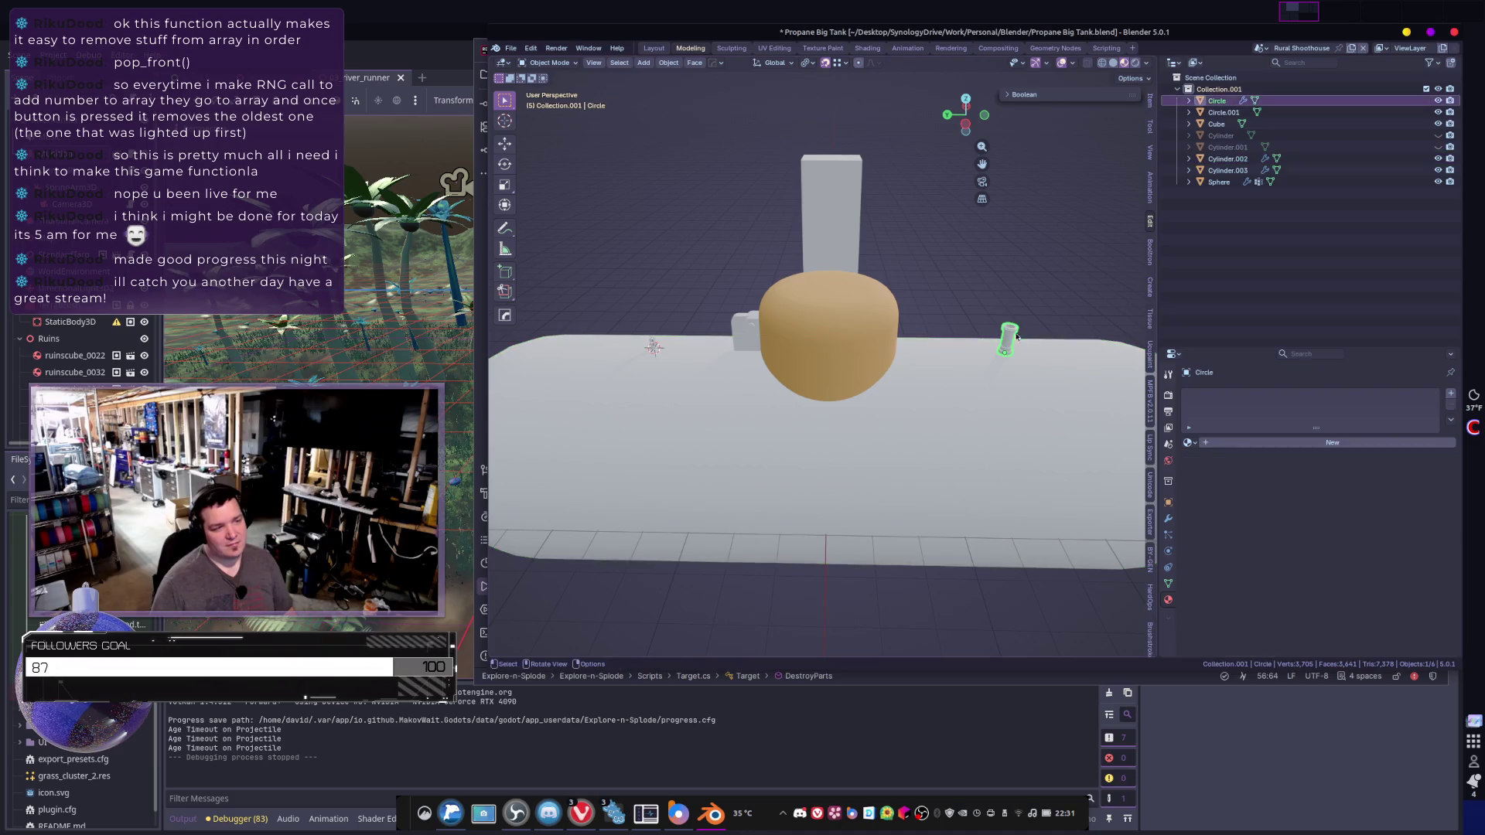
pyautogui.moveTo(1009, 336)
pyautogui.mouseDown(button='middle')
pyautogui.moveTo(917, 395)
pyautogui.moveTo(795, 425)
pyautogui.mouseUp(button='middle')
pyautogui.scroll(5, 921, 410)
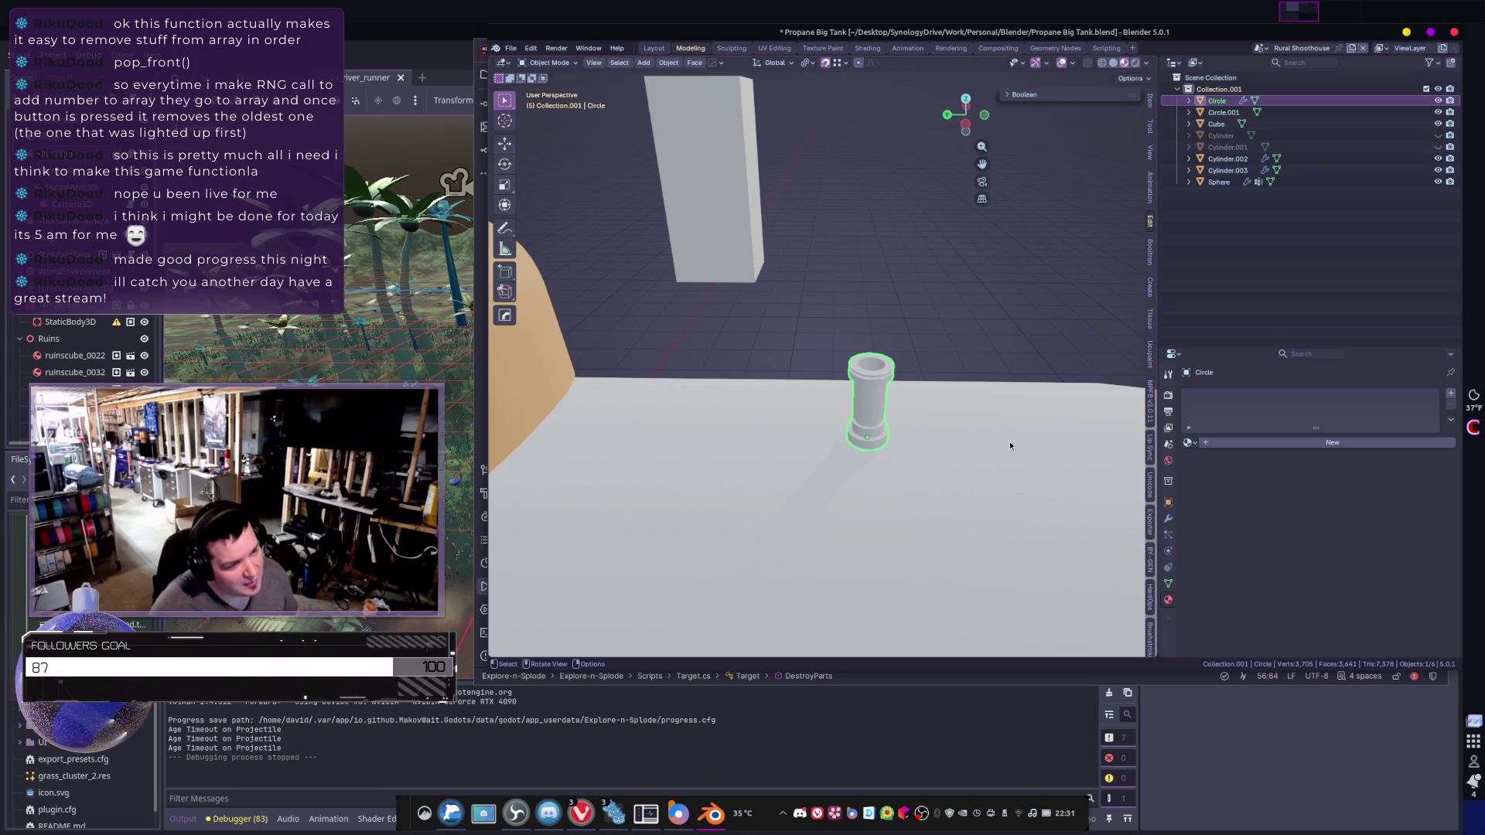
pyautogui.click(1266, 442)
pyautogui.scroll(5, 983, 440)
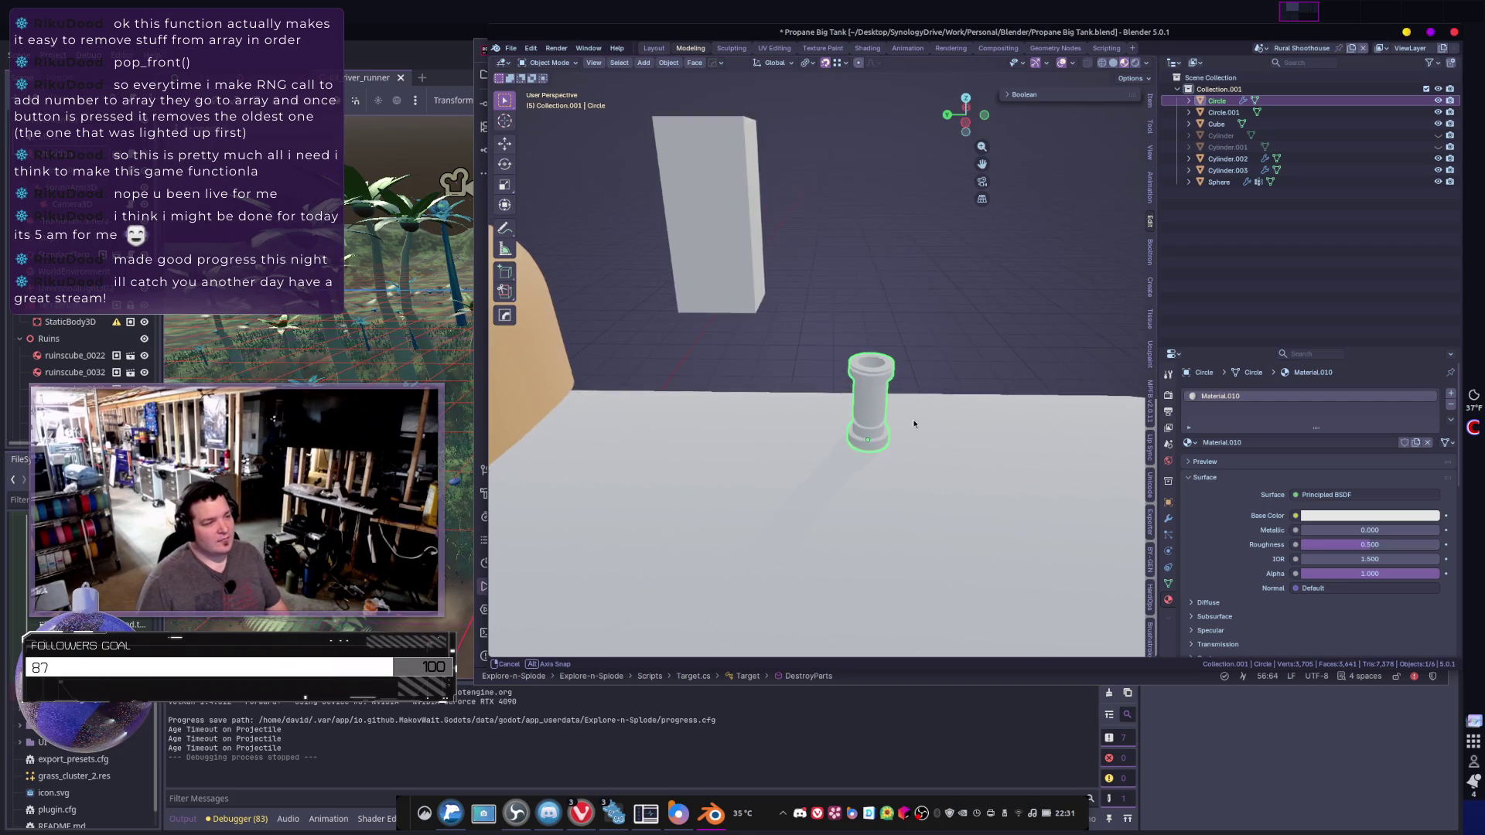
pyautogui.moveTo(900, 440); pyautogui.dragTo(924, 483, button='middle')
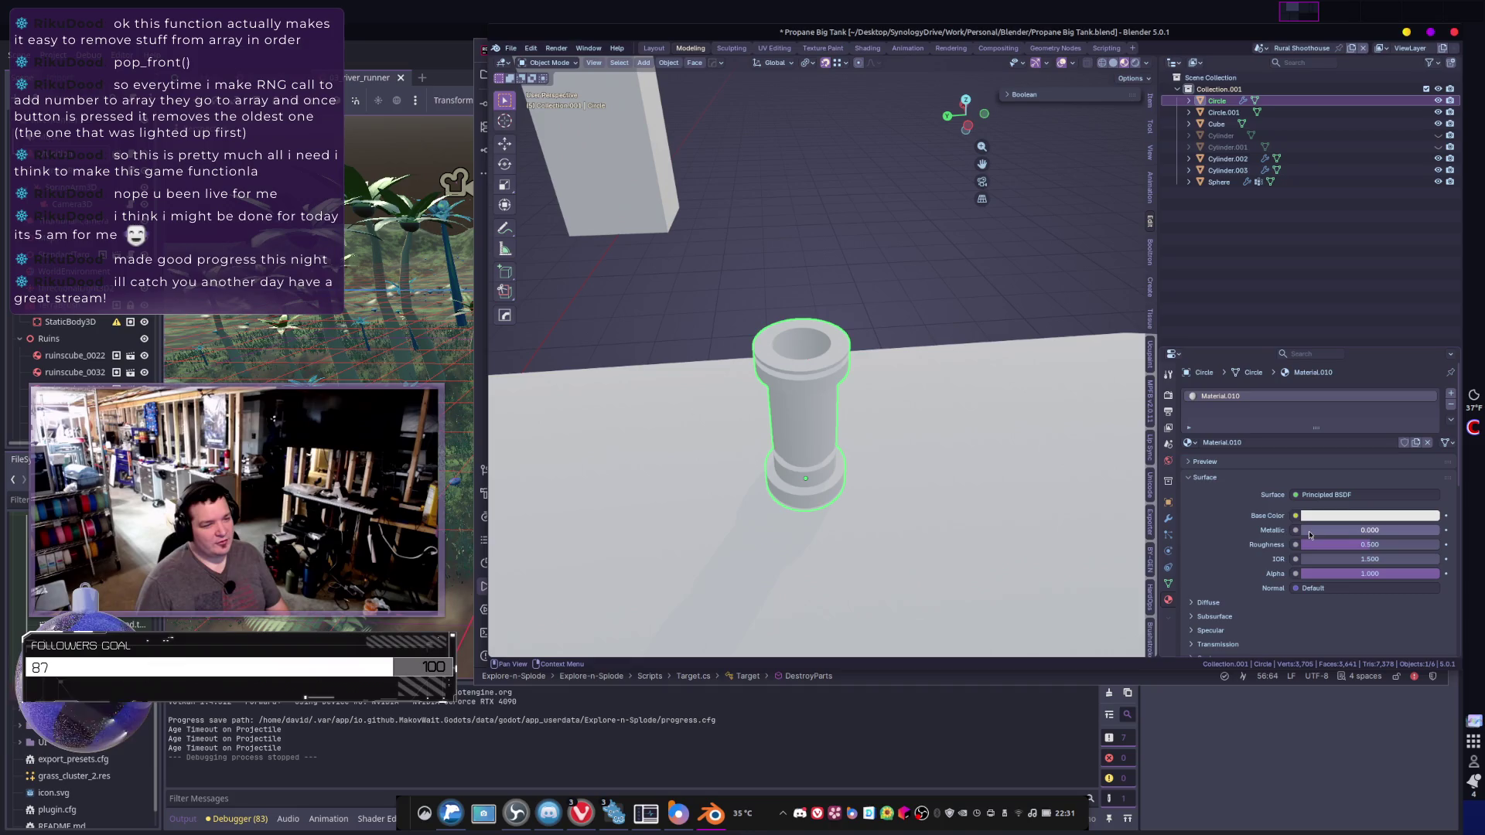
# - Make the valve material a gold brass colour and raise its Metallic value
pyautogui.click(1318, 516)
pyautogui.moveTo(1359, 404); pyautogui.dragTo(1354, 387)
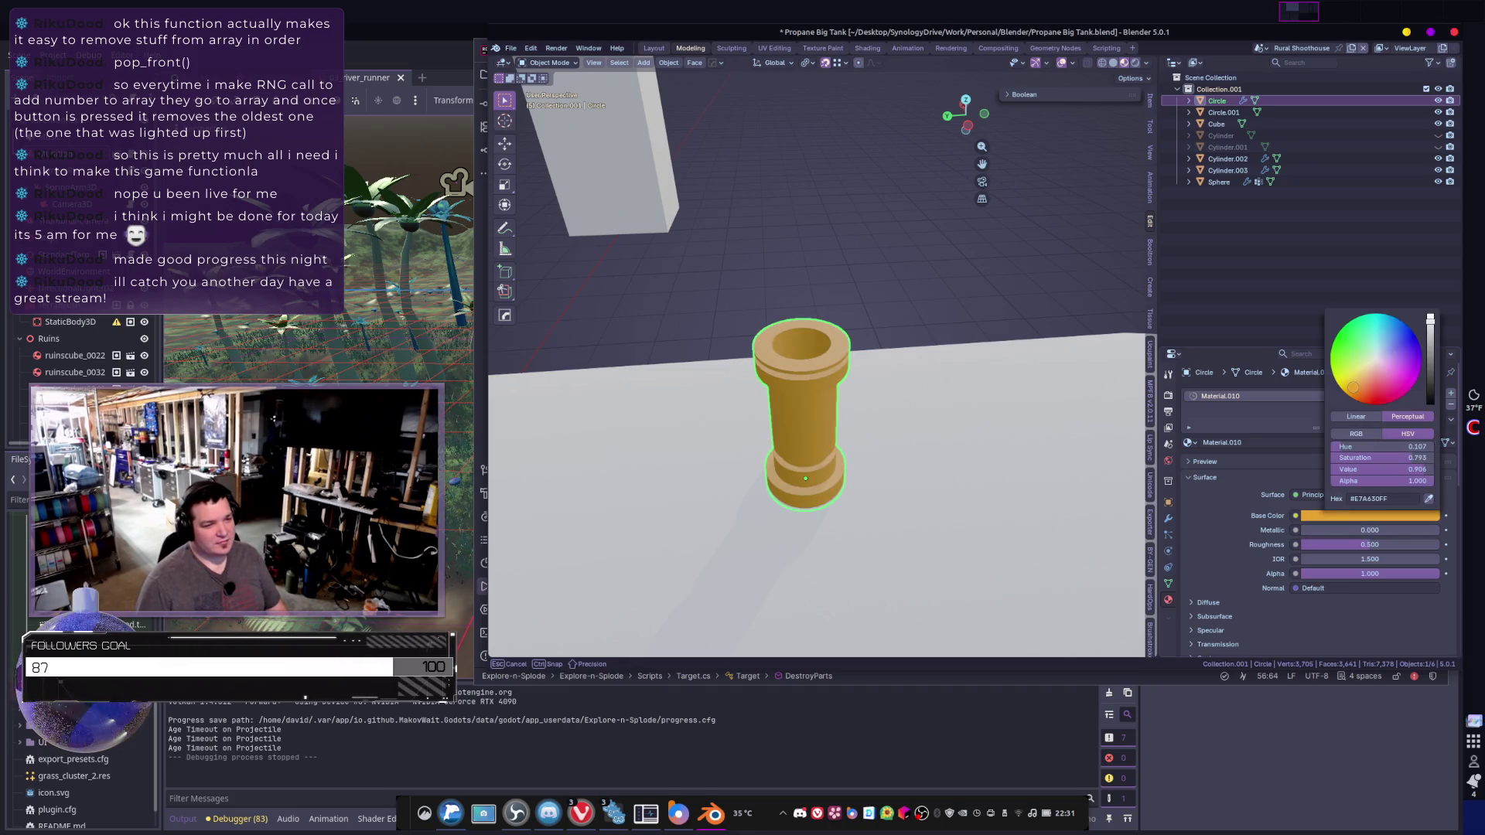
pyautogui.moveTo(1353, 387)
pyautogui.mouseDown()
pyautogui.moveTo(1338, 365)
pyautogui.moveTo(1353, 384)
pyautogui.mouseUp()
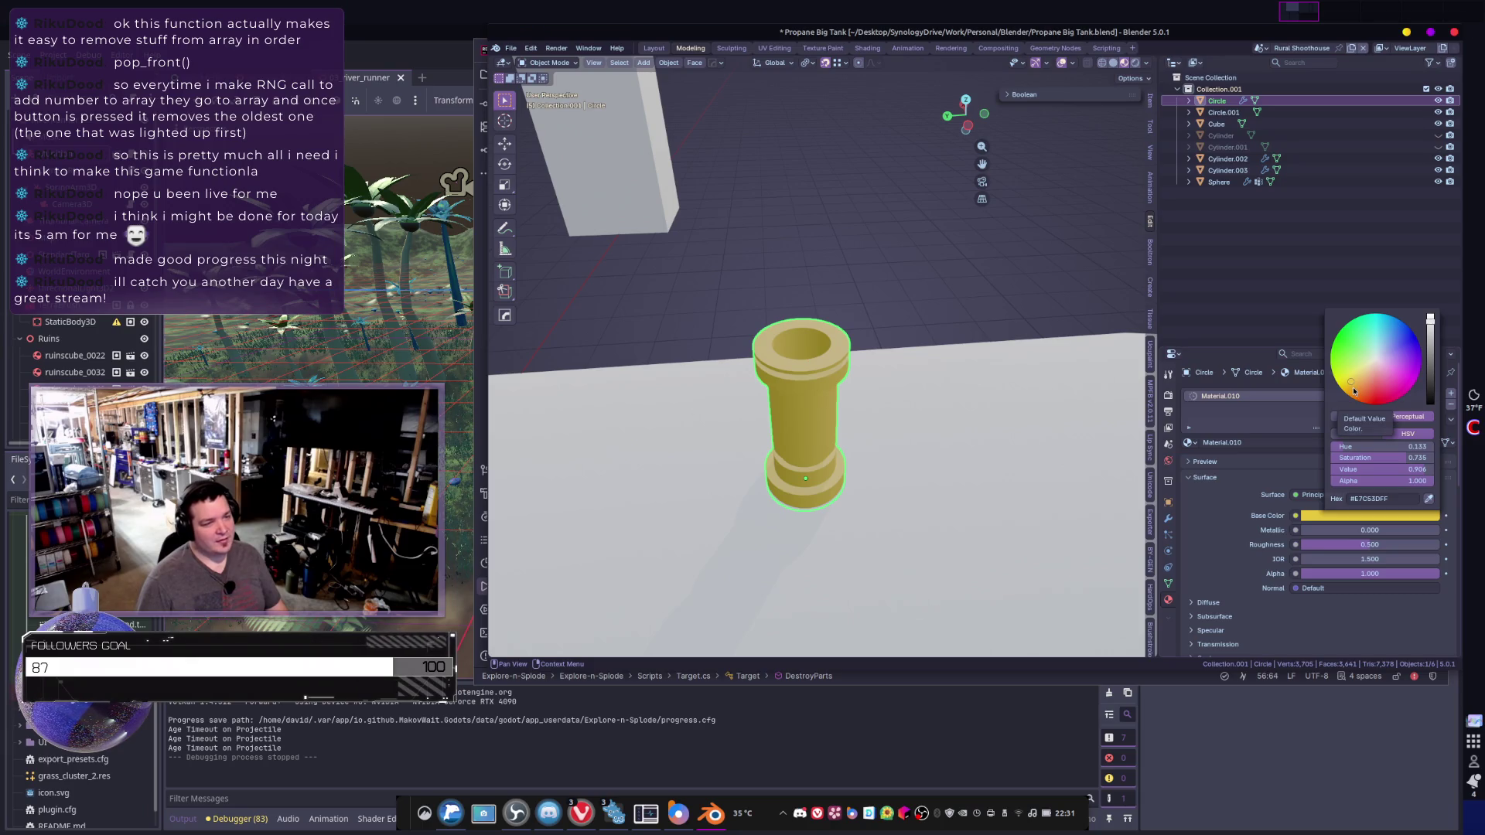
pyautogui.click(1345, 383)
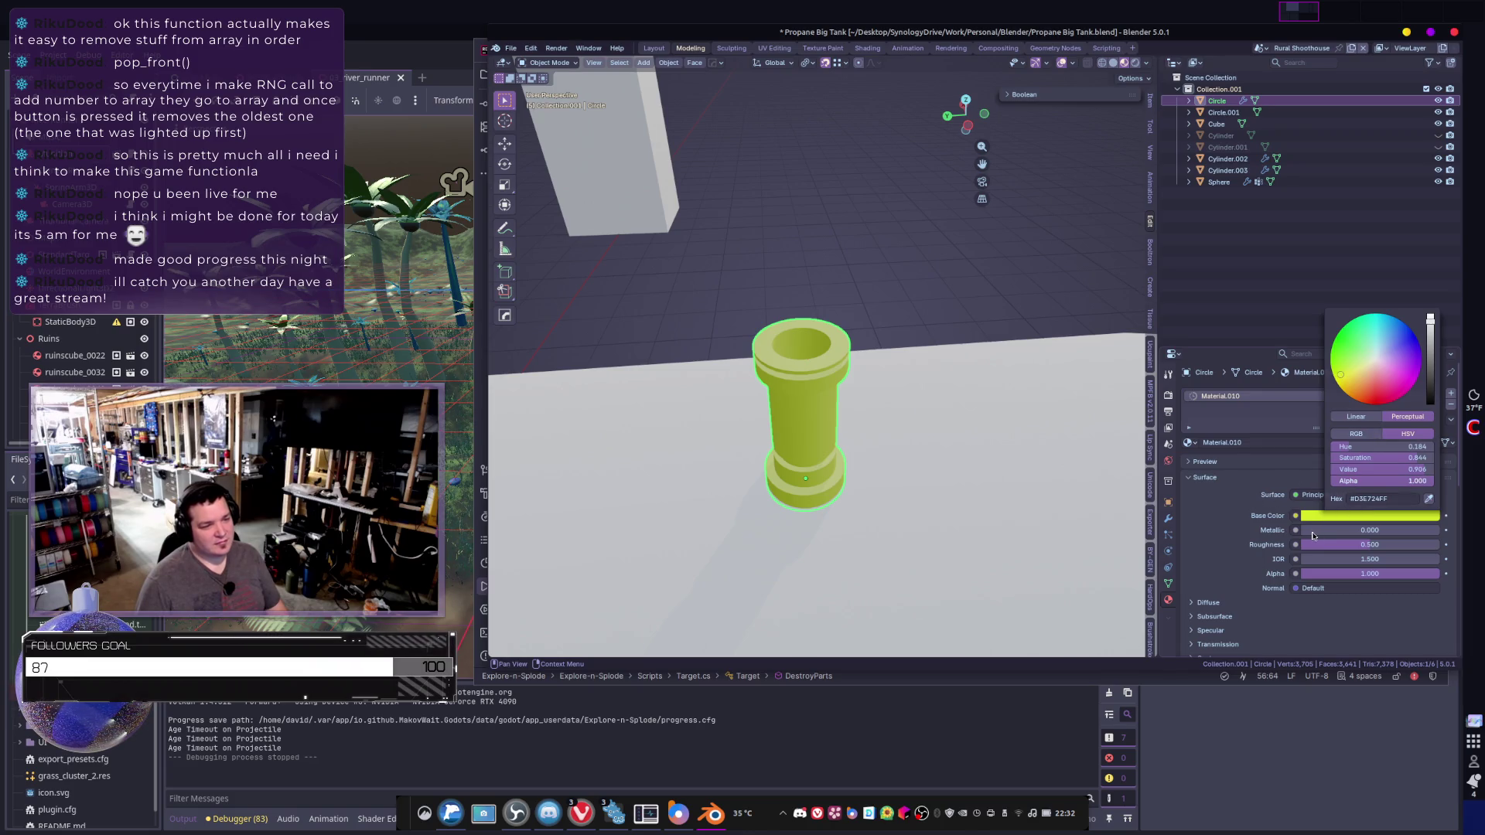
pyautogui.moveTo(1312, 535); pyautogui.dragTo(1443, 535)
pyautogui.click(1337, 511)
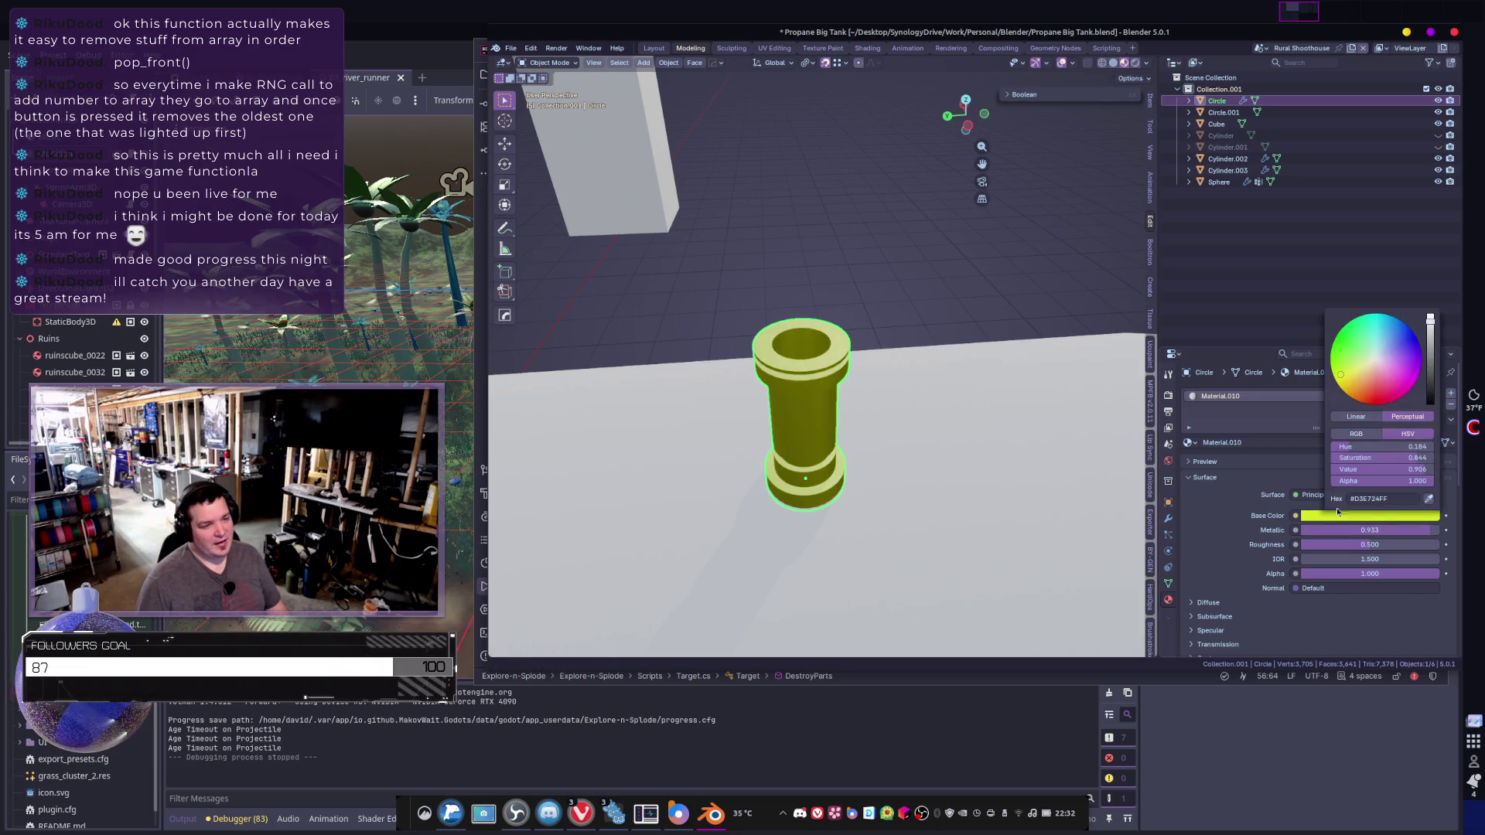
pyautogui.click(1356, 382)
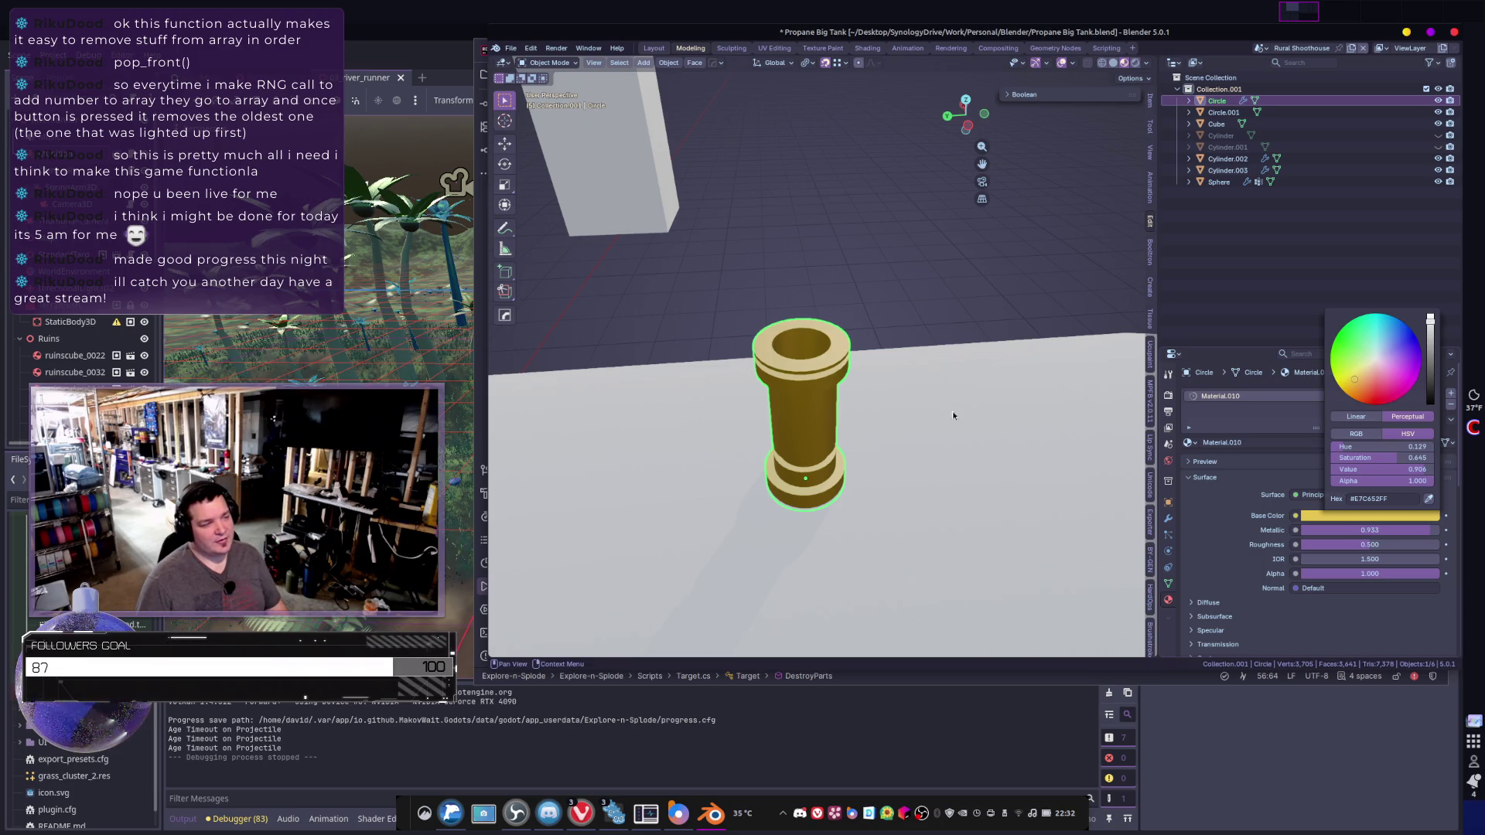
pyautogui.scroll(-4, 928, 445)
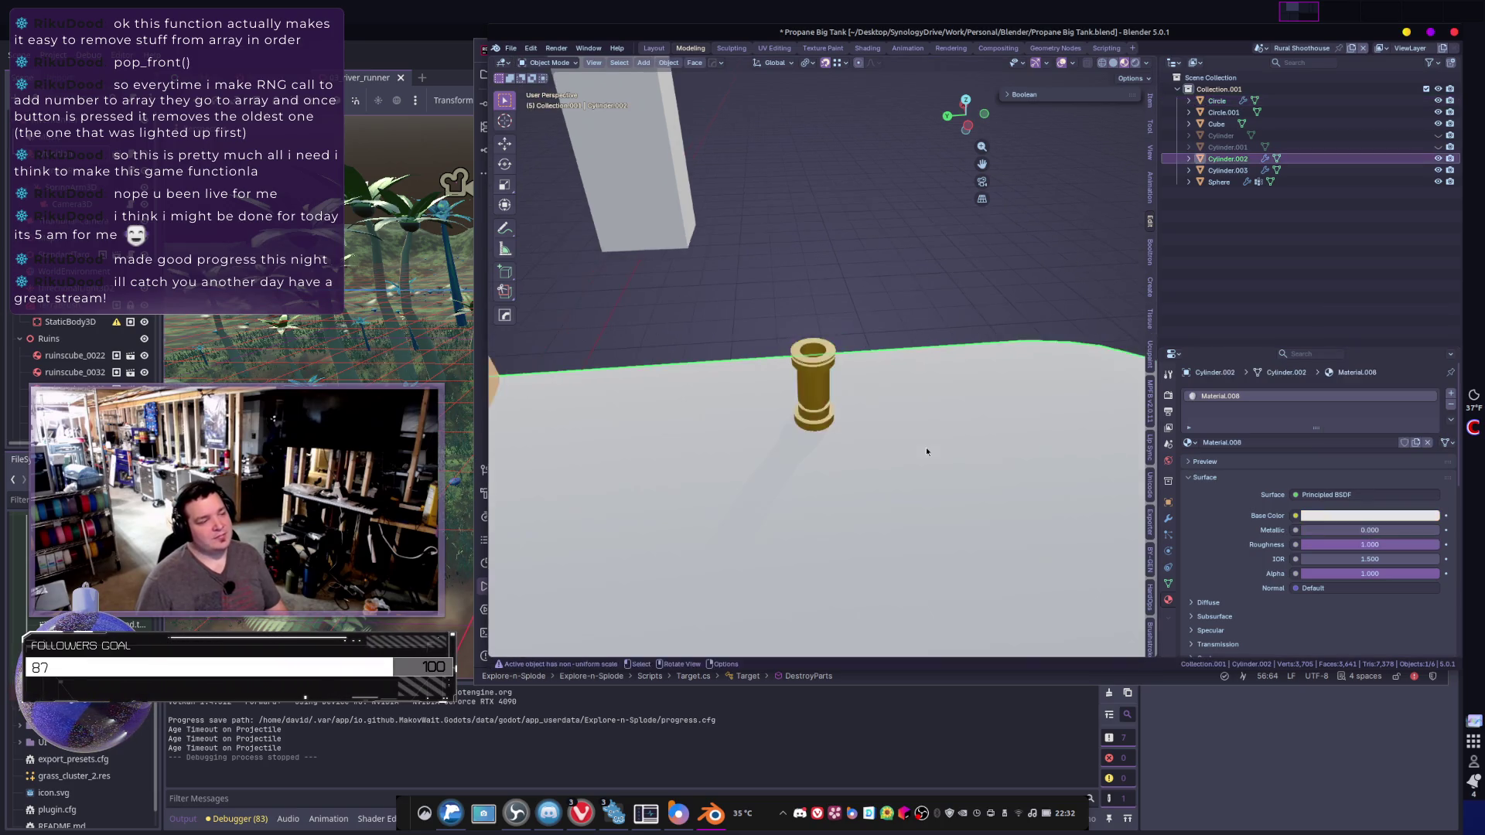
# - Assign the existing orange-yellow 'Material' to the second valve, Circle.001
pyautogui.click(926, 447)
pyautogui.moveTo(926, 447)
pyautogui.mouseDown(button='middle')
pyautogui.moveTo(903, 468)
pyautogui.moveTo(824, 439)
pyautogui.moveTo(1002, 461)
pyautogui.moveTo(956, 432)
pyautogui.moveTo(1000, 397)
pyautogui.moveTo(887, 425)
pyautogui.mouseUp(button='middle')
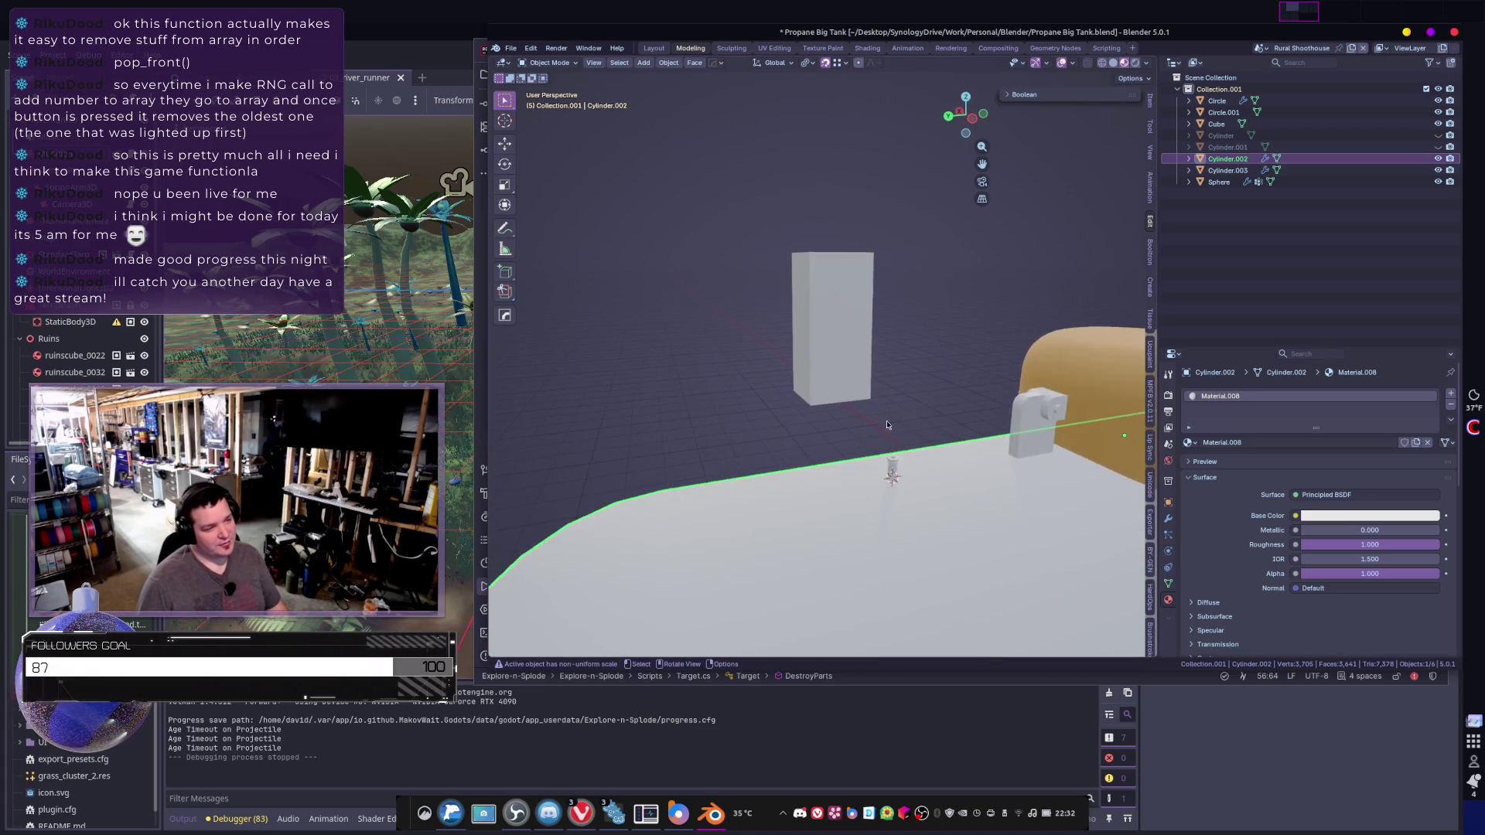
pyautogui.click(901, 461)
pyautogui.moveTo(956, 490)
pyautogui.mouseDown(button='middle')
pyautogui.moveTo(787, 390)
pyautogui.moveTo(852, 399)
pyautogui.moveTo(776, 395)
pyautogui.mouseUp(button='middle')
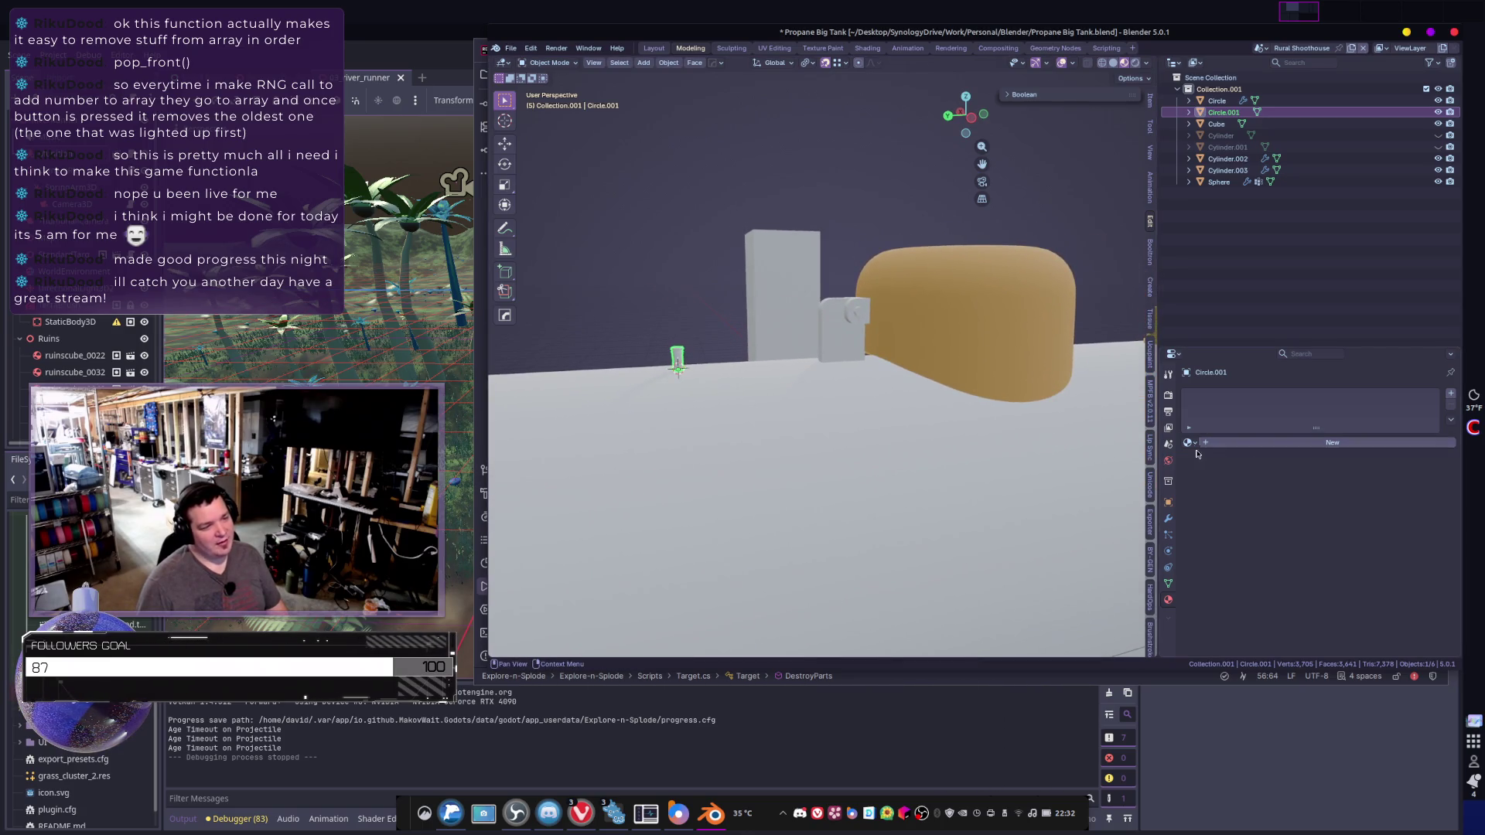
pyautogui.click(1188, 443)
pyautogui.click(1191, 462)
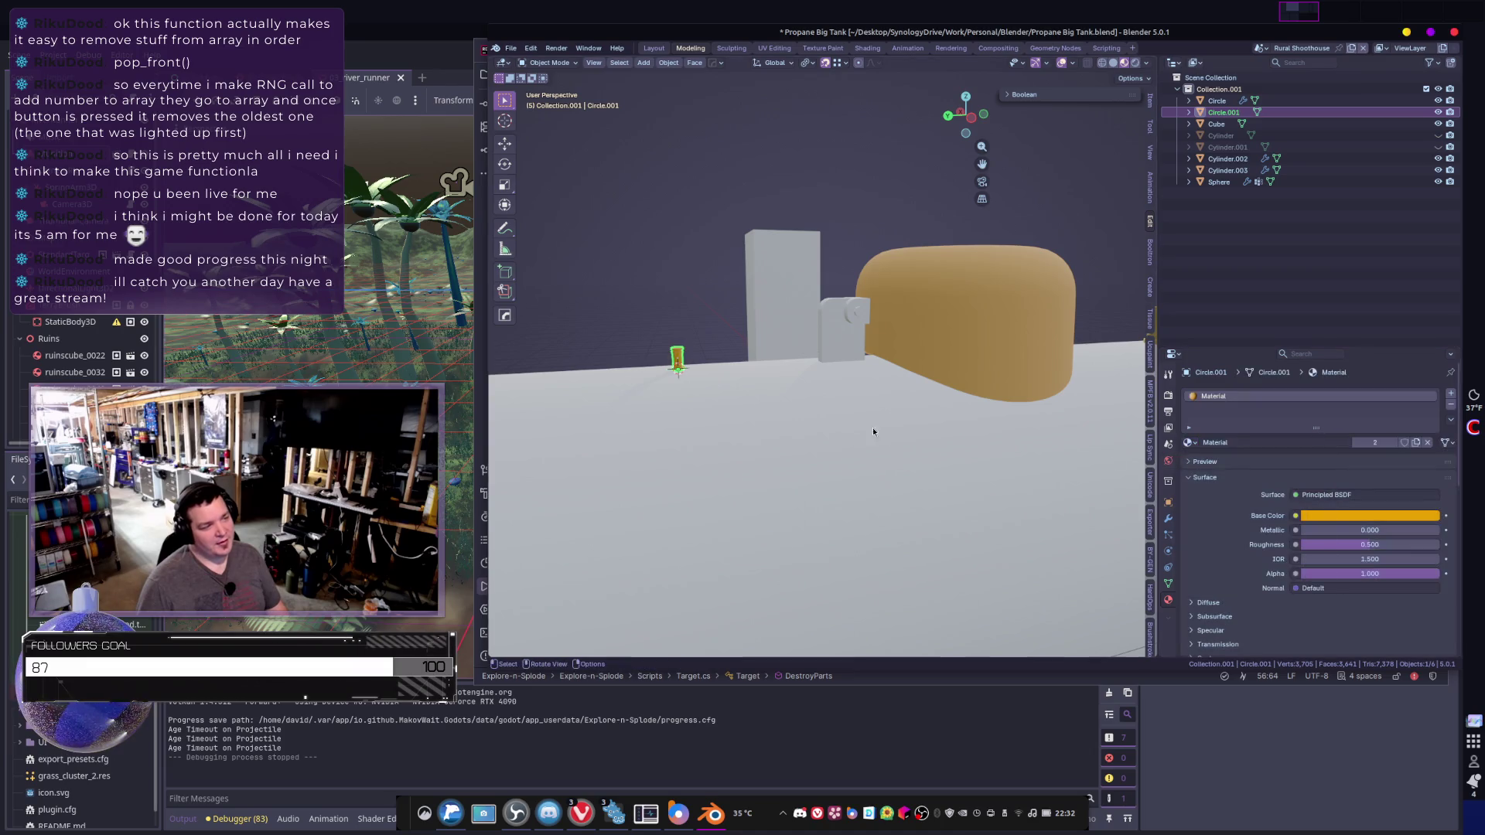
pyautogui.moveTo(873, 427); pyautogui.dragTo(854, 465, button='middle')
# - Select the valve block Cylinder.003 beside the dome and enter Edit Mode
pyautogui.click(851, 374)
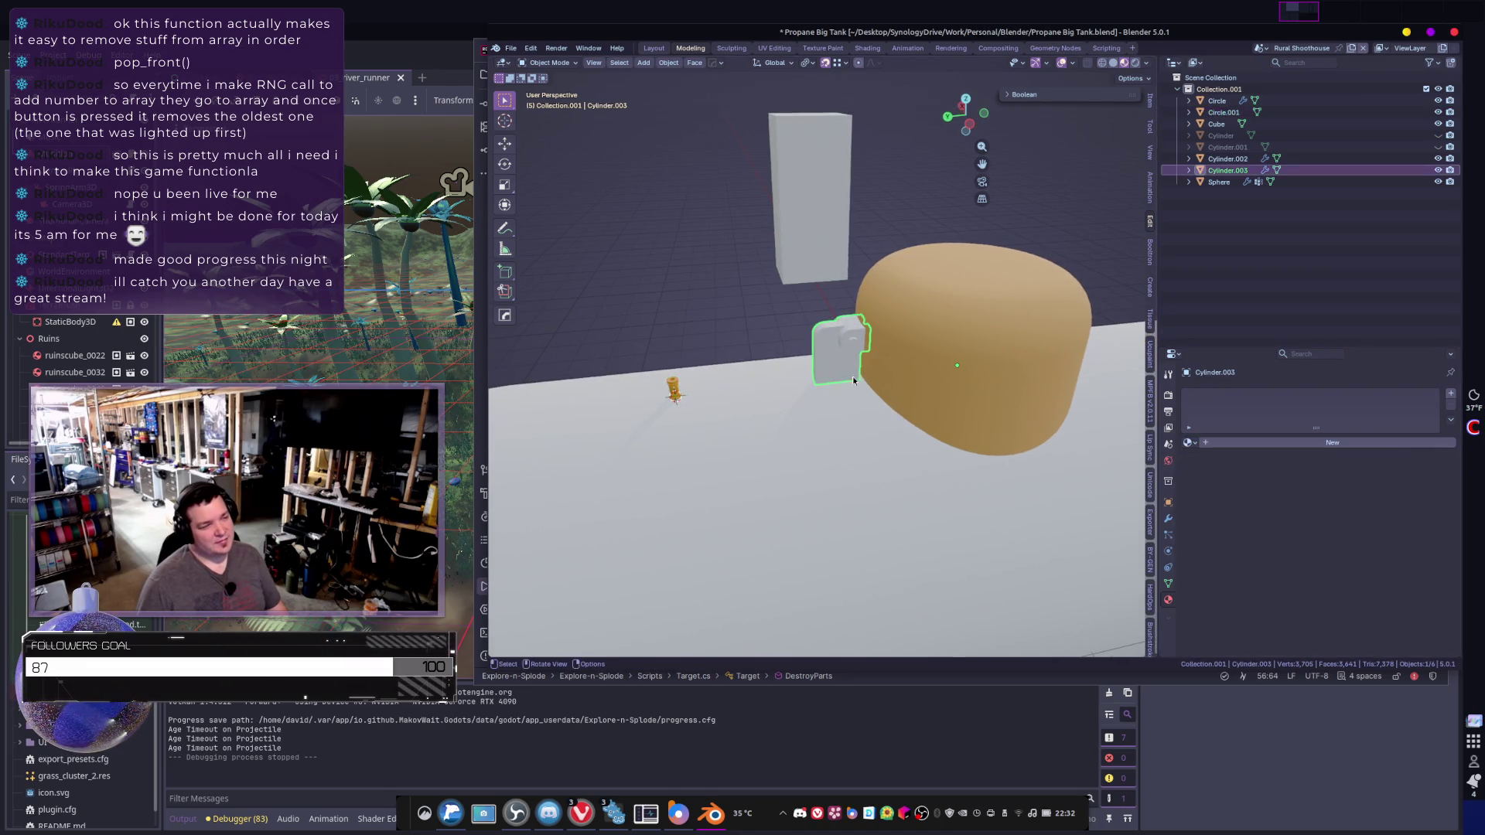
pyautogui.moveTo(853, 376); pyautogui.dragTo(840, 337, button='middle')
pyautogui.scroll(4, 929, 363)
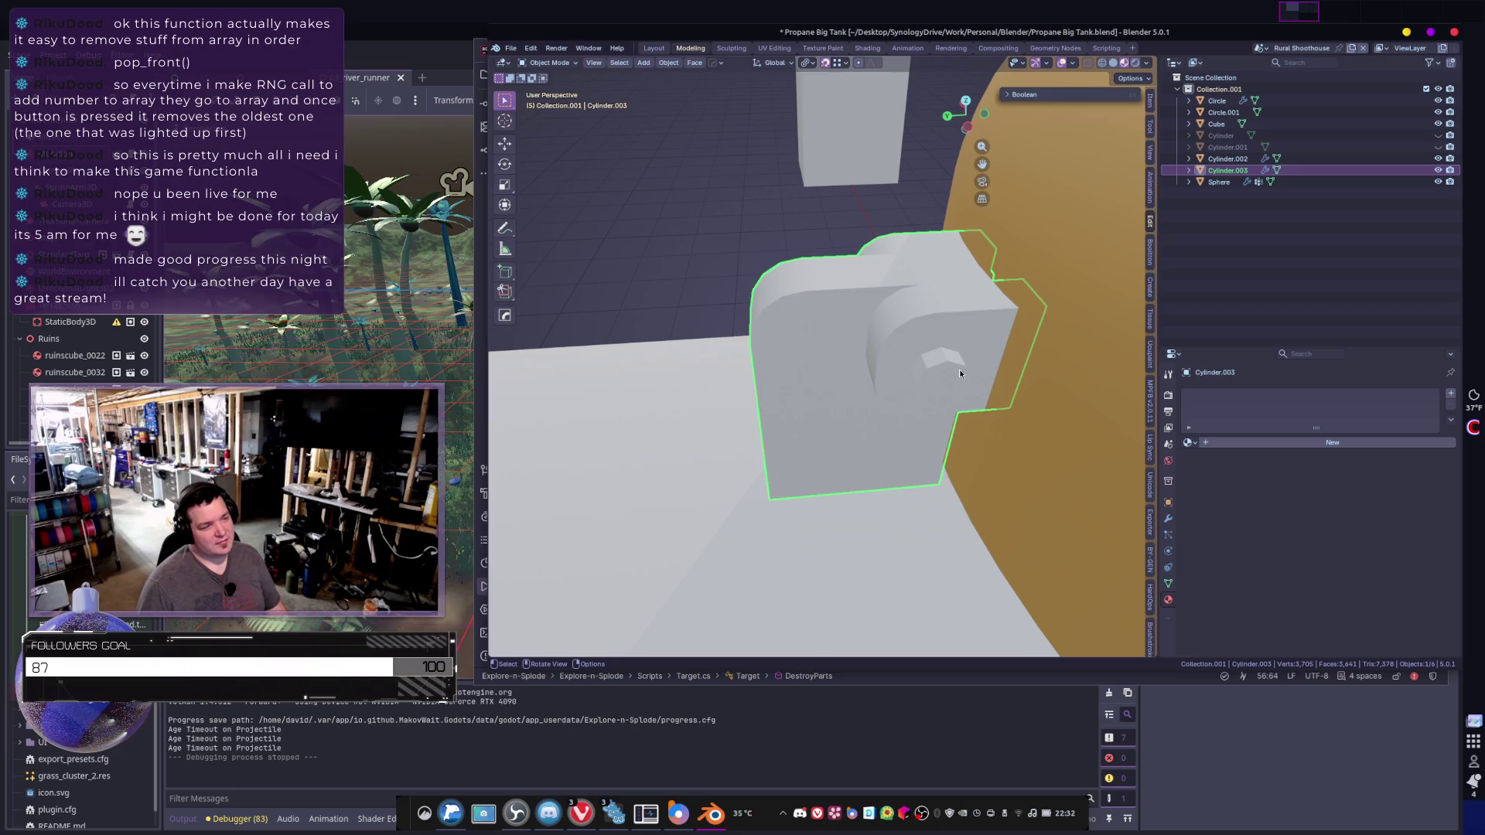
pyautogui.scroll(-3, 959, 369)
pyautogui.press('Tab')
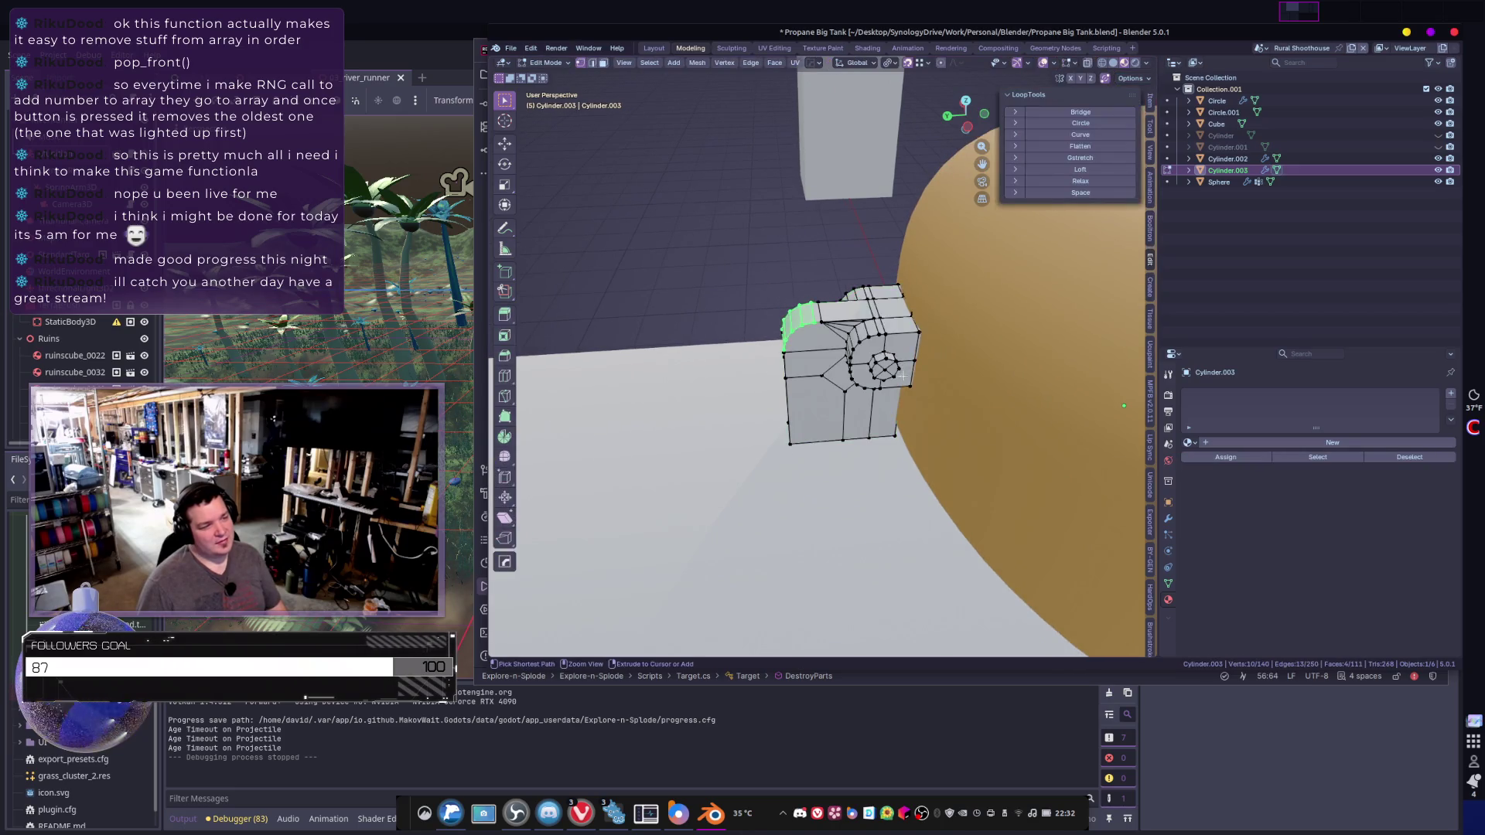
# - Circle-select the octagon and nearby faces, grow the selection, and create Material.011
pyautogui.scroll(3, 884, 372)
pyautogui.press('c')
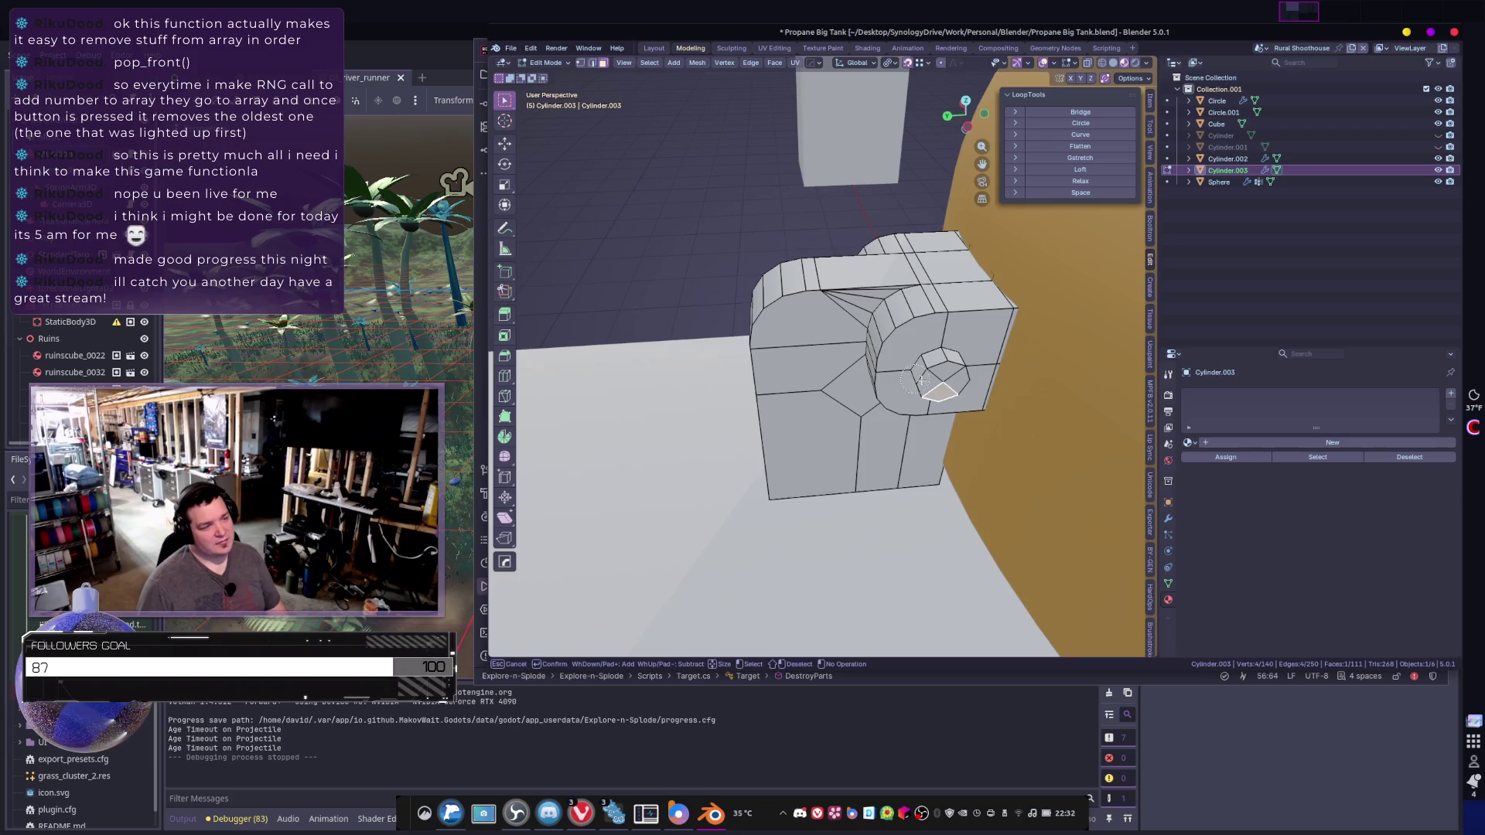
pyautogui.click(944, 379)
pyautogui.moveTo(944, 379); pyautogui.dragTo(812, 267, button='middle')
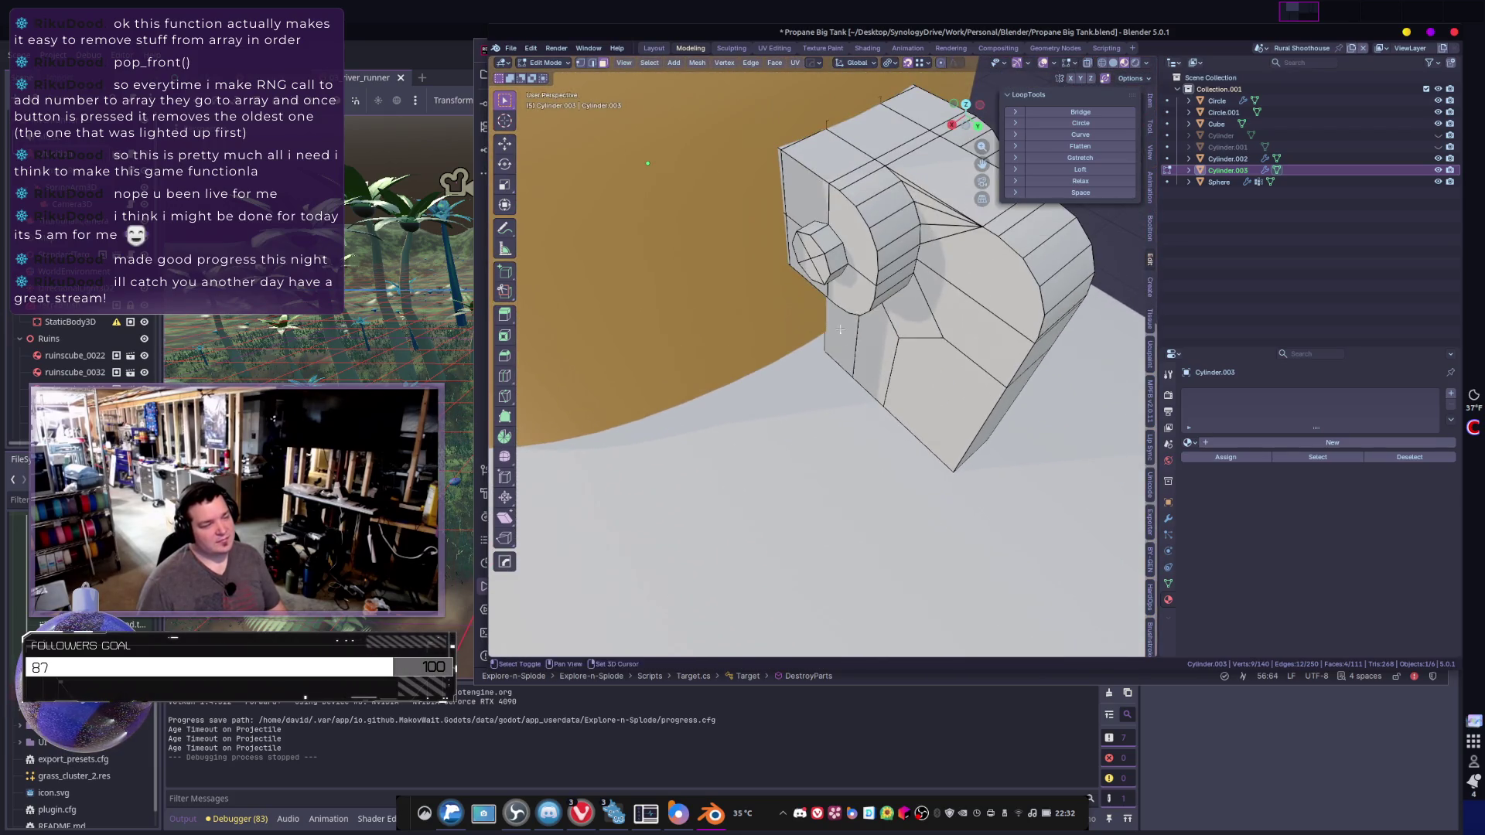
pyautogui.click(817, 259)
pyautogui.rightClick(816, 259)
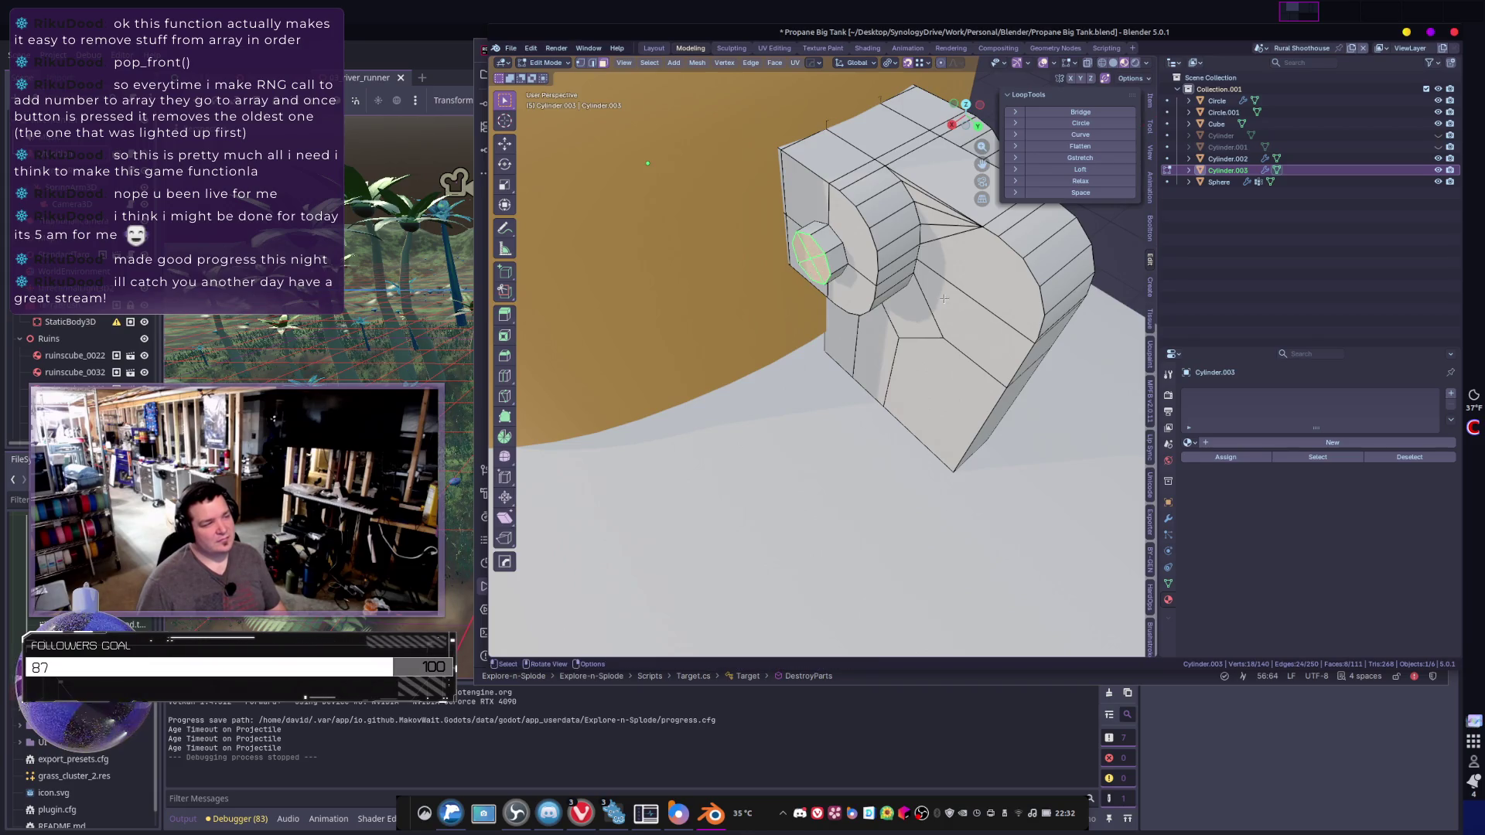
pyautogui.moveTo(817, 259); pyautogui.dragTo(818, 316, button='middle')
pyautogui.press('ctrl+KP_Add')
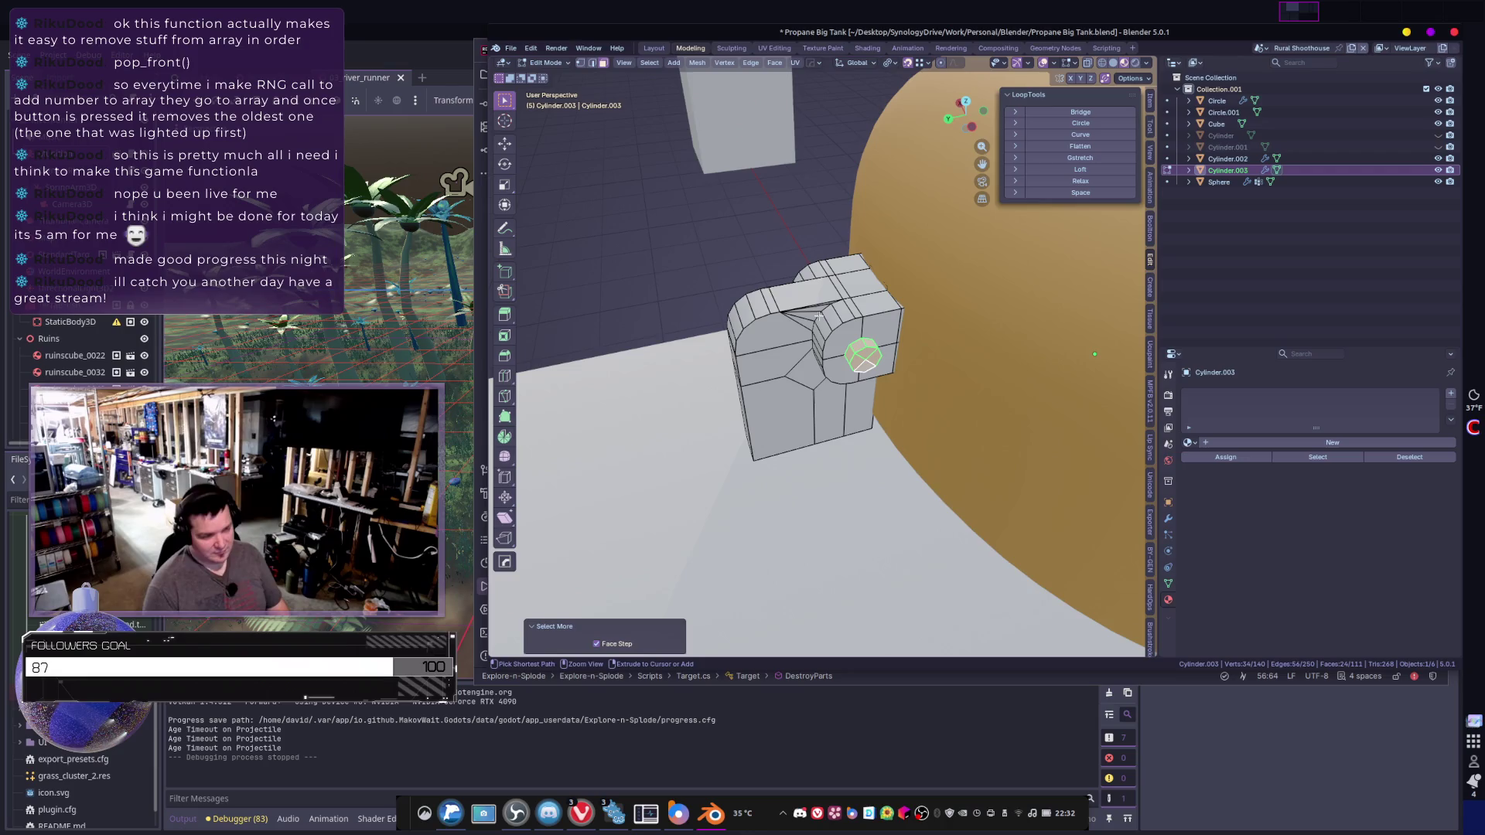
pyautogui.click(1266, 444)
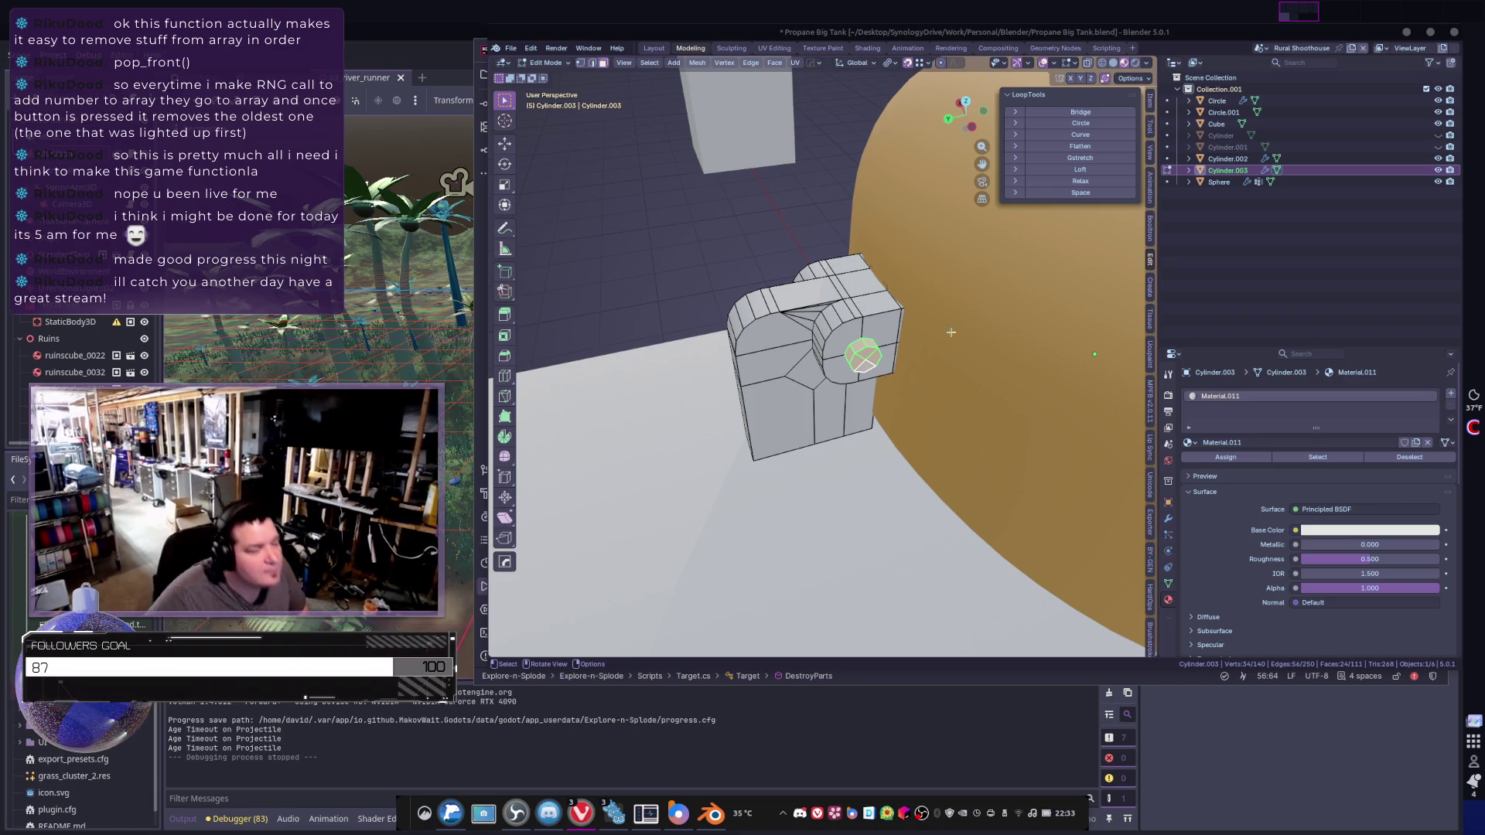
# - Set Material.011's base colour back to full white
pyautogui.moveTo(951, 332); pyautogui.dragTo(967, 339, button='middle')
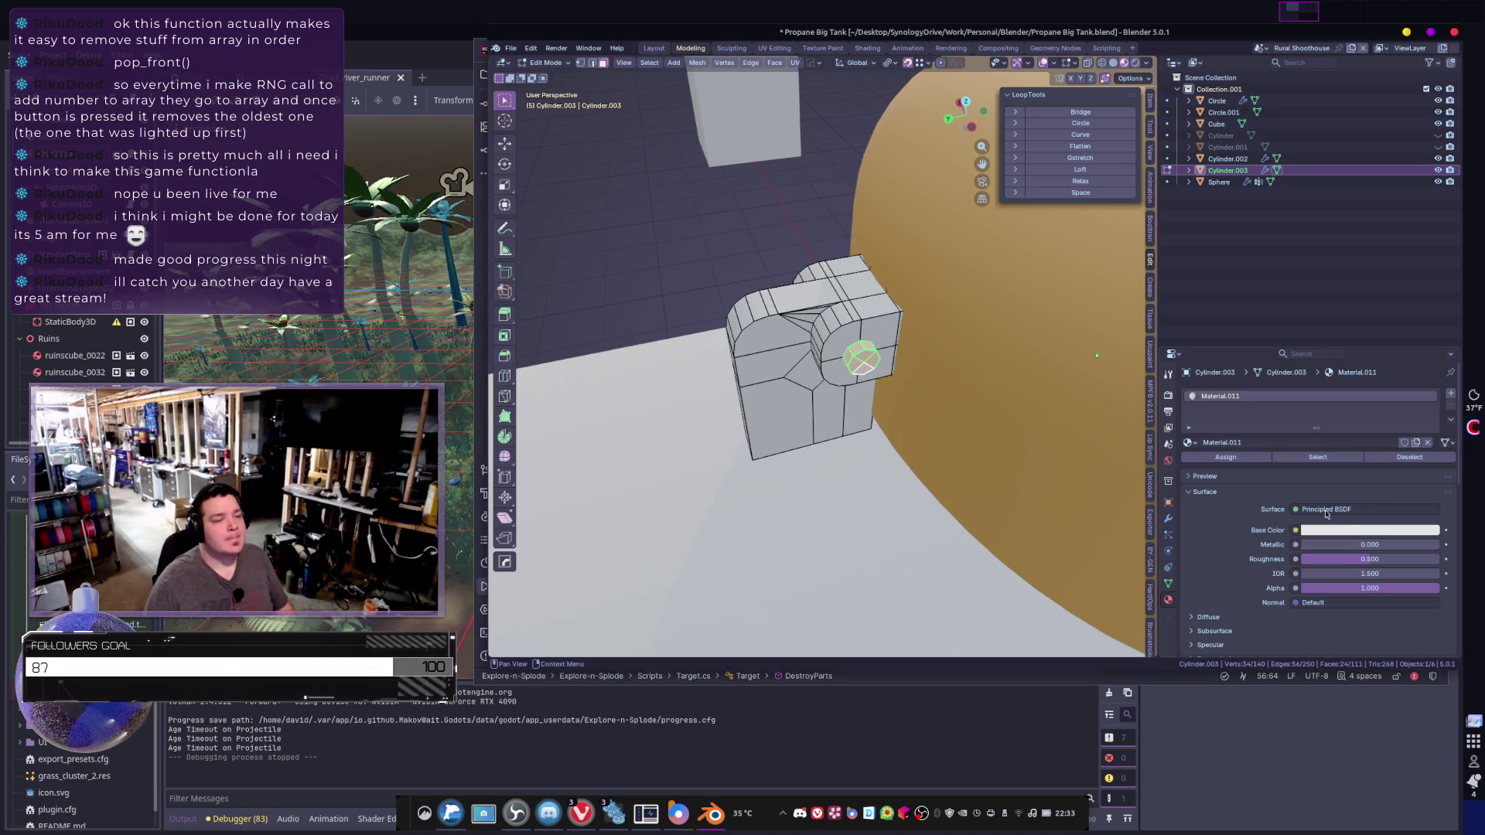
pyautogui.click(1369, 530)
pyautogui.click(1431, 375)
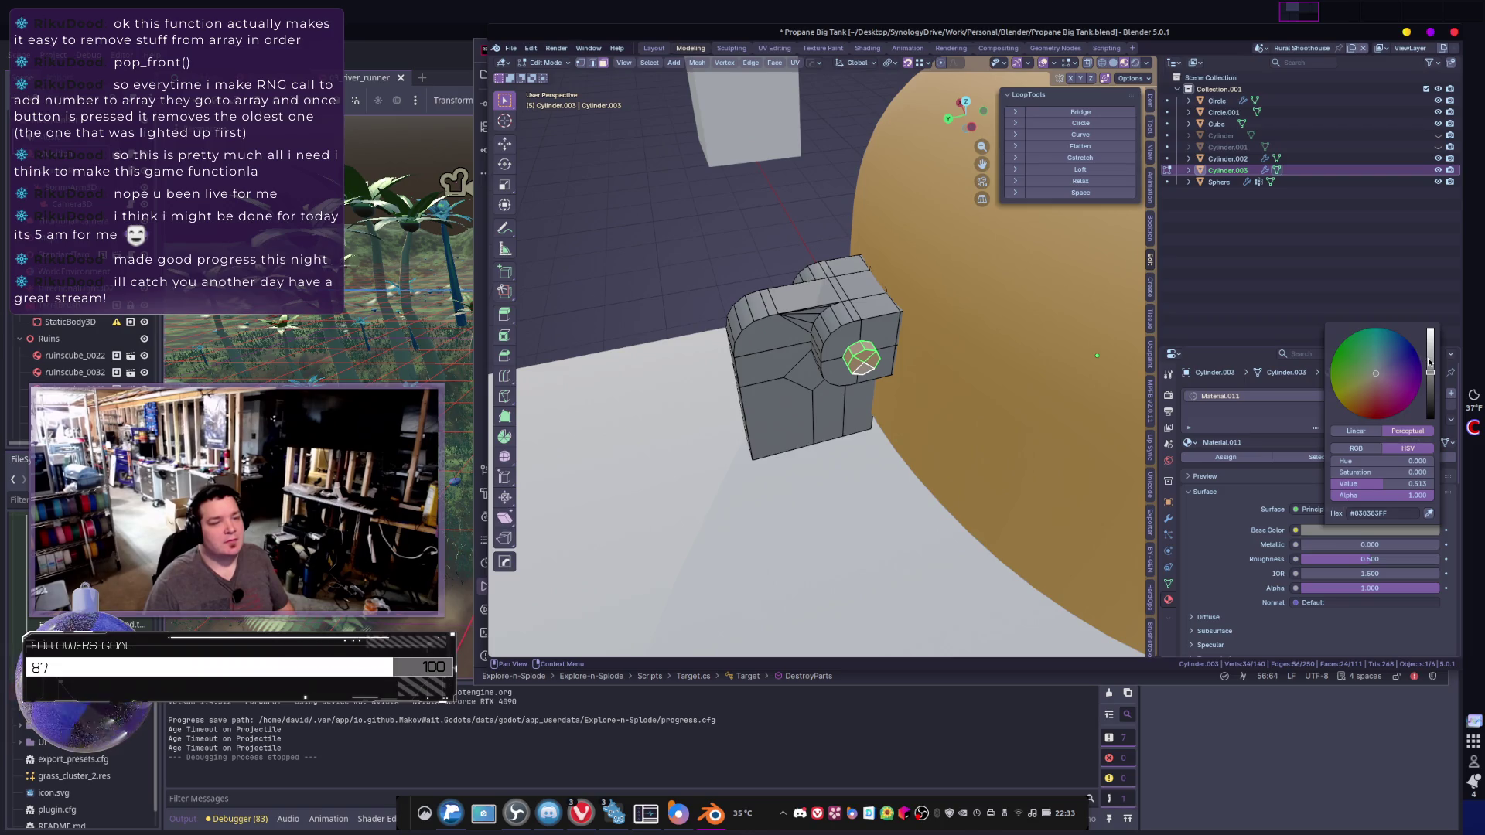
pyautogui.click(1430, 362)
pyautogui.click(1431, 334)
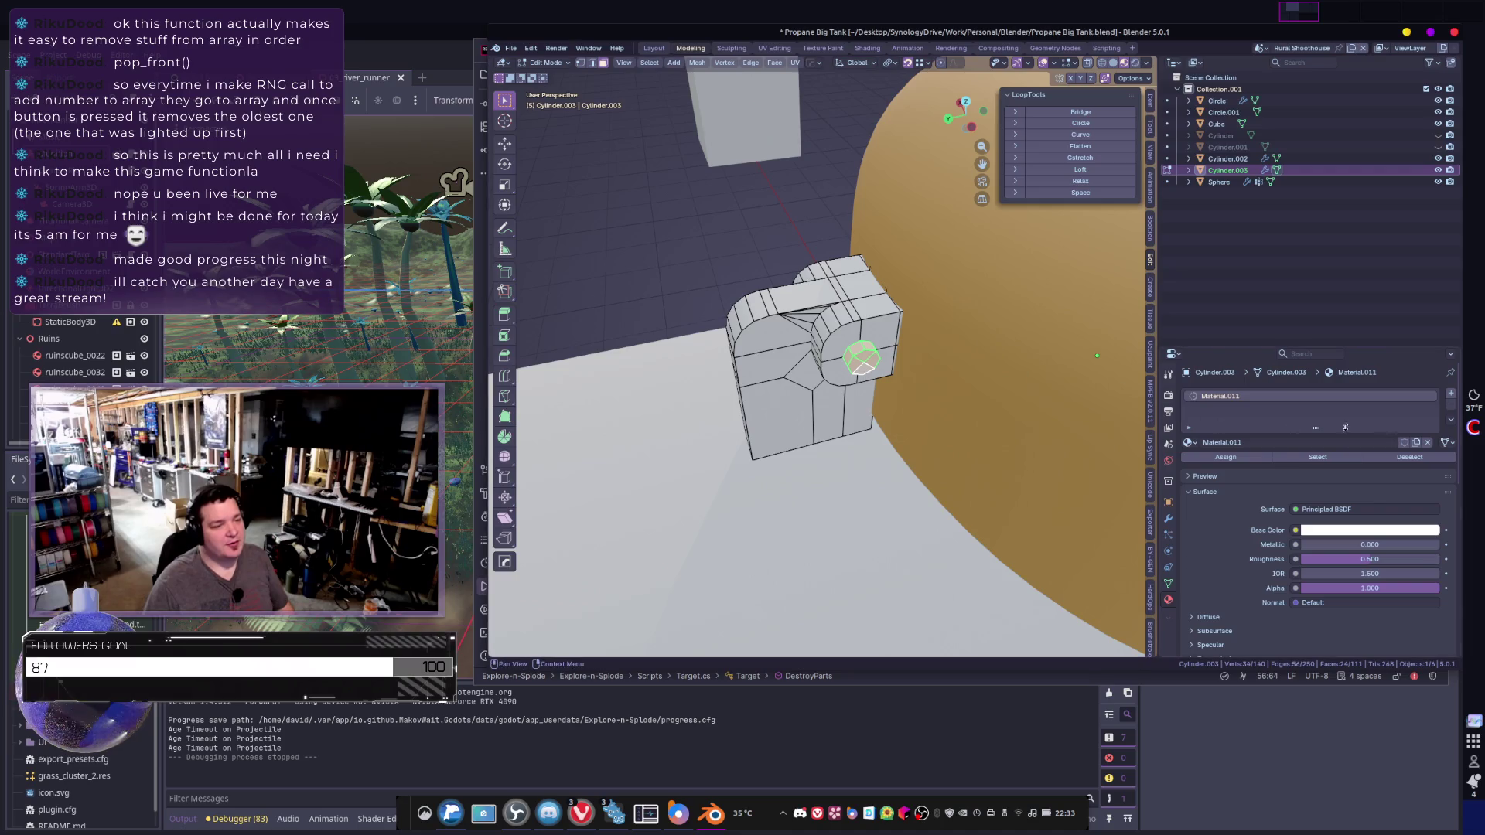
# - Add a second slot with new Material.012, Metallic 1.0 and Roughness 0.2
pyautogui.click(1451, 394)
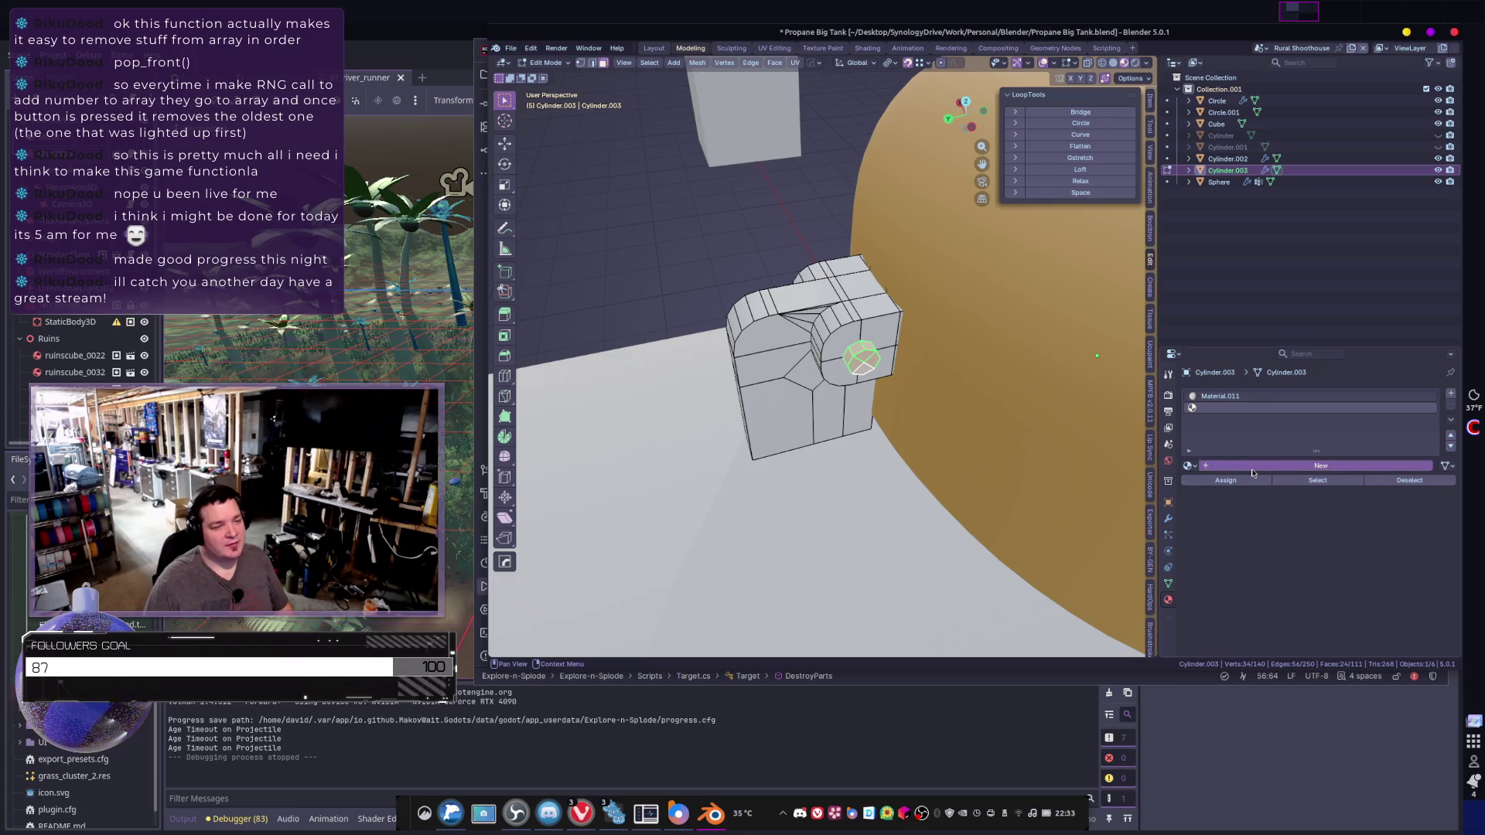
pyautogui.click(1320, 466)
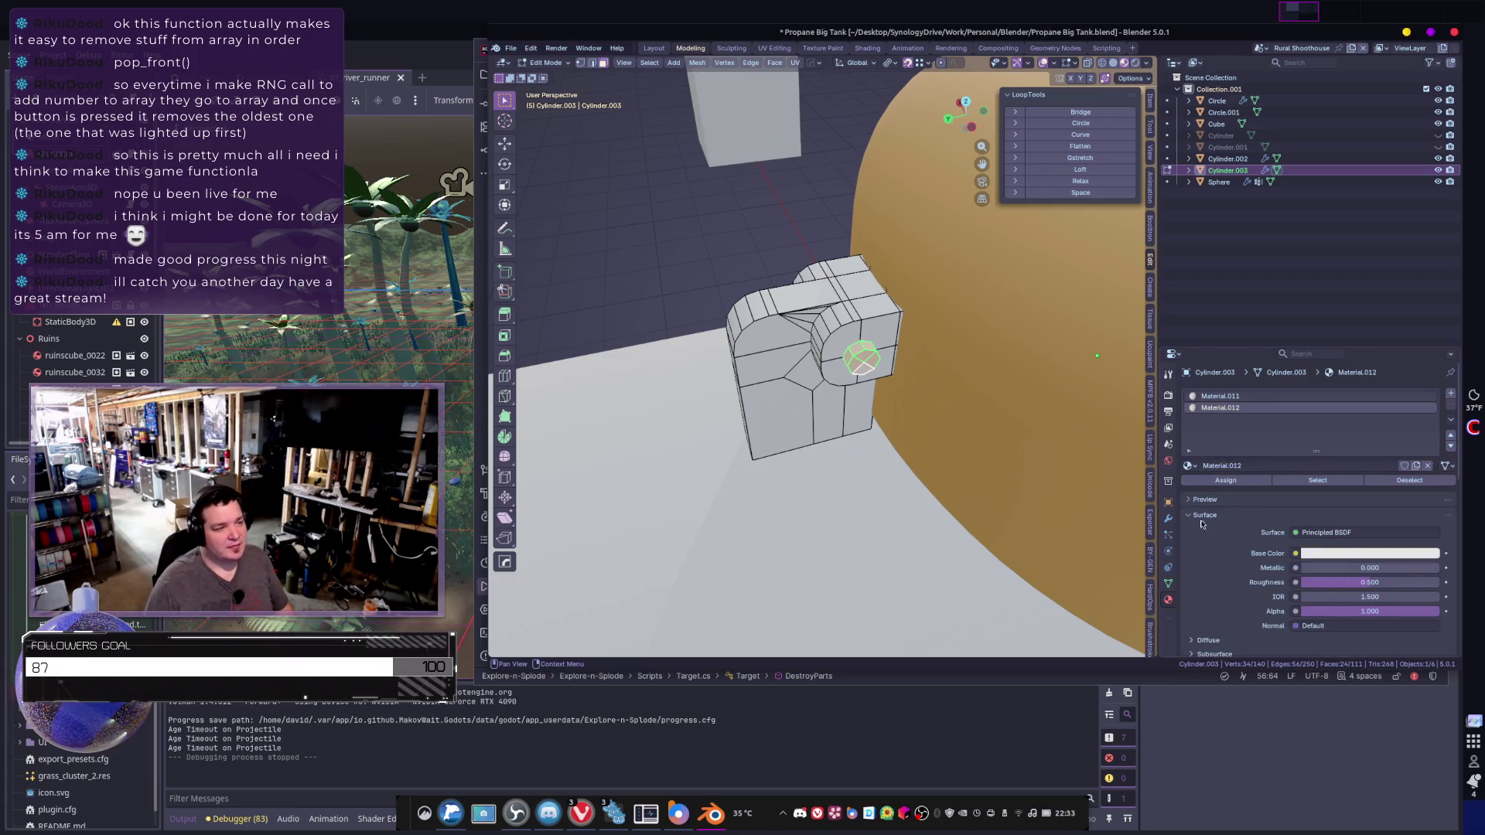
pyautogui.moveTo(1345, 568); pyautogui.dragTo(1439, 567)
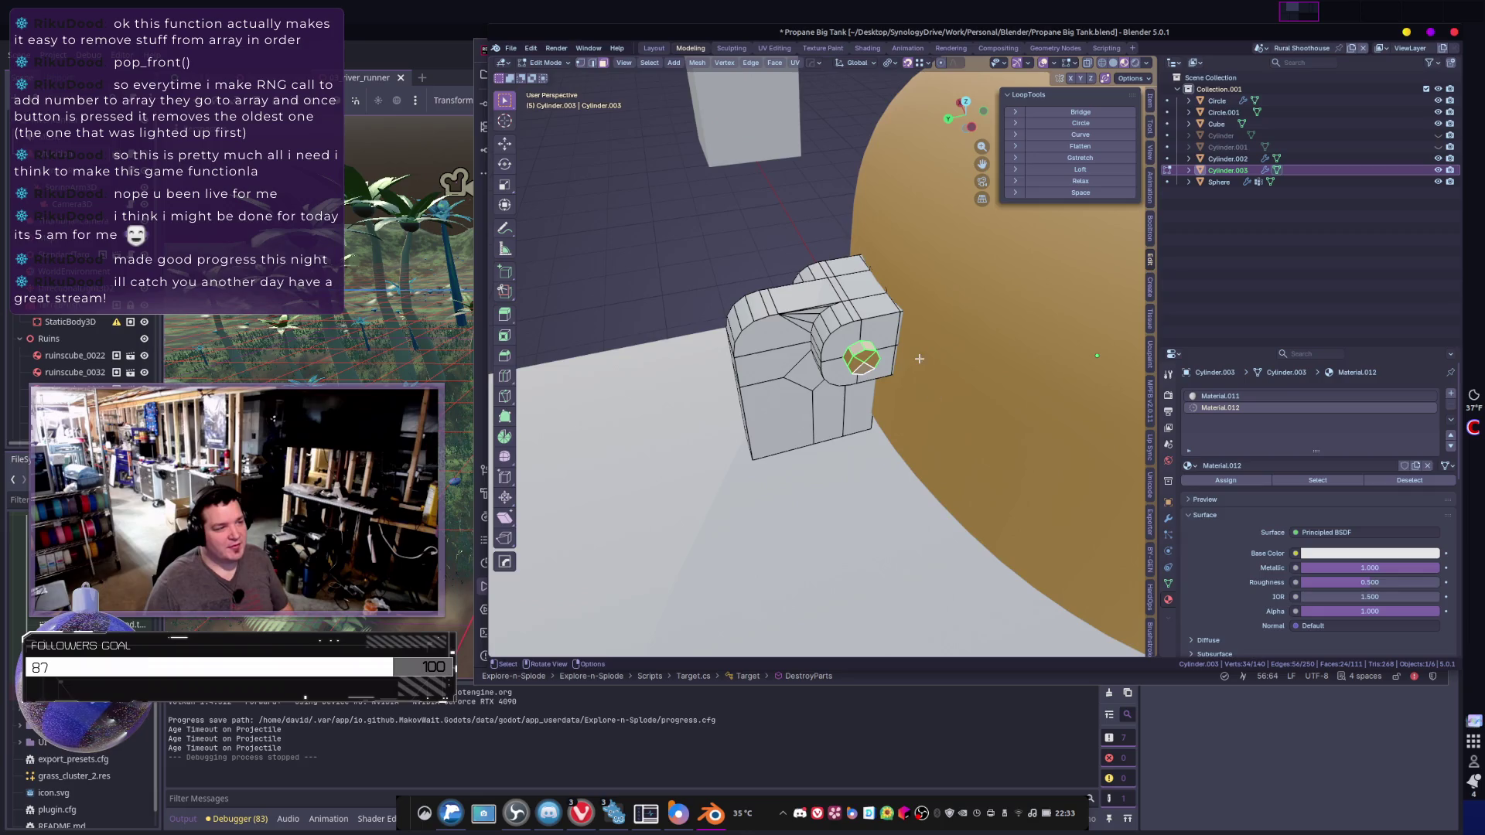
pyautogui.scroll(3, 932, 391)
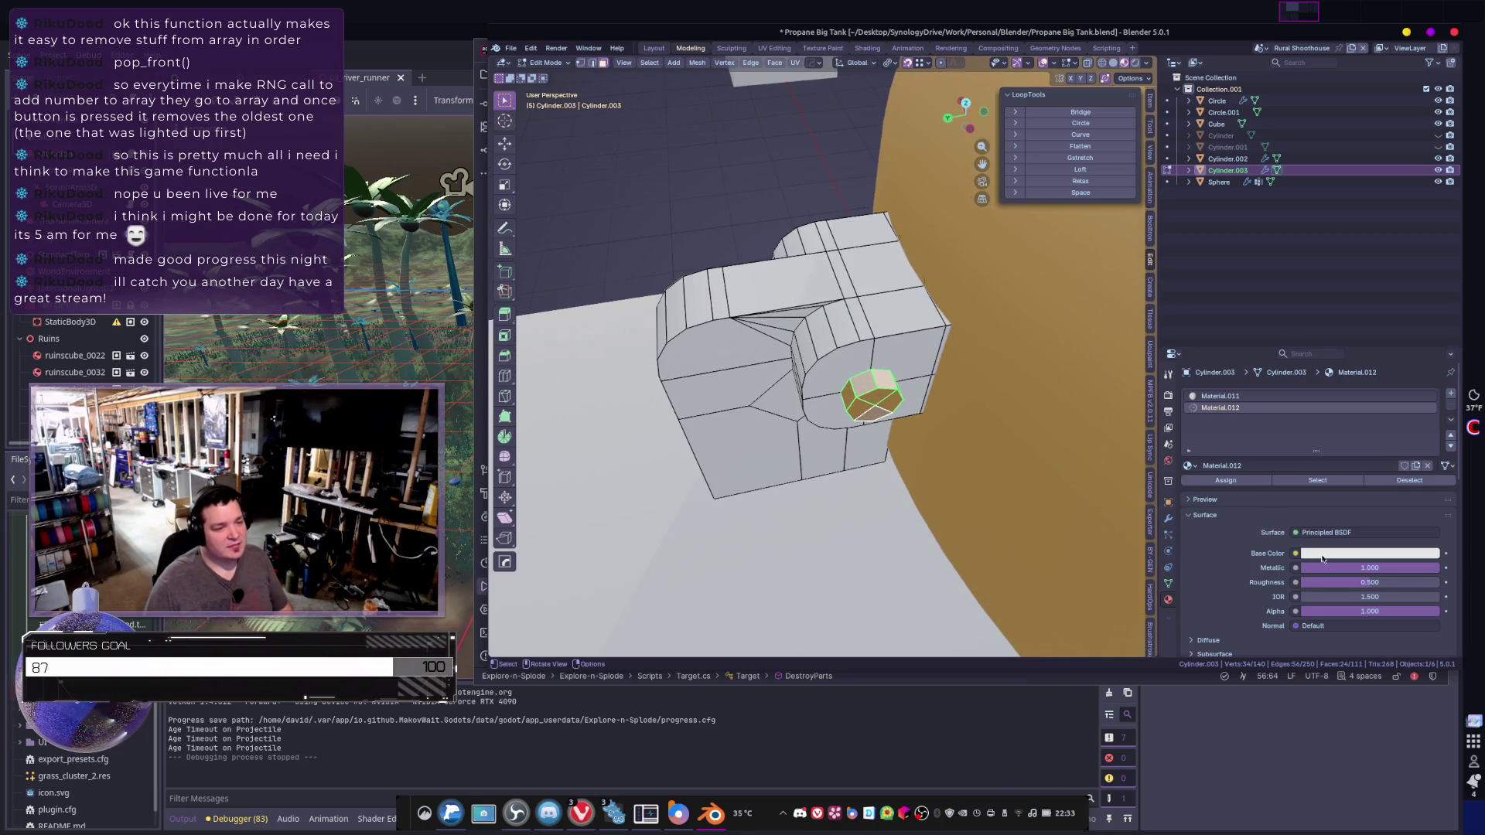
pyautogui.moveTo(1346, 581)
pyautogui.mouseDown()
pyautogui.moveTo(1315, 582)
pyautogui.moveTo(1413, 582)
pyautogui.moveTo(1391, 585)
pyautogui.mouseUp()
pyautogui.click(1364, 582)
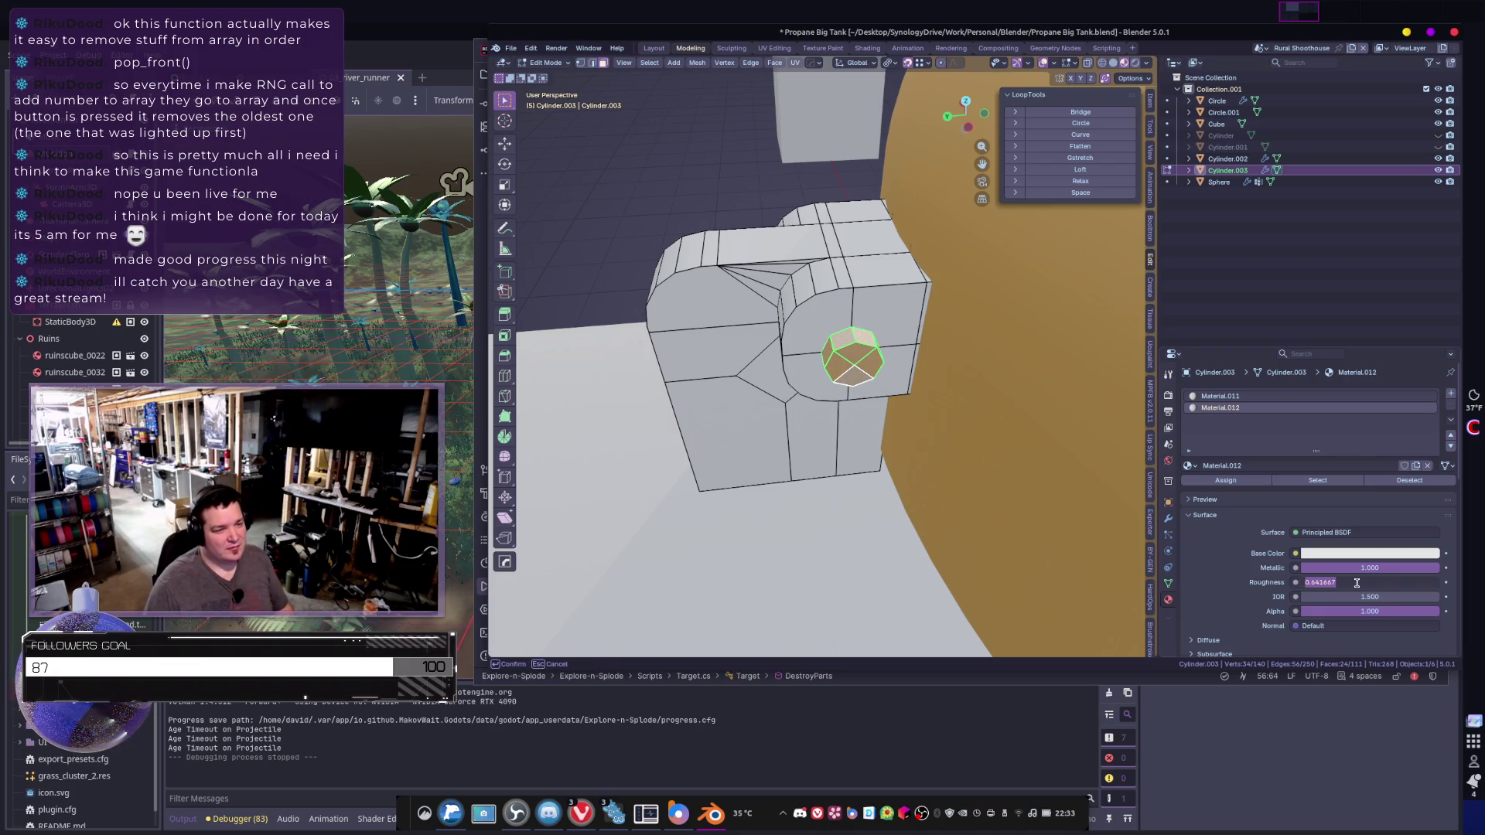
pyautogui.press('BackSpace')
pyautogui.write('0.2')
pyautogui.press('Return')
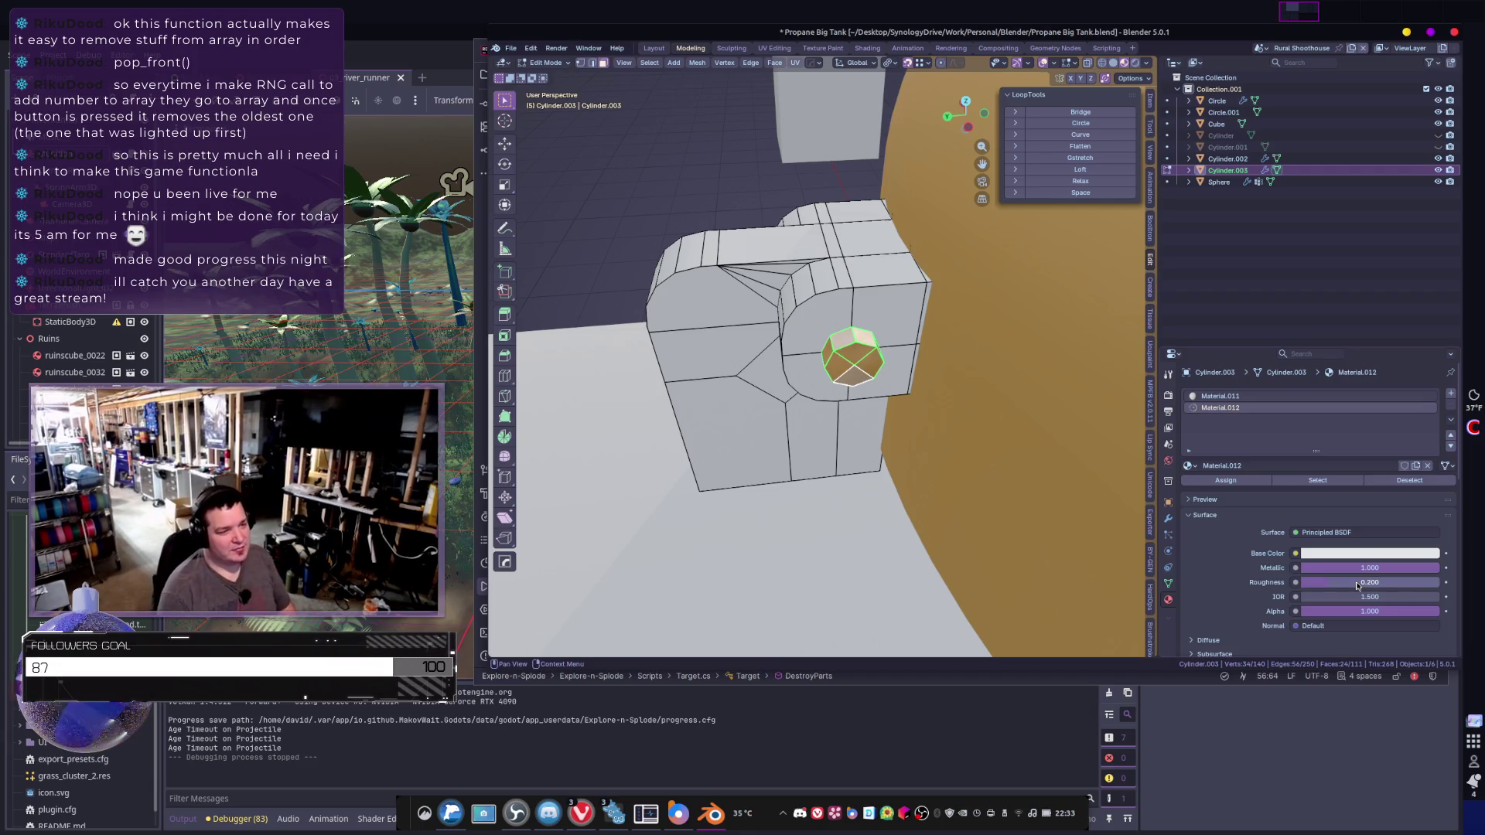
# - Leave Edit Mode to check the object, then return to mesh editing
pyautogui.moveTo(901, 390)
pyautogui.mouseDown(button='middle')
pyautogui.moveTo(875, 421)
pyautogui.moveTo(919, 429)
pyautogui.moveTo(881, 427)
pyautogui.moveTo(848, 450)
pyautogui.moveTo(876, 461)
pyautogui.mouseUp(button='middle')
pyautogui.hotkey('ctrl', '-')
pyautogui.scroll(-5, 871, 421)
pyautogui.scroll(6, 842, 323)
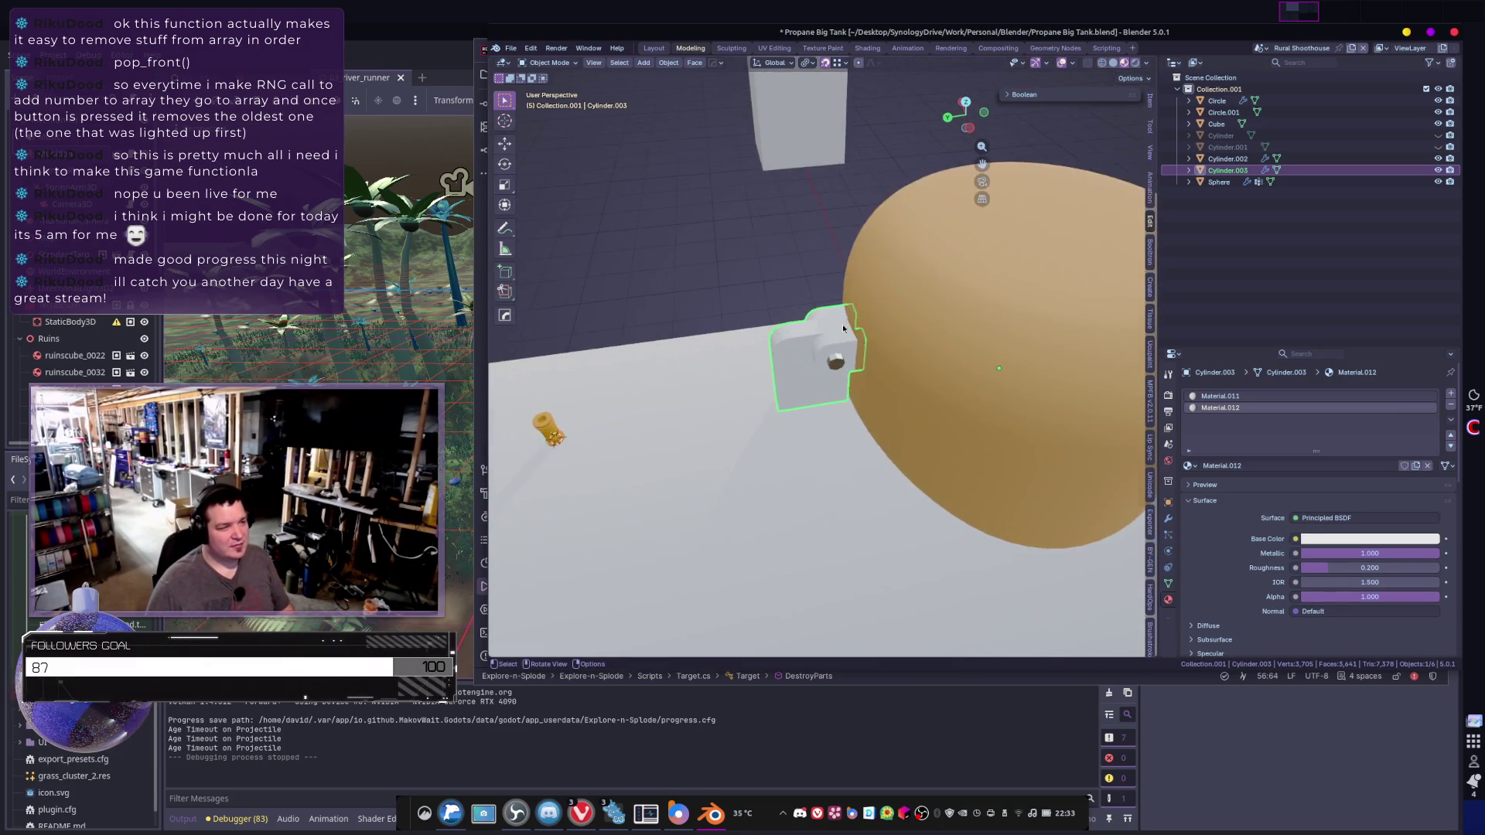
pyautogui.press('Tab')
# - Activate the white slot and select the curved and inner faces around the hub
pyautogui.click(847, 337)
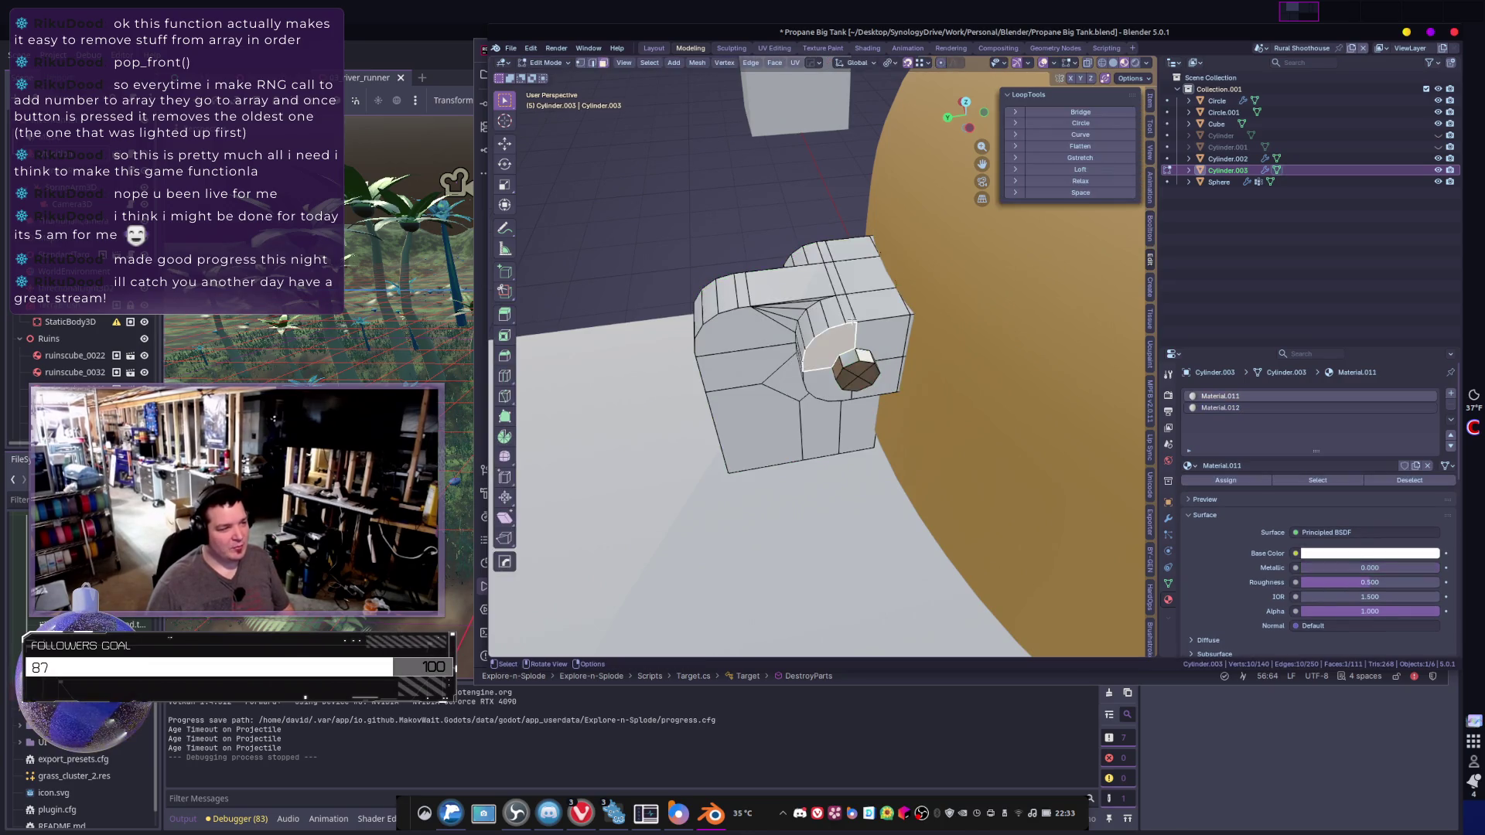
pyautogui.keyDown('alt'); pyautogui.click(854, 308); pyautogui.keyUp('alt')
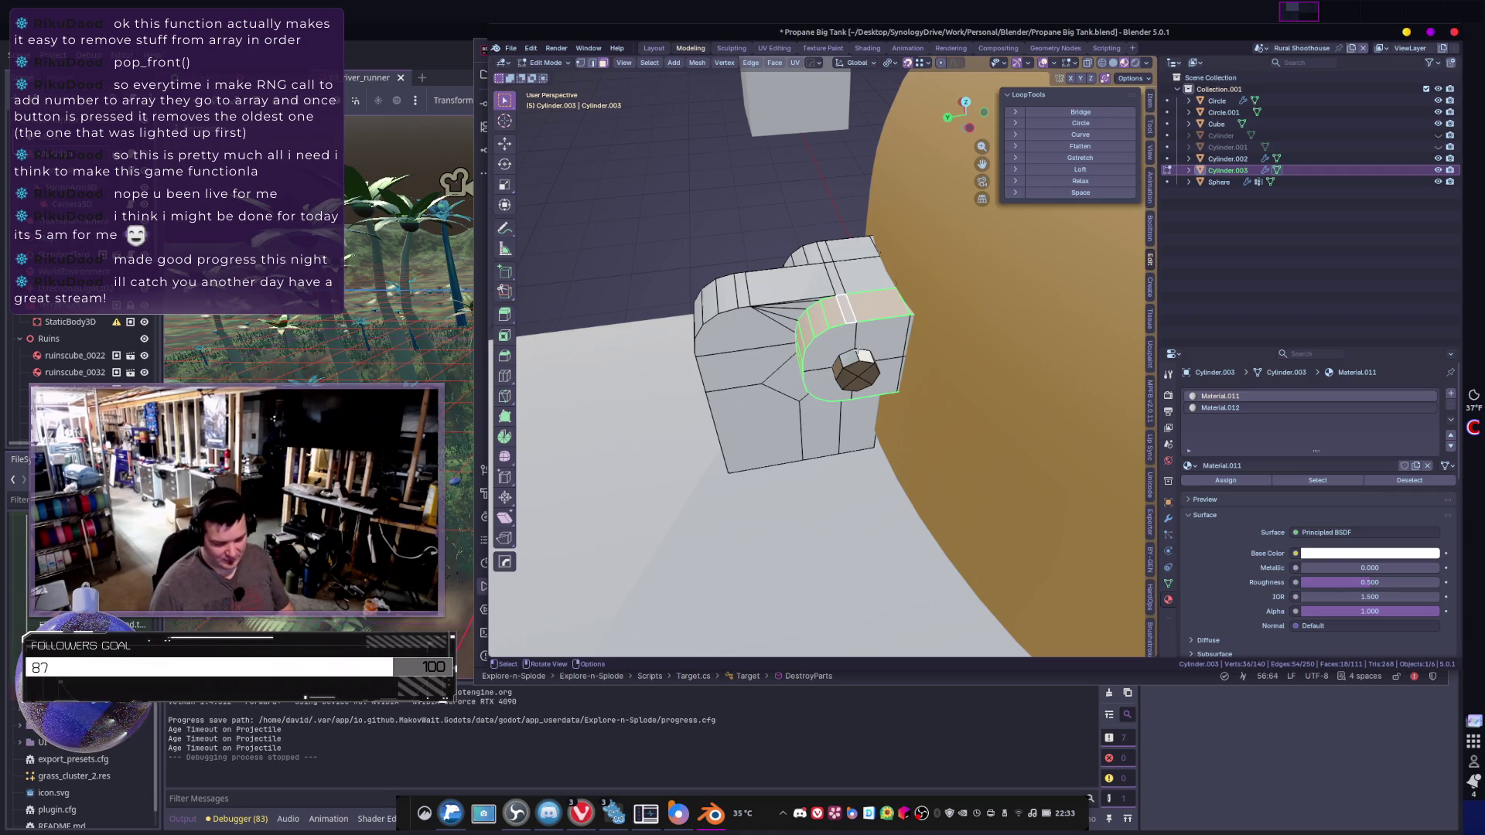
pyautogui.press('c')
pyautogui.moveTo(863, 357); pyautogui.dragTo(848, 370)
pyautogui.rightClick(848, 370)
pyautogui.click(831, 362)
# - Select the face loops around the hub plus all coplanar faces
pyautogui.scroll(3, 884, 353)
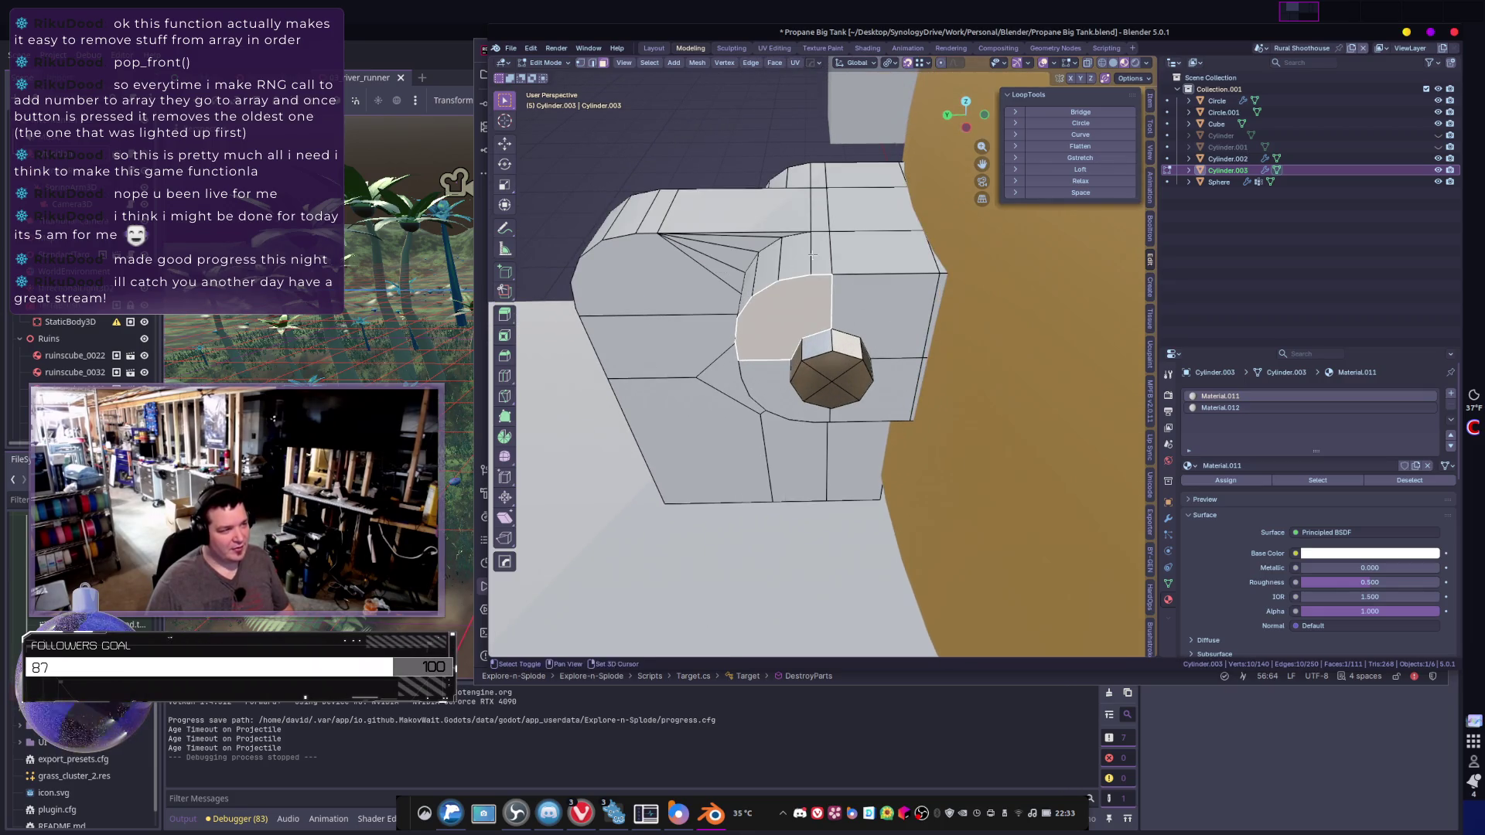
pyautogui.keyDown('alt'); pyautogui.click(824, 256); pyautogui.keyUp('alt')
pyautogui.moveTo(825, 256)
pyautogui.mouseDown(button='middle')
pyautogui.moveTo(875, 263)
pyautogui.moveTo(799, 253)
pyautogui.mouseUp(button='middle')
pyautogui.keyDown('alt'); pyautogui.keyDown('shift'); pyautogui.click(875, 263); pyautogui.keyUp('shift'); pyautogui.keyUp('alt')
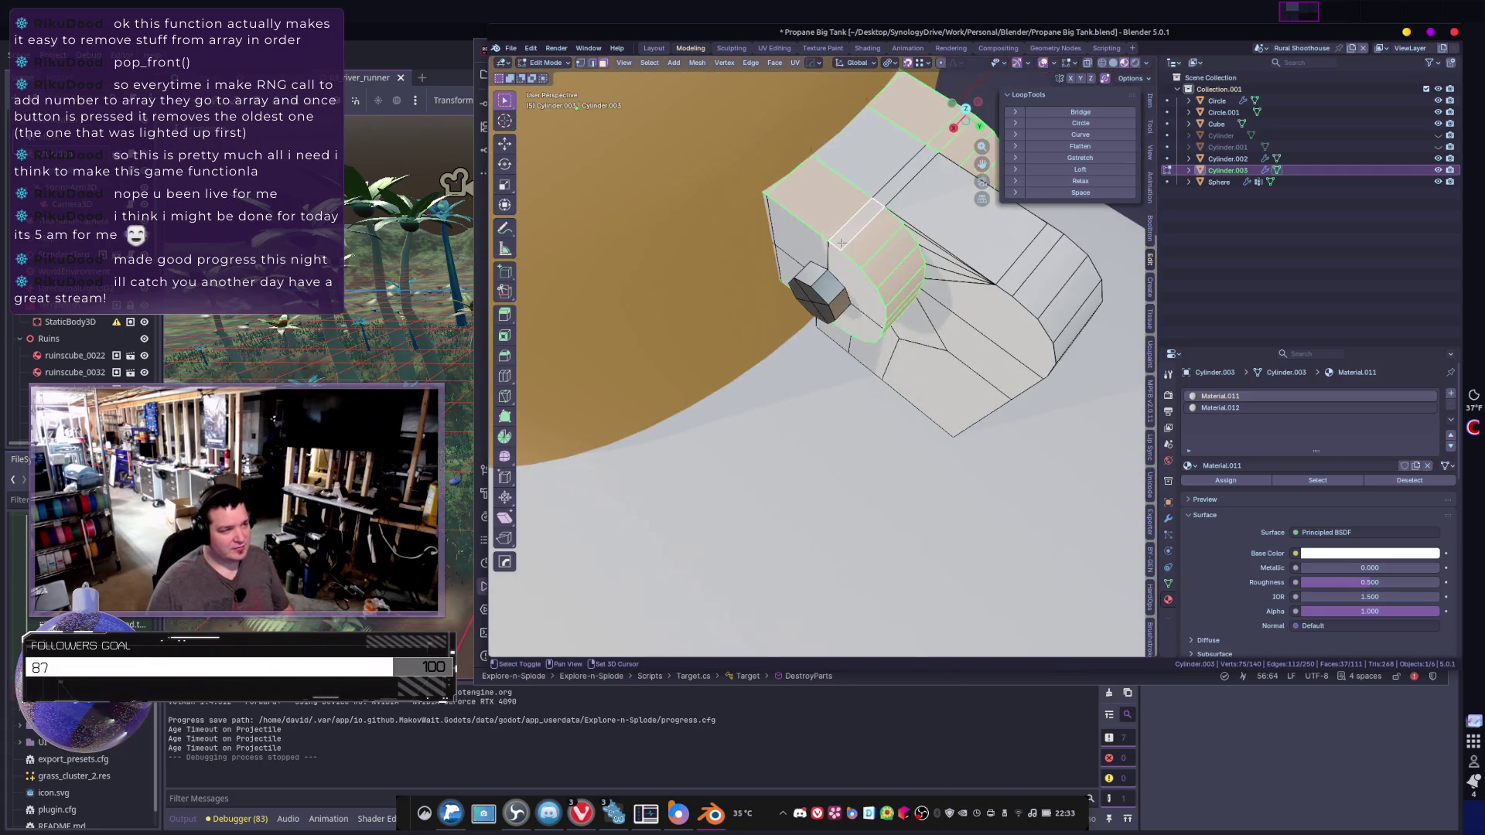
pyautogui.keyDown('shift'); pyautogui.click(799, 253); pyautogui.keyUp('shift')
pyautogui.click(657, 65)
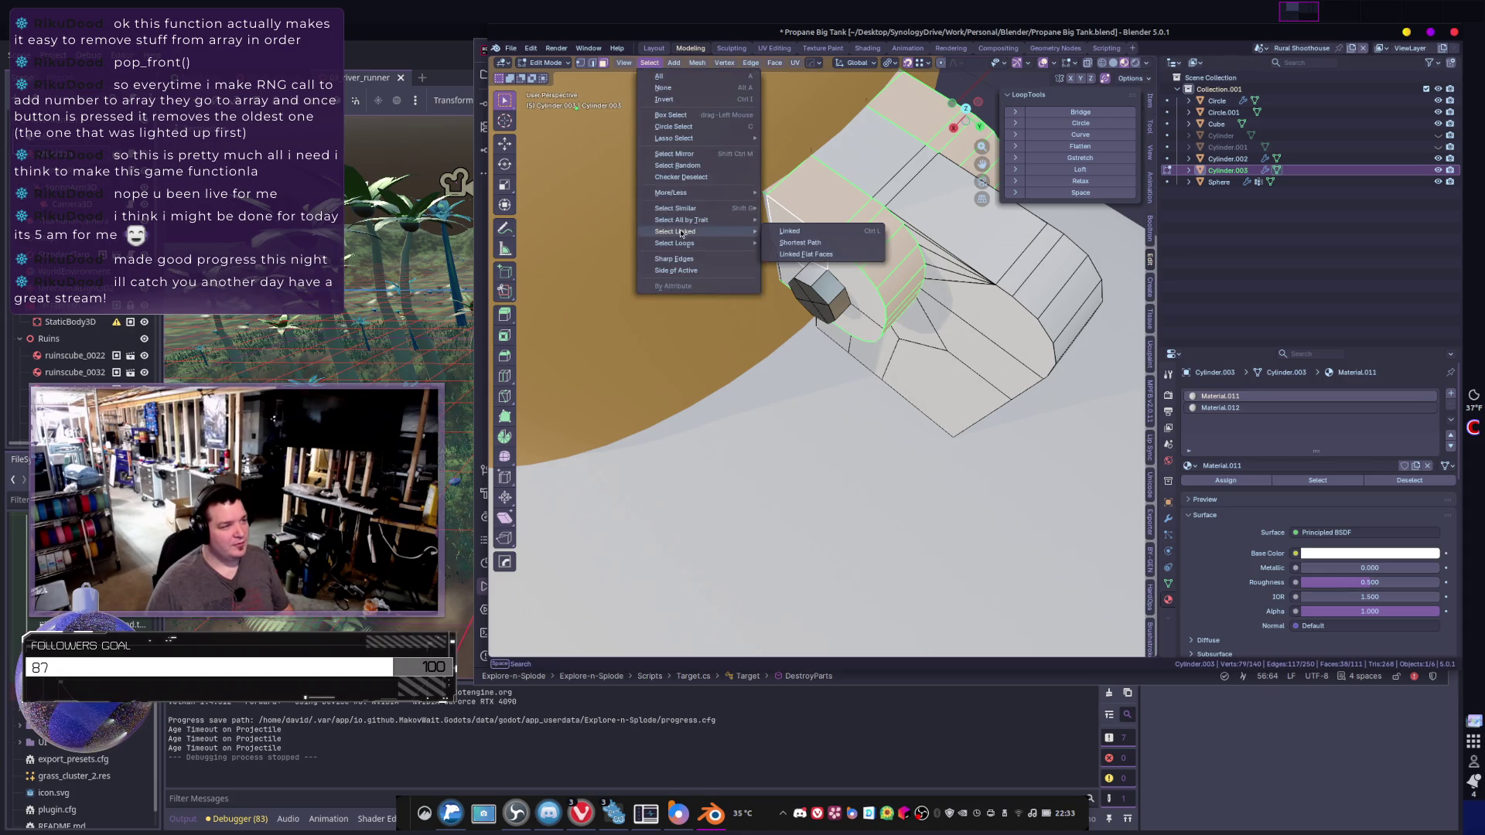
pyautogui.moveTo(675, 208)
pyautogui.click(794, 273)
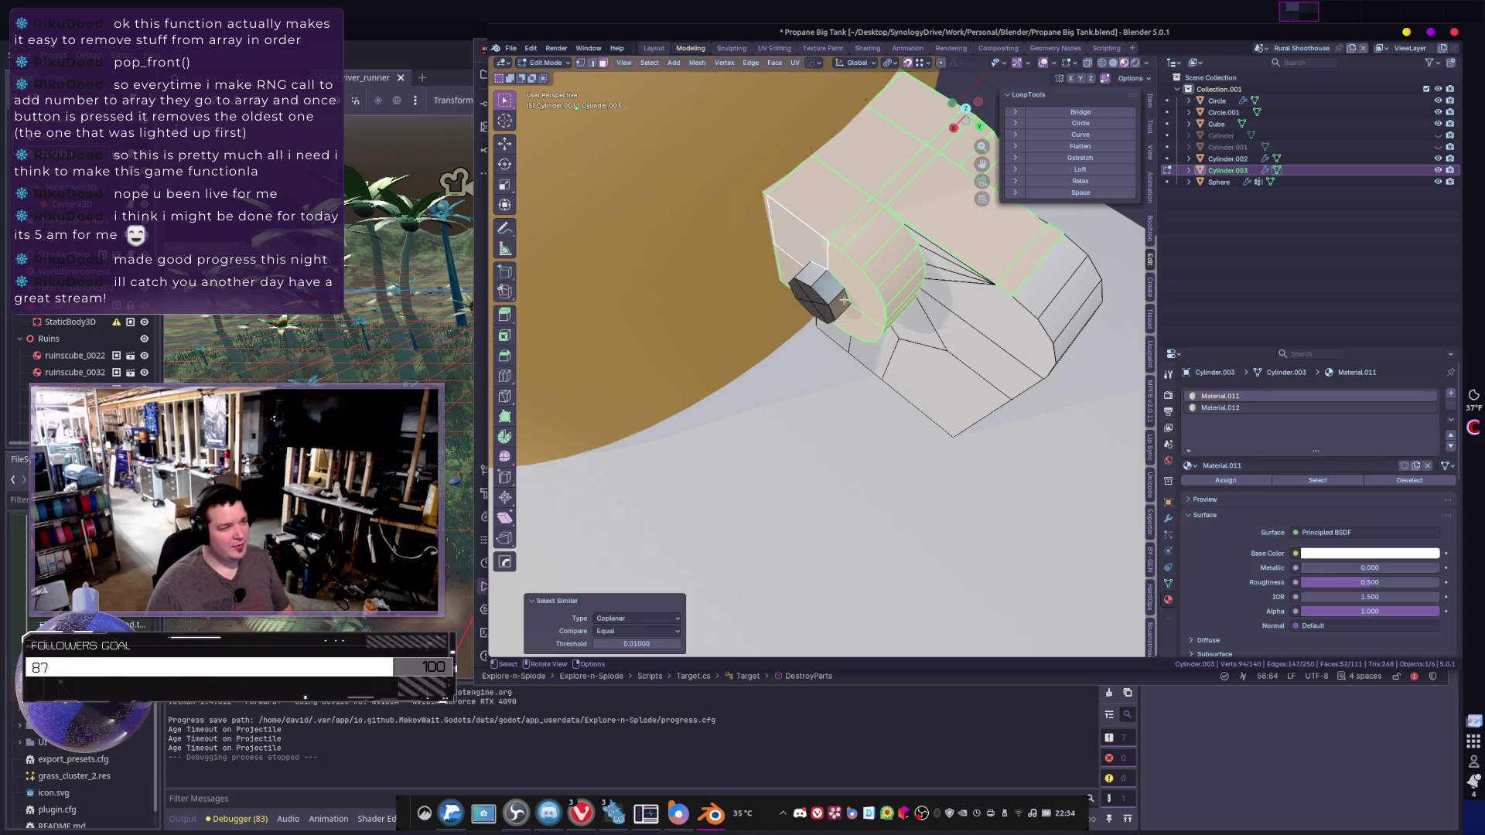
pyautogui.moveTo(794, 272)
pyautogui.mouseDown(button='middle')
pyautogui.moveTo(814, 294)
pyautogui.moveTo(792, 294)
pyautogui.moveTo(937, 227)
pyautogui.mouseUp(button='middle')
pyautogui.press('c')
pyautogui.moveTo(900, 325)
pyautogui.mouseDown(button='middle')
pyautogui.moveTo(820, 333)
pyautogui.moveTo(928, 348)
pyautogui.mouseUp(button='middle')
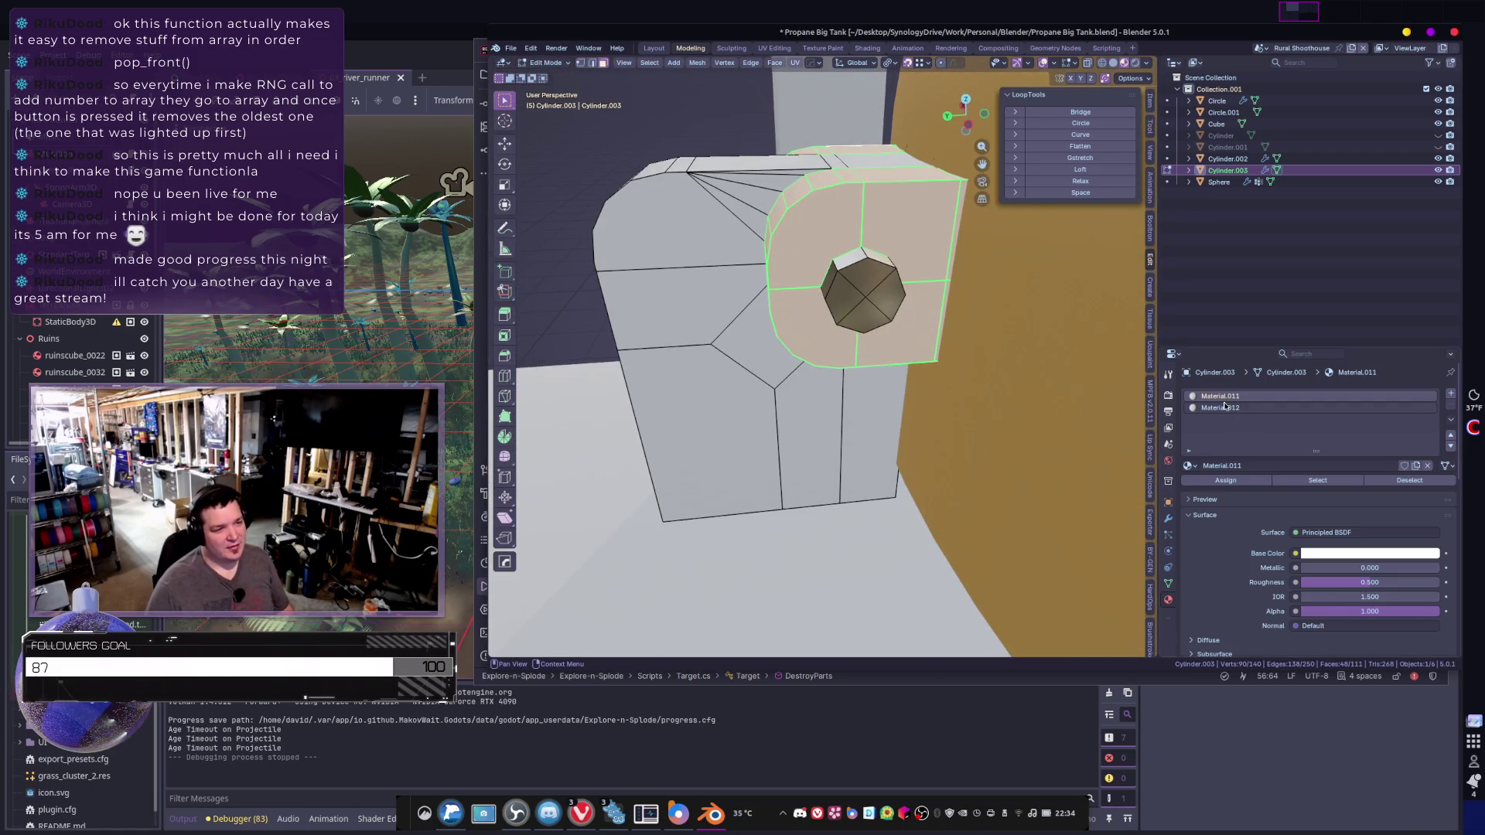
# - Add a new slot and assign the orange 'Material' to the selected faces
pyautogui.click(1451, 395)
pyautogui.click(1186, 465)
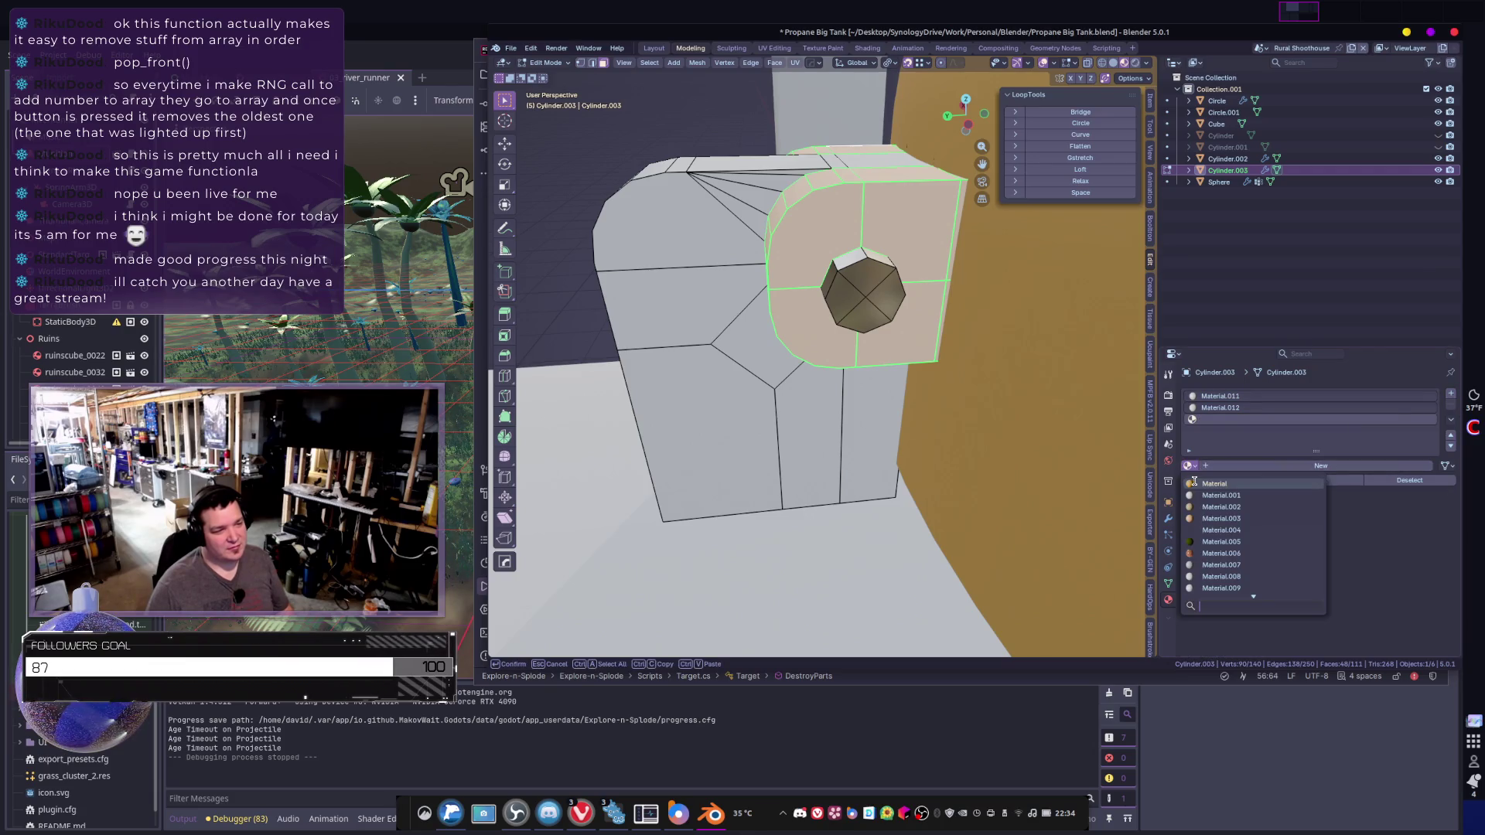
pyautogui.click(1194, 481)
pyautogui.click(1219, 481)
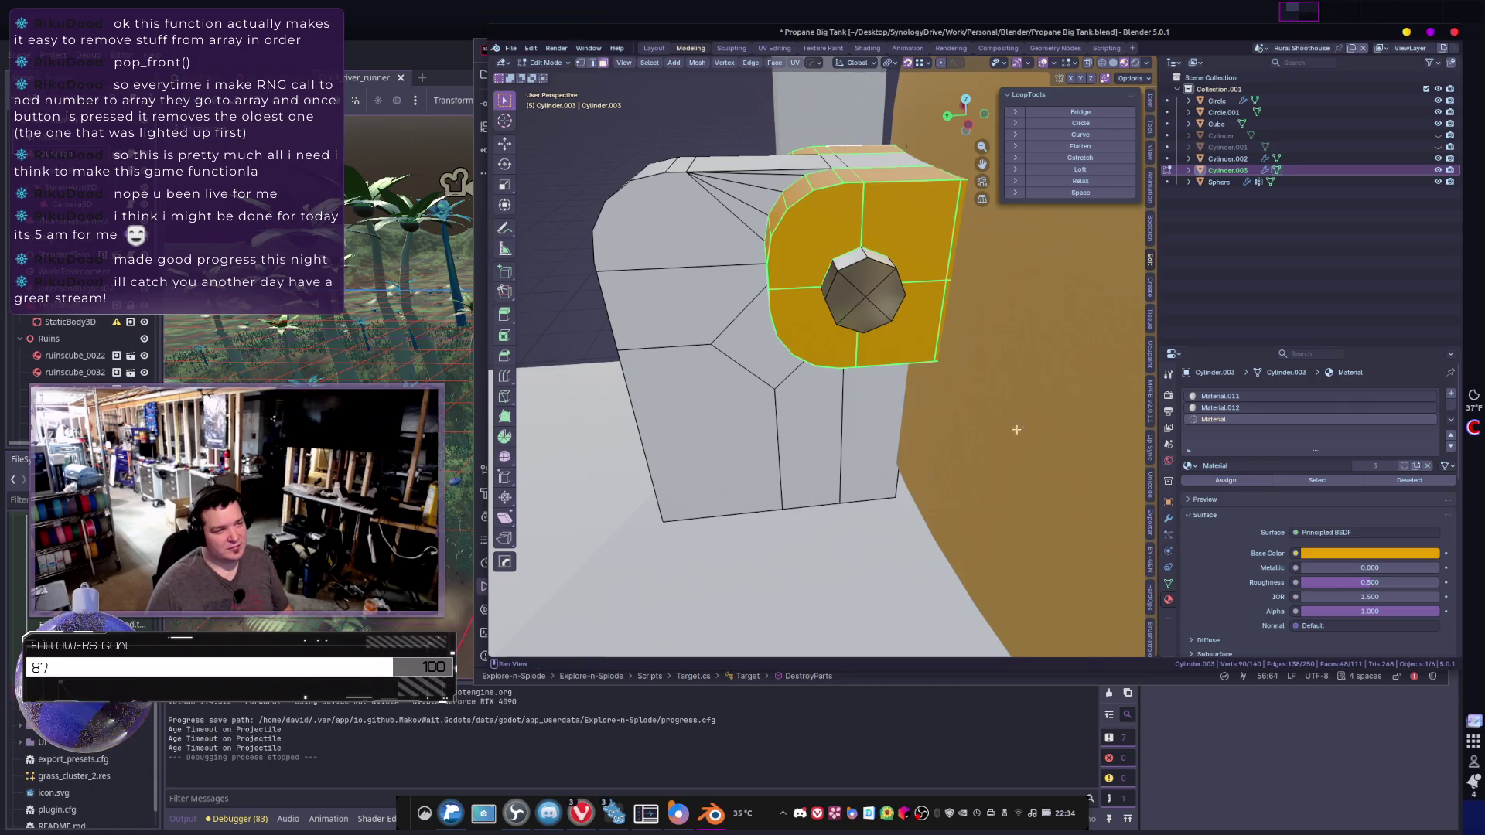
pyautogui.moveTo(1017, 430); pyautogui.dragTo(889, 408, button='middle')
pyautogui.scroll(-6, 975, 350)
pyautogui.moveTo(979, 343); pyautogui.dragTo(942, 420, button='middle')
# - In Object Mode, switch that slot to the orange Material.003
pyautogui.press('Tab')
pyautogui.moveTo(929, 483); pyautogui.dragTo(897, 414, button='middle')
pyautogui.click(1187, 466)
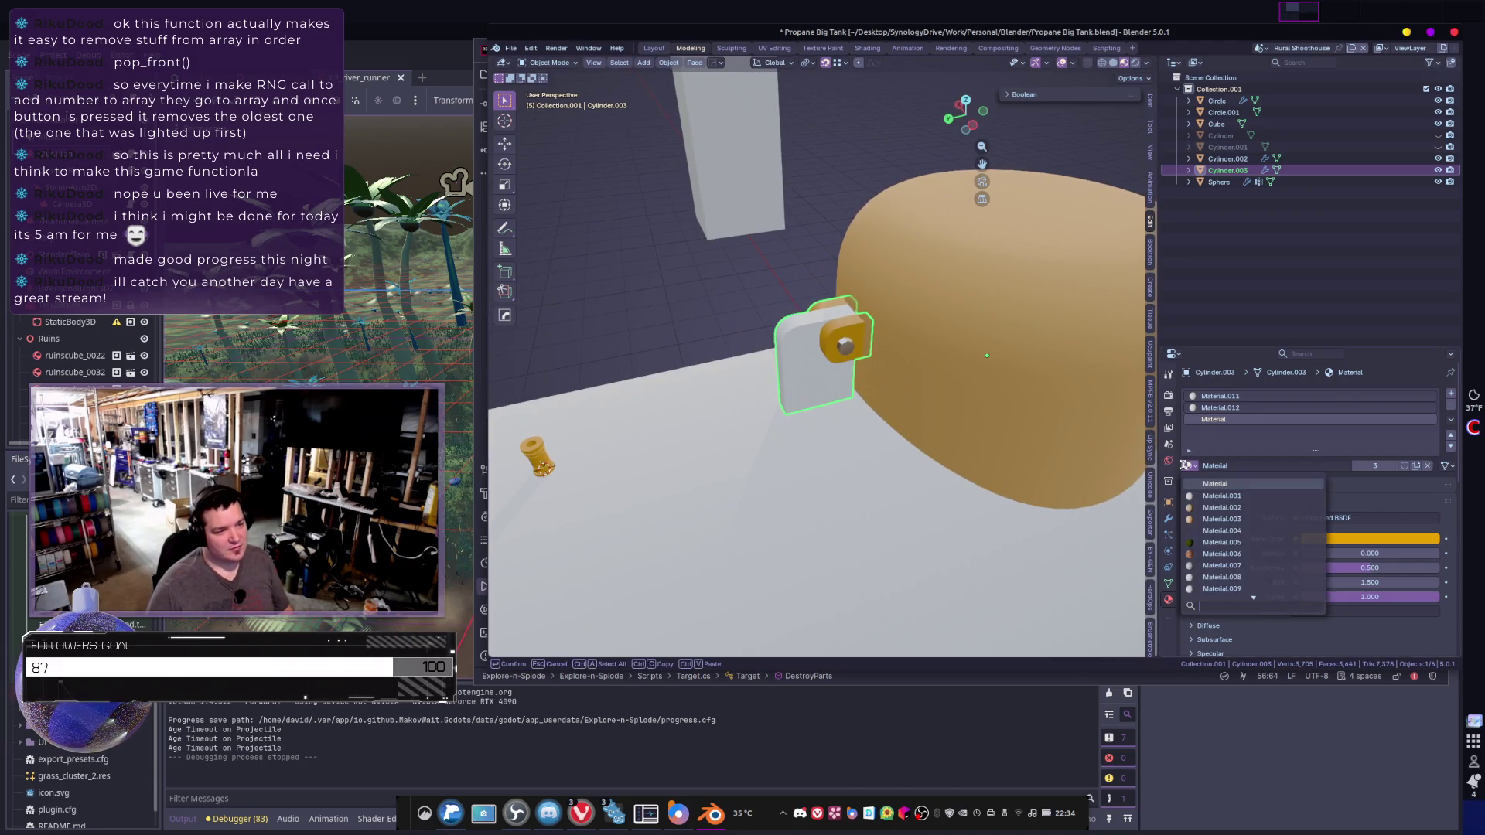
pyautogui.click(1222, 520)
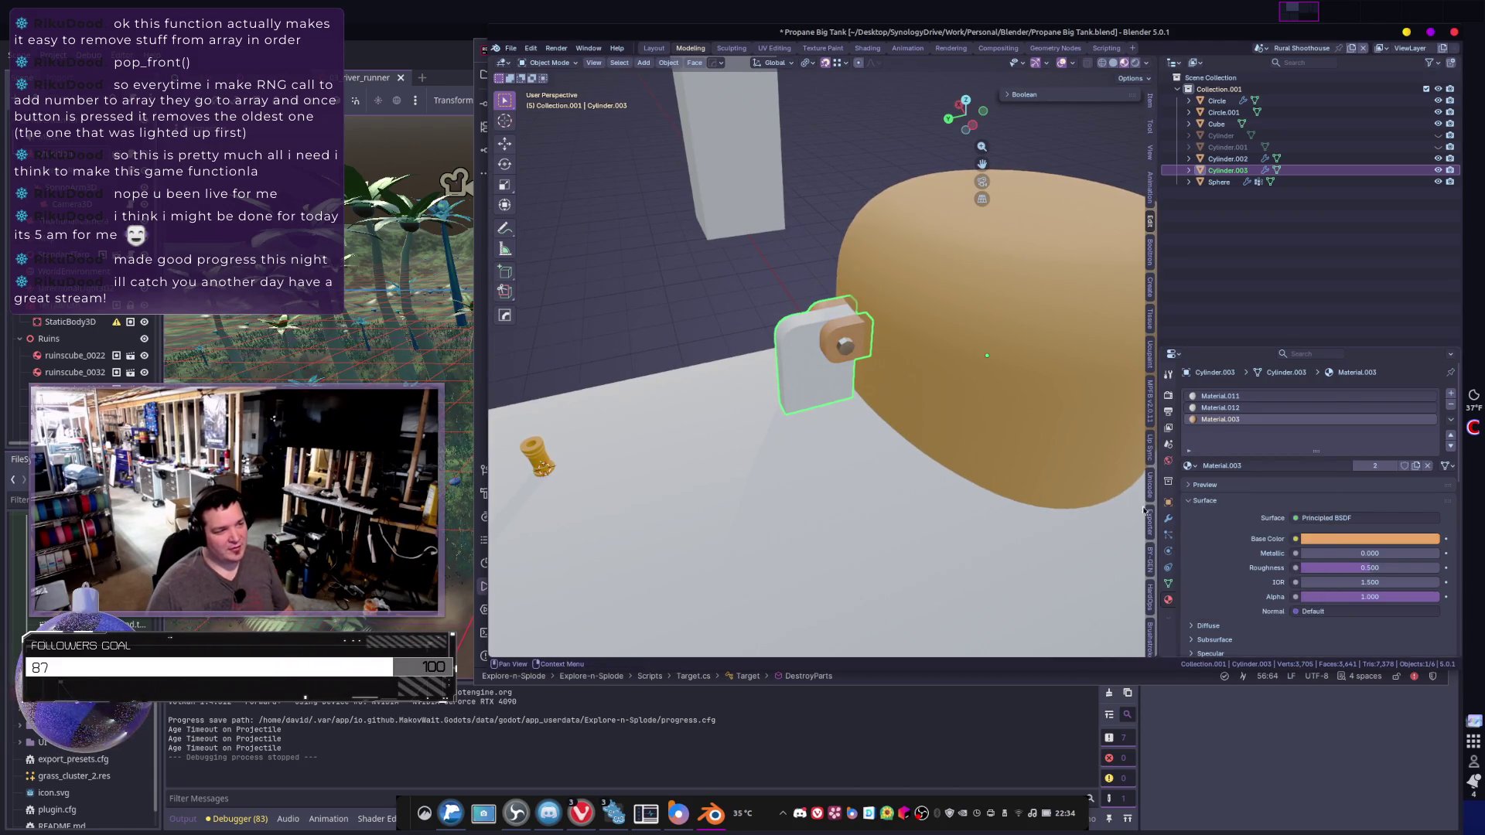
pyautogui.click(649, 311)
# - Reselect the piece, confirm Material.003 stays assigned, then deselect everything
pyautogui.scroll(-2, 851, 348)
pyautogui.scroll(4, 851, 348)
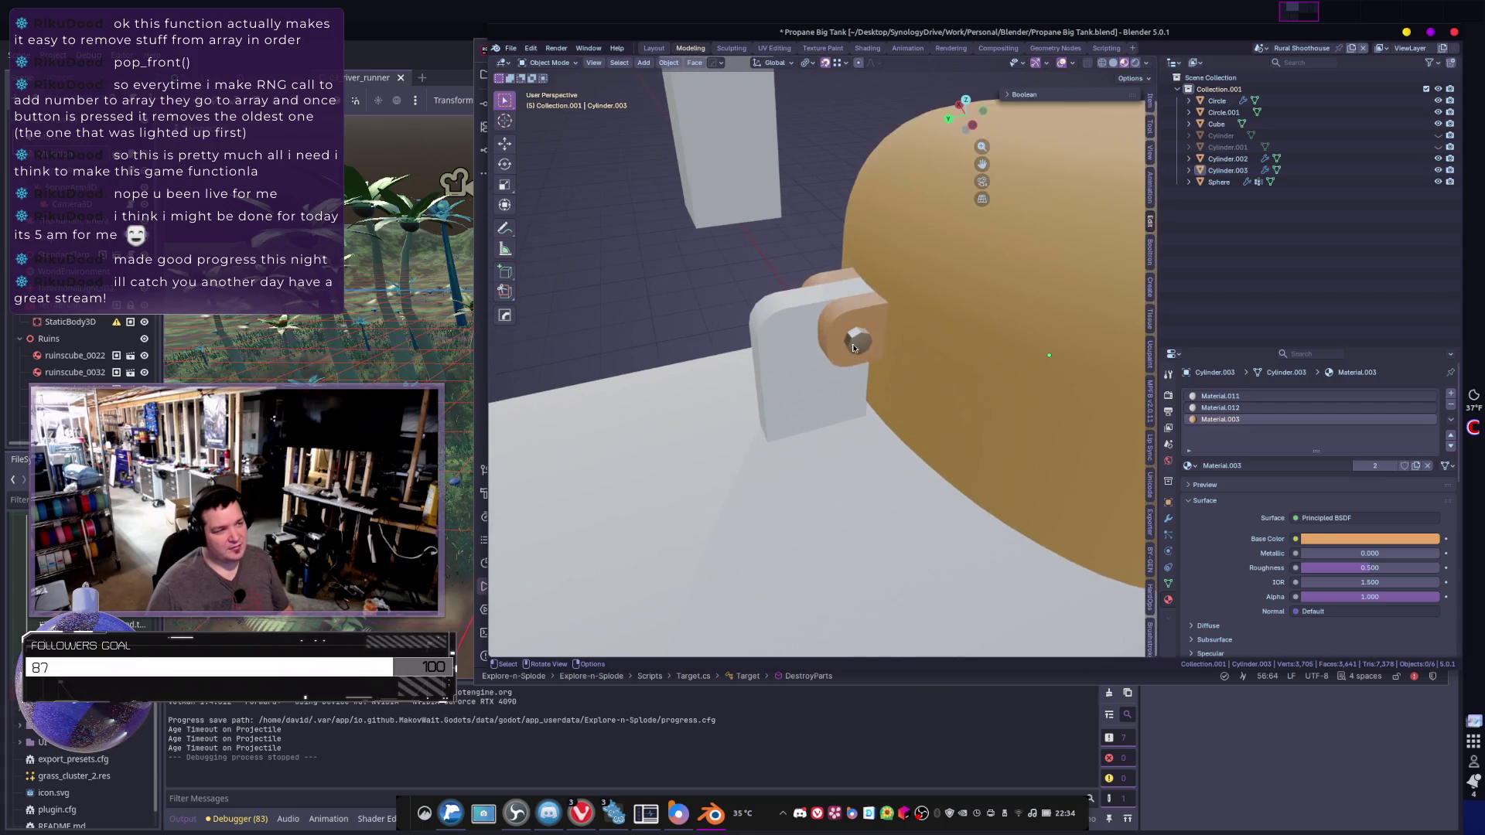
pyautogui.click(861, 350)
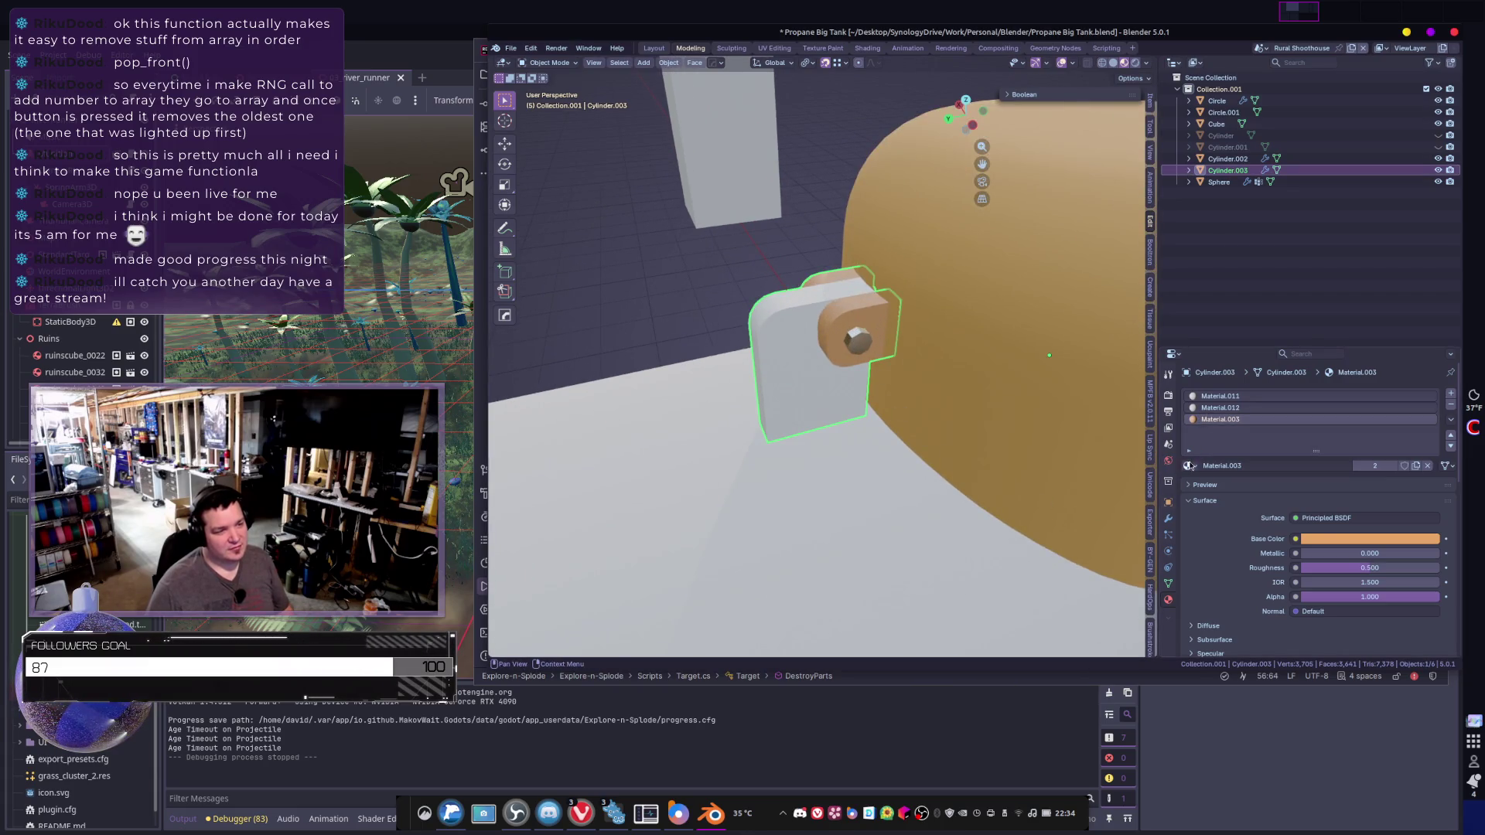
pyautogui.click(1187, 466)
pyautogui.scroll(-9, 1200, 526)
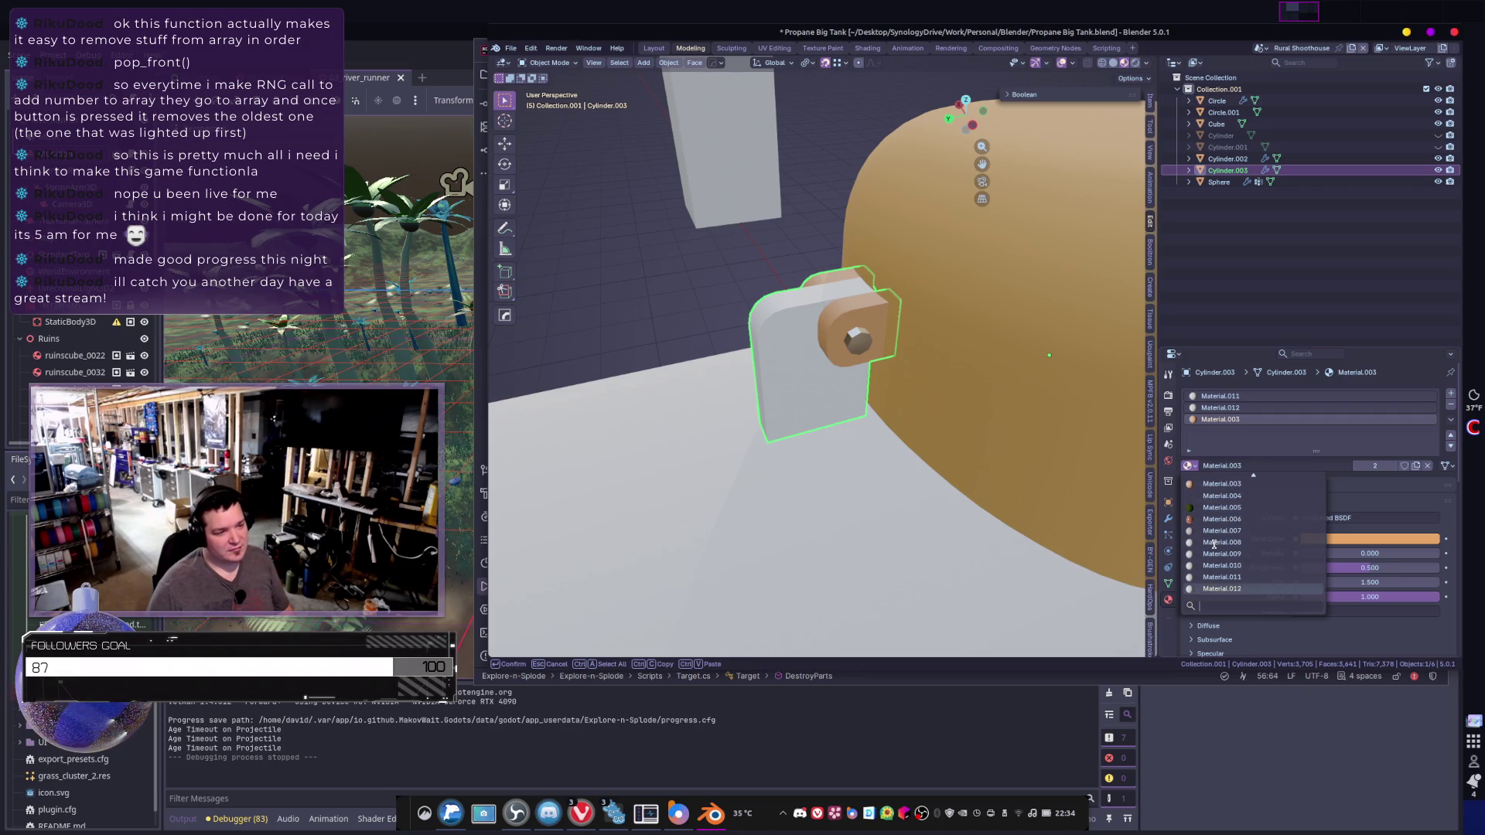
pyautogui.scroll(8, 1213, 544)
pyautogui.scroll(5, 1214, 545)
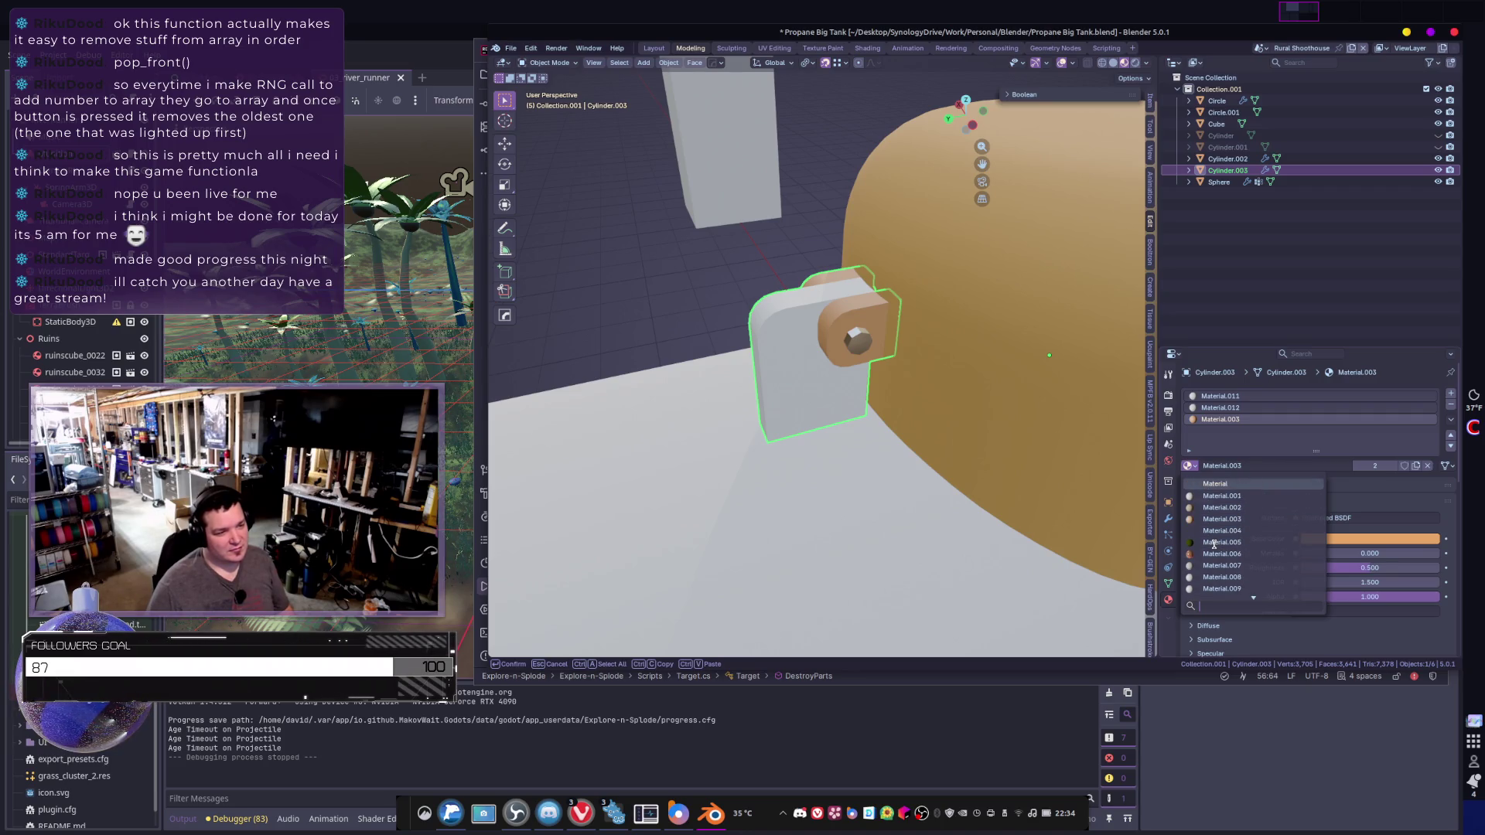
pyautogui.click(1226, 523)
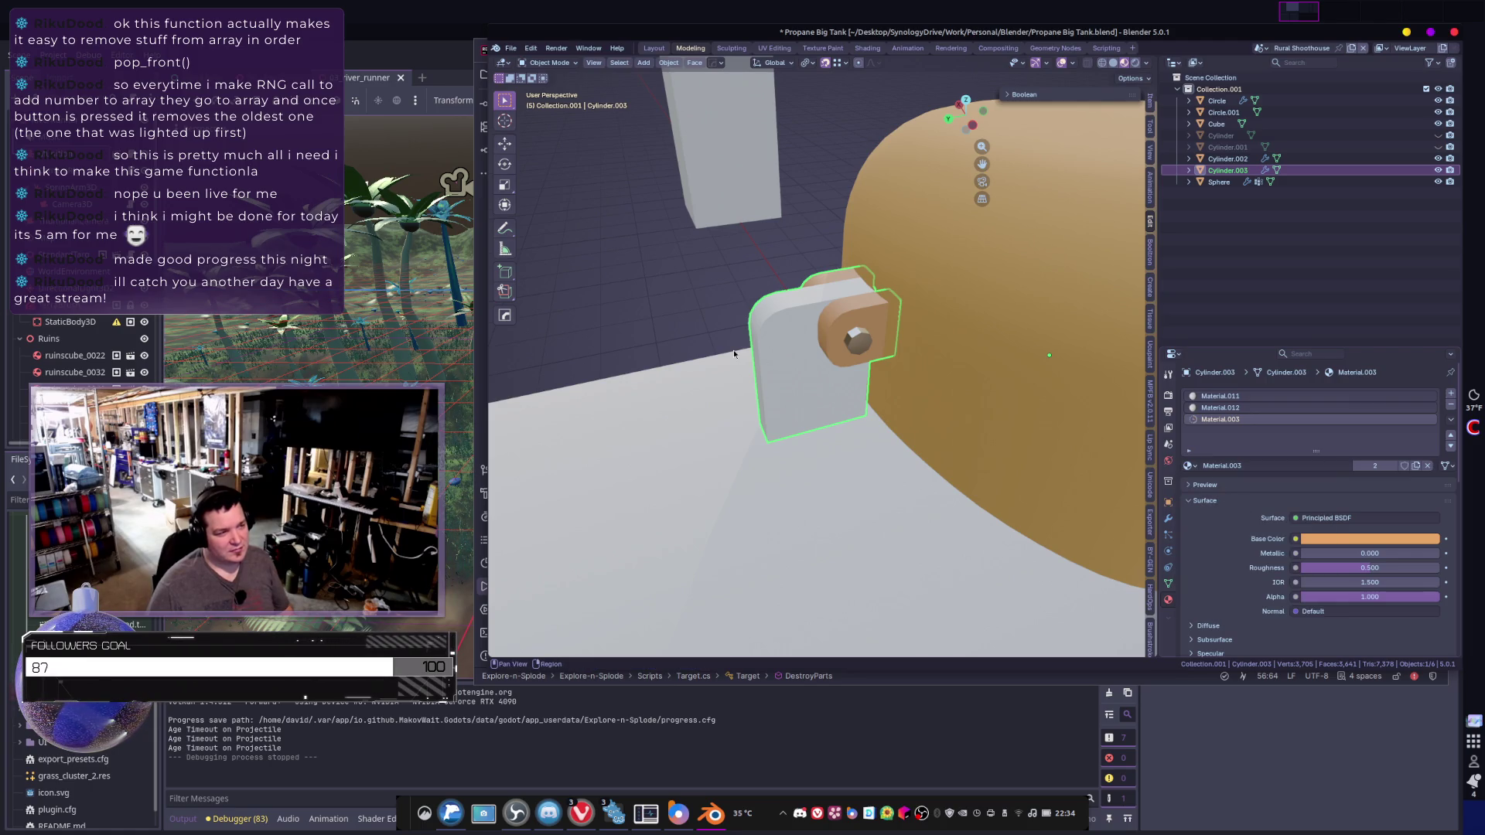
pyautogui.scroll(-6, 733, 350)
pyautogui.scroll(-4, 796, 397)
pyautogui.hotkey('alt', 'a')
# - Orbit and pan to recentre the whole propane tank in view
pyautogui.moveTo(967, 603)
pyautogui.mouseDown(button='middle')
pyautogui.moveTo(963, 536)
pyautogui.moveTo(831, 614)
pyautogui.moveTo(702, 580)
pyautogui.moveTo(935, 558)
pyautogui.moveTo(1001, 438)
pyautogui.moveTo(870, 432)
pyautogui.moveTo(890, 465)
pyautogui.moveTo(907, 454)
pyautogui.moveTo(811, 450)
pyautogui.mouseUp(button='middle')
pyautogui.scroll(3, 832, 474)
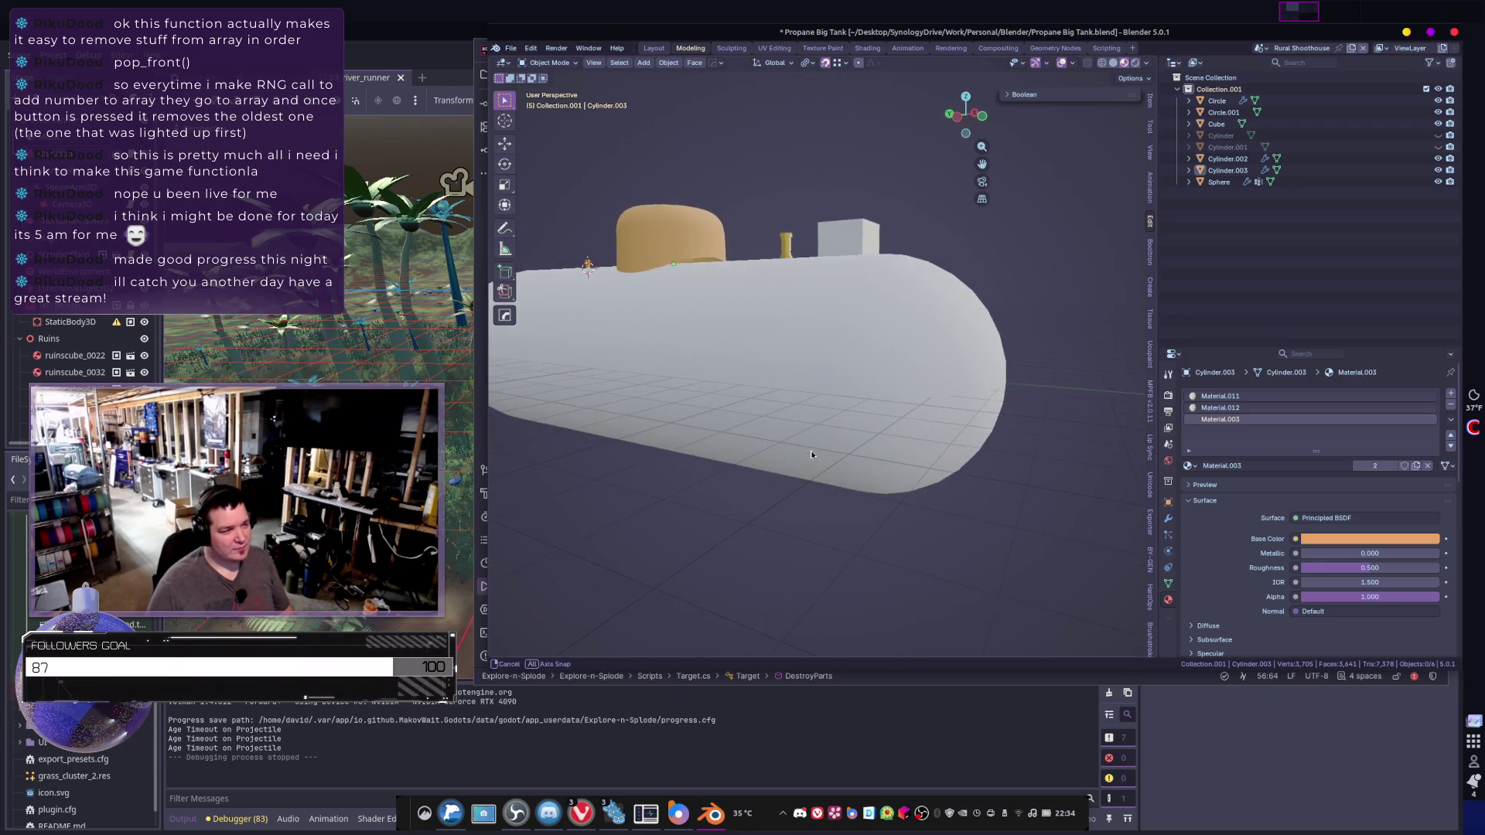
pyautogui.scroll(-2, 719, 462)
pyautogui.keyDown('shift'); pyautogui.moveTo(720, 461); pyautogui.dragTo(773, 495, button='middle'); pyautogui.keyUp('shift')
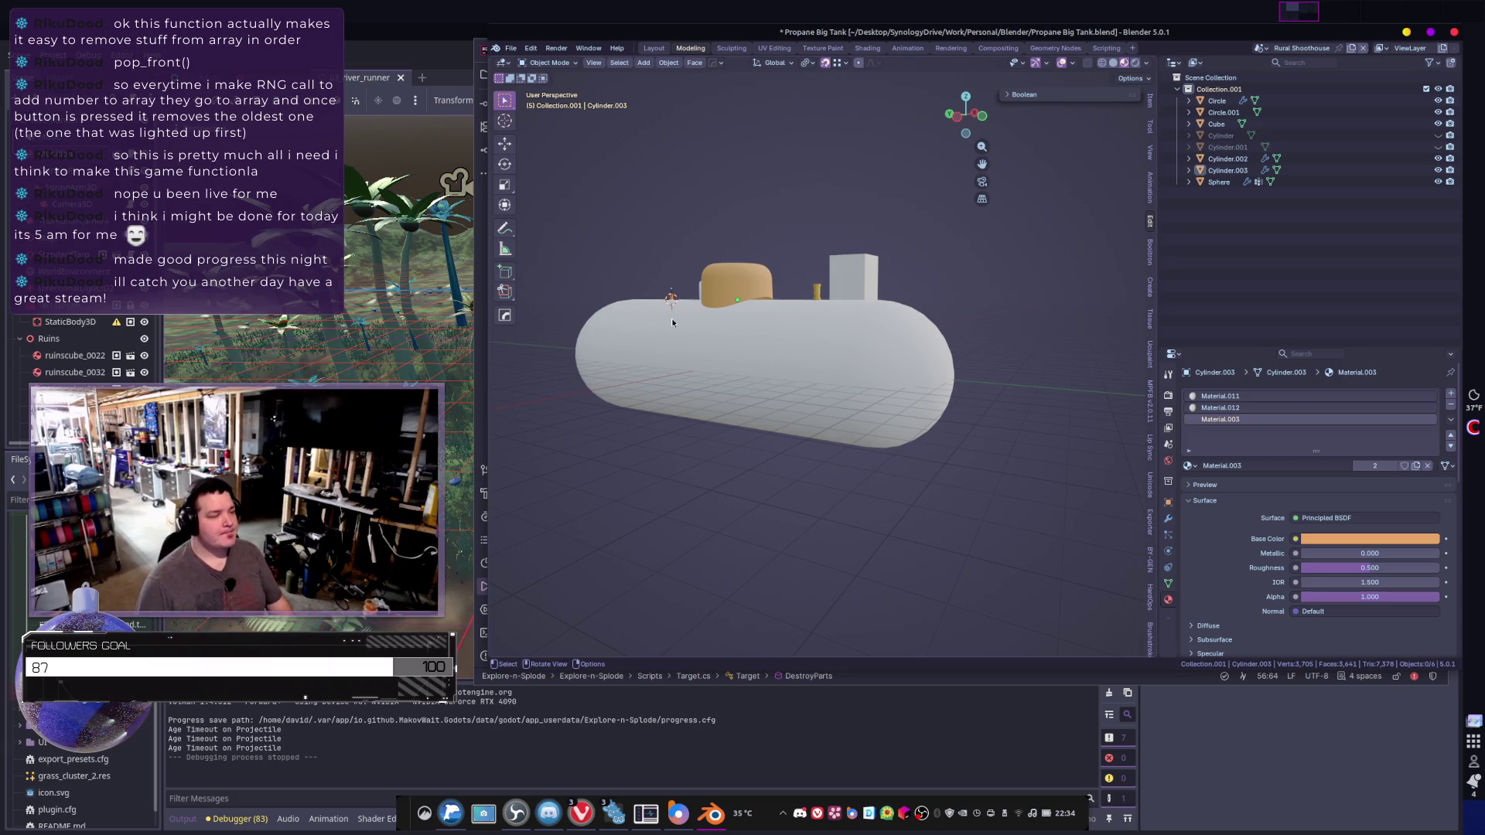
# - Select the white body Cylinder.002, place the 3D cursor on it, and bring up Add > Mesh
pyautogui.click(796, 368)
pyautogui.moveTo(801, 397); pyautogui.dragTo(866, 439, button='middle')
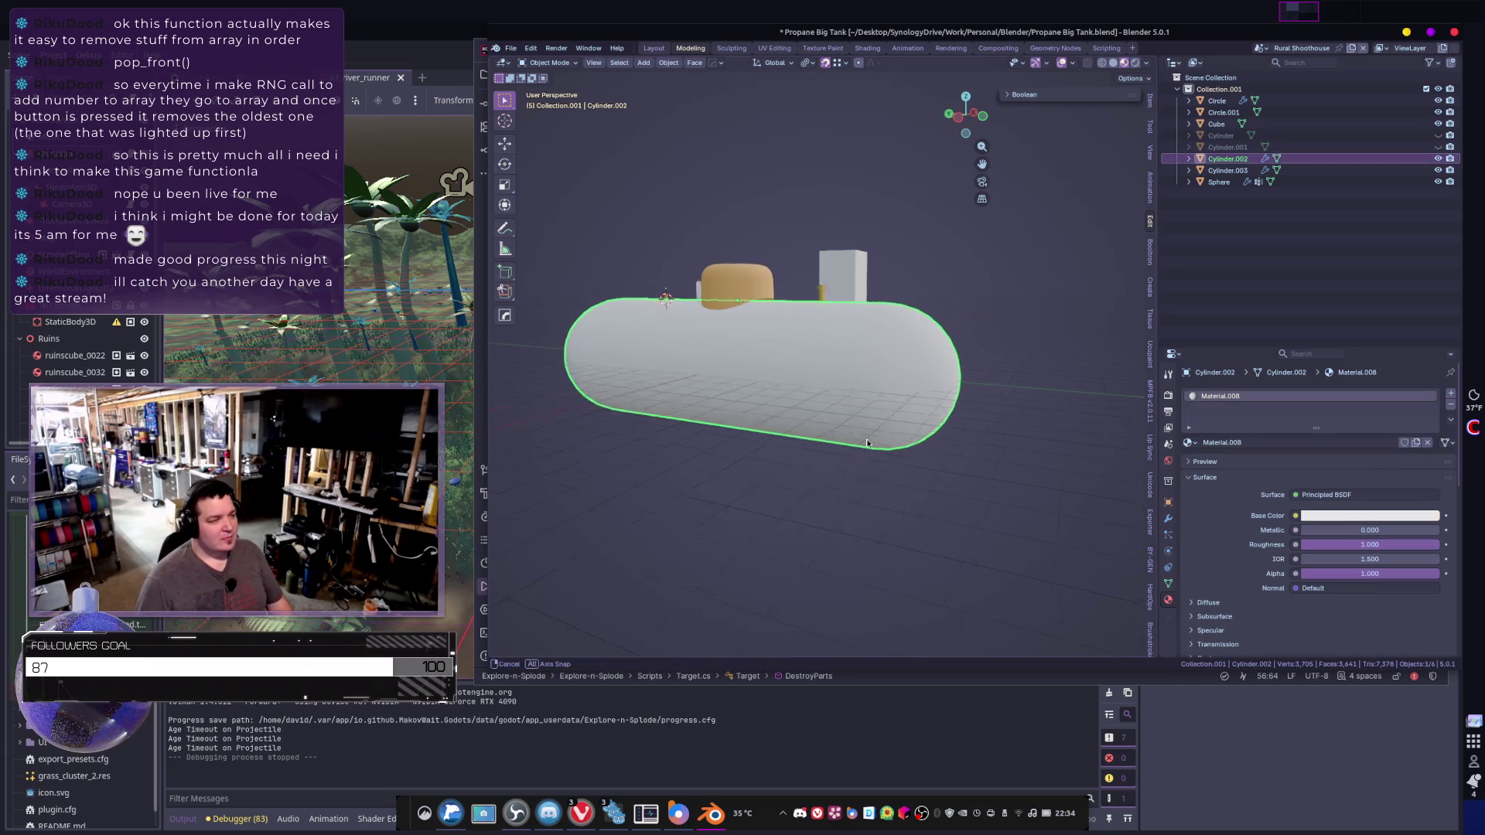
pyautogui.keyDown('shift'); pyautogui.rightClick(868, 422); pyautogui.keyUp('shift')
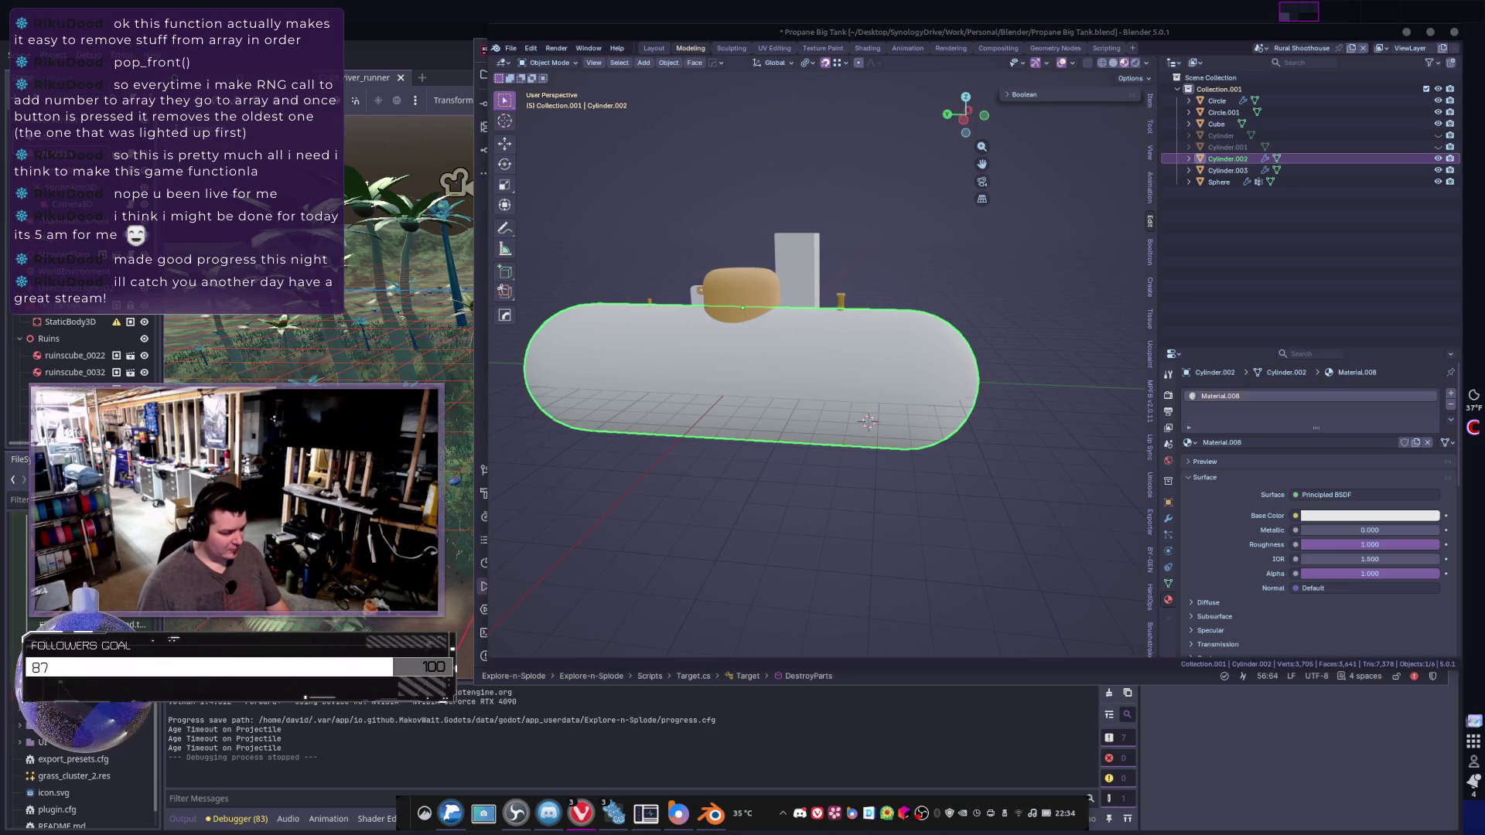
pyautogui.moveTo(820, 495); pyautogui.dragTo(882, 503, button='middle')
pyautogui.hotkey('shift', 'a')
# - Add a new plane and, in Edit Mode, stretch it along Y by a factor of 3
pyautogui.moveTo(881, 411)
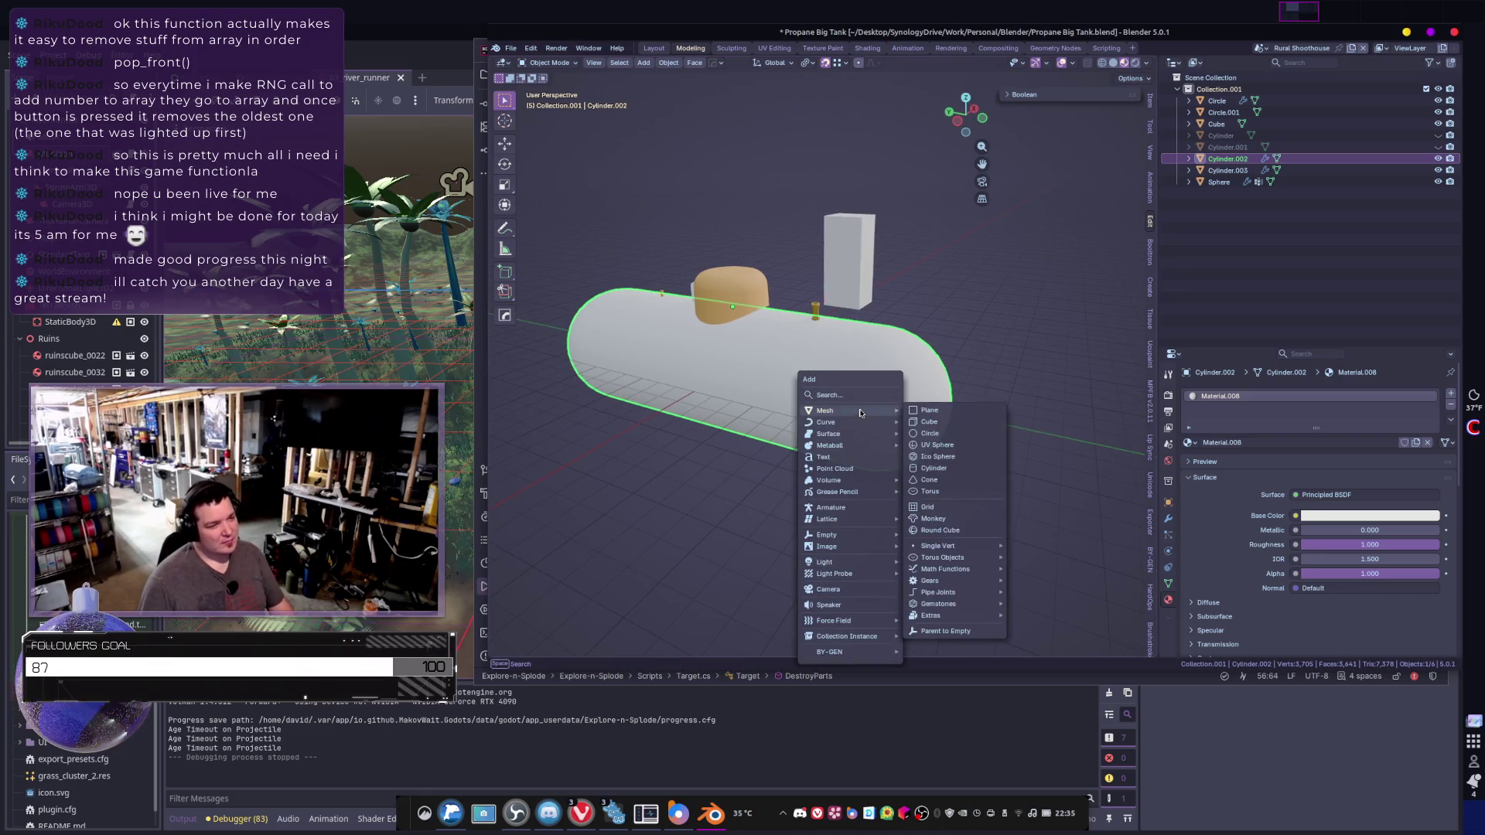
pyautogui.click(929, 410)
pyautogui.moveTo(871, 458); pyautogui.dragTo(860, 453, button='middle')
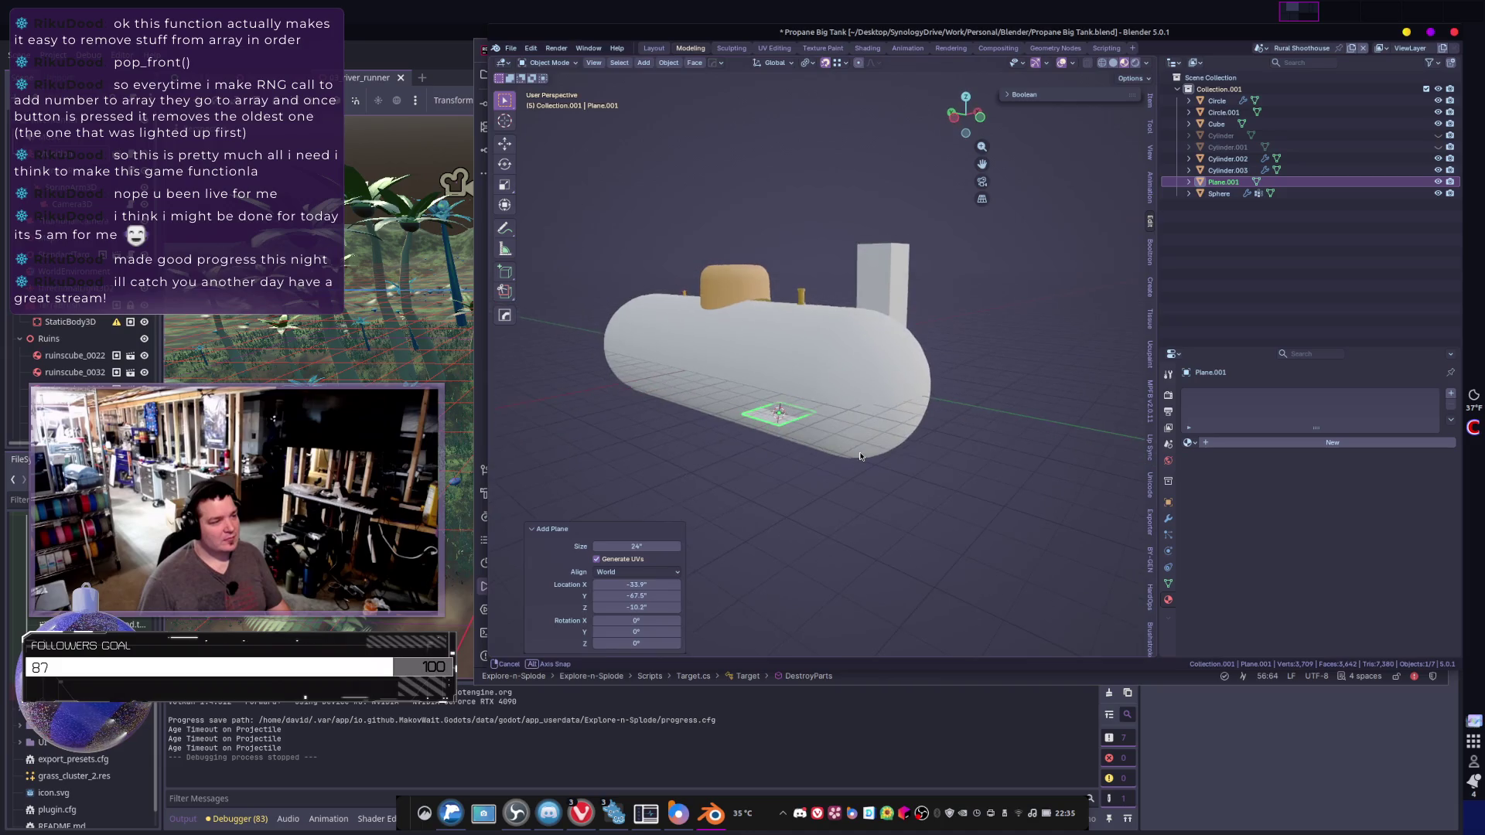
pyautogui.press('Tab')
pyautogui.write('sy')
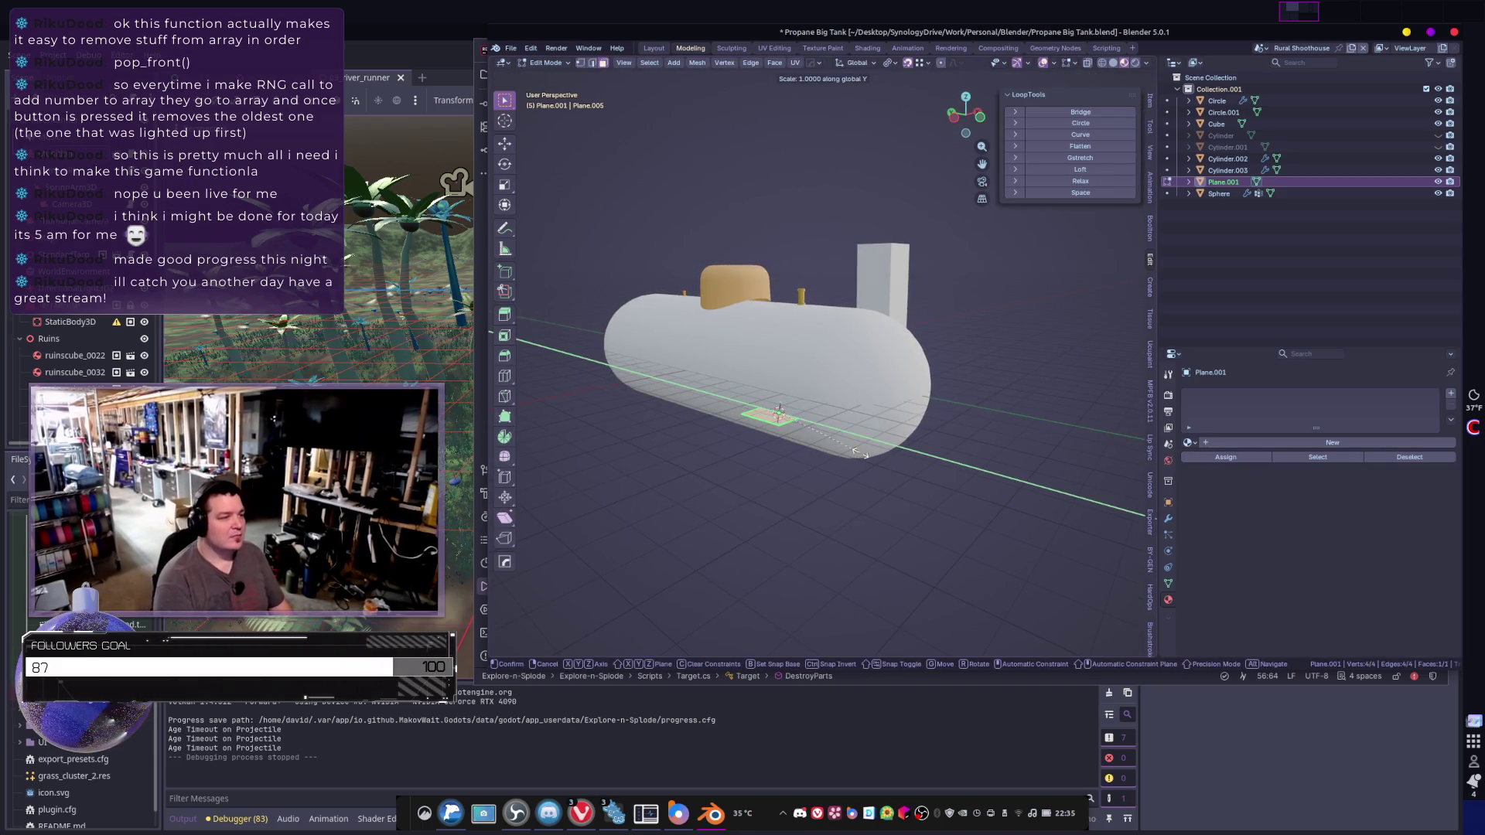
pyautogui.write('2')
pyautogui.press('BackSpace')
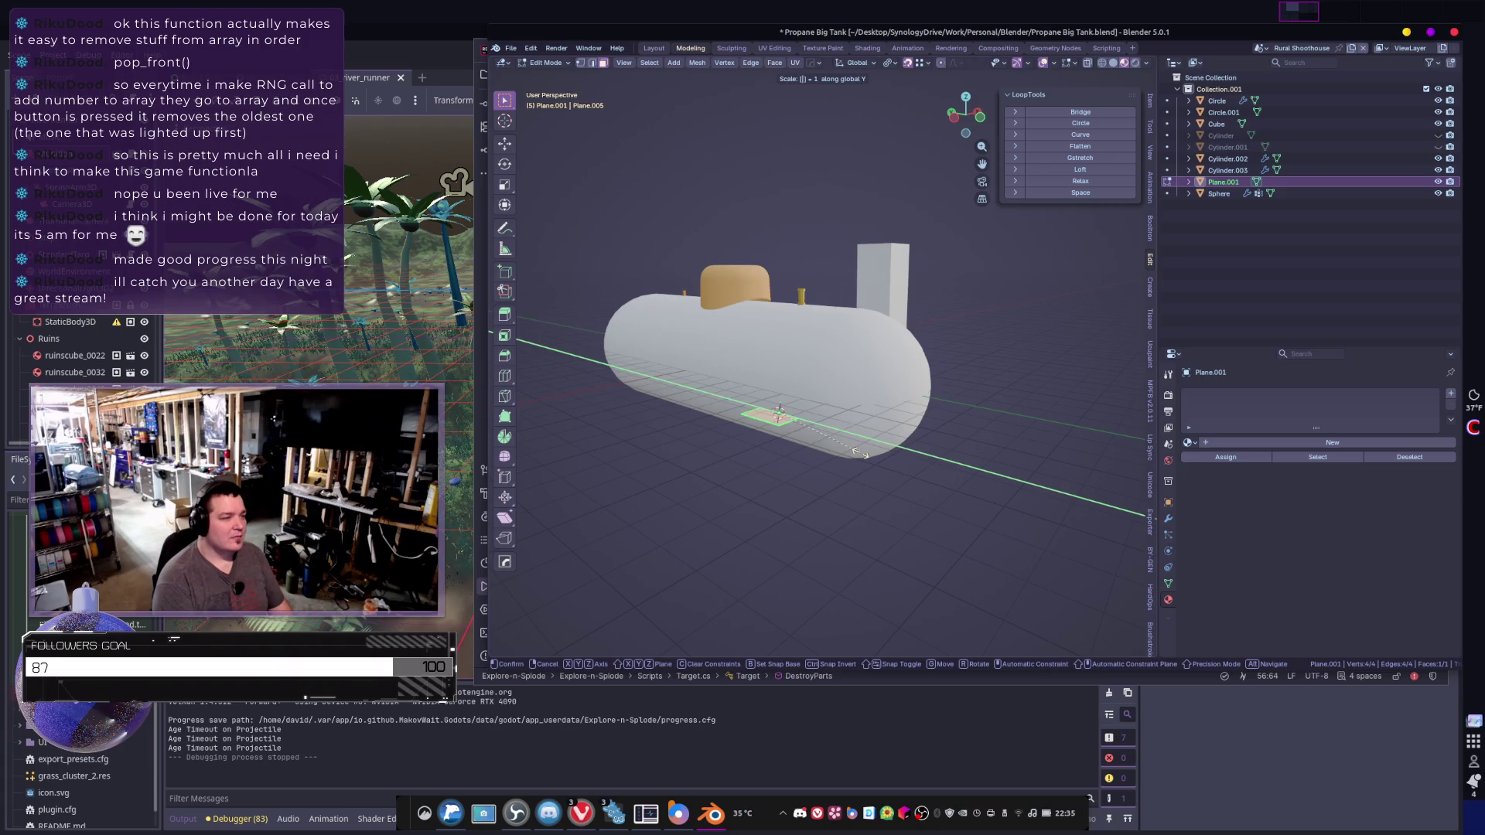
pyautogui.write('3')
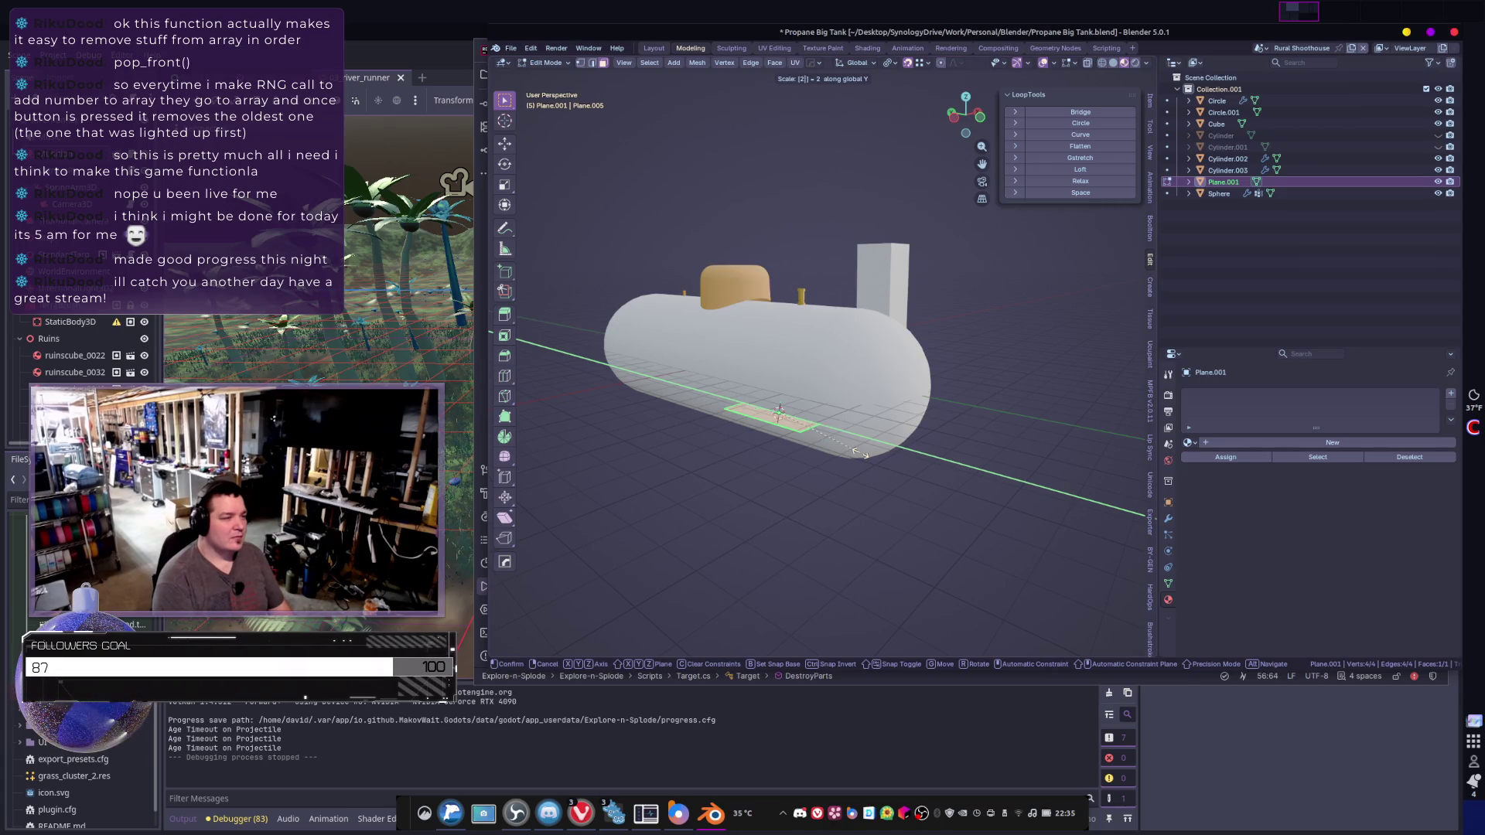
pyautogui.press('Return')
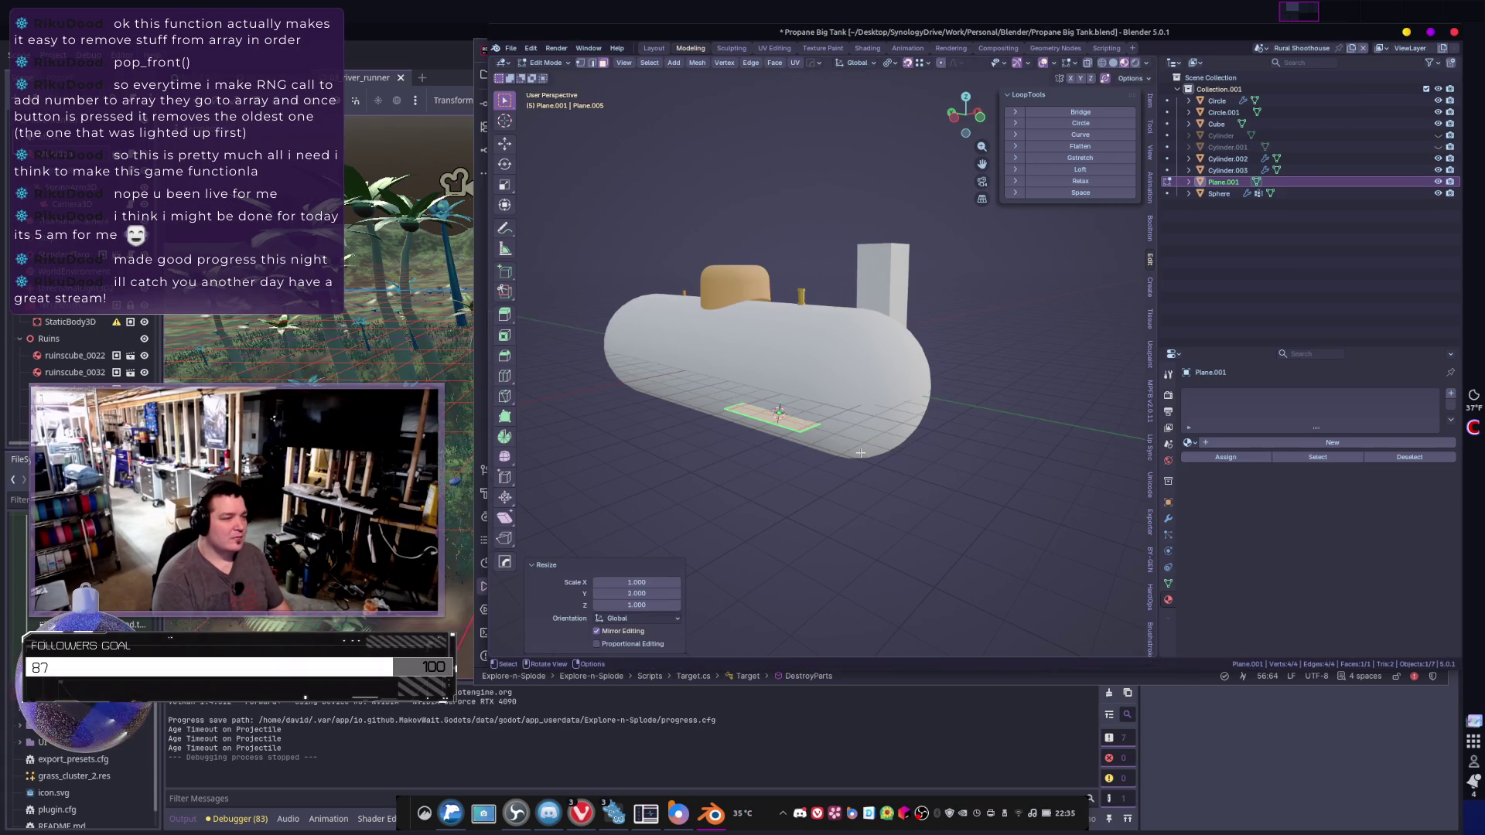
# - Rotate the plane 90° about Y to stand it upright, then shift it along X beside the tank
pyautogui.write('ry')
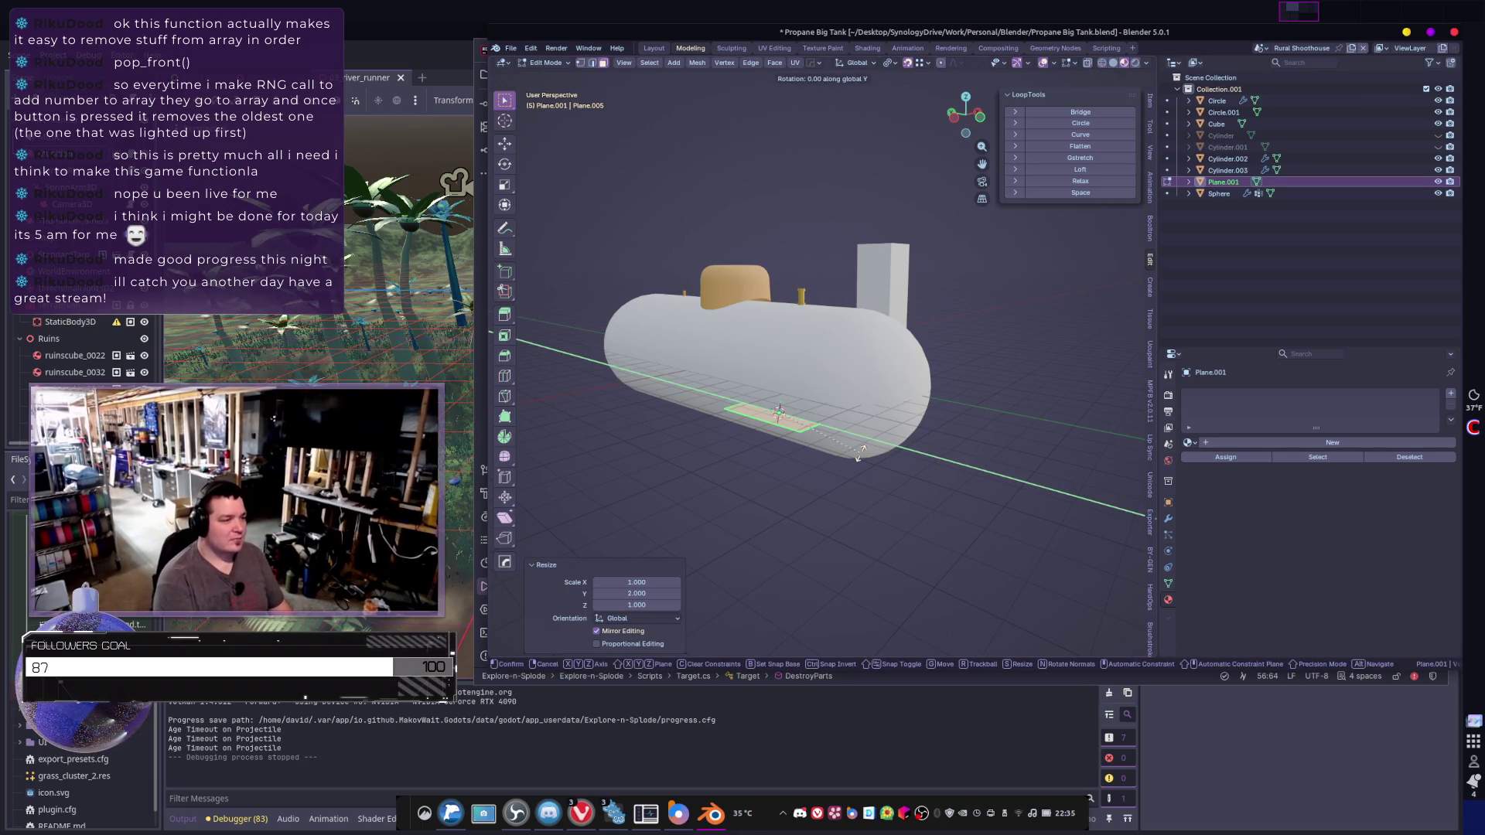
pyautogui.write('90')
pyautogui.press('Return')
pyautogui.press('Tab')
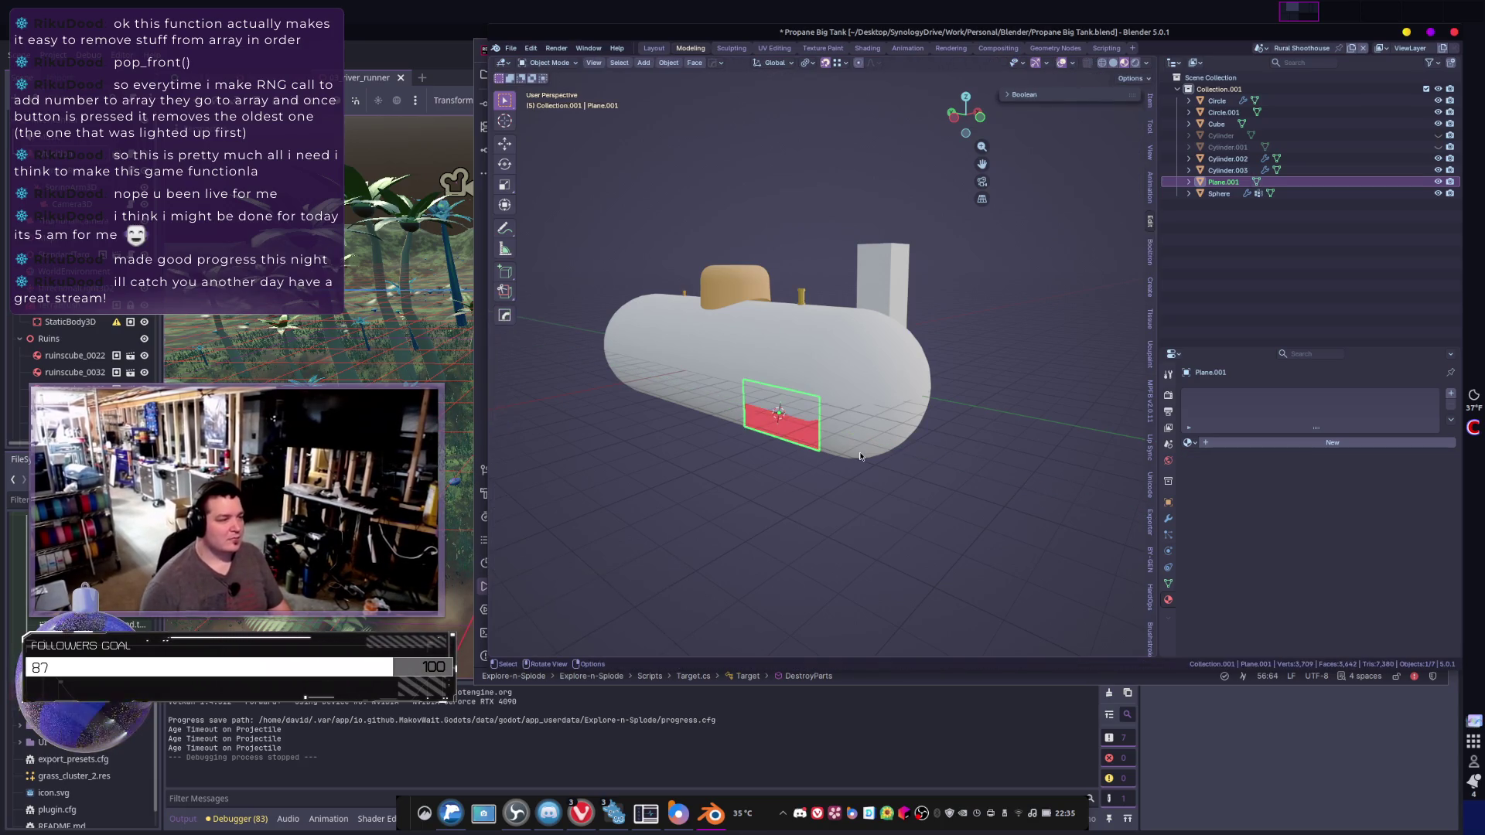
pyautogui.scroll(5, 860, 457)
pyautogui.scroll(-3, 868, 476)
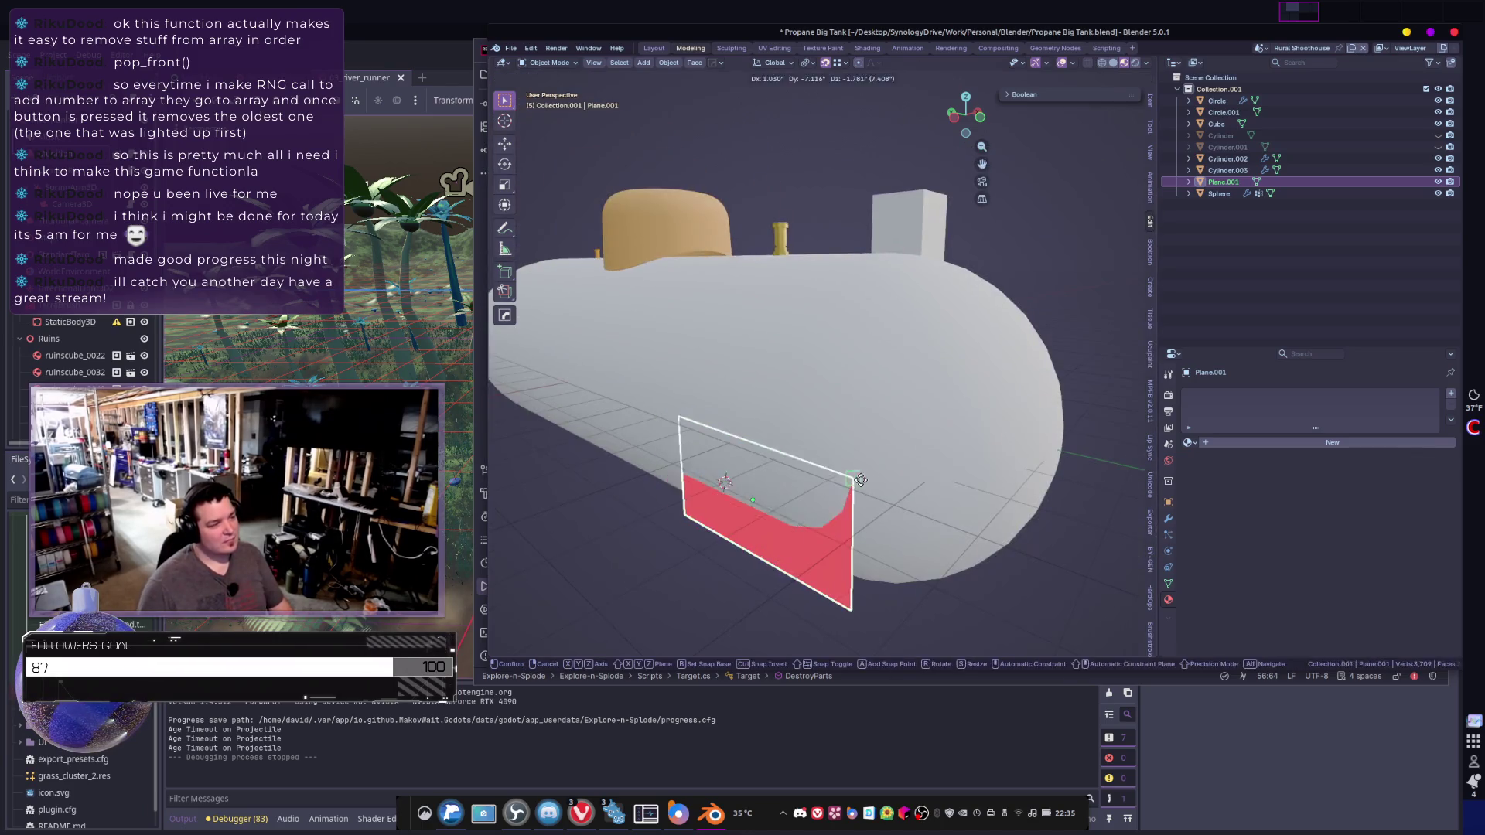
pyautogui.press('g')
pyautogui.press('x')
pyautogui.press('Return')
pyautogui.moveTo(851, 491)
pyautogui.mouseDown(button='middle')
pyautogui.moveTo(931, 503)
pyautogui.moveTo(906, 491)
pyautogui.moveTo(902, 448)
pyautogui.mouseUp(button='middle')
# - Select two opposite corners of the upright plane and join them with a diagonal edge
pyautogui.press('Tab')
pyautogui.scroll(2, 903, 438)
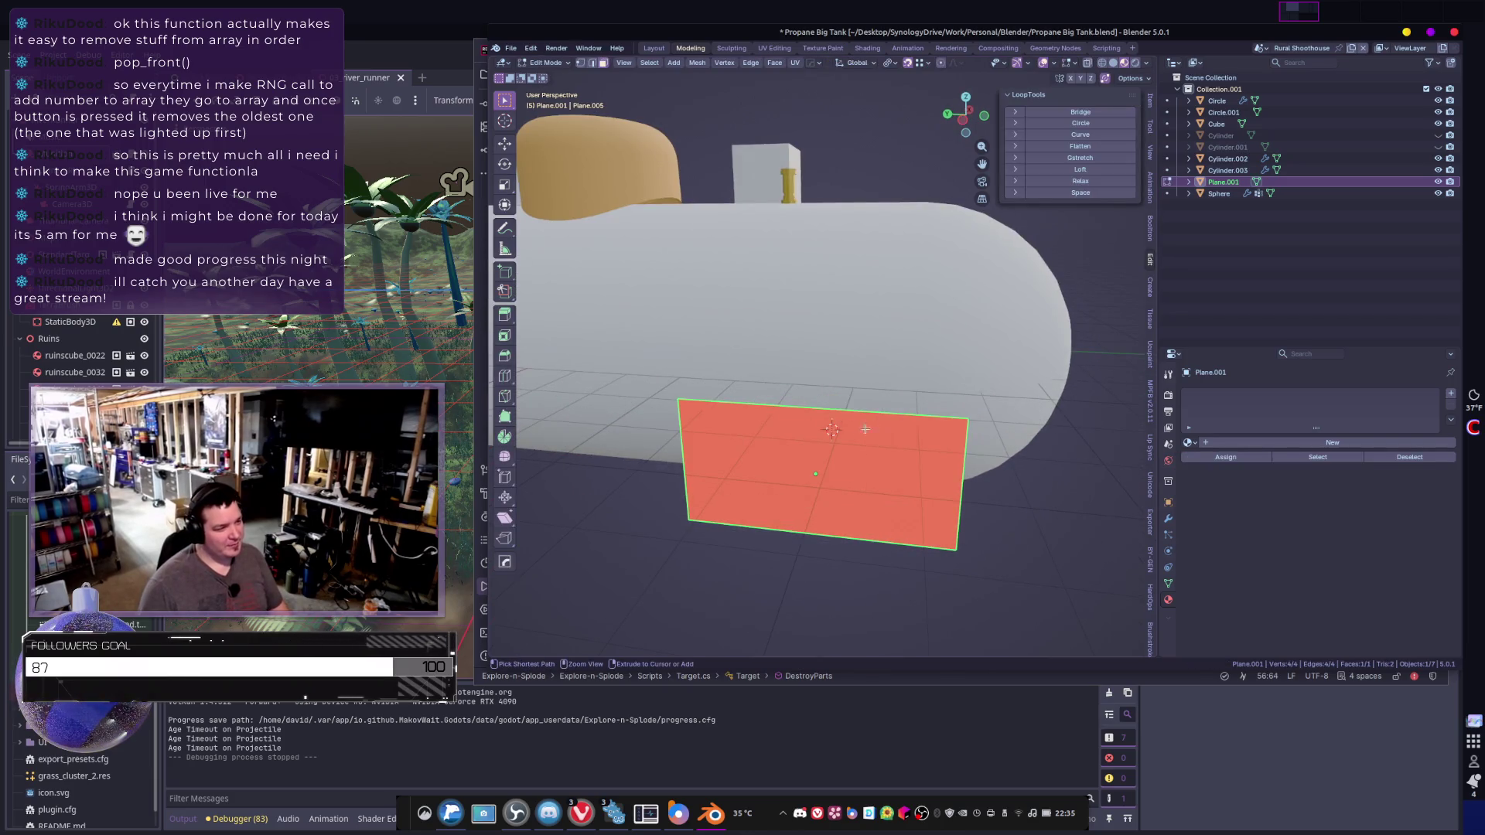
pyautogui.click(903, 434)
pyautogui.press('x')
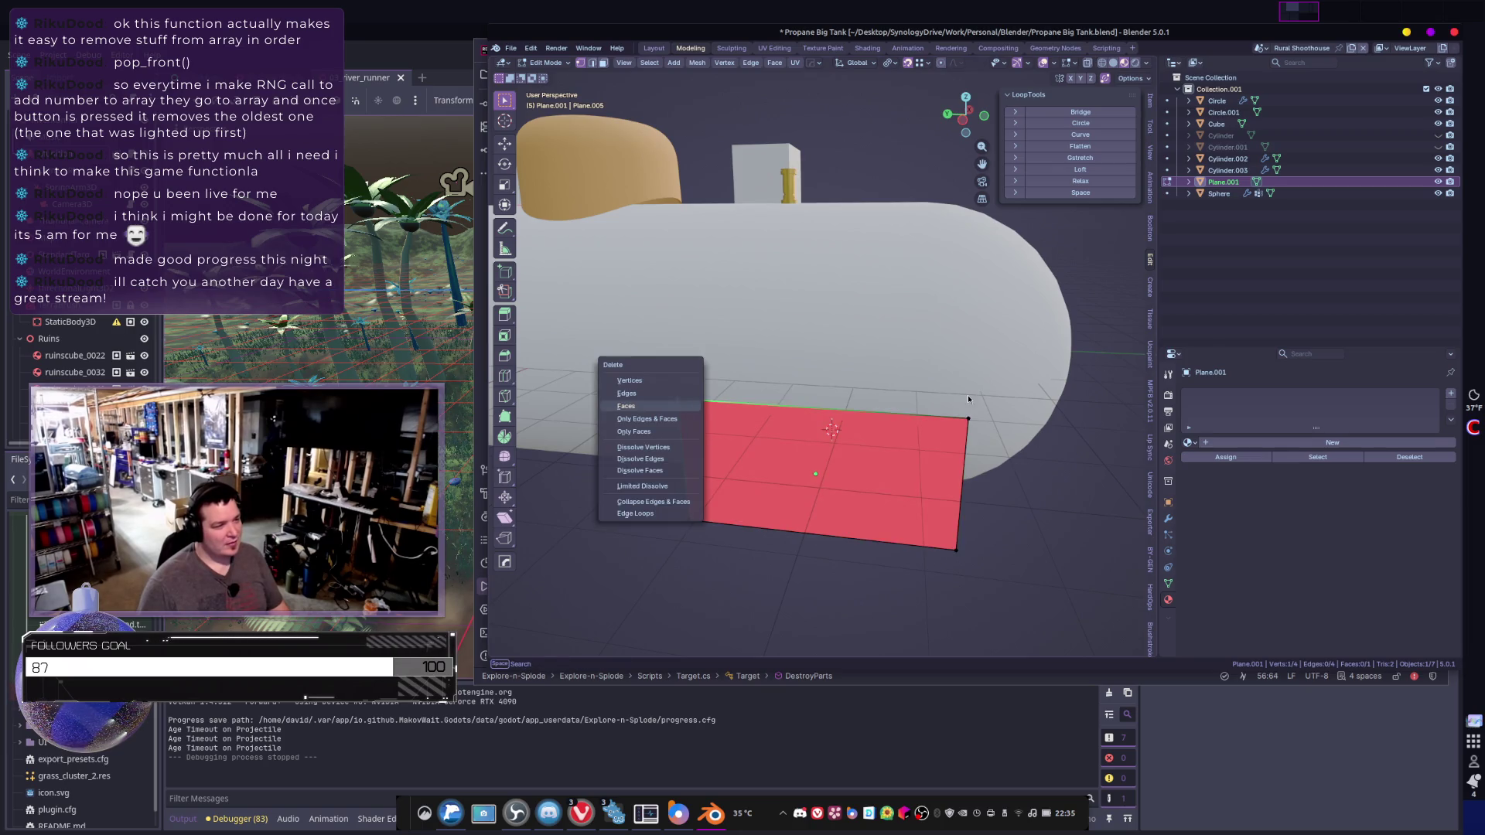
pyautogui.press('Escape')
pyautogui.keyDown('shift'); pyautogui.click(673, 518); pyautogui.keyUp('shift')
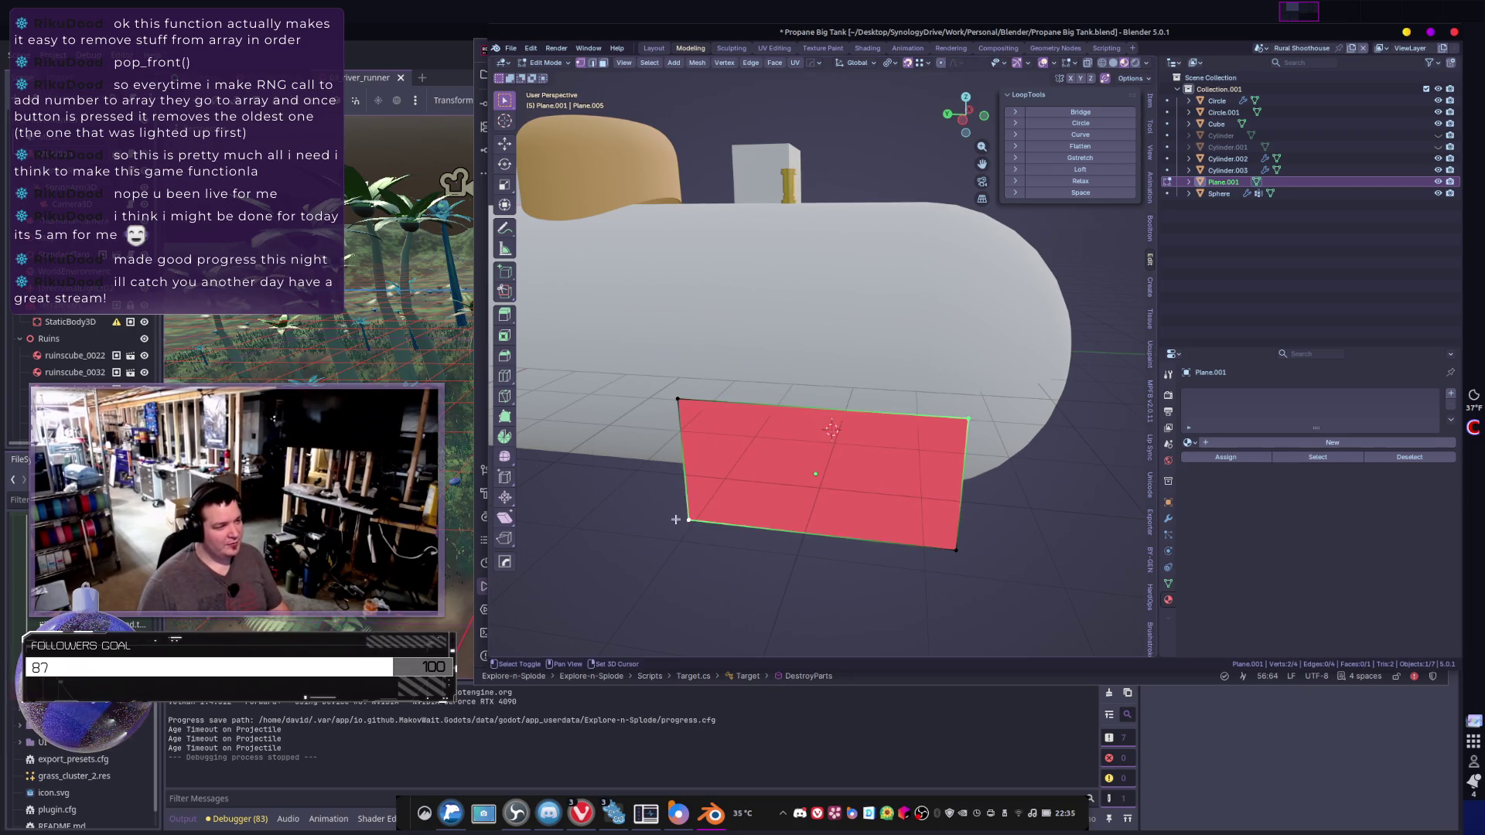
pyautogui.press('x')
pyautogui.press('Escape')
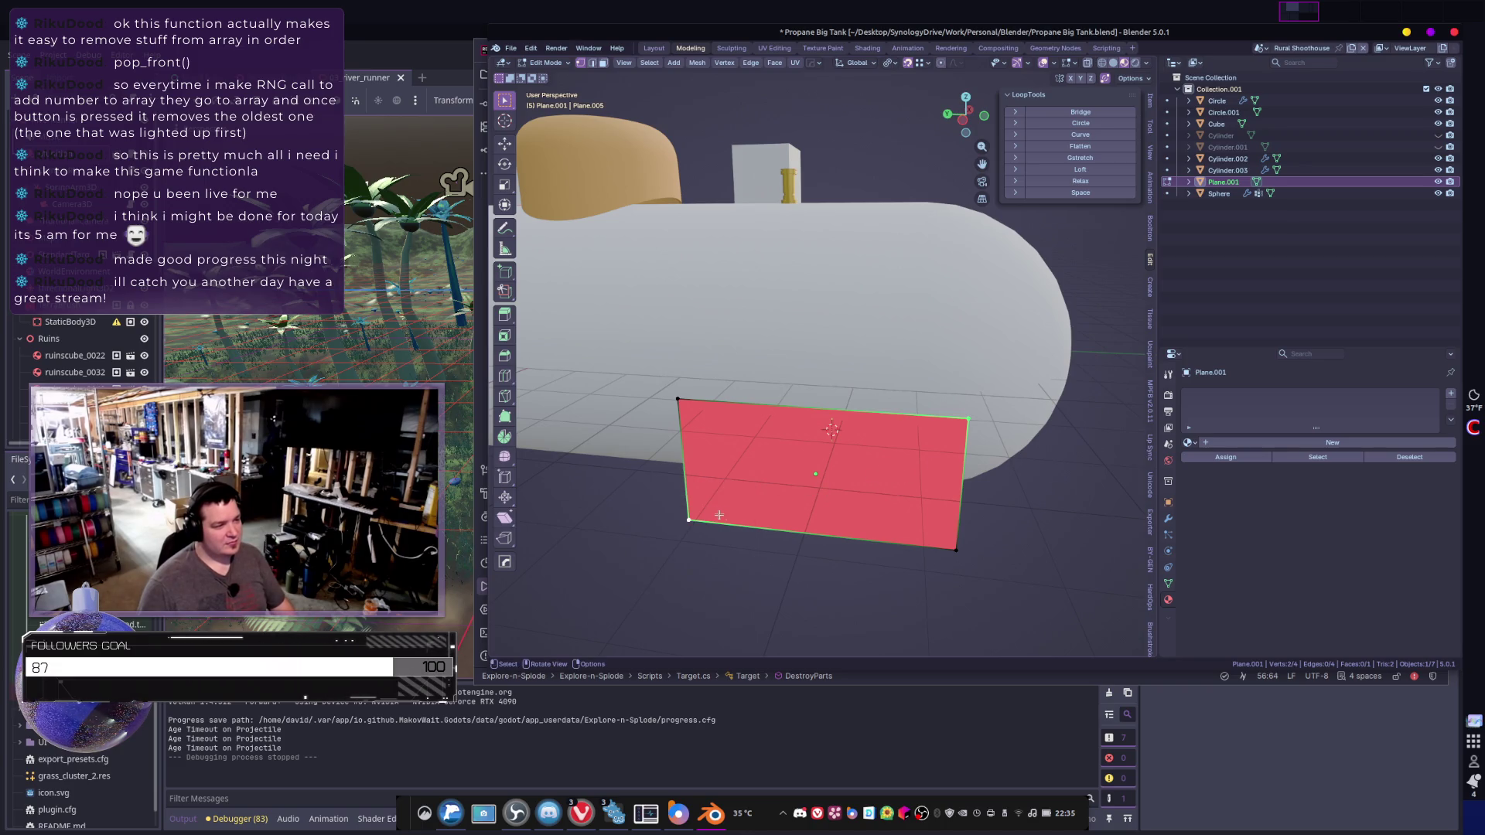
pyautogui.press('j')
# - Delete the top-left corner so the plane becomes a triangle
pyautogui.keyDown('shift'); pyautogui.click(679, 400); pyautogui.keyUp('shift')
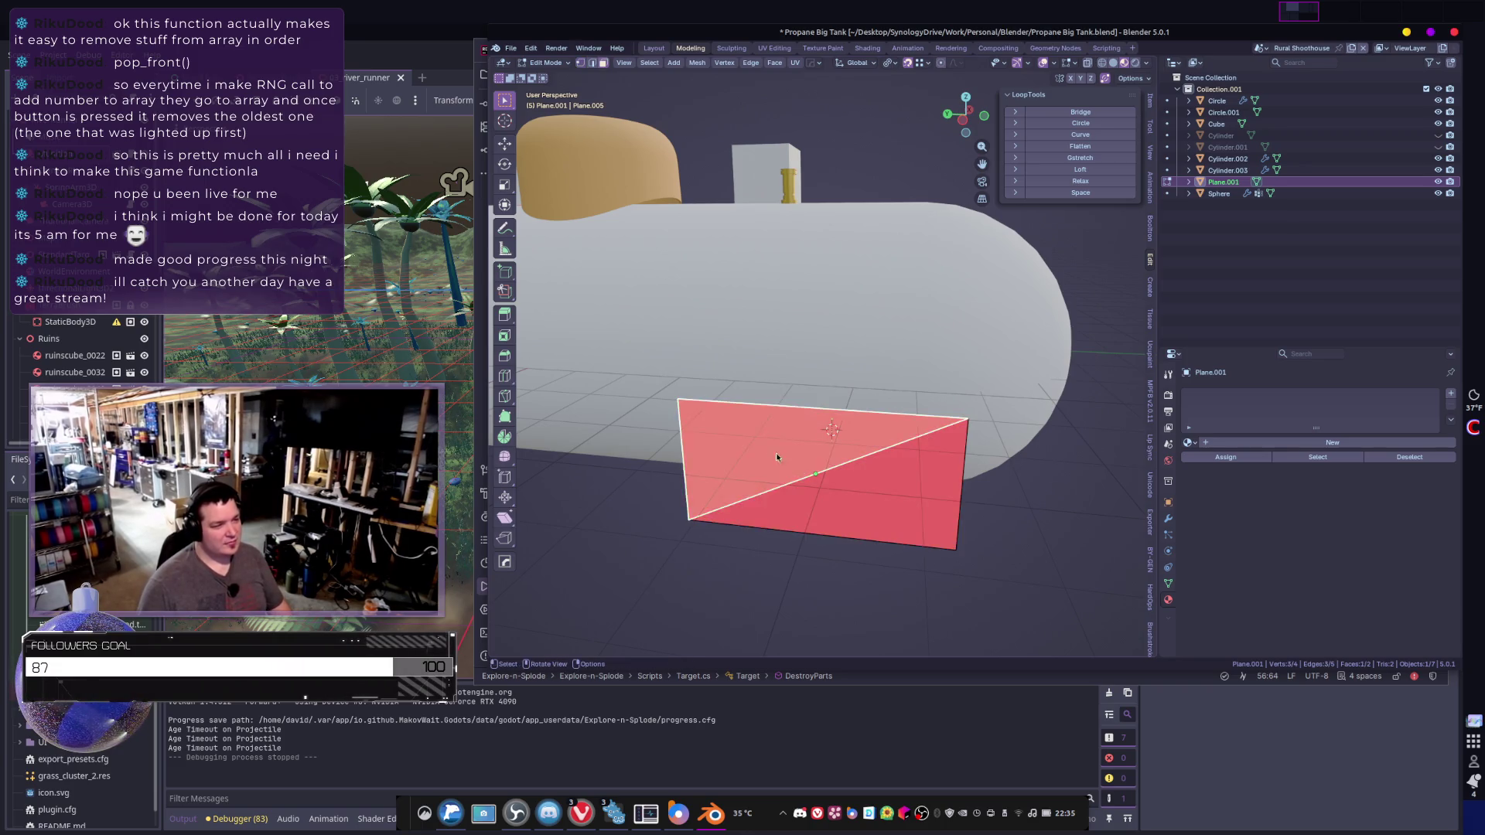
pyautogui.press('x')
pyautogui.click(760, 455)
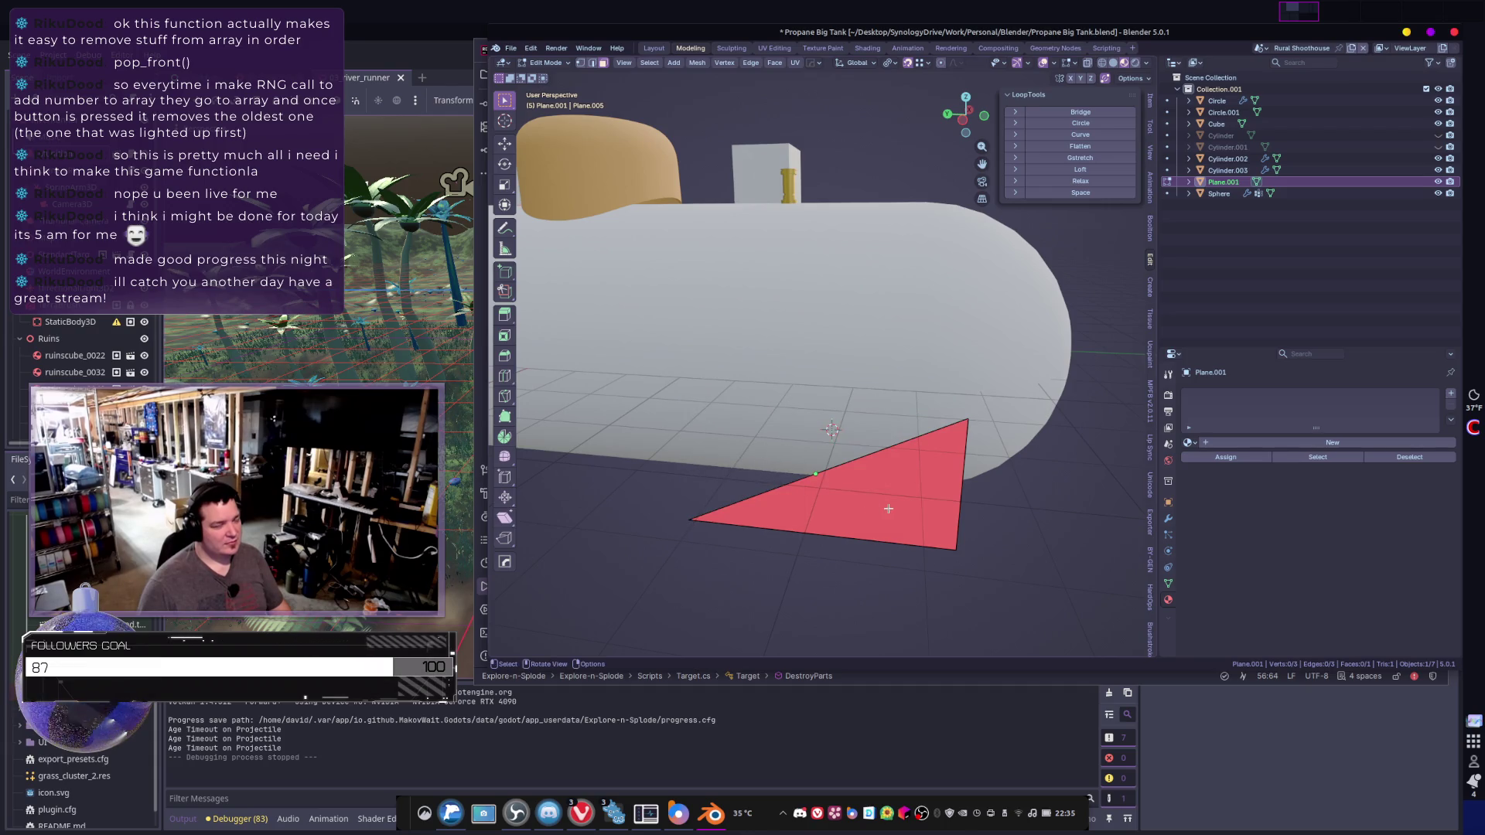
pyautogui.press('Tab')
# - Select the whole triangle and start a vertex bevel on its corners
pyautogui.moveTo(868, 491)
pyautogui.mouseDown(button='middle')
pyautogui.moveTo(782, 503)
pyautogui.moveTo(875, 450)
pyautogui.mouseUp(button='middle')
pyautogui.press('Tab')
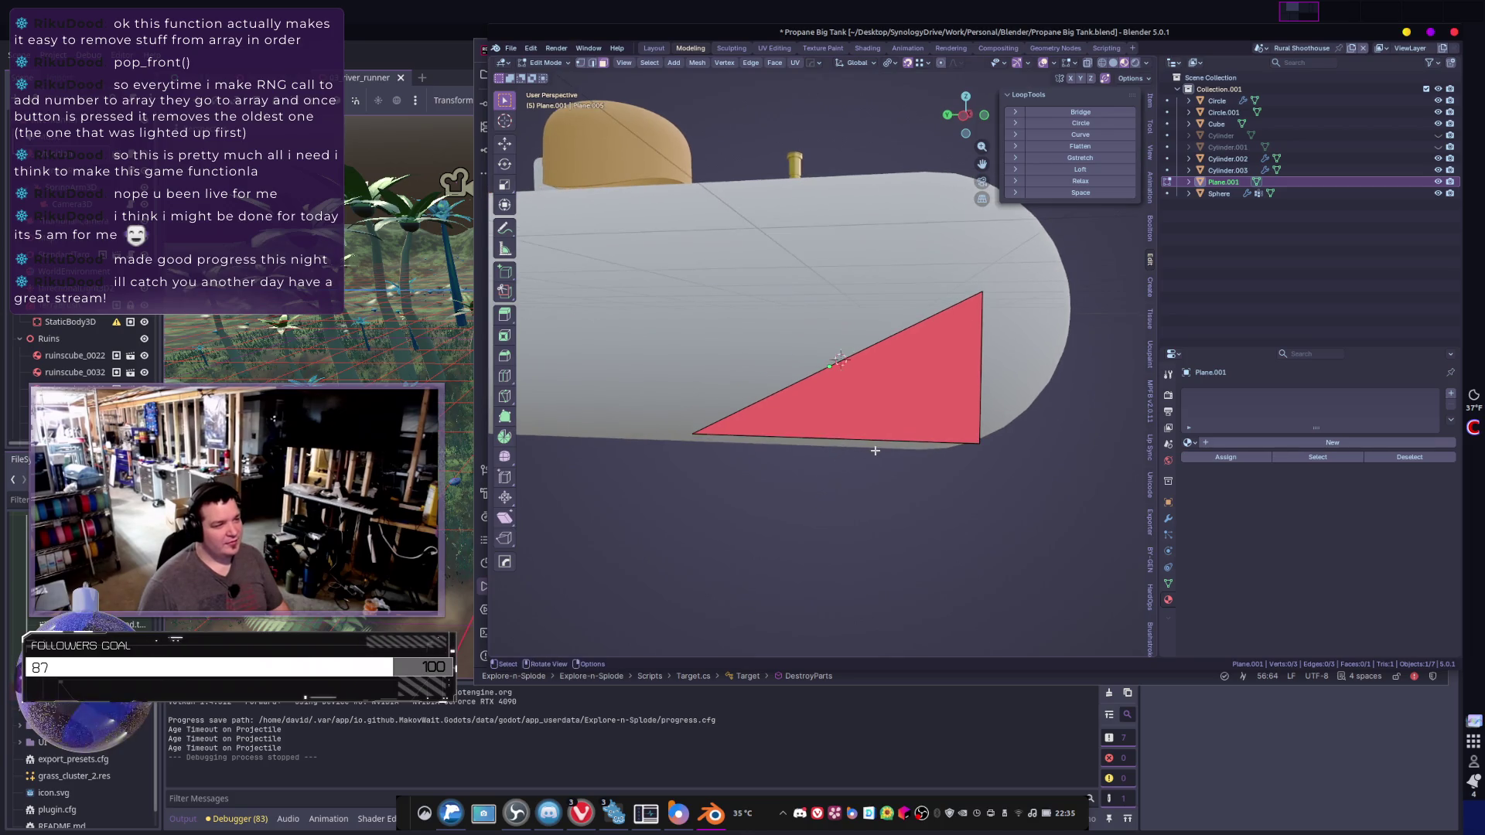
pyautogui.press('a')
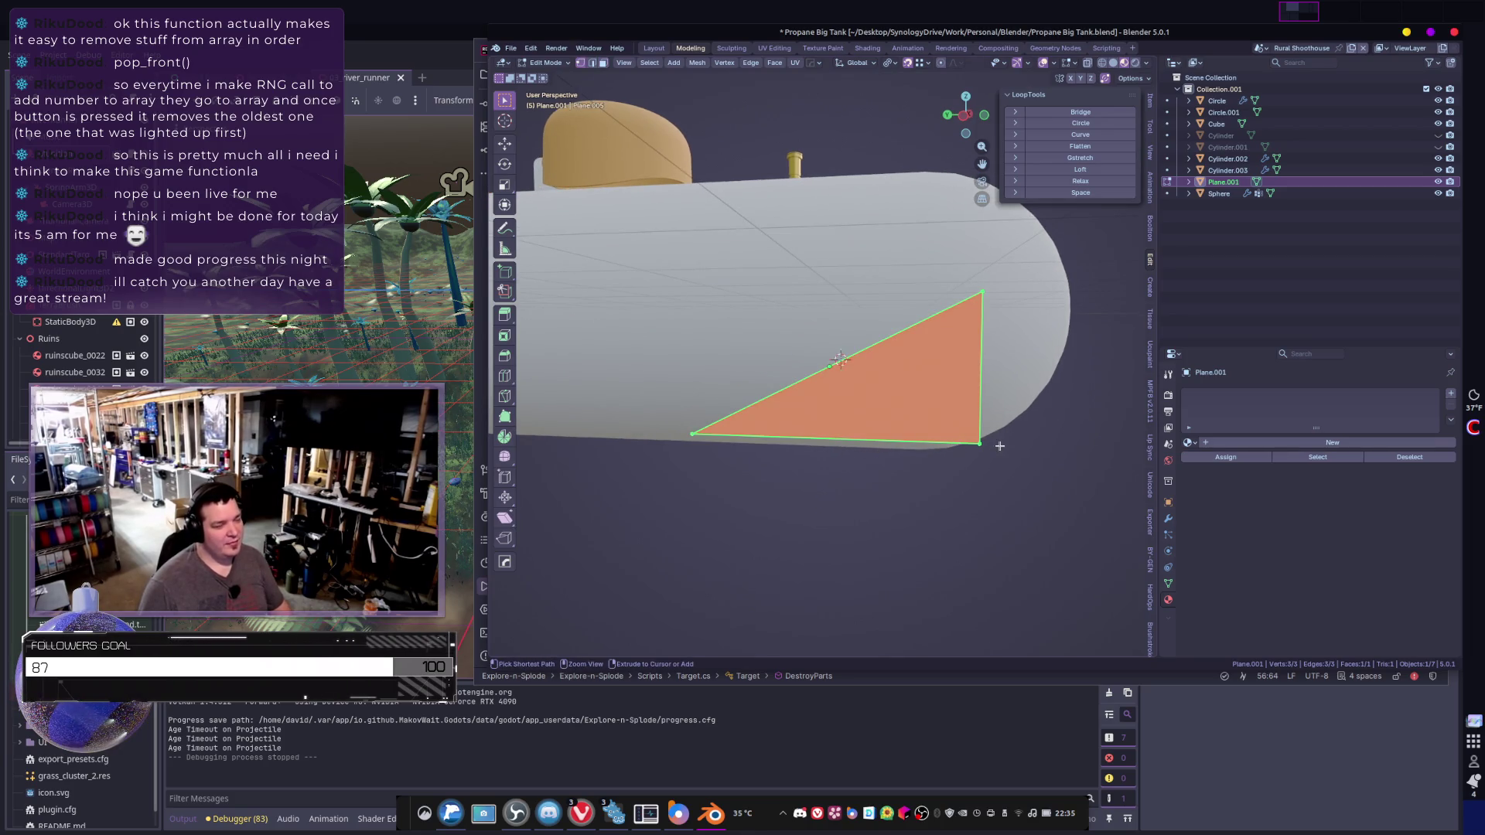
pyautogui.hotkey('ctrl', 'shift', 'b')
pyautogui.scroll(3, 1084, 434)
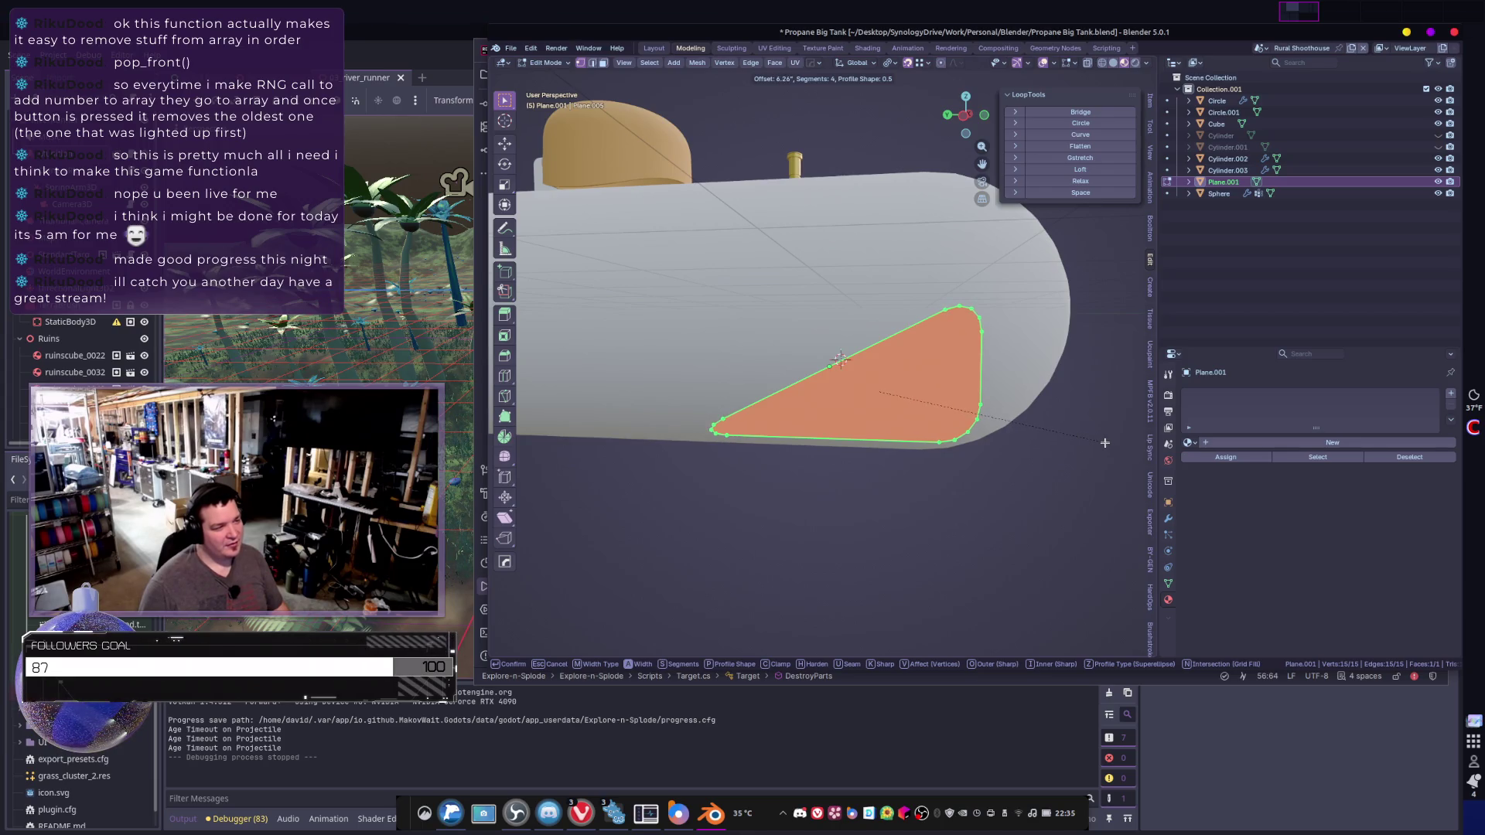
# - Confirm the four-segment corner bevel and reshape the triangle's left corner into a smooth curve with Unf*ck
pyautogui.click(1104, 442)
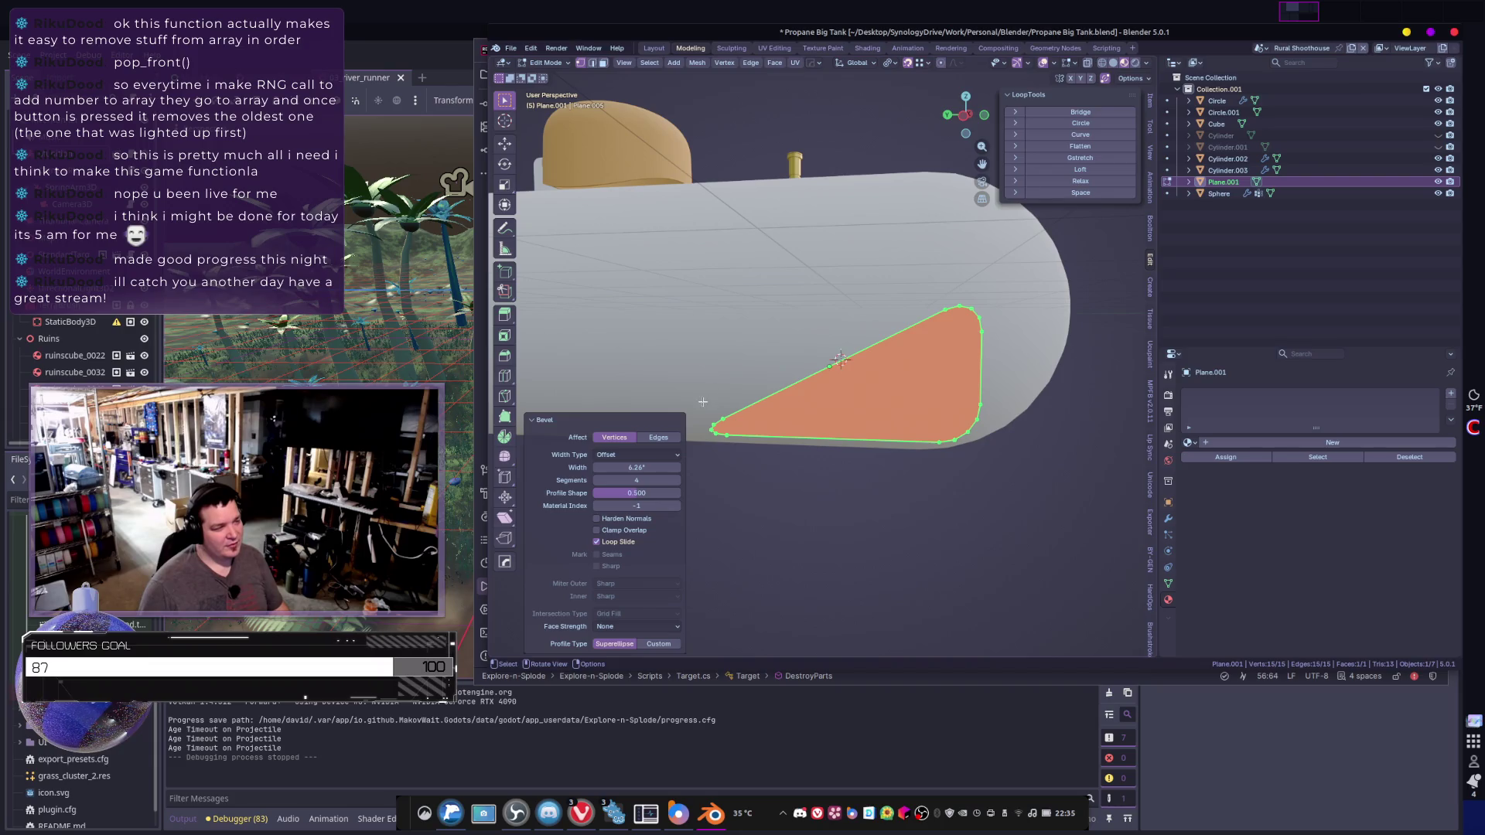
pyautogui.moveTo(702, 401); pyautogui.dragTo(758, 459)
pyautogui.press('y')
pyautogui.click(782, 441)
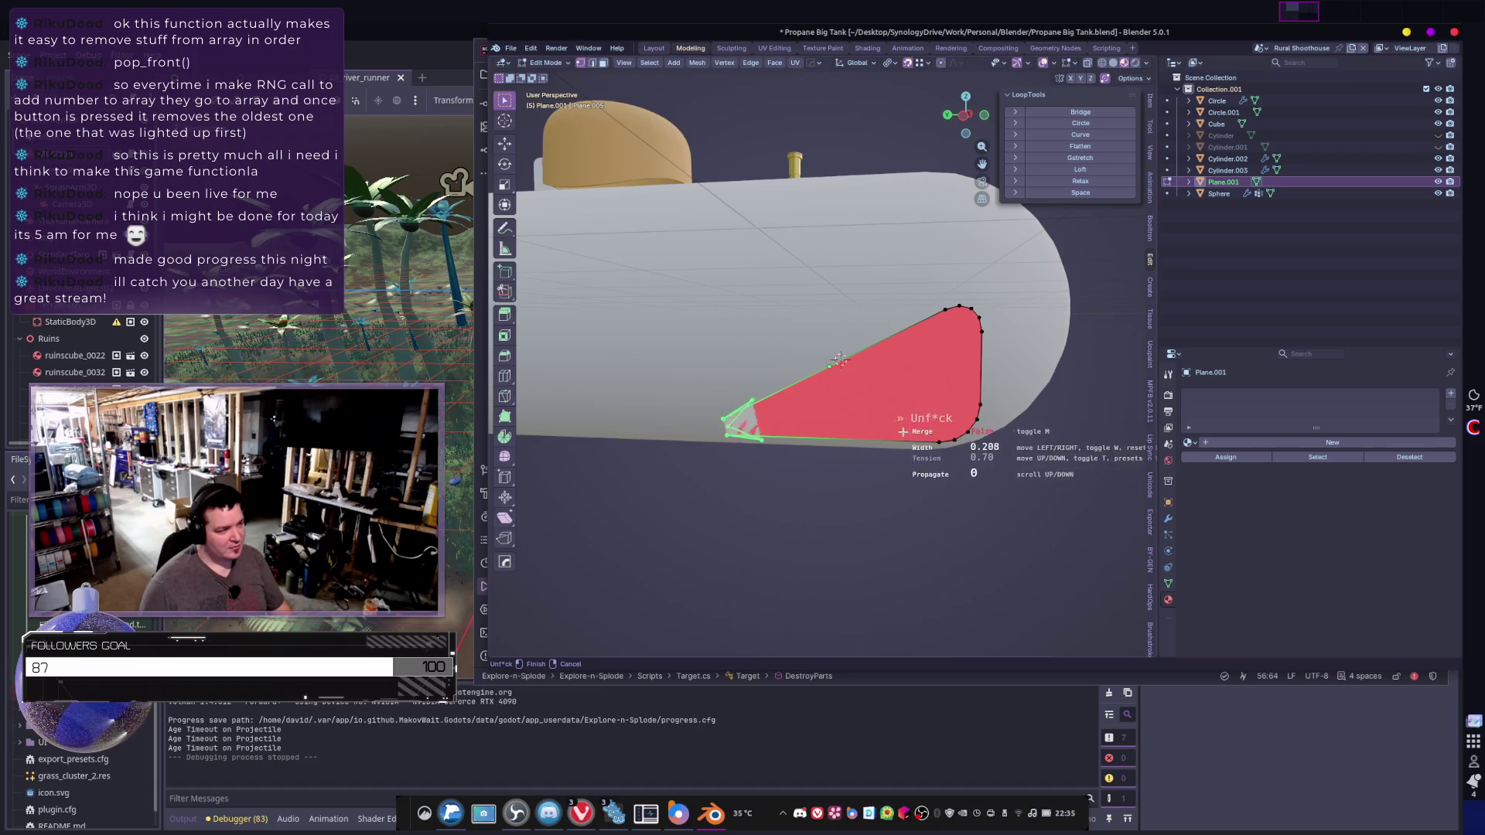
pyautogui.click(877, 450)
# - Relax and evenly space the corner vertices with LoopTools, then retry the curve reshape
pyautogui.keyDown('shift'); pyautogui.moveTo(877, 450); pyautogui.dragTo(943, 438, button='middle'); pyautogui.keyUp('shift')
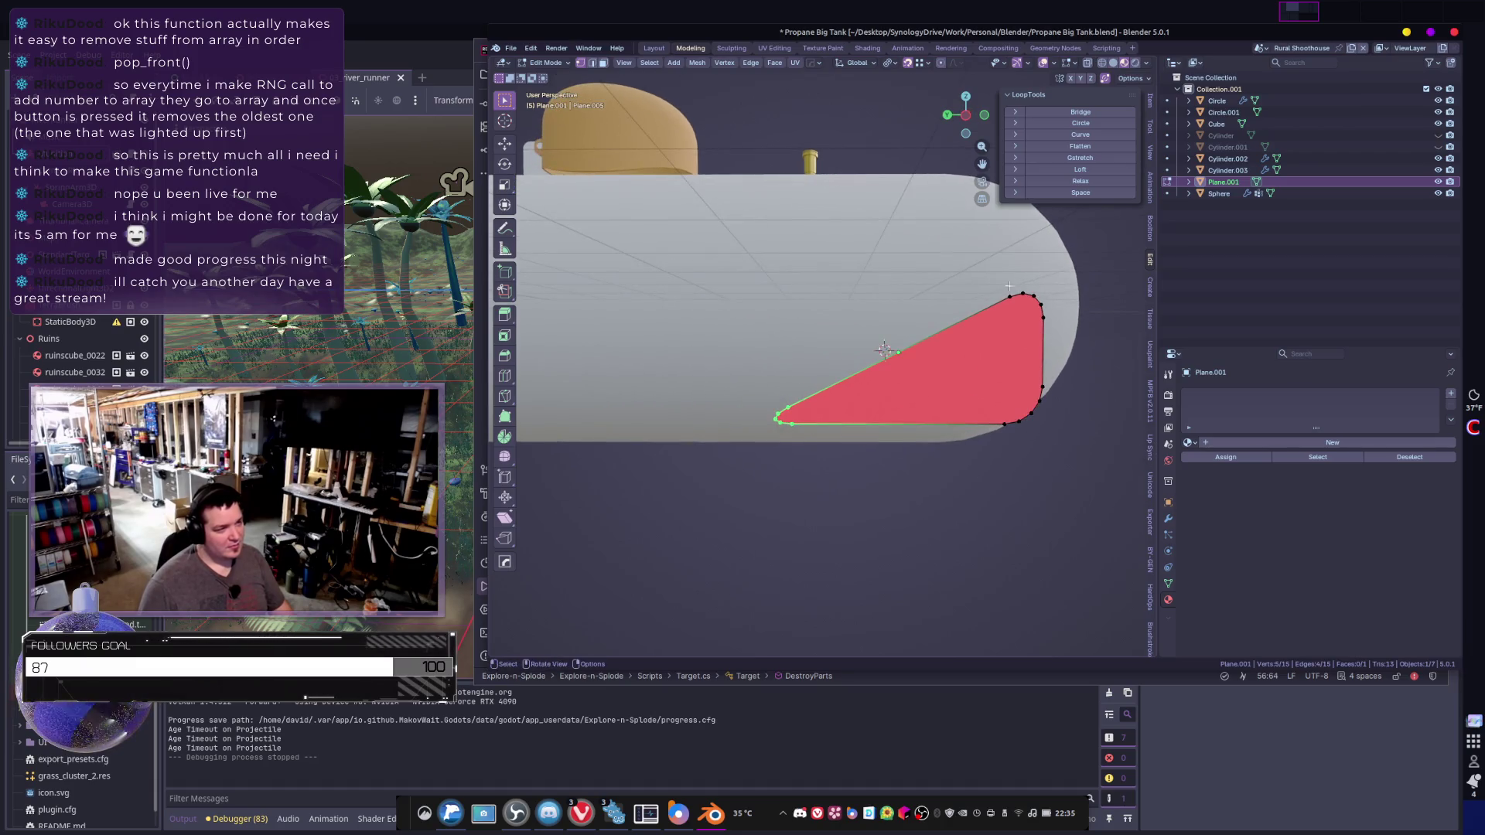
pyautogui.click(1057, 183)
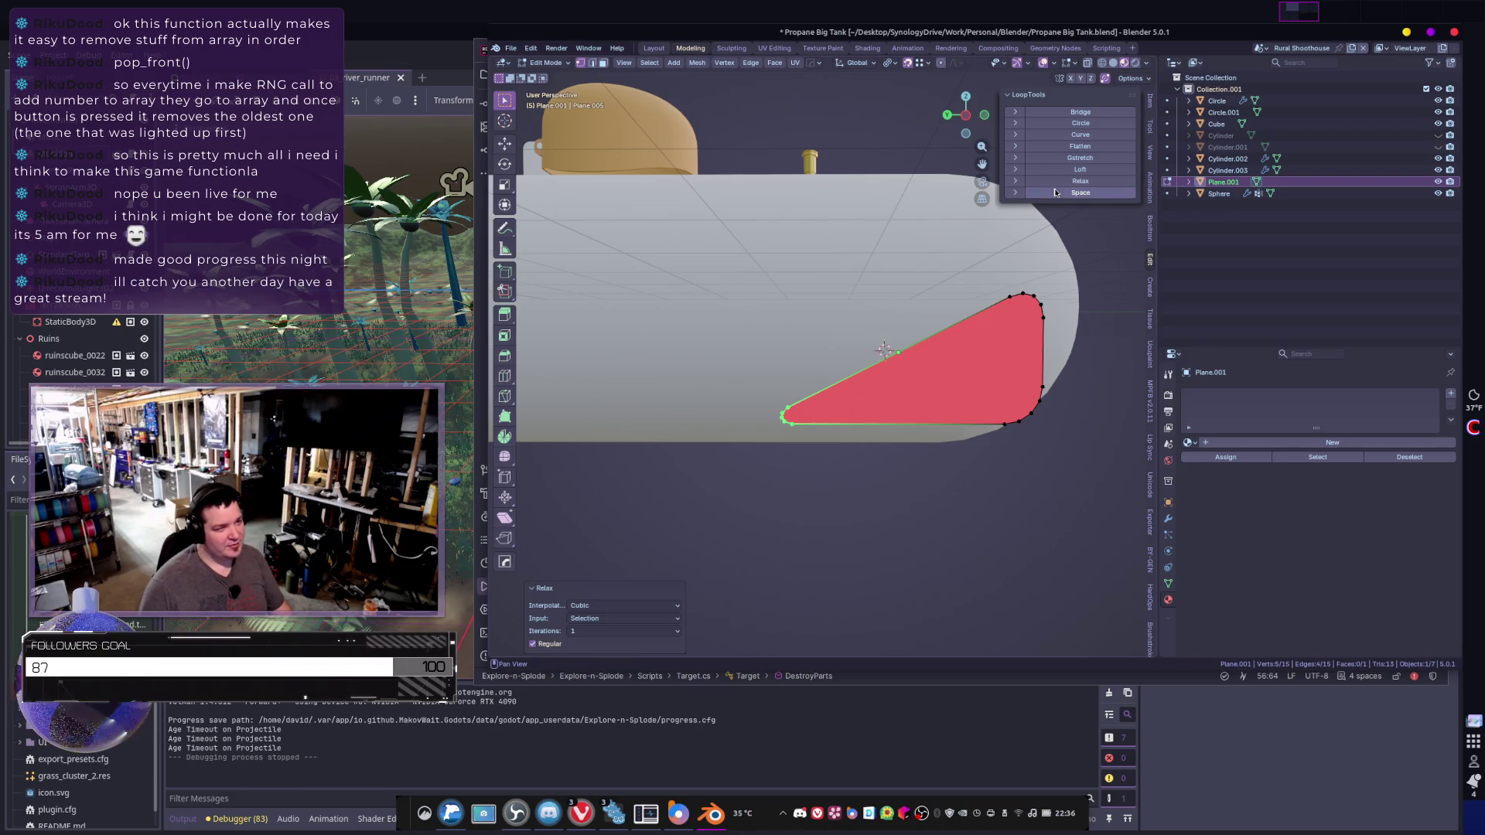
pyautogui.click(1056, 195)
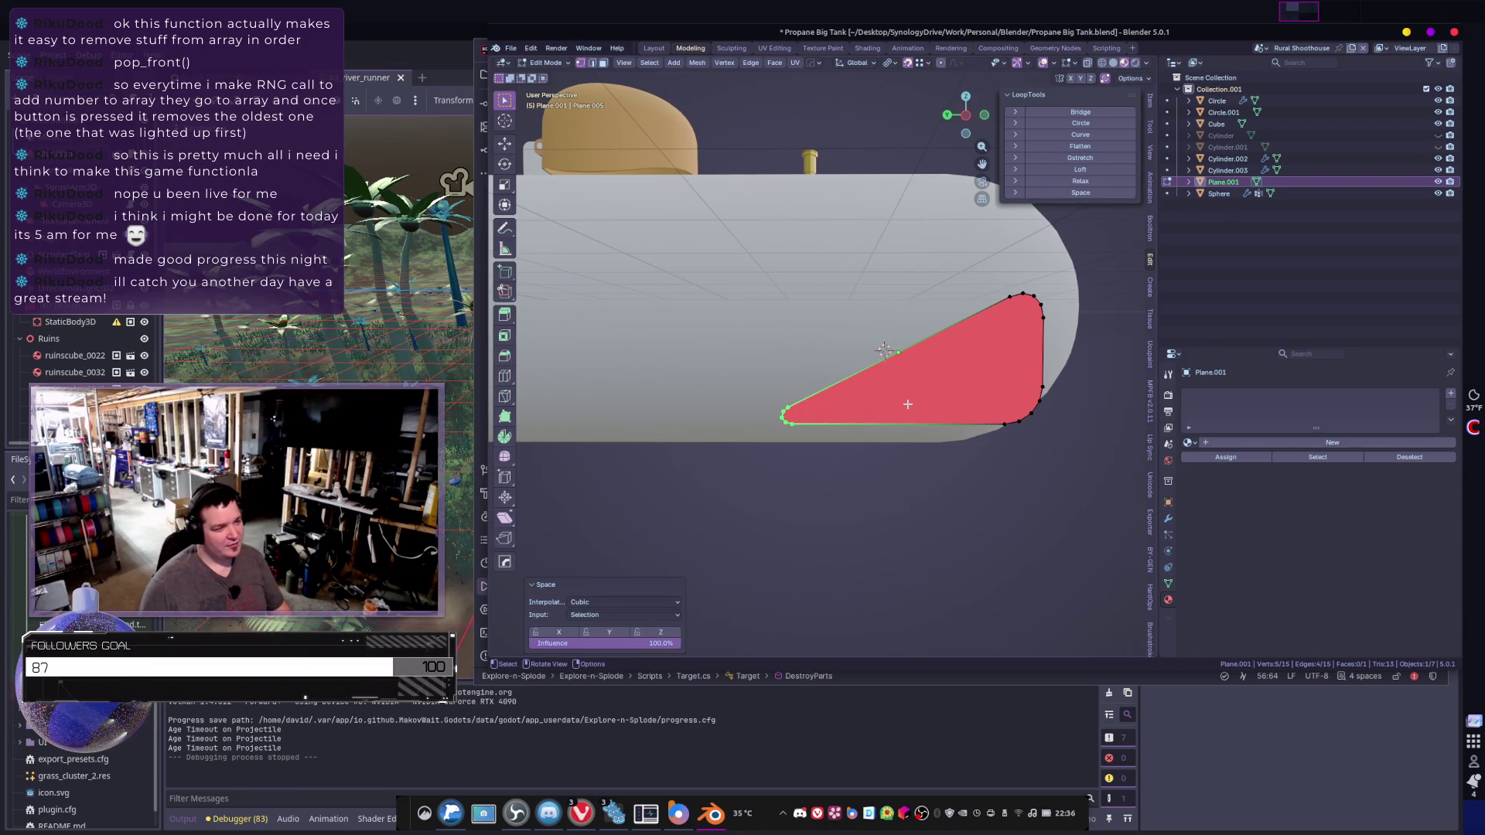
pyautogui.press('y')
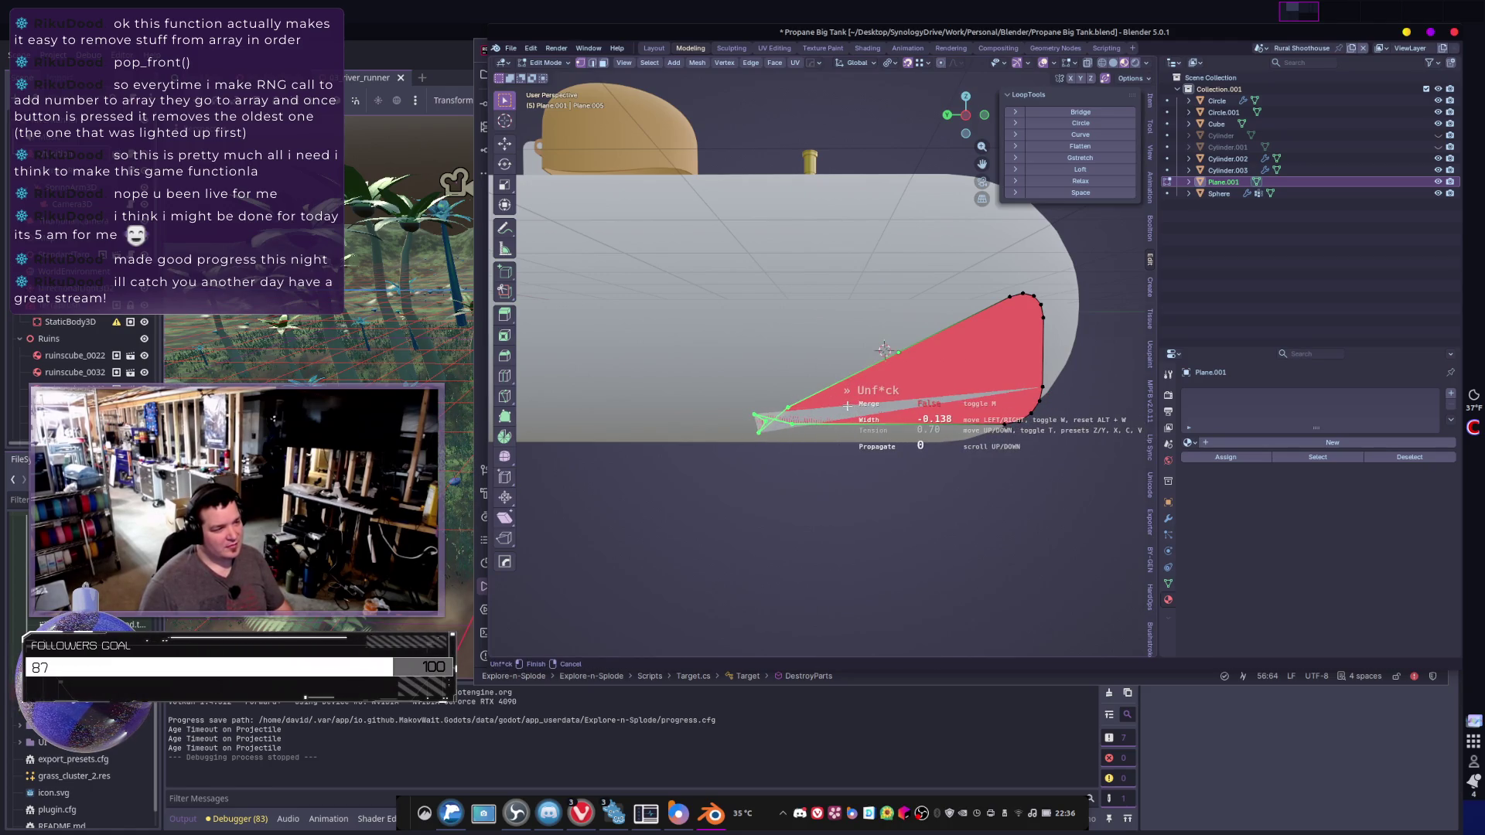
pyautogui.scroll(5, 848, 405)
# - Dismiss the error, zoom out to see the red triangle, and enter Edit Mode
pyautogui.press('Home')
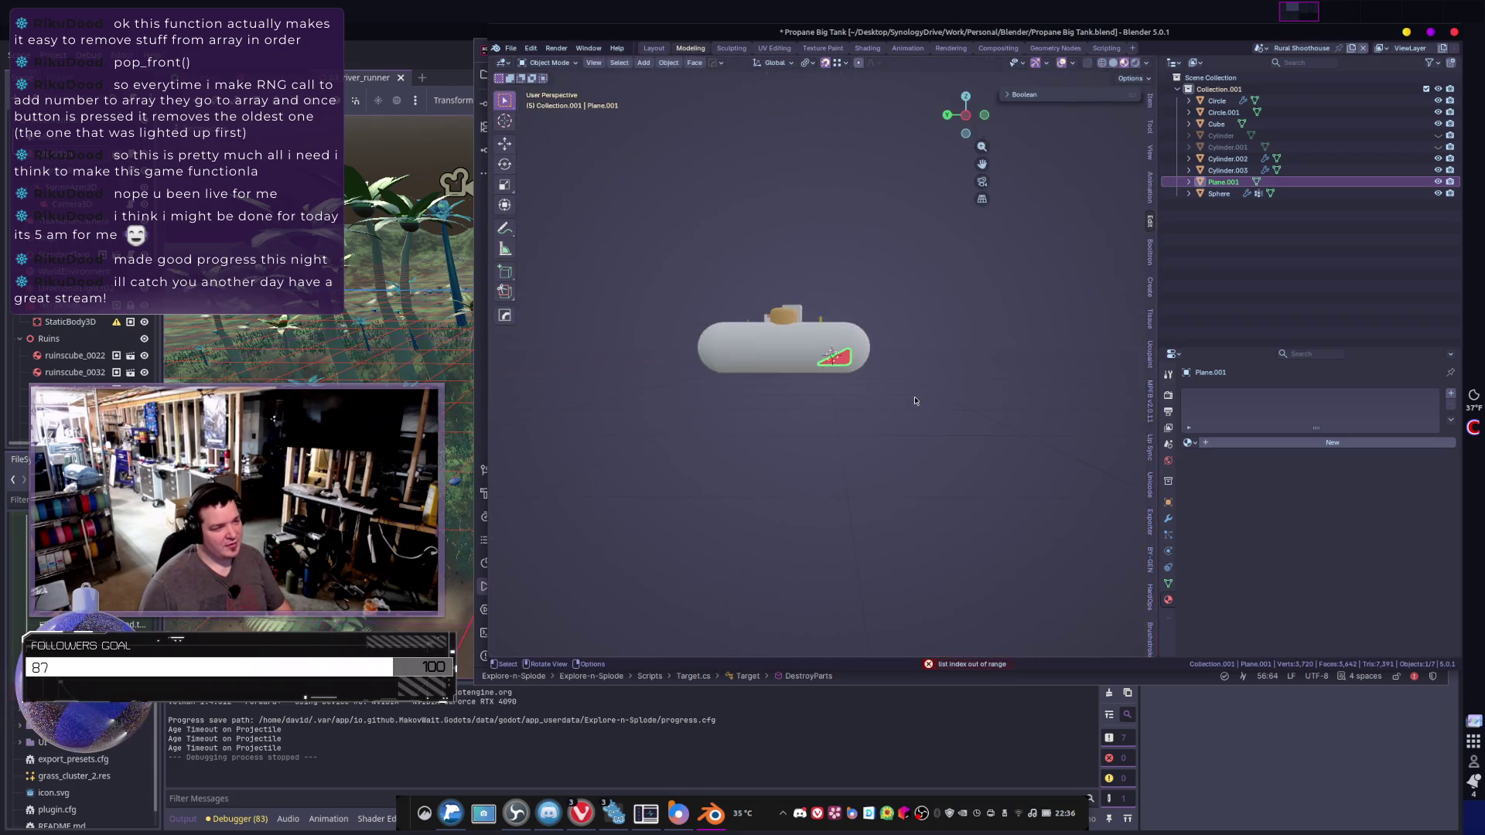
pyautogui.scroll(7, 916, 400)
pyautogui.scroll(-3, 837, 420)
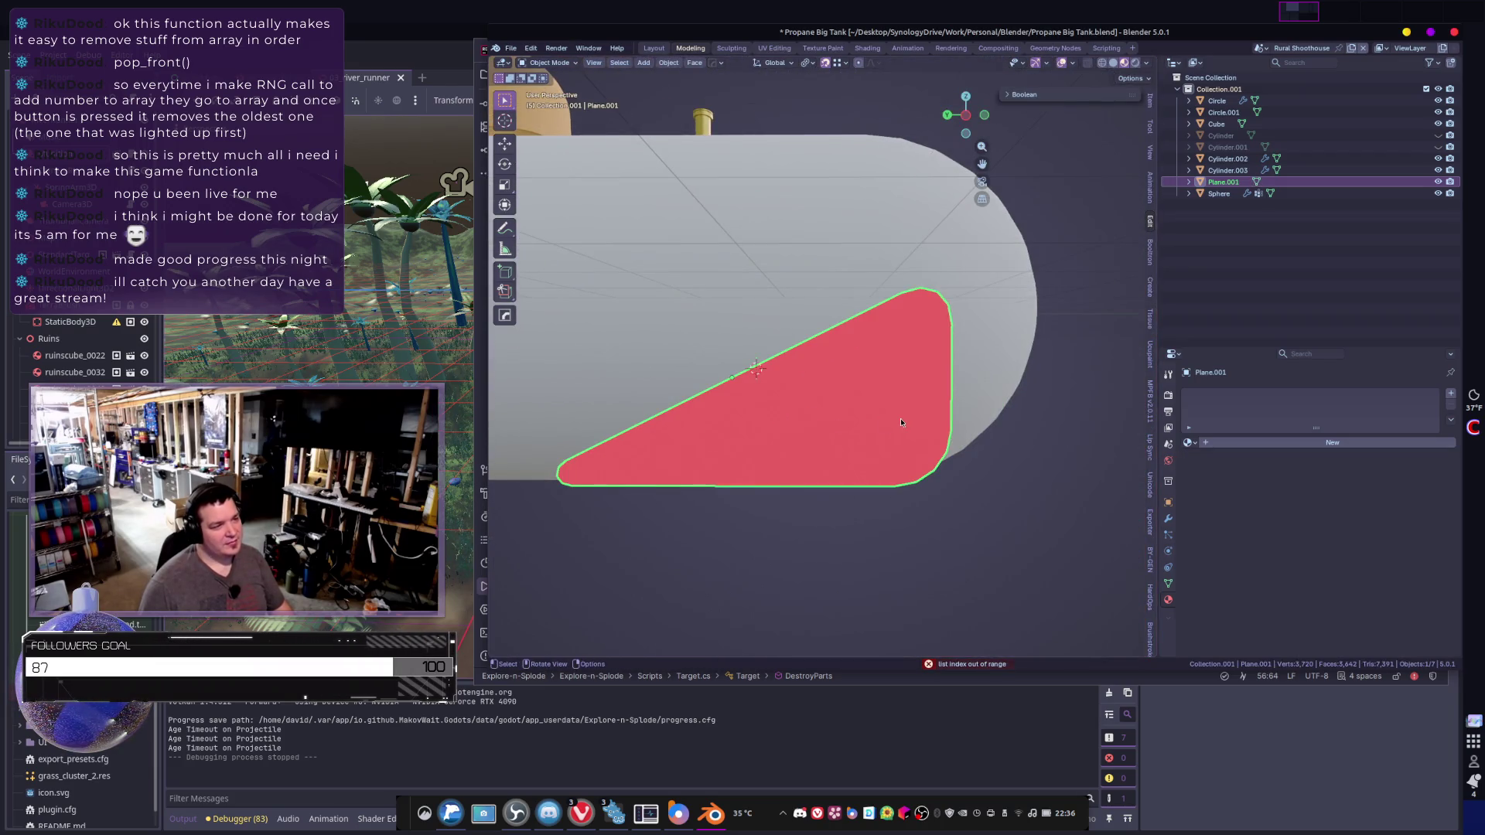
pyautogui.scroll(-2, 889, 420)
pyautogui.scroll(-3, 890, 424)
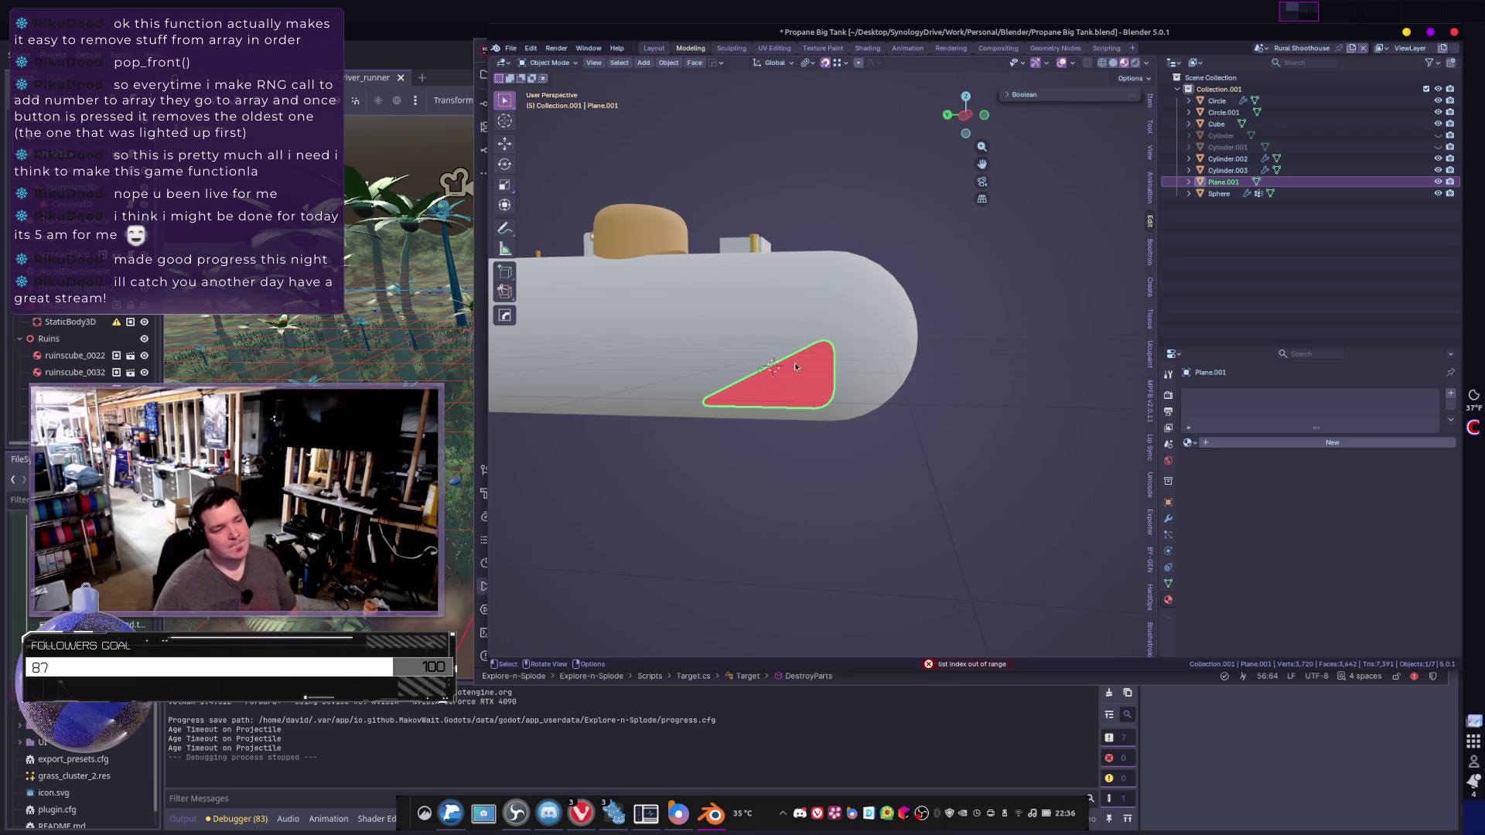
pyautogui.press('Tab')
# - Inset the triangular face and delete the inner face, leaving a border ring
pyautogui.press('a')
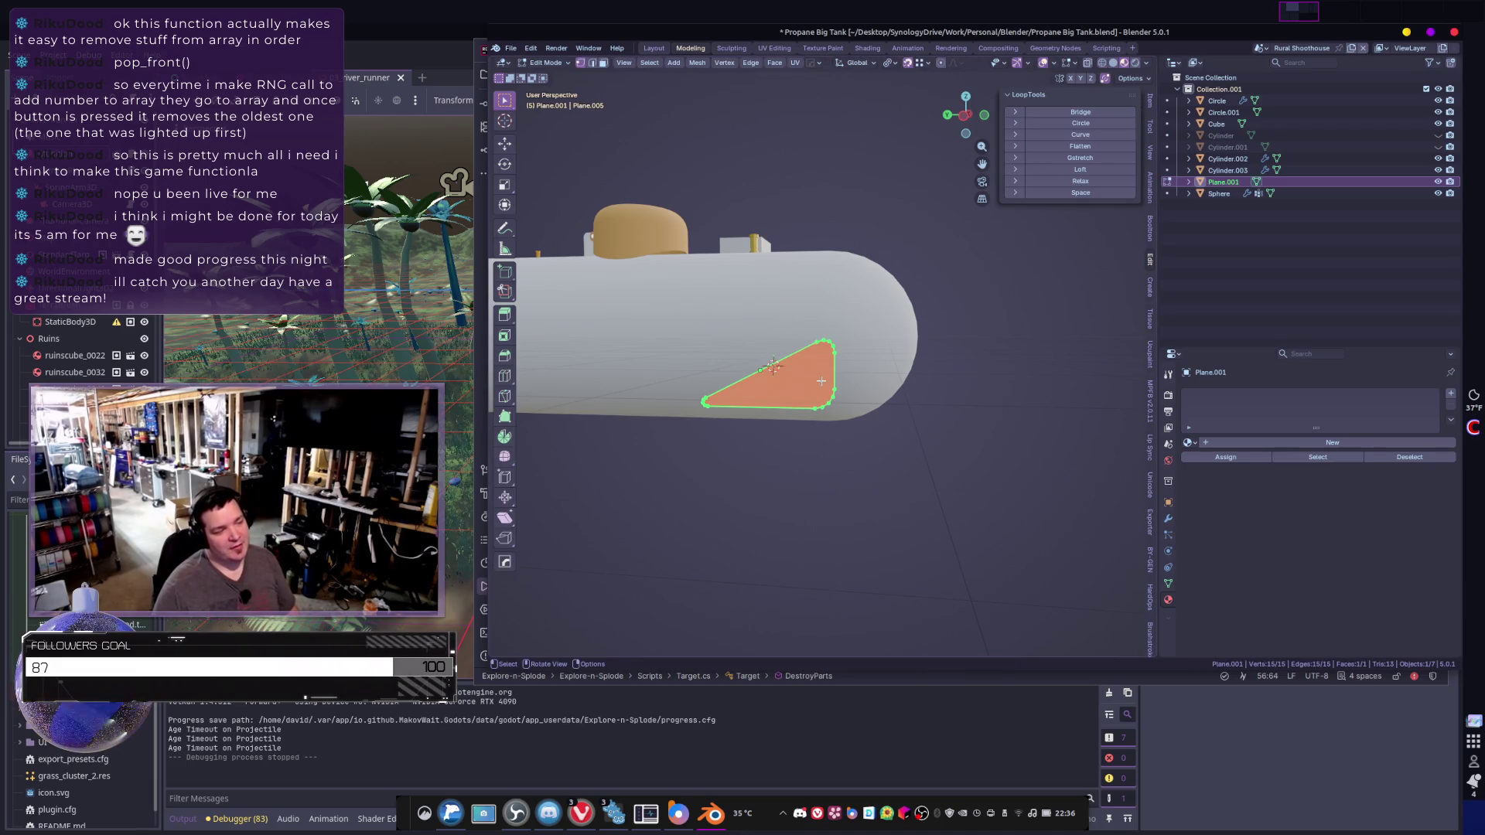
pyautogui.press('i')
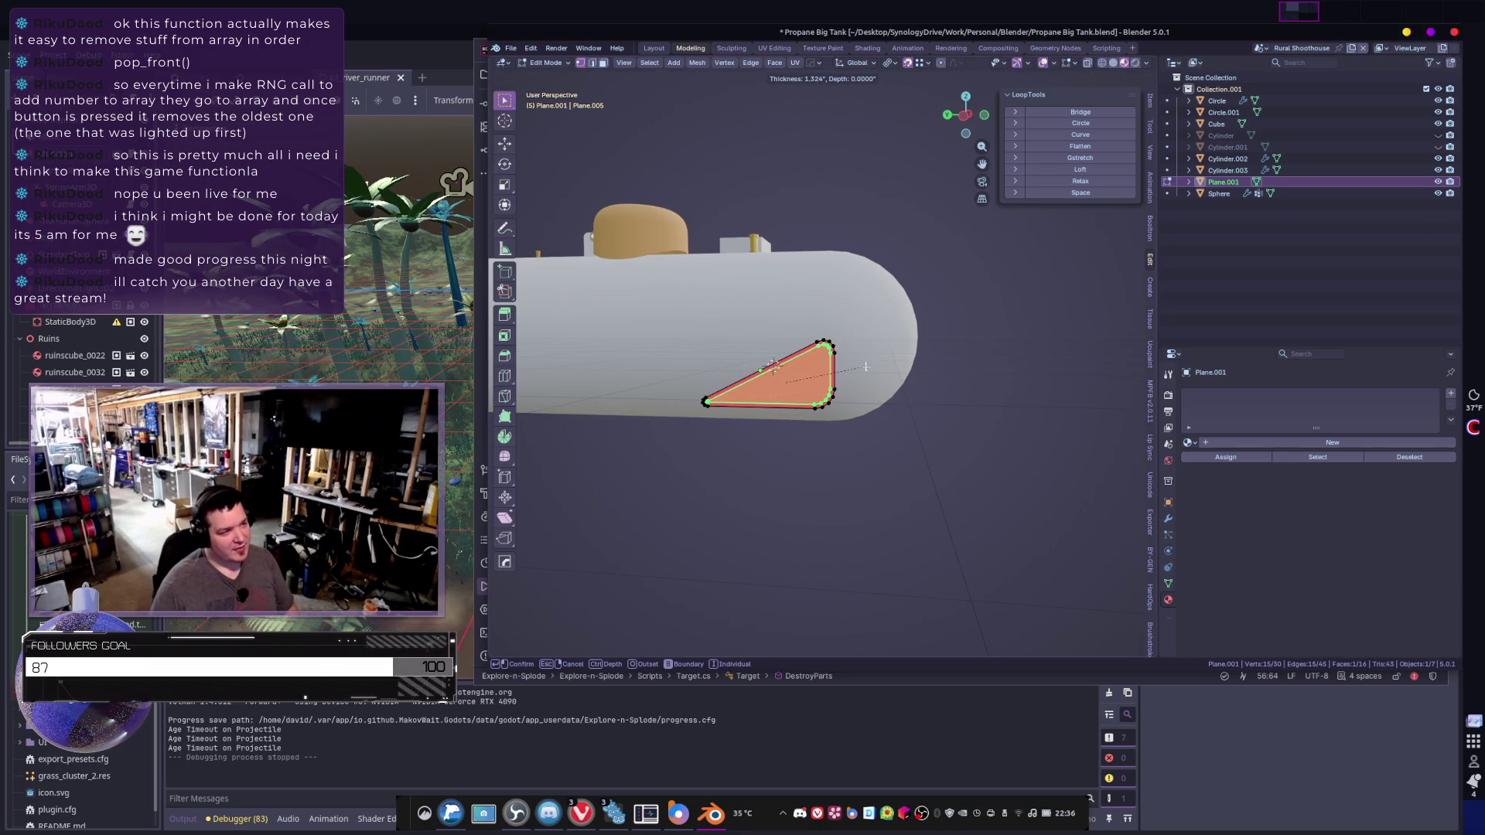
pyautogui.click(866, 367)
pyautogui.scroll(4, 865, 366)
pyautogui.press('x')
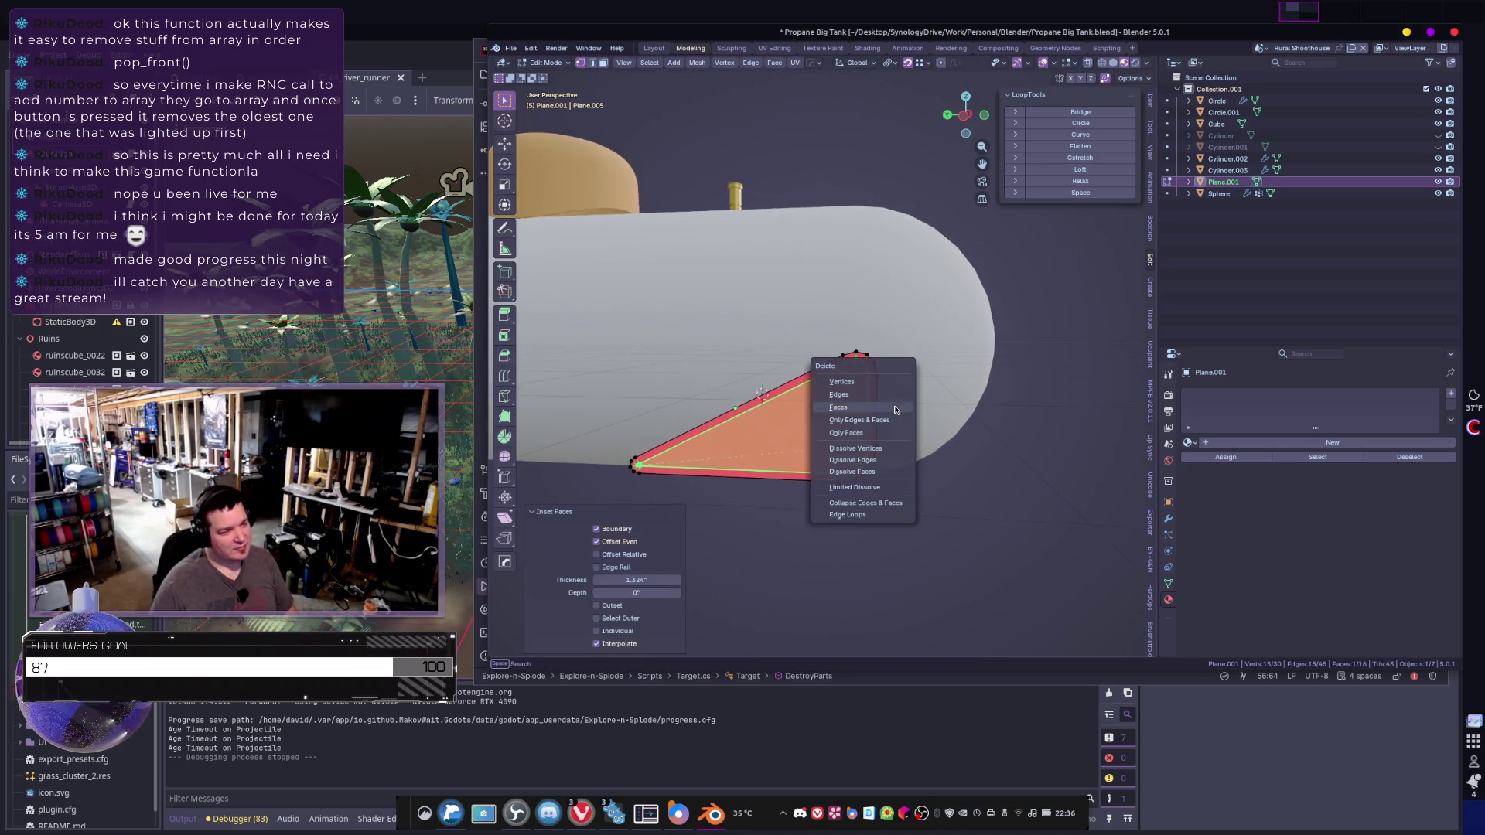
pyautogui.click(895, 409)
# - Extrude the border ring twice into a thick frame, 4.5666 deep
pyautogui.press('a')
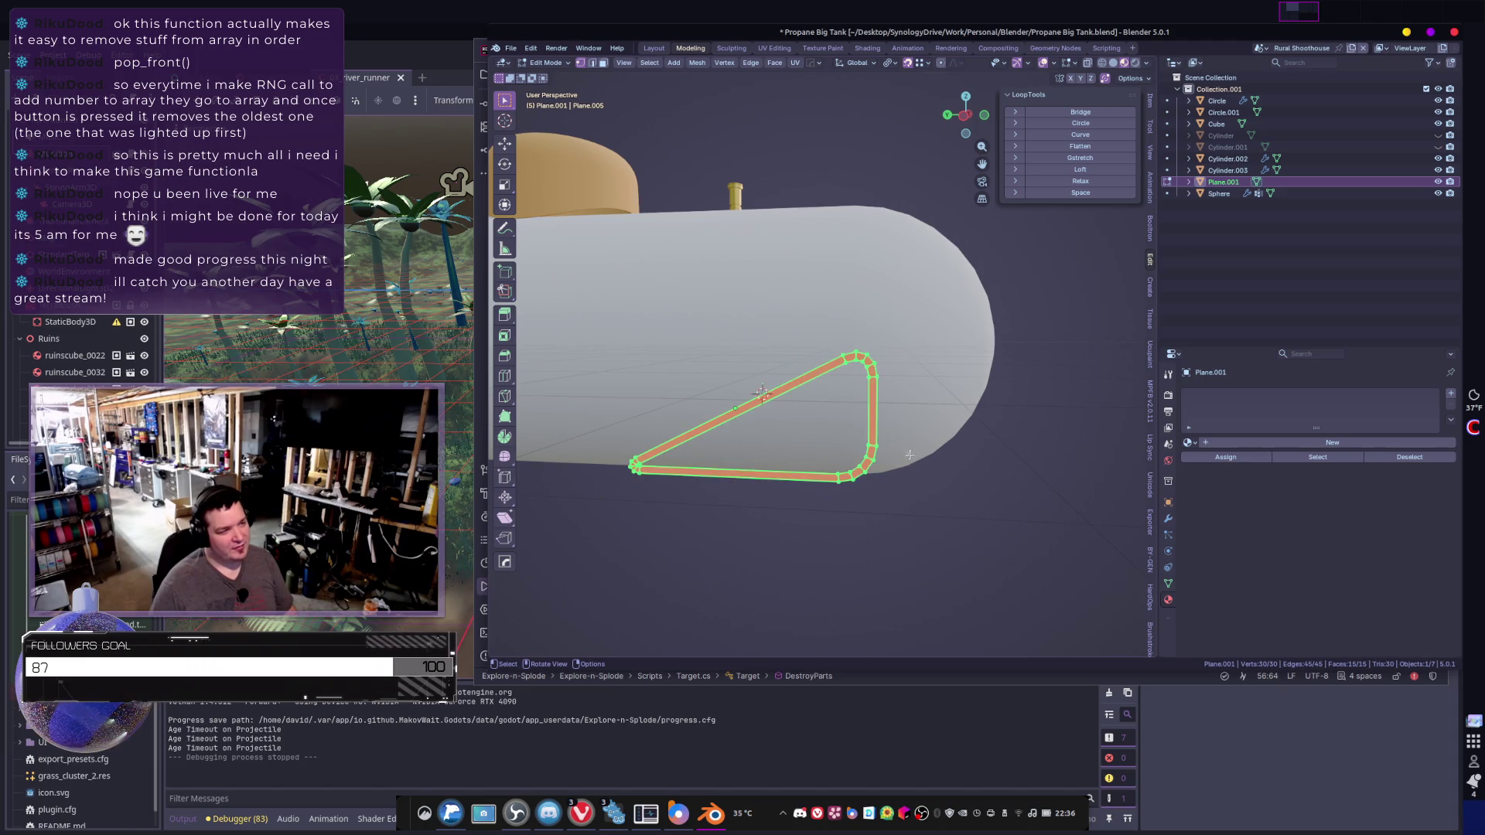
pyautogui.moveTo(891, 437); pyautogui.dragTo(833, 486, button='middle')
pyautogui.press('e')
pyautogui.click(815, 488)
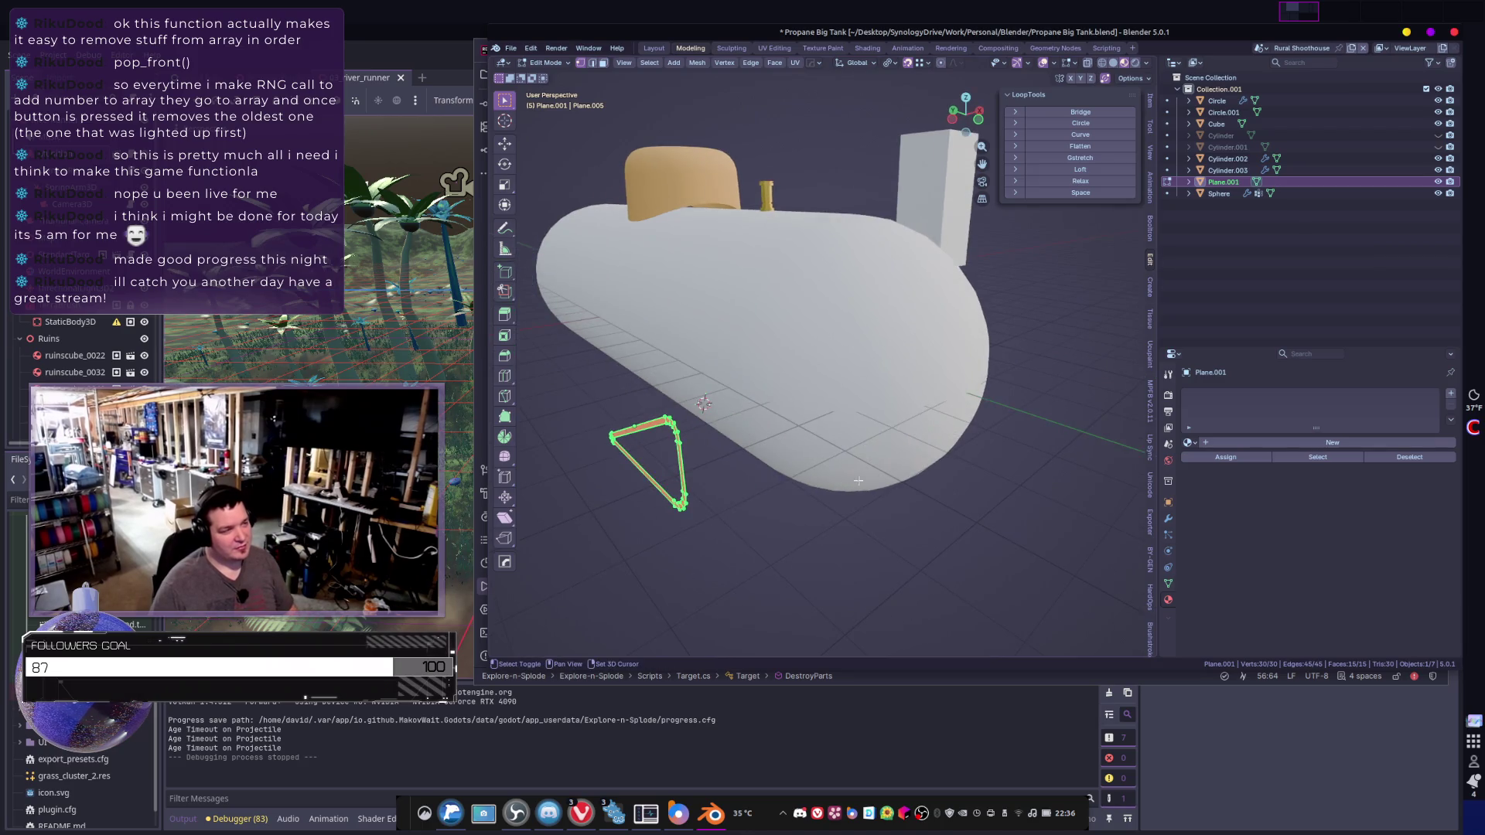
pyautogui.press('e')
pyautogui.press('Escape')
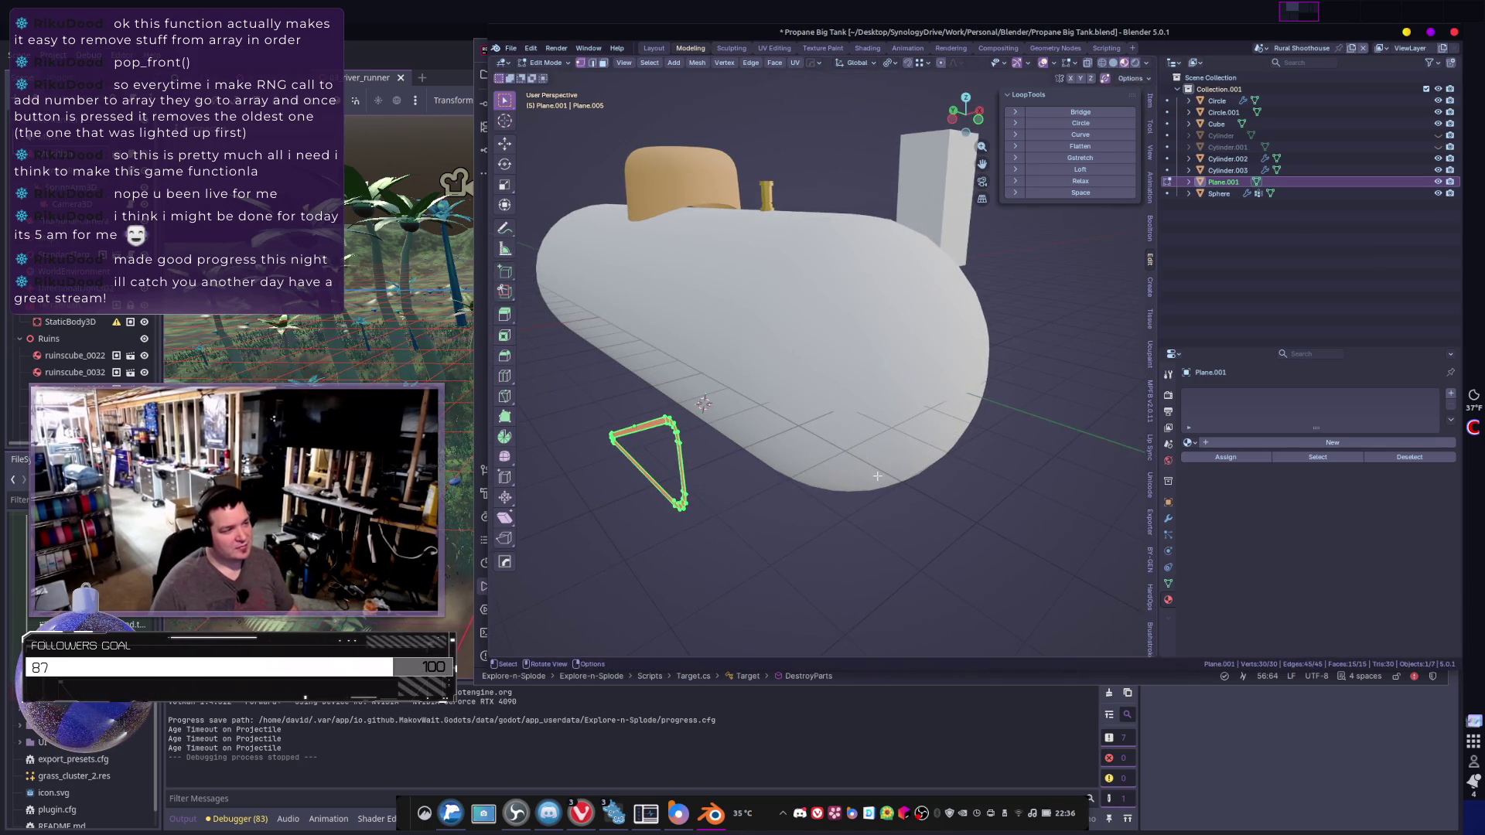
pyautogui.press('e')
pyautogui.click(817, 484)
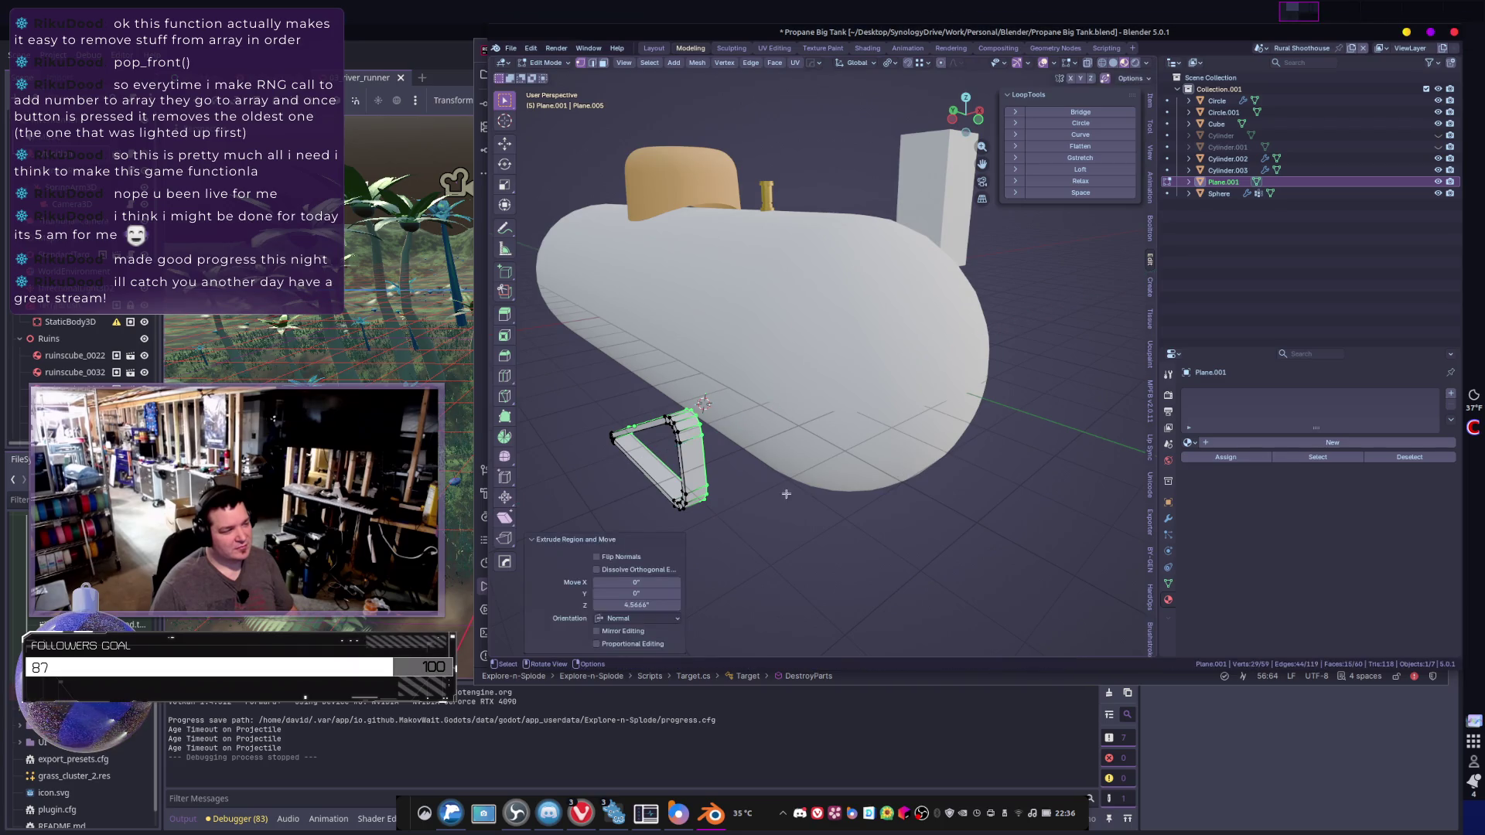
# - Apply Shade Auto Smooth to the bracket in Object Mode
pyautogui.press('Tab')
pyautogui.moveTo(818, 484)
pyautogui.mouseDown(button='middle')
pyautogui.moveTo(862, 468)
pyautogui.moveTo(919, 495)
pyautogui.moveTo(936, 342)
pyautogui.moveTo(796, 345)
pyautogui.mouseUp(button='middle')
pyautogui.rightClick(861, 469)
pyautogui.click(851, 458)
# - Switch the viewport to wireframe and select the bracket's sharp corner vertices in Edit Mode
pyautogui.press('z')
pyautogui.click(706, 345)
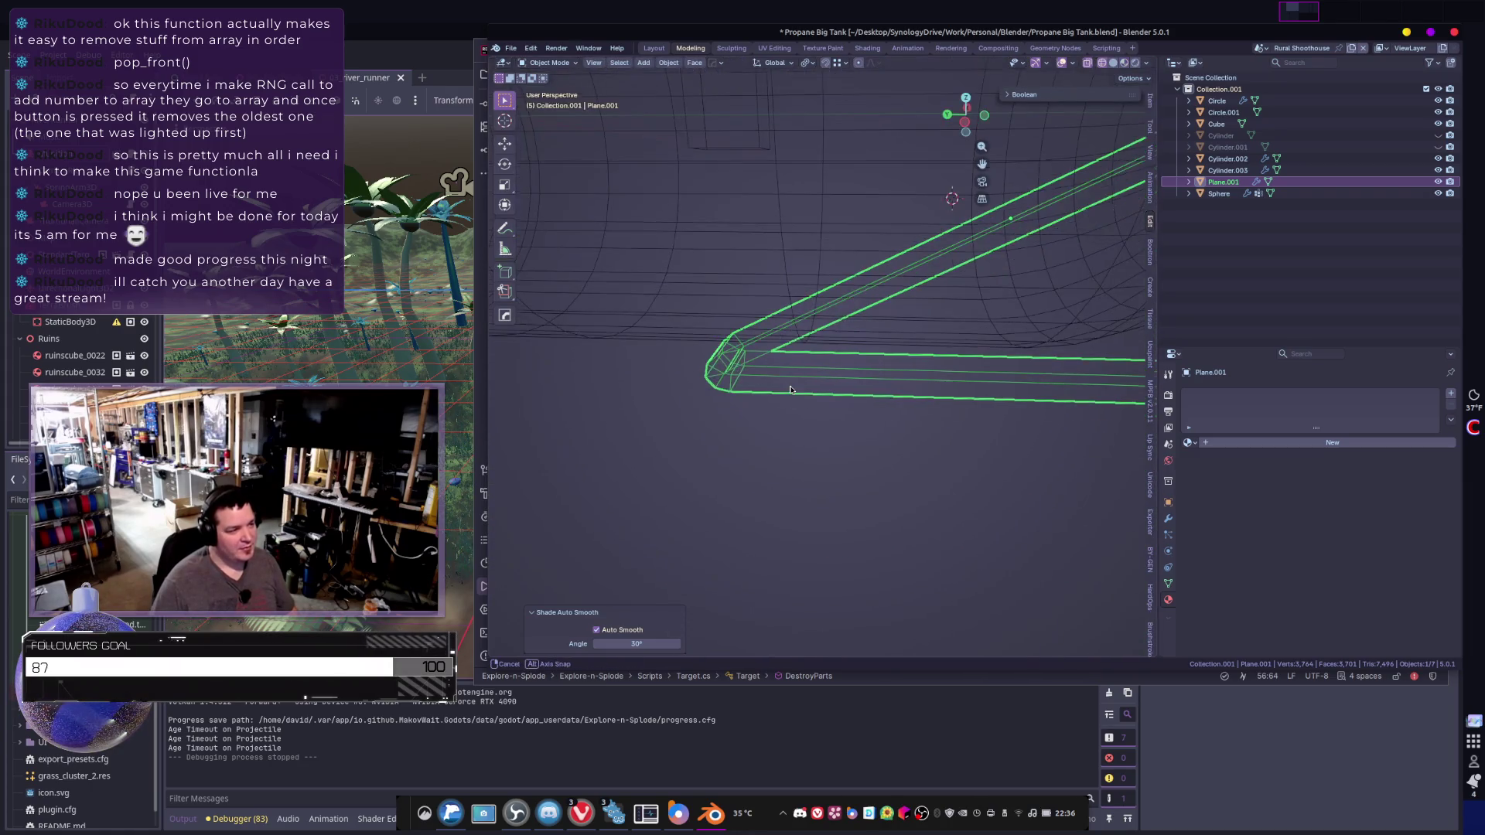
pyautogui.press('Tab')
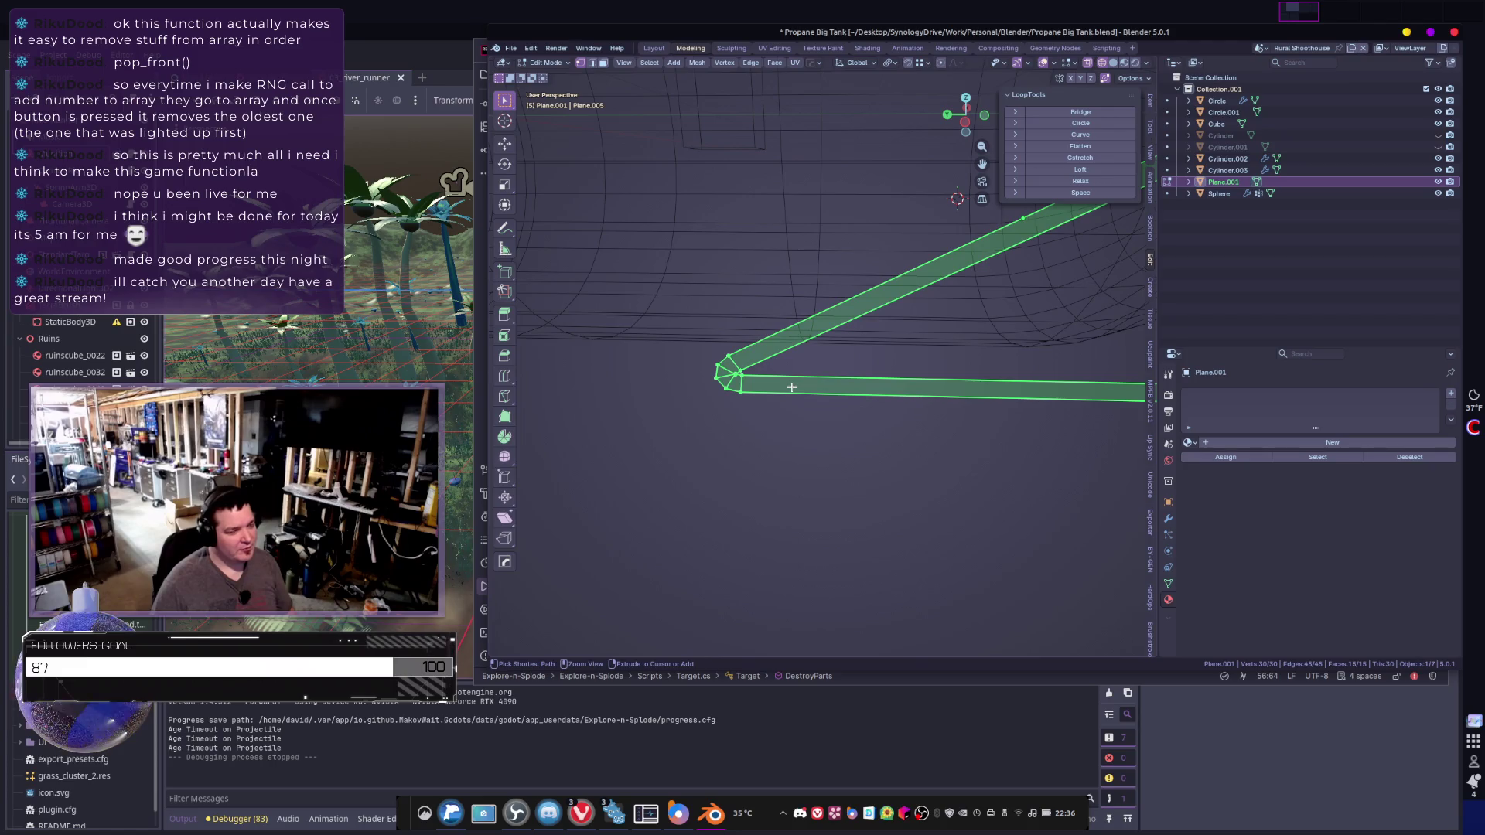
pyautogui.scroll(3, 834, 396)
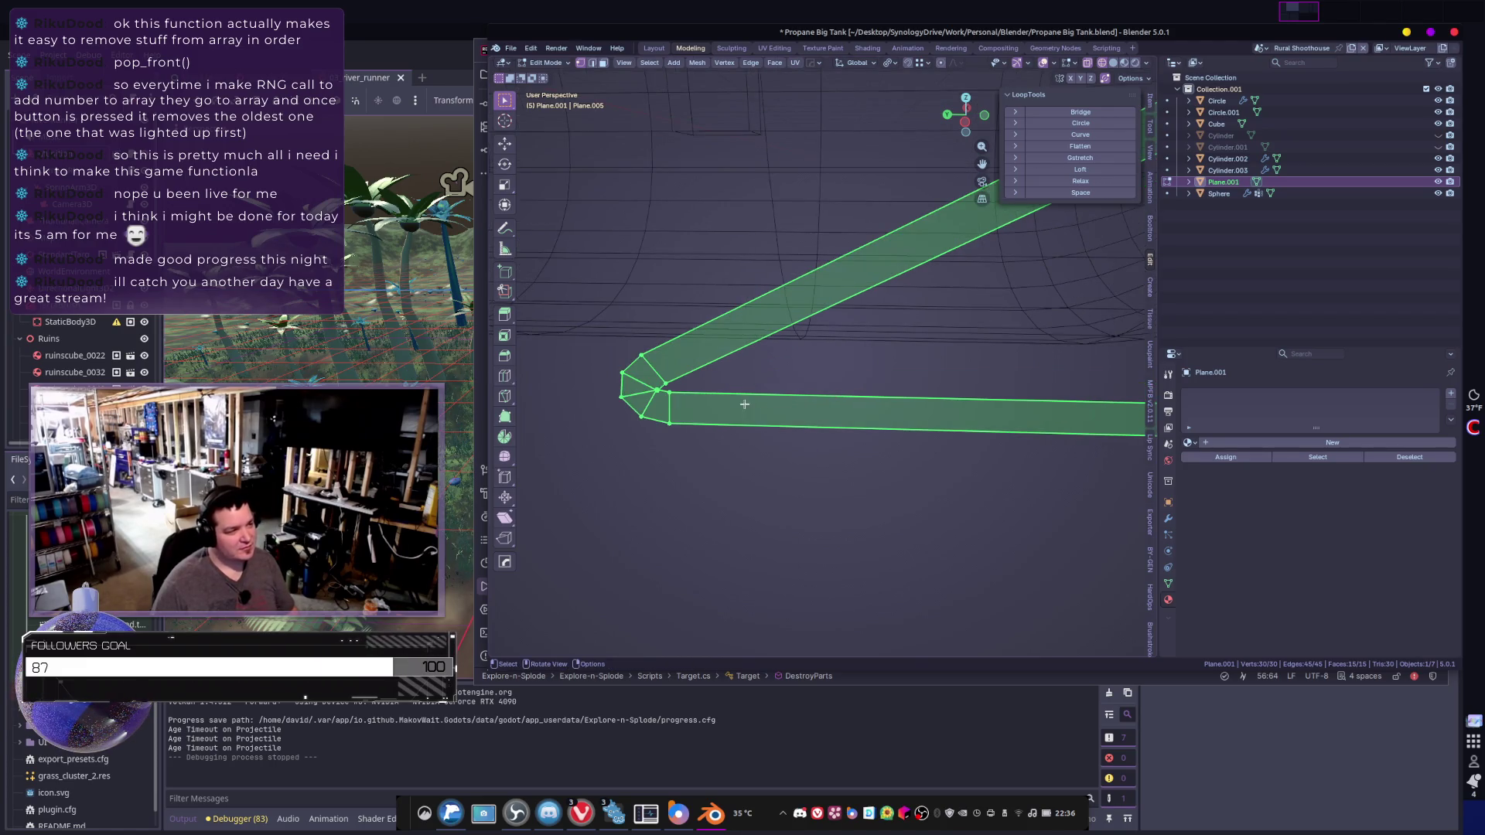
pyautogui.click(651, 388)
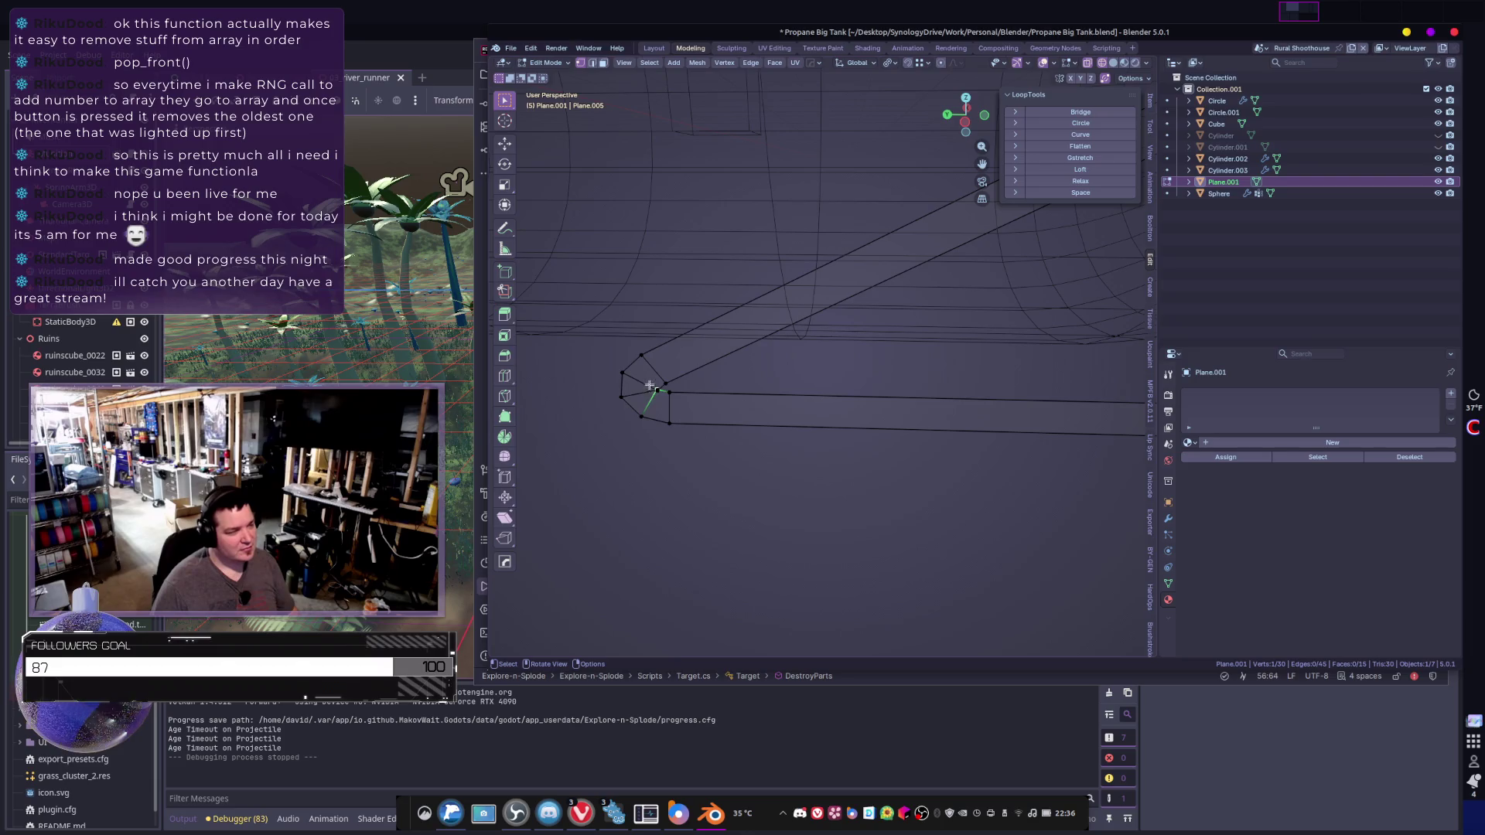
pyautogui.click(665, 382)
pyautogui.keyDown('shift'); pyautogui.click(670, 393); pyautogui.keyUp('shift')
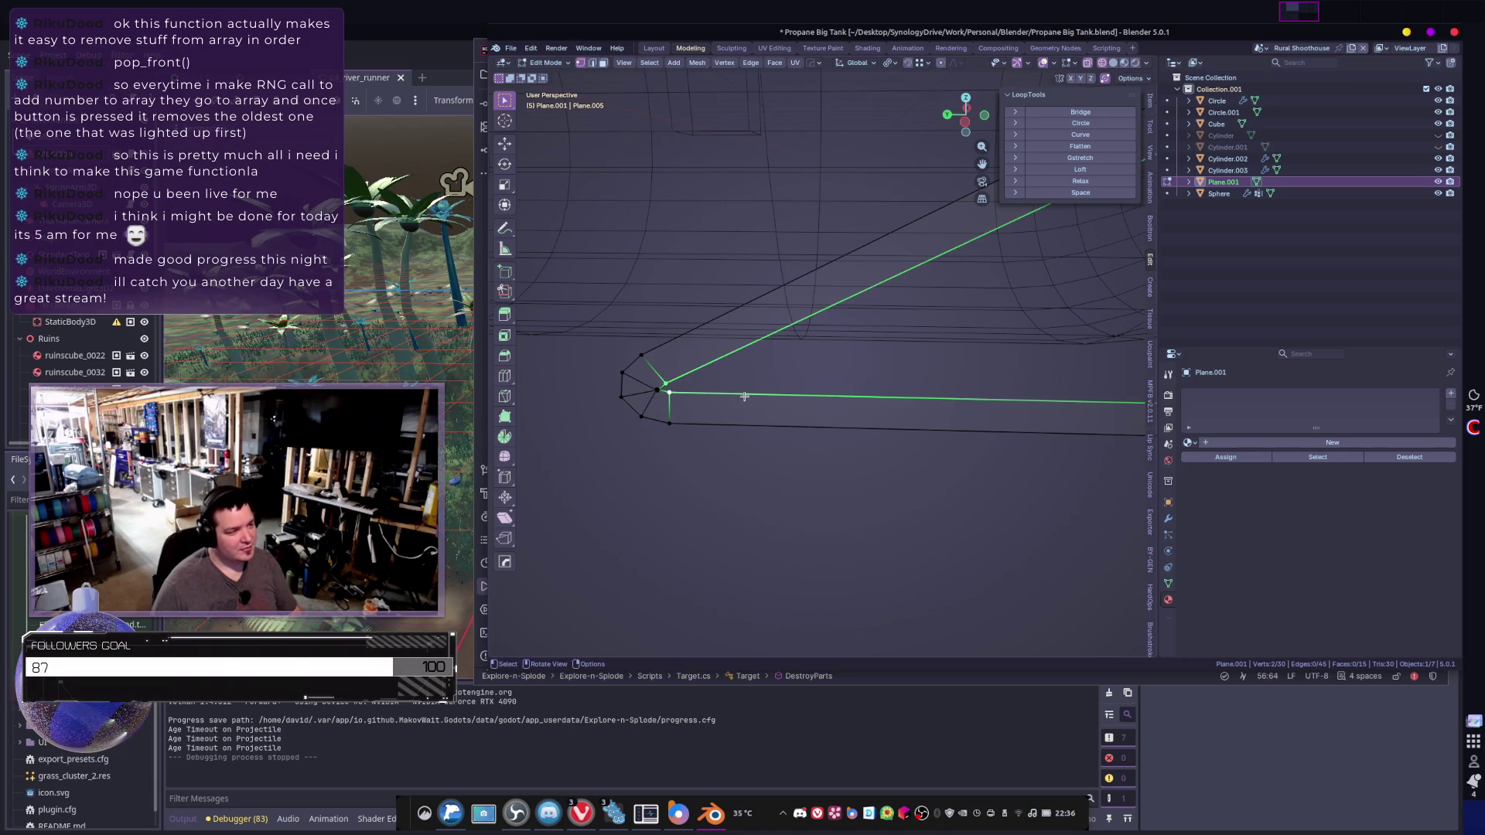
# - Round the corner with Unf*ck, then relax and evenly space the edge chain with LoopTools
pyautogui.press('y')
pyautogui.click(704, 396)
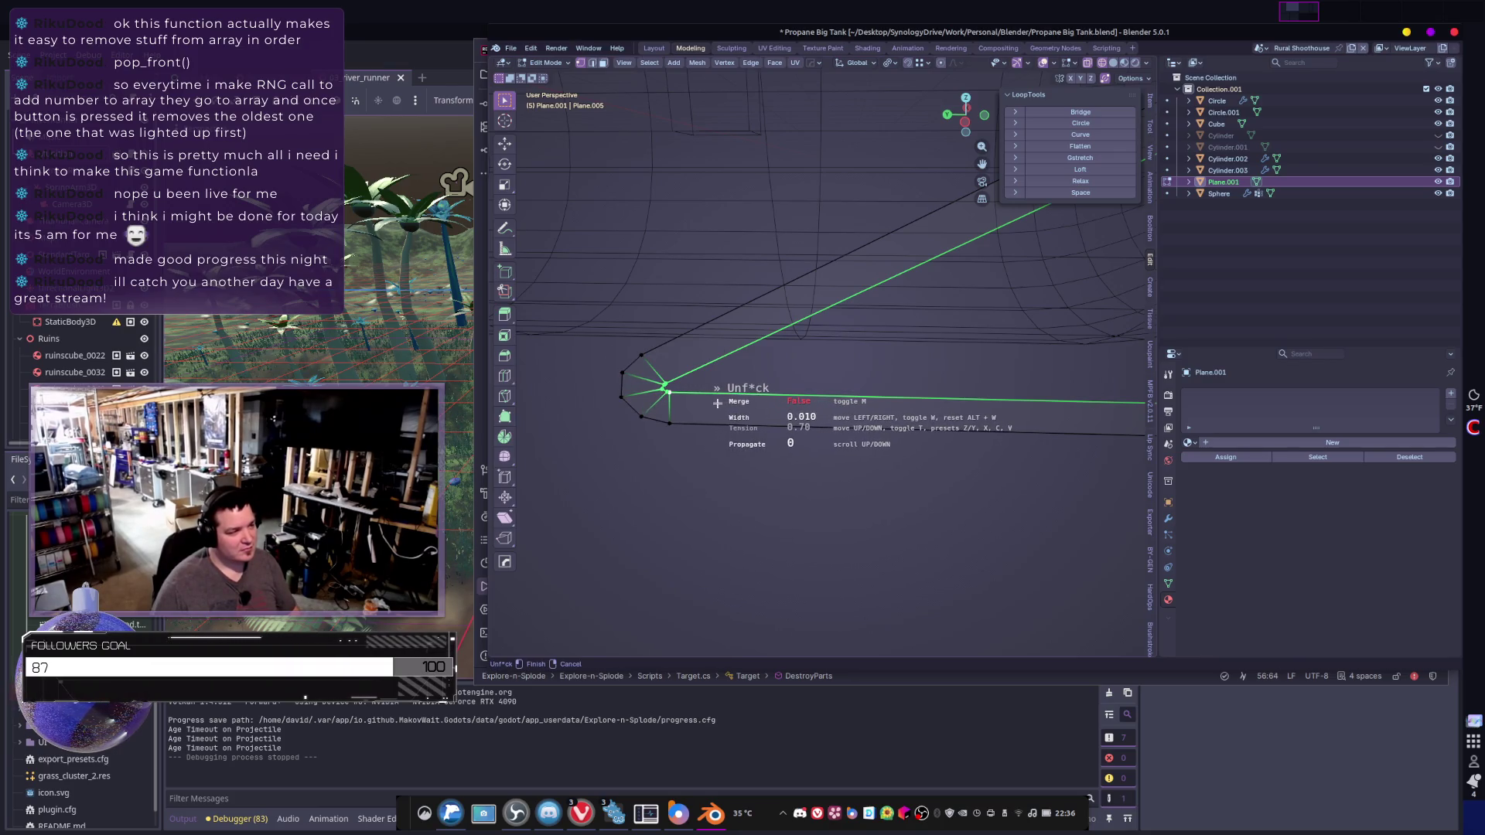
pyautogui.click(718, 403)
pyautogui.moveTo(698, 405)
pyautogui.mouseDown(button='middle')
pyautogui.moveTo(680, 415)
pyautogui.moveTo(710, 415)
pyautogui.mouseUp(button='middle')
pyautogui.click(1081, 181)
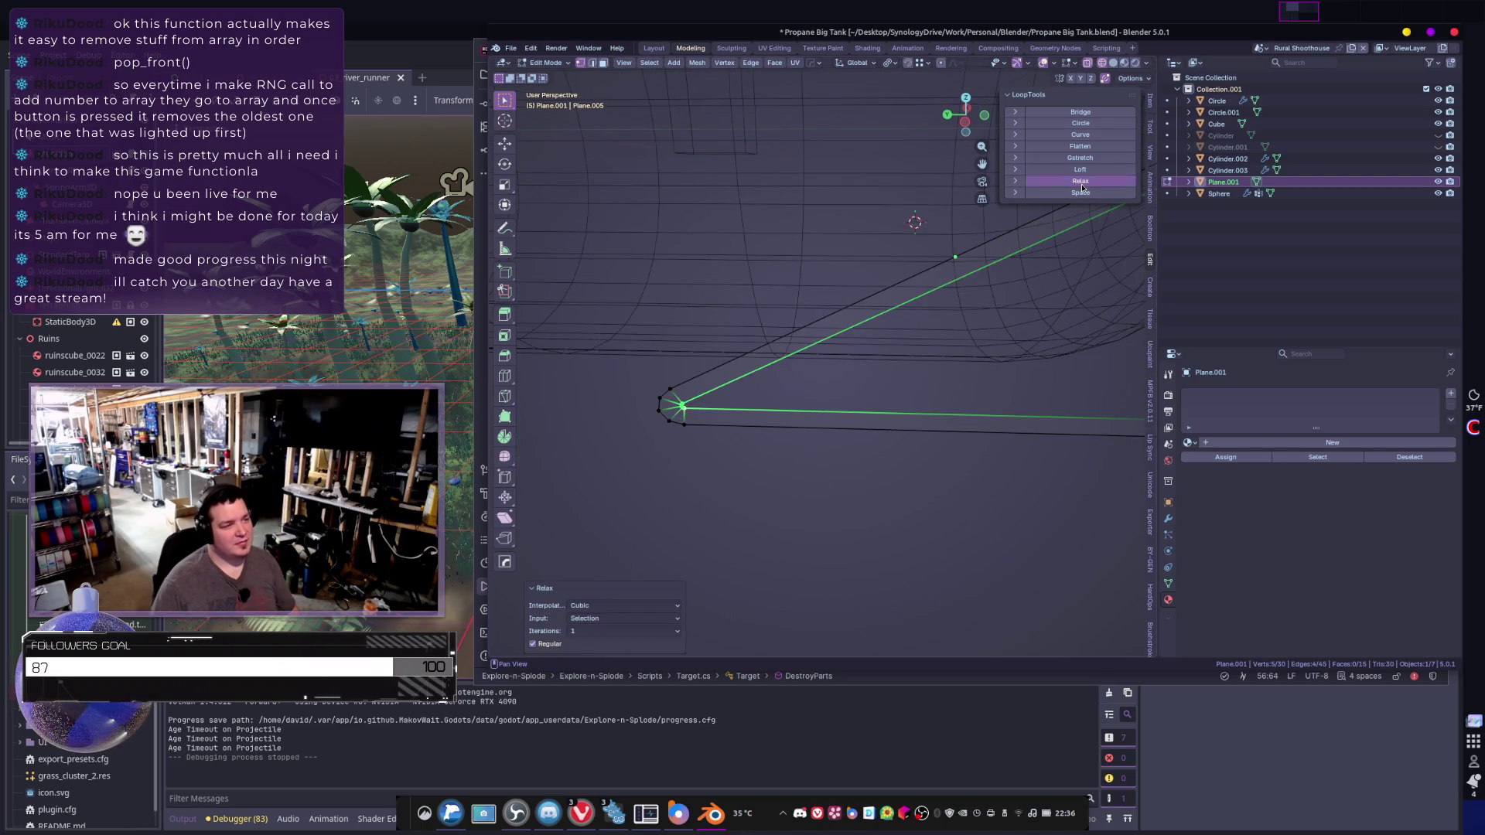
pyautogui.click(1083, 193)
pyautogui.scroll(4, 822, 399)
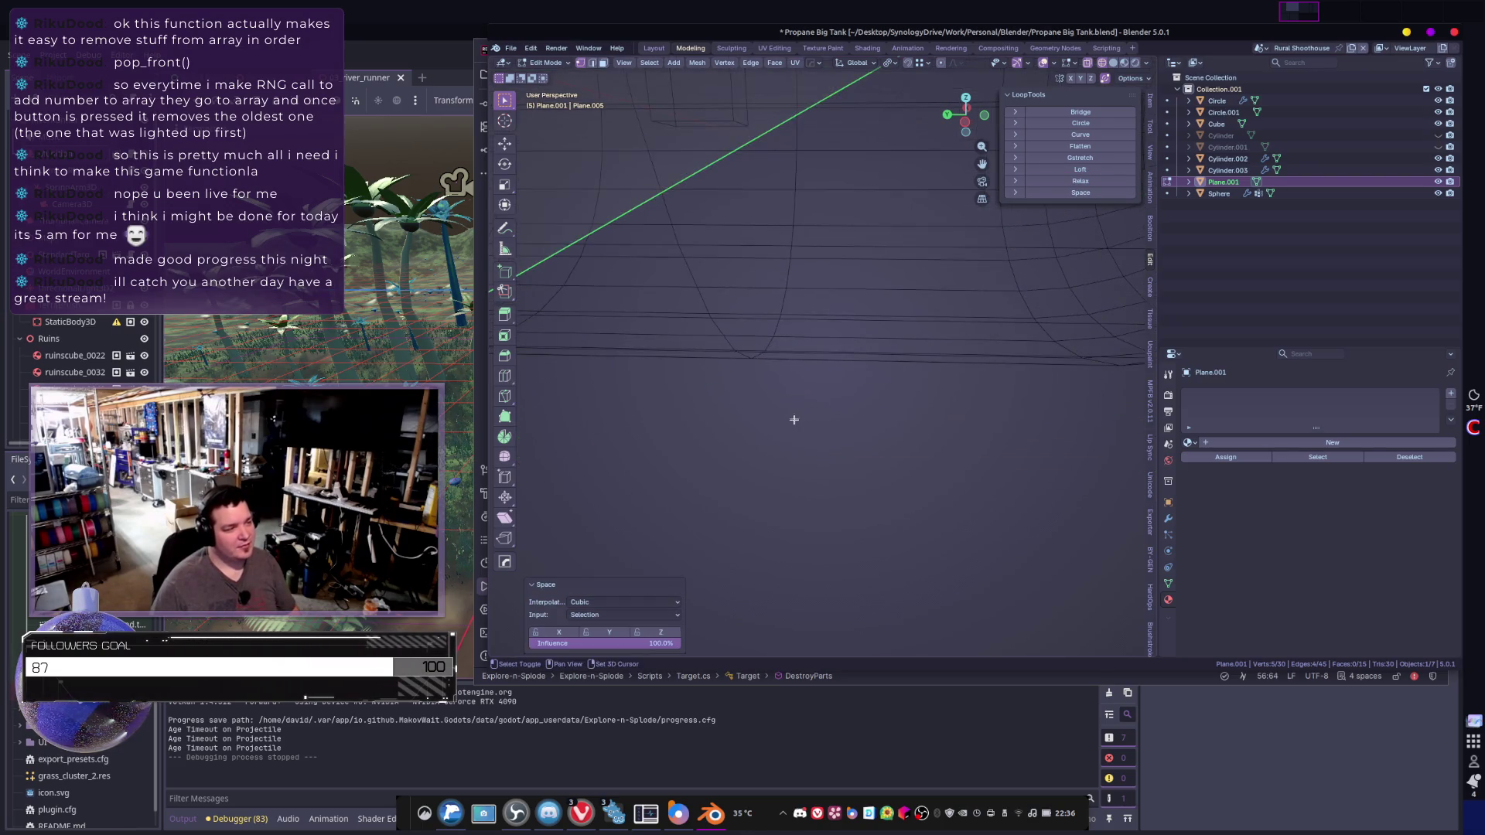
pyautogui.scroll(-3, 822, 399)
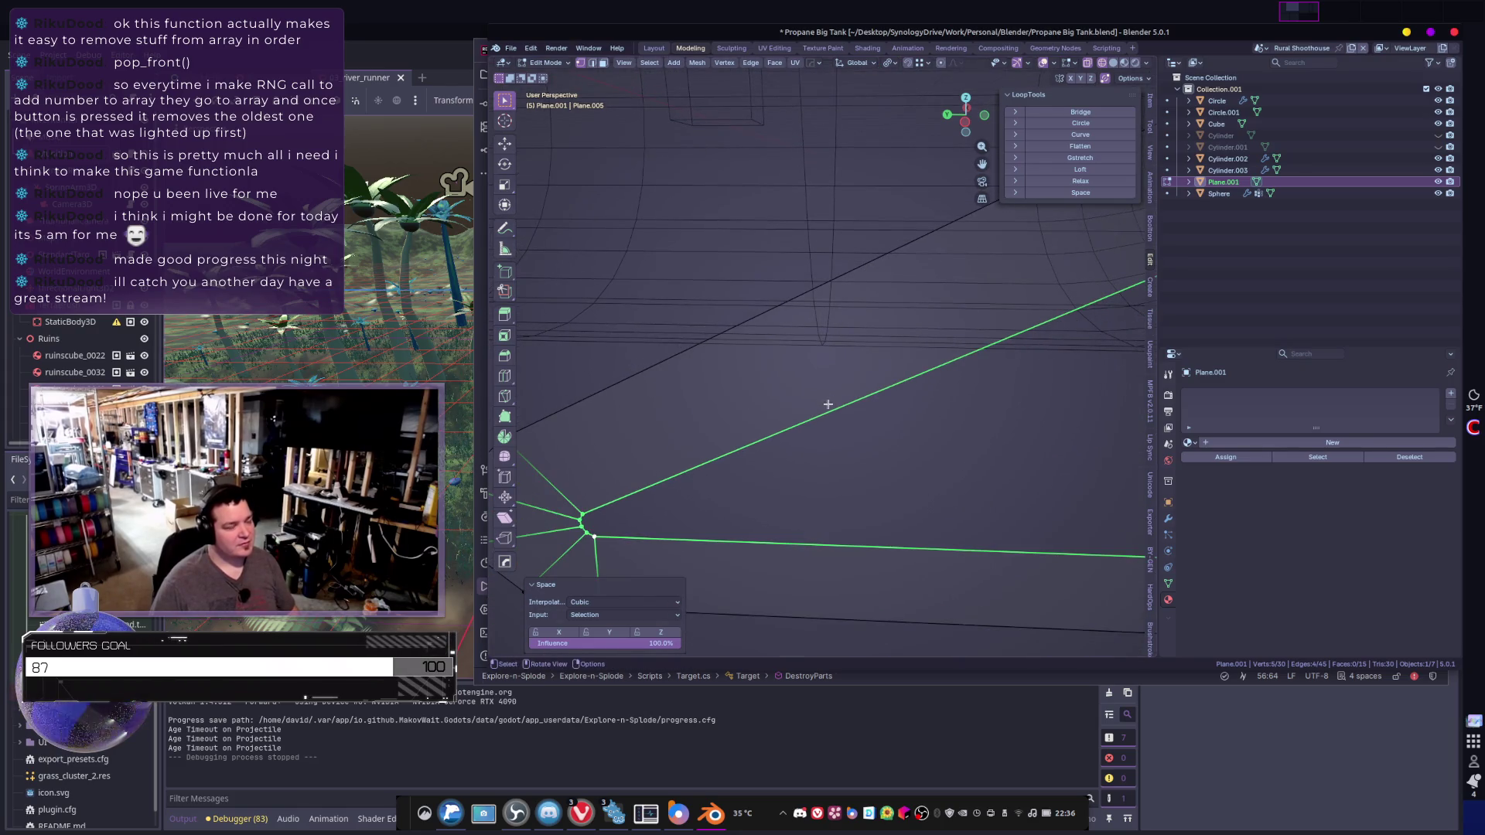
# - Grow the selection and extrude the frame a further 3.3162, then return to Object Mode
pyautogui.moveTo(823, 404)
pyautogui.mouseDown(button='middle')
pyautogui.moveTo(807, 418)
pyautogui.moveTo(852, 409)
pyautogui.mouseUp(button='middle')
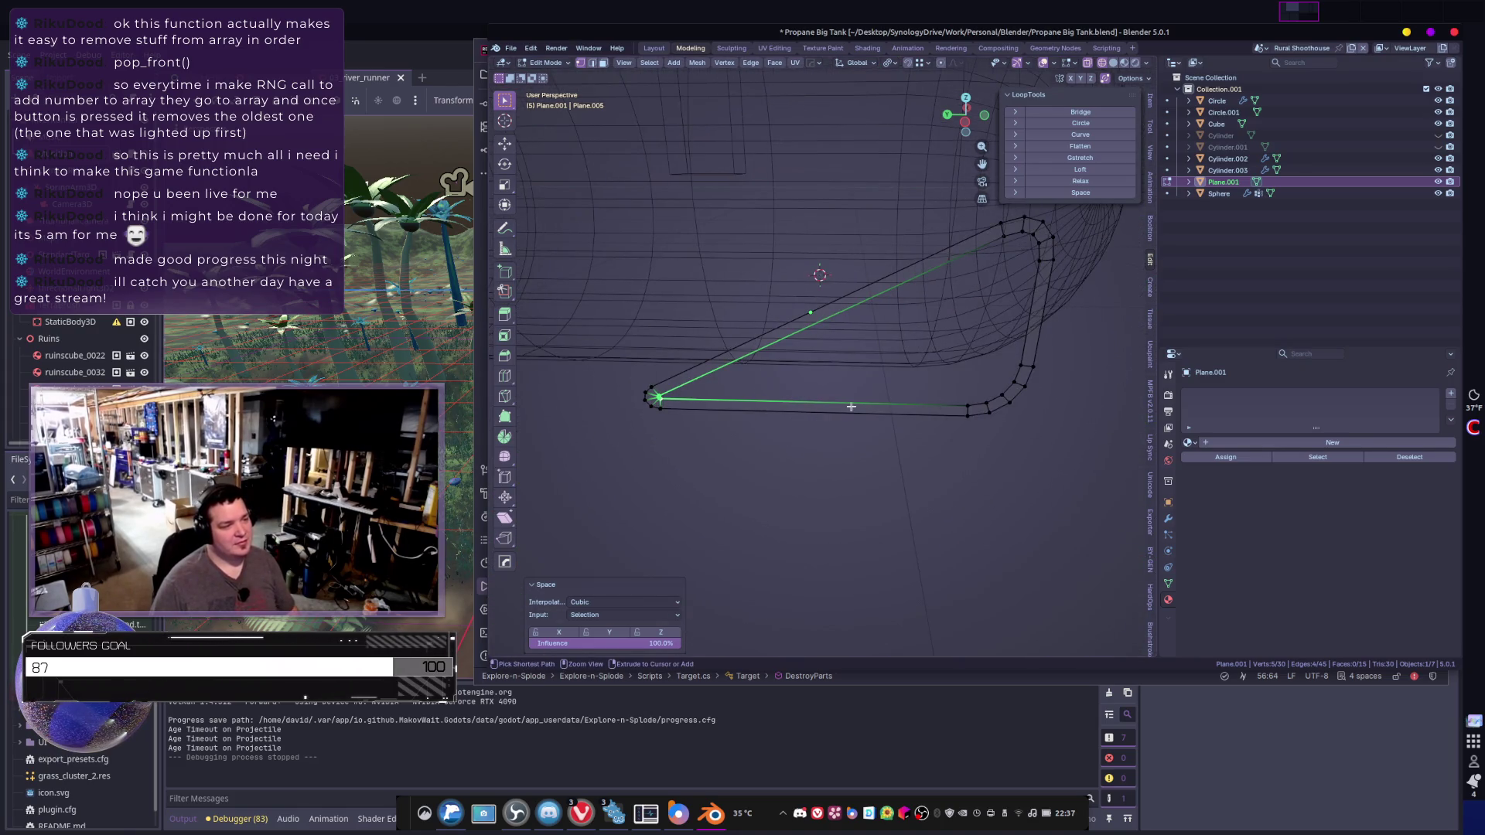
pyautogui.press('ctrl+KP_Add')
pyautogui.press('ctrl+KP_Add')
pyautogui.moveTo(965, 409); pyautogui.dragTo(928, 431, button='middle')
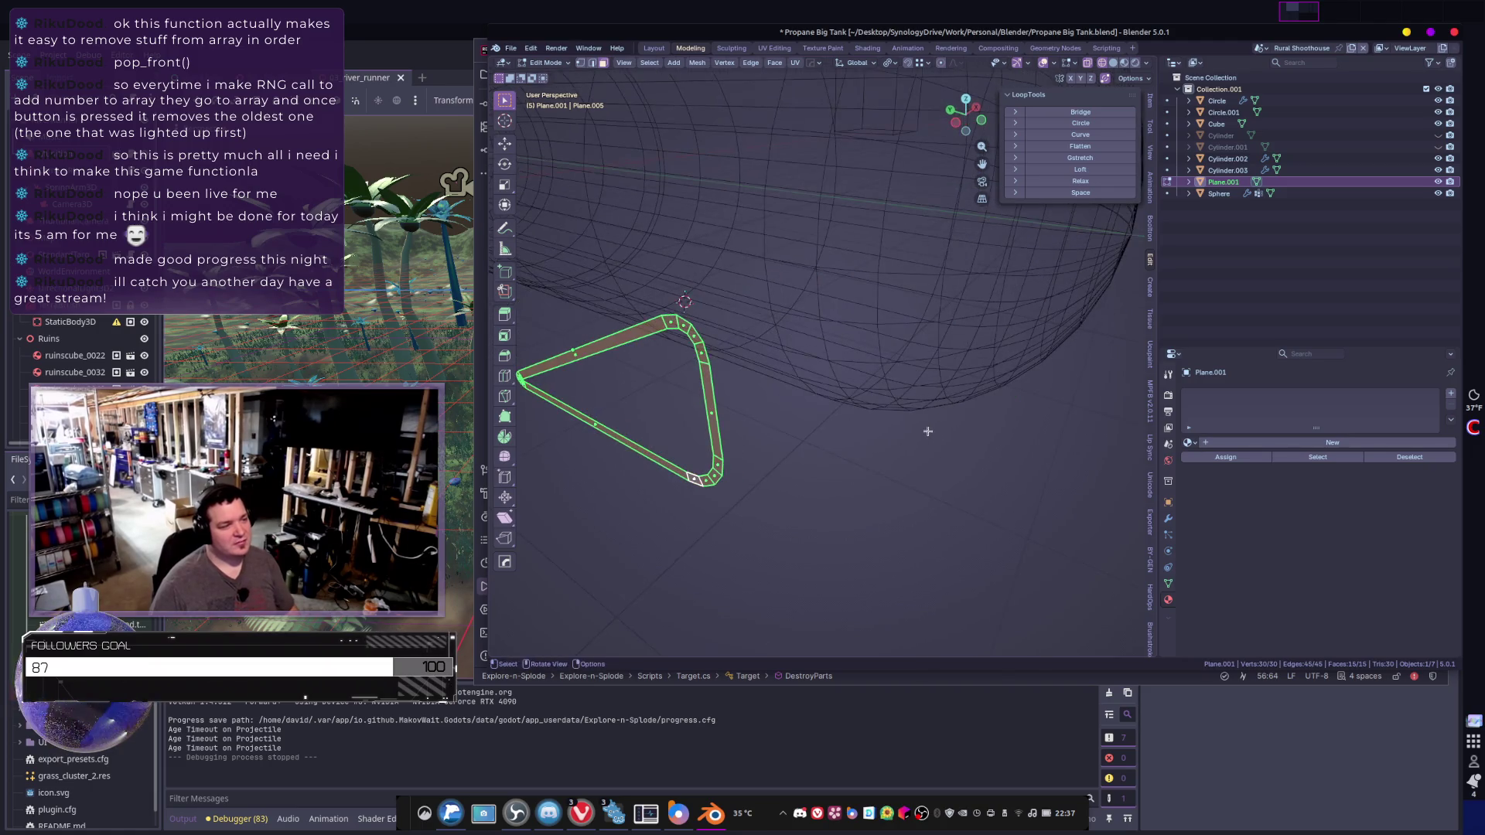
pyautogui.press('e')
pyautogui.click(892, 419)
pyautogui.moveTo(818, 428)
pyautogui.mouseDown(button='middle')
pyautogui.moveTo(875, 425)
pyautogui.moveTo(823, 415)
pyautogui.moveTo(845, 431)
pyautogui.mouseUp(button='middle')
pyautogui.press('Tab')
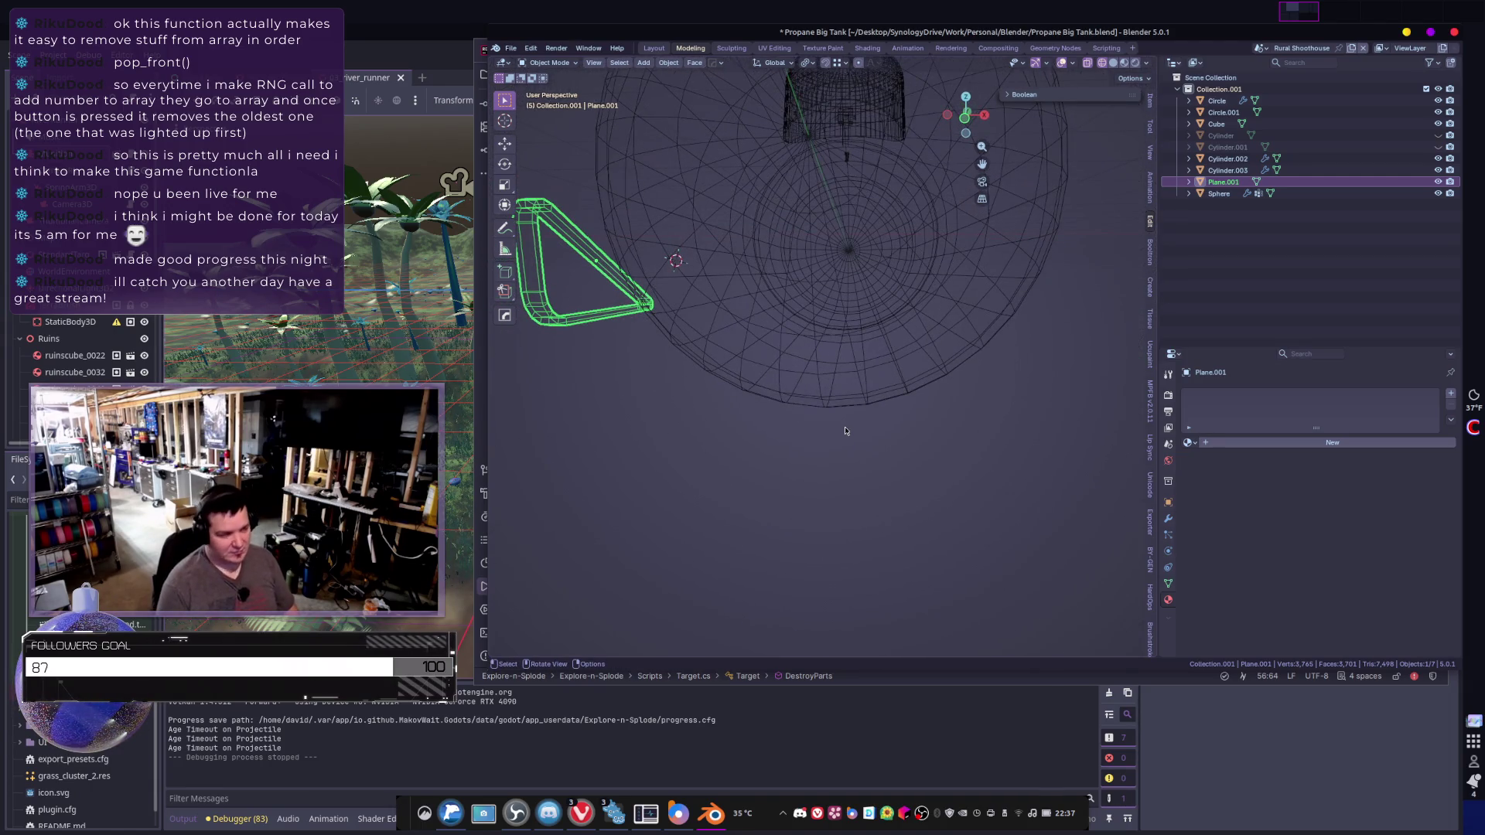
# - In front view, snap the 3D cursor to the centre of the round tank-end cylinder
pyautogui.press('KP_1')
pyautogui.scroll(-2, 846, 431)
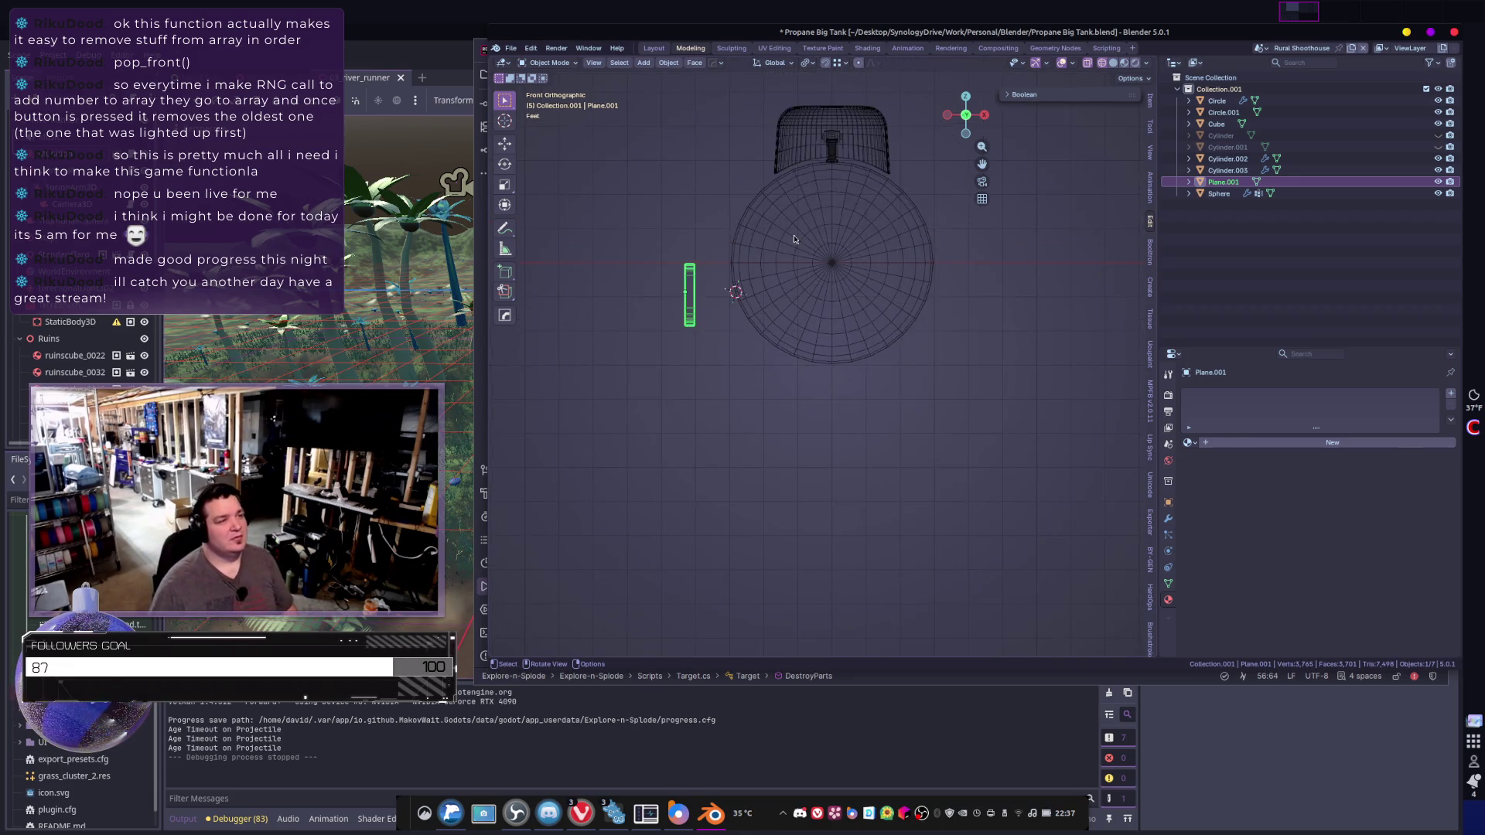
pyautogui.click(754, 236)
pyautogui.rightClick(755, 236)
pyautogui.moveTo(789, 283)
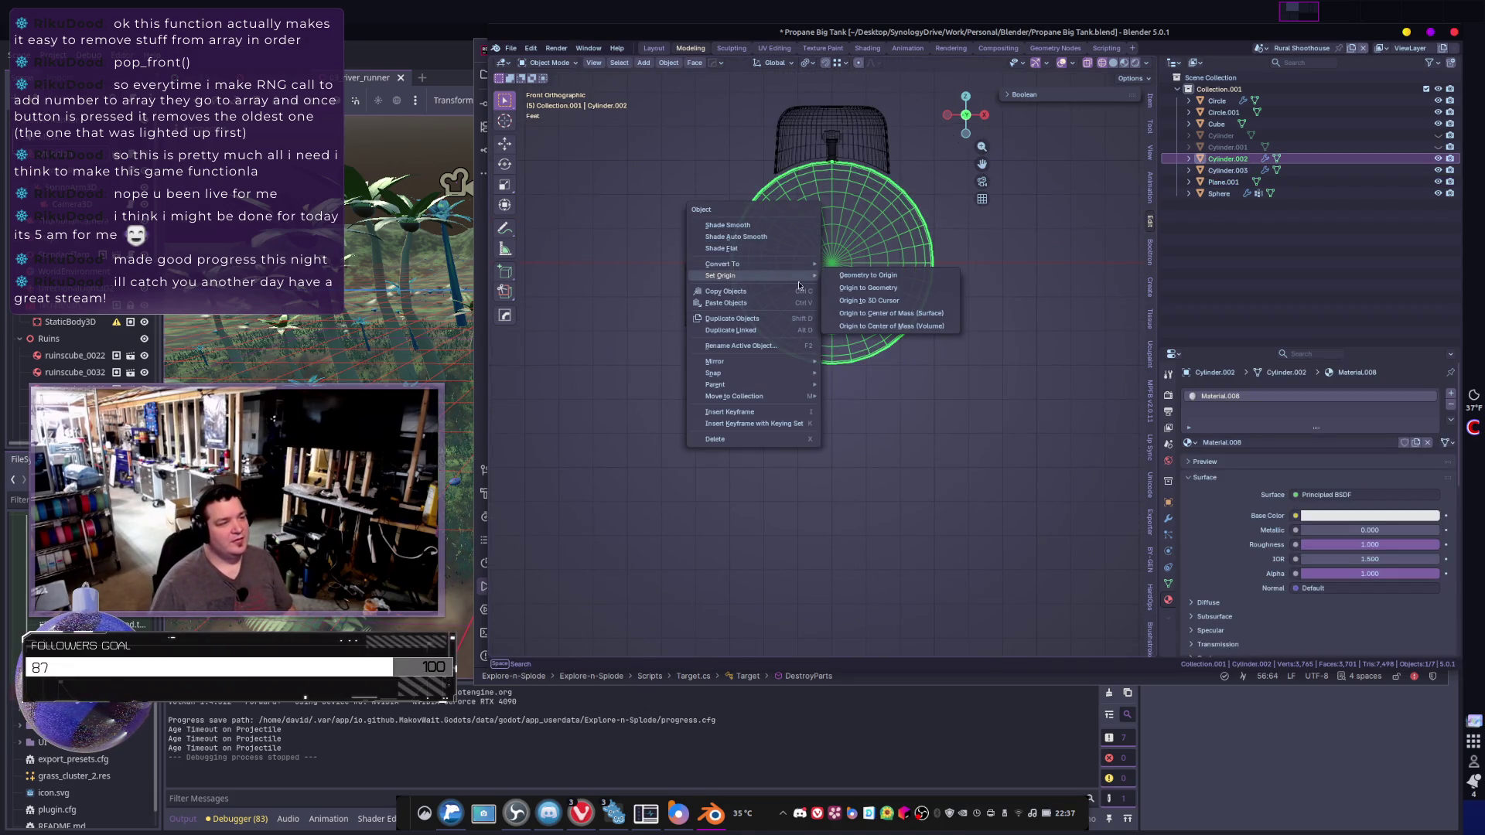
pyautogui.moveTo(770, 376)
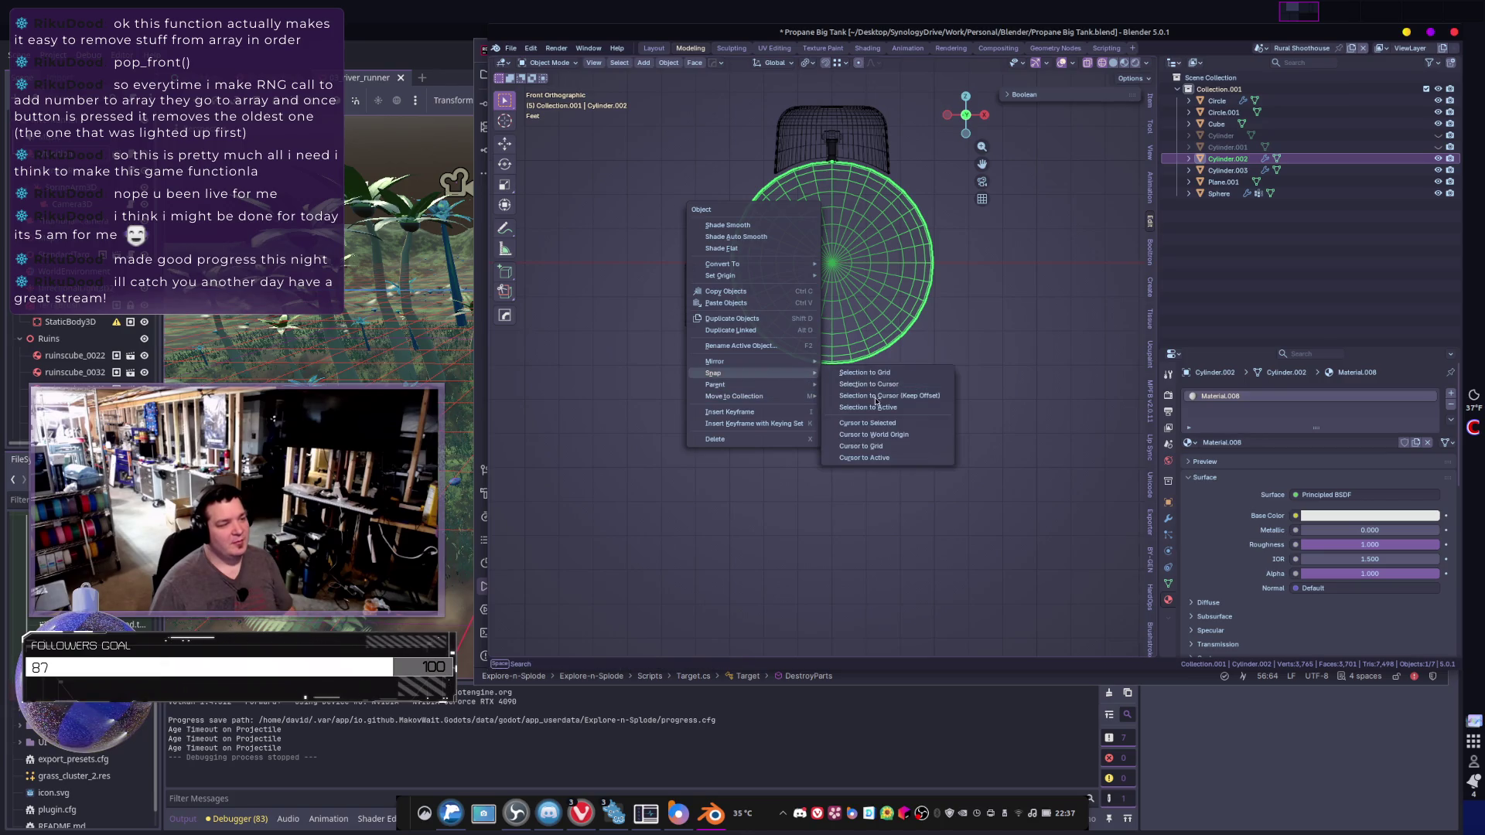
pyautogui.click(896, 424)
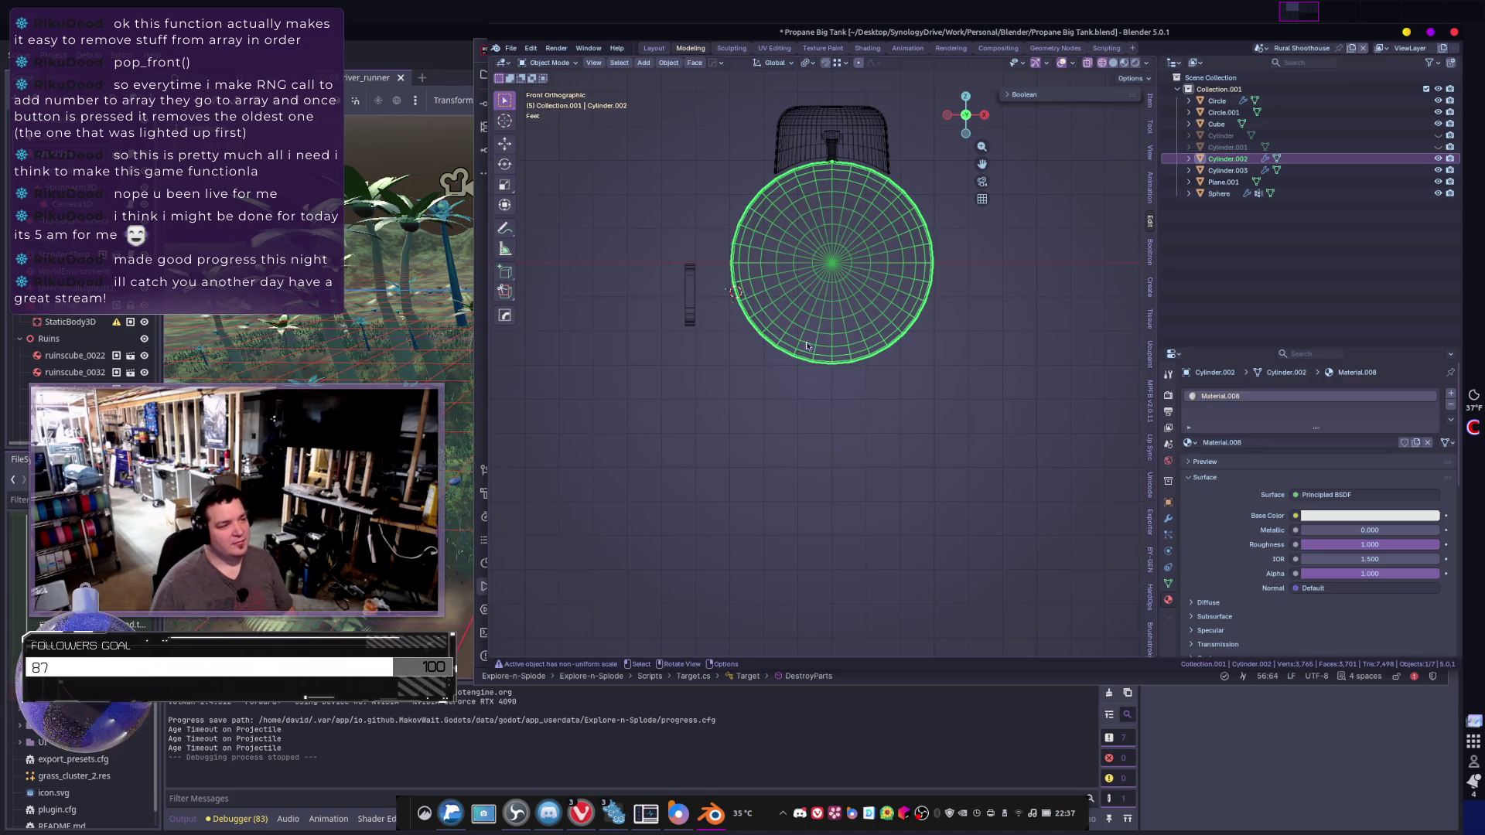
pyautogui.rightClick(823, 313)
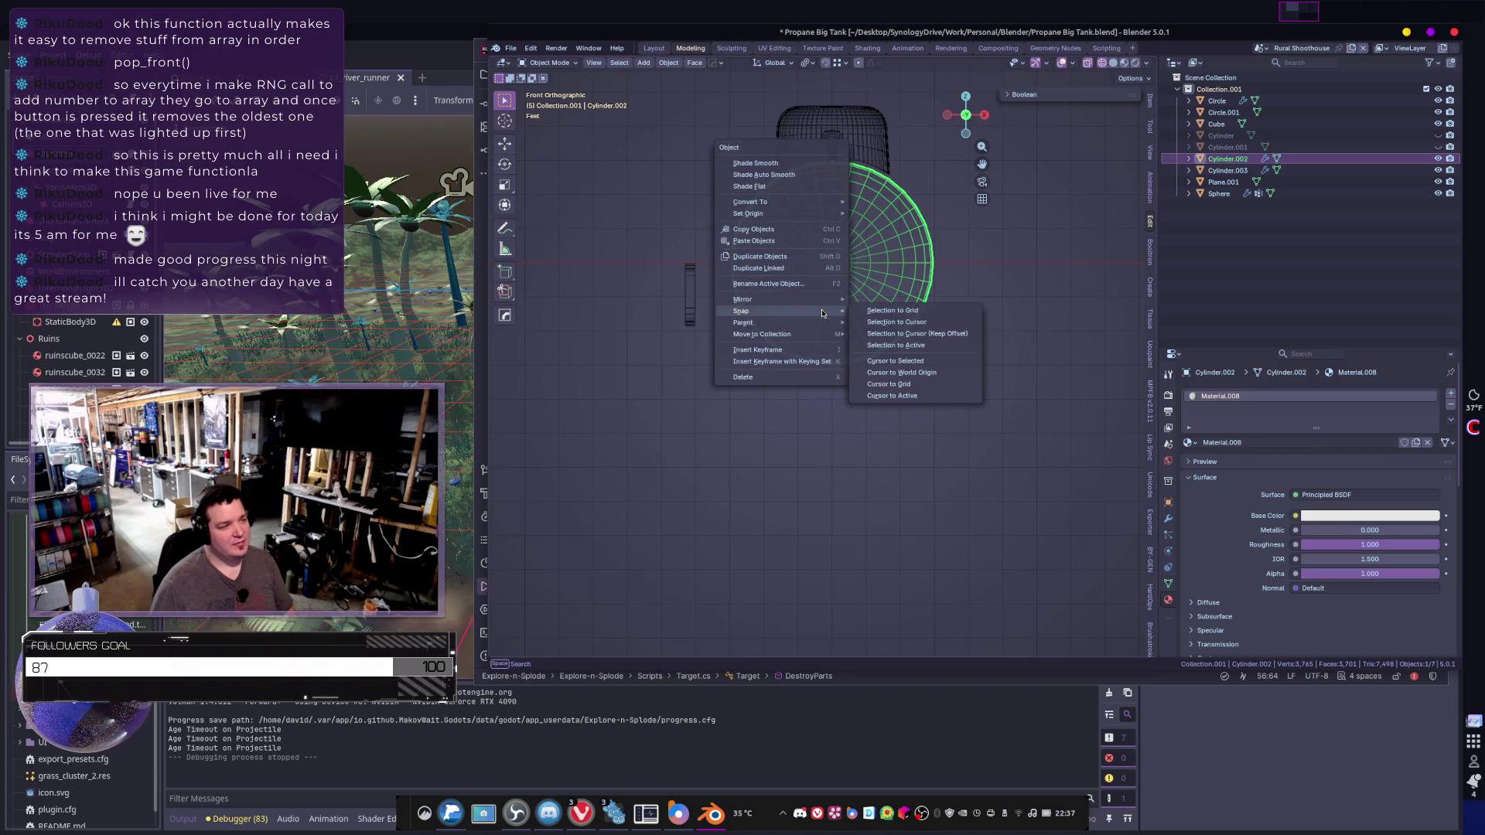
pyautogui.click(885, 363)
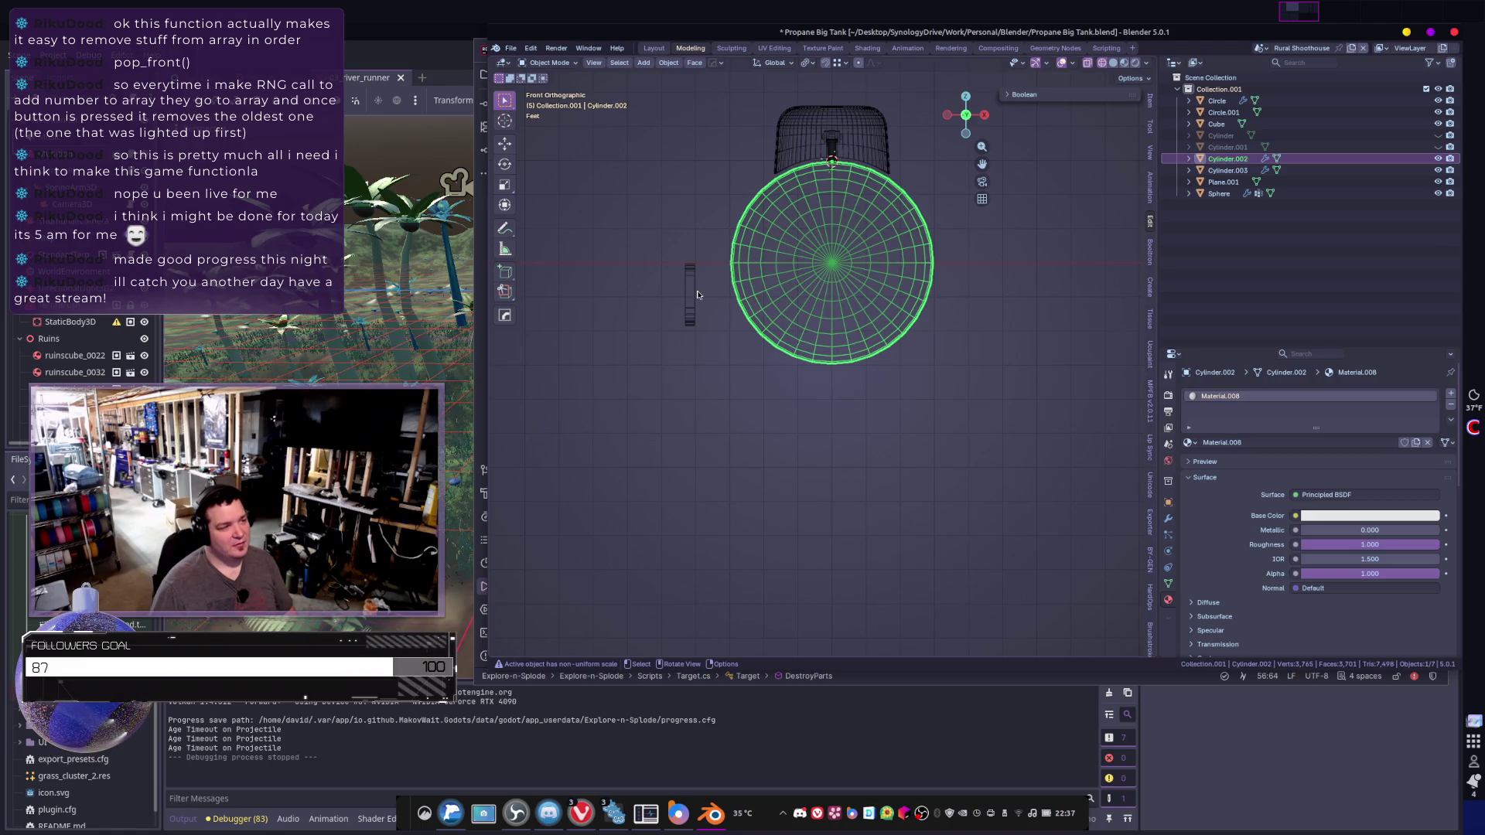
# - Snap the bracket leg to the cursor, lower it −59.564 along Z, and show its modifiers
pyautogui.click(689, 295)
pyautogui.keyDown('shift'); pyautogui.moveTo(793, 340); pyautogui.dragTo(785, 389, button='middle'); pyautogui.keyUp('shift')
pyautogui.rightClick(877, 395)
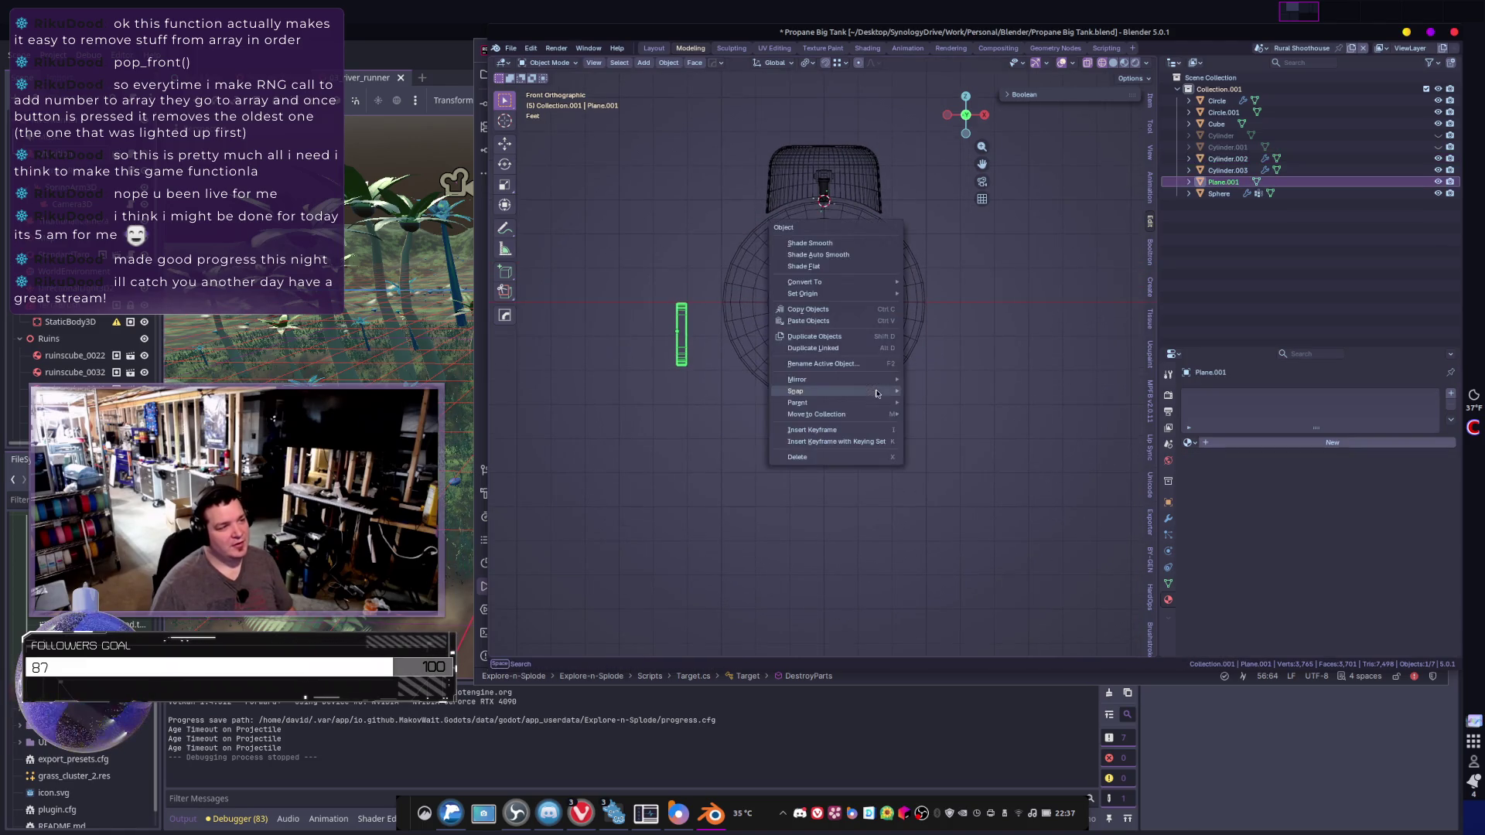
pyautogui.moveTo(878, 393)
pyautogui.click(951, 401)
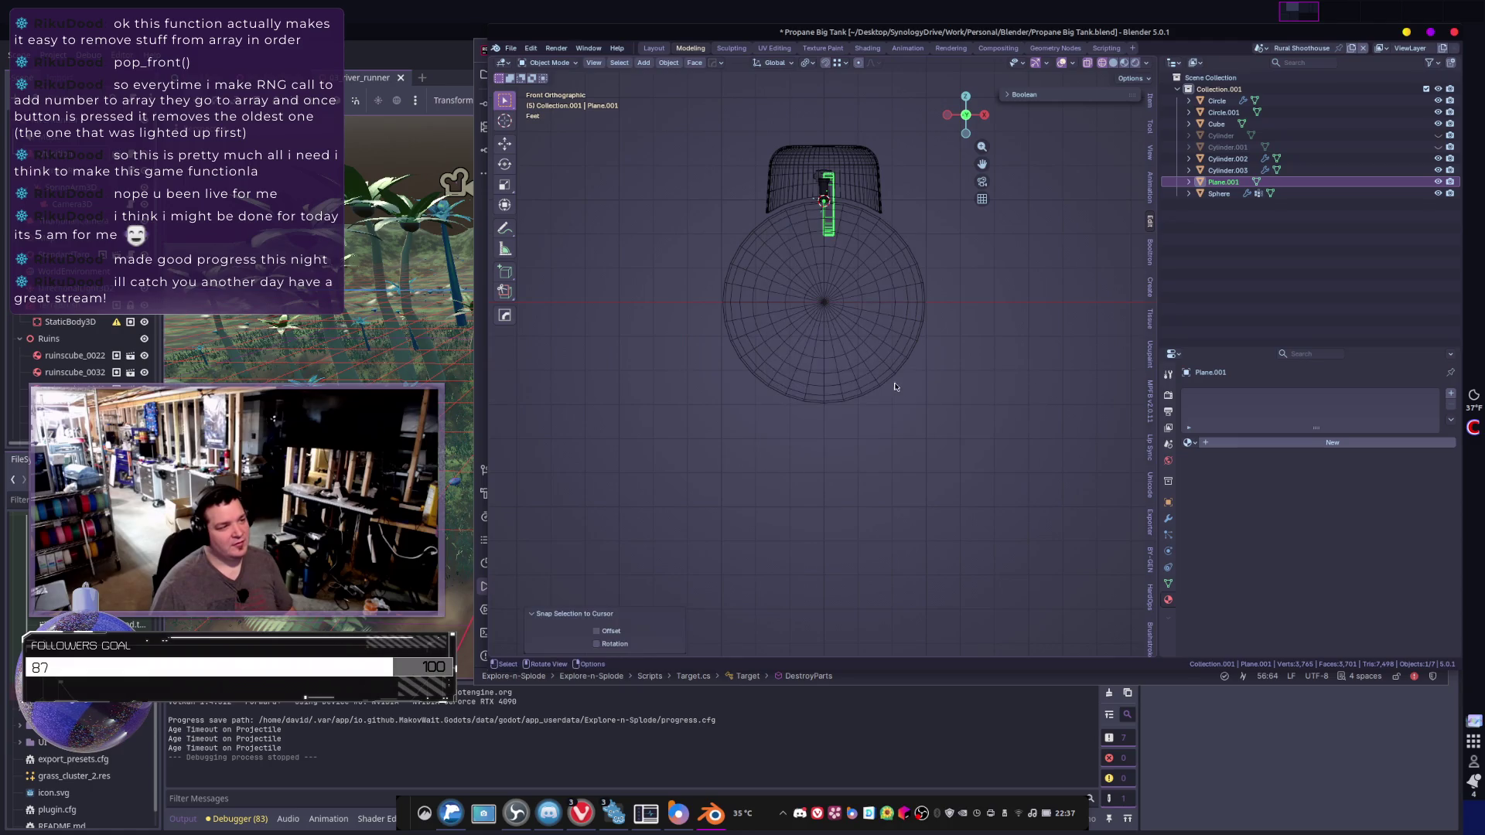
pyautogui.press('g')
pyautogui.press('z')
pyautogui.click(889, 543)
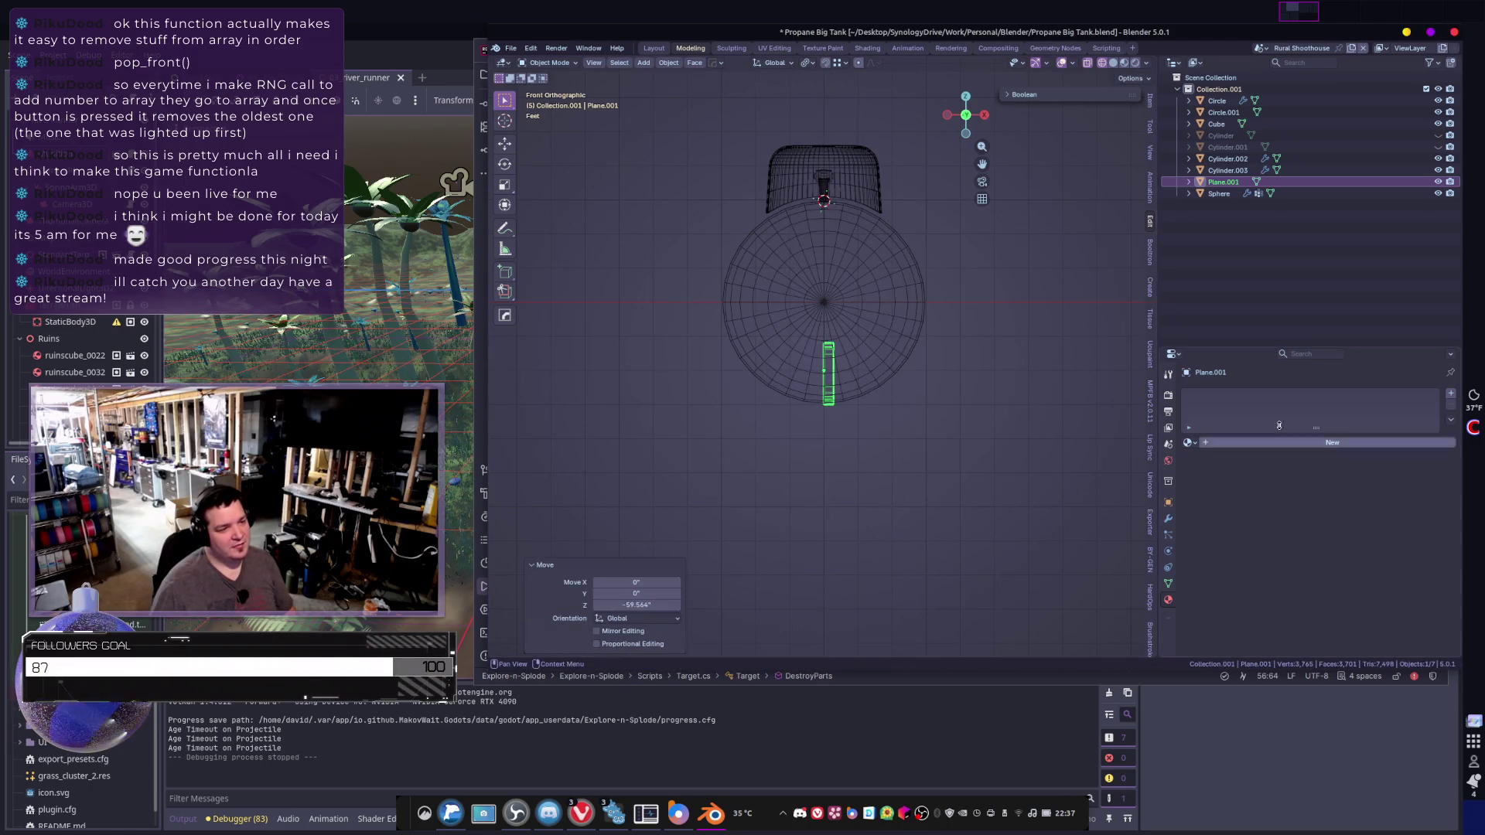
pyautogui.click(1168, 521)
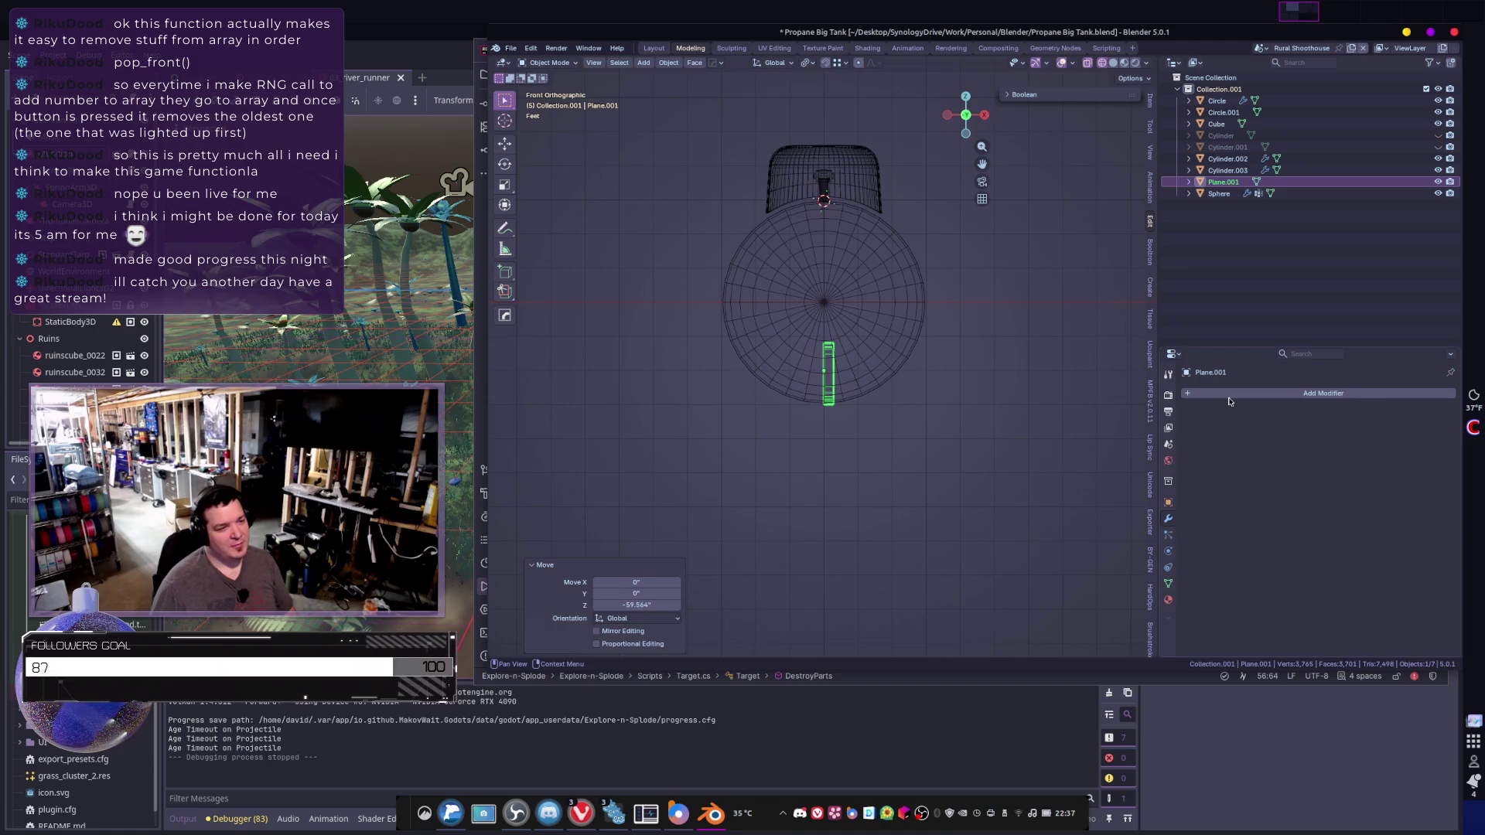
# - Add a Mirror modifier to the leg with Y enabled alongside X, then enter Edit Mode
pyautogui.click(1230, 396)
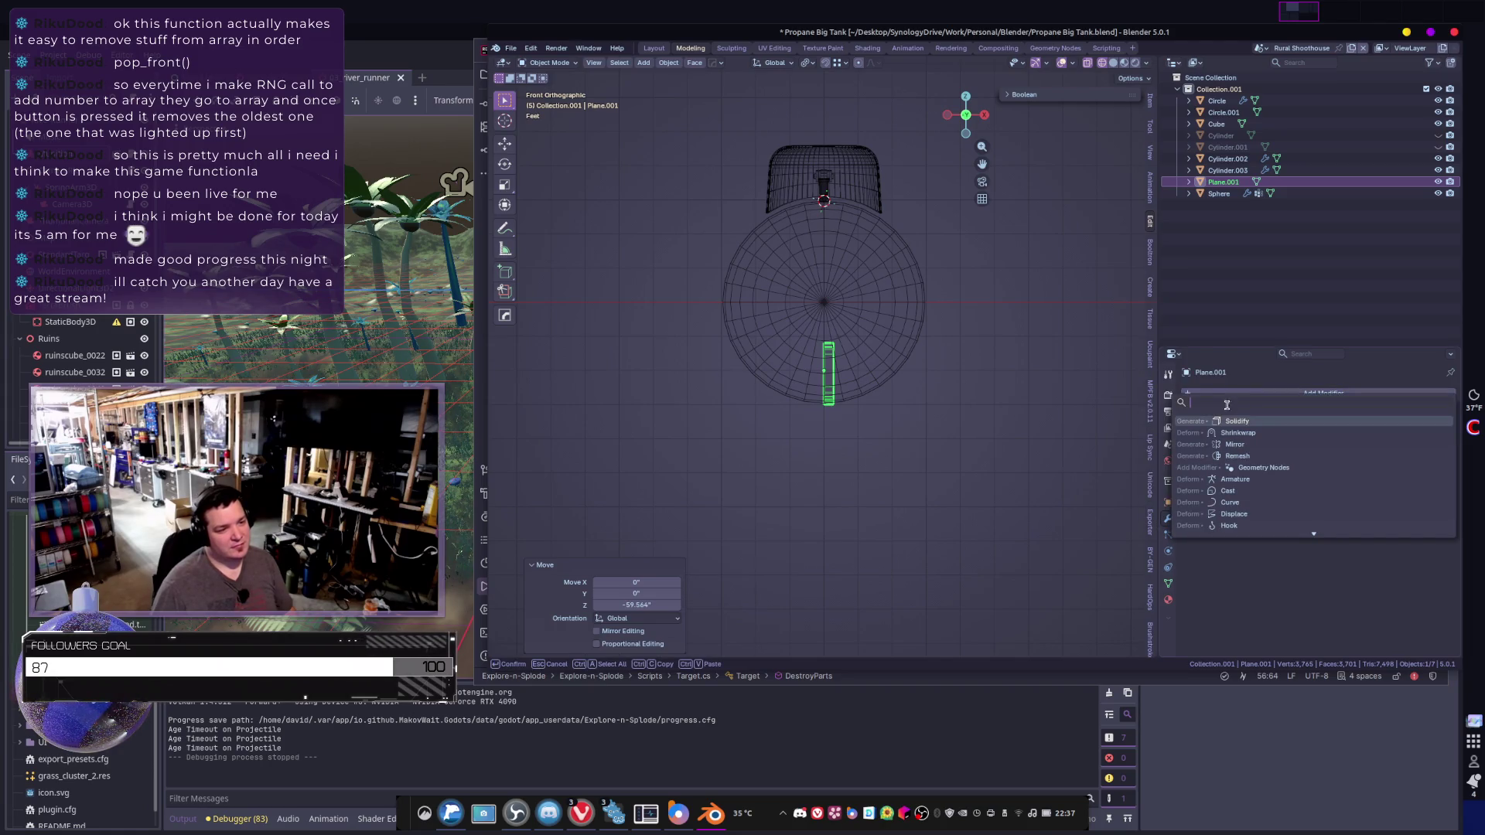
pyautogui.click(1238, 444)
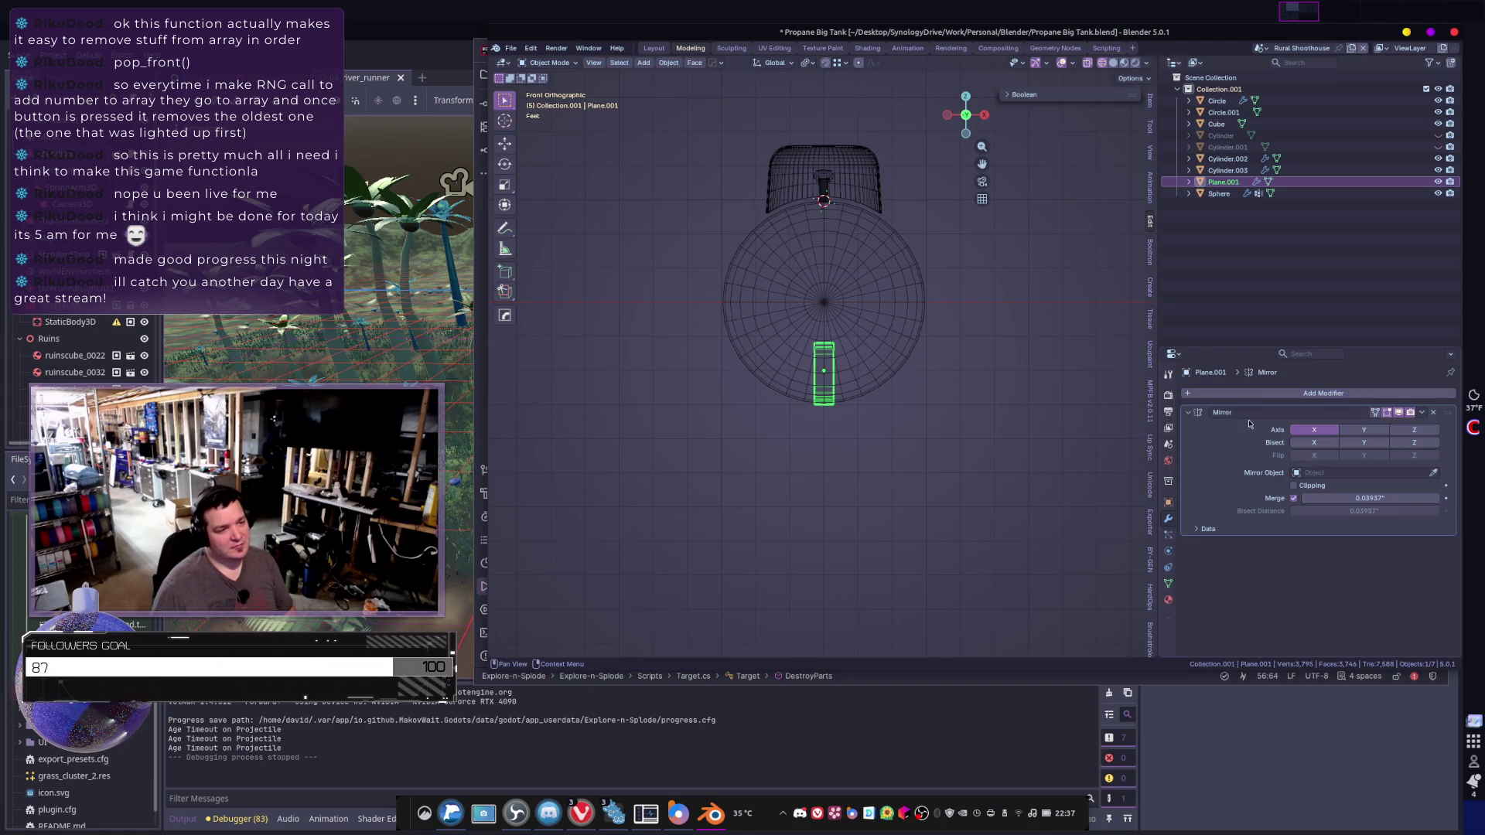
pyautogui.click(1364, 430)
pyautogui.moveTo(928, 392)
pyautogui.mouseDown(button='middle')
pyautogui.moveTo(995, 375)
pyautogui.moveTo(885, 412)
pyautogui.moveTo(848, 523)
pyautogui.moveTo(735, 491)
pyautogui.moveTo(784, 457)
pyautogui.mouseUp(button='middle')
pyautogui.press('Tab')
pyautogui.press('g')
pyautogui.press('y')
pyautogui.rightClick(1063, 388)
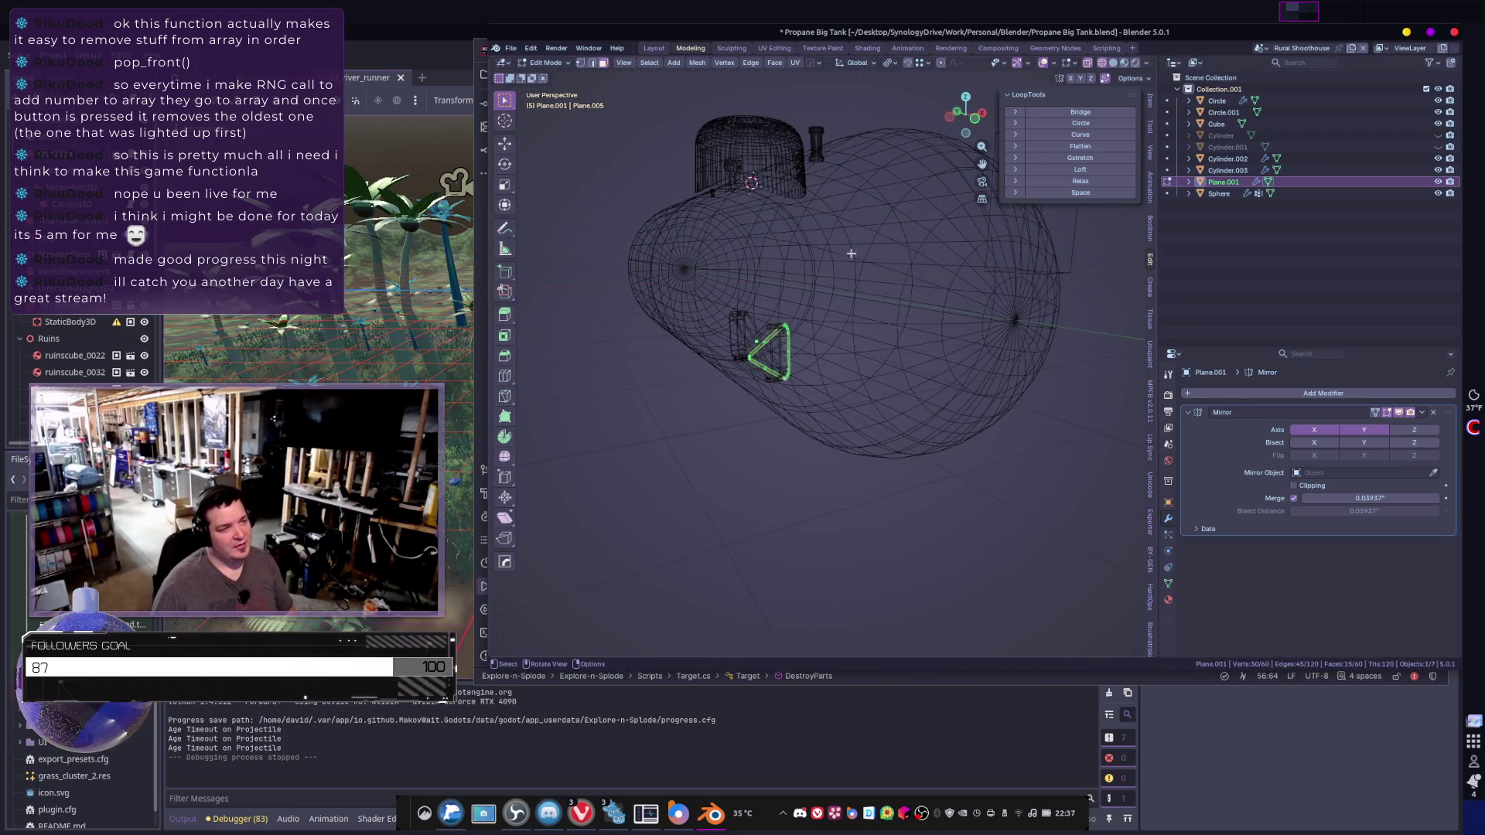
# - Move the leg mesh along the Y axis, then along the X axis
pyautogui.press('g')
pyautogui.press('y')
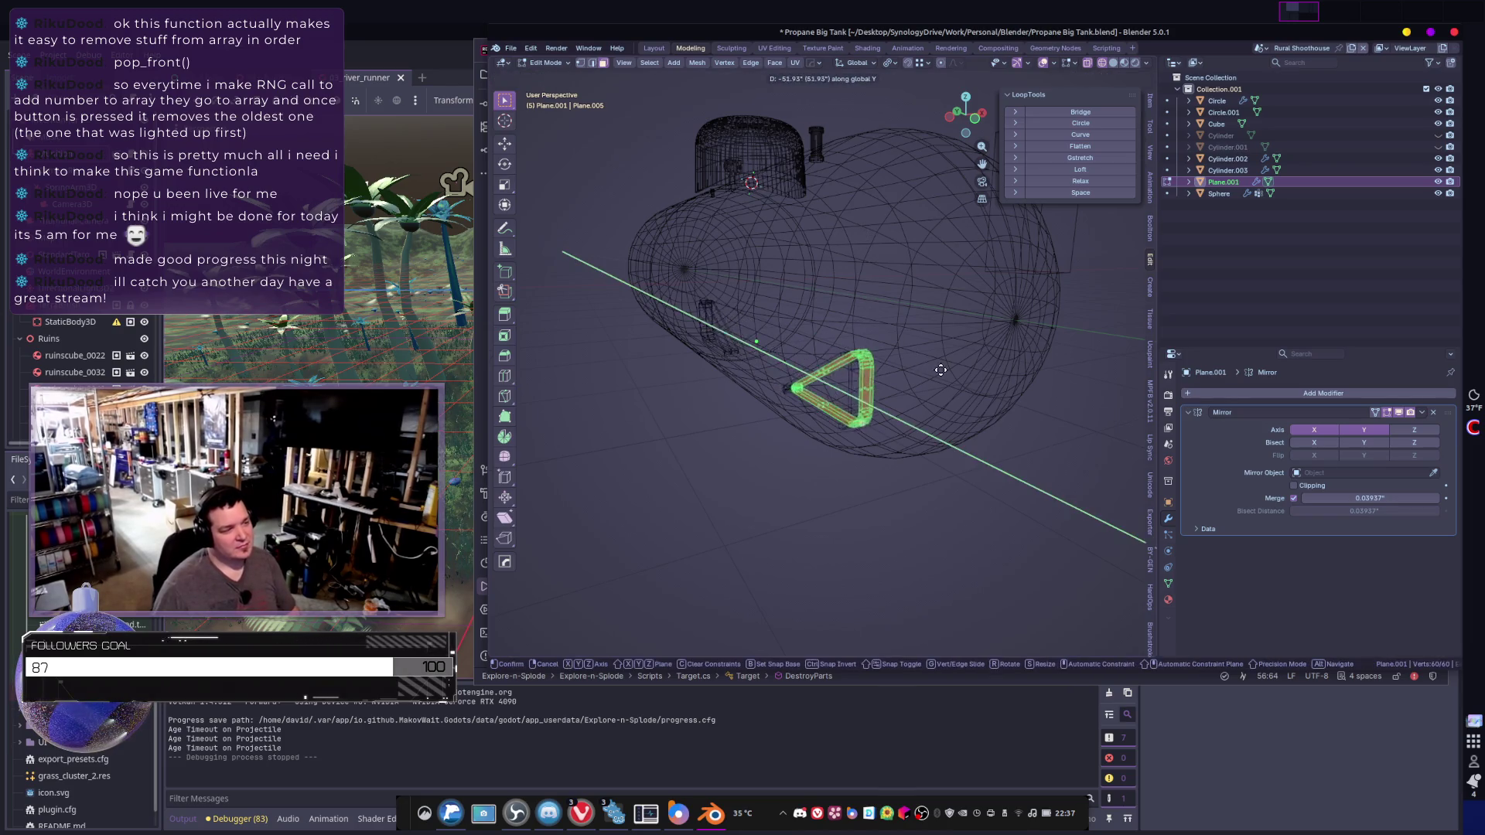
pyautogui.click(989, 413)
pyautogui.moveTo(990, 413)
pyautogui.mouseDown(button='middle')
pyautogui.moveTo(874, 382)
pyautogui.moveTo(973, 410)
pyautogui.moveTo(889, 400)
pyautogui.moveTo(981, 413)
pyautogui.moveTo(905, 431)
pyautogui.moveTo(938, 425)
pyautogui.moveTo(938, 455)
pyautogui.mouseUp(button='middle')
pyautogui.press('g')
pyautogui.press('x')
pyautogui.click(1029, 413)
# - Switch to solid shading and adjust the leg's X offset
pyautogui.hotkey('shift', 'z')
pyautogui.scroll(3, 944, 429)
pyautogui.press('g')
pyautogui.press('x')
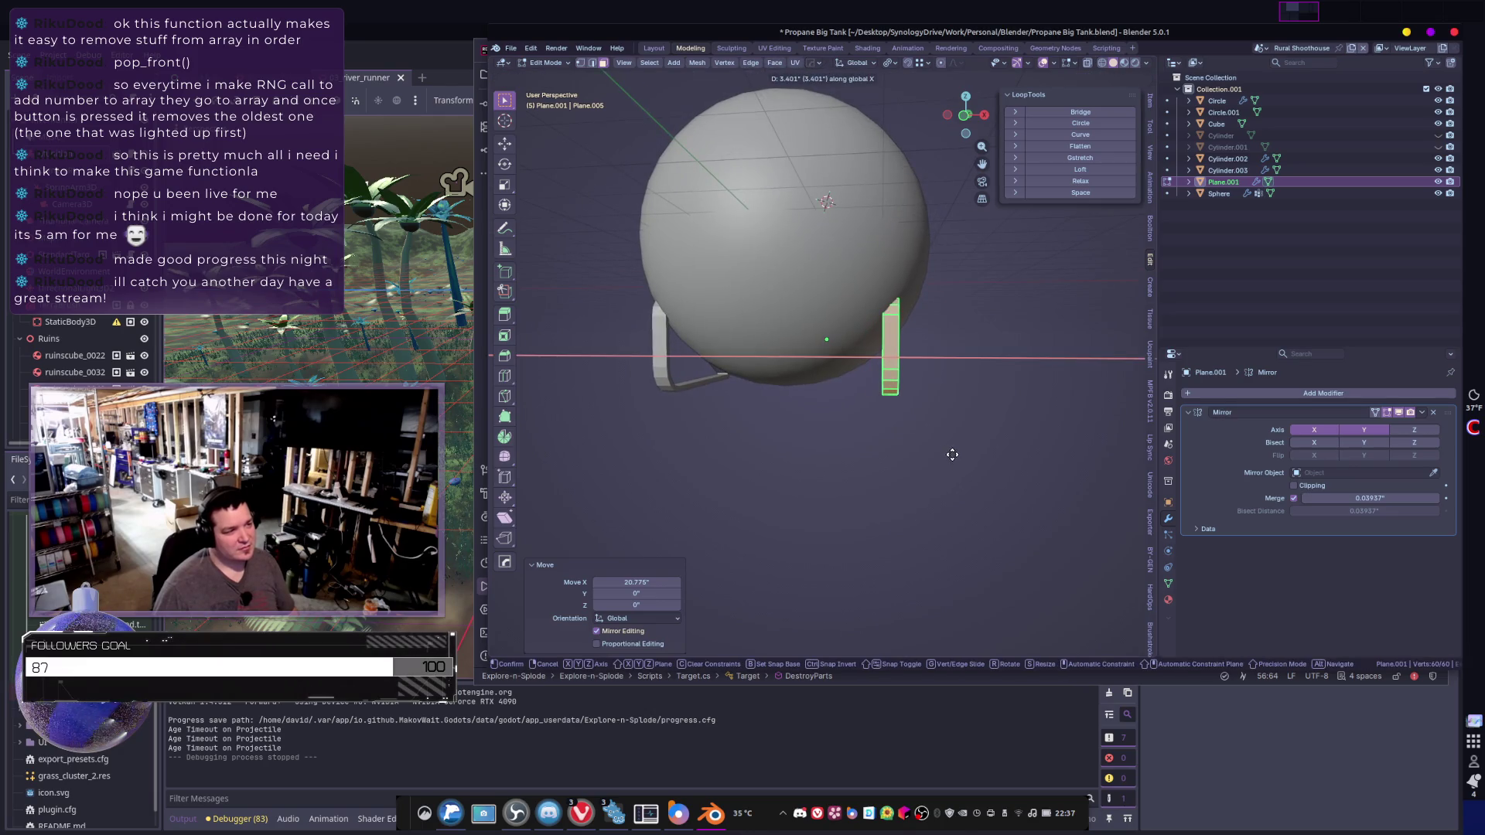
pyautogui.click(966, 459)
# - Tilt the leg -13.7° about the Y axis
pyautogui.moveTo(966, 460)
pyautogui.mouseDown(button='middle')
pyautogui.moveTo(889, 441)
pyautogui.moveTo(829, 471)
pyautogui.moveTo(836, 425)
pyautogui.moveTo(908, 422)
pyautogui.mouseUp(button='middle')
pyautogui.press('r')
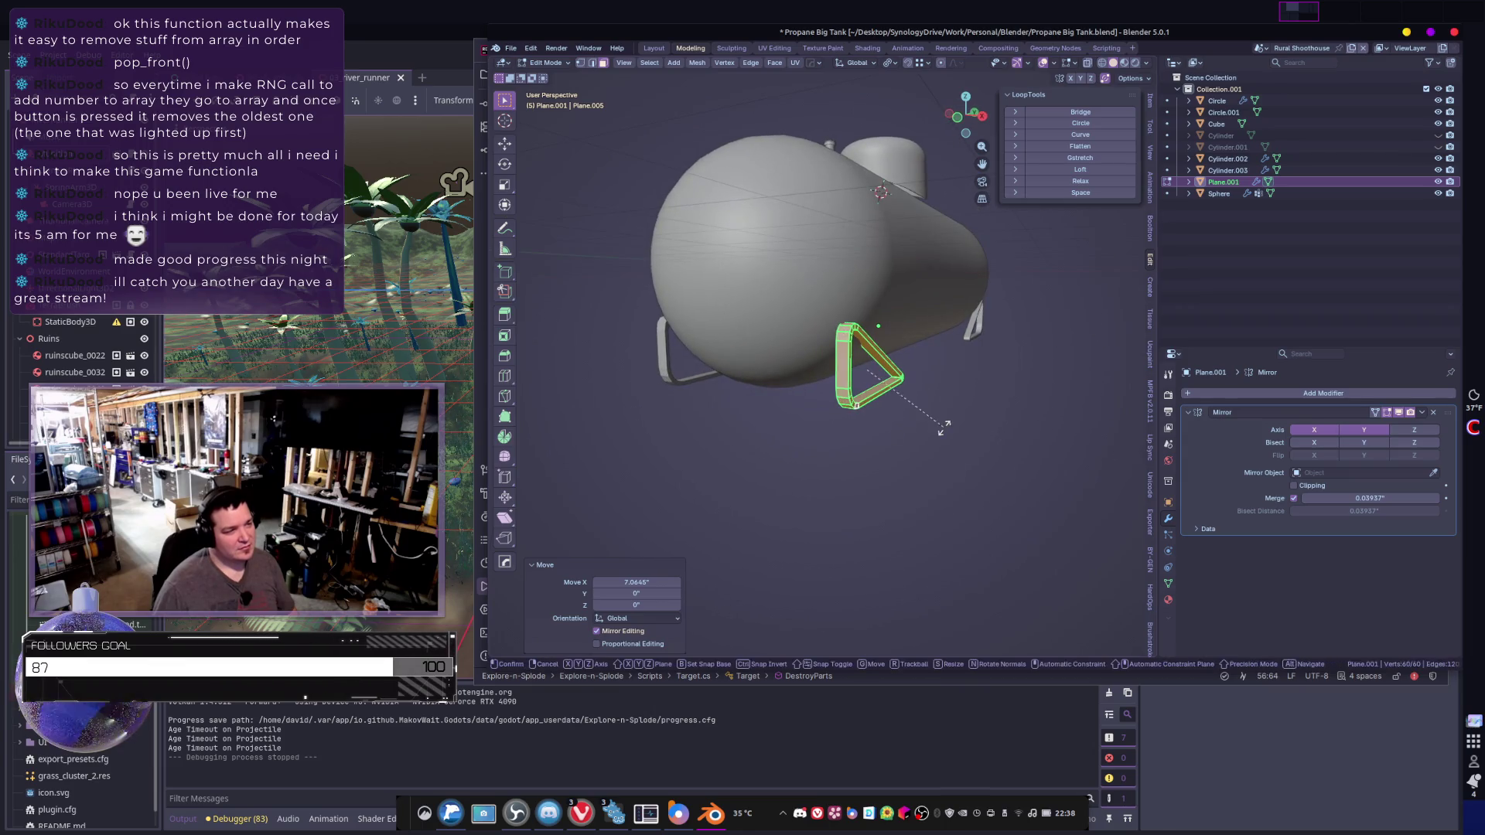
pyautogui.press('x')
pyautogui.press('x')
pyautogui.press('y')
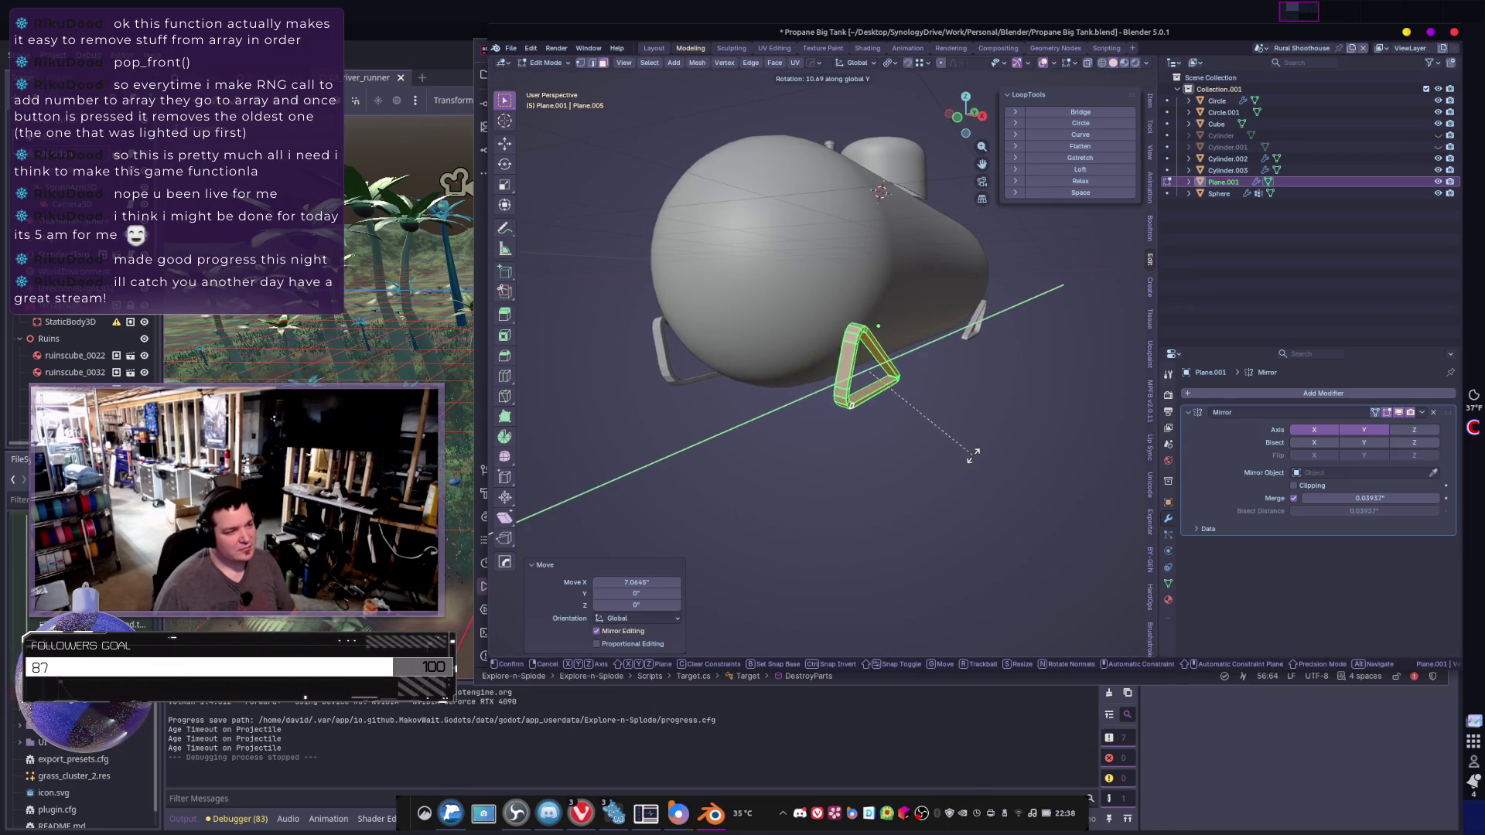
pyautogui.click(950, 392)
# - Flip the leg 180° about X with rx180, then tilt it -37.7° about Y
pyautogui.moveTo(951, 393)
pyautogui.mouseDown(button='middle')
pyautogui.moveTo(785, 402)
pyautogui.moveTo(959, 373)
pyautogui.moveTo(875, 360)
pyautogui.mouseUp(button='middle')
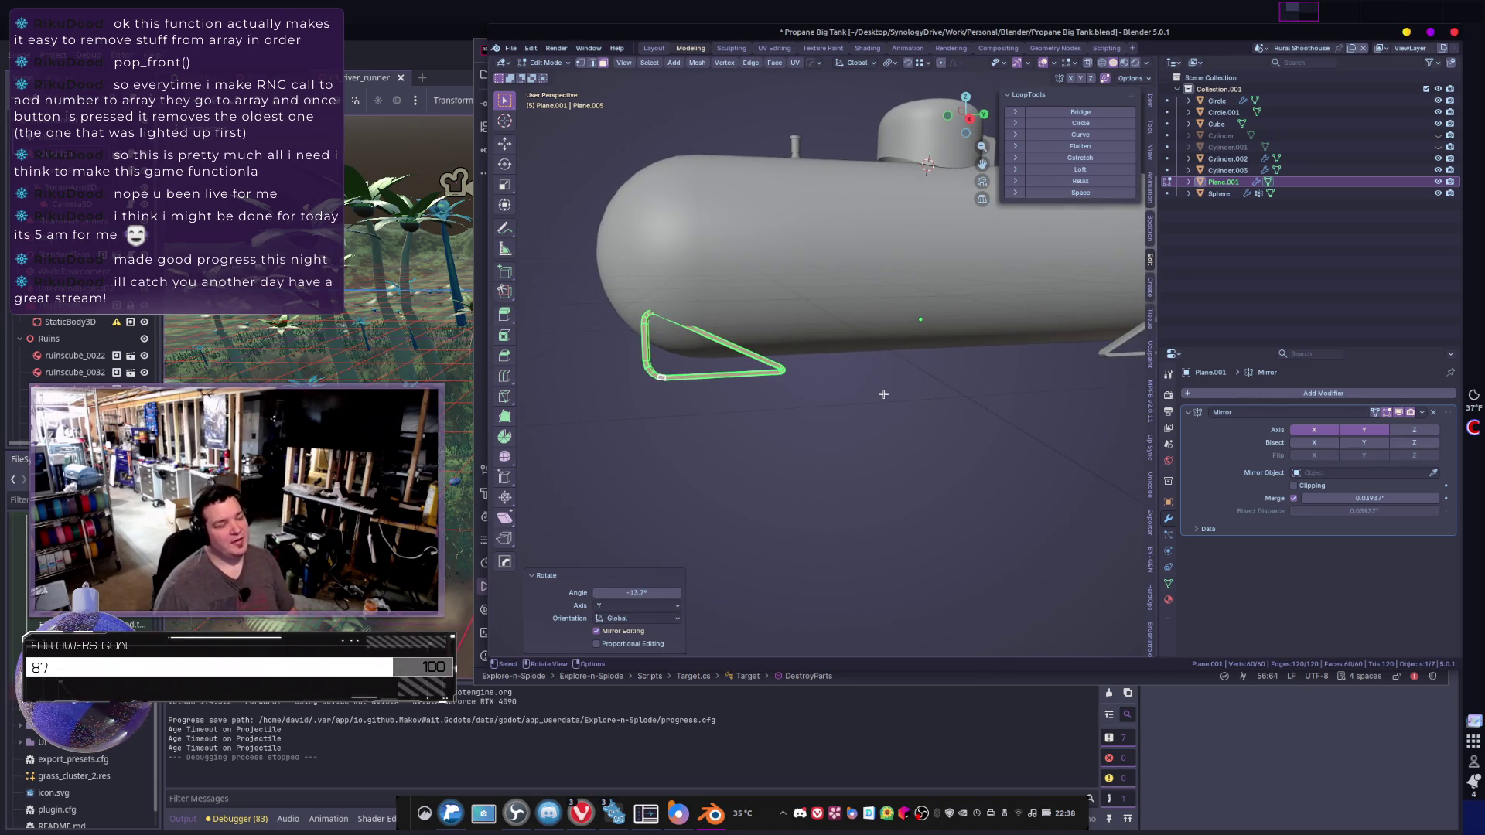
pyautogui.write('rx')
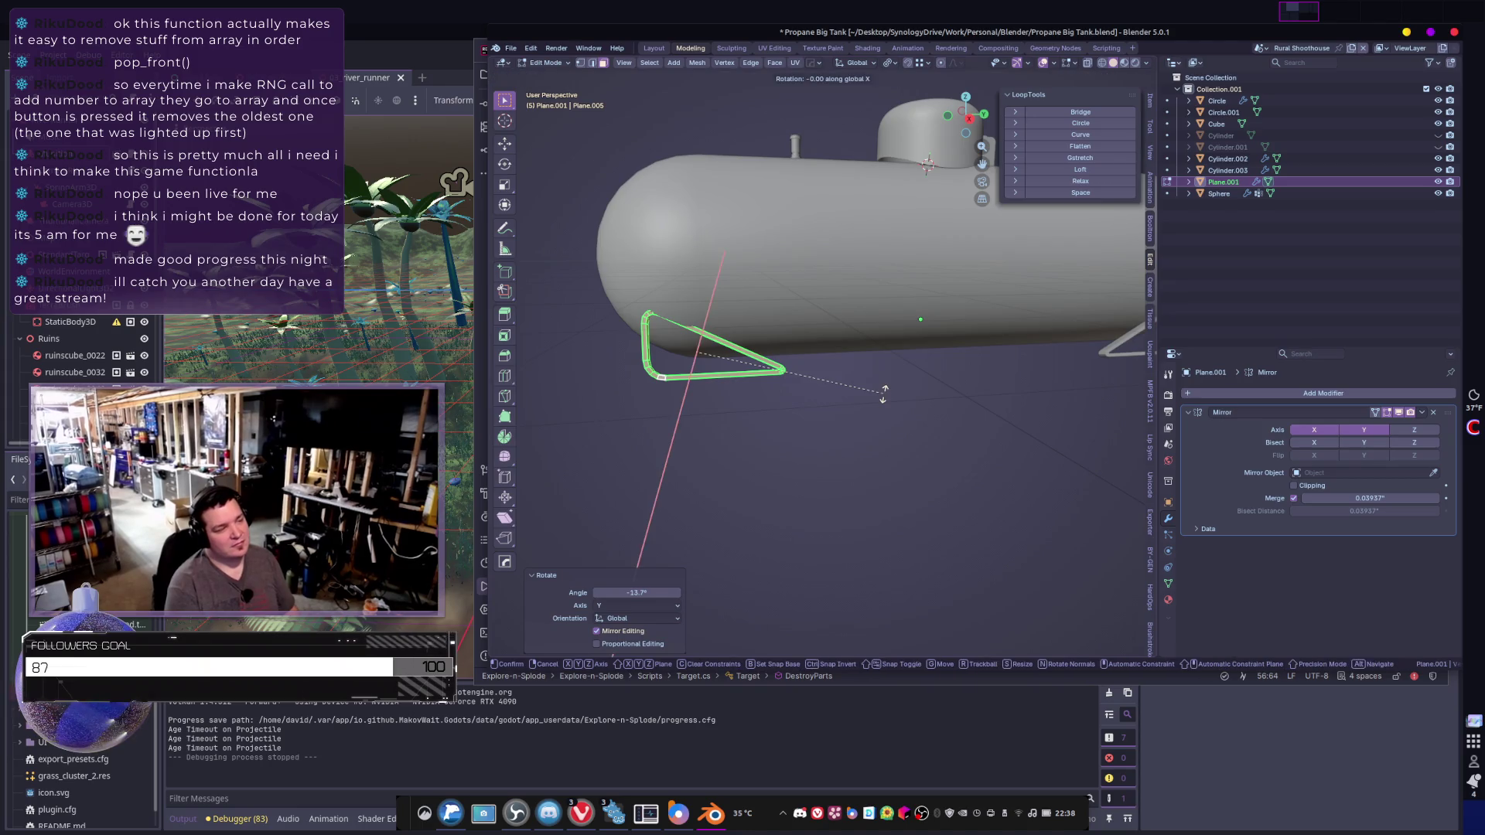
pyautogui.write('180')
pyautogui.press('Return')
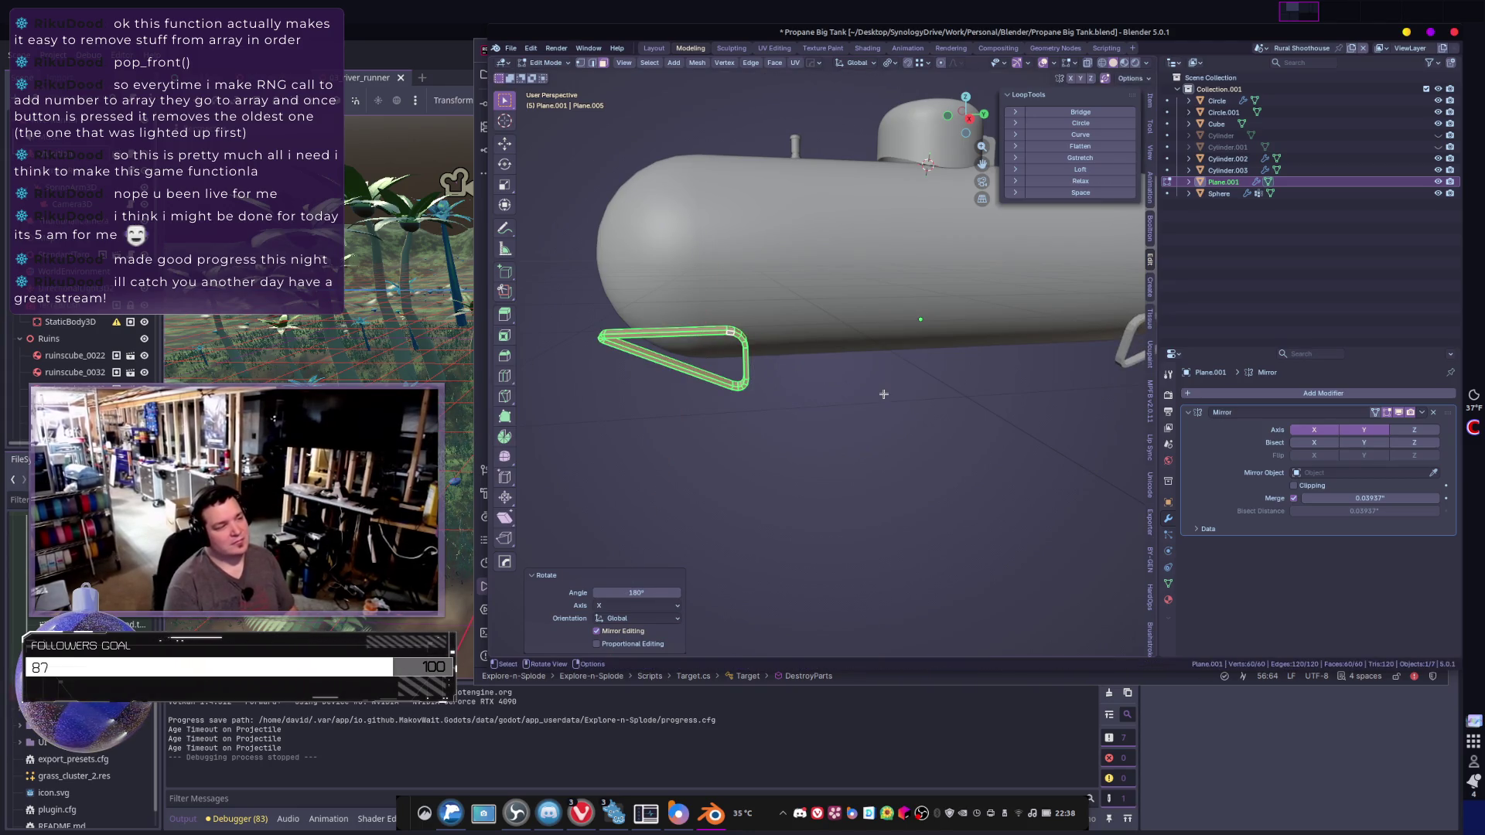
pyautogui.moveTo(752, 376); pyautogui.dragTo(859, 410, button='middle')
pyautogui.press('r')
pyautogui.press('x')
pyautogui.press('Escape')
pyautogui.press('r')
pyautogui.press('y')
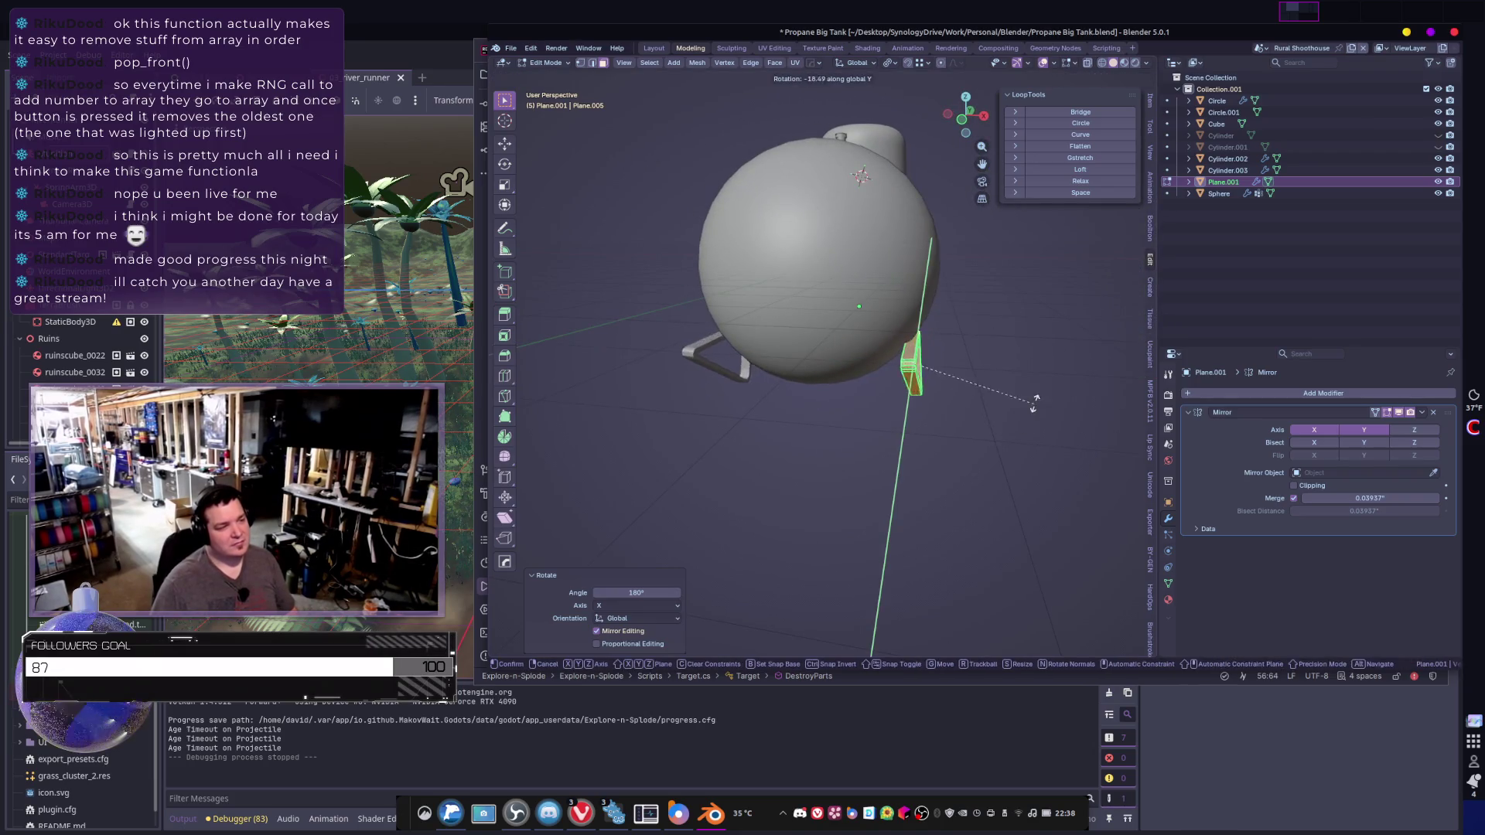
pyautogui.click(1039, 390)
# - Rotate the leg about Y, then turn it 180° about Z with rz180
pyautogui.moveTo(1039, 390); pyautogui.dragTo(991, 402, button='middle')
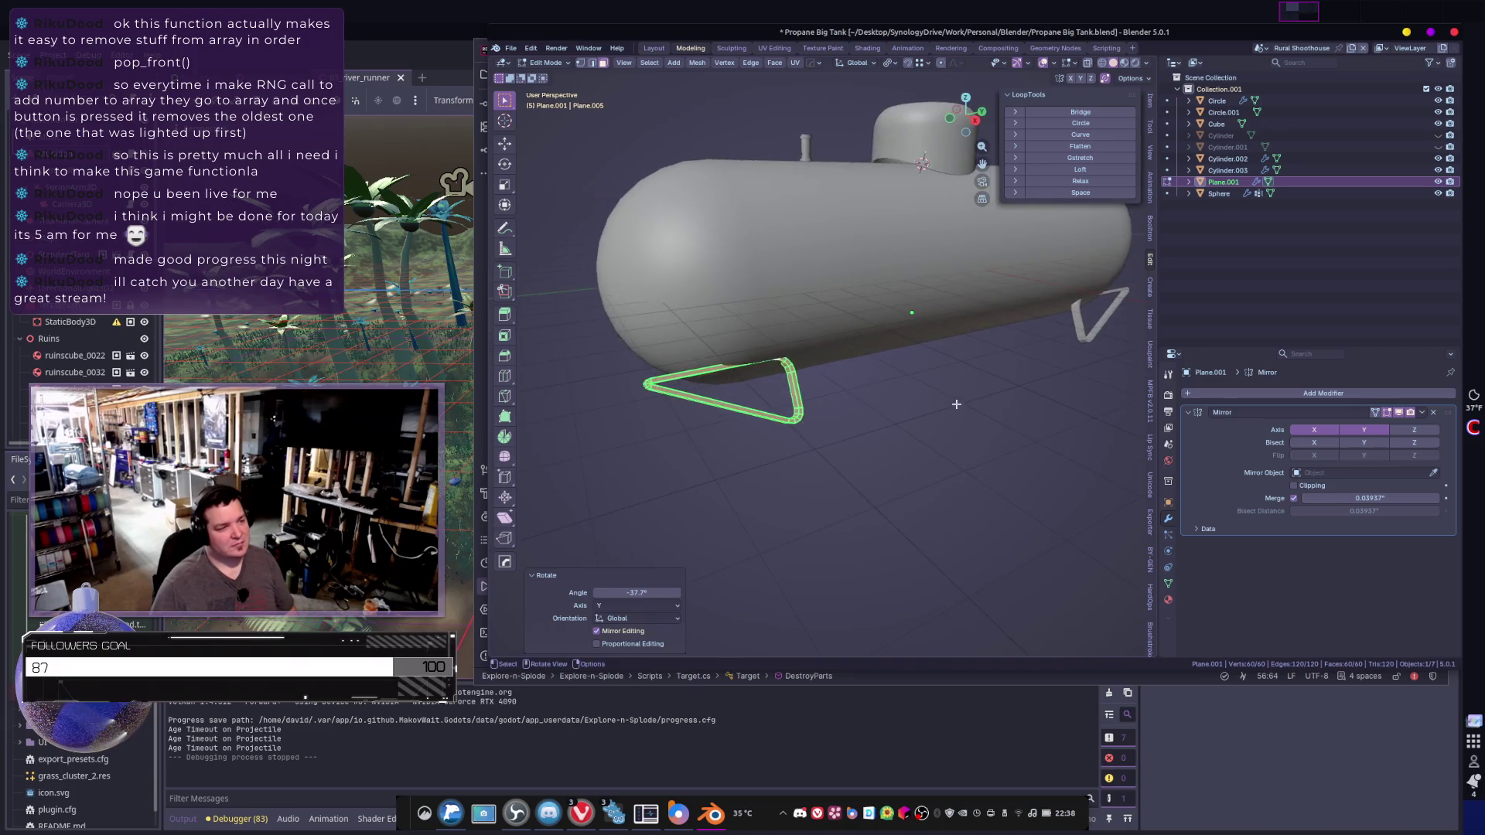
pyautogui.press('g')
pyautogui.press('r')
pyautogui.press('y')
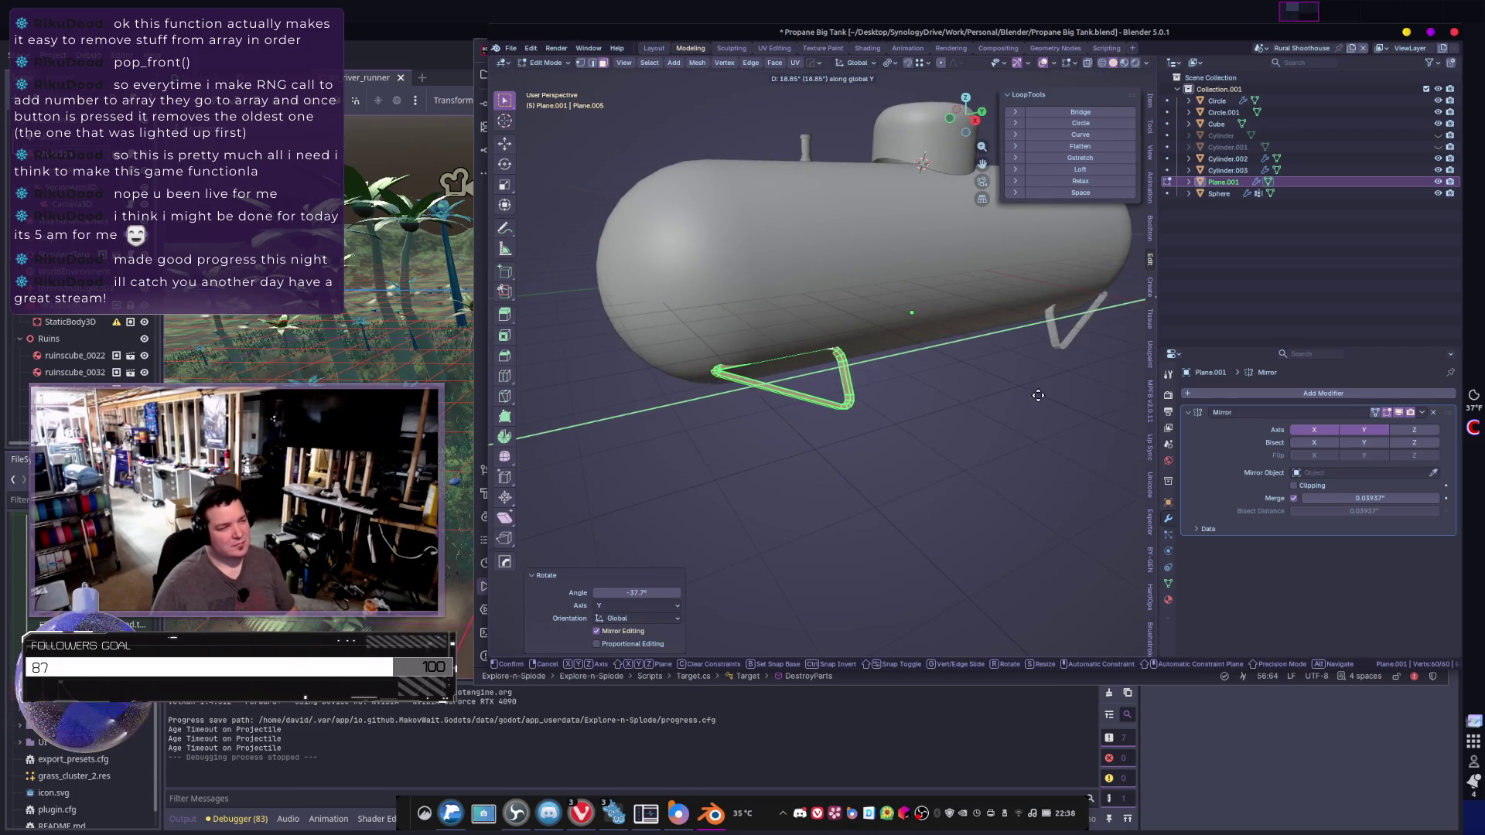
pyautogui.click(1054, 394)
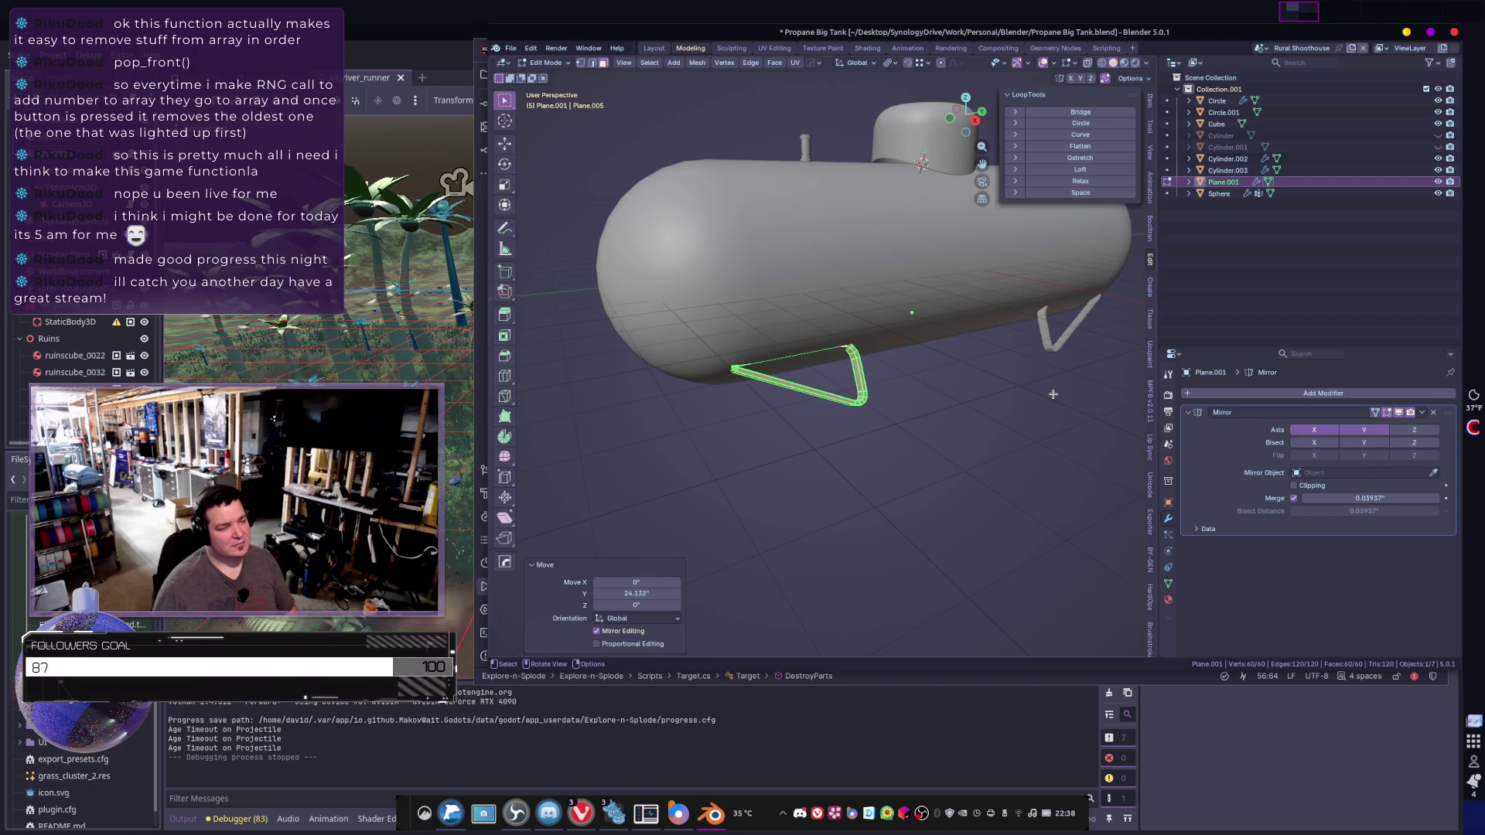
pyautogui.write('rz')
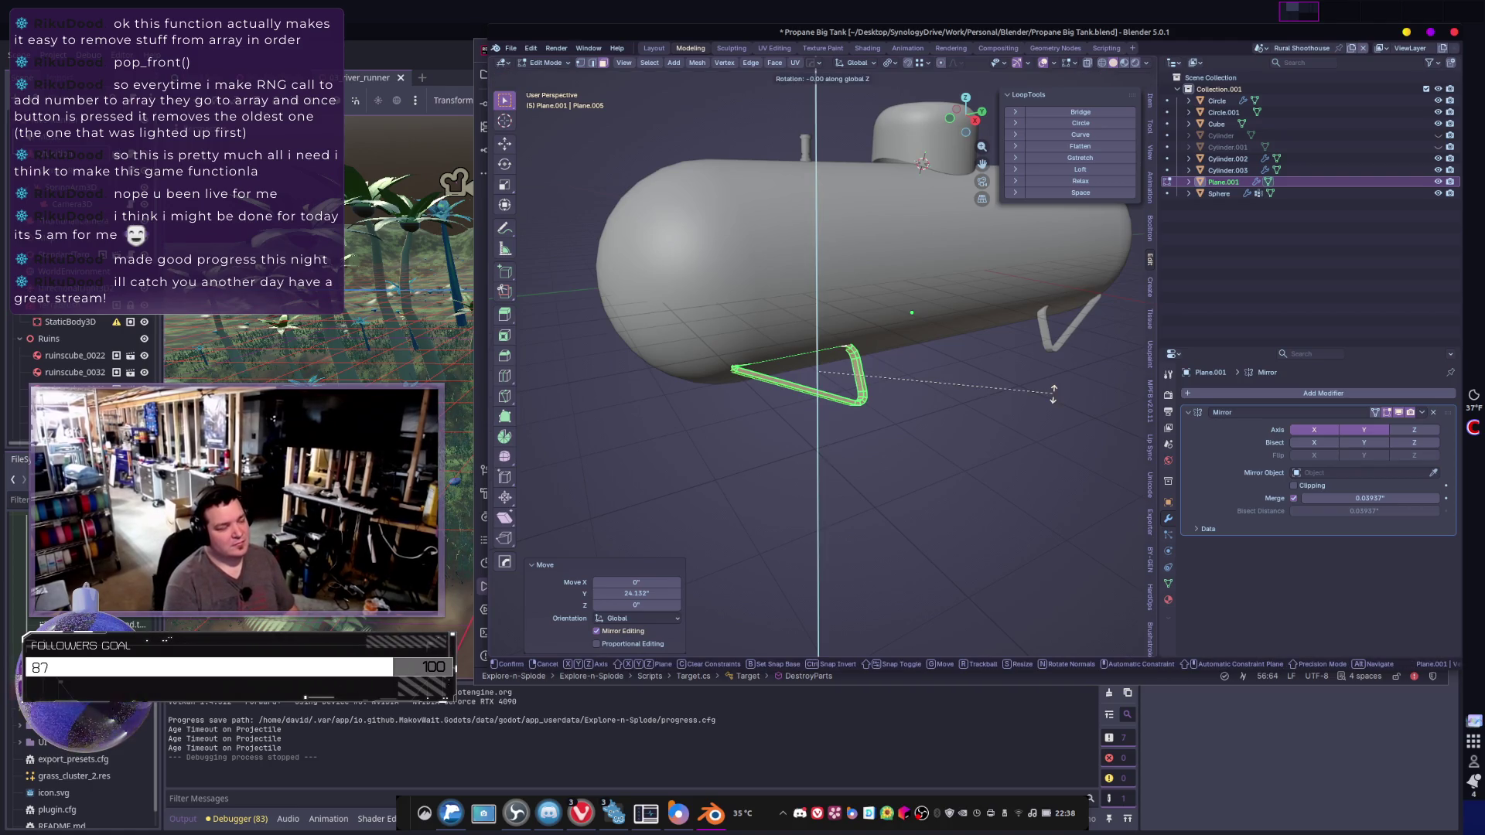
pyautogui.write('180')
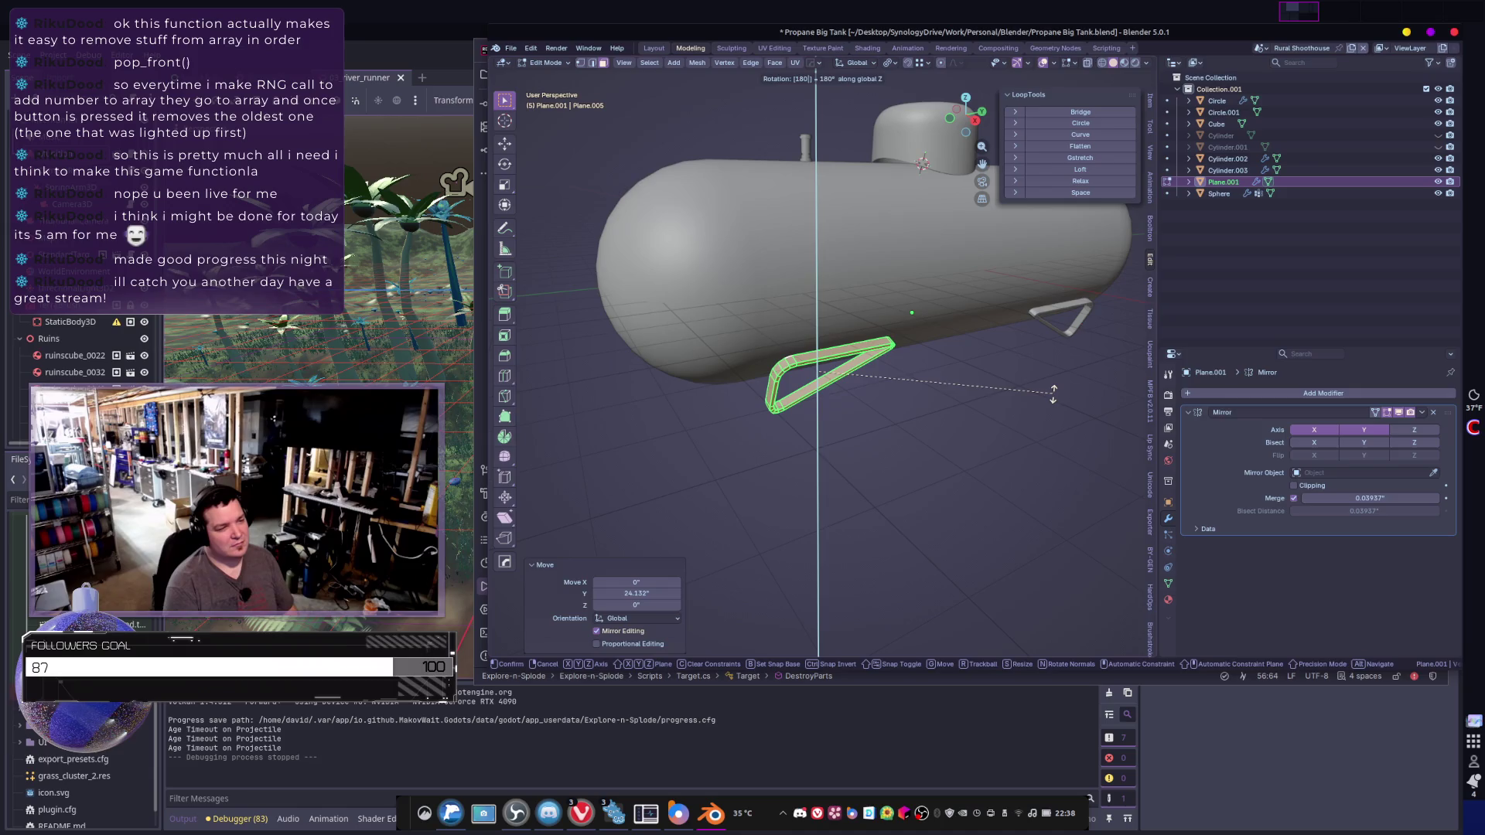
pyautogui.press('Return')
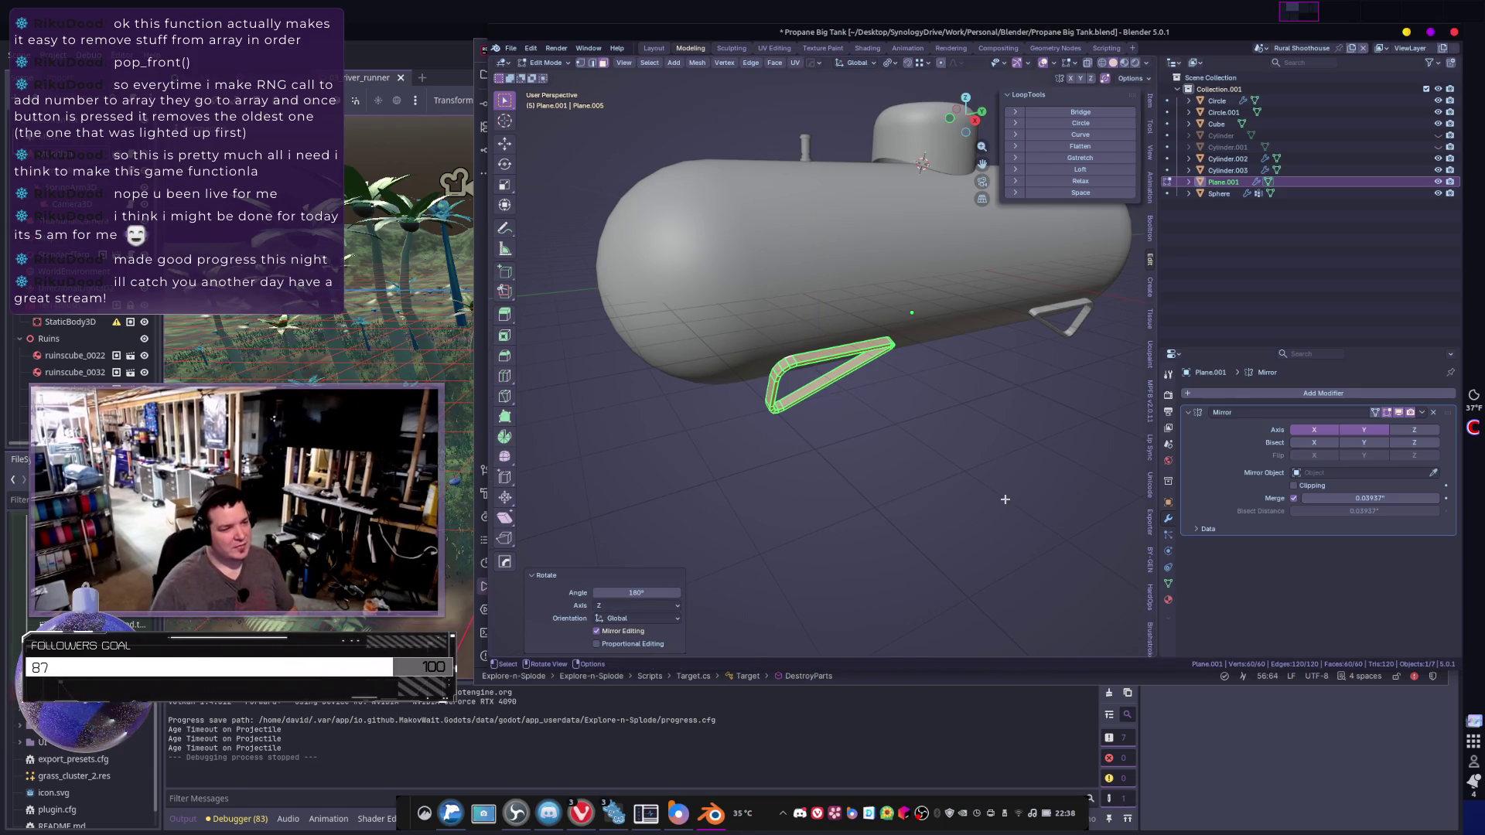
# - Tilt the leg -54.4° about the Y axis
pyautogui.moveTo(1005, 500); pyautogui.dragTo(1021, 464, button='middle')
pyautogui.press('r')
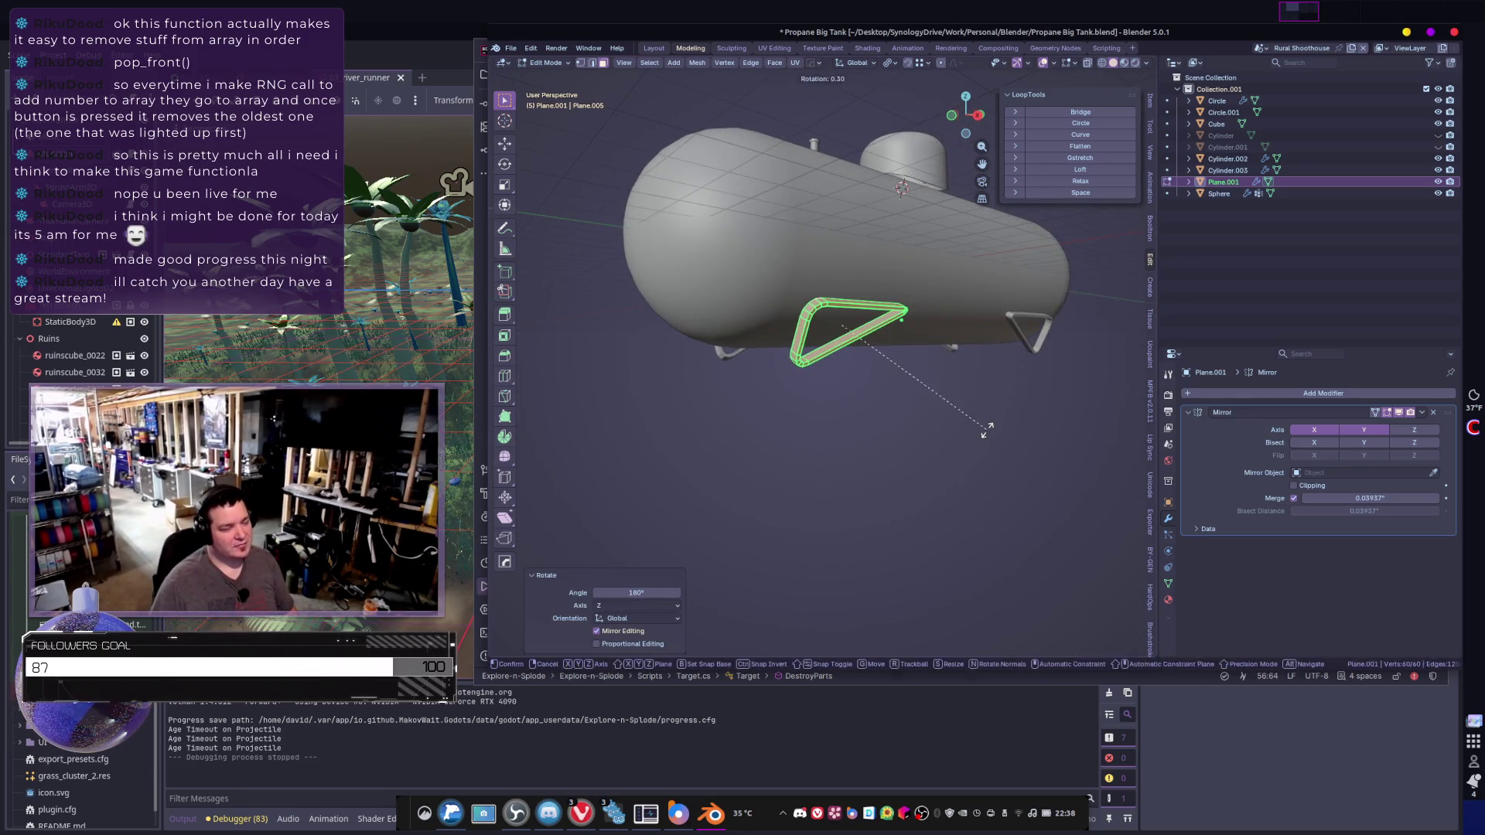
pyautogui.press('y')
pyautogui.keyDown('alt'); pyautogui.moveTo(964, 408); pyautogui.dragTo(1005, 421, button='middle'); pyautogui.keyUp('alt')
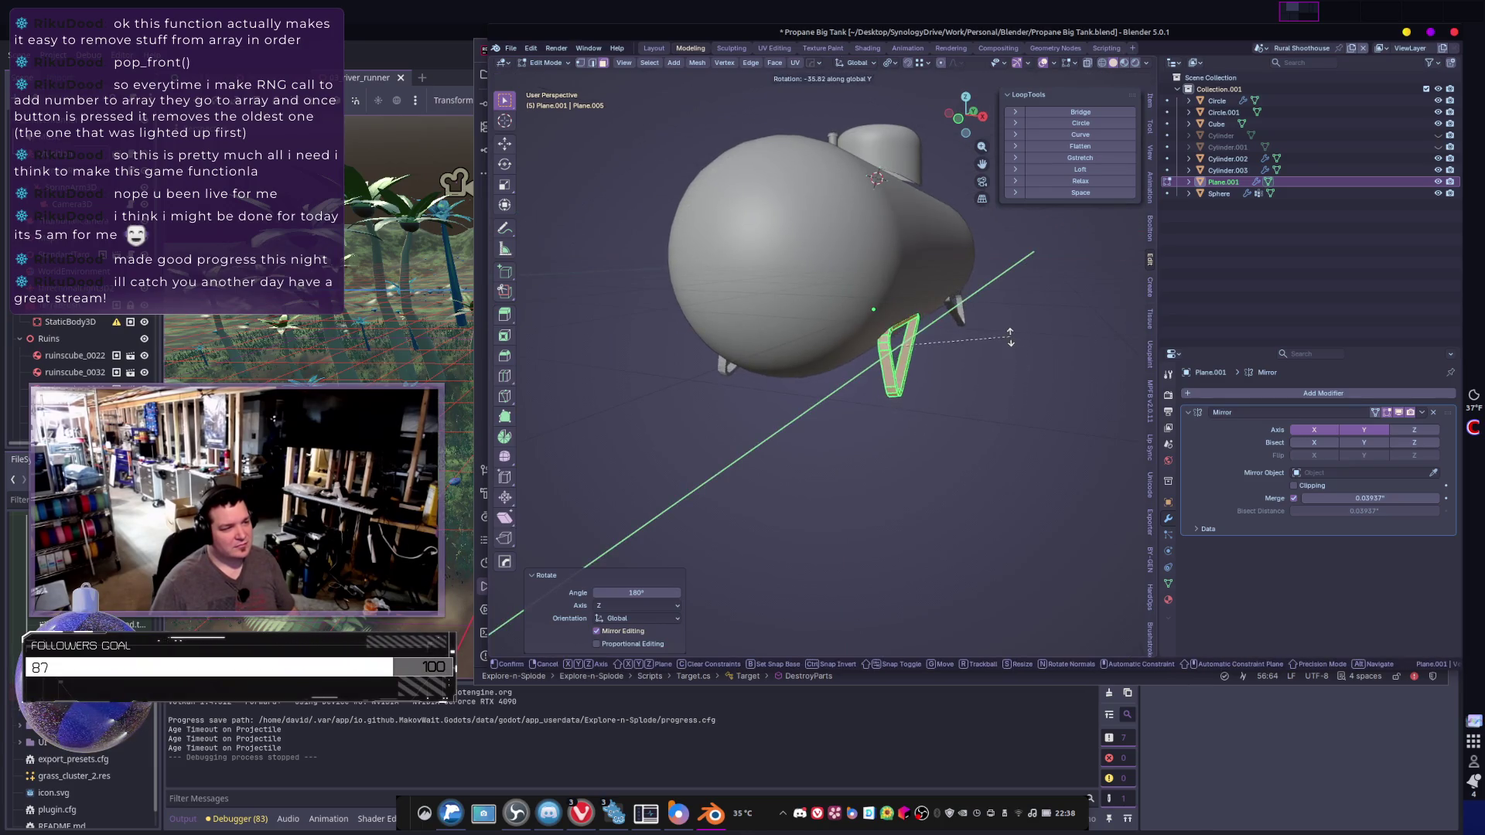
pyautogui.click(994, 309)
pyautogui.moveTo(994, 310); pyautogui.dragTo(895, 363, button='middle')
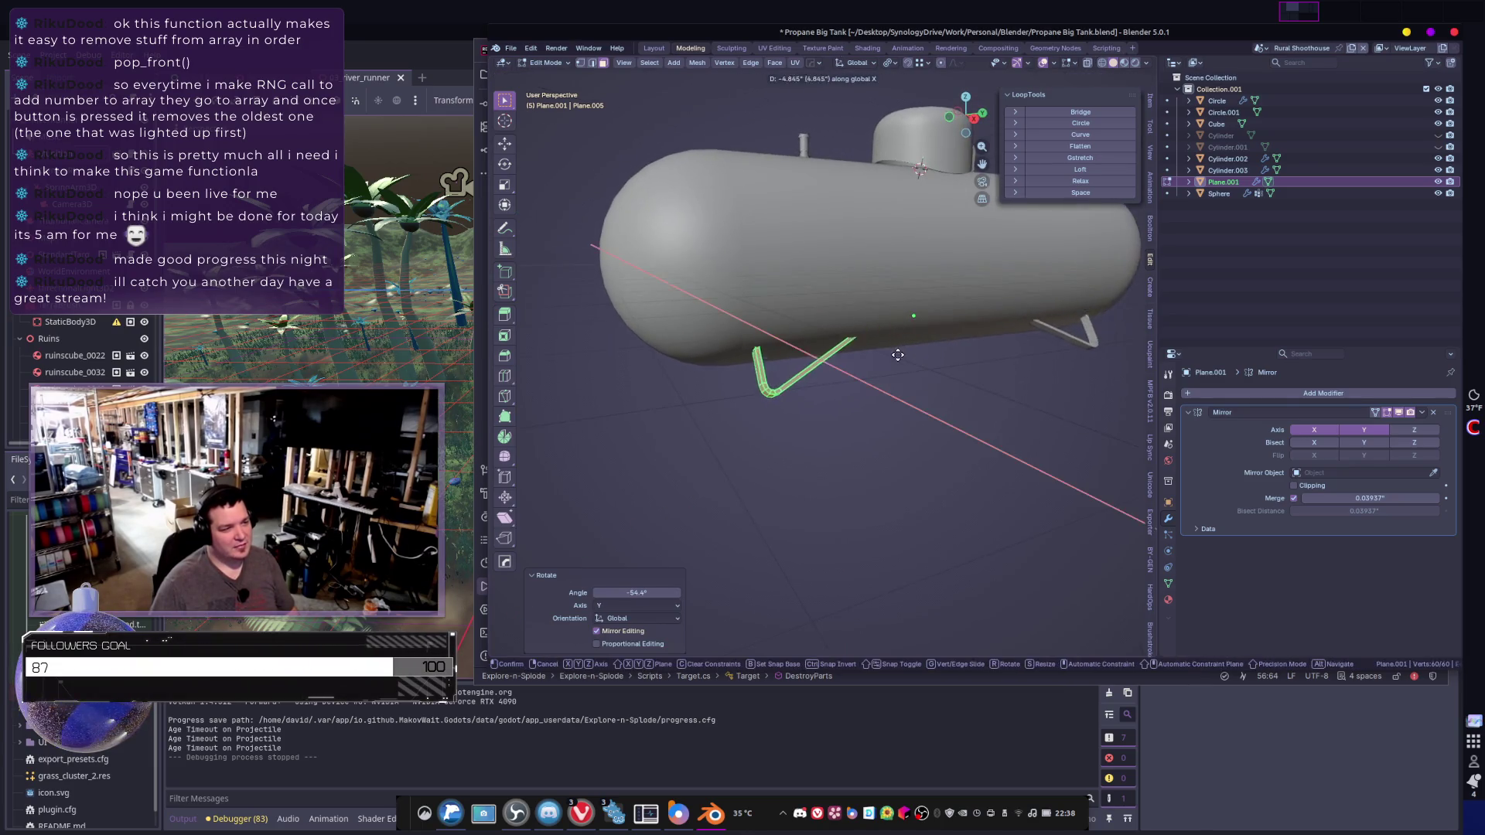
# - Shift the leg along Y and X, then tilt it -13.4° about Y
pyautogui.press('g')
pyautogui.press('y')
pyautogui.click(854, 388)
pyautogui.press('g')
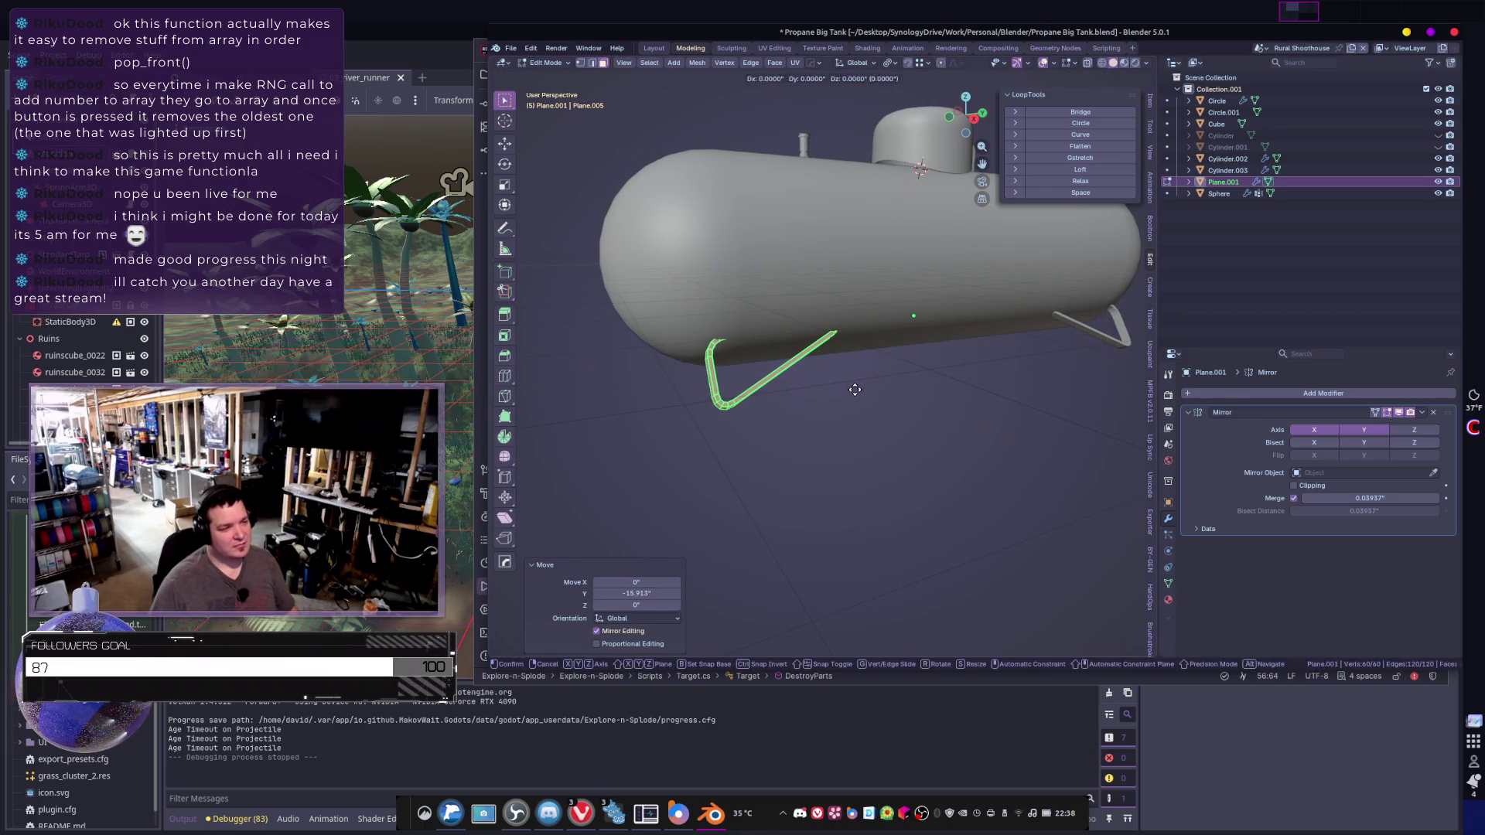
pyautogui.press('x')
pyautogui.click(843, 395)
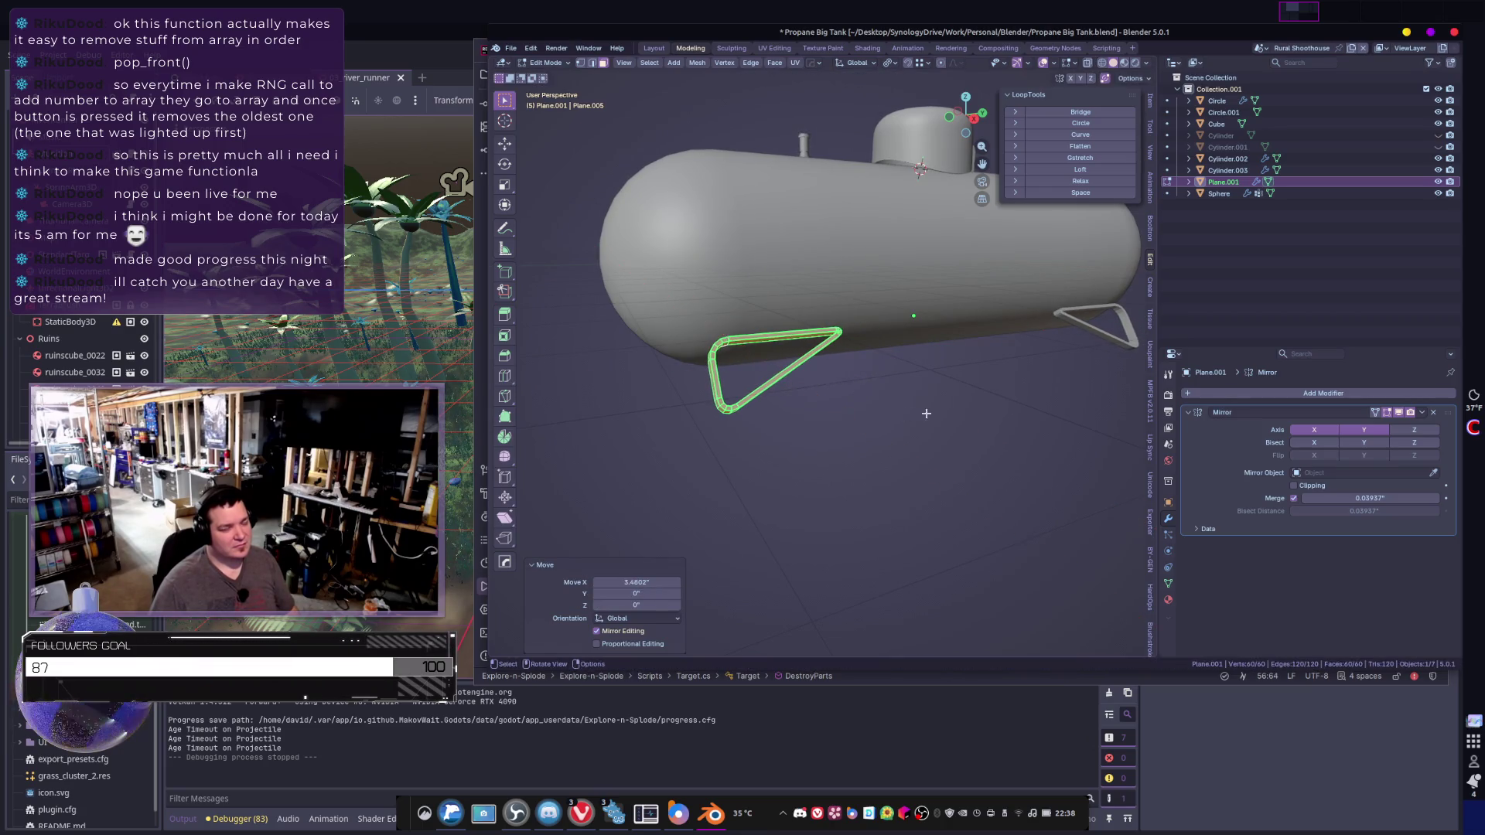
pyautogui.moveTo(843, 395)
pyautogui.mouseDown(button='middle')
pyautogui.moveTo(986, 402)
pyautogui.moveTo(1018, 425)
pyautogui.moveTo(882, 464)
pyautogui.moveTo(911, 431)
pyautogui.moveTo(803, 447)
pyautogui.moveTo(495, 421)
pyautogui.mouseUp(button='middle')
pyautogui.press('r')
pyautogui.press('y')
pyautogui.click(1014, 385)
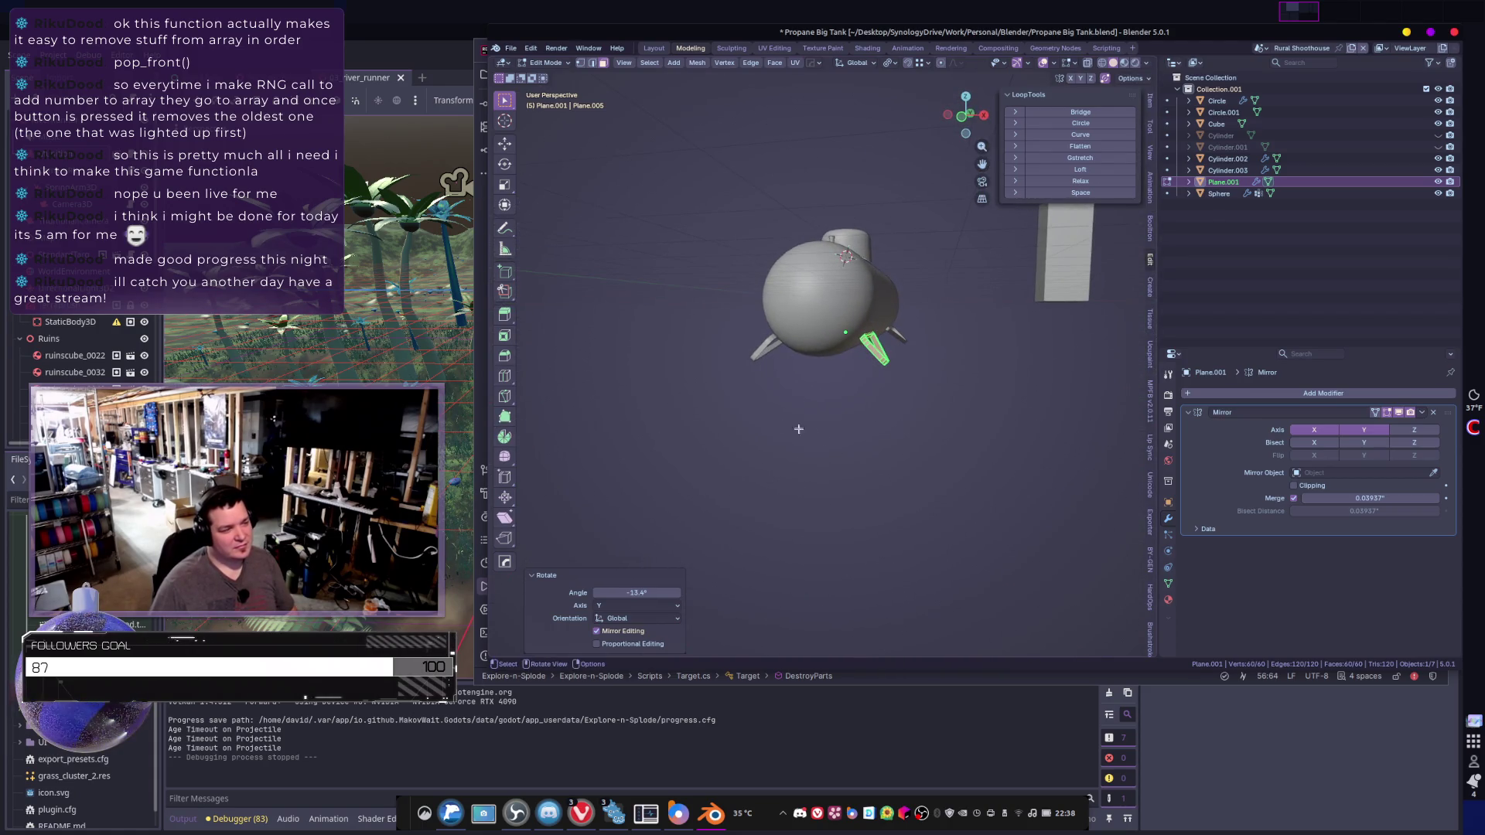
# - Adjust the leg's tilt about Y and nudge it left along X
pyautogui.scroll(3, 799, 429)
pyautogui.moveTo(798, 428)
pyautogui.mouseDown(button='middle')
pyautogui.moveTo(964, 453)
pyautogui.moveTo(951, 457)
pyautogui.moveTo(962, 438)
pyautogui.moveTo(928, 434)
pyautogui.moveTo(987, 437)
pyautogui.moveTo(889, 441)
pyautogui.moveTo(974, 448)
pyautogui.mouseUp(button='middle')
pyautogui.press('r')
pyautogui.press('y')
pyautogui.click(939, 490)
pyautogui.press('g')
pyautogui.press('x')
pyautogui.click(961, 452)
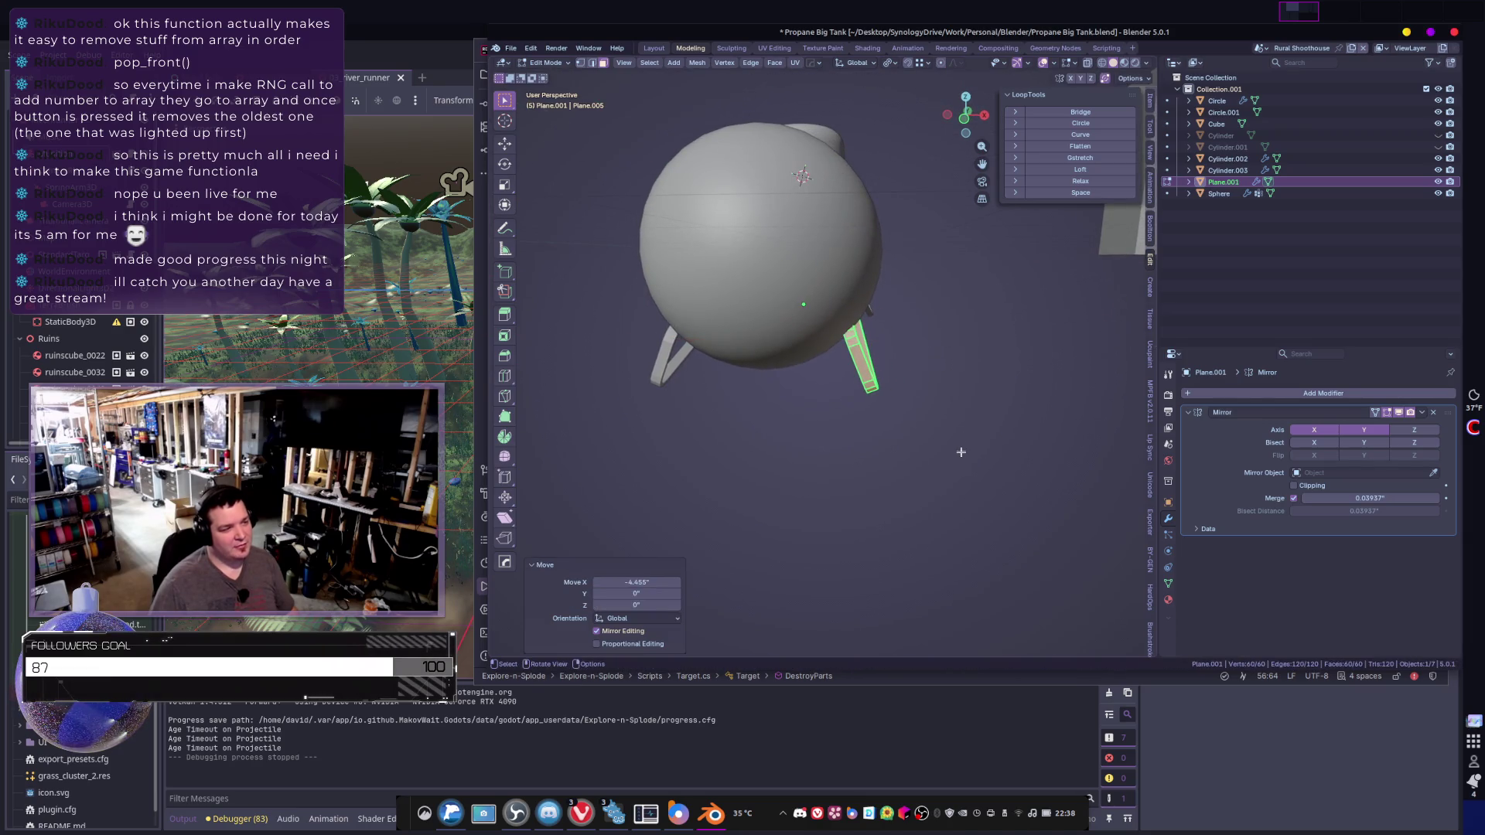
# - Tilt the leg 9.78° about Y, lower it along Z, and shift it -3.0304 along X
pyautogui.press('r')
pyautogui.press('y')
pyautogui.click(940, 463)
pyautogui.press('g')
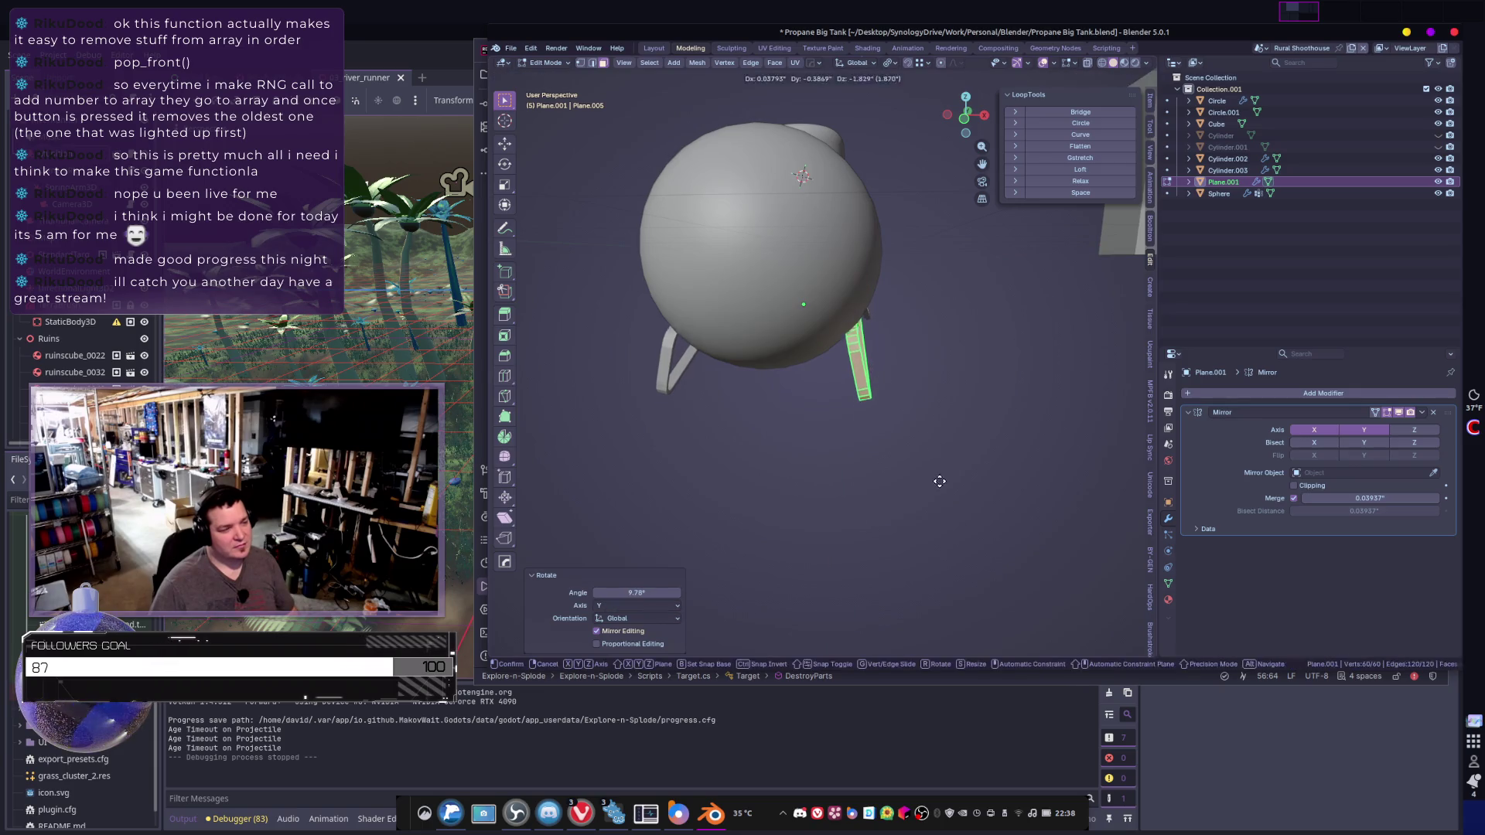
pyautogui.press('z')
pyautogui.click(937, 478)
pyautogui.moveTo(937, 478)
pyautogui.mouseDown(button='middle')
pyautogui.moveTo(951, 418)
pyautogui.moveTo(949, 471)
pyautogui.moveTo(891, 469)
pyautogui.moveTo(912, 491)
pyautogui.mouseUp(button='middle')
pyautogui.press('g')
pyautogui.press('x')
pyautogui.click(947, 450)
# - Rotate the leg 25.1° about the Y axis
pyautogui.press('KP_Decimal')
pyautogui.press('r')
pyautogui.press('y')
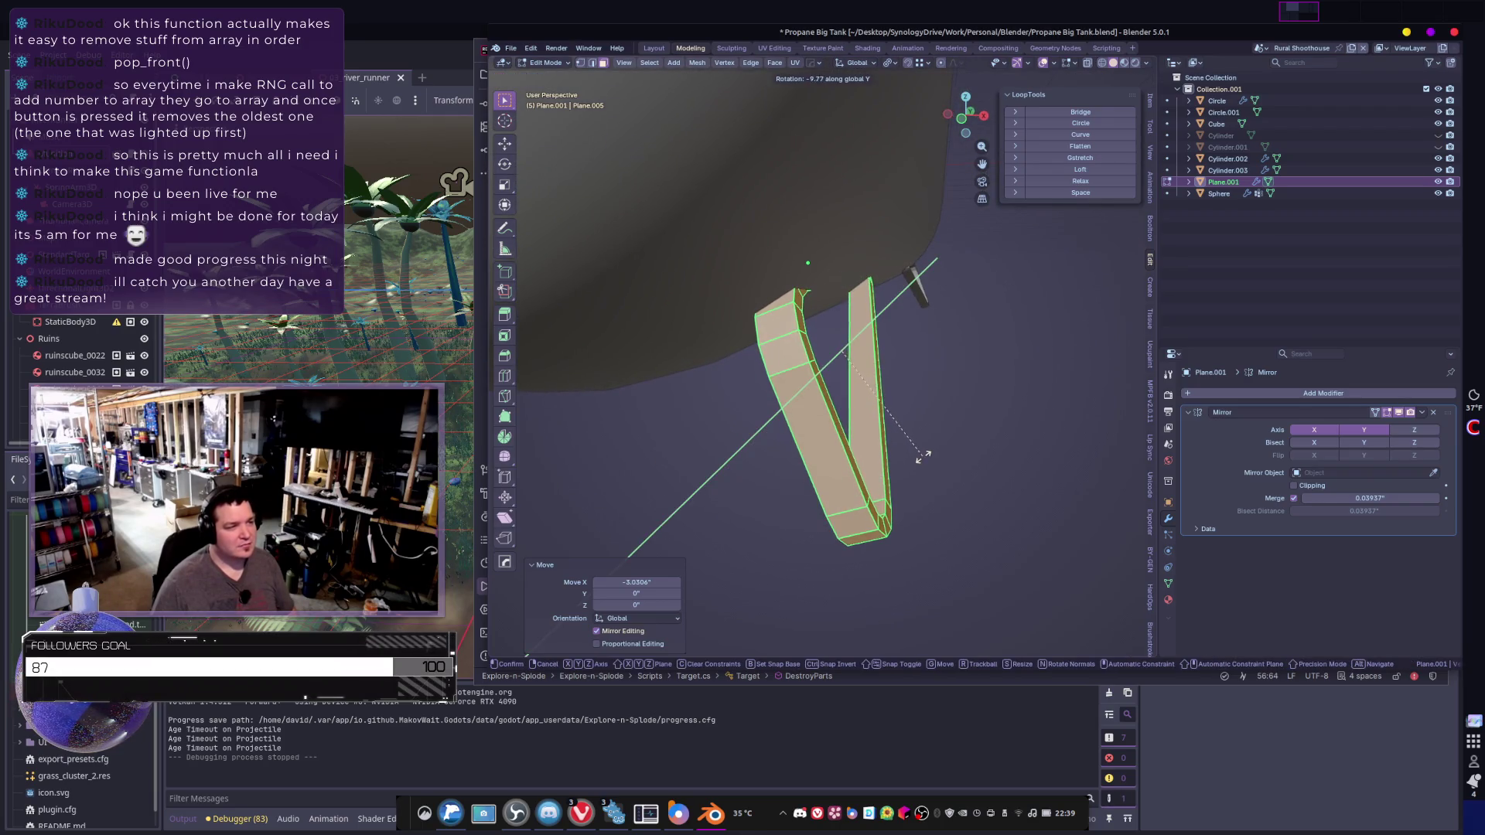
pyautogui.press('y')
pyautogui.press('y')
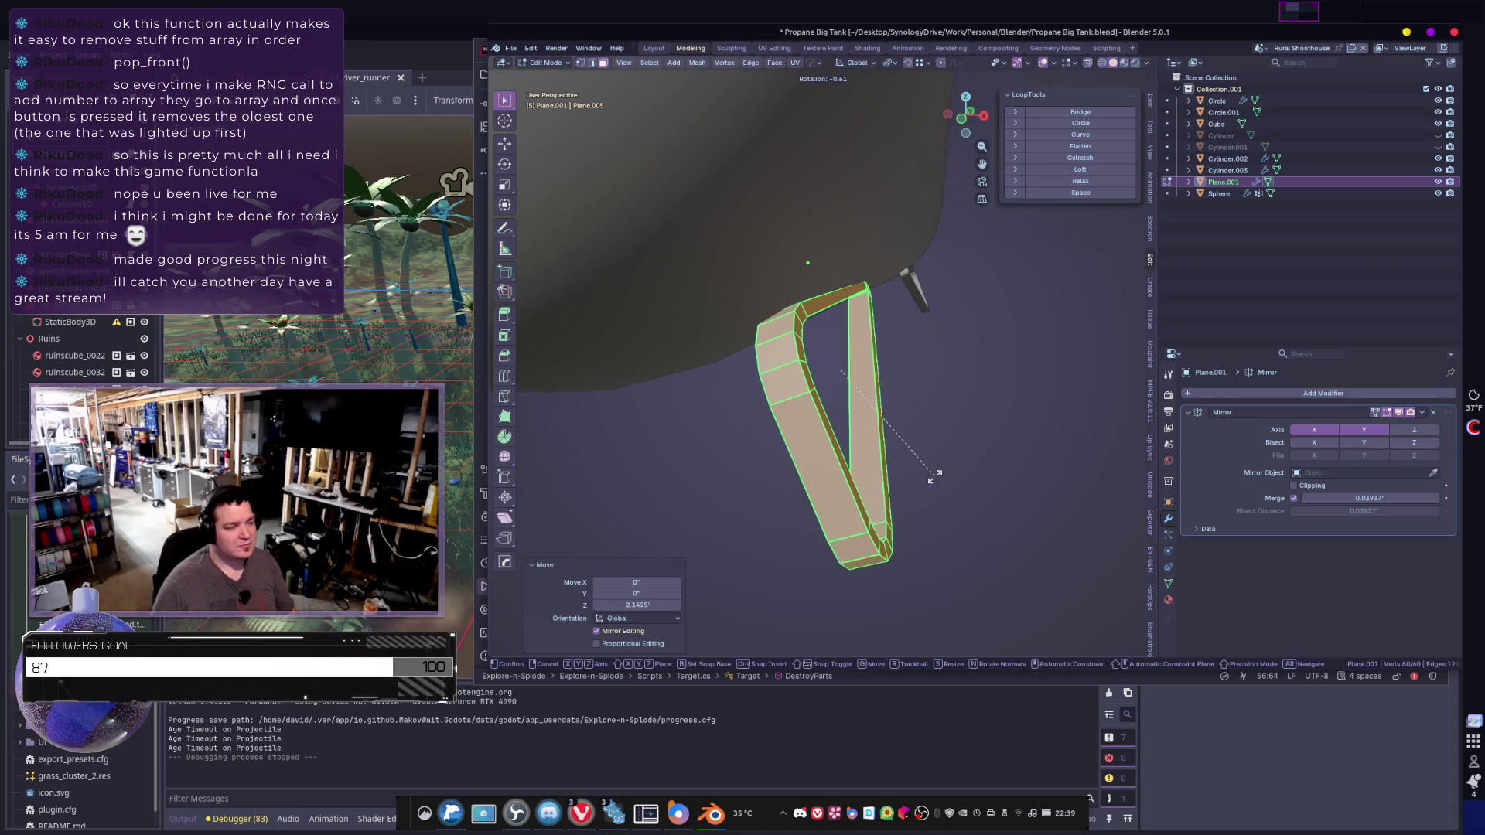
pyautogui.press('x')
pyautogui.press('y')
pyautogui.click(877, 492)
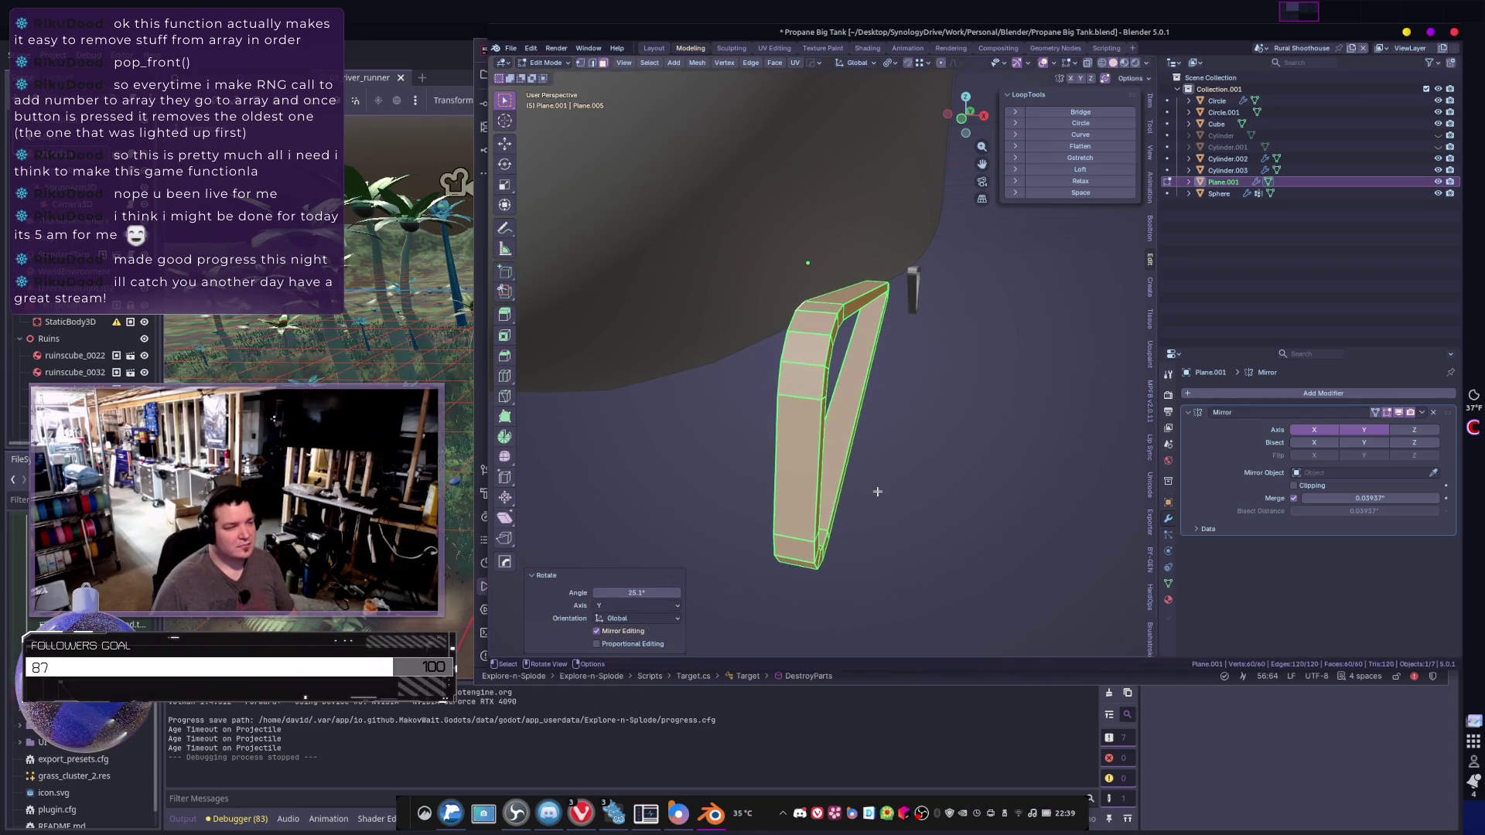
# - Move the leg -3.82 along X, then return to Object Mode and deselect all
pyautogui.press('g')
pyautogui.press('x')
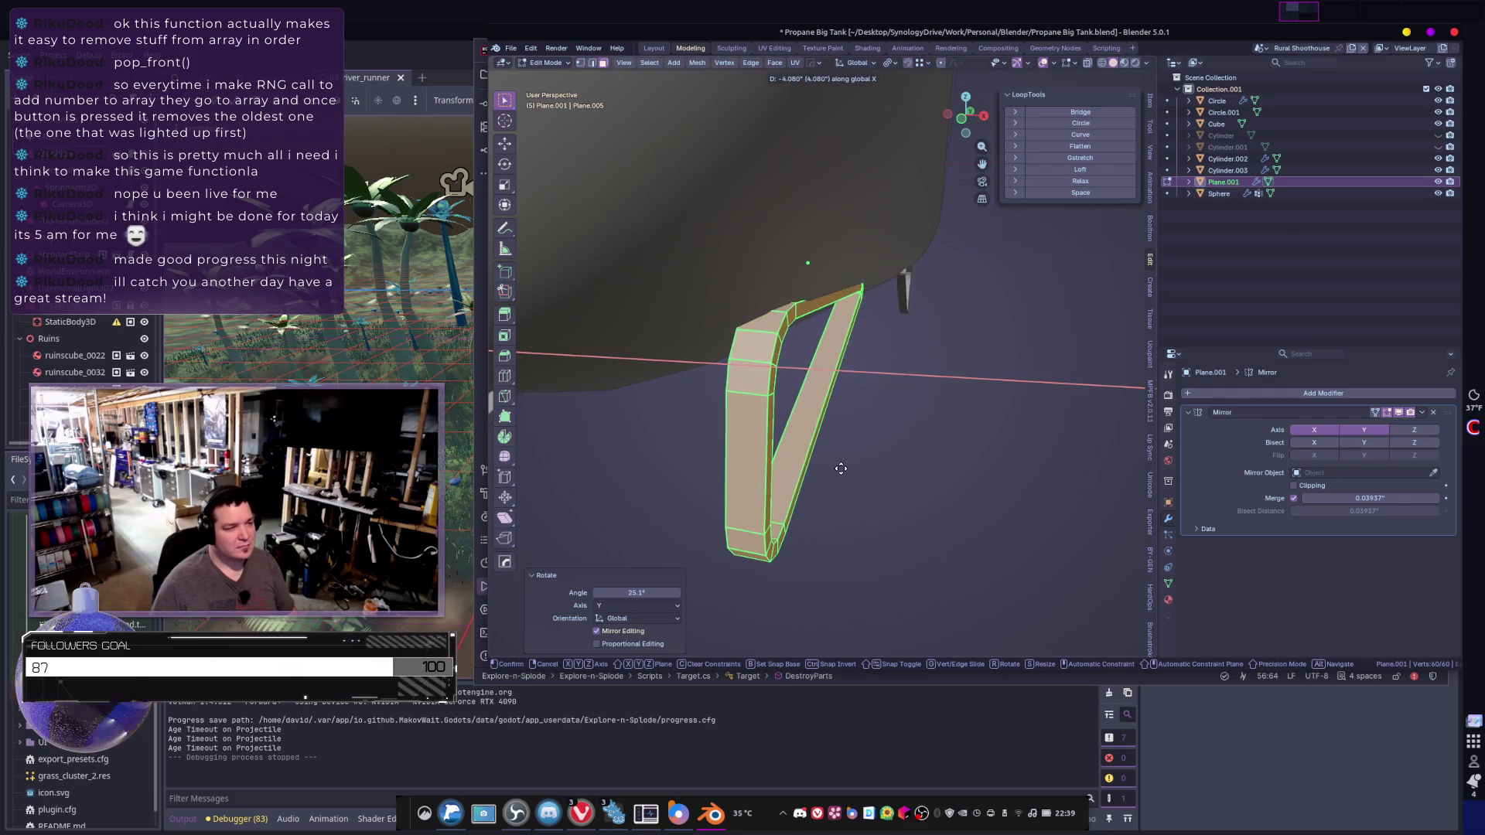
pyautogui.click(843, 469)
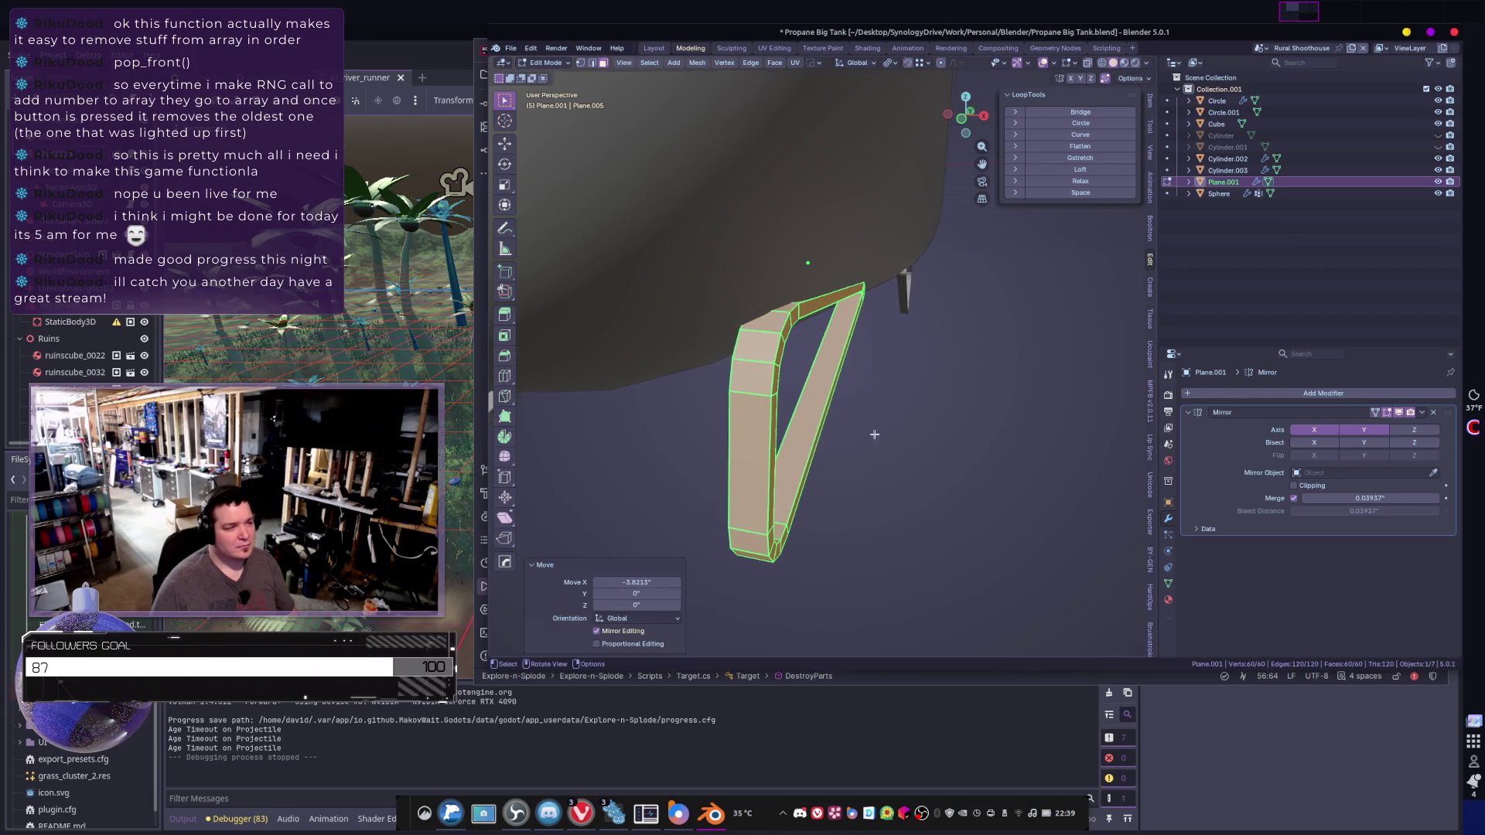
pyautogui.scroll(-3, 912, 371)
pyautogui.click(912, 371)
pyautogui.moveTo(912, 371)
pyautogui.mouseDown(button='middle')
pyautogui.moveTo(936, 345)
pyautogui.moveTo(786, 345)
pyautogui.moveTo(743, 364)
pyautogui.moveTo(851, 333)
pyautogui.moveTo(953, 366)
pyautogui.moveTo(895, 448)
pyautogui.mouseUp(button='middle')
pyautogui.press('Tab')
pyautogui.click(895, 448)
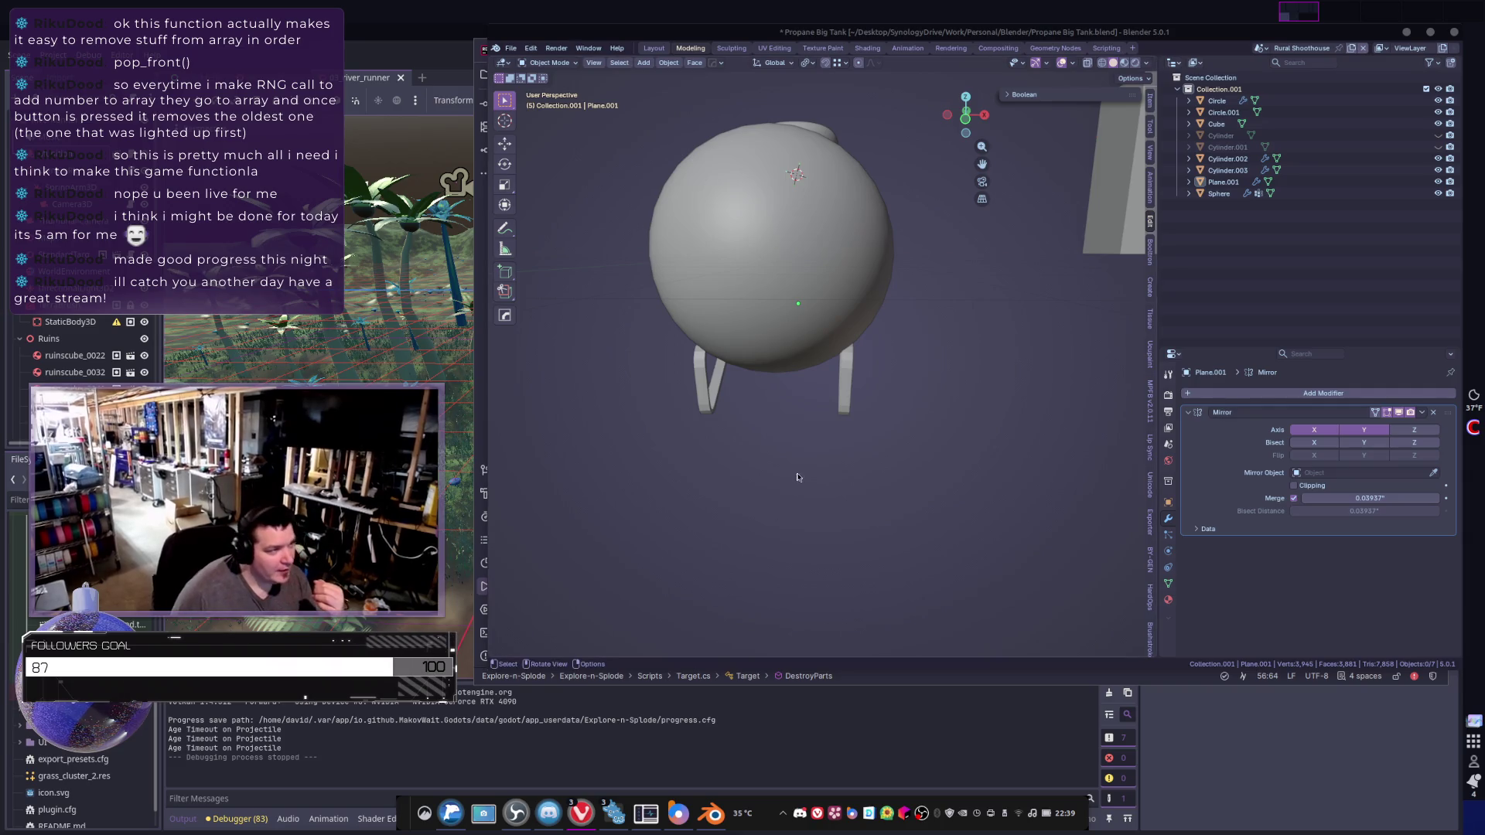
# - Delete the old legs object Plane.001
pyautogui.moveTo(799, 478); pyautogui.dragTo(781, 433, button='middle')
pyautogui.click(777, 352)
pyautogui.moveTo(778, 352); pyautogui.dragTo(783, 415, button='middle')
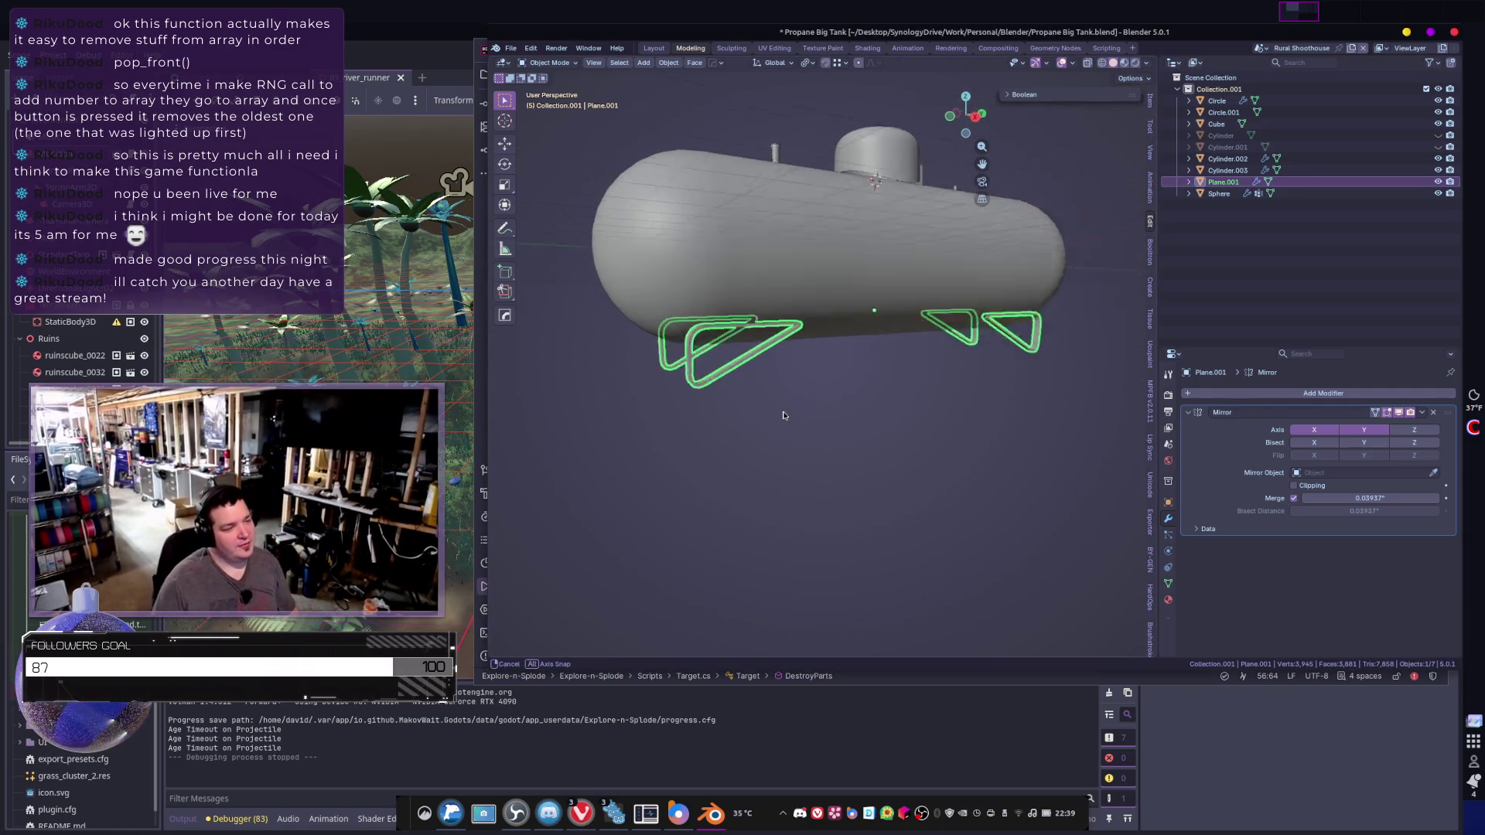
pyautogui.scroll(3, 783, 415)
pyautogui.press('Delete')
# - Duplicate an edge loop near the tank body's end and separate it into its own object
pyautogui.scroll(3, 773, 410)
pyautogui.click(759, 228)
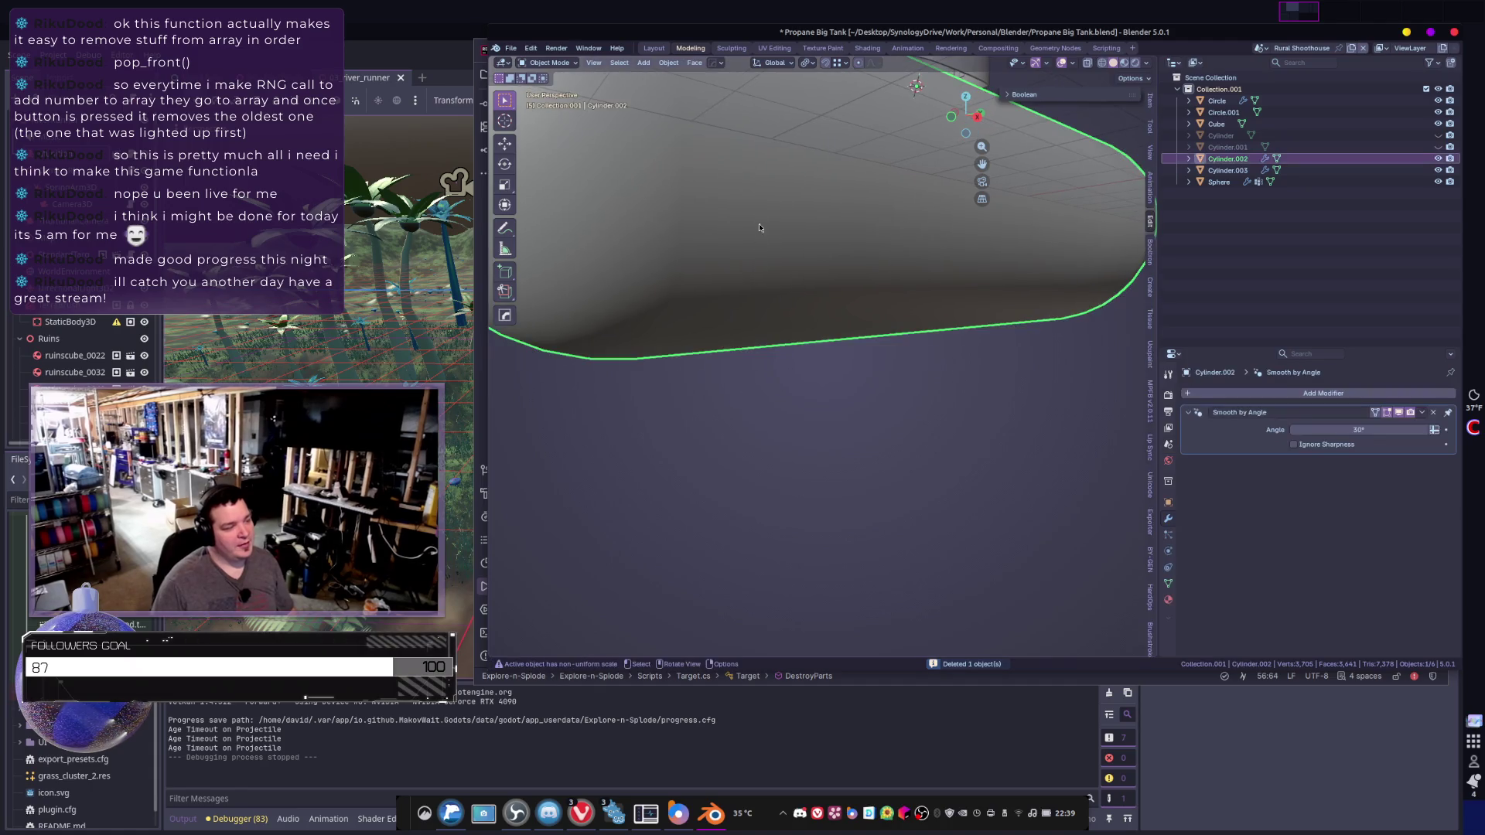
pyautogui.moveTo(759, 227)
pyautogui.mouseDown(button='middle')
pyautogui.moveTo(736, 354)
pyautogui.moveTo(878, 415)
pyautogui.moveTo(810, 412)
pyautogui.mouseUp(button='middle')
pyautogui.press('Tab')
pyautogui.keyDown('alt'); pyautogui.click(763, 354); pyautogui.keyUp('alt')
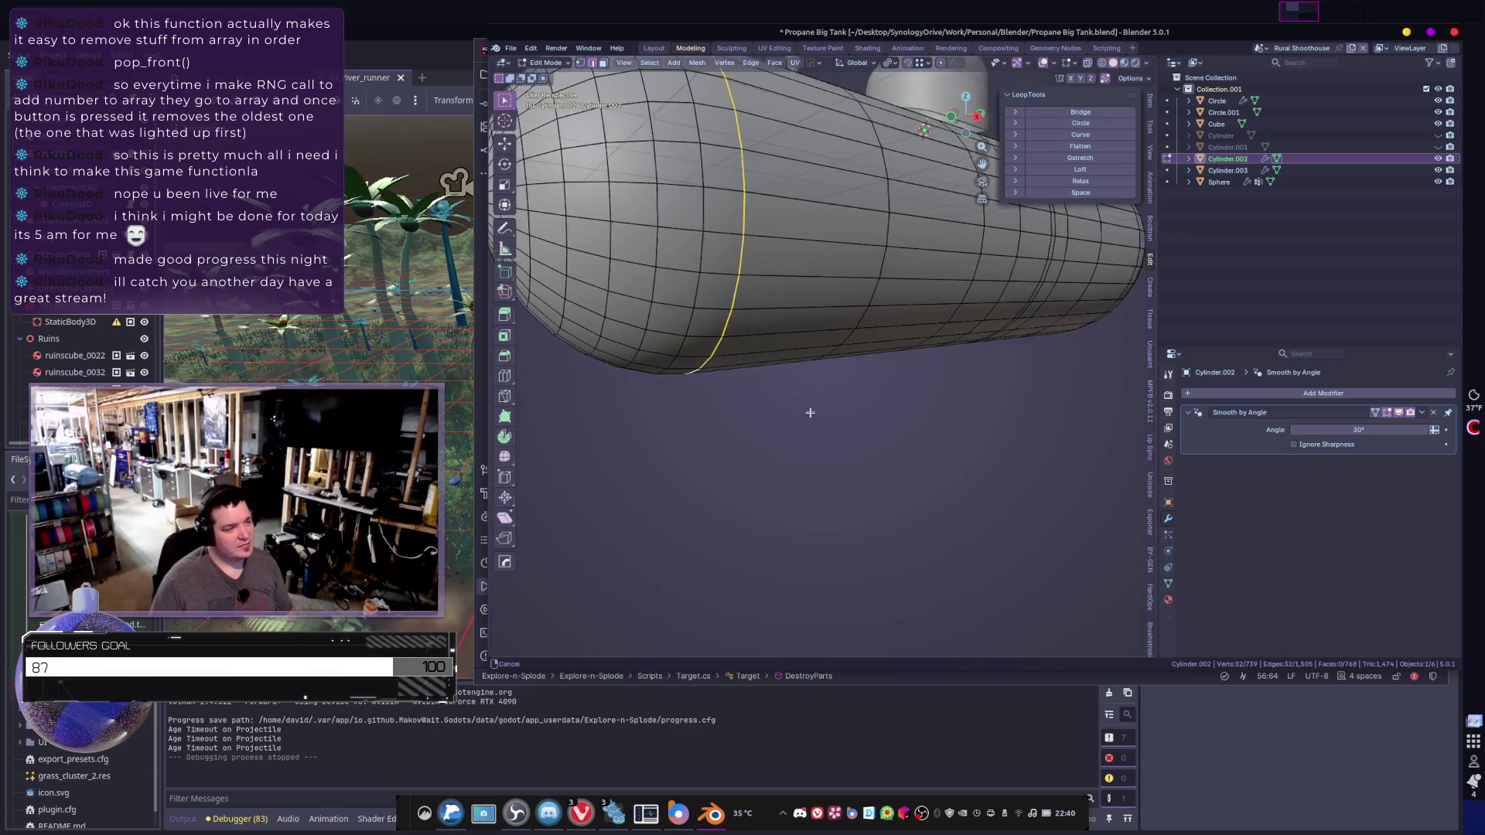
pyautogui.hotkey('shift', 'd')
pyautogui.rightClick(835, 443)
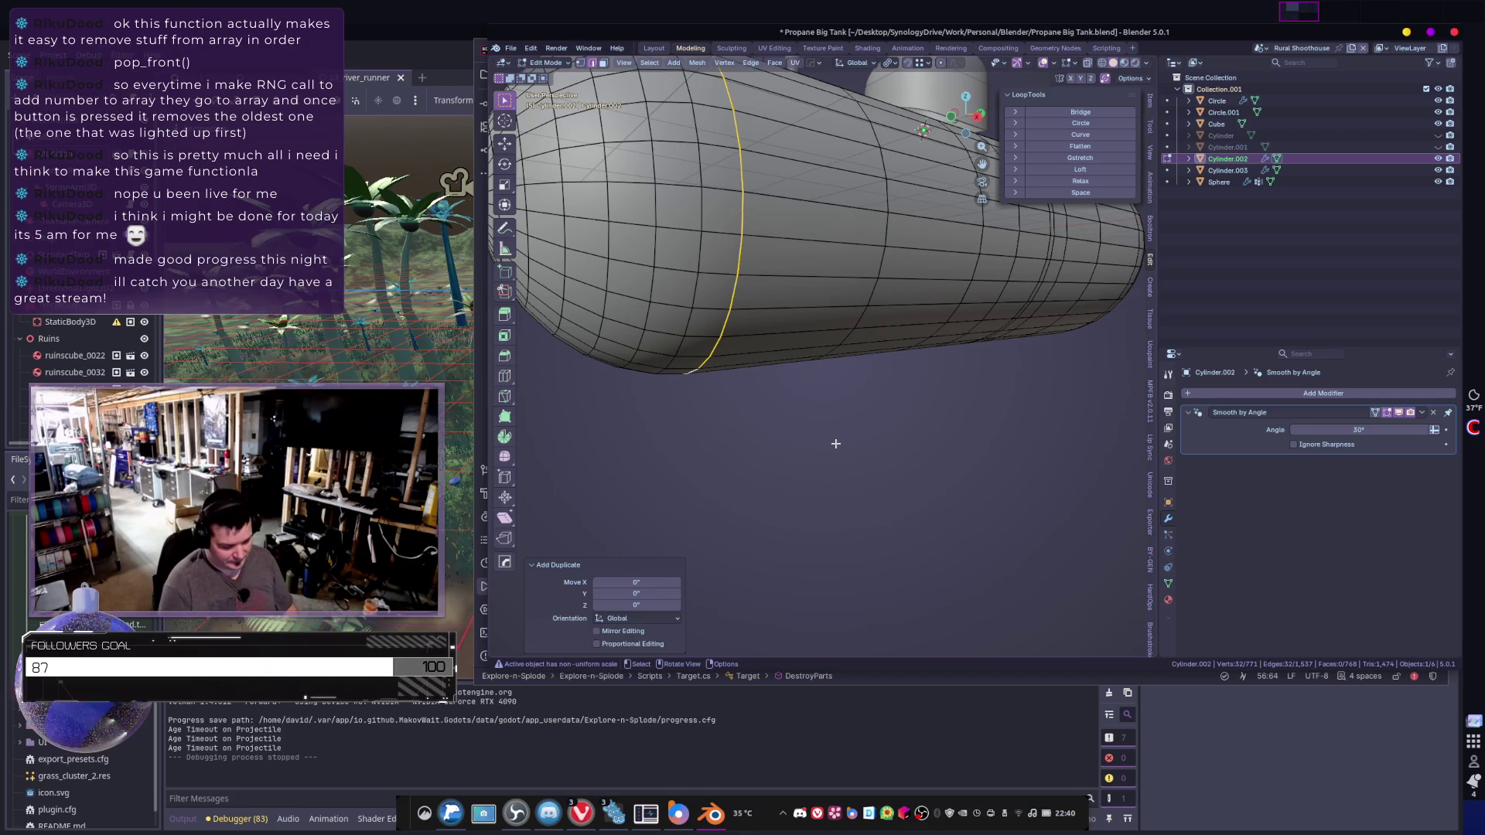
pyautogui.press('p')
pyautogui.click(836, 444)
pyautogui.press('Tab')
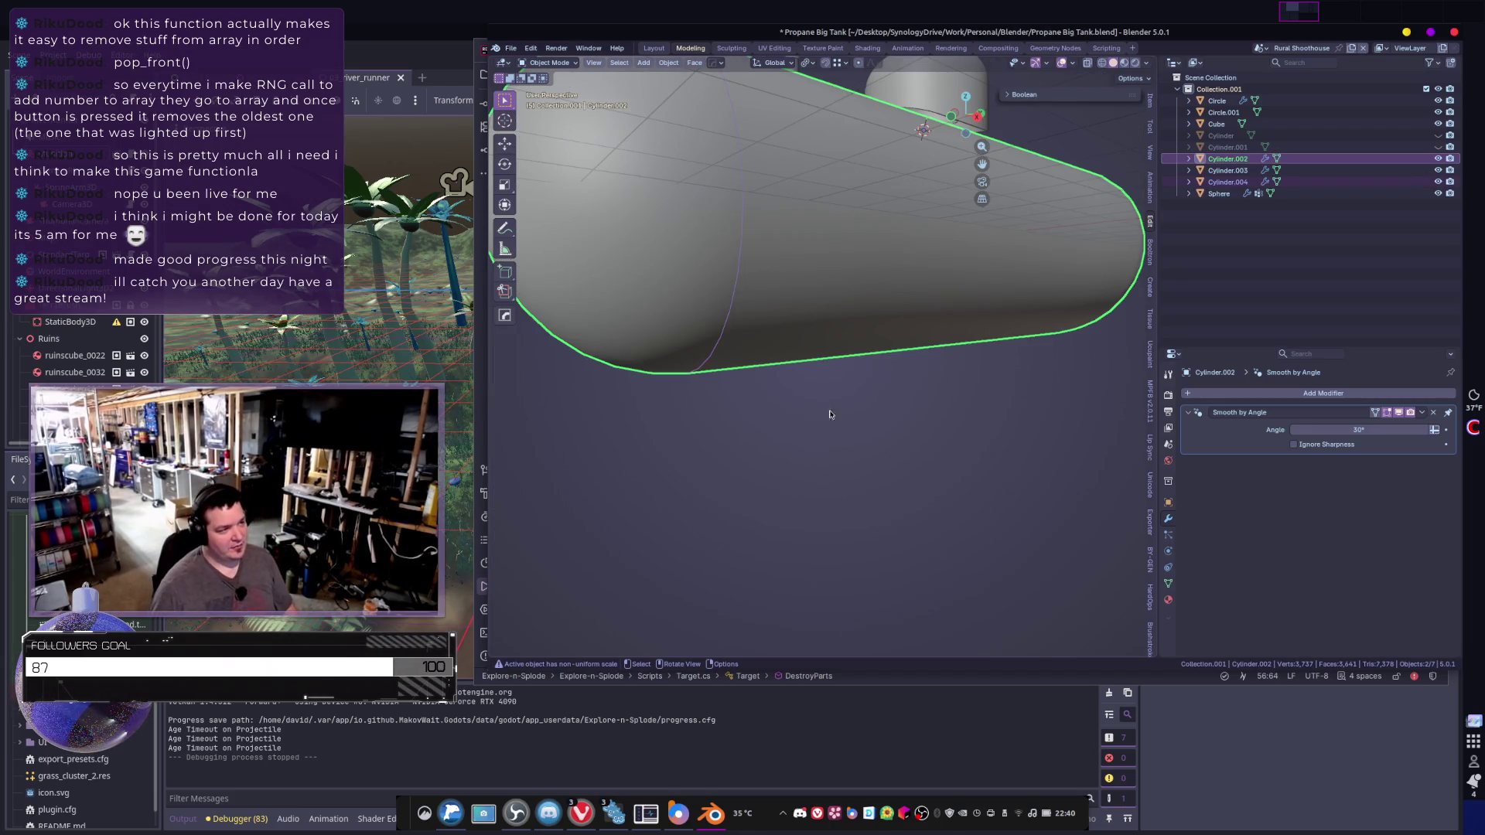
# - Add a Mirror modifier to the new ring Cylinder.004 so it repeats at the far end
pyautogui.click(735, 294)
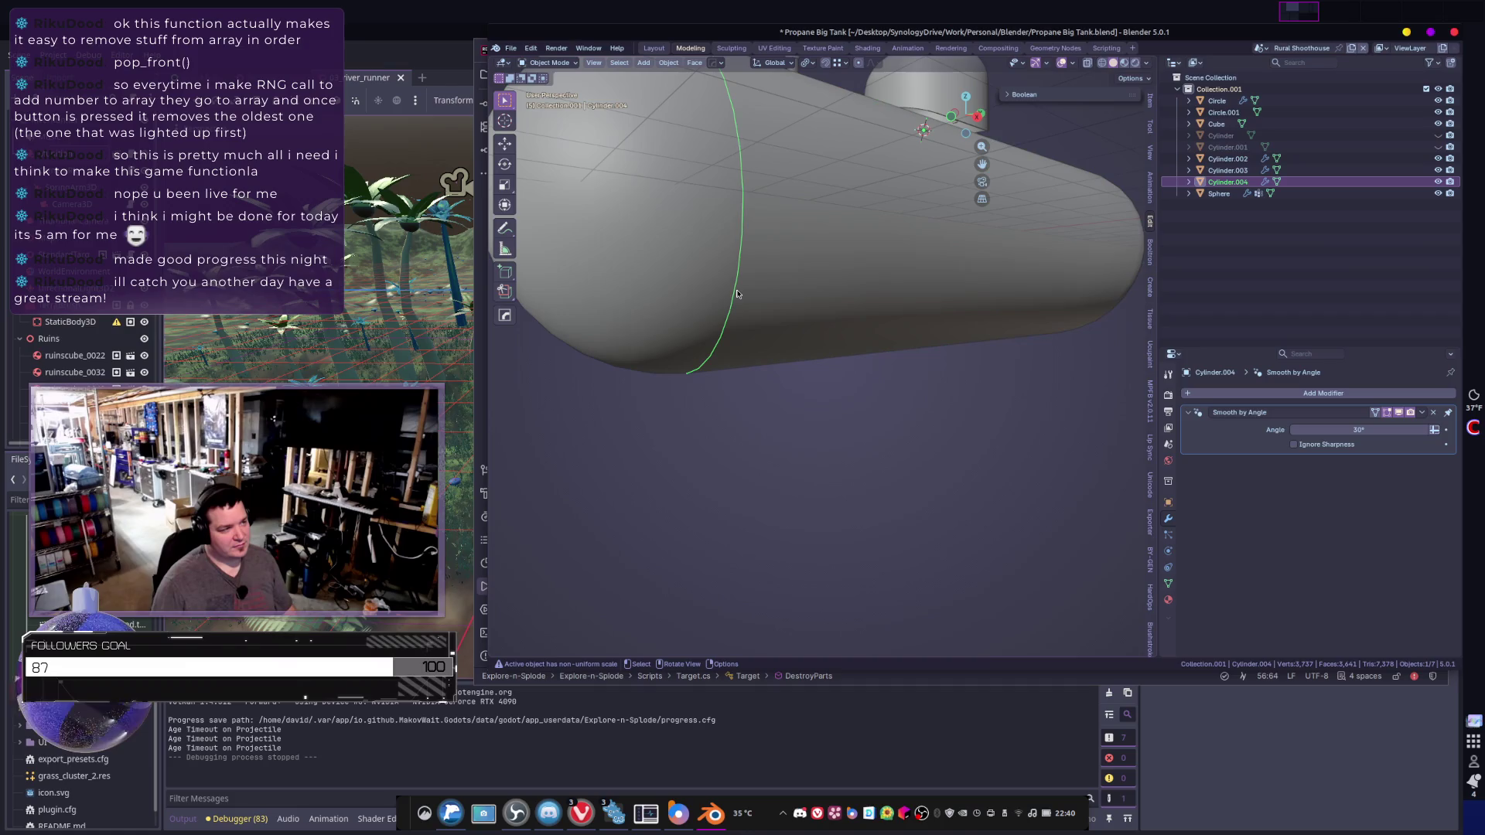
pyautogui.scroll(-4, 771, 336)
pyautogui.moveTo(772, 336); pyautogui.dragTo(749, 387, button='middle')
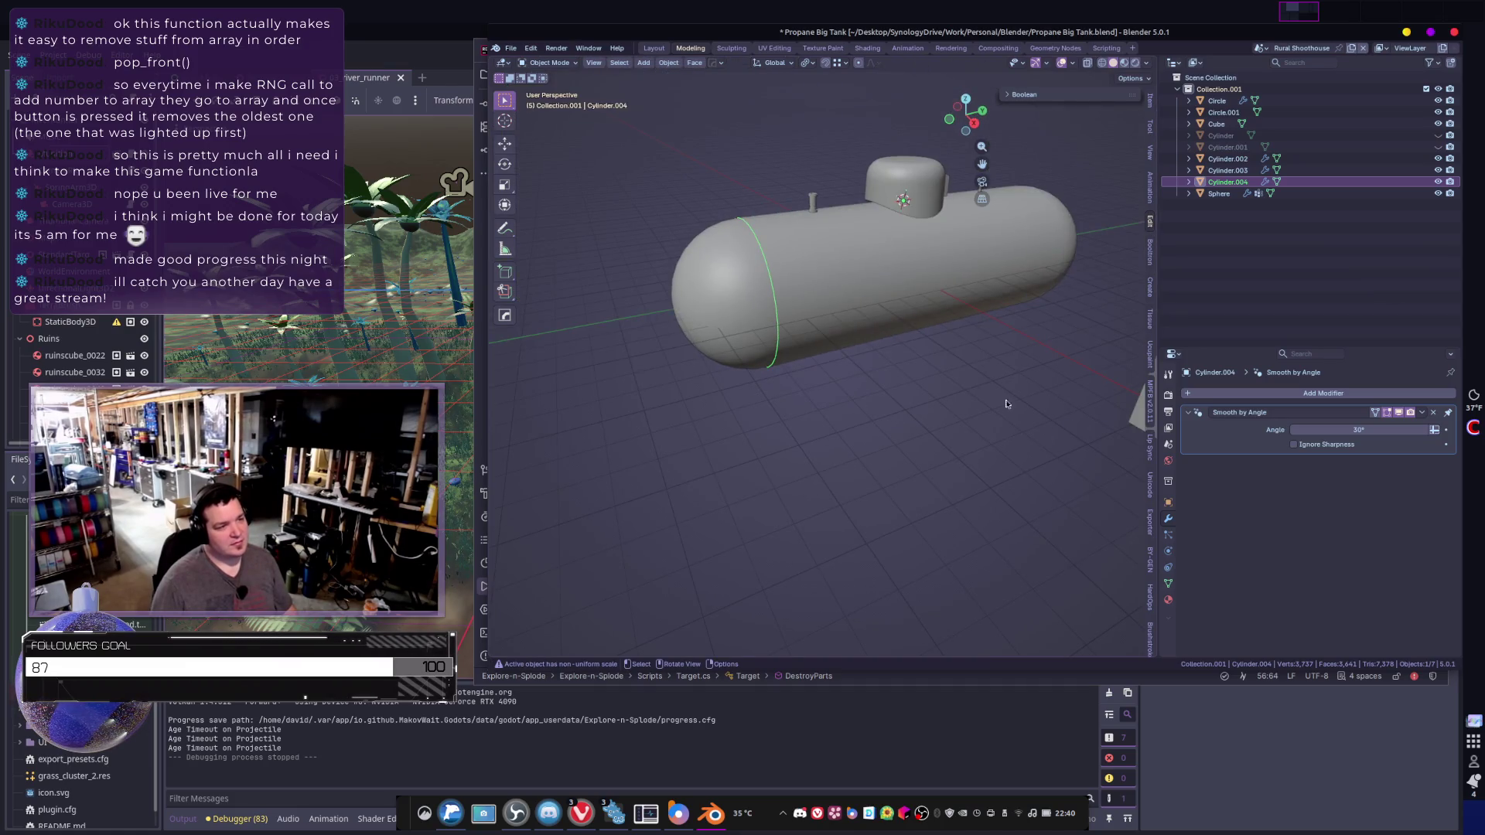
pyautogui.scroll(1, 1006, 403)
pyautogui.moveTo(1006, 403); pyautogui.dragTo(1083, 395, button='middle')
pyautogui.click(1324, 393)
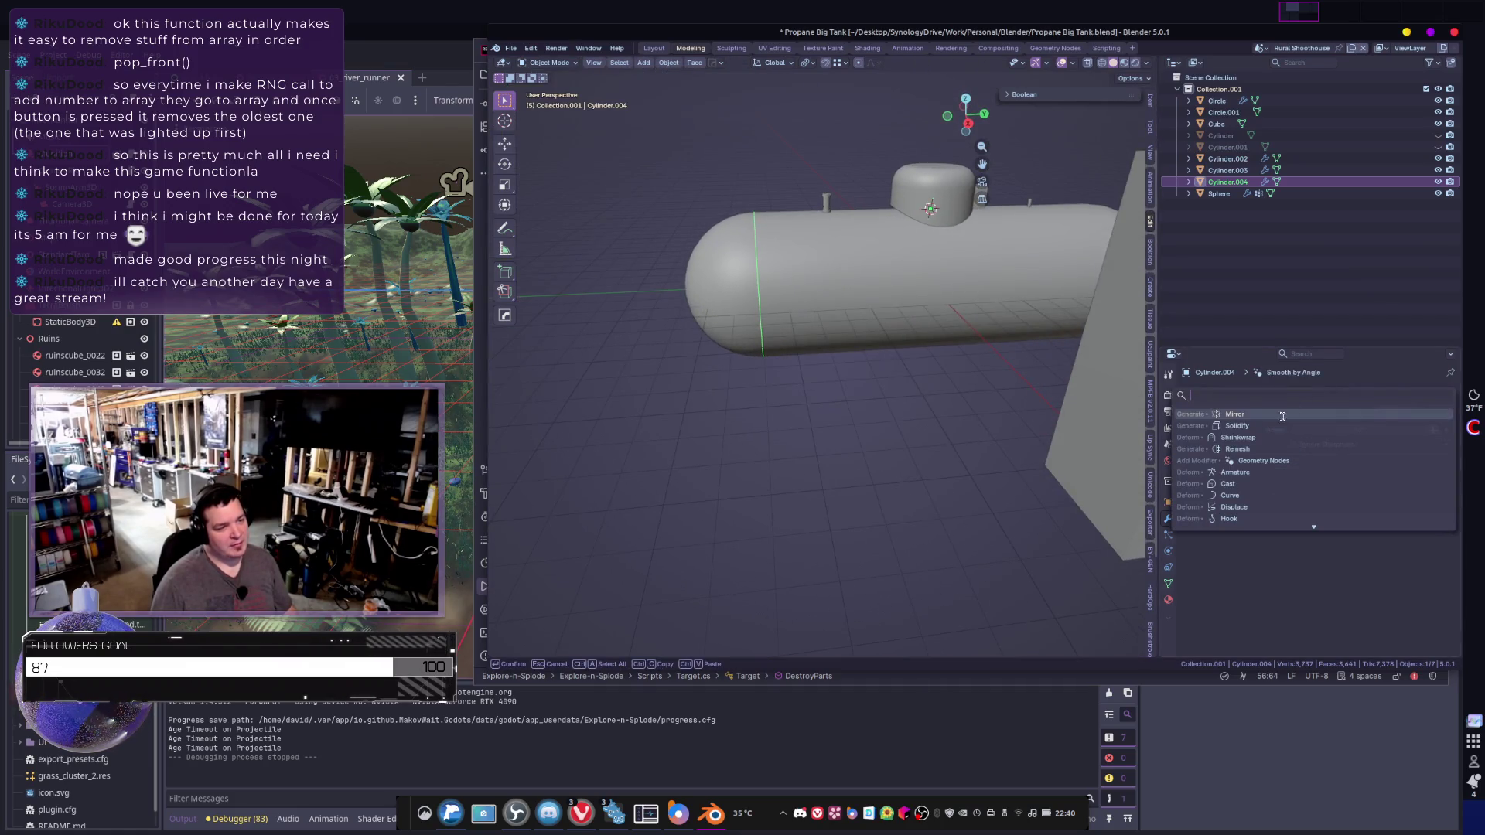
pyautogui.click(1280, 416)
pyautogui.moveTo(890, 372); pyautogui.dragTo(970, 377, button='middle')
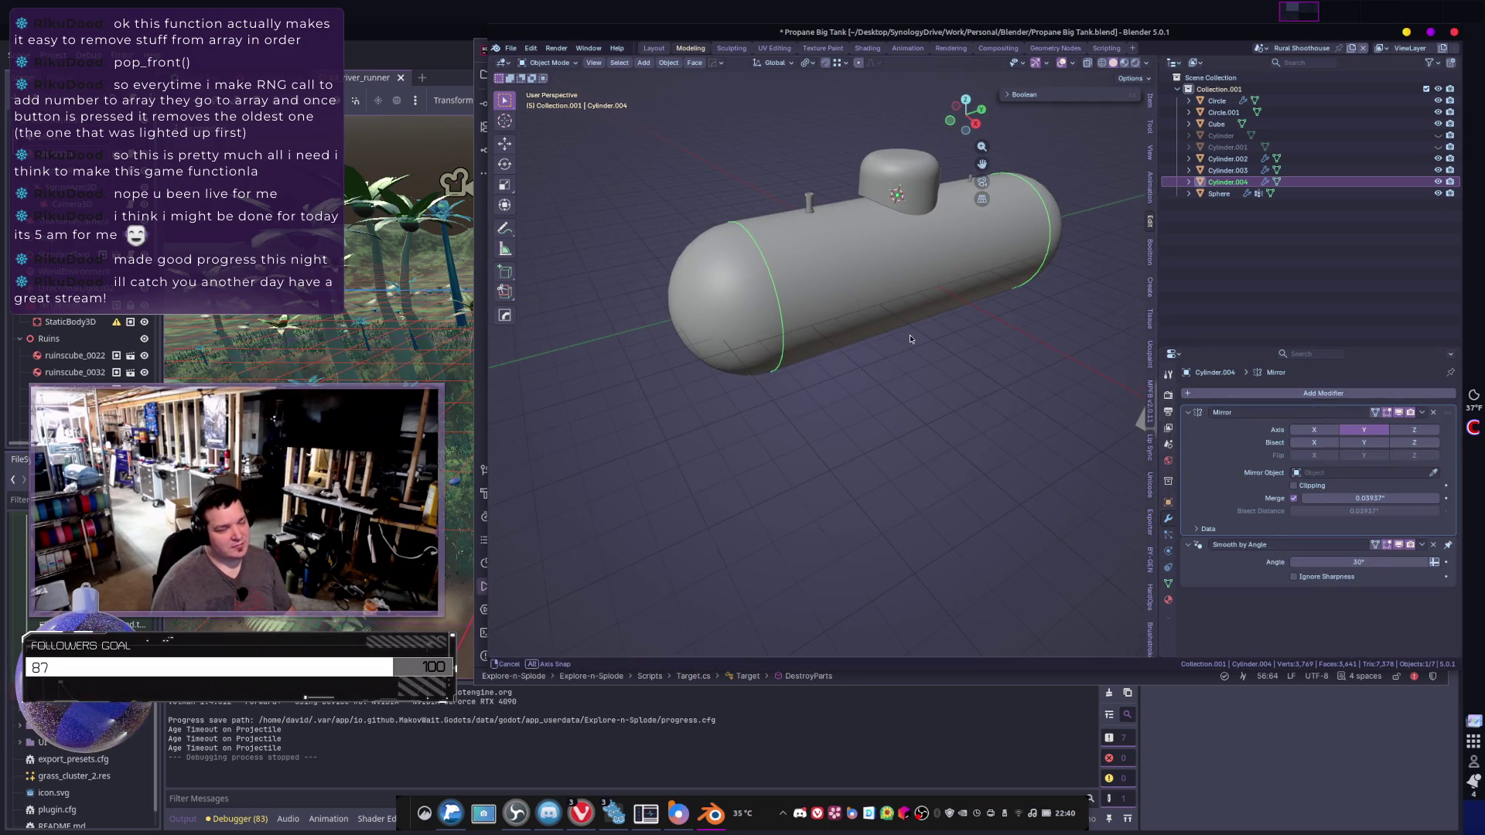
pyautogui.moveTo(909, 339)
pyautogui.mouseDown(button='middle')
pyautogui.moveTo(882, 331)
pyautogui.moveTo(878, 303)
pyautogui.moveTo(903, 284)
pyautogui.mouseUp(button='middle')
pyautogui.press('Tab')
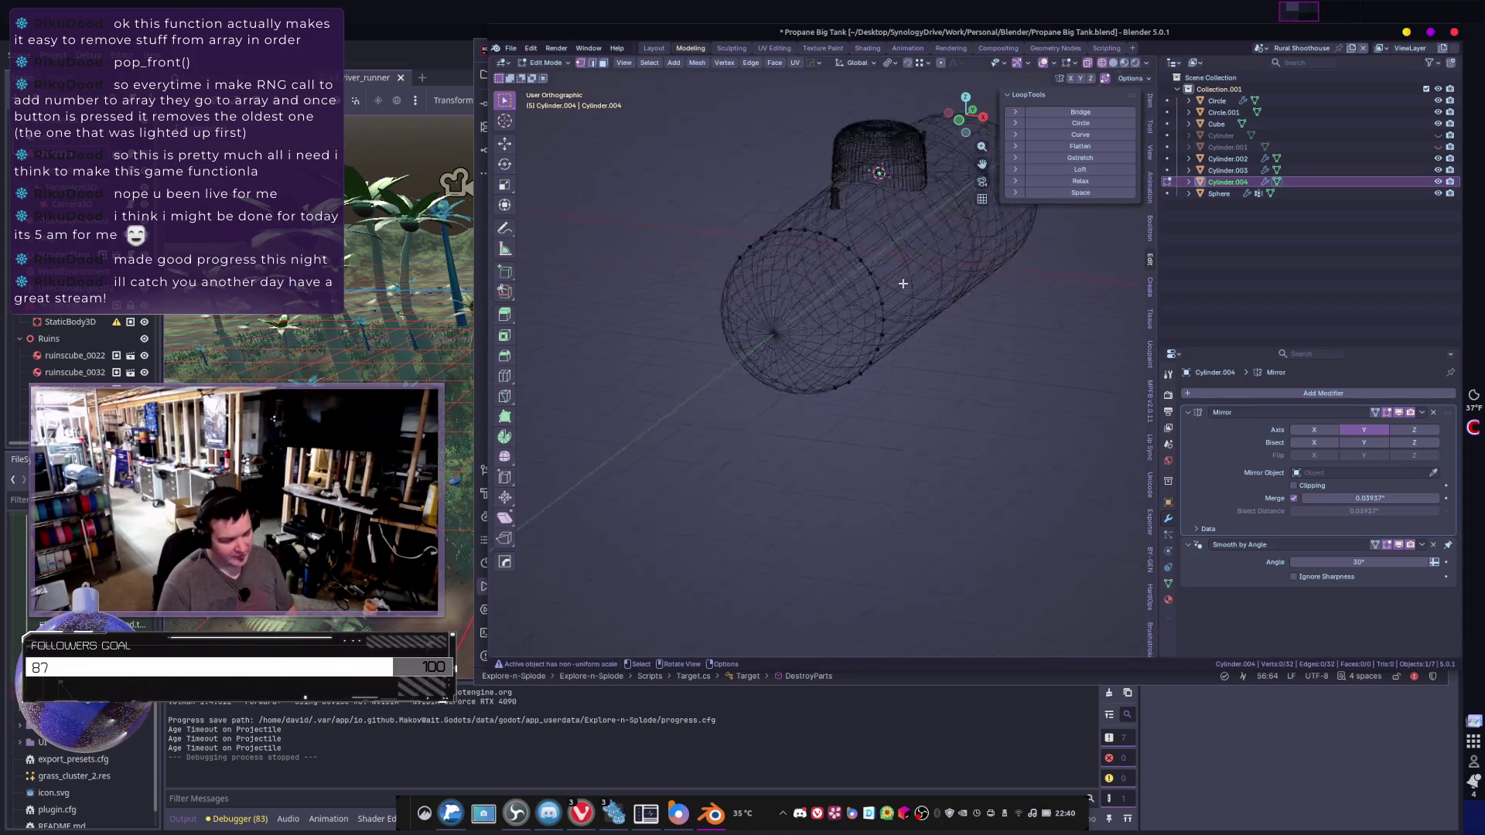
# - From the front view, delete the ring's upper vertices, leaving the bottom arc
pyautogui.press('KP_1')
pyautogui.moveTo(695, 153)
pyautogui.mouseDown()
pyautogui.moveTo(961, 325)
pyautogui.moveTo(964, 346)
pyautogui.mouseUp()
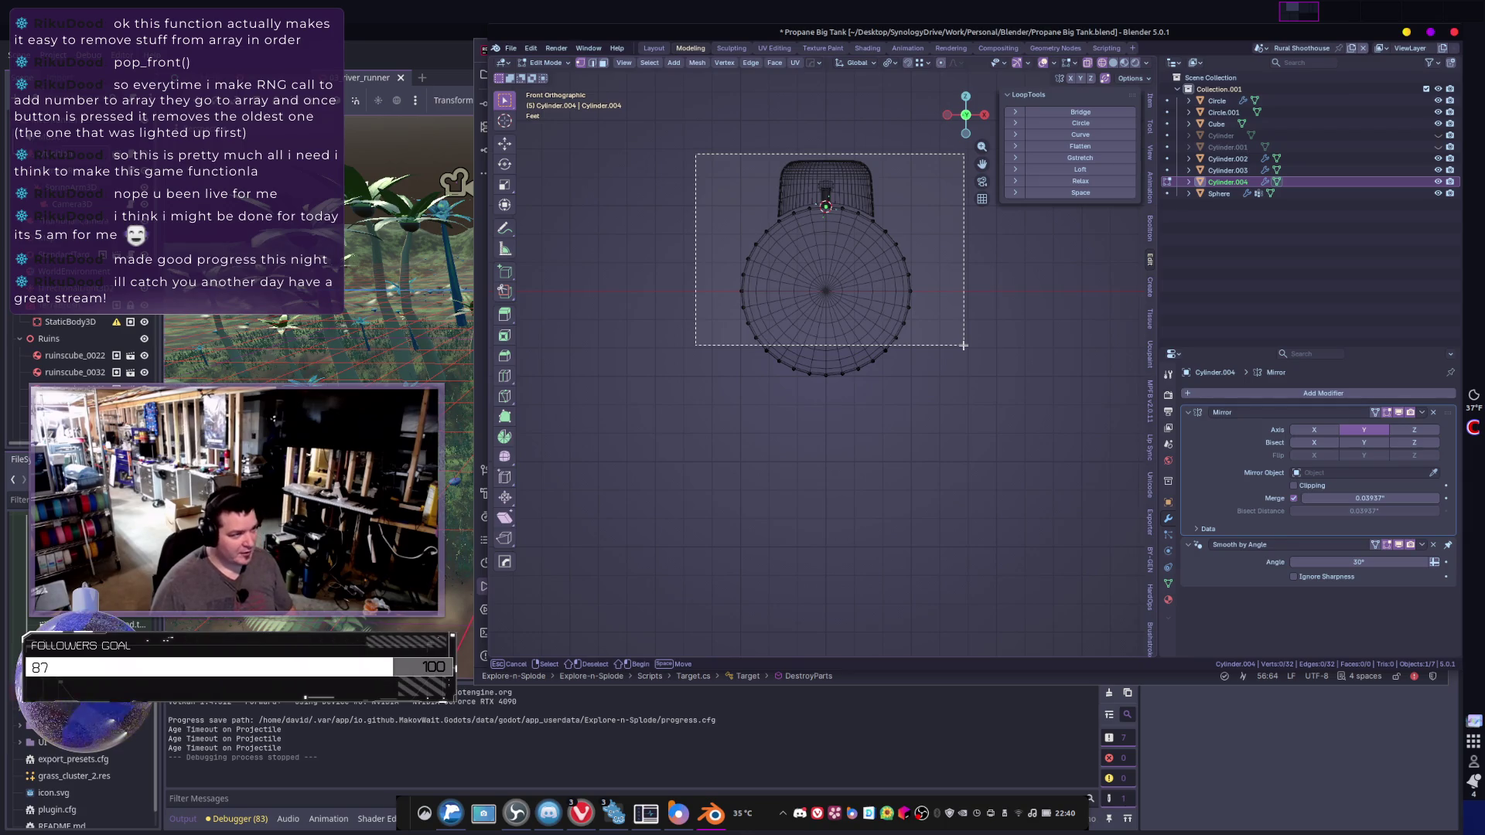
pyautogui.moveTo(963, 346); pyautogui.dragTo(961, 341)
pyautogui.rightClick(961, 341)
pyautogui.click(939, 320)
pyautogui.scroll(1, 938, 375)
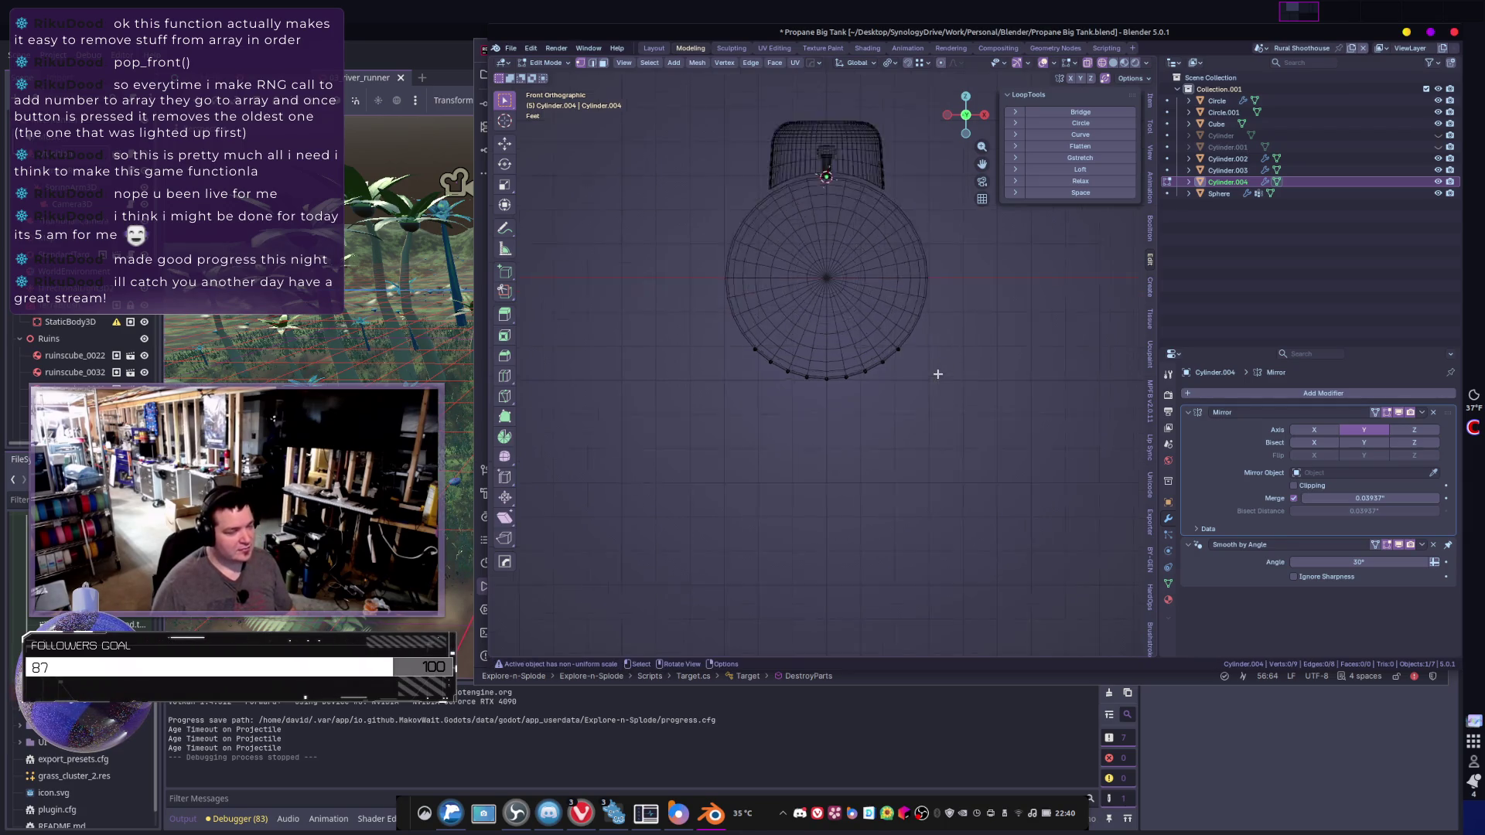
pyautogui.scroll(2, 938, 375)
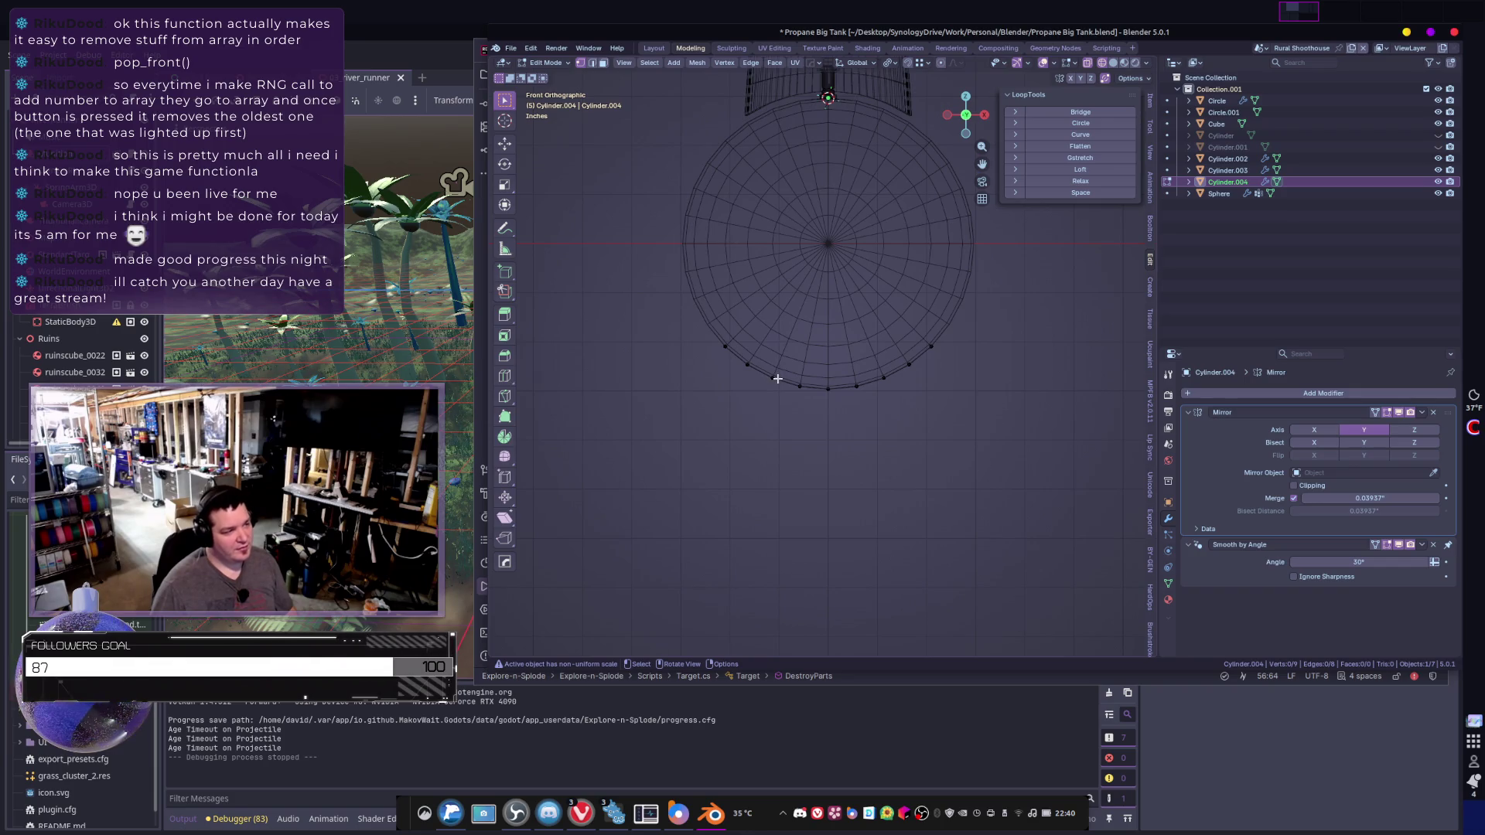
# - Move the bottom arc along Y and extend it downward into a band
pyautogui.moveTo(882, 408); pyautogui.dragTo(883, 409)
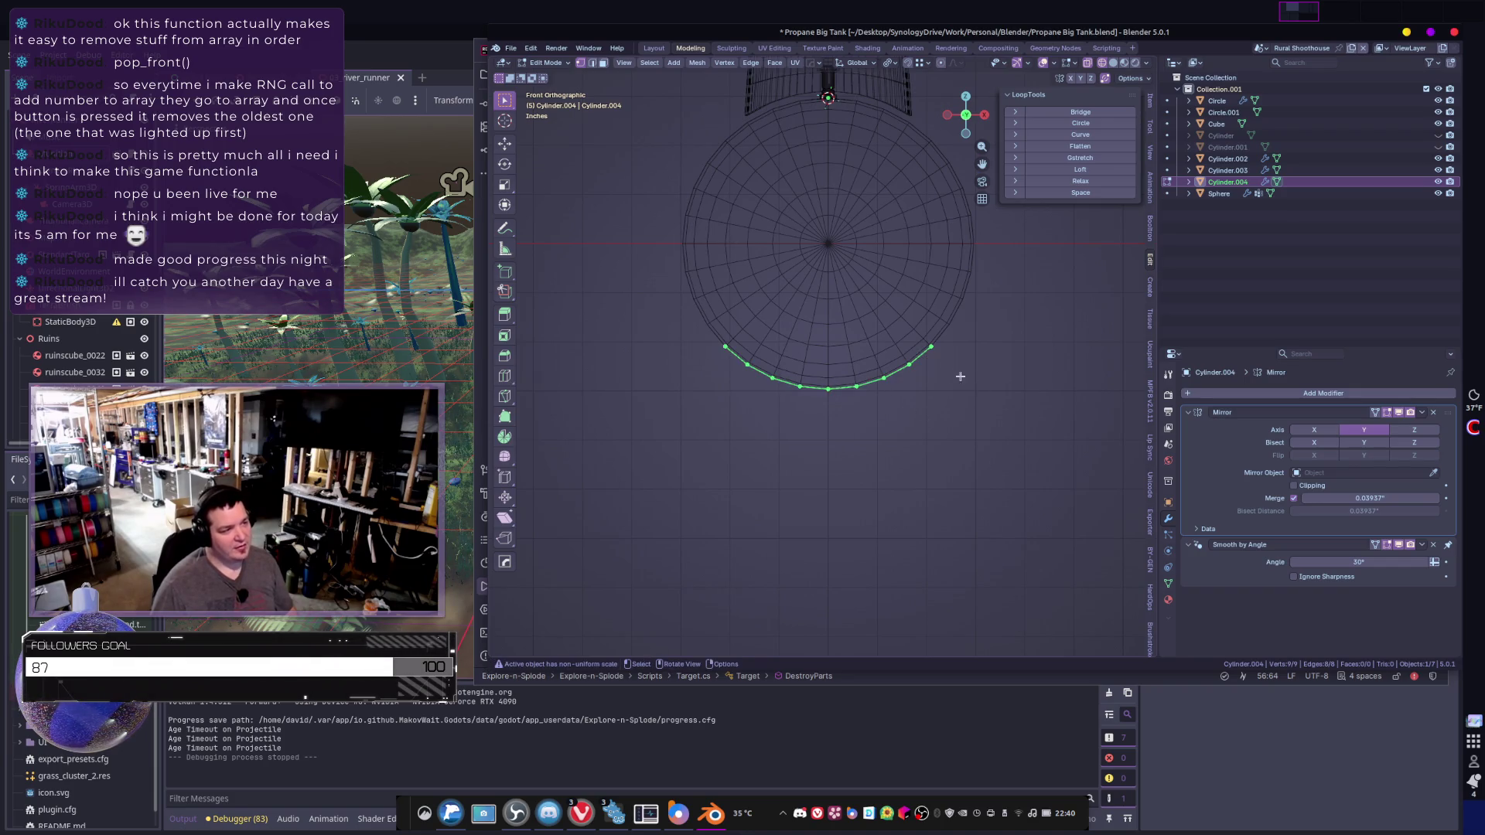
pyautogui.moveTo(883, 409); pyautogui.dragTo(855, 380, button='middle')
pyautogui.press('g')
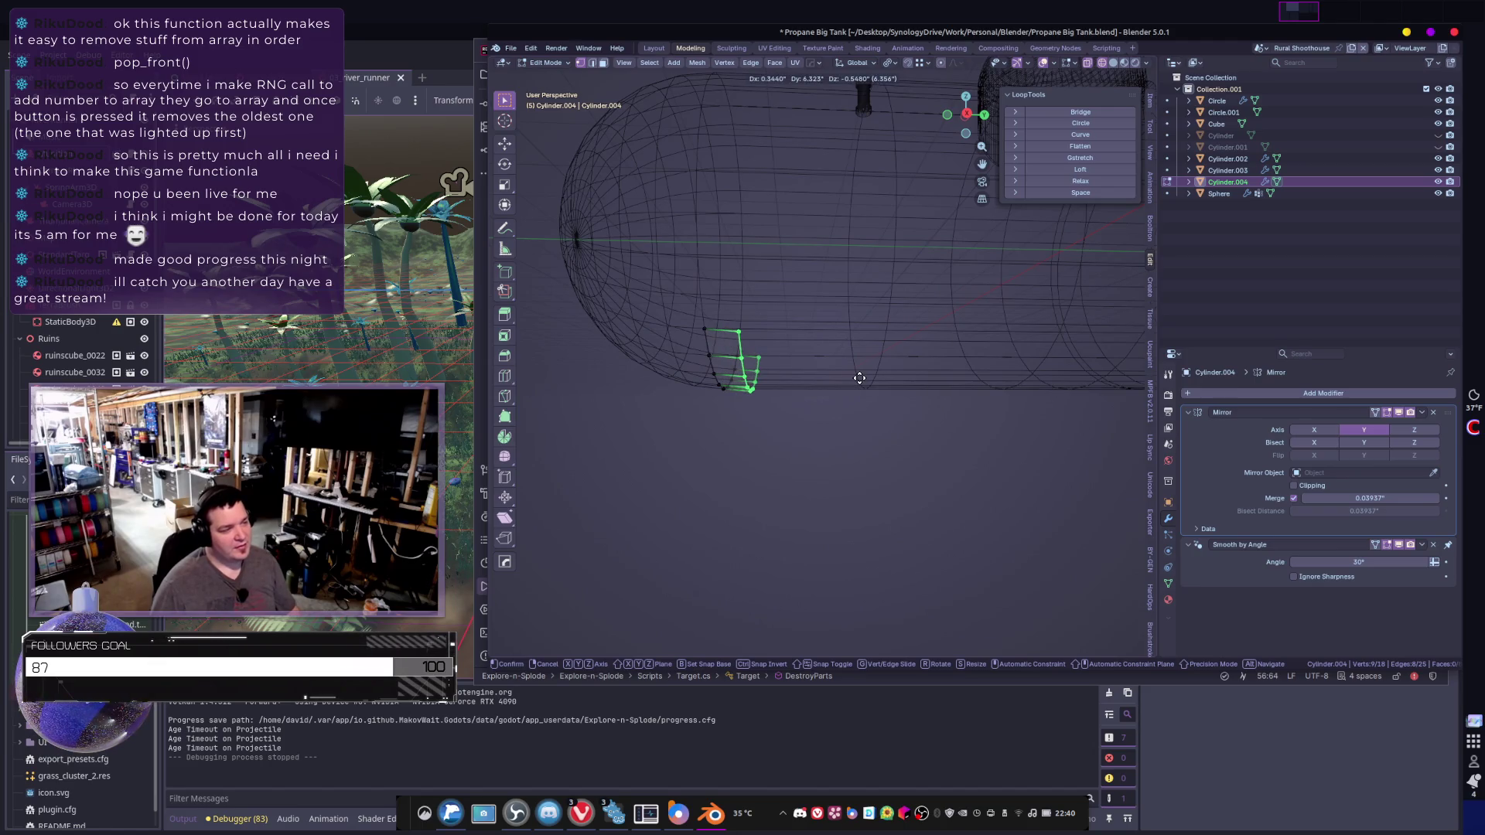
pyautogui.press('y')
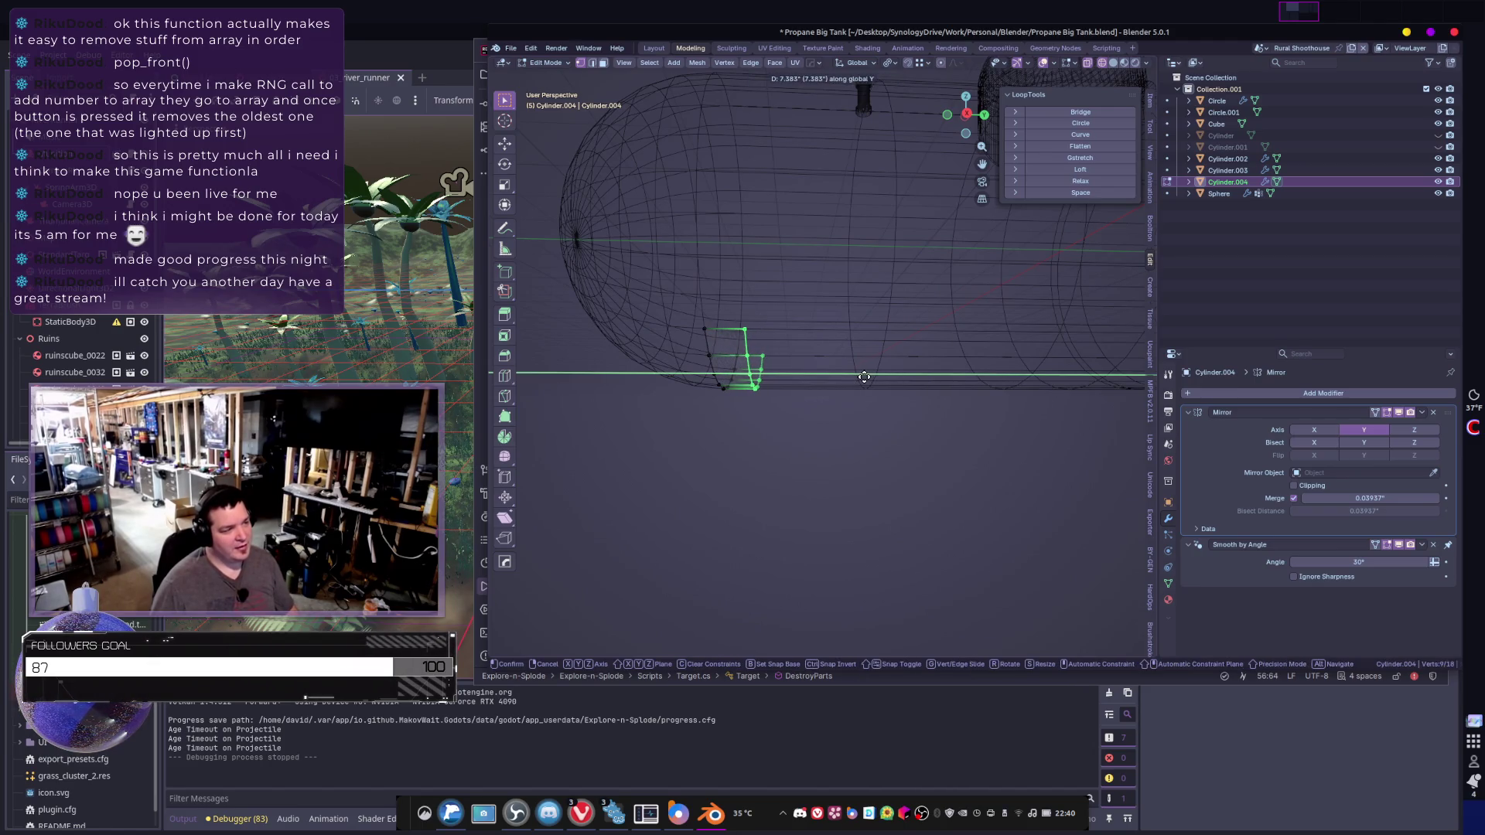
pyautogui.click(865, 376)
pyautogui.press('g')
pyautogui.press('z')
pyautogui.press('z')
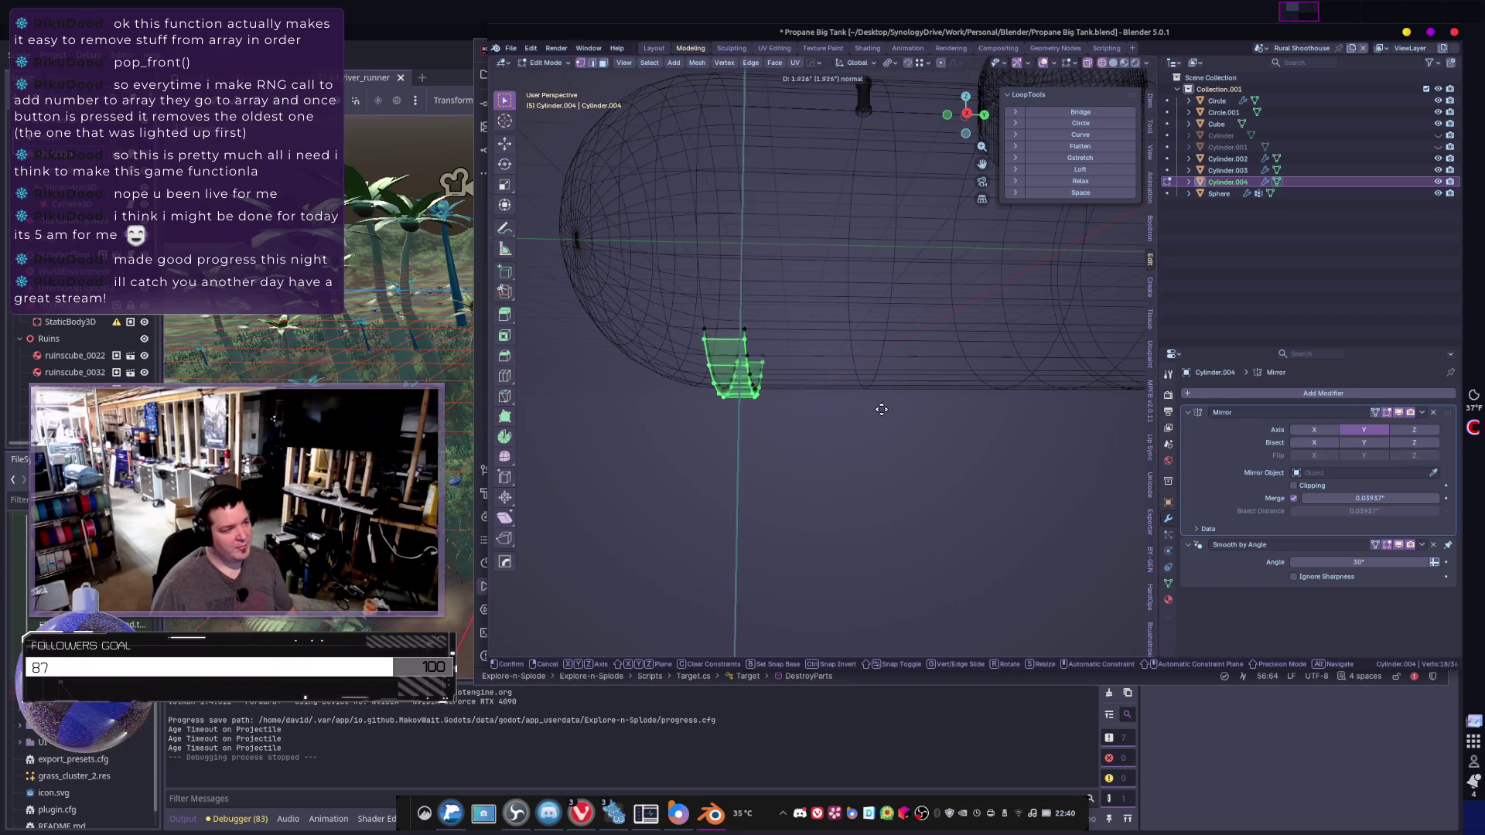
pyautogui.click(882, 410)
# - Extrude the supports' bottom faces 10.416 down along Z
pyautogui.moveTo(843, 405); pyautogui.dragTo(942, 405, button='middle')
pyautogui.scroll(5, 942, 405)
pyautogui.click(760, 345)
pyautogui.moveTo(760, 345)
pyautogui.mouseDown(button='middle')
pyautogui.moveTo(887, 364)
pyautogui.moveTo(801, 403)
pyautogui.mouseUp(button='middle')
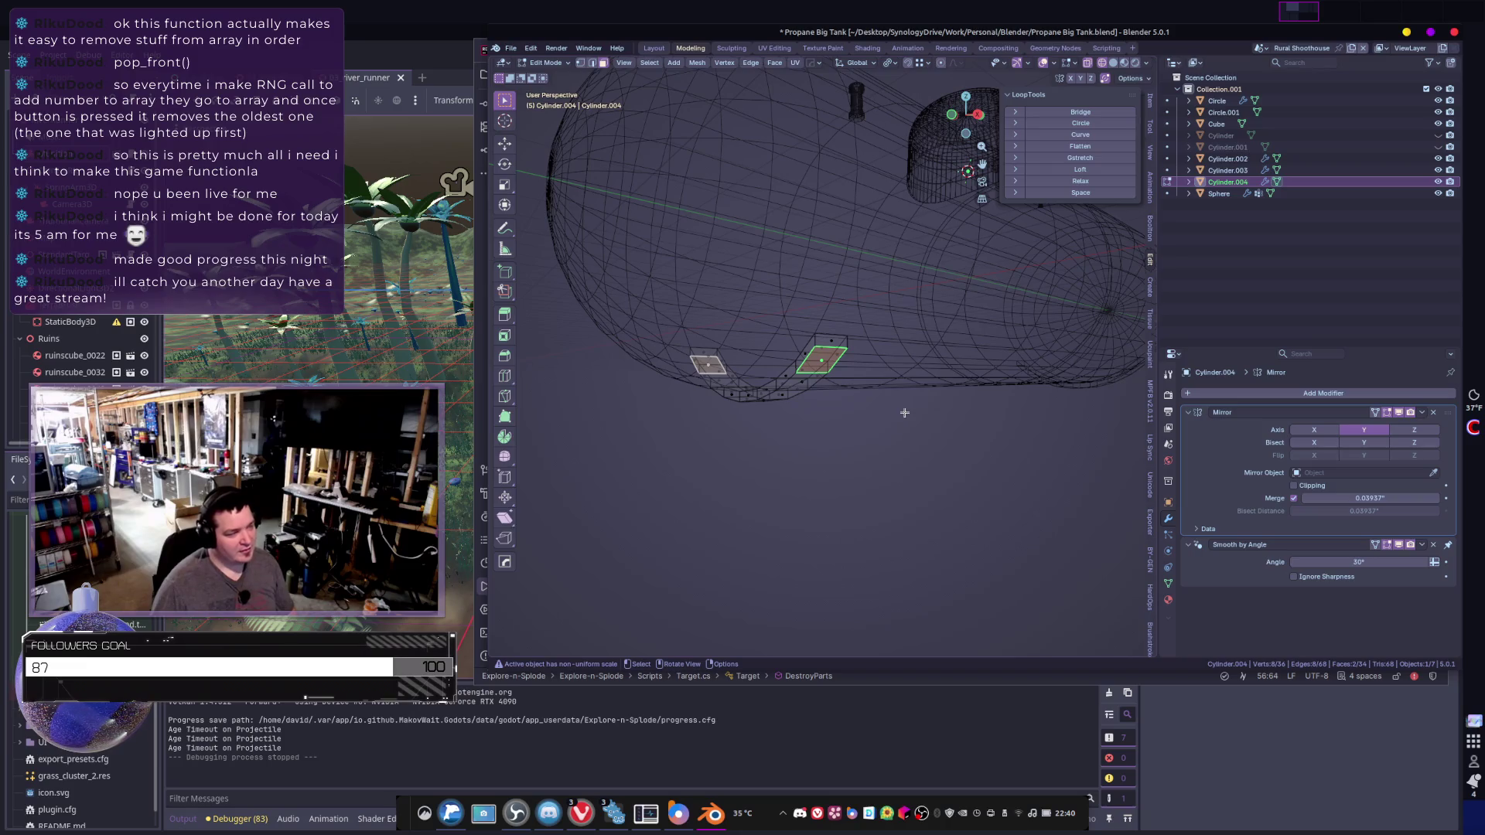
pyautogui.press('e')
pyautogui.press('z')
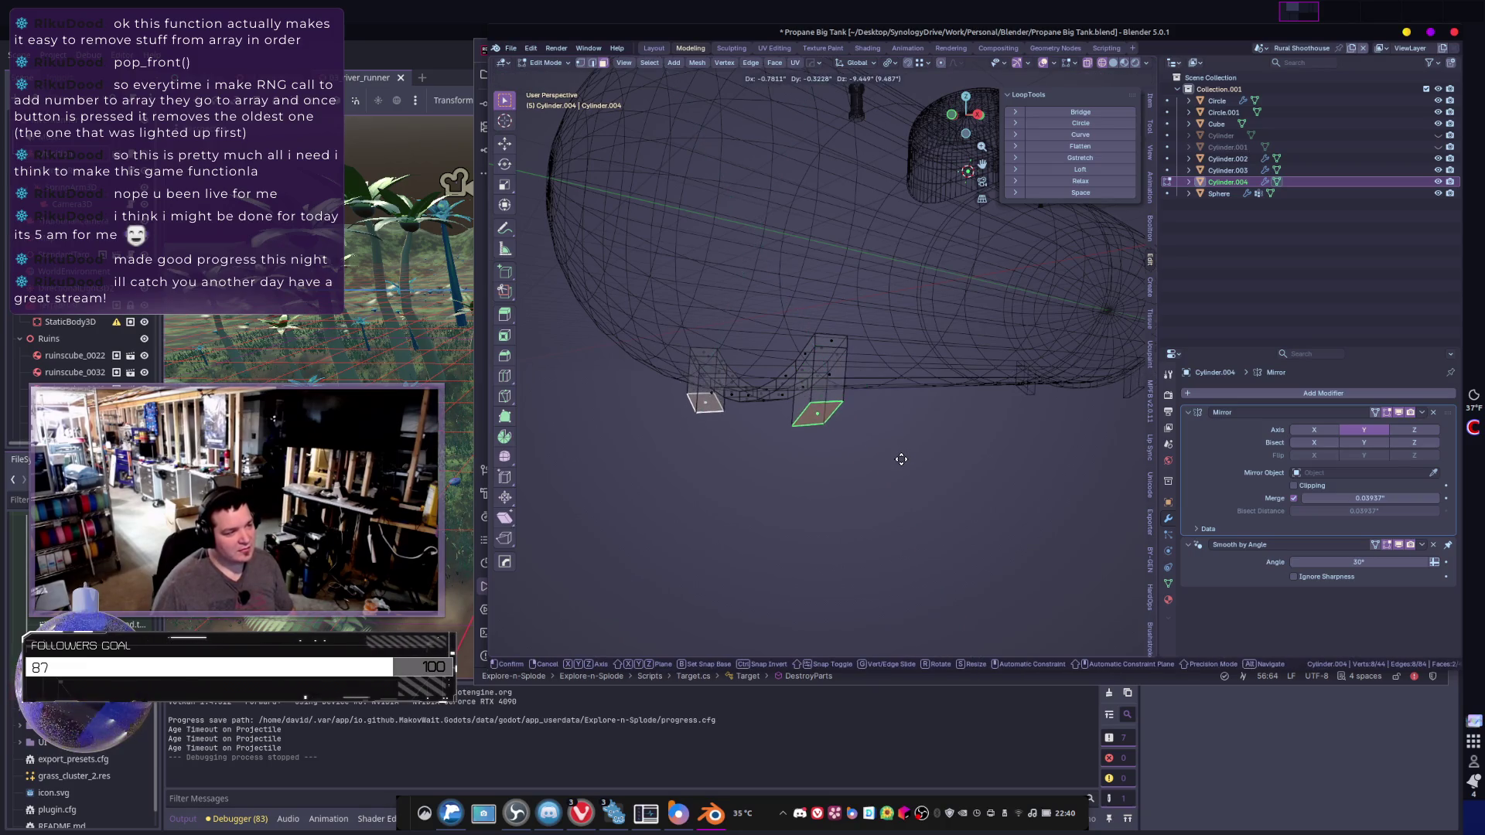
pyautogui.press('z')
pyautogui.click(905, 457)
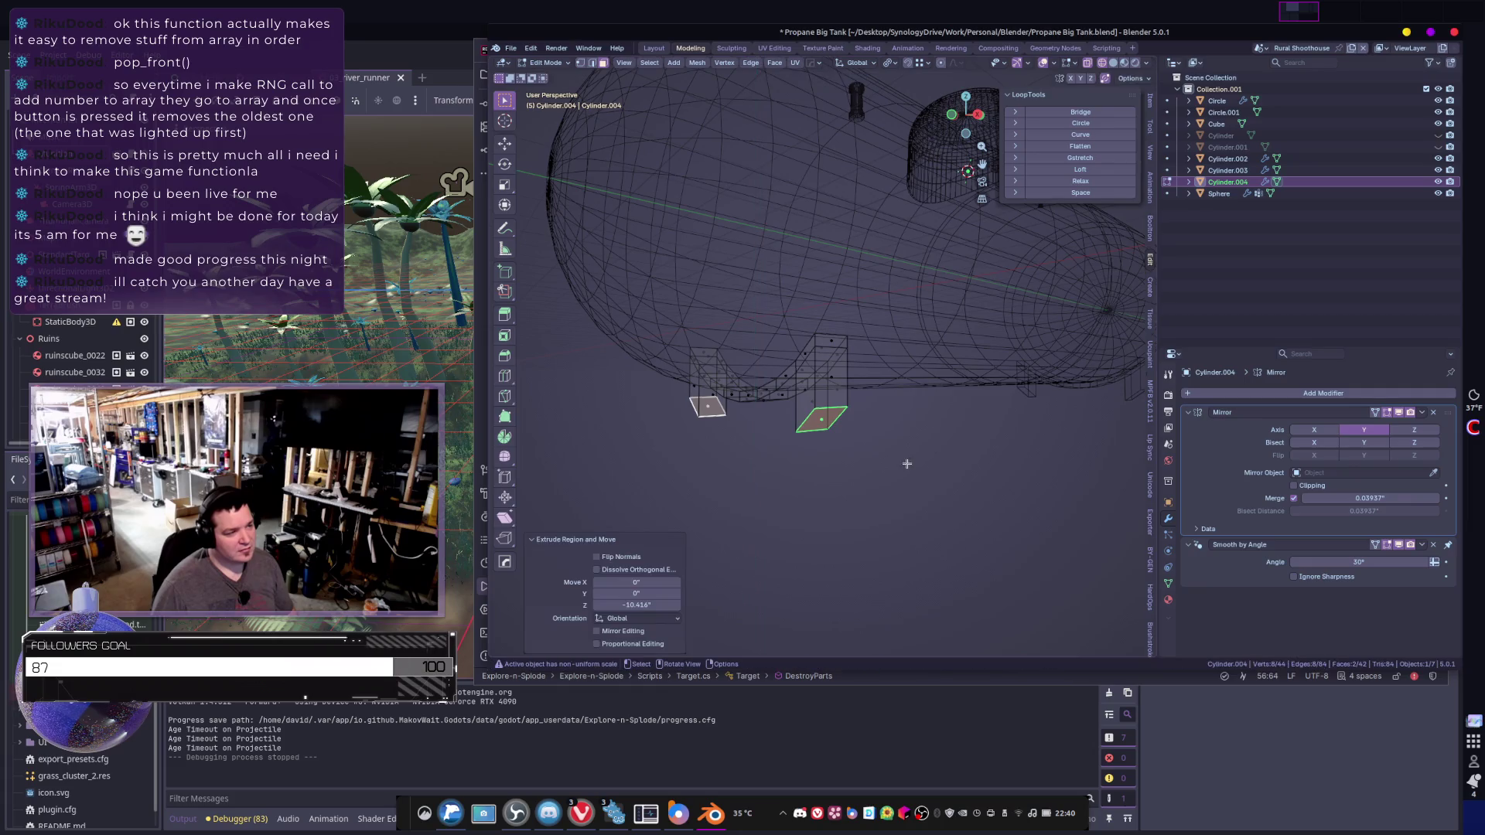
# - Flatten the support feet by scaling the bottom faces to 0 on Z
pyautogui.press('s')
pyautogui.press('z')
pyautogui.press('Escape')
pyautogui.press('s')
pyautogui.press('z')
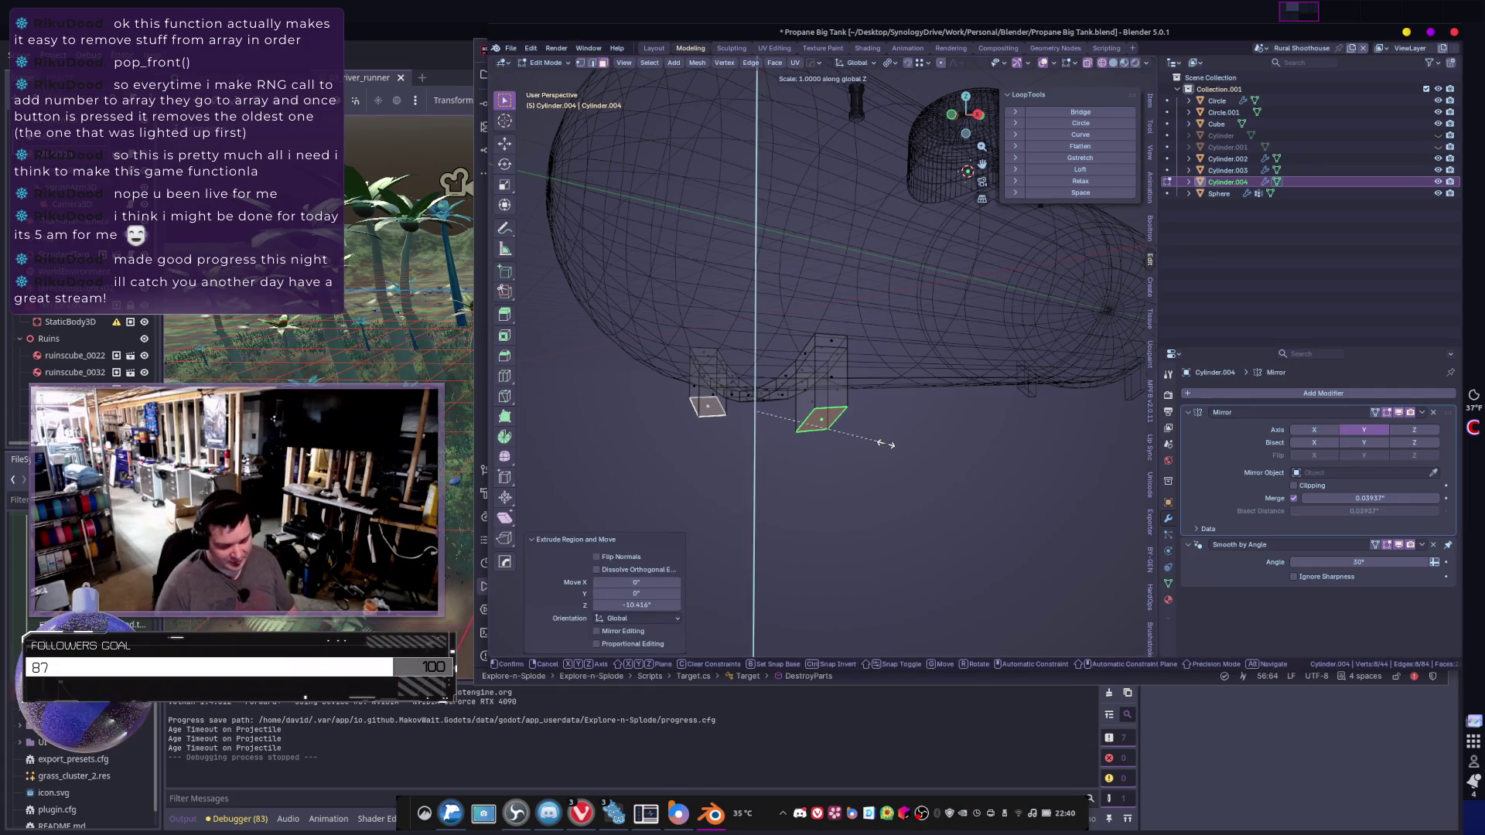
pyautogui.press('0')
pyautogui.press('Return')
pyautogui.moveTo(886, 444); pyautogui.dragTo(906, 526, button='middle')
pyautogui.moveTo(768, 453)
pyautogui.mouseDown(button='middle')
pyautogui.moveTo(773, 424)
pyautogui.moveTo(671, 437)
pyautogui.mouseUp(button='middle')
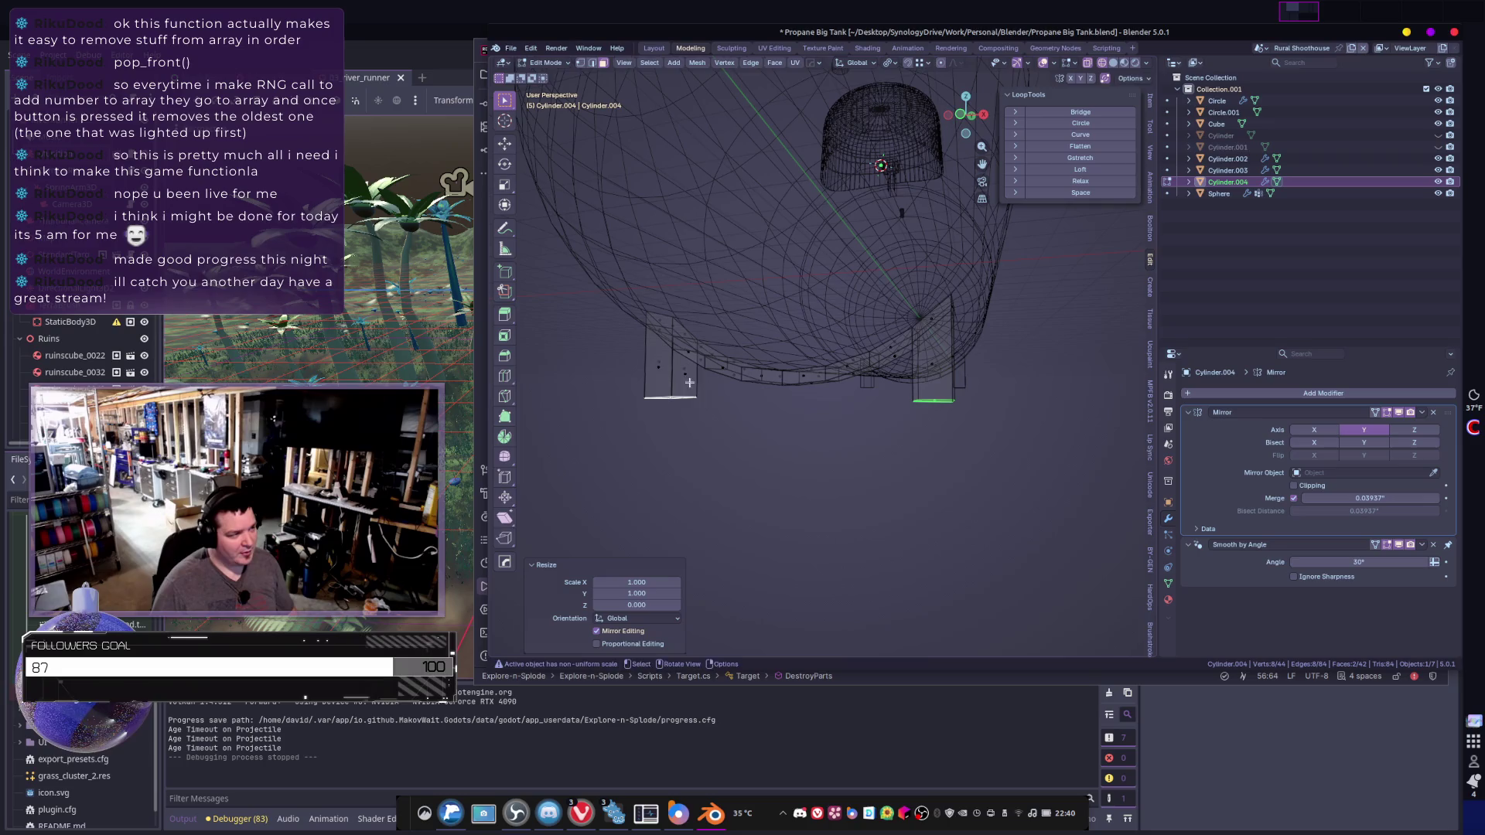
# - Loop-cut the support and bridge its two selected faces into one band with Bridge Edge Loops
pyautogui.hotkey('ctrl', 'r')
pyautogui.moveTo(680, 371); pyautogui.dragTo(774, 363, button='middle')
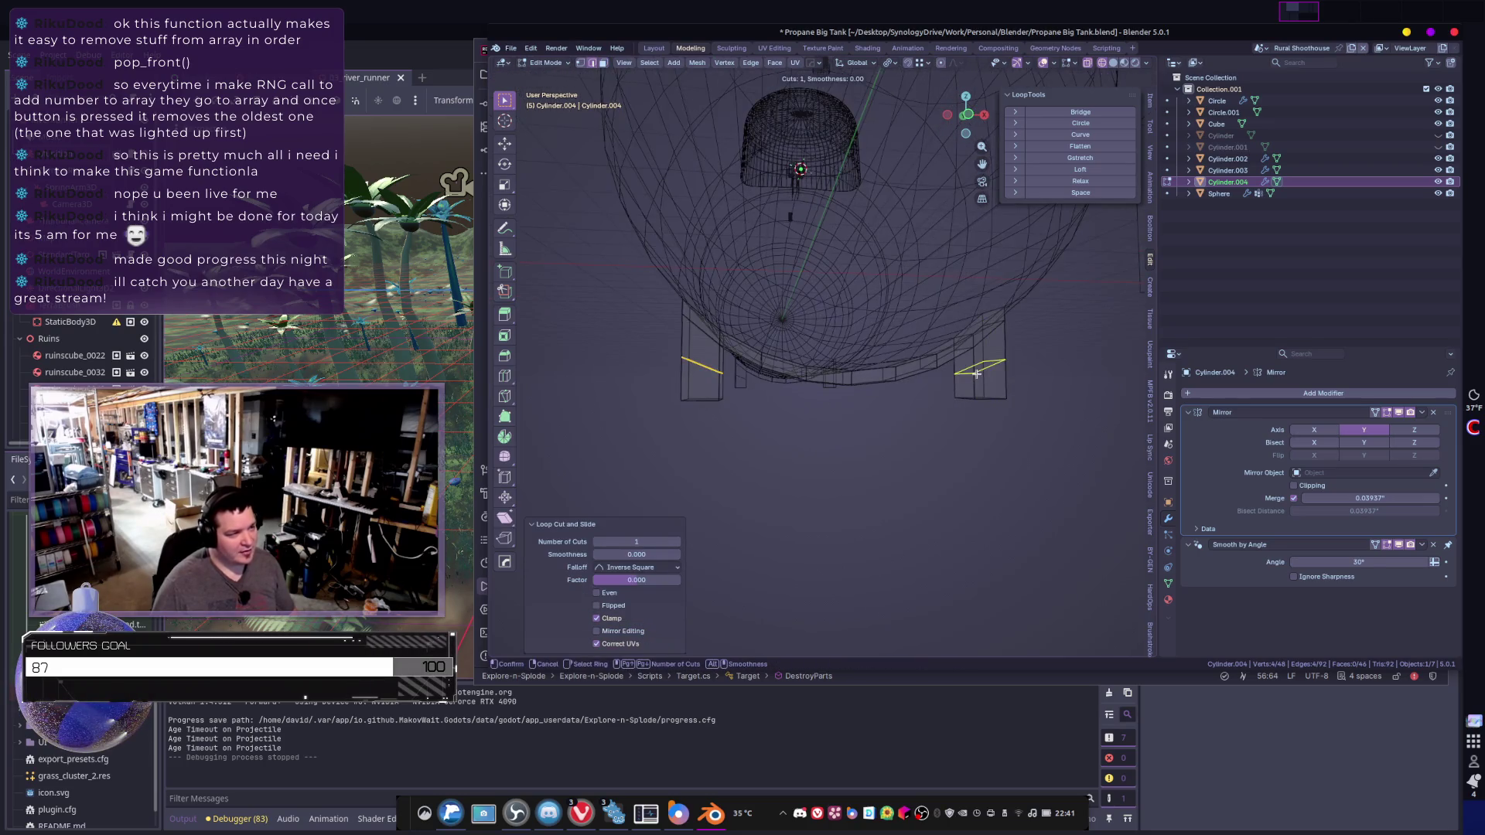
pyautogui.click(977, 374)
pyautogui.click(977, 376)
pyautogui.moveTo(855, 410); pyautogui.dragTo(697, 414, button='middle')
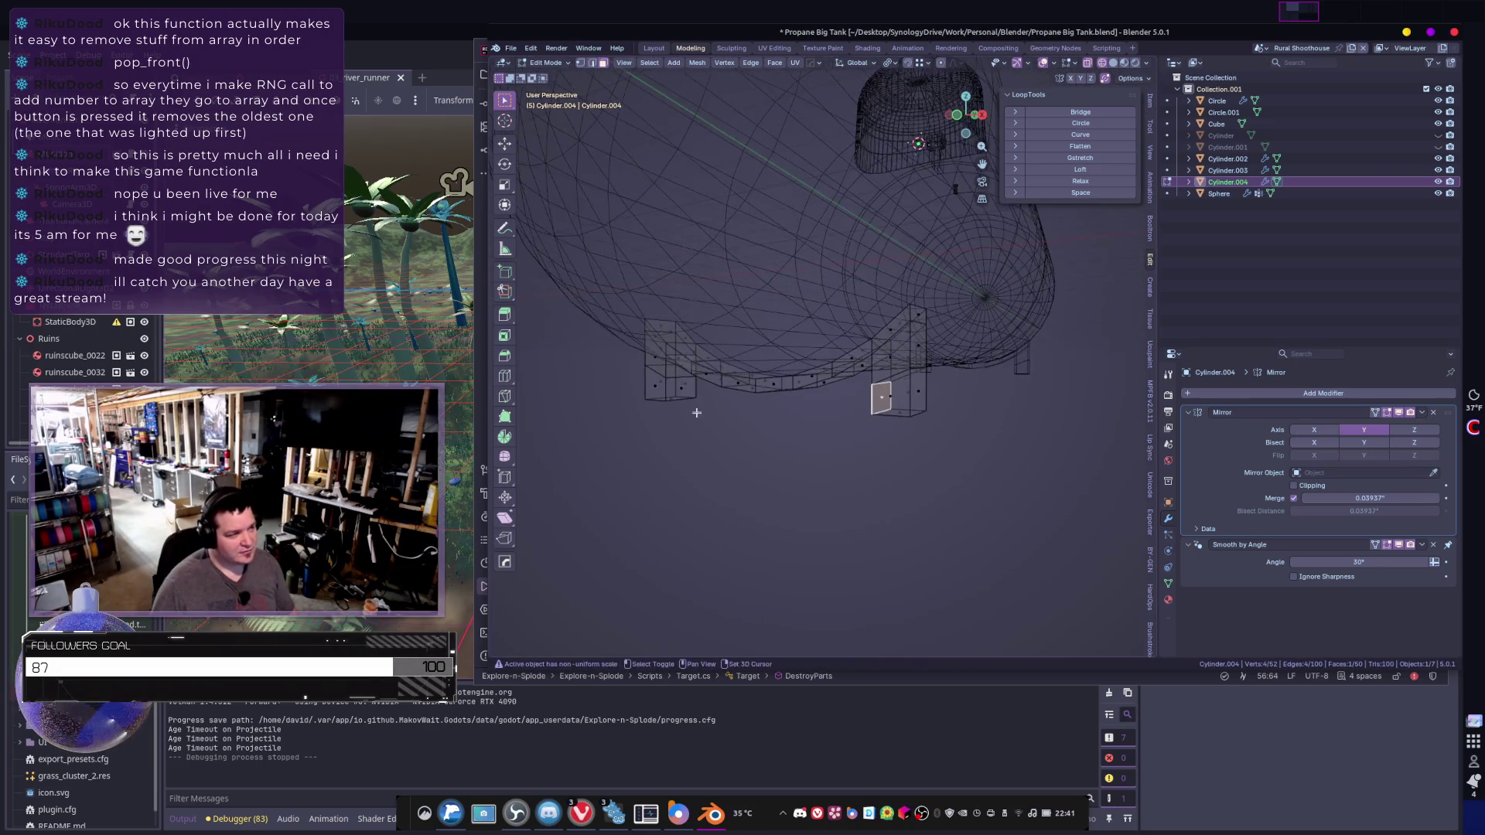
pyautogui.hotkey('ctrl', 'e')
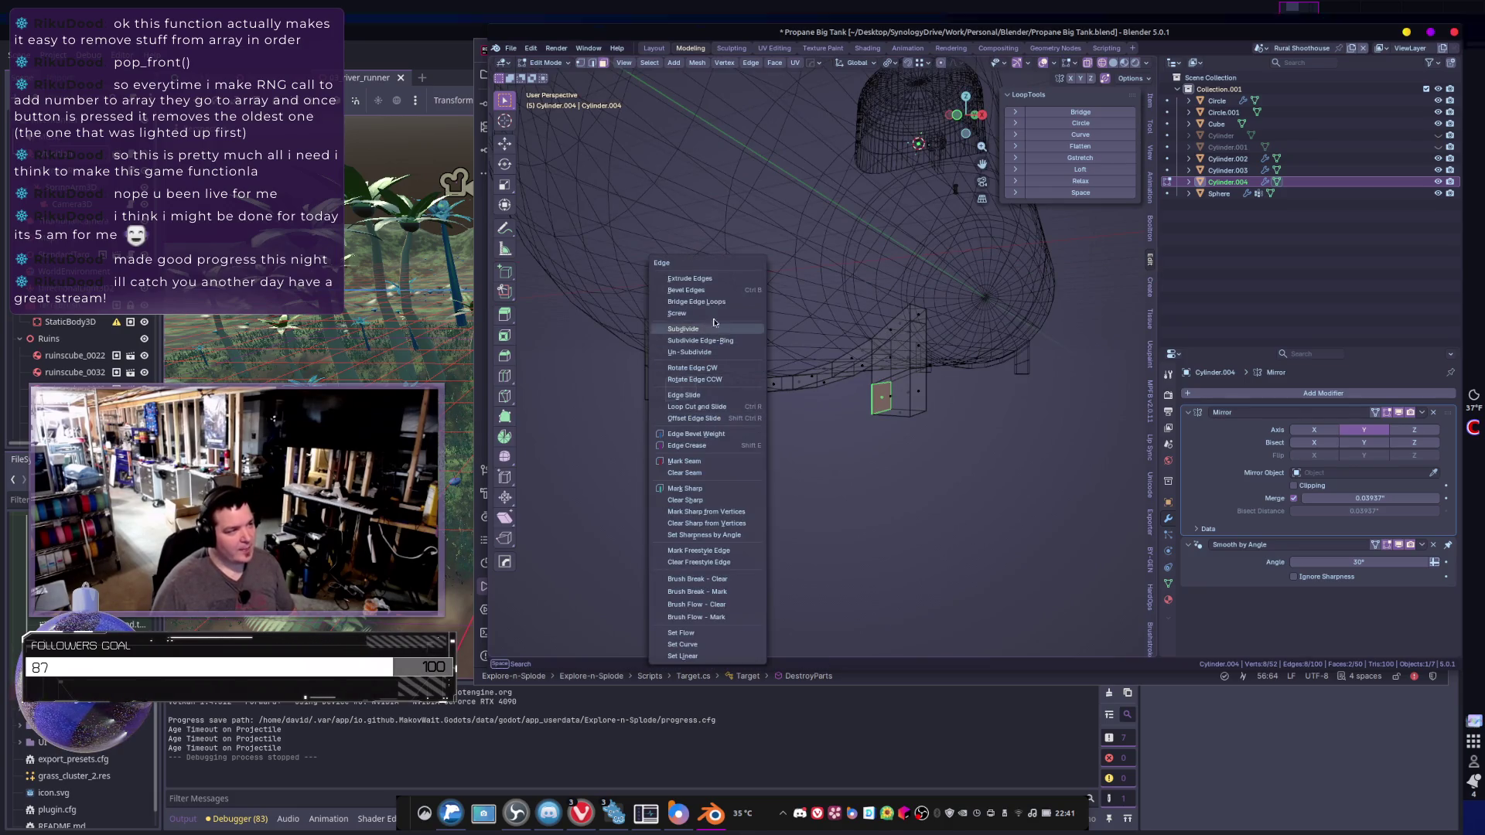
pyautogui.click(708, 326)
pyautogui.moveTo(782, 368); pyautogui.dragTo(820, 380, button='middle')
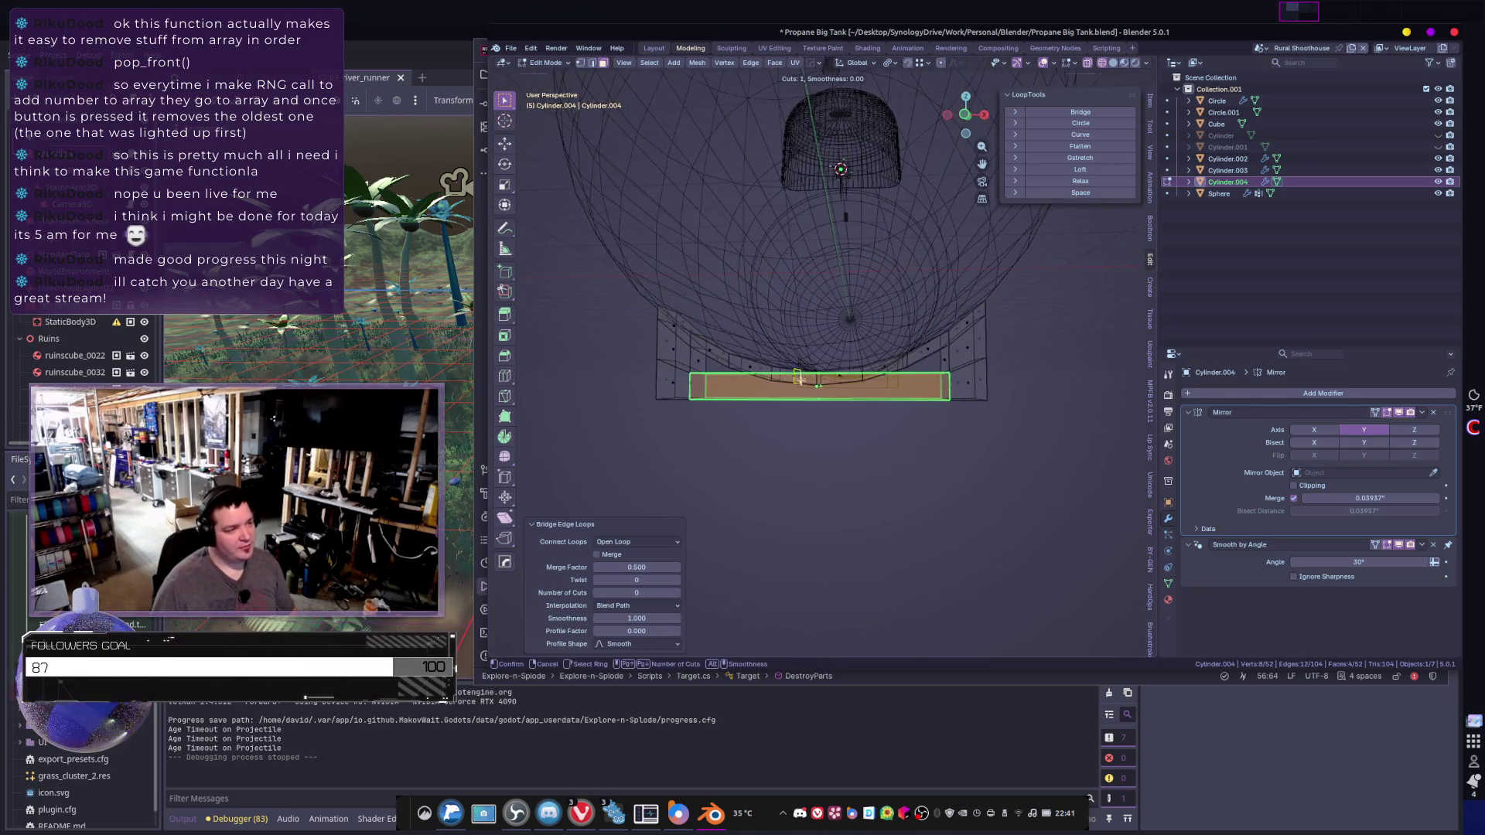
# - Add a centre loop cut across the band, redoing a misplaced one, and bevel it
pyautogui.hotkey('ctrl', 'r')
pyautogui.click(826, 383)
pyautogui.click(826, 383)
pyautogui.hotkey('ctrl', 'z')
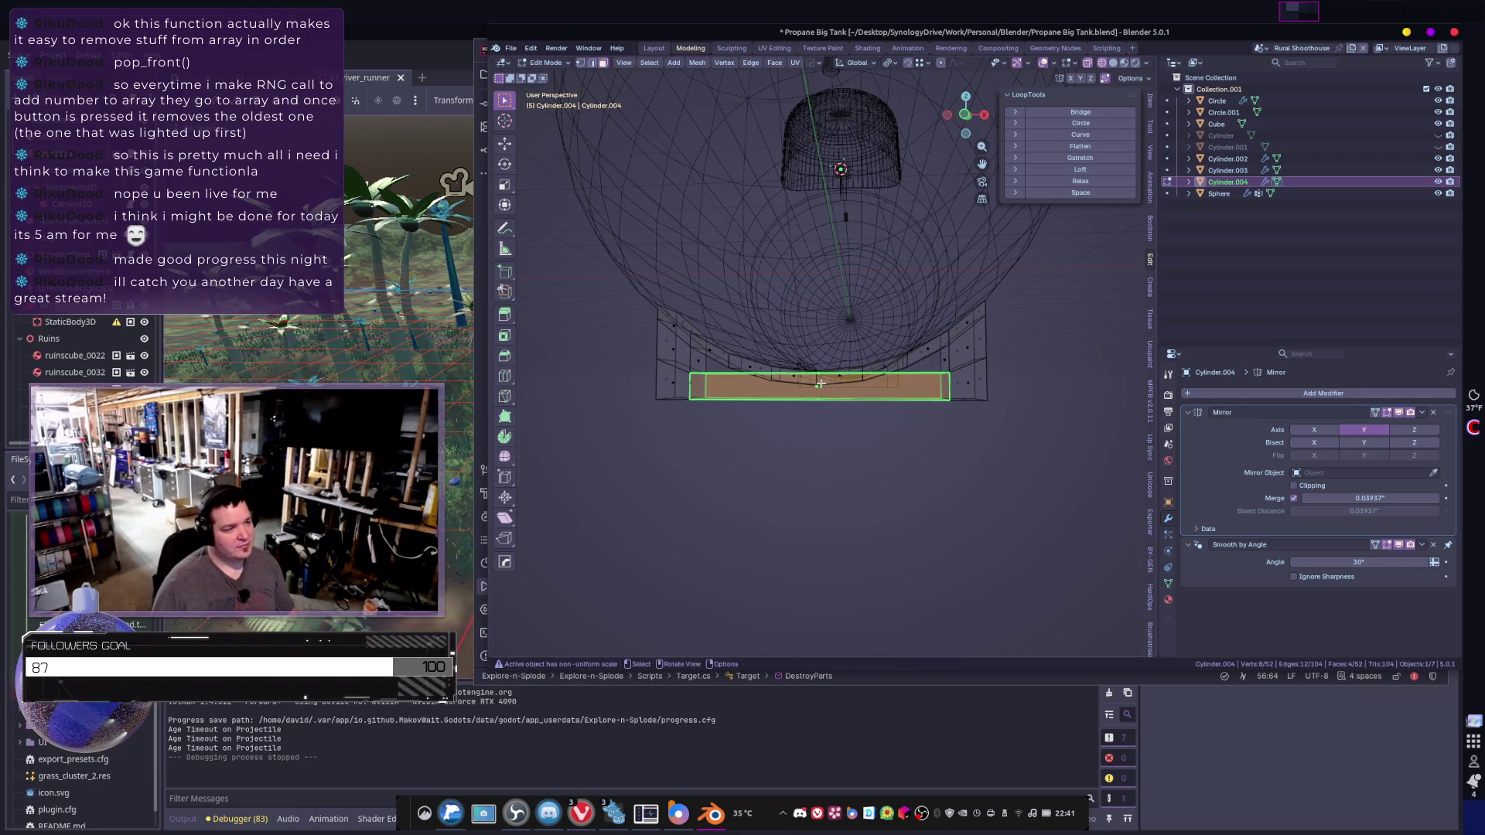
pyautogui.hotkey('ctrl', 'r')
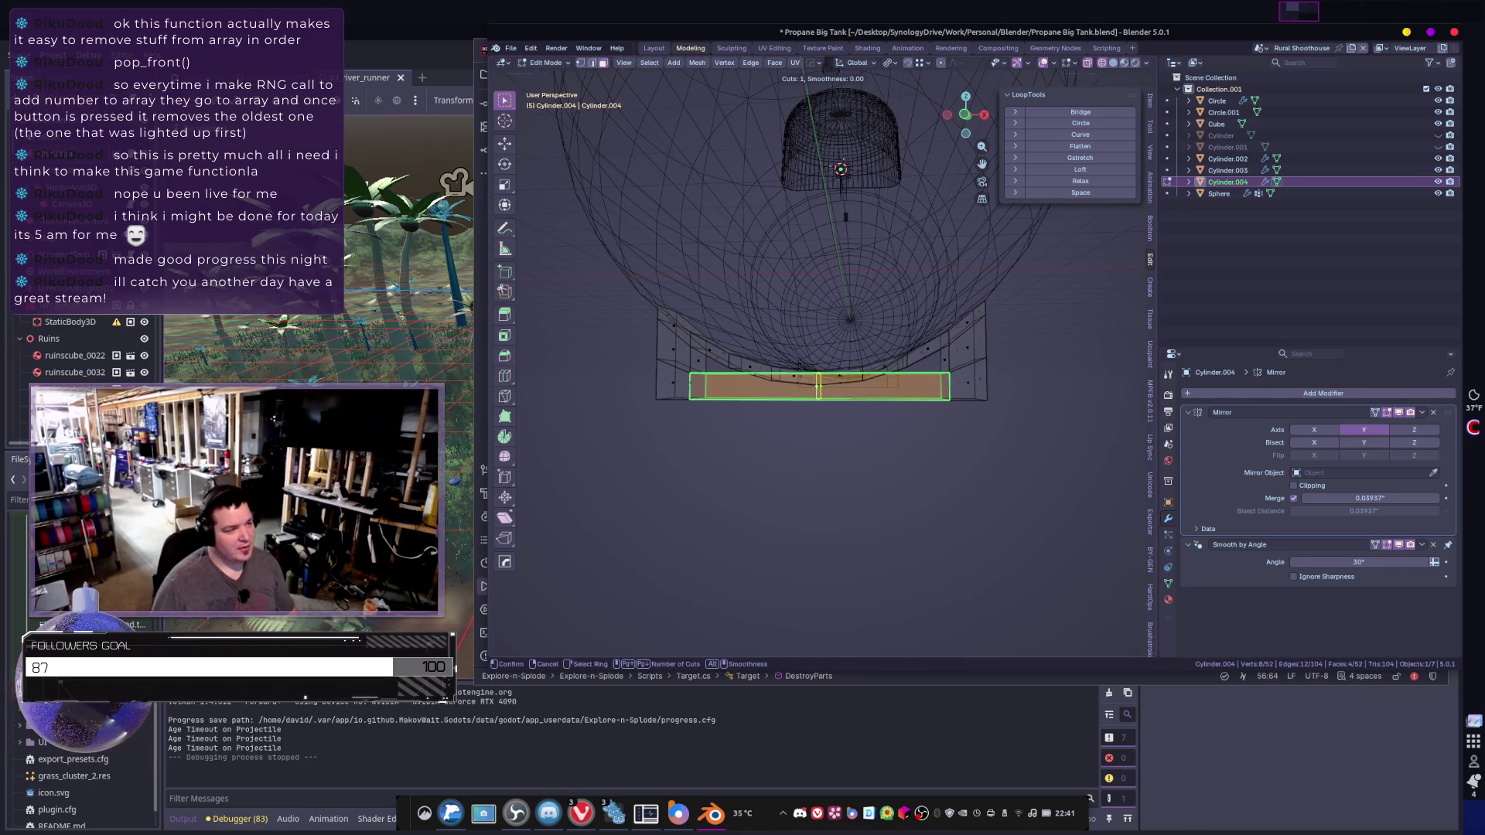
pyautogui.click(820, 384)
pyautogui.click(820, 384)
pyautogui.moveTo(861, 438); pyautogui.dragTo(874, 440, button='middle')
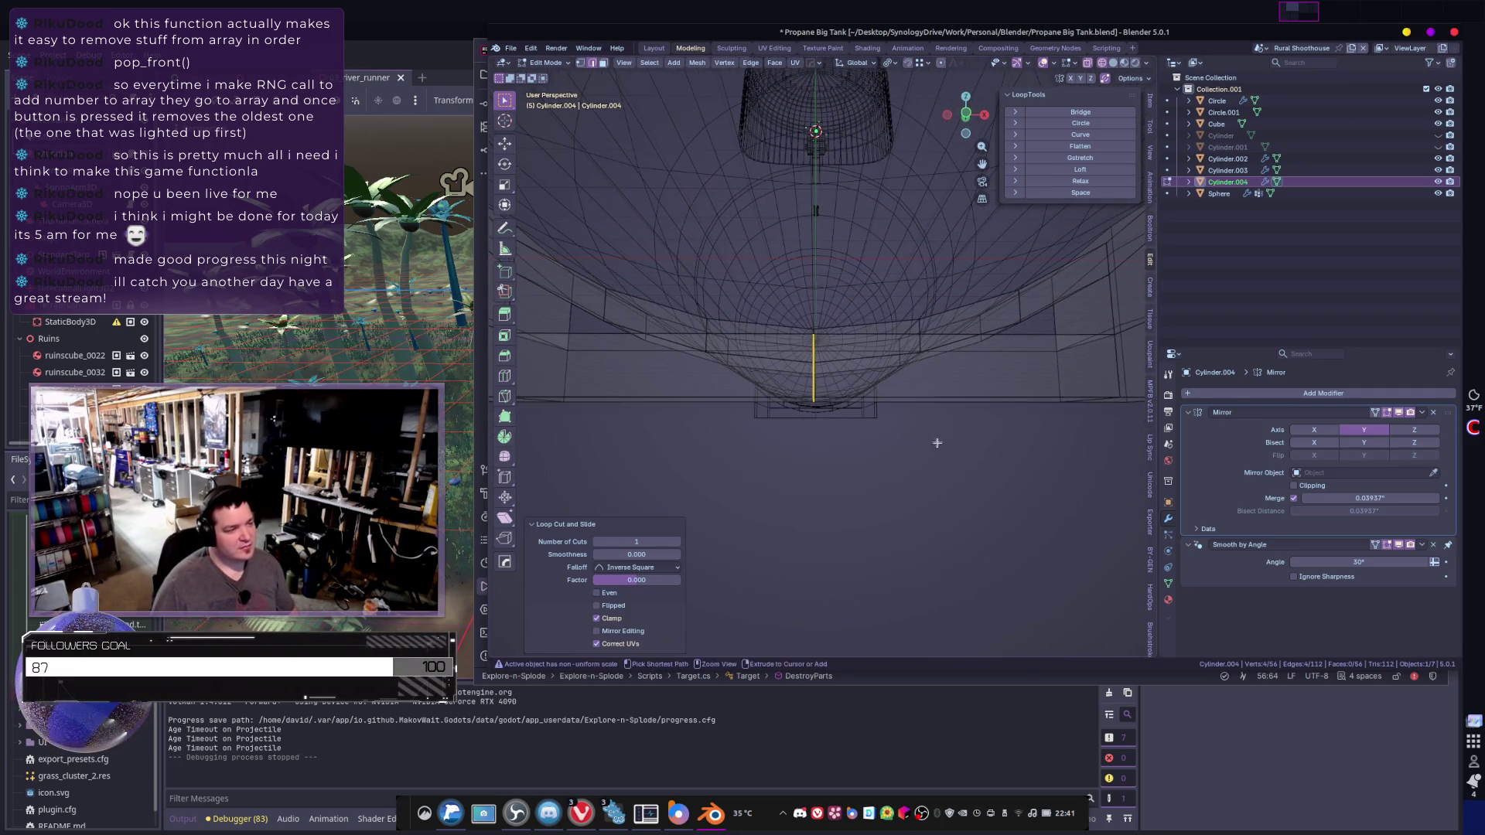
pyautogui.hotkey('ctrl', 'b')
pyautogui.scroll(3, 932, 442)
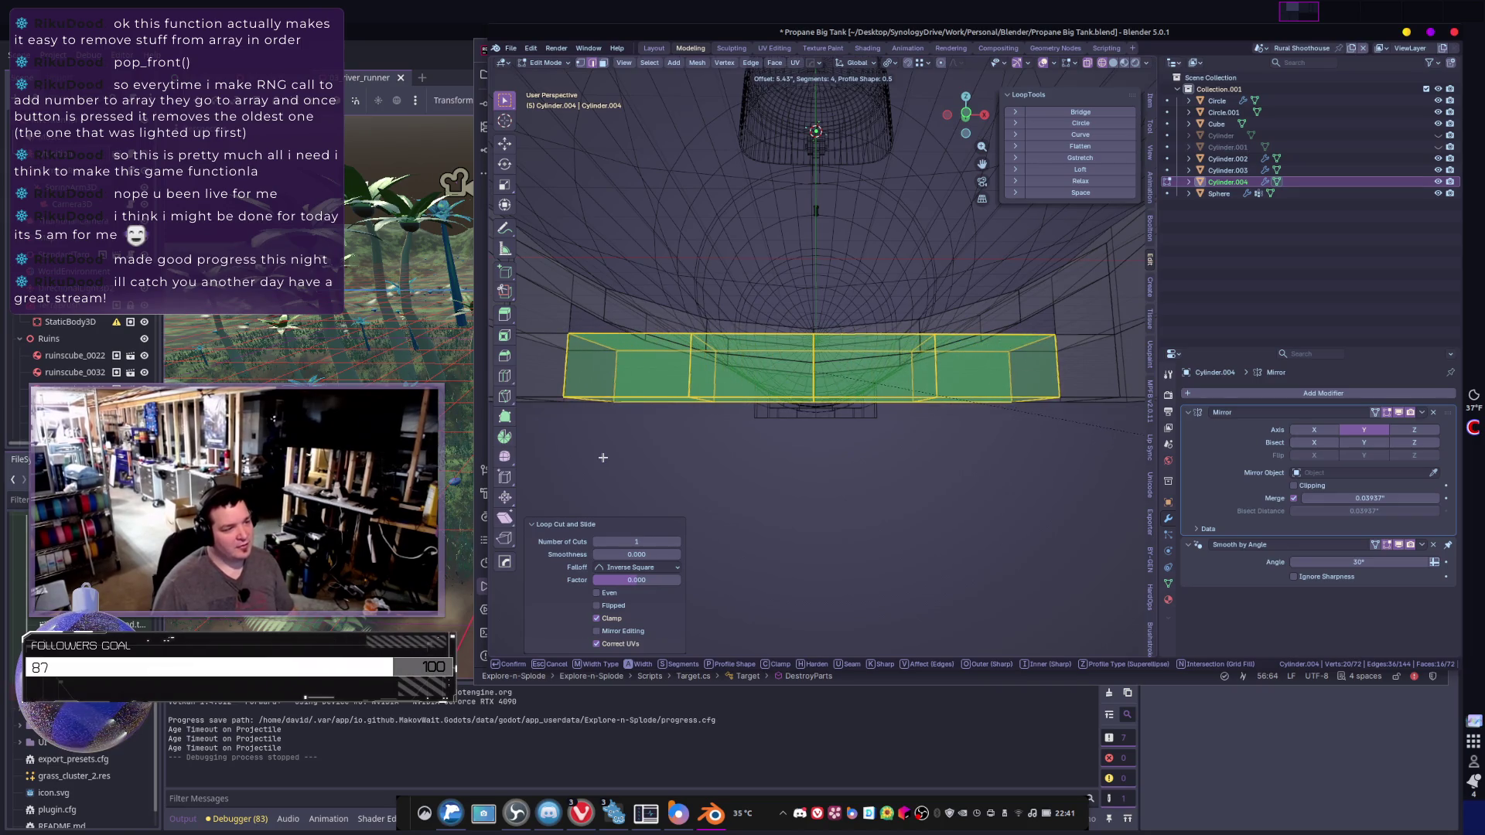
pyautogui.click(589, 455)
pyautogui.moveTo(774, 389)
pyautogui.mouseDown(button='middle')
pyautogui.moveTo(839, 392)
pyautogui.moveTo(761, 327)
pyautogui.moveTo(840, 417)
pyautogui.mouseUp(button='middle')
# - Select the centre edge of the band
pyautogui.keyDown('alt'); pyautogui.click(836, 362); pyautogui.keyUp('alt')
pyautogui.click(761, 327)
pyautogui.keyDown('alt'); pyautogui.click(762, 327); pyautogui.keyUp('alt')
pyautogui.keyDown('alt'); pyautogui.click(757, 321); pyautogui.keyUp('alt')
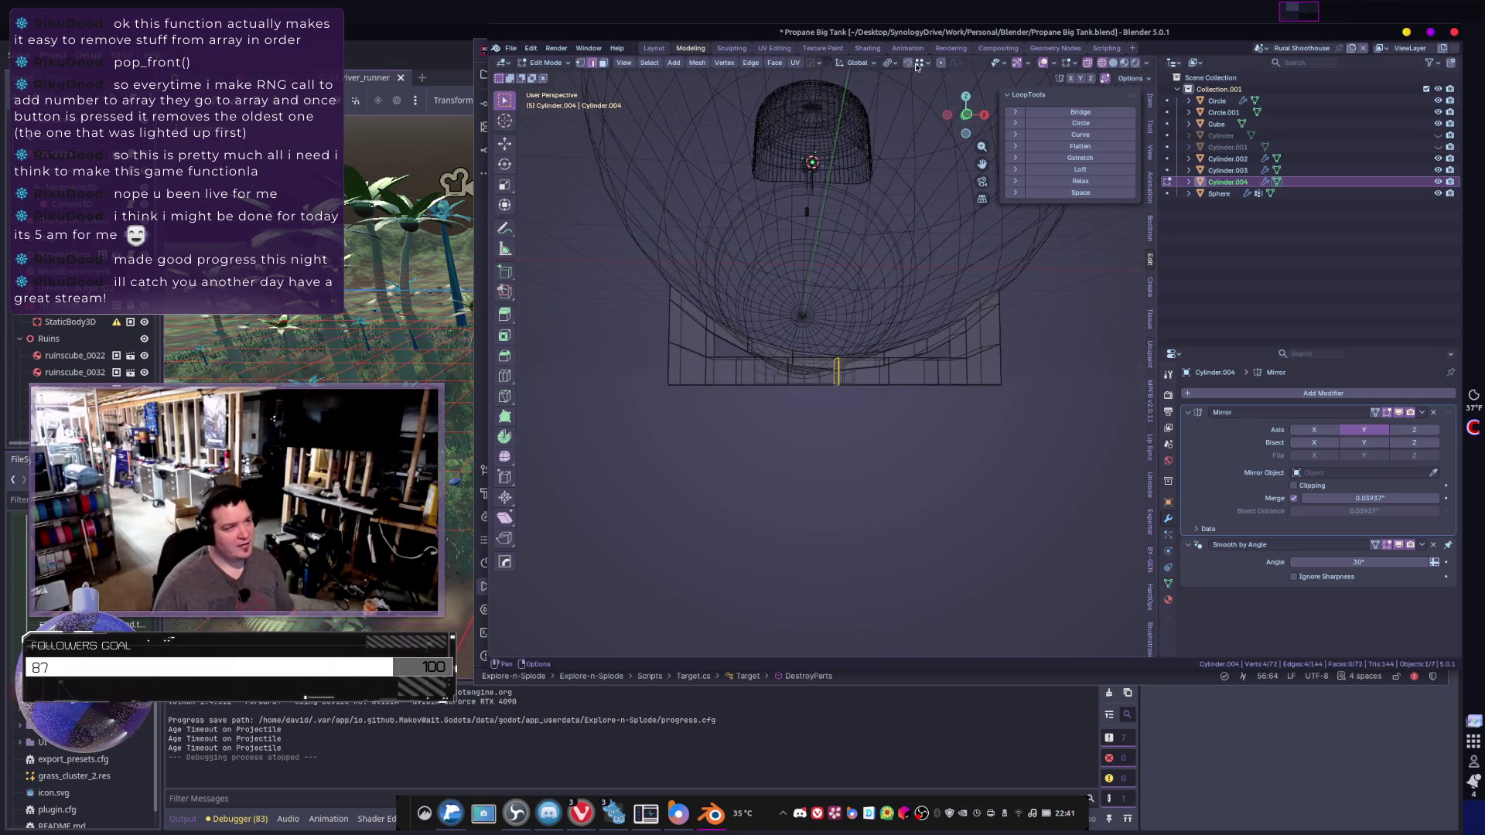
pyautogui.scroll(3, 889, 325)
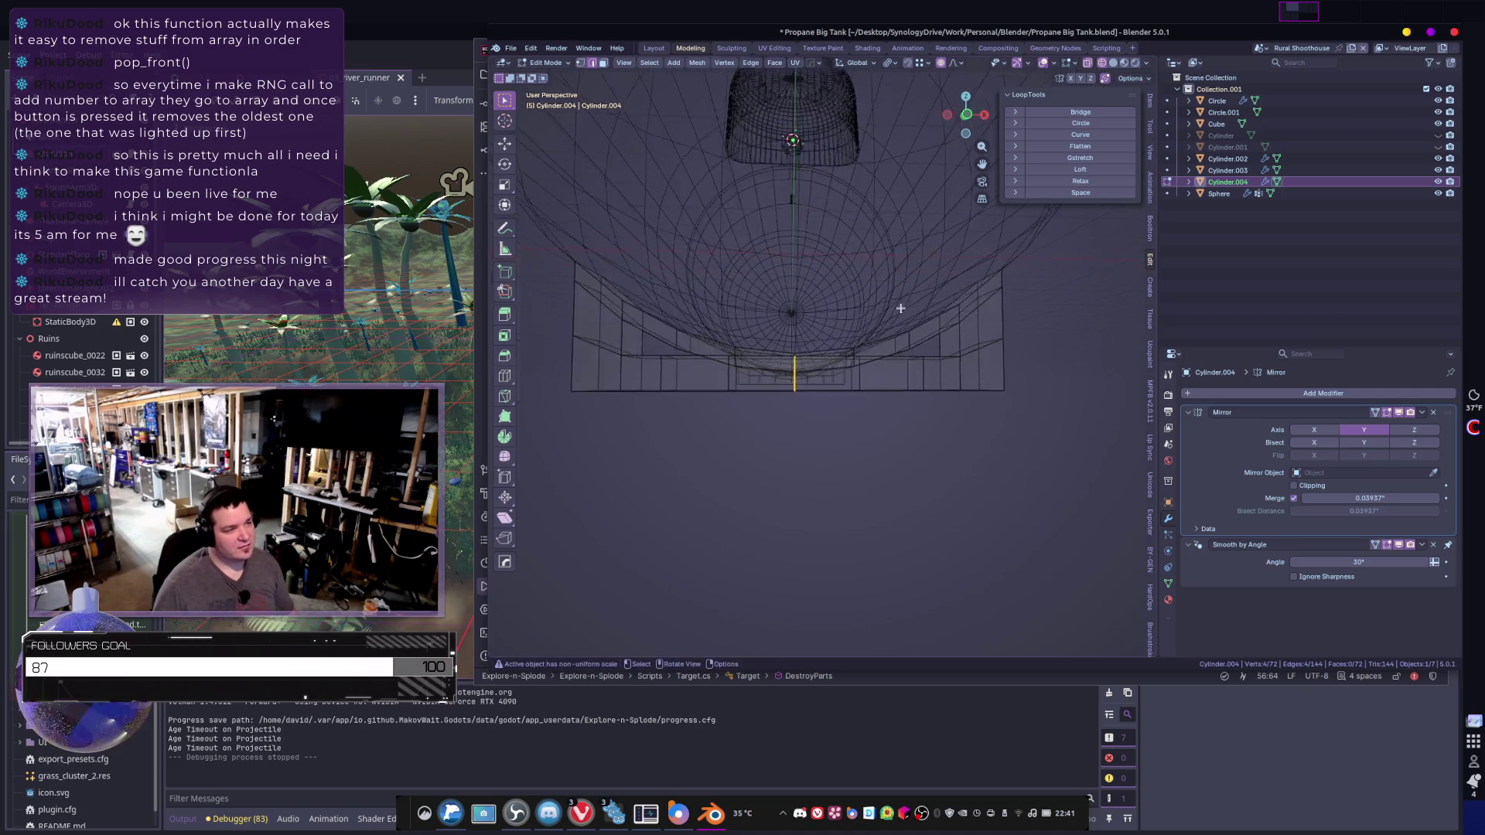
# - Lower the centre edge −3.9165 along Z so the saddle dips to a V point
pyautogui.press('g')
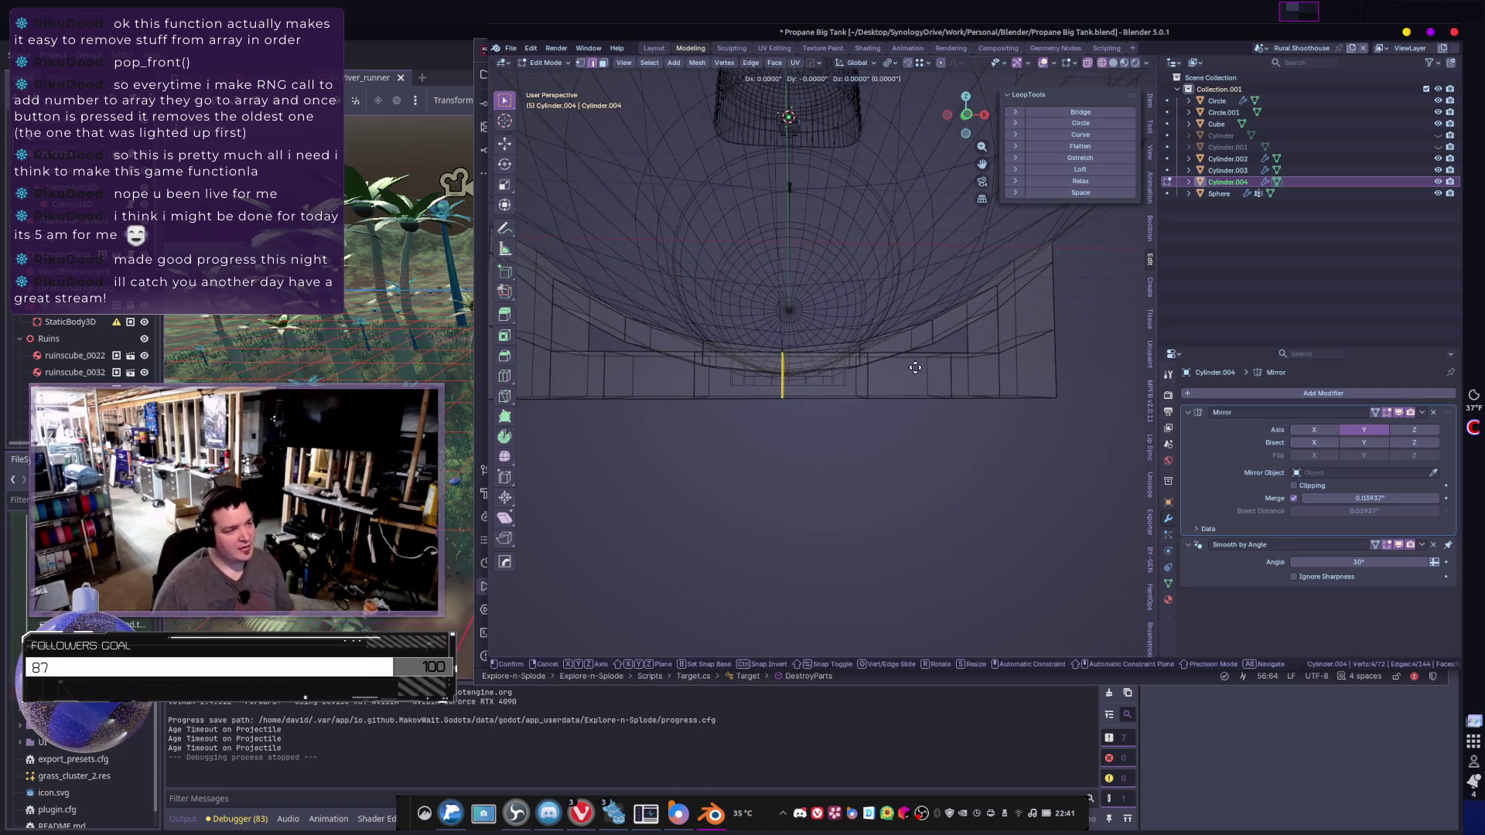
pyautogui.press('z')
pyautogui.moveTo(917, 402)
pyautogui.keyDown('alt'); pyautogui.mouseDown(button='middle')
pyautogui.moveTo(805, 404)
pyautogui.moveTo(745, 369)
pyautogui.mouseUp(button='middle'); pyautogui.keyUp('alt')
pyautogui.click(746, 369)
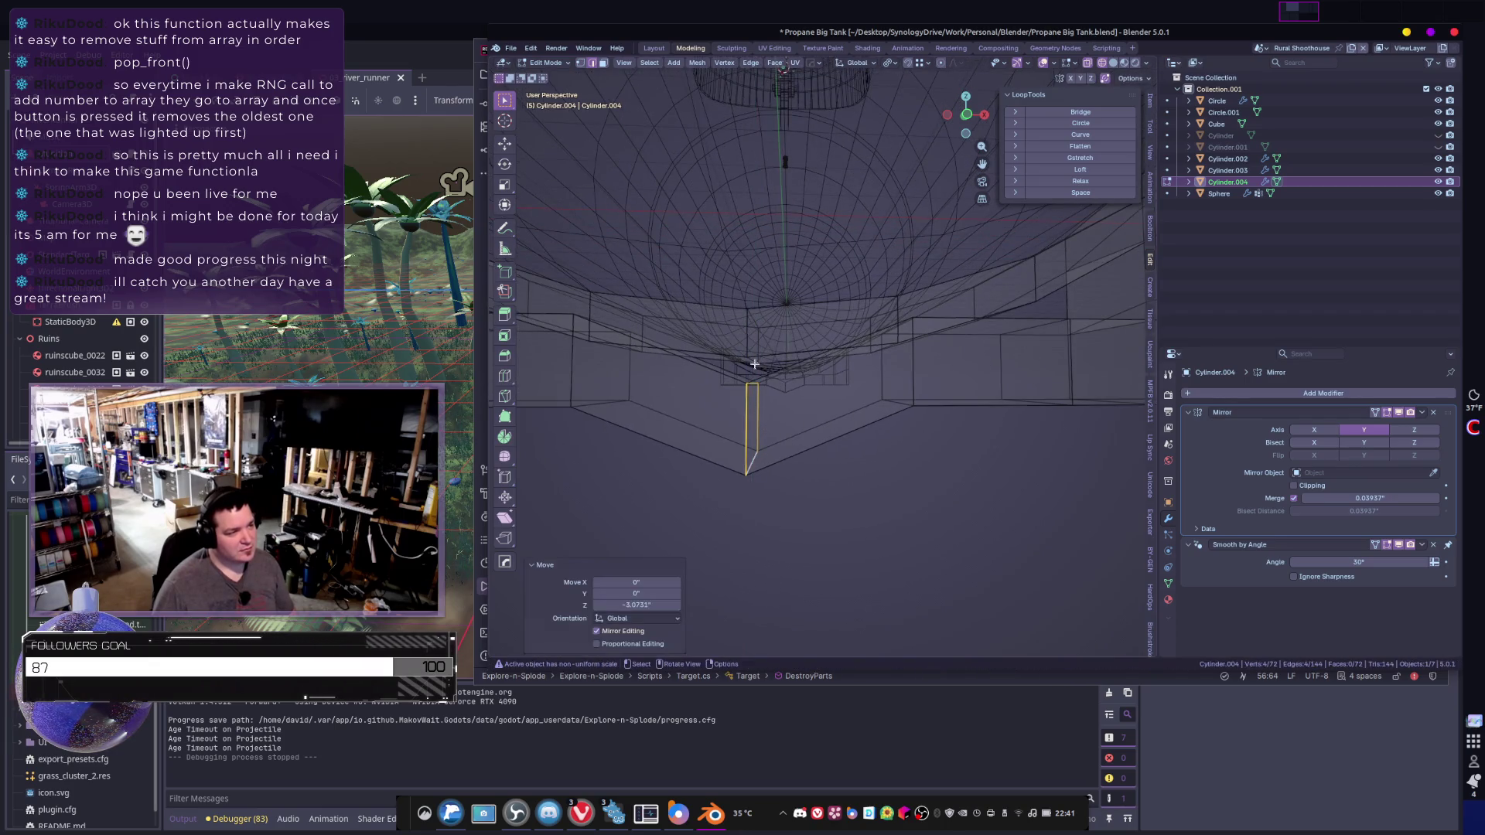
pyautogui.press('g')
pyautogui.press('z')
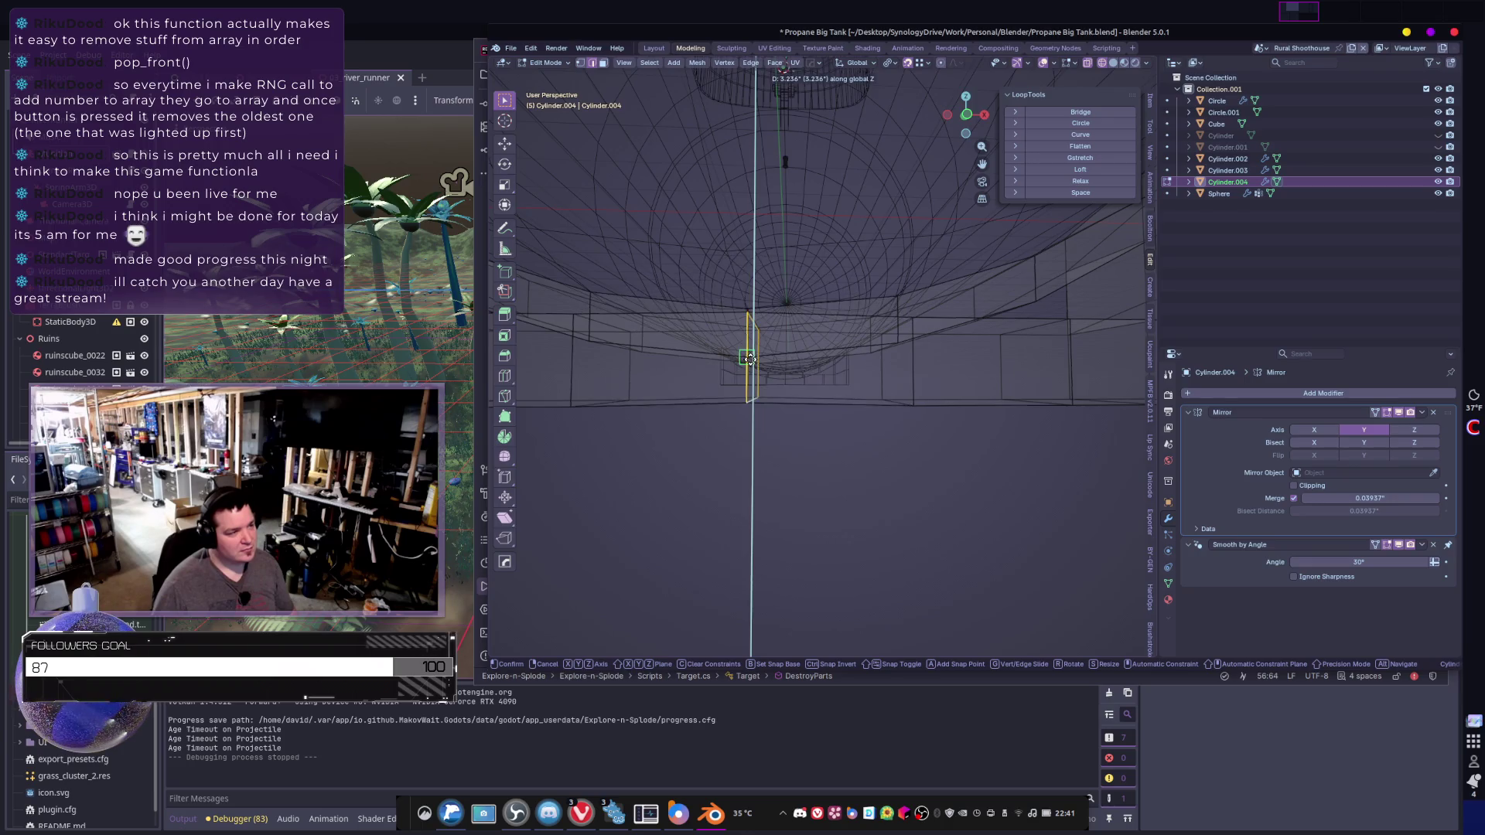
pyautogui.click(749, 368)
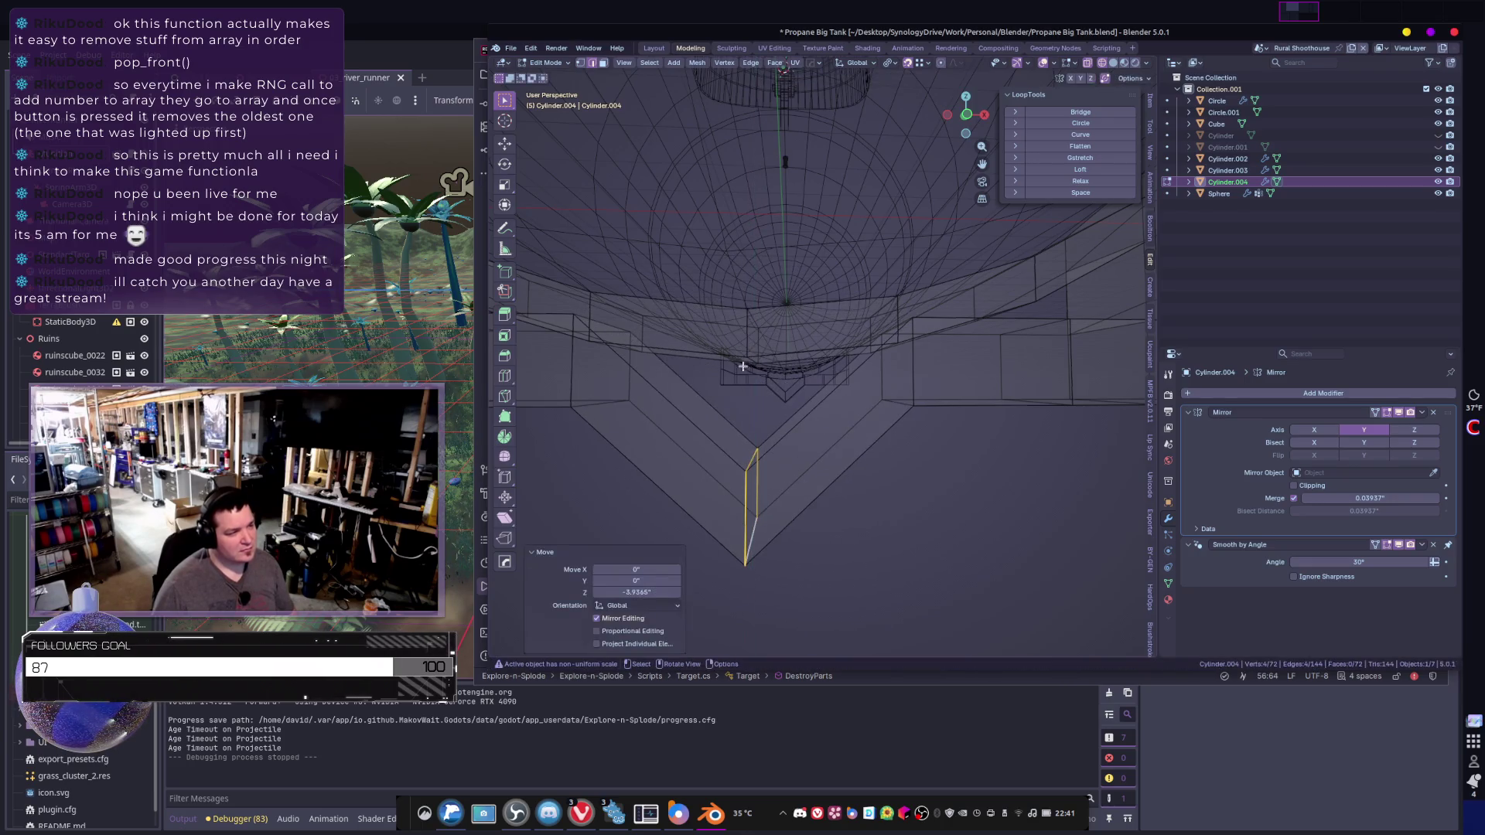
pyautogui.press('g')
pyautogui.press('z')
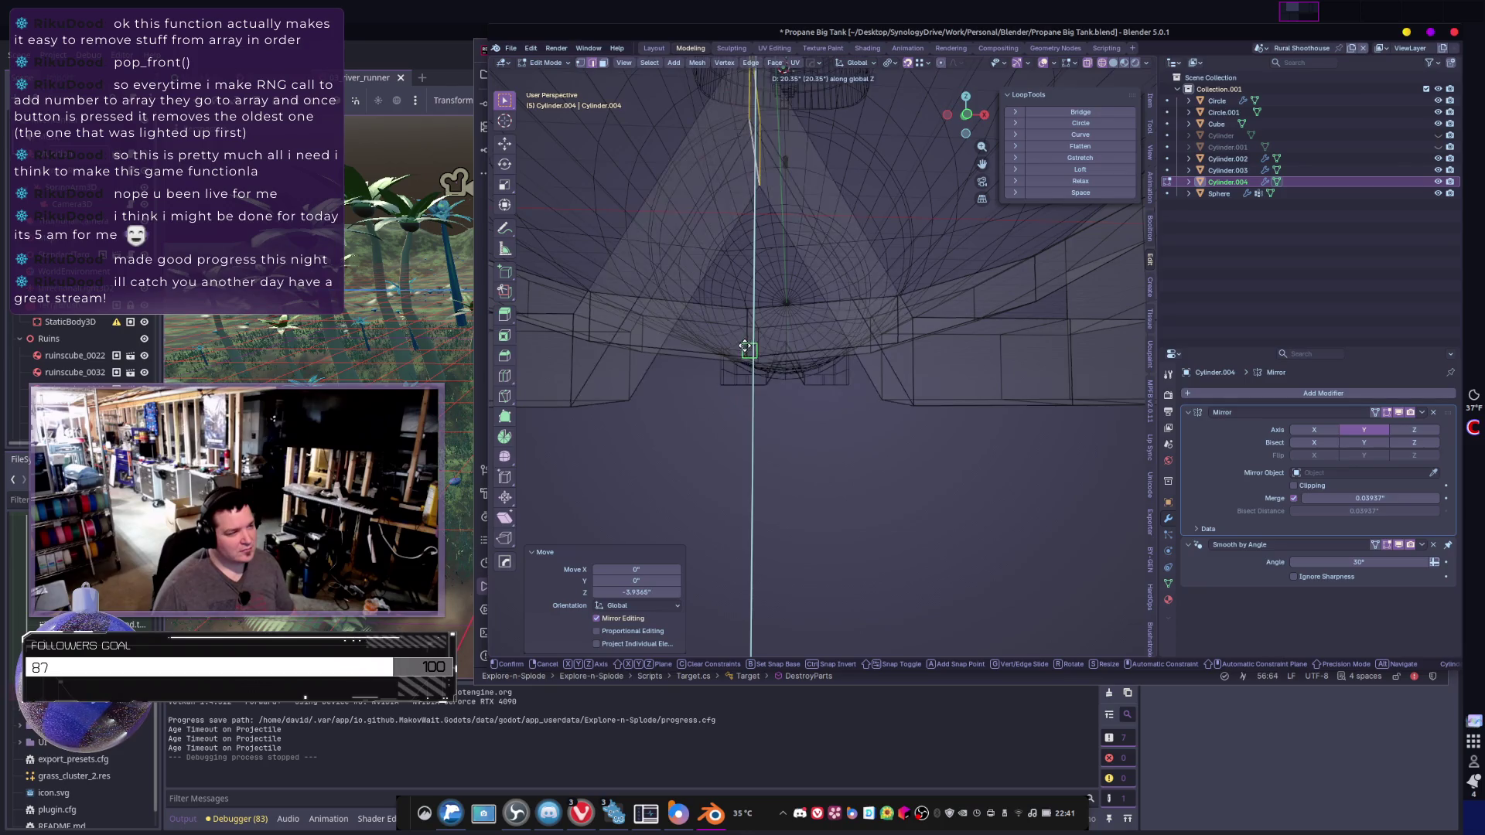
pyautogui.rightClick(758, 417)
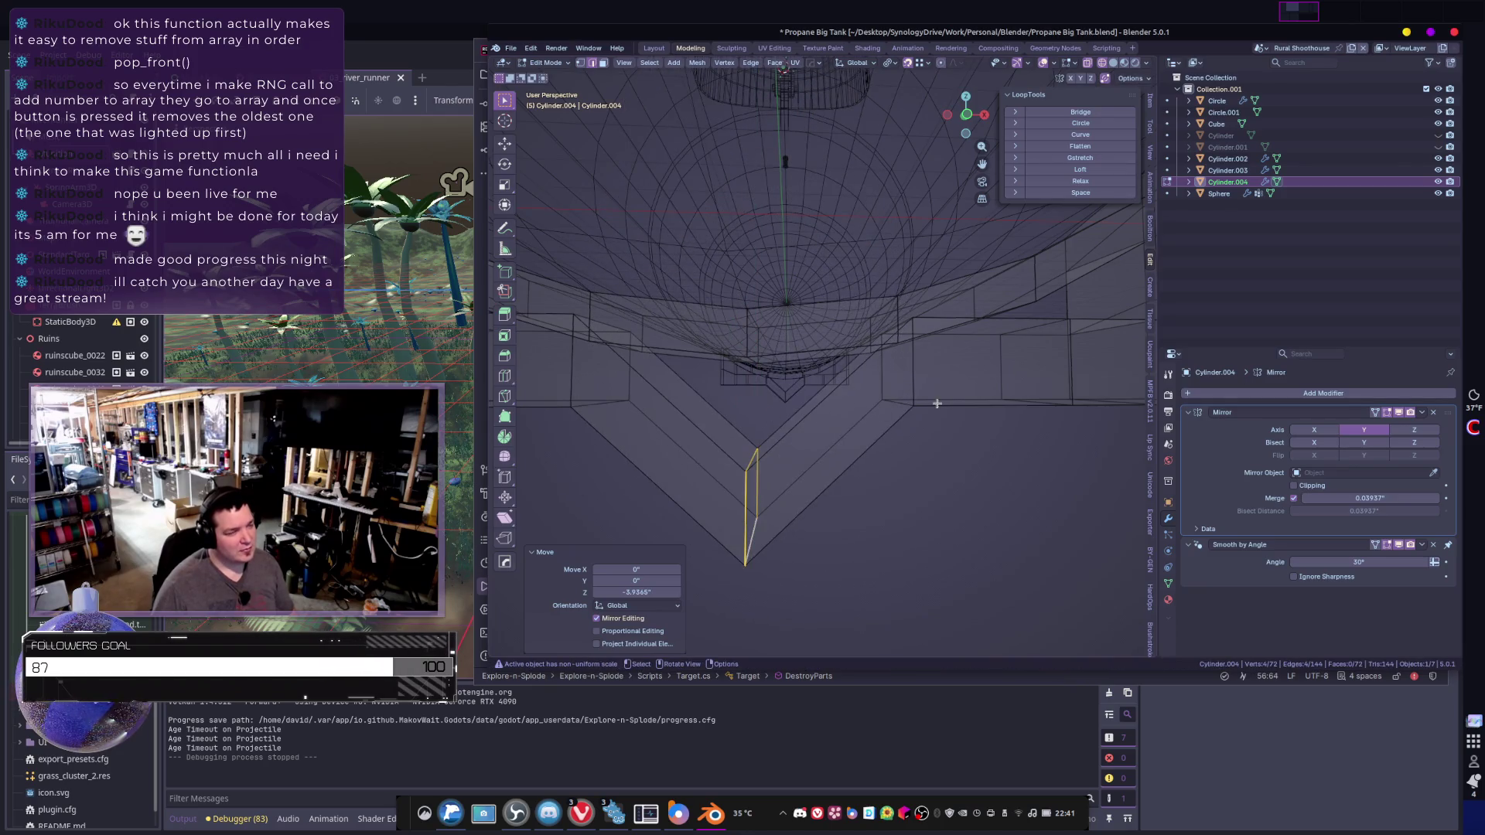
pyautogui.moveTo(936, 403); pyautogui.dragTo(860, 360, button='middle')
pyautogui.scroll(-4, 860, 357)
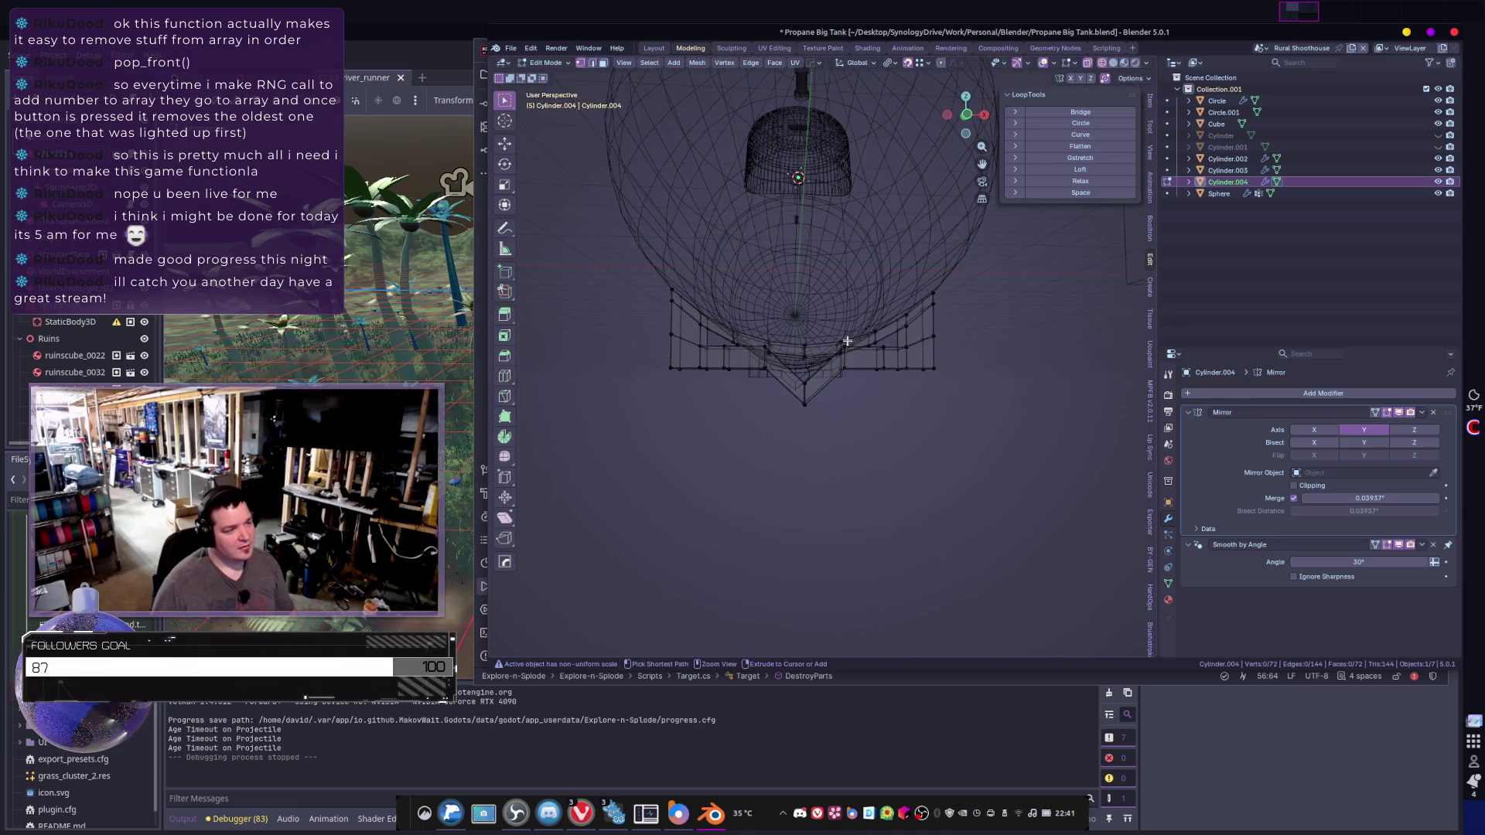
# - Delete the vertices of the support's right half
pyautogui.moveTo(822, 258)
pyautogui.mouseDown()
pyautogui.moveTo(964, 424)
pyautogui.moveTo(984, 469)
pyautogui.mouseUp()
pyautogui.press('x')
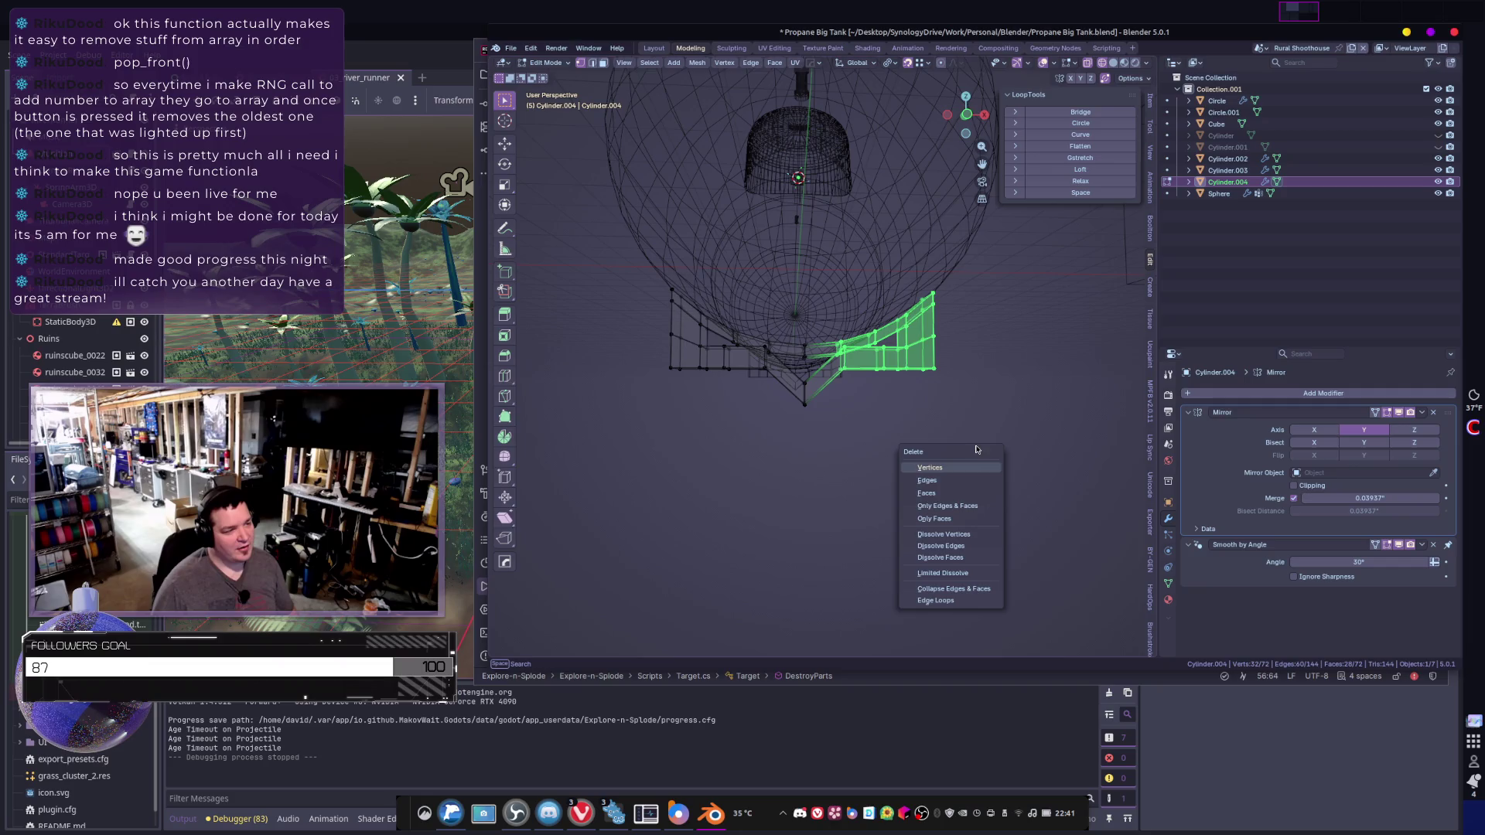
pyautogui.click(968, 462)
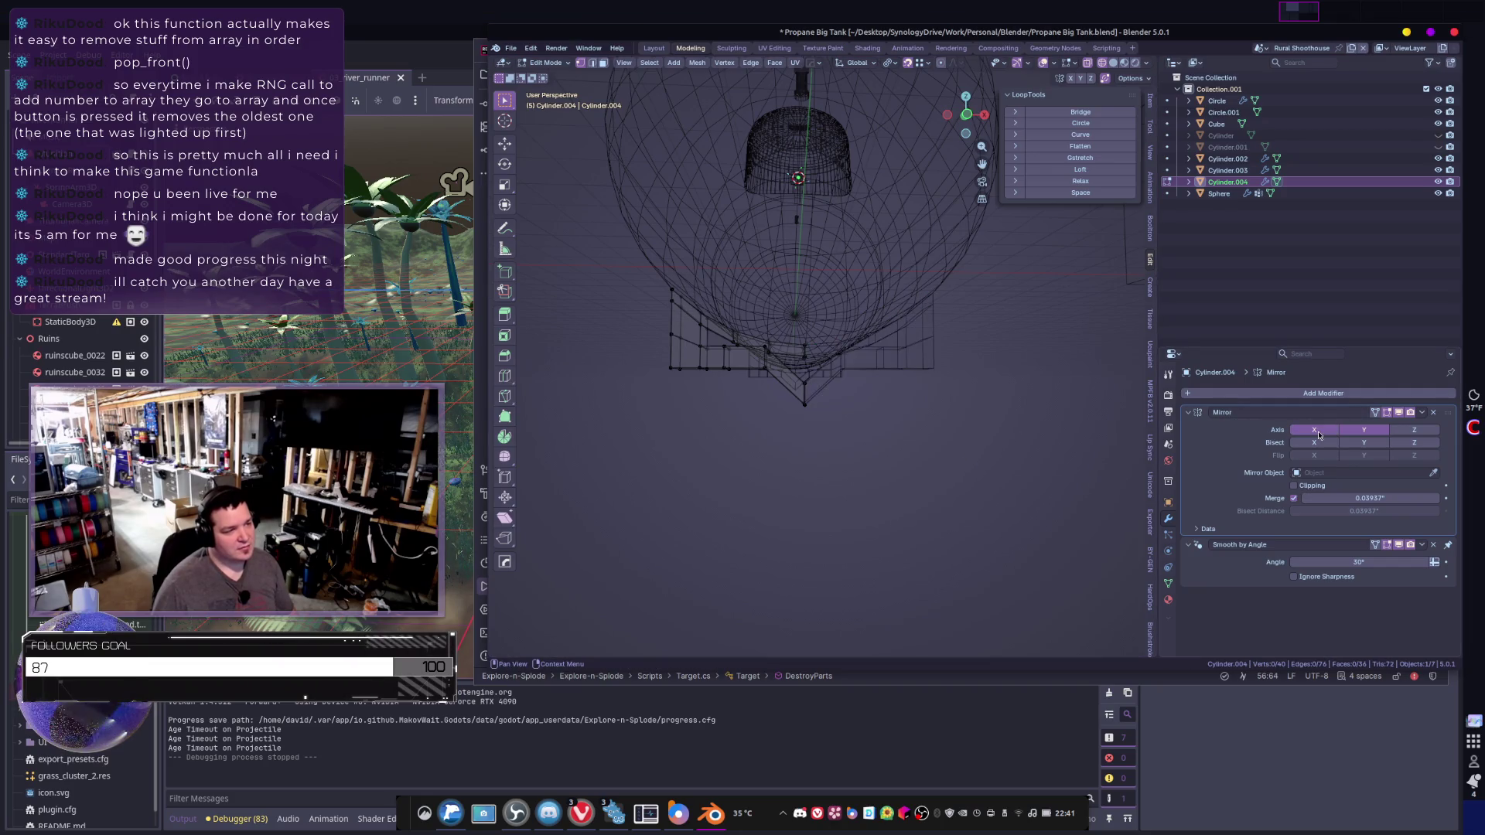
pyautogui.moveTo(966, 422)
pyautogui.mouseDown(button='middle')
pyautogui.moveTo(856, 425)
pyautogui.moveTo(869, 430)
pyautogui.moveTo(875, 387)
pyautogui.mouseUp(button='middle')
# - Lower a left-side edge loop and raise the lower-right vertices 4.634 along Z
pyautogui.moveTo(864, 361); pyautogui.dragTo(972, 468)
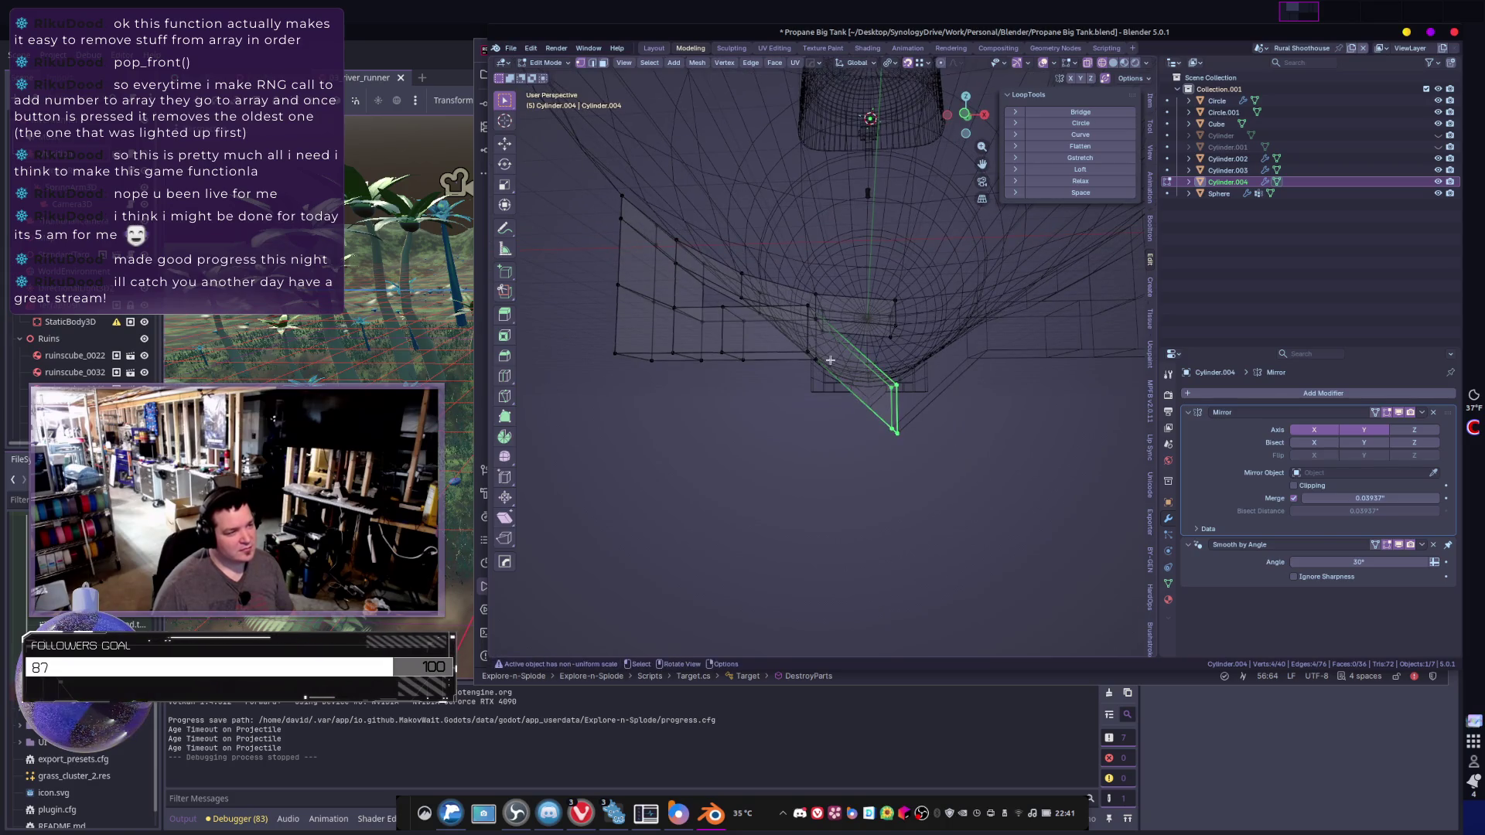
pyautogui.keyDown('alt'); pyautogui.click(805, 331); pyautogui.keyUp('alt')
pyautogui.press('g')
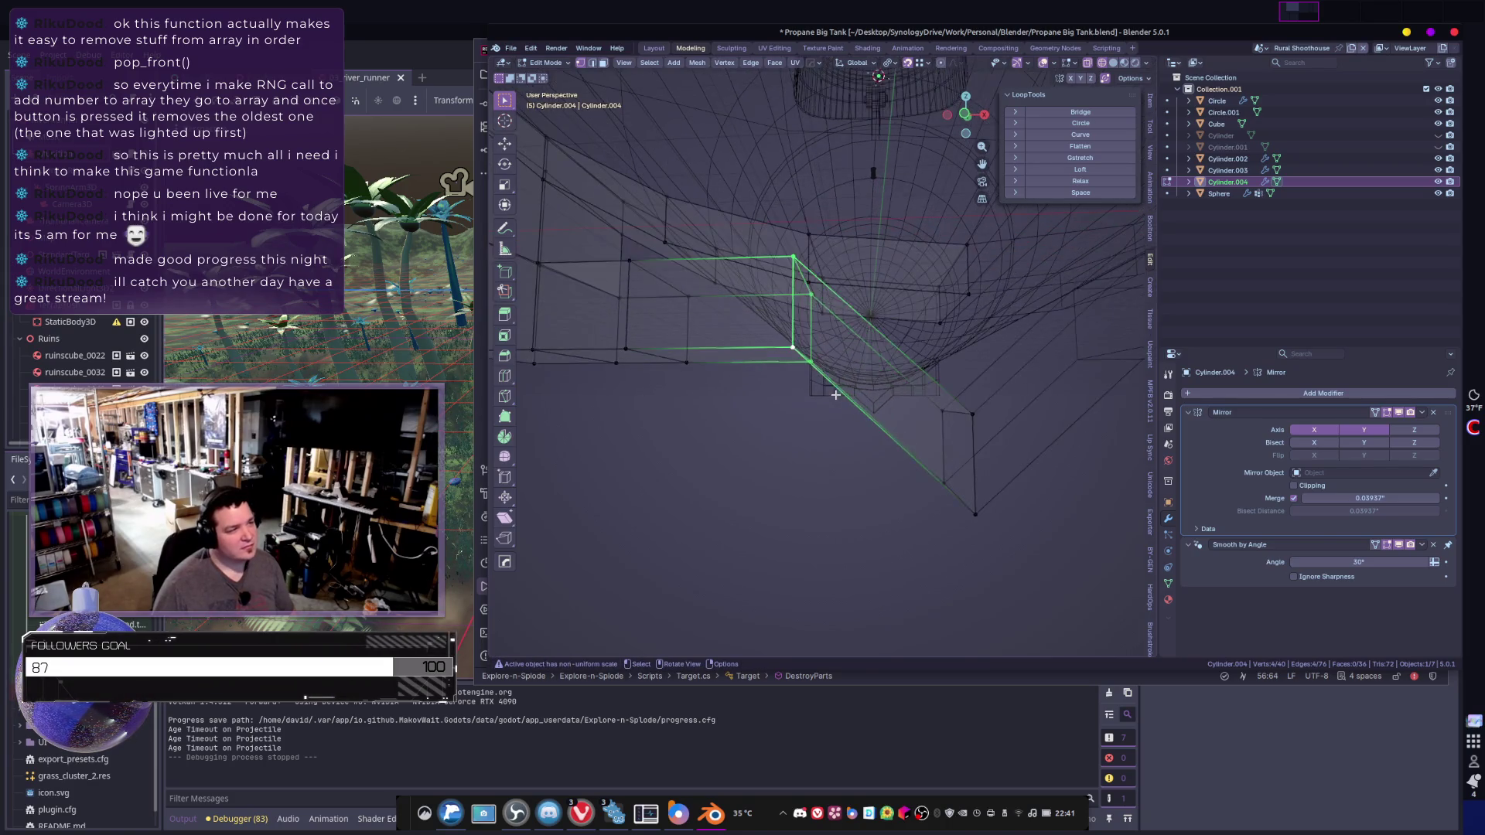
pyautogui.press('z')
pyautogui.click(842, 427)
pyautogui.moveTo(842, 427)
pyautogui.mouseDown(button='middle')
pyautogui.moveTo(851, 445)
pyautogui.moveTo(866, 429)
pyautogui.mouseUp(button='middle')
pyautogui.moveTo(864, 429); pyautogui.dragTo(984, 598)
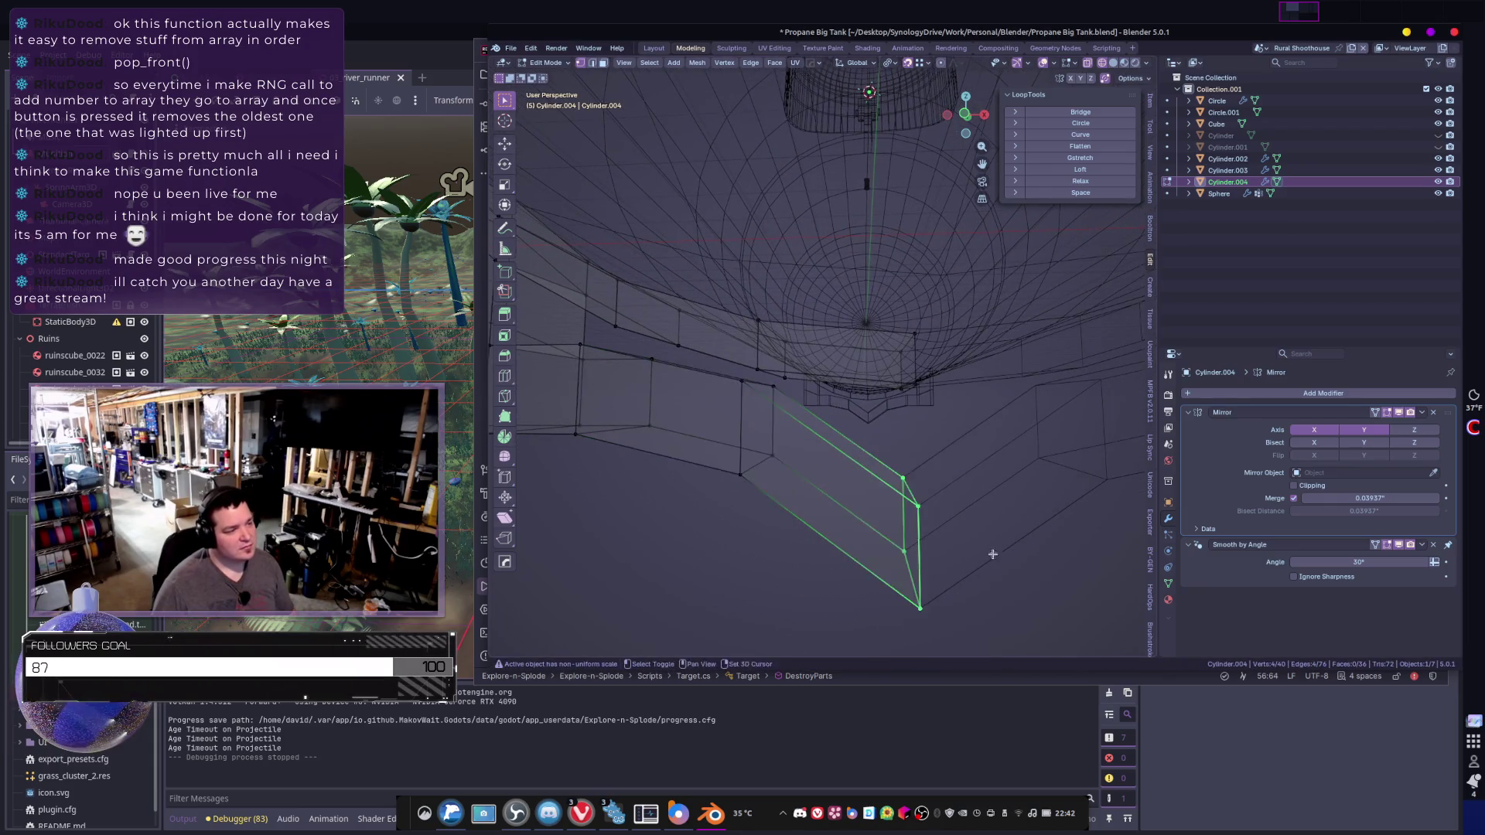
pyautogui.press('g')
pyautogui.press('z')
pyautogui.click(950, 439)
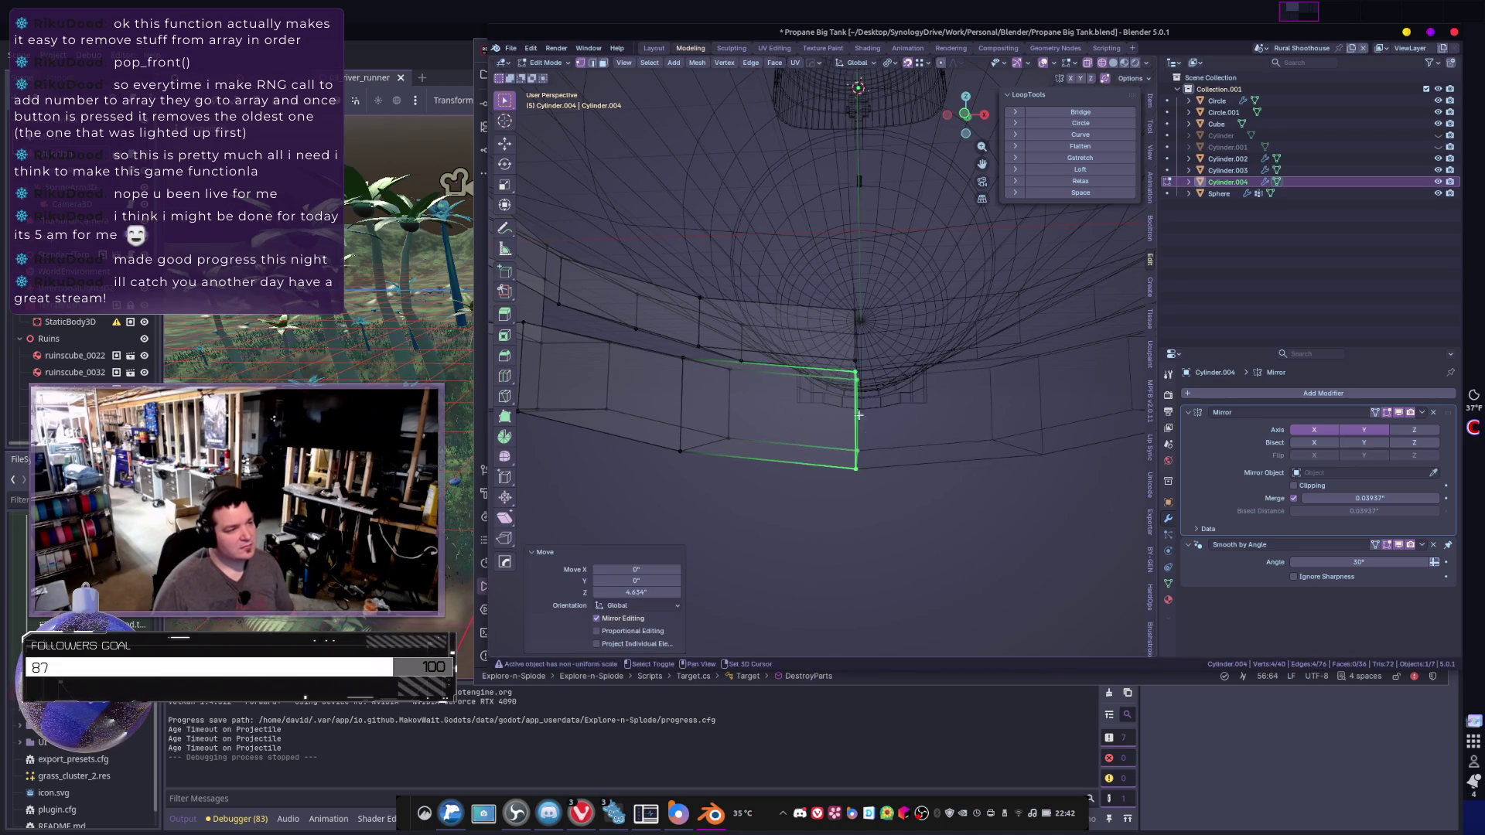
pyautogui.moveTo(951, 438)
pyautogui.mouseDown(button='middle')
pyautogui.moveTo(949, 402)
pyautogui.moveTo(1048, 435)
pyautogui.mouseUp(button='middle')
# - Undo the half-deletion and the V-shaped reshaping edits
pyautogui.hotkey('ctrl', 'z')
pyautogui.hotkey('ctrl', 'z')
pyautogui.hotkey('ctrl', 'z')
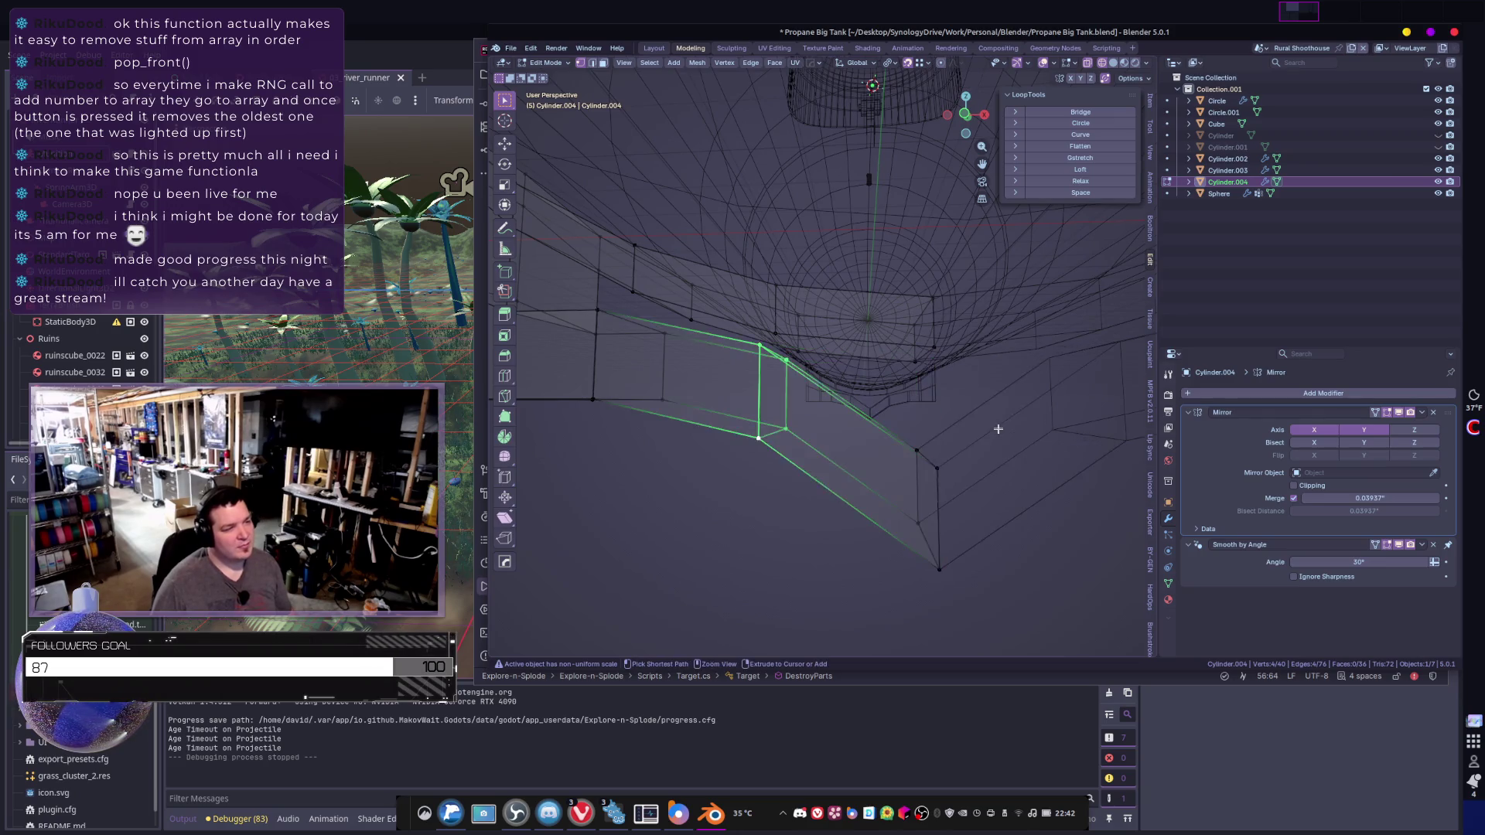
pyautogui.hotkey('ctrl', 'z')
pyautogui.hotkey('ctrl', 'z')
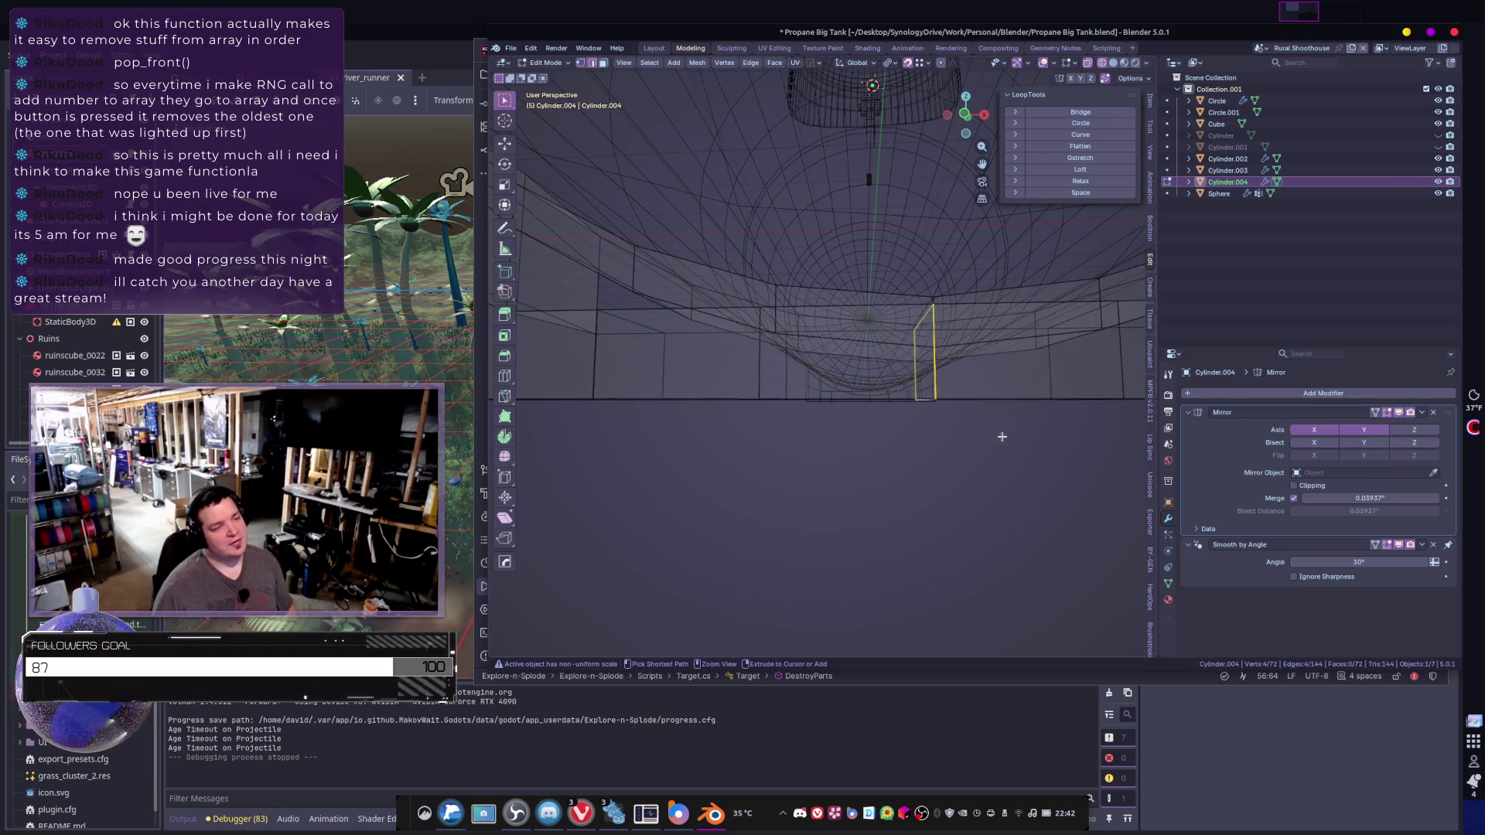
pyautogui.hotkey('ctrl', 'z')
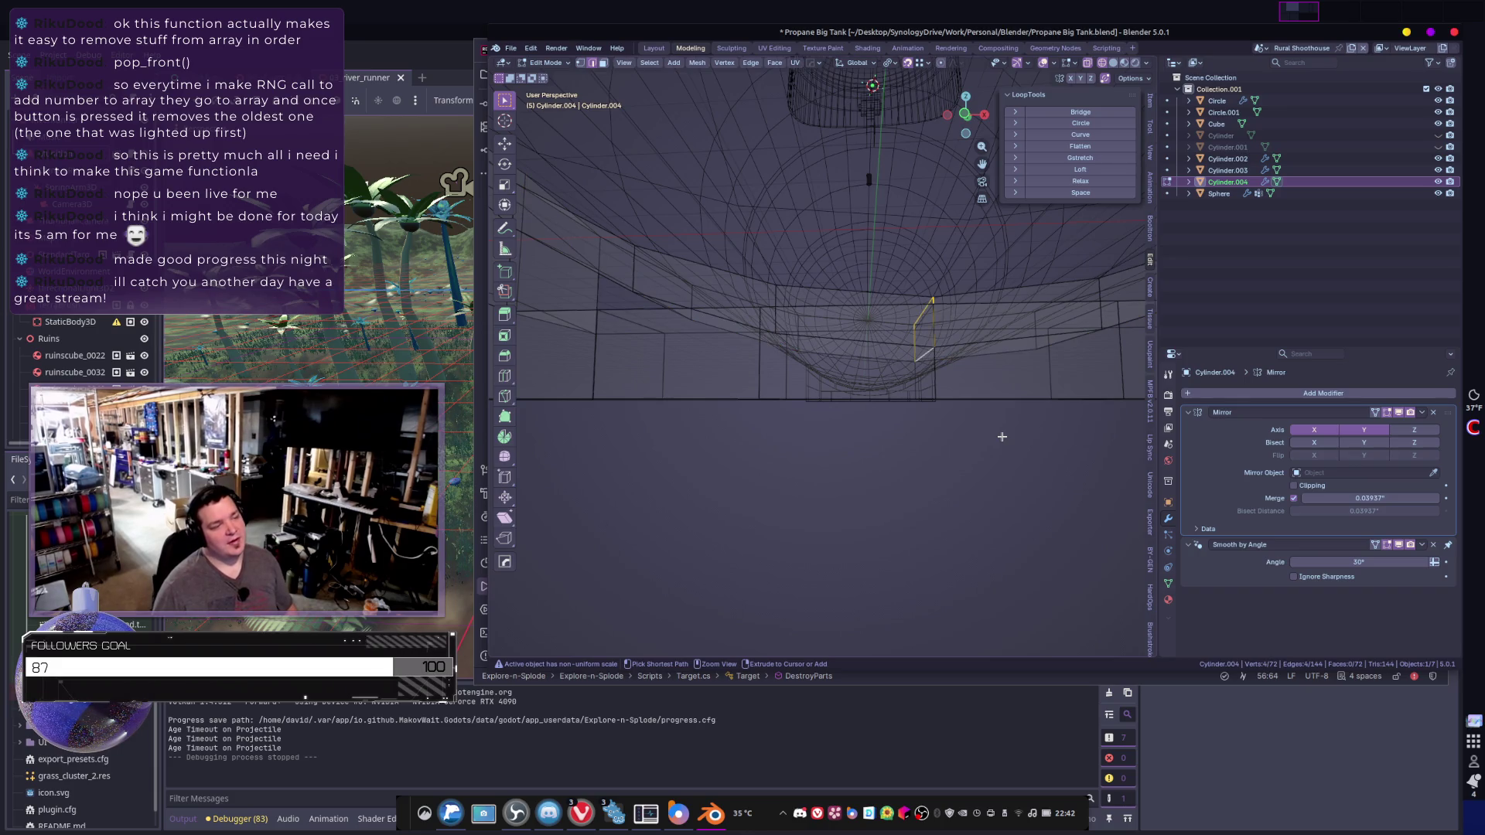
# - Revert to the plain bridged band and select a bottom face in solid X-ray view
pyautogui.hotkey('ctrl', 'z')
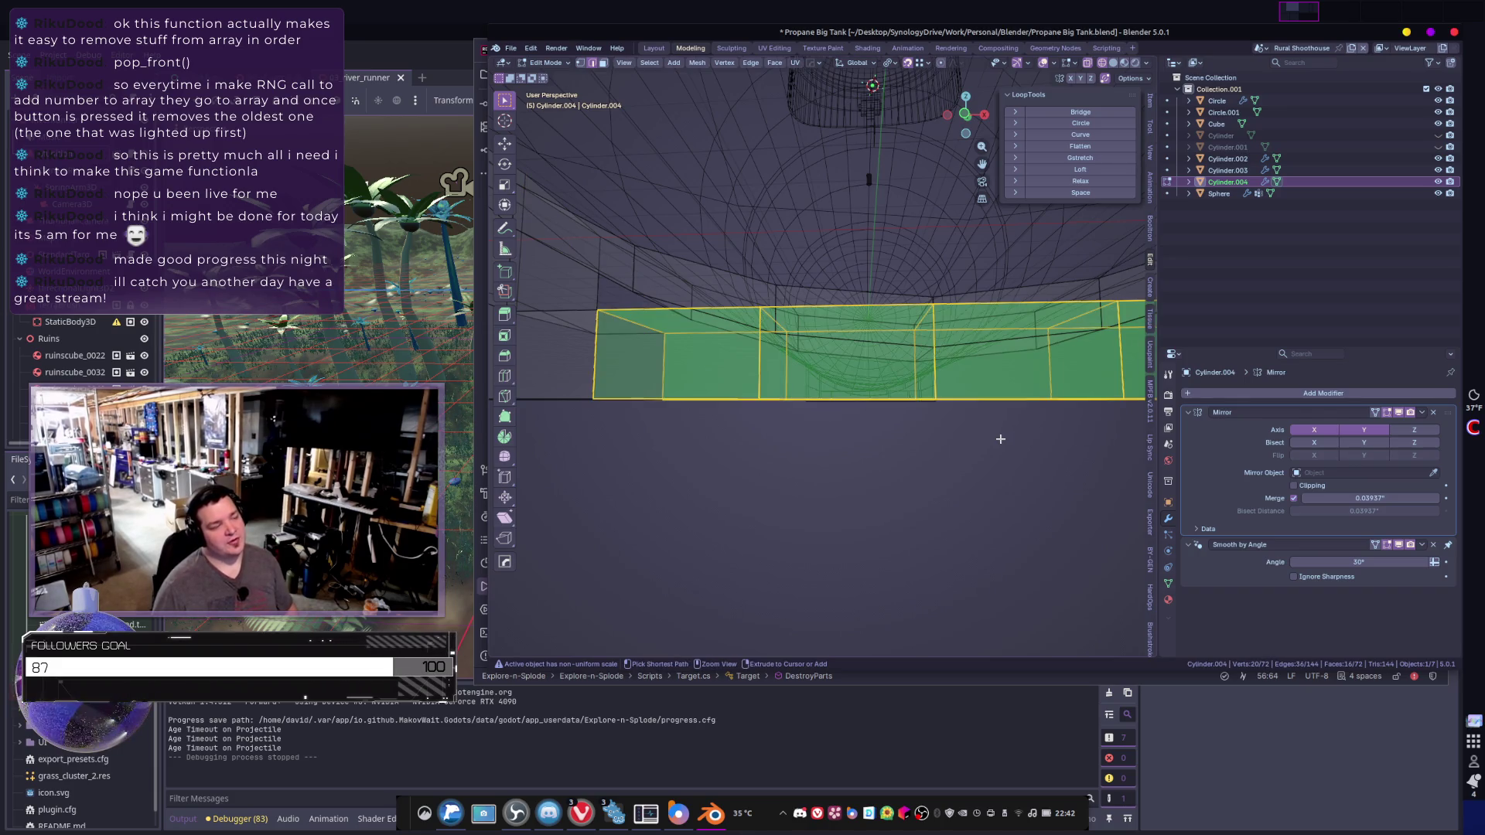
pyautogui.hotkey('ctrl', 'z')
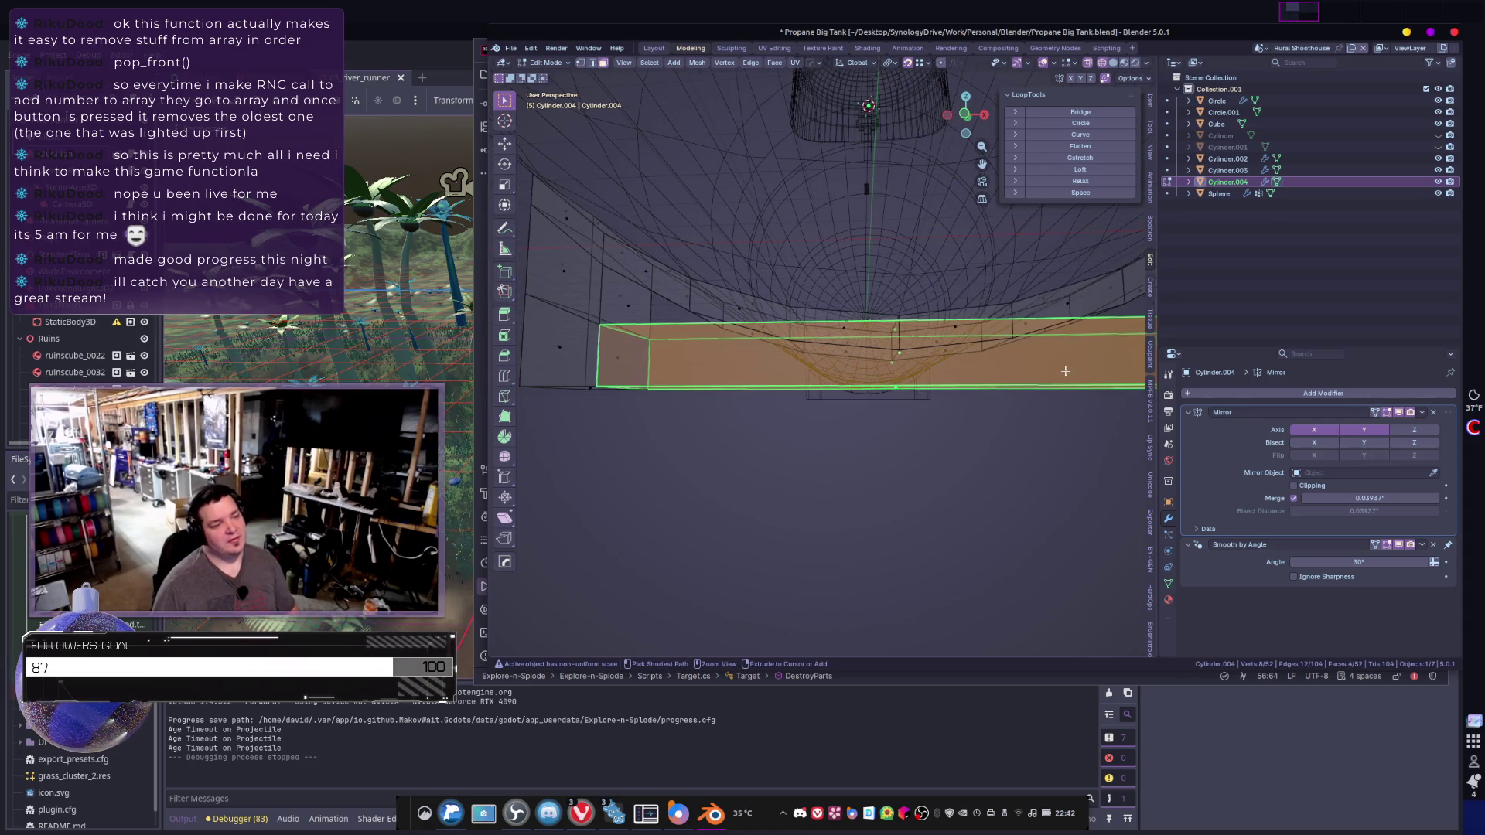
pyautogui.moveTo(1001, 439)
pyautogui.mouseDown(button='middle')
pyautogui.moveTo(1003, 381)
pyautogui.moveTo(1023, 445)
pyautogui.mouseUp(button='middle')
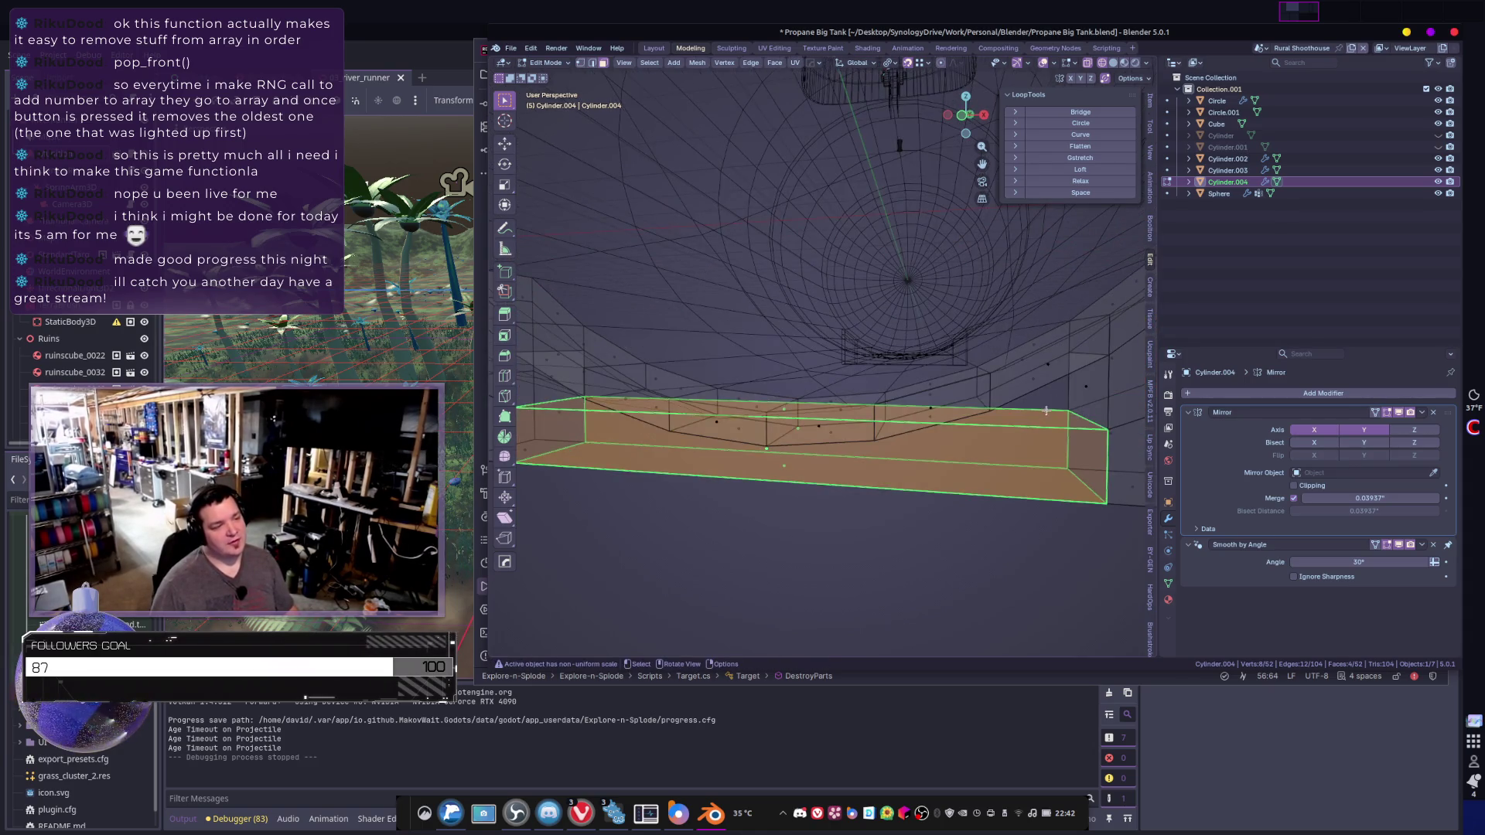
pyautogui.hotkey('alt', 'a')
pyautogui.press('z')
pyautogui.click(1026, 454)
pyautogui.click(1030, 418)
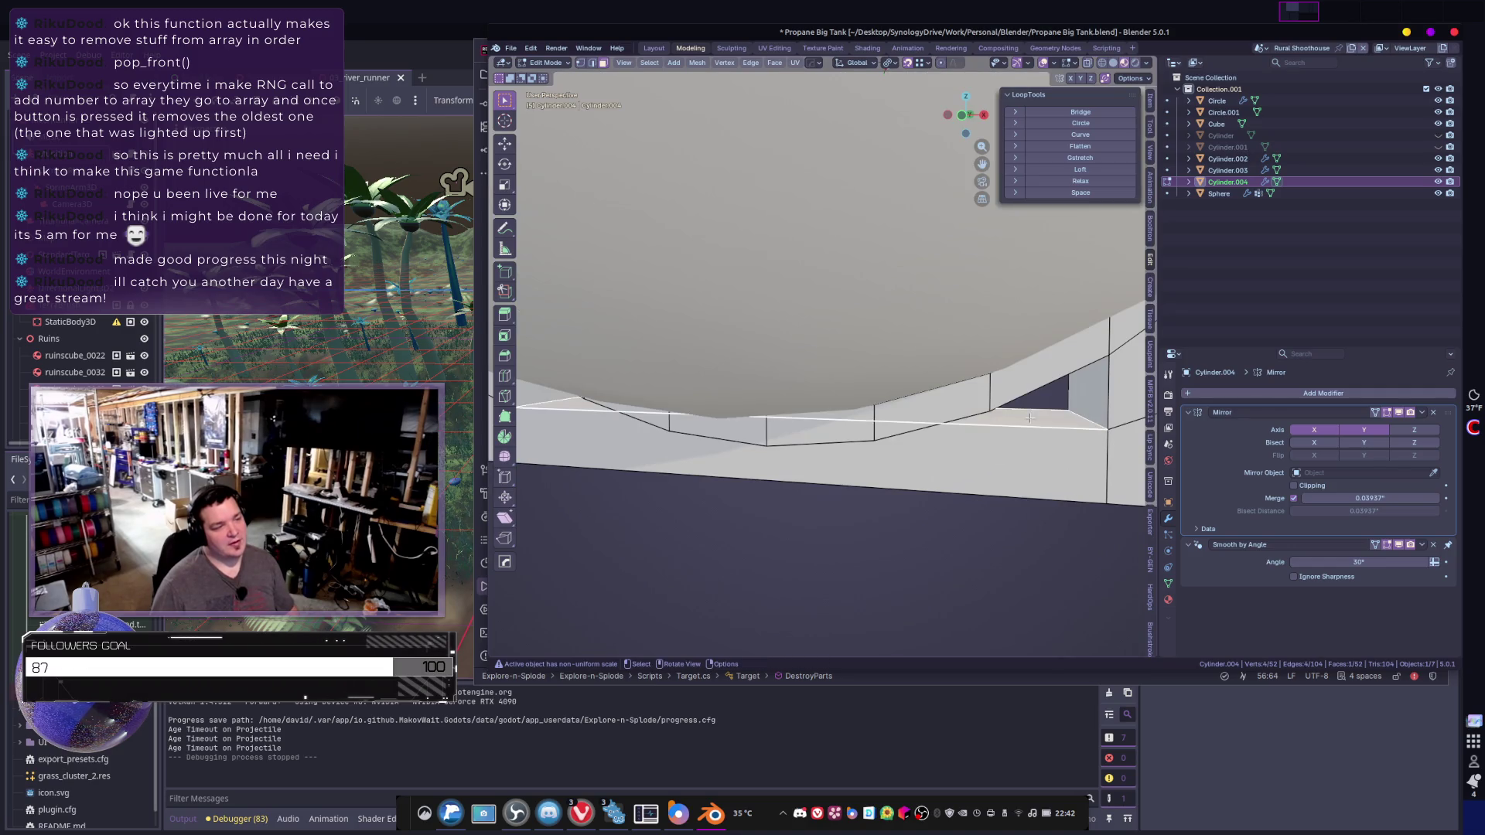
pyautogui.hotkey('alt', 'z')
# - Lower the selected bottom face along Z
pyautogui.press('g')
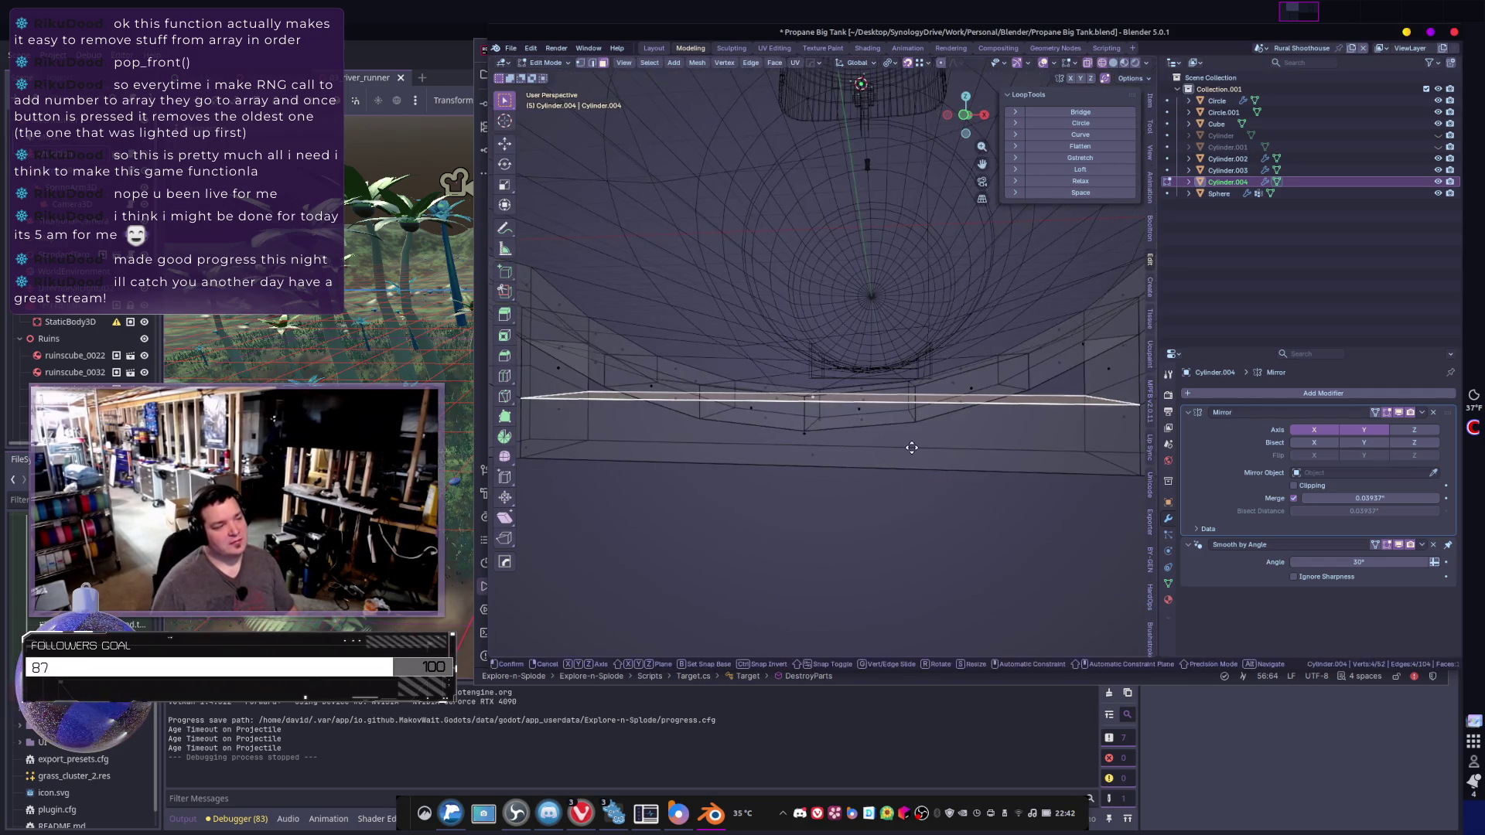
pyautogui.press('z')
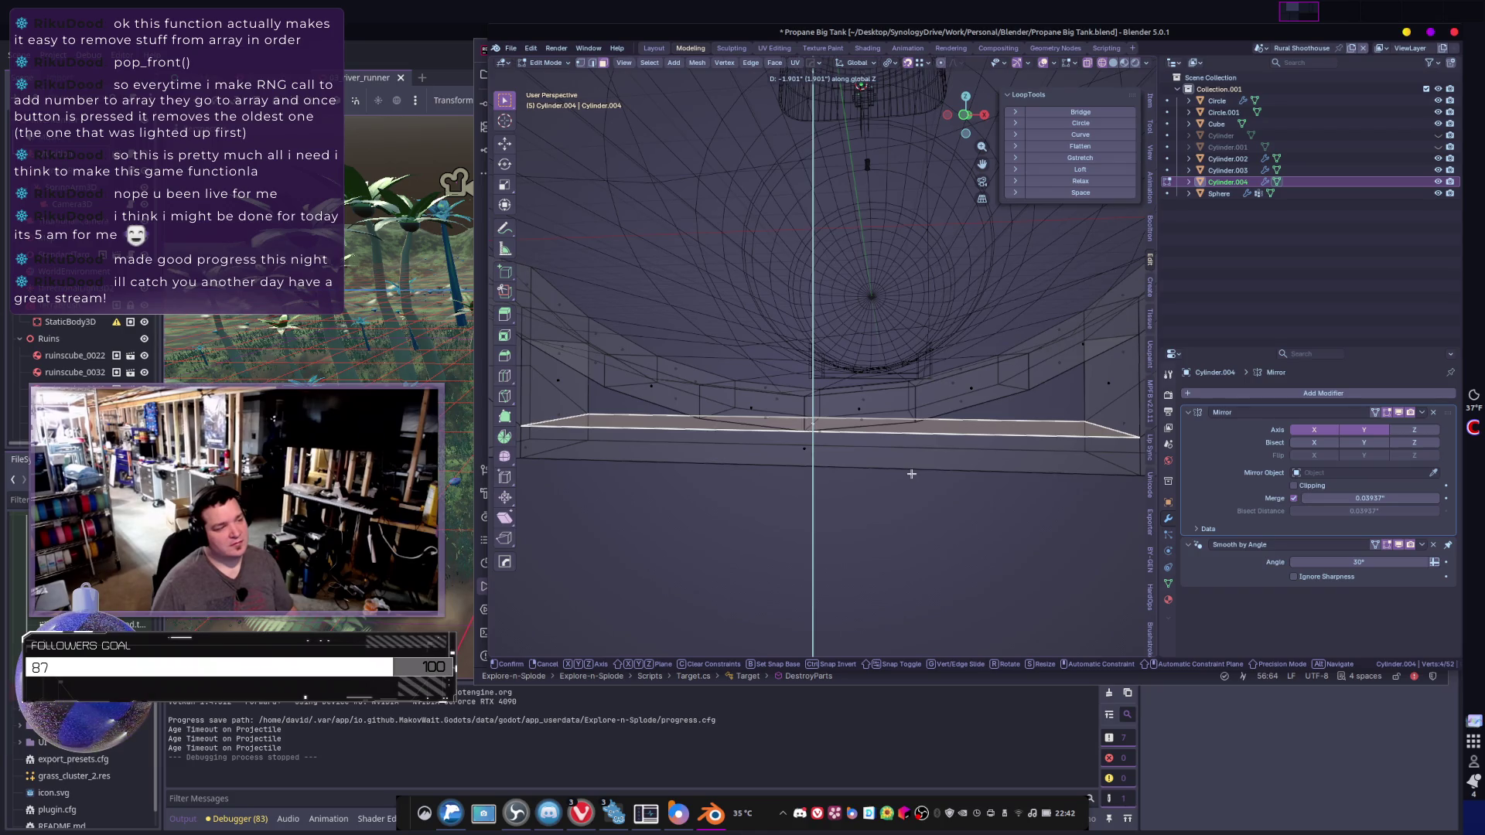
pyautogui.click(911, 473)
pyautogui.moveTo(907, 470)
pyautogui.mouseDown(button='middle')
pyautogui.moveTo(863, 418)
pyautogui.moveTo(876, 459)
pyautogui.moveTo(907, 439)
pyautogui.mouseUp(button='middle')
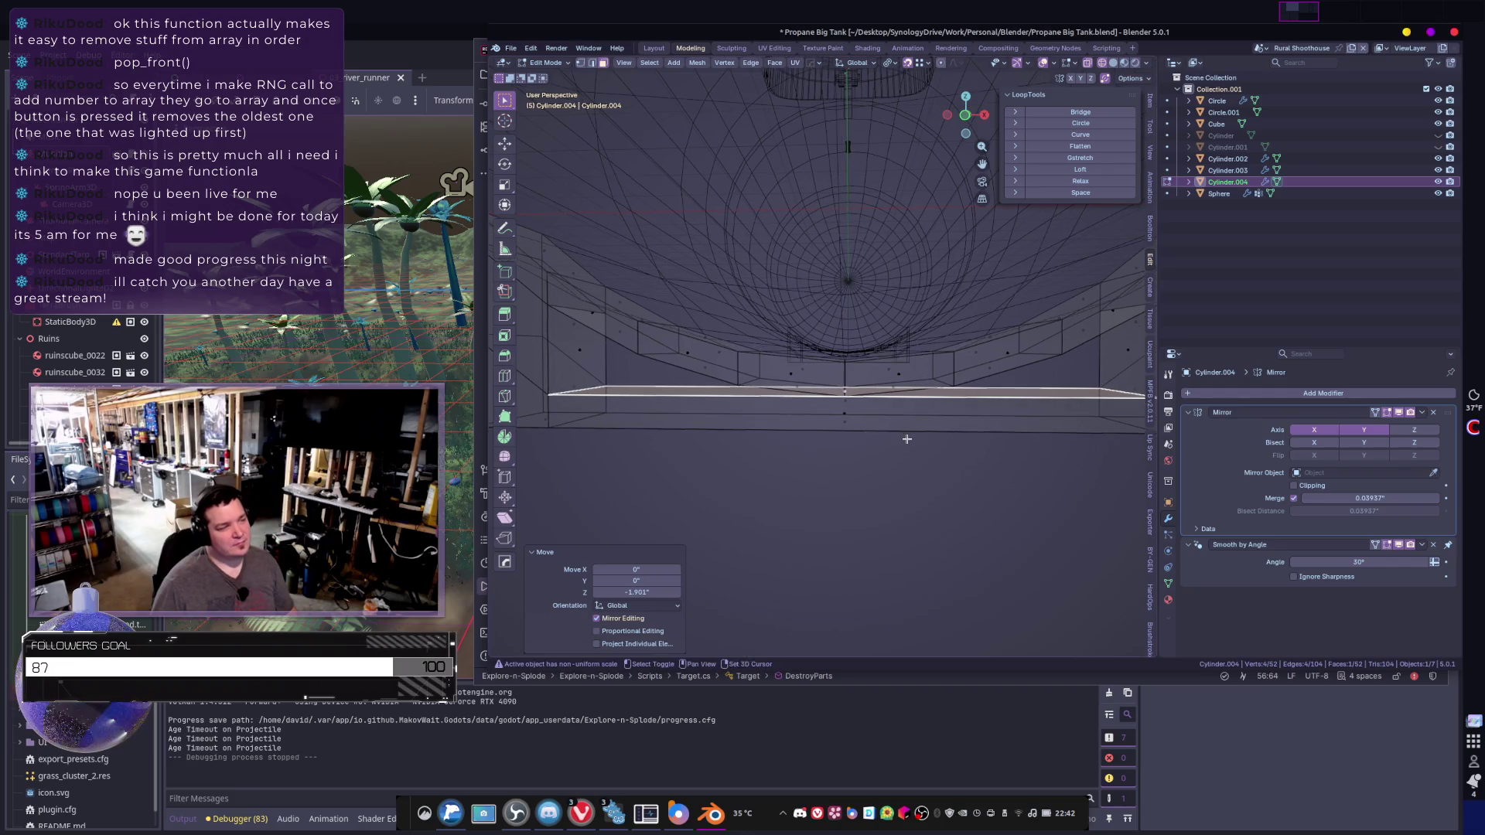
pyautogui.press('g')
pyautogui.press('z')
pyautogui.click(891, 436)
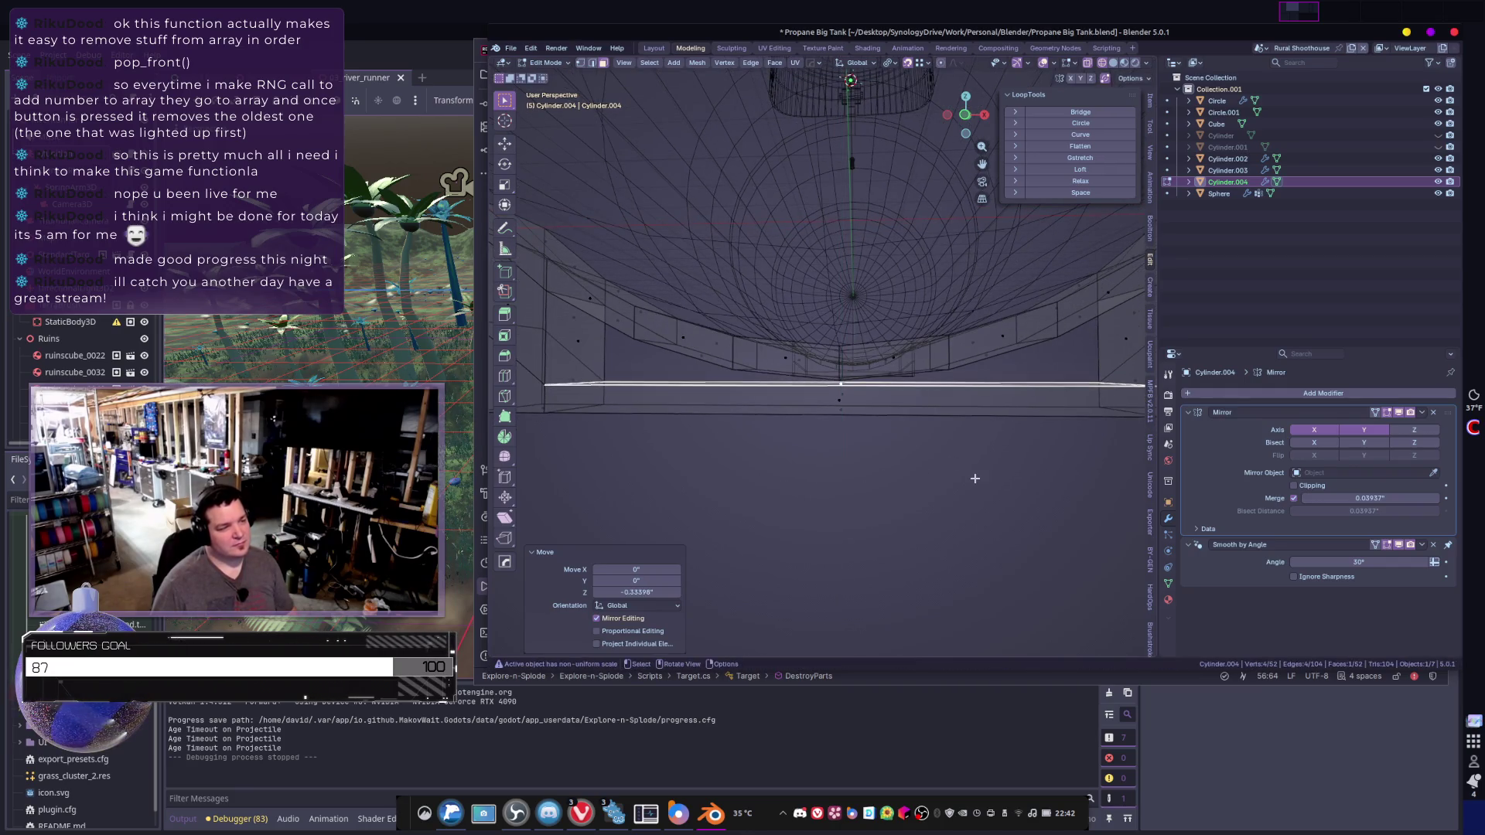
# - Select two bottom support faces and lower them together along Z
pyautogui.moveTo(975, 474)
pyautogui.mouseDown(button='middle')
pyautogui.moveTo(821, 455)
pyautogui.moveTo(890, 325)
pyautogui.mouseUp(button='middle')
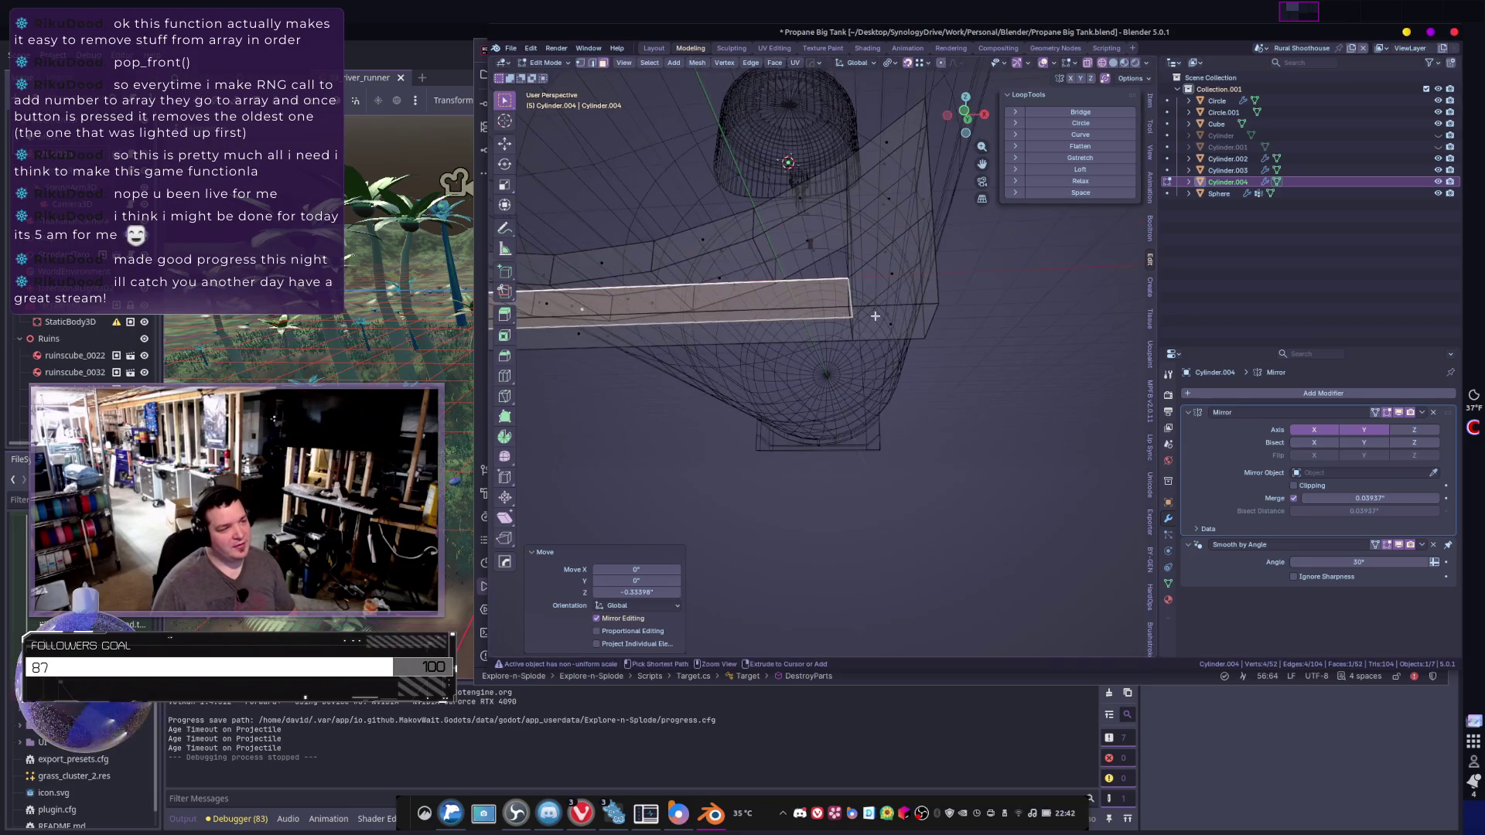
pyautogui.click(889, 325)
pyautogui.moveTo(590, 406)
pyautogui.mouseDown(button='middle')
pyautogui.moveTo(916, 457)
pyautogui.moveTo(752, 414)
pyautogui.moveTo(820, 426)
pyautogui.mouseUp(button='middle')
pyautogui.click(729, 392)
pyautogui.press('g')
pyautogui.press('z')
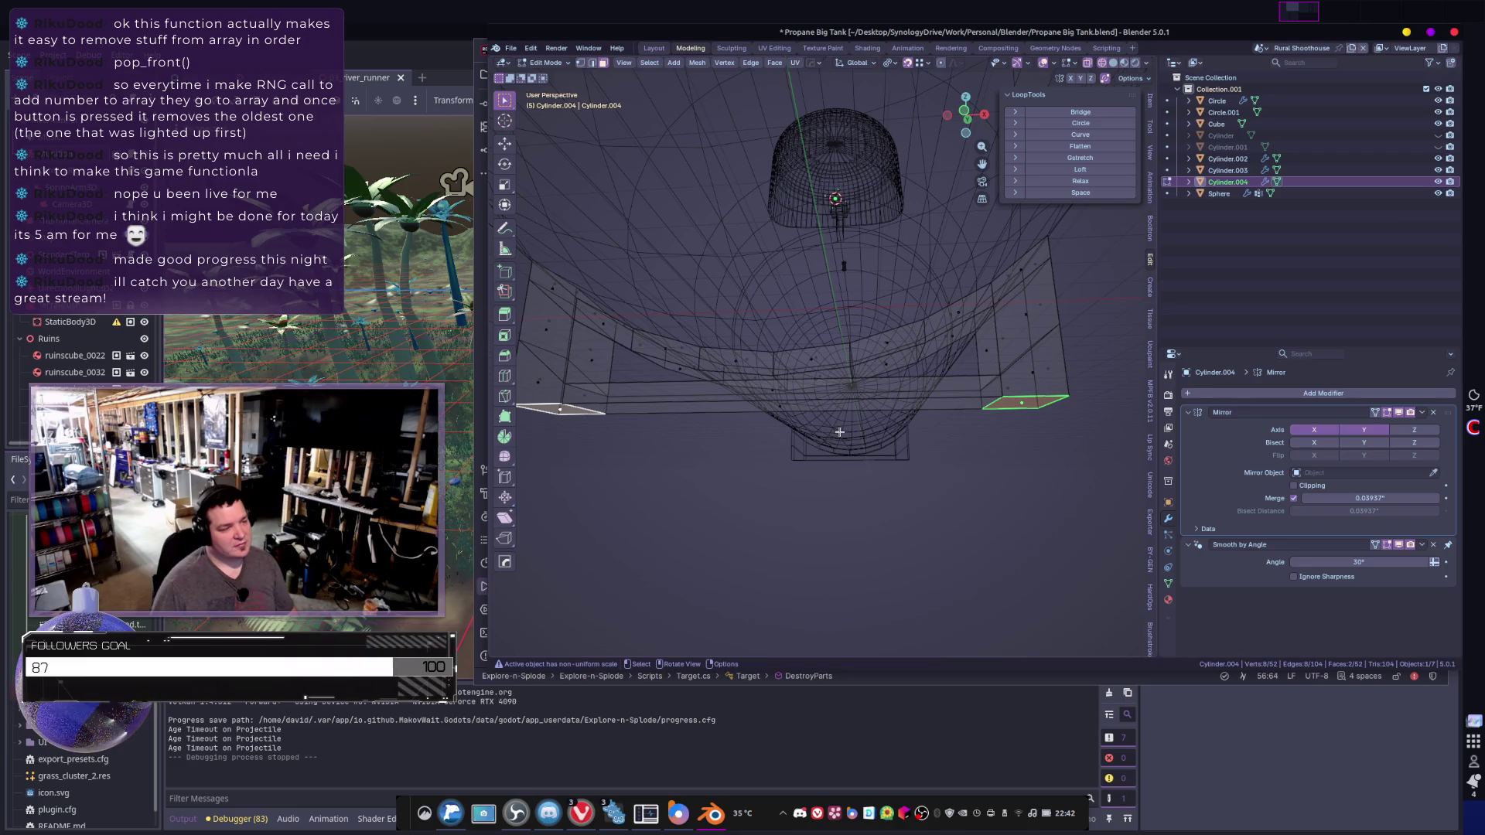
pyautogui.click(863, 470)
# - Grow the selection to the whole bottom band and lower it 1.5812 along Z
pyautogui.press('ctrl+KP_Add')
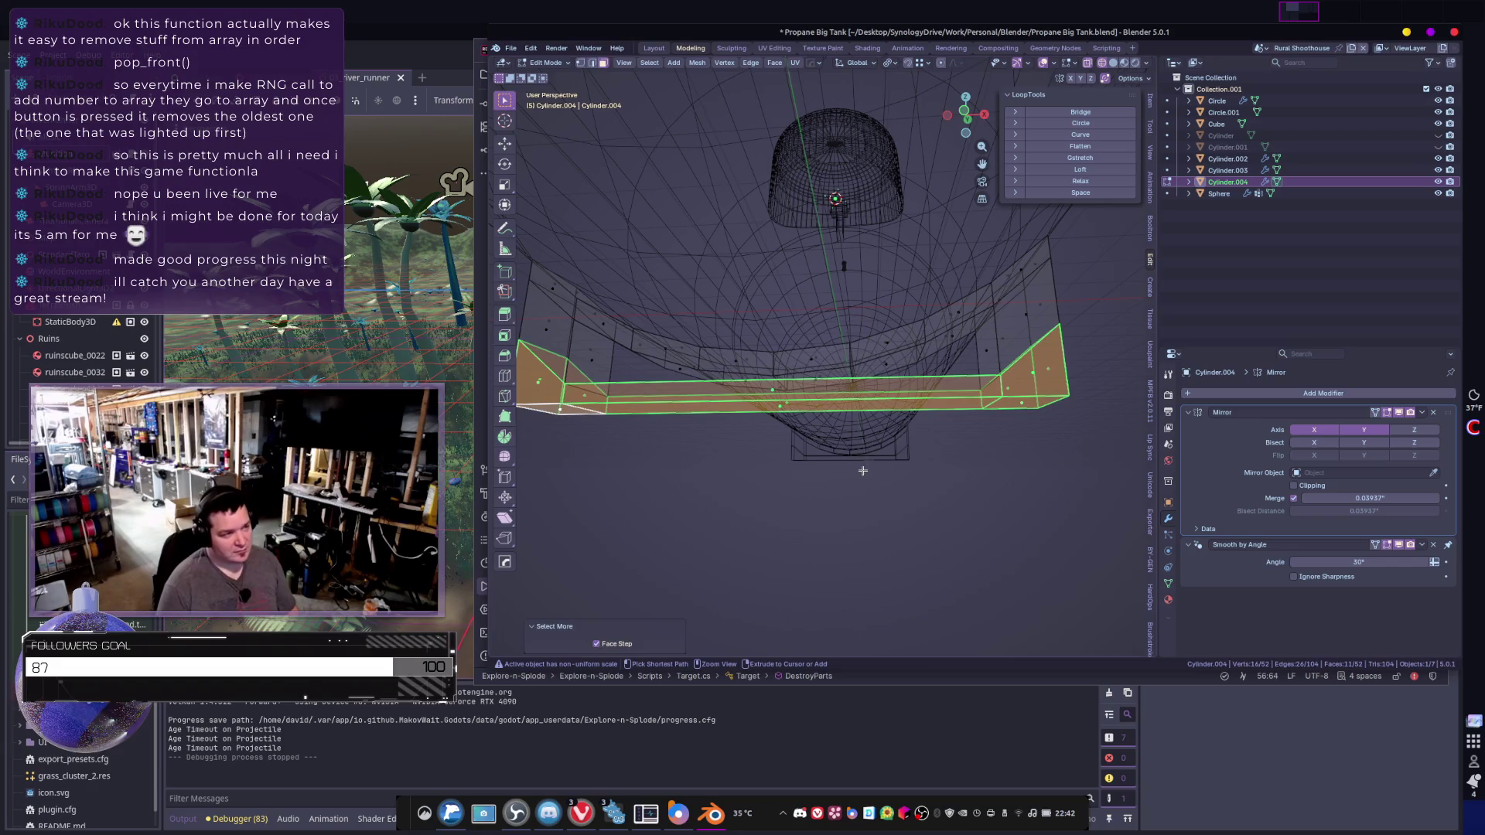
pyautogui.press('g')
pyautogui.press('z')
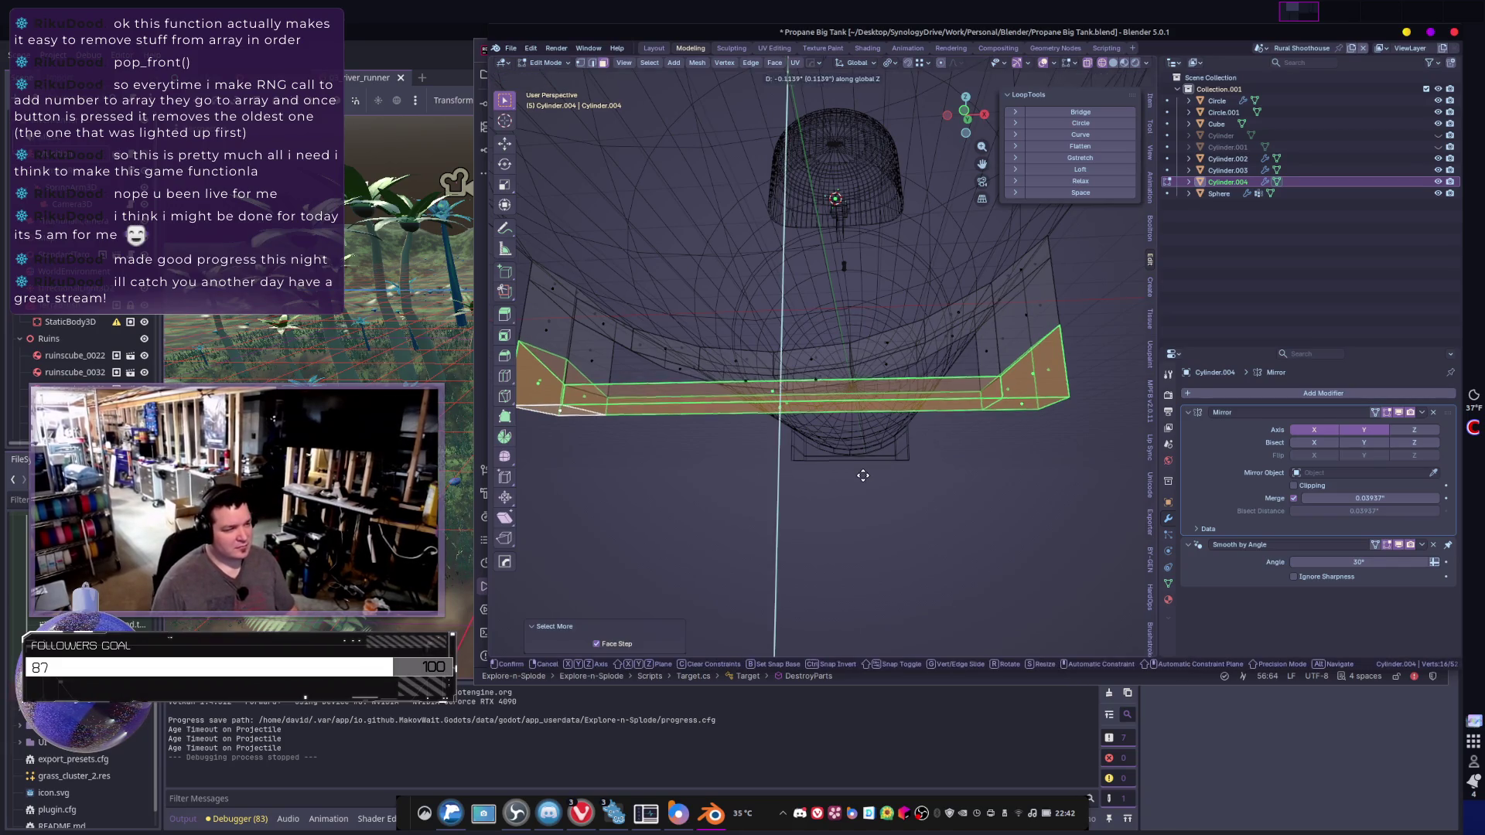
pyautogui.click(863, 488)
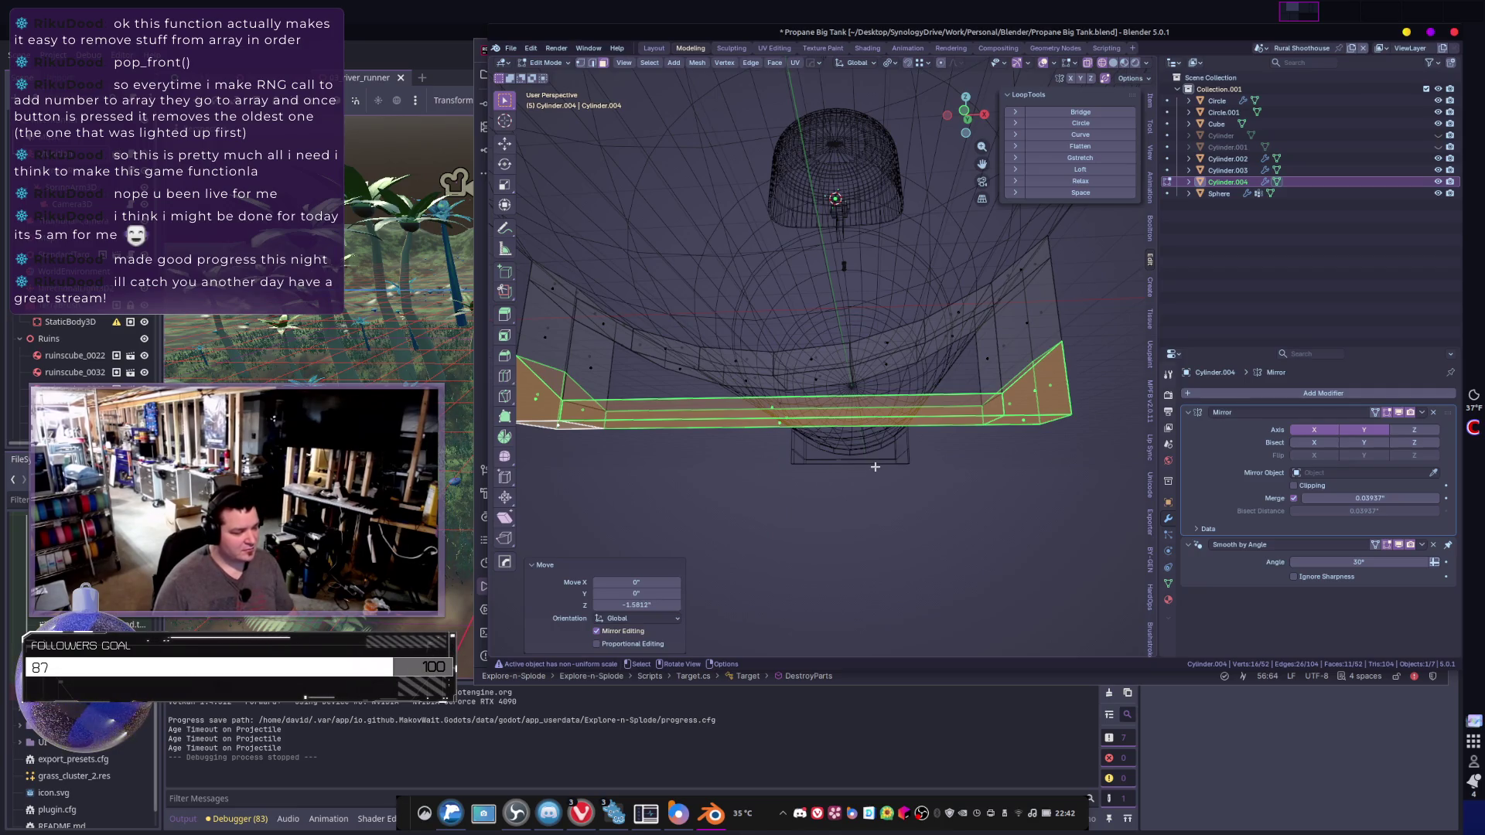
pyautogui.moveTo(875, 467)
pyautogui.mouseDown(button='middle')
pyautogui.moveTo(746, 454)
pyautogui.moveTo(844, 447)
pyautogui.moveTo(765, 449)
pyautogui.moveTo(828, 464)
pyautogui.mouseUp(button='middle')
# - Add a centred loop cut across the lower band and raise it along Z
pyautogui.hotkey('ctrl', 'r')
pyautogui.click(763, 447)
pyautogui.rightClick(766, 448)
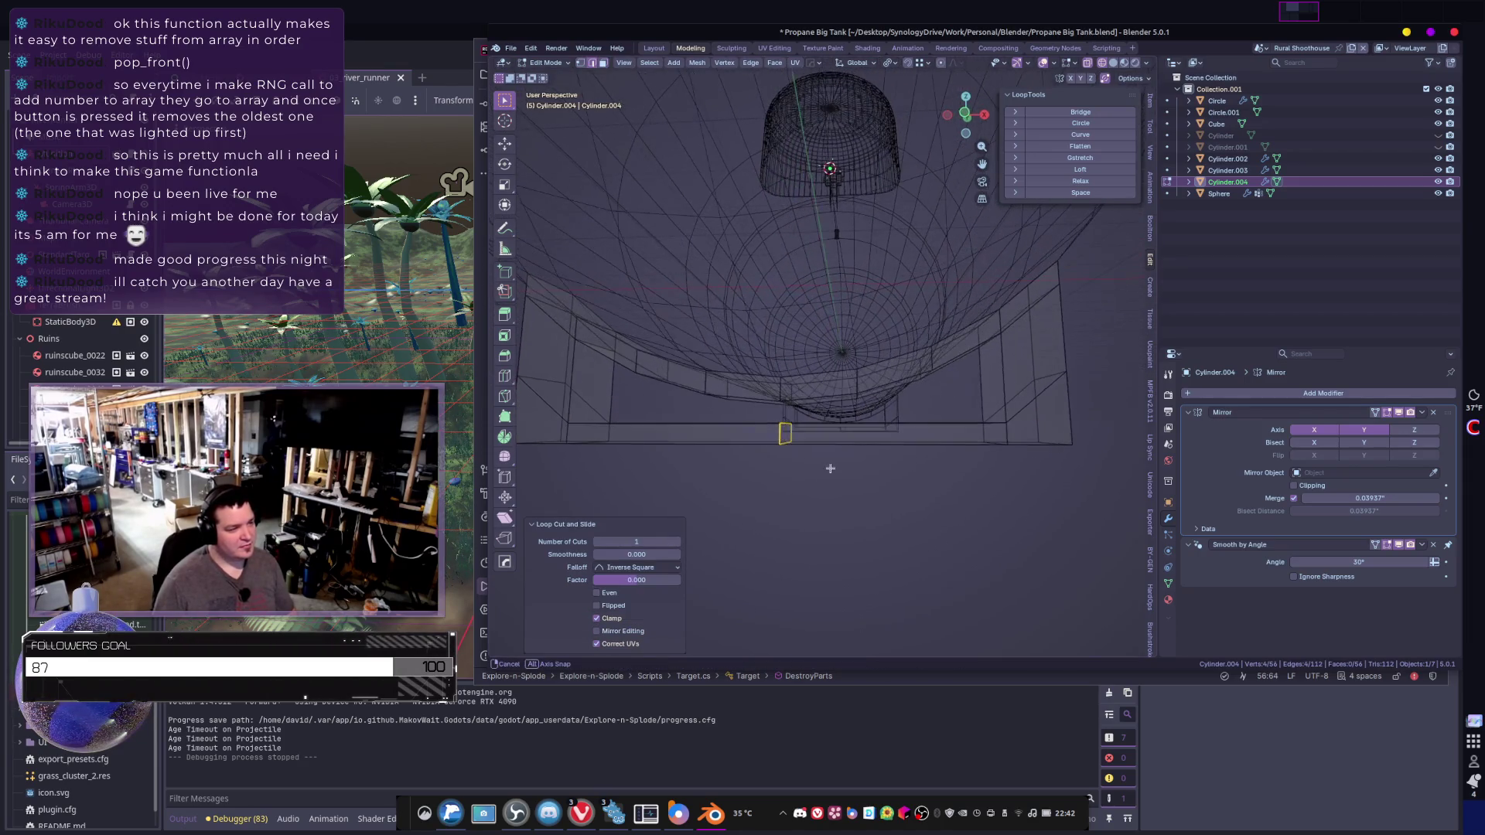
pyautogui.press('g')
pyautogui.press('z')
pyautogui.click(826, 458)
# - Bevel the raised loop with 5 segments, readjusting its height by 0.89872 along Z
pyautogui.hotkey('ctrl', 'b')
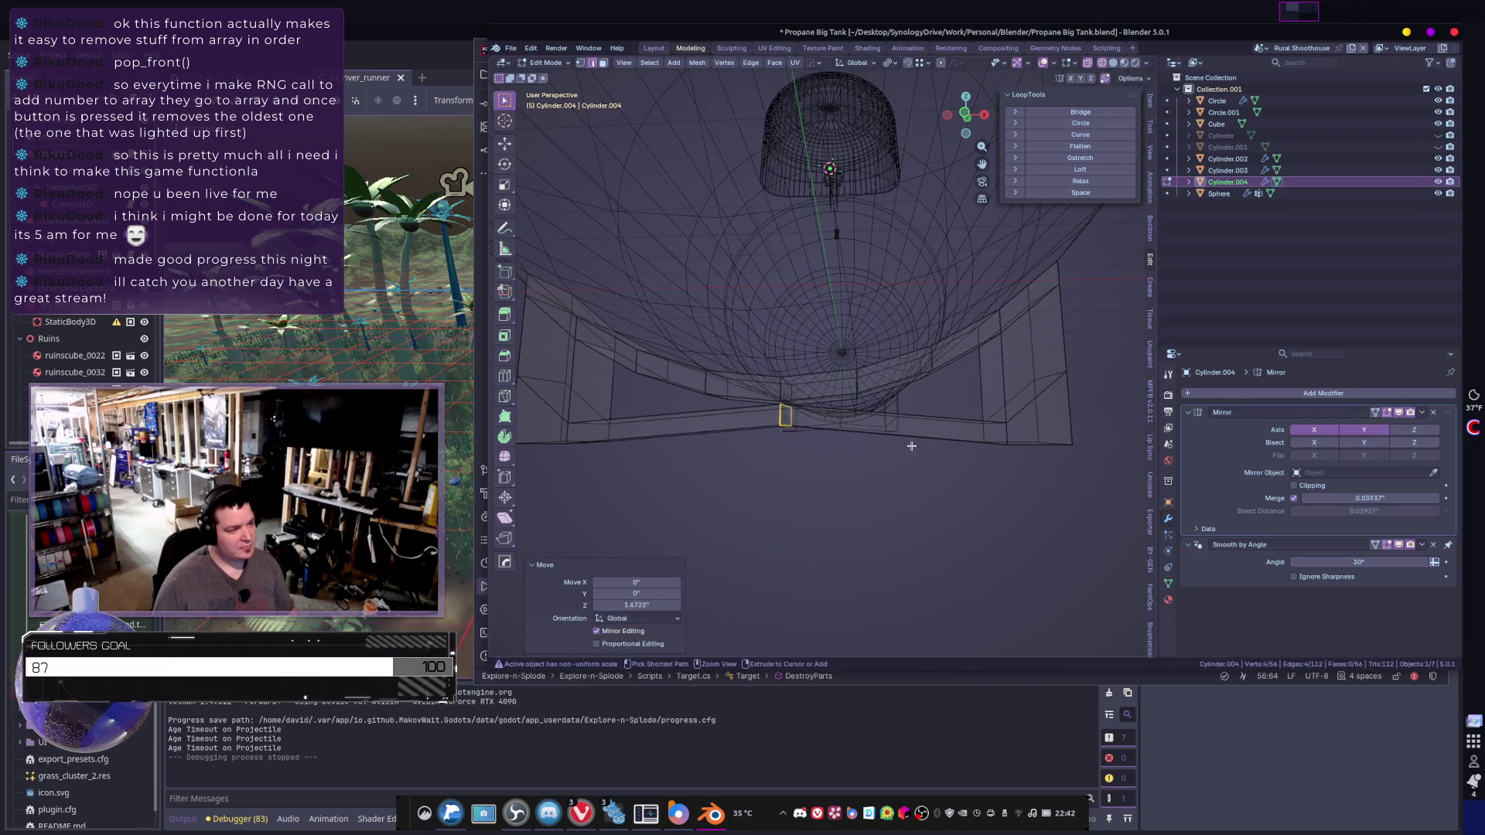
pyautogui.scroll(3, 1040, 460)
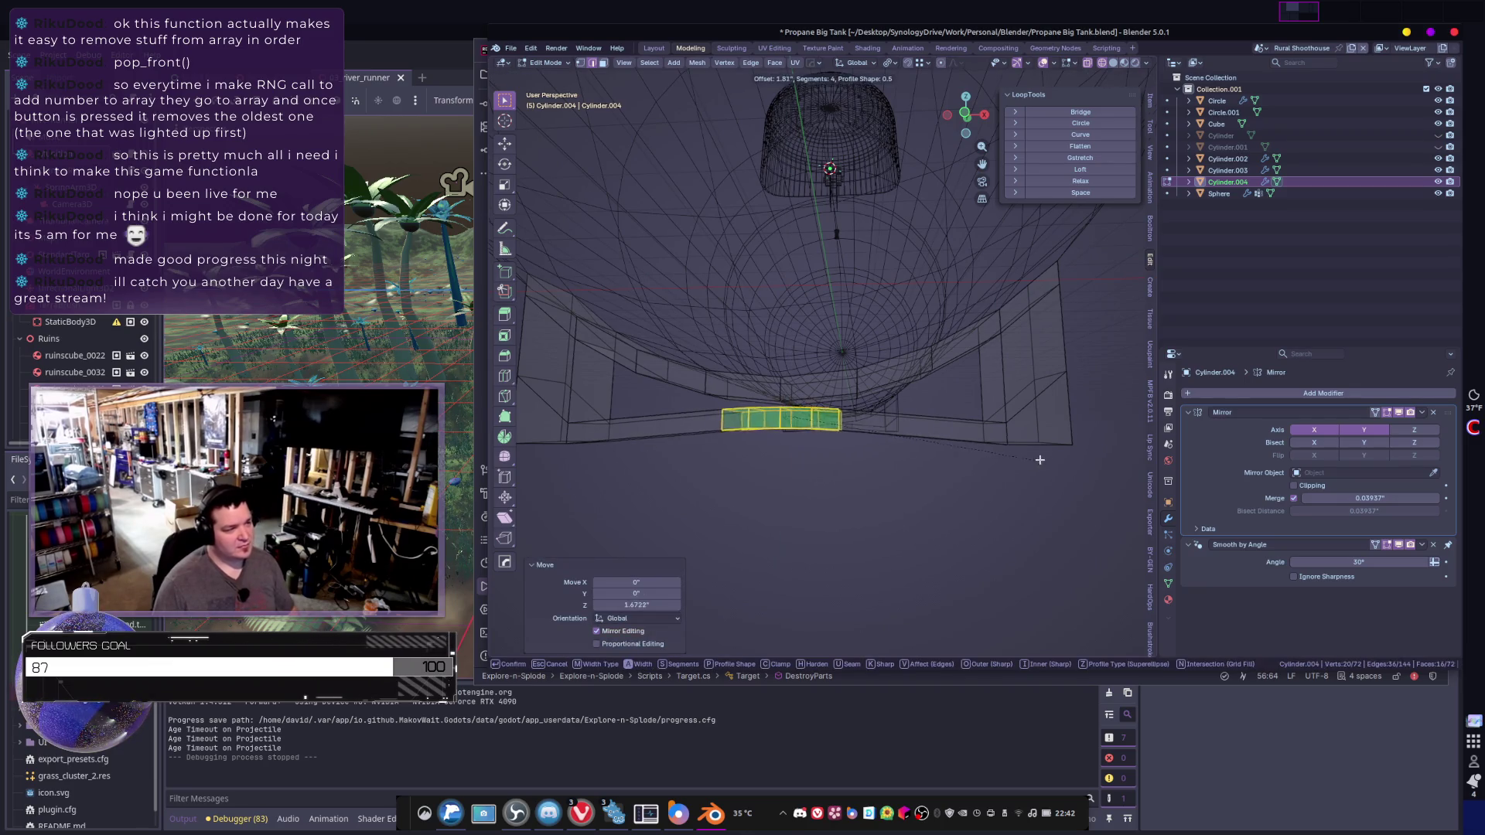
pyautogui.scroll(1, 1150, 469)
pyautogui.click(1151, 471)
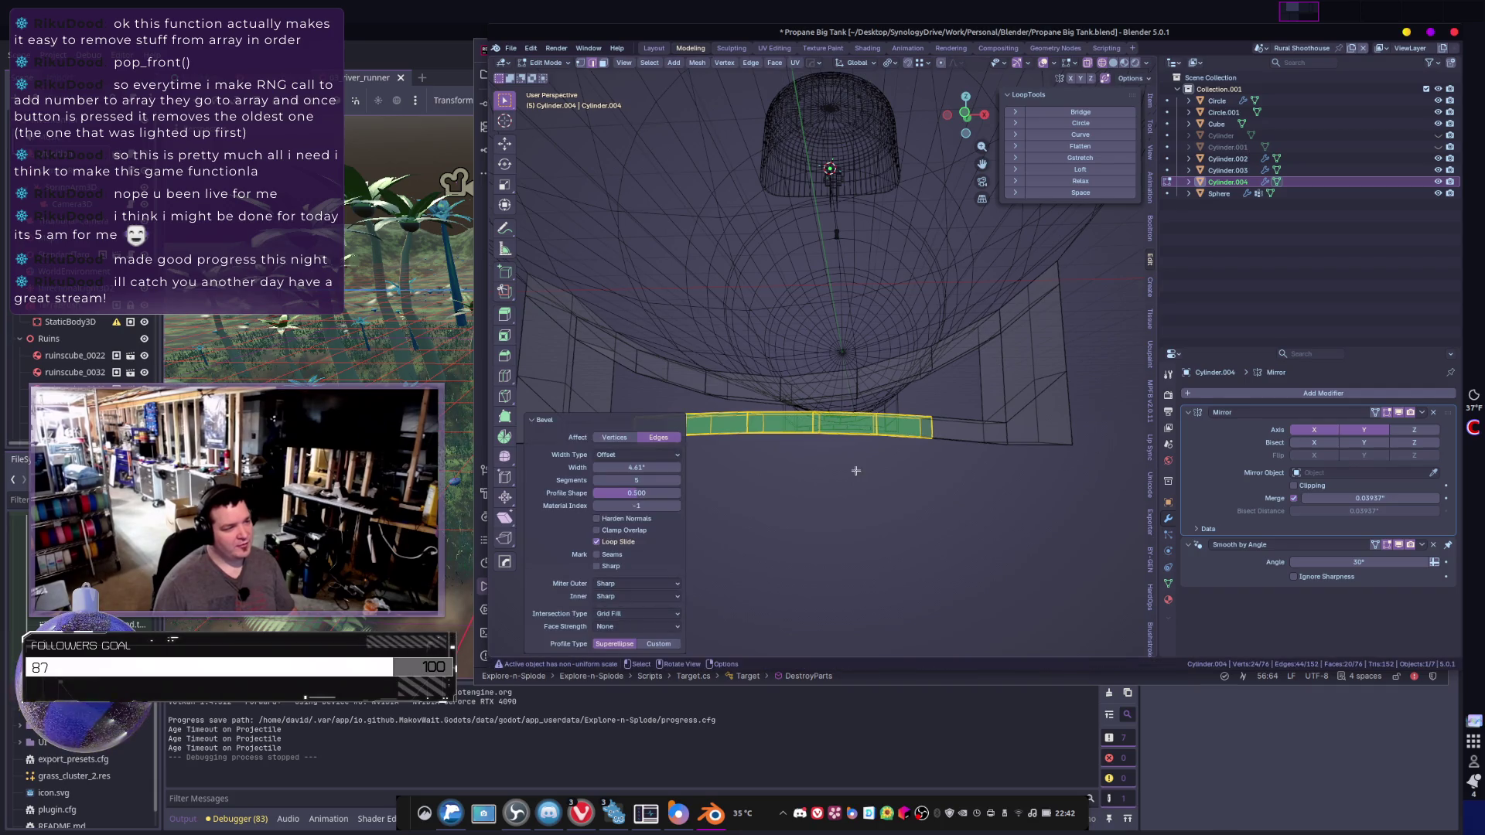
pyautogui.hotkey('ctrl', 'z')
pyautogui.press('g')
pyautogui.press('z')
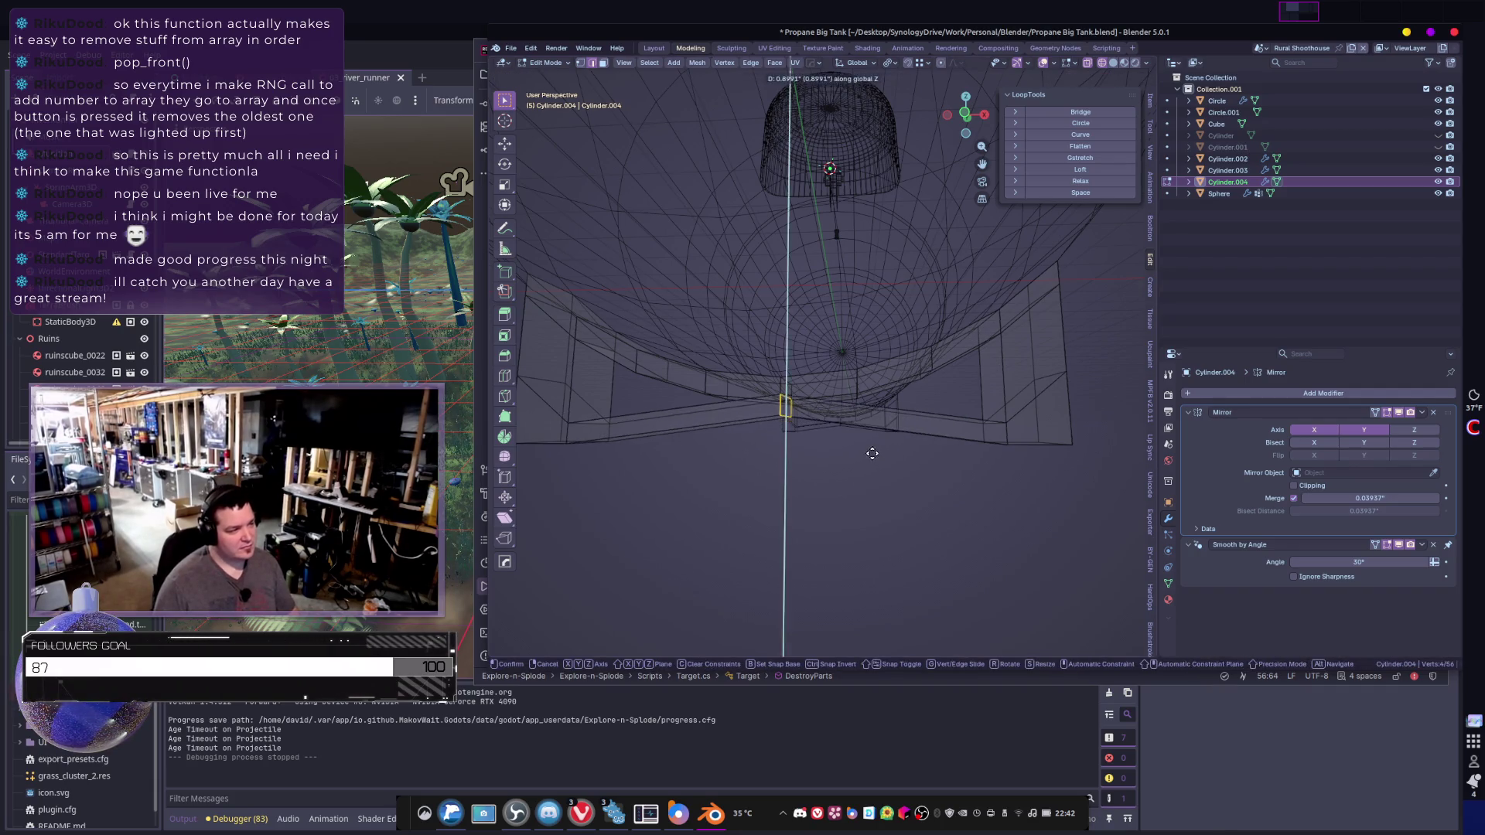
pyautogui.click(872, 451)
pyautogui.hotkey('ctrl', 'b')
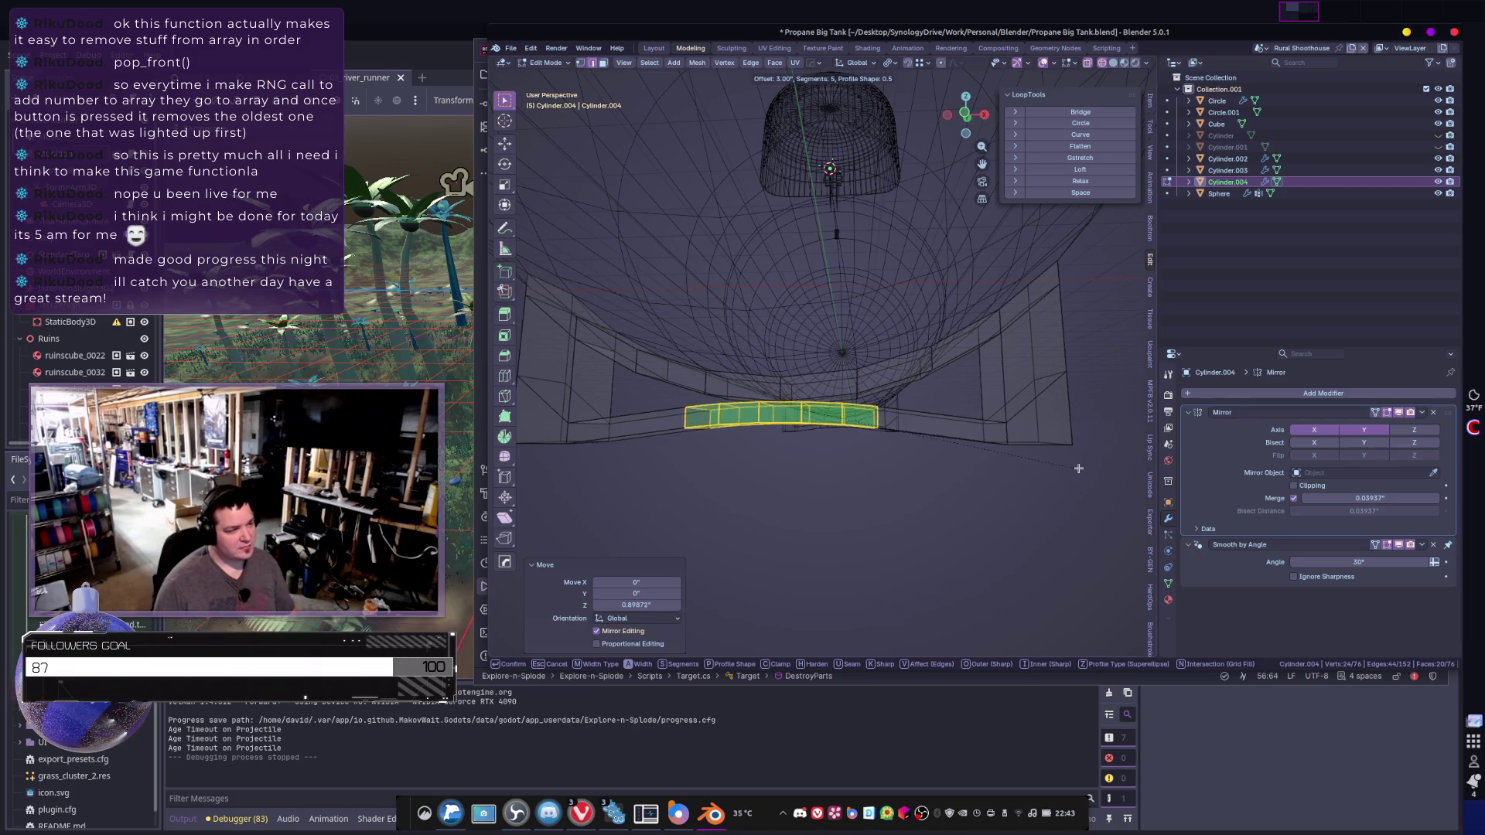
pyautogui.click(956, 436)
# - Return to Object Mode in solid shading and deselect the saddle support
pyautogui.press('Tab')
pyautogui.moveTo(951, 433)
pyautogui.mouseDown(button='middle')
pyautogui.moveTo(941, 474)
pyautogui.moveTo(897, 464)
pyautogui.moveTo(776, 507)
pyautogui.moveTo(758, 480)
pyautogui.moveTo(1124, 478)
pyautogui.moveTo(693, 497)
pyautogui.moveTo(554, 474)
pyautogui.moveTo(673, 475)
pyautogui.moveTo(587, 464)
pyautogui.moveTo(647, 462)
pyautogui.mouseUp(button='middle')
pyautogui.press('z')
pyautogui.click(879, 510)
pyautogui.scroll(-5, 839, 458)
pyautogui.click(826, 461)
pyautogui.scroll(4, 1022, 481)
pyautogui.scroll(-4, 928, 486)
pyautogui.scroll(6, 673, 451)
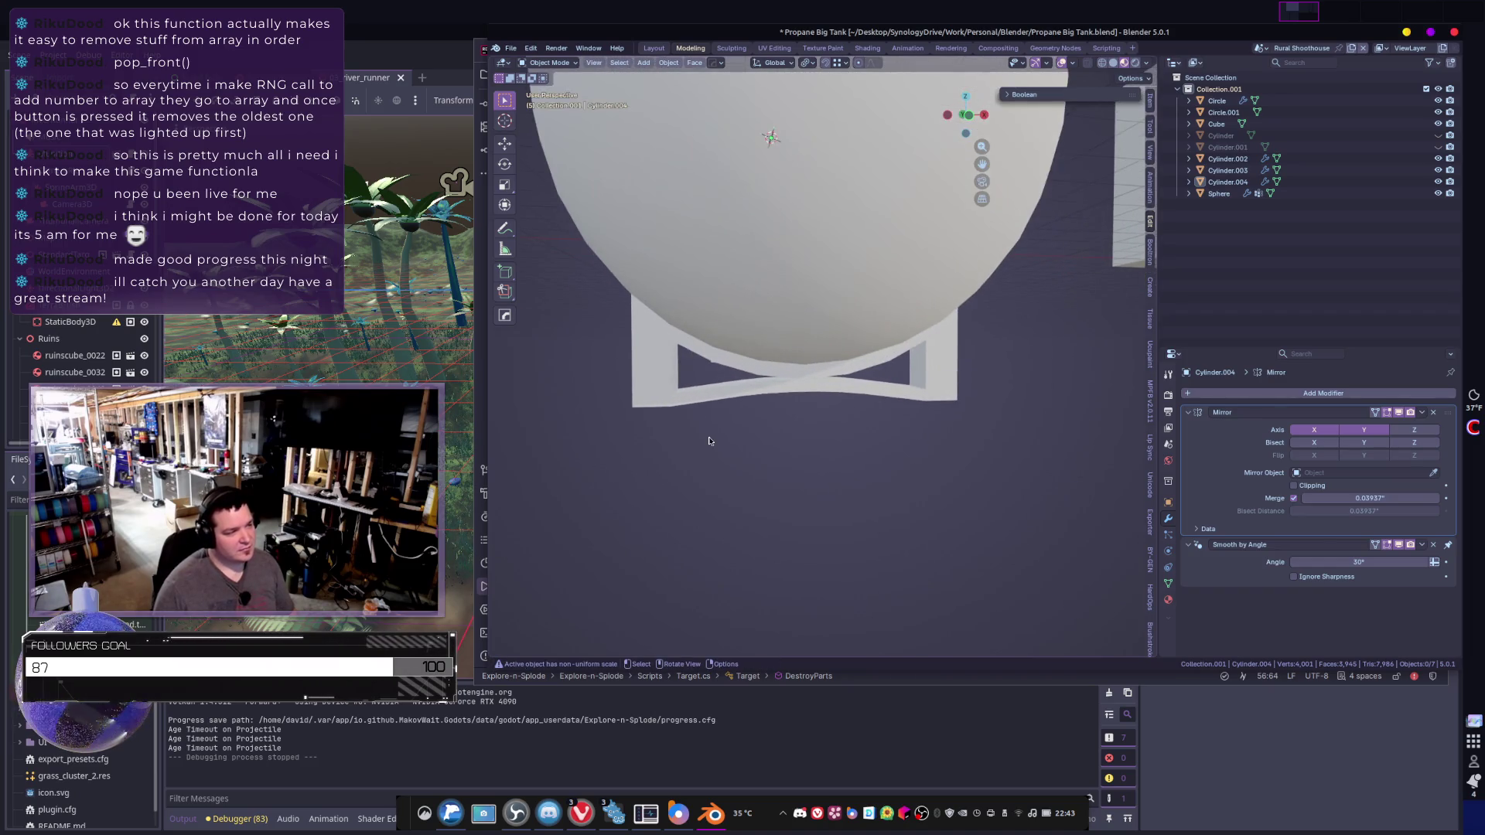
pyautogui.scroll(-5, 709, 441)
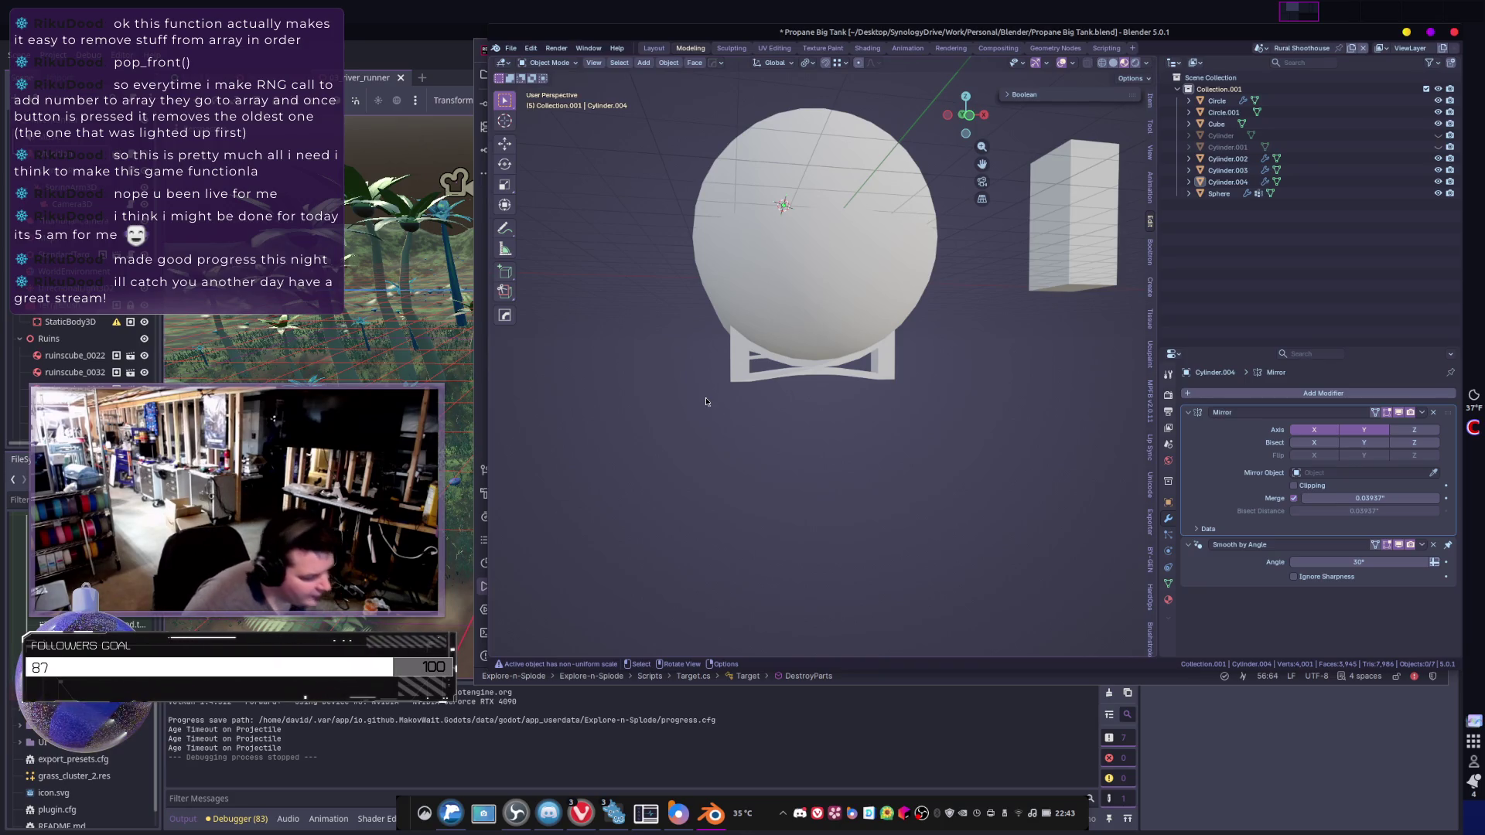
pyautogui.moveTo(741, 352); pyautogui.dragTo(918, 325, button='middle')
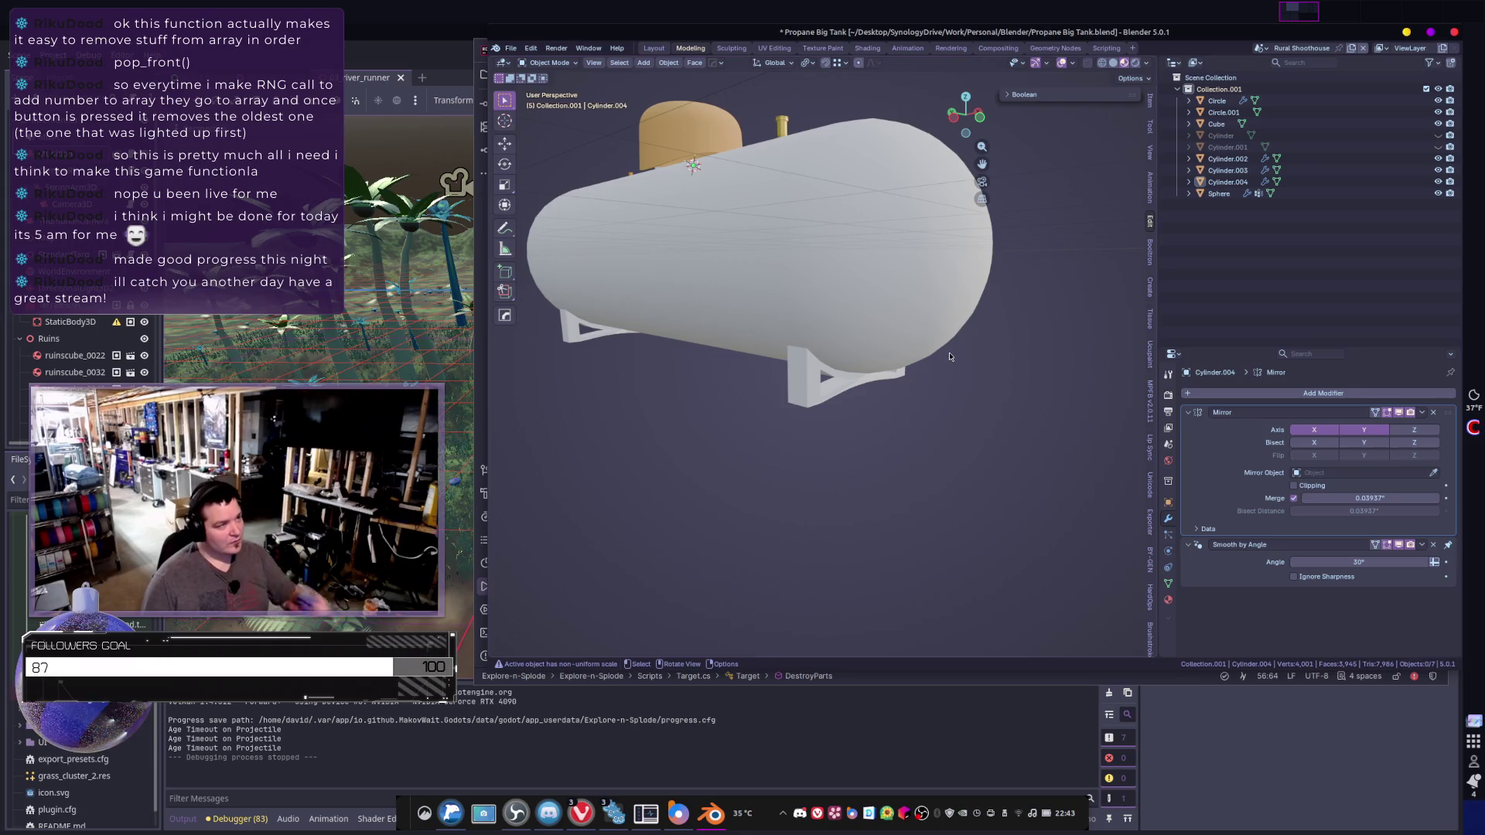
pyautogui.scroll(-5, 950, 355)
pyautogui.moveTo(959, 355); pyautogui.dragTo(977, 353, button='middle')
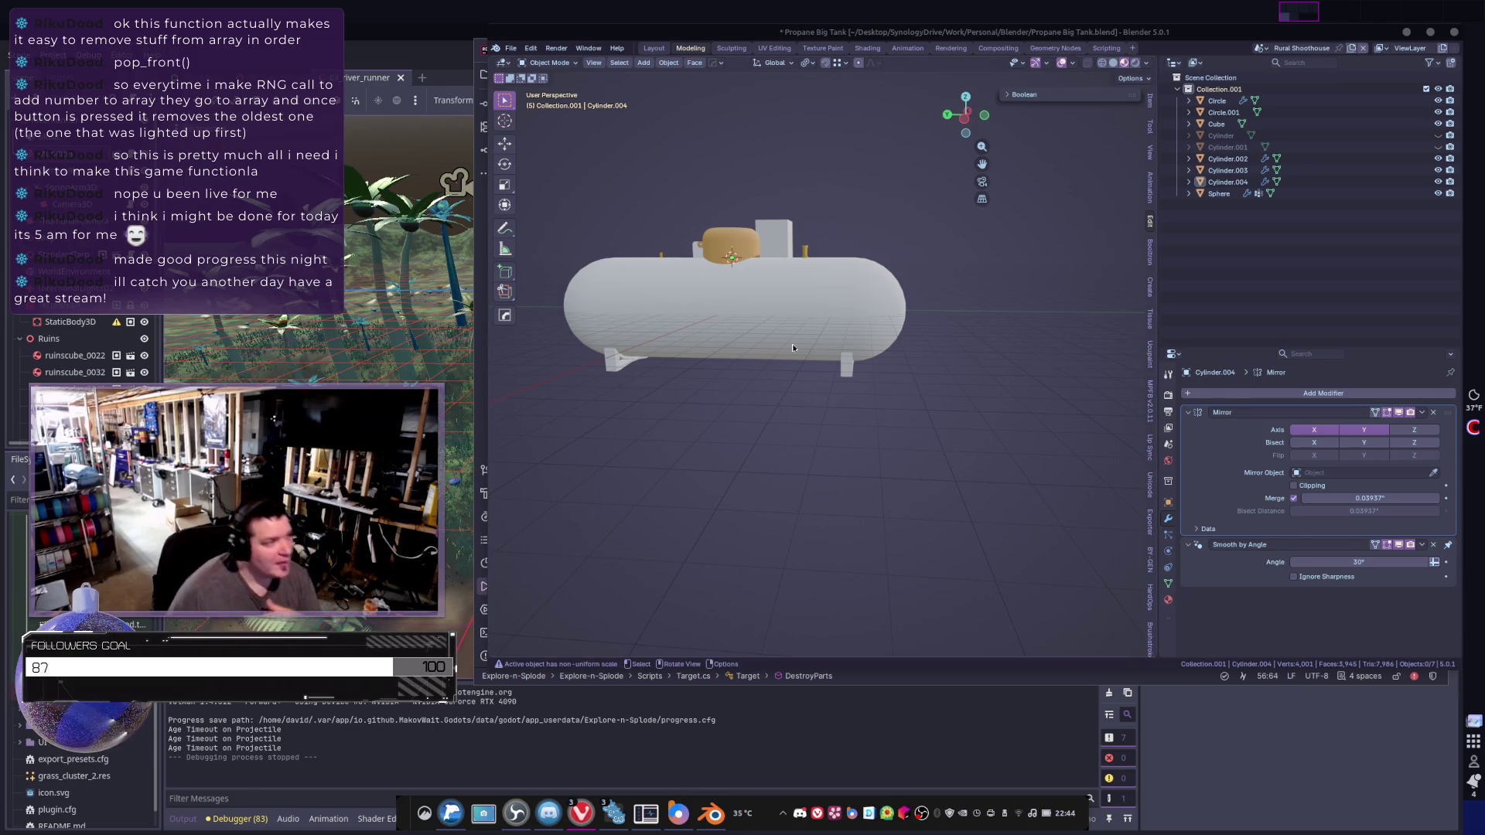
# - Select the orange dome cap, Sphere, on top of the tank
pyautogui.moveTo(796, 299); pyautogui.dragTo(820, 332, button='middle')
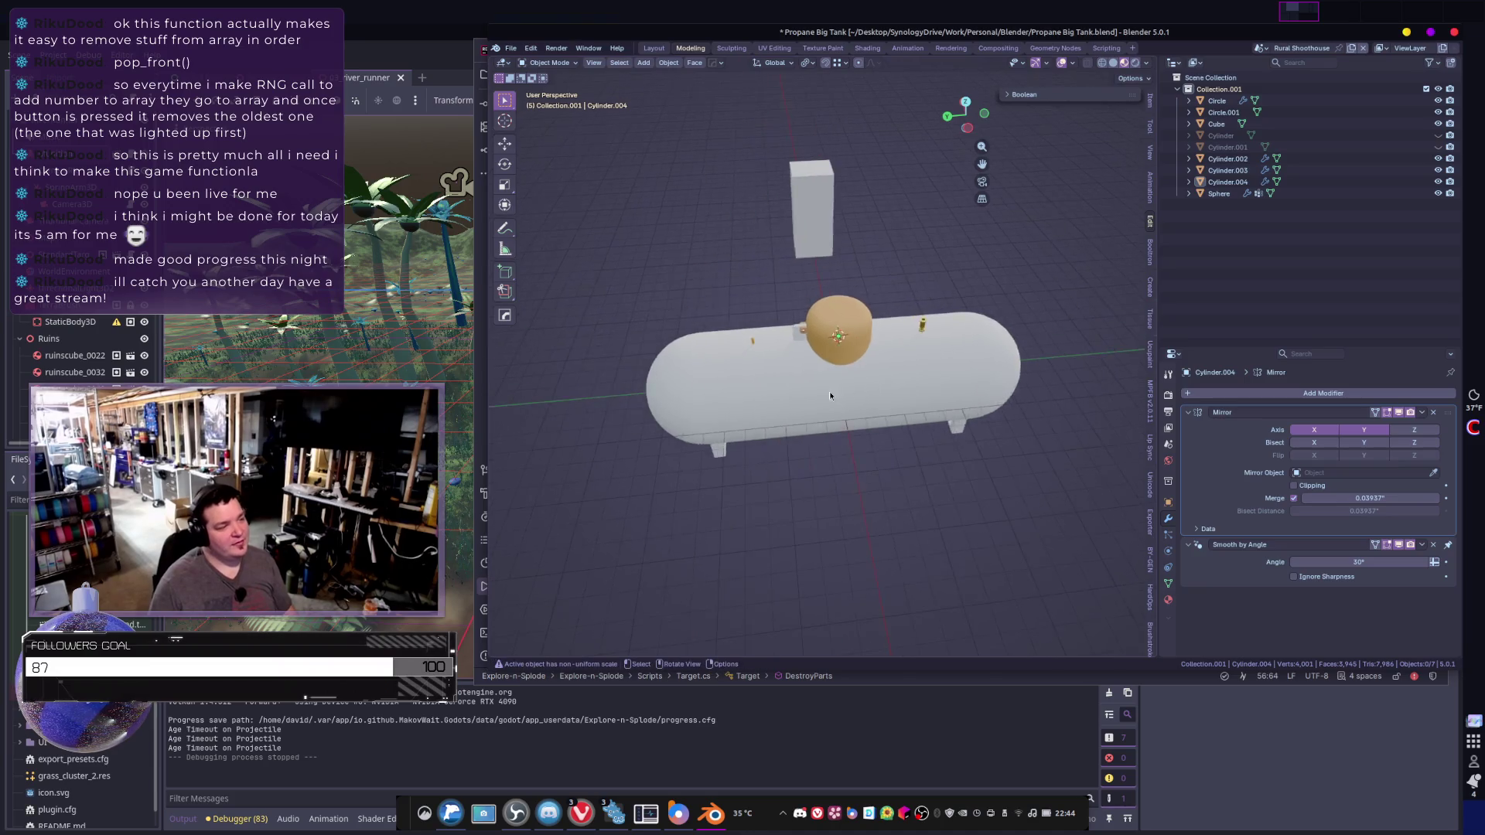
pyautogui.scroll(5, 773, 348)
pyautogui.moveTo(795, 355)
pyautogui.mouseDown(button='middle')
pyautogui.moveTo(843, 387)
pyautogui.moveTo(754, 398)
pyautogui.mouseUp(button='middle')
pyautogui.click(849, 421)
# - Collapse the Subdivision and Solidify modifiers and expand Shrinkwrap in the Sphere's modifier stack
pyautogui.scroll(3, 843, 417)
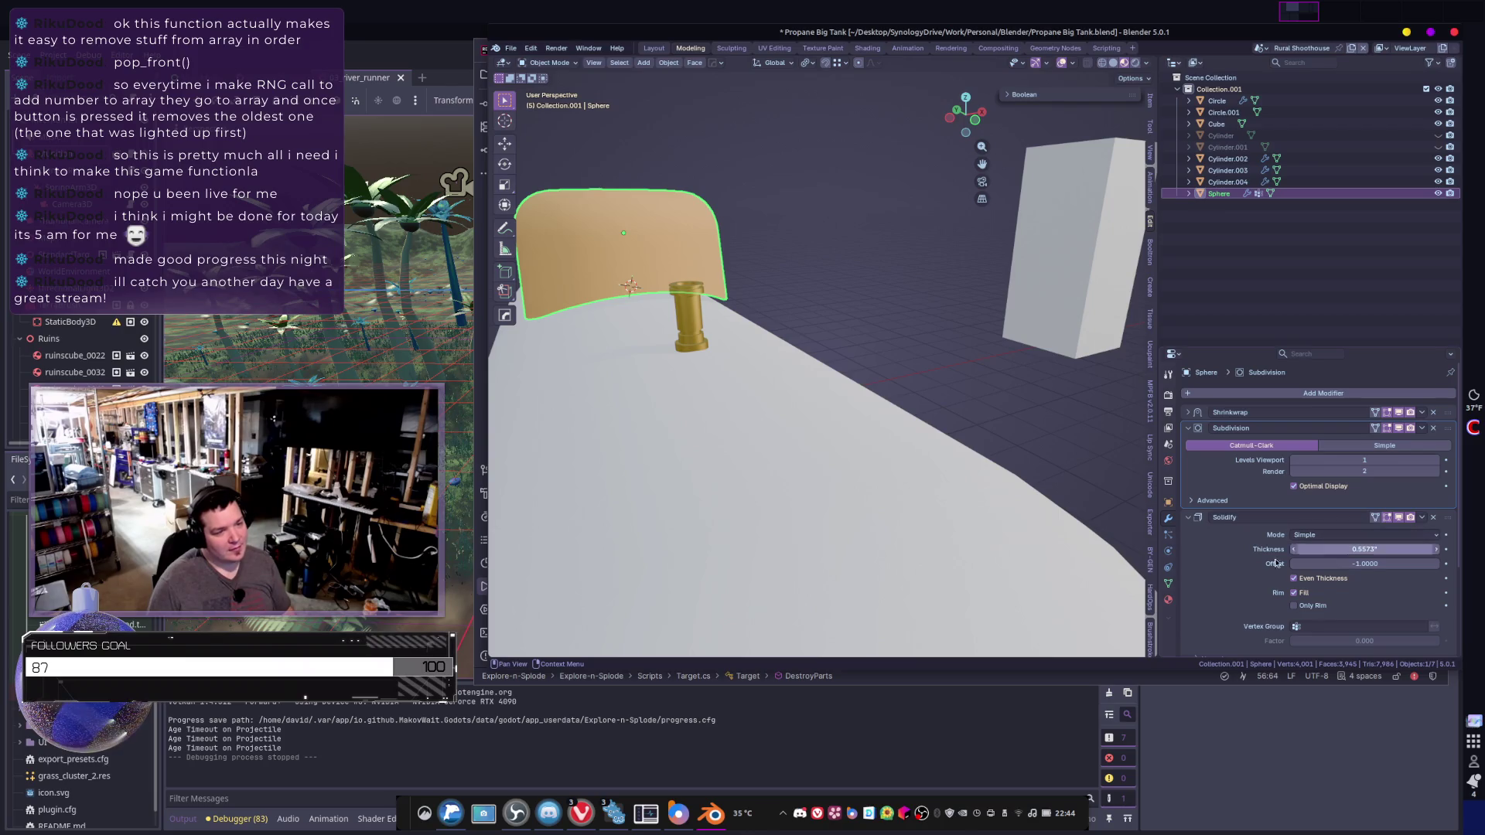
pyautogui.scroll(-2, 1240, 576)
pyautogui.scroll(-2, 1269, 523)
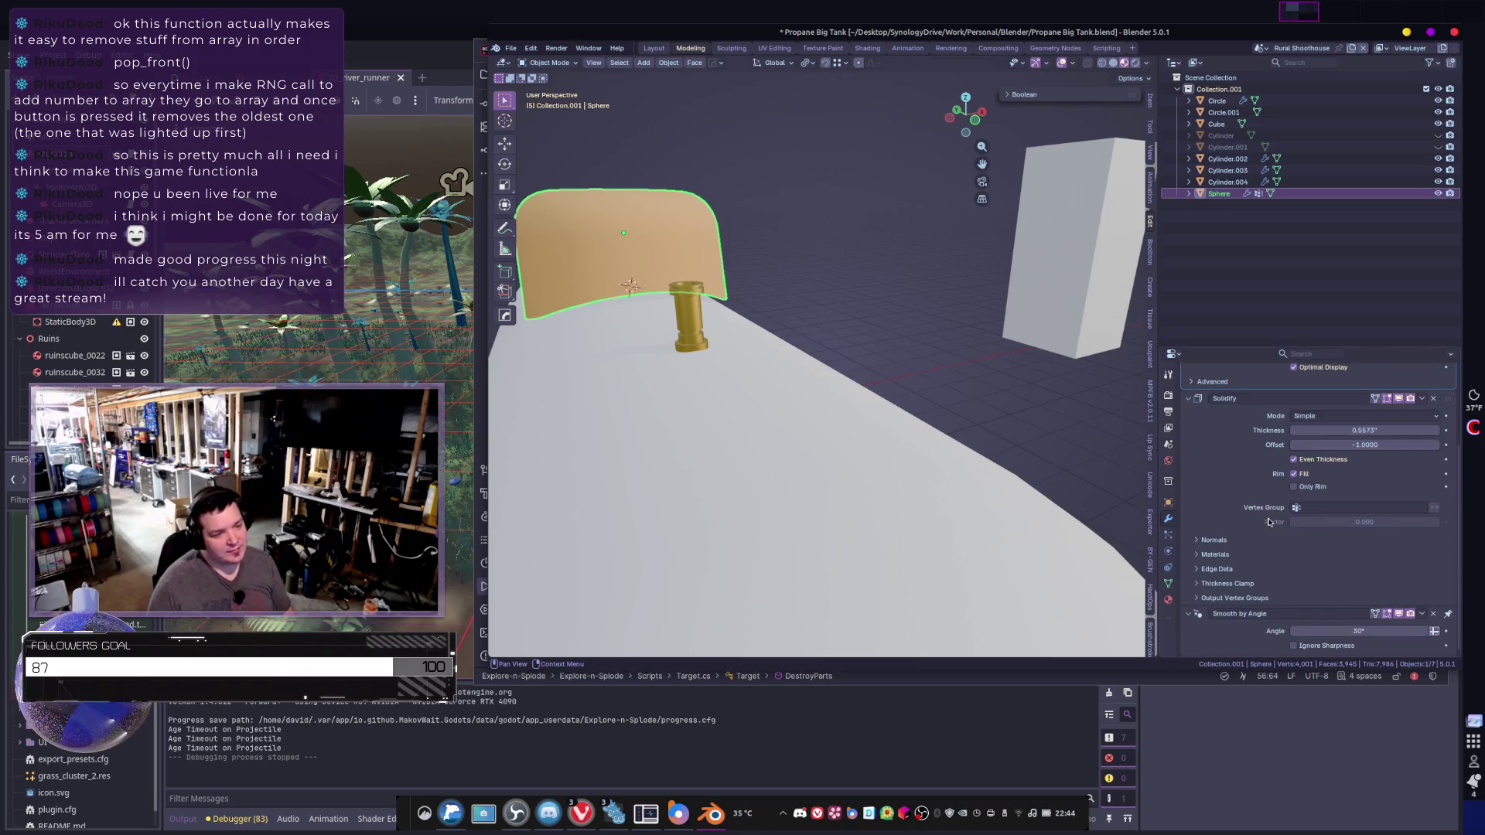
pyautogui.scroll(5, 1271, 531)
pyautogui.scroll(-2, 1271, 532)
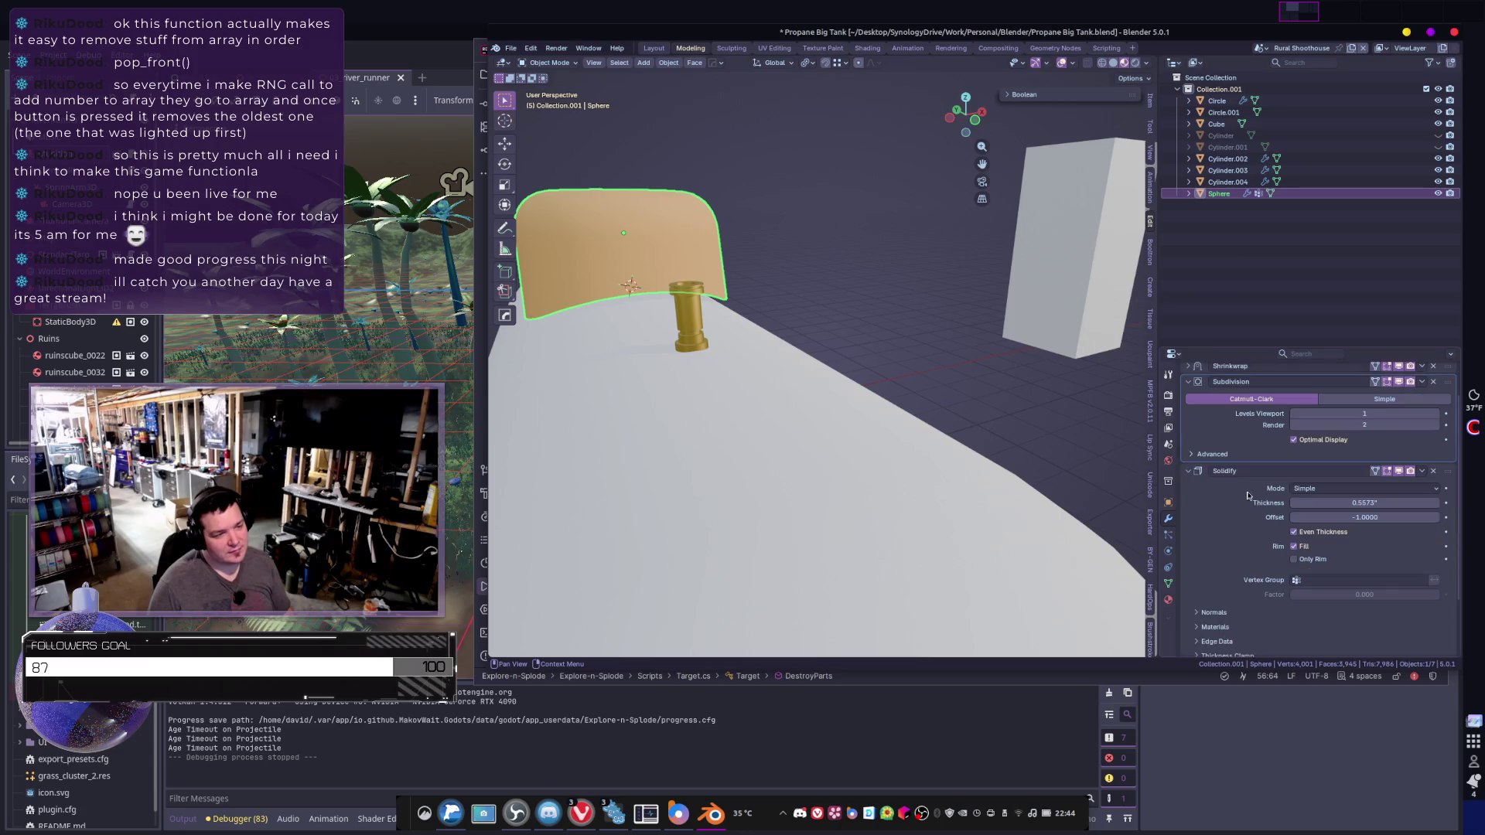
pyautogui.click(1188, 382)
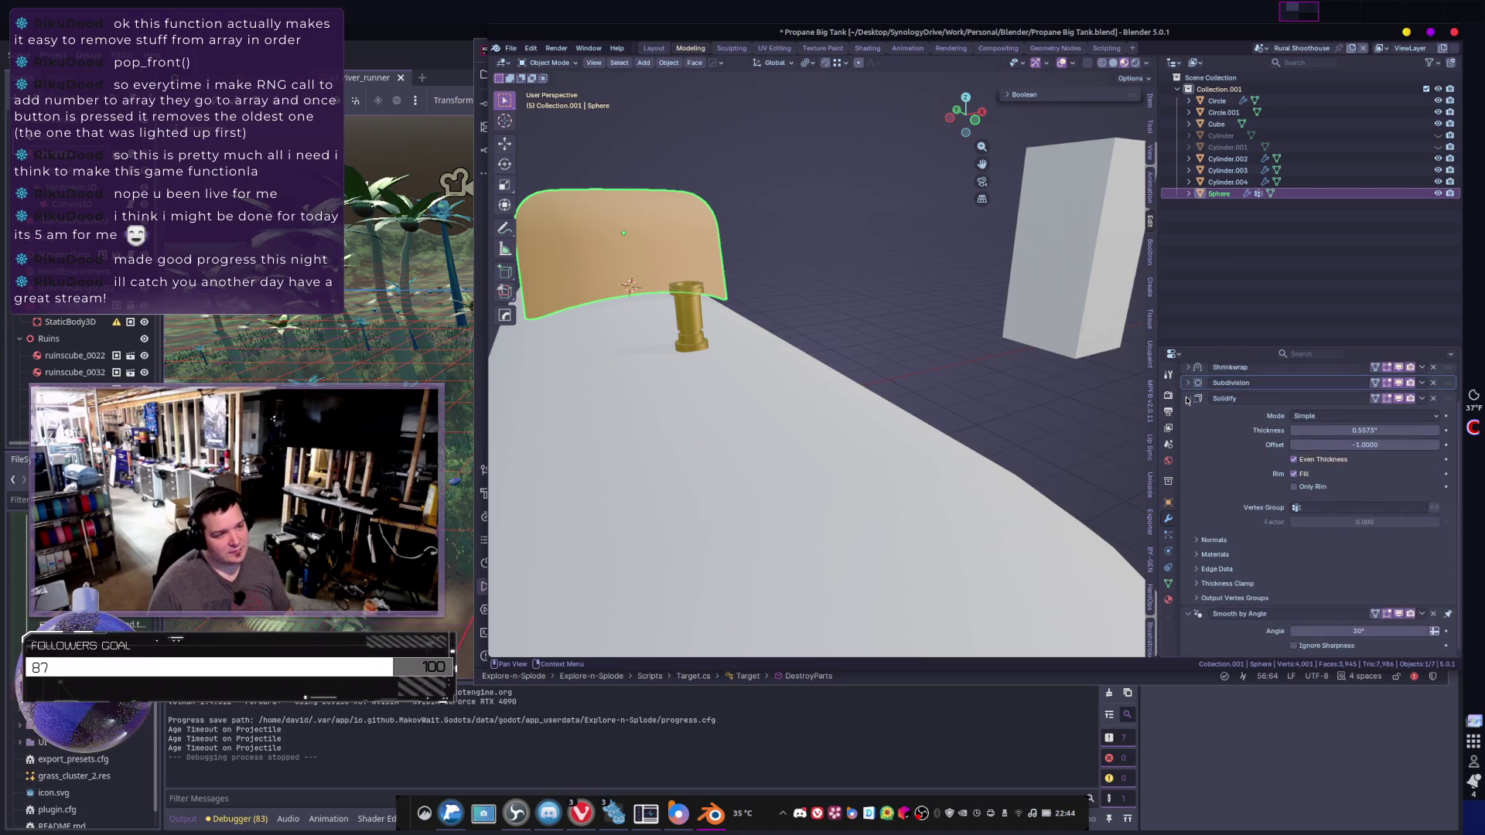
pyautogui.click(1188, 397)
pyautogui.click(1188, 412)
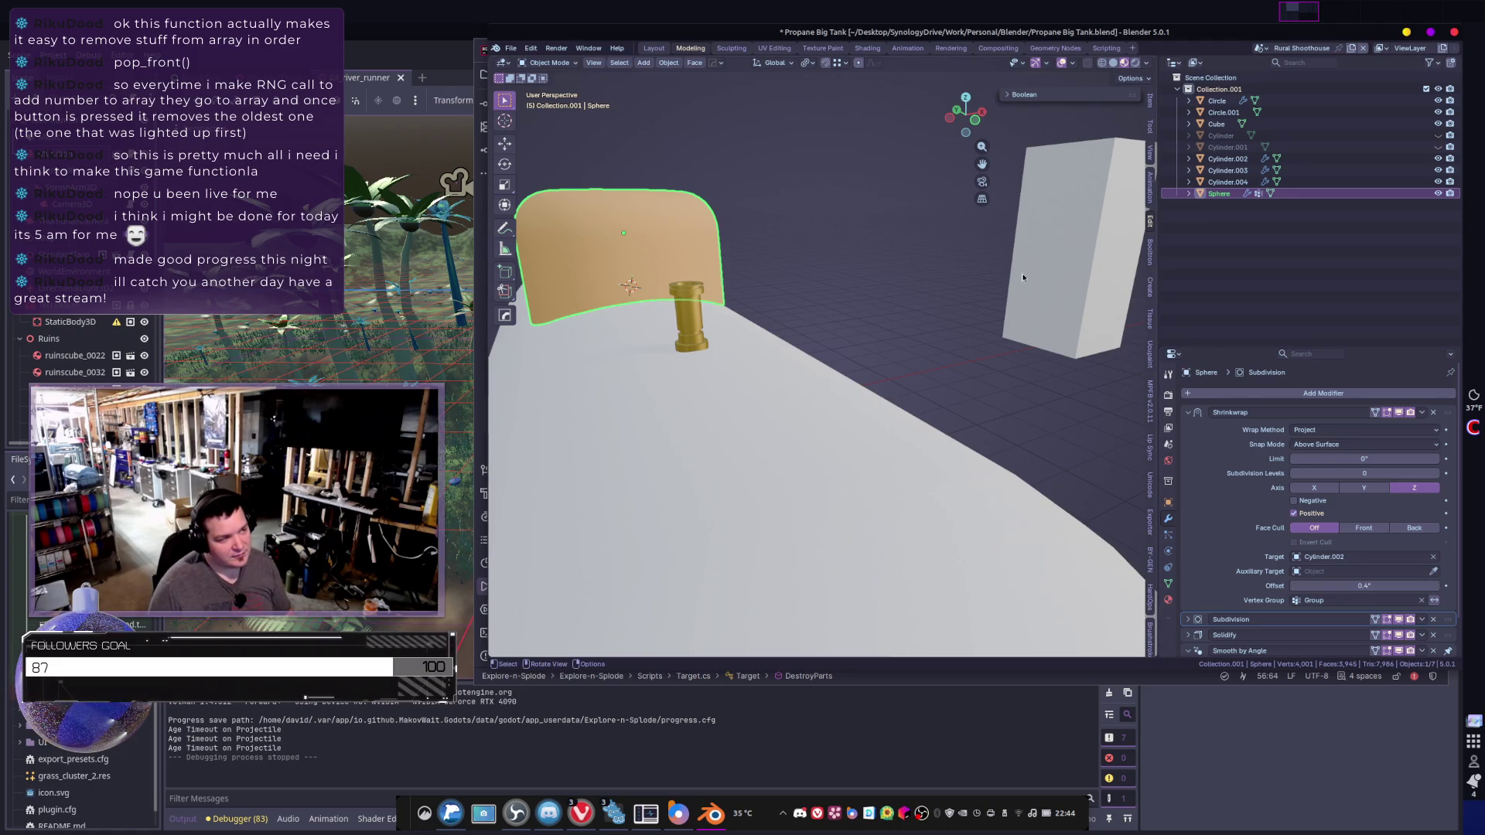
# - Deselect the dome cap and bring the whole tank into view
pyautogui.hotkey('alt', 'a')
pyautogui.scroll(-4, 1006, 309)
pyautogui.moveTo(1023, 277)
pyautogui.mouseDown(button='middle')
pyautogui.moveTo(964, 343)
pyautogui.moveTo(962, 441)
pyautogui.moveTo(1070, 451)
pyautogui.moveTo(953, 471)
pyautogui.moveTo(981, 457)
pyautogui.moveTo(890, 454)
pyautogui.moveTo(998, 457)
pyautogui.moveTo(801, 448)
pyautogui.moveTo(911, 501)
pyautogui.moveTo(898, 486)
pyautogui.moveTo(914, 481)
pyautogui.mouseUp(button='middle')
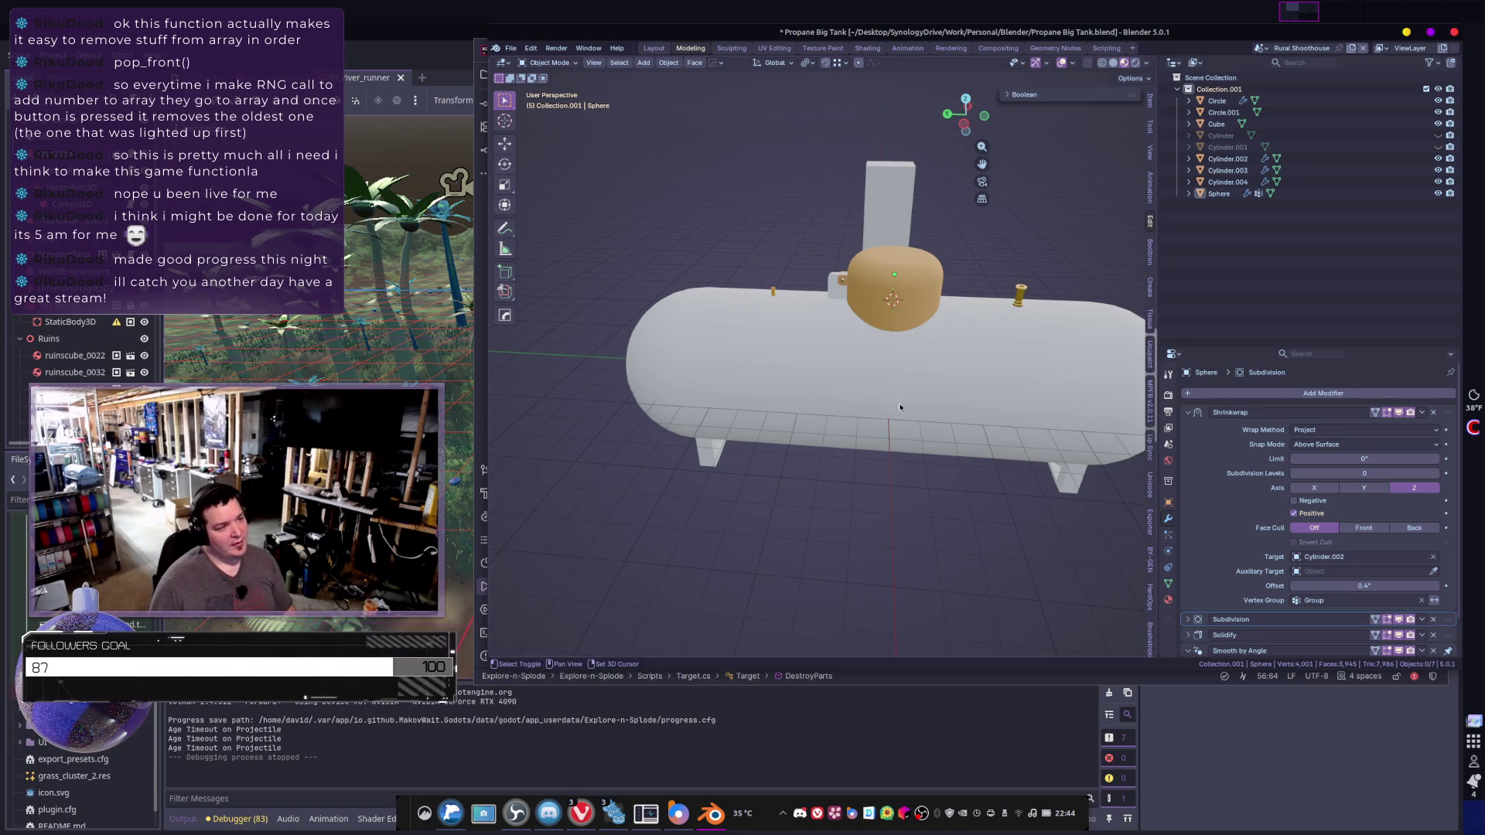
pyautogui.keyDown('shift'); pyautogui.moveTo(900, 407); pyautogui.dragTo(718, 420, button='middle'); pyautogui.keyUp('shift')
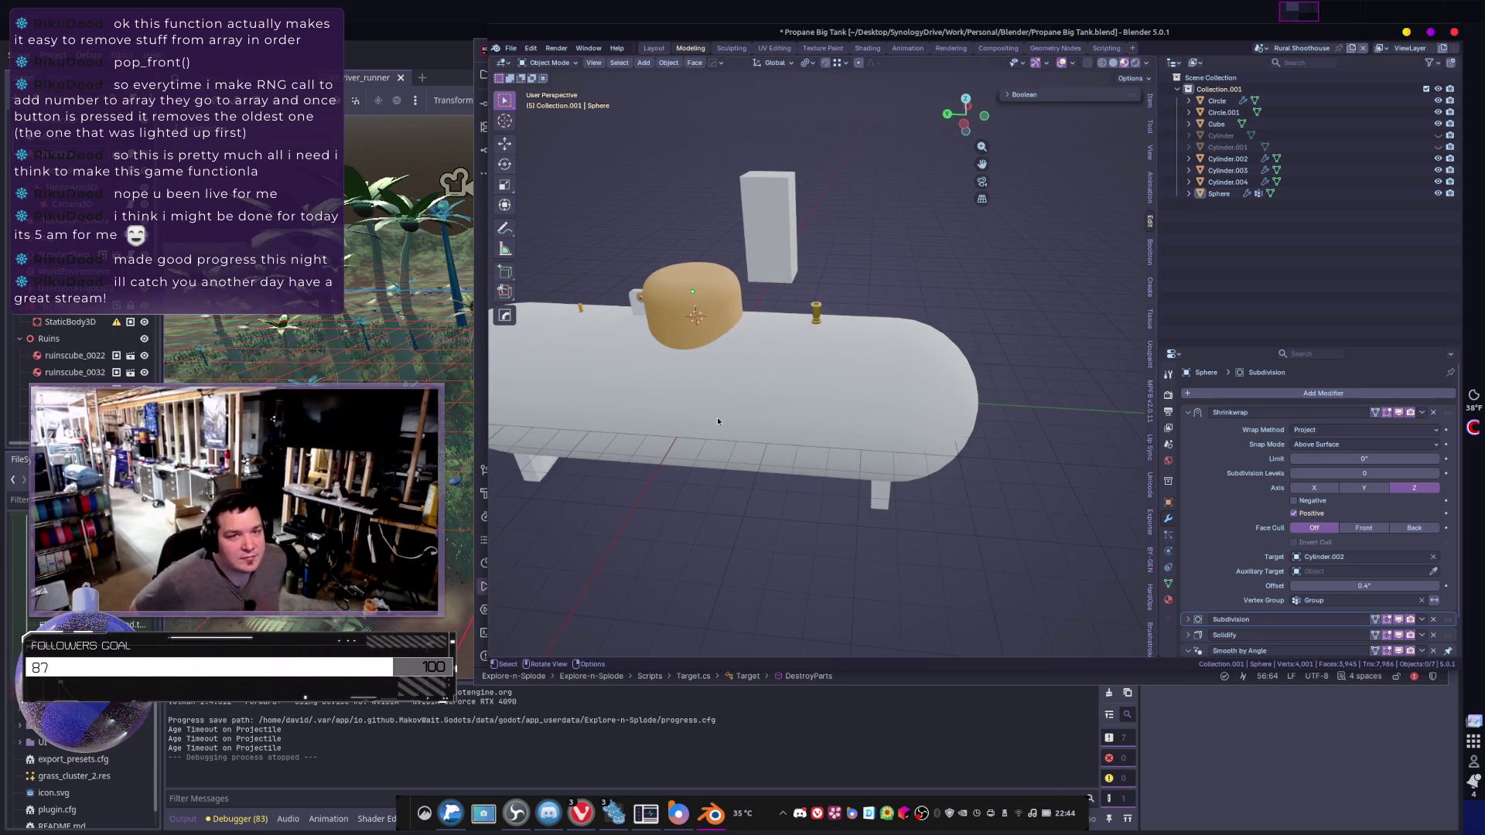
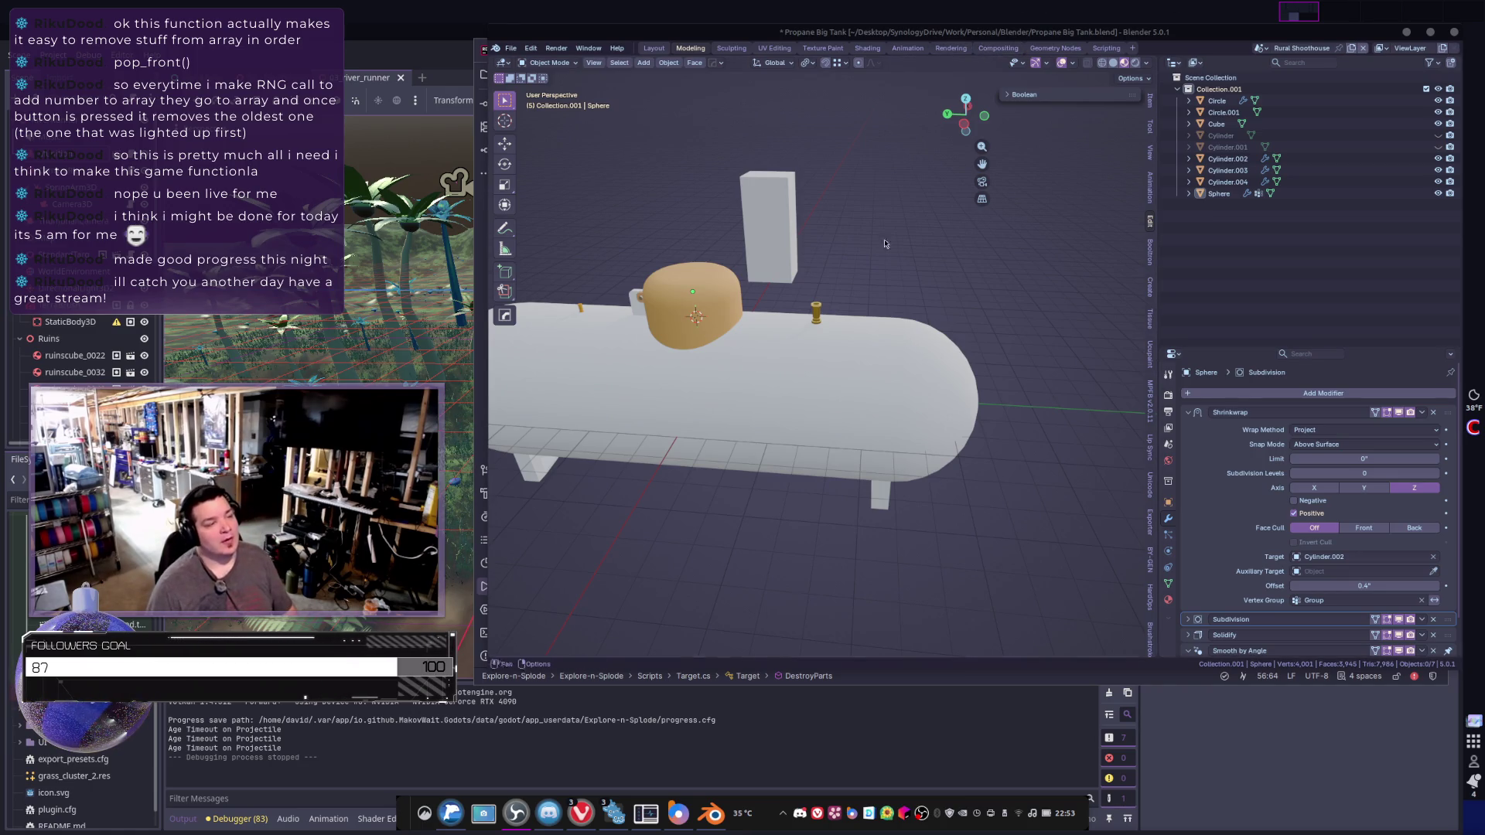
# - Orbit to an angled side view of the tank and select the tank body
pyautogui.moveTo(886, 244)
pyautogui.mouseDown(button='middle')
pyautogui.moveTo(774, 443)
pyautogui.moveTo(742, 453)
pyautogui.moveTo(852, 439)
pyautogui.moveTo(853, 460)
pyautogui.mouseUp(button='middle')
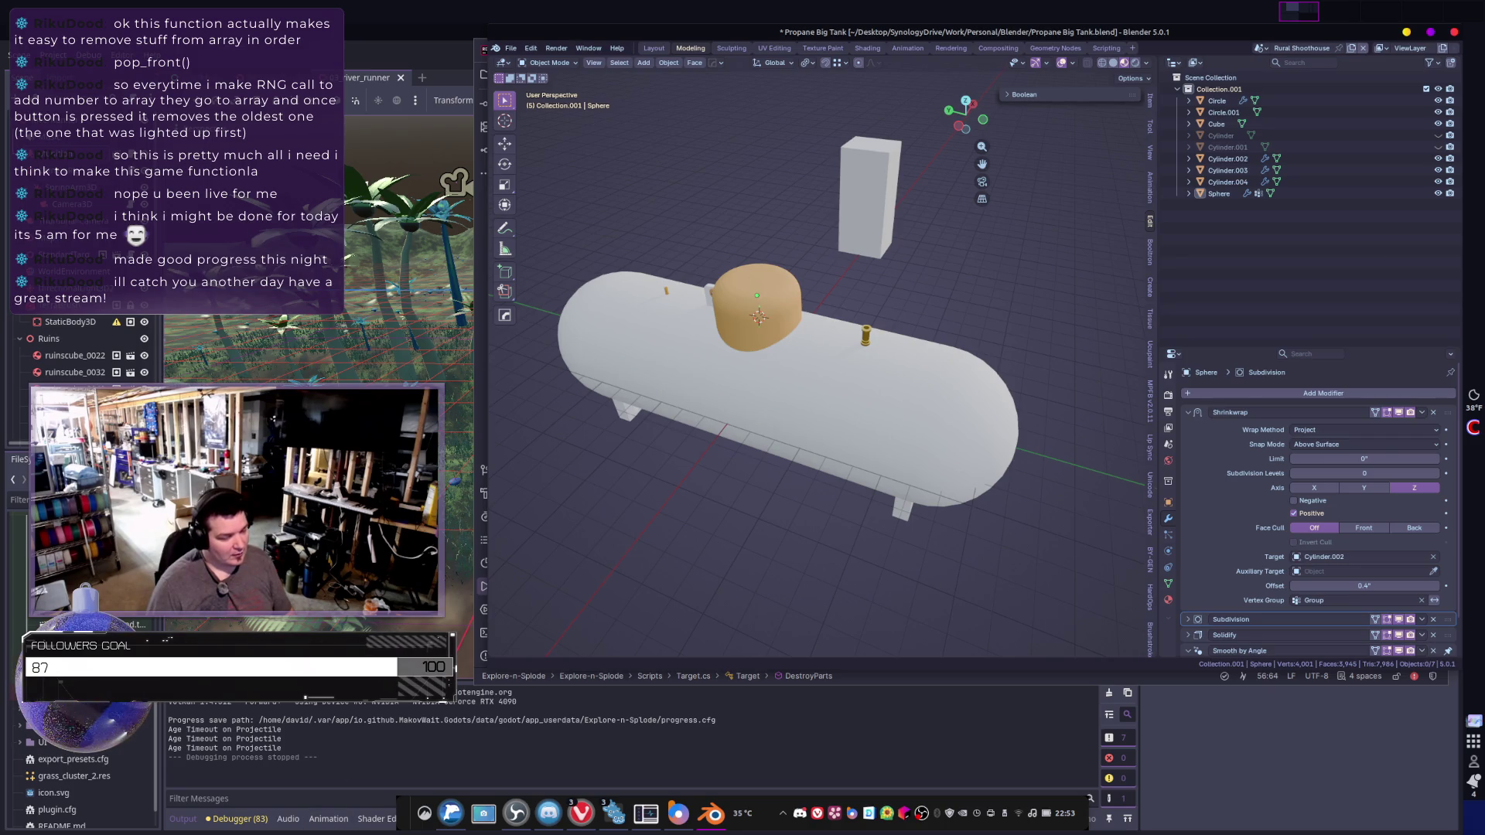
pyautogui.moveTo(744, 464)
pyautogui.mouseDown(button='middle')
pyautogui.moveTo(653, 441)
pyautogui.moveTo(871, 408)
pyautogui.moveTo(675, 382)
pyautogui.mouseUp(button='middle')
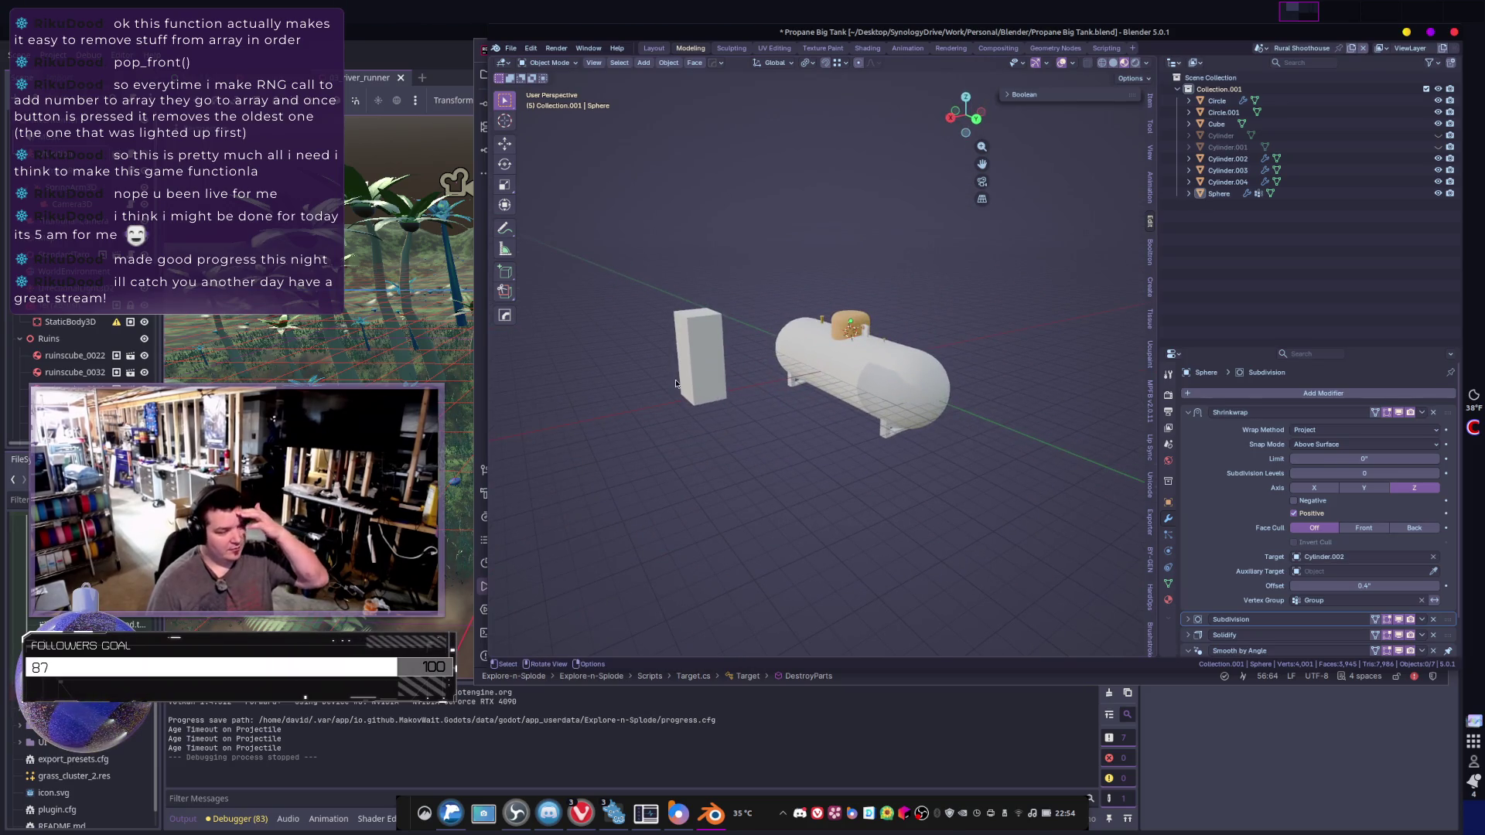
pyautogui.moveTo(807, 350)
pyautogui.mouseDown(button='middle')
pyautogui.moveTo(874, 364)
pyautogui.moveTo(851, 403)
pyautogui.moveTo(909, 441)
pyautogui.moveTo(857, 444)
pyautogui.moveTo(901, 460)
pyautogui.moveTo(912, 495)
pyautogui.moveTo(882, 503)
pyautogui.moveTo(880, 462)
pyautogui.moveTo(884, 508)
pyautogui.mouseUp(button='middle')
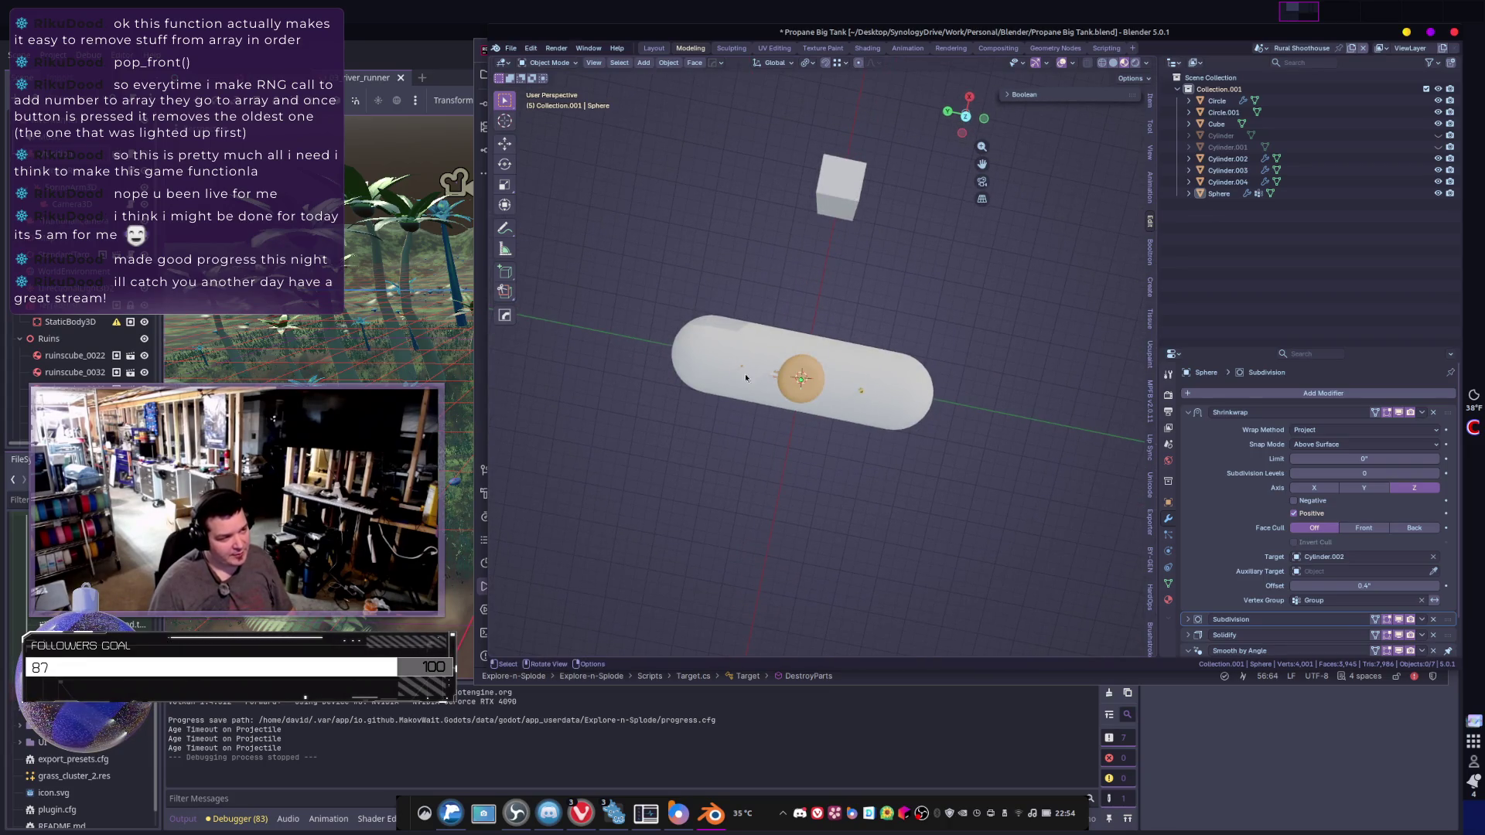
pyautogui.moveTo(769, 293)
pyautogui.mouseDown(button='middle')
pyautogui.moveTo(836, 263)
pyautogui.moveTo(801, 255)
pyautogui.mouseUp(button='middle')
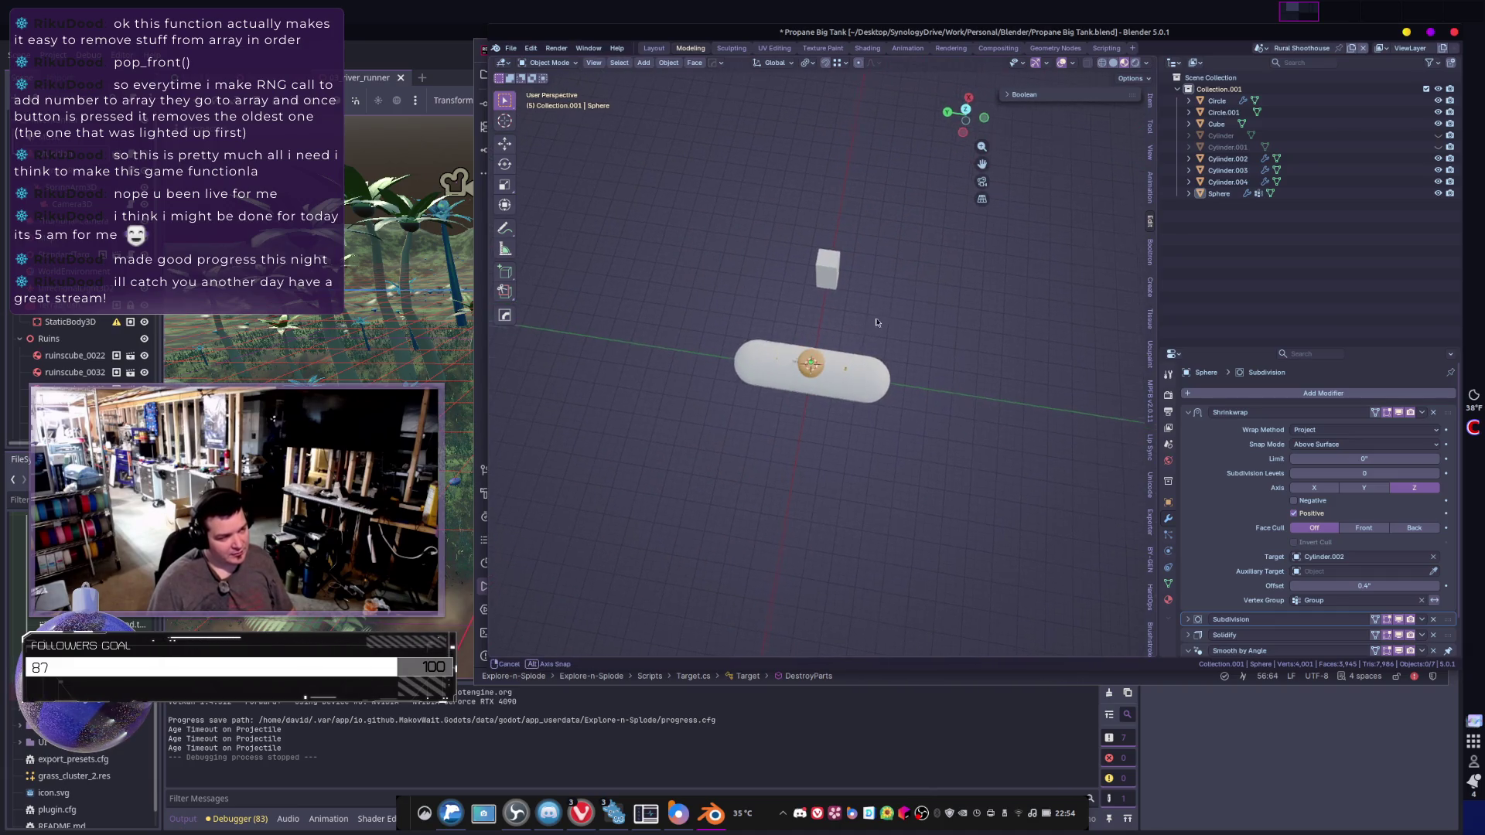
pyautogui.moveTo(876, 322); pyautogui.dragTo(886, 307, button='middle')
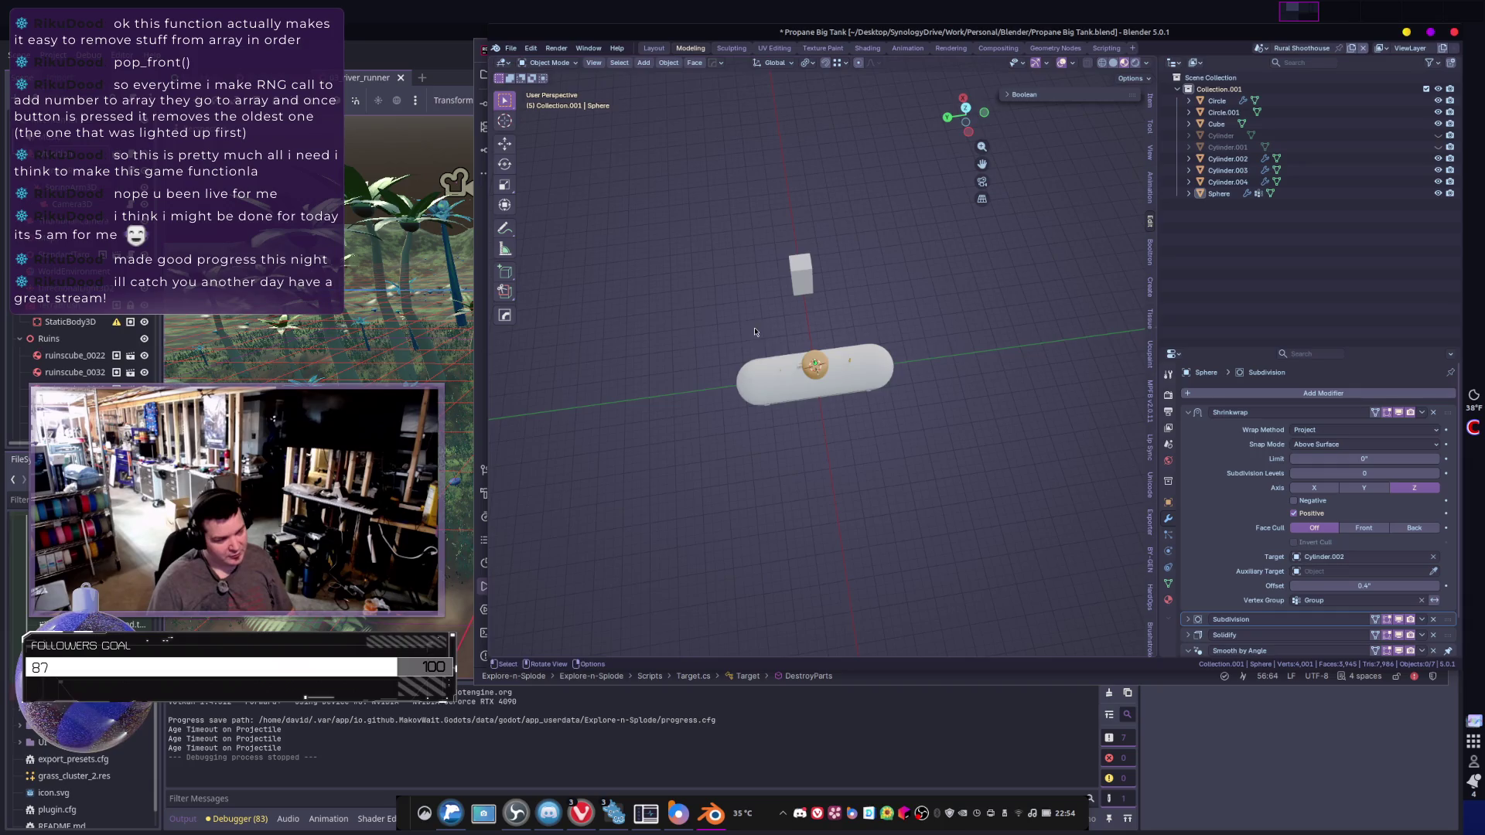
pyautogui.moveTo(755, 332); pyautogui.dragTo(722, 337, button='middle')
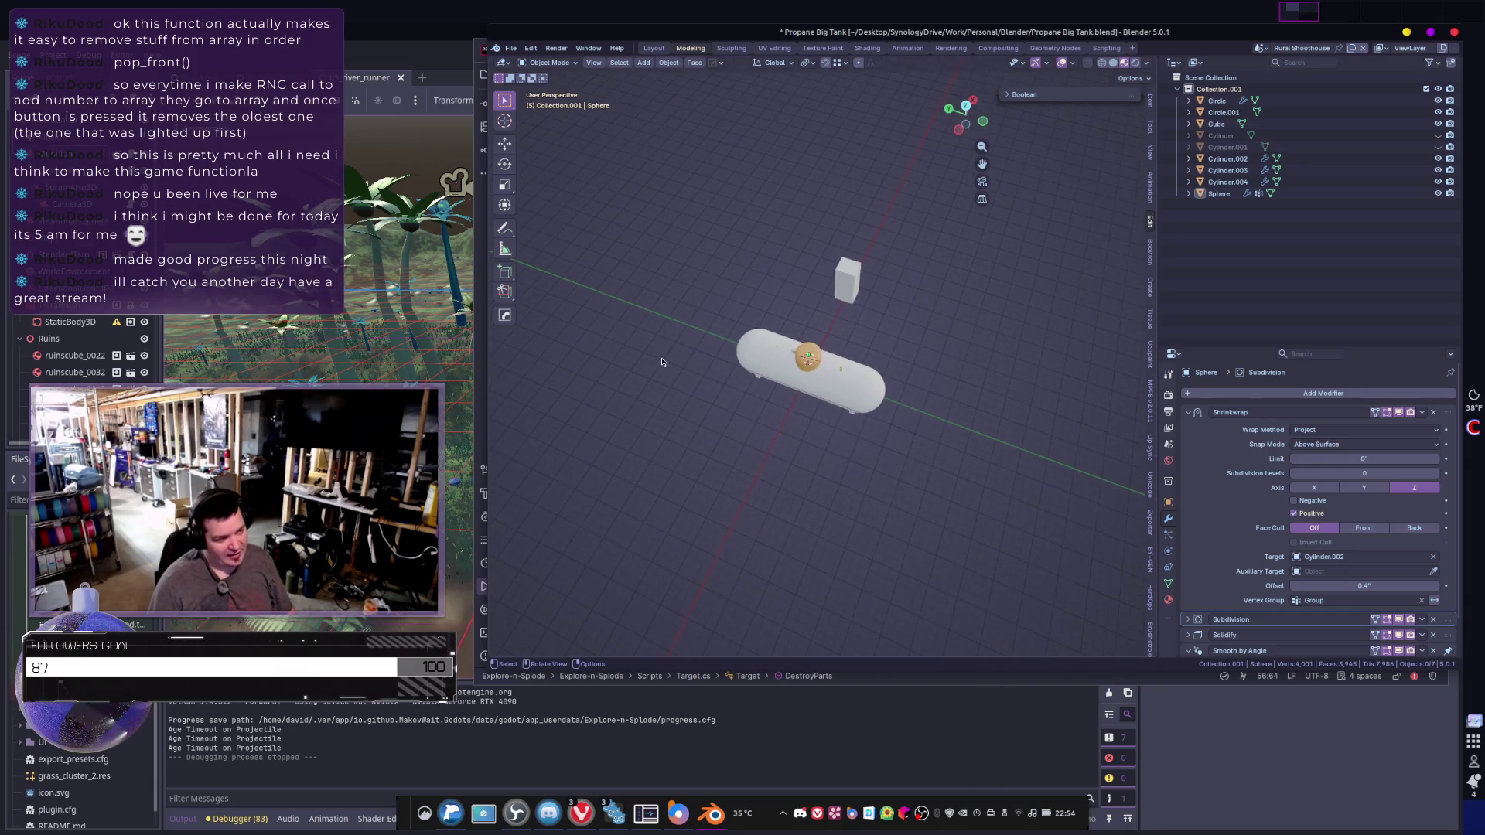
pyautogui.moveTo(795, 379)
pyautogui.mouseDown(button='middle')
pyautogui.moveTo(803, 435)
pyautogui.moveTo(850, 390)
pyautogui.moveTo(966, 372)
pyautogui.moveTo(902, 387)
pyautogui.moveTo(917, 390)
pyautogui.moveTo(783, 354)
pyautogui.mouseUp(button='middle')
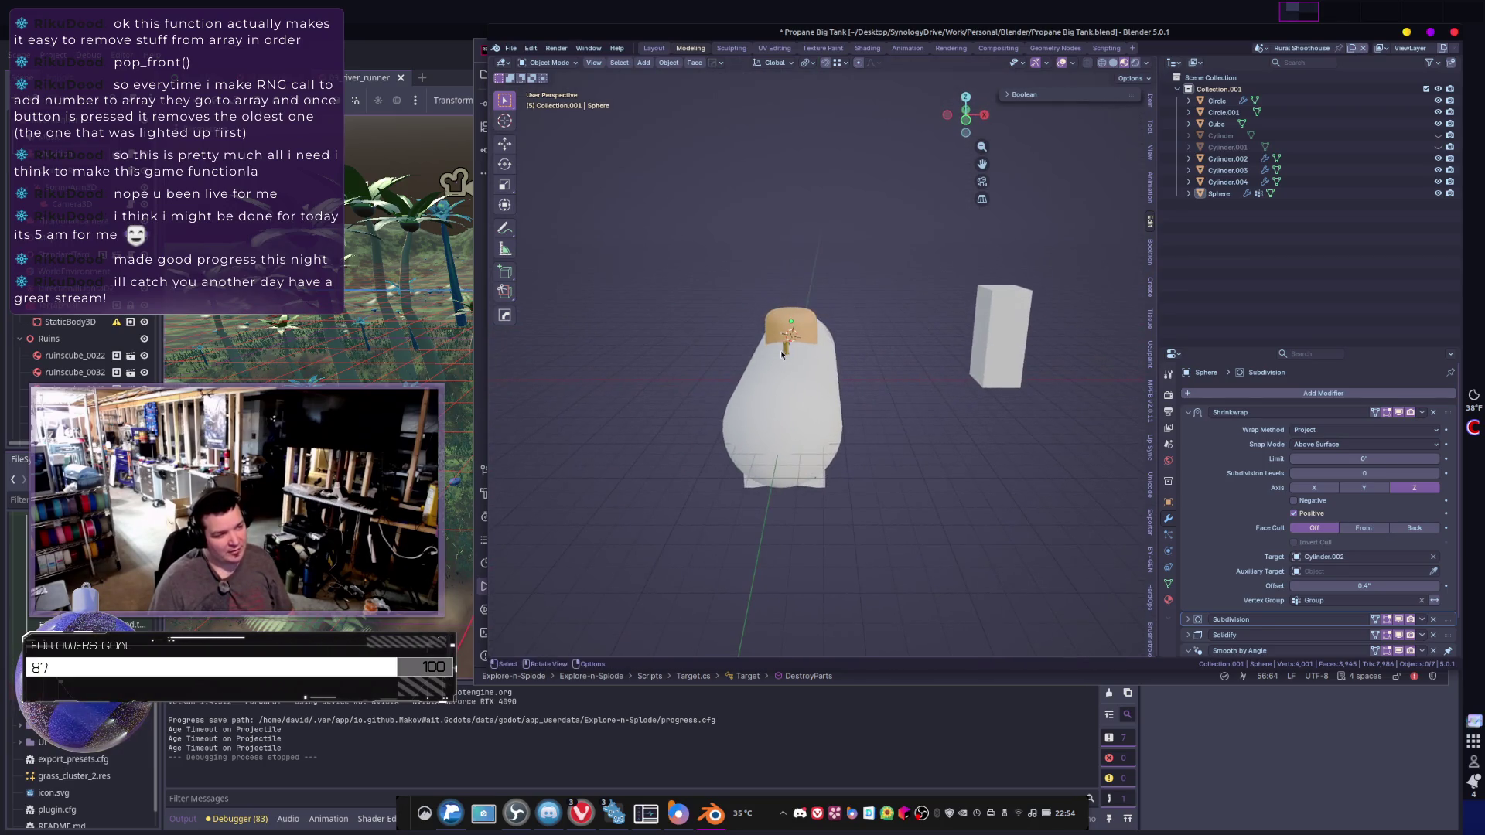
pyautogui.moveTo(896, 372)
pyautogui.mouseDown(button='middle')
pyautogui.moveTo(938, 404)
pyautogui.moveTo(966, 392)
pyautogui.moveTo(816, 413)
pyautogui.moveTo(917, 420)
pyautogui.mouseUp(button='middle')
pyautogui.moveTo(874, 472)
pyautogui.mouseDown(button='middle')
pyautogui.moveTo(869, 452)
pyautogui.moveTo(886, 476)
pyautogui.mouseUp(button='middle')
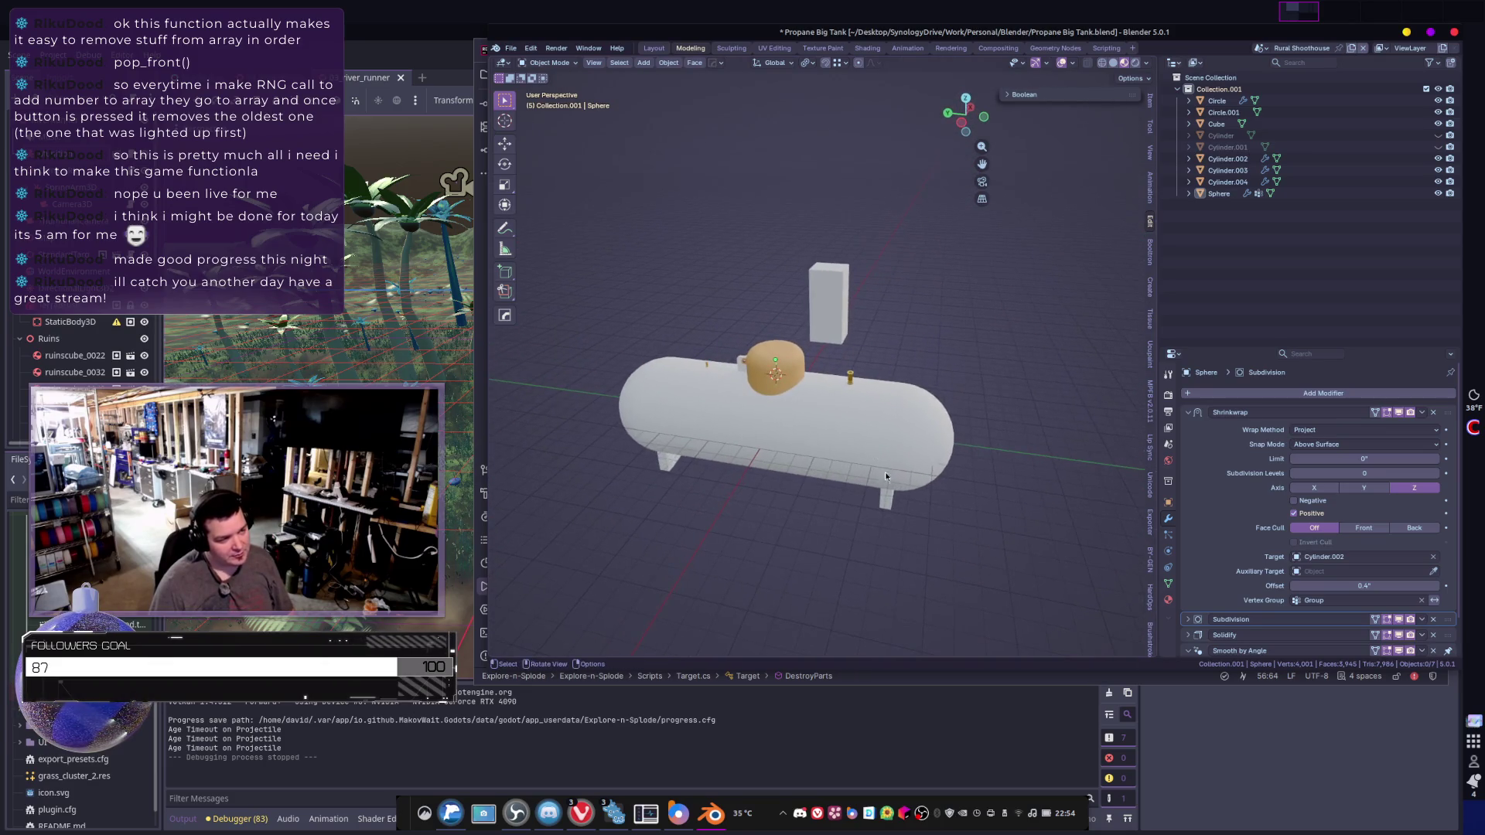
pyautogui.click(881, 451)
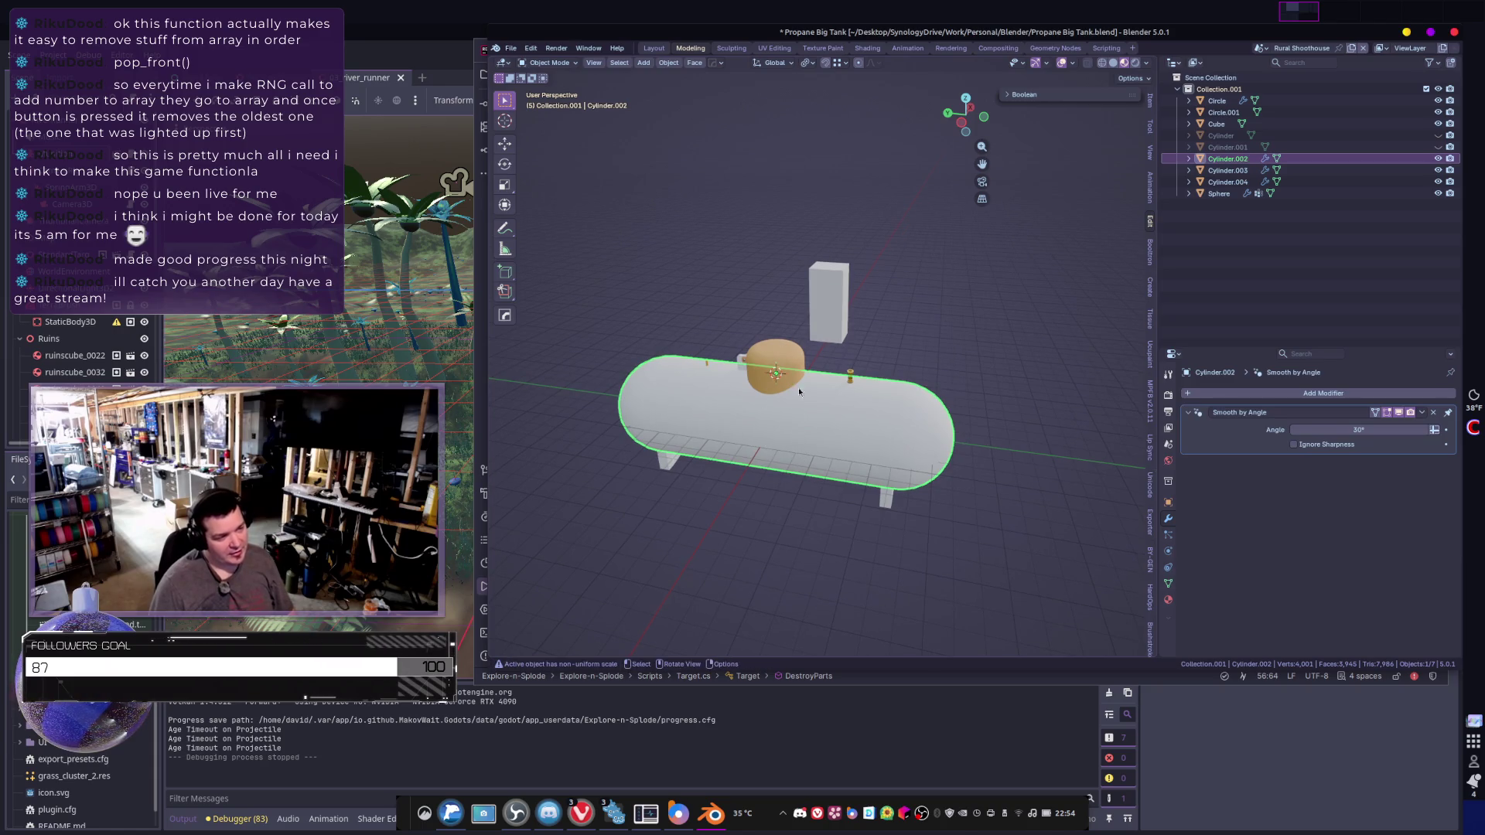
pyautogui.moveTo(915, 429)
pyautogui.mouseDown(button='middle')
pyautogui.moveTo(822, 432)
pyautogui.moveTo(1005, 417)
pyautogui.moveTo(935, 401)
pyautogui.moveTo(832, 410)
pyautogui.moveTo(850, 405)
pyautogui.moveTo(849, 488)
pyautogui.mouseUp(button='middle')
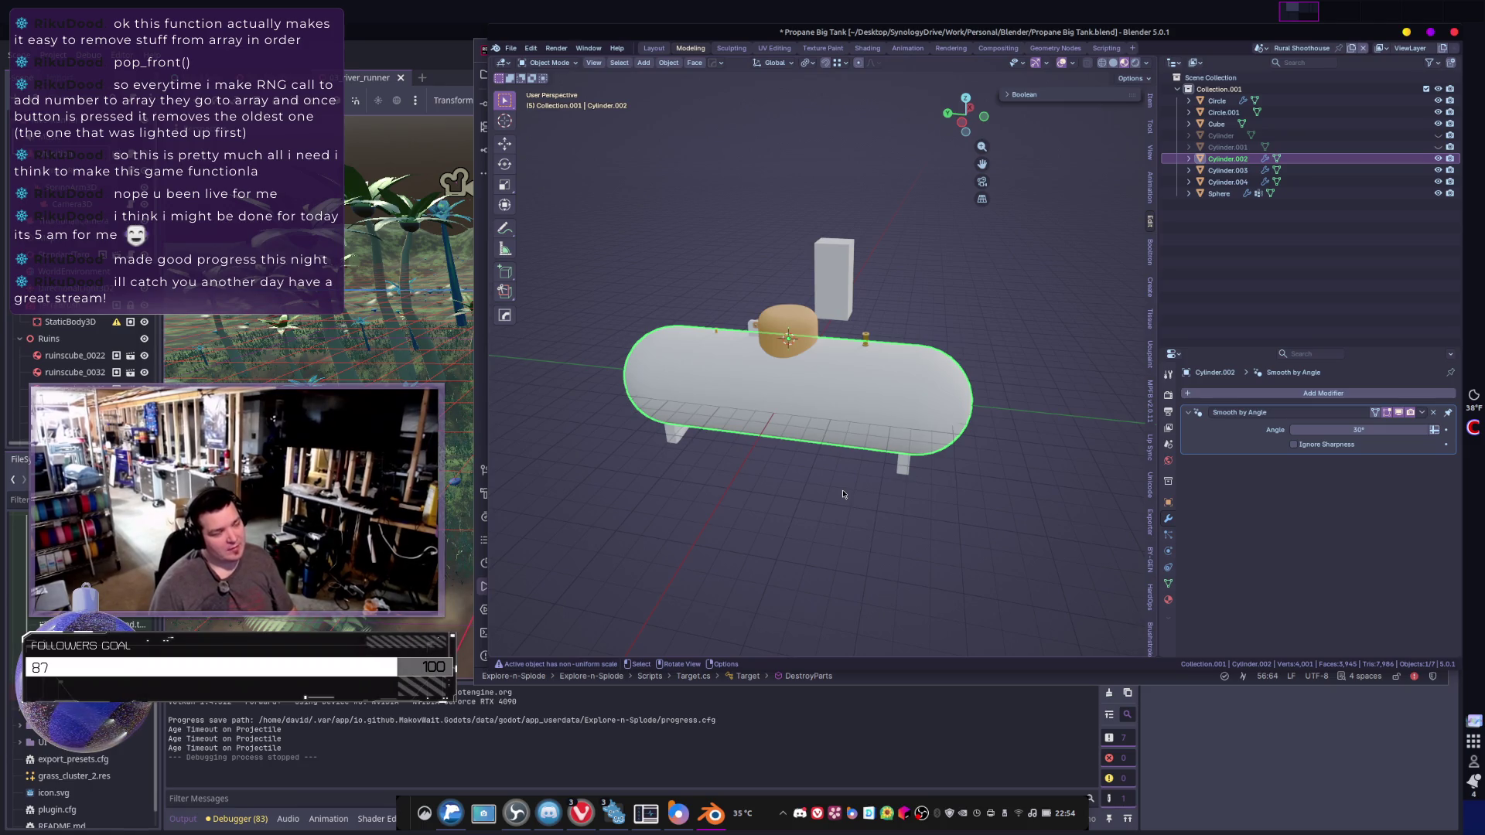
# - Add a new plane and move it along X and Y to sit beside the tank
pyautogui.hotkey('shift', 'a')
pyautogui.moveTo(817, 408)
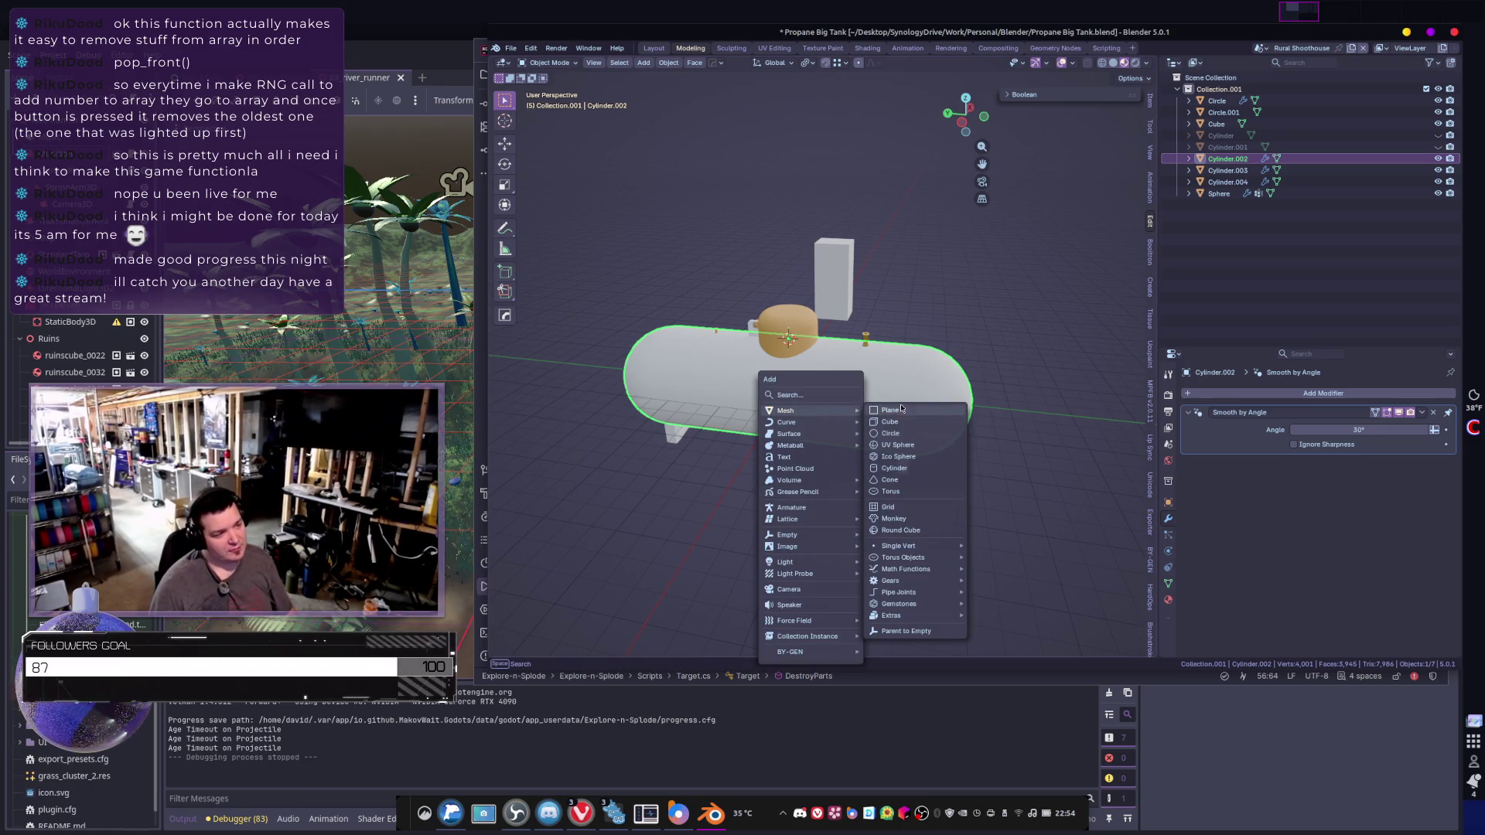
pyautogui.click(901, 409)
pyautogui.press('g')
pyautogui.press('x')
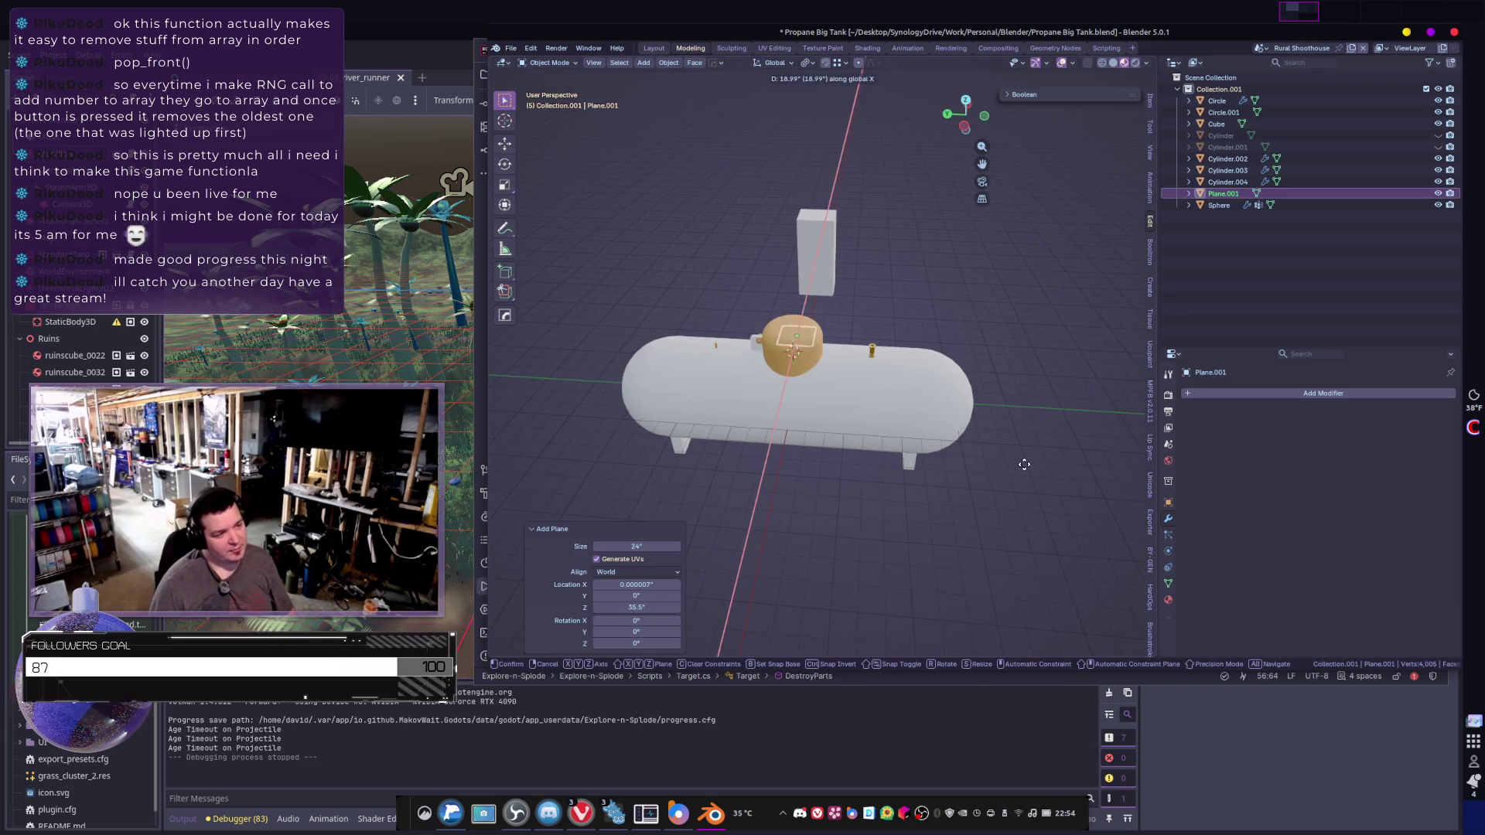
pyautogui.click(879, 497)
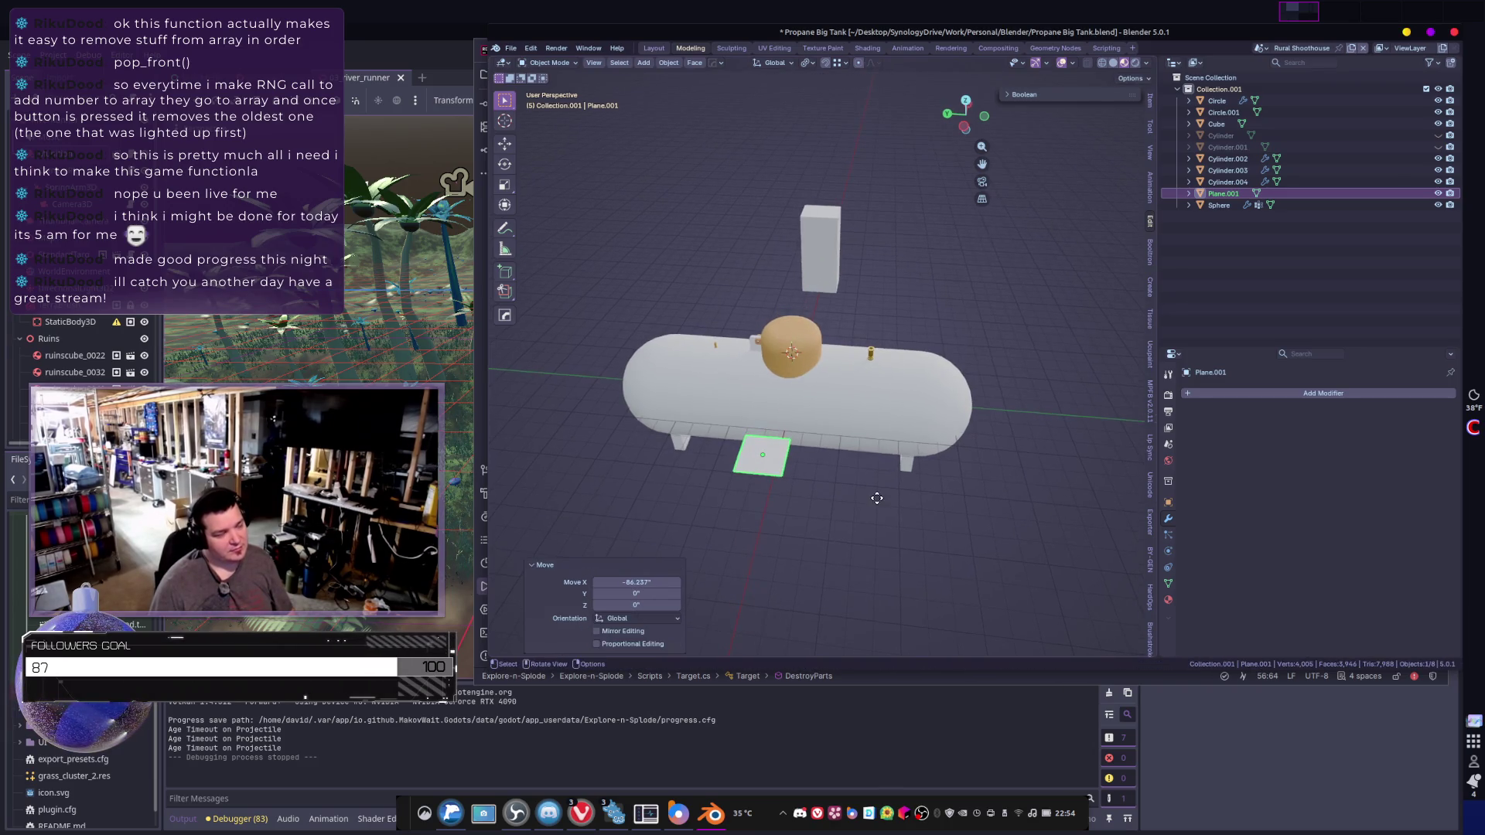
pyautogui.press('y')
pyautogui.click(972, 517)
pyautogui.moveTo(972, 517)
pyautogui.mouseDown(button='middle')
pyautogui.moveTo(814, 407)
pyautogui.moveTo(847, 439)
pyautogui.mouseUp(button='middle')
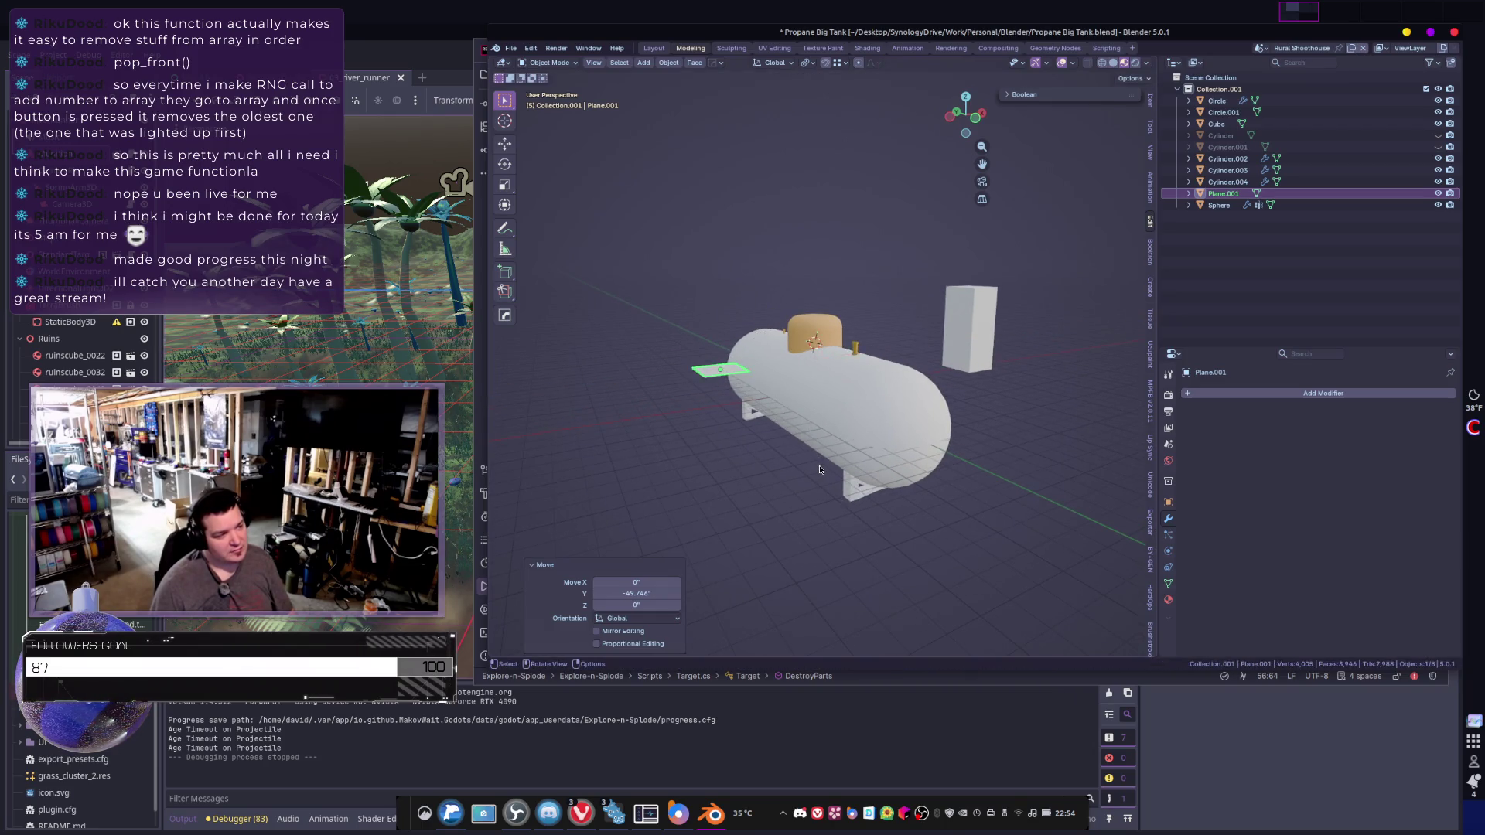
# - In Edit Mode, rotate the plane 90° about Y so it stands upright
pyautogui.press('Tab')
pyautogui.write('r')
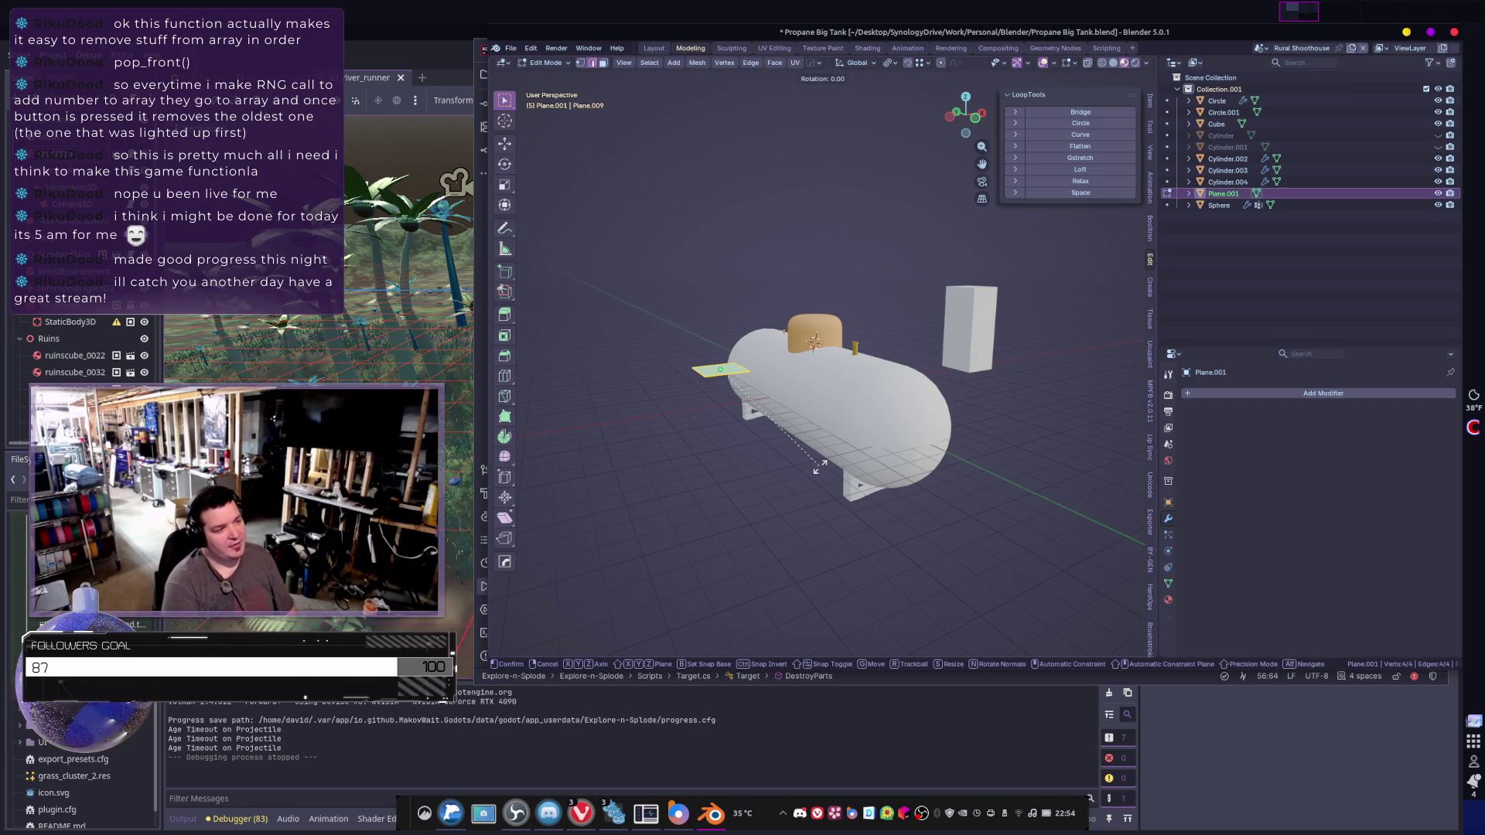
pyautogui.write('y9')
pyautogui.press('Return')
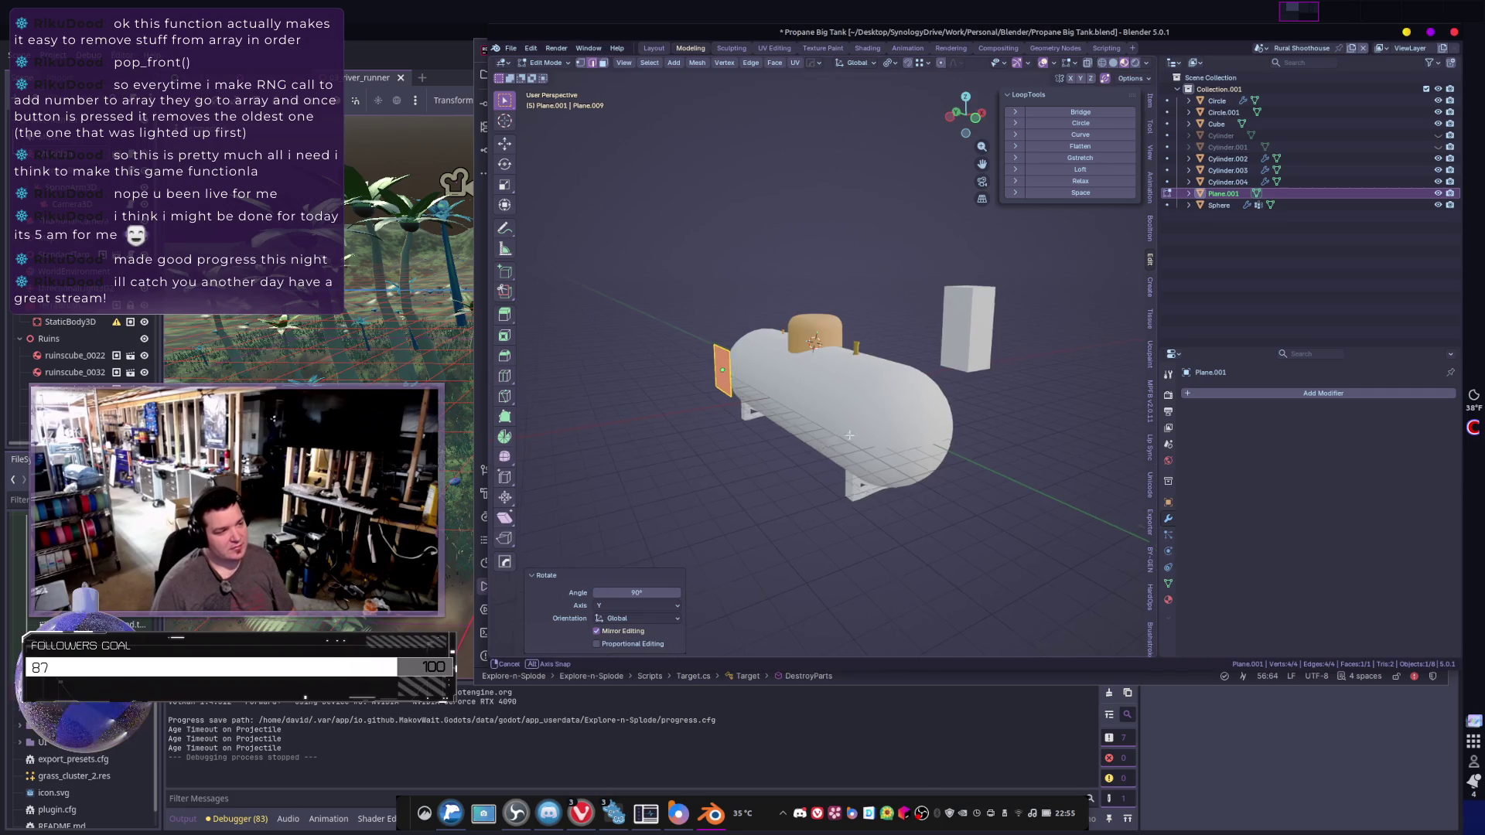
pyautogui.moveTo(819, 467)
pyautogui.mouseDown(button='middle')
pyautogui.moveTo(970, 370)
pyautogui.moveTo(958, 395)
pyautogui.mouseUp(button='middle')
# - Give the plane a level-1 Subdivision modifier and apply it
pyautogui.press('Tab')
pyautogui.hotkey('ctrl', '1')
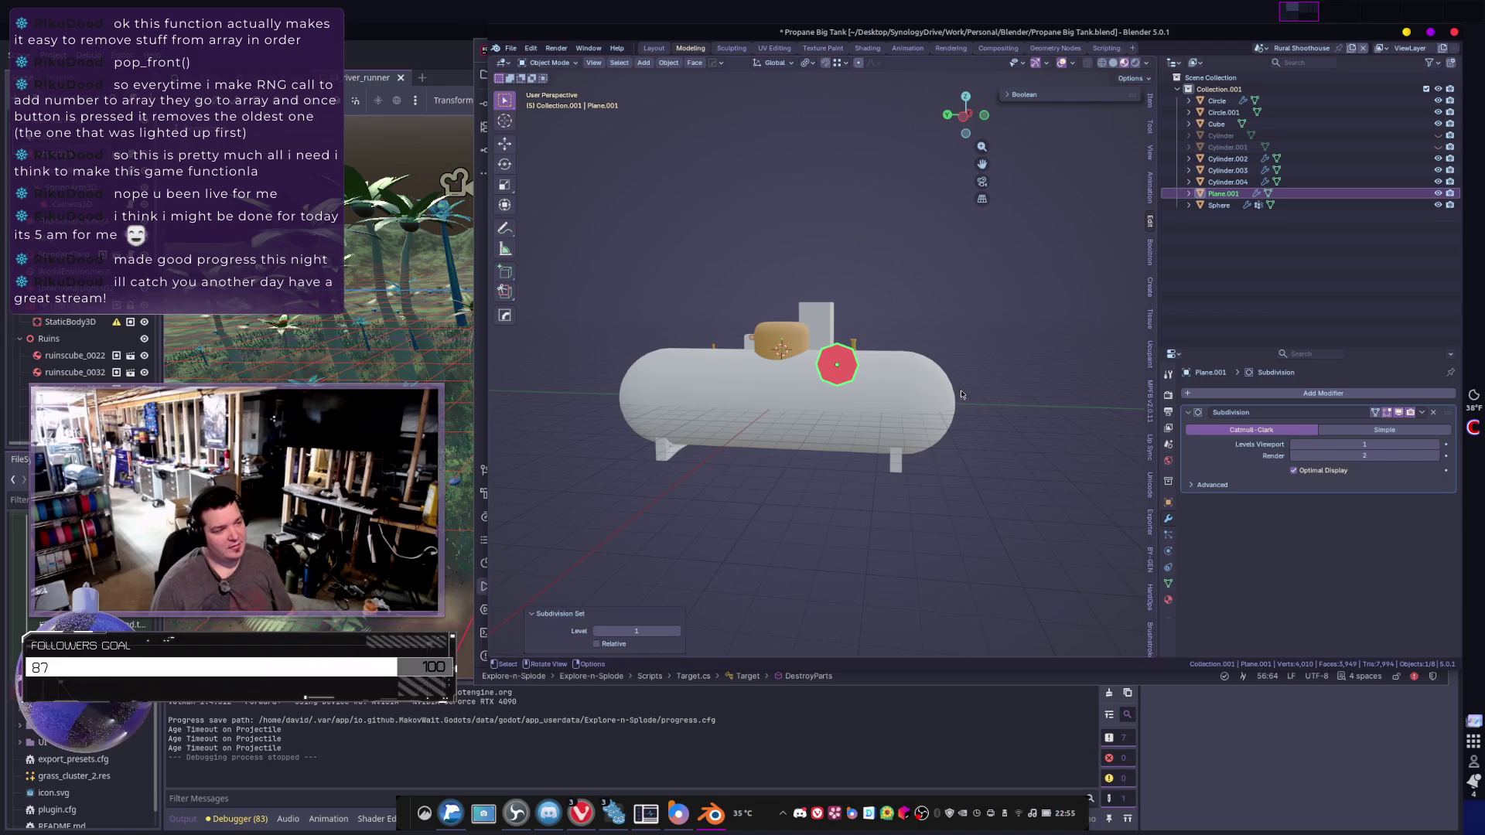
pyautogui.hotkey('ctrl', 'a')
pyautogui.moveTo(866, 433)
pyautogui.mouseDown(button='middle')
pyautogui.moveTo(840, 444)
pyautogui.moveTo(859, 416)
pyautogui.moveTo(915, 408)
pyautogui.mouseUp(button='middle')
# - In Edit Mode, select the whole plane and scale it up to 1.817
pyautogui.press('Tab')
pyautogui.click(822, 431)
pyautogui.press('a')
pyautogui.scroll(3, 898, 411)
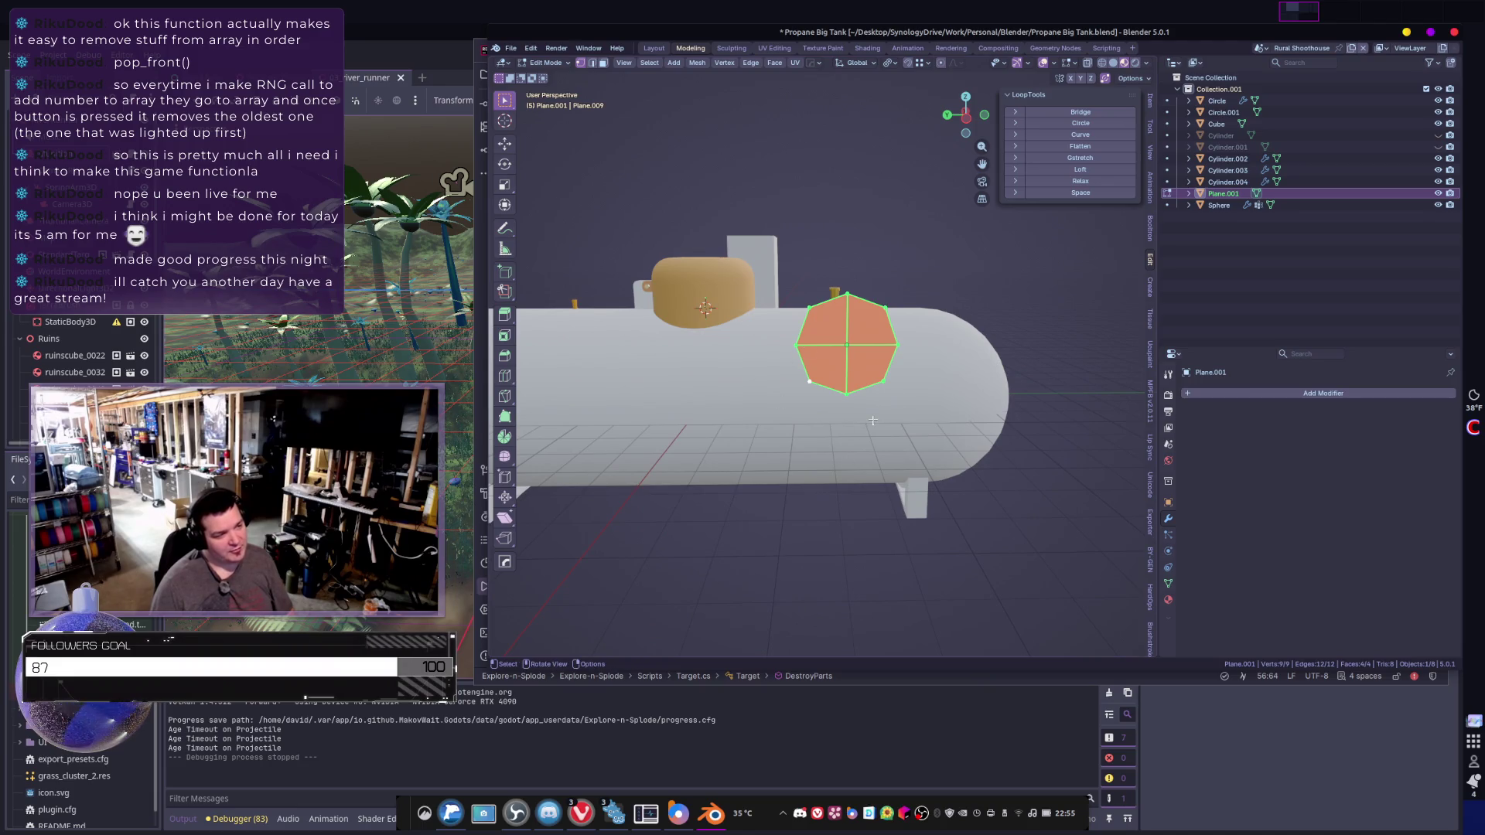
pyautogui.moveTo(872, 421); pyautogui.dragTo(890, 422, button='middle')
pyautogui.press('s')
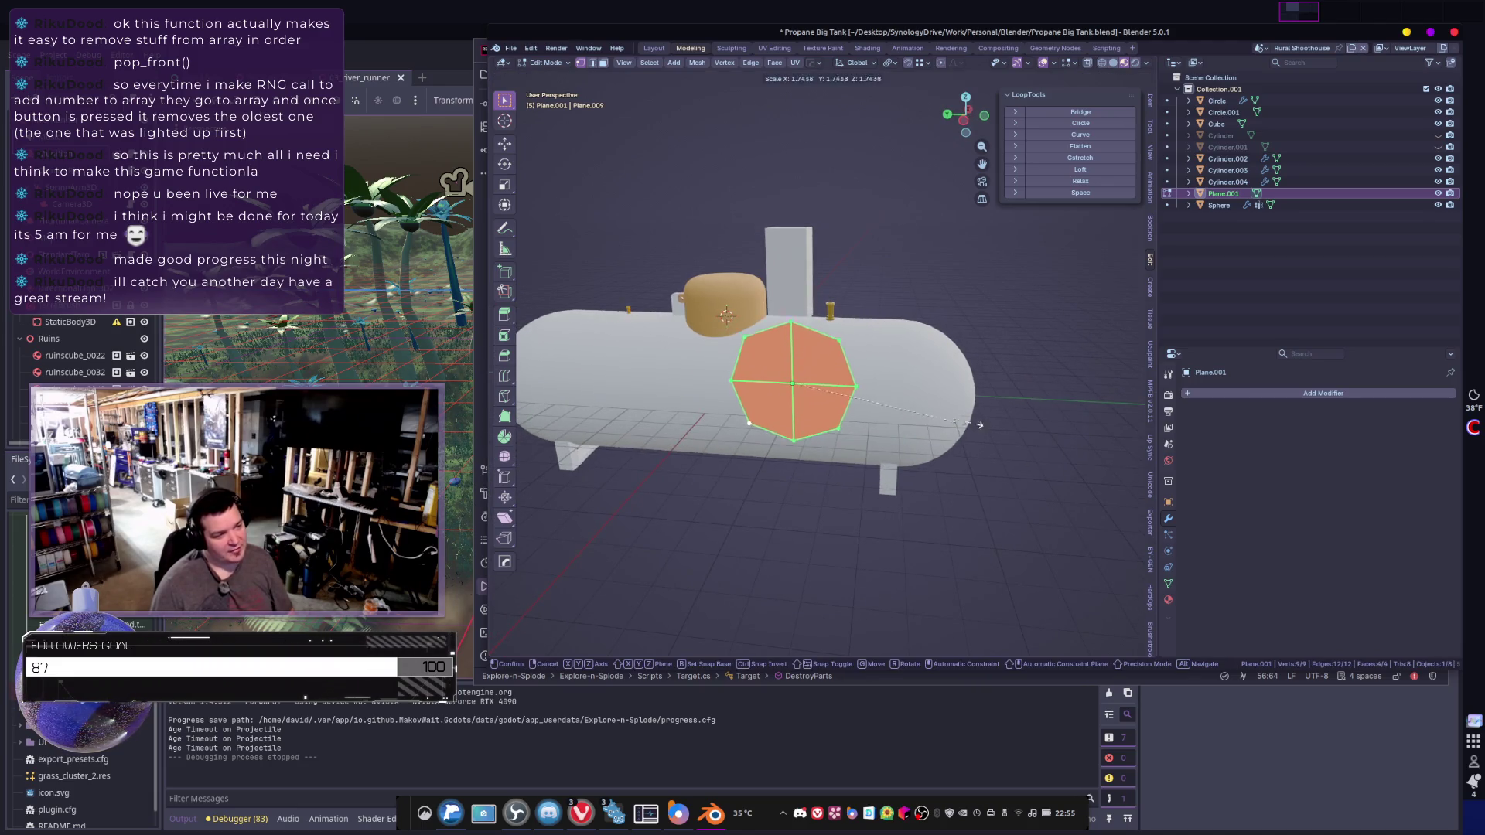
pyautogui.click(984, 417)
pyautogui.moveTo(984, 418); pyautogui.dragTo(951, 366, button='middle')
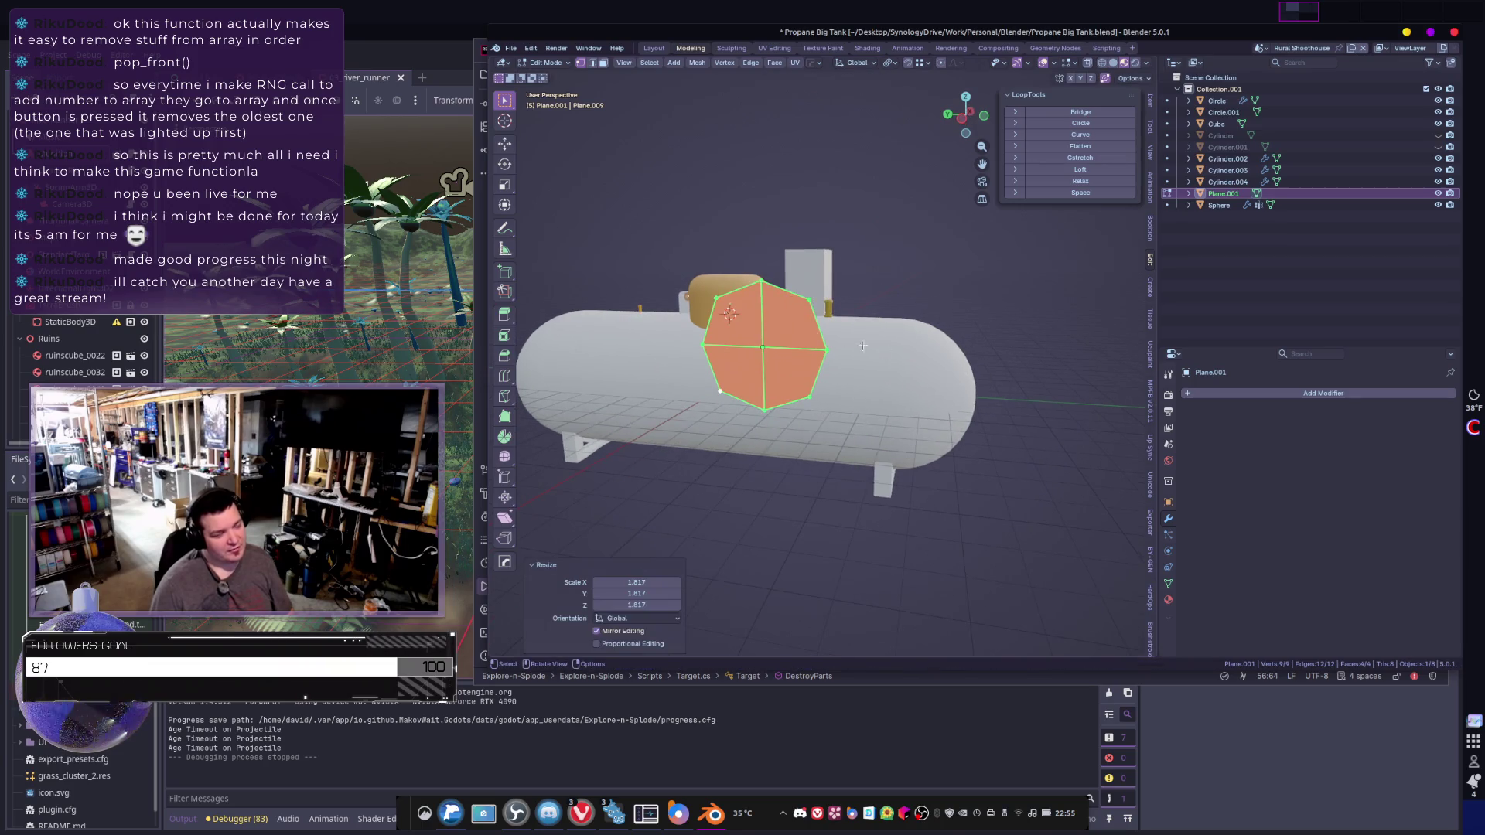
# - Pull an edge vertex outward with proportional falloff to reshape the panel outline
pyautogui.click(795, 297)
pyautogui.moveTo(796, 297); pyautogui.dragTo(917, 81, button='middle')
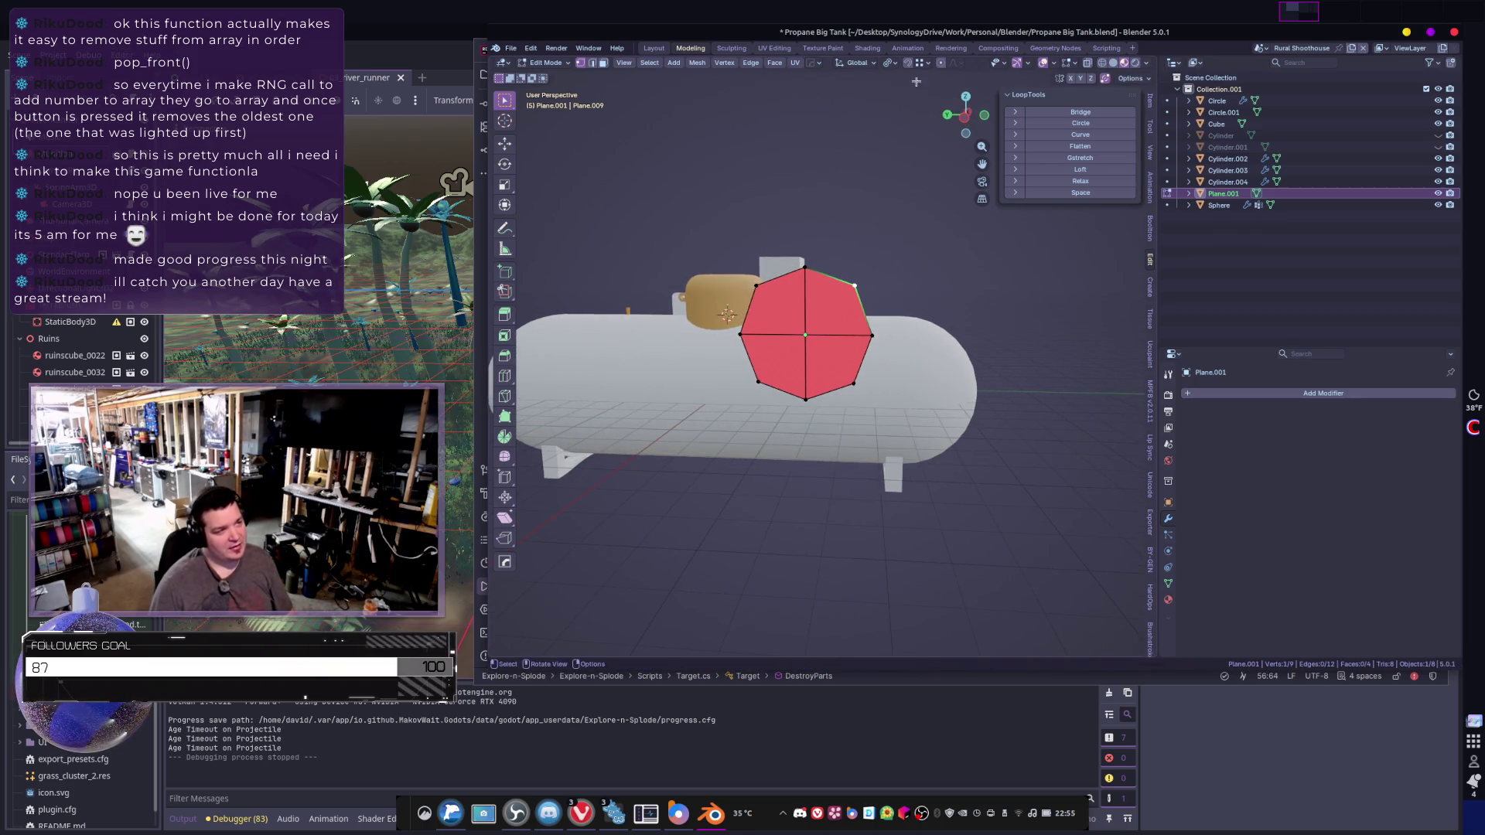
pyautogui.press('g')
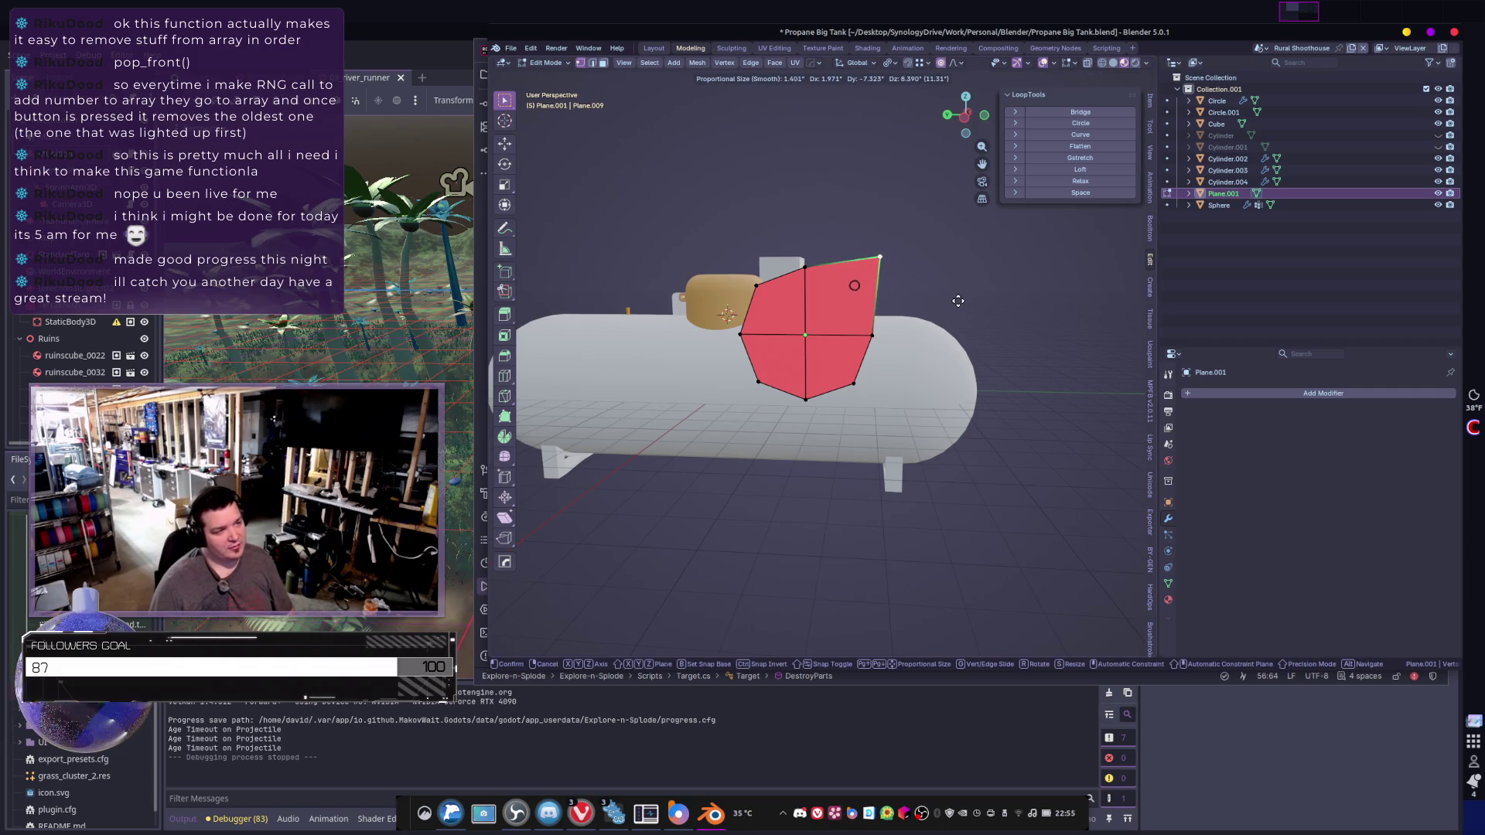
pyautogui.scroll(-20, 958, 301)
pyautogui.scroll(20, 957, 301)
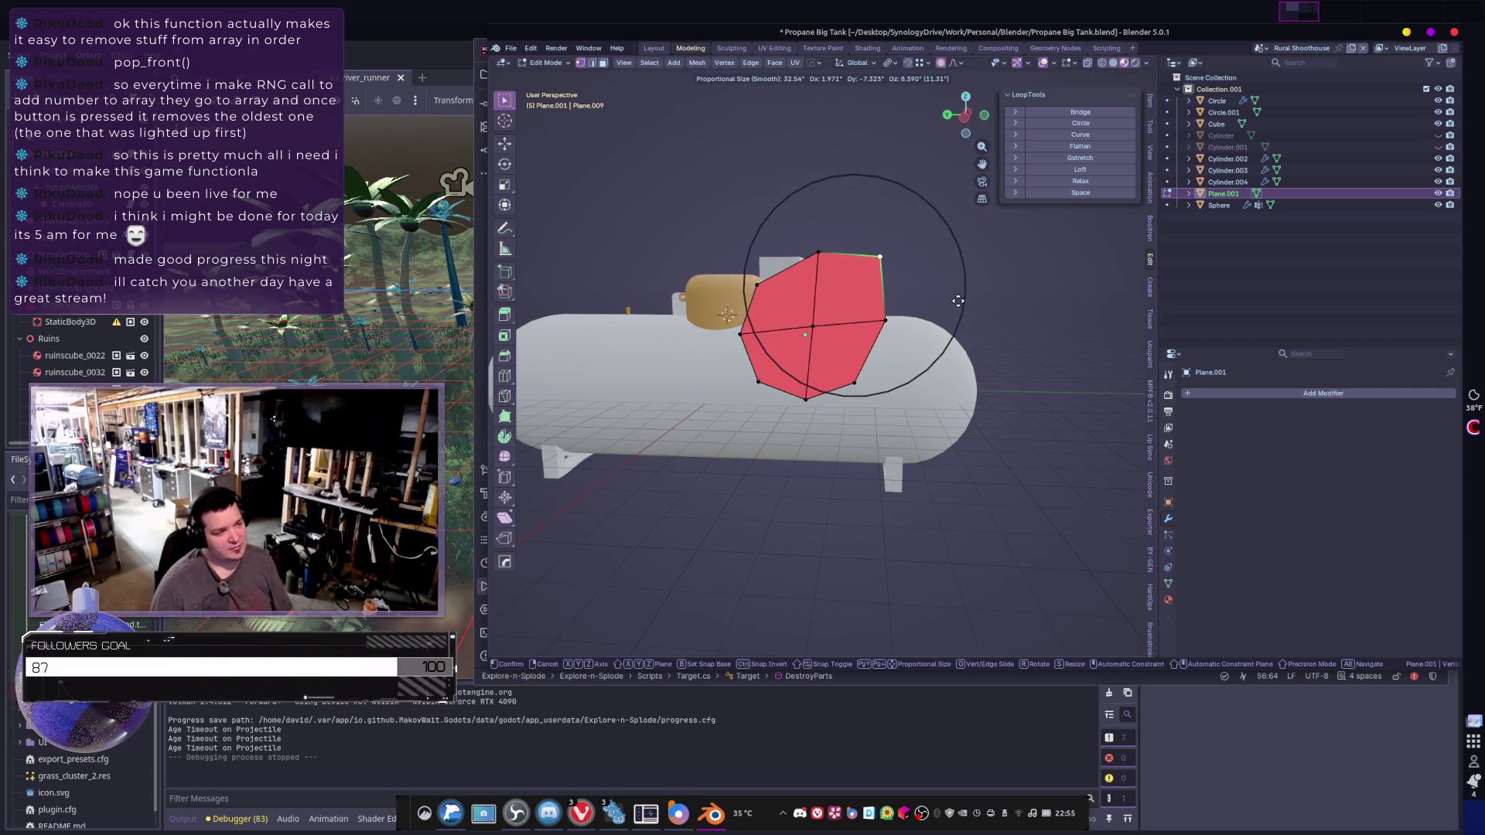
pyautogui.click(958, 301)
# - Drag the panel's bottom-left vertex down and left, then return to Object Mode
pyautogui.click(758, 382)
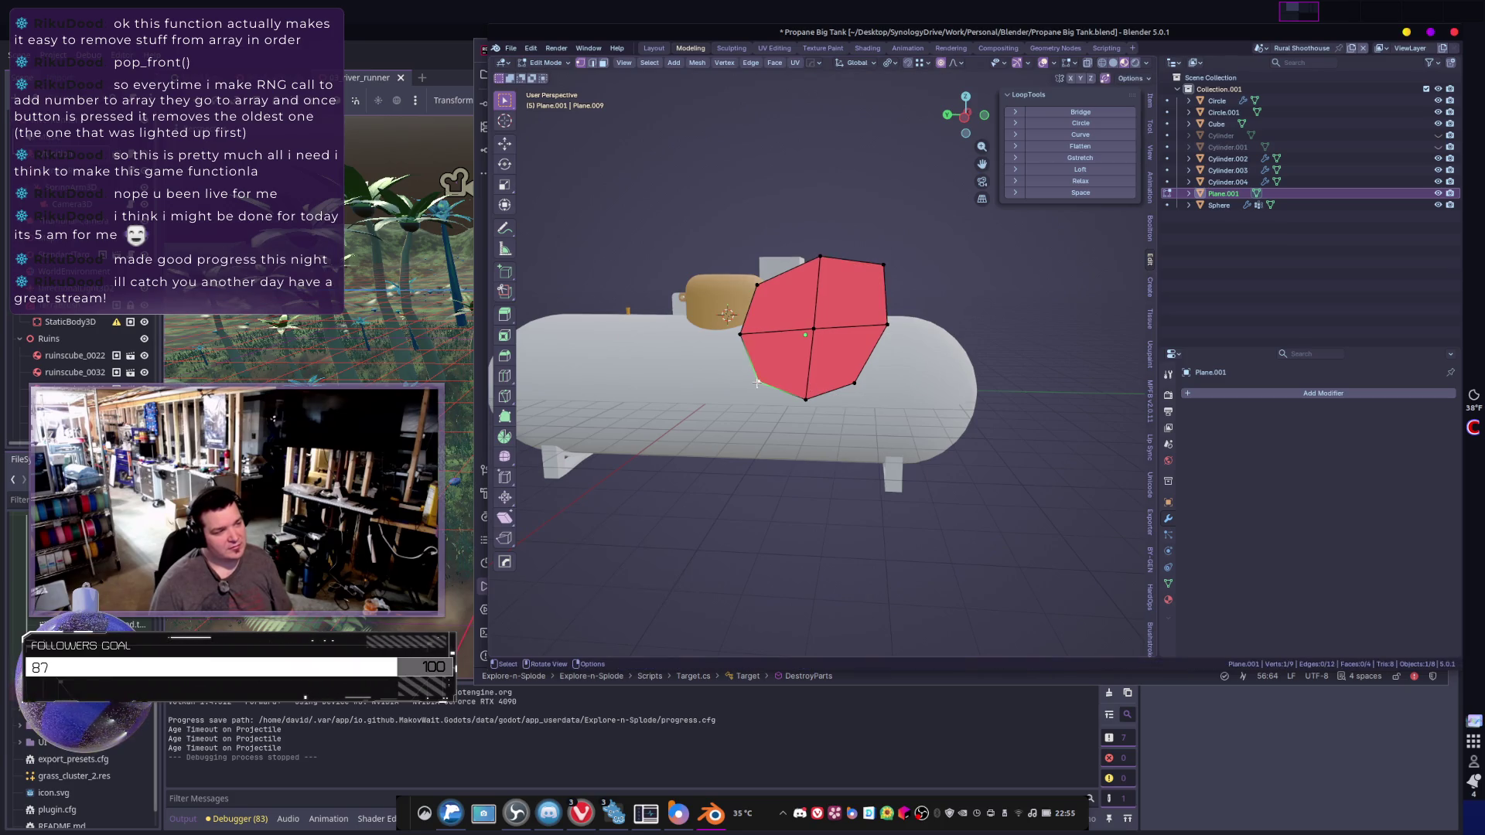
pyautogui.press('g')
pyautogui.click(729, 399)
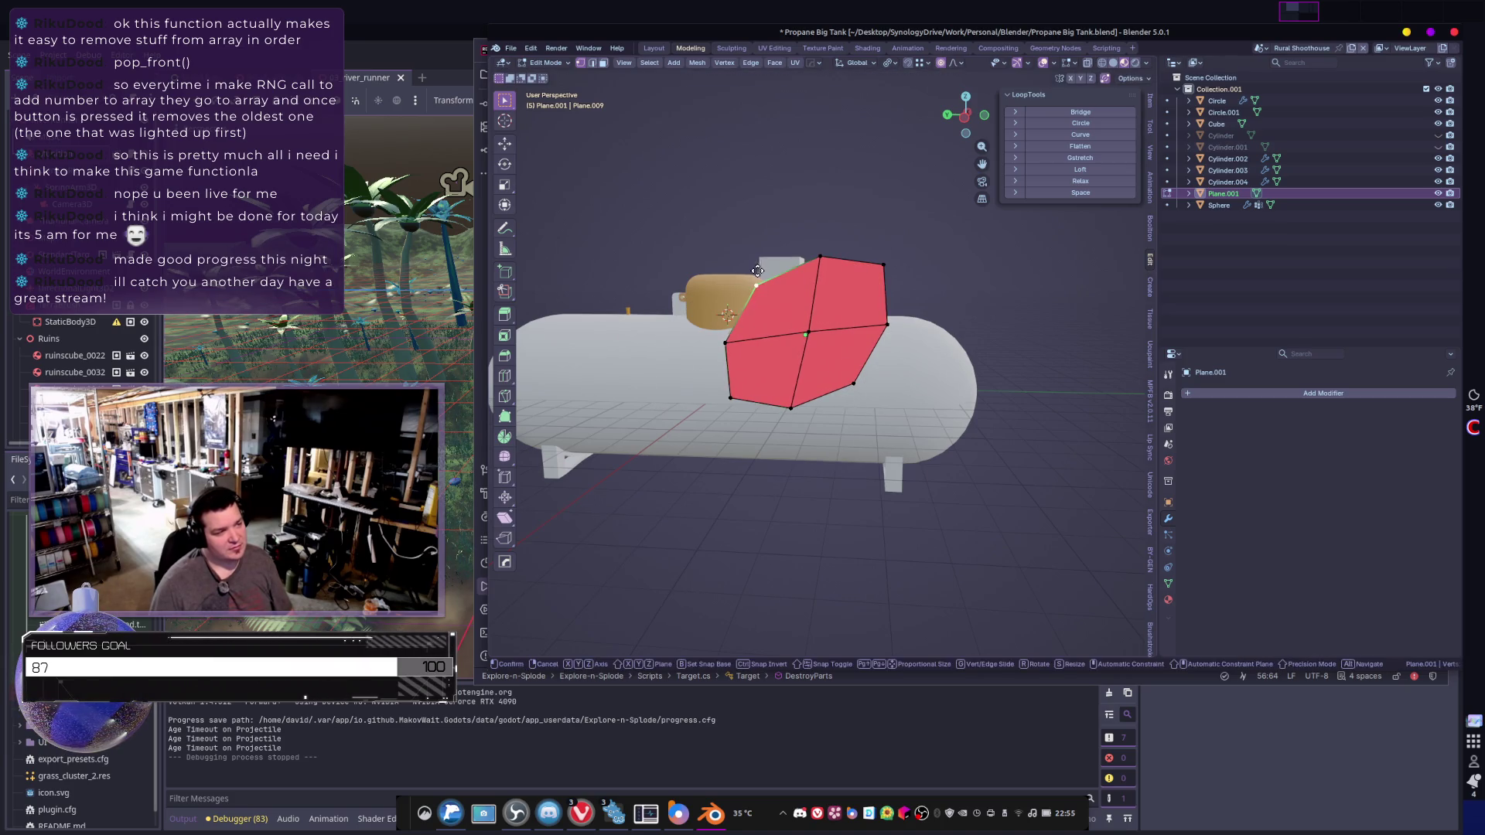
pyautogui.click(751, 283)
pyautogui.press('g')
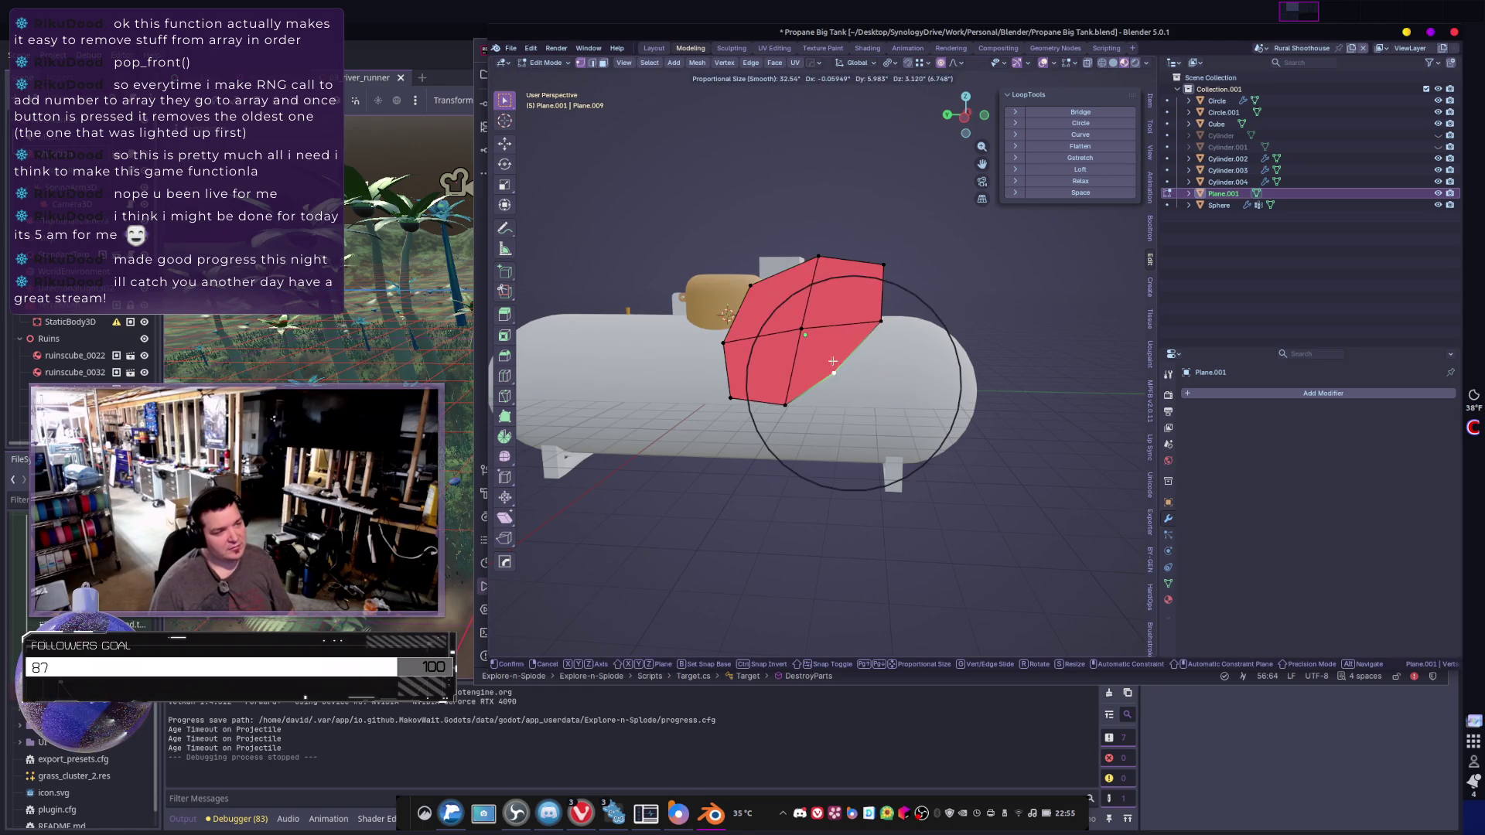
pyautogui.press('Escape')
pyautogui.press('Tab')
pyautogui.moveTo(888, 398)
pyautogui.mouseDown(button='middle')
pyautogui.moveTo(811, 416)
pyautogui.moveTo(793, 355)
pyautogui.moveTo(889, 350)
pyautogui.moveTo(741, 311)
pyautogui.mouseUp(button='middle')
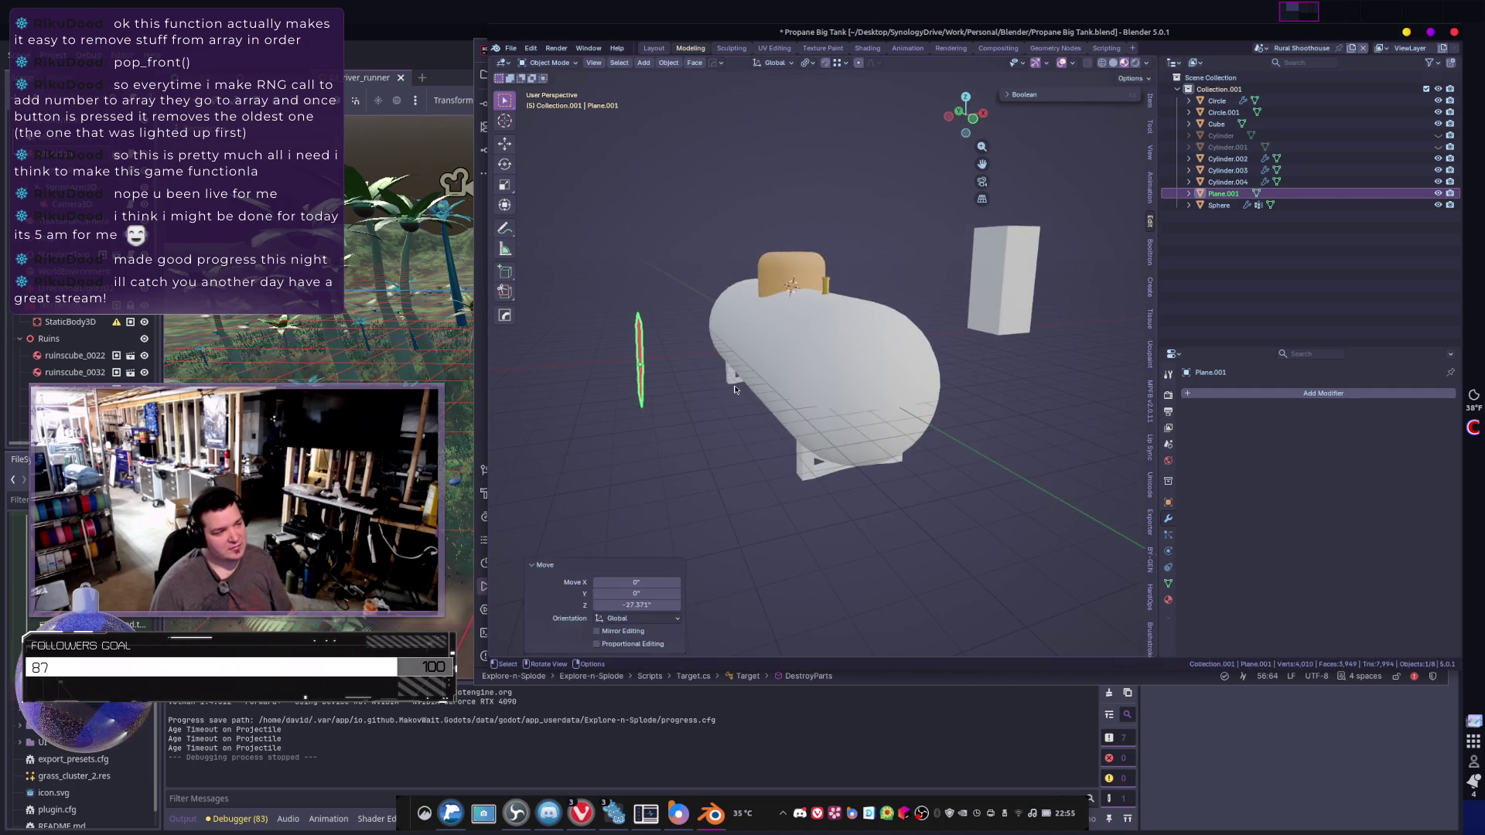
pyautogui.press('Tab')
pyautogui.press('e')
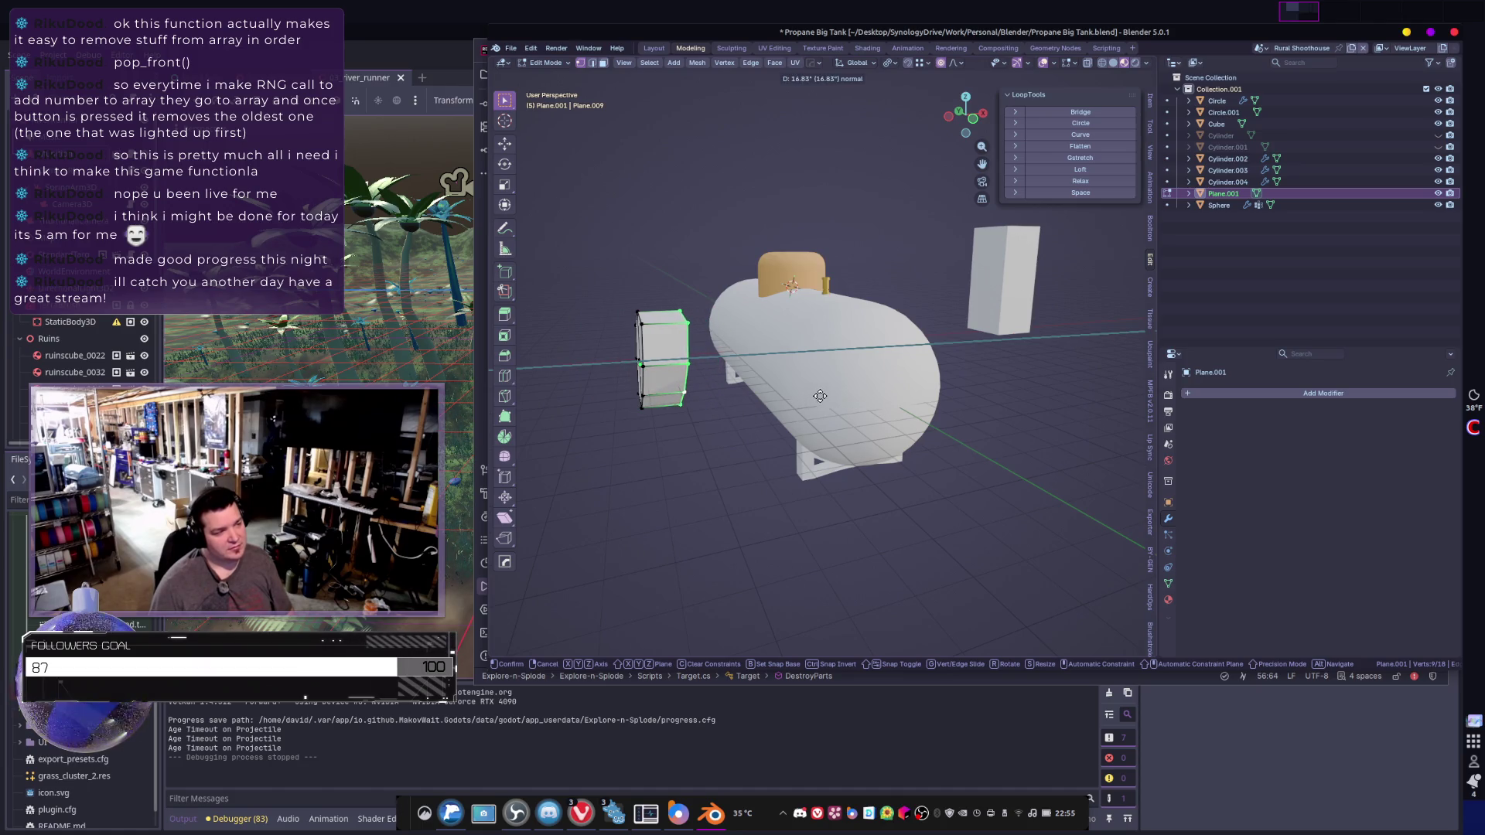
pyautogui.click(820, 396)
pyautogui.press('Tab')
pyautogui.moveTo(798, 375); pyautogui.dragTo(856, 378, button='middle')
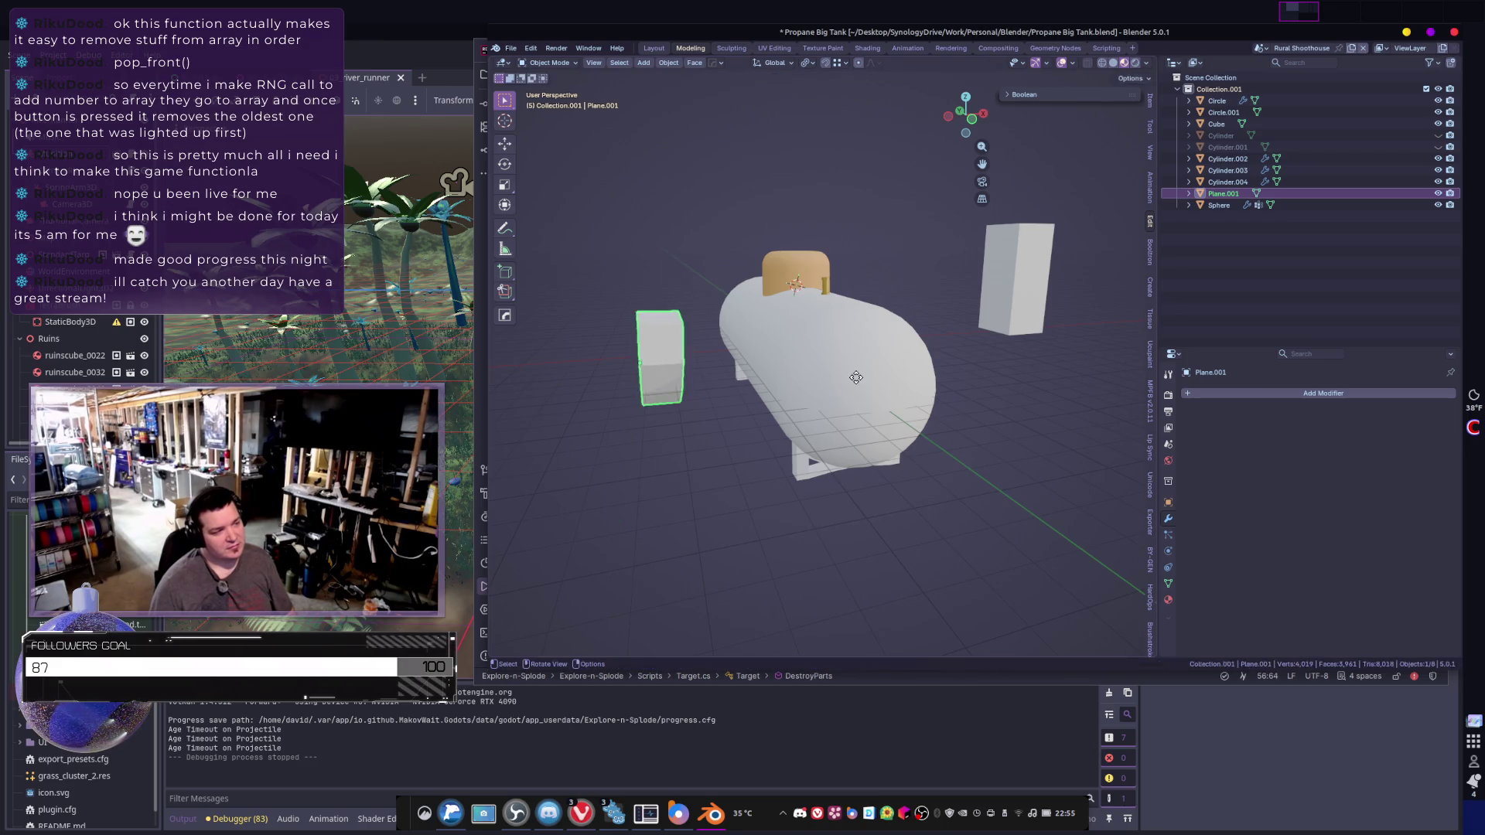
pyautogui.press('g')
pyautogui.press('x')
pyautogui.click(959, 387)
pyautogui.moveTo(959, 387)
pyautogui.mouseDown(button='middle')
pyautogui.moveTo(1061, 388)
pyautogui.moveTo(938, 399)
pyautogui.moveTo(879, 342)
pyautogui.mouseUp(button='middle')
pyautogui.press('r')
pyautogui.press('y')
pyautogui.click(905, 415)
pyautogui.hotkey('shift', 'z')
pyautogui.moveTo(803, 379)
pyautogui.mouseDown(button='middle')
pyautogui.moveTo(893, 383)
pyautogui.moveTo(1031, 339)
pyautogui.moveTo(1056, 355)
pyautogui.moveTo(855, 411)
pyautogui.moveTo(889, 403)
pyautogui.moveTo(851, 346)
pyautogui.moveTo(809, 335)
pyautogui.mouseUp(button='middle')
pyautogui.press('g')
pyautogui.click(878, 377)
pyautogui.press('g')
pyautogui.click(897, 382)
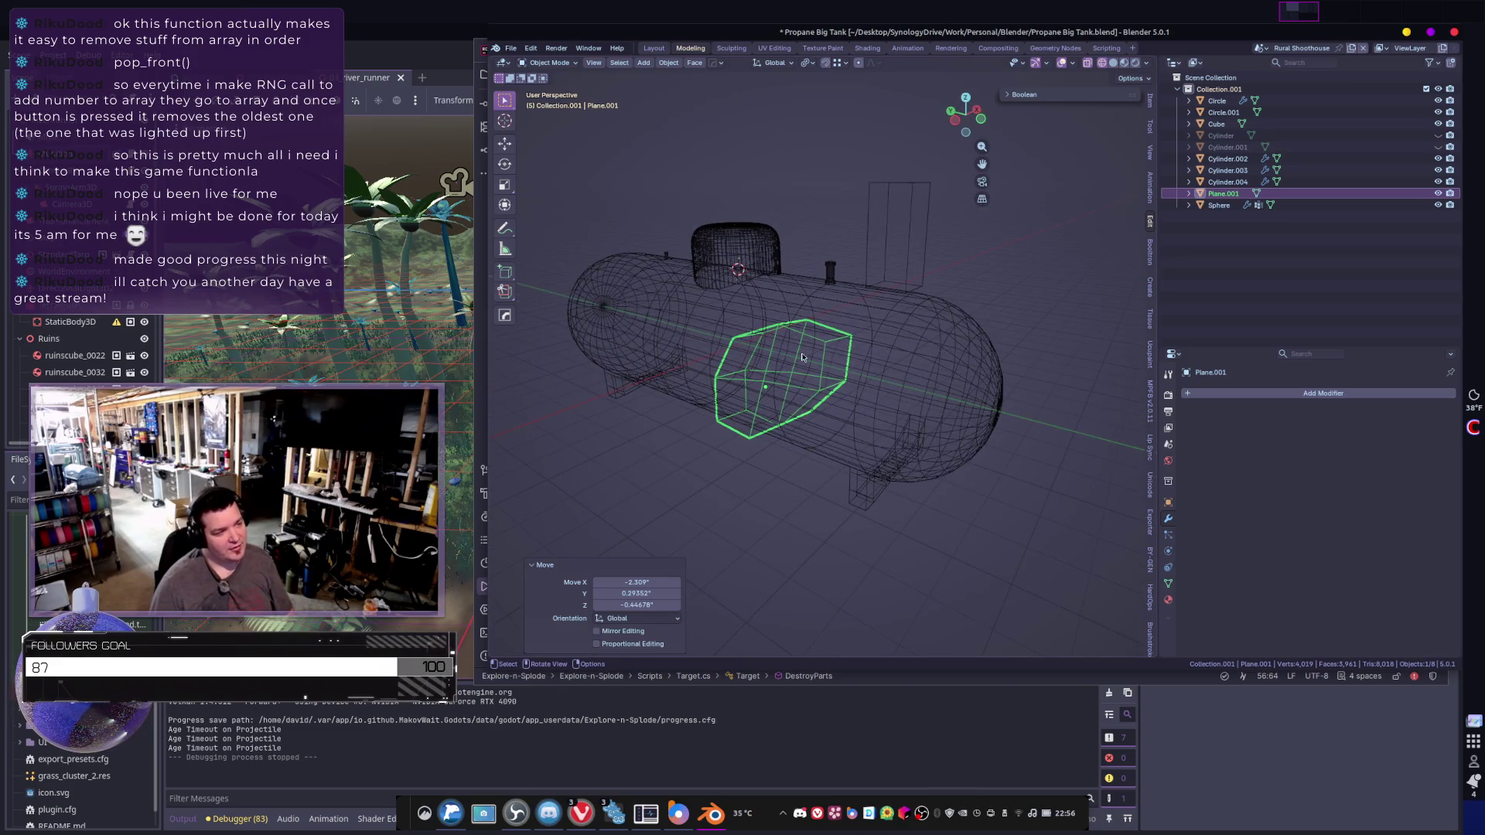
pyautogui.hotkey('shift', 'z')
pyautogui.click(896, 364)
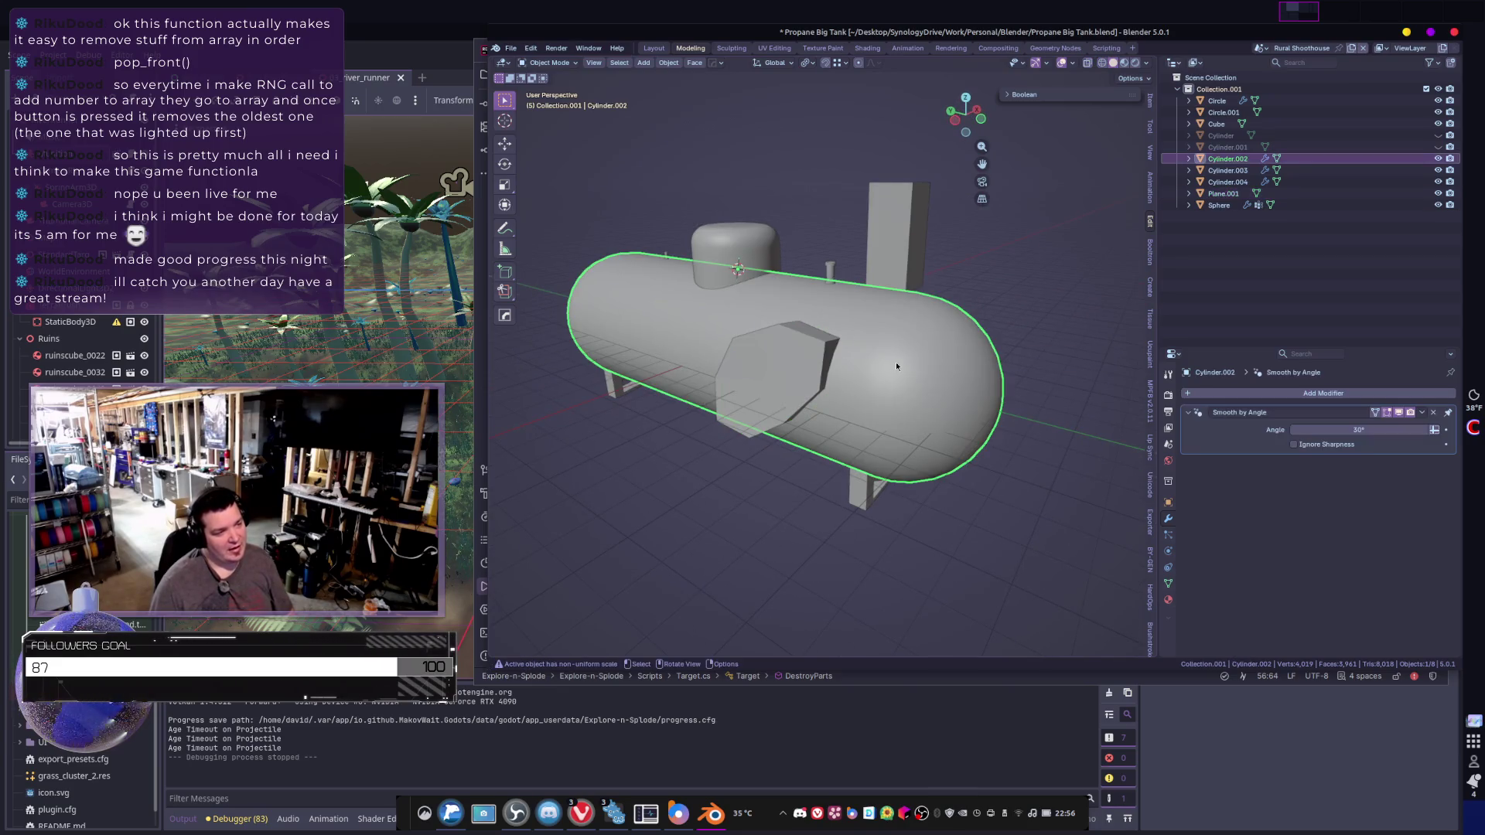
pyautogui.click(766, 354)
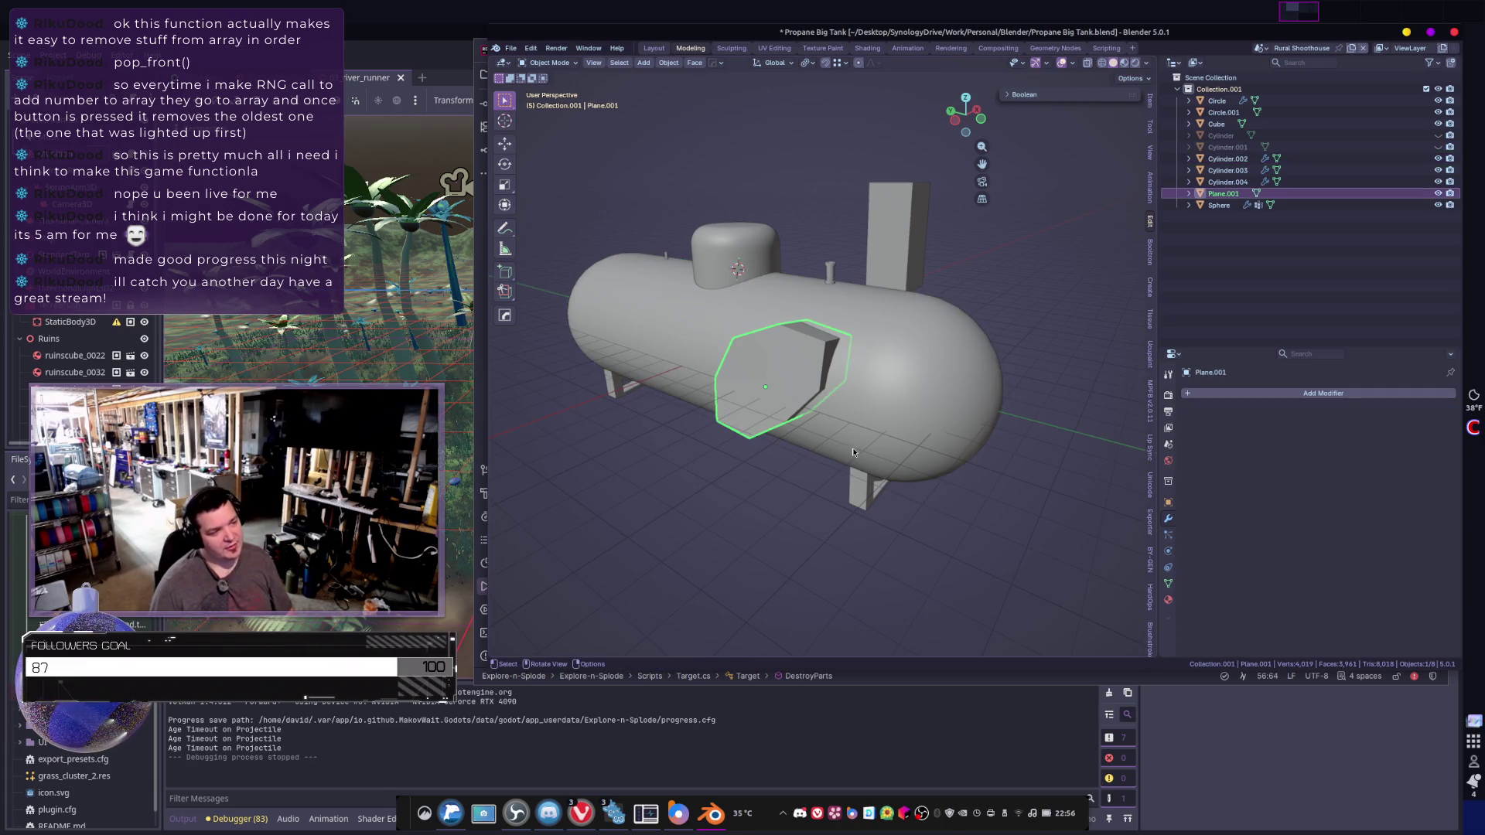
pyautogui.click(906, 401)
pyautogui.moveTo(906, 396); pyautogui.dragTo(830, 322, button='middle')
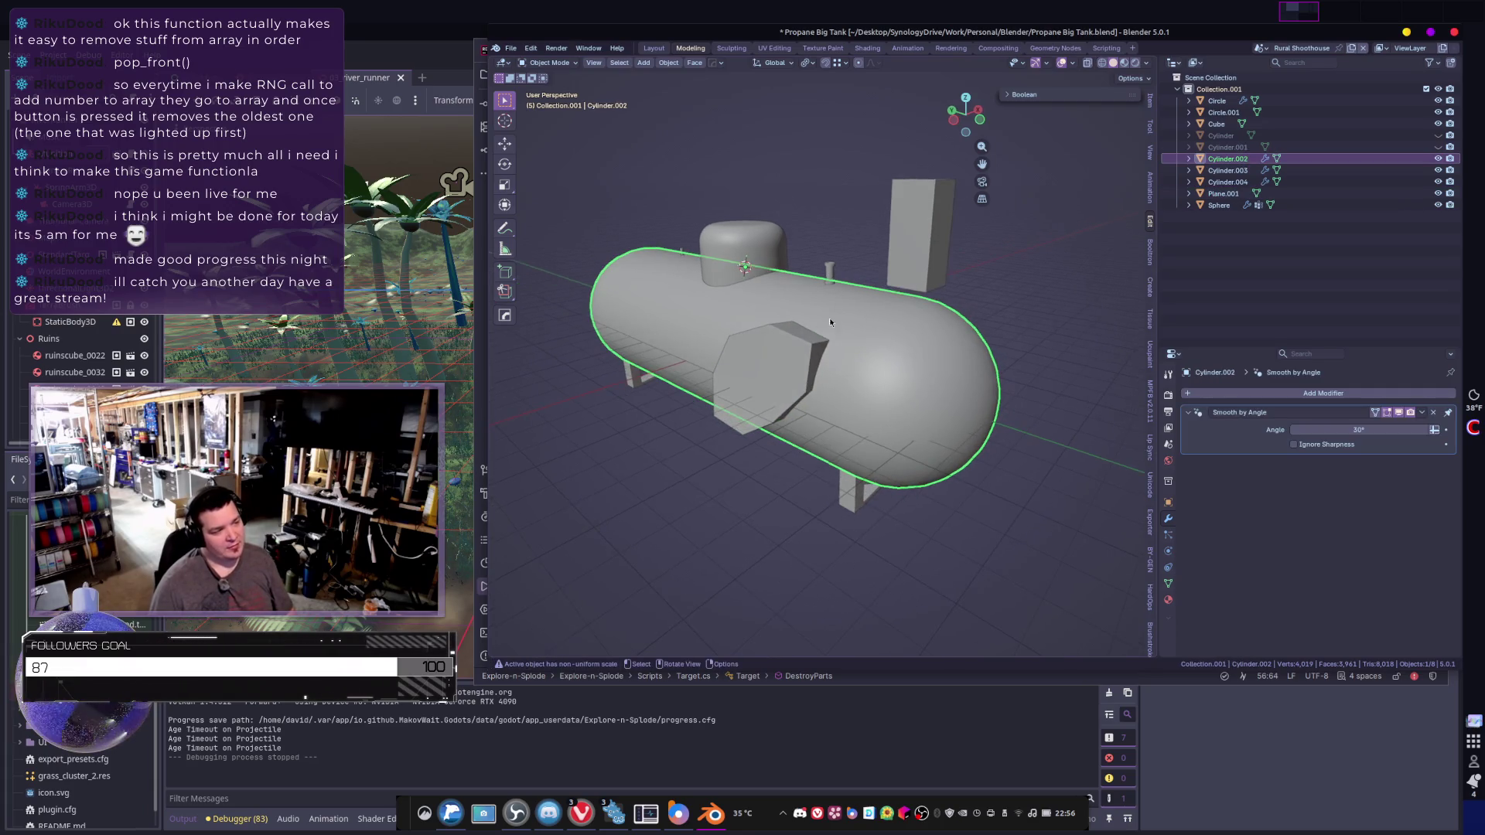
# - Add a Solidify modifier to the tank body and raise its thickness to about 0.73 in wireframe view
pyautogui.click(1228, 392)
pyautogui.write('s')
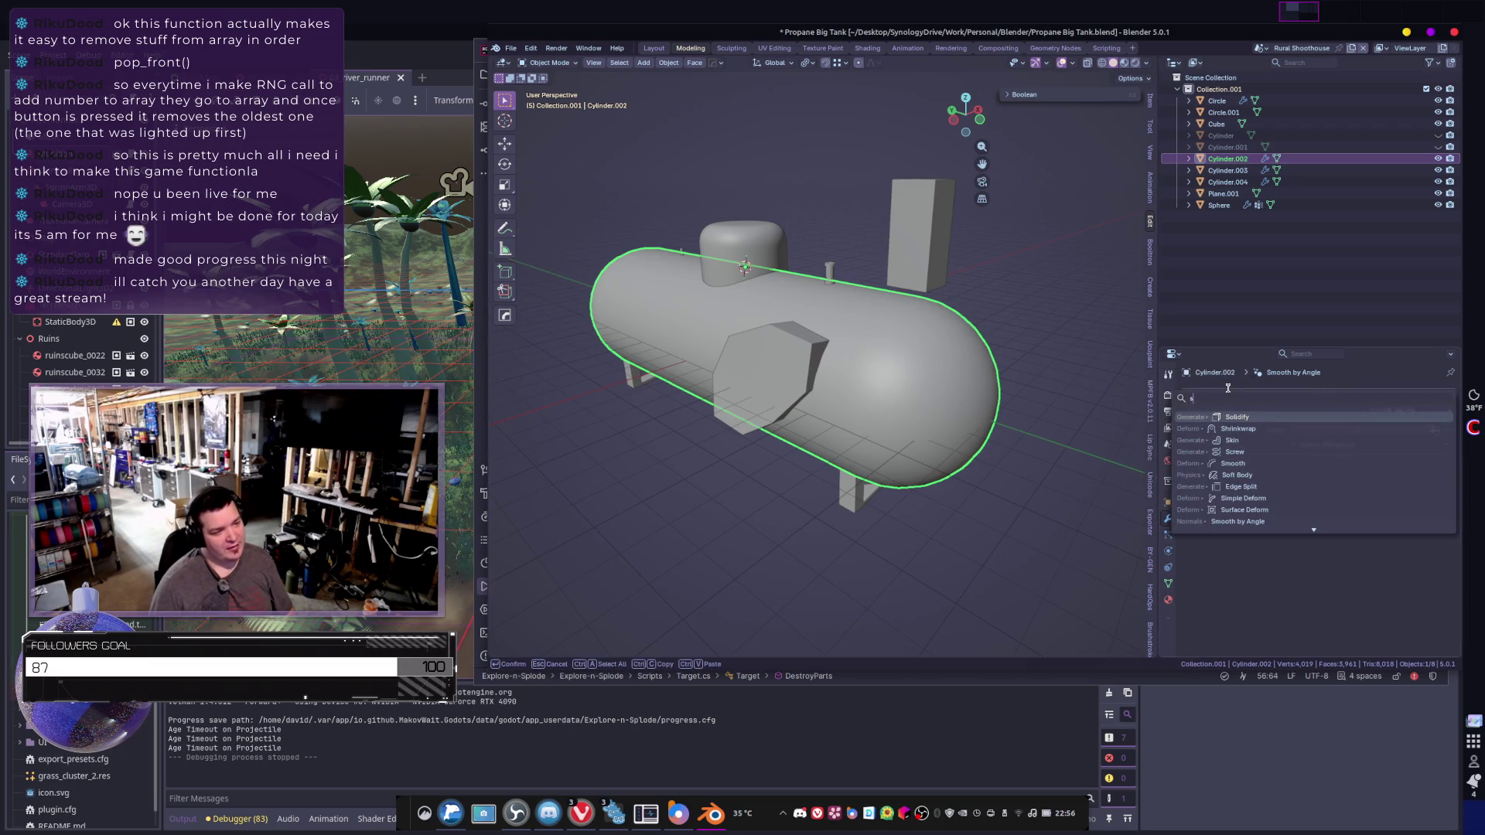
pyautogui.press('Return')
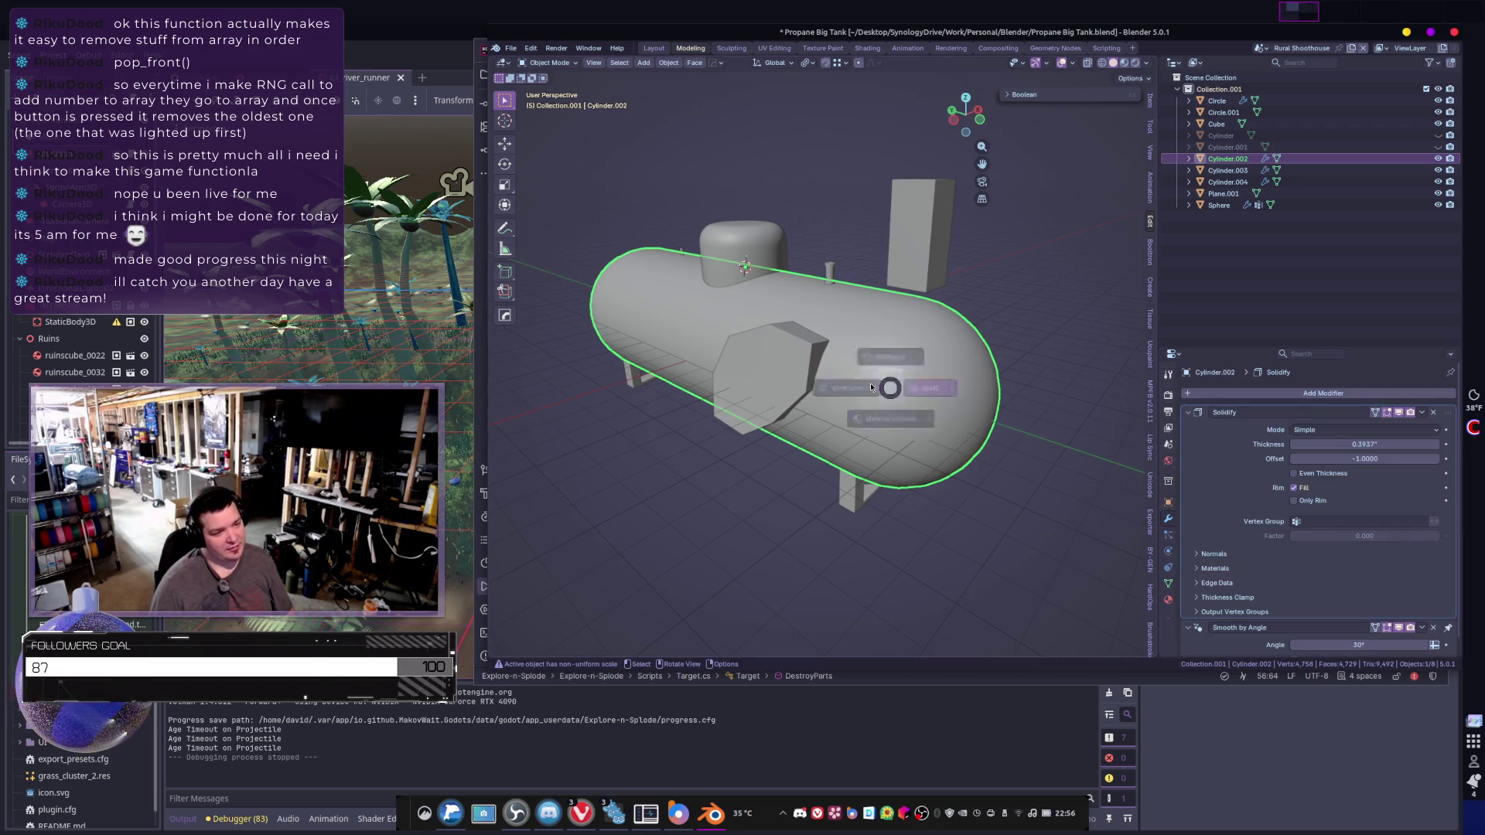
pyautogui.click(872, 386)
pyautogui.scroll(5, 871, 387)
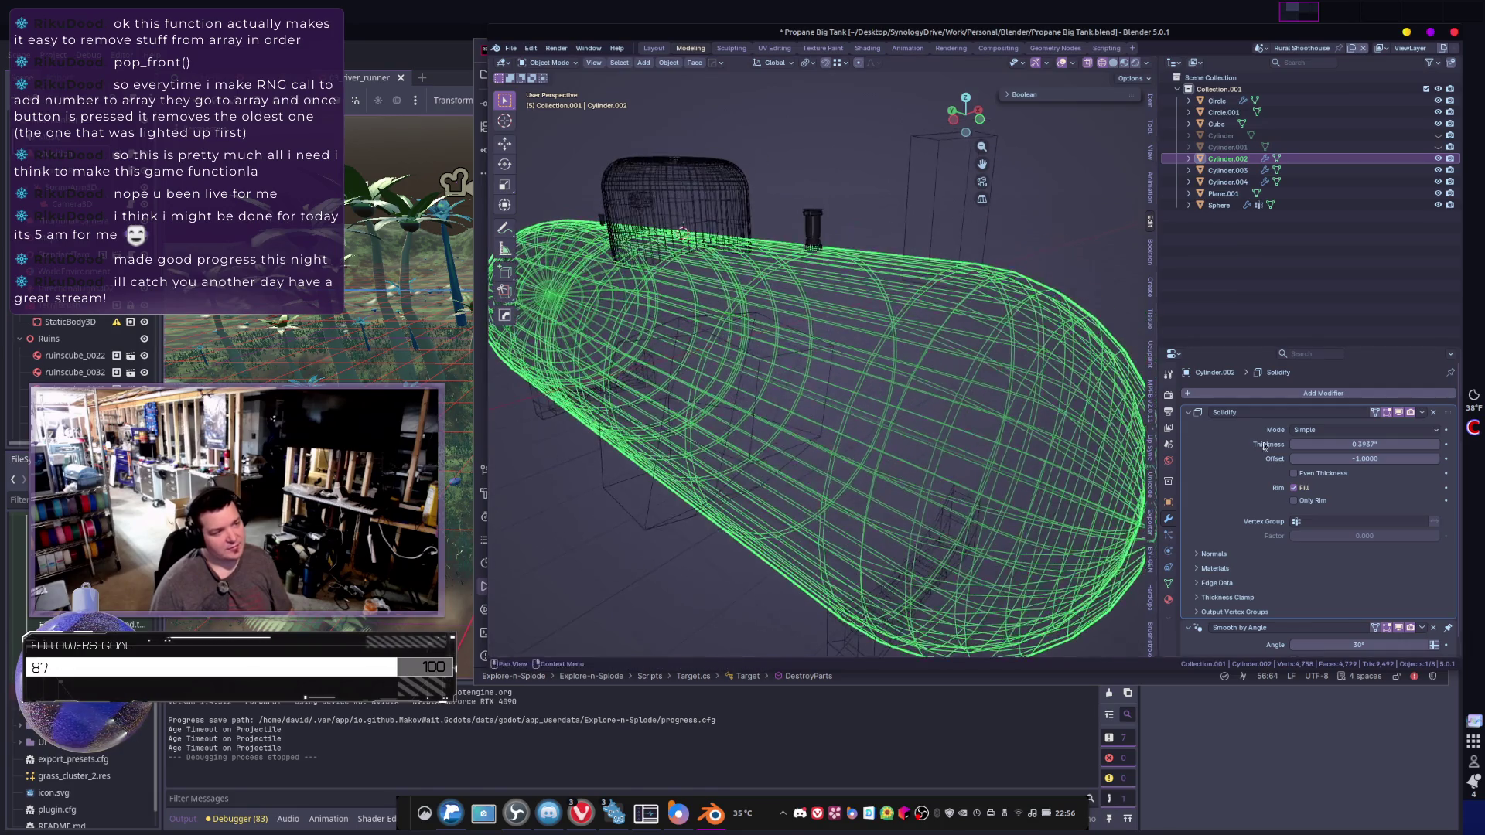
pyautogui.moveTo(1332, 448); pyautogui.dragTo(1376, 448)
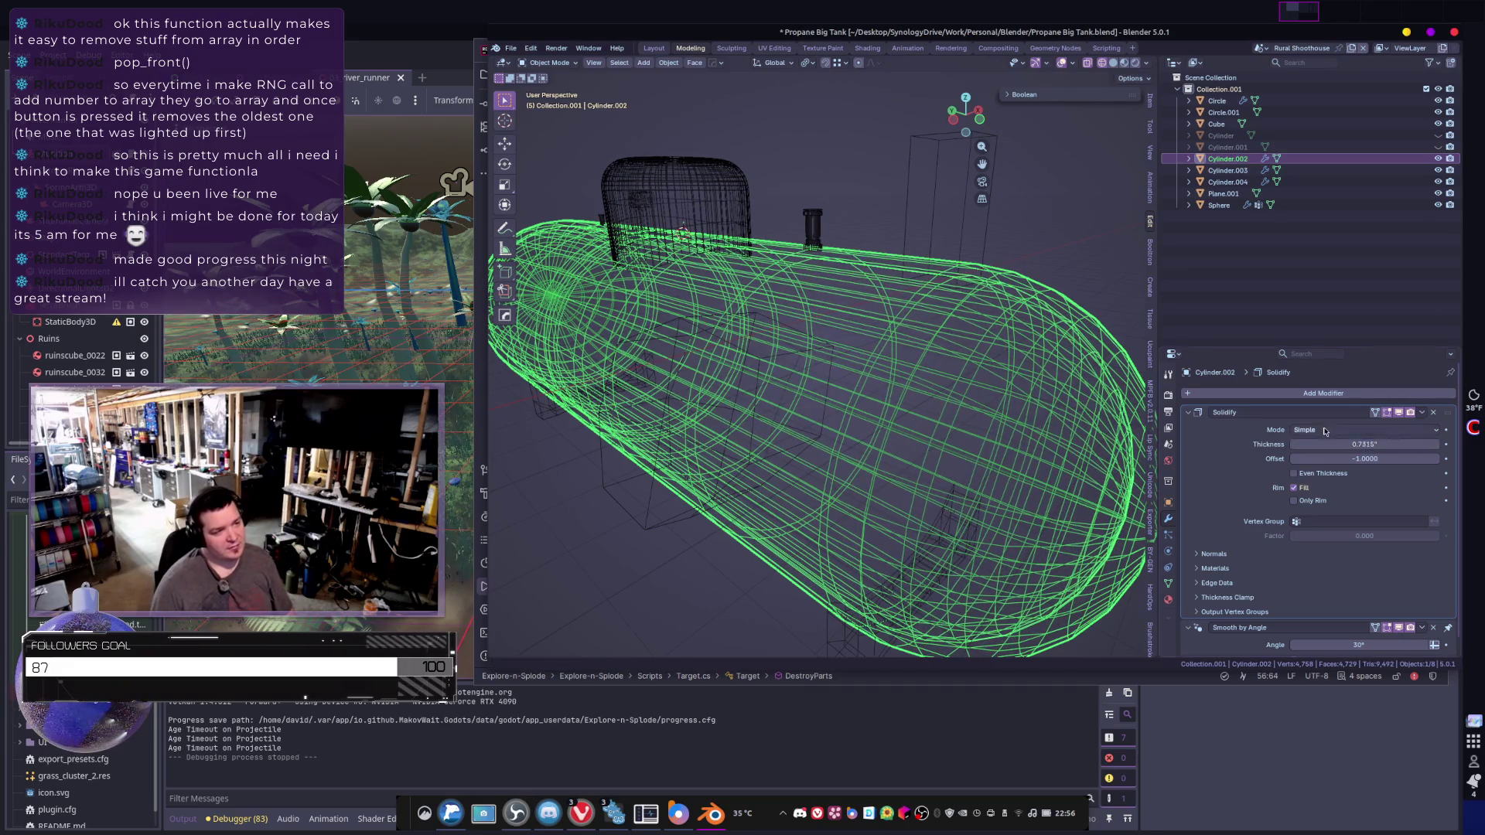
pyautogui.click(1323, 429)
# - Select the octagonal plate and orbit around it to inspect it
pyautogui.moveTo(959, 348)
pyautogui.mouseDown(button='middle')
pyautogui.moveTo(992, 341)
pyautogui.moveTo(801, 310)
pyautogui.mouseUp(button='middle')
pyautogui.scroll(5, 801, 310)
pyautogui.scroll(-2, 751, 358)
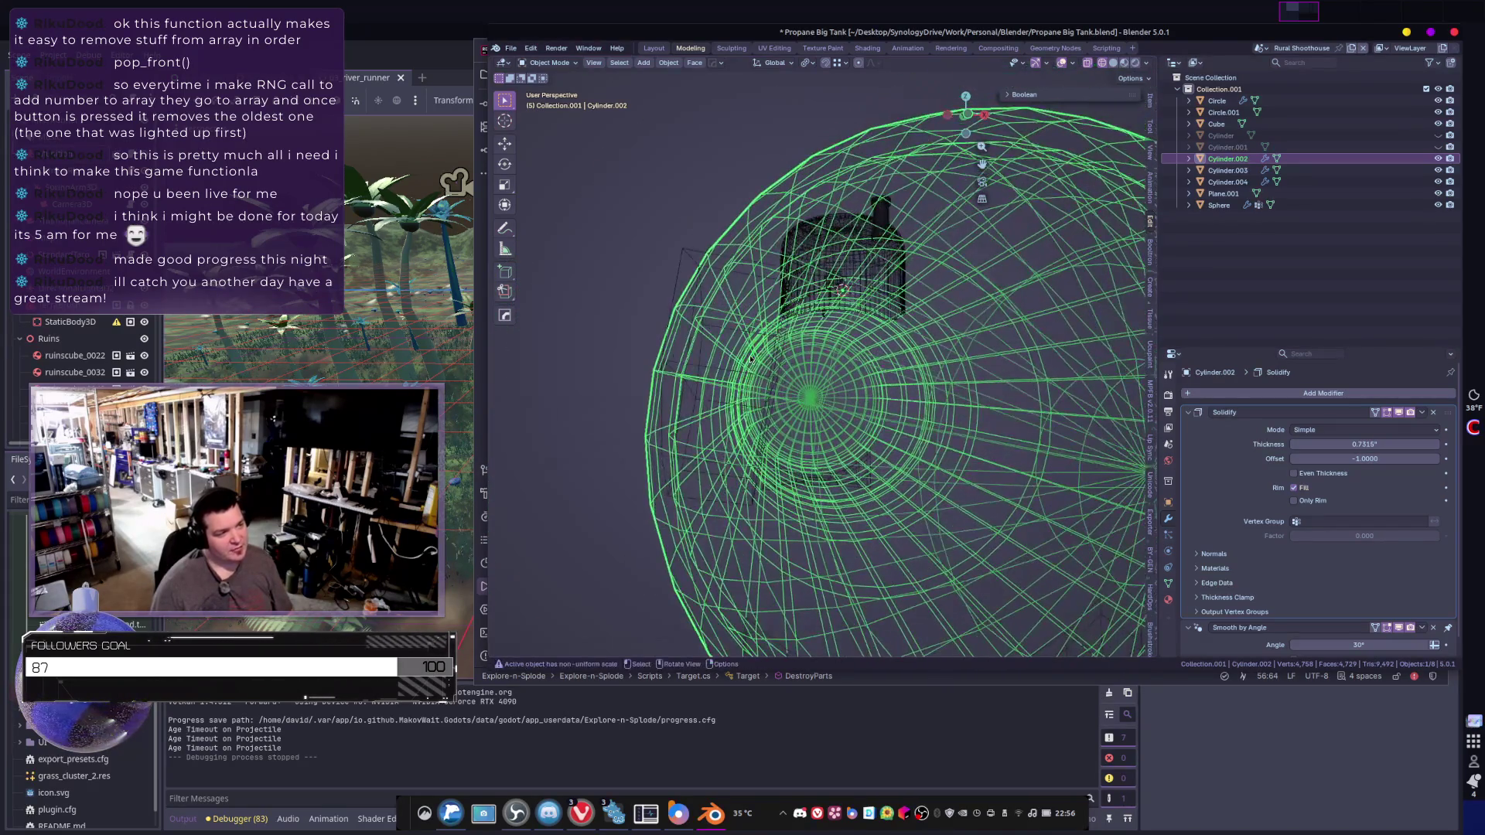
pyautogui.click(758, 379)
pyautogui.scroll(3, 790, 410)
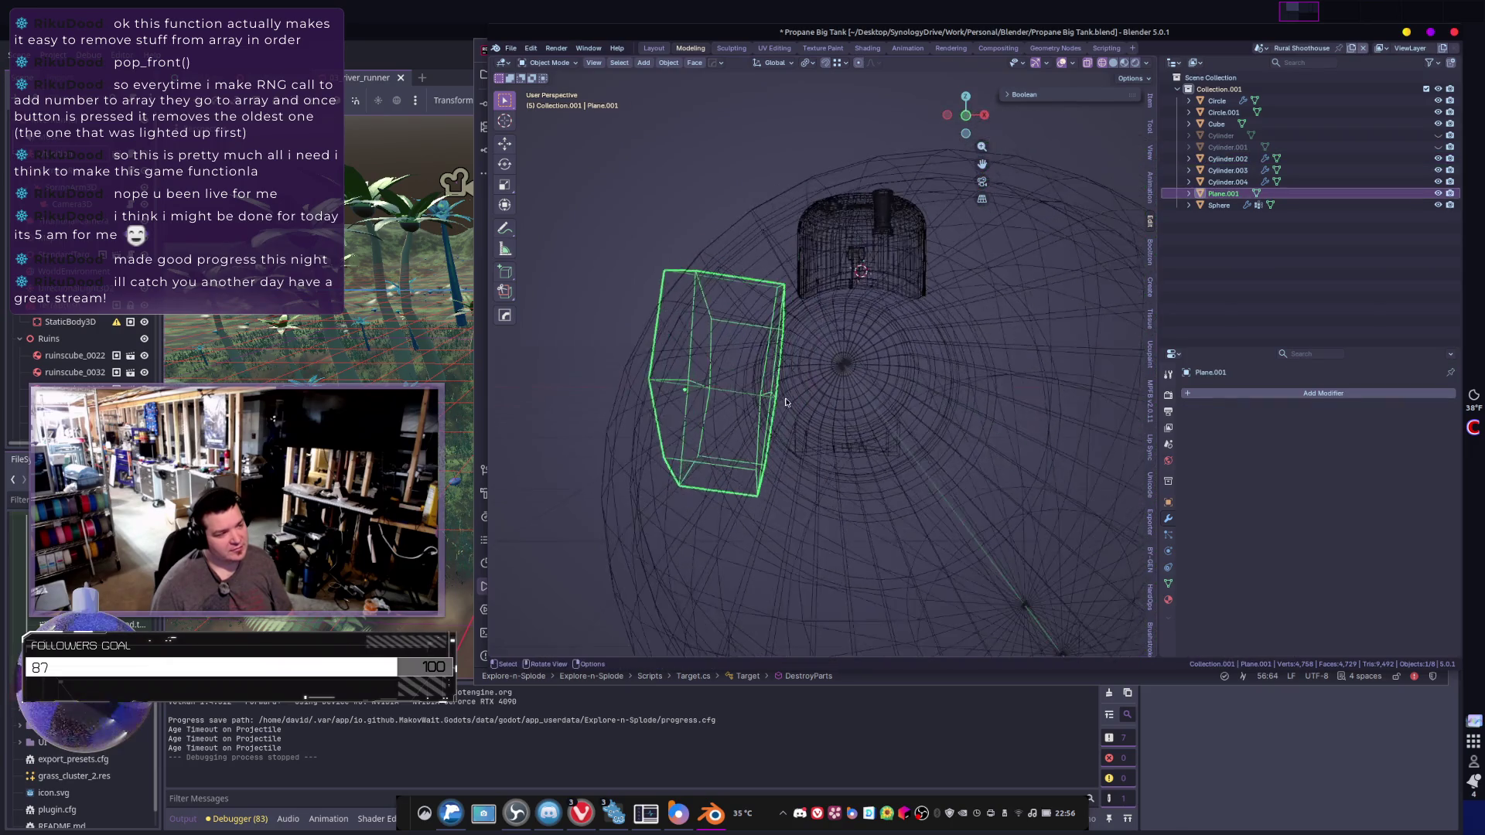
pyautogui.moveTo(758, 467)
pyautogui.mouseDown(button='middle')
pyautogui.moveTo(732, 413)
pyautogui.moveTo(962, 457)
pyautogui.moveTo(830, 469)
pyautogui.moveTo(844, 464)
pyautogui.mouseUp(button='middle')
# - Switch selection between the plate and tank body, ending with the tank body selected
pyautogui.click(843, 464)
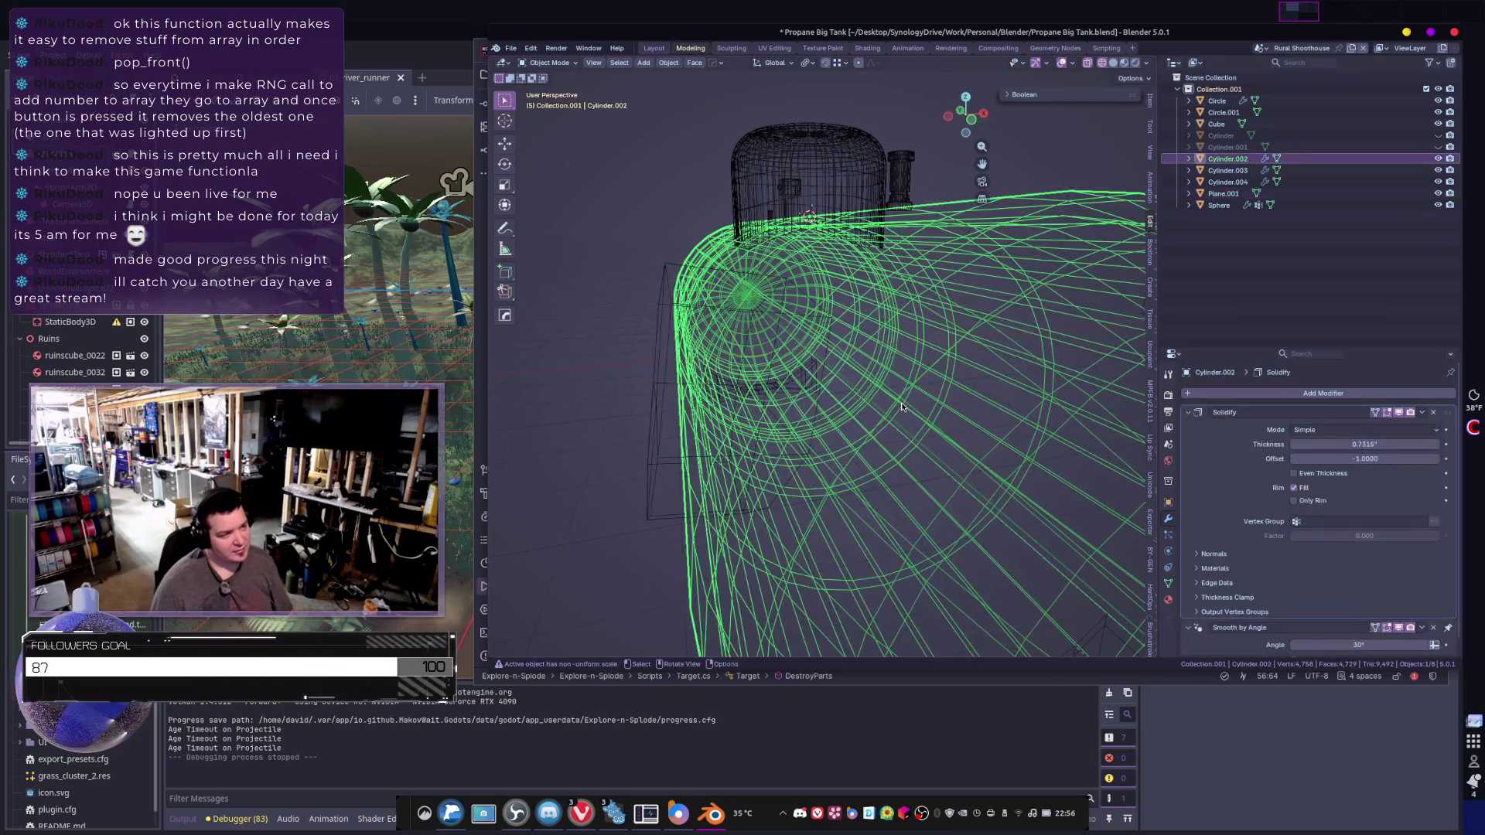
pyautogui.moveTo(918, 422); pyautogui.dragTo(939, 430, button='middle')
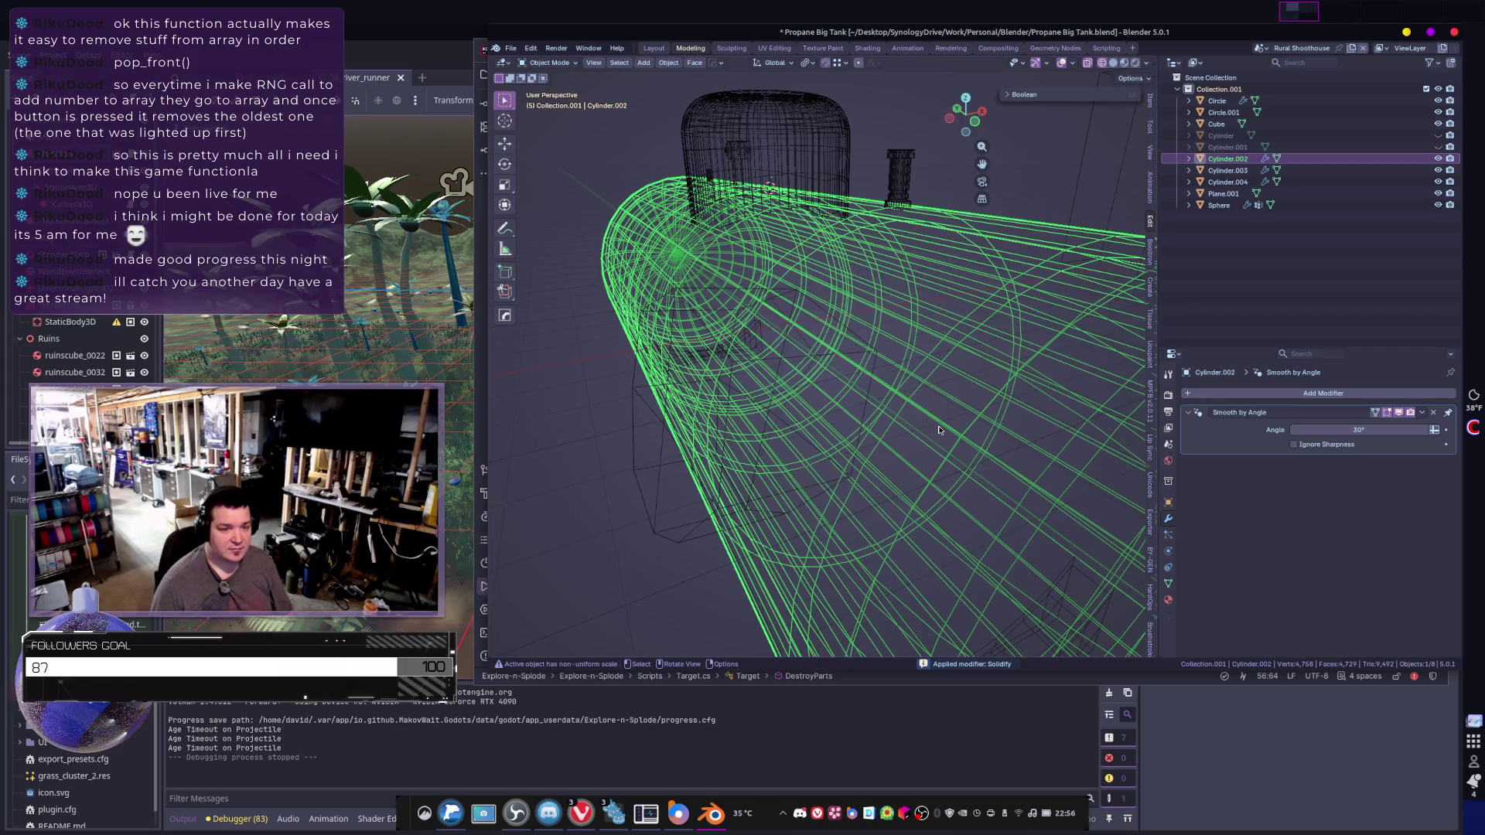
pyautogui.moveTo(949, 377); pyautogui.dragTo(963, 342, button='middle')
pyautogui.keyDown('shift'); pyautogui.click(927, 384); pyautogui.keyUp('shift')
pyautogui.click(966, 335)
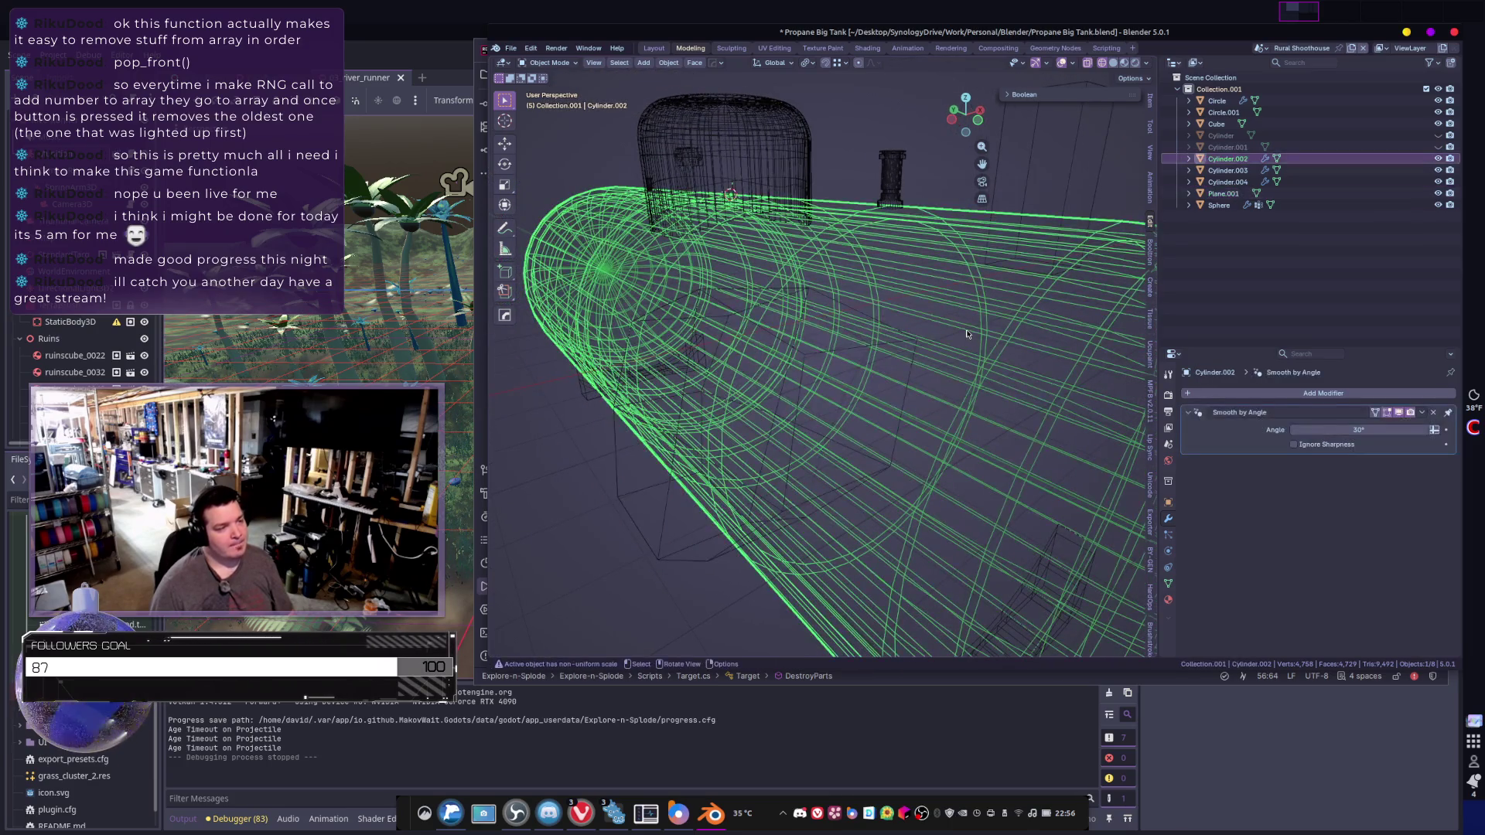
pyautogui.click(838, 355)
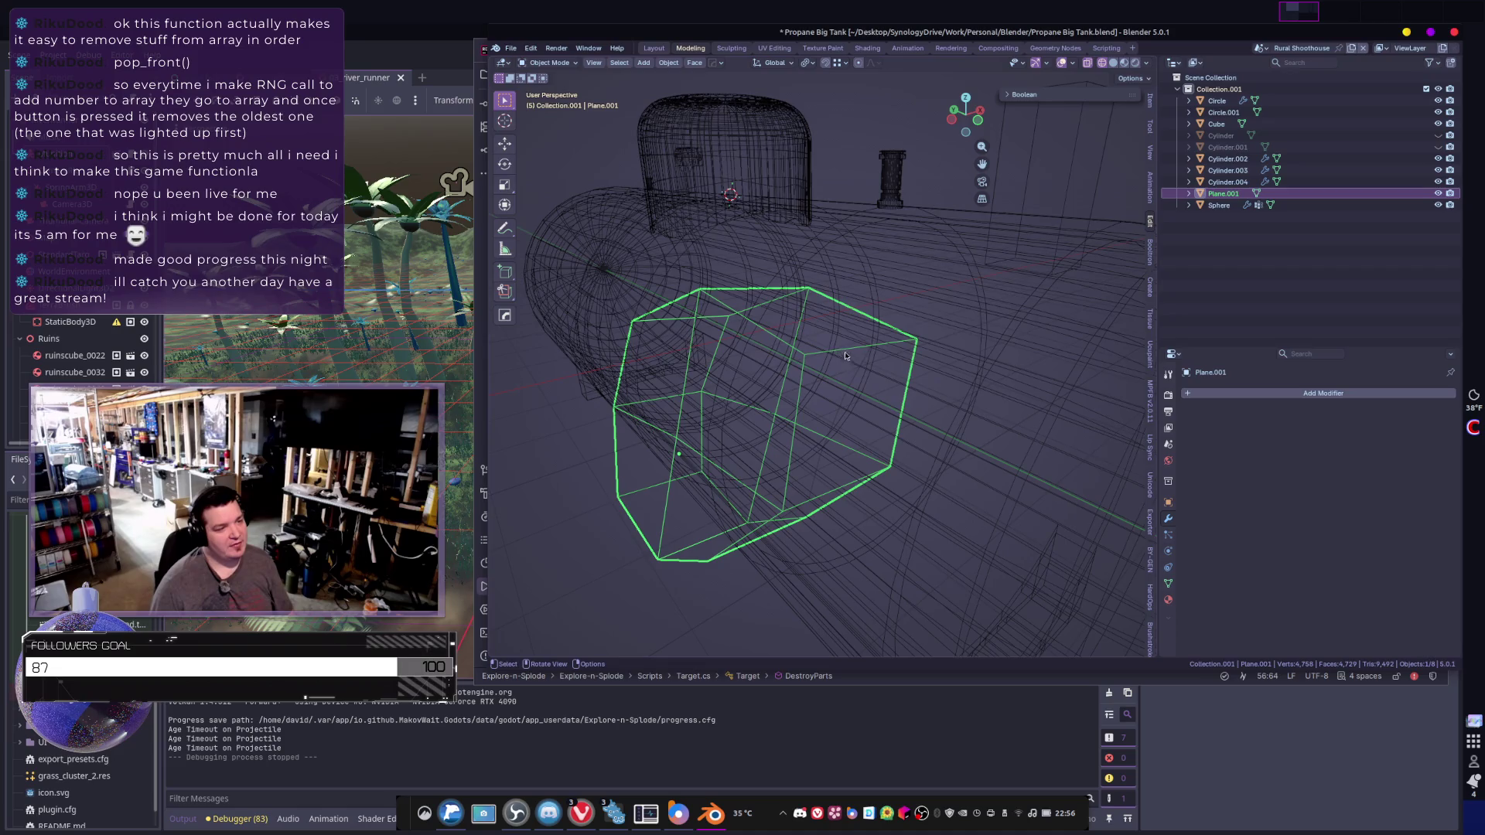
pyautogui.click(919, 350)
pyautogui.click(1263, 393)
# - Add a Boolean modifier to the tank body using the octagonal plate Plane.001 as its object
pyautogui.write('b')
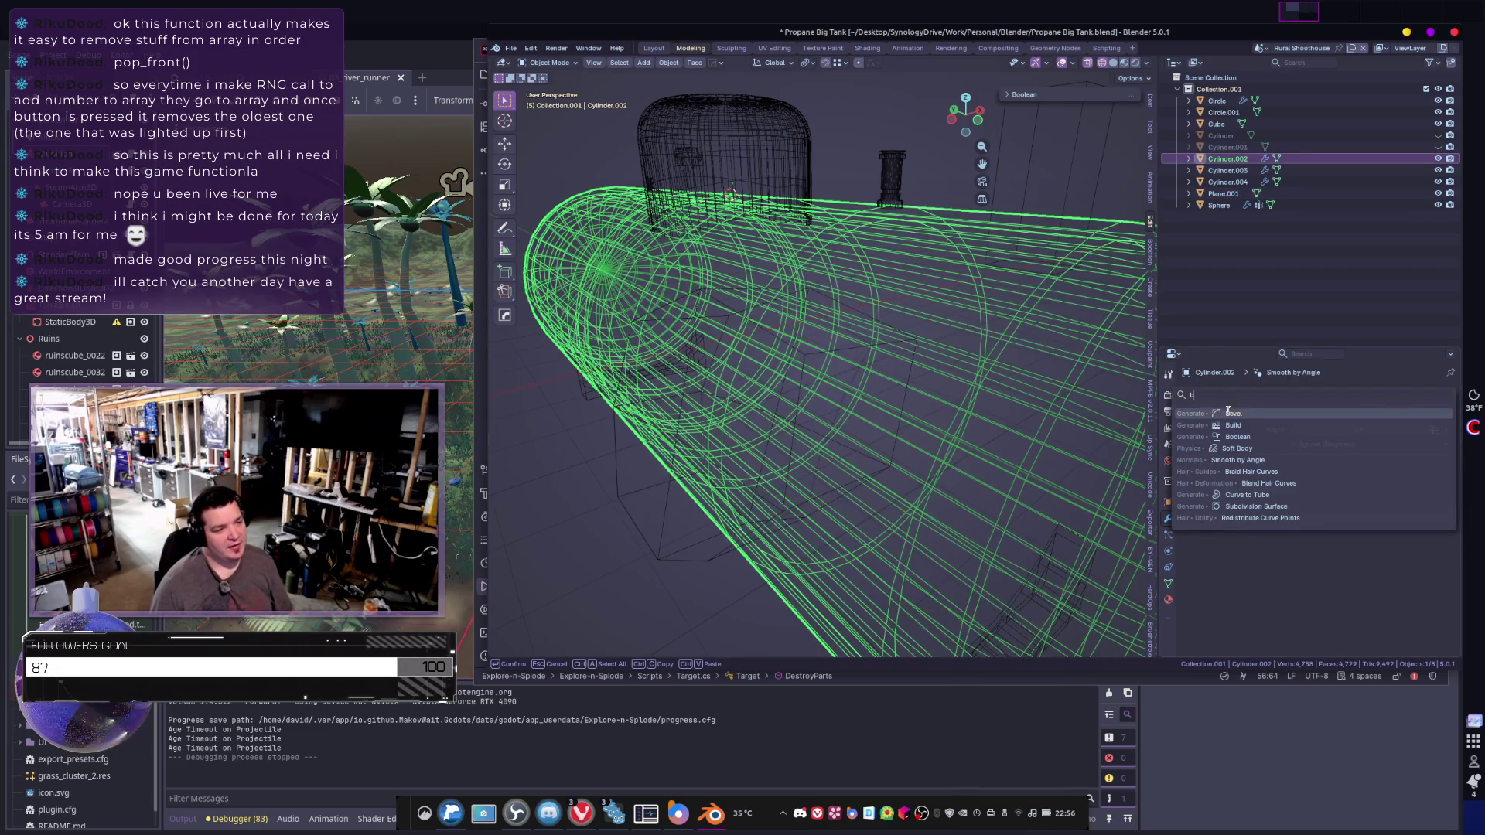
pyautogui.click(1234, 437)
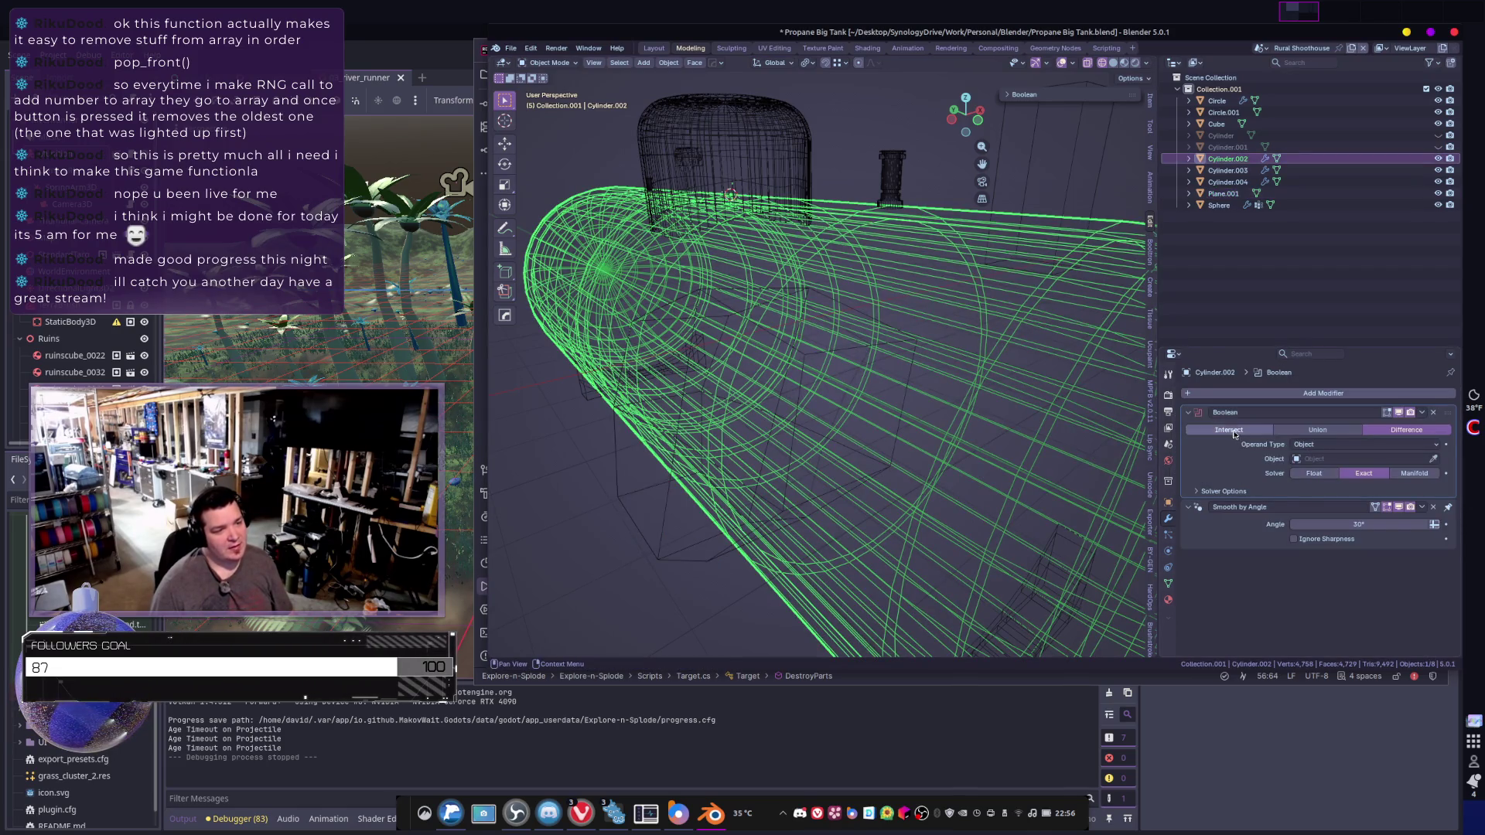
pyautogui.click(1434, 458)
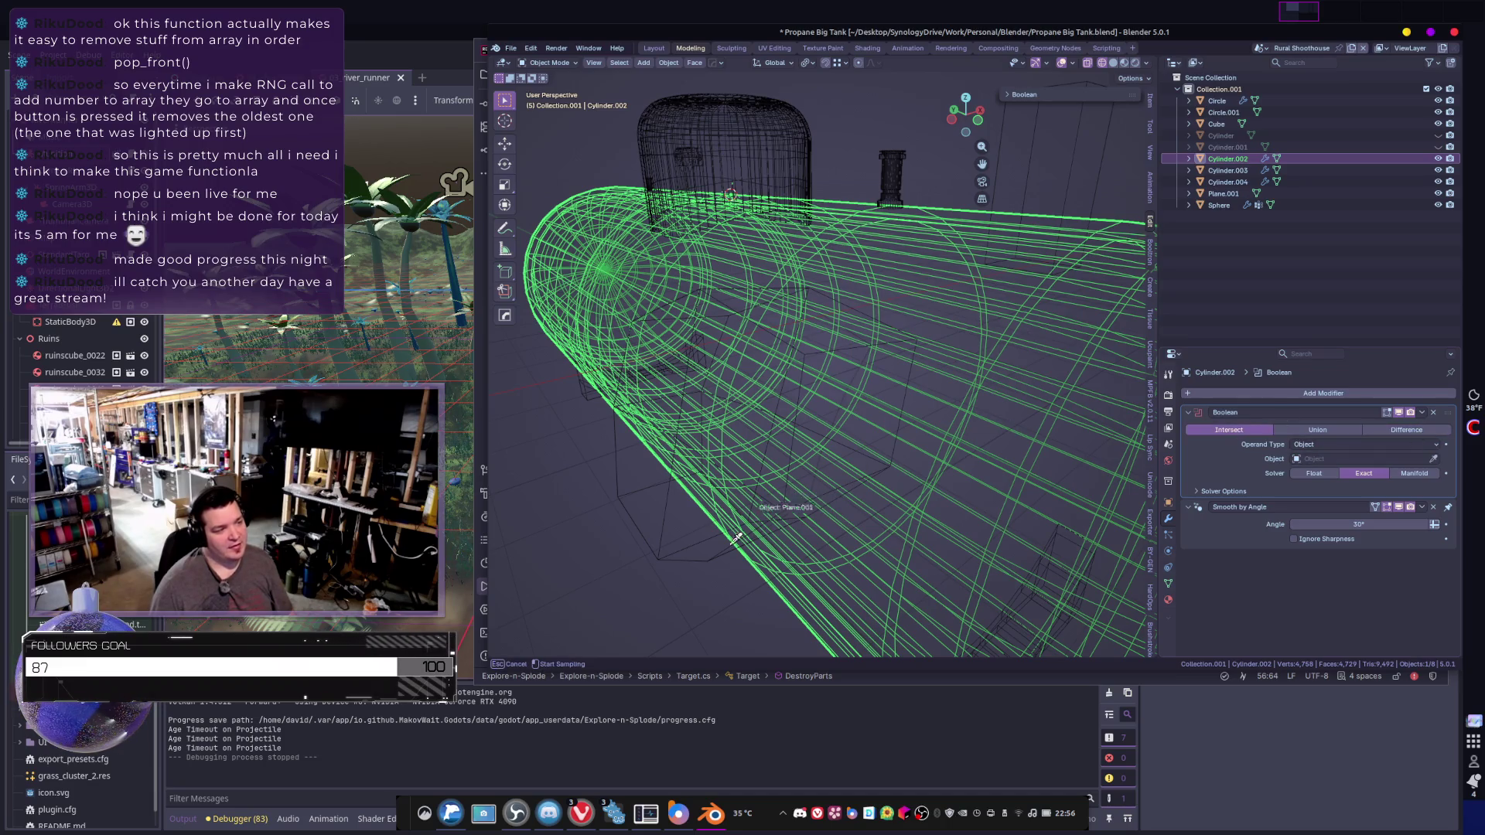
pyautogui.click(700, 557)
pyautogui.moveTo(808, 500)
pyautogui.mouseDown(button='middle')
pyautogui.moveTo(832, 442)
pyautogui.moveTo(864, 452)
pyautogui.moveTo(897, 434)
pyautogui.mouseUp(button='middle')
pyautogui.scroll(-4, 944, 408)
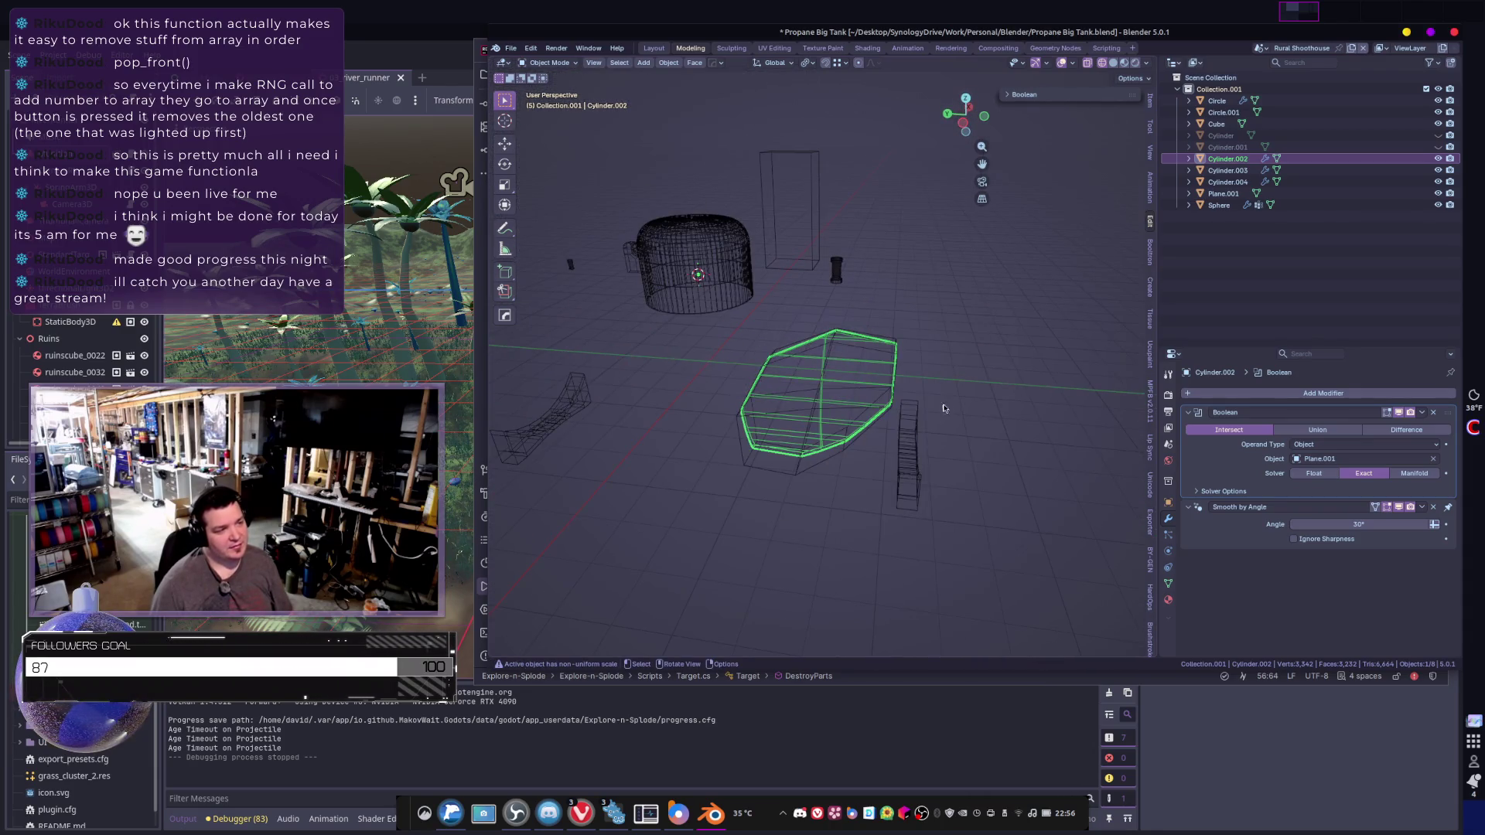
pyautogui.moveTo(912, 379)
pyautogui.mouseDown(button='middle')
pyautogui.moveTo(763, 319)
pyautogui.moveTo(936, 353)
pyautogui.mouseUp(button='middle')
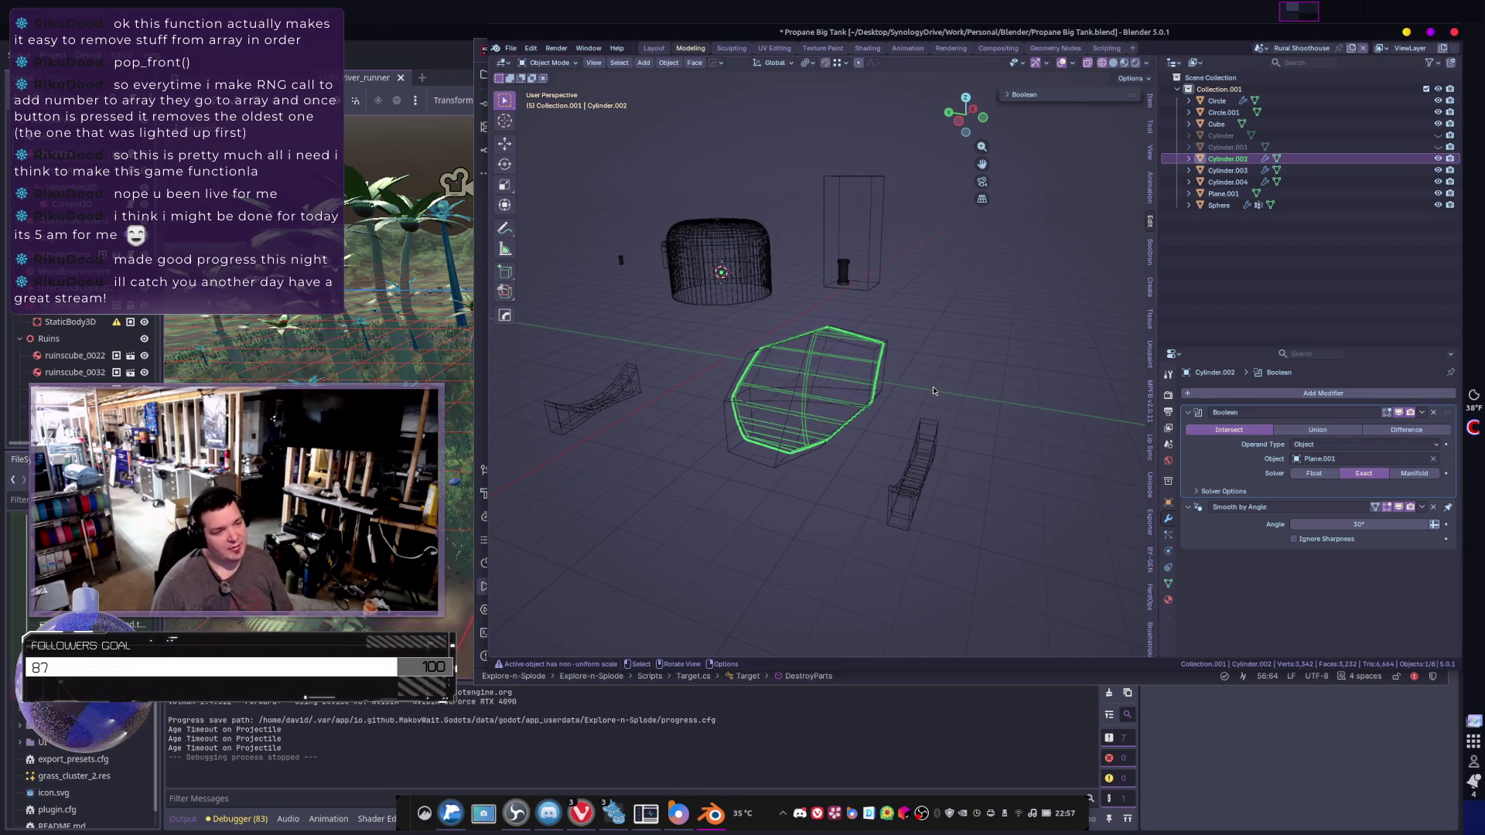
# - Set the Boolean solver to Float and the operation to Difference
pyautogui.click(1211, 490)
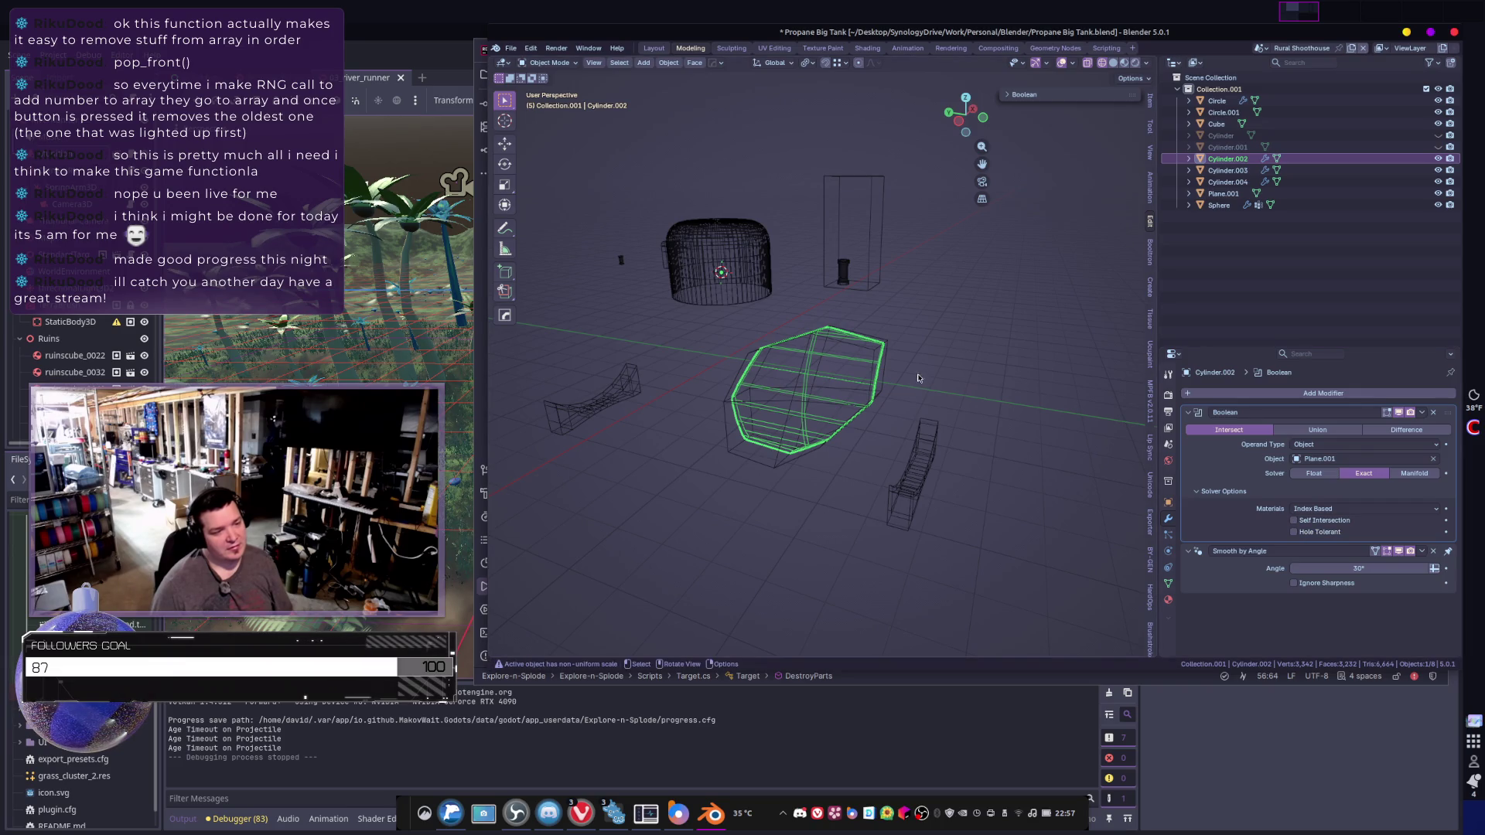
pyautogui.moveTo(926, 392)
pyautogui.mouseDown(button='middle')
pyautogui.moveTo(808, 383)
pyautogui.moveTo(784, 361)
pyautogui.mouseUp(button='middle')
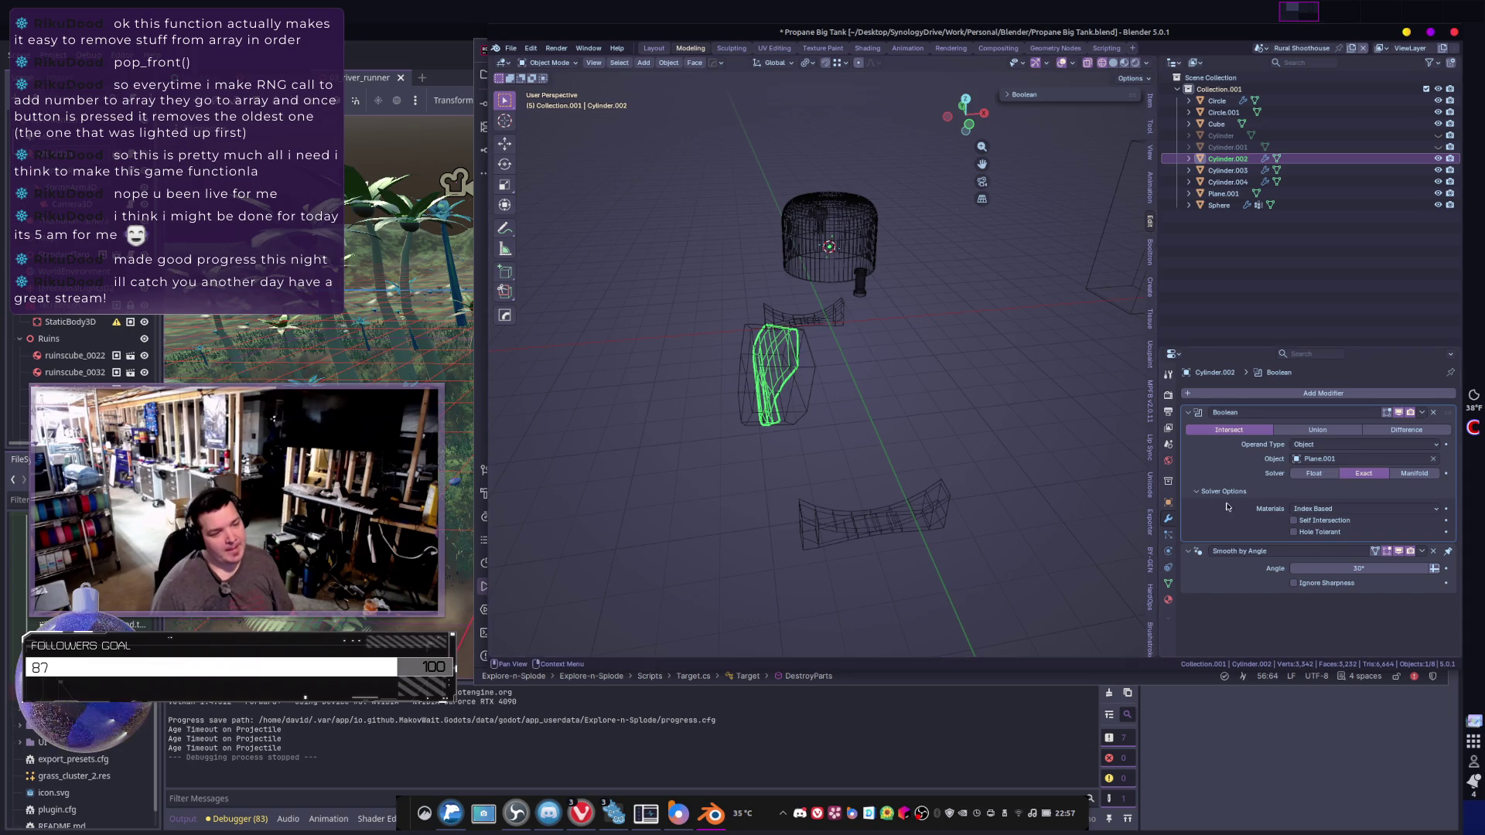
pyautogui.click(1412, 474)
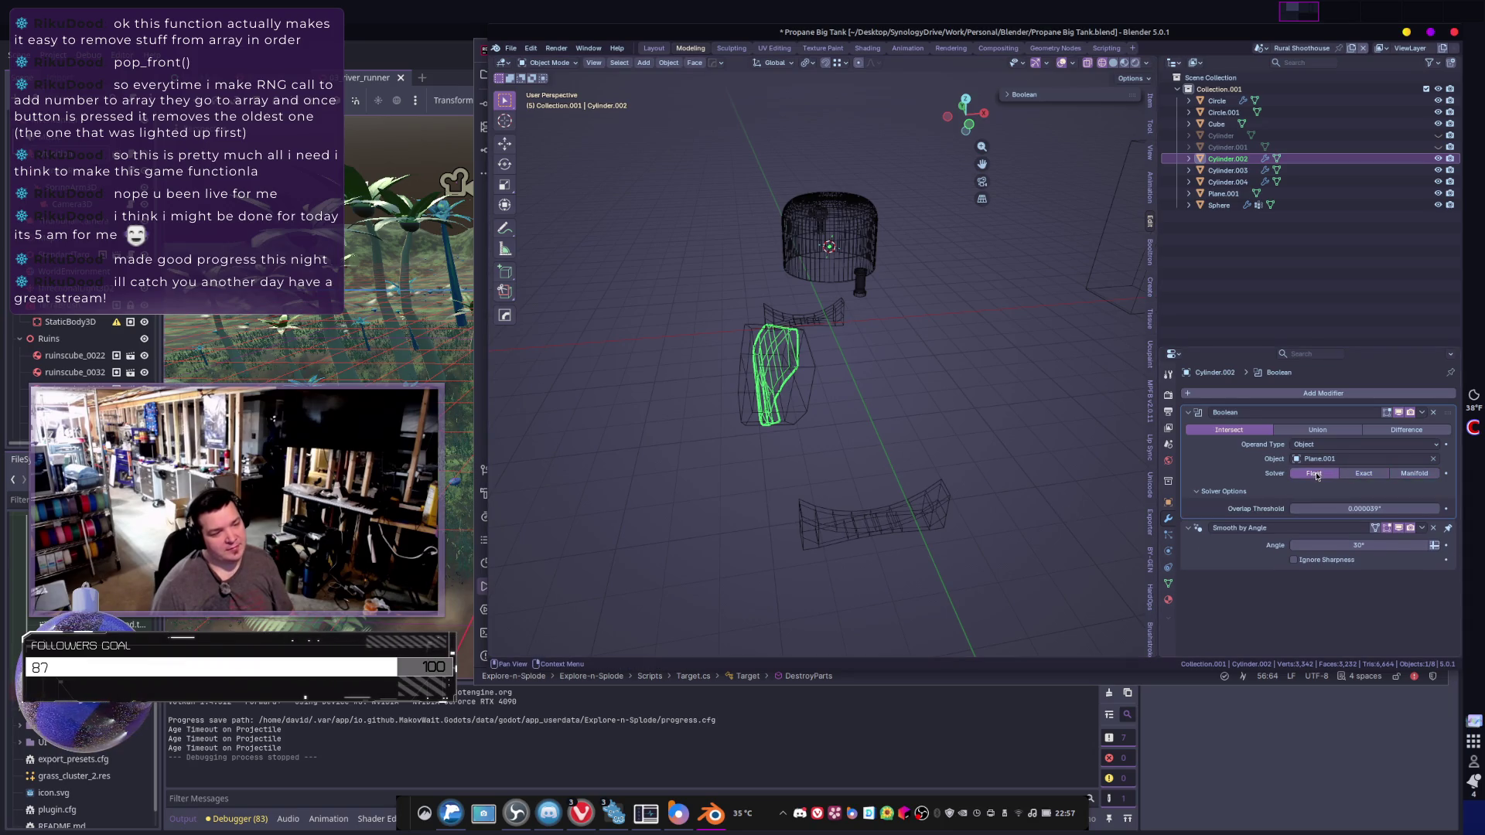
pyautogui.click(1358, 474)
pyautogui.click(1302, 474)
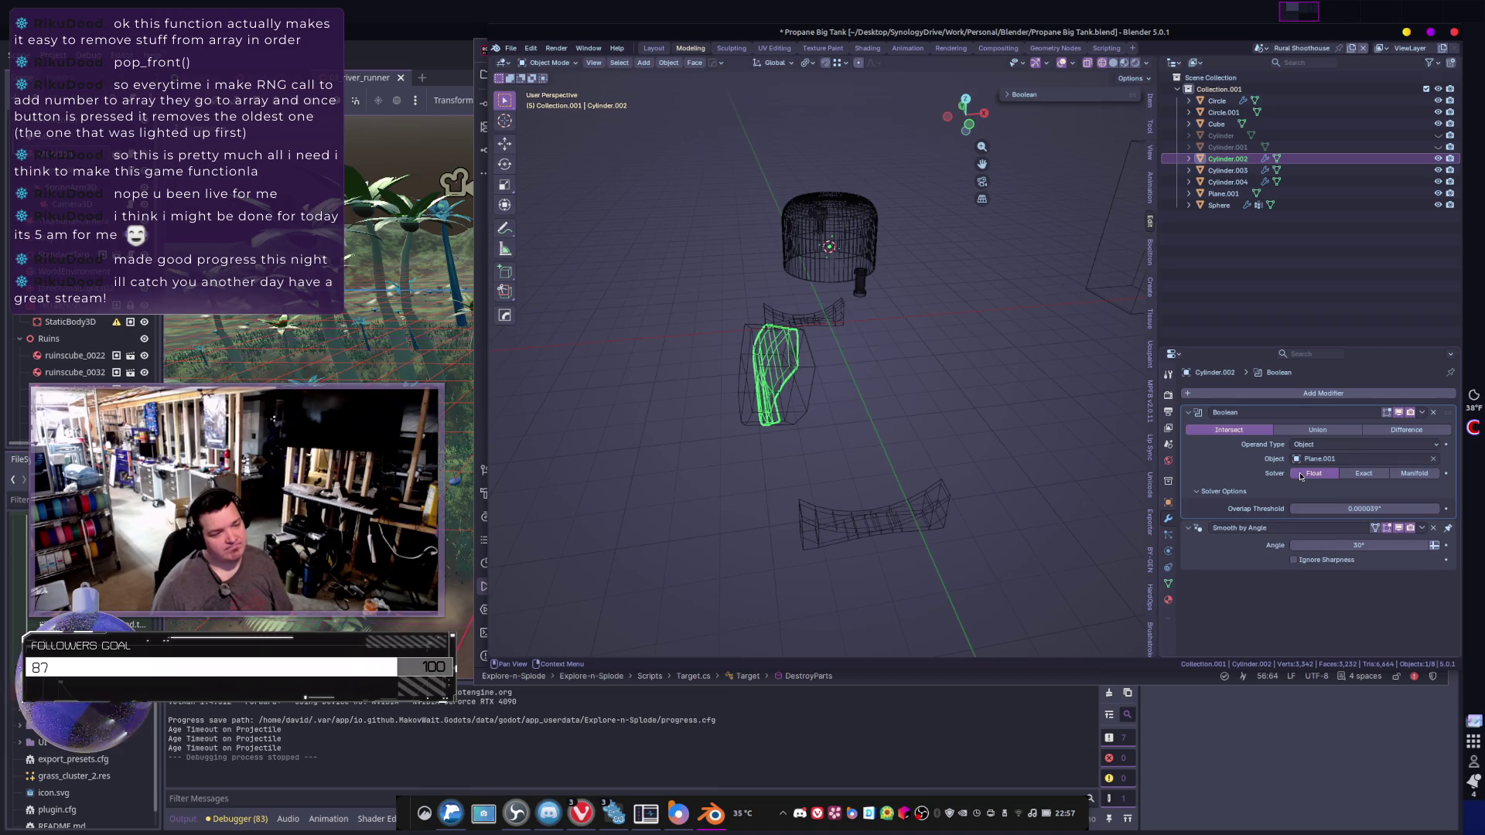
pyautogui.click(1395, 474)
pyautogui.click(1364, 473)
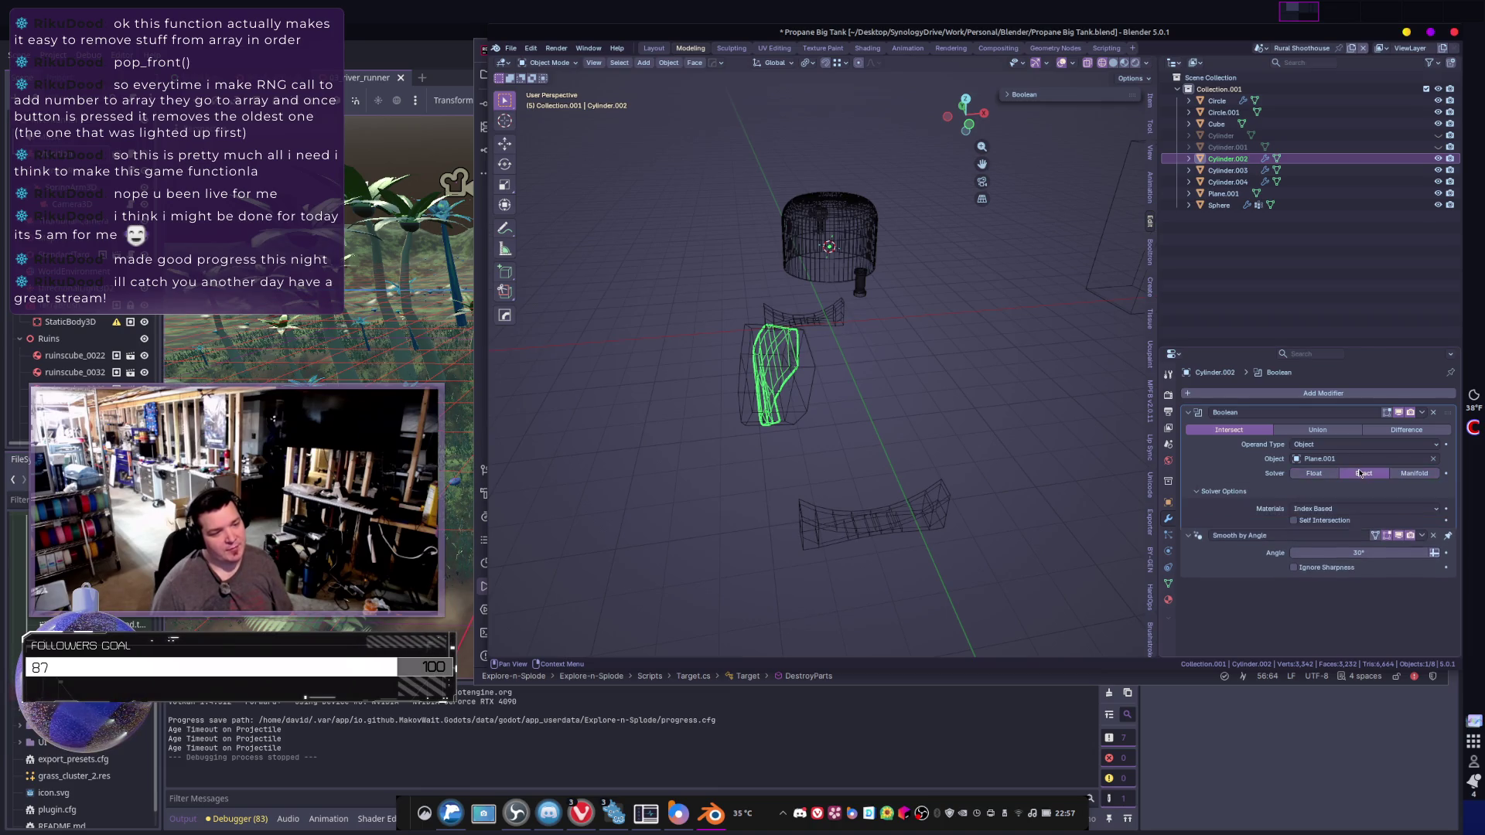
pyautogui.click(1322, 475)
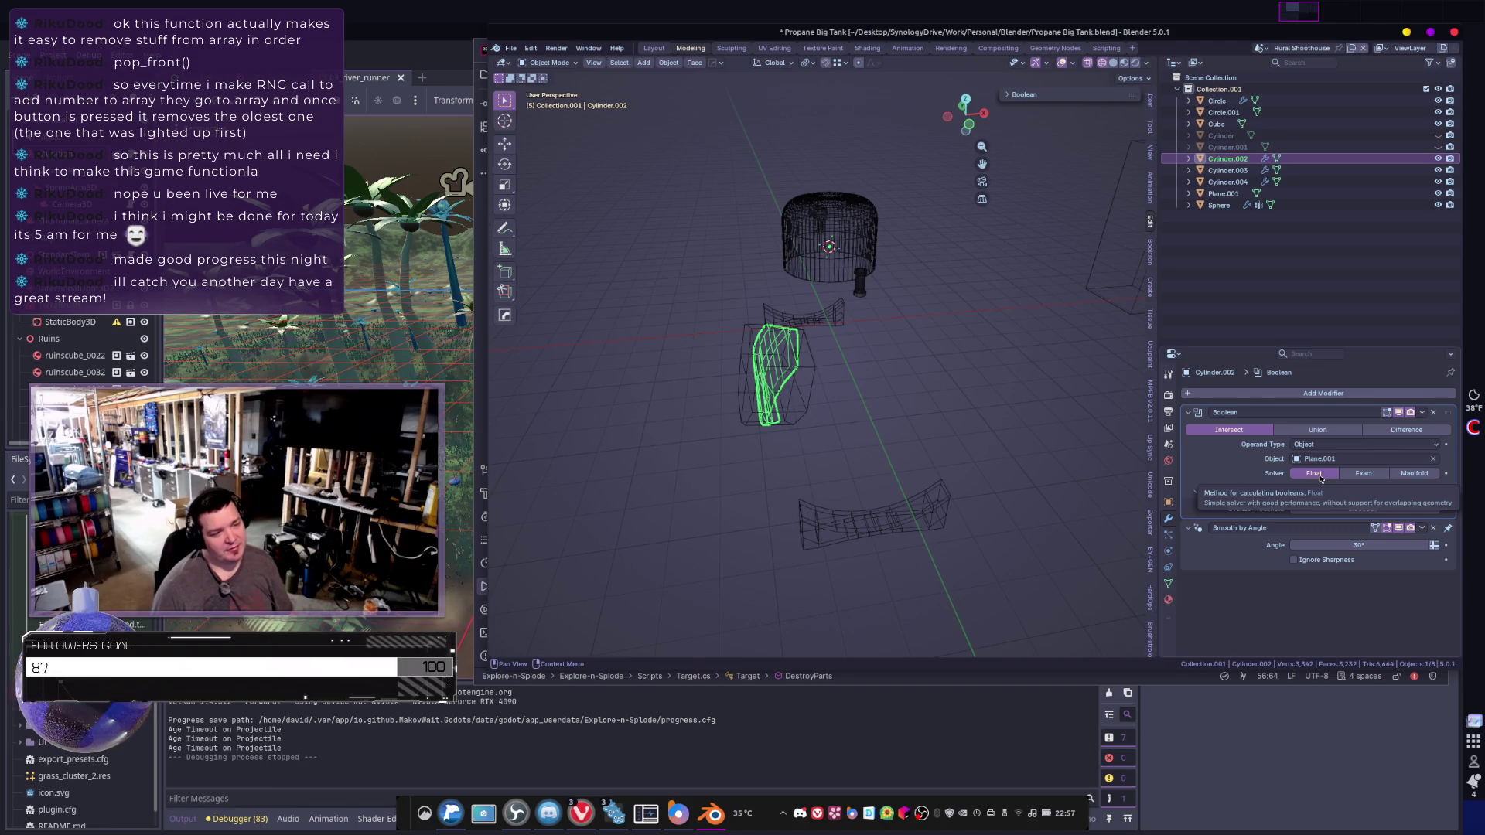
pyautogui.click(1405, 432)
pyautogui.moveTo(890, 387); pyautogui.dragTo(795, 403, button='middle')
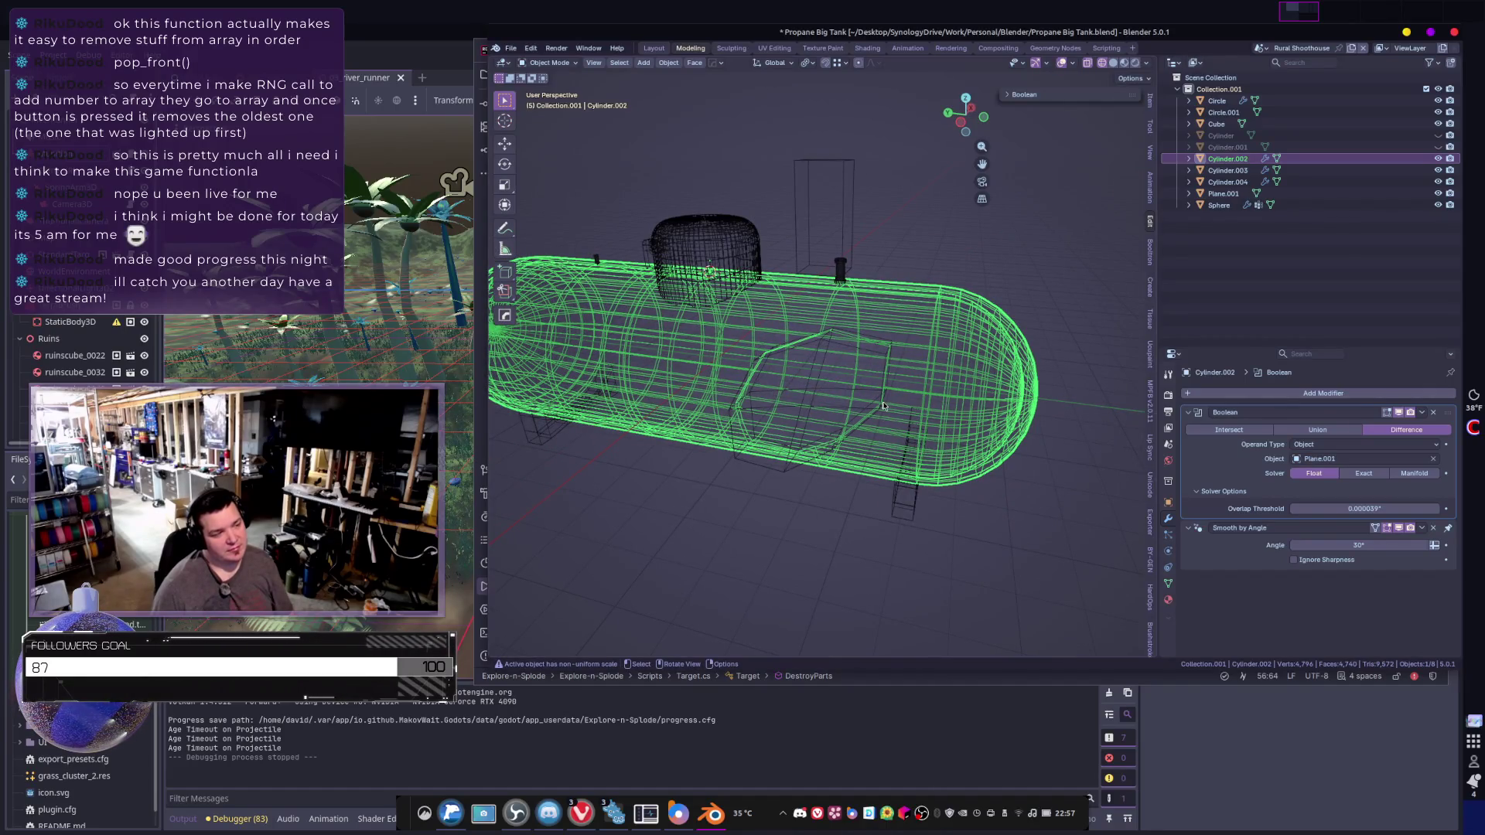
# - Switch the Boolean operation back to Intersect and inspect the result
pyautogui.moveTo(885, 411)
pyautogui.mouseDown(button='middle')
pyautogui.moveTo(897, 487)
pyautogui.moveTo(892, 395)
pyautogui.moveTo(892, 468)
pyautogui.mouseUp(button='middle')
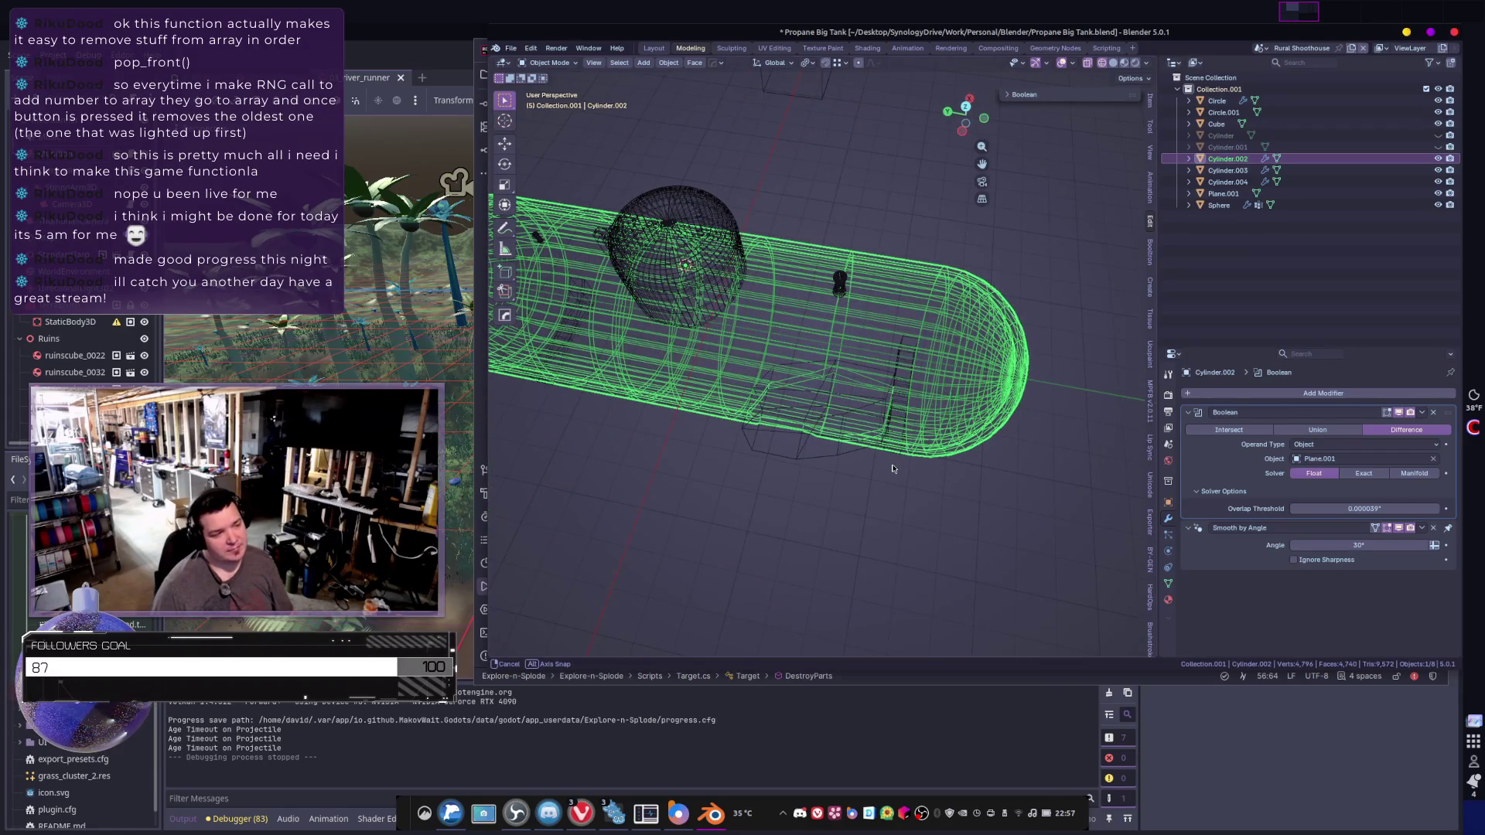
pyautogui.moveTo(892, 469); pyautogui.dragTo(882, 490, button='middle')
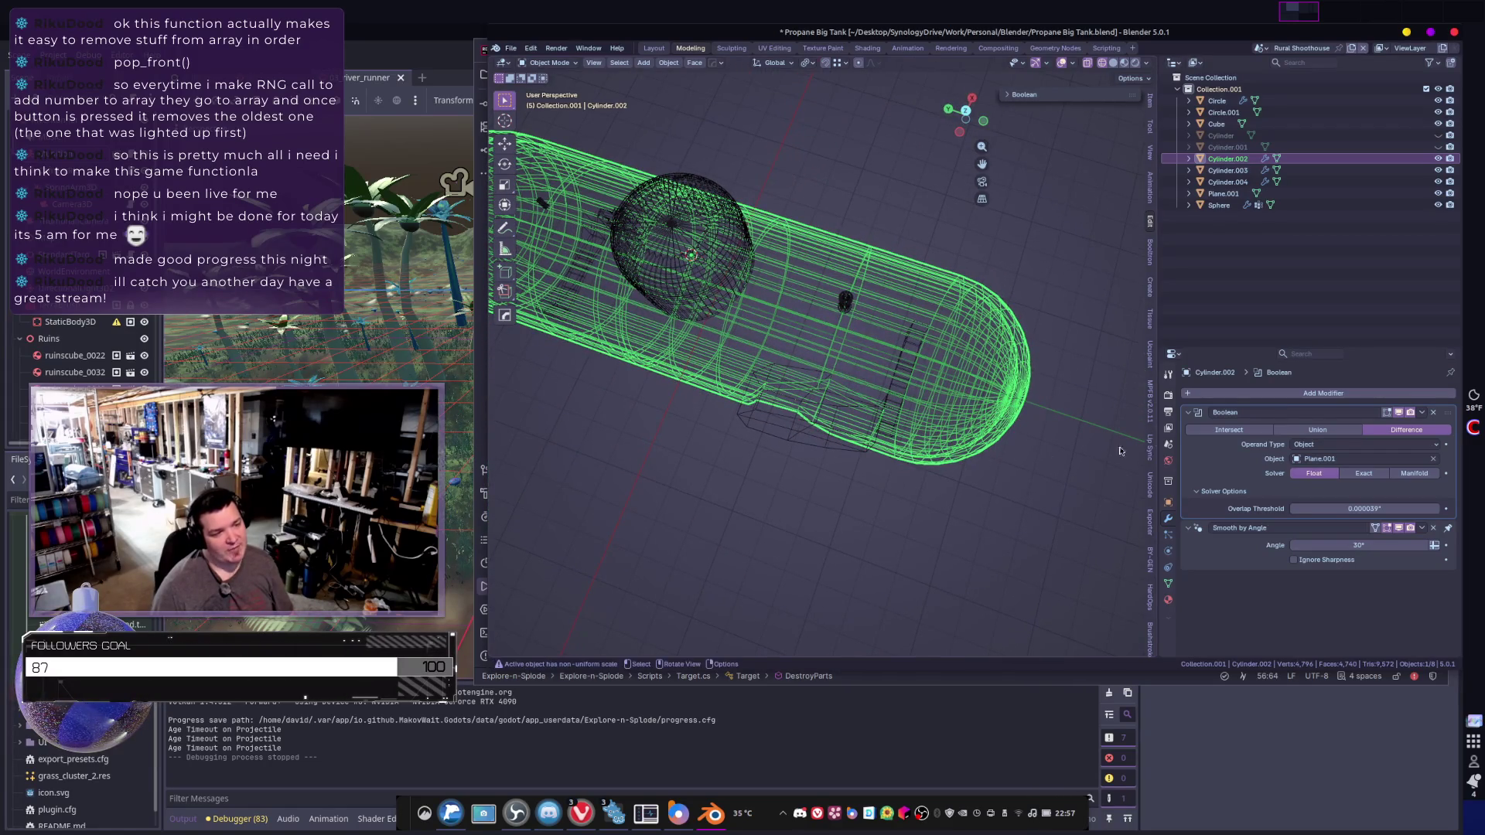
pyautogui.click(1230, 430)
pyautogui.moveTo(1021, 426); pyautogui.dragTo(1004, 418, button='middle')
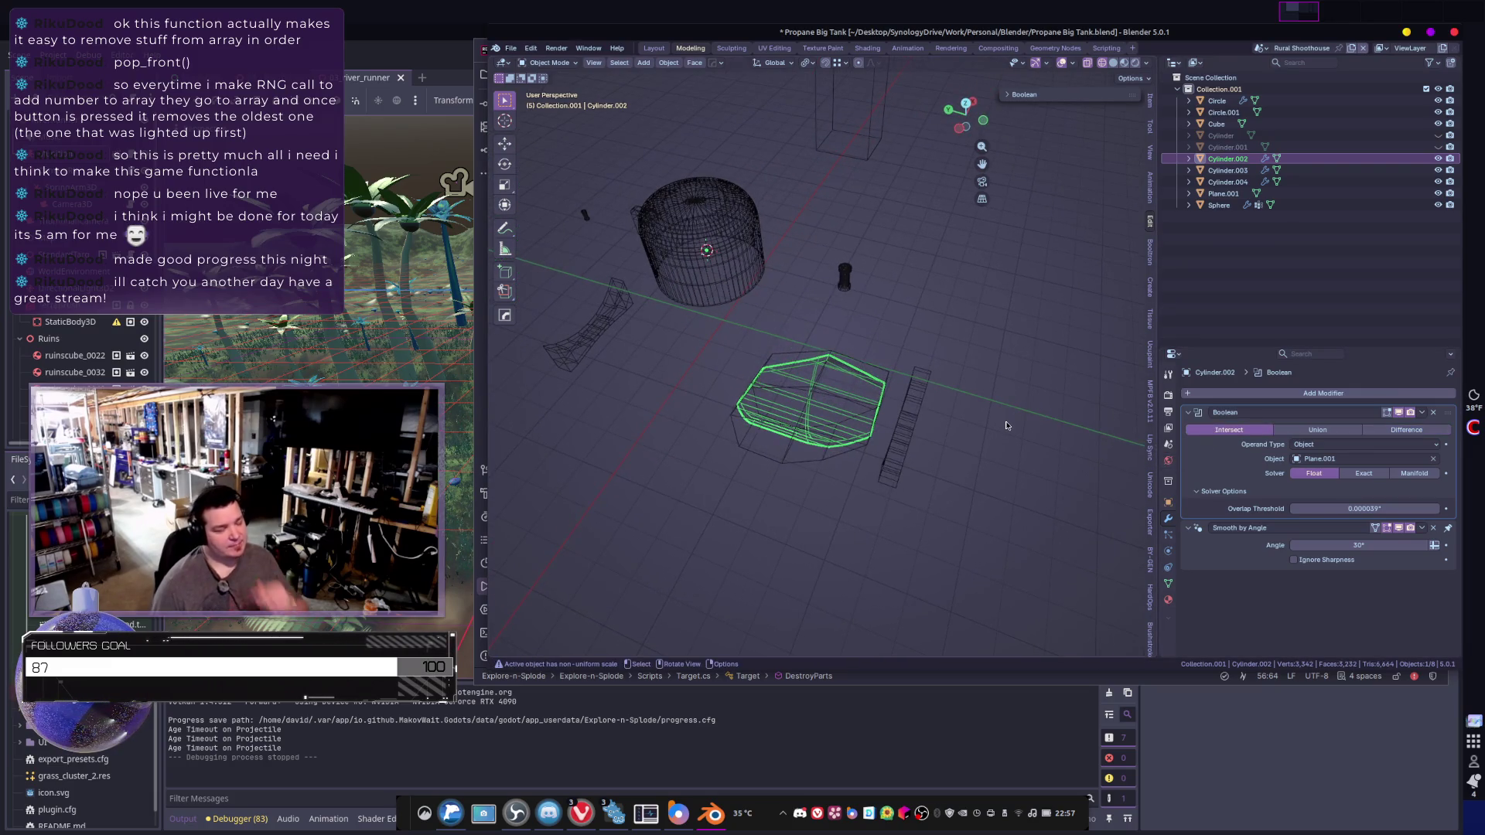
# - Delete the octagonal plate, reselect the tank body, and save the Propane Big Tank file
pyautogui.click(794, 470)
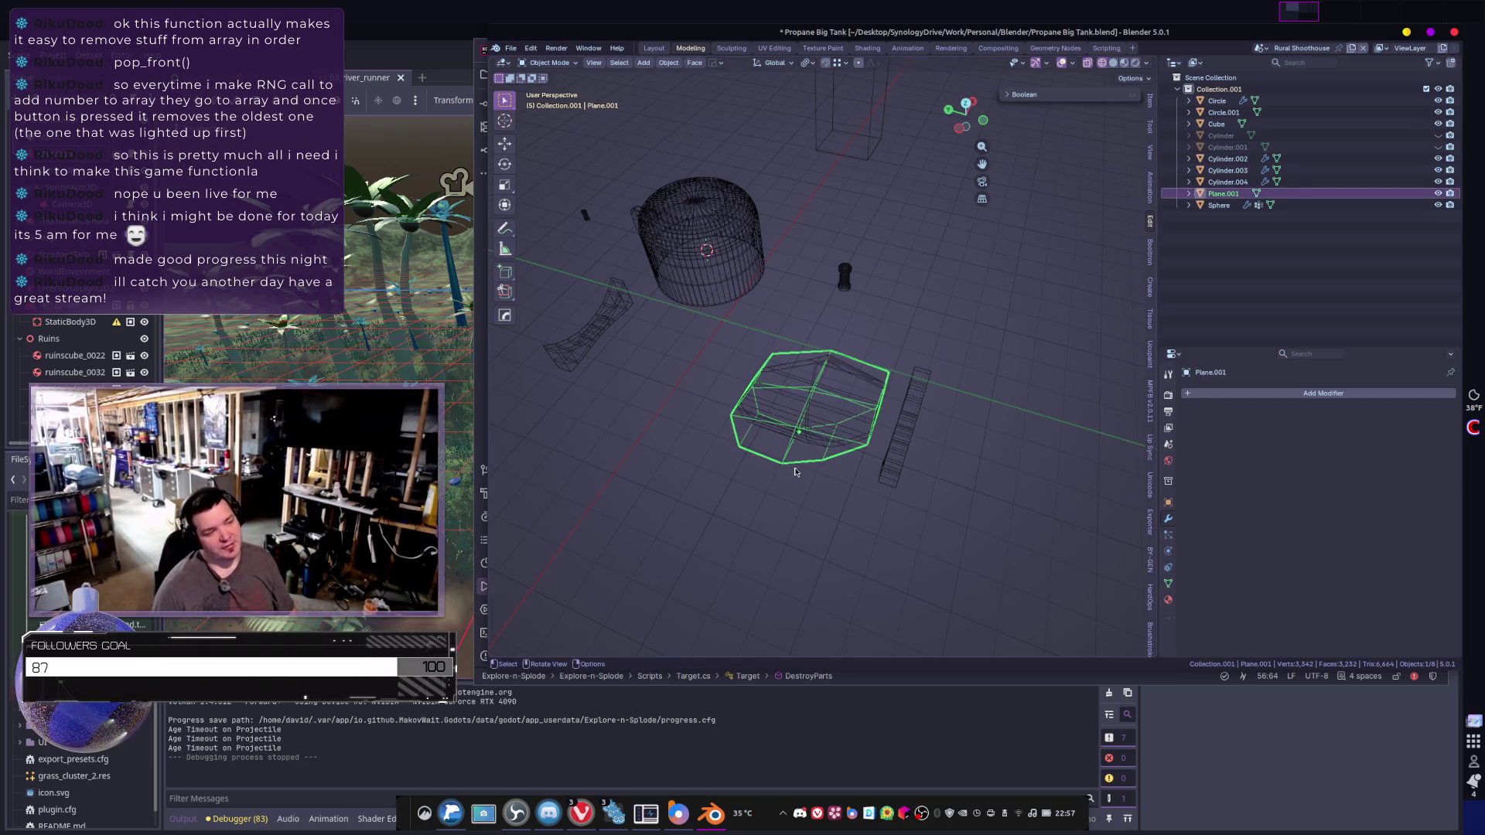
pyautogui.moveTo(893, 482); pyautogui.dragTo(878, 470, button='middle')
pyautogui.press('x')
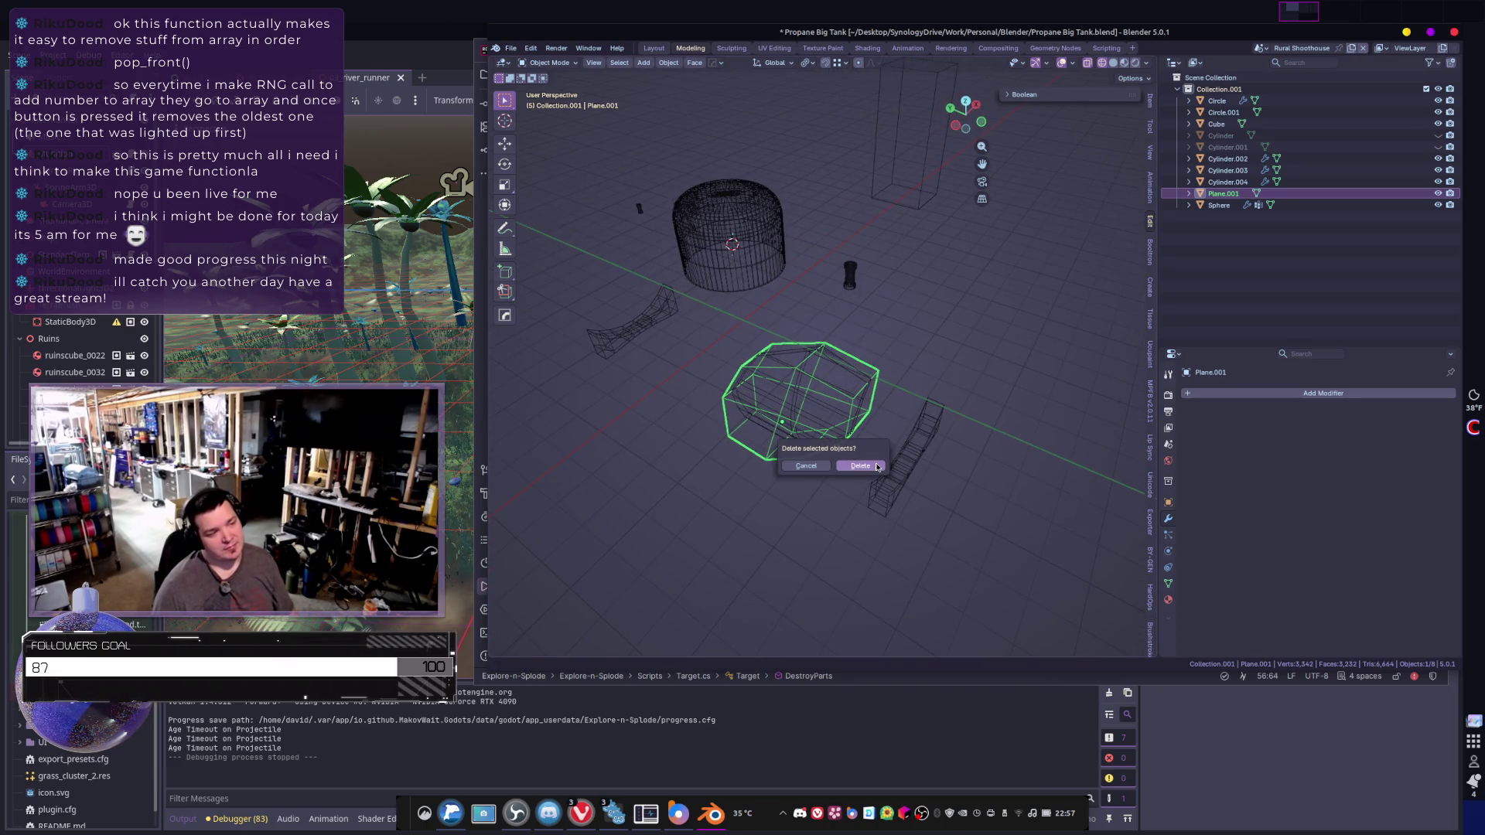
pyautogui.click(860, 466)
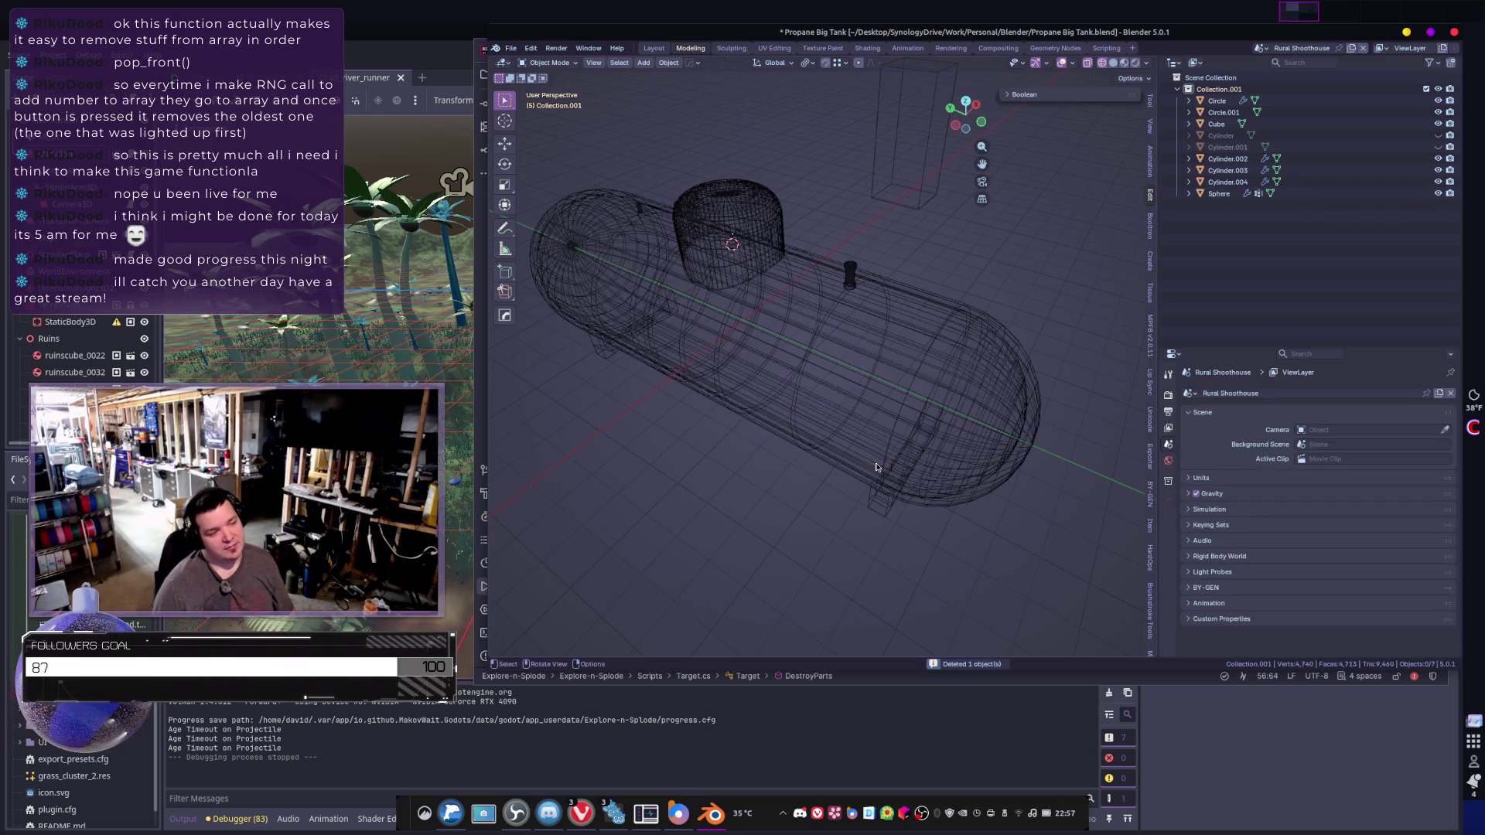
pyautogui.click(884, 434)
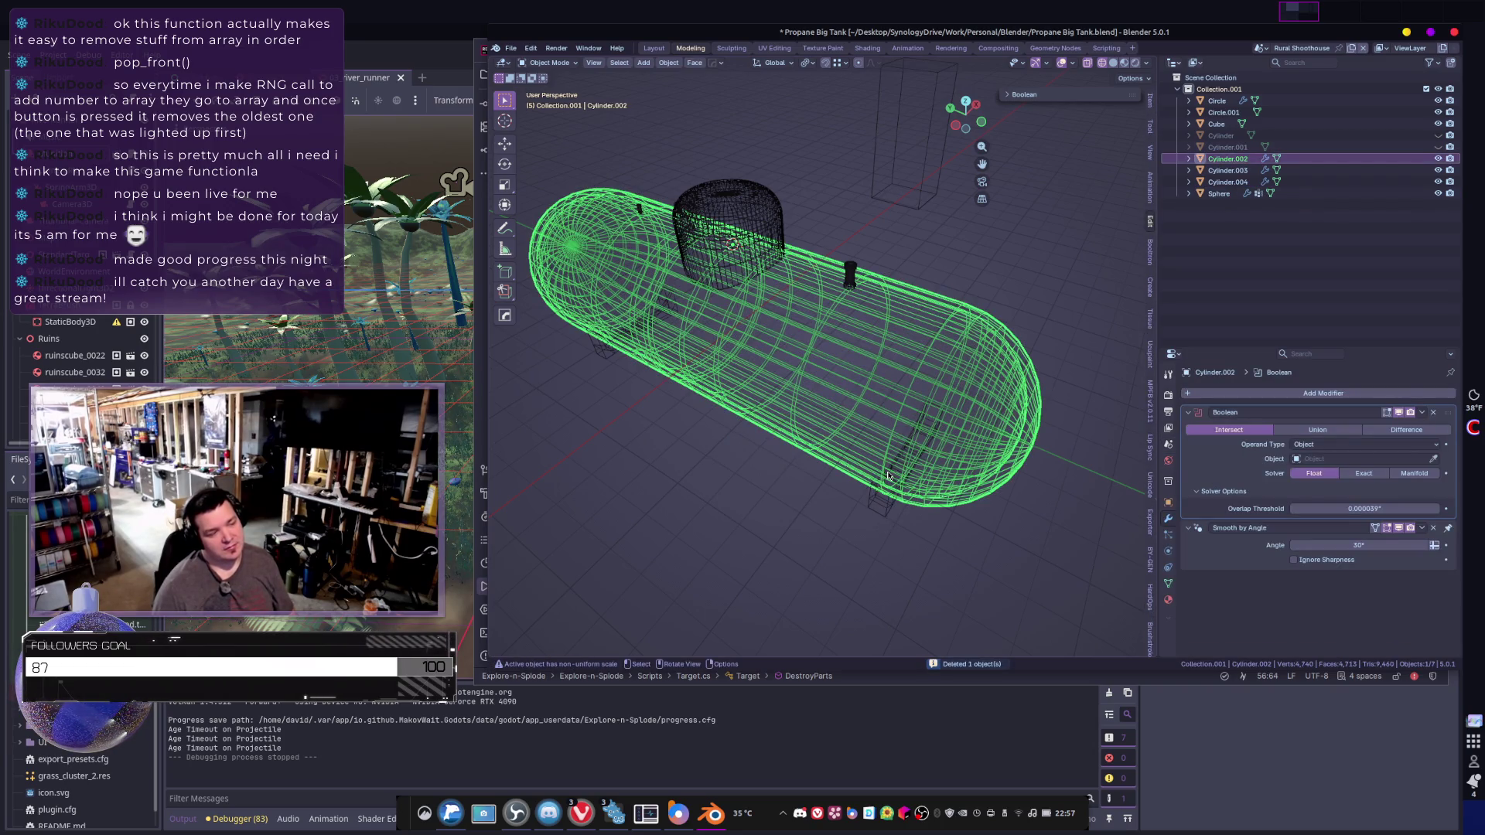
pyautogui.moveTo(888, 475)
pyautogui.mouseDown(button='middle')
pyautogui.moveTo(892, 434)
pyautogui.moveTo(882, 442)
pyautogui.mouseUp(button='middle')
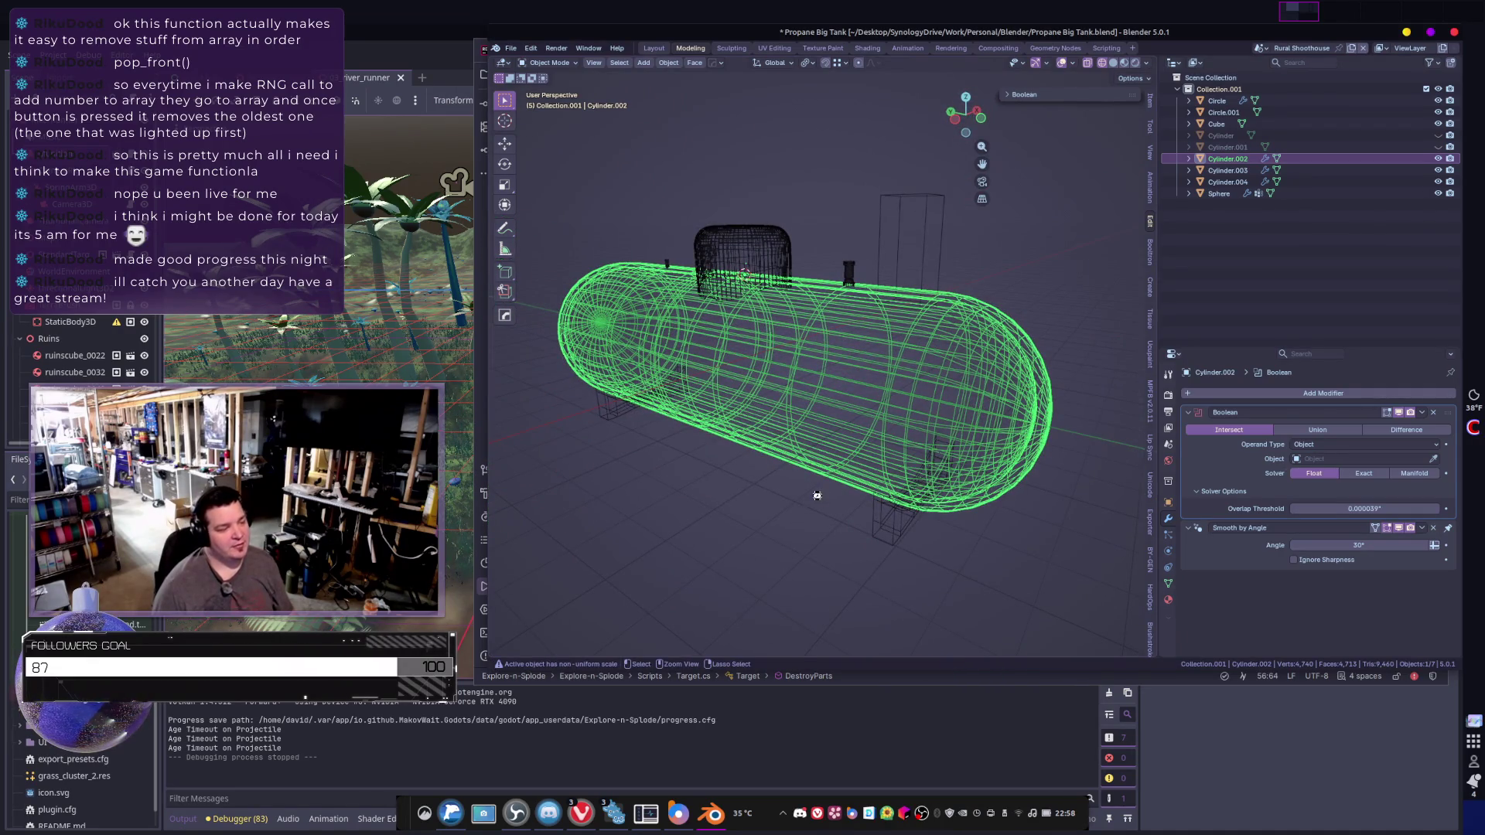
pyautogui.hotkey('ctrl', 's')
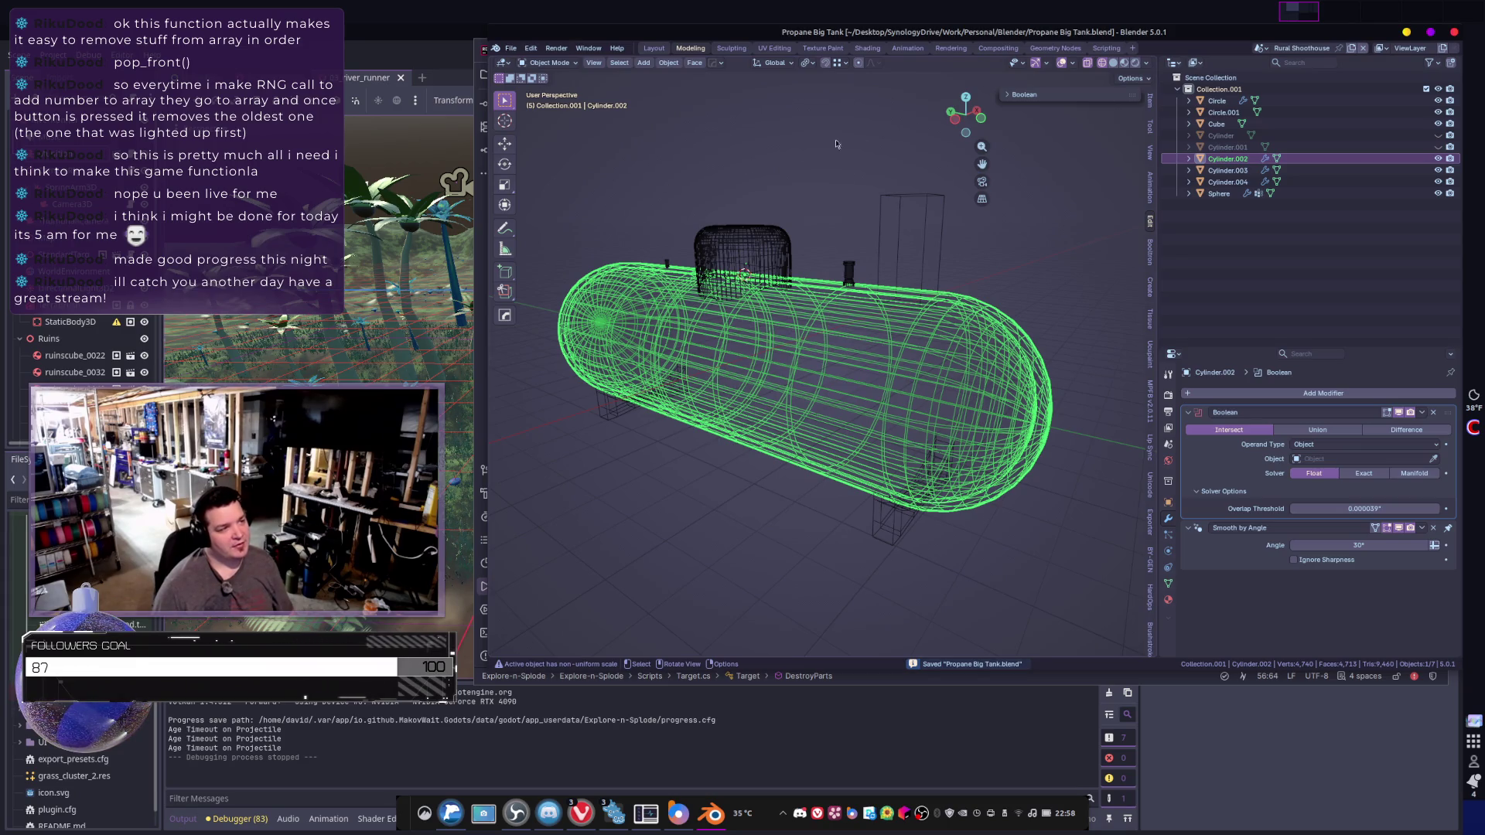
# - Switch to the Geometry Nodes workspace, shortening the node editor and narrowing the spreadsheet
pyautogui.click(1055, 48)
pyautogui.moveTo(1037, 220); pyautogui.dragTo(1036, 232, button='middle')
pyautogui.moveTo(1042, 333); pyautogui.dragTo(1044, 464)
pyautogui.moveTo(822, 335); pyautogui.dragTo(711, 335)
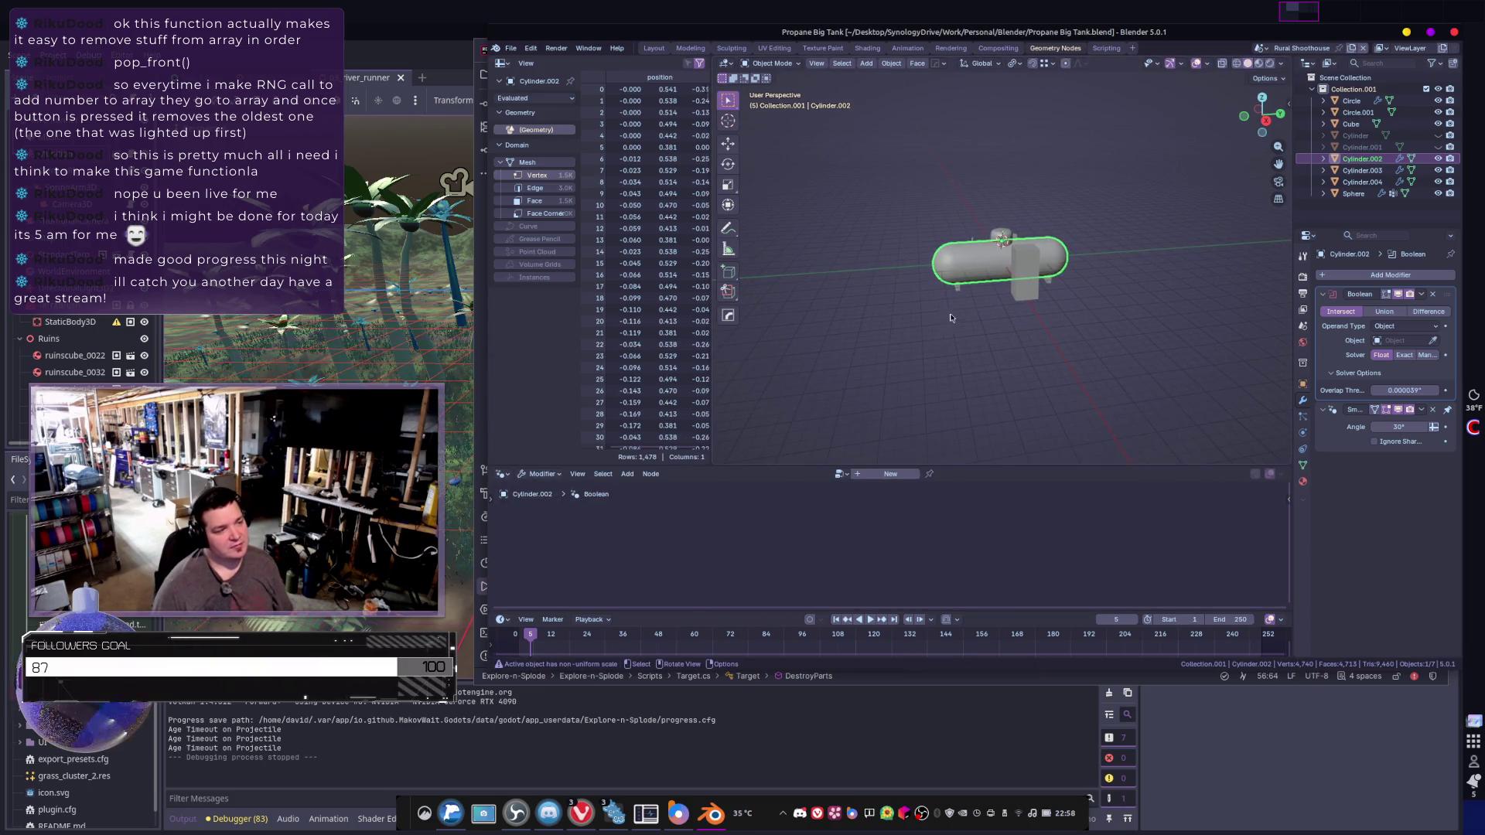
# - Create a new node tree on the tank body with a Mesh to Volume node on its link, then start the Blender Launcher
pyautogui.scroll(5, 951, 317)
pyautogui.moveTo(951, 318)
pyautogui.mouseDown(button='middle')
pyautogui.moveTo(913, 332)
pyautogui.moveTo(866, 402)
pyautogui.mouseUp(button='middle')
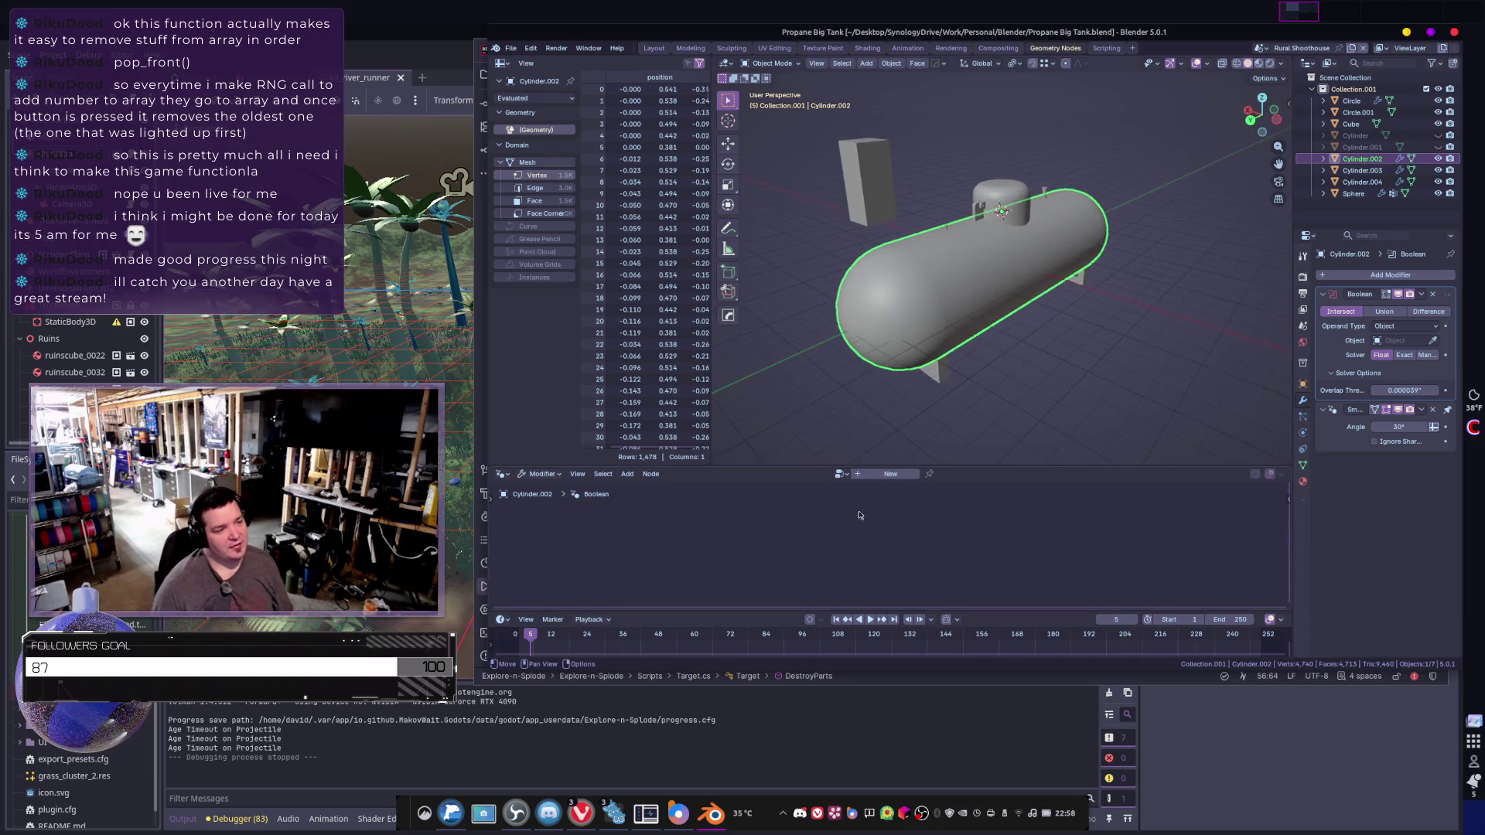
pyautogui.click(890, 473)
pyautogui.hotkey('shift', 'a')
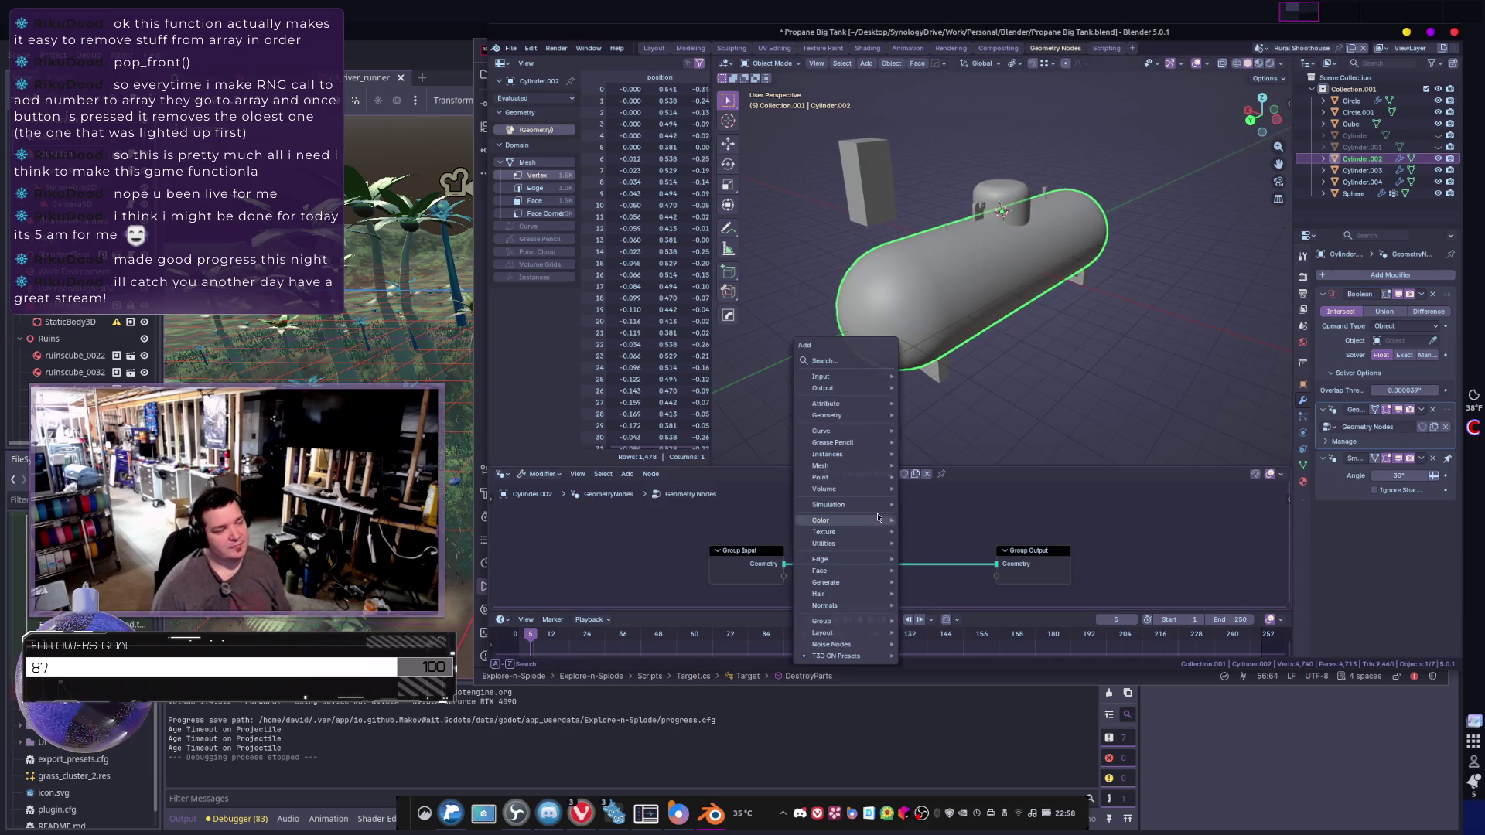
pyautogui.click(841, 360)
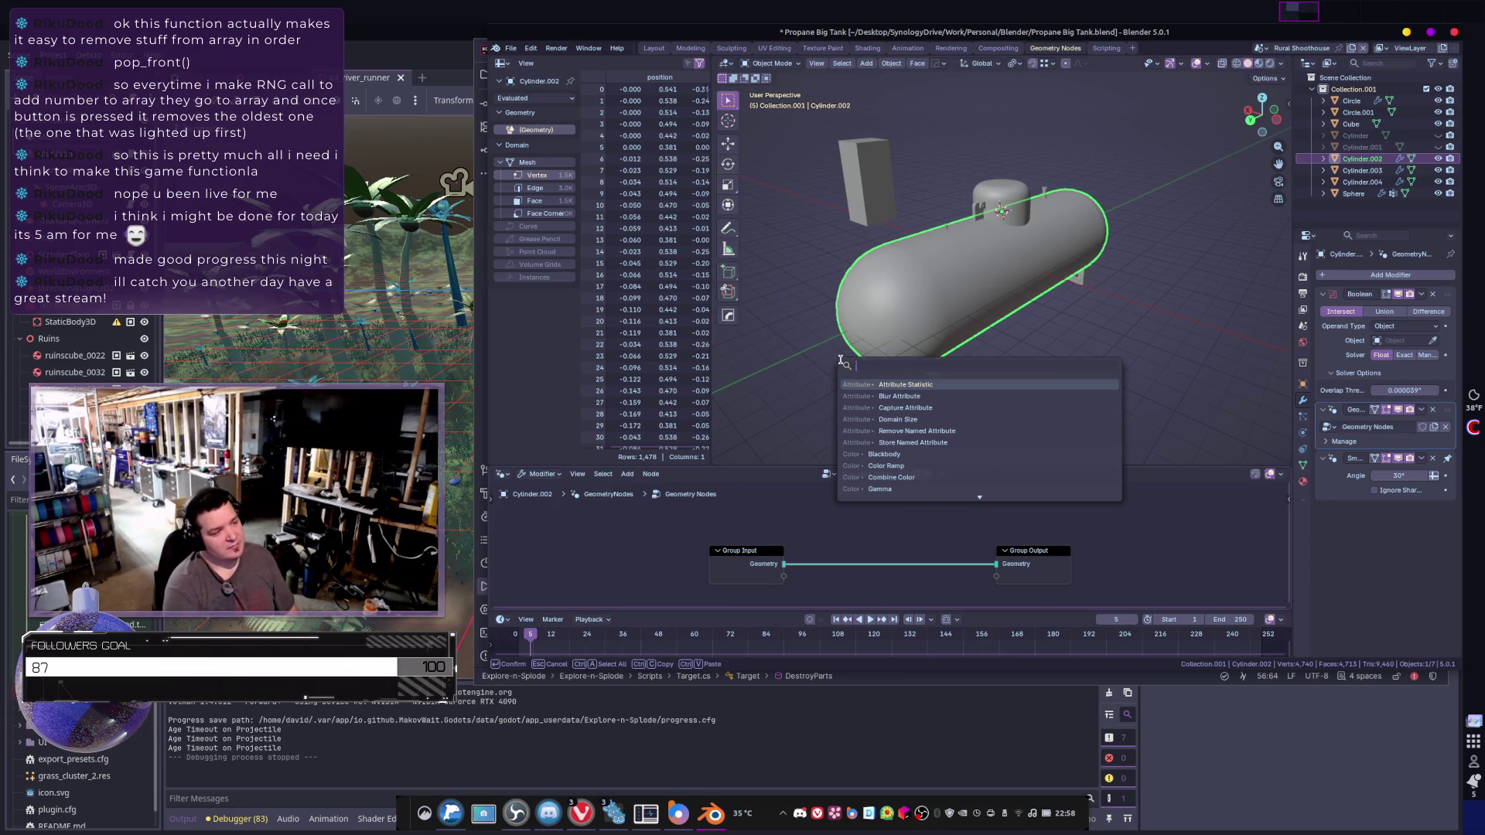
pyautogui.write('mesh to vol')
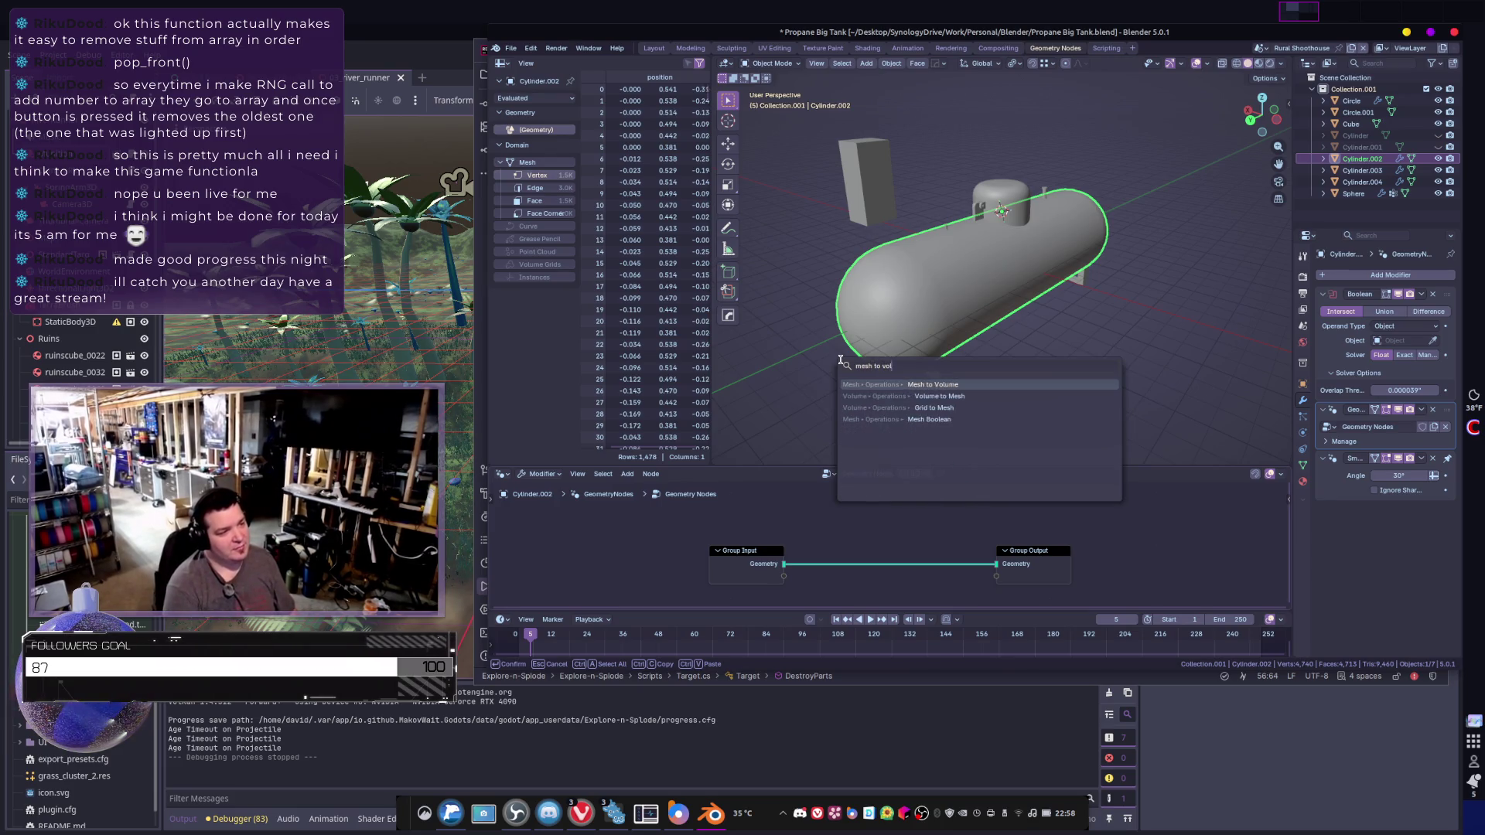
pyautogui.press('Return')
pyautogui.click(814, 374)
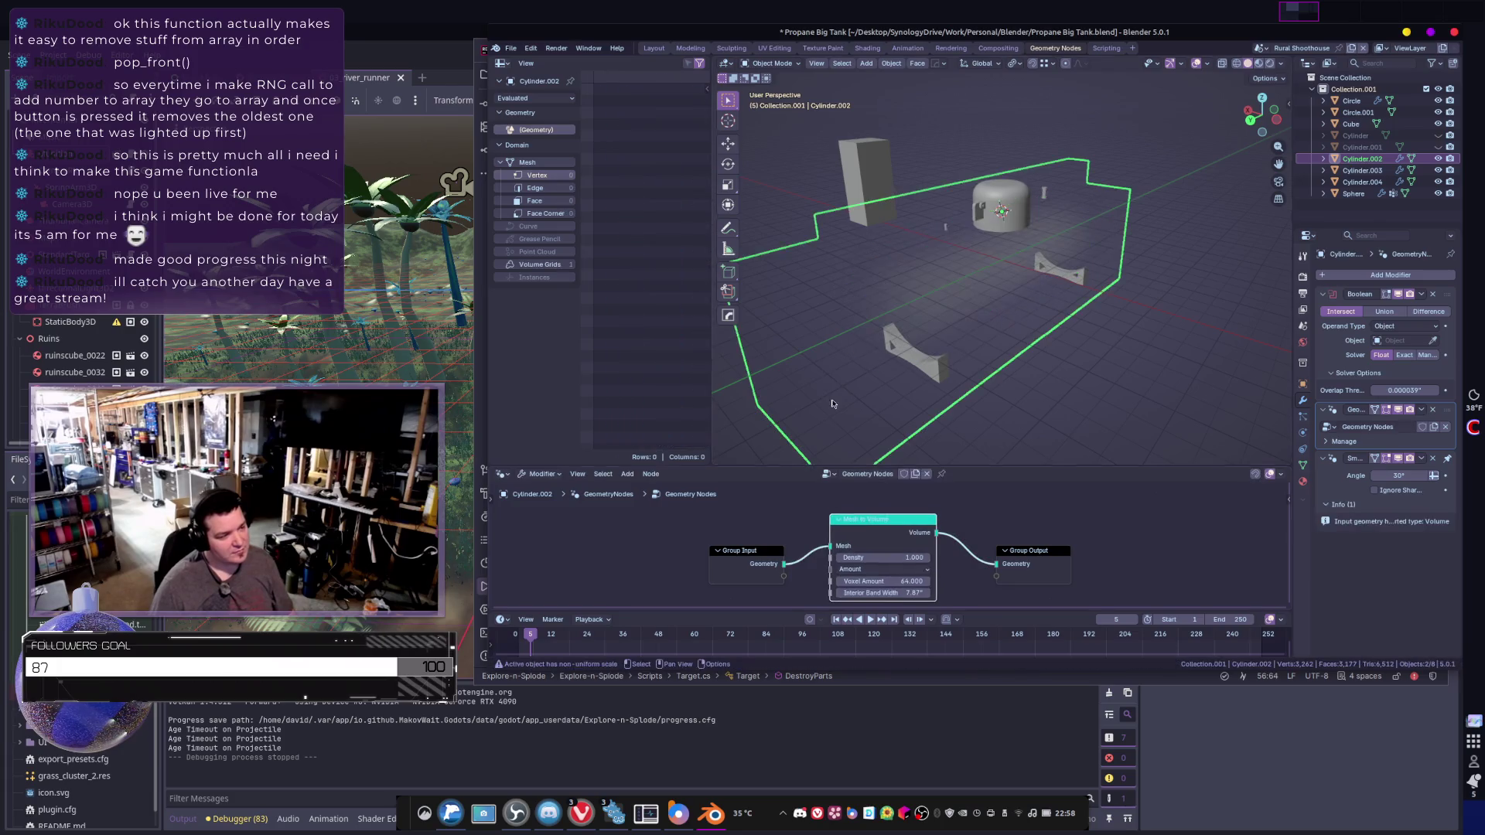
pyautogui.press('Home')
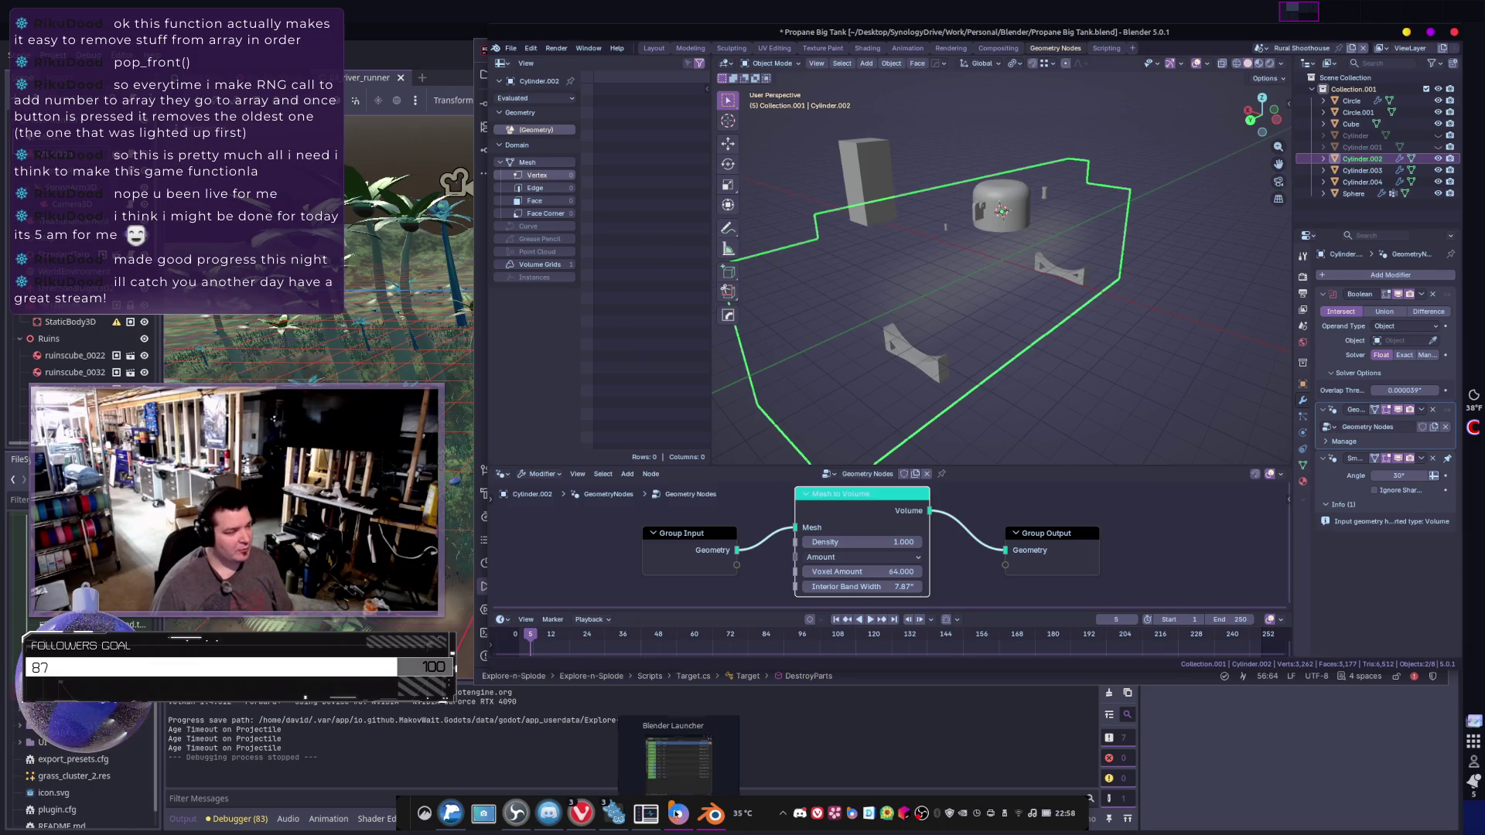
pyautogui.click(678, 794)
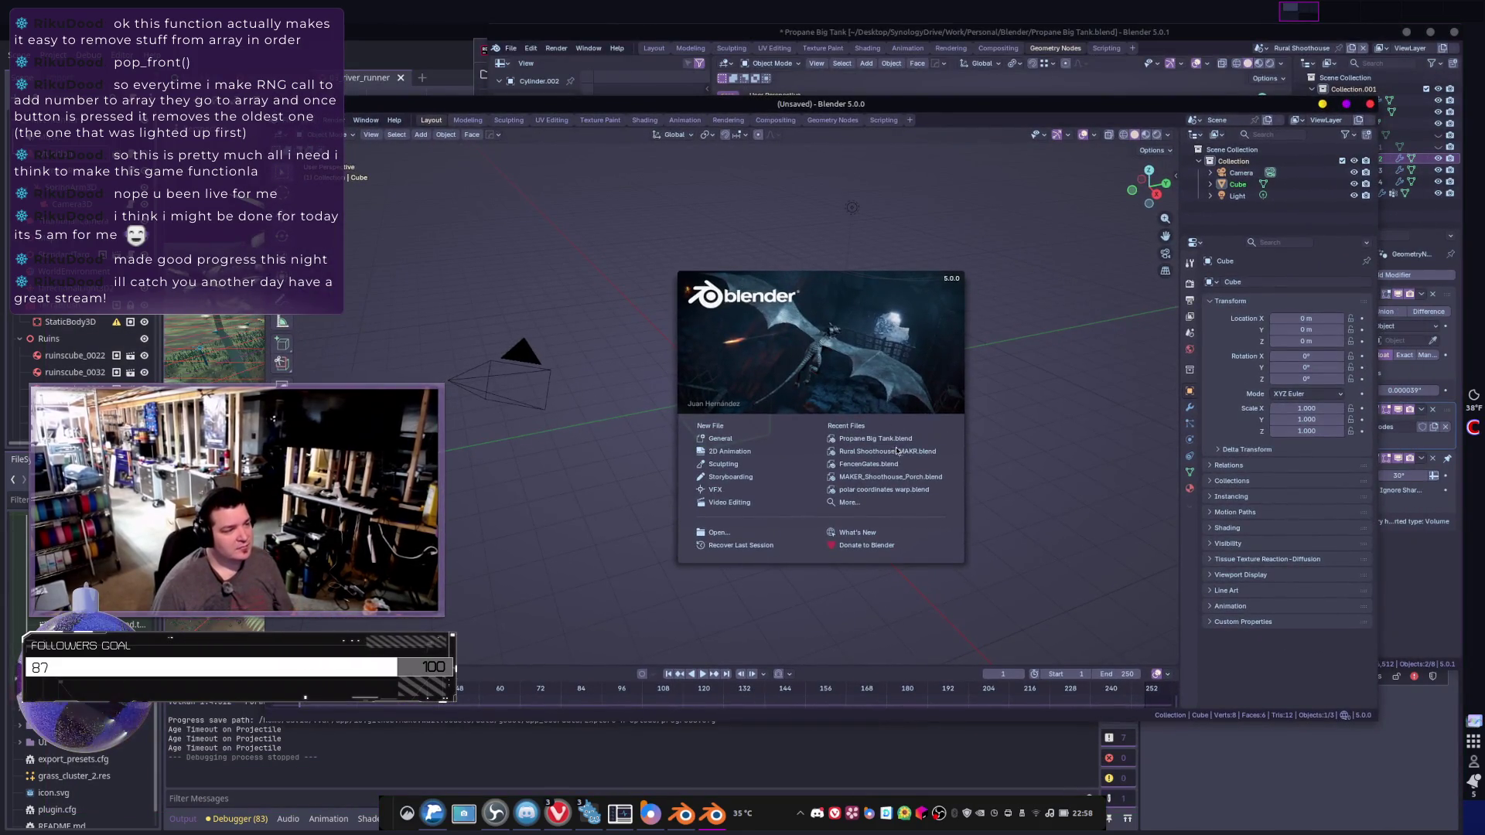
# - Open polar coordinates warp.blend, exit local view, and orbit around the selected hexagon-patterned cube
pyautogui.click(906, 490)
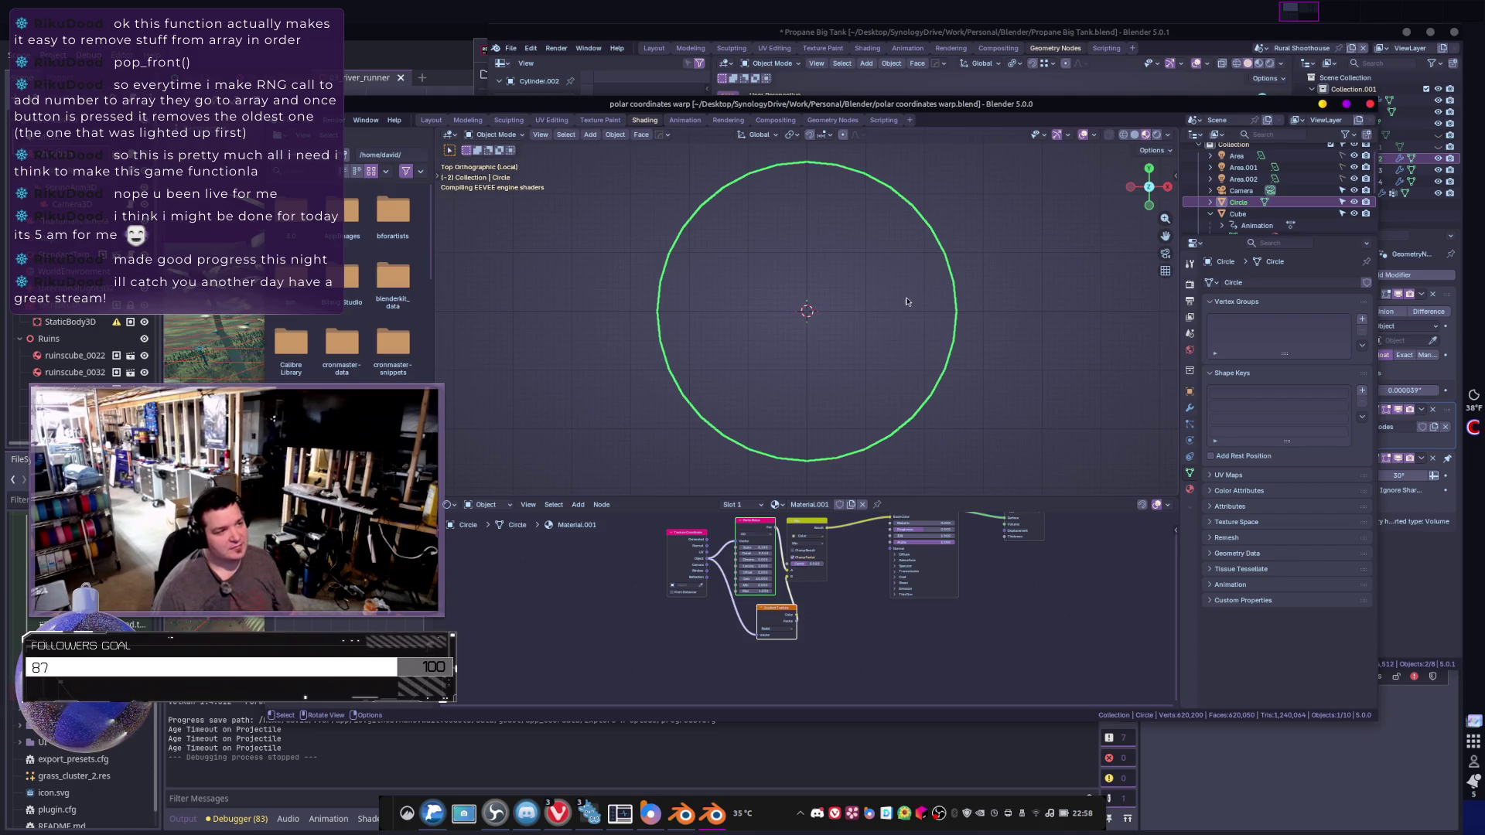
pyautogui.scroll(4, 905, 303)
pyautogui.scroll(-3, 902, 306)
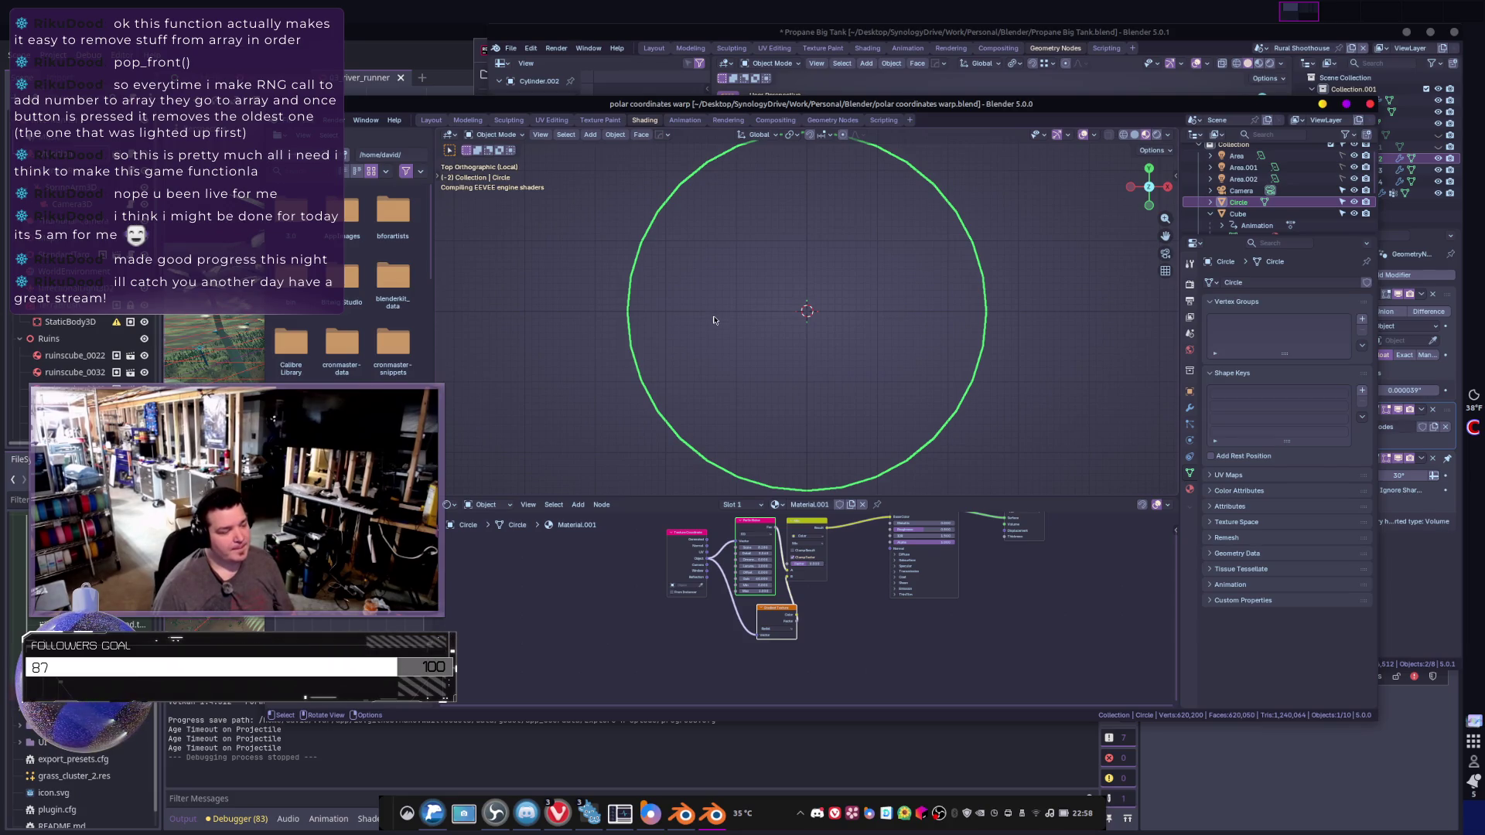
pyautogui.press('KP_Divide')
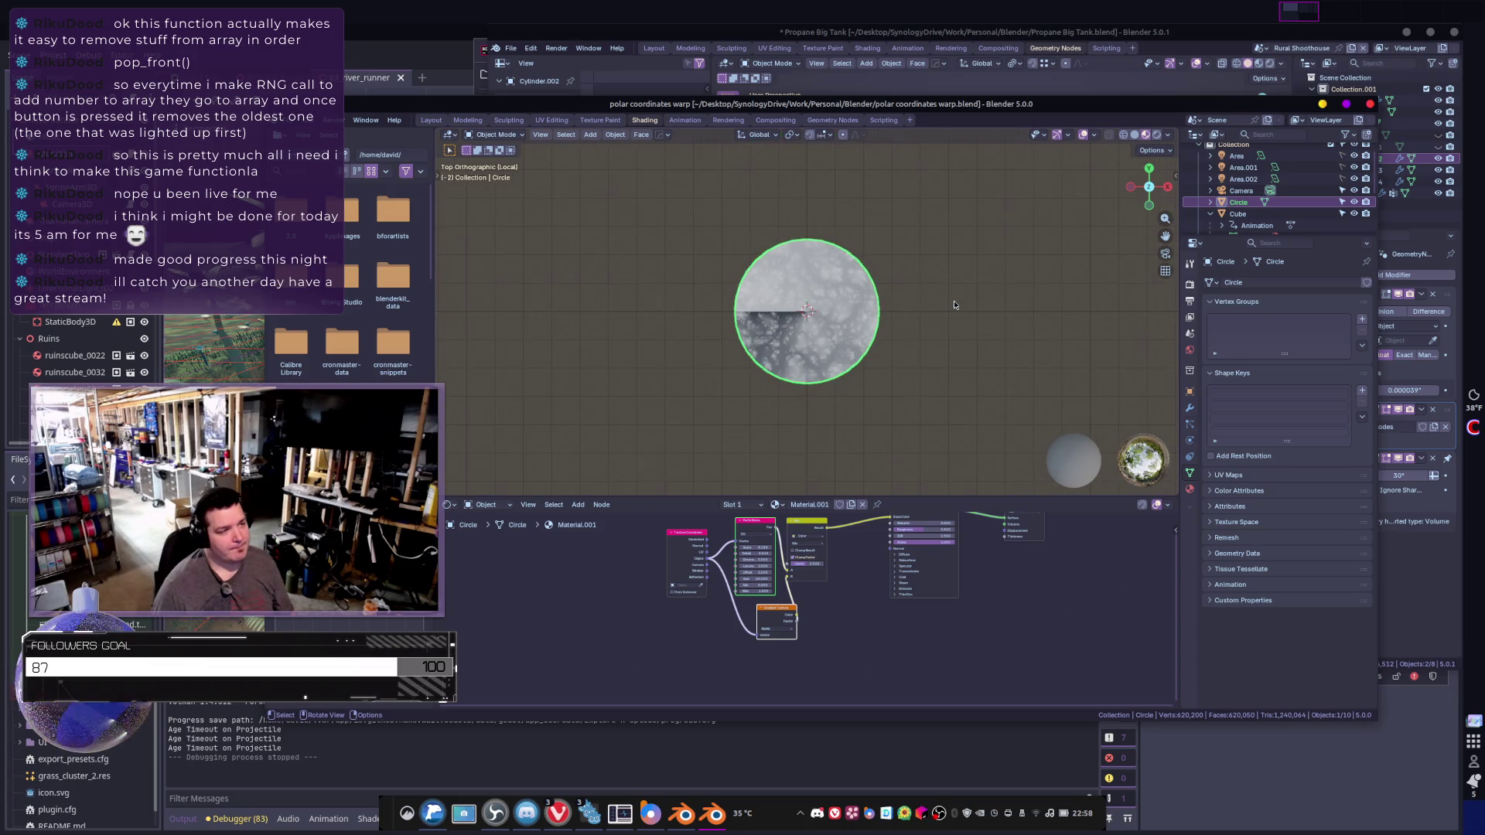
pyautogui.scroll(2, 953, 301)
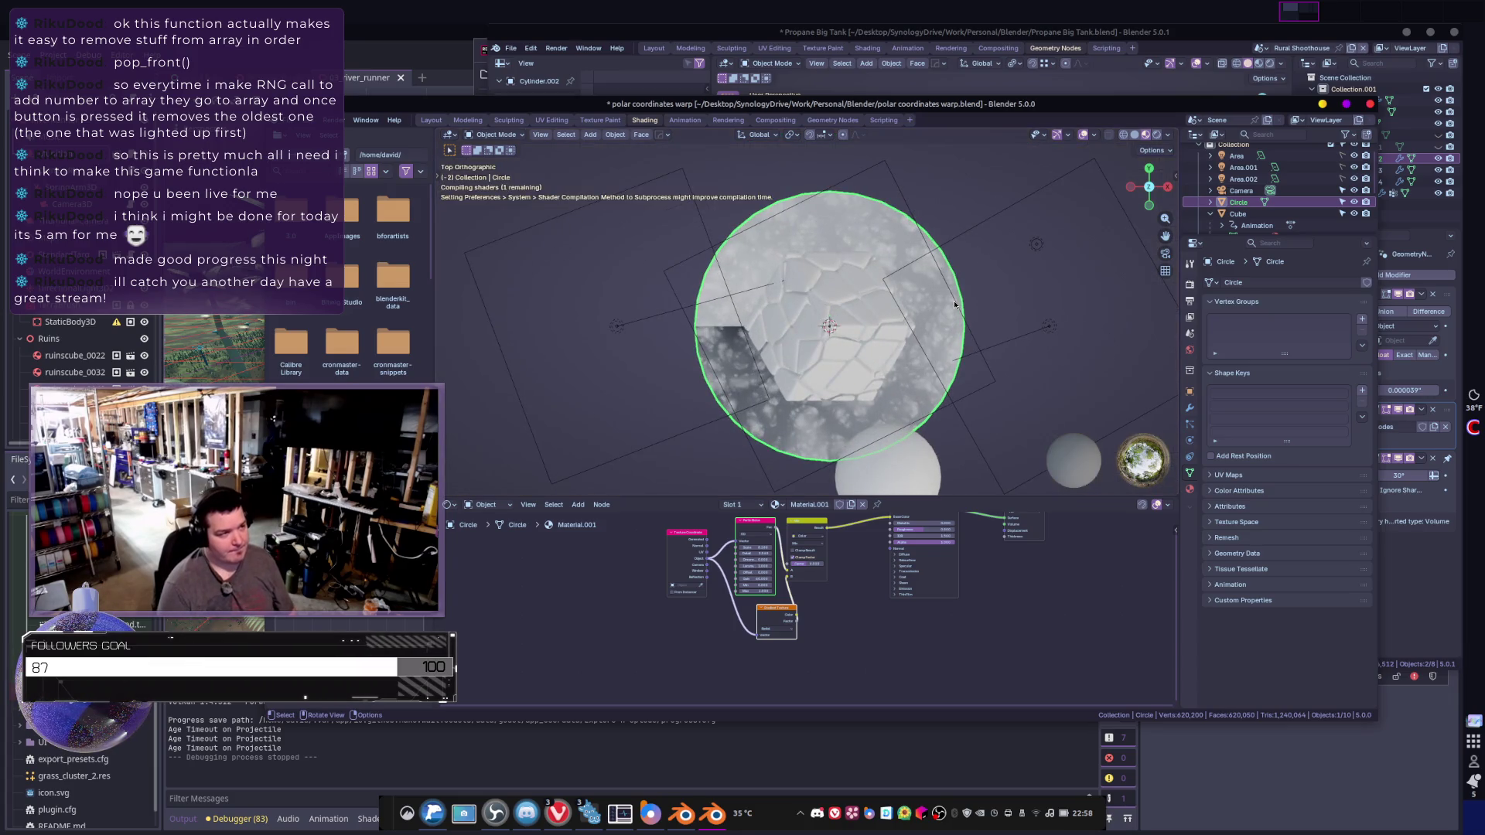
pyautogui.click(846, 327)
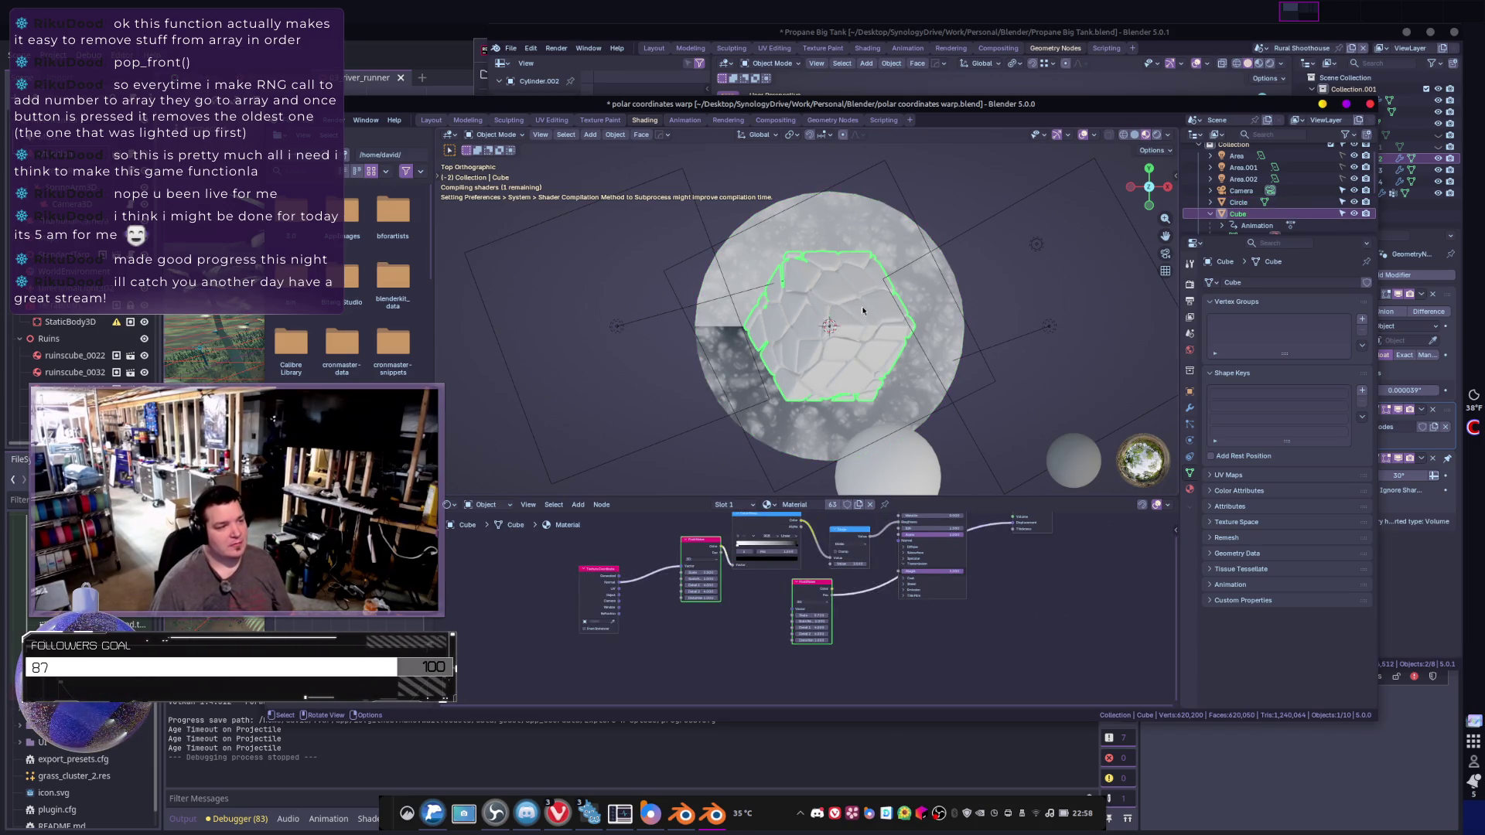
pyautogui.moveTo(865, 338)
pyautogui.mouseDown(button='middle')
pyautogui.moveTo(858, 318)
pyautogui.moveTo(879, 336)
pyautogui.moveTo(747, 332)
pyautogui.moveTo(689, 297)
pyautogui.mouseUp(button='middle')
pyautogui.moveTo(788, 313)
pyautogui.mouseDown(button='middle')
pyautogui.moveTo(654, 316)
pyautogui.moveTo(827, 254)
pyautogui.moveTo(832, 273)
pyautogui.mouseUp(button='middle')
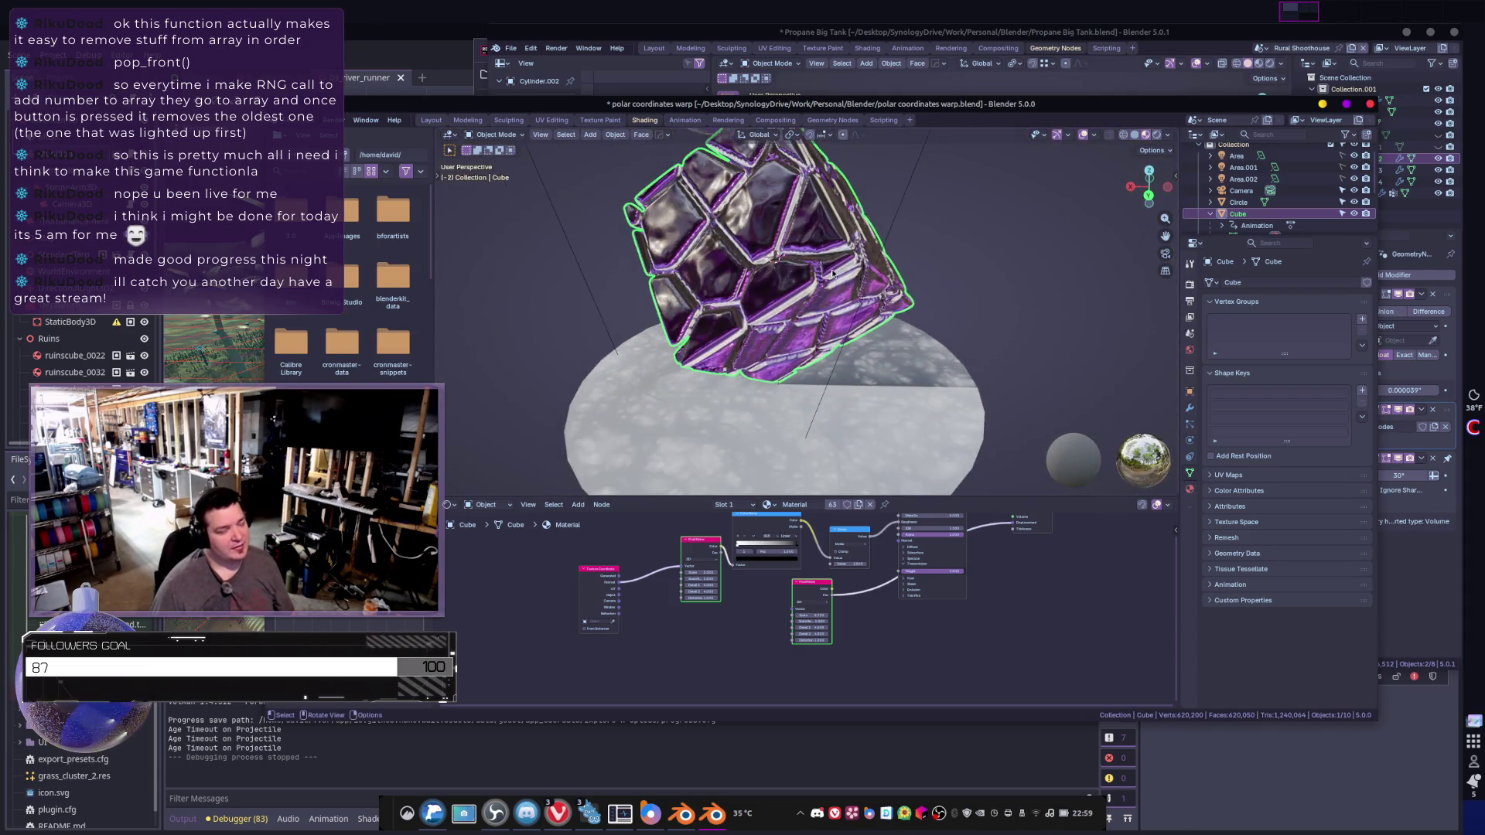
# - Apply the cube's Geometry Nodes modifier so the hex panels become real mesh, then enter Edit Mode
pyautogui.scroll(2, 833, 315)
pyautogui.click(1190, 408)
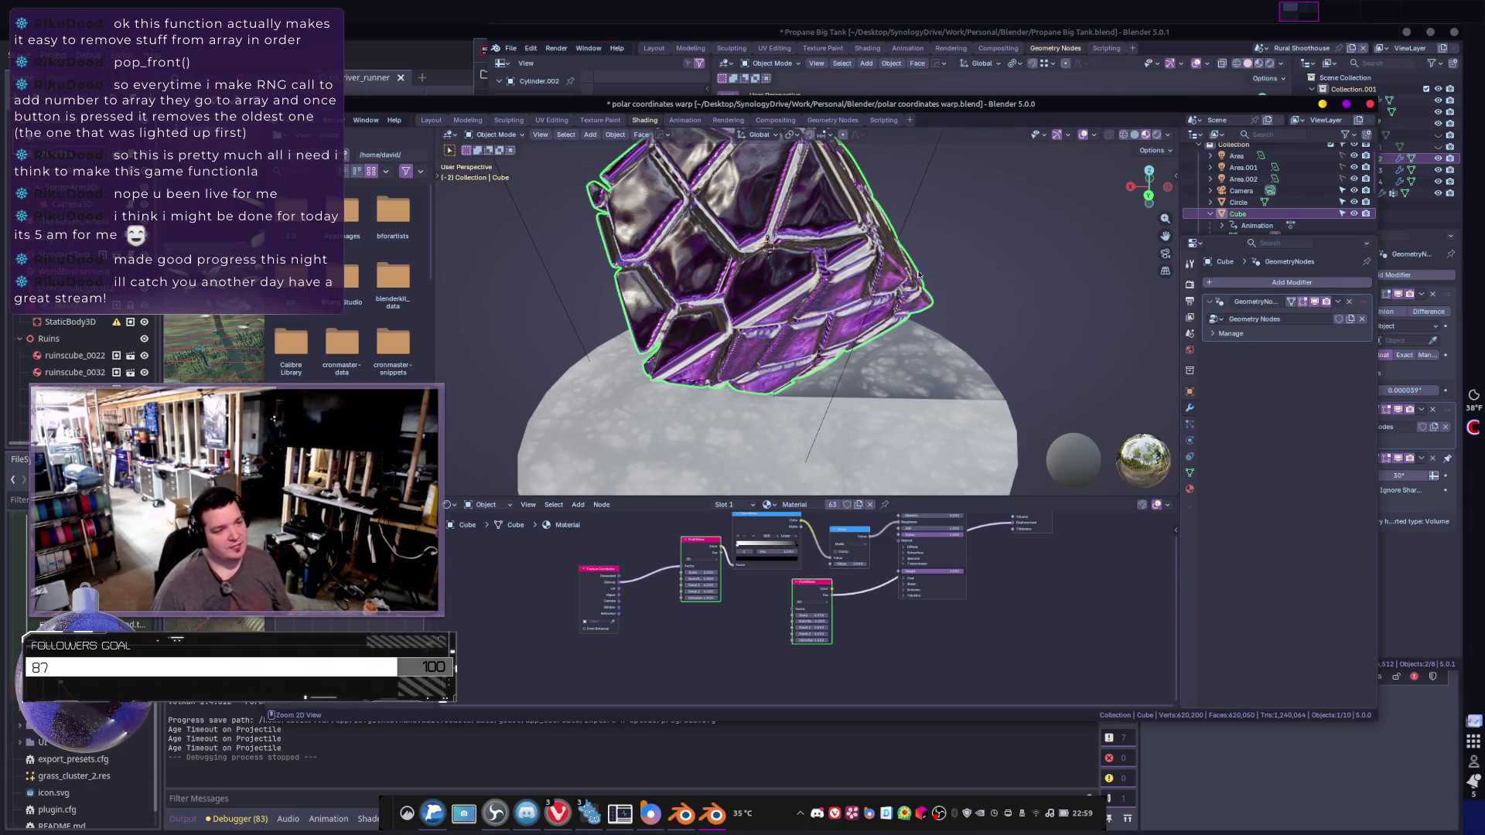
pyautogui.hotkey('ctrl', 'a')
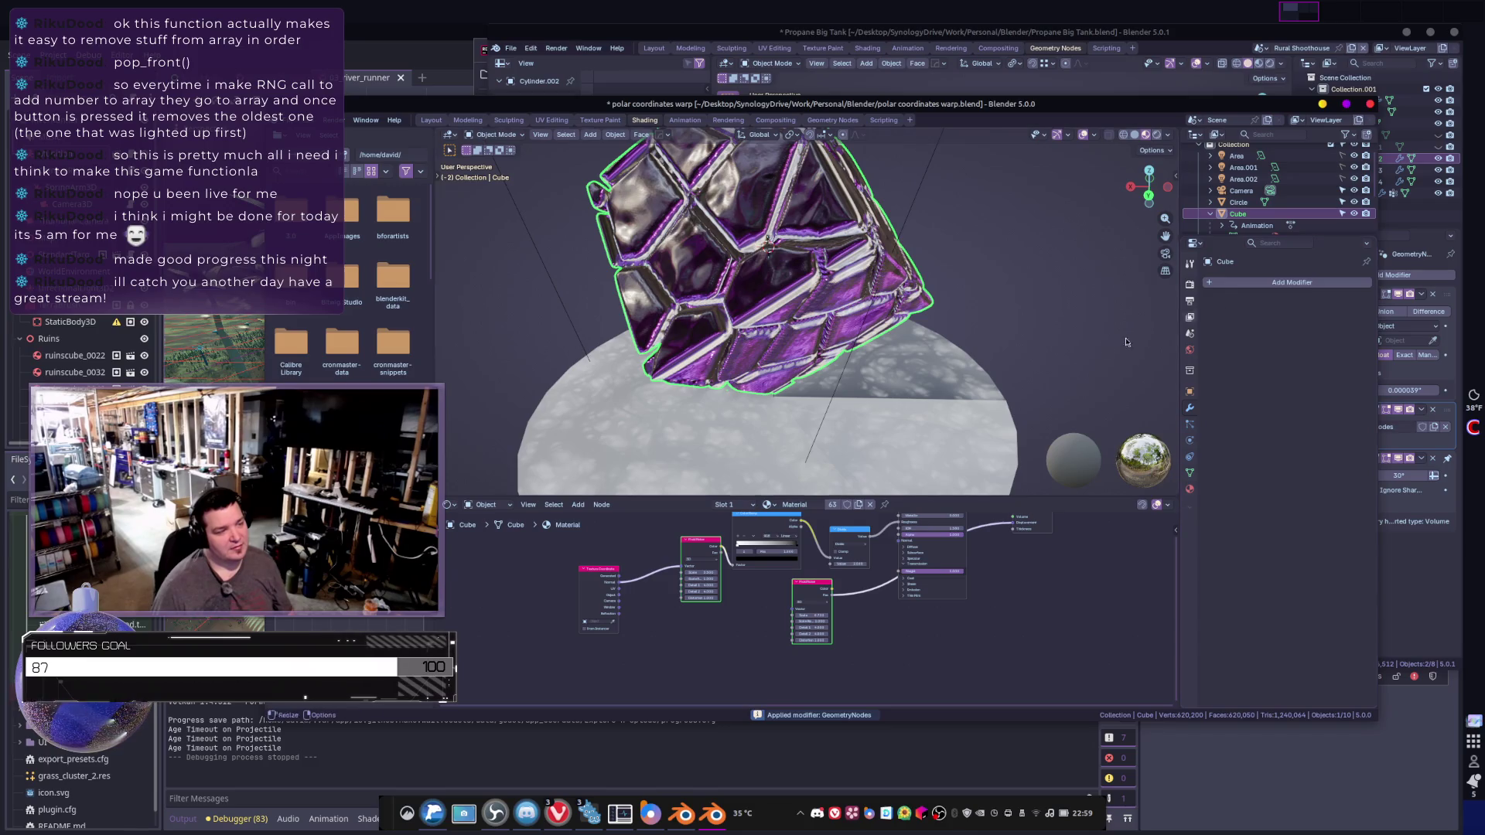
pyautogui.moveTo(897, 340); pyautogui.dragTo(912, 350, button='middle')
pyautogui.press('Tab')
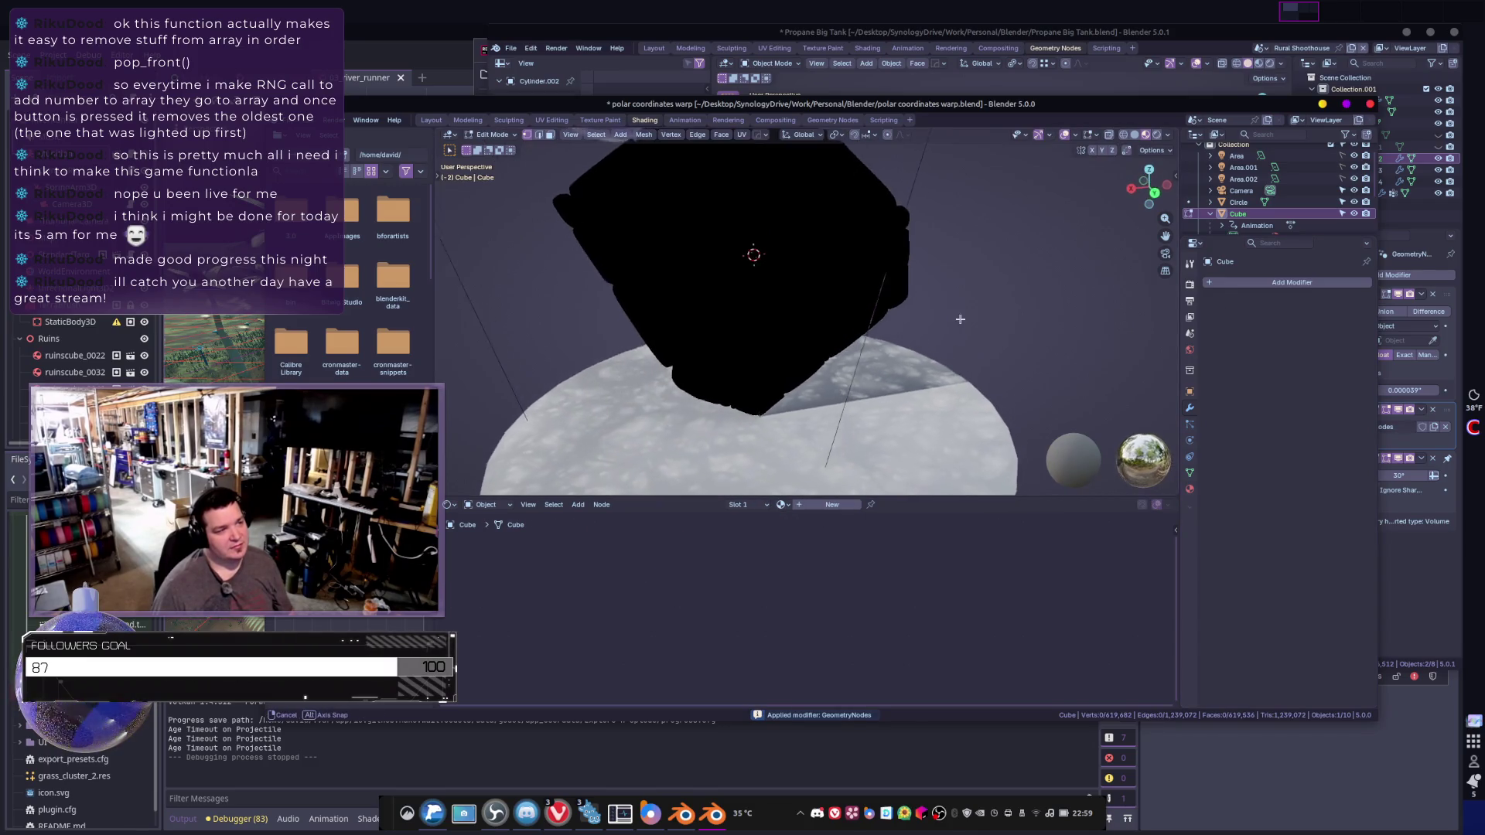
pyautogui.moveTo(778, 273); pyautogui.dragTo(805, 299, button='middle')
pyautogui.scroll(6, 805, 299)
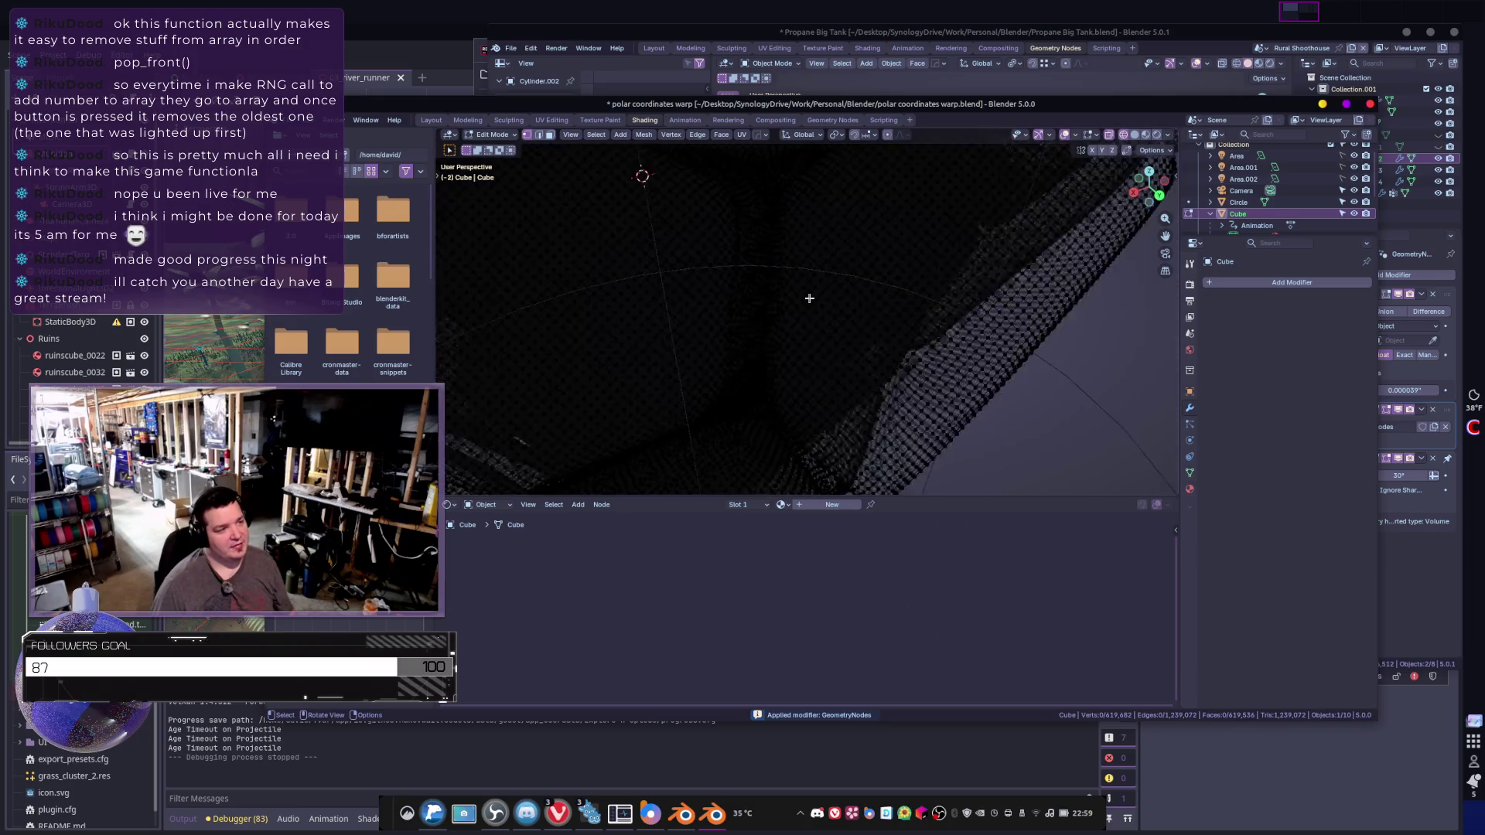
pyautogui.scroll(-6, 810, 297)
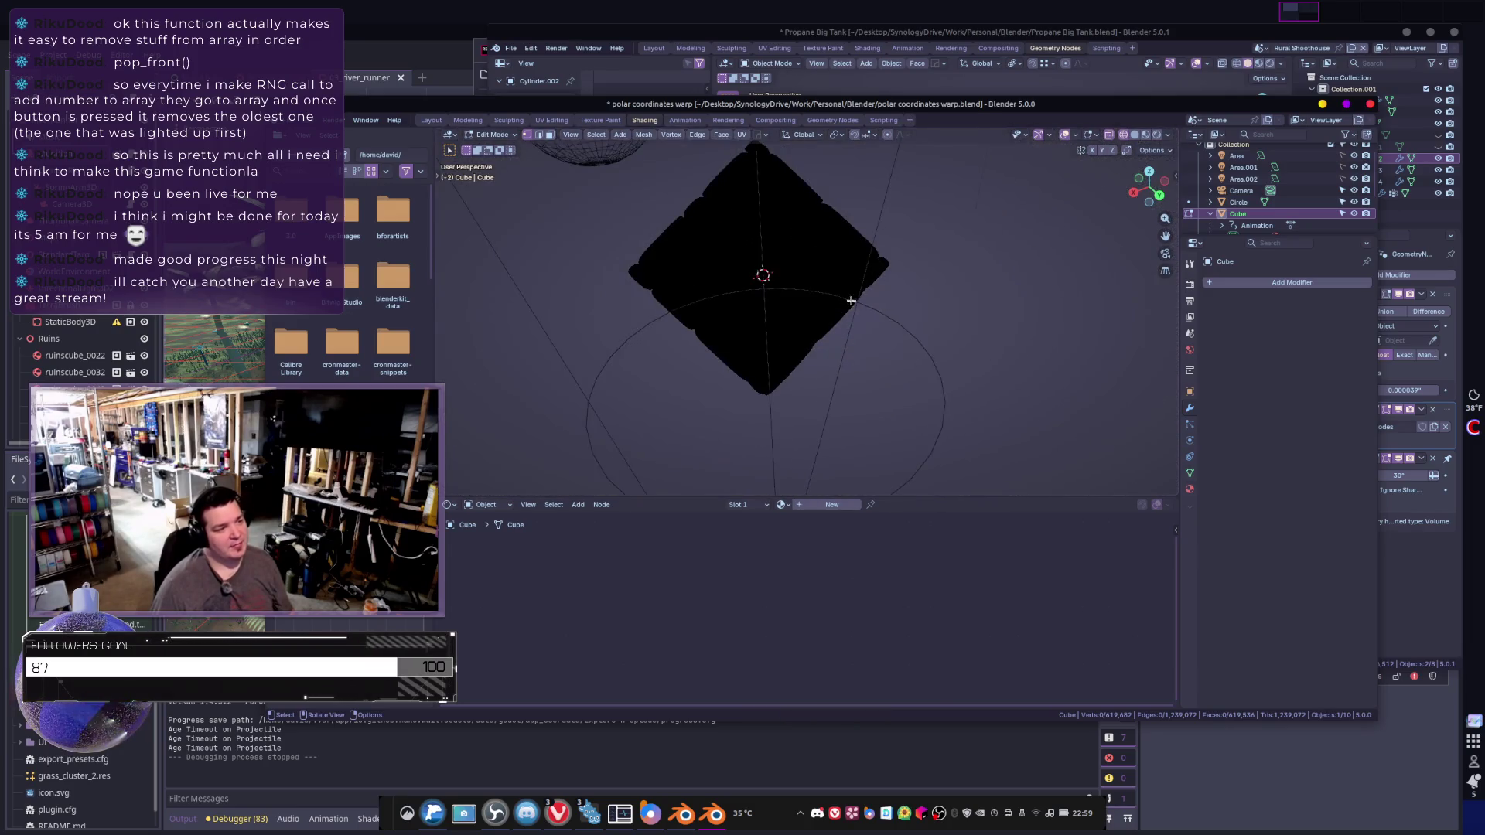
pyautogui.moveTo(831, 279); pyautogui.dragTo(833, 258, button='middle')
# - Separate the whole mesh by loose parts and return to Object Mode
pyautogui.press('a')
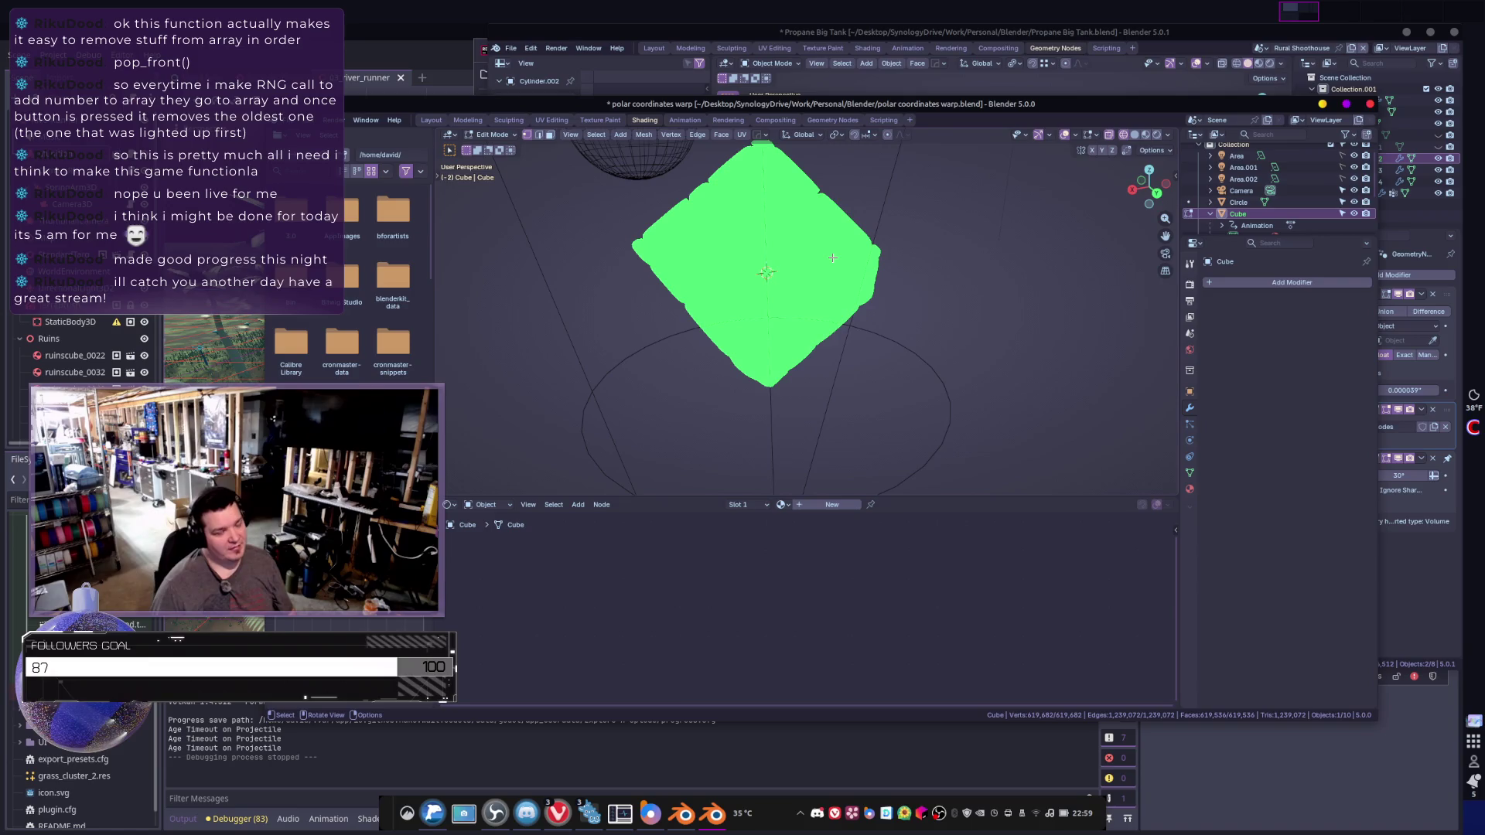
pyautogui.press('p')
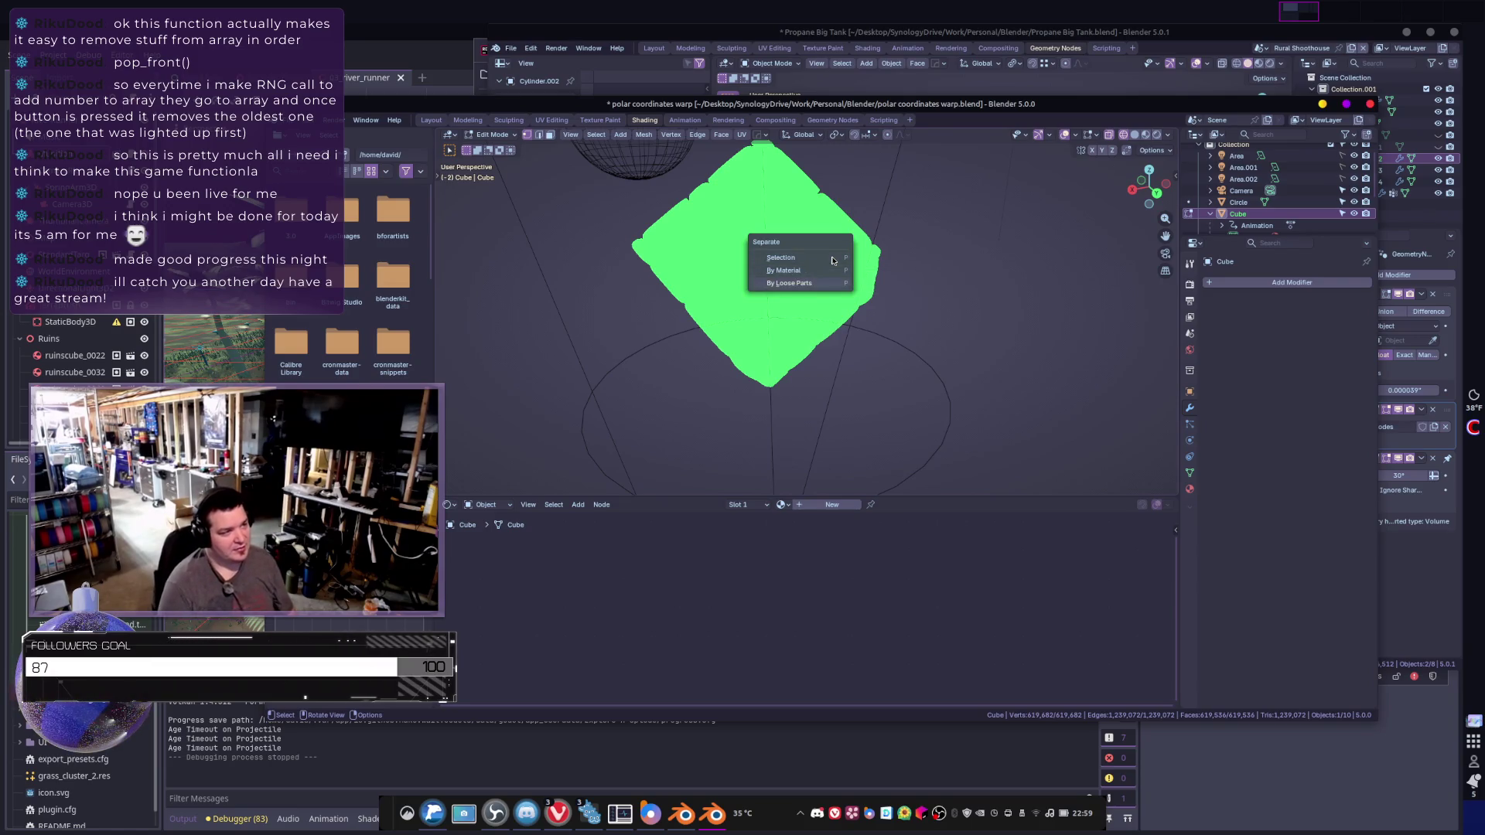
pyautogui.press('l')
pyautogui.press('Tab')
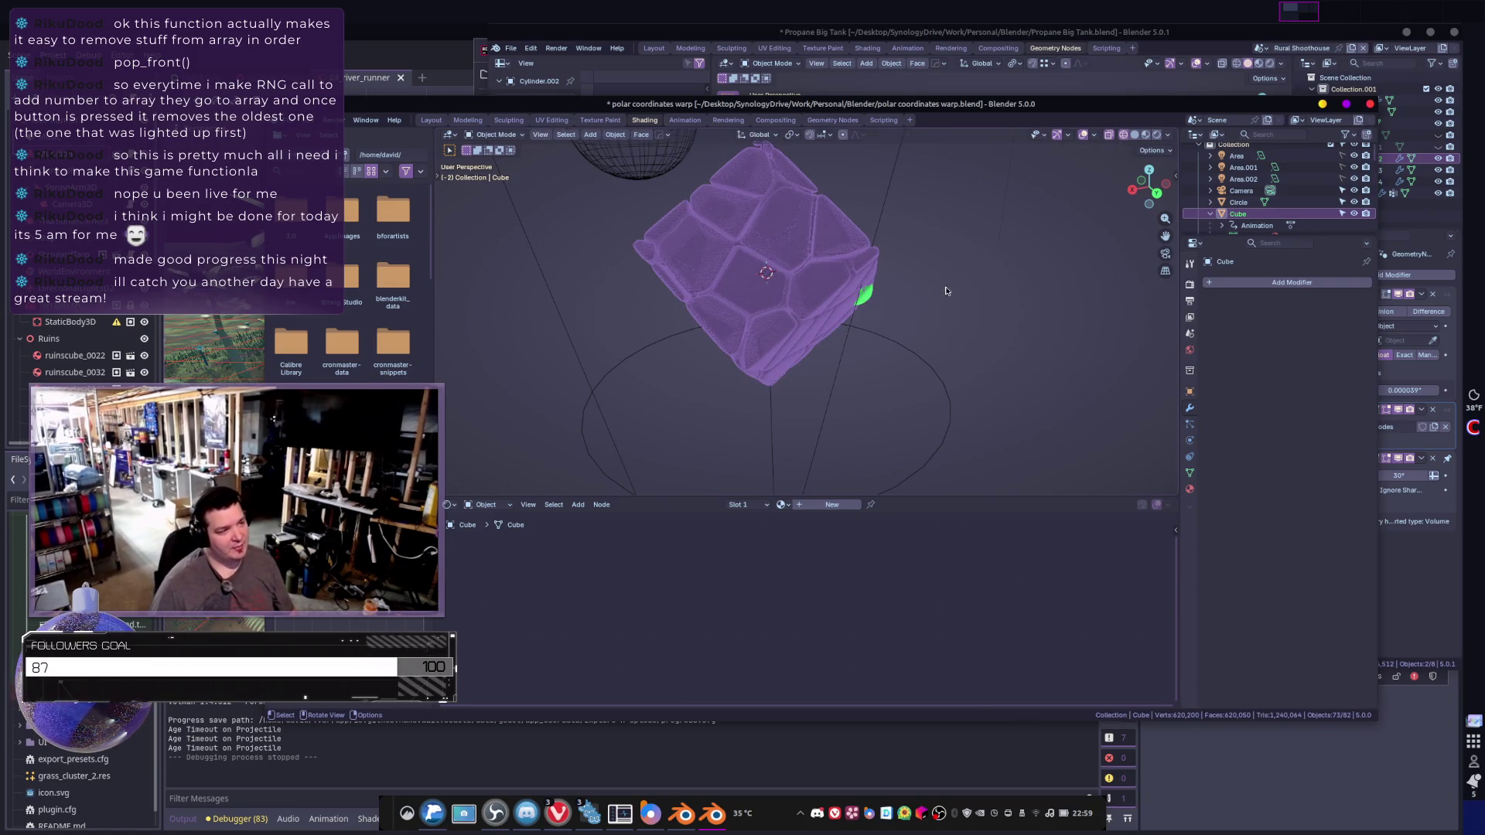
# - Inspect the separated panel pieces such as Cube.072, Cube.066 and Cube.068
pyautogui.click(832, 279)
pyautogui.click(747, 279)
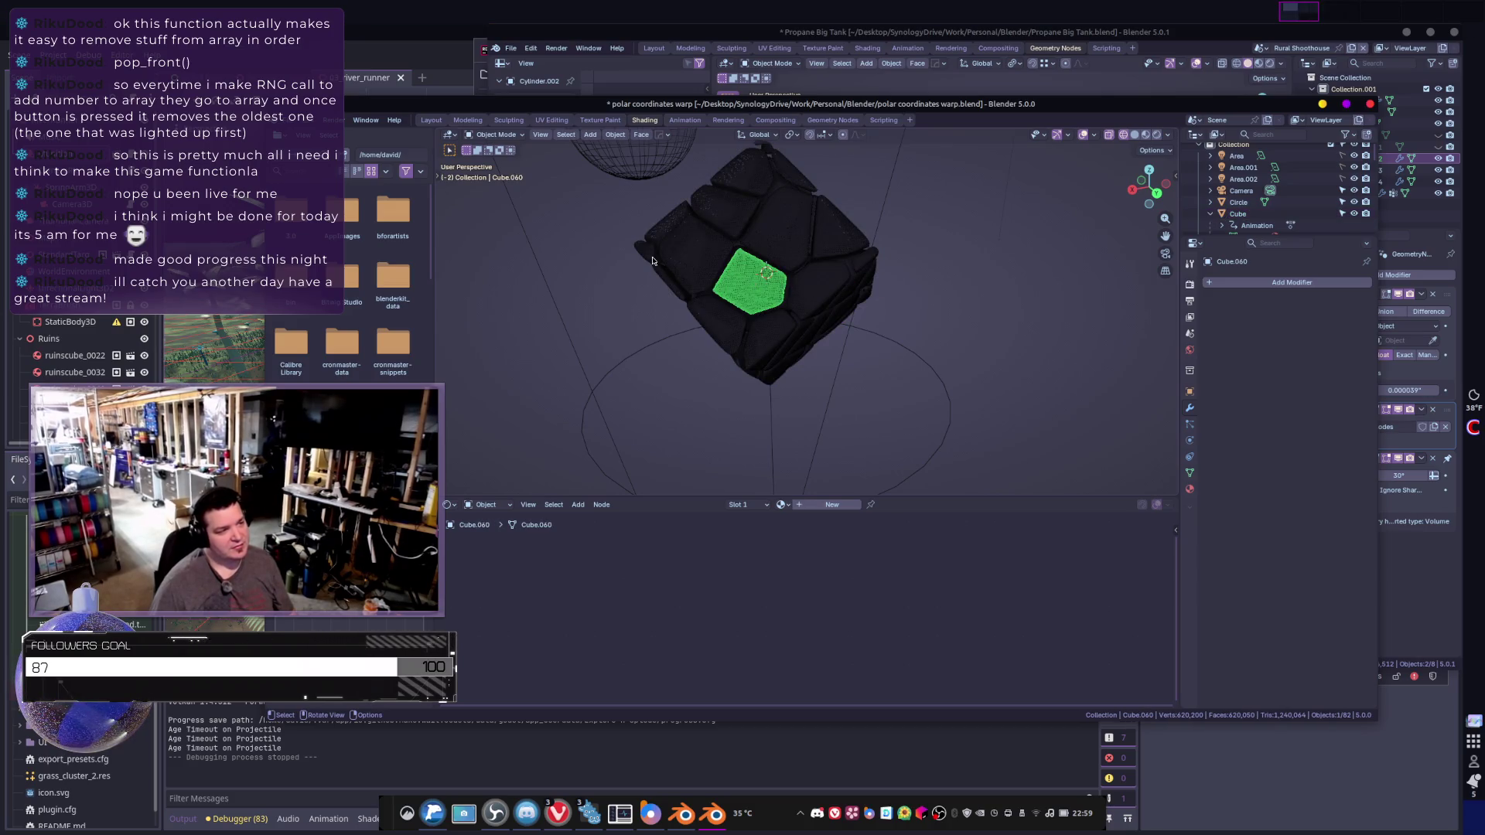
pyautogui.click(737, 273)
pyautogui.moveTo(736, 272)
pyautogui.mouseDown(button='middle')
pyautogui.moveTo(571, 282)
pyautogui.moveTo(967, 247)
pyautogui.moveTo(790, 279)
pyautogui.moveTo(875, 294)
pyautogui.moveTo(820, 298)
pyautogui.moveTo(849, 307)
pyautogui.moveTo(648, 293)
pyautogui.moveTo(661, 330)
pyautogui.moveTo(762, 306)
pyautogui.moveTo(860, 328)
pyautogui.moveTo(809, 305)
pyautogui.mouseUp(button='middle')
pyautogui.click(858, 305)
pyautogui.click(849, 307)
pyautogui.click(762, 305)
pyautogui.scroll(-4, 822, 306)
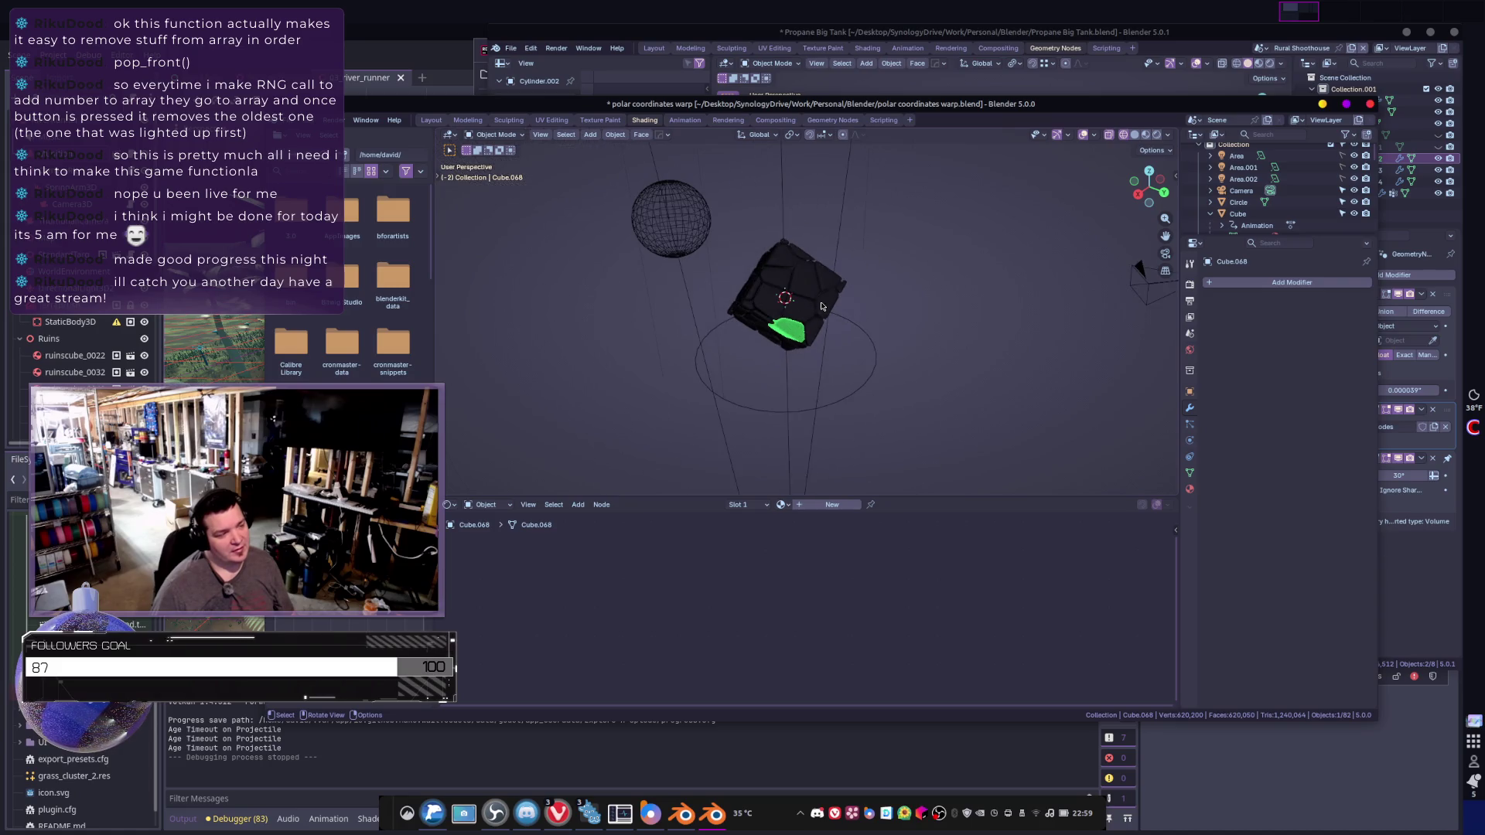
pyautogui.click(809, 345)
pyautogui.click(820, 346)
pyautogui.click(820, 345)
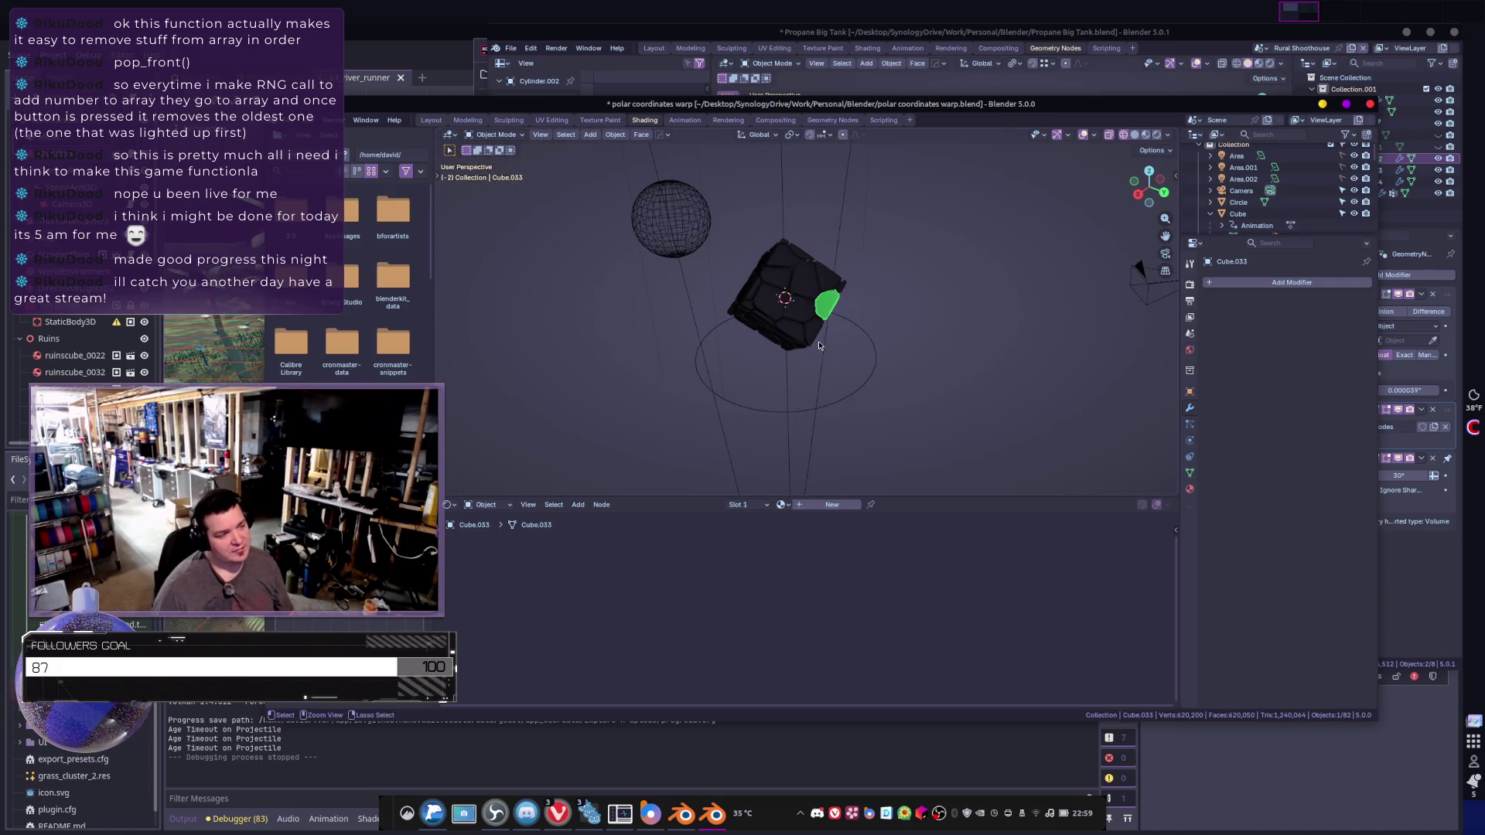
pyautogui.click(821, 347)
# - Undo the split to restore the single unsplit cube mesh and leave Edit Mode
pyautogui.press('Tab')
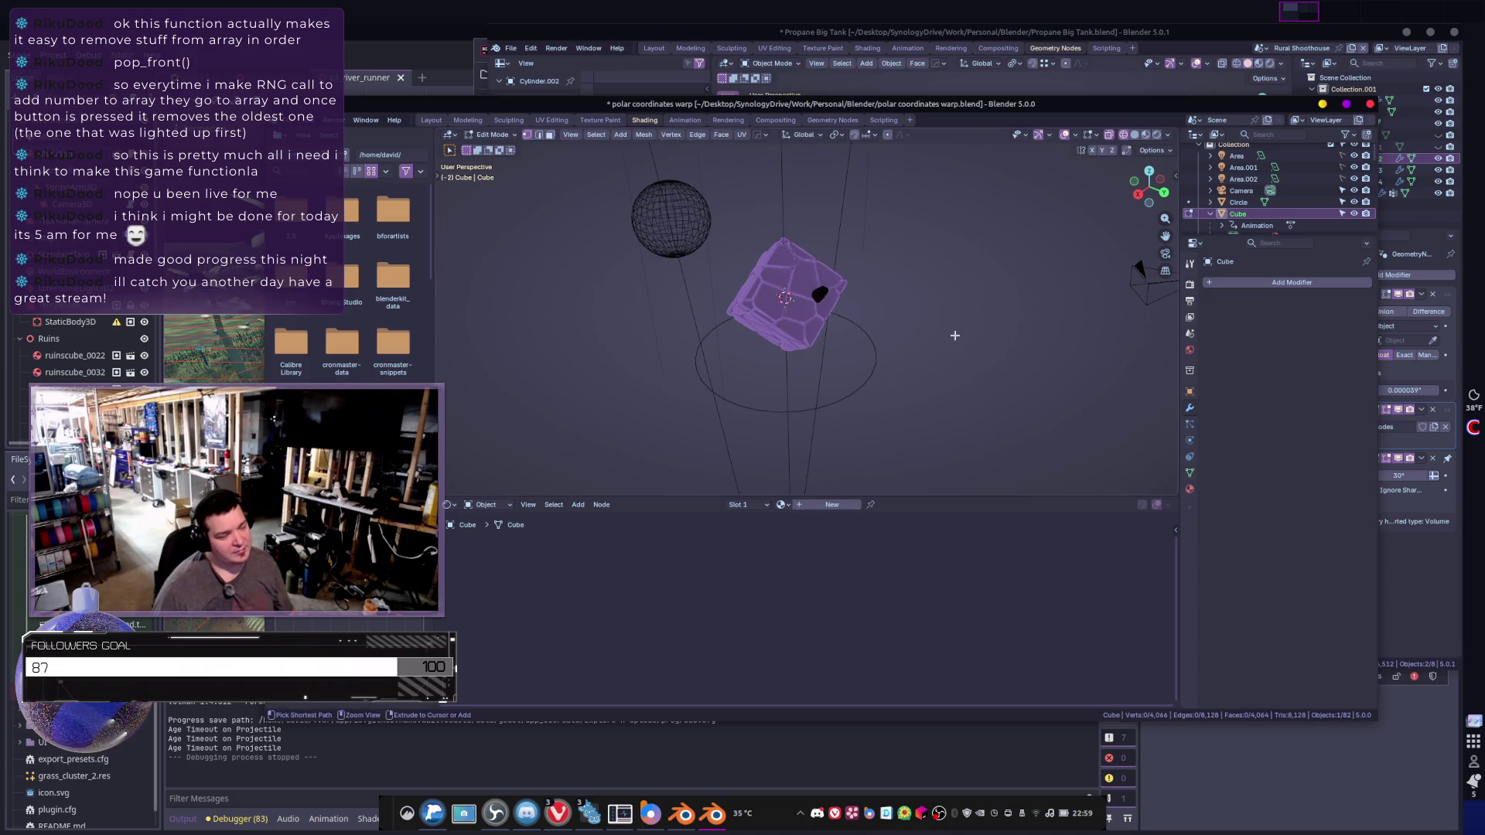
pyautogui.press('Tab')
pyautogui.press('Tab')
pyautogui.scroll(3, 940, 363)
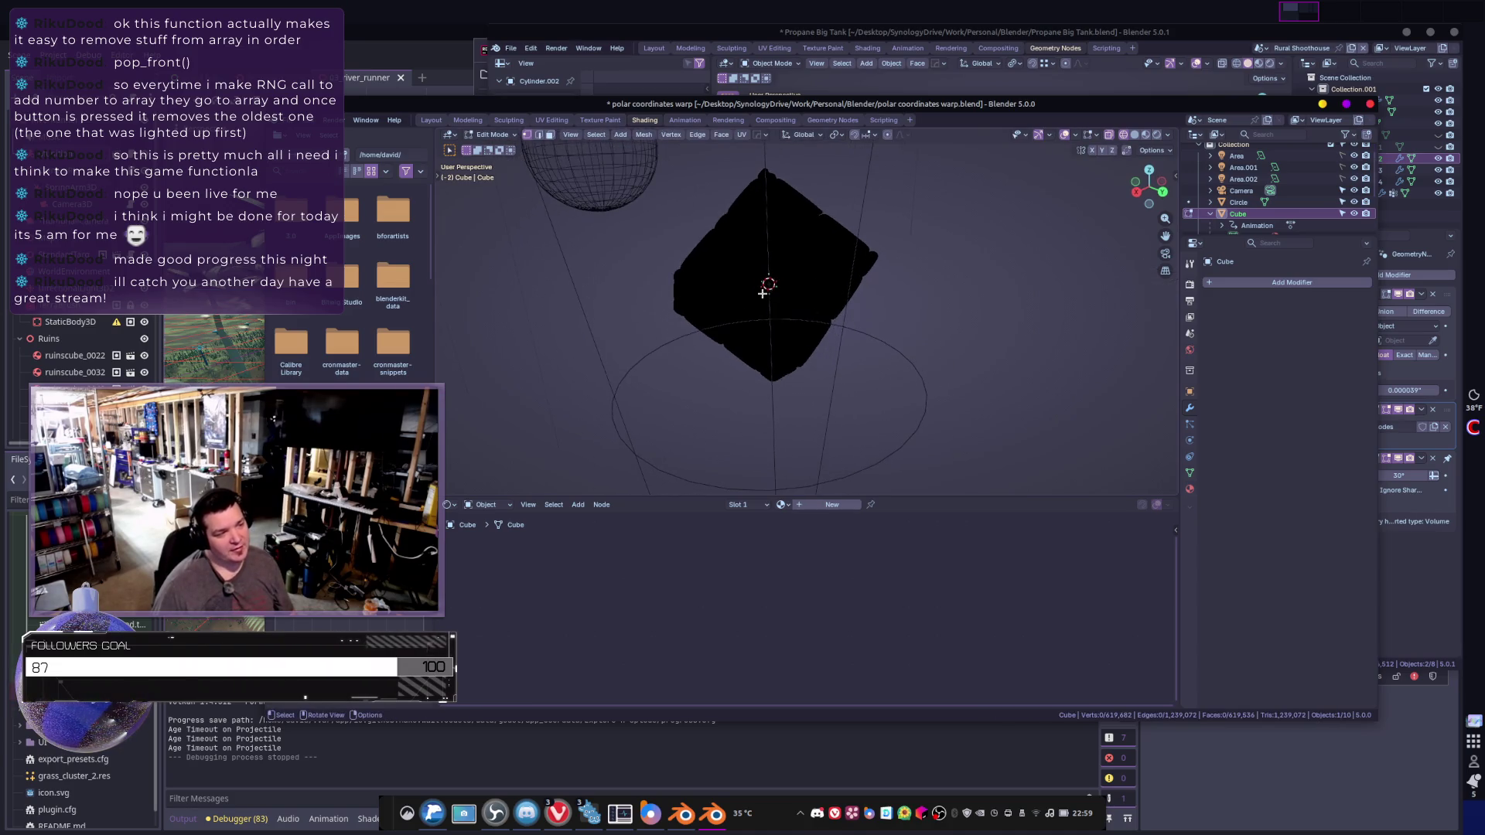
pyautogui.press('Tab')
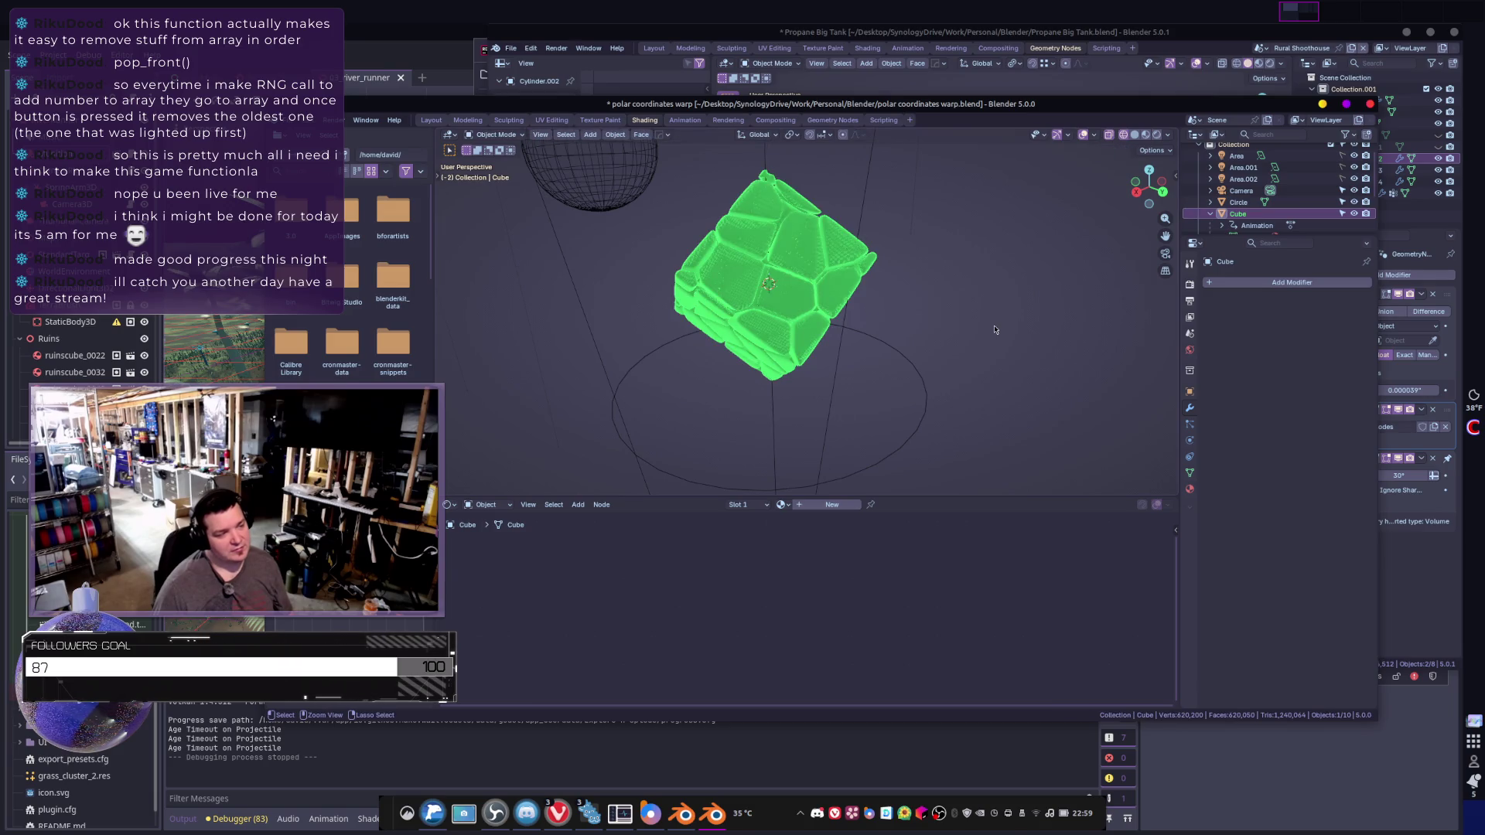
pyautogui.press('Tab')
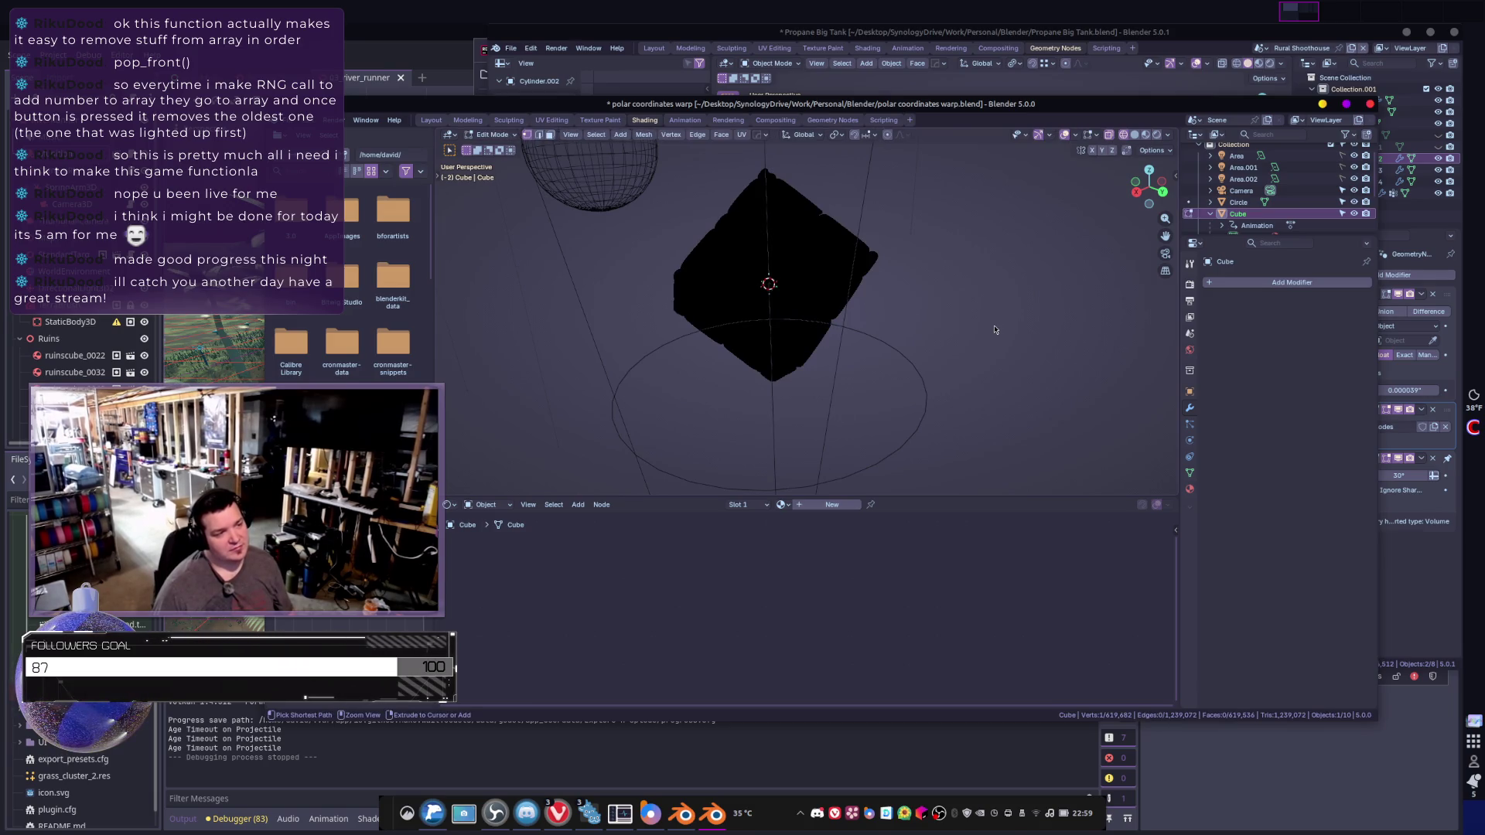
pyautogui.press('Tab')
pyautogui.click(856, 345)
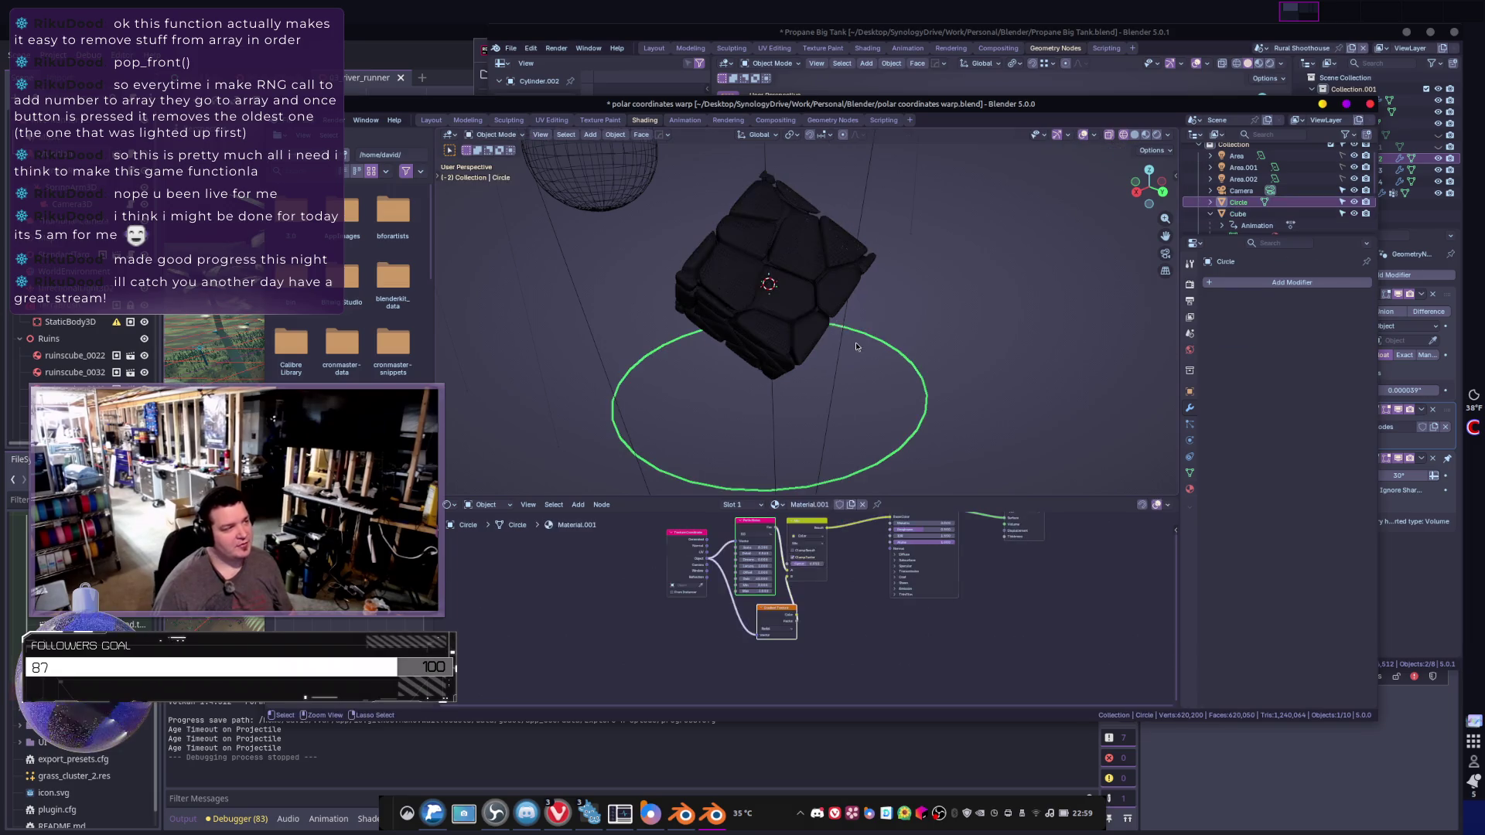
# - Copy the hex-panelled cube and switch to the Propane Big Tank window
pyautogui.click(805, 294)
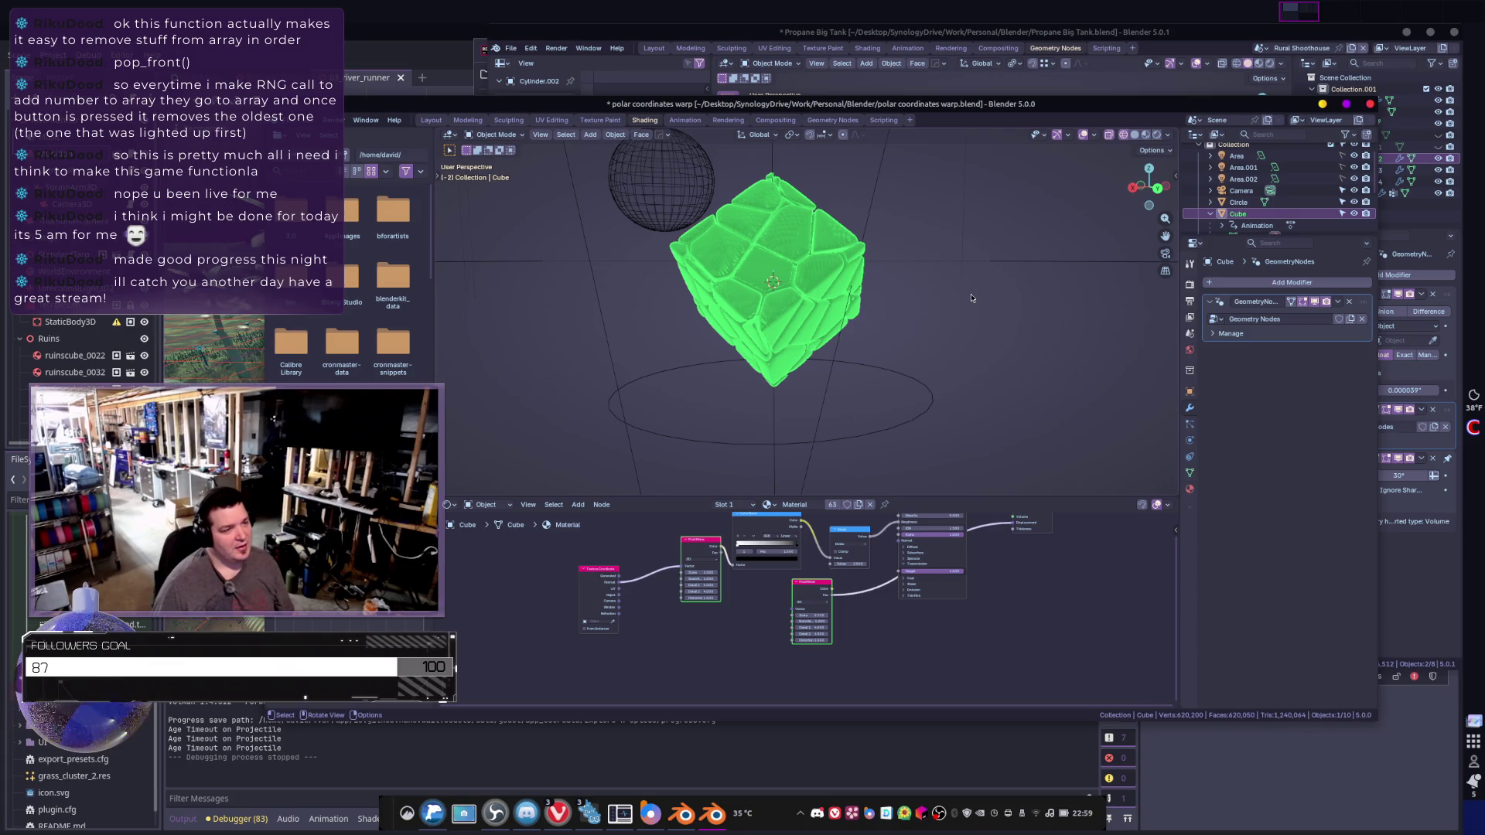
pyautogui.hotkey('ctrl', 'c')
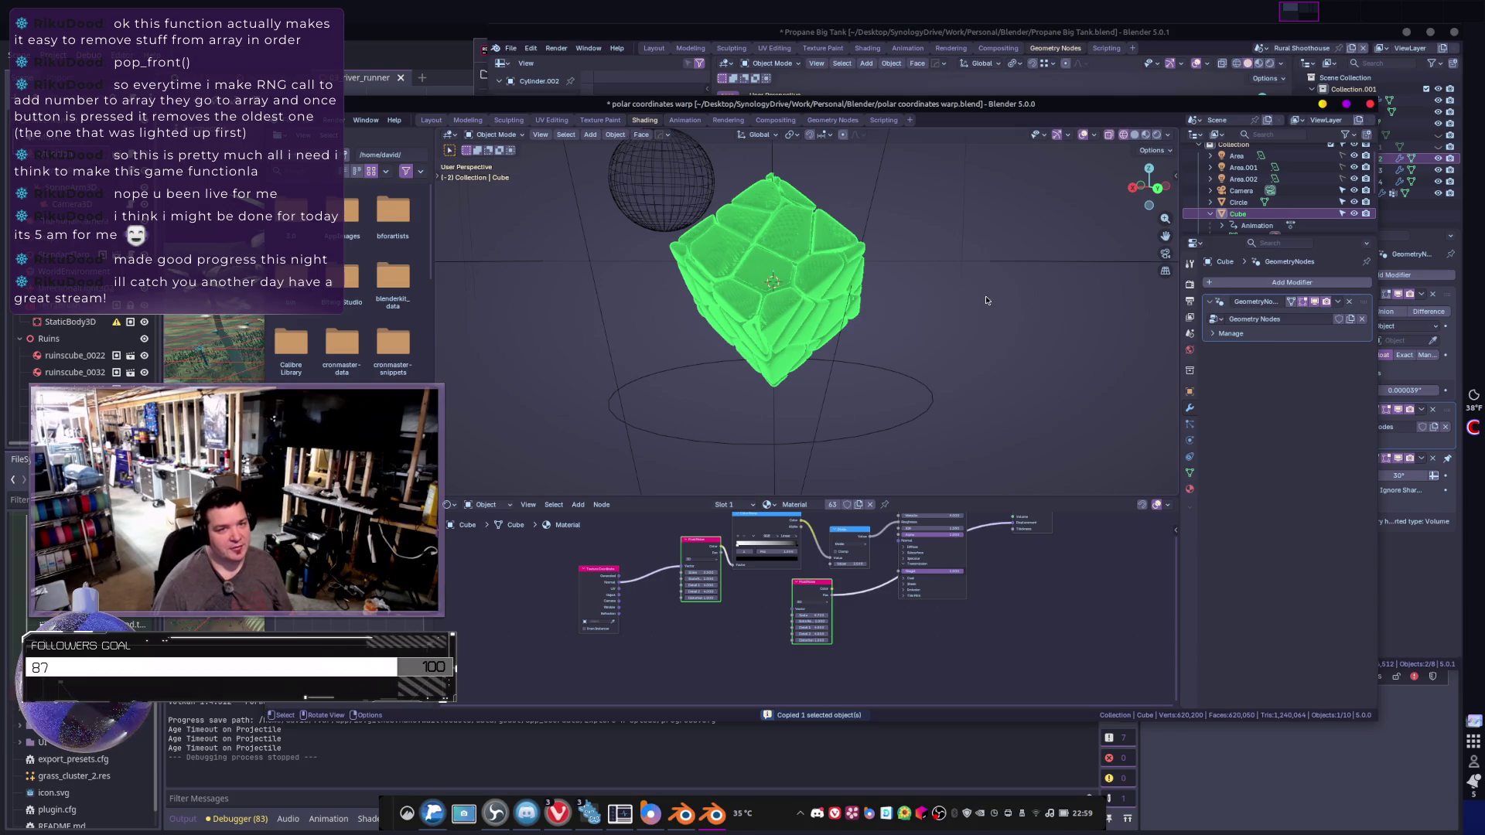
pyautogui.hotkey('alt', 'Tab')
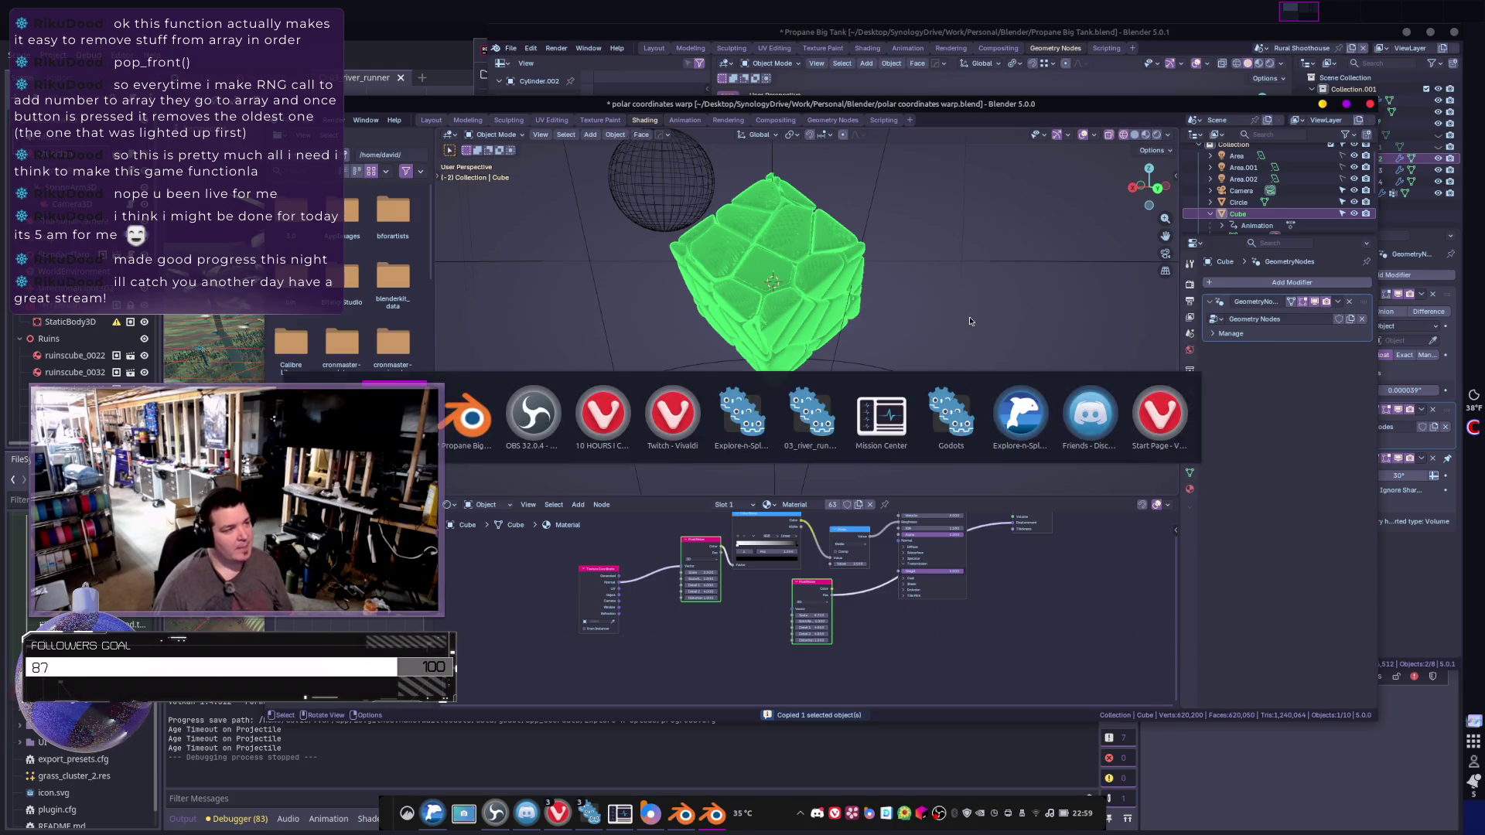
pyautogui.moveTo(965, 350); pyautogui.dragTo(1052, 309, button='middle')
pyautogui.scroll(-2, 1077, 294)
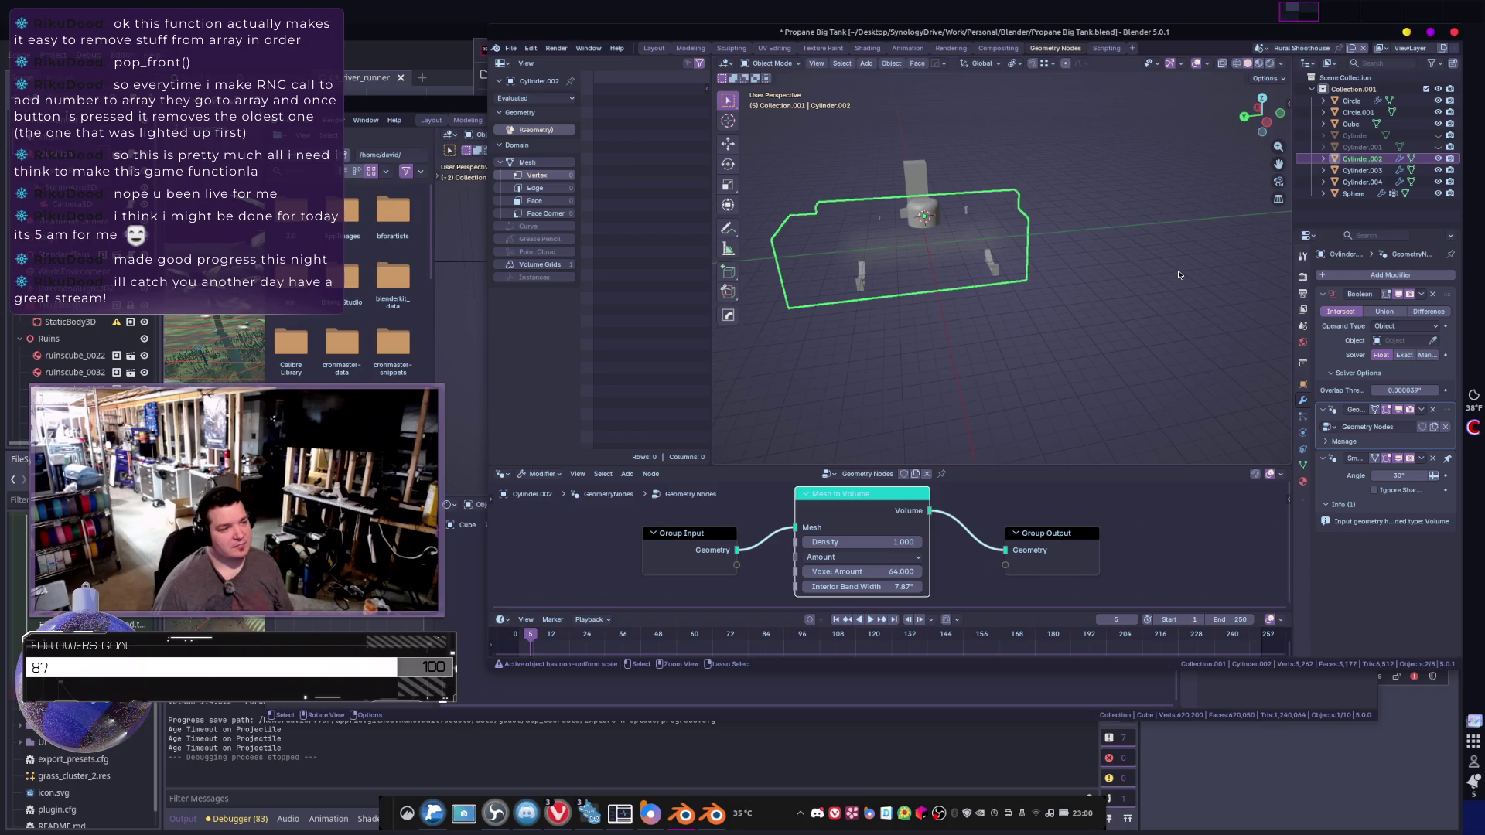
# - Paste the cube as Cube.001 and move it beside the tank, then select the tank
pyautogui.hotkey('ctrl', 'v')
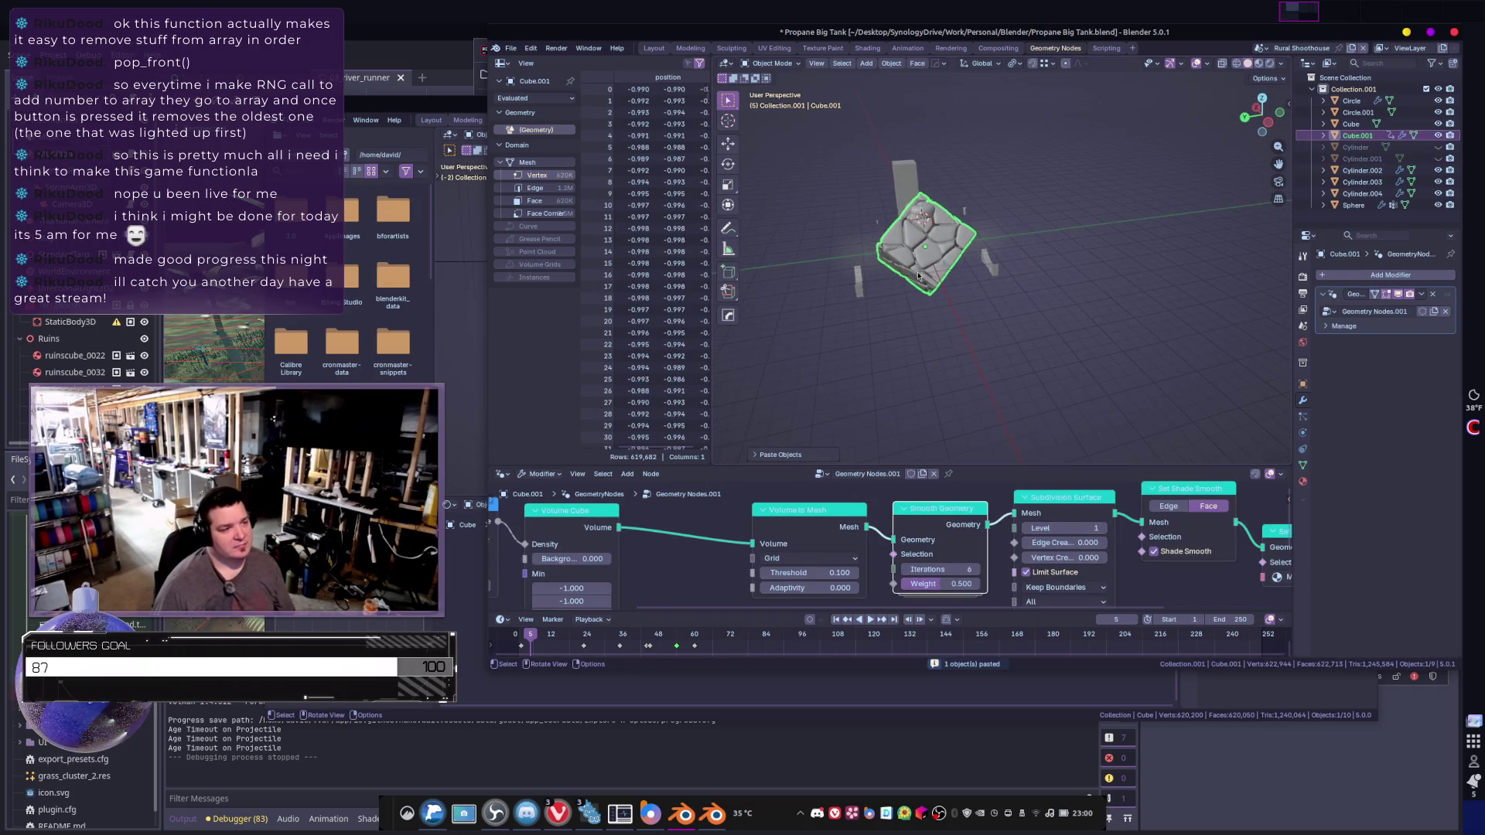
pyautogui.moveTo(919, 276); pyautogui.dragTo(1042, 308, button='middle')
pyautogui.press('g')
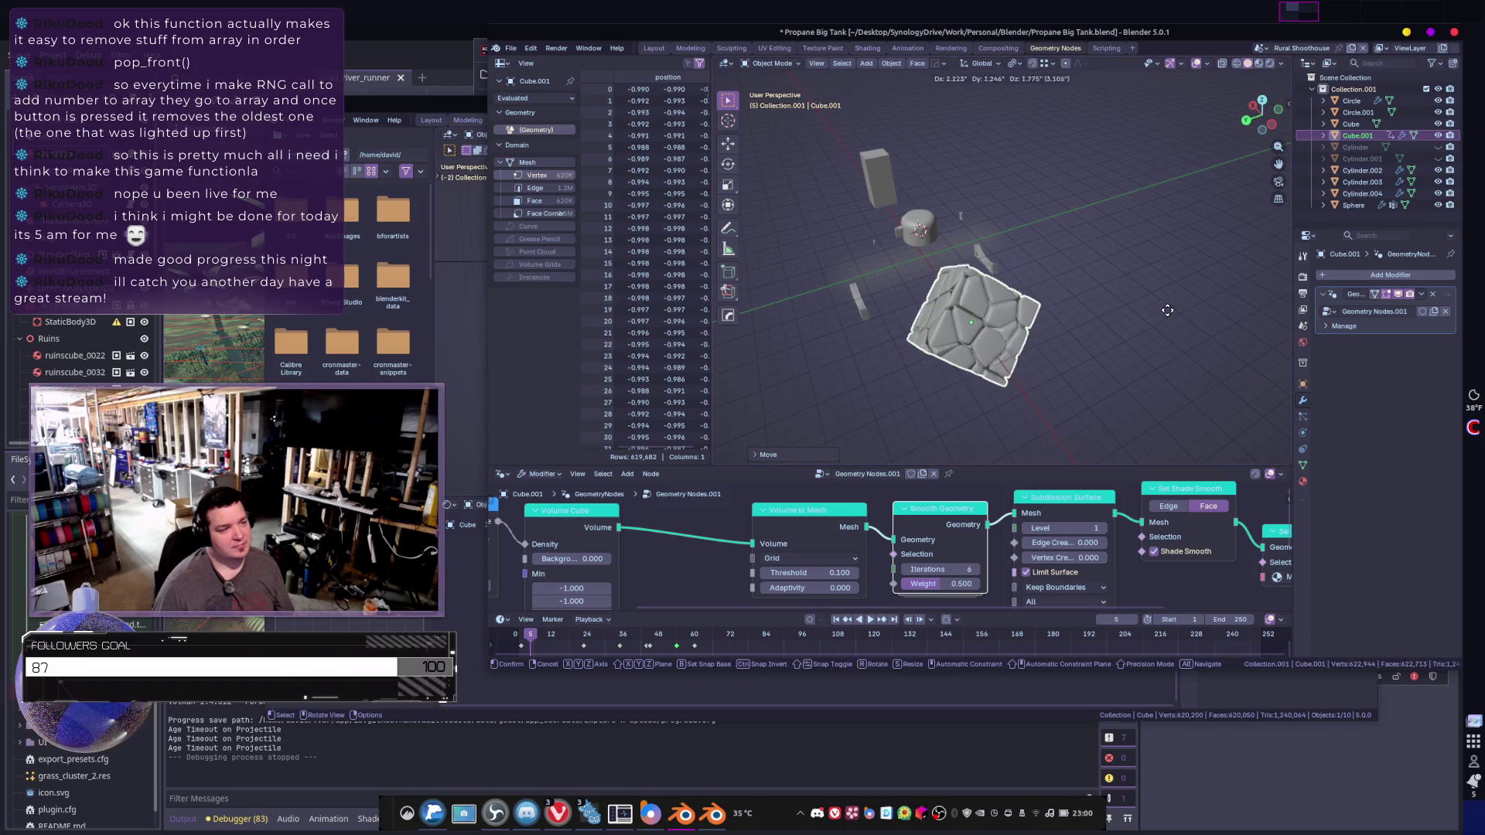
pyautogui.click(1044, 260)
pyautogui.scroll(3, 917, 276)
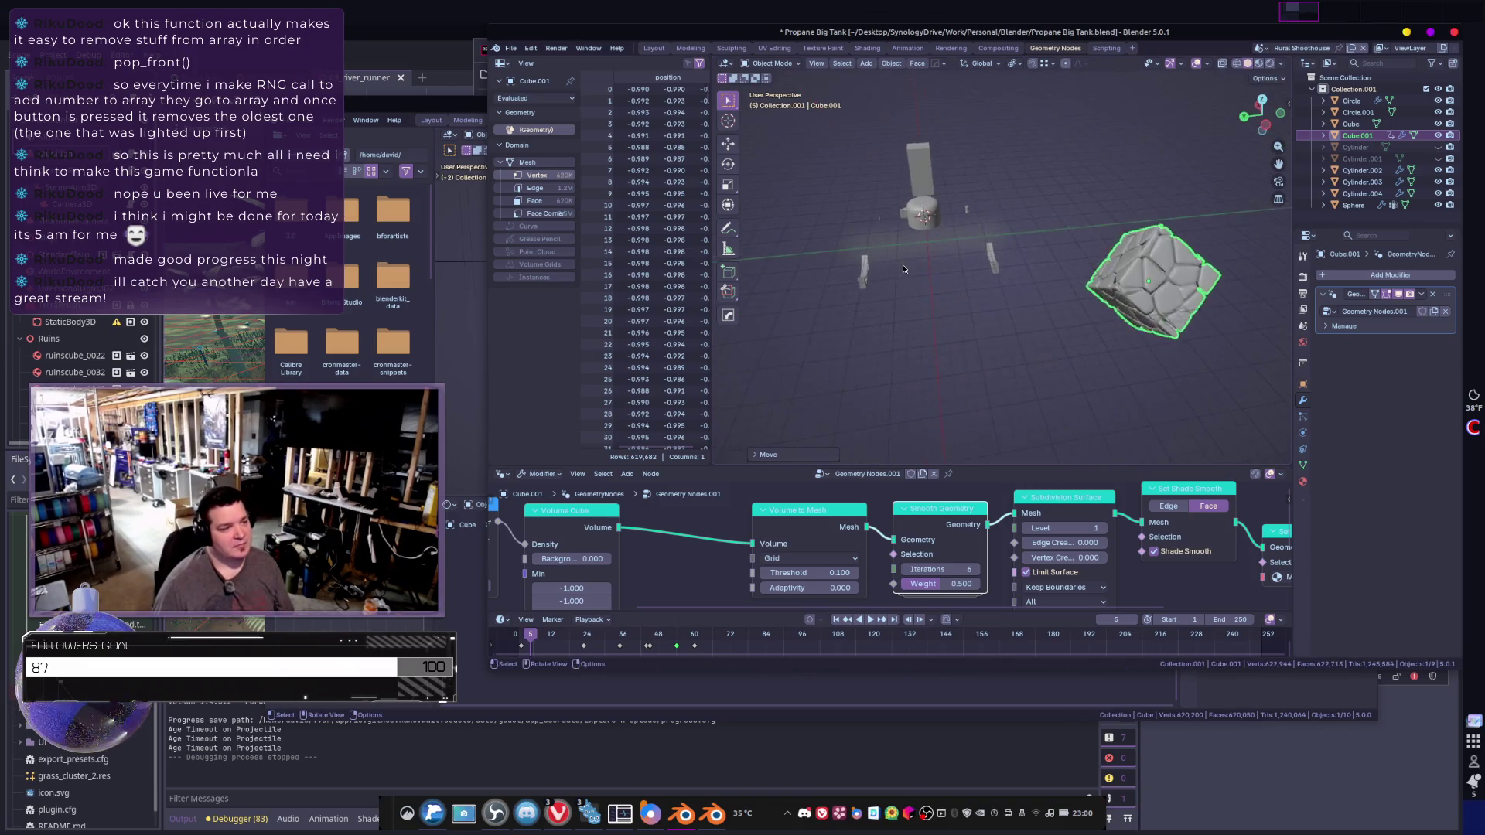
pyautogui.click(941, 275)
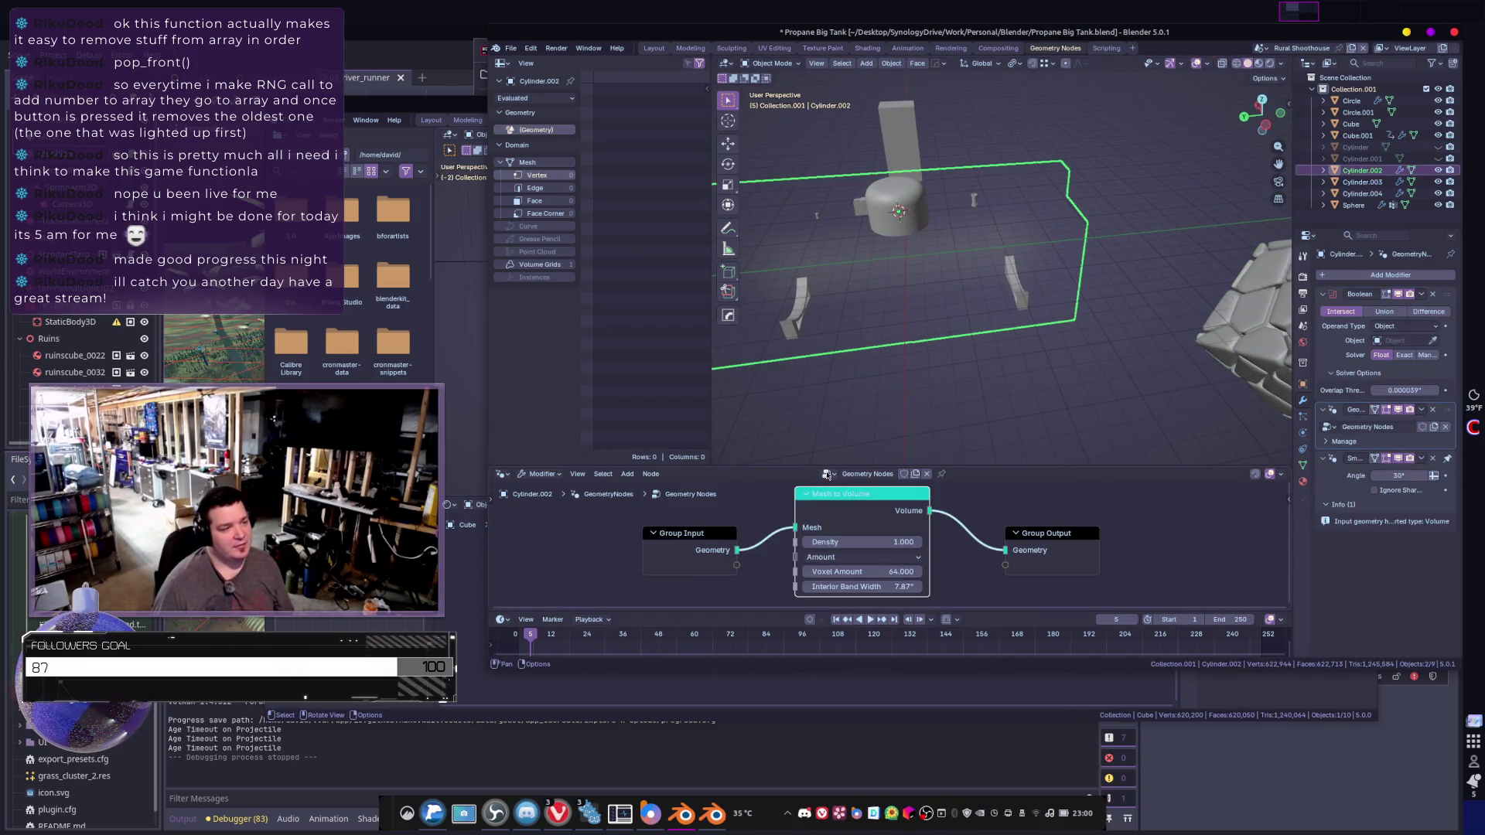
# - Assign the Geometry Nodes.001 rock node group to the tank's Geometry Nodes modifier
pyautogui.click(829, 473)
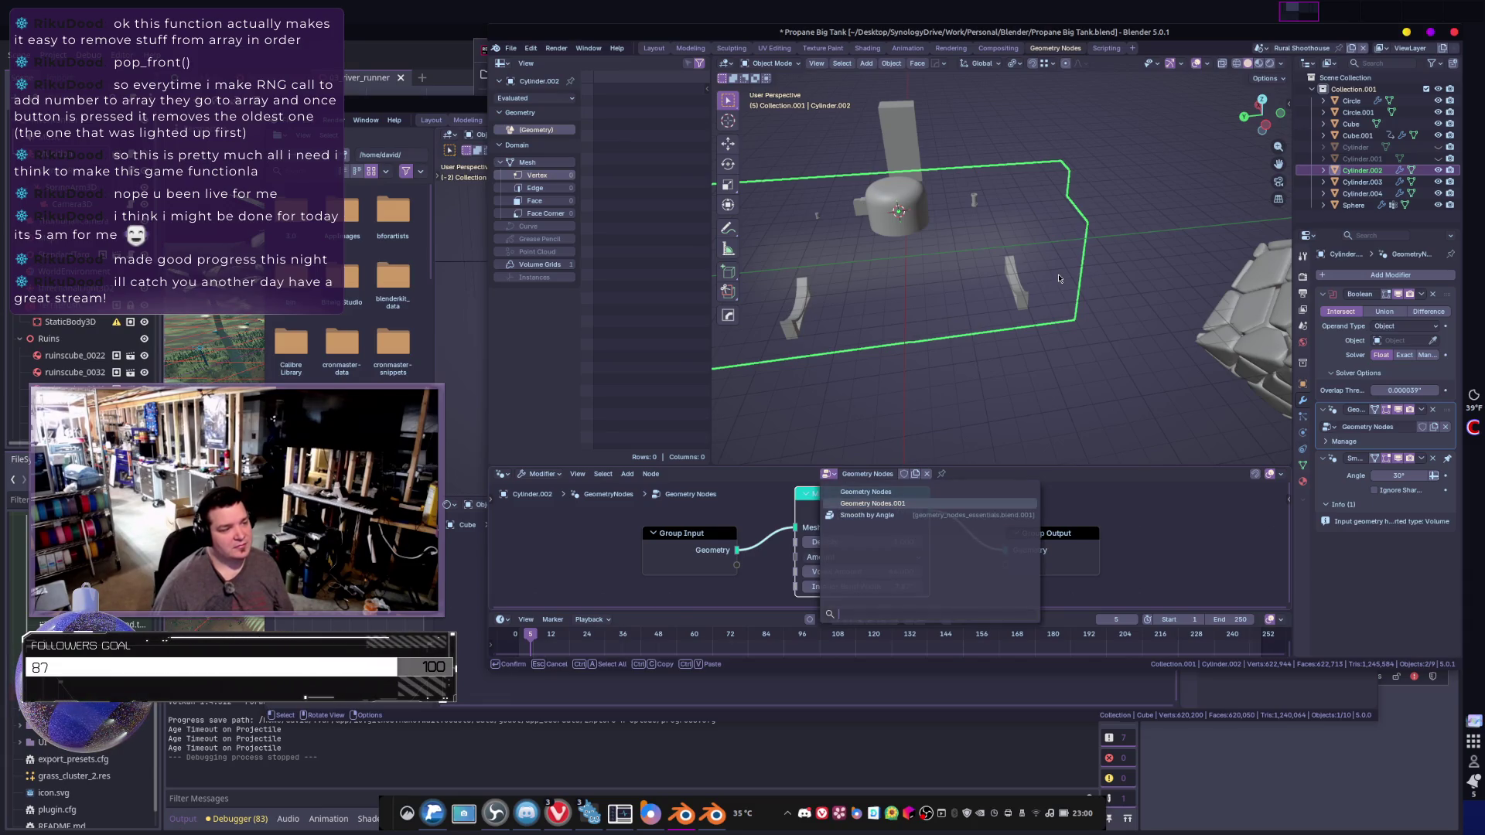
pyautogui.press('Return')
pyautogui.moveTo(1058, 295); pyautogui.dragTo(1052, 299, button='middle')
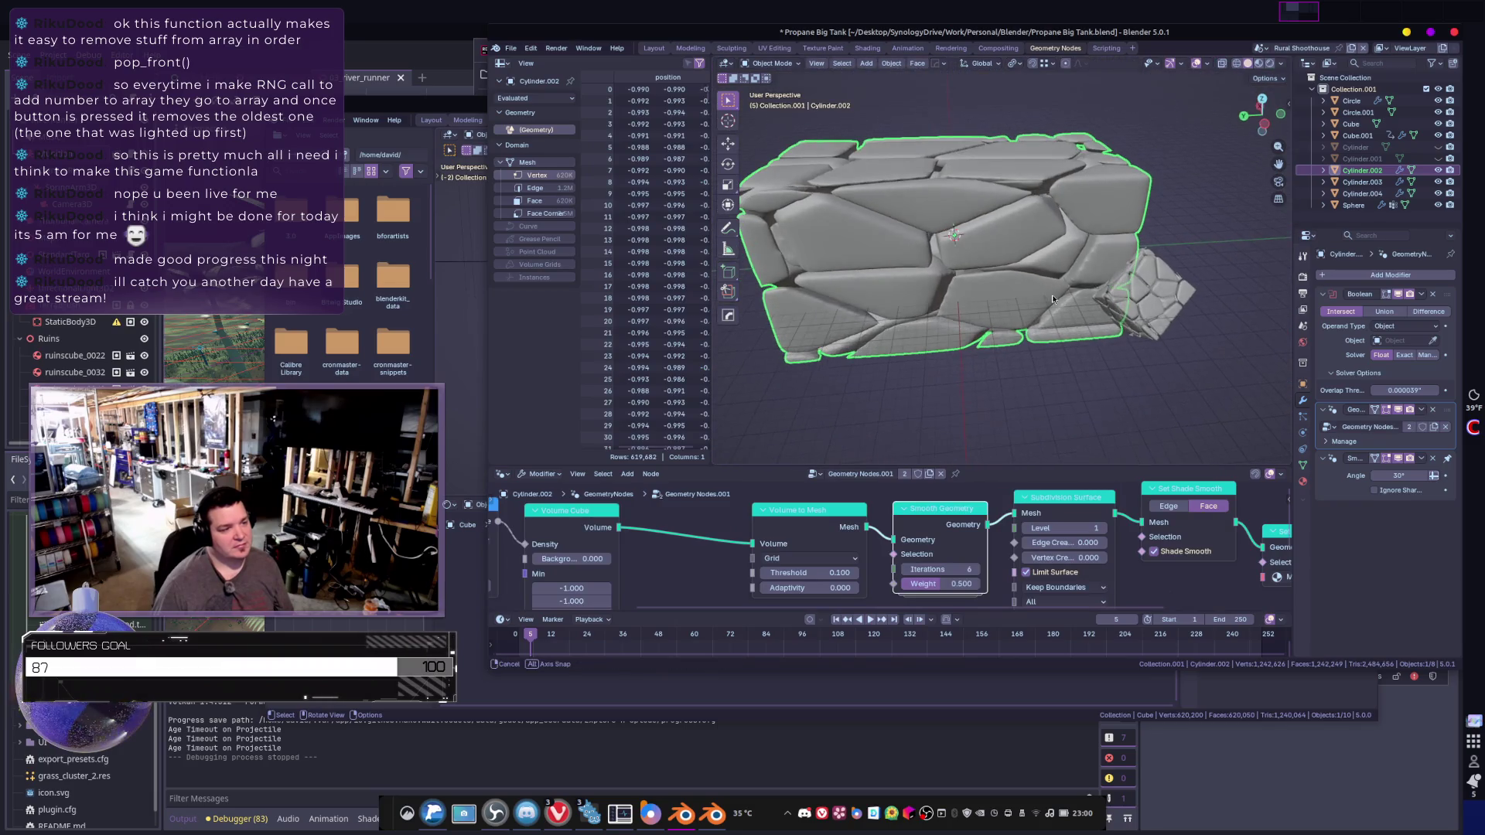
pyautogui.moveTo(541, 510)
pyautogui.mouseDown(button='middle')
pyautogui.moveTo(773, 542)
pyautogui.moveTo(700, 552)
pyautogui.mouseUp(button='middle')
pyautogui.scroll(-5, 829, 533)
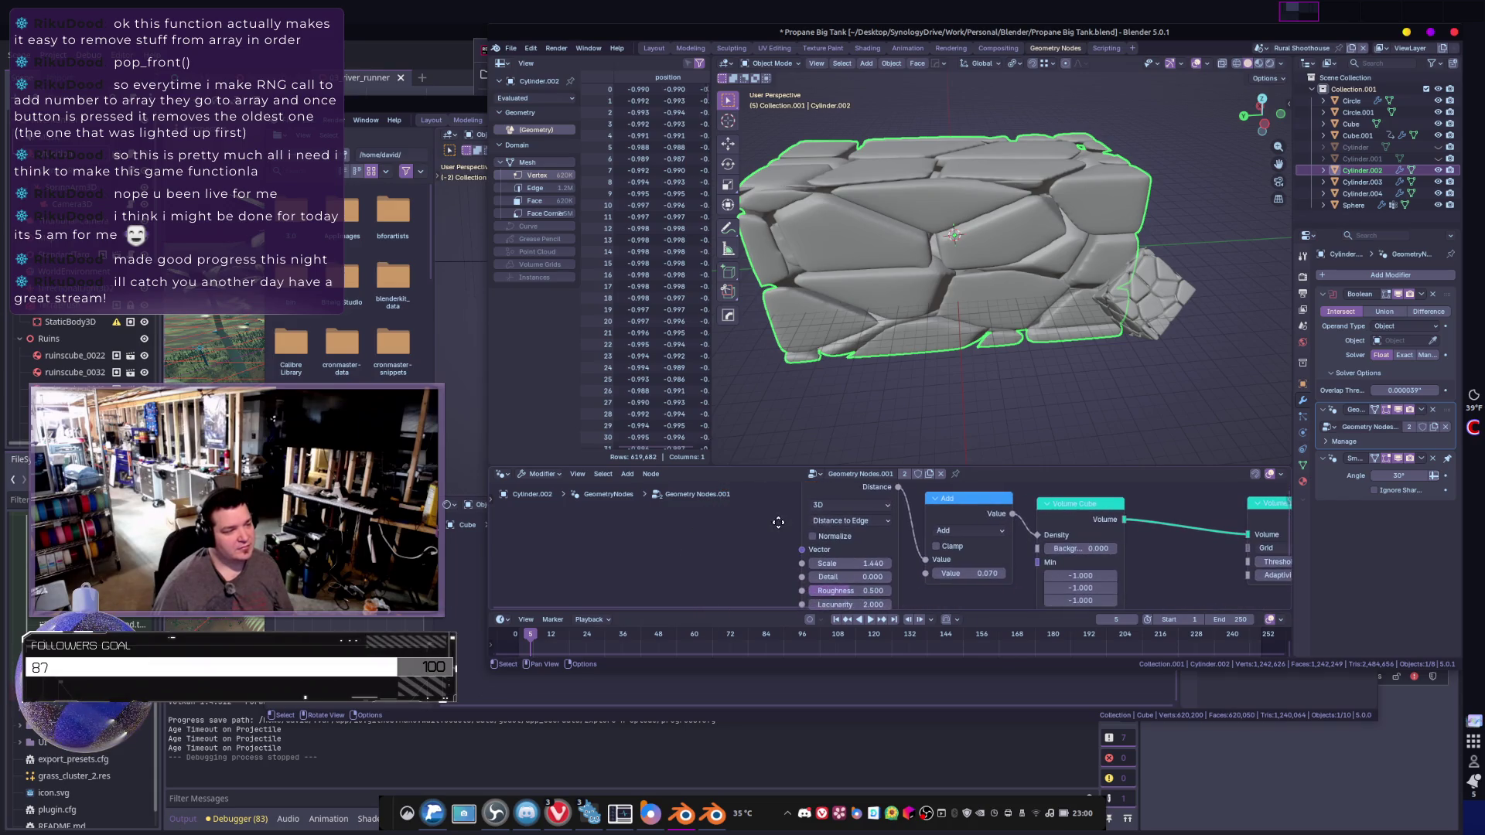
pyautogui.moveTo(829, 533)
pyautogui.mouseDown(button='middle')
pyautogui.moveTo(797, 541)
pyautogui.moveTo(770, 581)
pyautogui.mouseUp(button='middle')
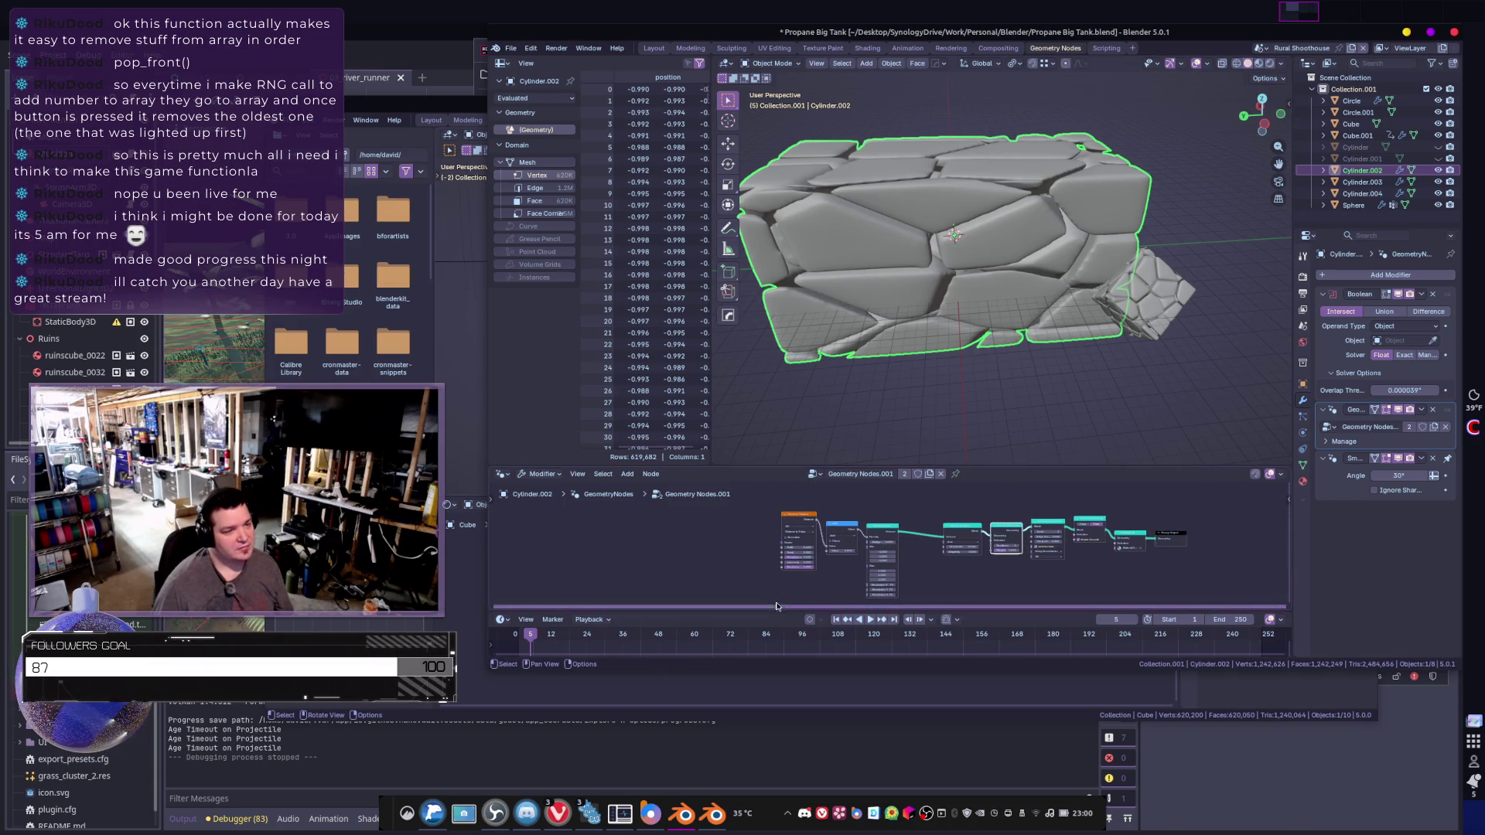
pyautogui.scroll(2, 769, 581)
pyautogui.moveTo(851, 468); pyautogui.dragTo(837, 338)
pyautogui.scroll(4, 743, 418)
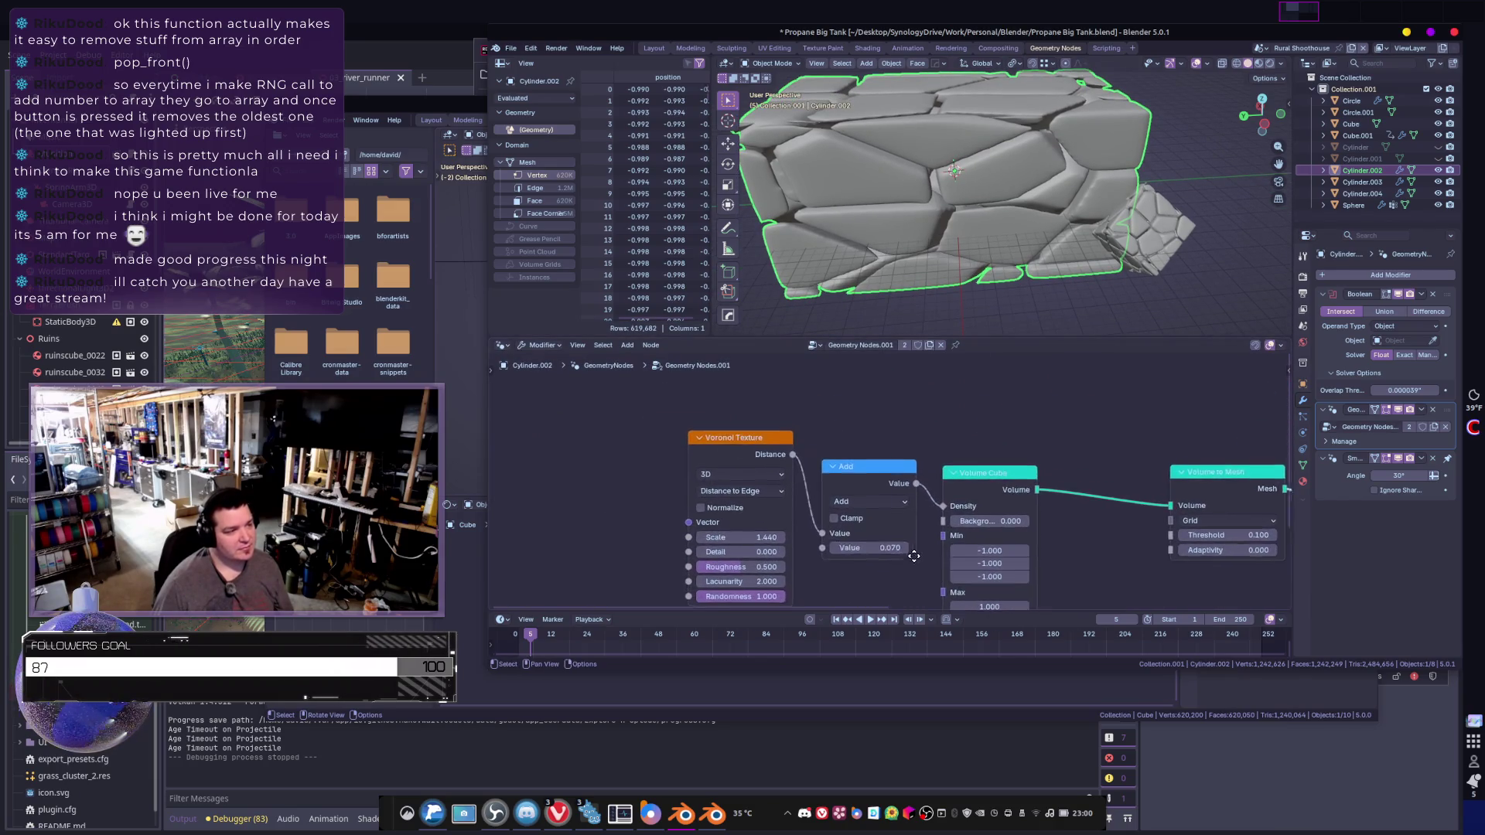
pyautogui.moveTo(714, 476); pyautogui.dragTo(741, 460, button='middle')
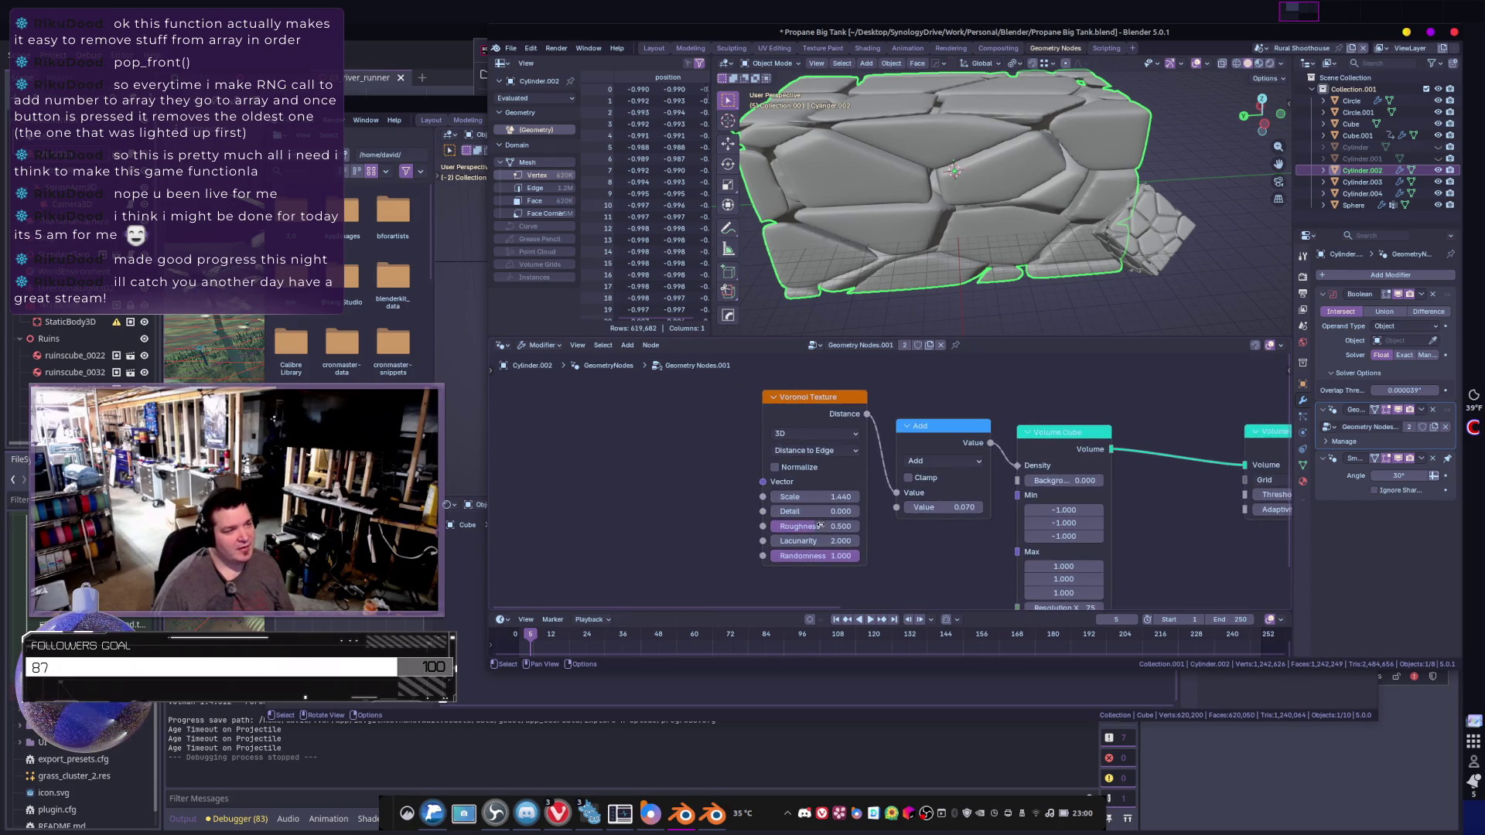
pyautogui.moveTo(790, 420); pyautogui.dragTo(764, 480)
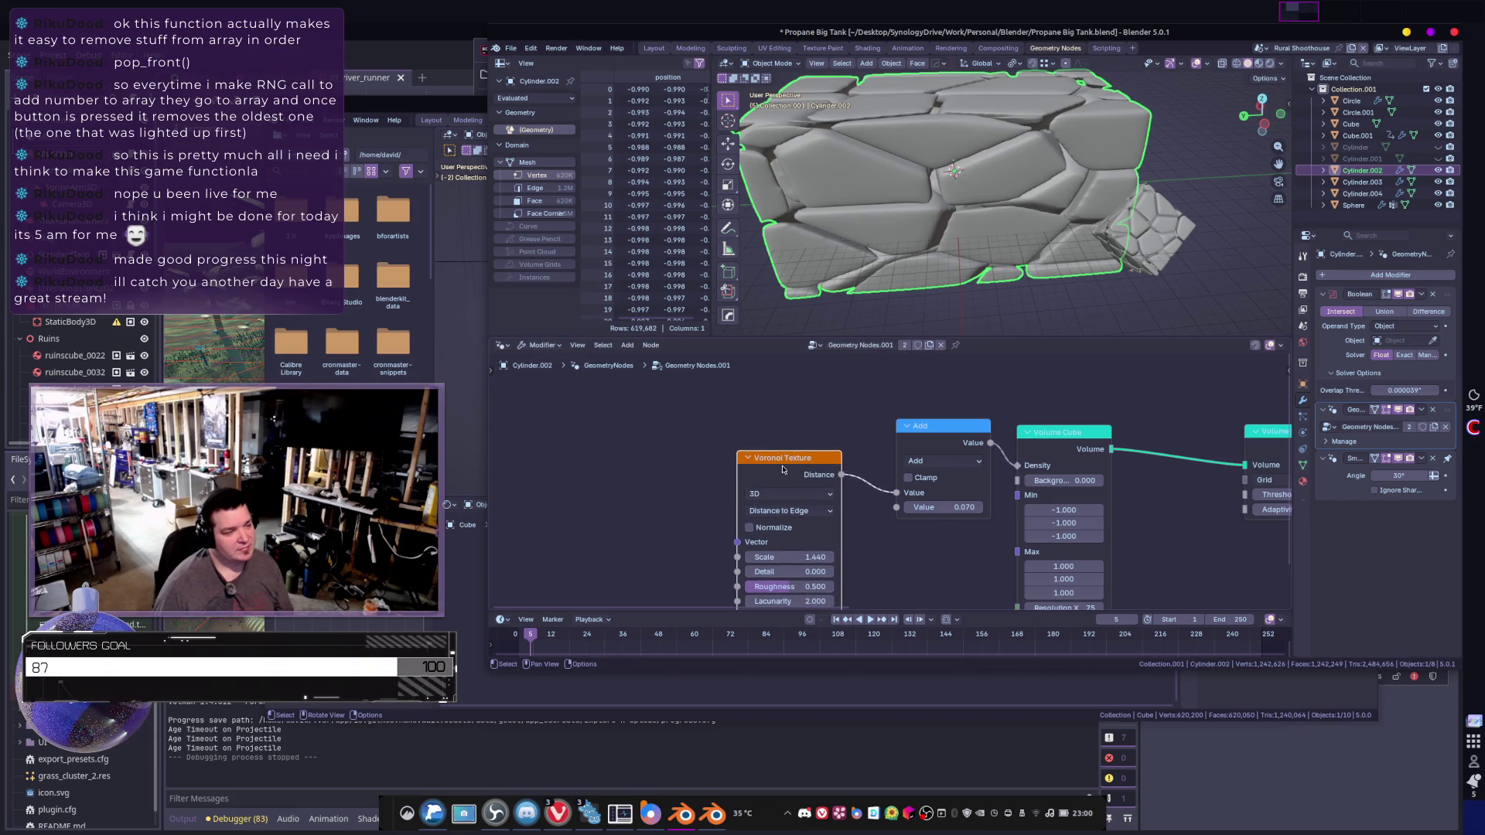
pyautogui.scroll(-5, 783, 469)
# - Add a Group Input node and a Mesh to Volume node to the node tree
pyautogui.hotkey('shift', 'a')
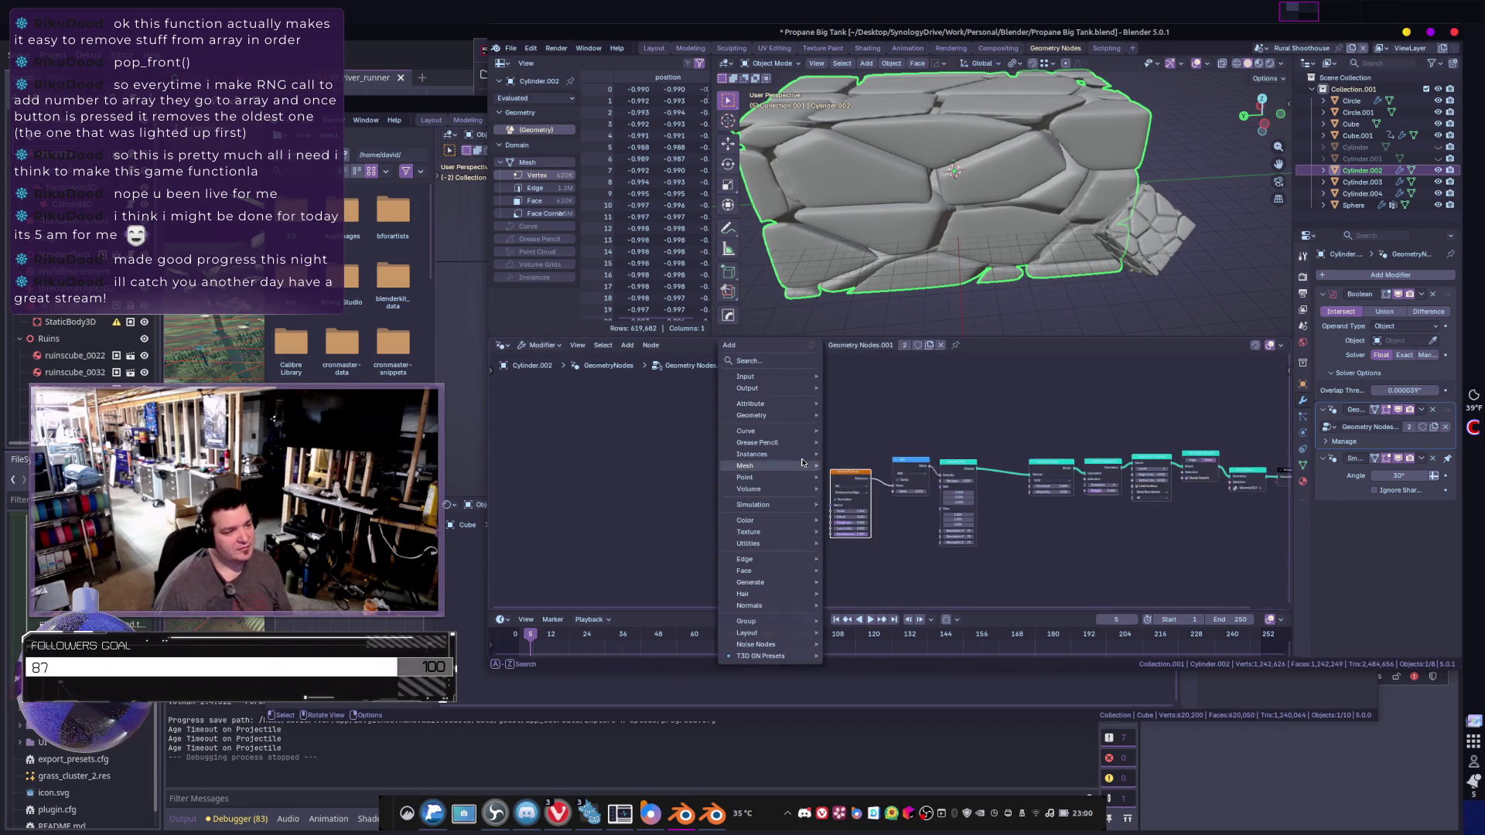
pyautogui.click(772, 364)
pyautogui.write('gr')
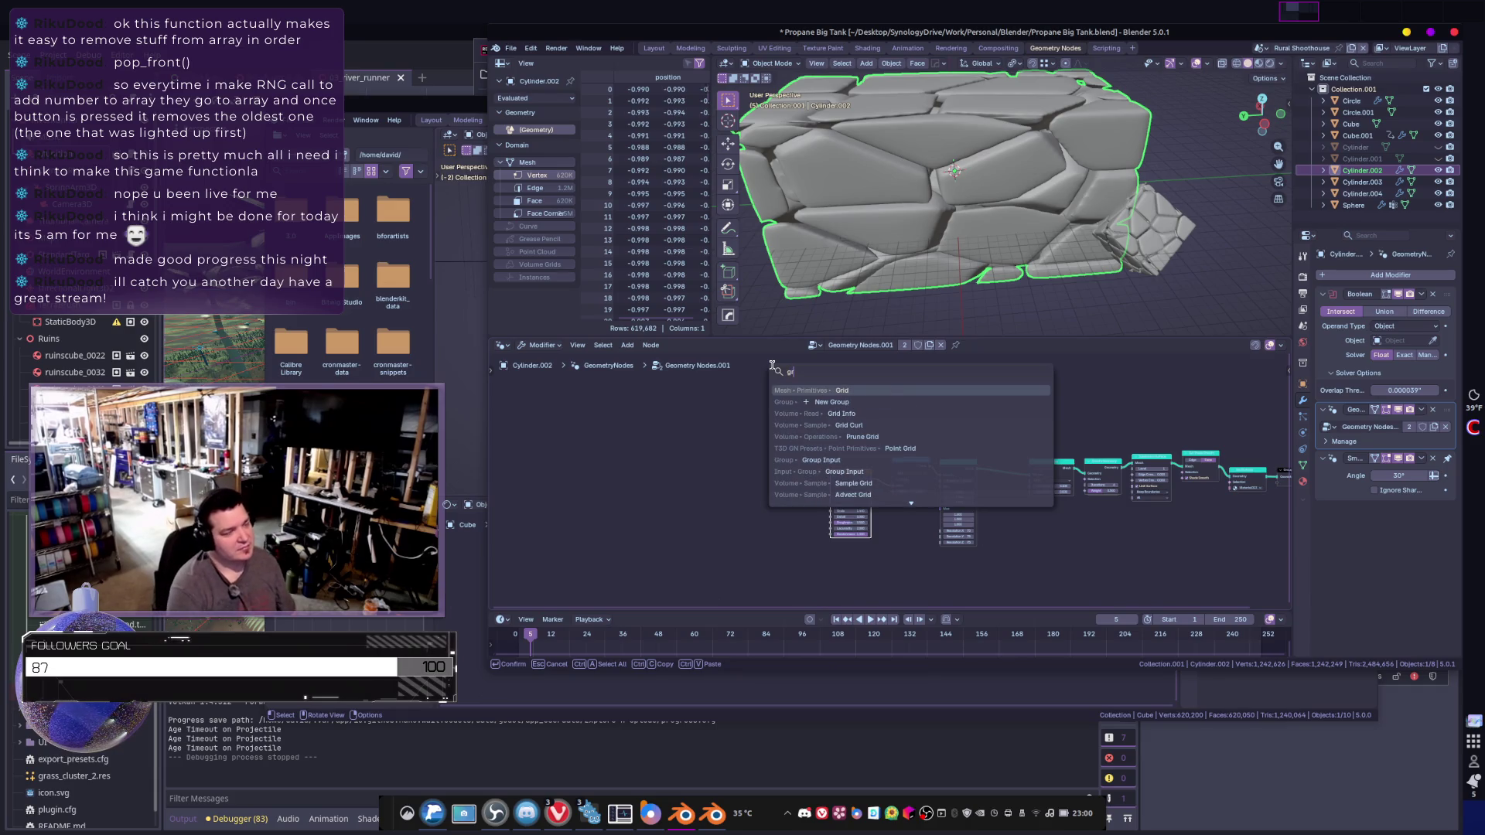
pyautogui.write('oup in')
pyautogui.press('Return')
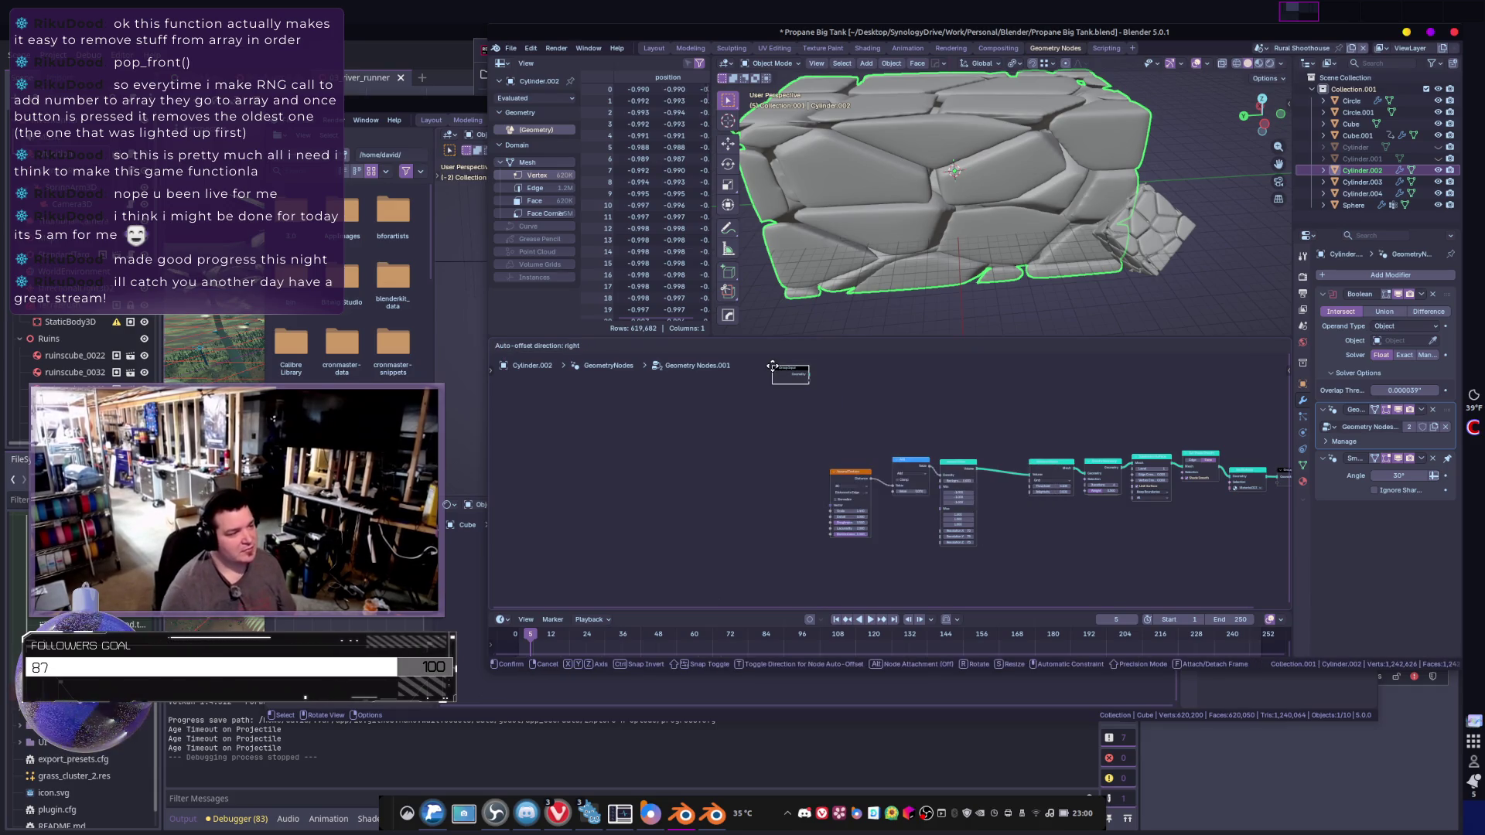
pyautogui.click(721, 488)
pyautogui.scroll(3, 721, 488)
pyautogui.hotkey('shift', 'a')
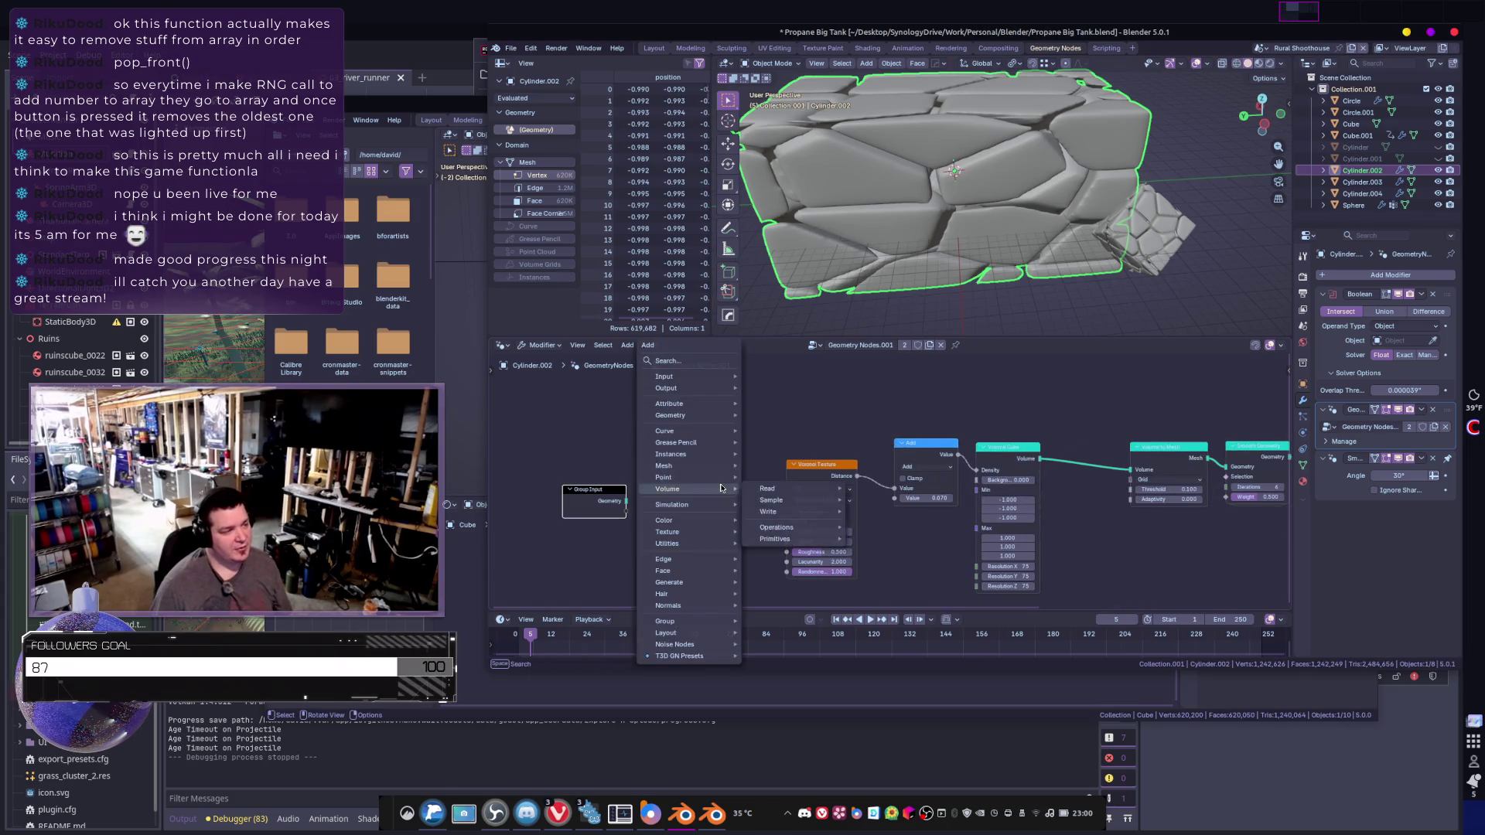
pyautogui.click(707, 362)
pyautogui.write('mesh to vol')
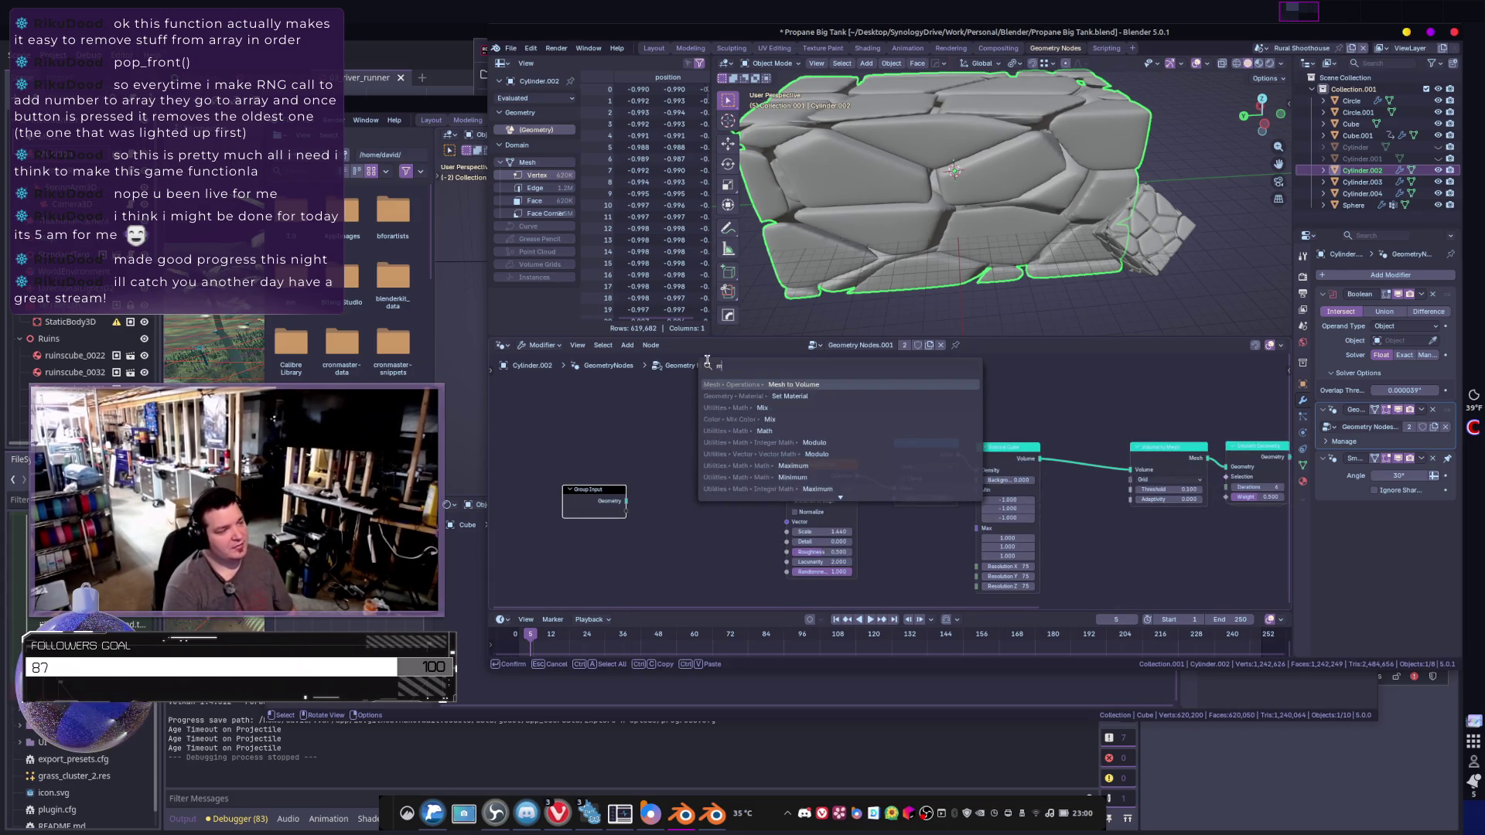
pyautogui.press('Return')
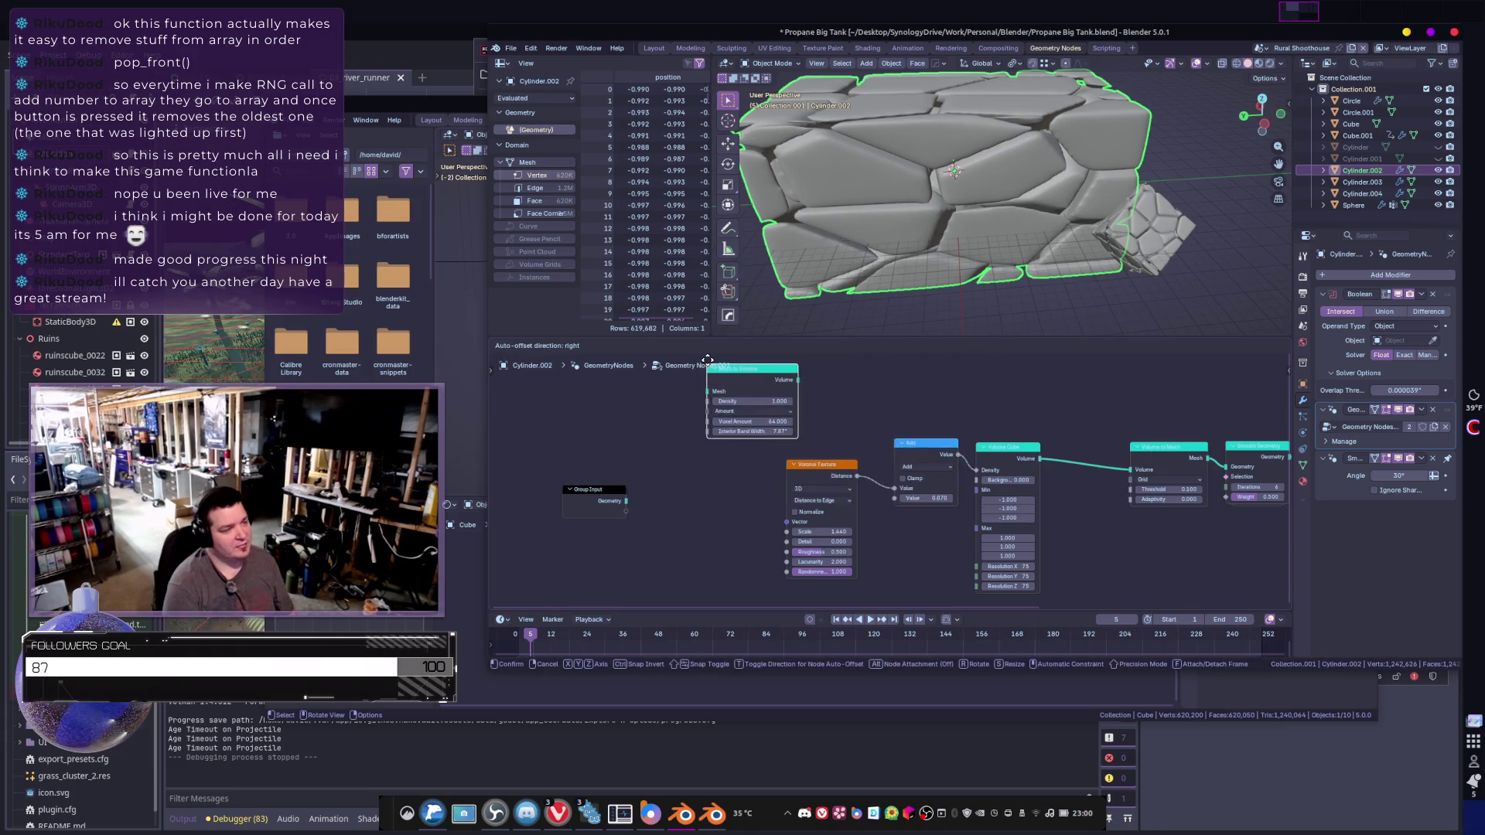
pyautogui.click(687, 474)
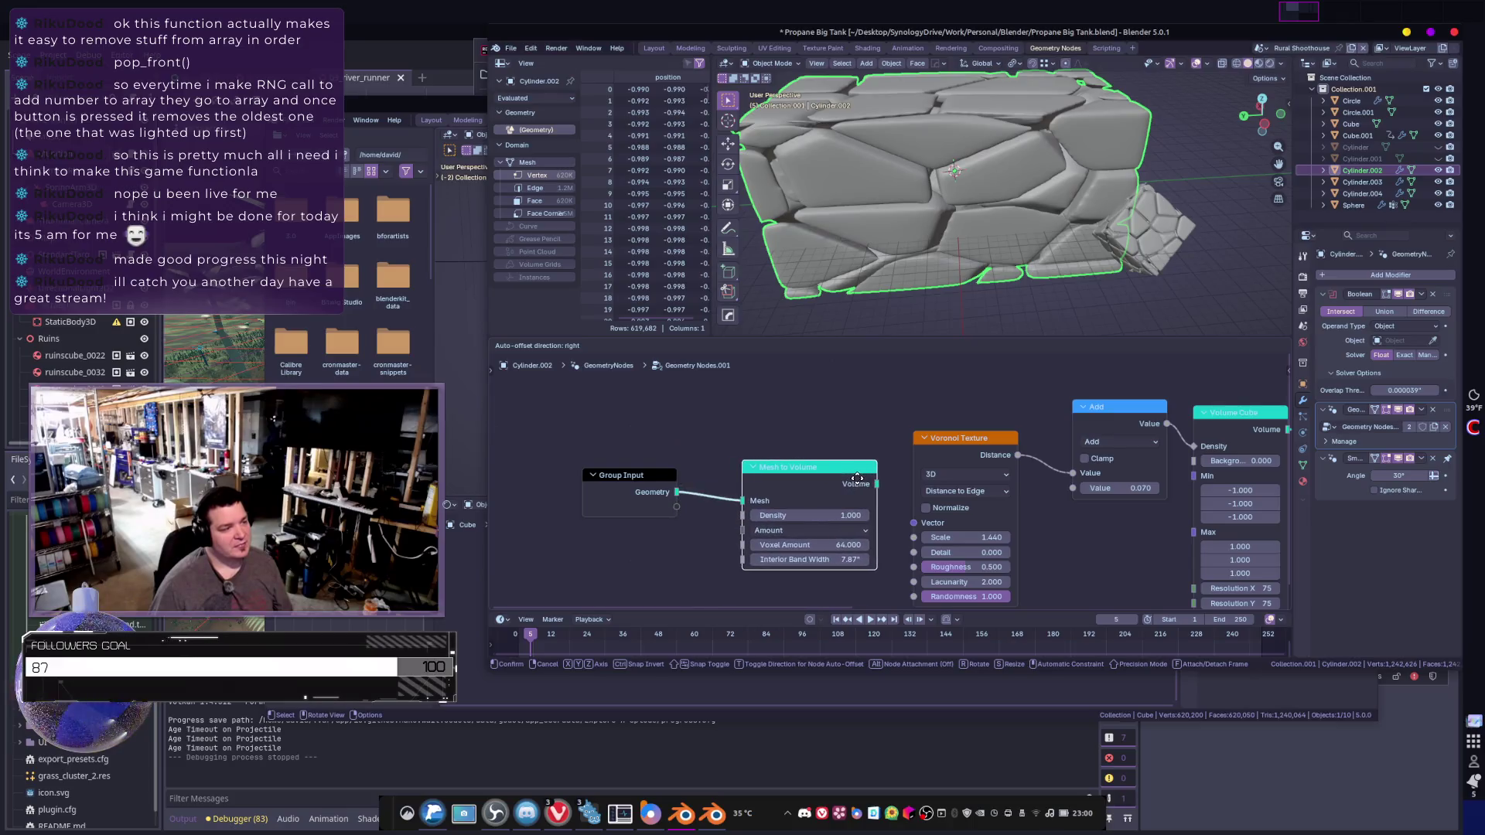
pyautogui.scroll(-4, 897, 448)
# - Unlink the rock node group, leaving an empty Geometry Nodes modifier on the tank
pyautogui.keyDown('shift'); pyautogui.moveTo(897, 449); pyautogui.dragTo(796, 459, button='middle'); pyautogui.keyUp('shift')
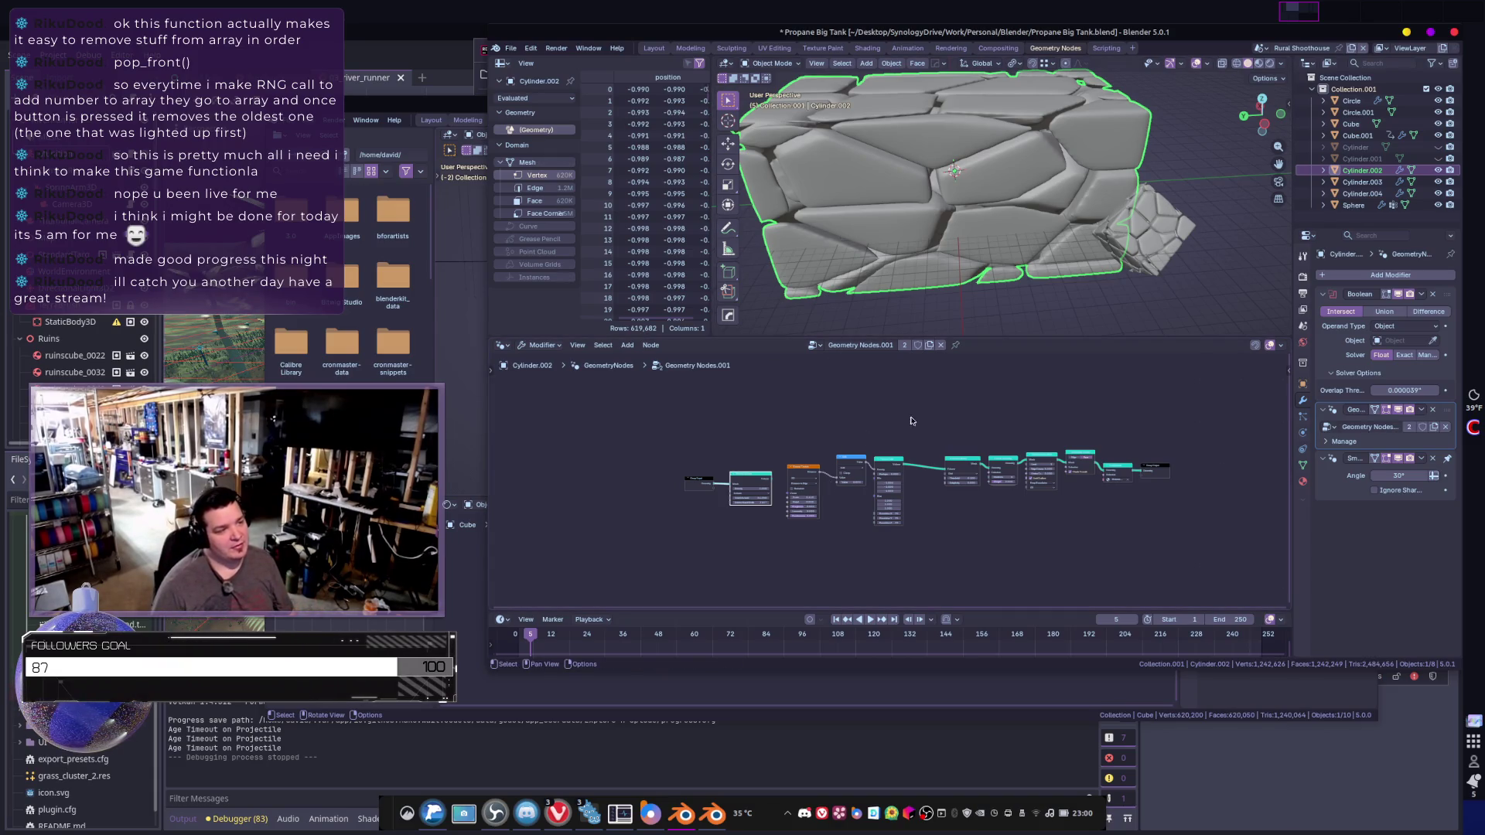
pyautogui.scroll(2, 812, 457)
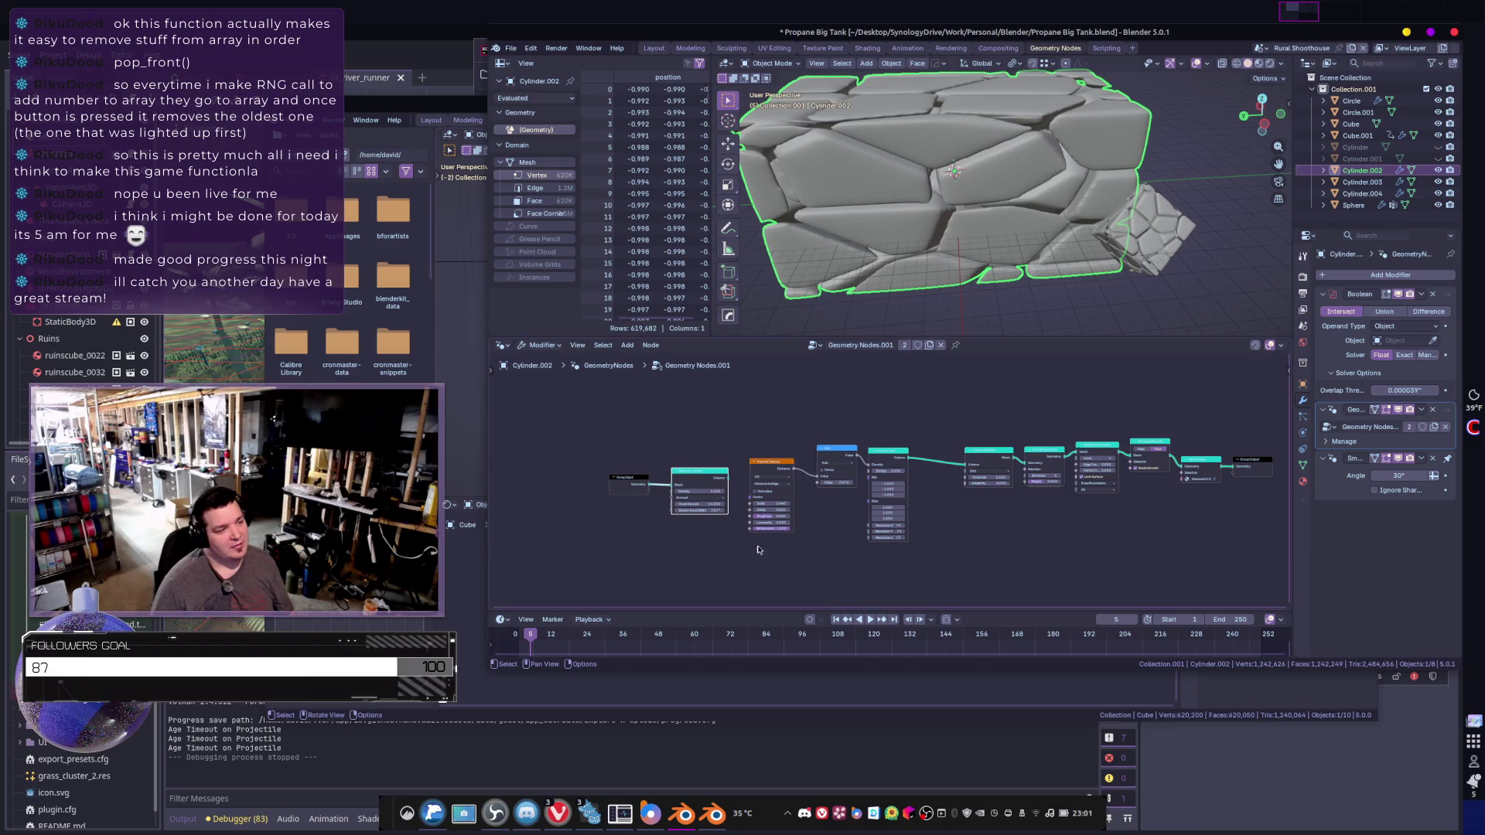
pyautogui.scroll(1, 752, 520)
pyautogui.moveTo(752, 520); pyautogui.dragTo(921, 512, button='middle')
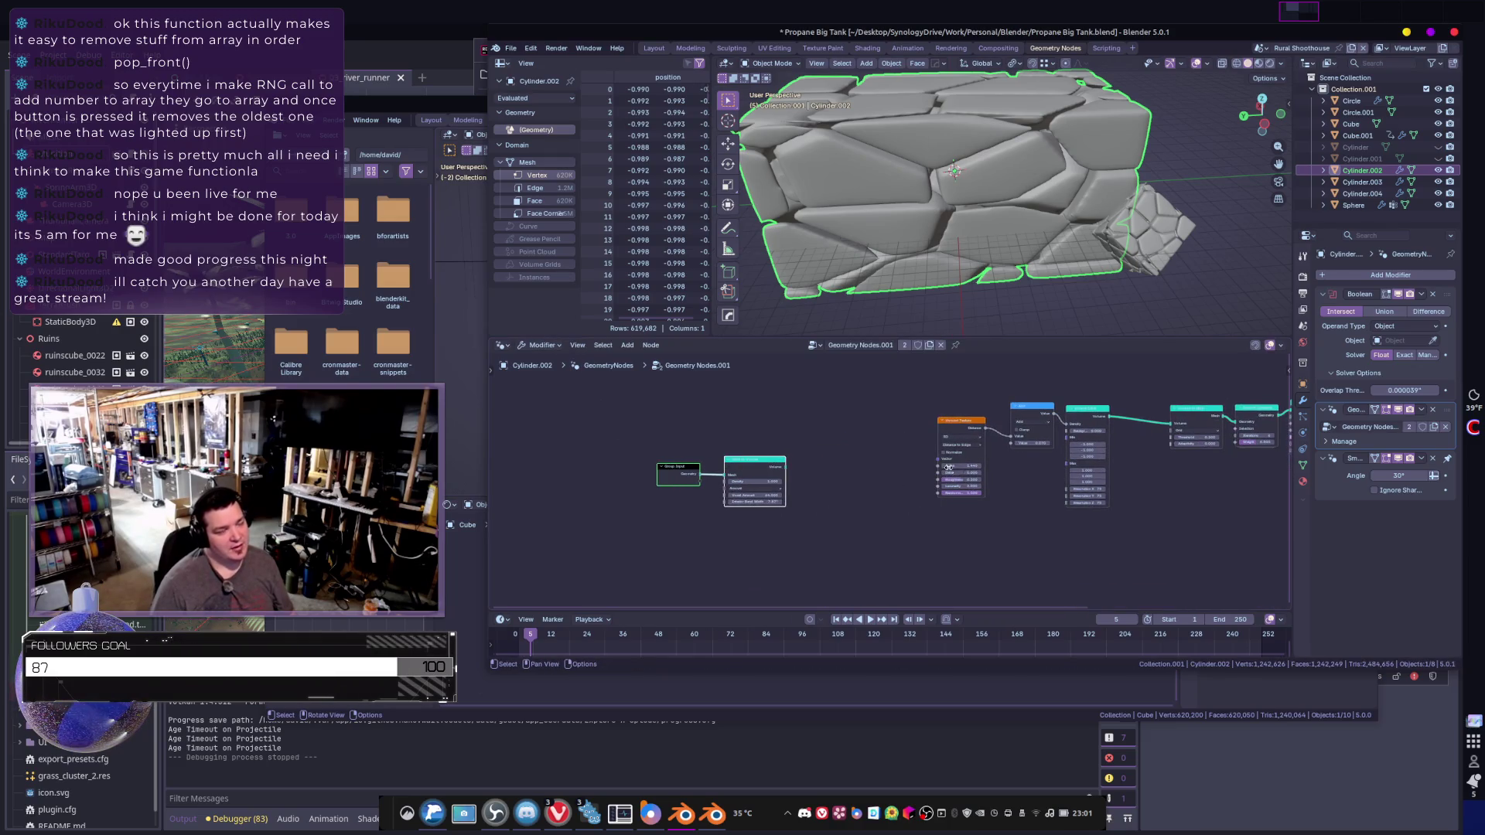
pyautogui.moveTo(957, 471); pyautogui.dragTo(863, 501, button='middle')
pyautogui.click(897, 345)
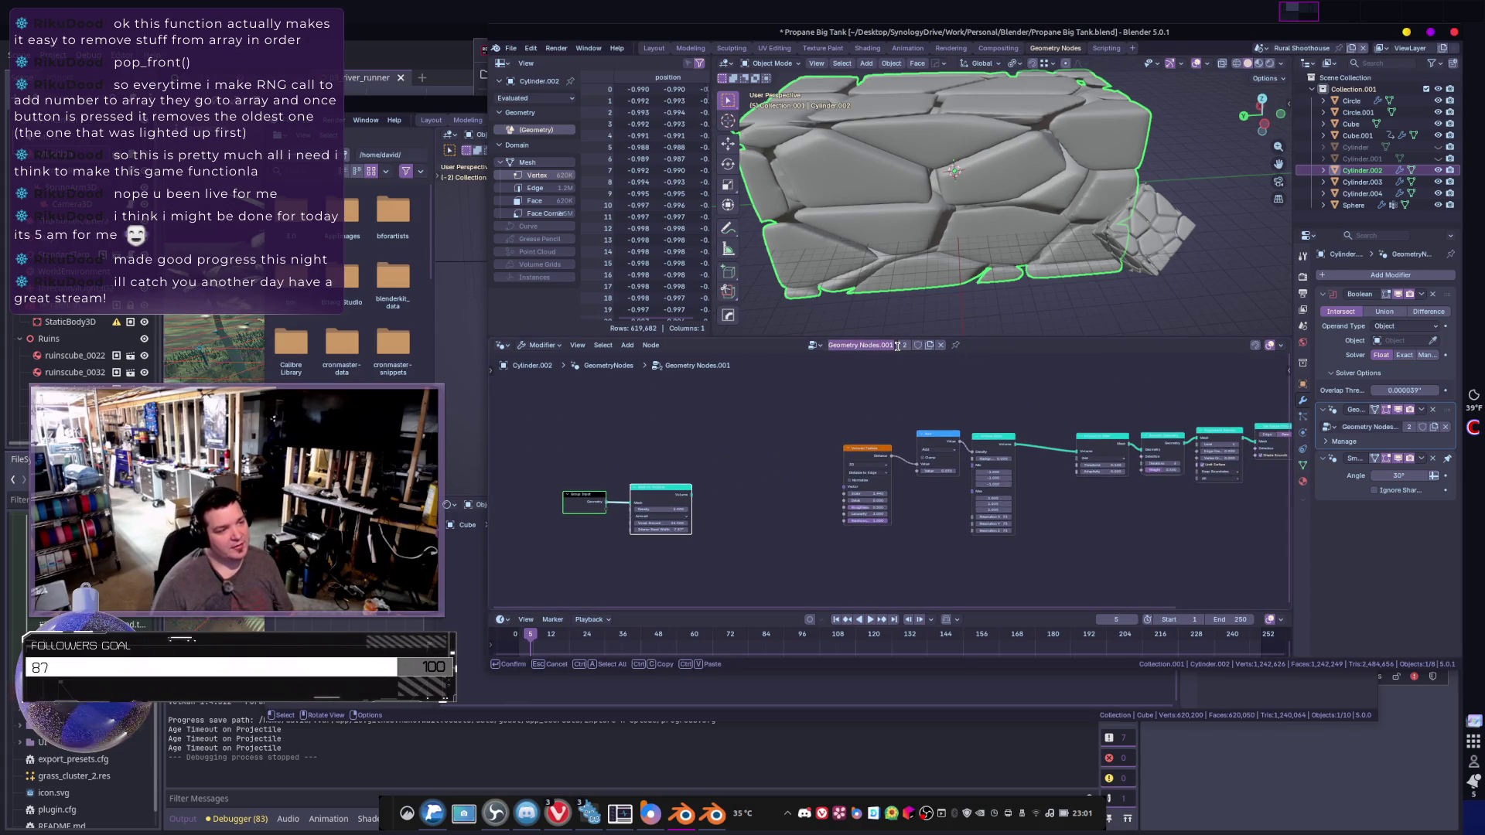
pyautogui.click(940, 345)
pyautogui.moveTo(957, 241); pyautogui.dragTo(1084, 271, button='middle')
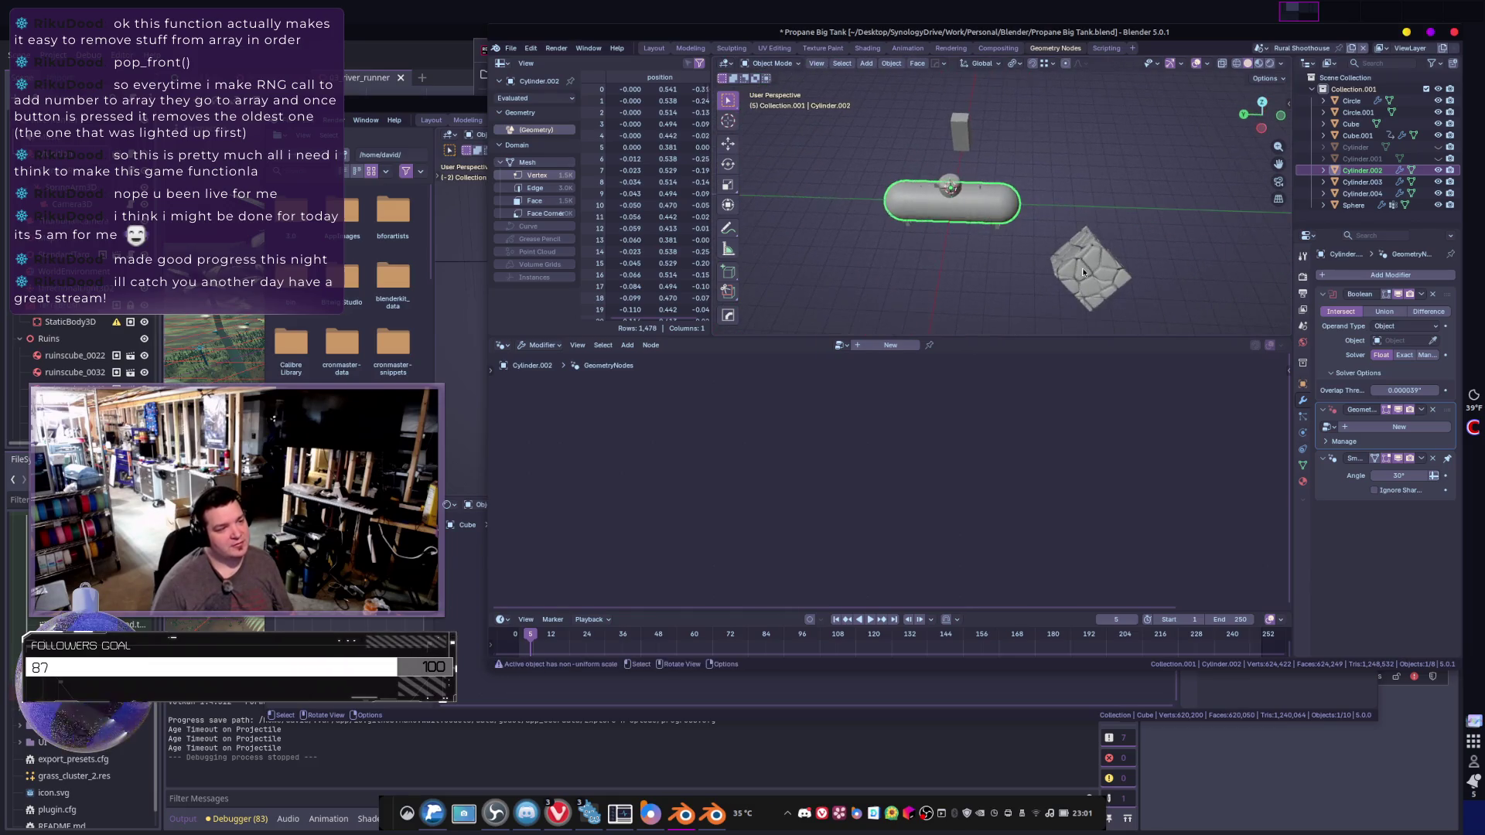
# - Delete the rocky cube, switch to the Modeling workspace and select the tank
pyautogui.click(1083, 271)
pyautogui.press('Delete')
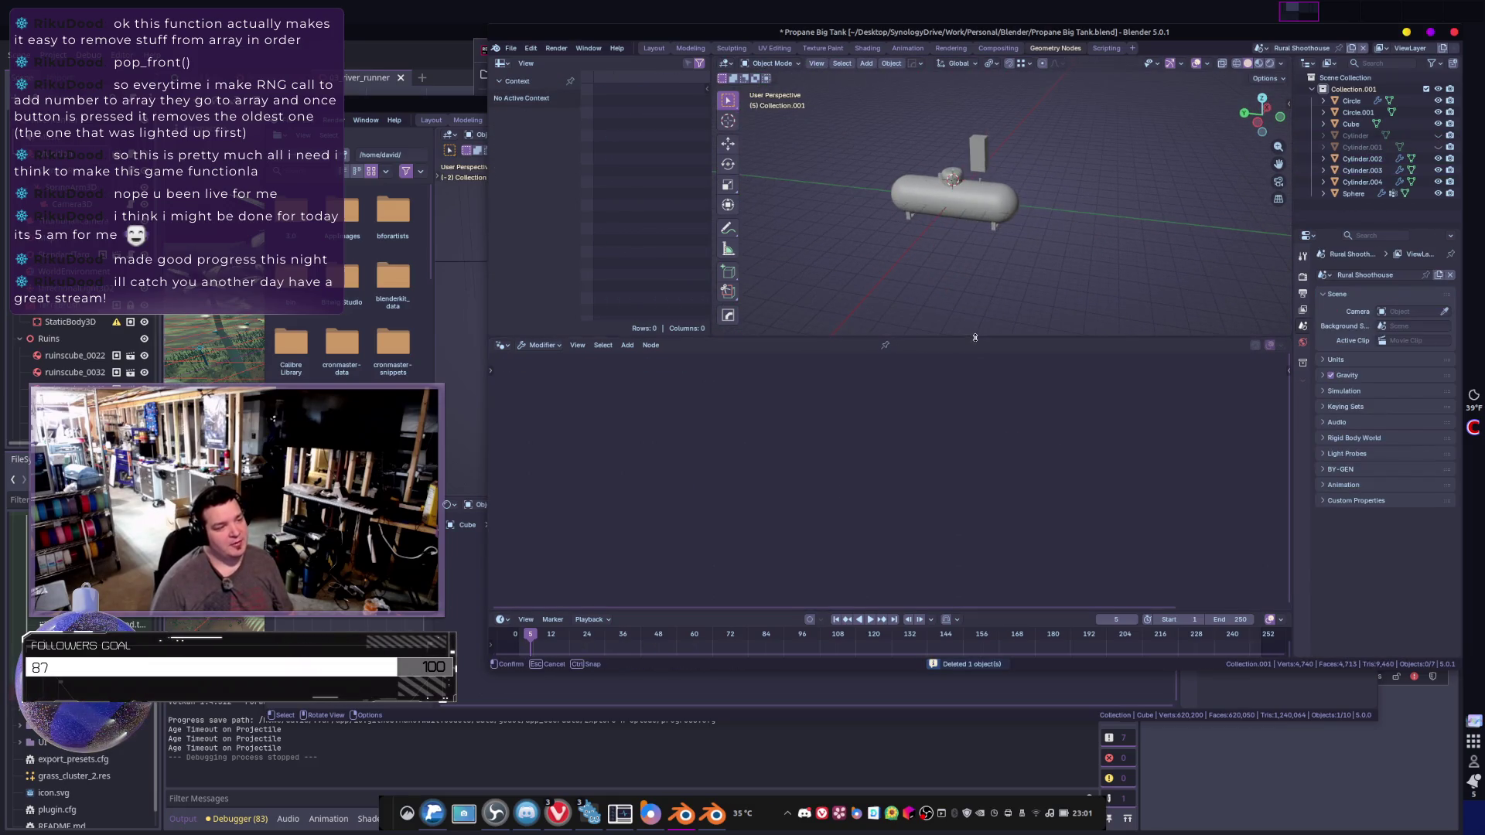
pyautogui.moveTo(976, 337); pyautogui.dragTo(976, 452)
pyautogui.click(690, 48)
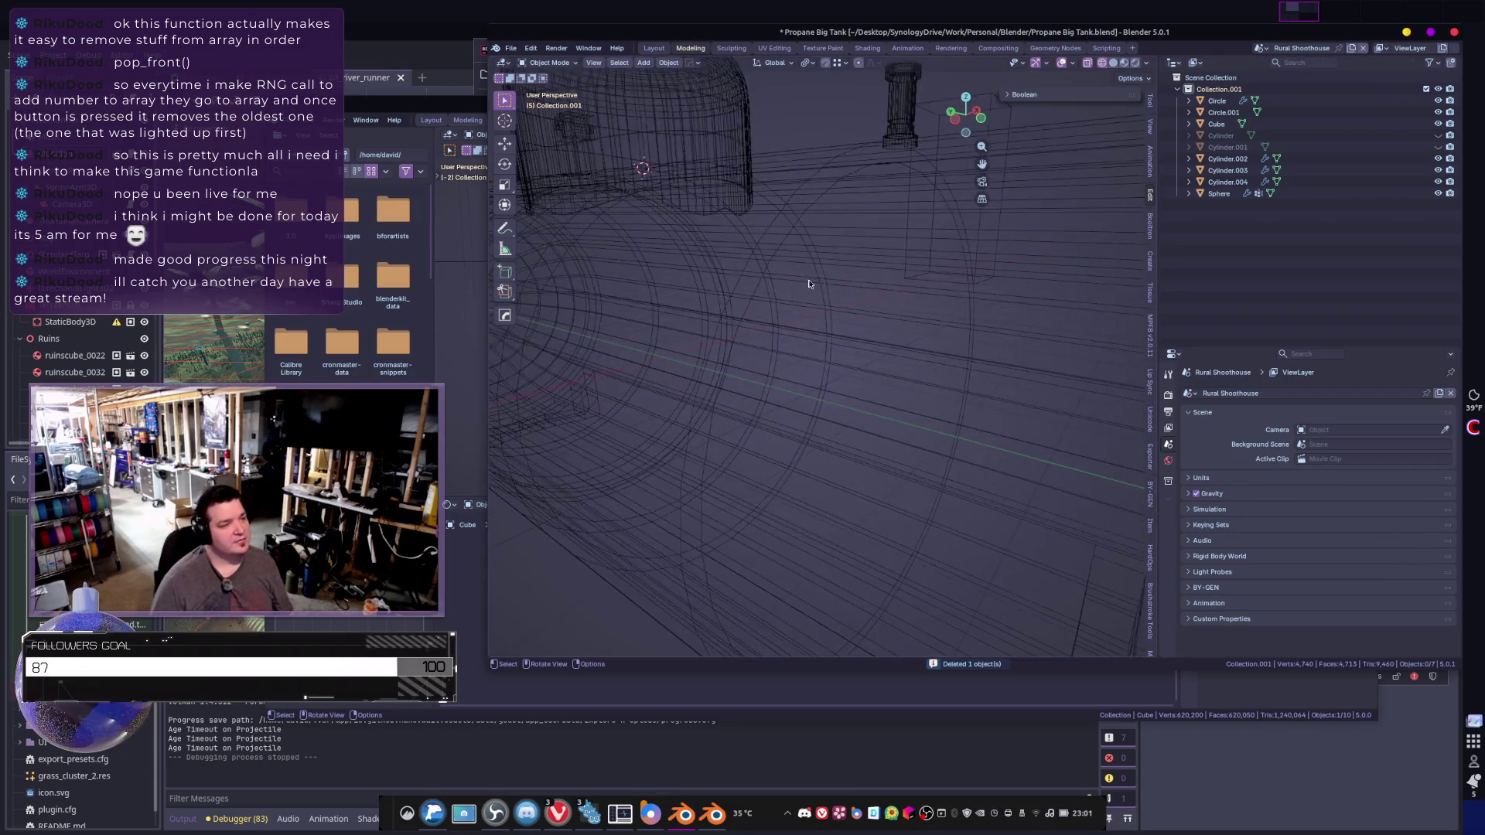
pyautogui.click(822, 337)
pyautogui.moveTo(822, 336); pyautogui.dragTo(897, 377, button='middle')
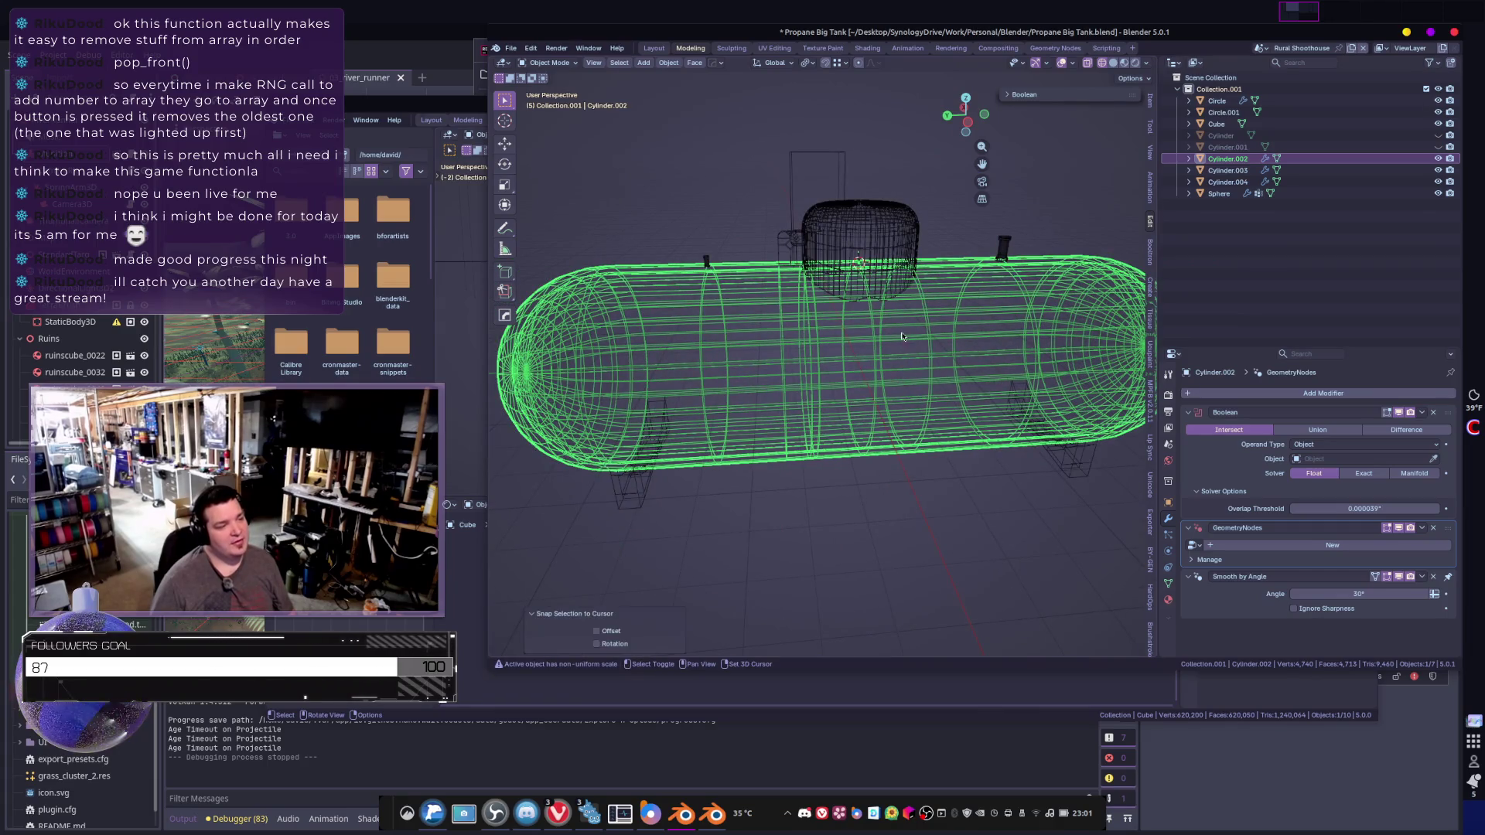
# - Duplicate the tank in place as Cylinder.005 and enter Edit Mode on it
pyautogui.hotkey('shift', 'd')
pyautogui.press('Escape')
pyautogui.moveTo(936, 381); pyautogui.dragTo(855, 369, button='middle')
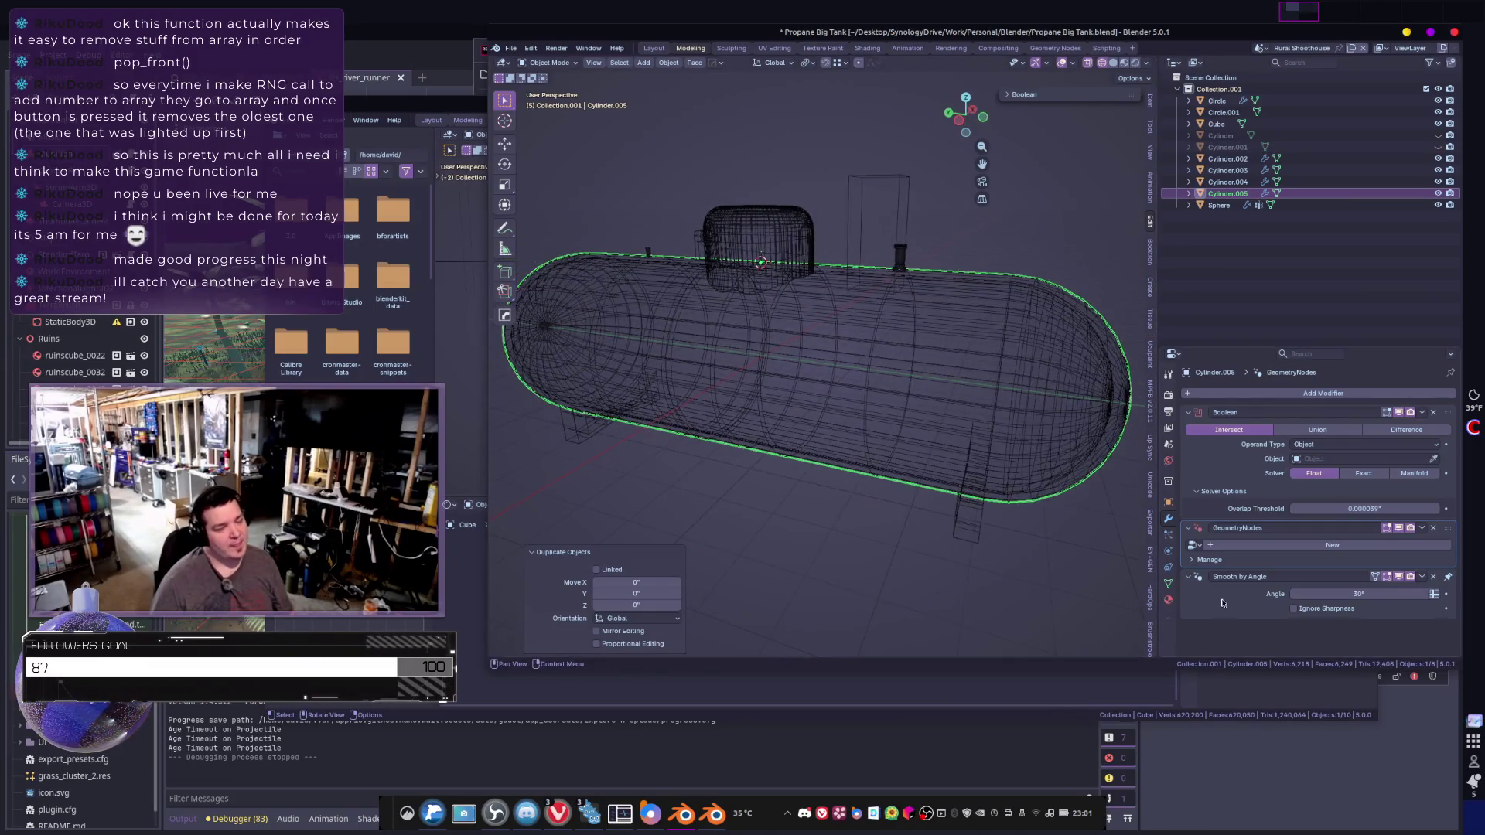
pyautogui.moveTo(1129, 542); pyautogui.dragTo(1067, 533, button='middle')
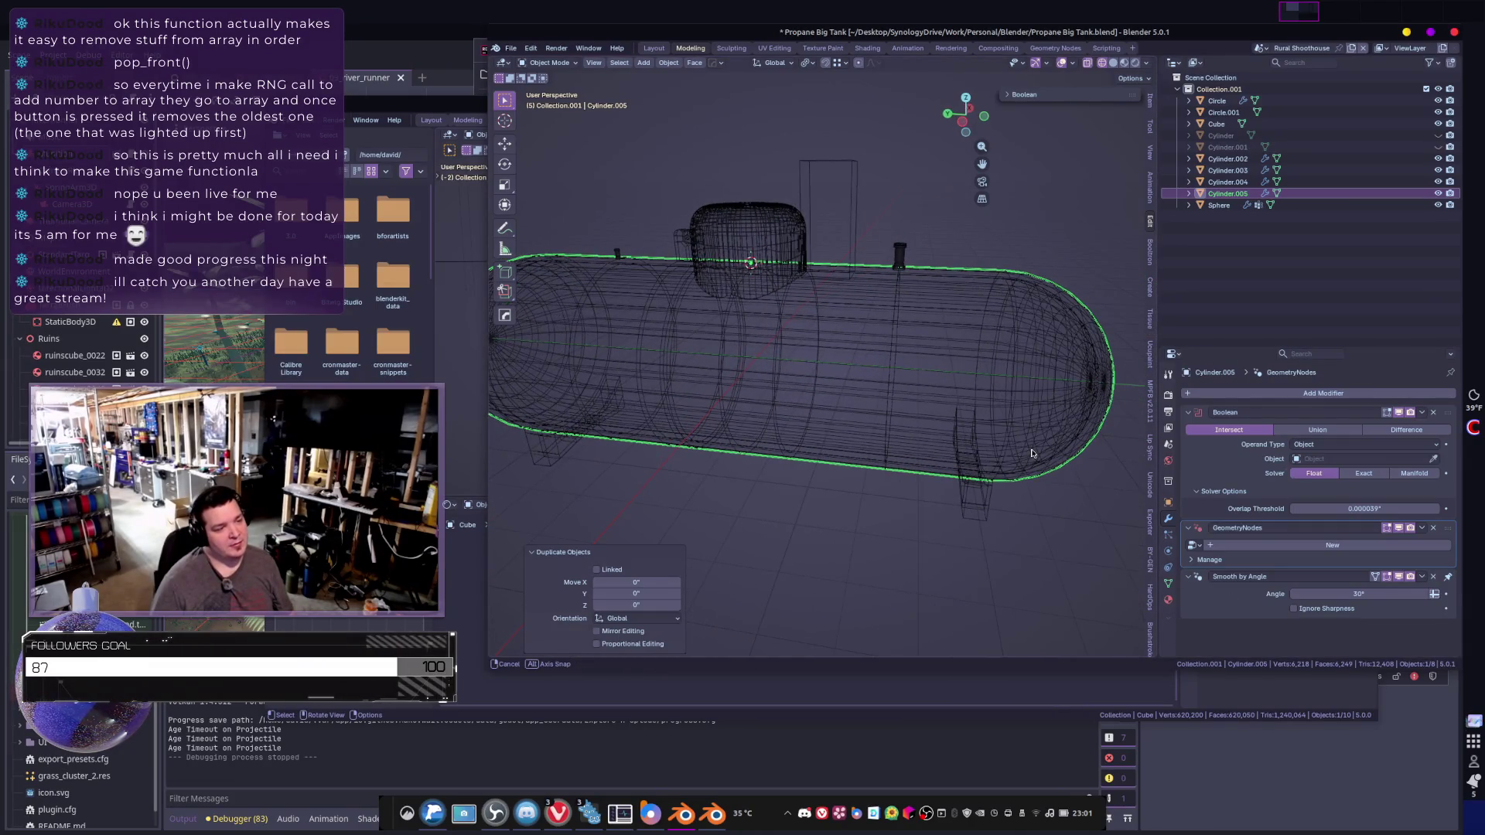
pyautogui.press('Tab')
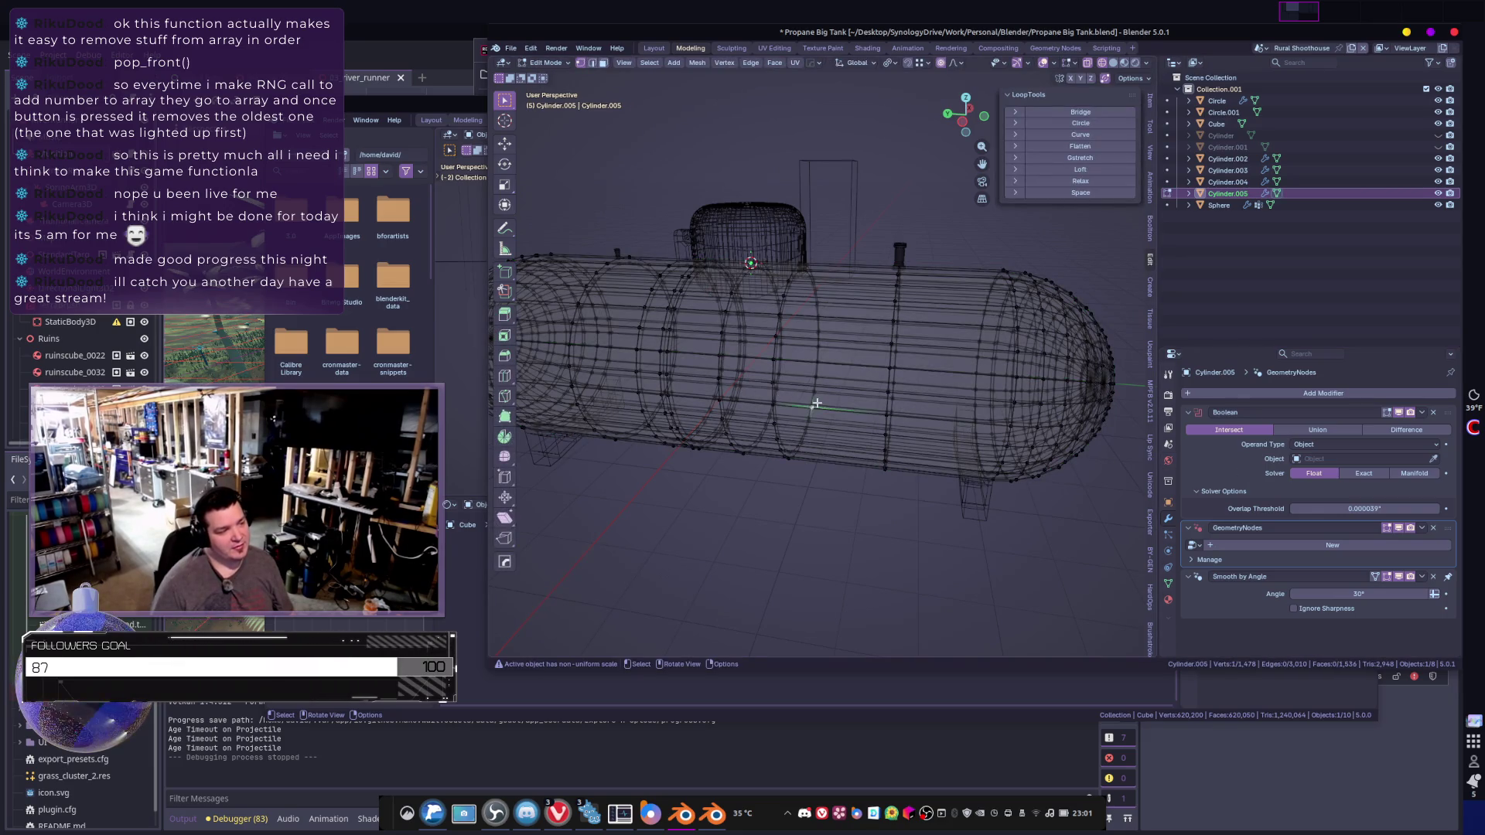
pyautogui.scroll(5, 817, 403)
# - Delete the stray linked mesh piece and isolate the capsule body in Local View
pyautogui.click(793, 437)
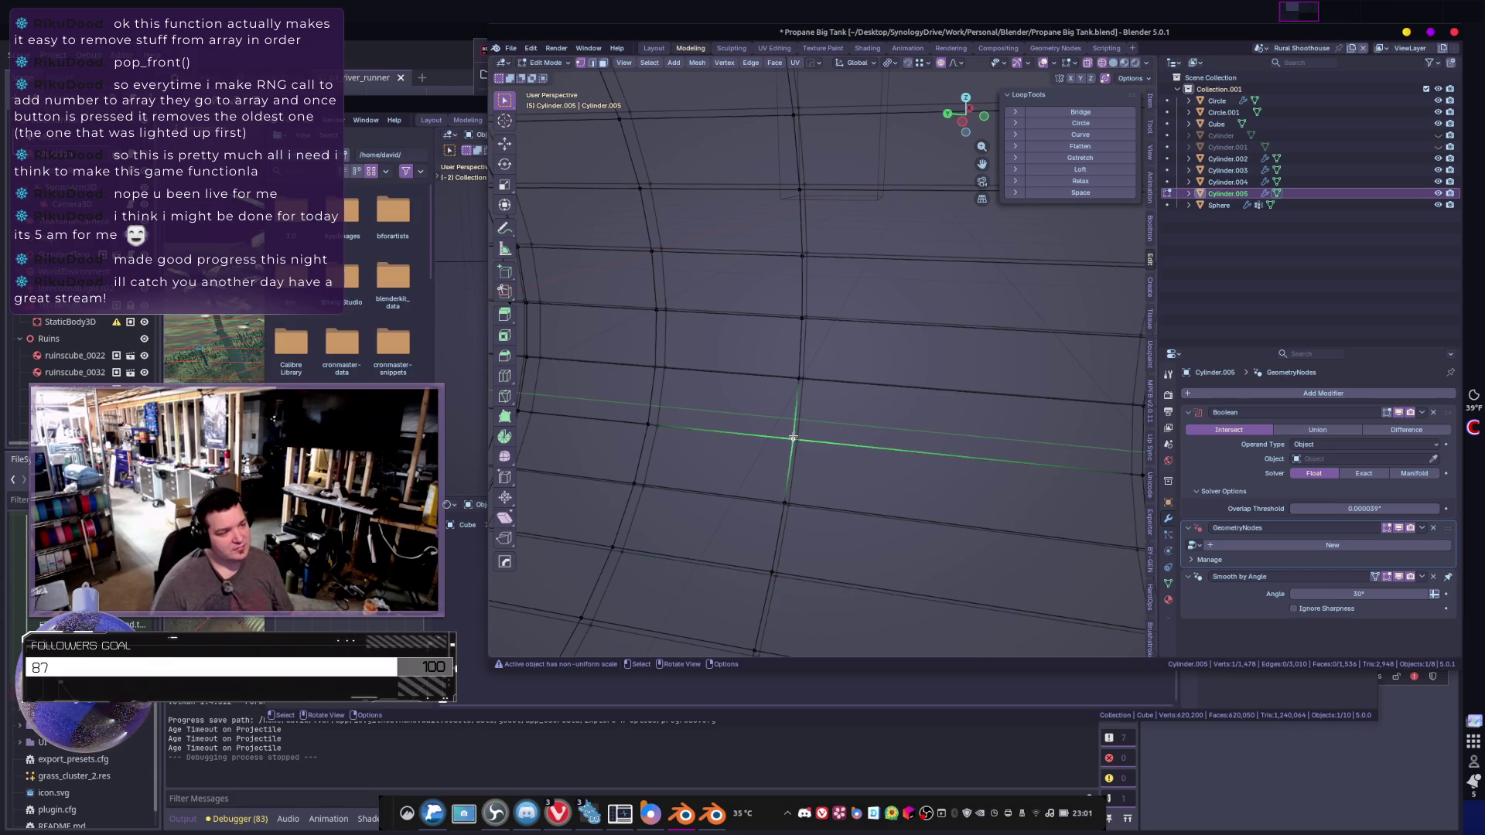
pyautogui.hotkey('ctrl', 'l')
pyautogui.press('x')
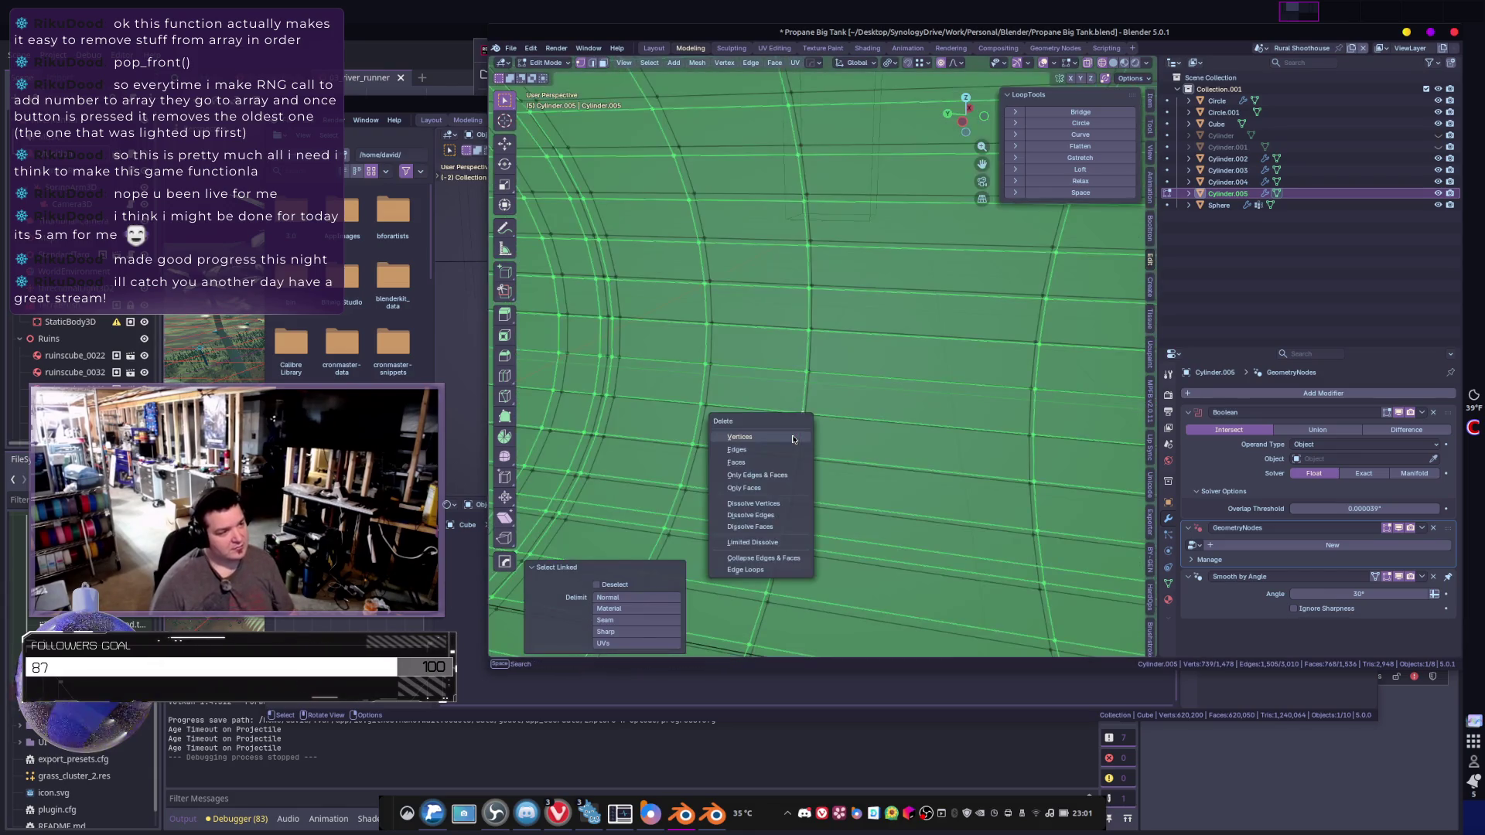
pyautogui.click(783, 453)
pyautogui.press('Tab')
pyautogui.scroll(-5, 789, 455)
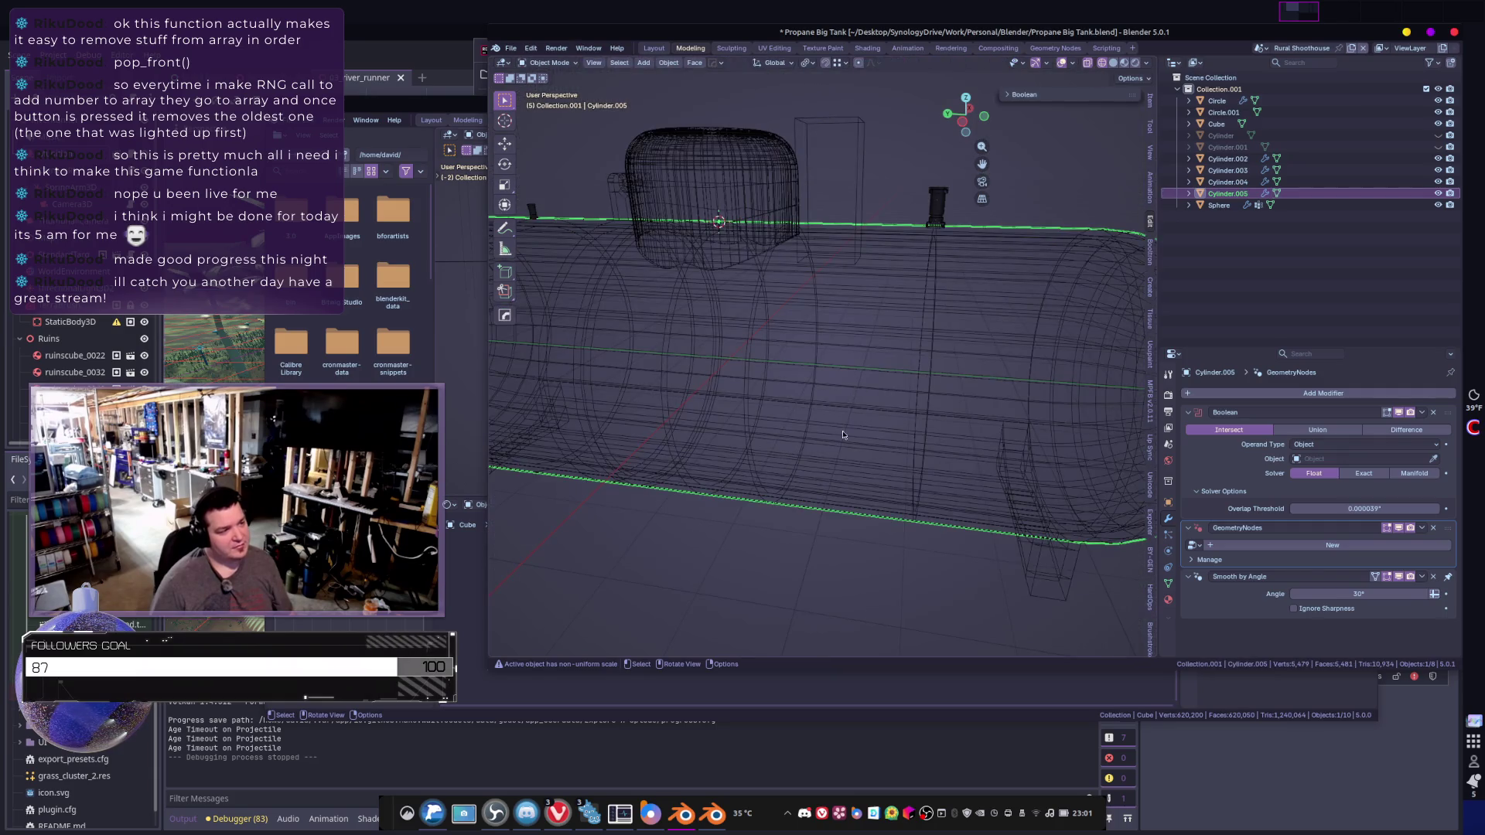
pyautogui.scroll(-5, 845, 433)
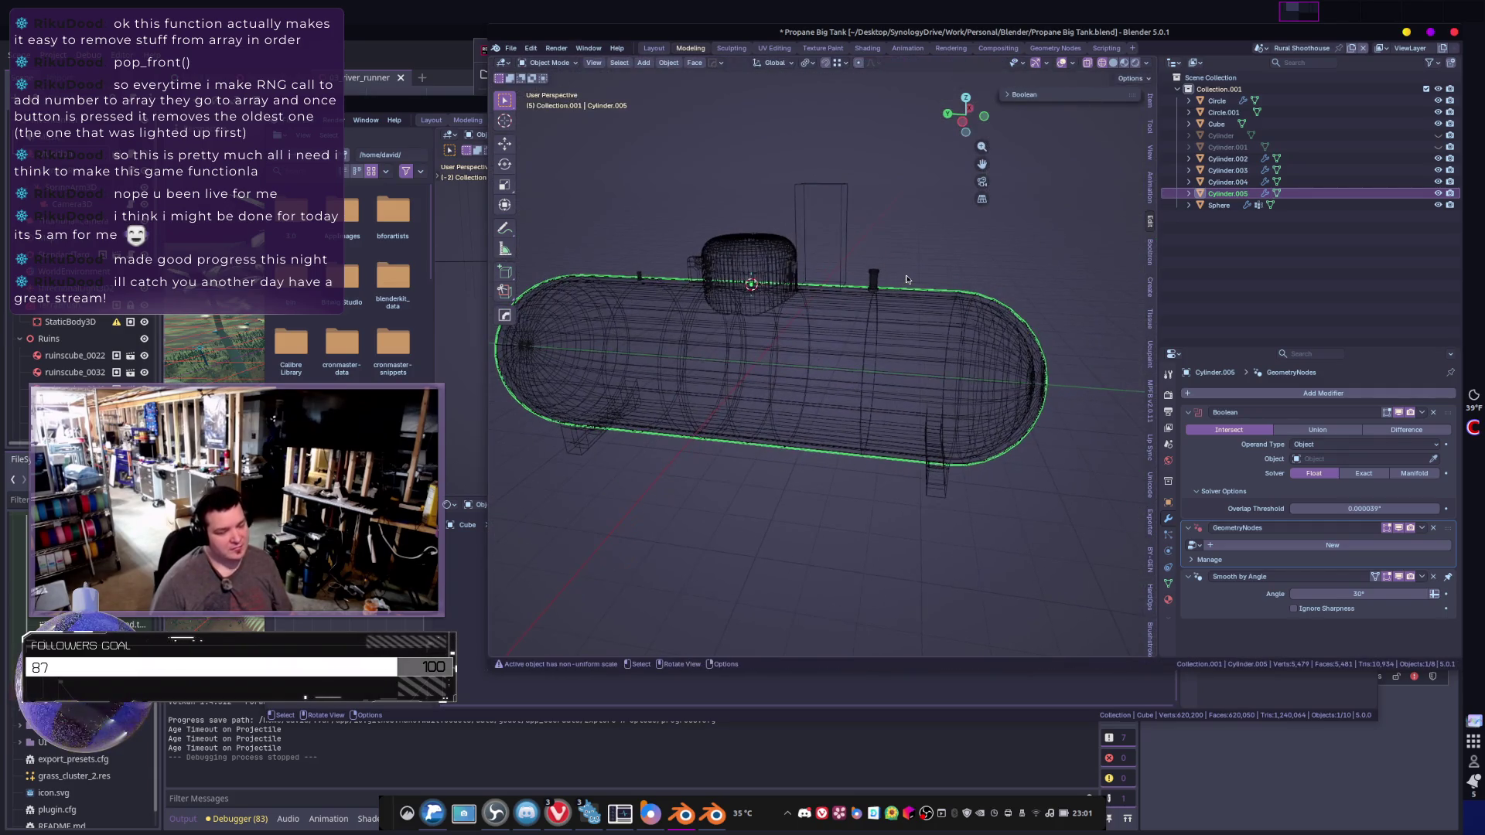
pyautogui.press('KP_Divide')
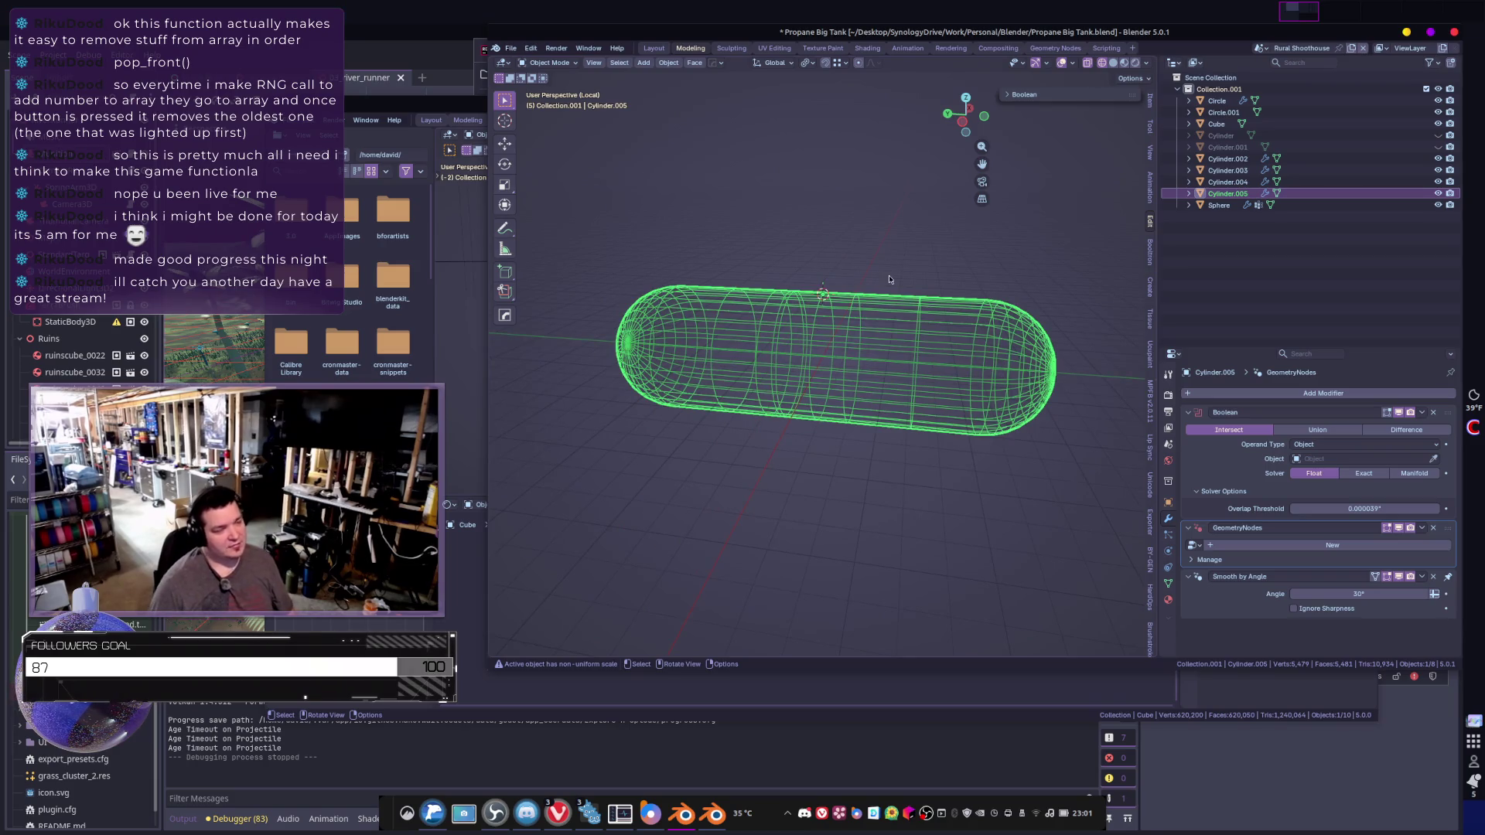
# - In Edit Mode on the capsule, select the first body ring and delete it as an edge loop
pyautogui.scroll(5, 889, 279)
pyautogui.scroll(-6, 867, 287)
pyautogui.press('Tab')
pyautogui.press('a')
pyautogui.press('Tab')
pyautogui.scroll(3, 867, 331)
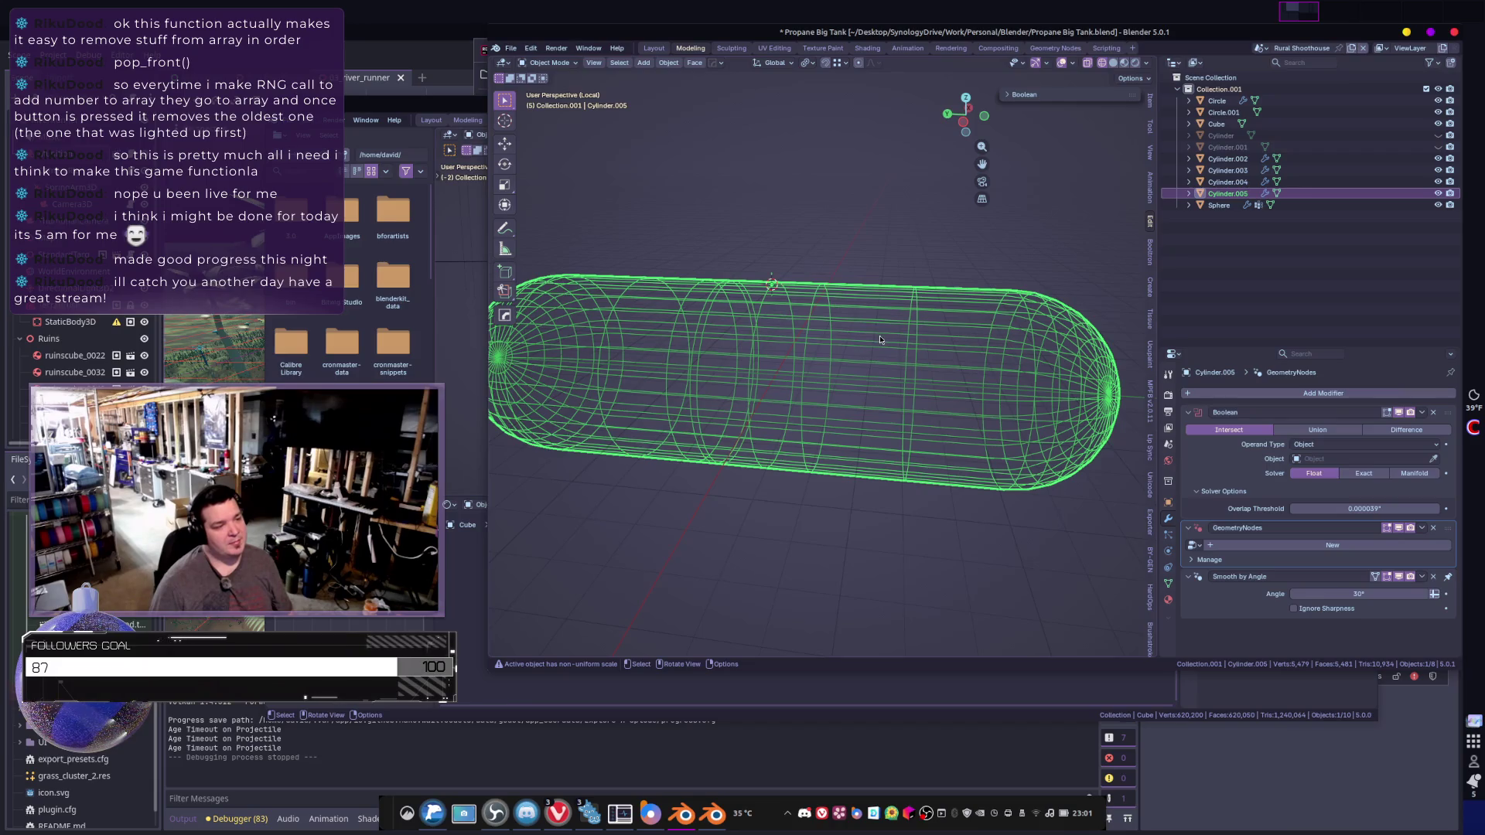
pyautogui.press('Tab')
pyautogui.keyDown('shift'); pyautogui.moveTo(879, 339); pyautogui.dragTo(918, 374, button='middle'); pyautogui.keyUp('shift')
pyautogui.scroll(4, 851, 340)
pyautogui.keyDown('alt'); pyautogui.click(789, 313); pyautogui.keyUp('alt')
pyautogui.keyDown('alt'); pyautogui.click(791, 315); pyautogui.keyUp('alt')
pyautogui.scroll(-4, 782, 371)
pyautogui.press('x')
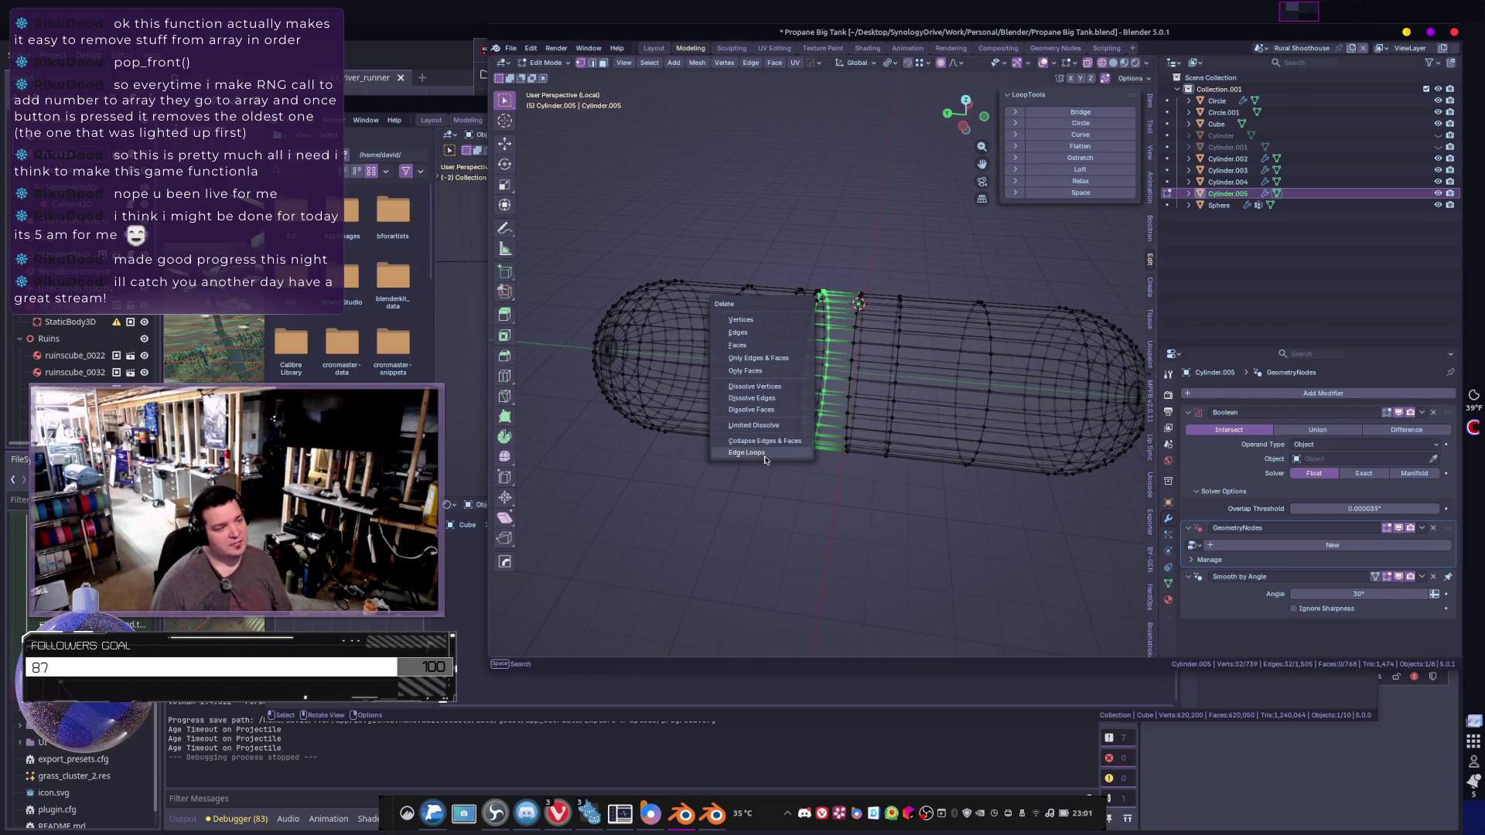
pyautogui.click(748, 453)
# - Remove the remaining old rings from the capsule's straight section one by one with X > Edge Loops
pyautogui.scroll(3, 765, 450)
pyautogui.keyDown('alt'); pyautogui.click(783, 383); pyautogui.keyUp('alt')
pyautogui.press('x')
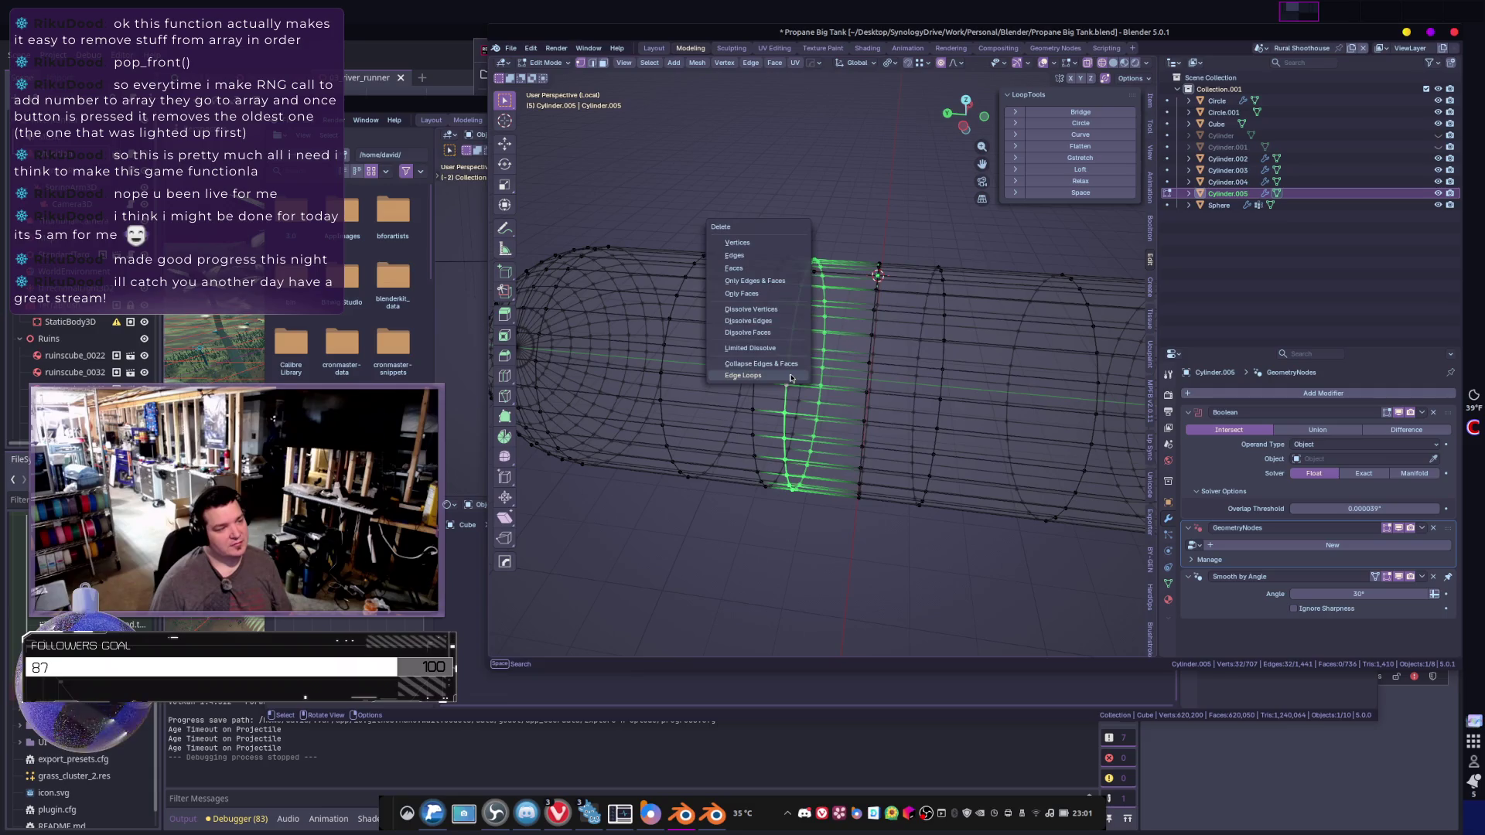
pyautogui.click(766, 371)
pyautogui.keyDown('alt'); pyautogui.click(755, 366); pyautogui.keyUp('alt')
pyautogui.press('x')
pyautogui.click(755, 366)
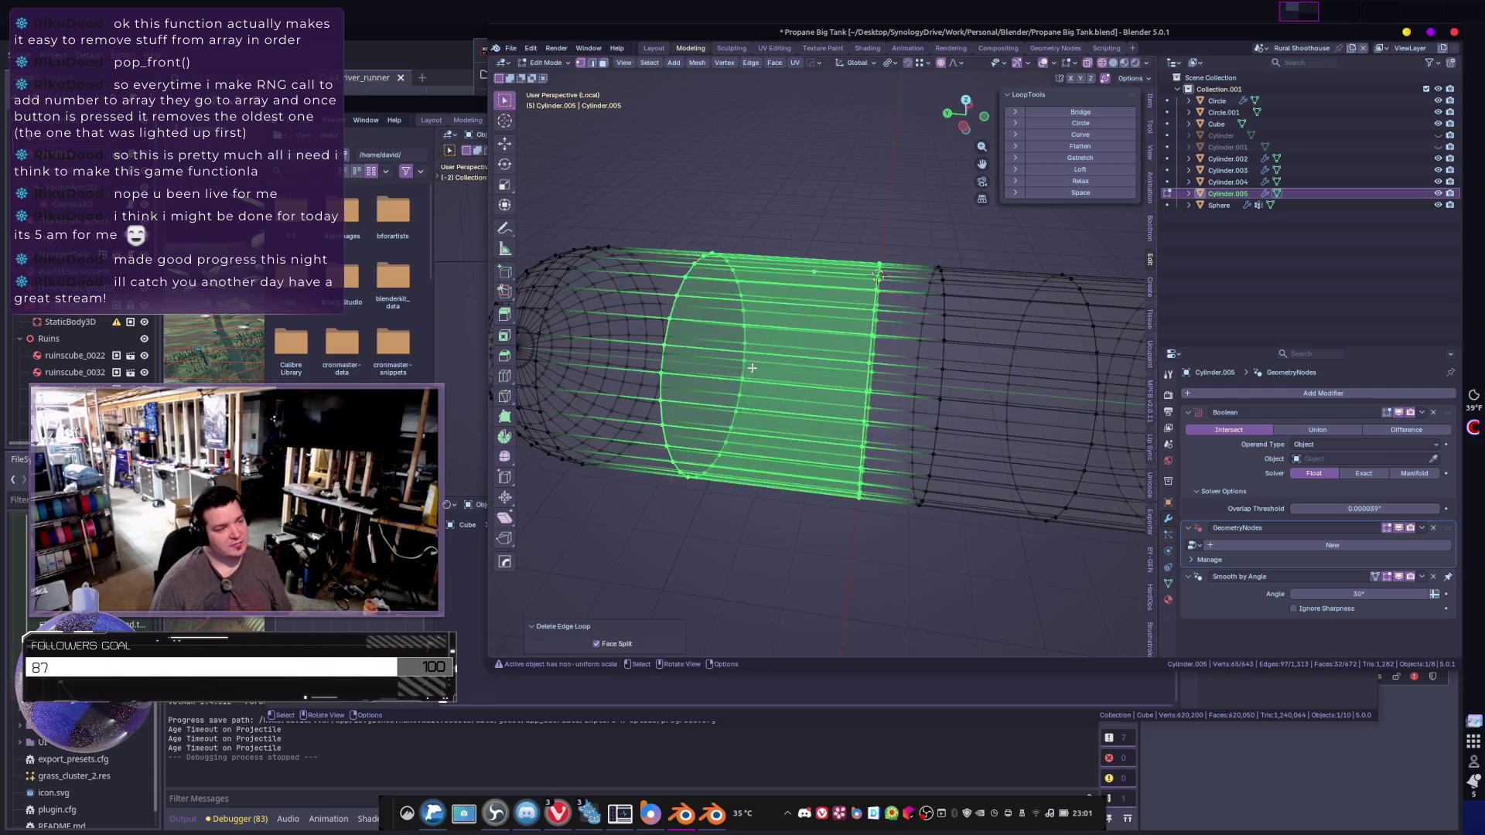
pyautogui.press('KP_Decimal')
pyautogui.keyDown('alt'); pyautogui.click(765, 380); pyautogui.keyUp('alt')
pyautogui.press('x')
pyautogui.click(765, 381)
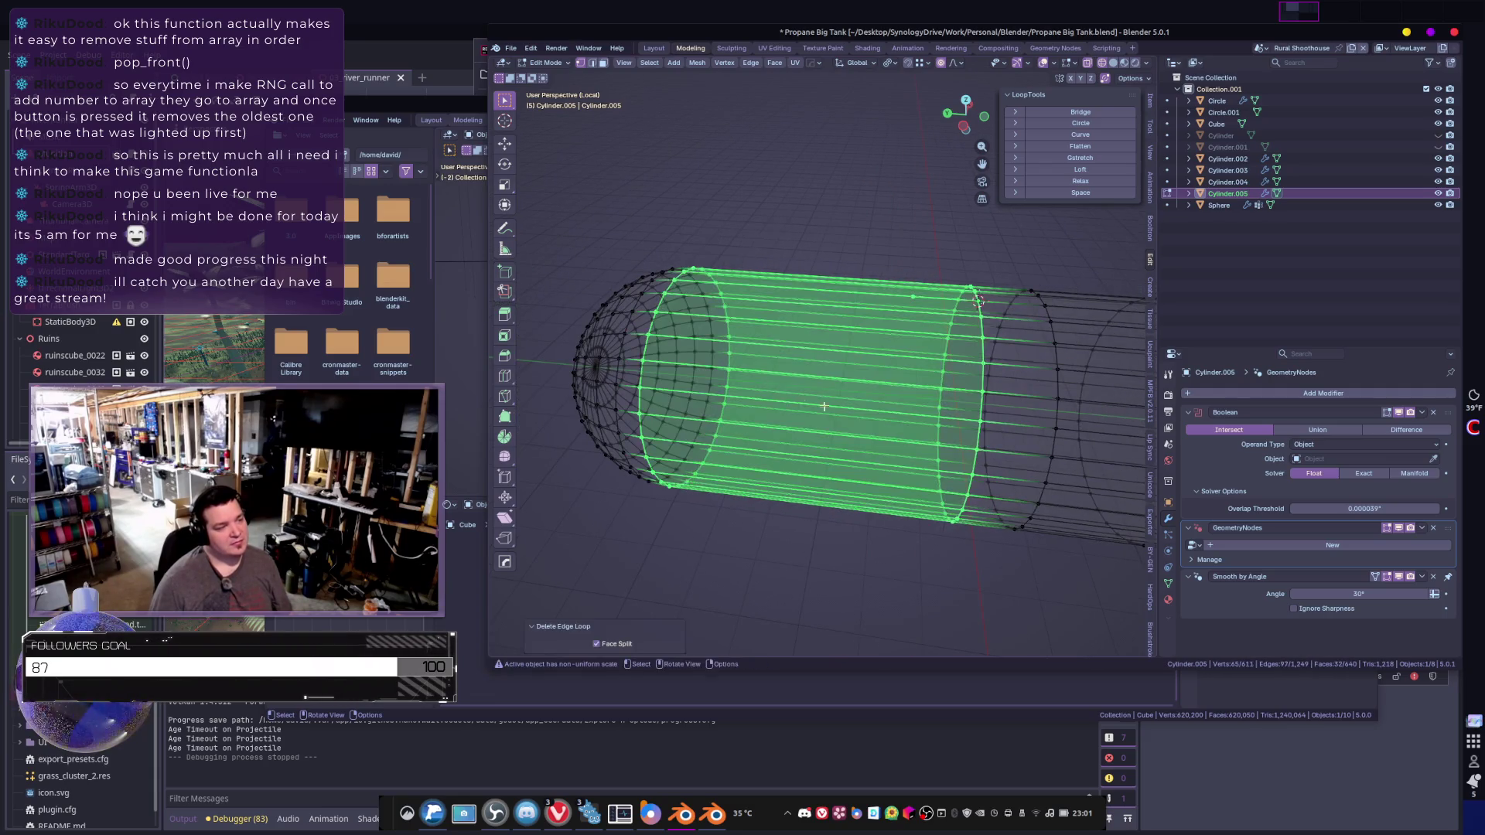
pyautogui.press('KP_Decimal')
pyautogui.keyDown('alt'); pyautogui.click(876, 372); pyautogui.keyUp('alt')
pyautogui.press('x')
pyautogui.click(876, 372)
pyautogui.press('KP_Decimal')
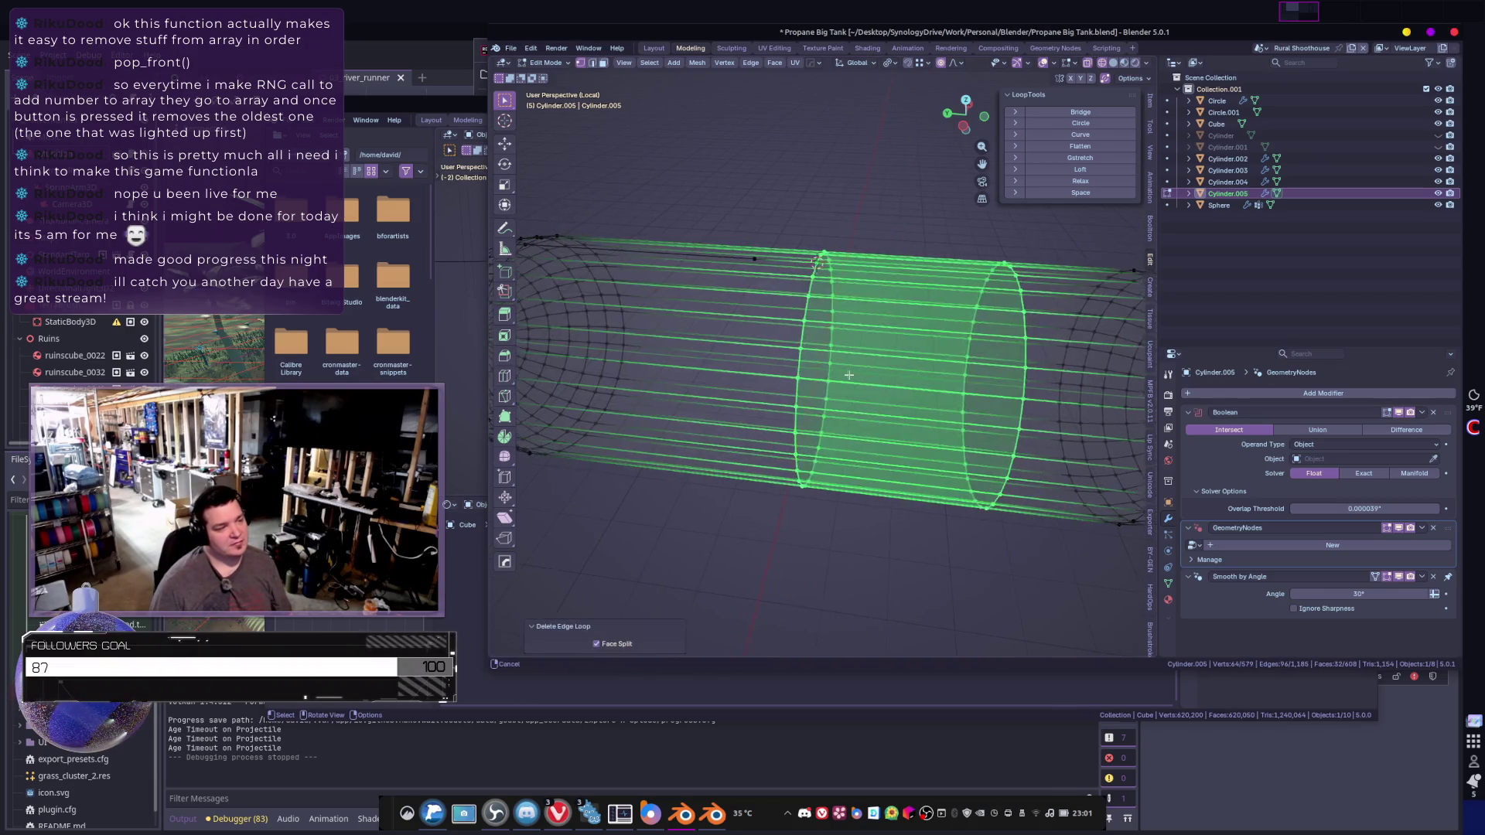
pyautogui.keyDown('alt'); pyautogui.click(878, 375); pyautogui.keyUp('alt')
pyautogui.press('x')
pyautogui.click(878, 376)
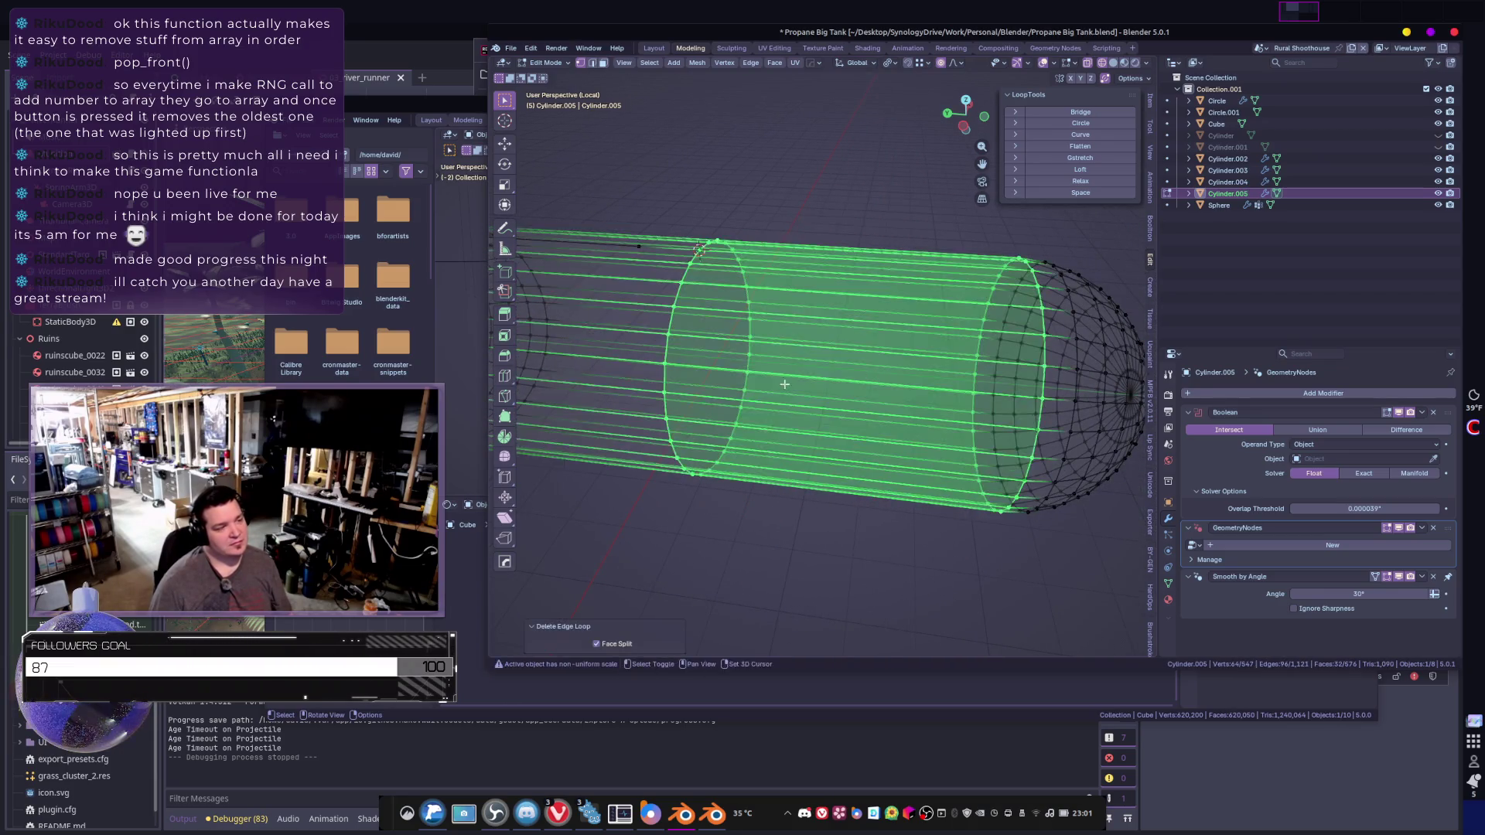
pyautogui.press('KP_Decimal')
pyautogui.keyDown('alt'); pyautogui.click(839, 374); pyautogui.keyUp('alt')
pyautogui.press('x')
pyautogui.click(839, 374)
# - Limited Dissolve the stray leftover vertex on top of the capsule
pyautogui.click(849, 268)
pyautogui.press('x')
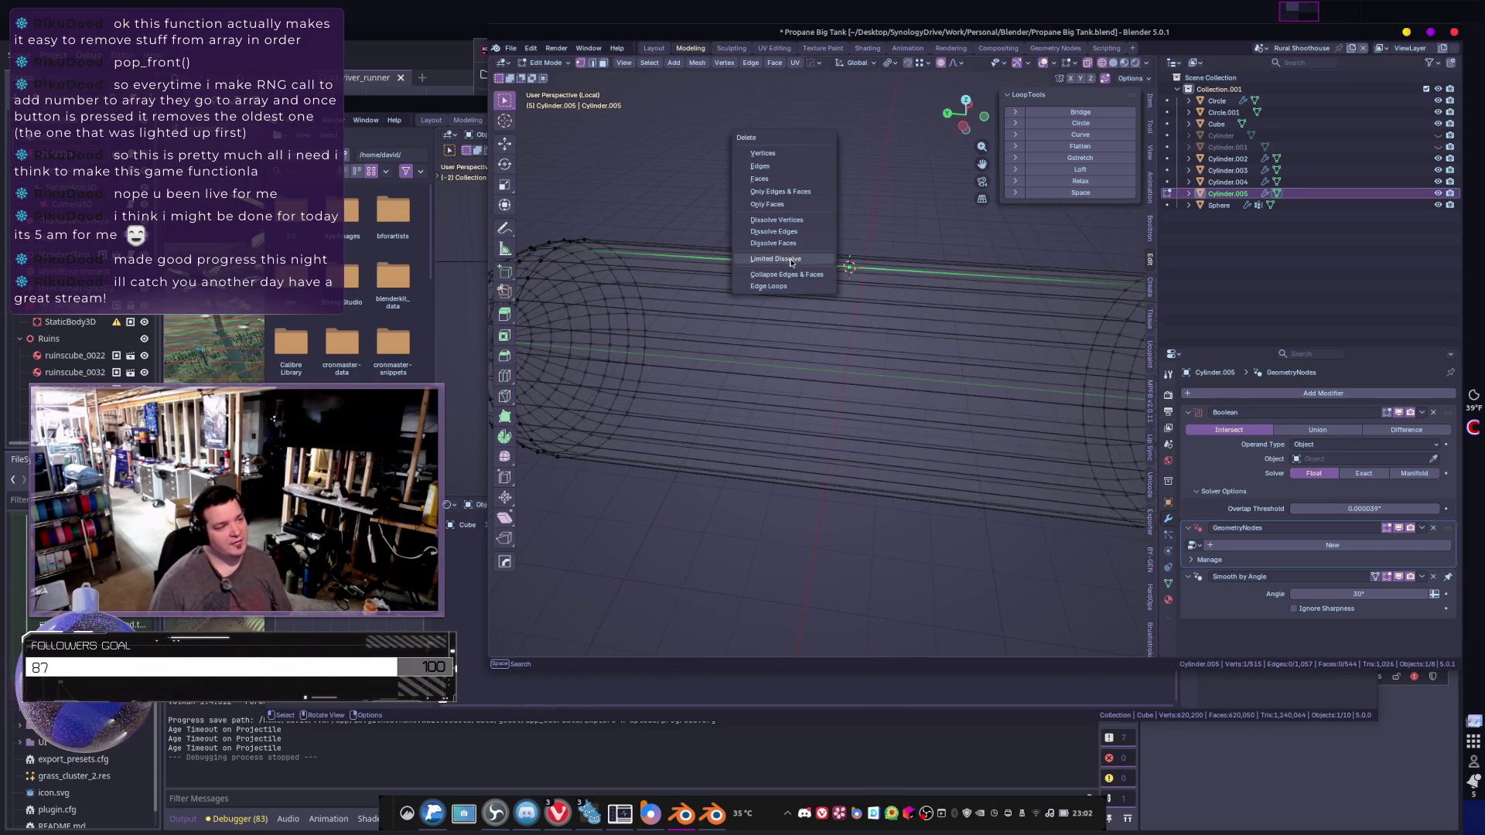
pyautogui.click(809, 259)
pyautogui.scroll(-5, 825, 286)
pyautogui.moveTo(826, 309)
pyautogui.mouseDown(button='middle')
pyautogui.moveTo(831, 363)
pyautogui.moveTo(845, 333)
pyautogui.mouseUp(button='middle')
# - Add 24 evenly spaced loop cuts along the capsule body and return to Object Mode
pyautogui.hotkey('ctrl', 'r')
pyautogui.scroll(12, 846, 331)
pyautogui.scroll(12, 845, 331)
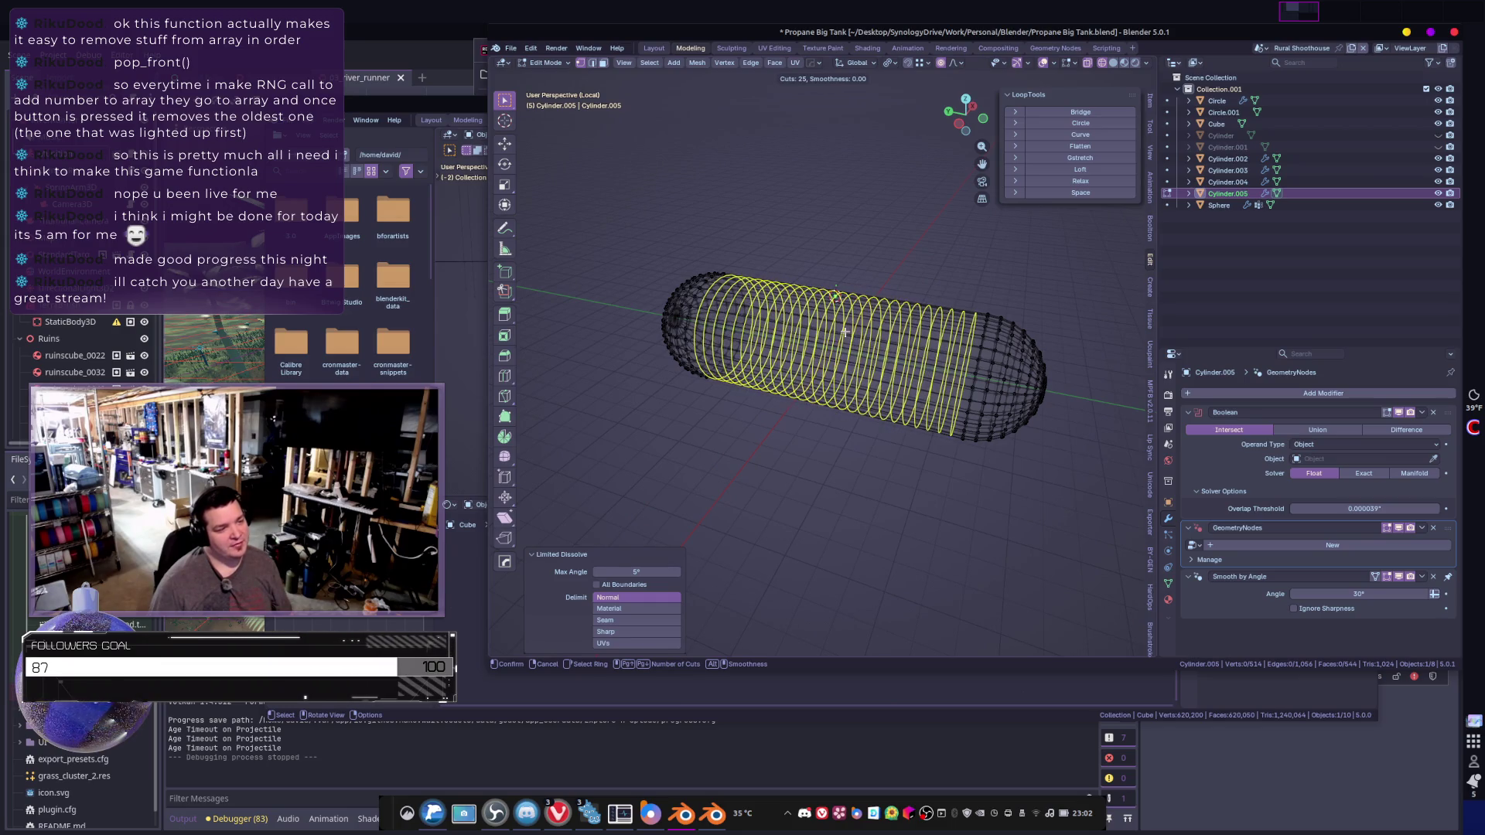
pyautogui.scroll(-1, 845, 331)
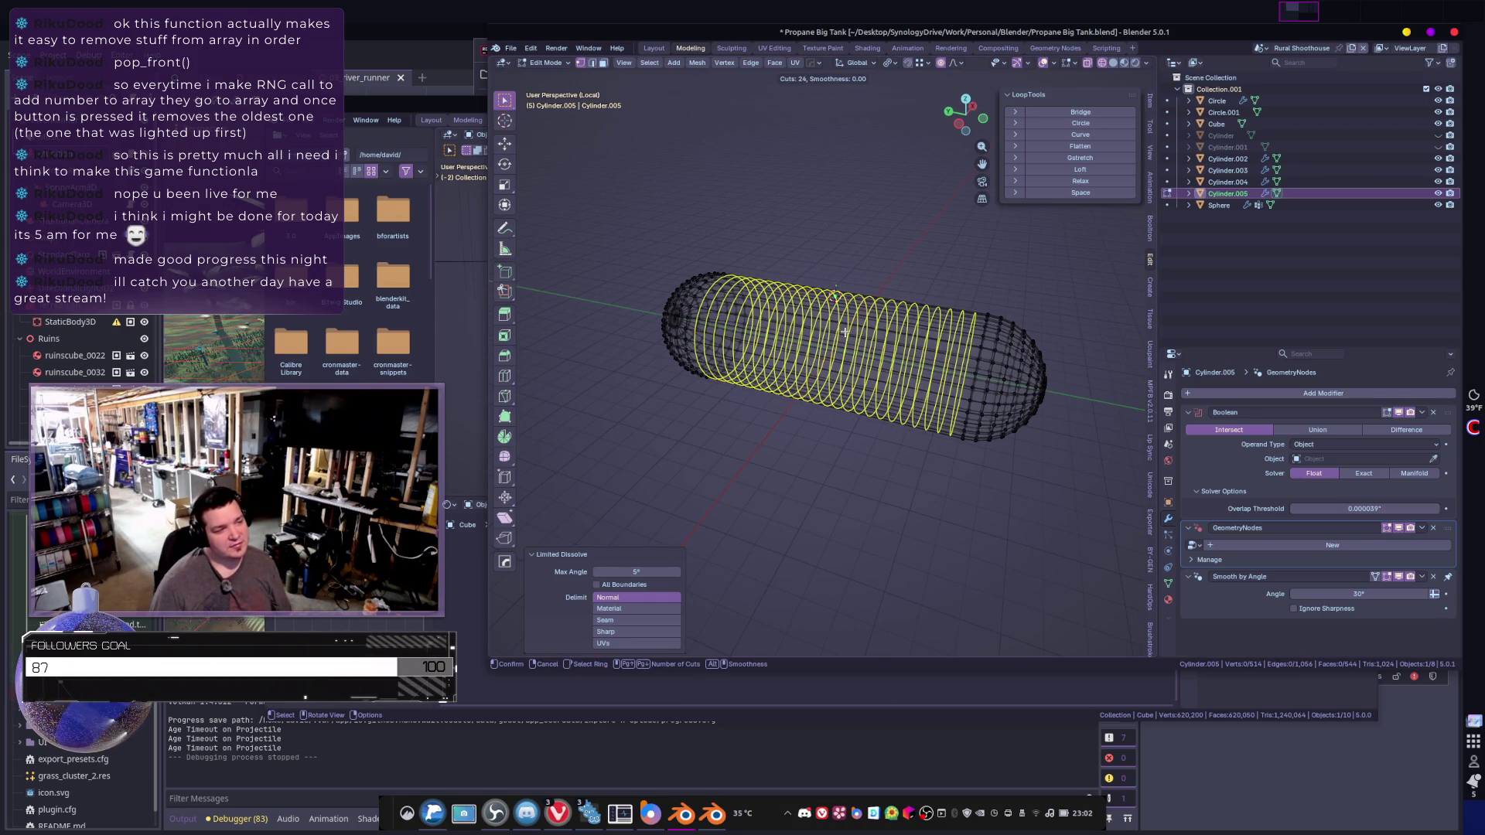
pyautogui.click(845, 331)
pyautogui.press('Tab')
pyautogui.moveTo(844, 331)
pyautogui.mouseDown(button='middle')
pyautogui.moveTo(901, 367)
pyautogui.moveTo(959, 320)
pyautogui.mouseUp(button='middle')
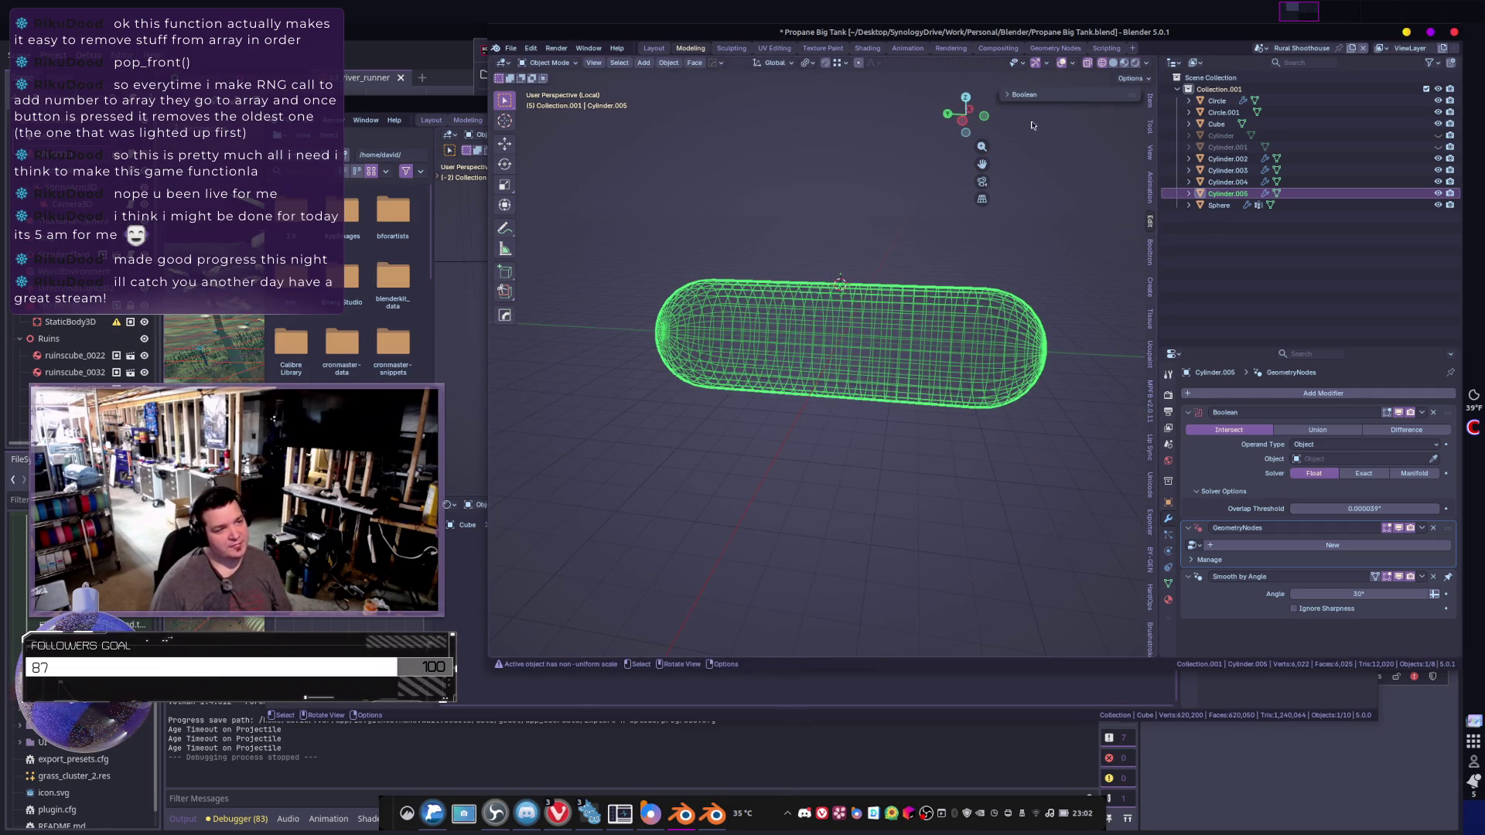
# - With the capsule selected, run Tissue > Convert to Dual Mesh from the sidebar
pyautogui.click(1149, 104)
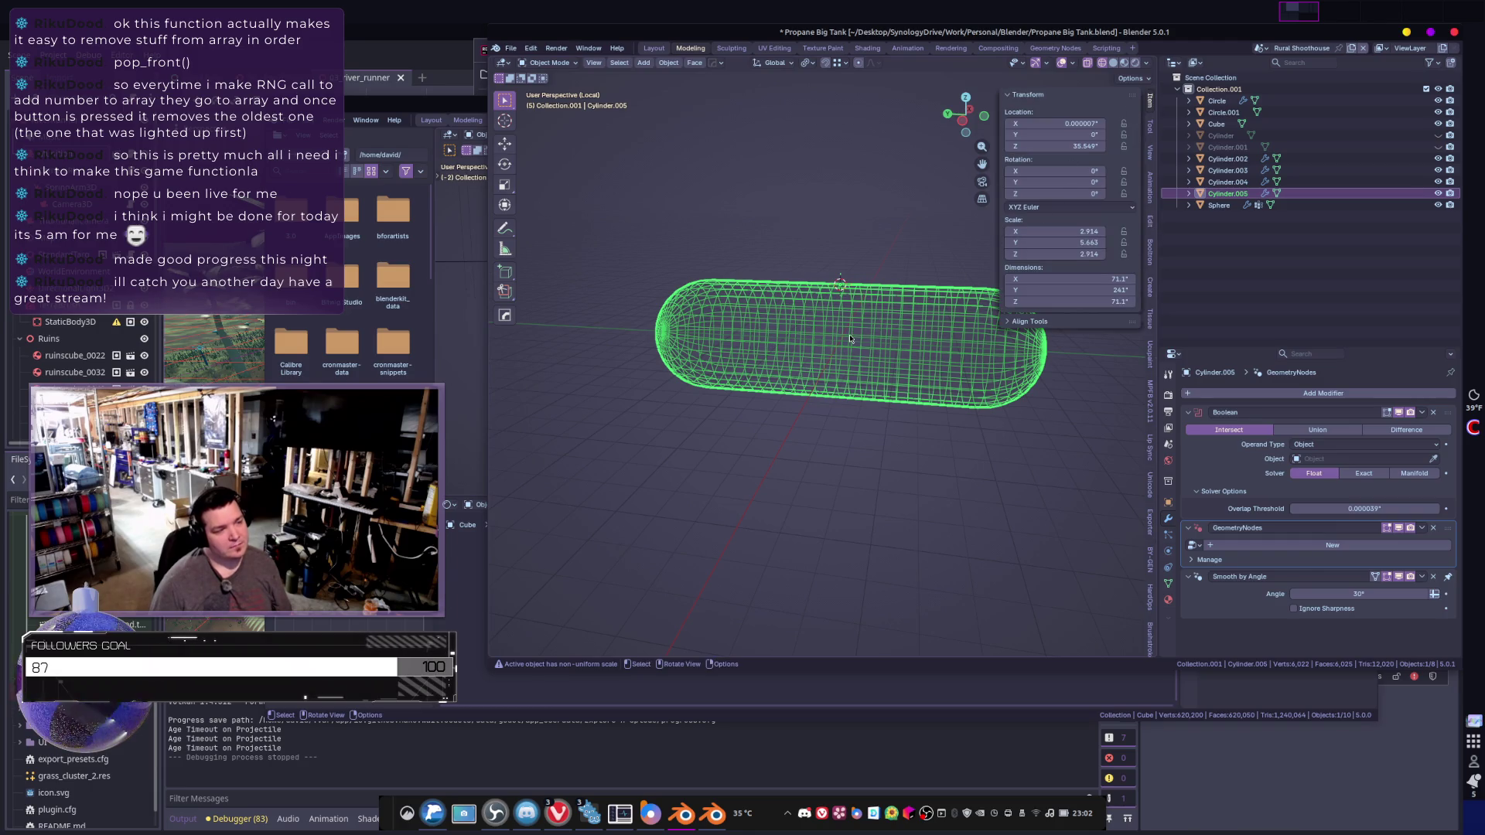
pyautogui.click(1069, 439)
pyautogui.scroll(8, 952, 400)
pyautogui.click(889, 426)
pyautogui.scroll(-4, 889, 427)
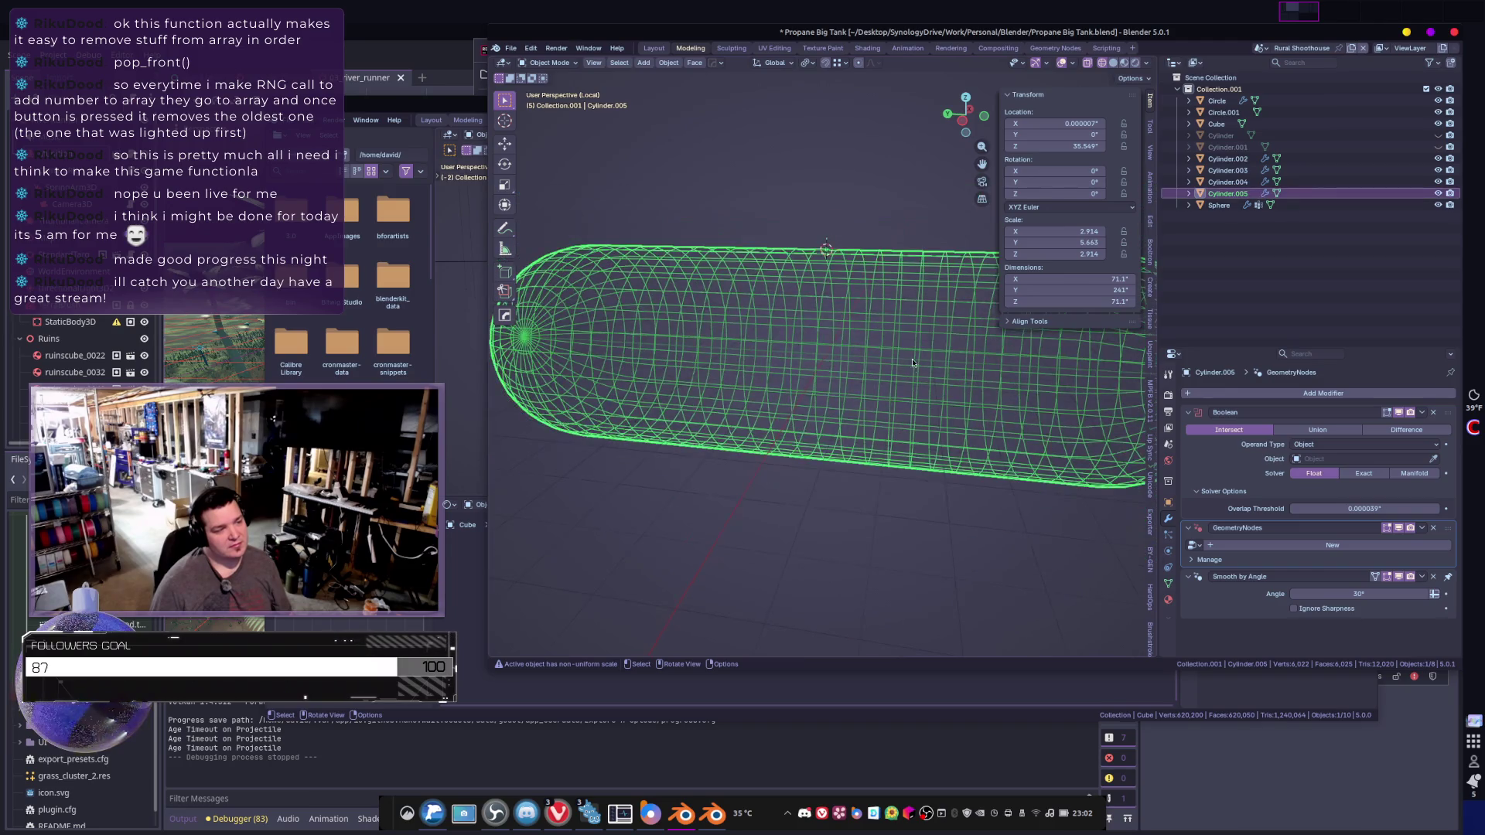
pyautogui.click(1152, 127)
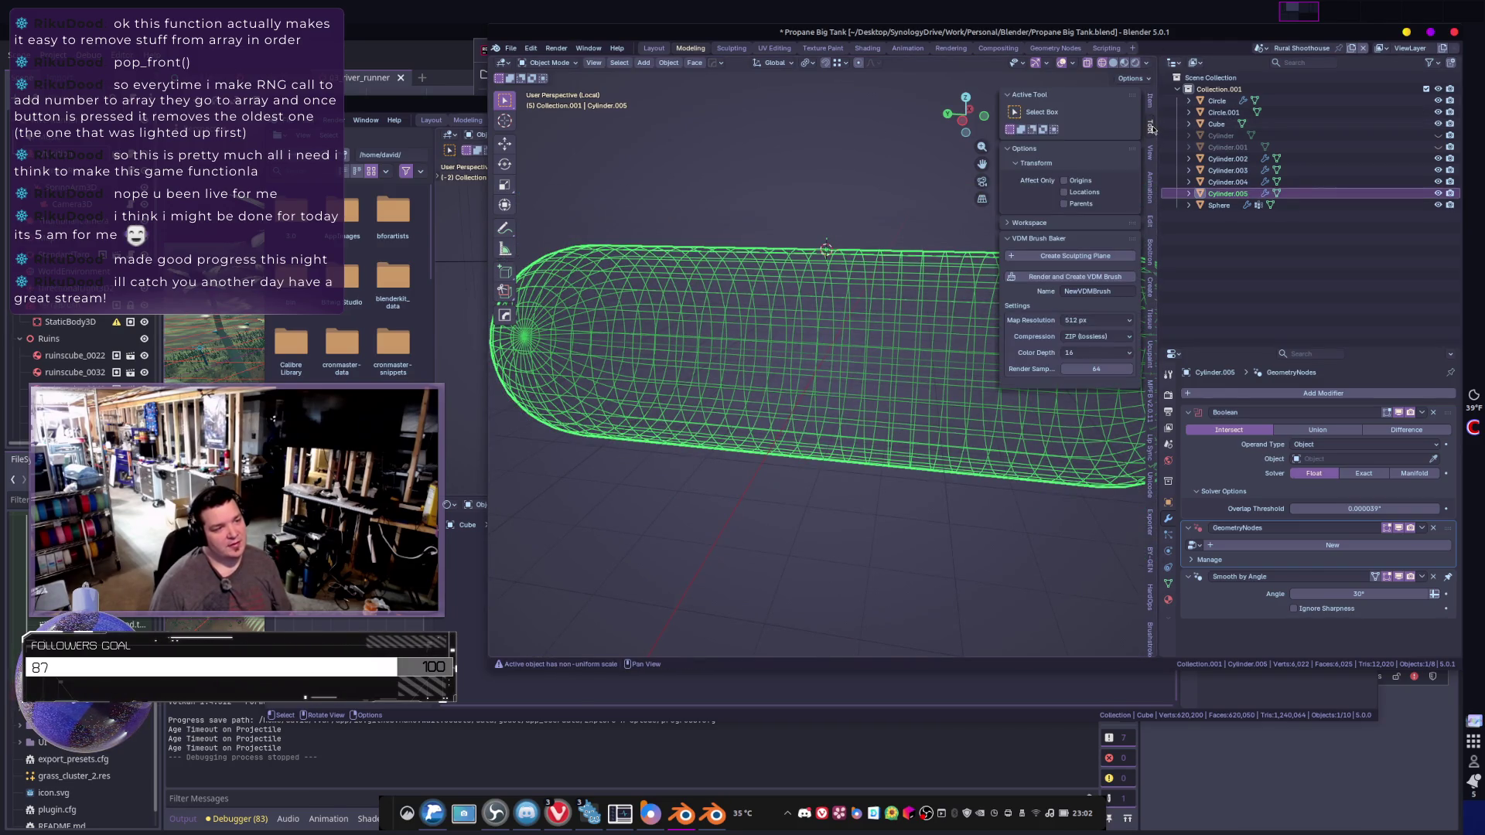
pyautogui.click(1149, 314)
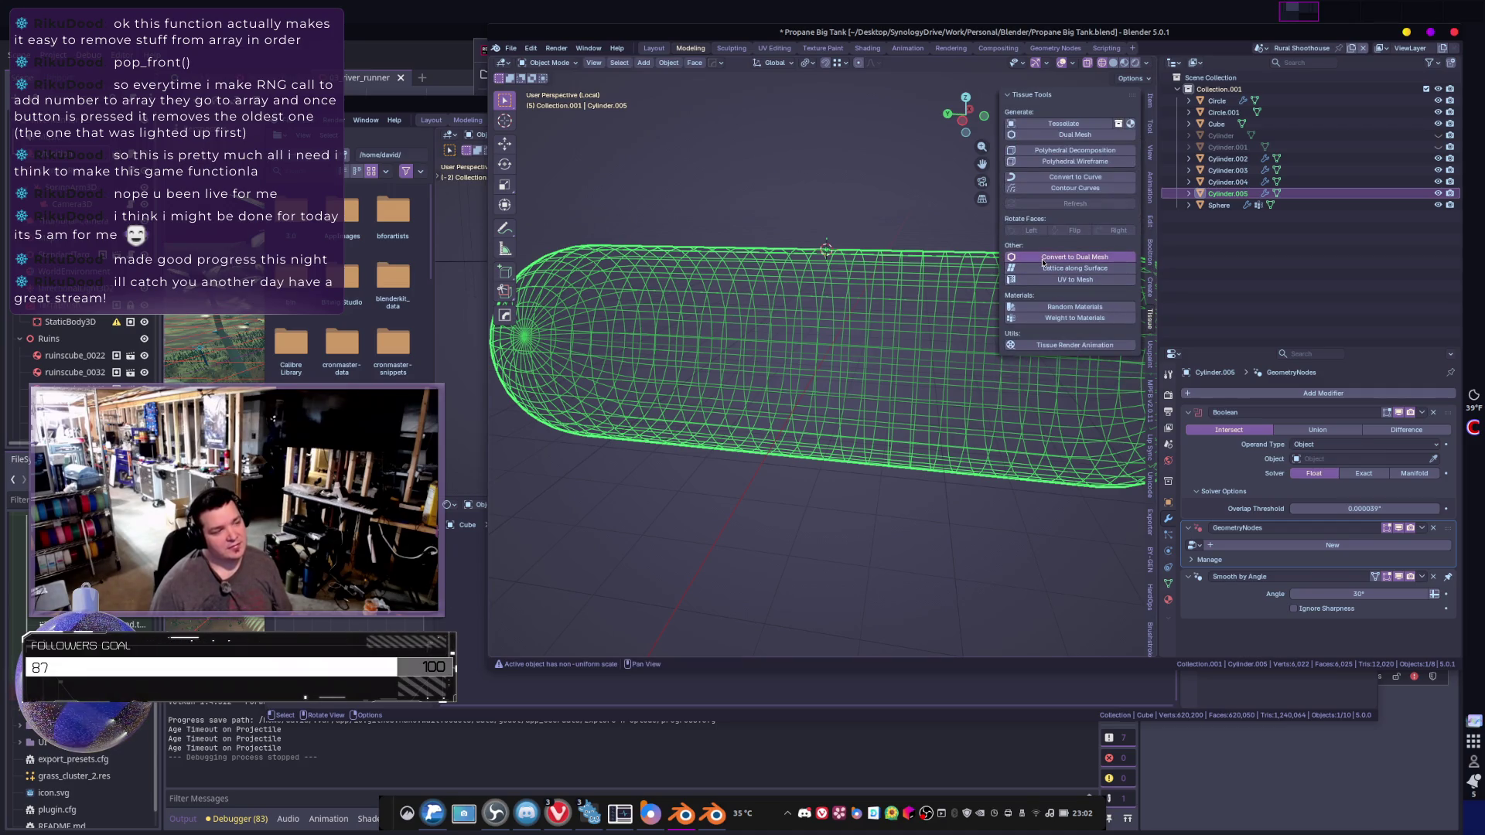
pyautogui.click(1042, 261)
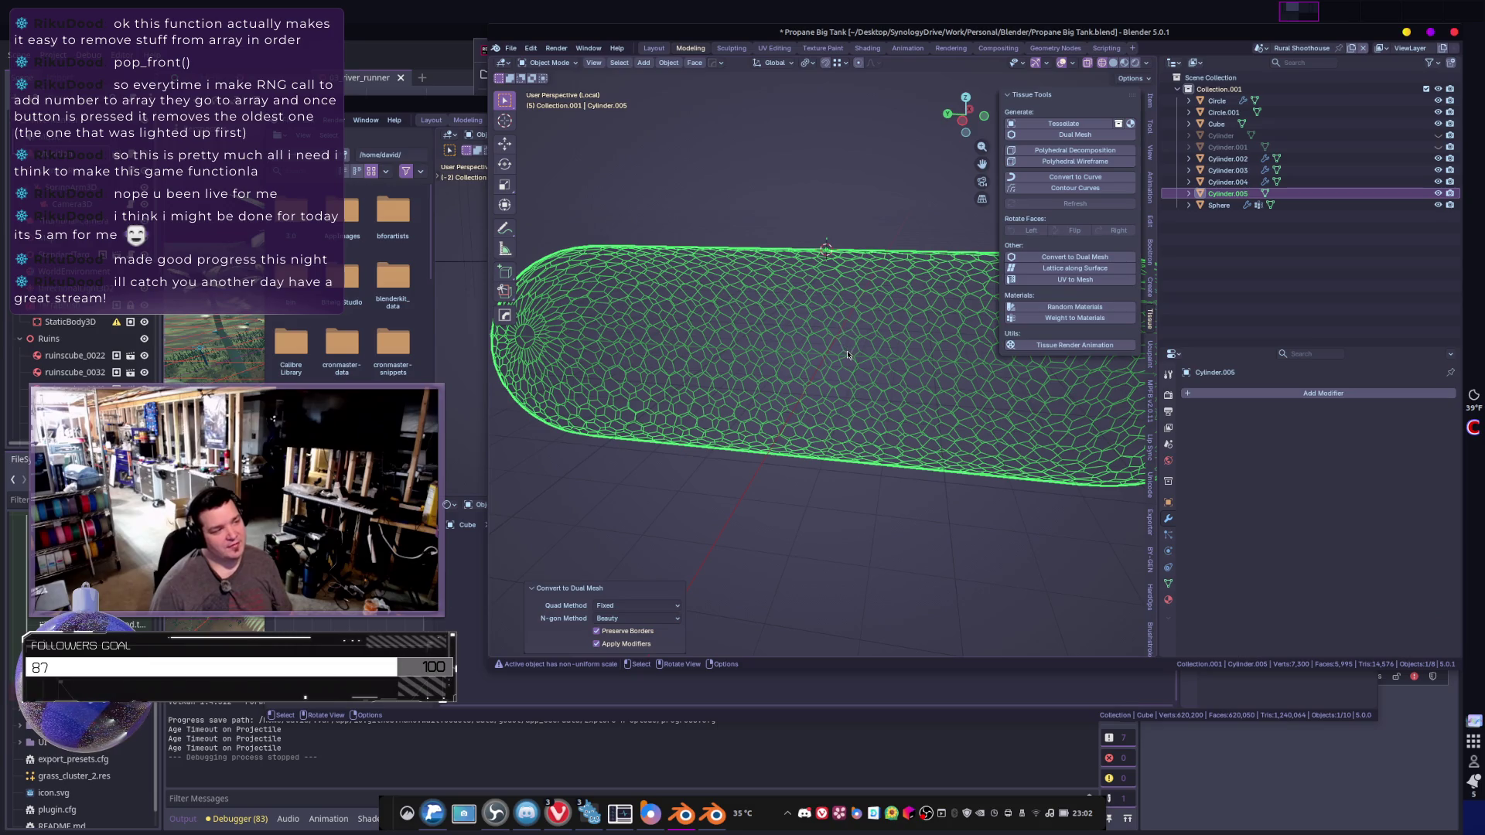
# - Inspect the hex-patterned capsule, undo the conversion, and bring up the Add Modifier list
pyautogui.scroll(-5, 848, 355)
pyautogui.moveTo(848, 355)
pyautogui.mouseDown(button='middle')
pyautogui.moveTo(922, 379)
pyautogui.moveTo(897, 385)
pyautogui.moveTo(941, 381)
pyautogui.mouseUp(button='middle')
pyautogui.hotkey('ctrl', 'z')
pyautogui.click(1246, 394)
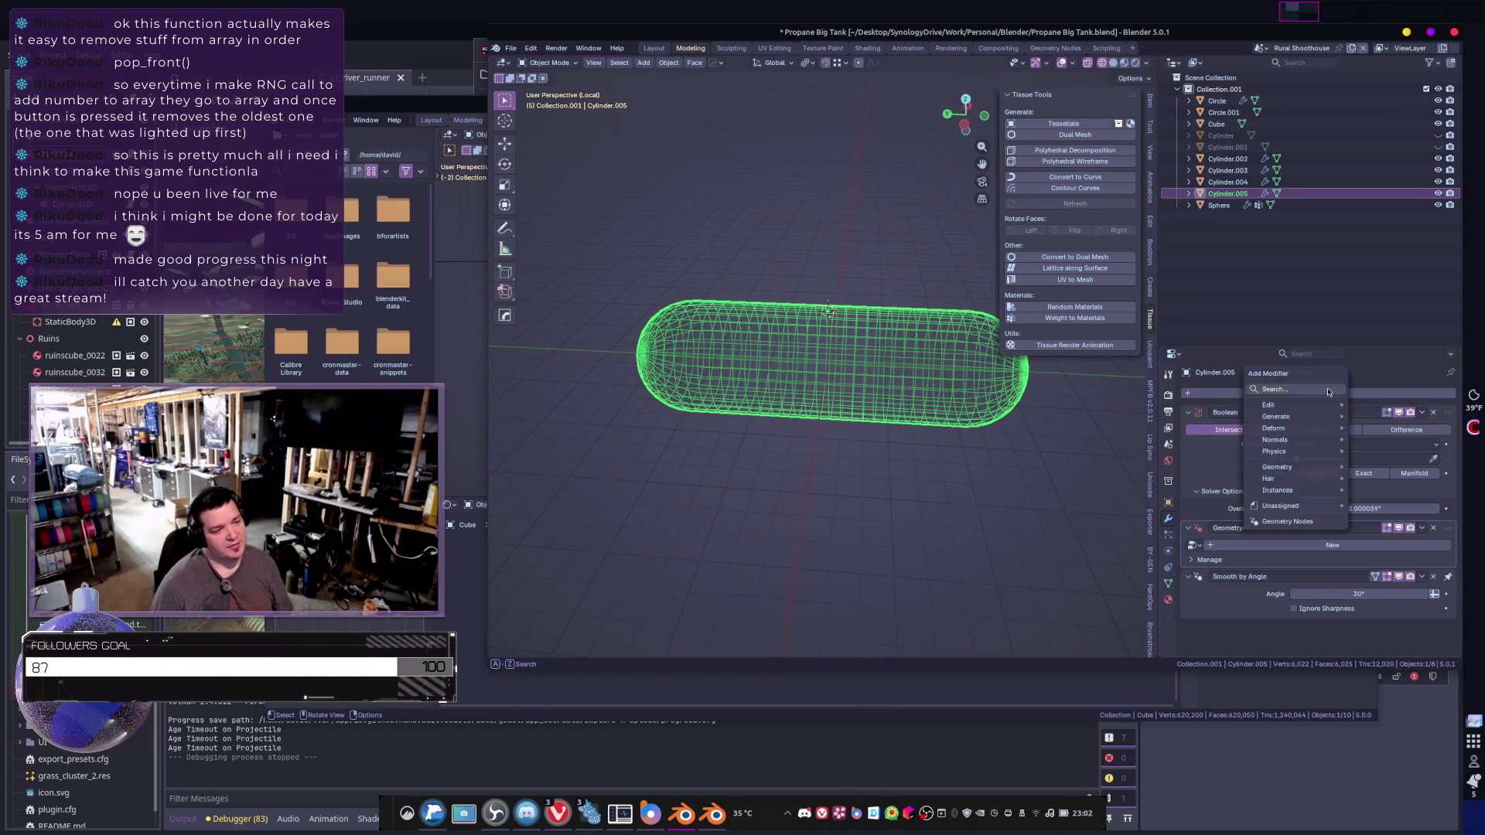
# - Add a Decimate modifier to the capsule and delete its Boolean and GeometryNodes modifiers
pyautogui.write('de')
pyautogui.click(1233, 413)
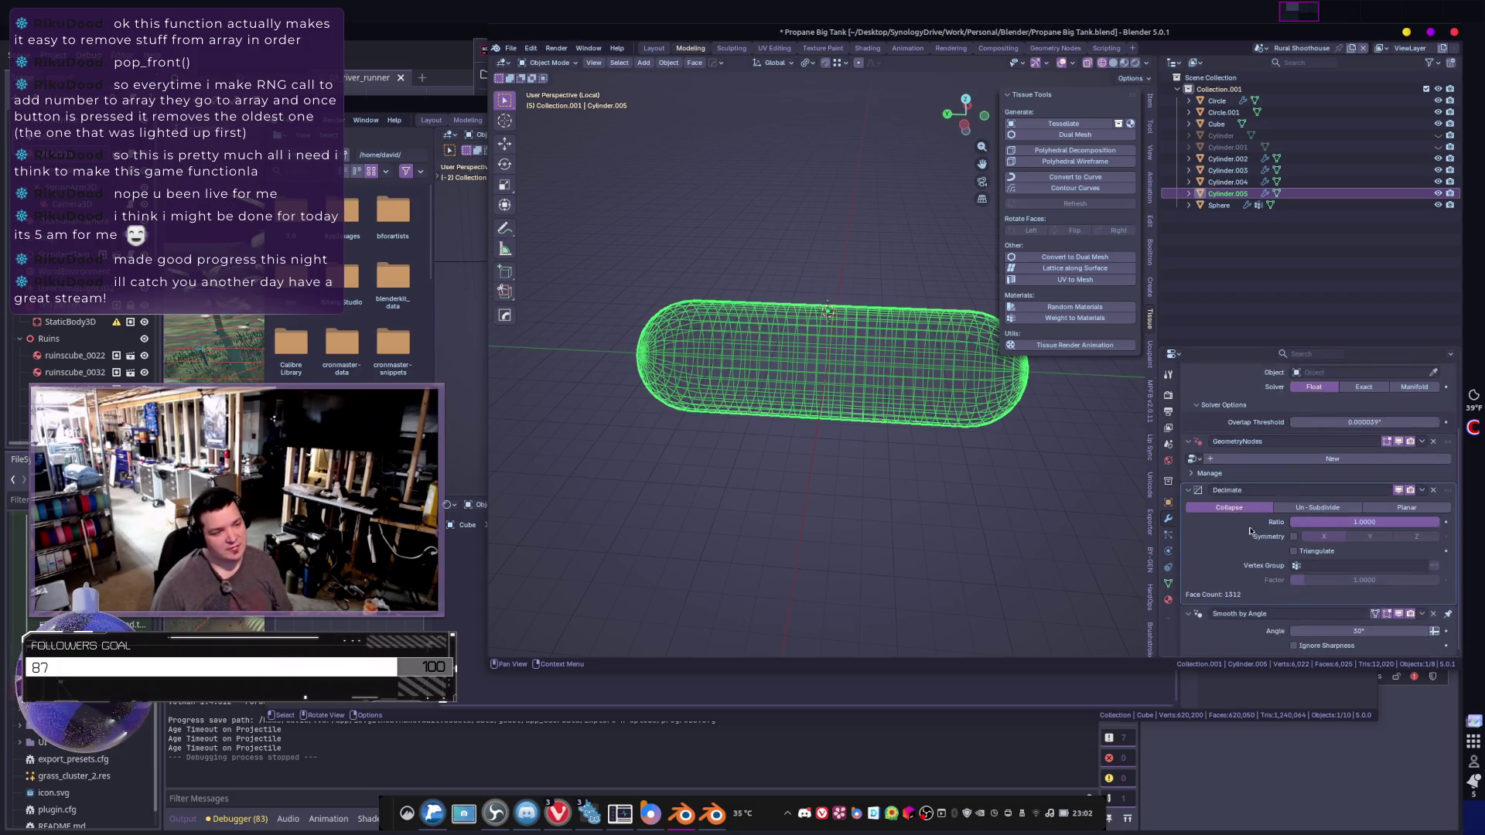
pyautogui.click(1434, 414)
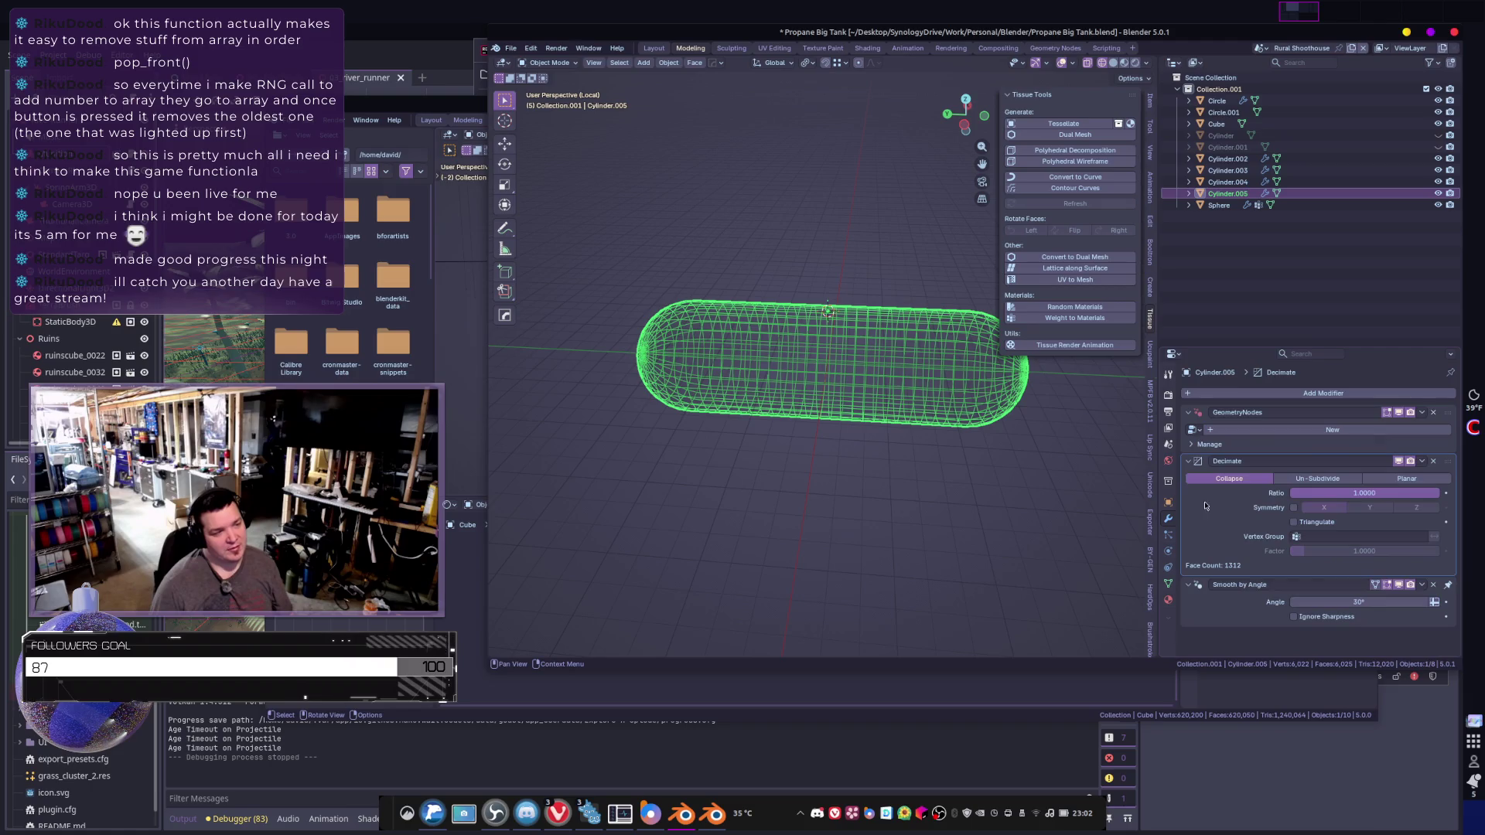
pyautogui.click(1433, 413)
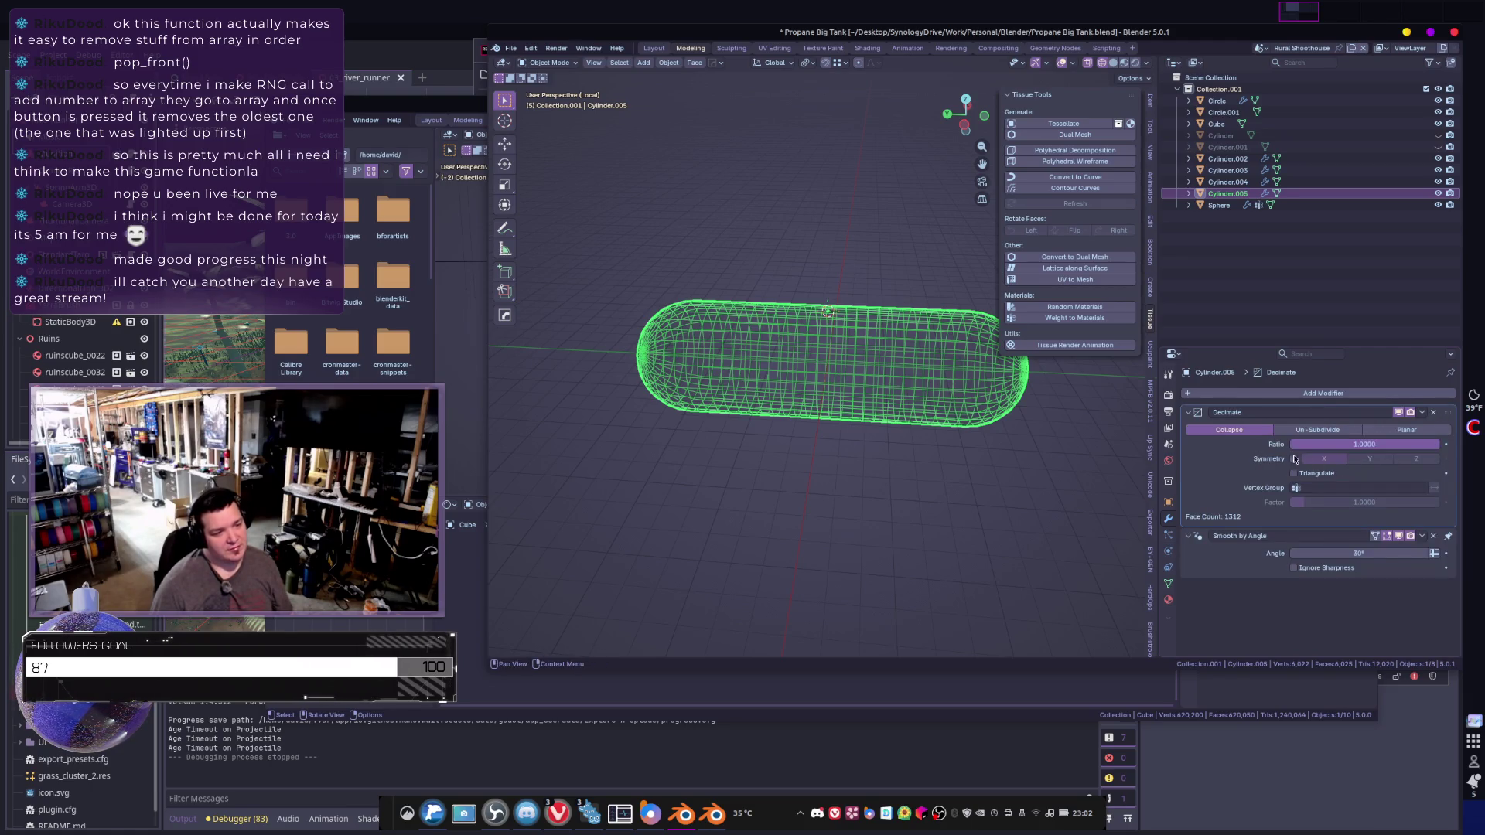
# - Try Planar decimation at 7.6°, then Collapse with Triangulate, and undo back to the original modifiers
pyautogui.click(1408, 430)
pyautogui.moveTo(1385, 444)
pyautogui.mouseDown()
pyautogui.moveTo(1402, 445)
pyautogui.moveTo(1296, 444)
pyautogui.mouseUp()
pyautogui.click(1229, 430)
pyautogui.click(1295, 473)
pyautogui.moveTo(942, 394)
pyautogui.mouseDown(button='middle')
pyautogui.moveTo(995, 422)
pyautogui.moveTo(974, 433)
pyautogui.moveTo(906, 374)
pyautogui.moveTo(1015, 413)
pyautogui.mouseUp(button='middle')
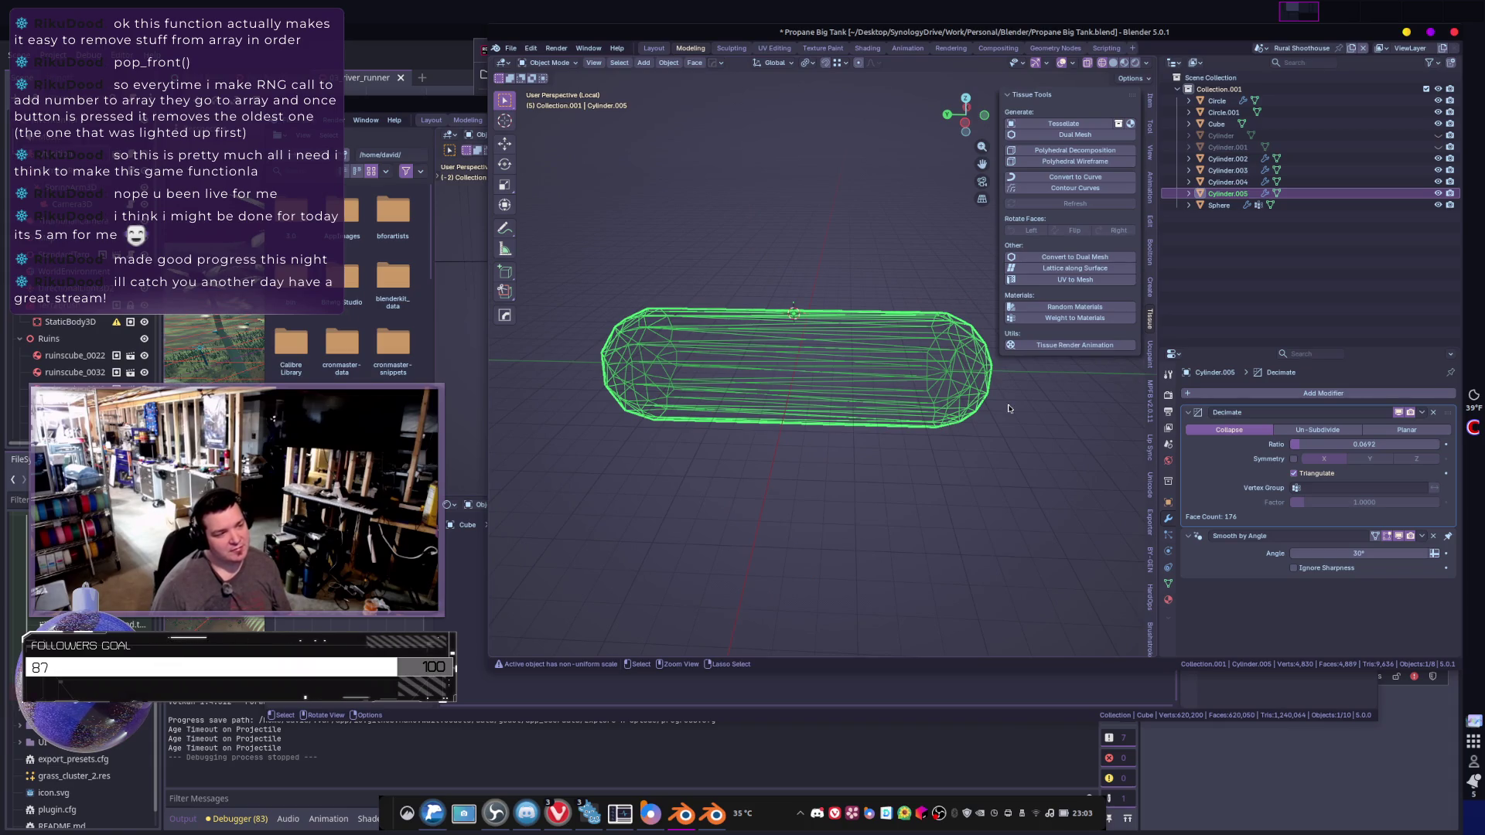
pyautogui.hotkey('ctrl', 'z')
pyautogui.hotkey('ctrl', 'z')
pyautogui.hotkey('ctrl', 'z')
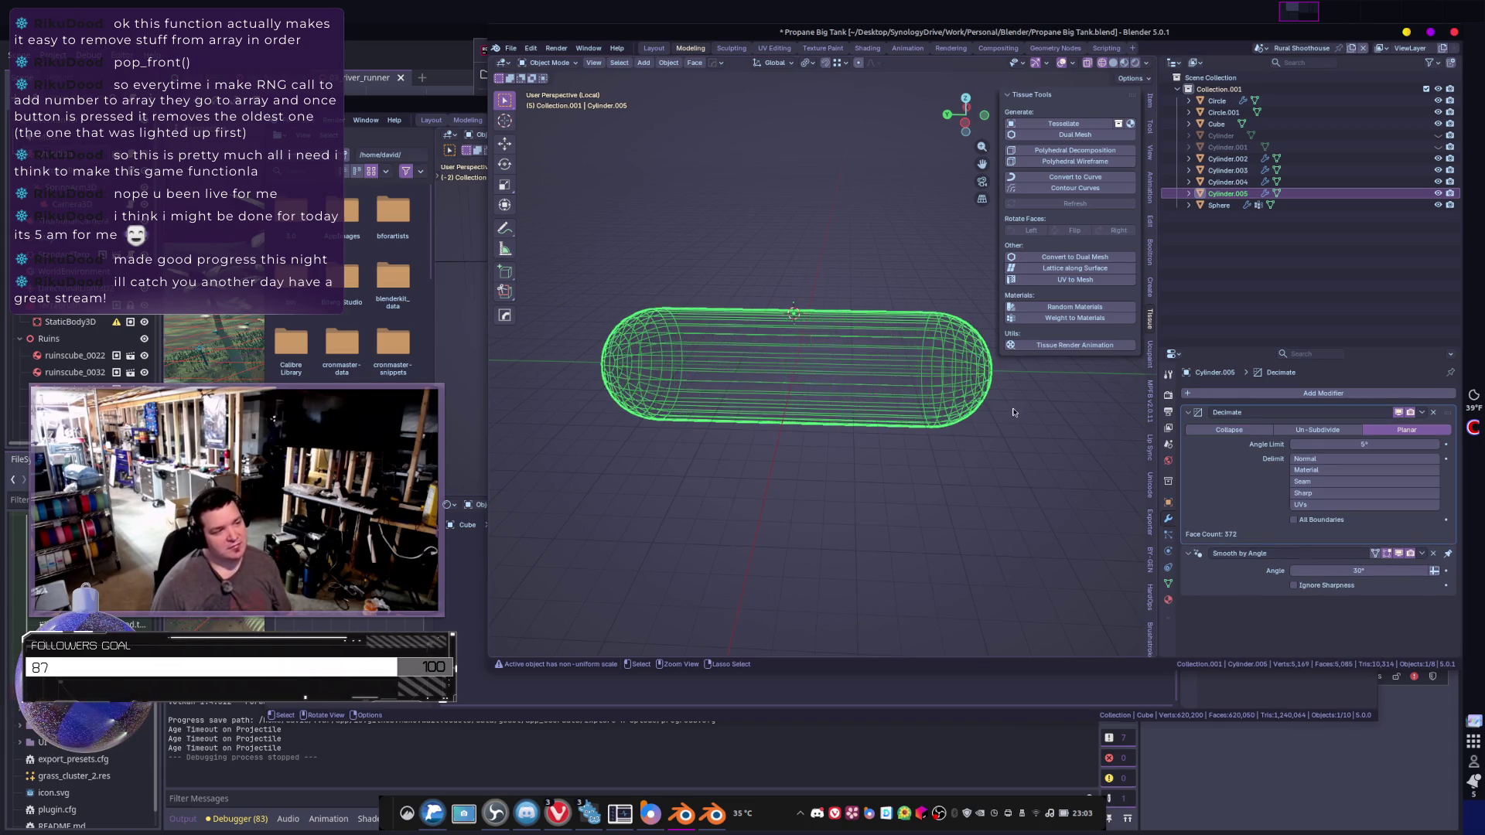
pyautogui.hotkey('ctrl', 'z')
pyautogui.hotkey('ctrl', 'z')
pyautogui.hotkey('ctrl', 'z')
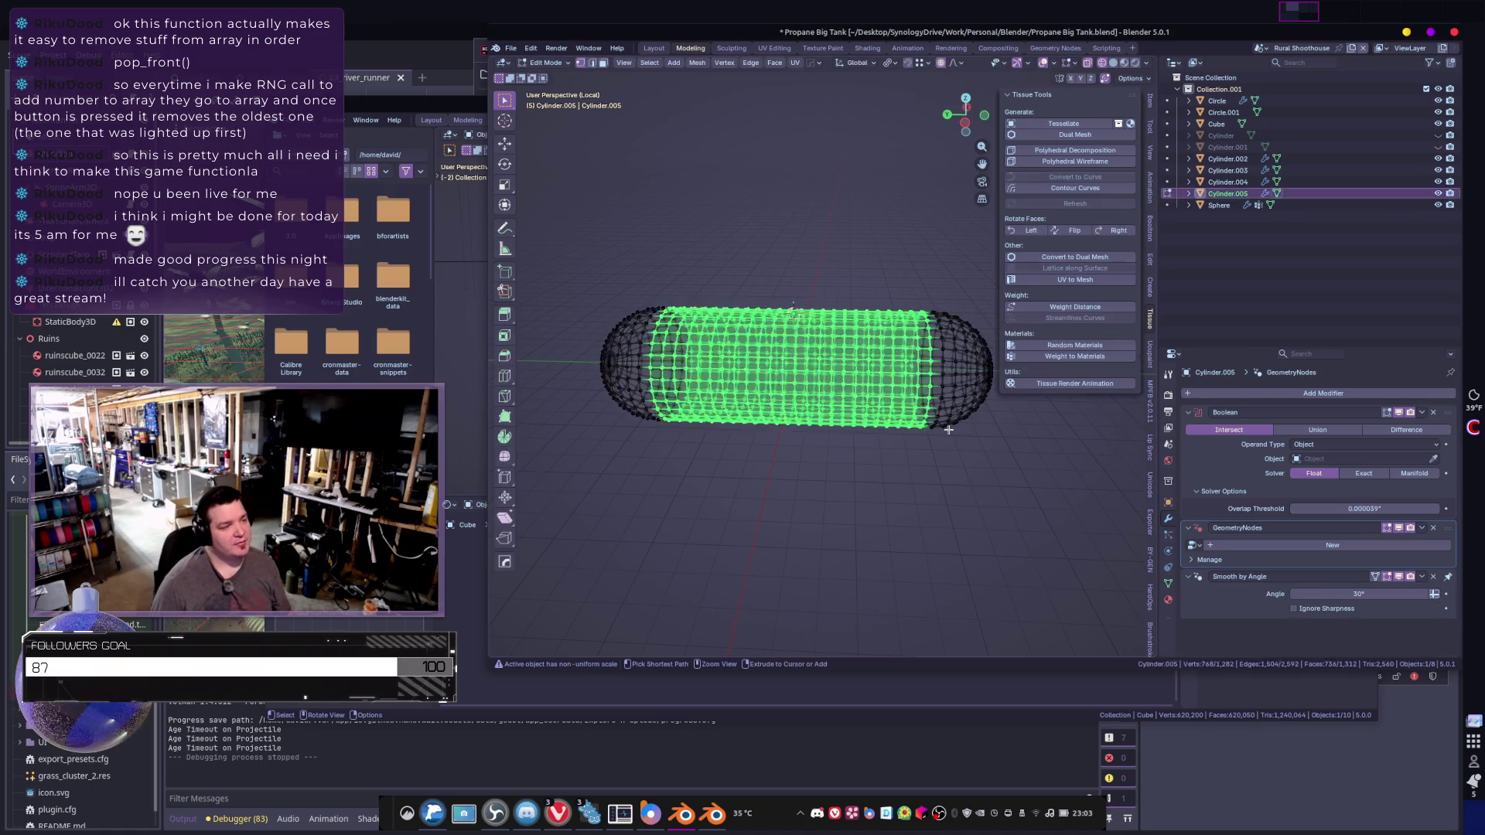
# - Add loop cuts along the capsule body and return to Object Mode
pyautogui.moveTo(851, 390); pyautogui.dragTo(812, 325, button='middle')
pyautogui.hotkey('ctrl', 'r')
pyautogui.scroll(5, 808, 318)
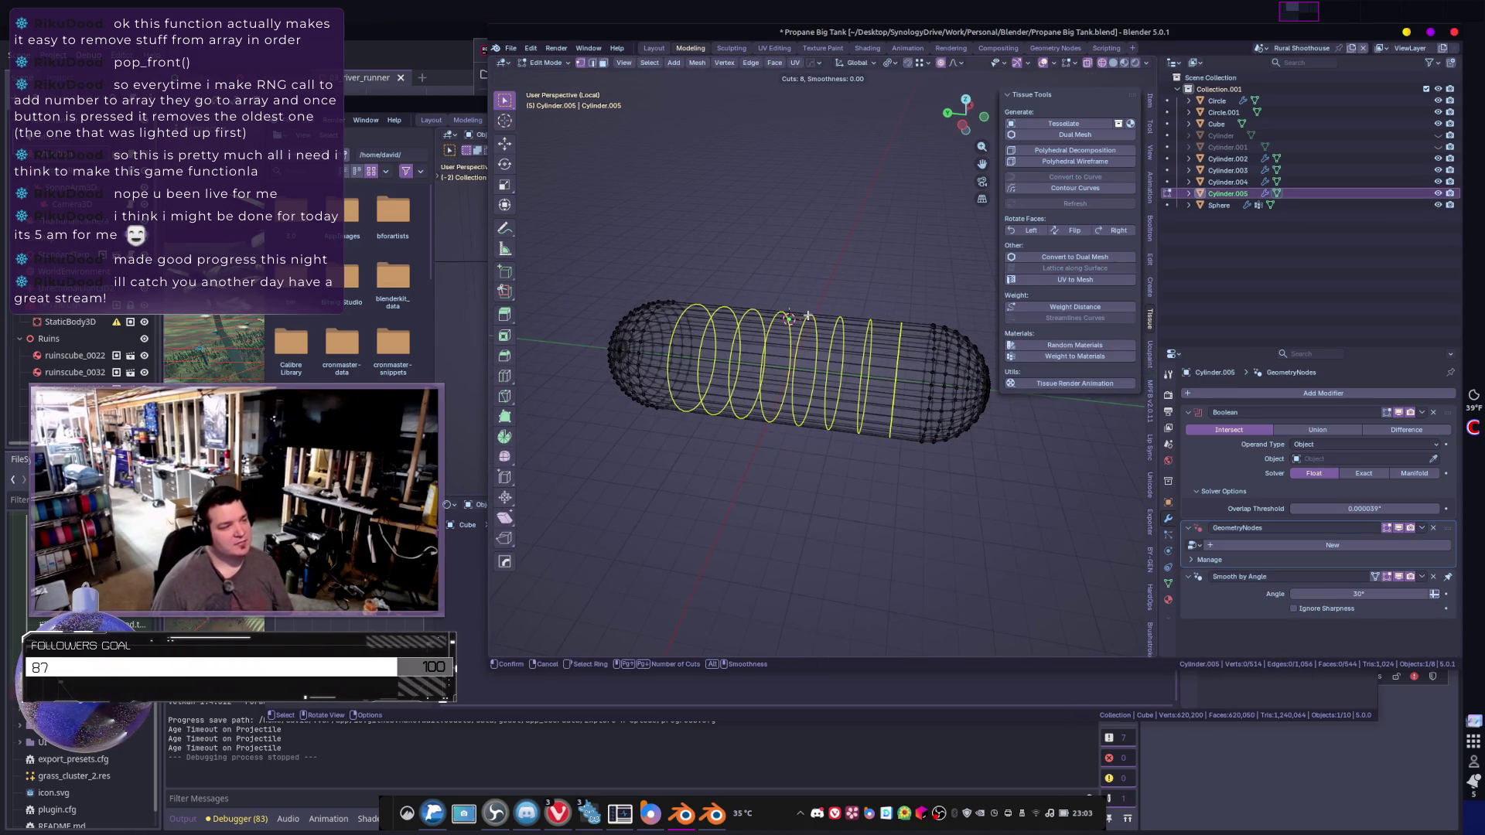
pyautogui.click(871, 328)
pyautogui.press('Tab')
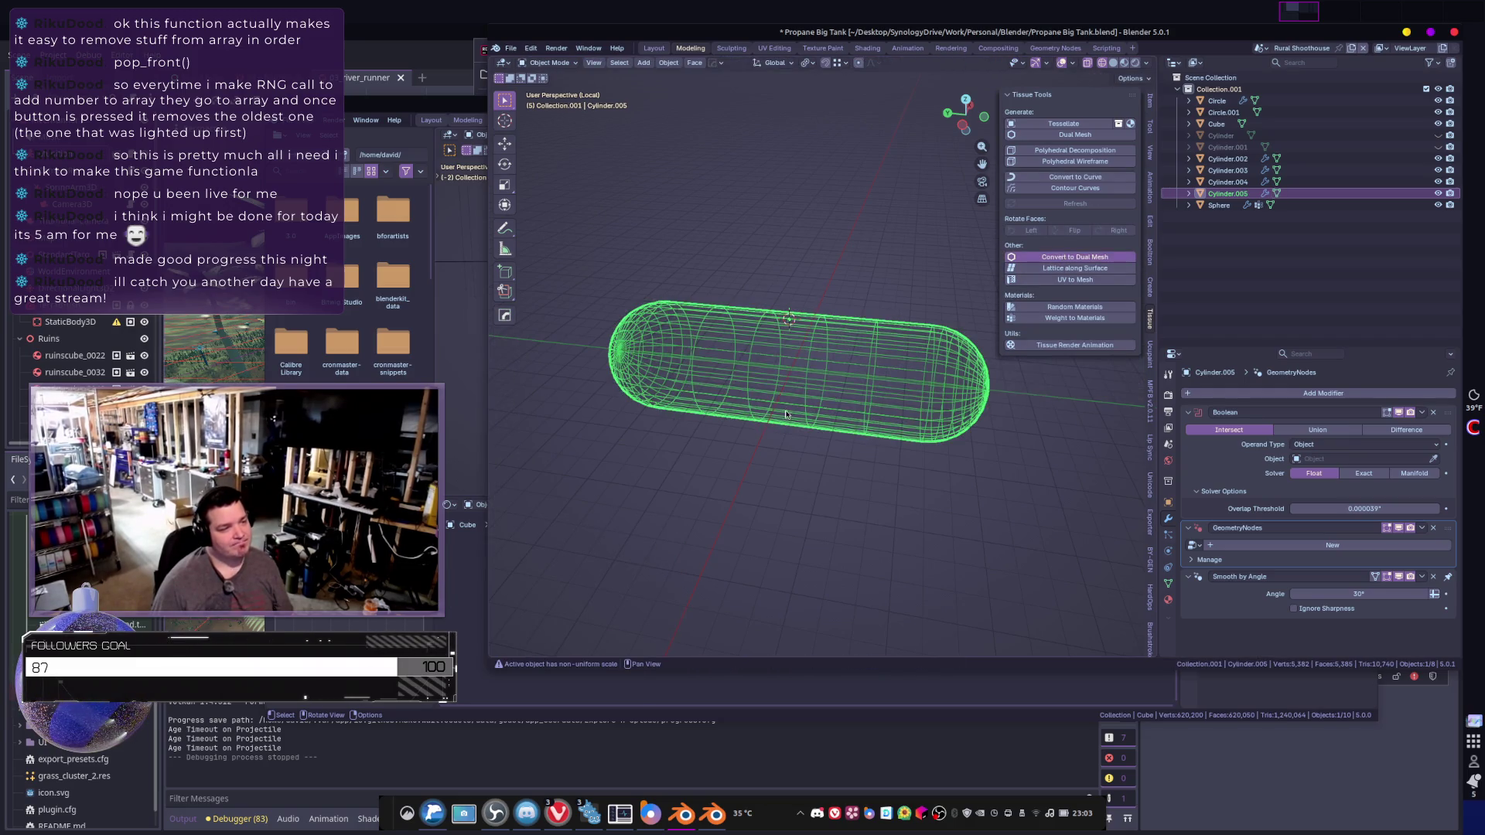
# - Add a Decimate modifier at ratio about 0.18, inspect it, then undo the ratio back to 1
pyautogui.moveTo(790, 409); pyautogui.dragTo(950, 368, button='middle')
pyautogui.click(1237, 393)
pyautogui.click(1219, 422)
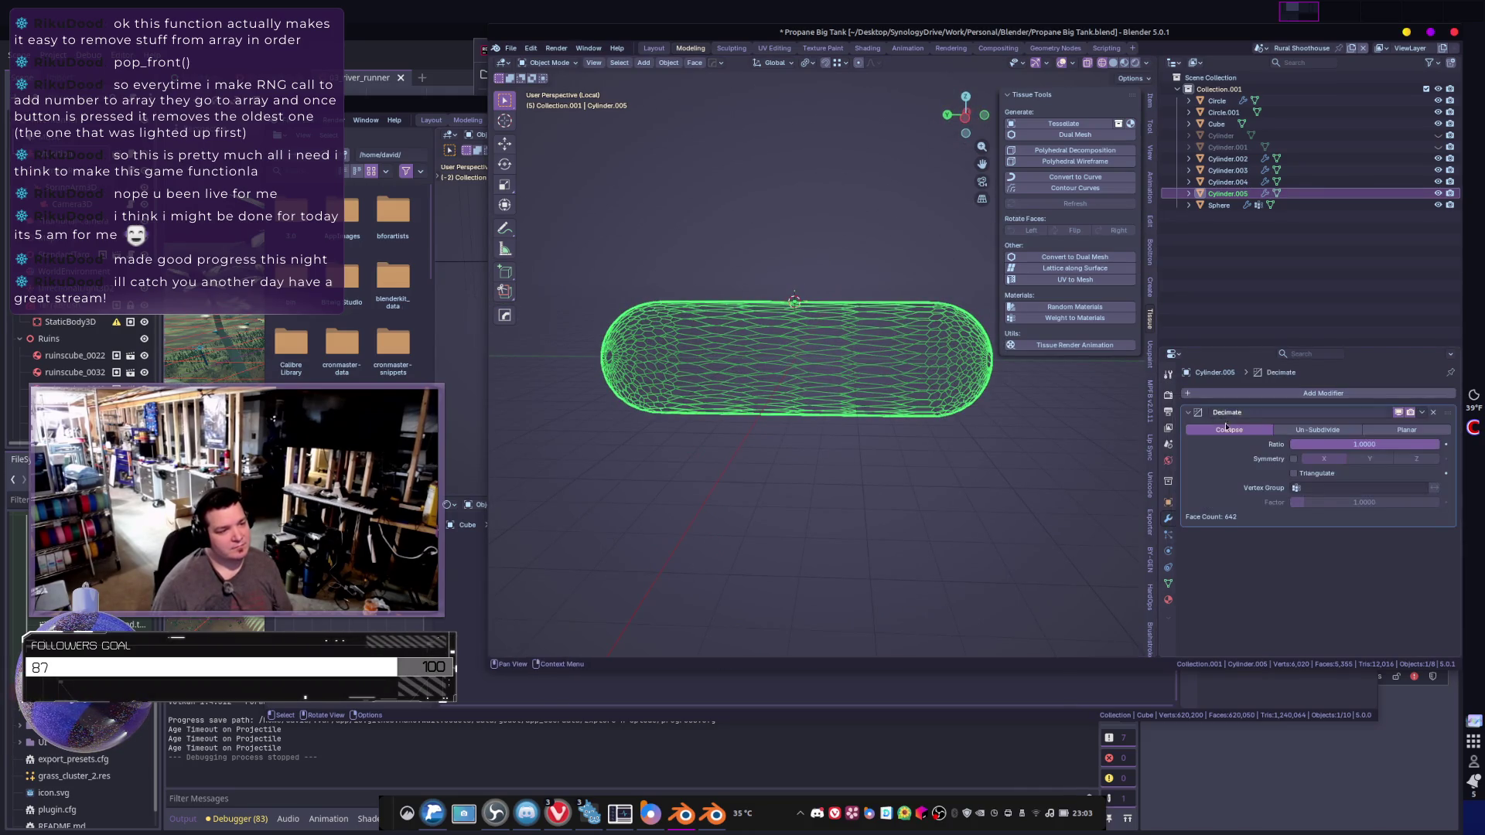
pyautogui.moveTo(1365, 444)
pyautogui.mouseDown()
pyautogui.moveTo(1218, 444)
pyautogui.moveTo(1316, 447)
pyautogui.mouseUp()
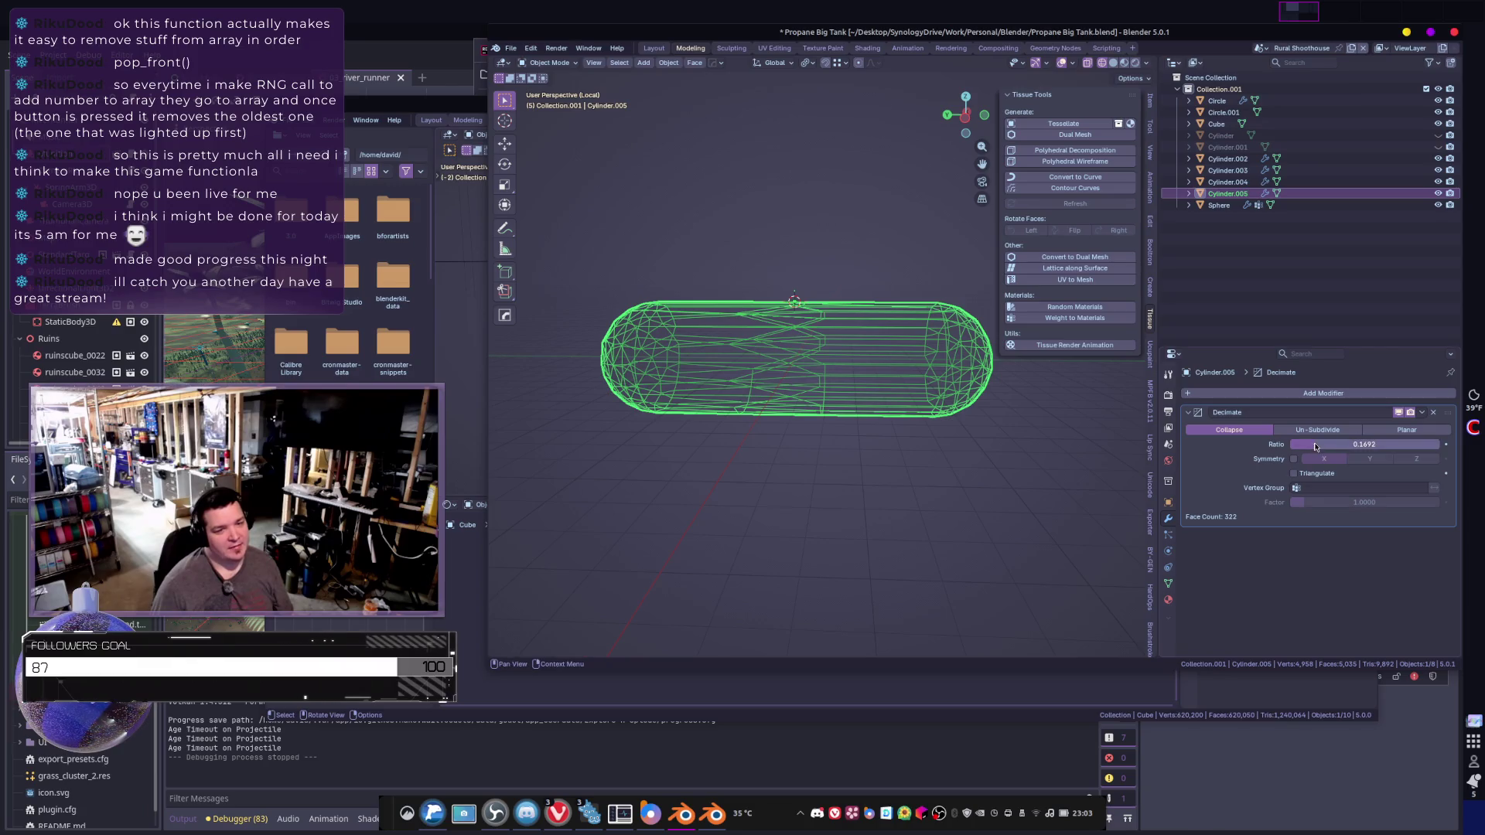
pyautogui.moveTo(957, 559)
pyautogui.mouseDown(button='middle')
pyautogui.moveTo(680, 520)
pyautogui.moveTo(945, 554)
pyautogui.moveTo(919, 470)
pyautogui.moveTo(802, 417)
pyautogui.moveTo(932, 429)
pyautogui.moveTo(890, 430)
pyautogui.mouseUp(button='middle')
pyautogui.hotkey('ctrl', 'z')
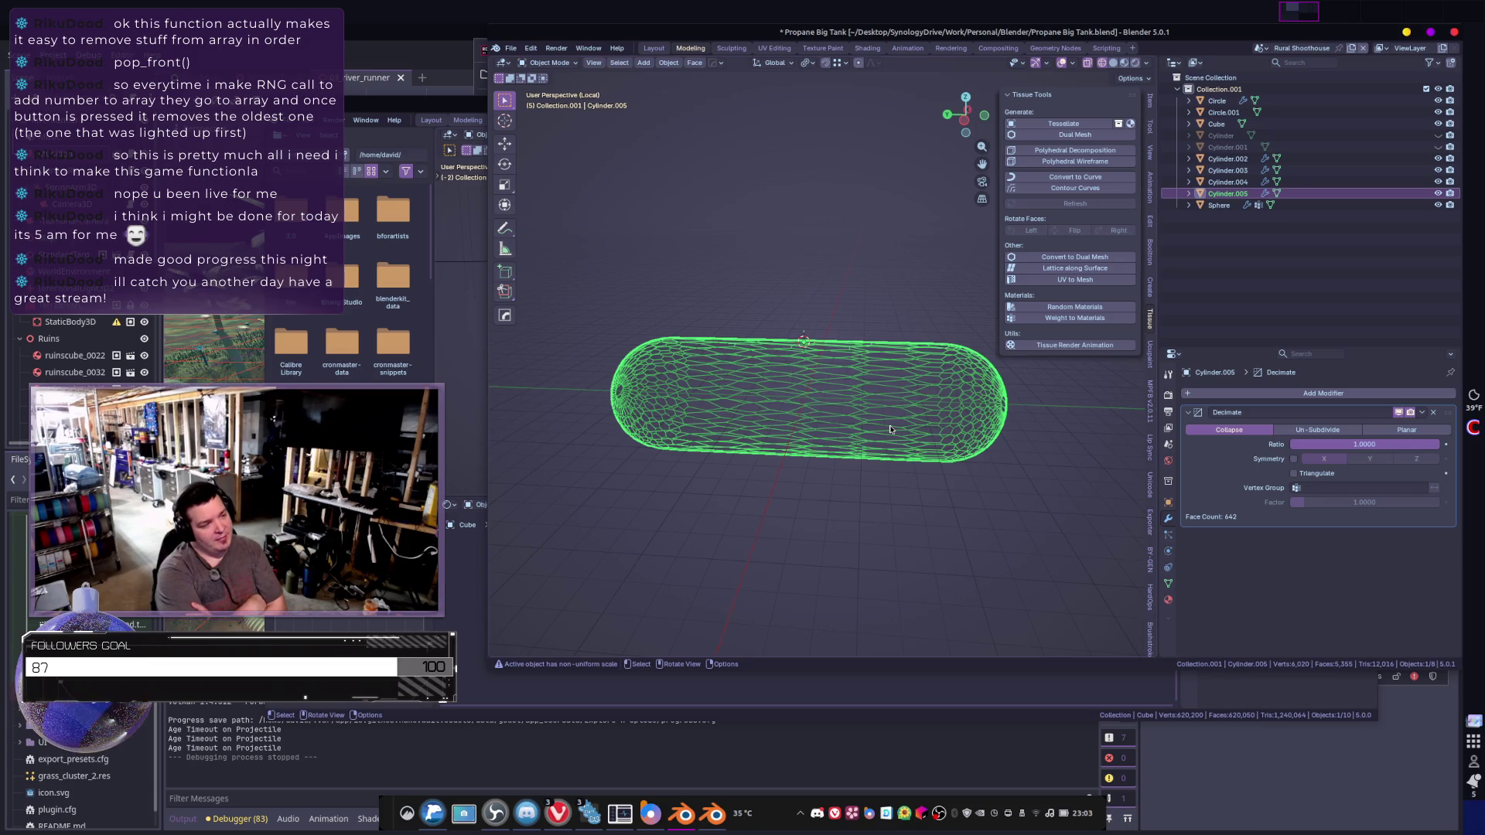
# - Undo further toward the plain cylinder and start a new edge loop cut in Edit Mode
pyautogui.hotkey('ctrl', 'z')
pyautogui.hotkey('ctrl', 'z')
pyautogui.hotkey('ctrl', 'z')
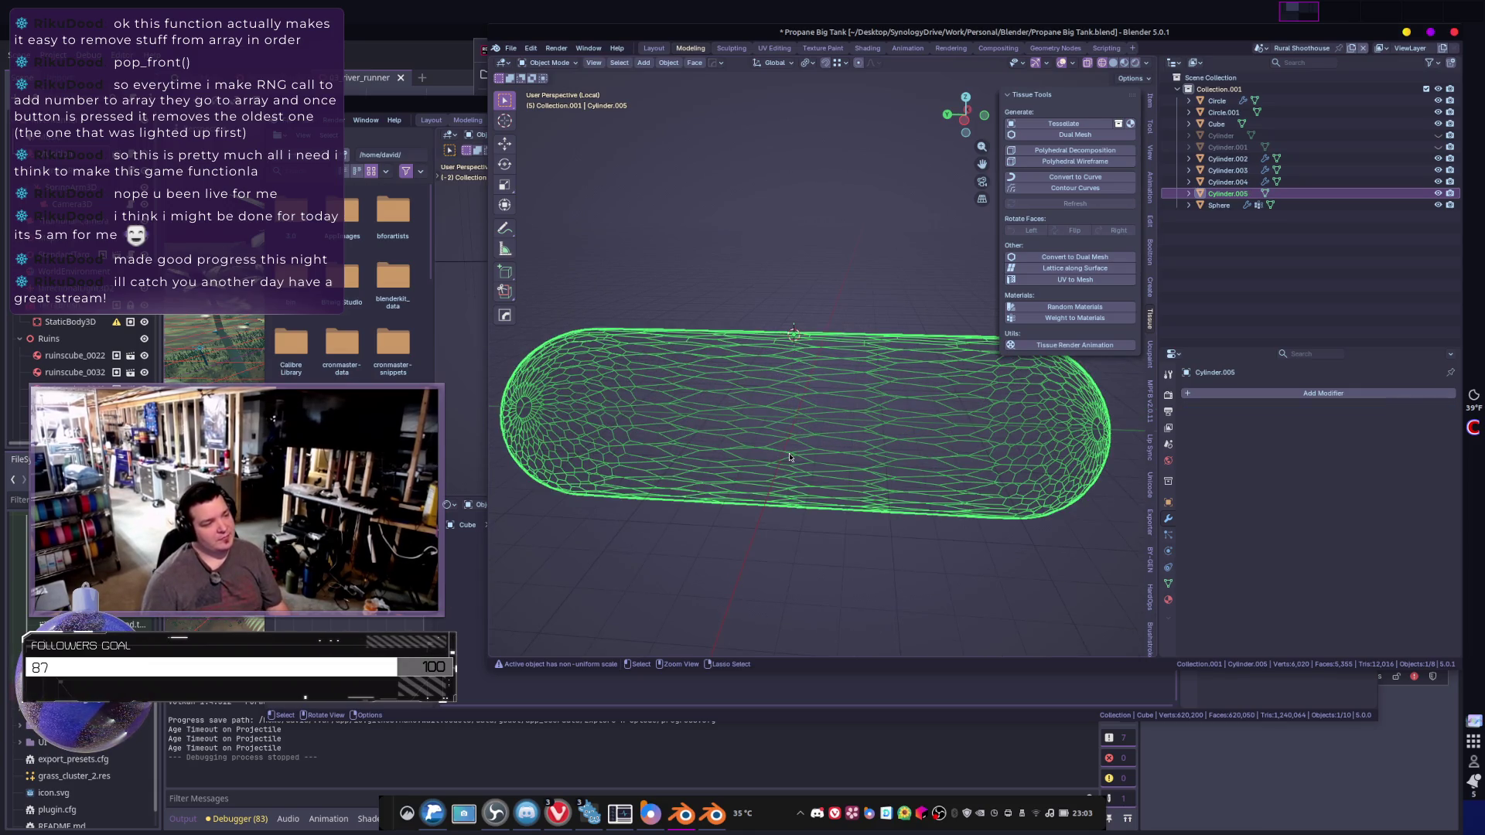
pyautogui.press('Tab')
pyautogui.hotkey('ctrl', 'r')
# - Cut three extra edge loops on the cylinder, including near both ends, then leave Edit Mode
pyautogui.click(820, 415)
pyautogui.rightClick(911, 414)
pyautogui.moveTo(912, 414); pyautogui.dragTo(912, 415, button='middle')
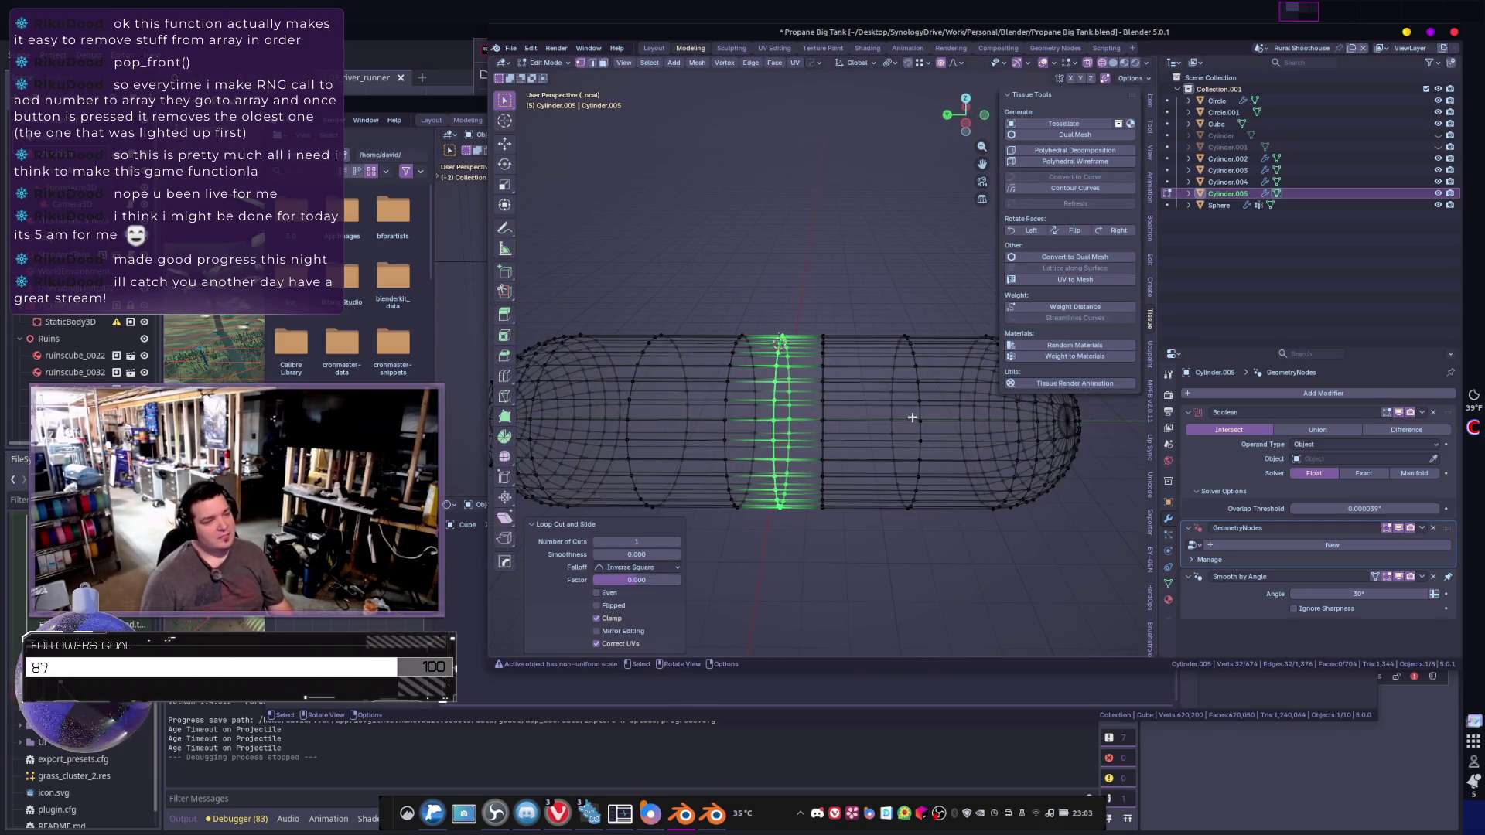
pyautogui.hotkey('ctrl', 'r')
pyautogui.click(939, 409)
pyautogui.rightClick(939, 408)
pyautogui.hotkey('ctrl', 'r')
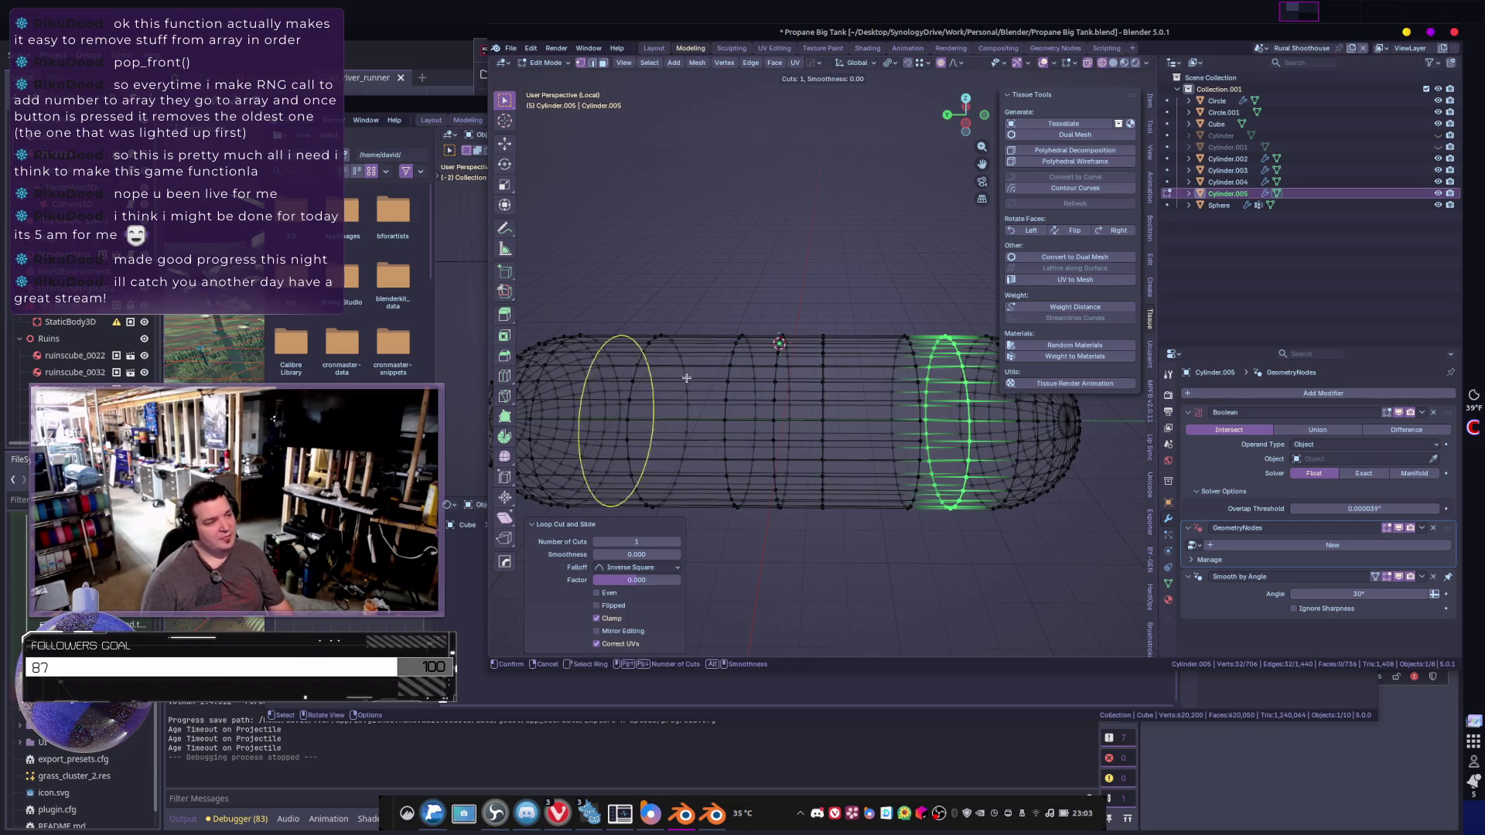
pyautogui.click(629, 363)
pyautogui.rightClick(631, 365)
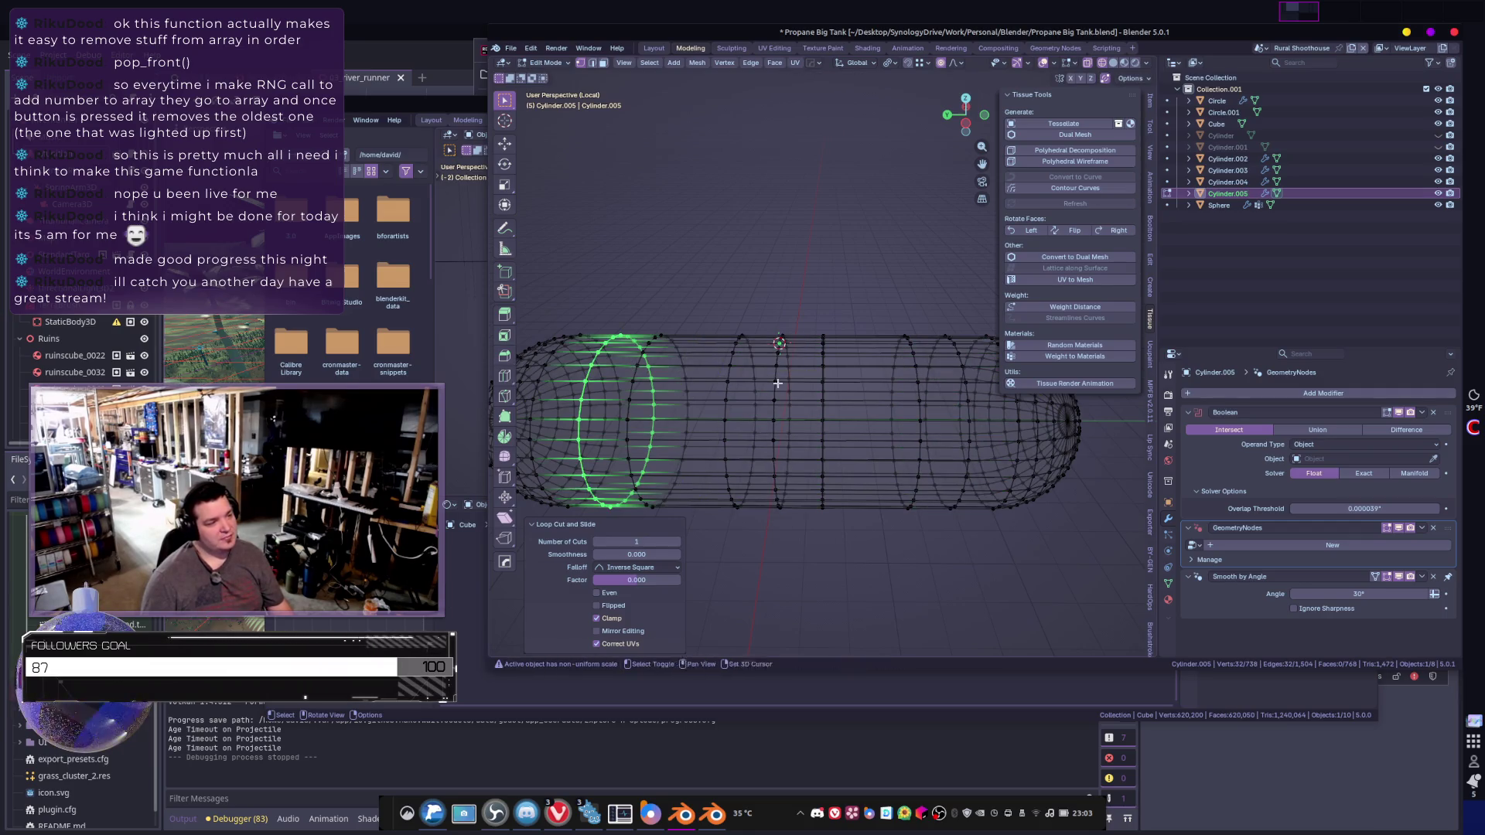
pyautogui.press('Tab')
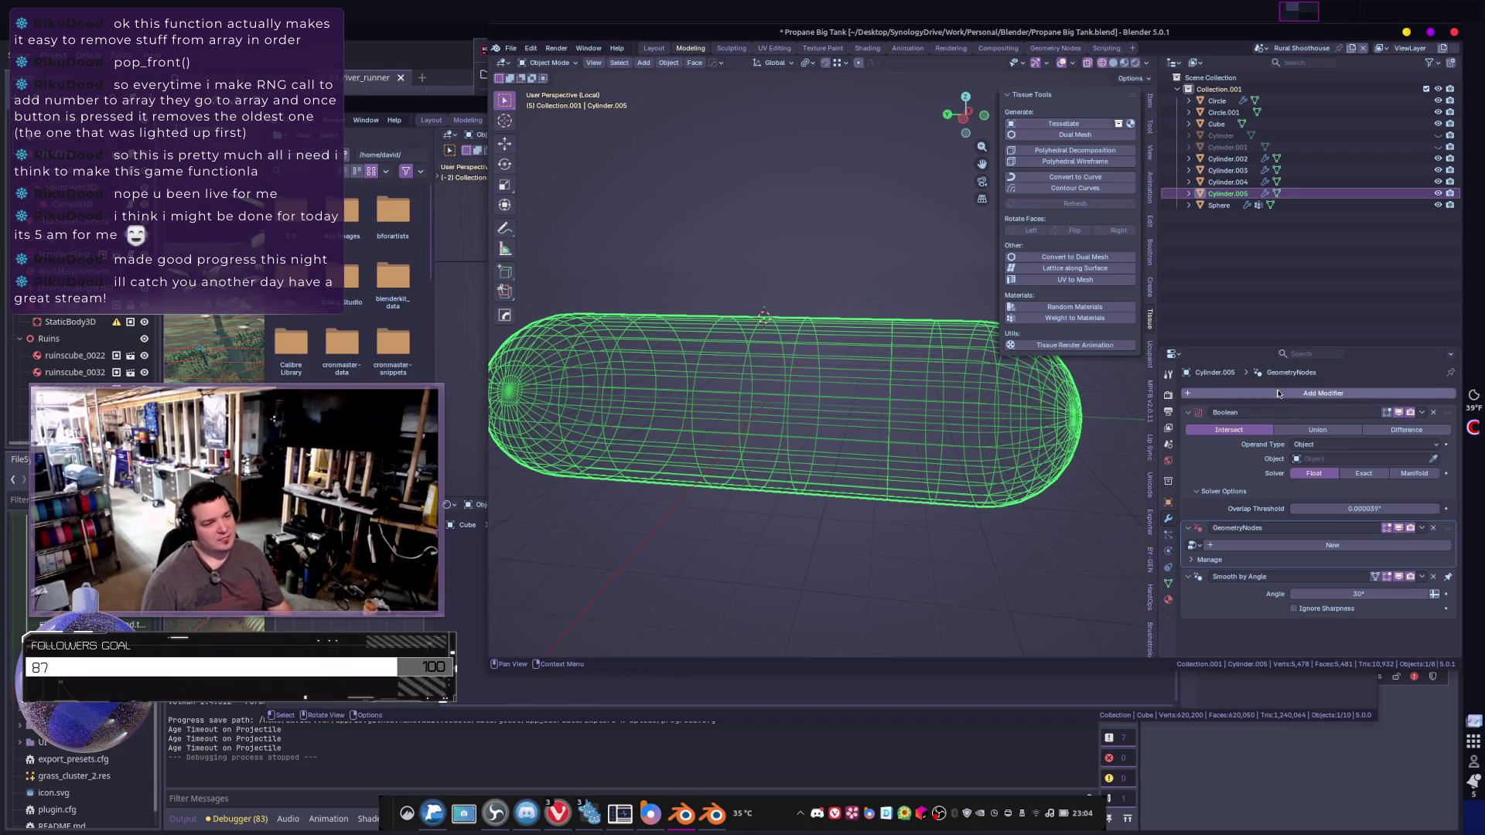
# - Add a Decimate modifier at ratio 0.7276 (734 faces), removing the Boolean and GeometryNodes modifiers
pyautogui.click(1279, 395)
pyautogui.write('de')
pyautogui.click(1256, 416)
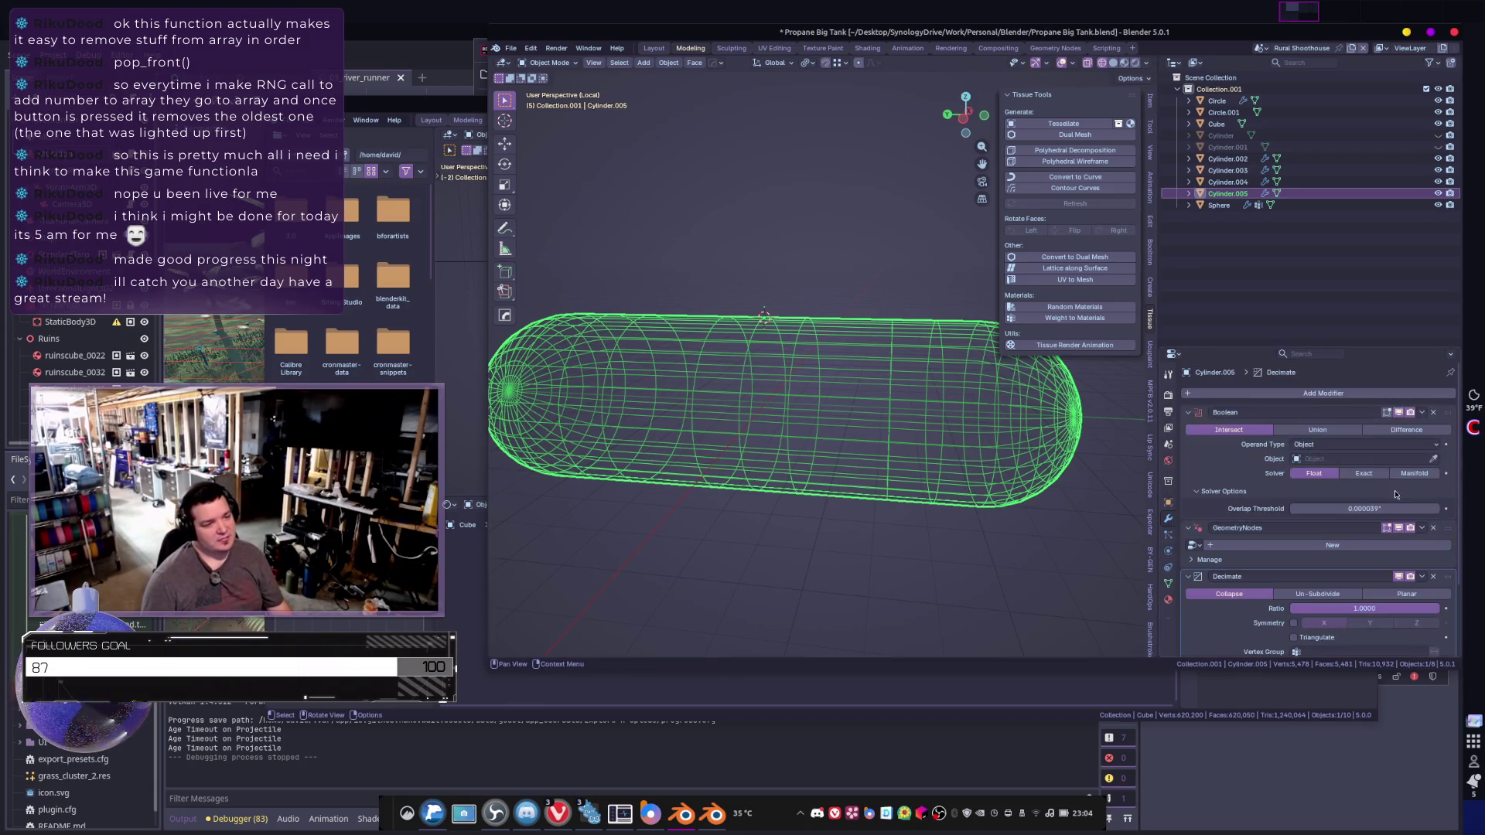
pyautogui.click(1433, 412)
pyautogui.click(1434, 412)
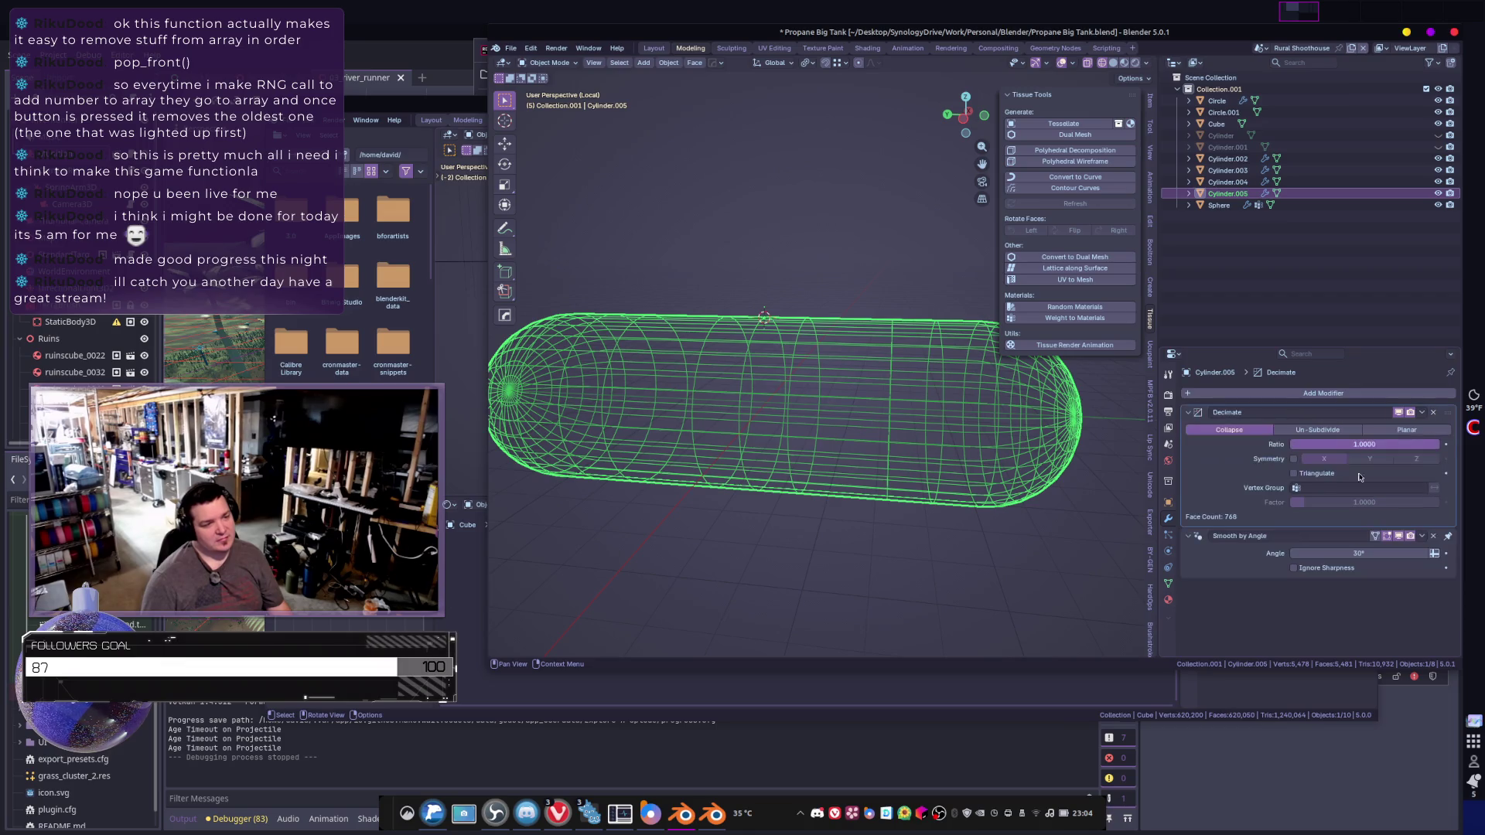
pyautogui.moveTo(1356, 453)
pyautogui.mouseDown()
pyautogui.moveTo(1323, 453)
pyautogui.moveTo(1352, 444)
pyautogui.mouseUp()
pyautogui.scroll(-3, 888, 395)
pyautogui.scroll(5, 888, 394)
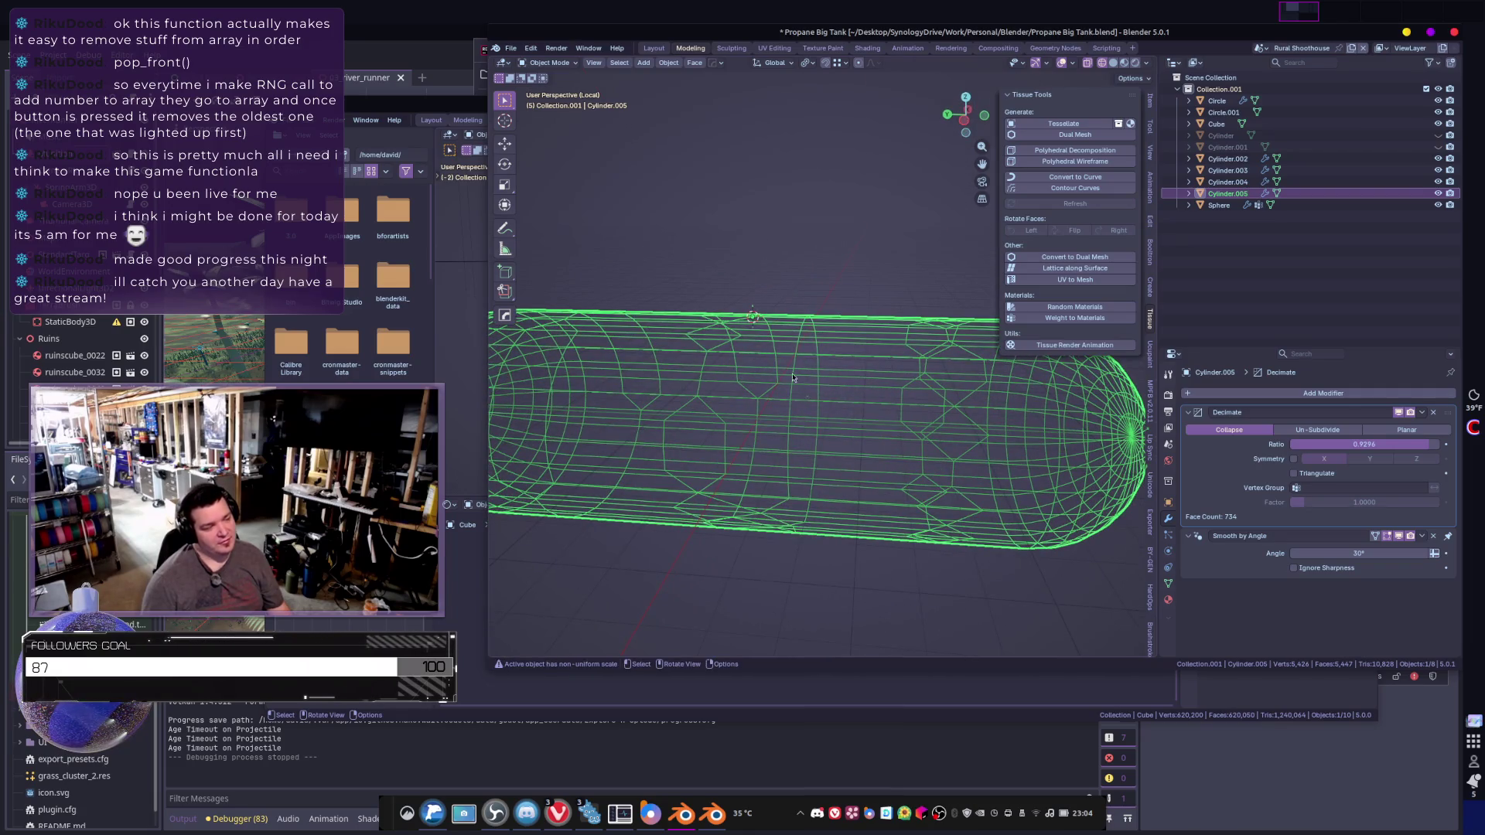
pyautogui.keyDown('ctrl'); pyautogui.moveTo(862, 390); pyautogui.dragTo(864, 411, button='middle'); pyautogui.keyUp('ctrl')
pyautogui.hotkey('shift', 'a')
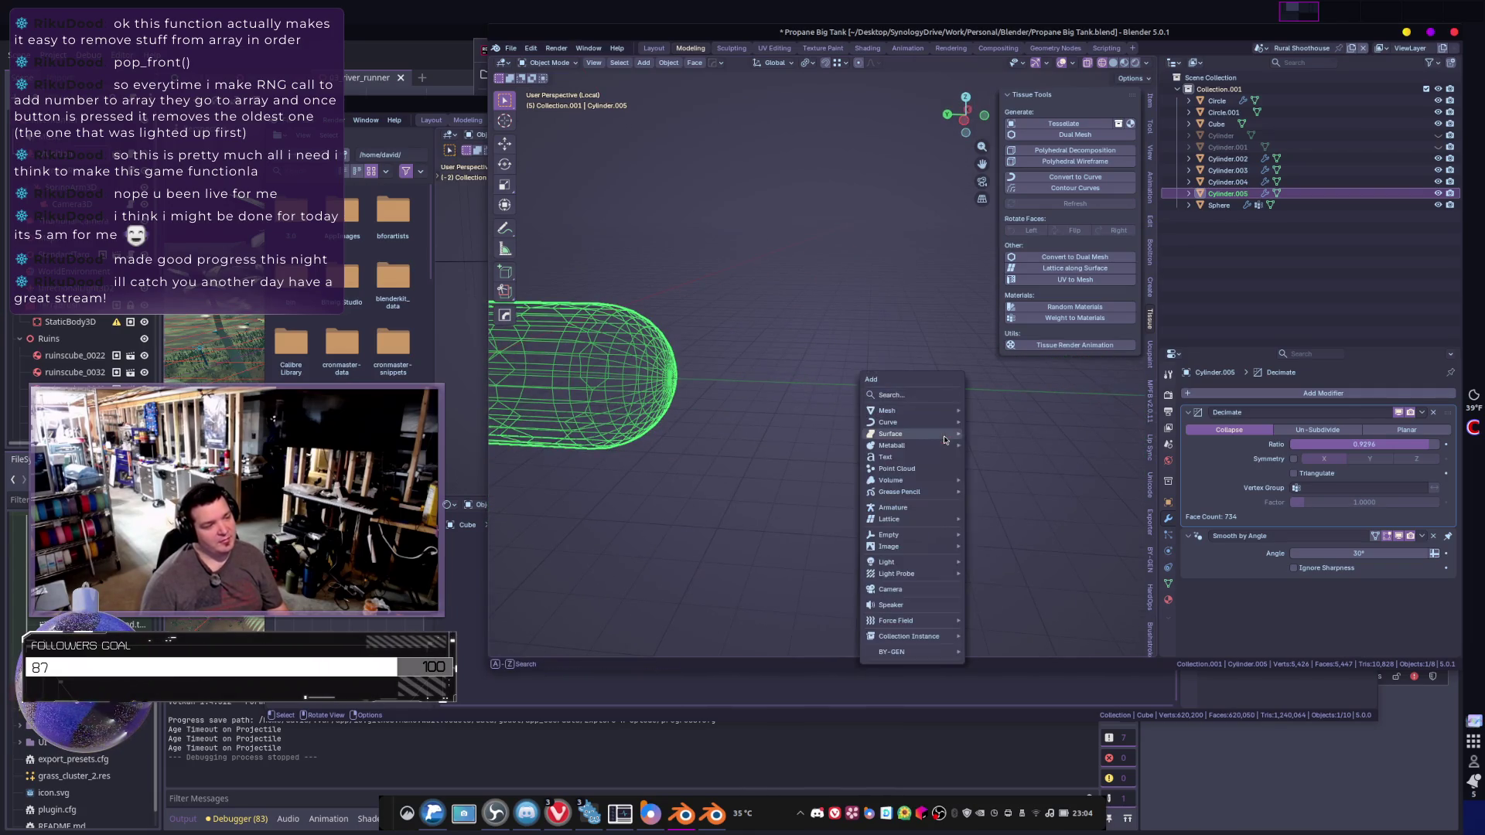
# - Add a new plane and loop-cut it both ways into a grid with six cuts
pyautogui.moveTo(907, 415)
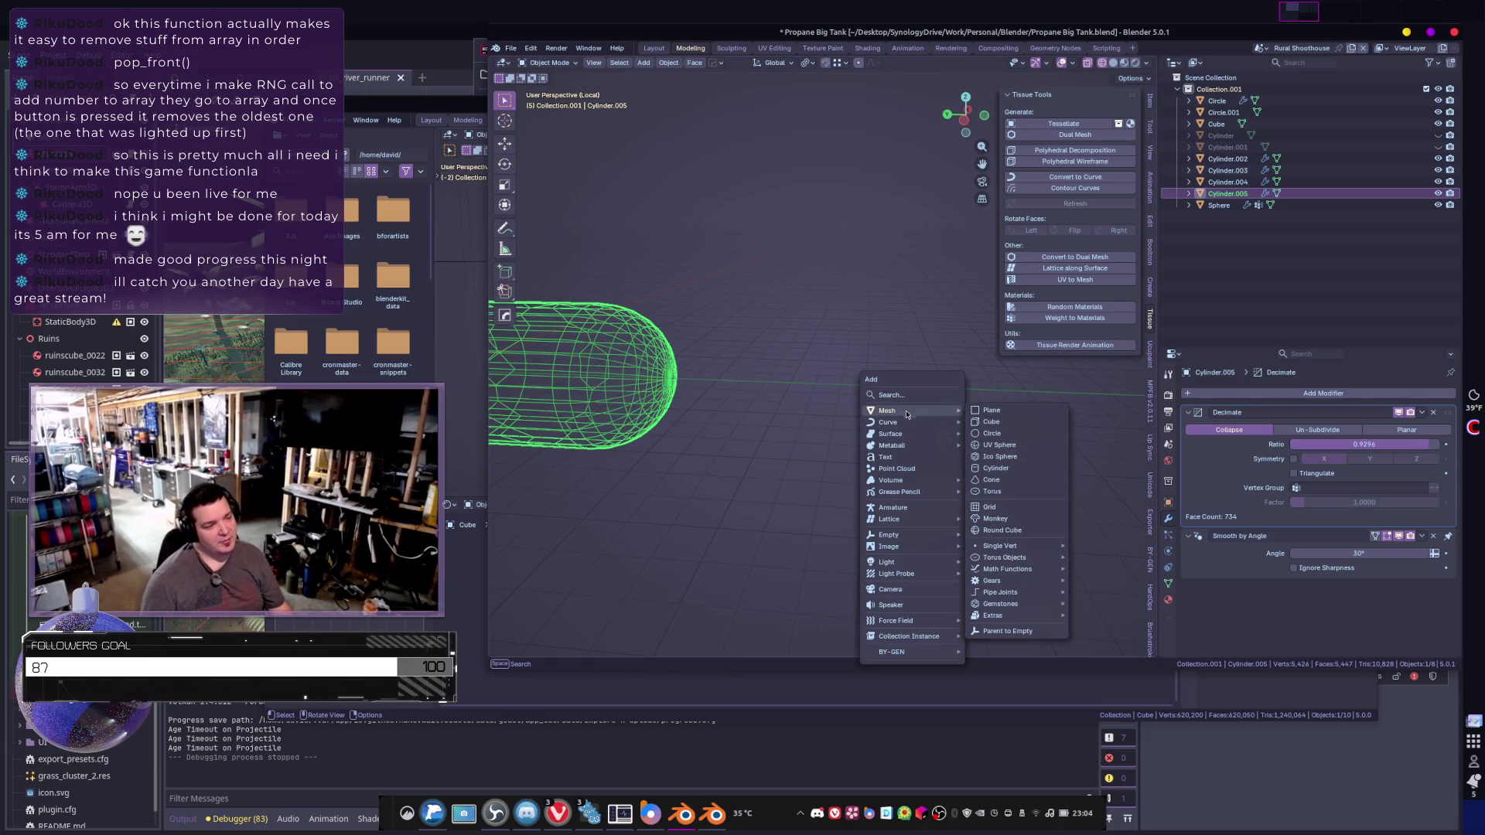
pyautogui.click(992, 411)
pyautogui.press('Tab')
pyautogui.hotkey('ctrl', 'r')
pyautogui.scroll(5, 933, 518)
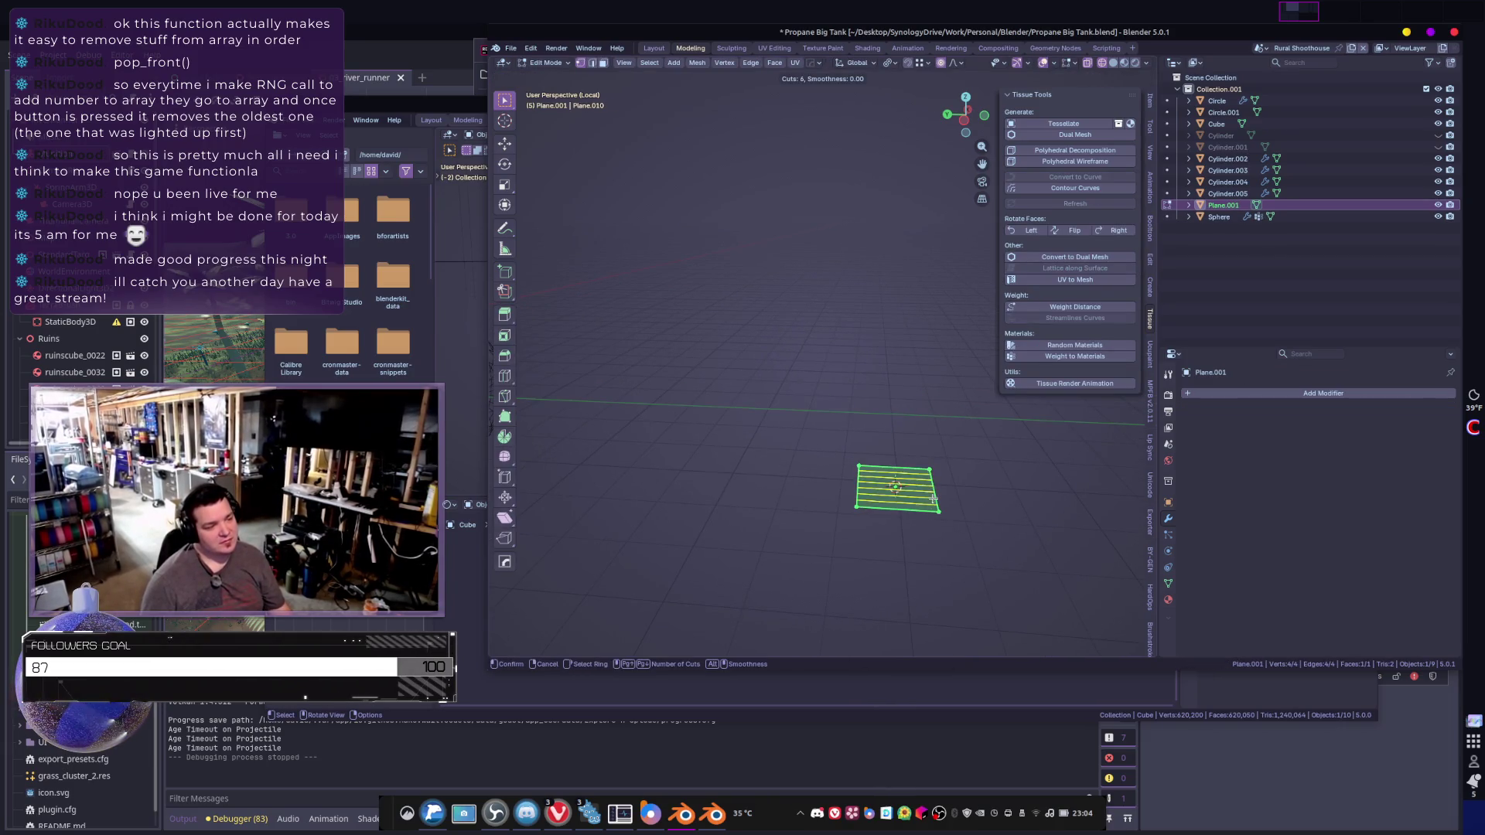
pyautogui.click(896, 485)
pyautogui.click(896, 486)
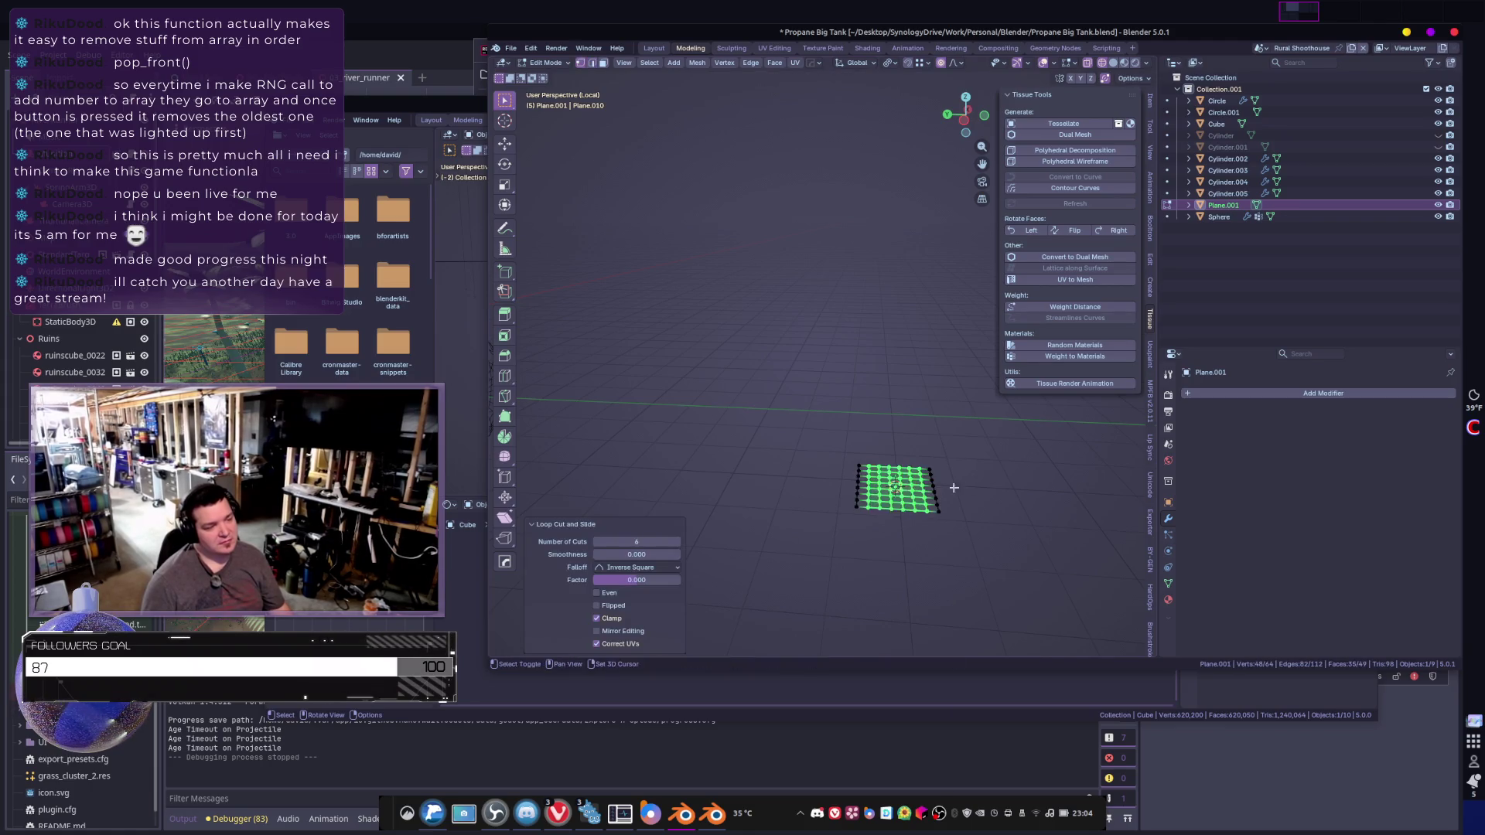
pyautogui.press('KP_Decimal')
# - Poke the grid's faces to triangulate it, then trial and undo a dual-mesh conversion
pyautogui.hotkey('ctrl', 'f')
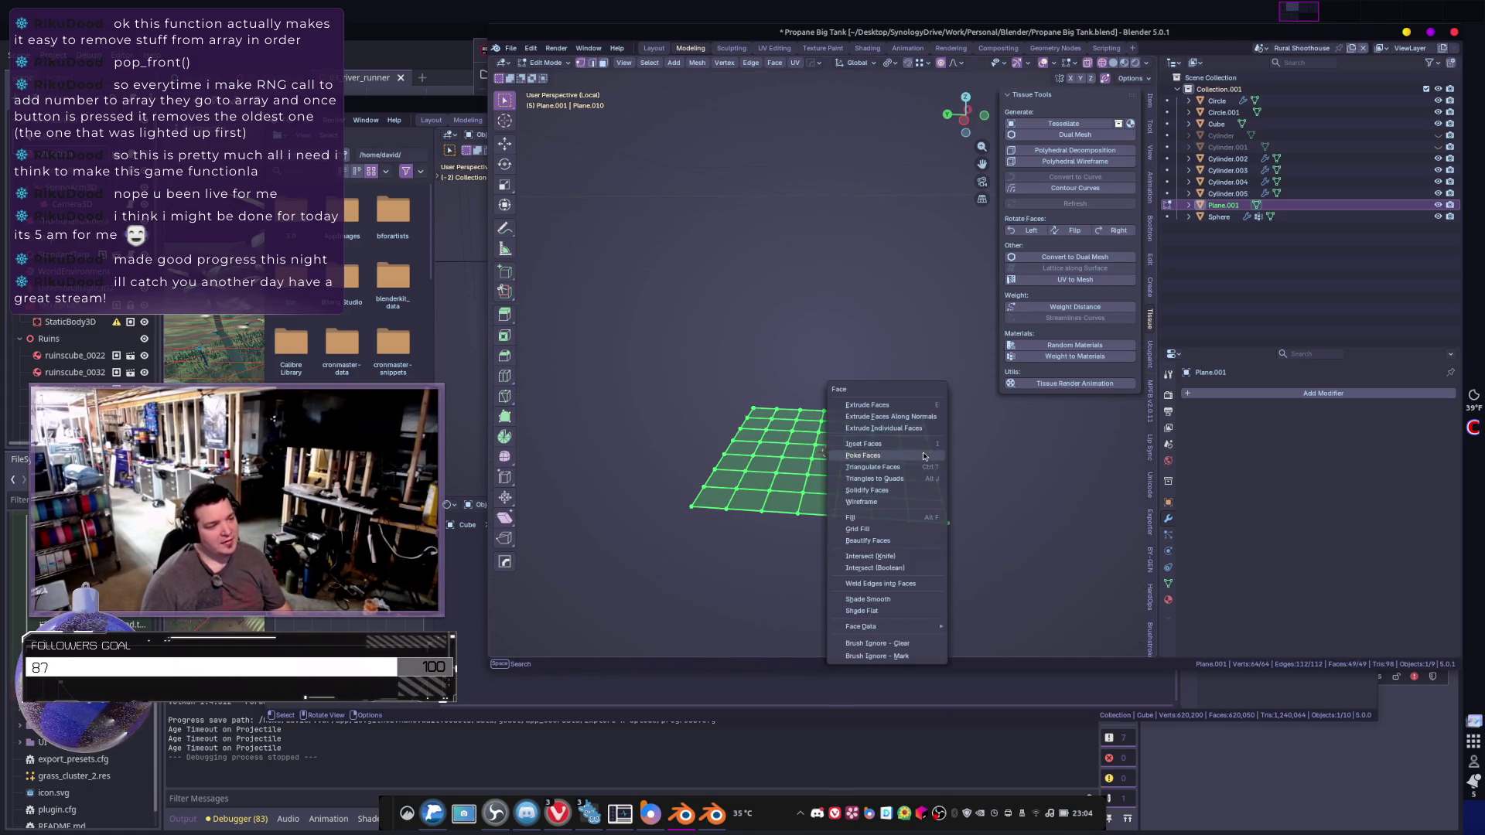
pyautogui.click(921, 456)
pyautogui.press('Tab')
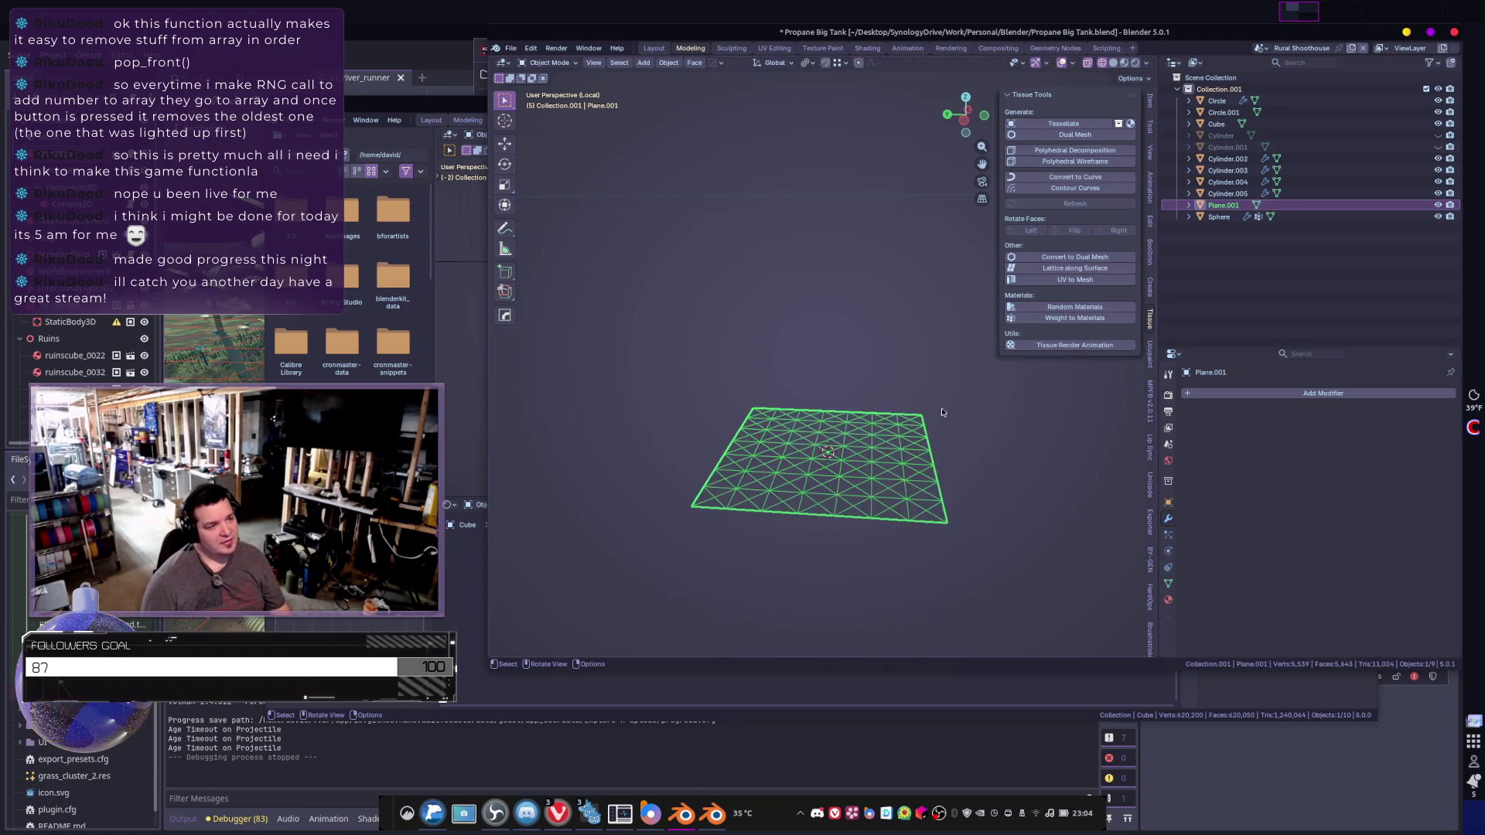
pyautogui.click(1047, 258)
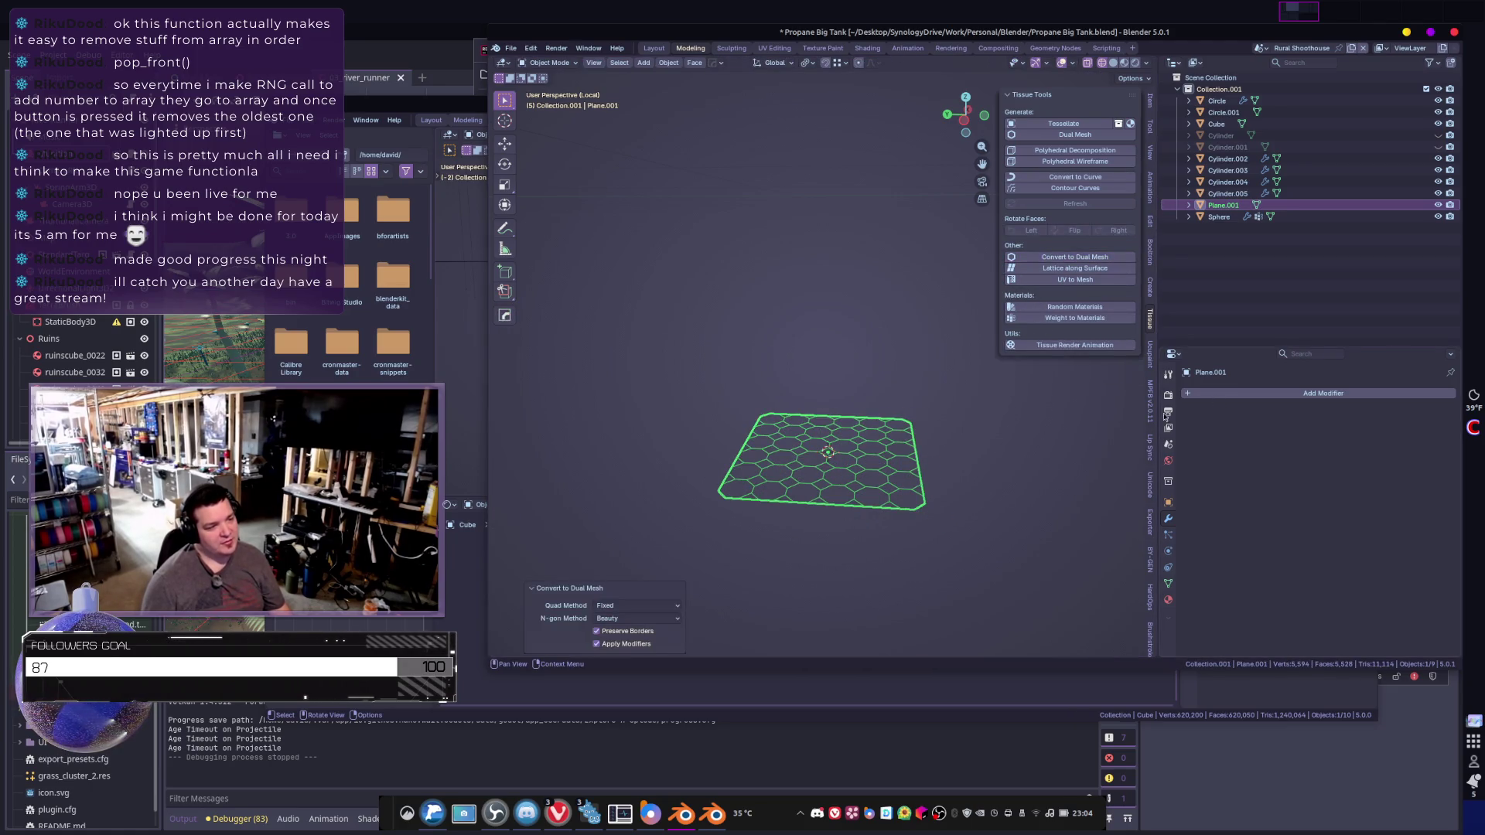
pyautogui.hotkey('ctrl', 'z')
# - Decimate the plane down to 44 faces and convert it to an irregular Tissue dual mesh
pyautogui.click(1253, 393)
pyautogui.write('de')
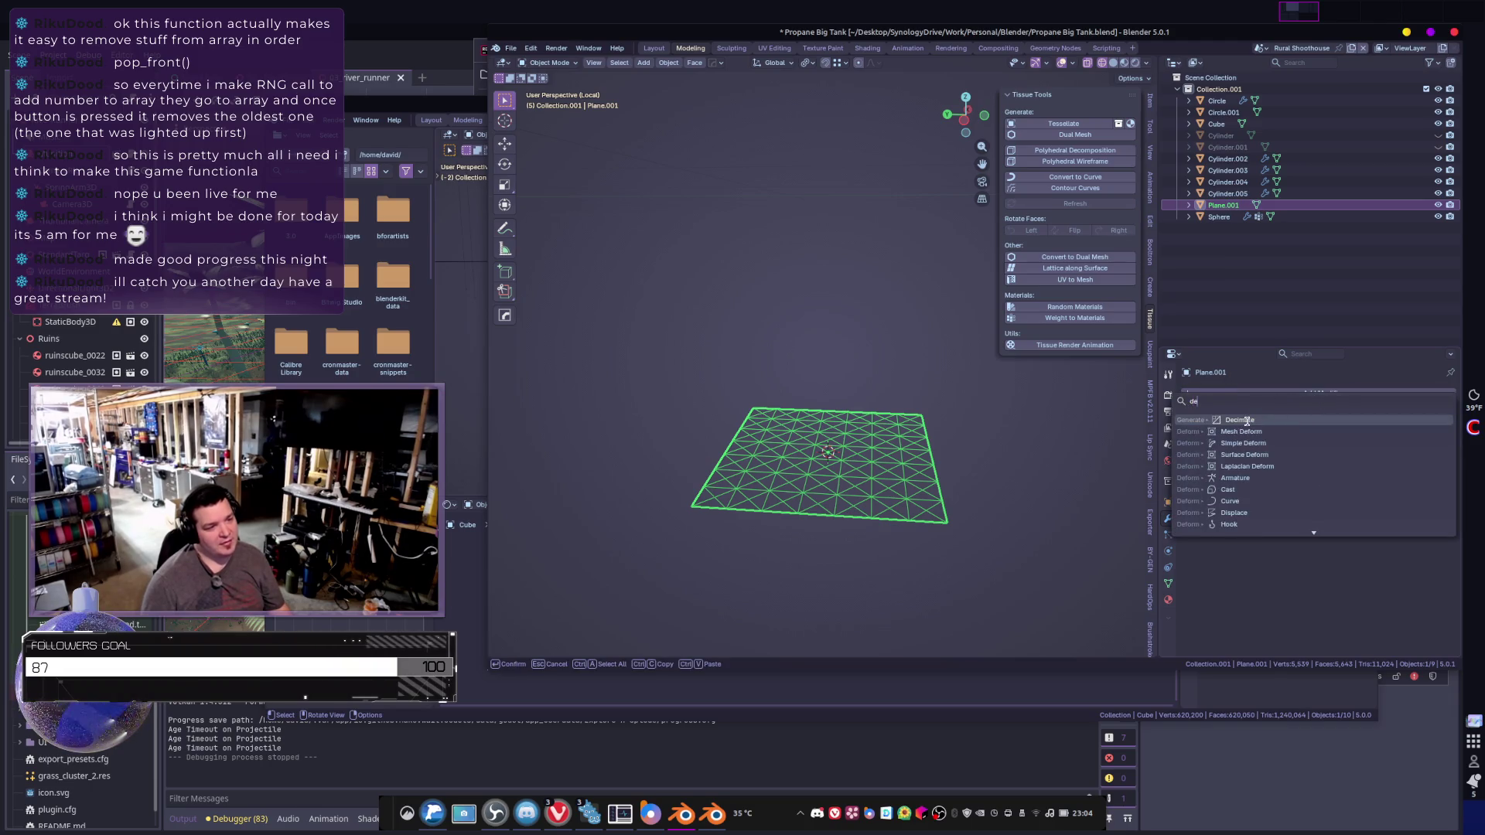
pyautogui.click(1247, 420)
pyautogui.moveTo(1427, 444); pyautogui.dragTo(1319, 446)
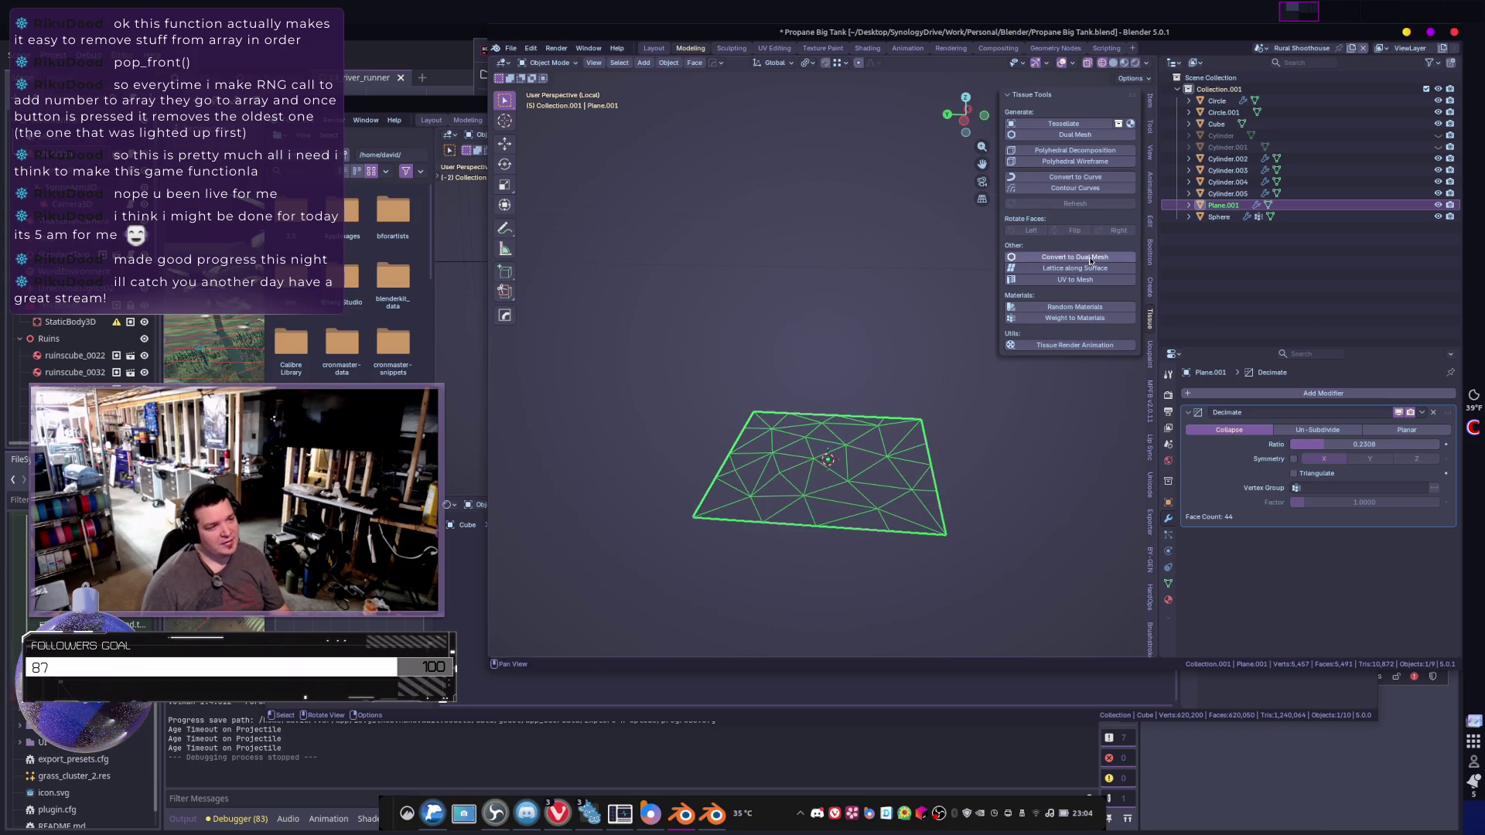
pyautogui.click(1087, 257)
pyautogui.press('Tab')
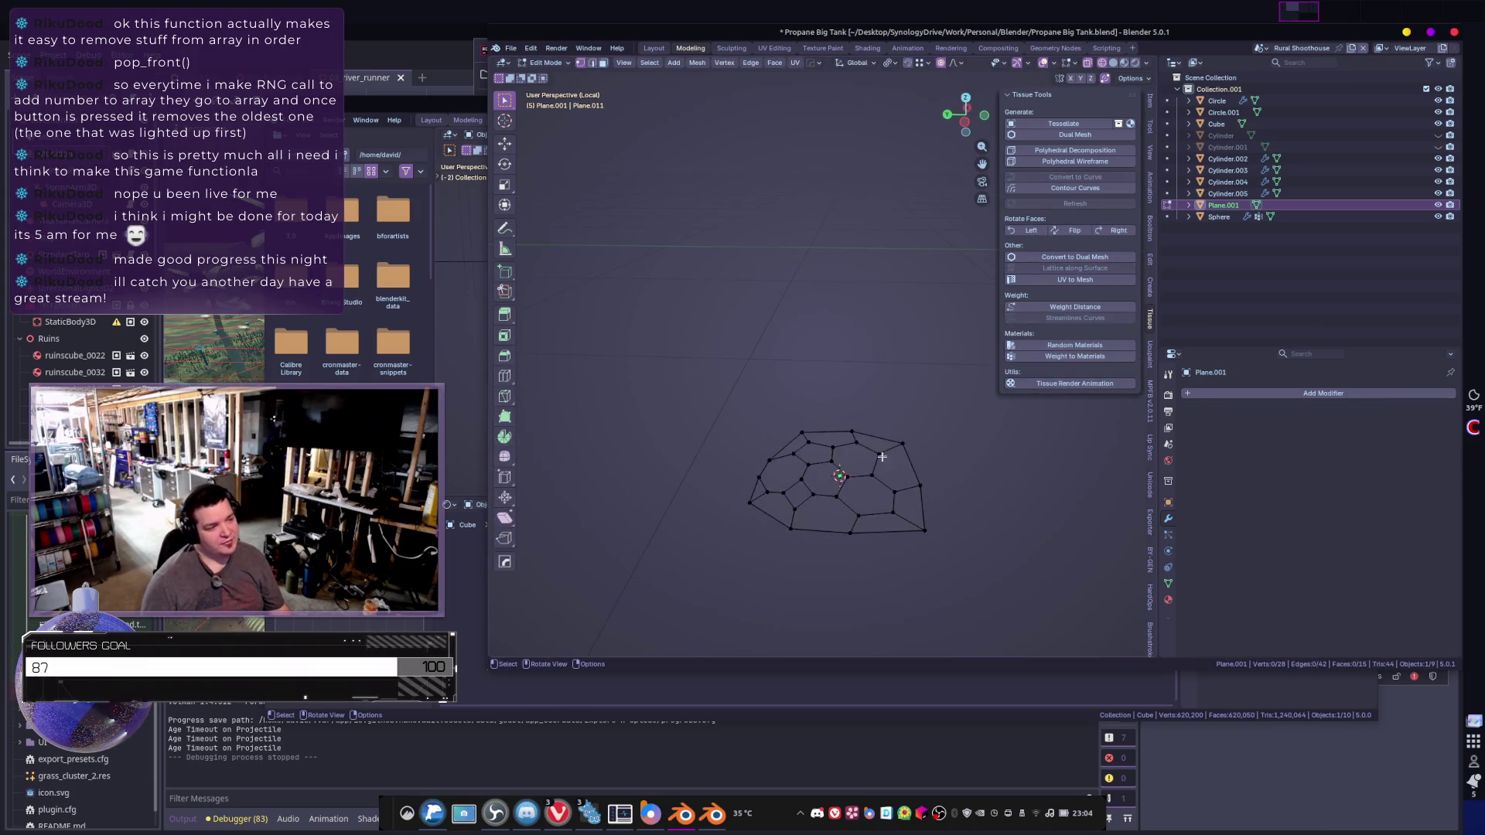
# - Flatten the plane's bottom border by scaling its vertex path to 0 on X, with proportional editing off
pyautogui.moveTo(814, 438); pyautogui.dragTo(808, 414, button='middle')
pyautogui.keyDown('alt'); pyautogui.click(817, 401); pyautogui.keyUp('alt')
pyautogui.click(738, 462)
pyautogui.keyDown('ctrl'); pyautogui.click(913, 486); pyautogui.keyUp('ctrl')
pyautogui.press('g')
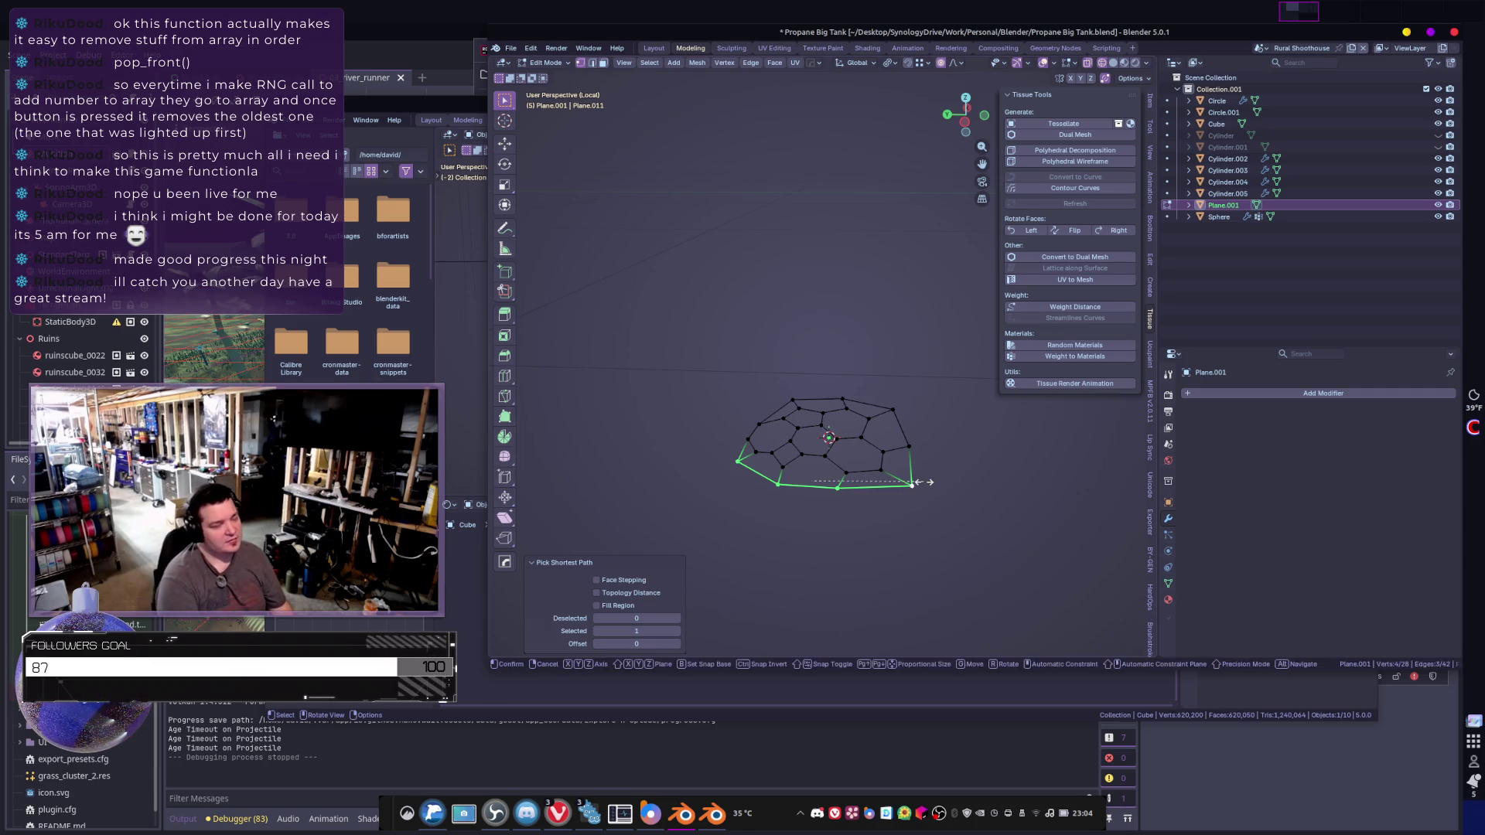
pyautogui.press('s')
pyautogui.press('x')
pyautogui.press('0')
pyautogui.press('o')
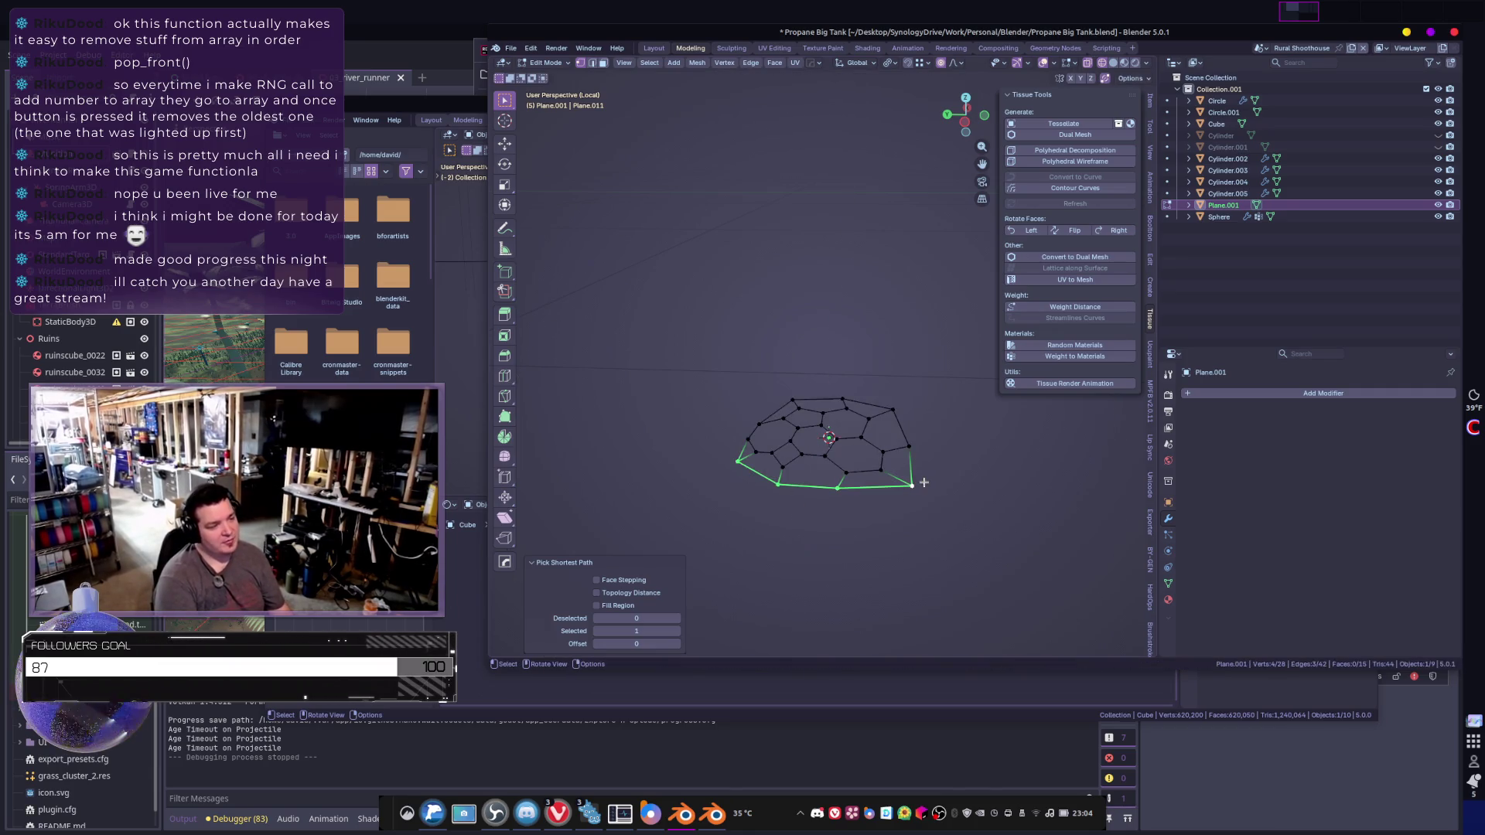
pyautogui.press('Return')
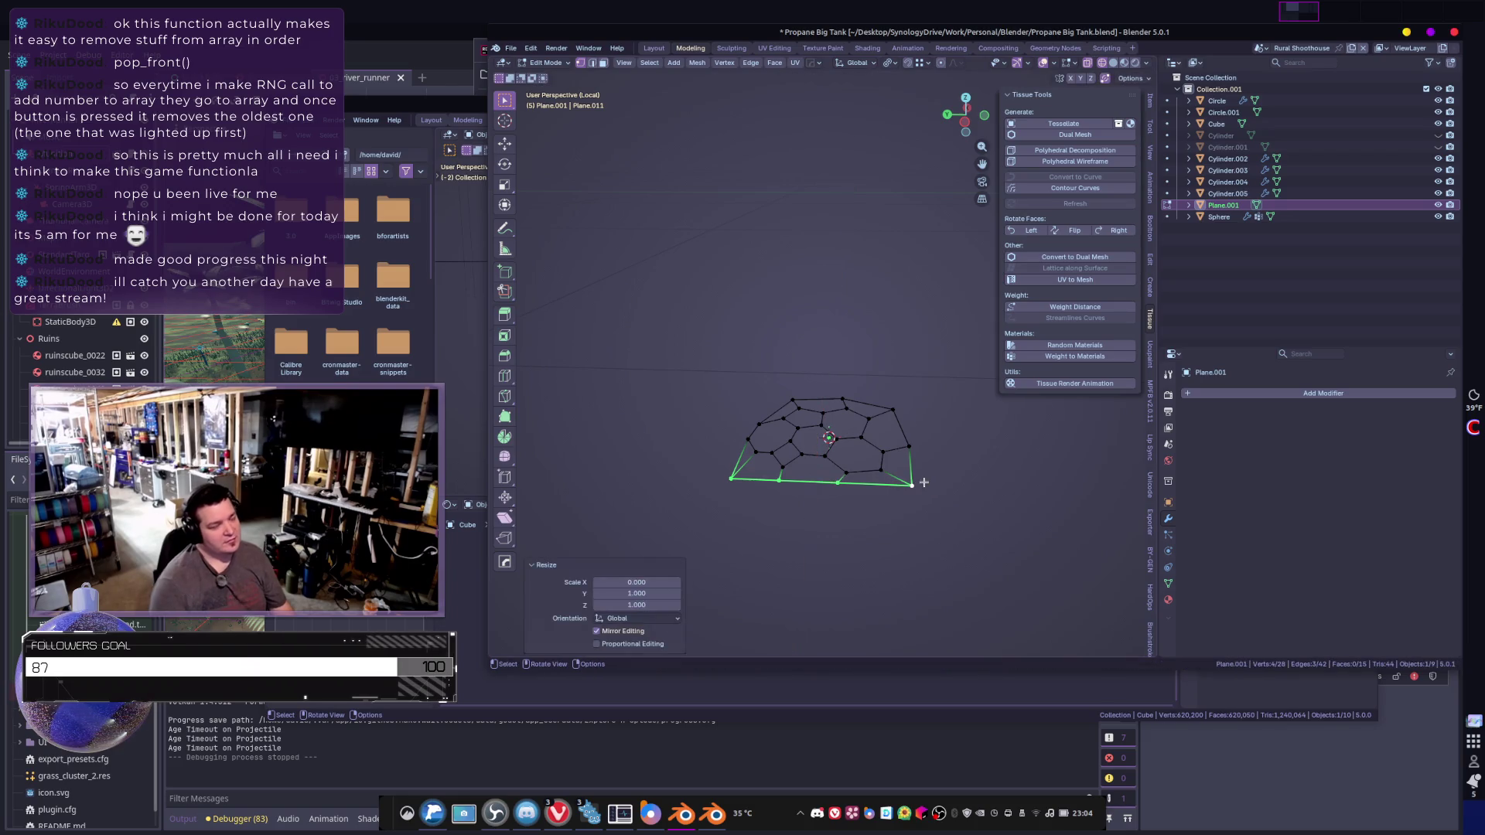
# - Straighten the right border by scaling its vertex path to 0 on Y
pyautogui.click(900, 492)
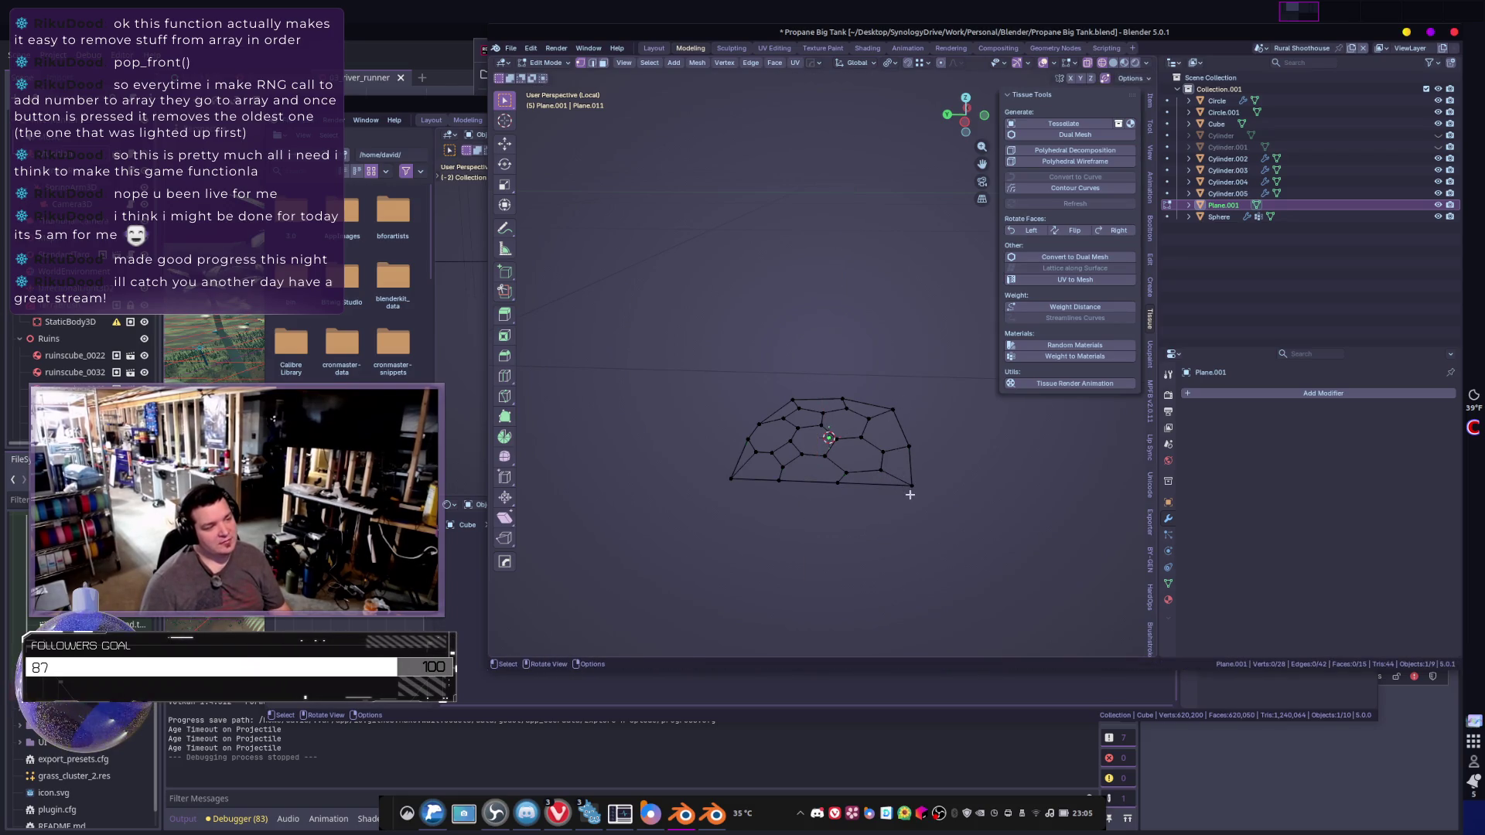
pyautogui.keyDown('ctrl'); pyautogui.click(900, 400); pyautogui.keyUp('ctrl')
pyautogui.press('s')
pyautogui.press('y')
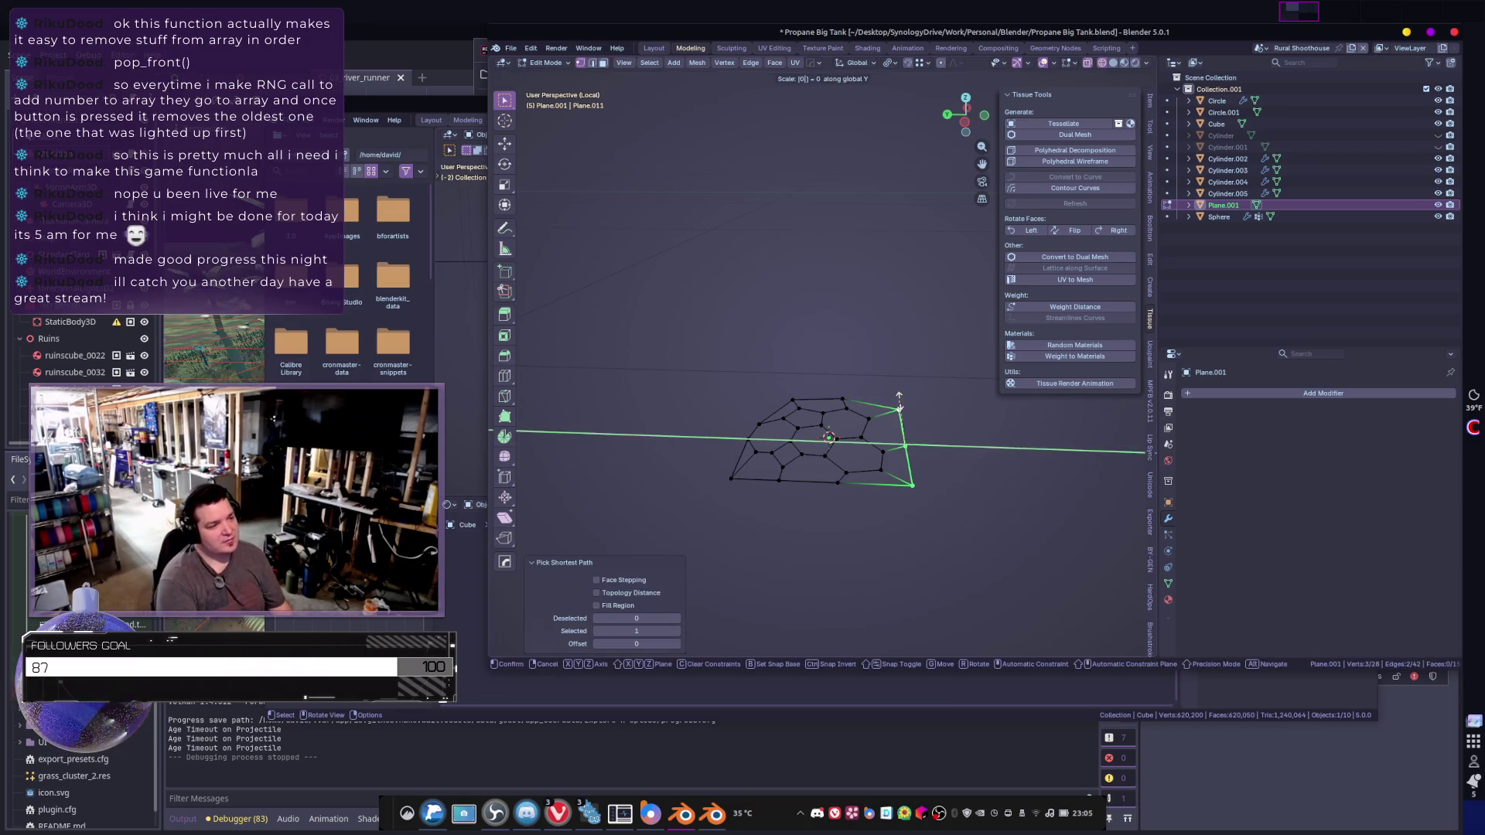
pyautogui.press('0')
pyautogui.press('Return')
# - Straighten the top border by scaling its vertex path to 0 on X
pyautogui.click(899, 401)
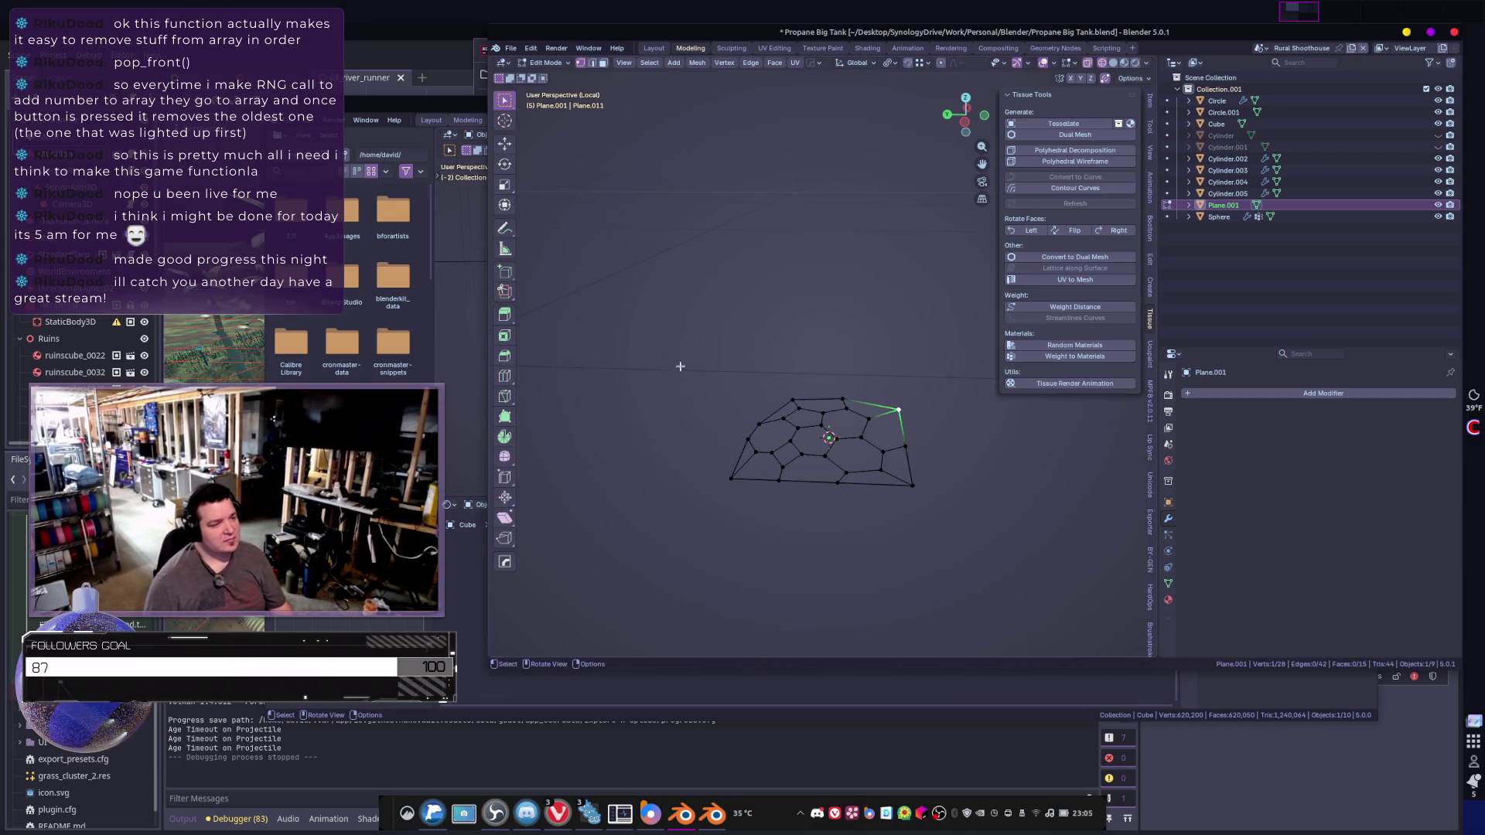
pyautogui.keyDown('ctrl'); pyautogui.click(785, 387); pyautogui.keyUp('ctrl')
pyautogui.press('s')
pyautogui.press('y')
pyautogui.press('Escape')
pyautogui.press('s')
pyautogui.press('x')
pyautogui.press('0')
pyautogui.press('Return')
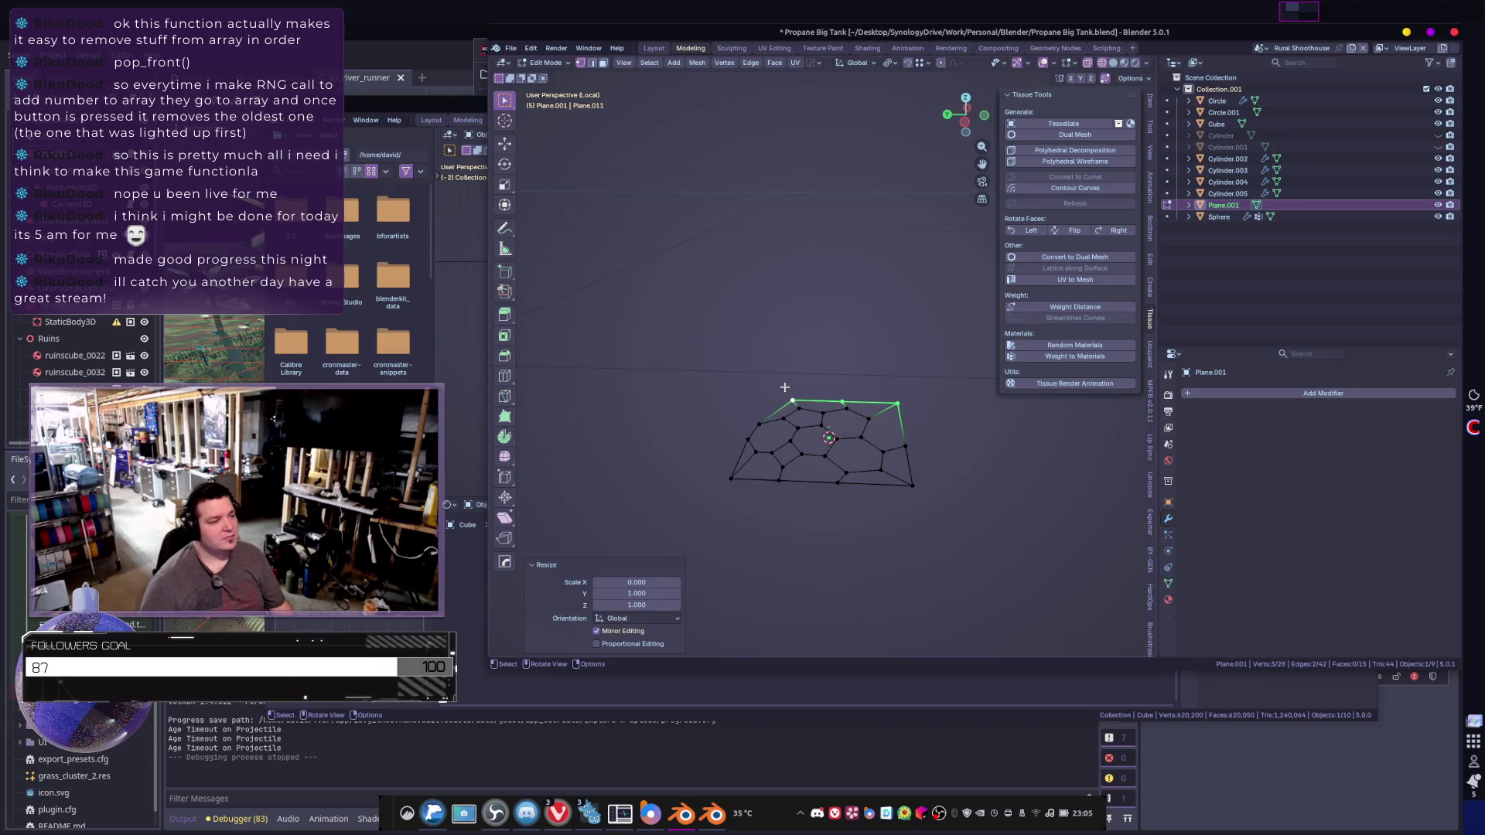
# - Shift the left border outward, then flatten it by scaling to 0 on Y
pyautogui.click(786, 404)
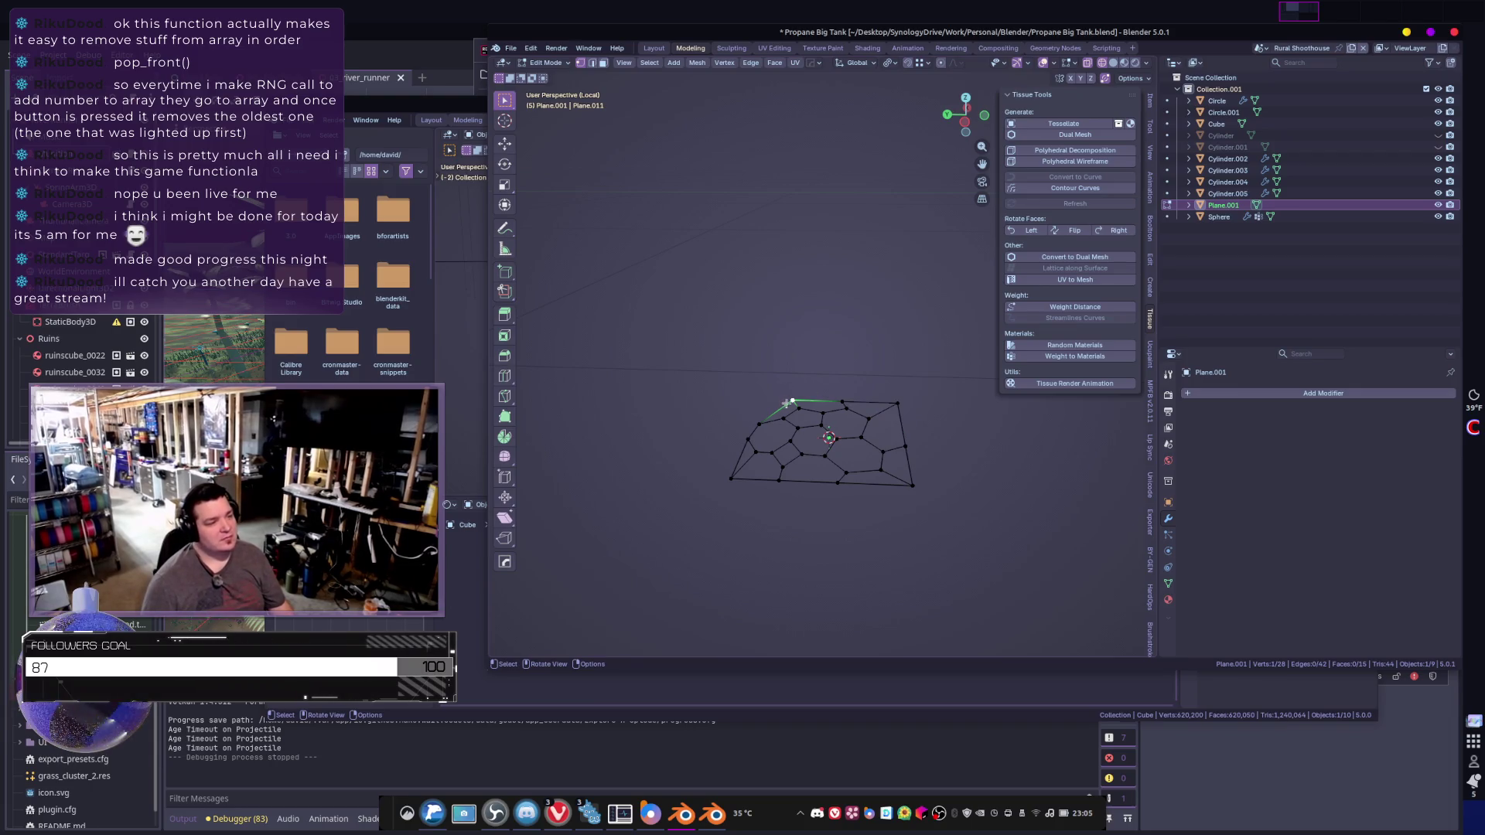
pyautogui.keyDown('ctrl'); pyautogui.click(733, 479); pyautogui.keyUp('ctrl')
pyautogui.press('g')
pyautogui.press('x')
pyautogui.press('y')
pyautogui.click(740, 456)
pyautogui.press('s')
pyautogui.press('x')
pyautogui.press('0')
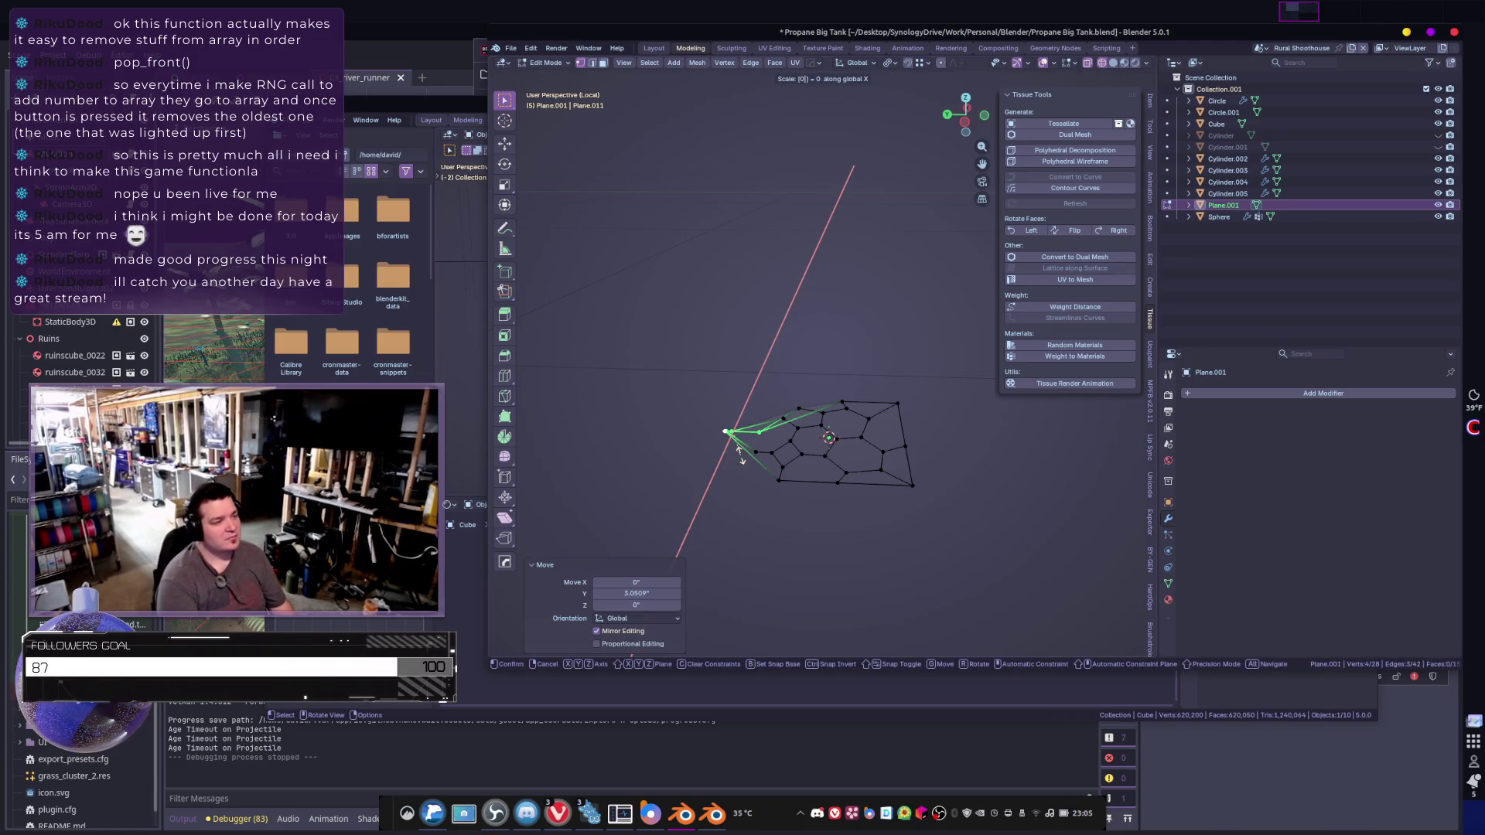
pyautogui.rightClick(741, 455)
pyautogui.rightClick(740, 455)
pyautogui.press('Escape')
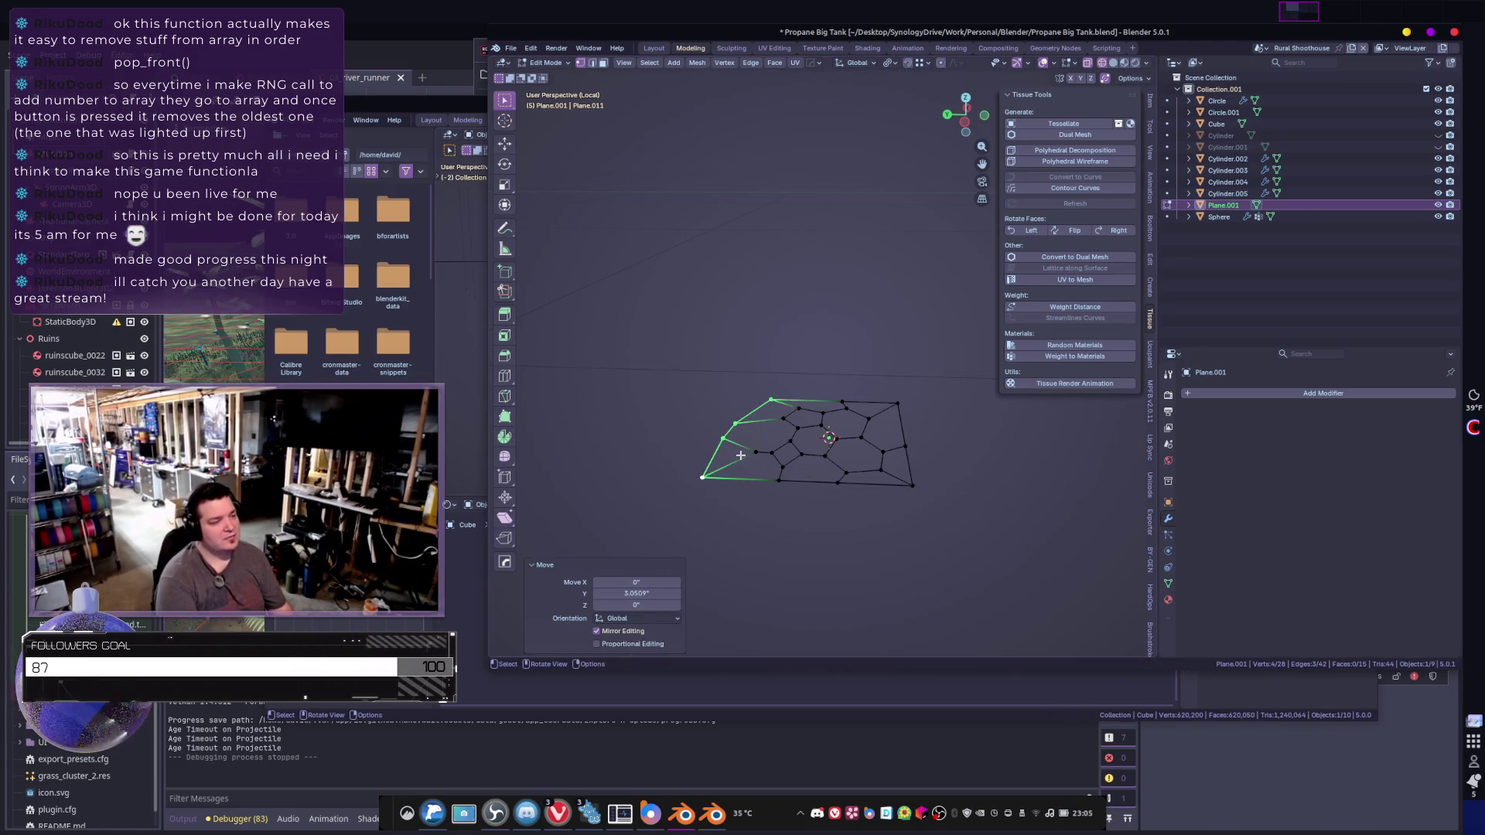
pyautogui.press('s')
pyautogui.press('y')
pyautogui.press('0')
pyautogui.press('Return')
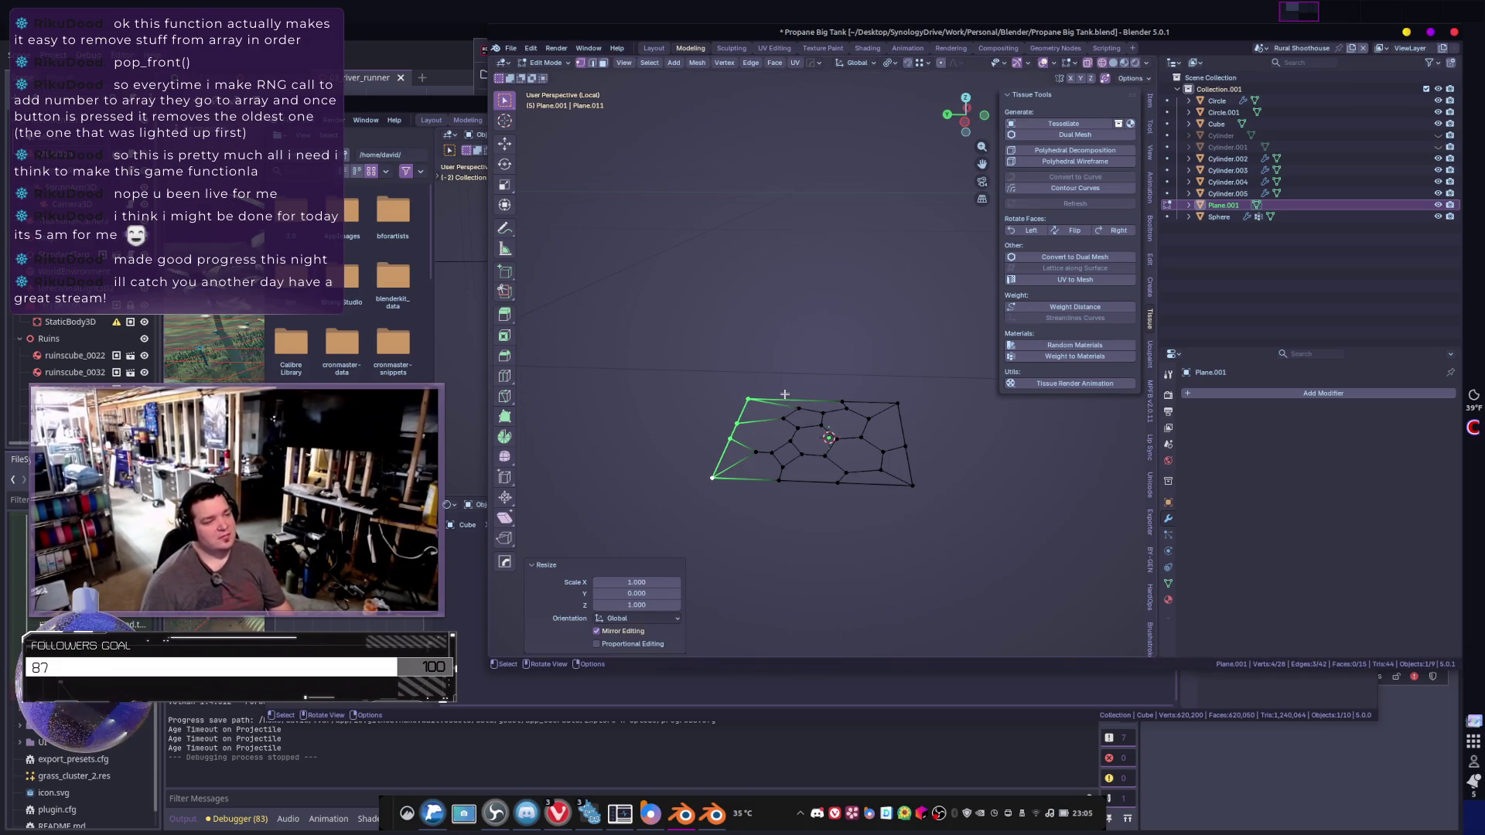
# - Move the top border into line with the panel and return to Object Mode
pyautogui.click(903, 404)
pyautogui.keyDown('ctrl'); pyautogui.click(748, 400); pyautogui.keyUp('ctrl')
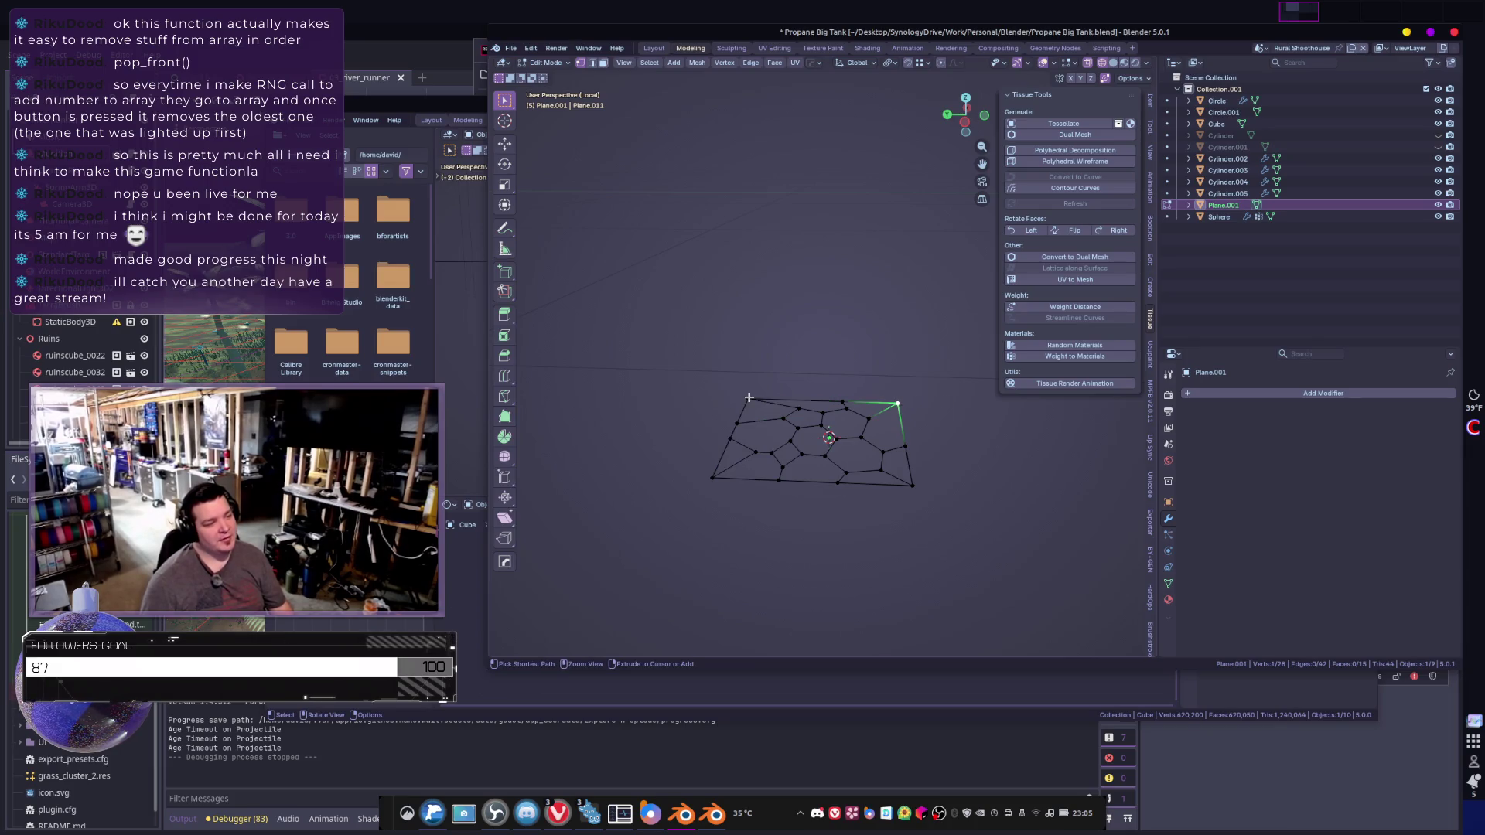
pyautogui.press('g')
pyautogui.press('y')
pyautogui.press('x')
pyautogui.click(800, 401)
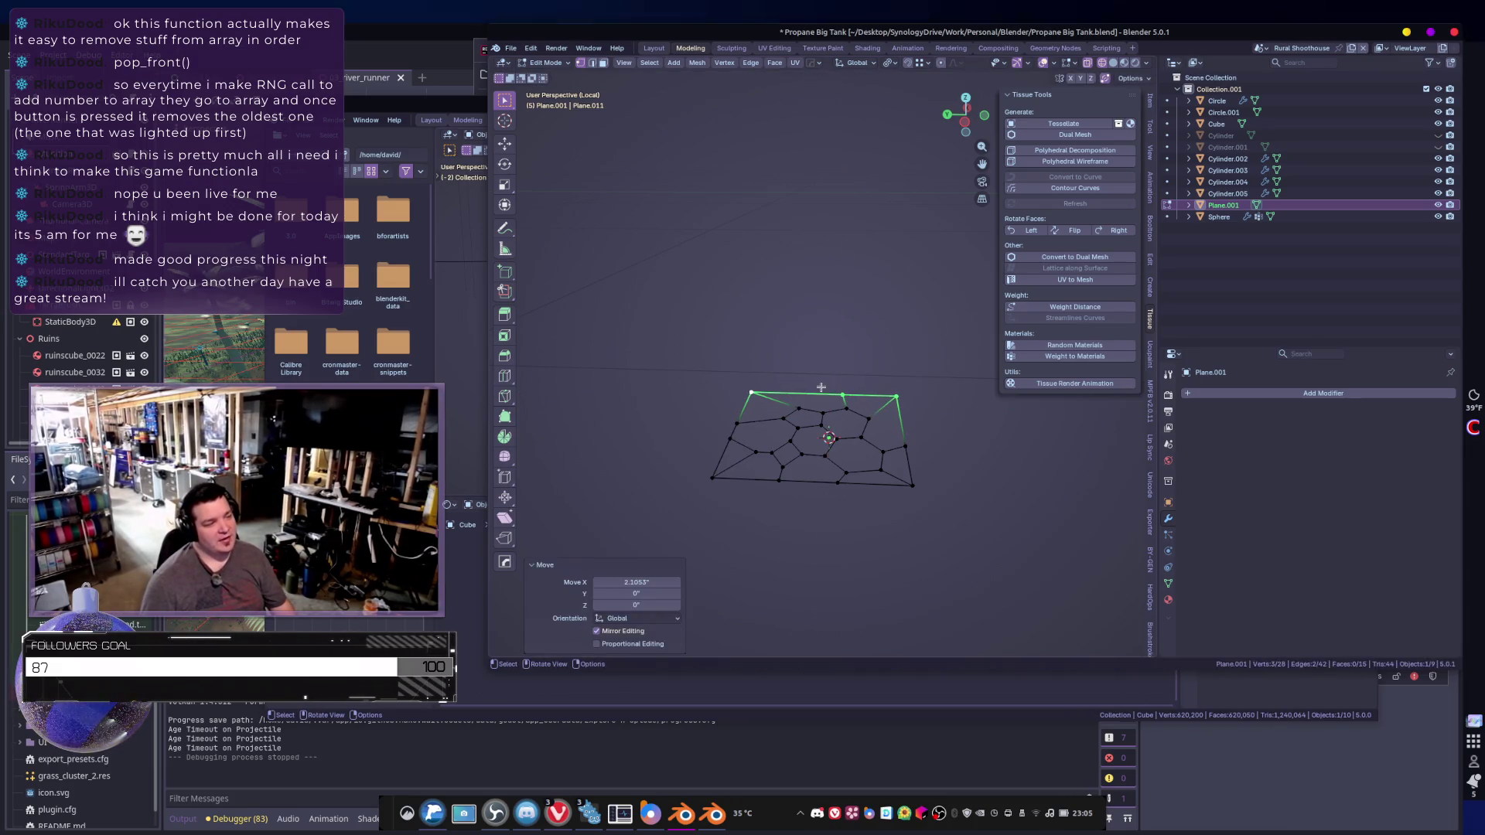
pyautogui.press('Tab')
pyautogui.moveTo(800, 401)
pyautogui.mouseDown(button='middle')
pyautogui.moveTo(849, 480)
pyautogui.moveTo(843, 464)
pyautogui.mouseUp(button='middle')
pyautogui.scroll(-3, 773, 464)
pyautogui.moveTo(722, 464)
pyautogui.keyDown('shift'); pyautogui.mouseDown(button='middle')
pyautogui.moveTo(878, 456)
pyautogui.moveTo(733, 460)
pyautogui.moveTo(920, 495)
pyautogui.moveTo(899, 472)
pyautogui.mouseUp(button='middle'); pyautogui.keyUp('shift')
pyautogui.scroll(-2, 732, 460)
# - Select Cylinder.005, toggle its Edit Mode on and off, and reframe the view on the capsule
pyautogui.click(898, 456)
pyautogui.press('Tab')
pyautogui.press('Tab')
pyautogui.click(915, 486)
pyautogui.press('Tab')
pyautogui.press('Tab')
pyautogui.click(914, 487)
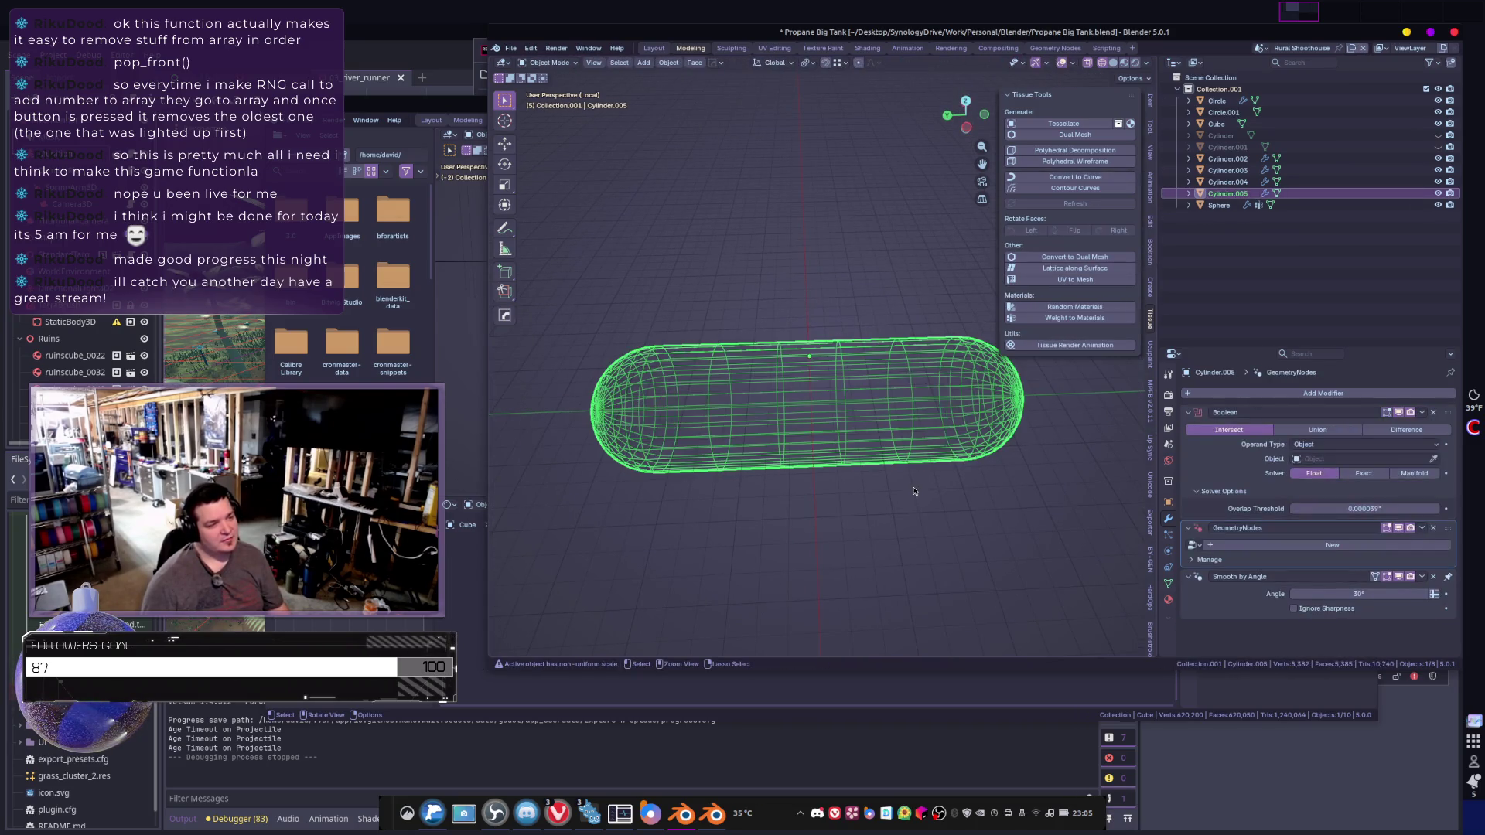
pyautogui.press('Tab')
pyautogui.moveTo(906, 487); pyautogui.dragTo(871, 438, button='middle')
pyautogui.press('Tab')
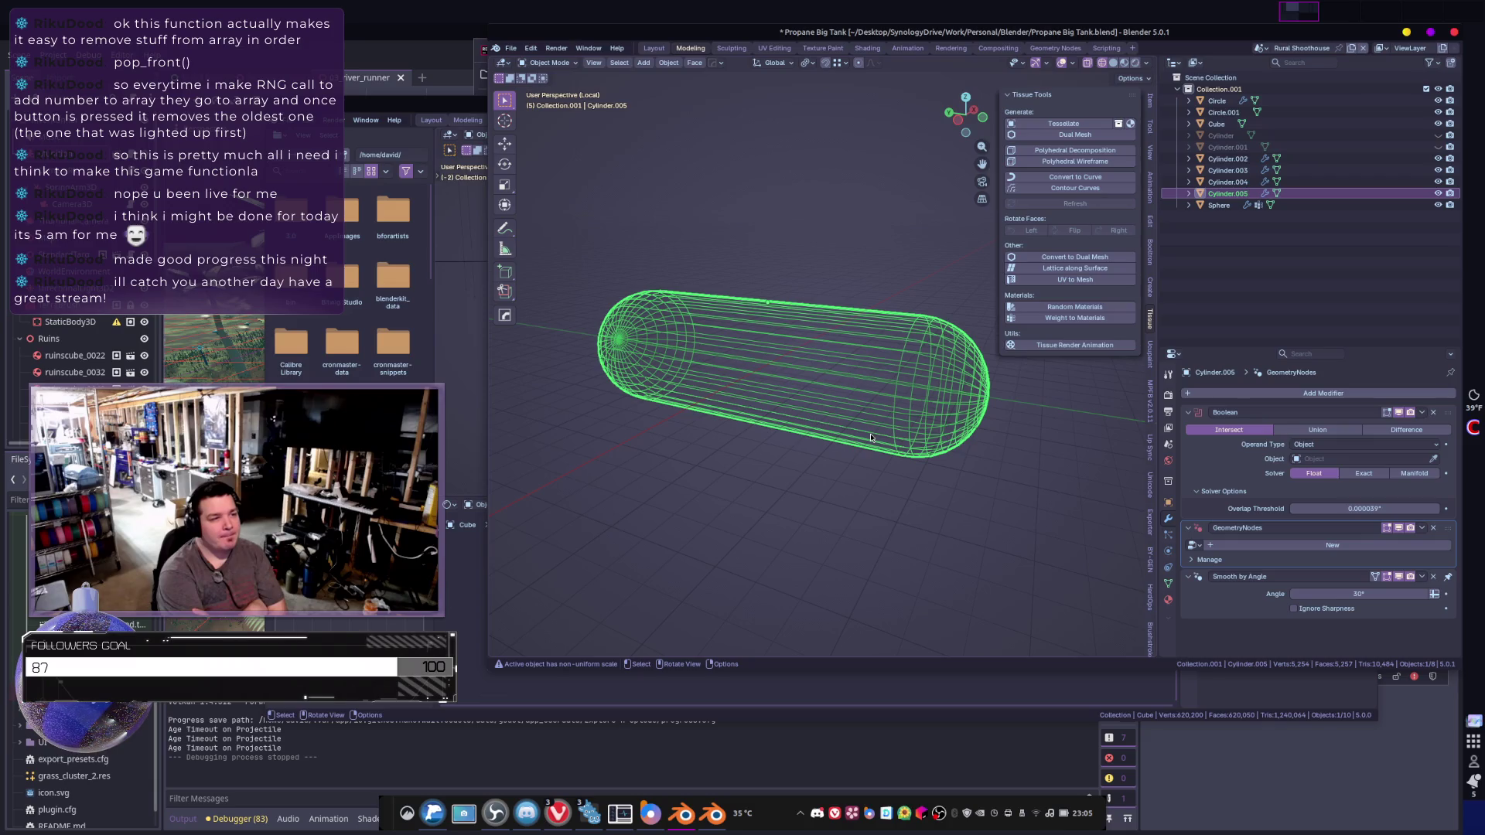
pyautogui.moveTo(949, 469)
pyautogui.mouseDown(button='middle')
pyautogui.moveTo(1068, 519)
pyautogui.moveTo(855, 464)
pyautogui.moveTo(920, 425)
pyautogui.mouseUp(button='middle')
# - Add a plane at the 3D cursor and move it along Y onto the capsule
pyautogui.keyDown('shift'); pyautogui.rightClick(875, 443); pyautogui.keyUp('shift')
pyautogui.hotkey('shift', 'a')
pyautogui.click(910, 410)
pyautogui.press('Tab')
pyautogui.press('s')
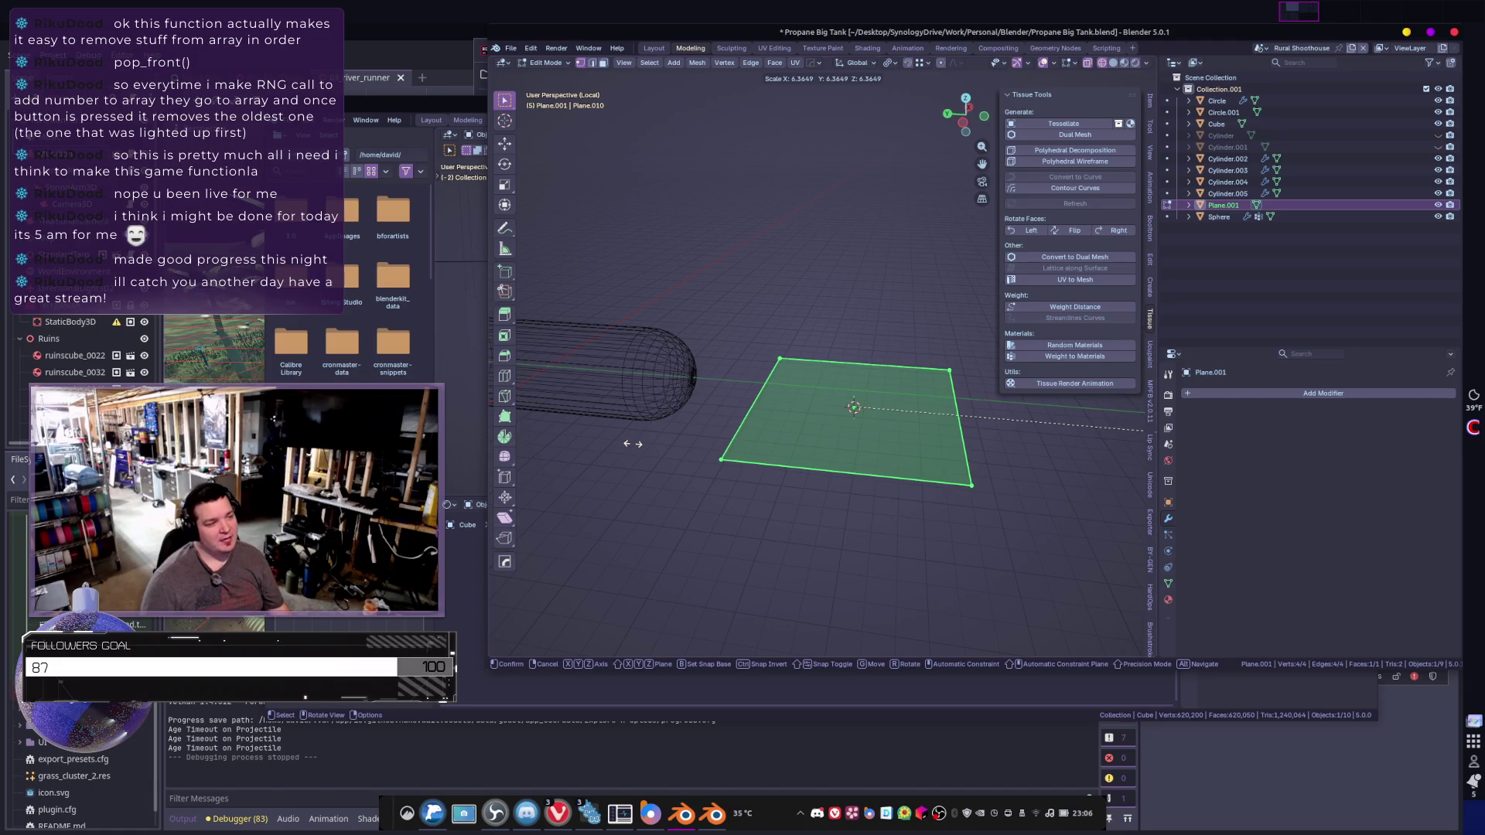
pyautogui.press('Escape')
pyautogui.press('Tab')
pyautogui.moveTo(633, 443)
pyautogui.mouseDown(button='middle')
pyautogui.moveTo(696, 476)
pyautogui.moveTo(901, 496)
pyautogui.mouseUp(button='middle')
pyautogui.press('g')
pyautogui.press('y')
pyautogui.click(779, 461)
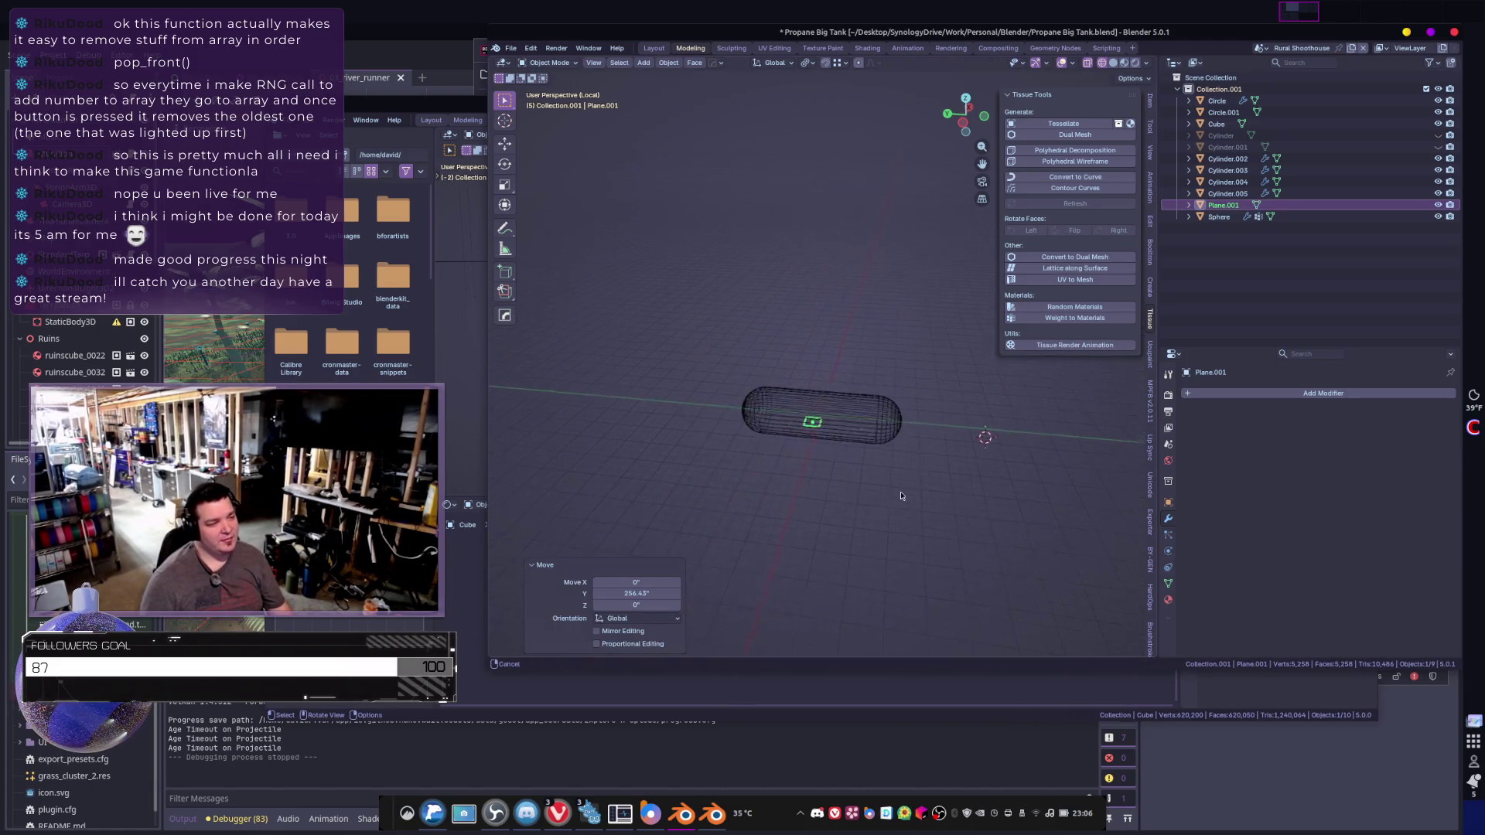
# - Enlarge the plane in Edit Mode and move it along Y beside the capsule
pyautogui.press('Tab')
pyautogui.press('s')
pyautogui.click(1086, 479)
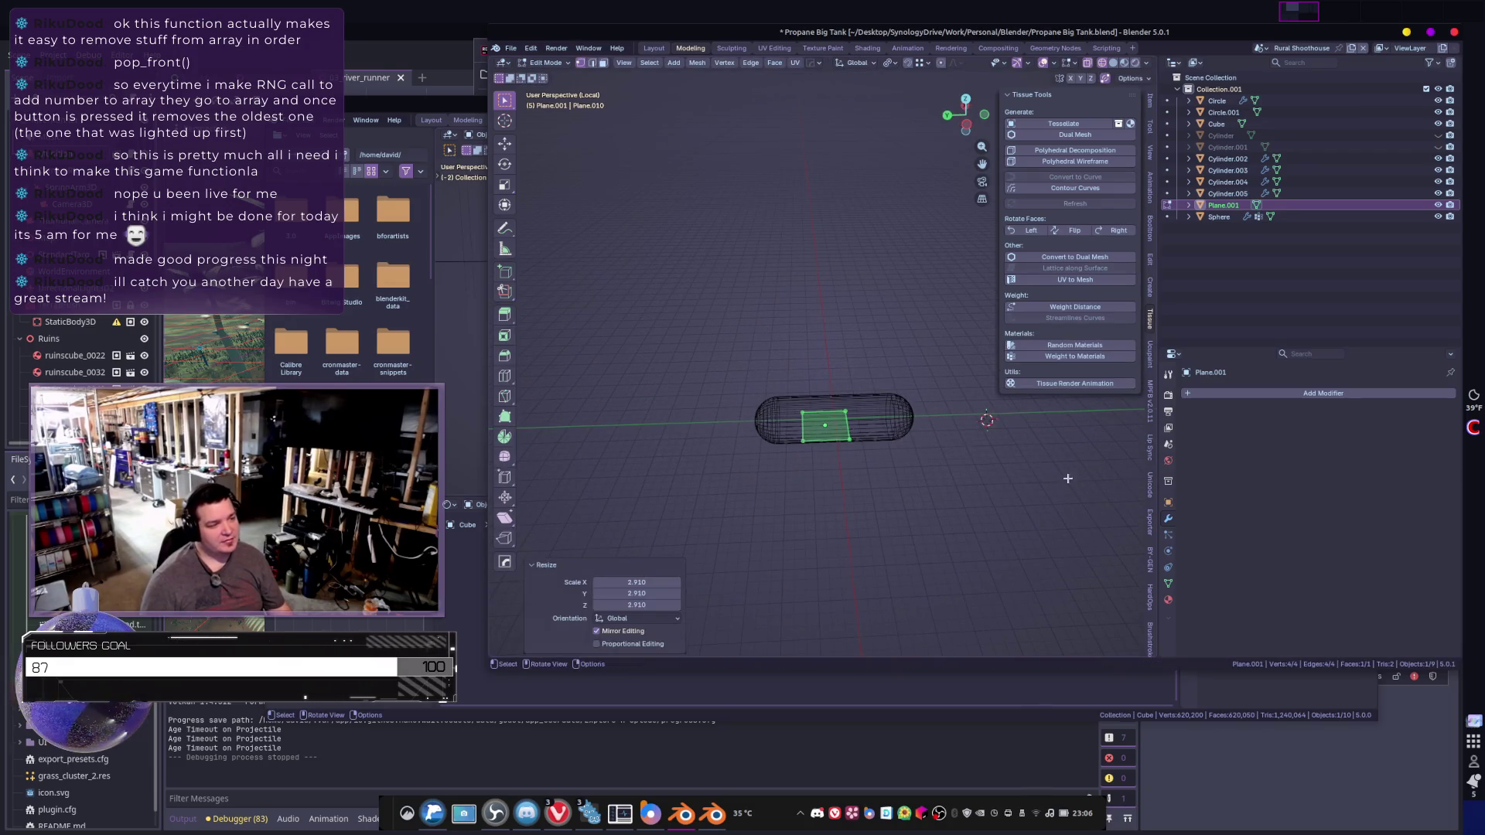
pyautogui.keyDown('shift'); pyautogui.moveTo(1086, 479); pyautogui.dragTo(1021, 475, button='middle'); pyautogui.keyUp('shift')
pyautogui.press('s')
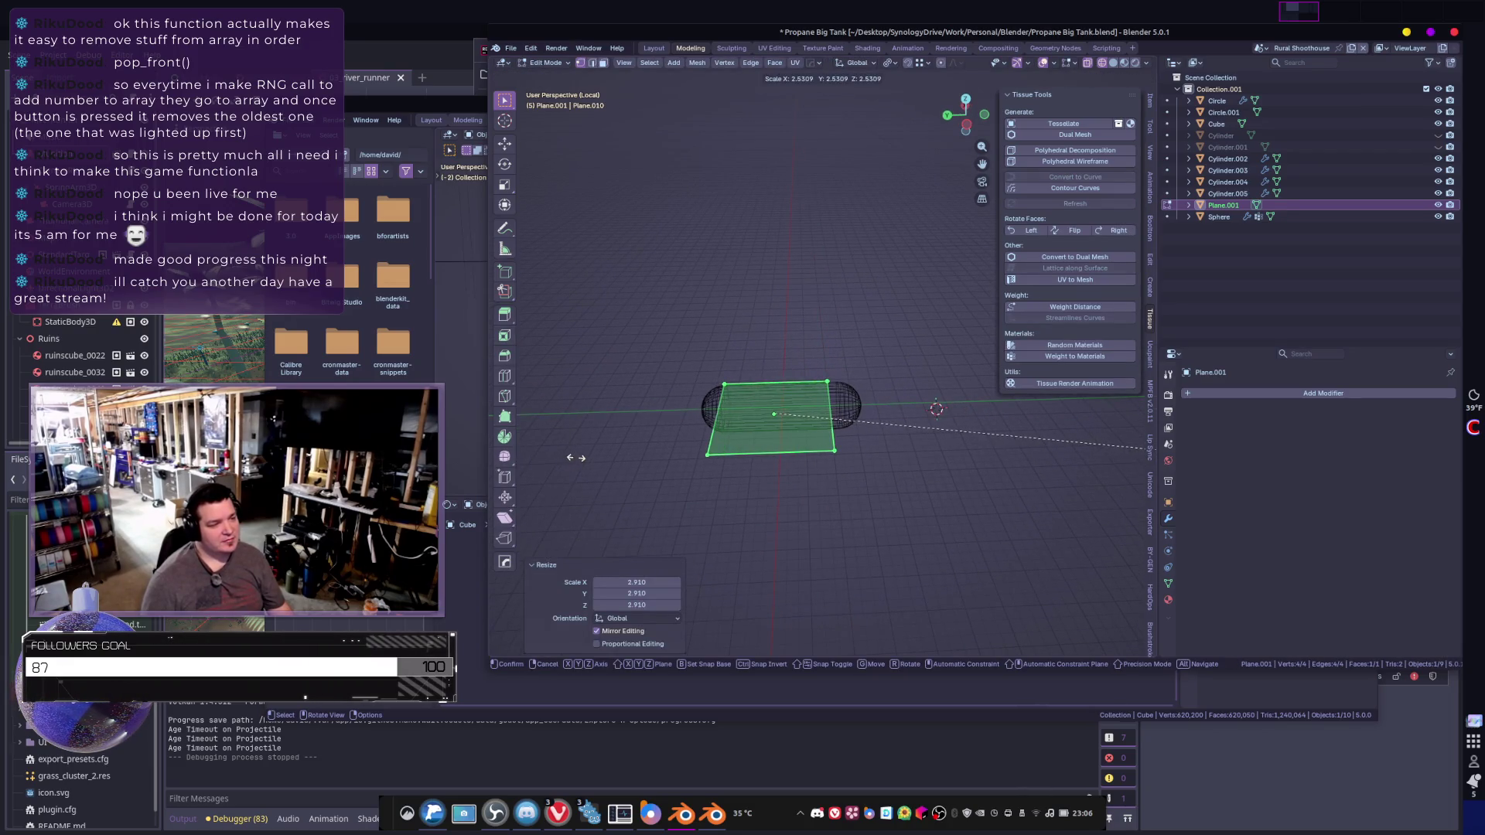
pyautogui.click(736, 451)
pyautogui.keyDown('shift'); pyautogui.moveTo(735, 452); pyautogui.dragTo(681, 422, button='middle'); pyautogui.keyUp('shift')
pyautogui.press('Tab')
pyautogui.press('g')
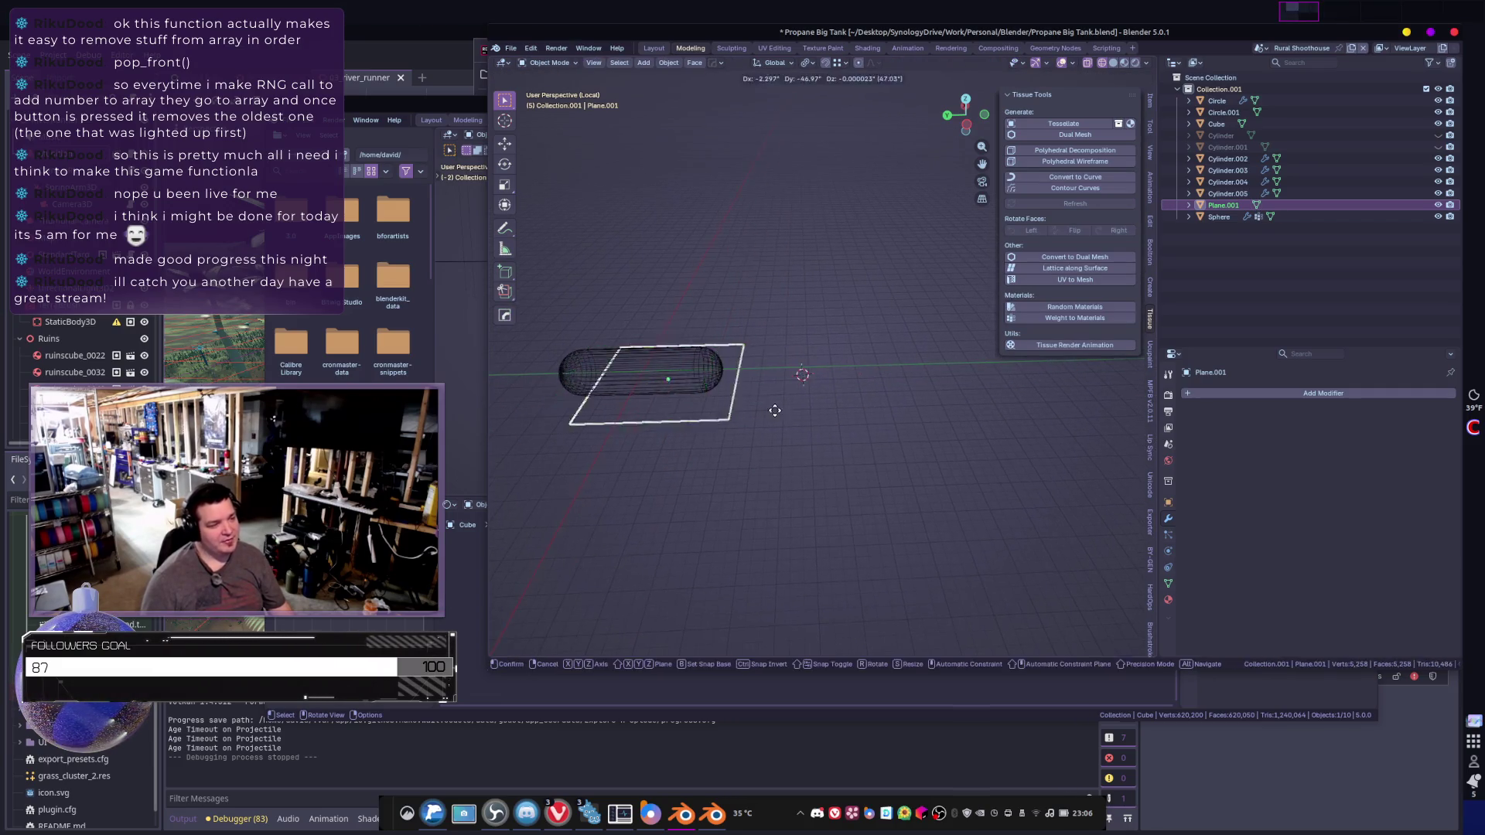
pyautogui.press('y')
pyautogui.click(1087, 425)
pyautogui.scroll(2, 790, 469)
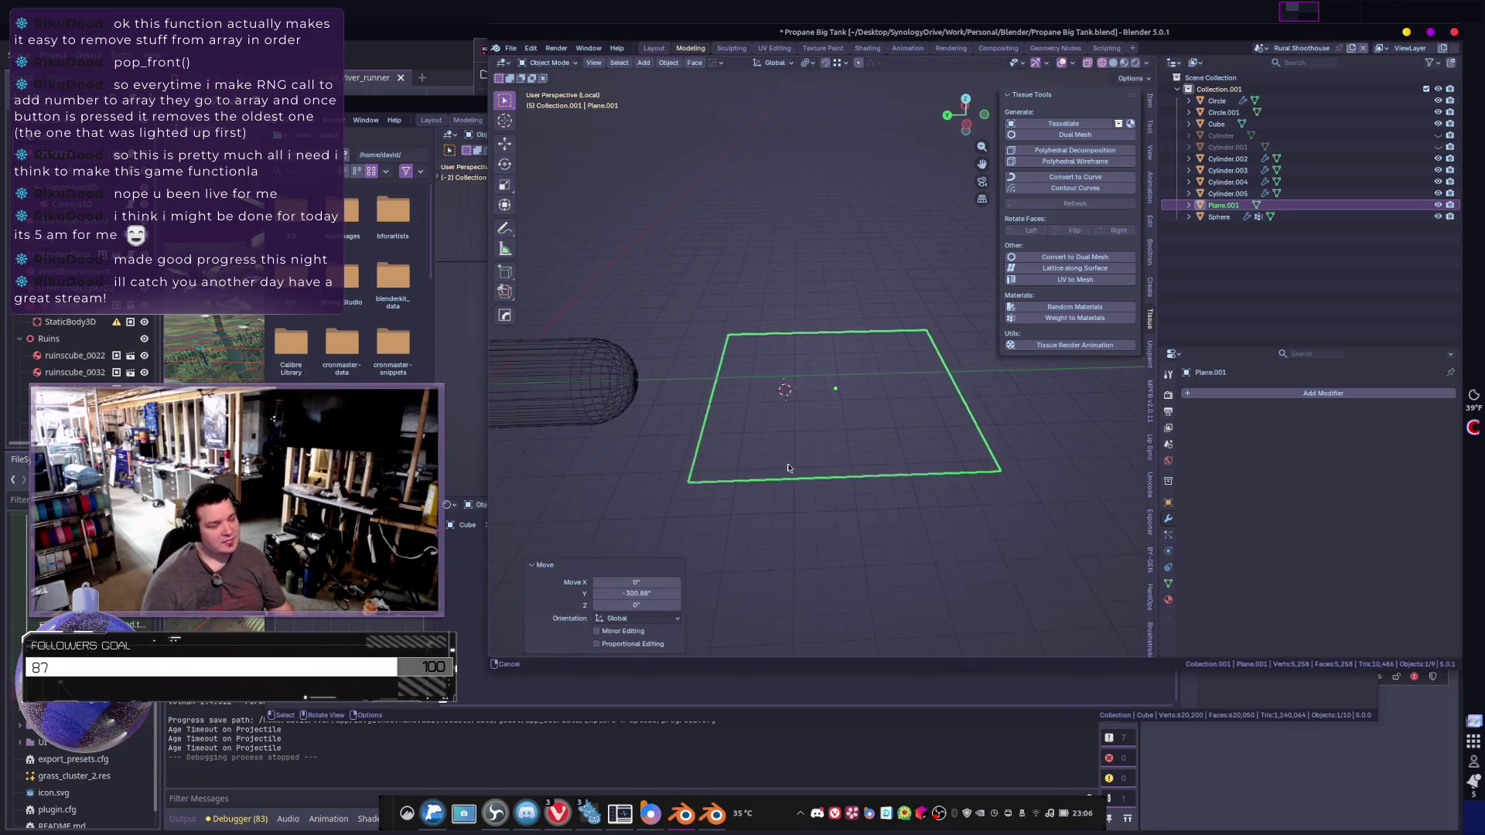
# - Subdivide the plane with 8 and 5 loop cuts, then Poke Faces to triangulate it
pyautogui.press('Tab')
pyautogui.hotkey('ctrl', 'r')
pyautogui.scroll(6, 936, 390)
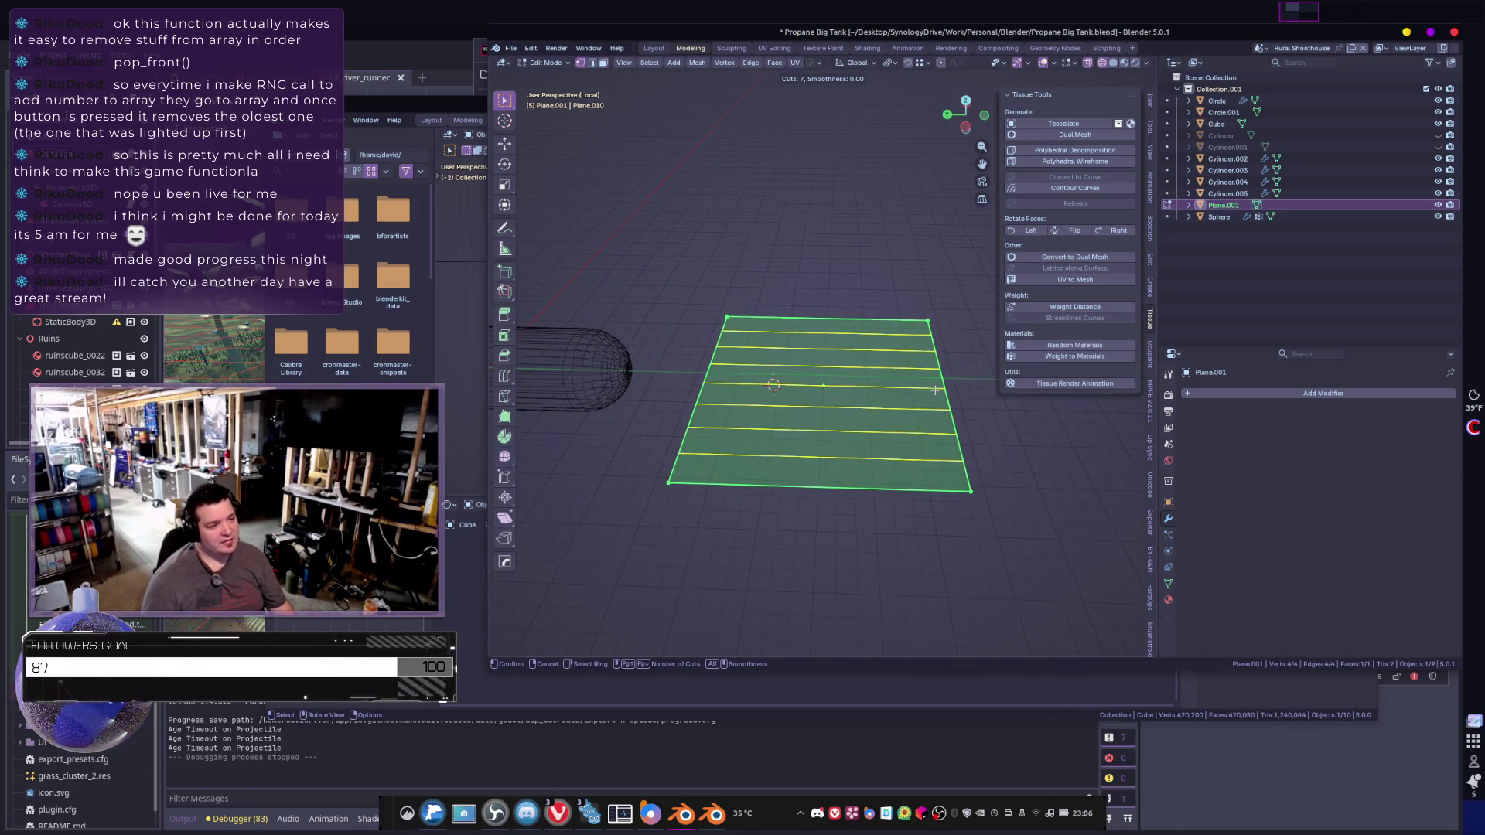
pyautogui.scroll(1, 935, 391)
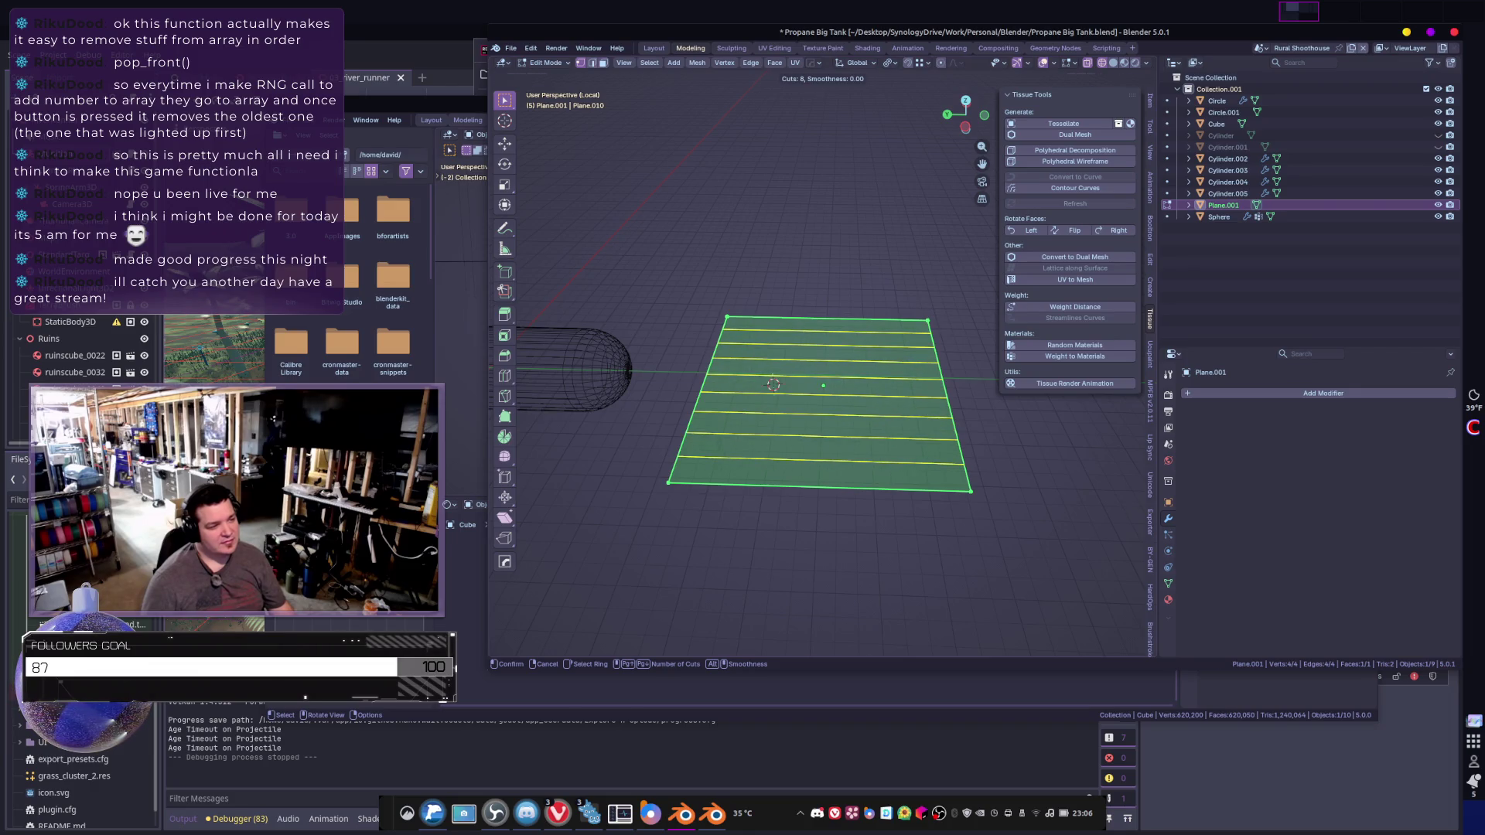
pyautogui.click(935, 390)
pyautogui.rightClick(935, 391)
pyautogui.hotkey('ctrl', 'r')
pyautogui.scroll(-3, 863, 411)
pyautogui.click(863, 411)
pyautogui.rightClick(864, 411)
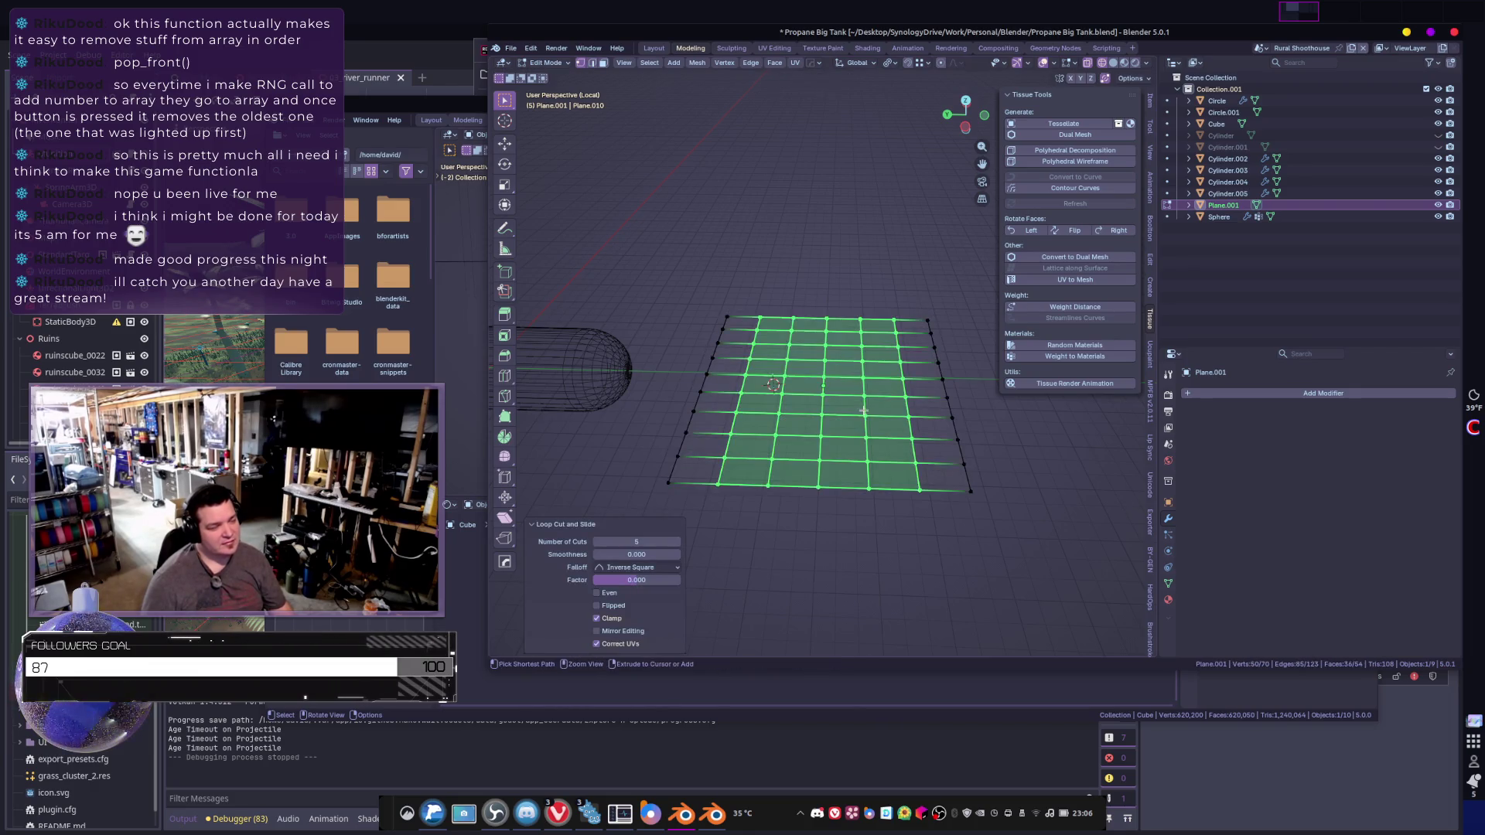
pyautogui.press('a')
pyautogui.hotkey('ctrl', 'f')
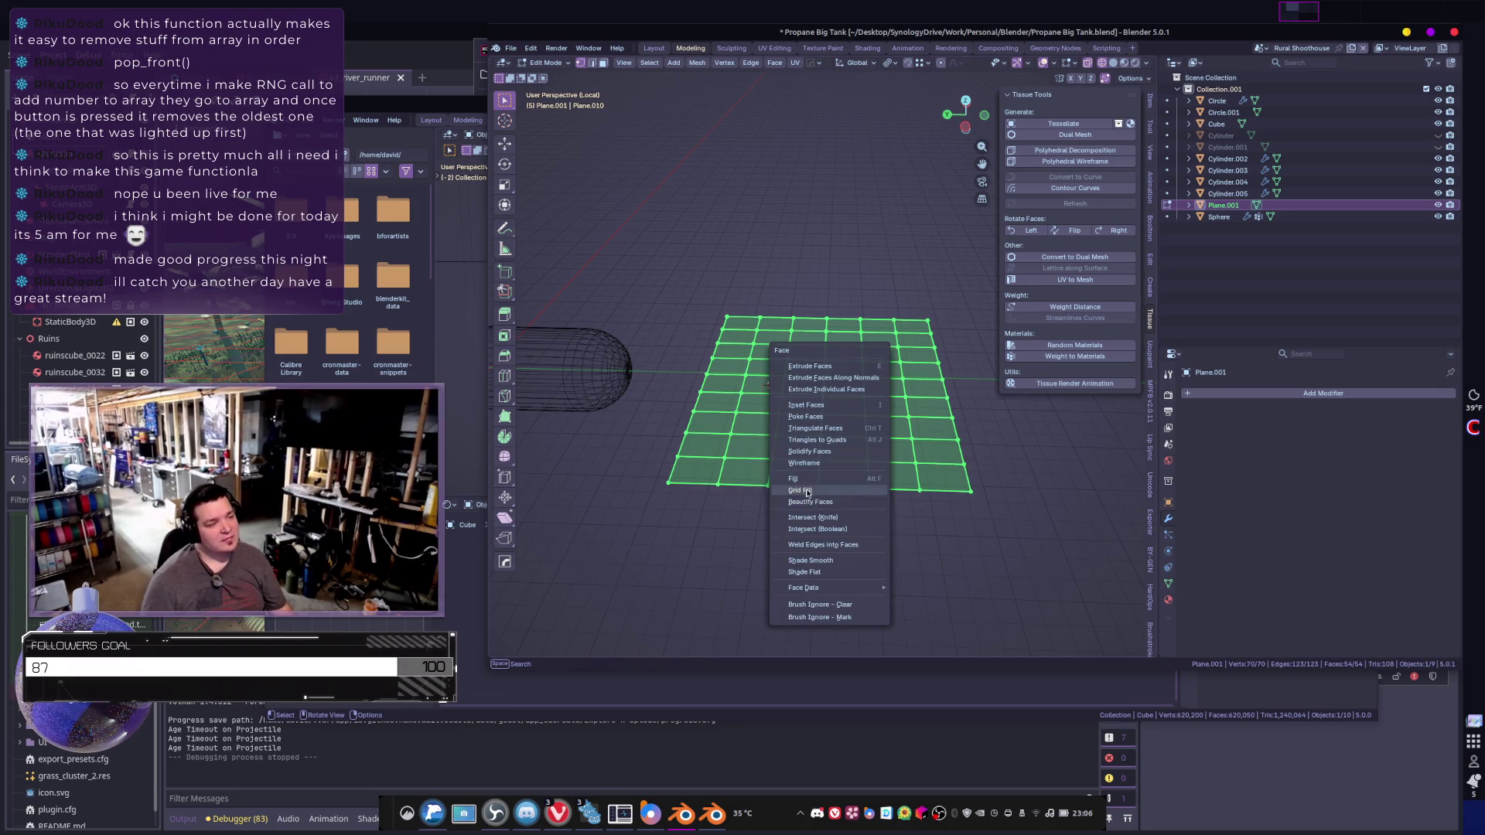
pyautogui.click(805, 416)
pyautogui.keyDown('shift'); pyautogui.moveTo(890, 452); pyautogui.dragTo(866, 452, button='middle'); pyautogui.keyUp('shift')
# - Add a Decimate modifier with a lowered ratio and convert the plane to a dual mesh
pyautogui.press('Tab')
pyautogui.click(1302, 393)
pyautogui.write('dec')
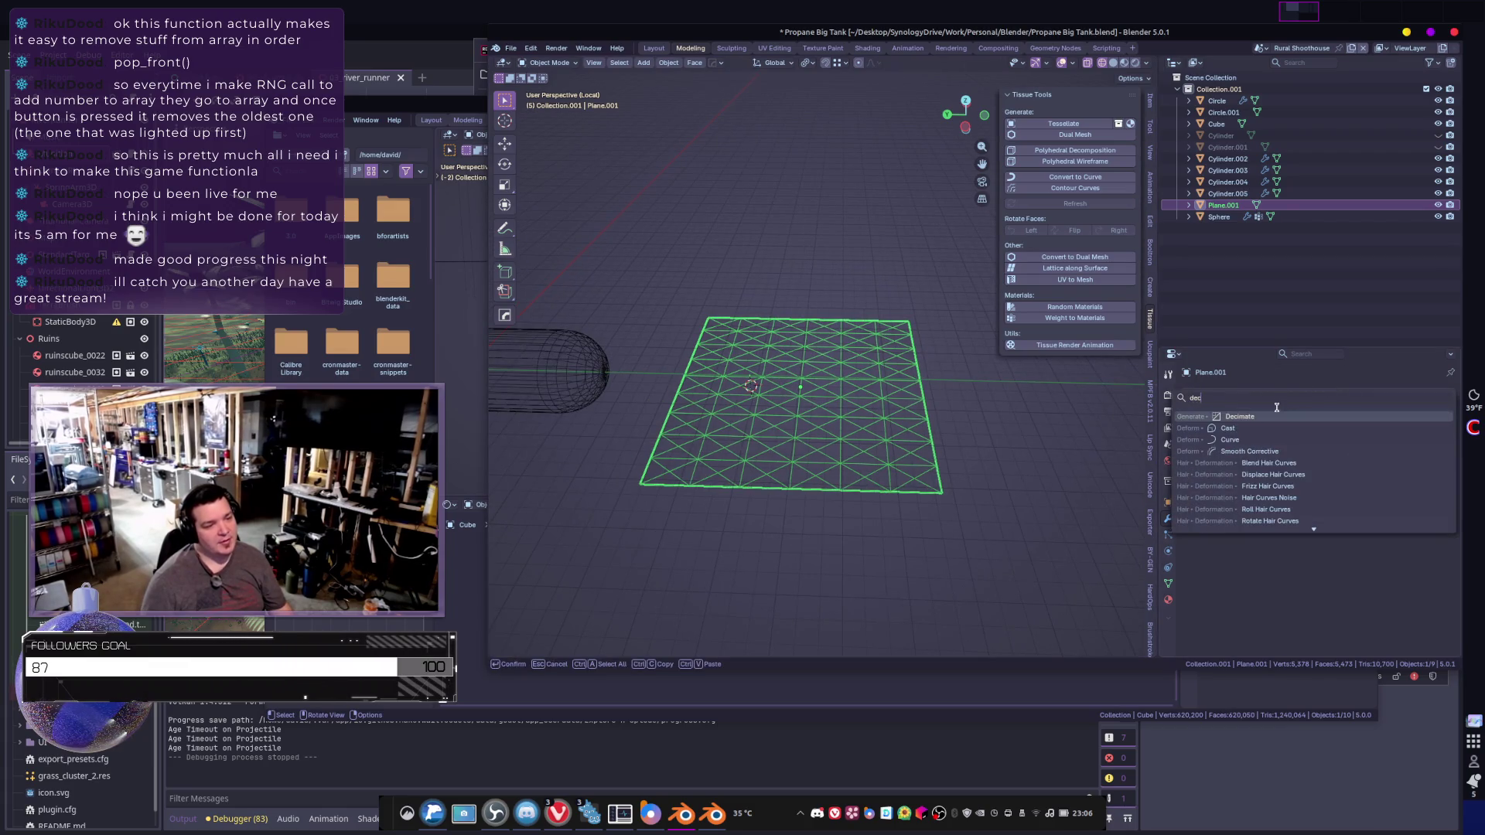
pyautogui.click(1278, 417)
pyautogui.moveTo(1364, 445)
pyautogui.mouseDown()
pyautogui.moveTo(1324, 445)
pyautogui.moveTo(1368, 445)
pyautogui.moveTo(1338, 445)
pyautogui.mouseUp()
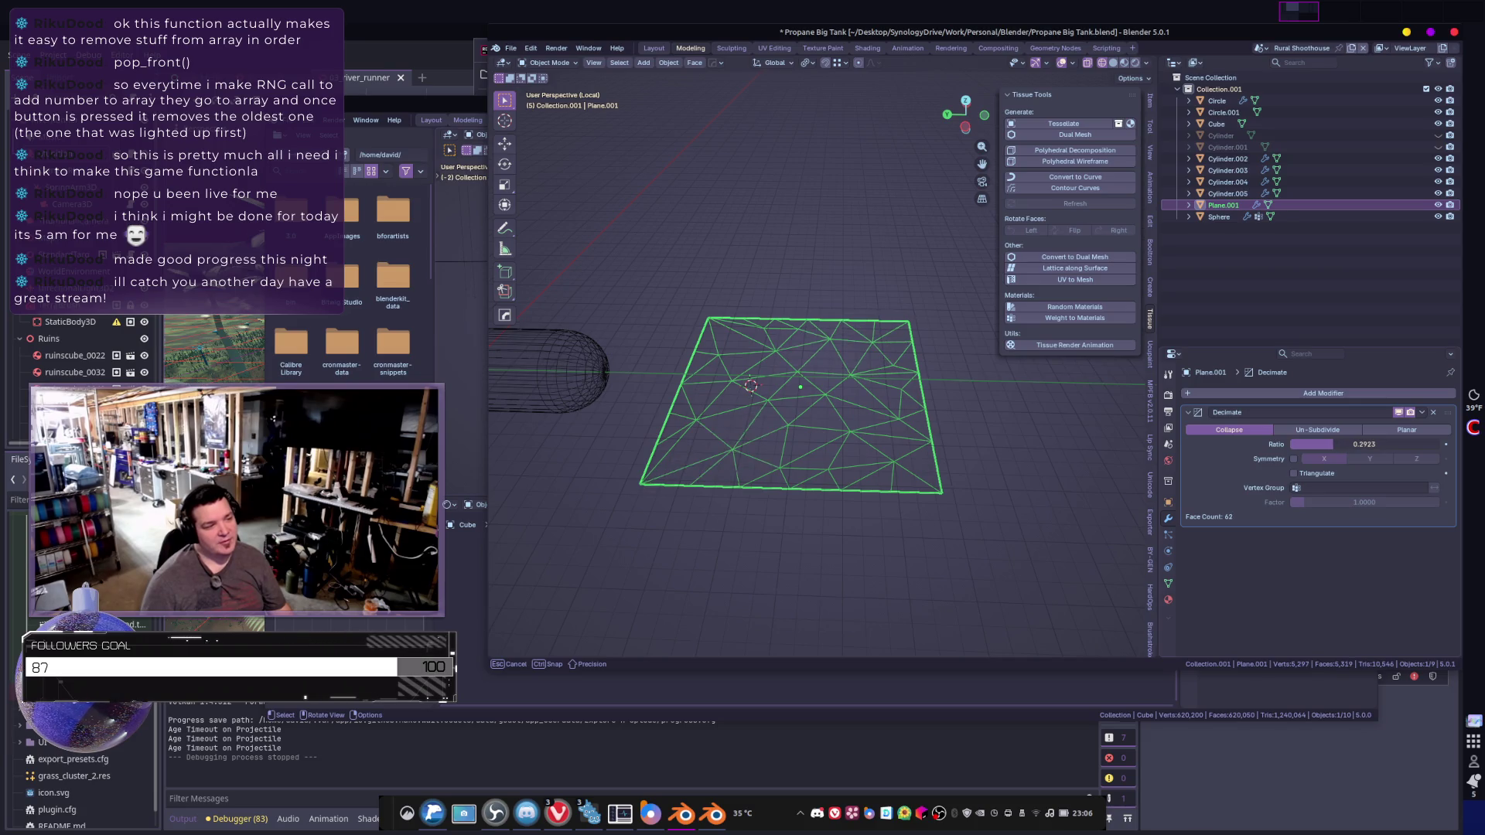
pyautogui.click(1075, 257)
pyautogui.scroll(3, 931, 401)
pyautogui.scroll(-3, 930, 401)
# - In Edit Mode, select the vertex path along the top border
pyautogui.press('Tab')
pyautogui.scroll(1, 738, 305)
pyautogui.click(735, 327)
pyautogui.keyDown('ctrl'); pyautogui.click(907, 348); pyautogui.keyUp('ctrl')
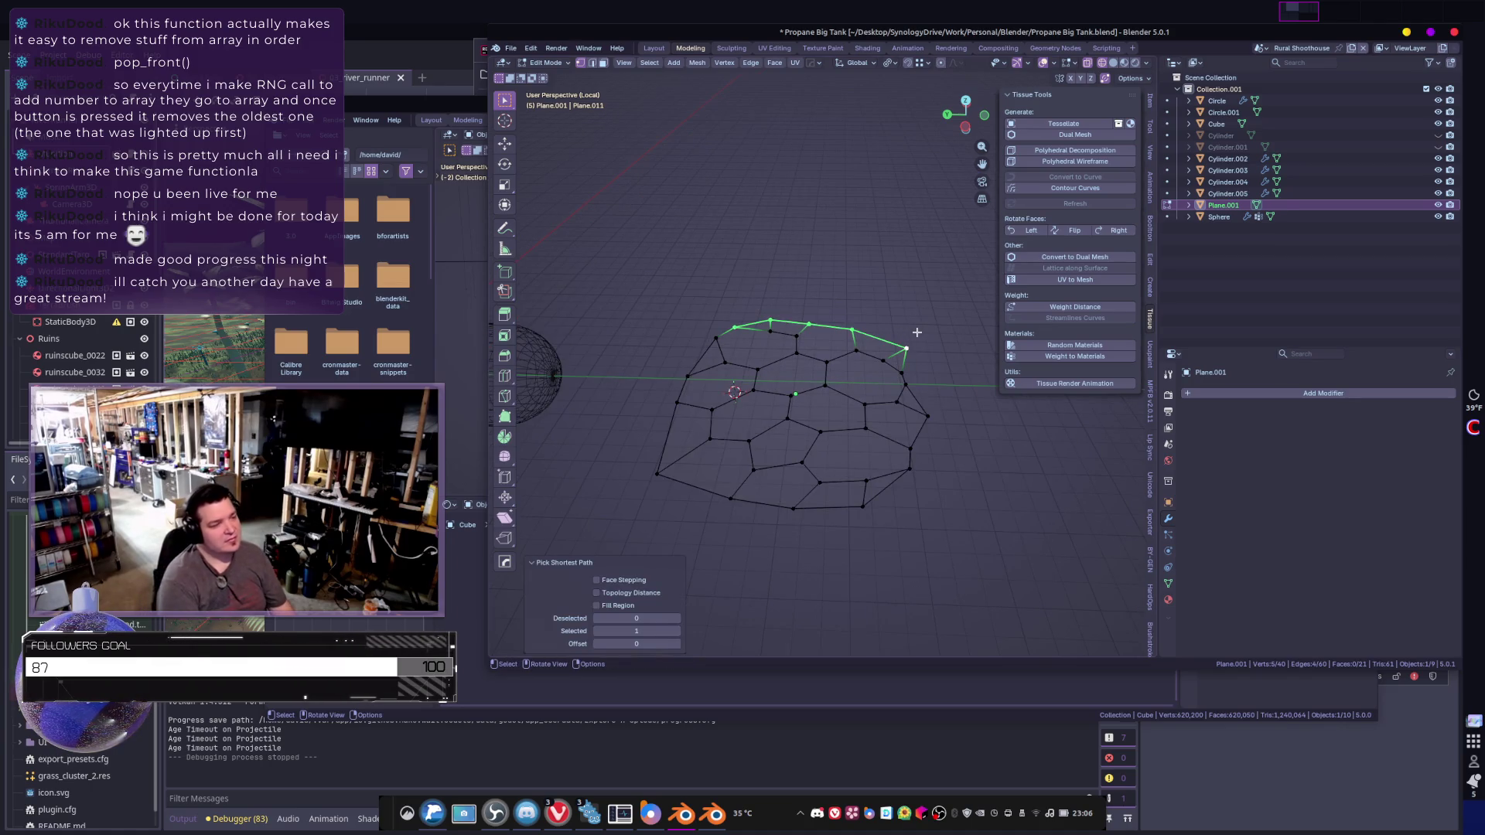
# - Flatten the top border by scaling to 0 on X and slide it along X
pyautogui.press('s')
pyautogui.press('x')
pyautogui.press('0')
pyautogui.press('Return')
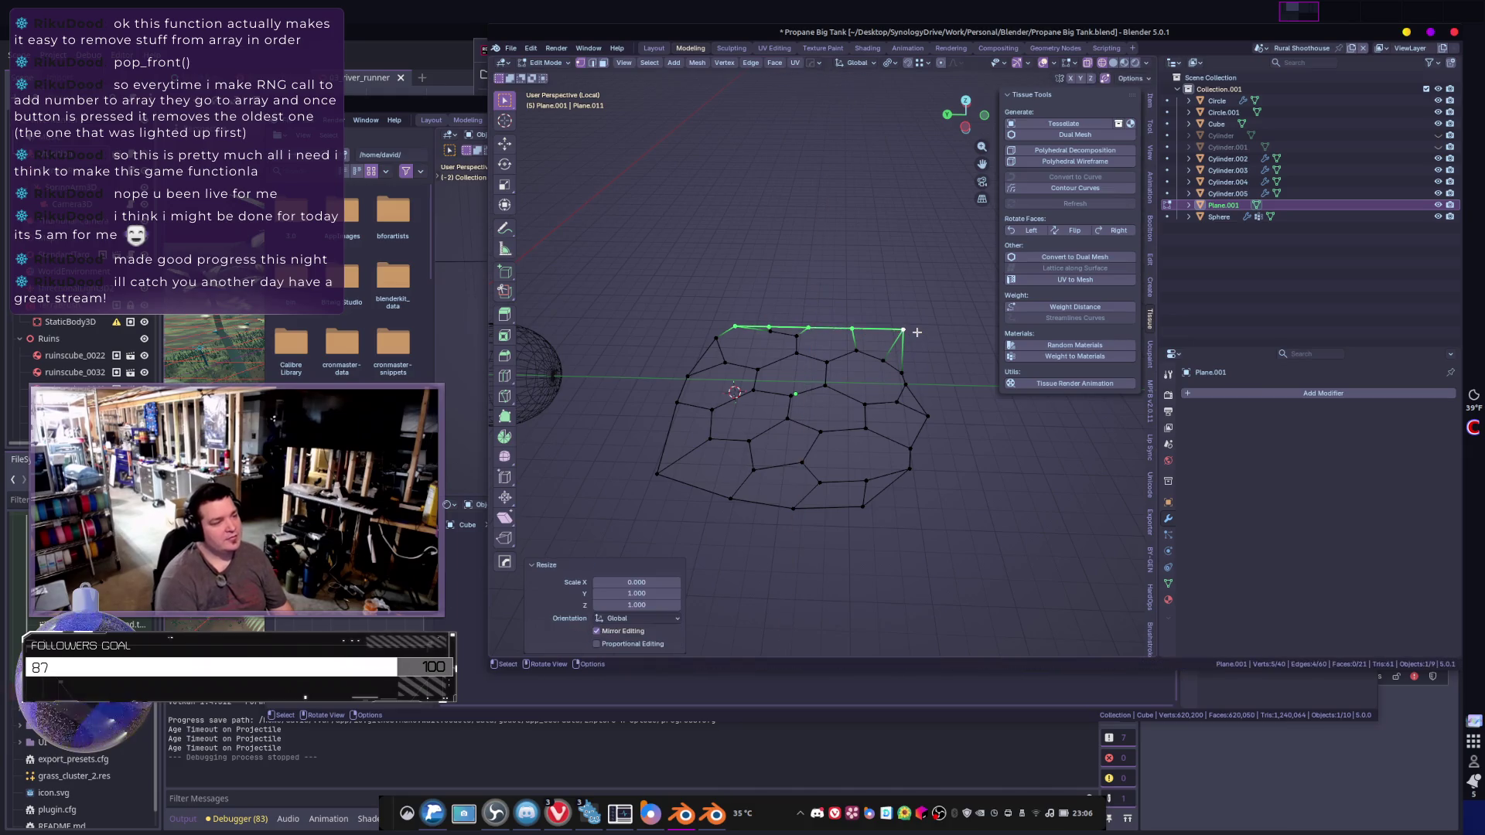
pyautogui.press('g')
pyautogui.press('x')
pyautogui.click(902, 294)
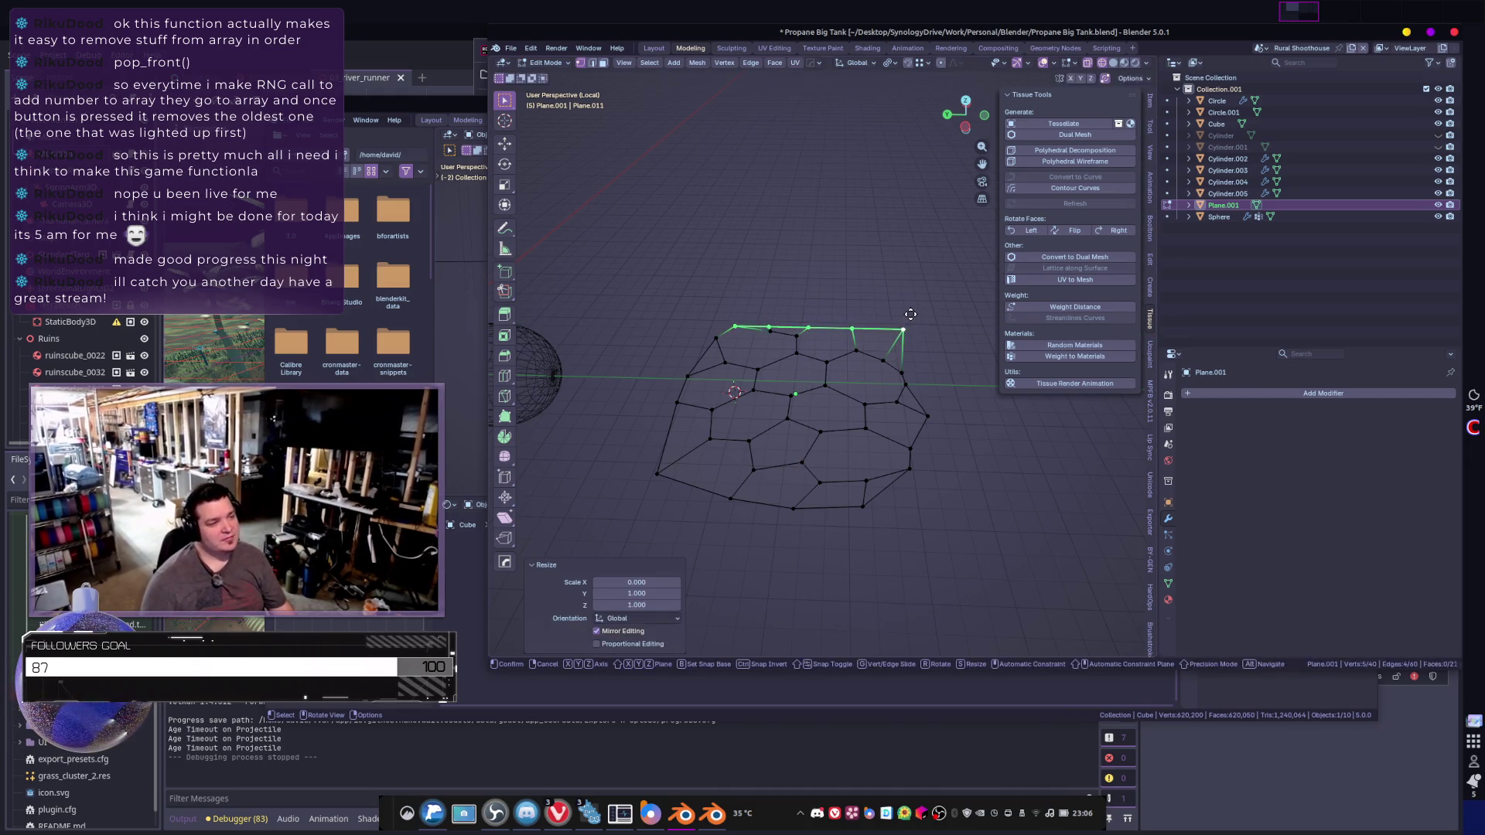
# - Flatten the right border by scaling to 0 on Y and move it along Y
pyautogui.keyDown('shift'); pyautogui.moveTo(912, 316); pyautogui.dragTo(896, 308, button='middle'); pyautogui.keyUp('shift')
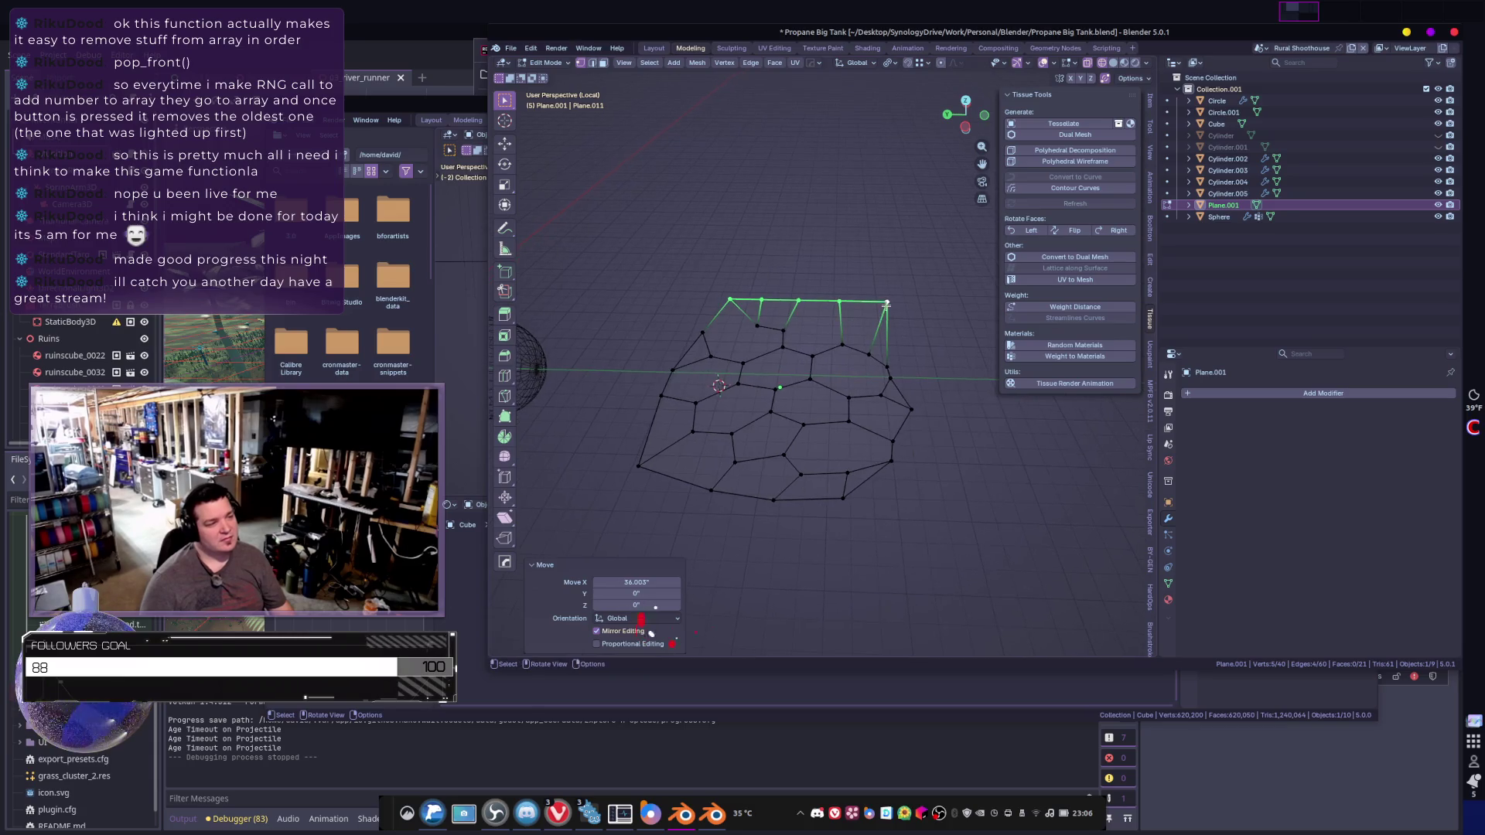
pyautogui.click(887, 302)
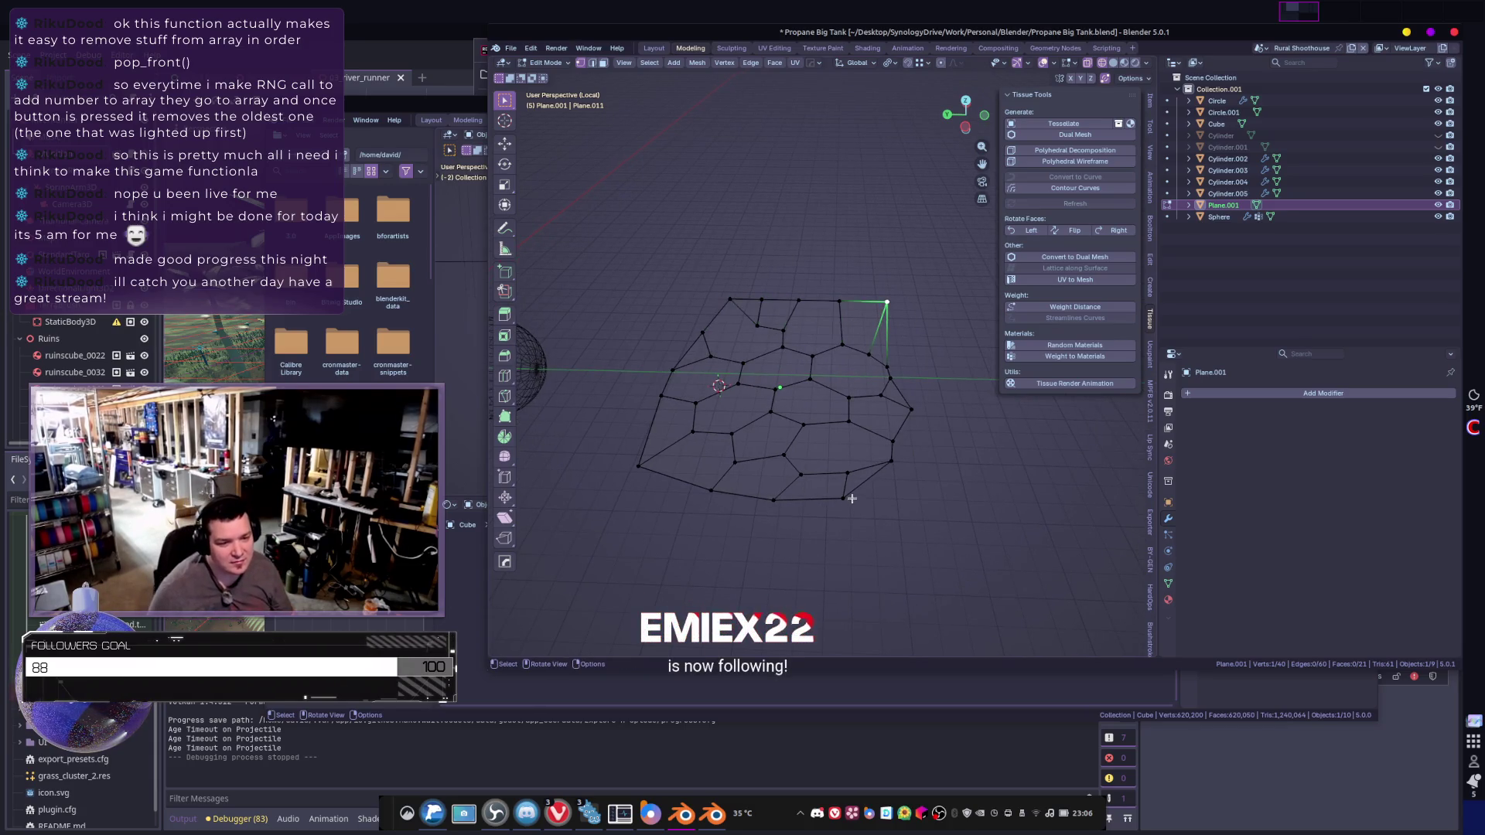
pyautogui.keyDown('ctrl'); pyautogui.click(842, 500); pyautogui.keyUp('ctrl')
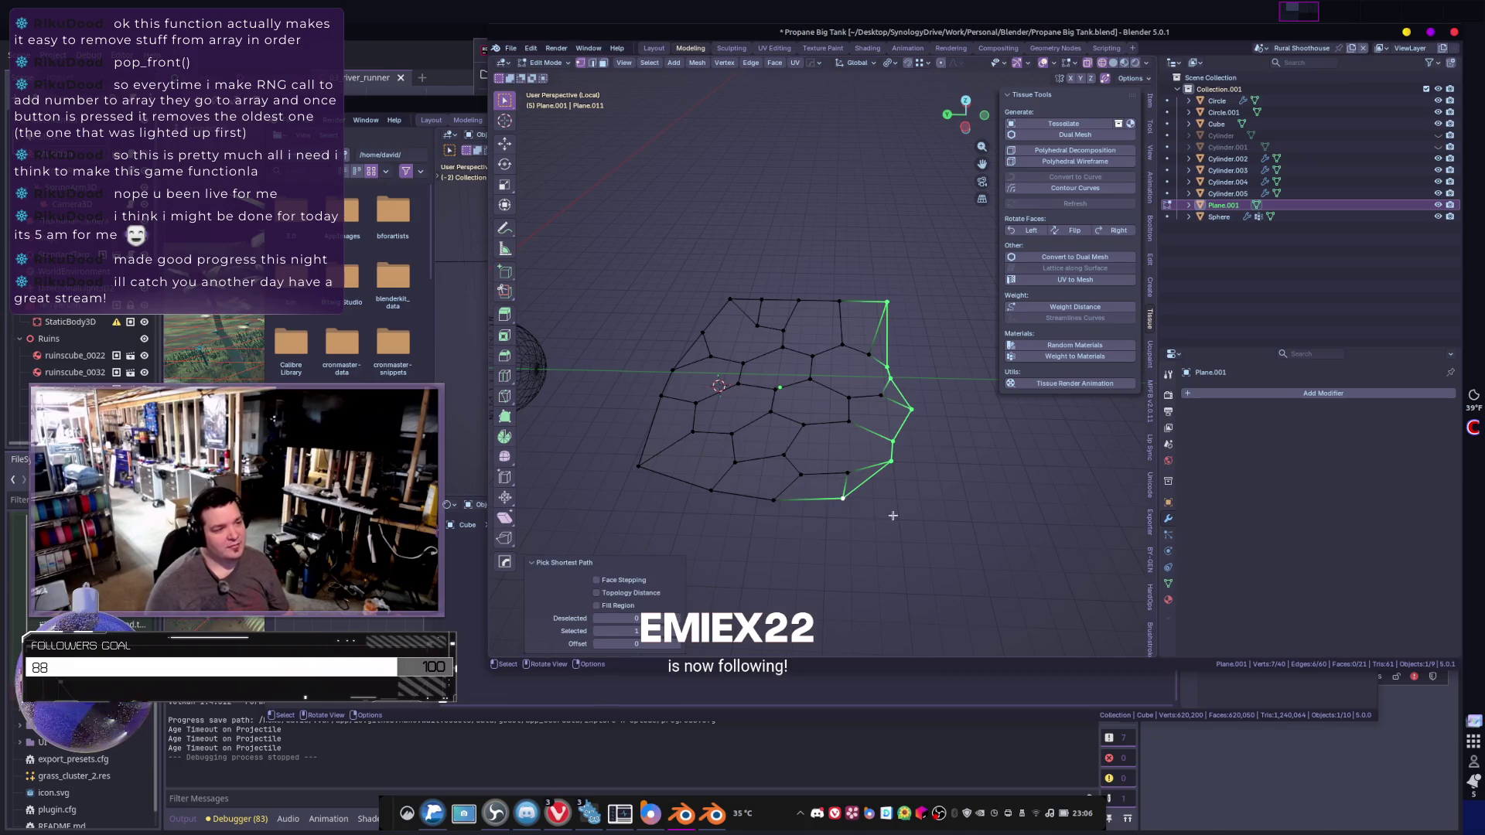
pyautogui.press('s')
pyautogui.press('y')
pyautogui.press('0')
pyautogui.press('Return')
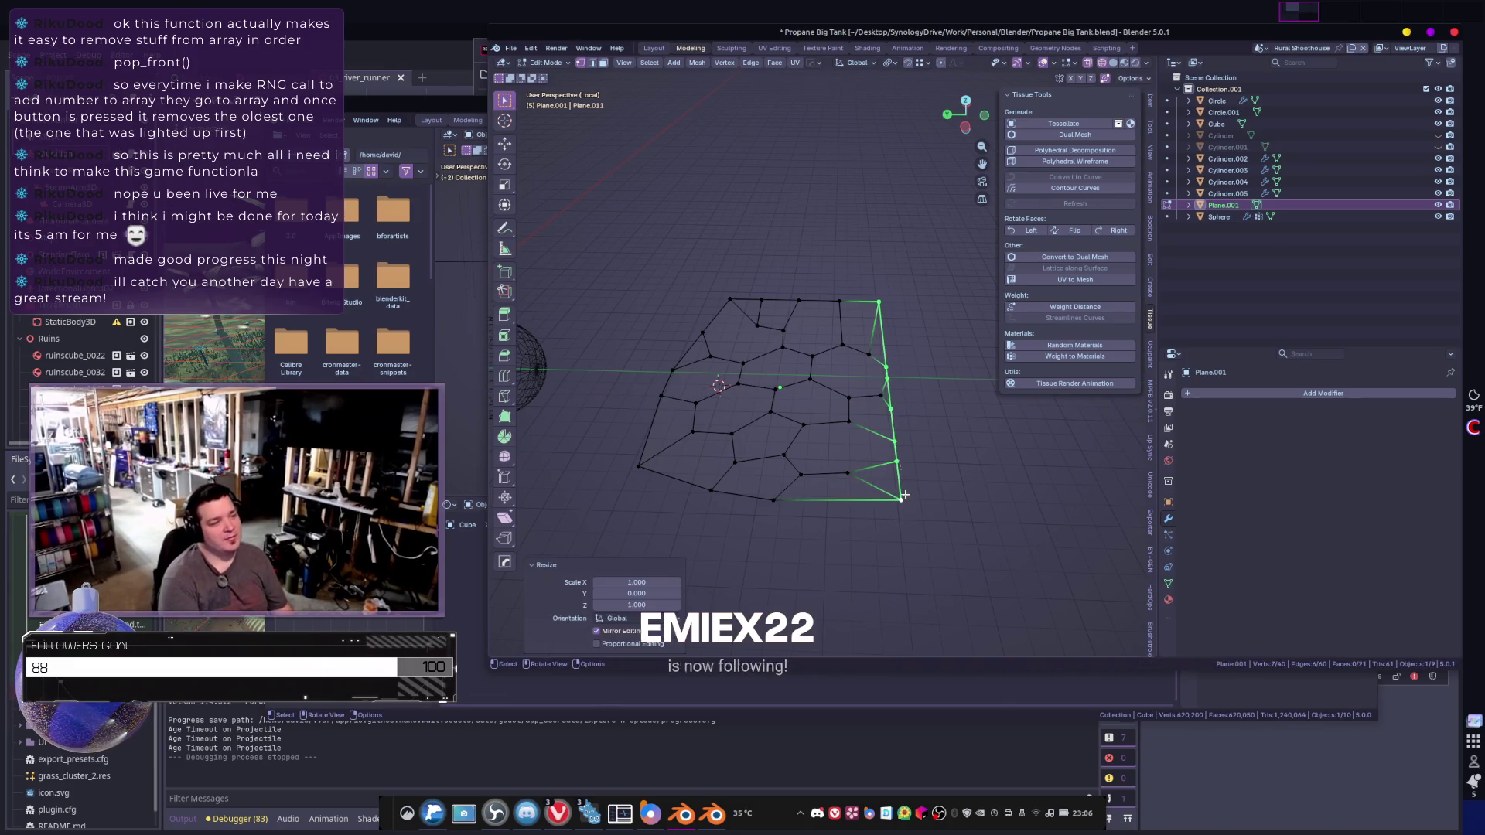
pyautogui.press('g')
pyautogui.press('y')
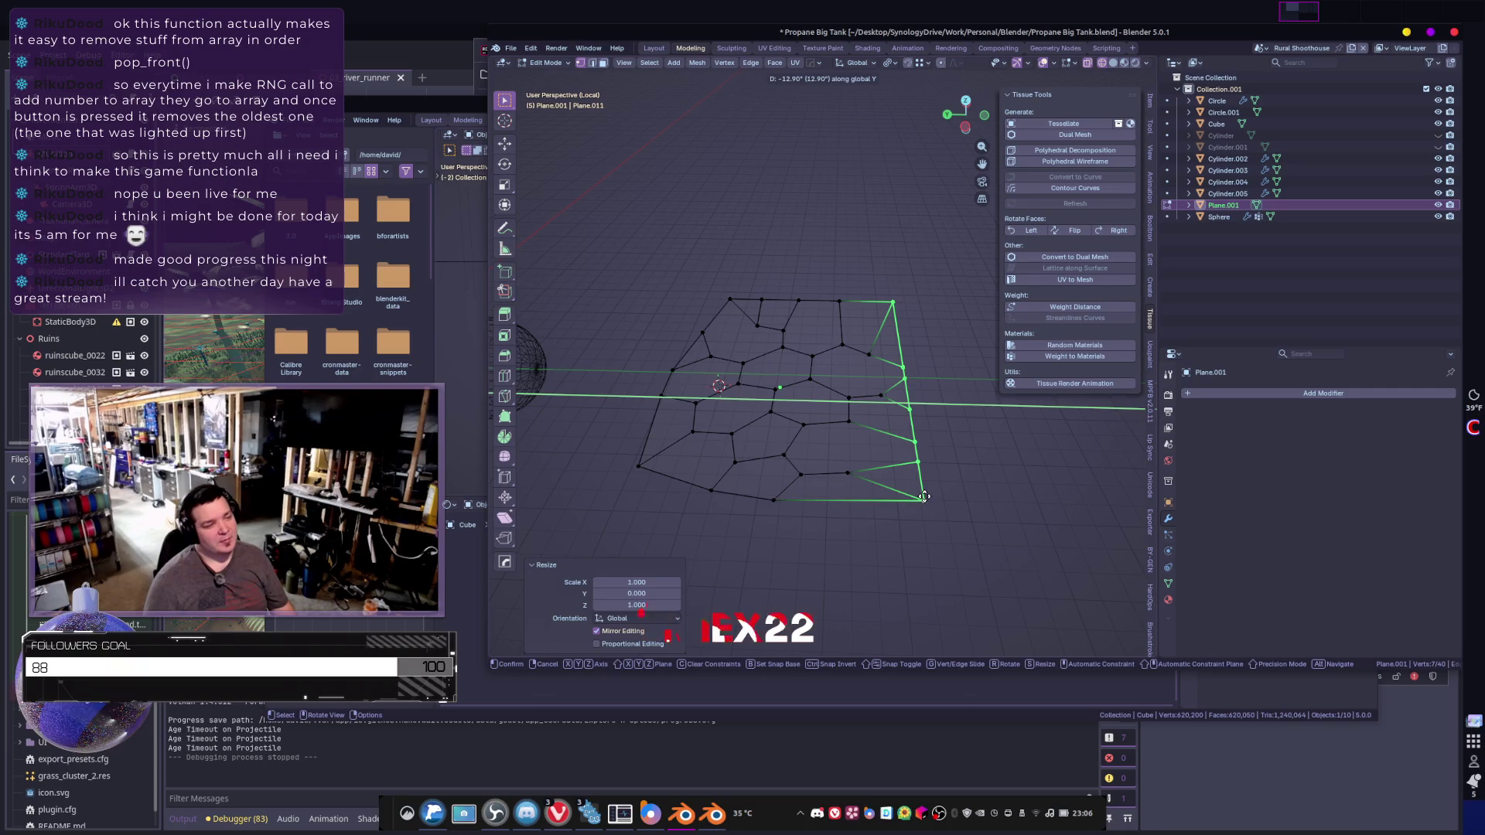
pyautogui.click(897, 507)
# - Flatten the bottom border by scaling its vertex path to 0 on X
pyautogui.keyDown('shift'); pyautogui.moveTo(897, 506); pyautogui.dragTo(971, 518, button='middle'); pyautogui.keyUp('shift')
pyautogui.click(1015, 512)
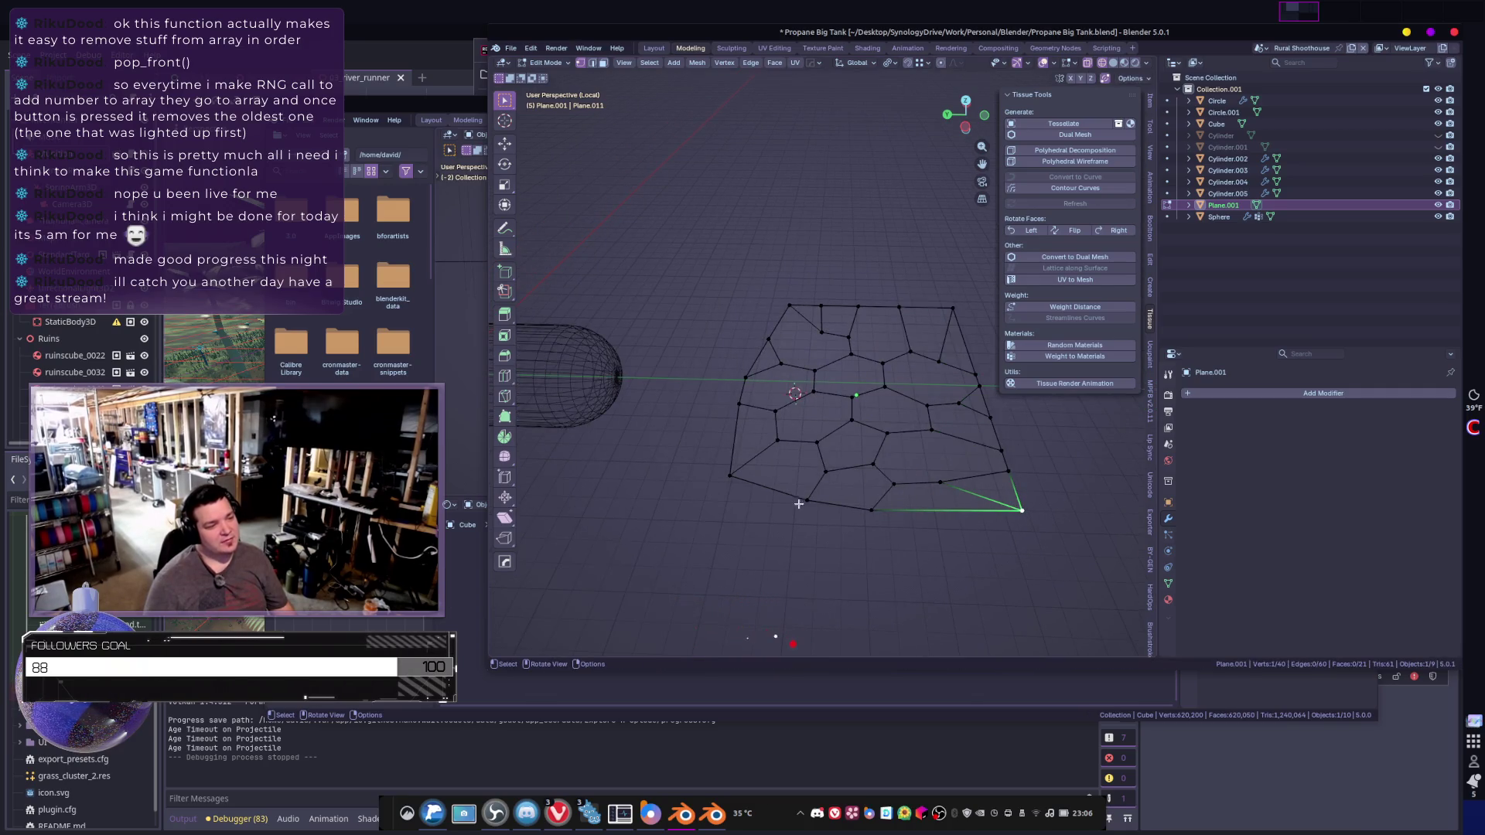
pyautogui.keyDown('ctrl'); pyautogui.click(730, 473); pyautogui.keyUp('ctrl')
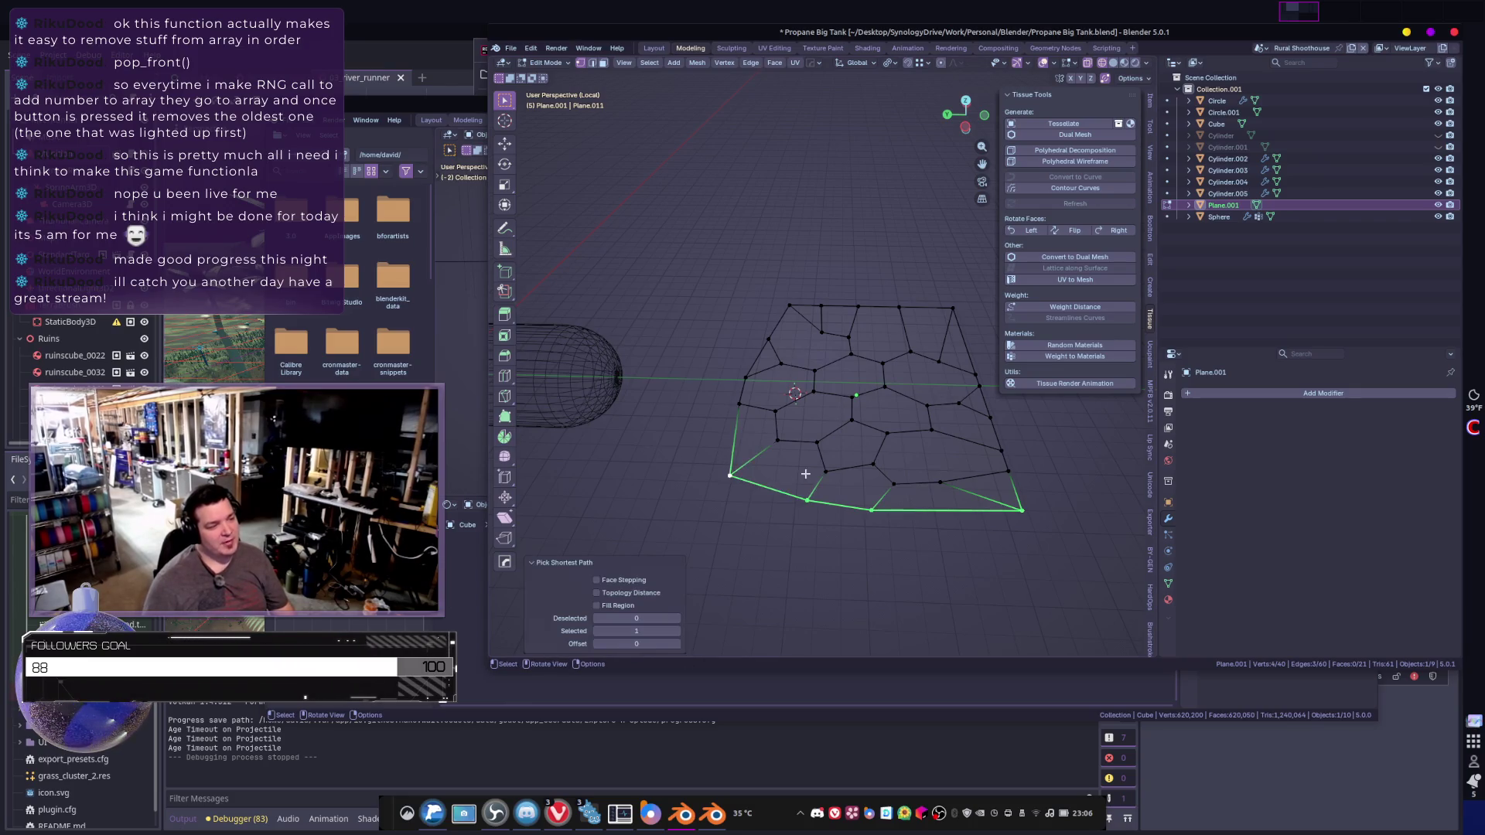
pyautogui.press('s')
pyautogui.press('x')
pyautogui.press('0')
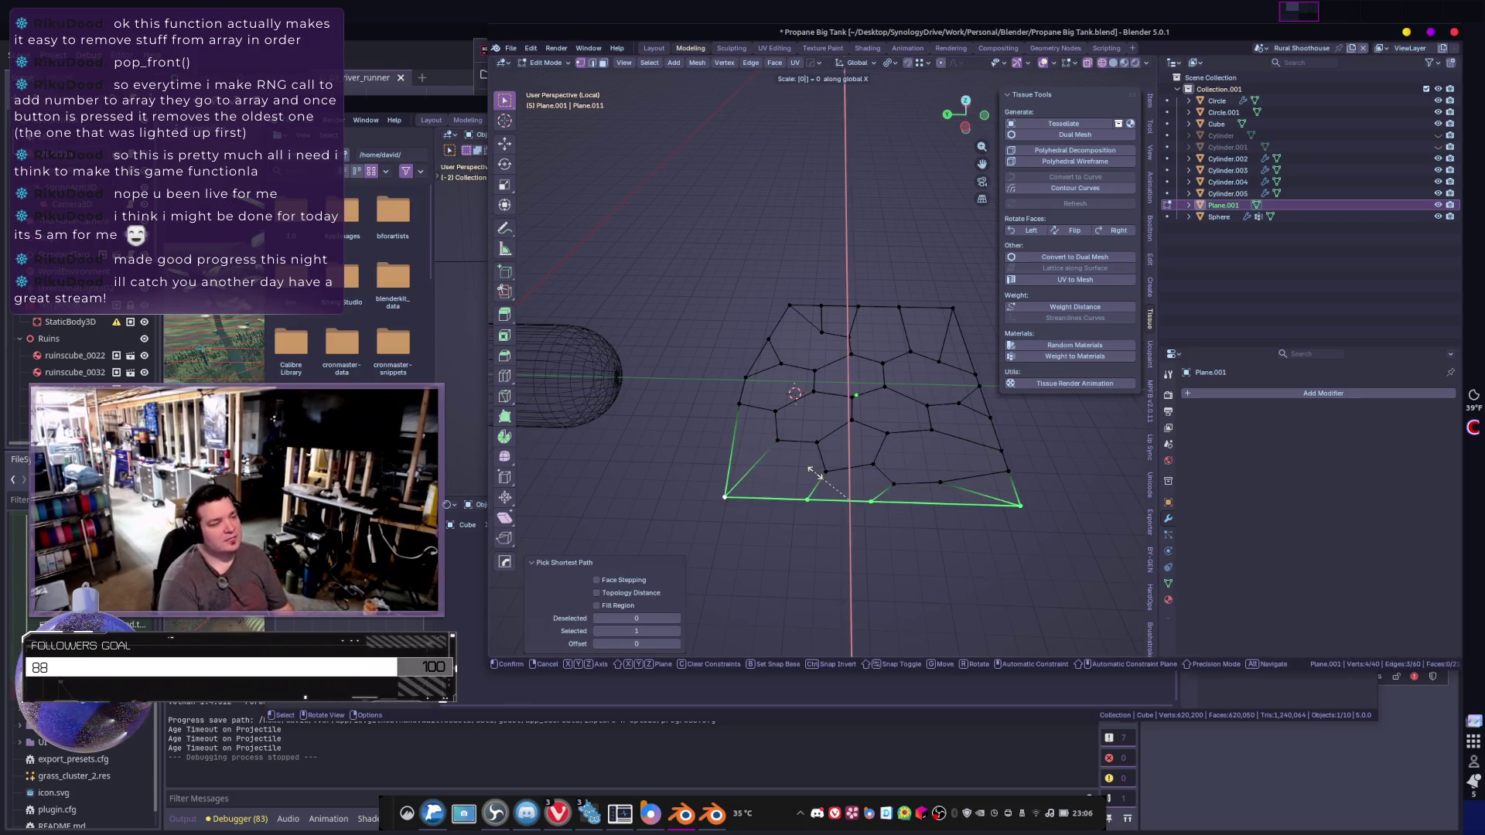
pyautogui.press('Return')
# - Flatten the left border by scaling its vertex path to 0 on Y
pyautogui.click(730, 481)
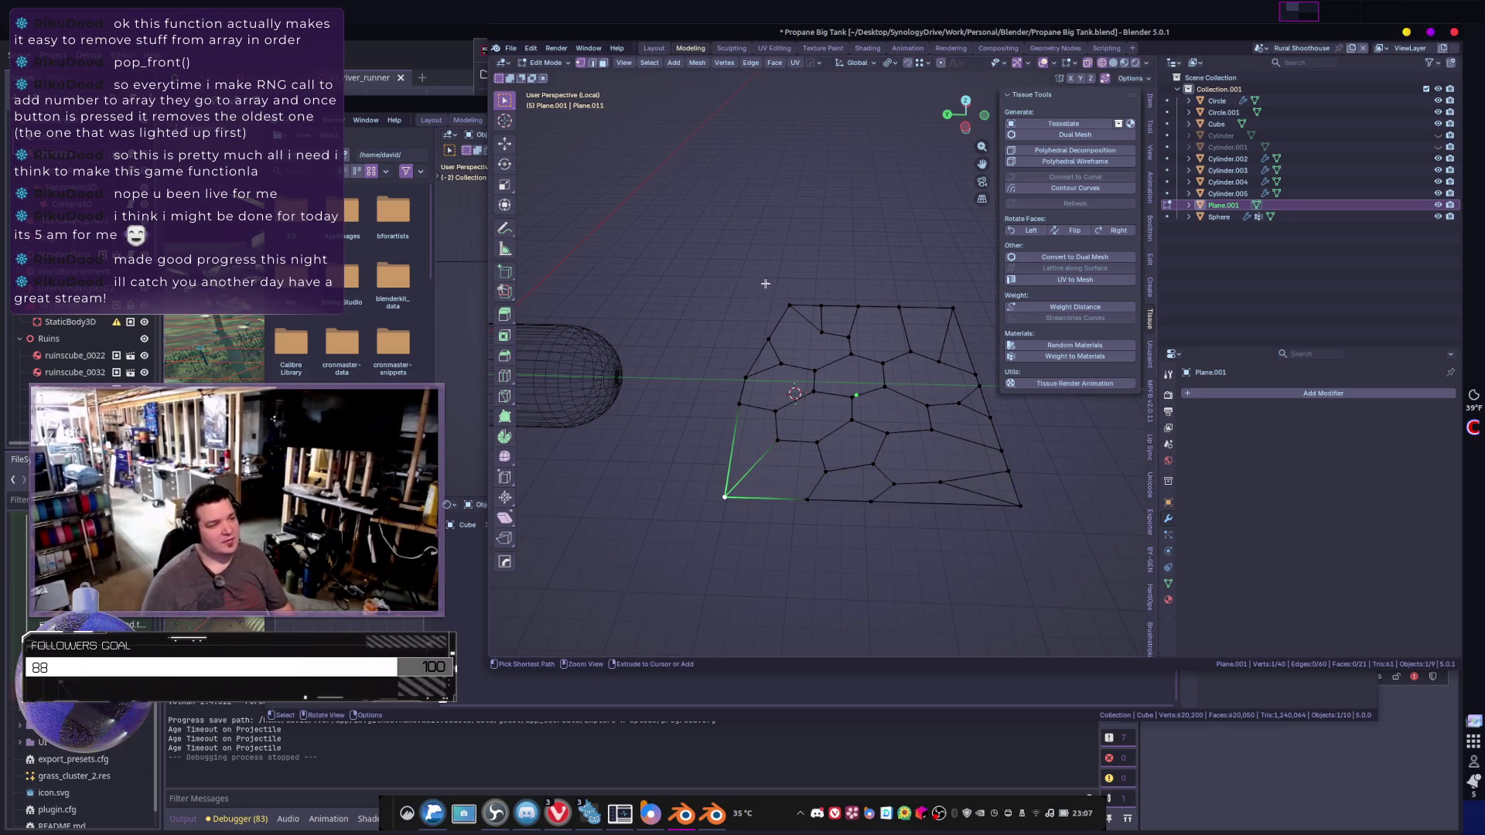
pyautogui.keyDown('ctrl'); pyautogui.click(779, 300); pyautogui.keyUp('ctrl')
pyautogui.press('s')
pyautogui.press('y')
pyautogui.press('0')
pyautogui.press('Return')
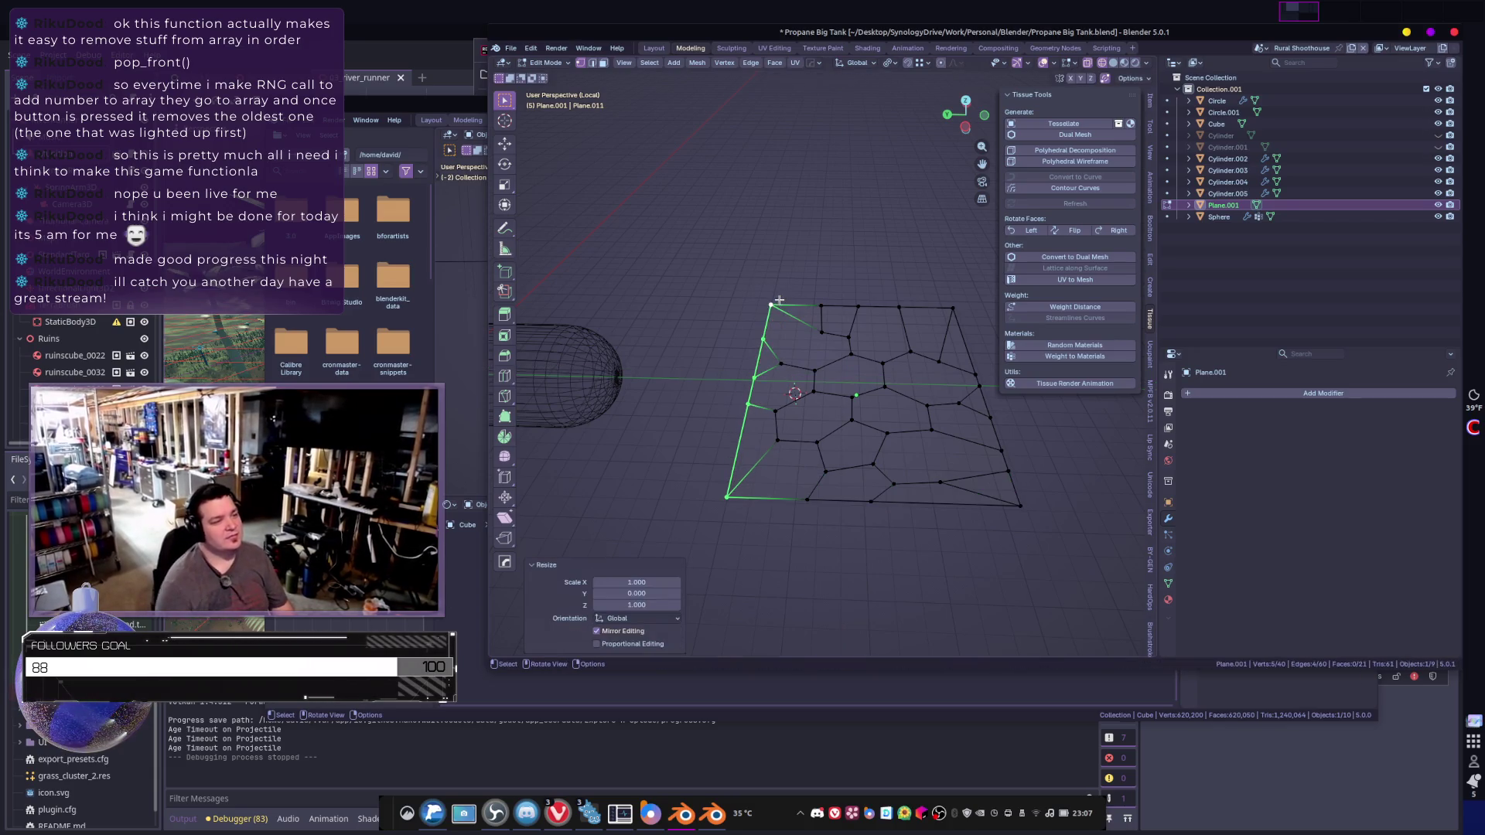
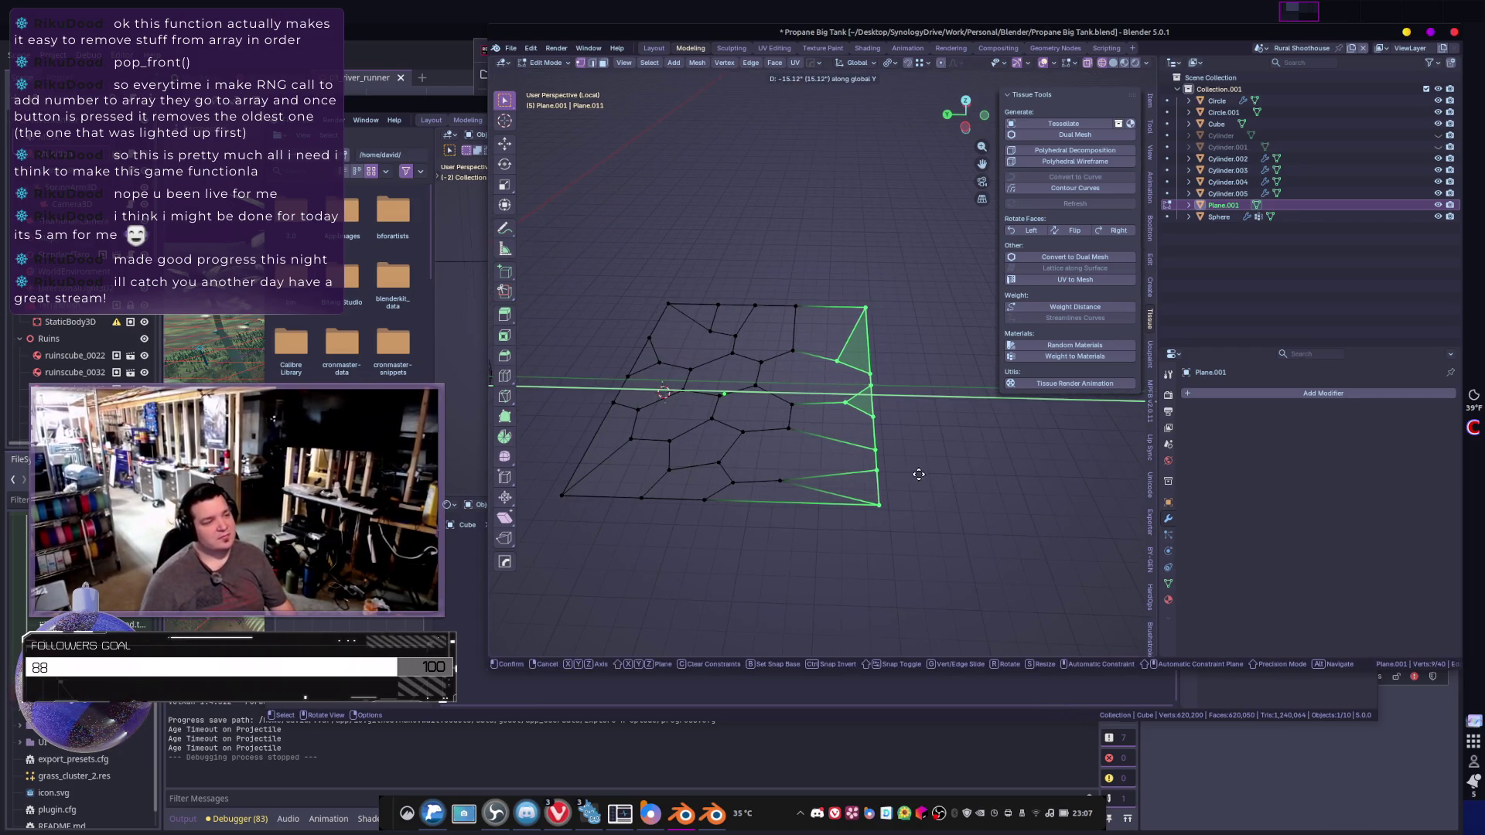
# - Confirm the cracked plane's moved right edge and return to Object Mode
pyautogui.click(913, 464)
pyautogui.press('Tab')
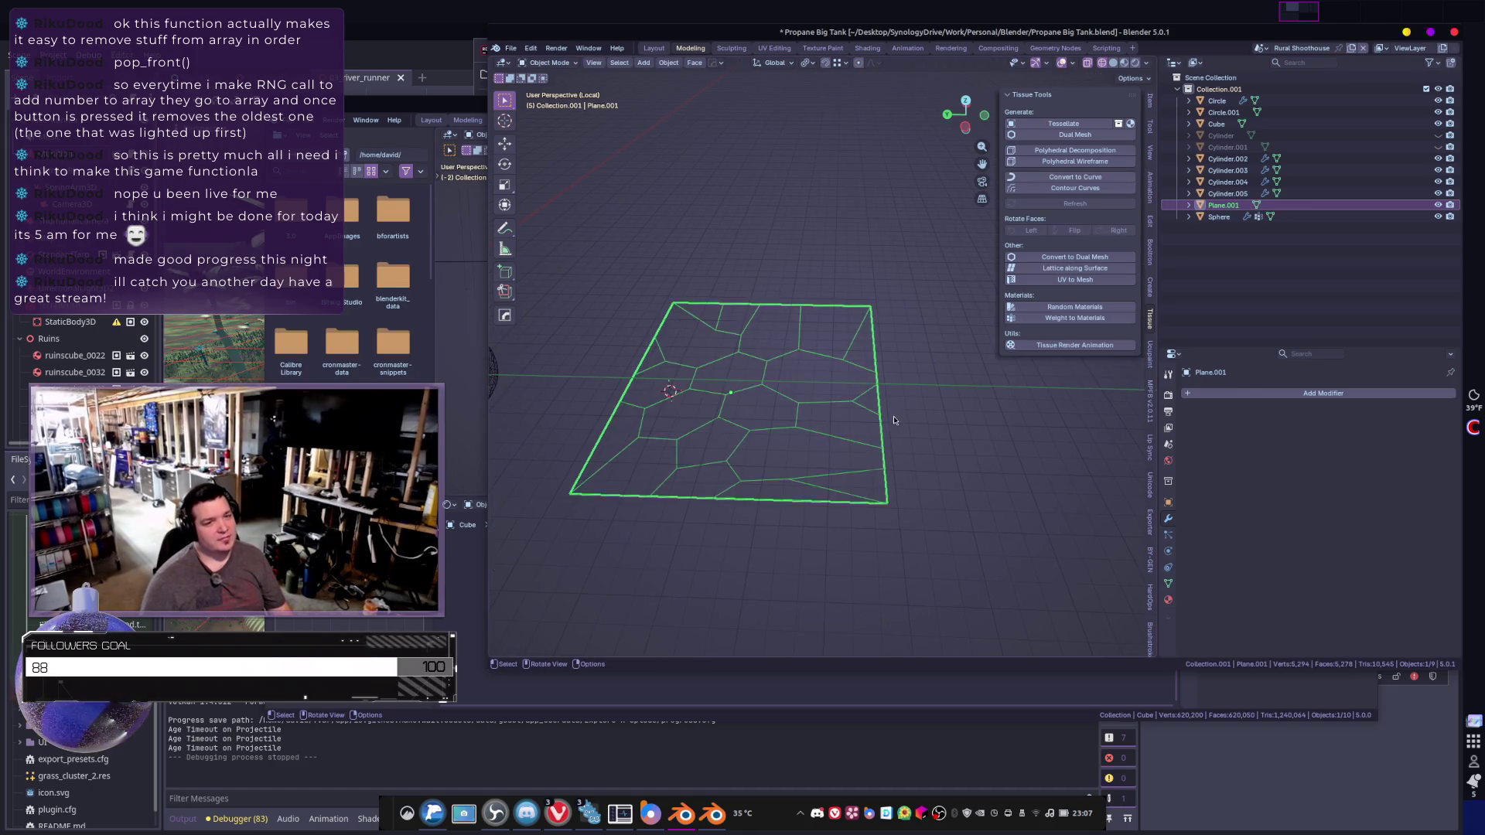
pyautogui.keyDown('shift'); pyautogui.moveTo(911, 365); pyautogui.dragTo(893, 346, button='middle'); pyautogui.keyUp('shift')
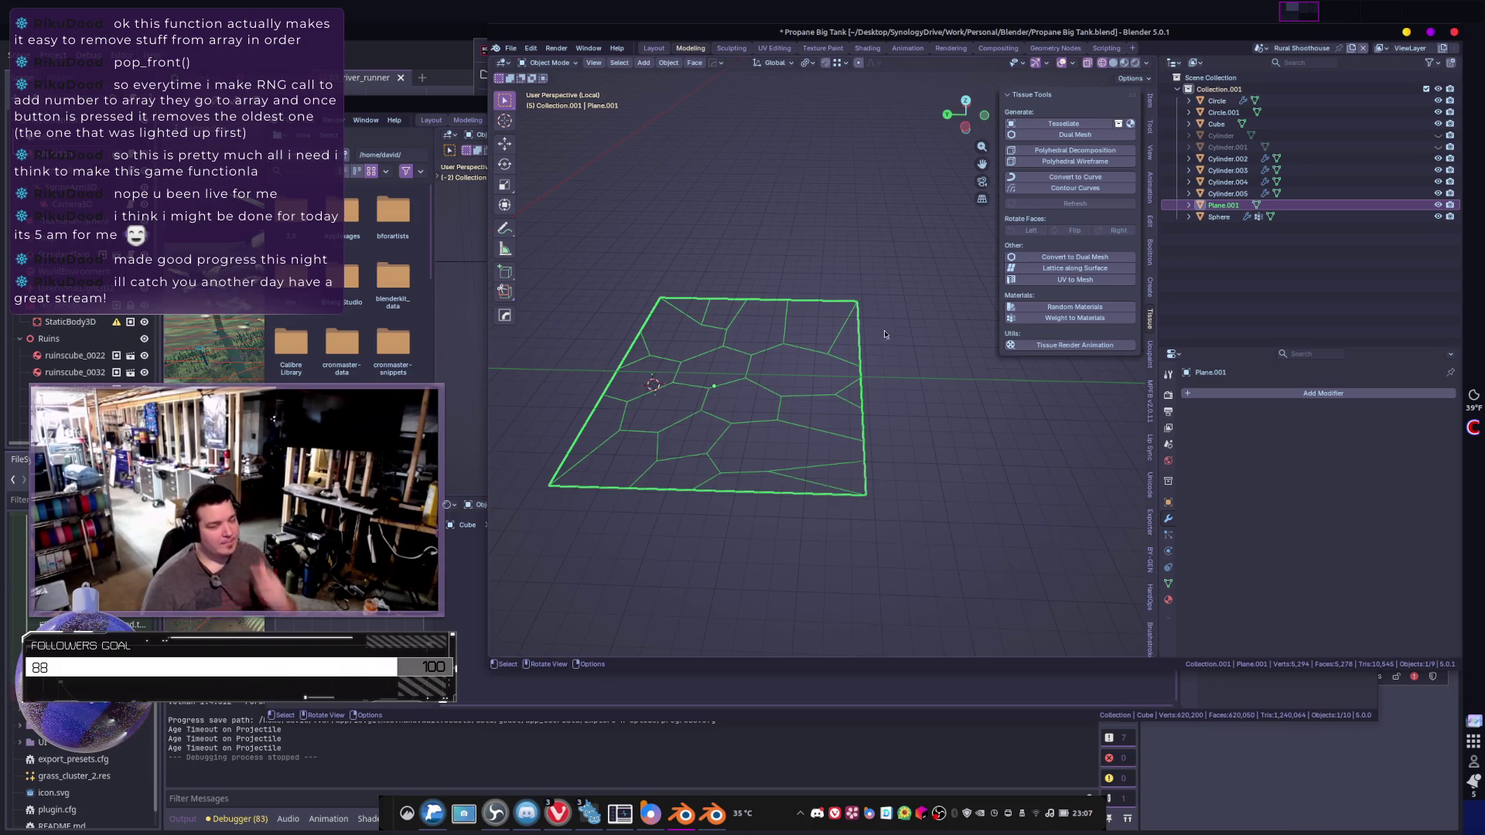
pyautogui.moveTo(888, 366); pyautogui.dragTo(879, 431, button='middle')
# - Select every vertex of the plane in Edit Mode and subdivide it with 1 cut
pyautogui.rightClick(849, 422)
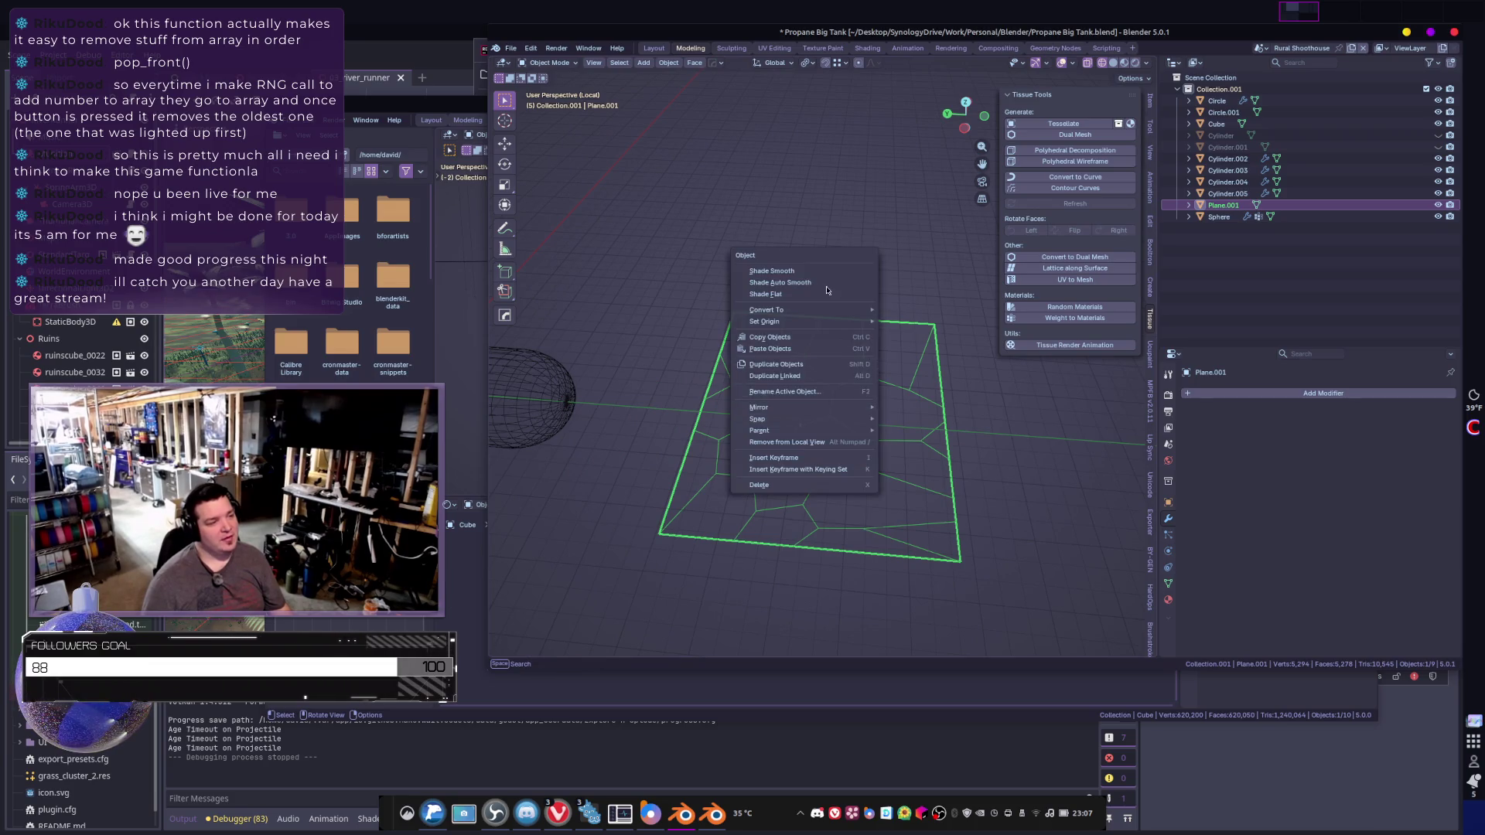
pyautogui.moveTo(884, 412)
pyautogui.press('Escape')
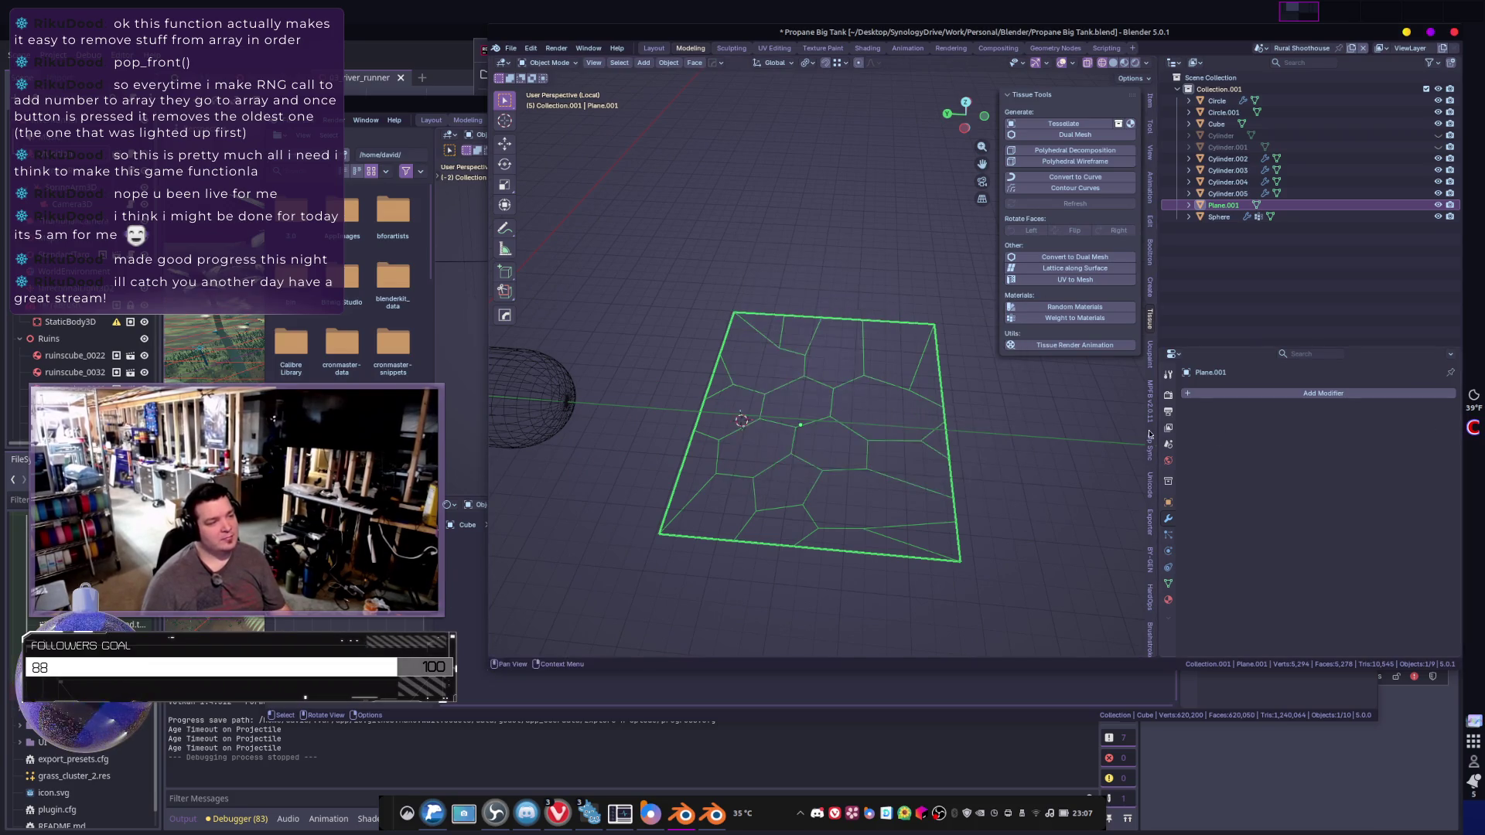
pyautogui.press('Tab')
pyautogui.press('a')
pyautogui.rightClick(861, 386)
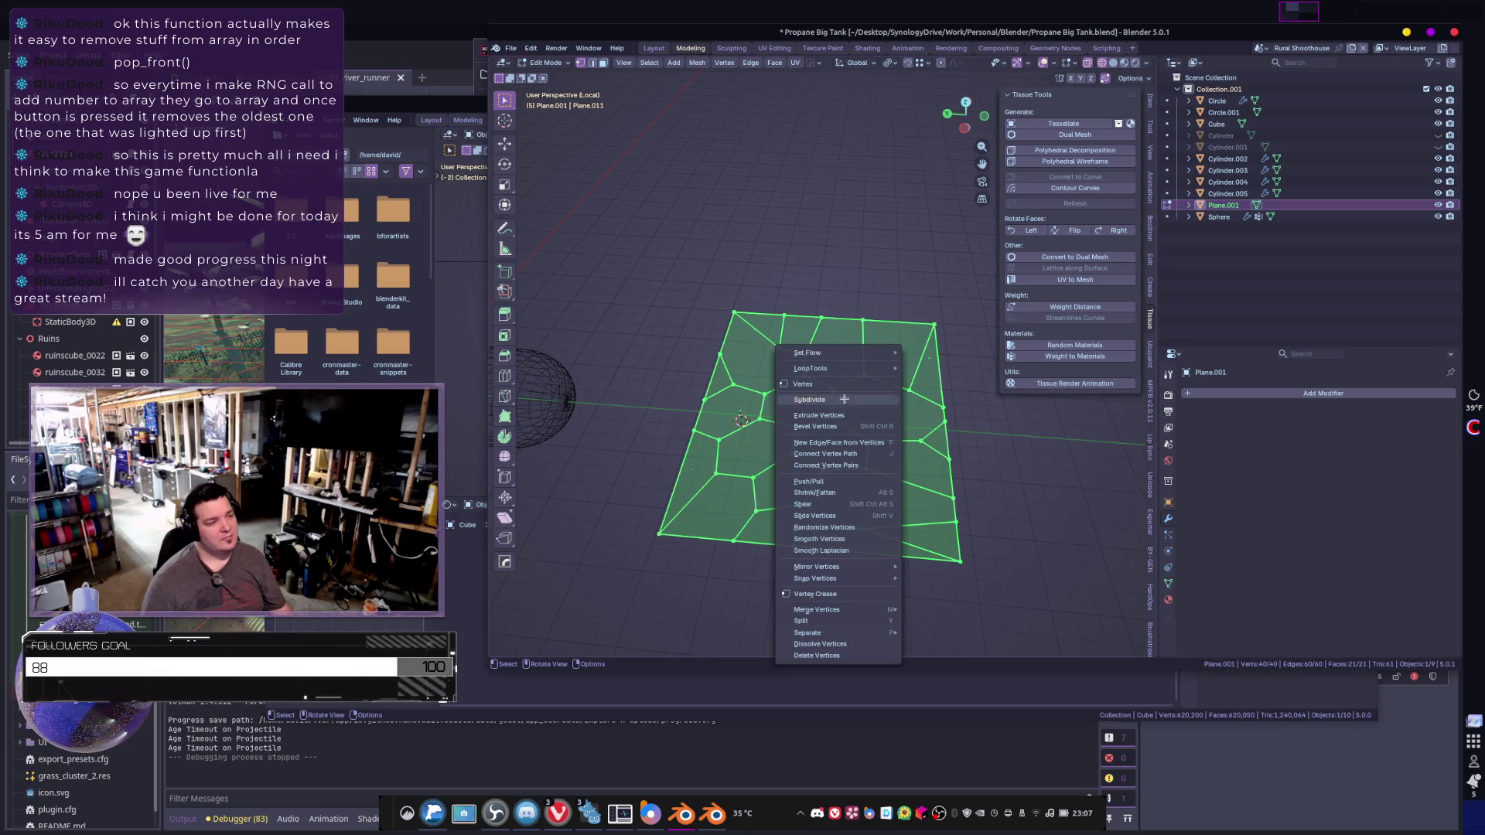
pyautogui.click(845, 400)
pyautogui.moveTo(909, 457); pyautogui.dragTo(812, 462, button='middle')
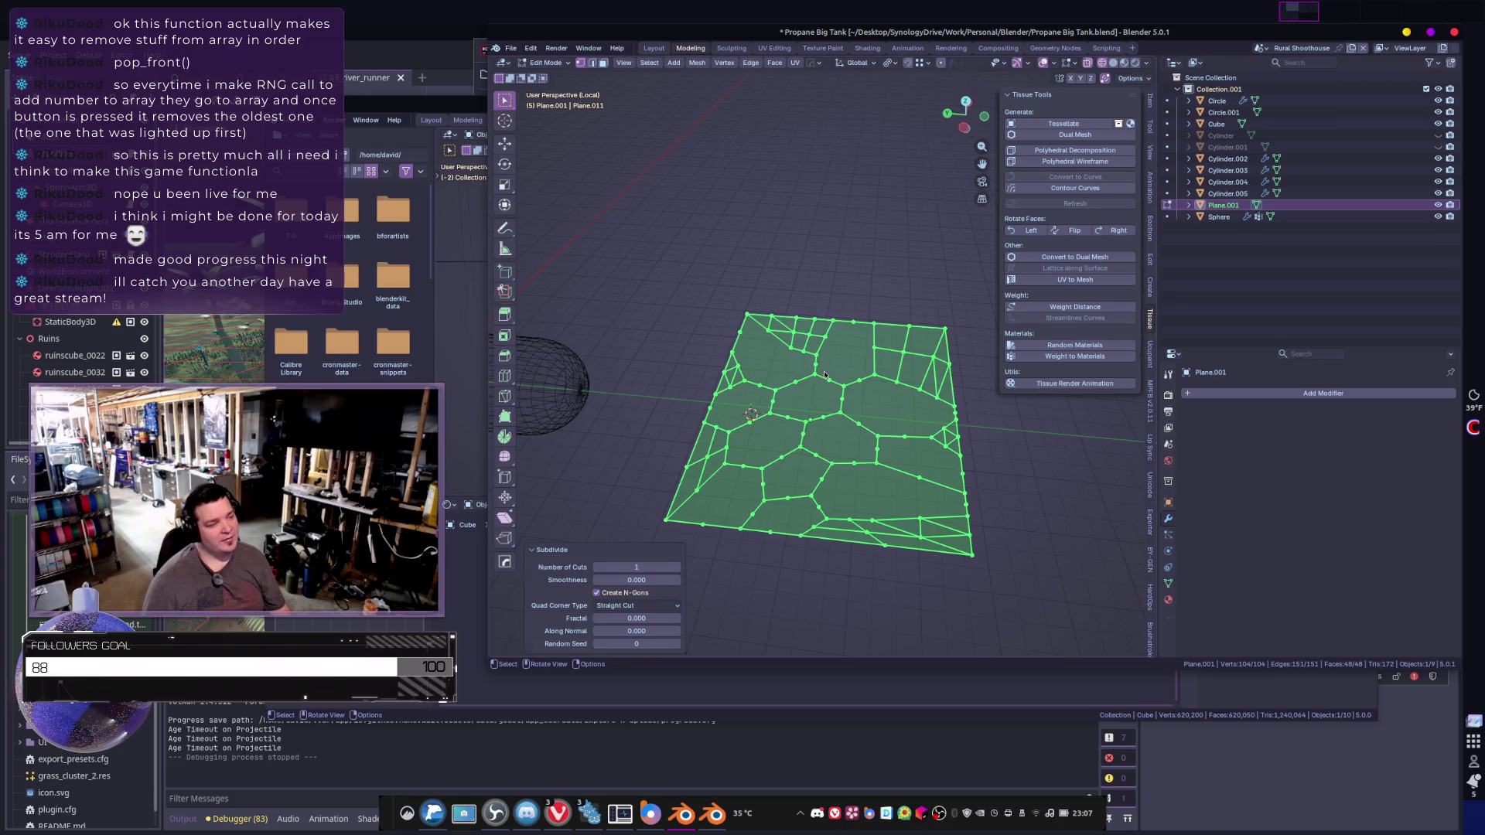
pyautogui.press('Tab')
pyautogui.click(1244, 393)
# - Add a Simple Deform modifier set to Bend around the Y axis and adjust its angle
pyautogui.write('be')
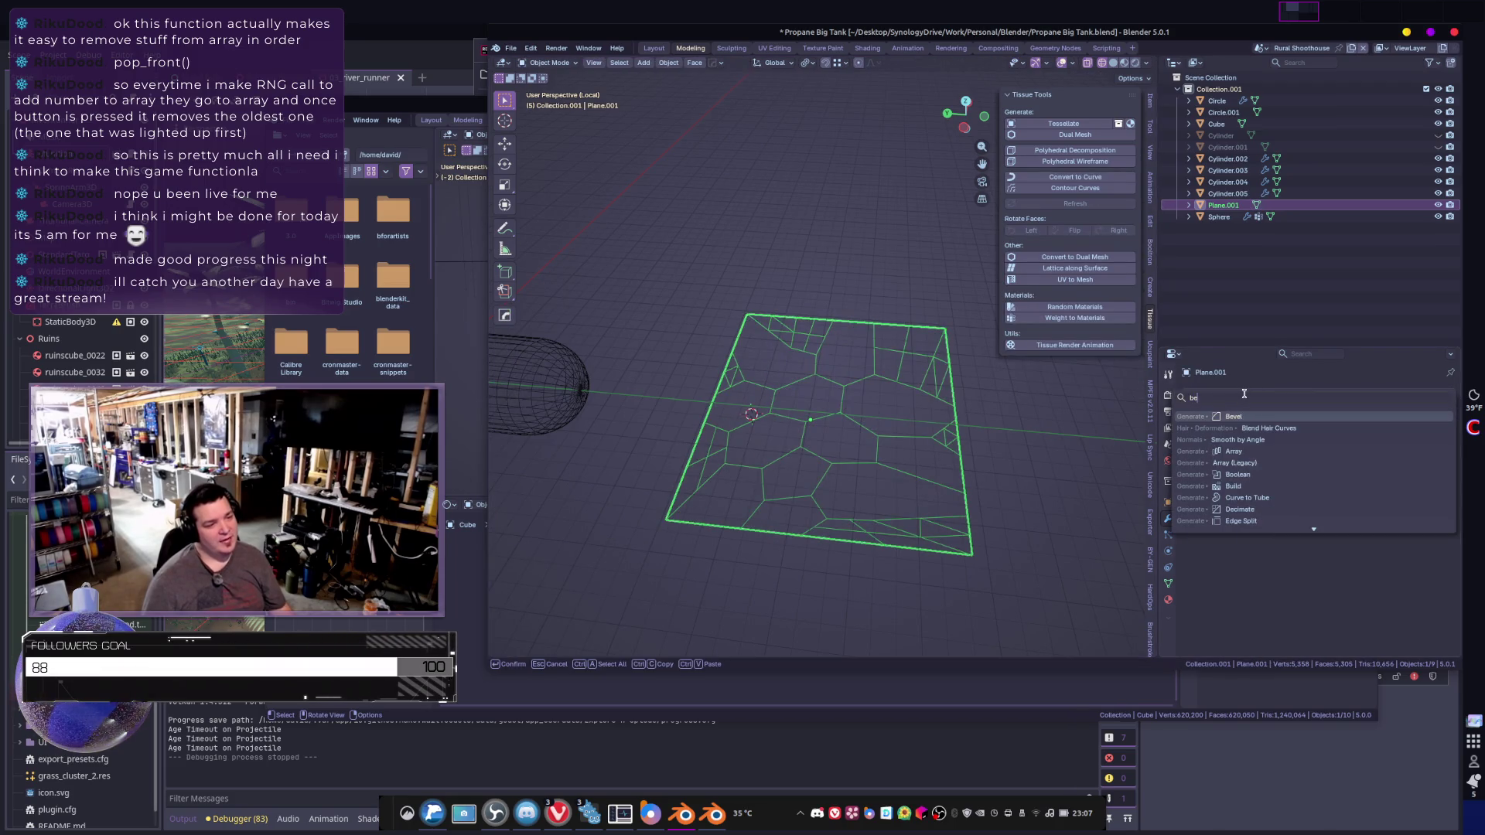
pyautogui.press('BackSpace')
pyautogui.press('BackSpace')
pyautogui.write('simple')
pyautogui.press('Return')
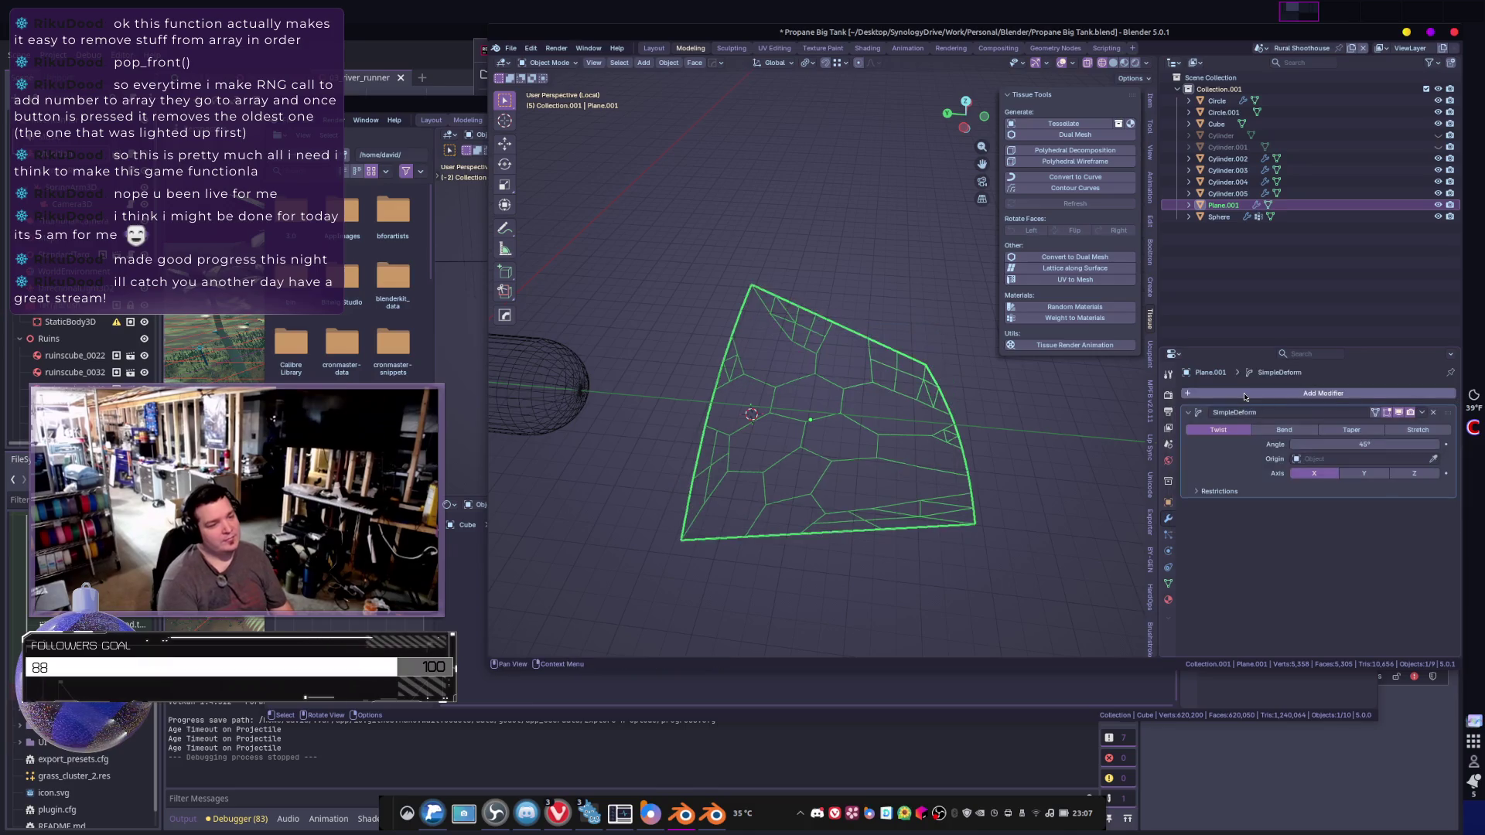
pyautogui.click(1285, 429)
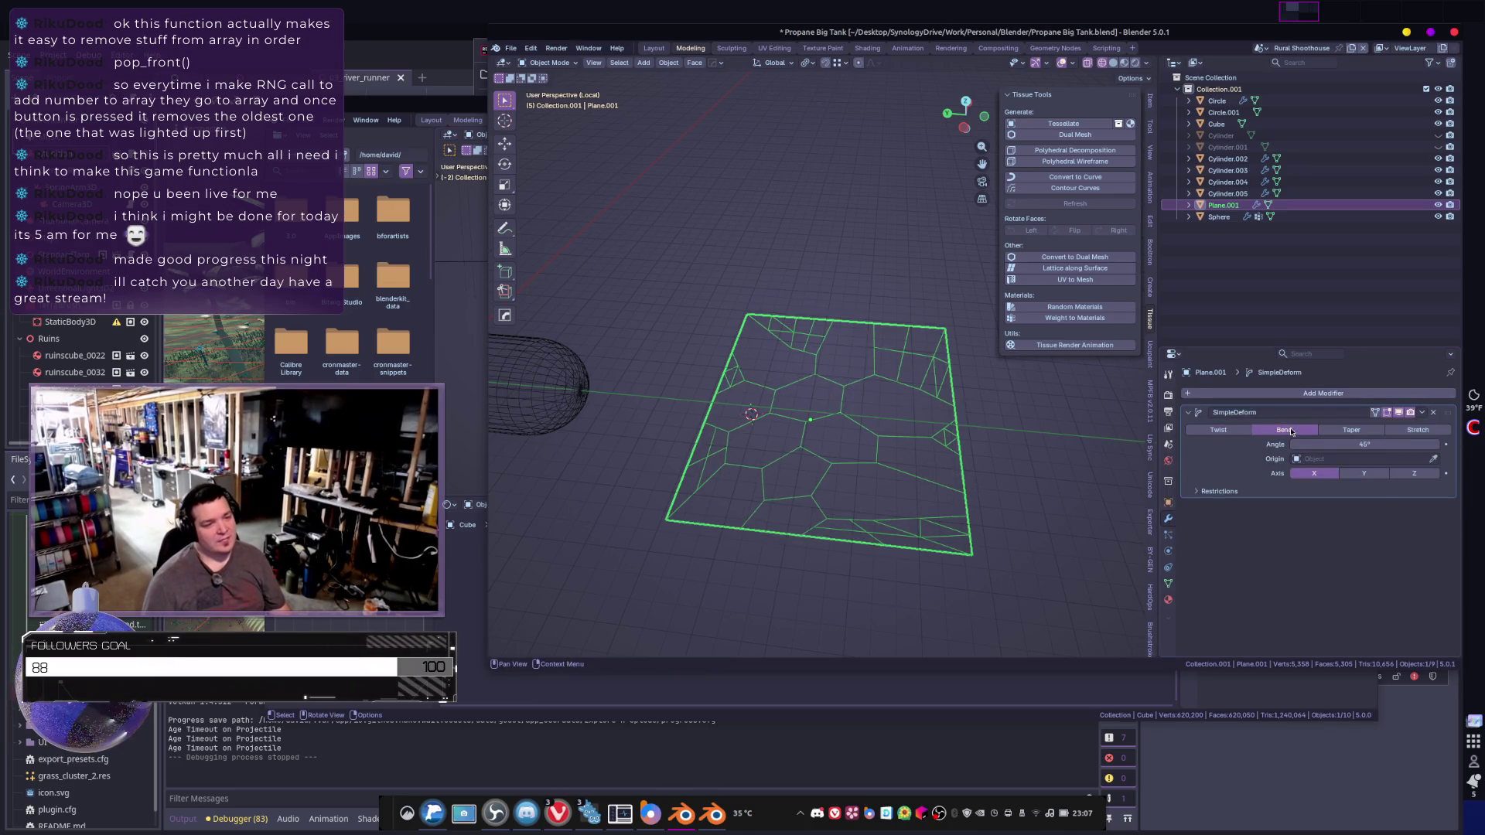
pyautogui.click(1367, 475)
pyautogui.moveTo(1365, 445); pyautogui.dragTo(1376, 445)
# - Try Z as the bend axis, go back to Y, and cancel a trial Z rotation
pyautogui.moveTo(851, 402)
pyautogui.mouseDown(button='middle')
pyautogui.moveTo(882, 322)
pyautogui.moveTo(859, 441)
pyautogui.mouseUp(button='middle')
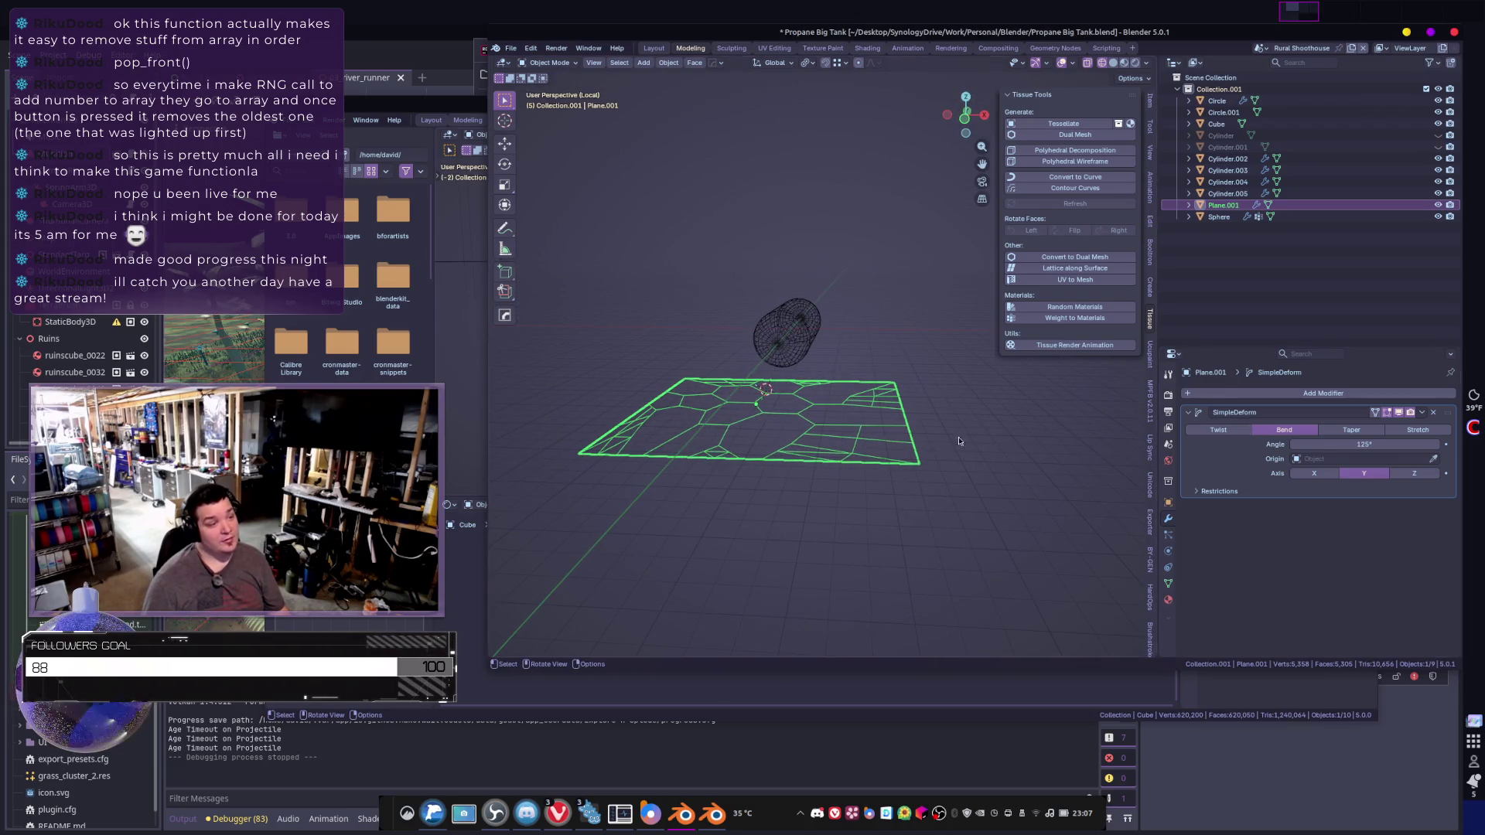
pyautogui.moveTo(895, 447); pyautogui.dragTo(952, 443, button='middle')
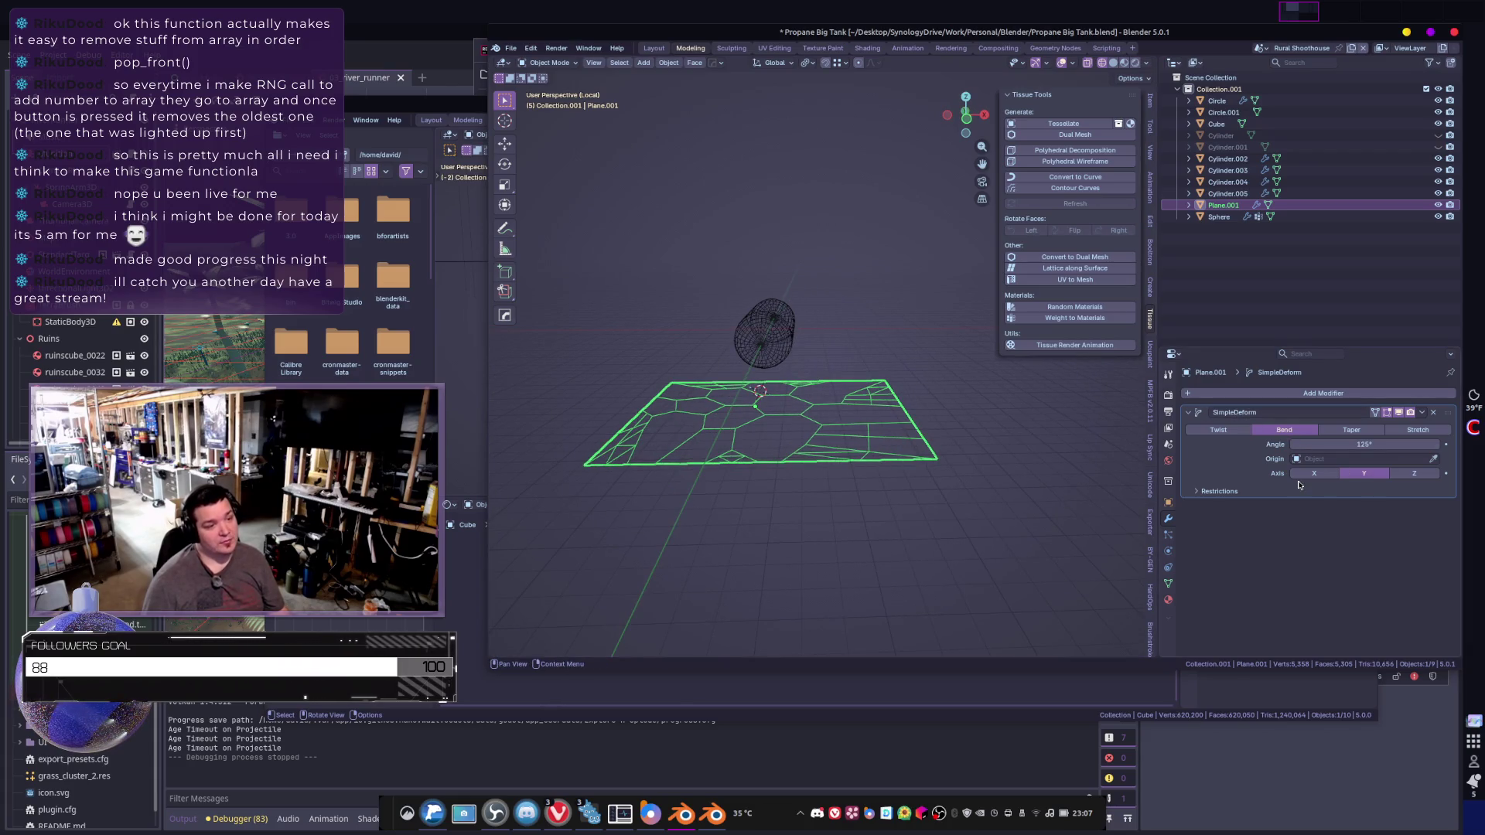
pyautogui.click(1399, 474)
pyautogui.click(1363, 475)
pyautogui.moveTo(995, 440); pyautogui.dragTo(941, 419, button='middle')
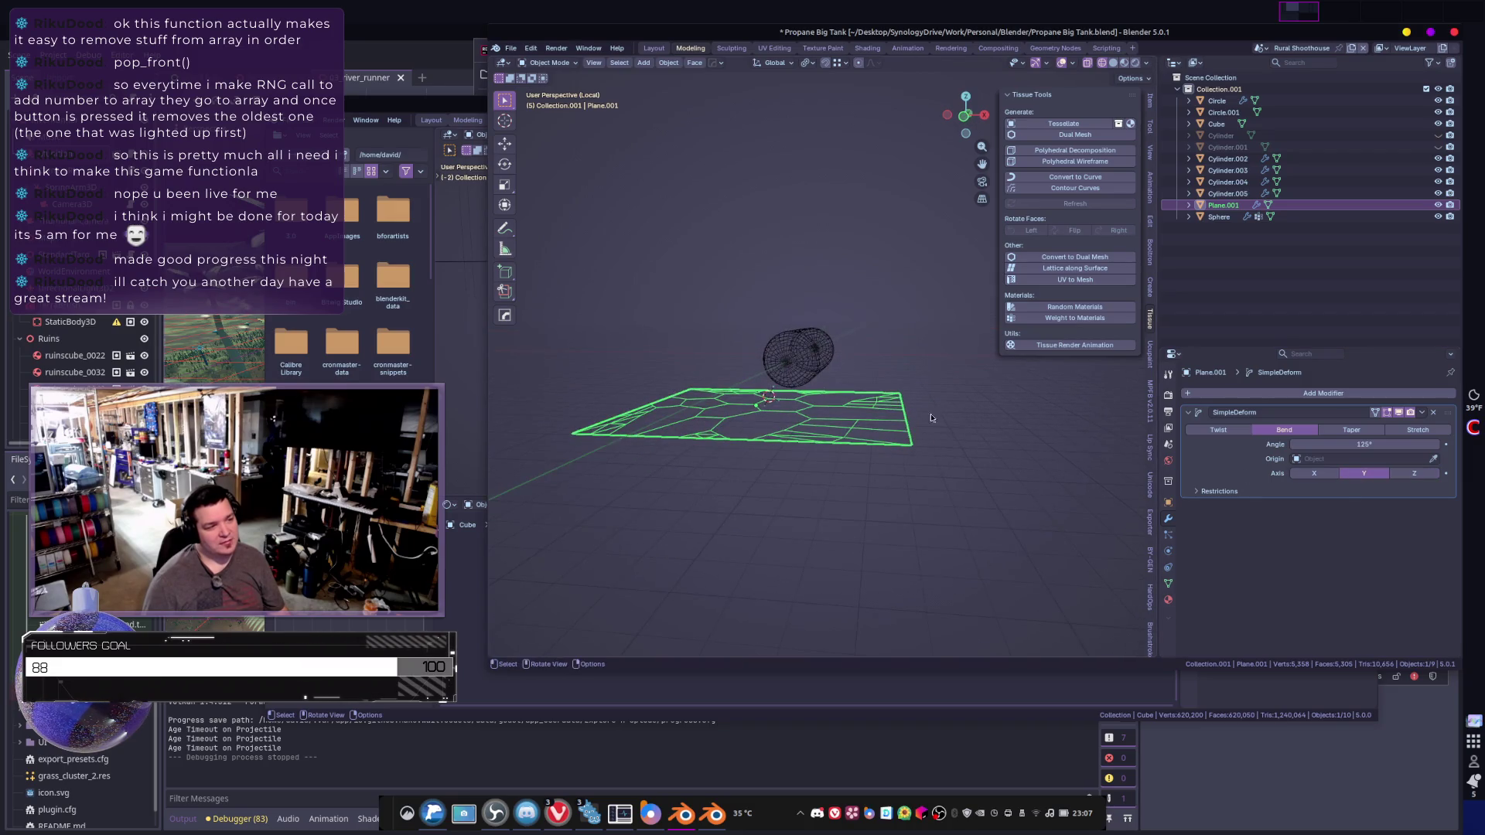
pyautogui.press('r')
pyautogui.press('z')
pyautogui.rightClick(897, 283)
pyautogui.moveTo(897, 283)
pyautogui.mouseDown(button='middle')
pyautogui.moveTo(895, 354)
pyautogui.moveTo(995, 392)
pyautogui.mouseUp(button='middle')
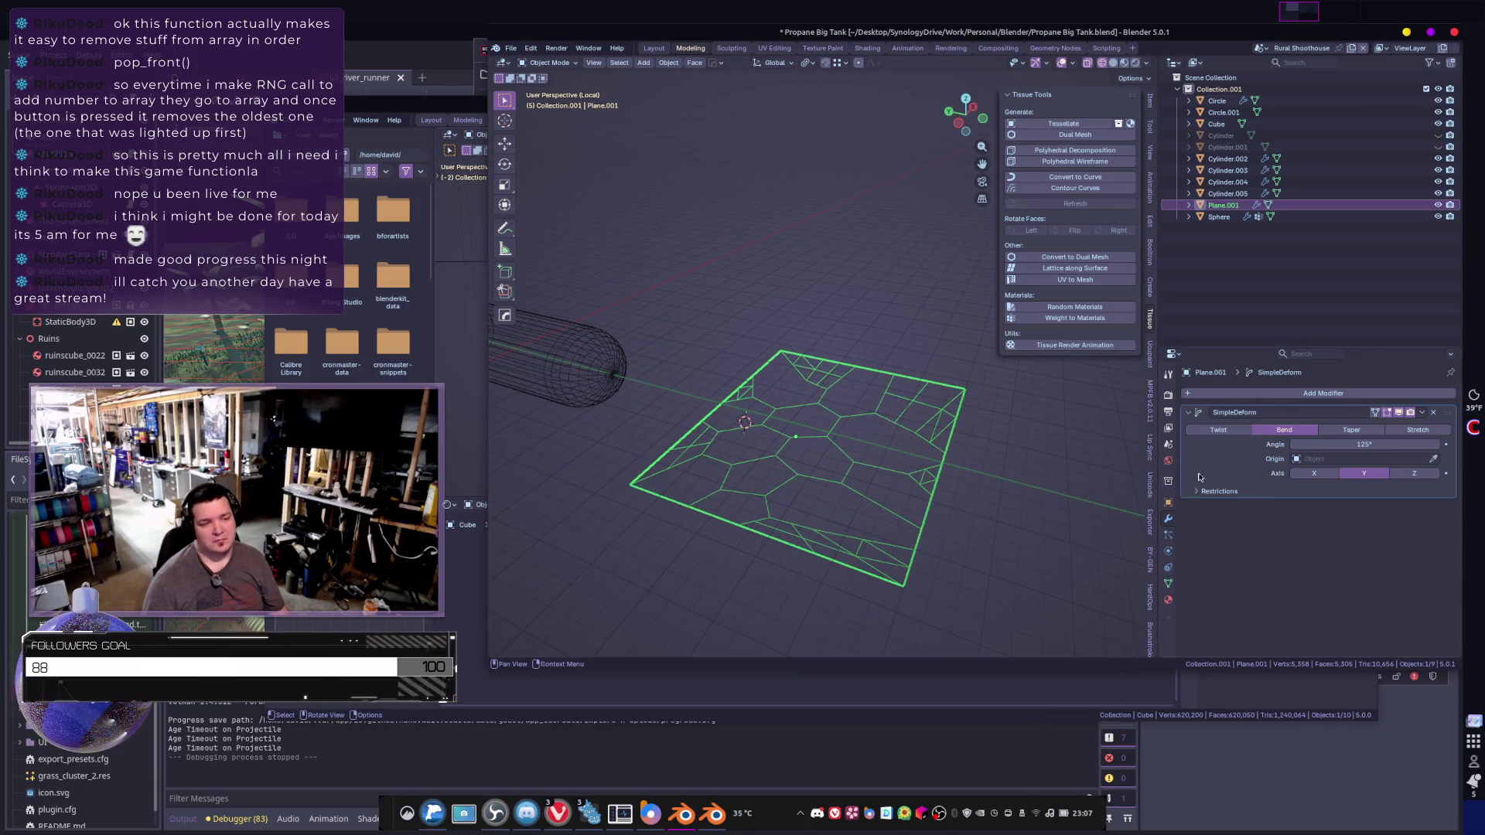
# - Test a mesh X rotation and Twist mode, undoing both to keep the Bend deform
pyautogui.press('Tab')
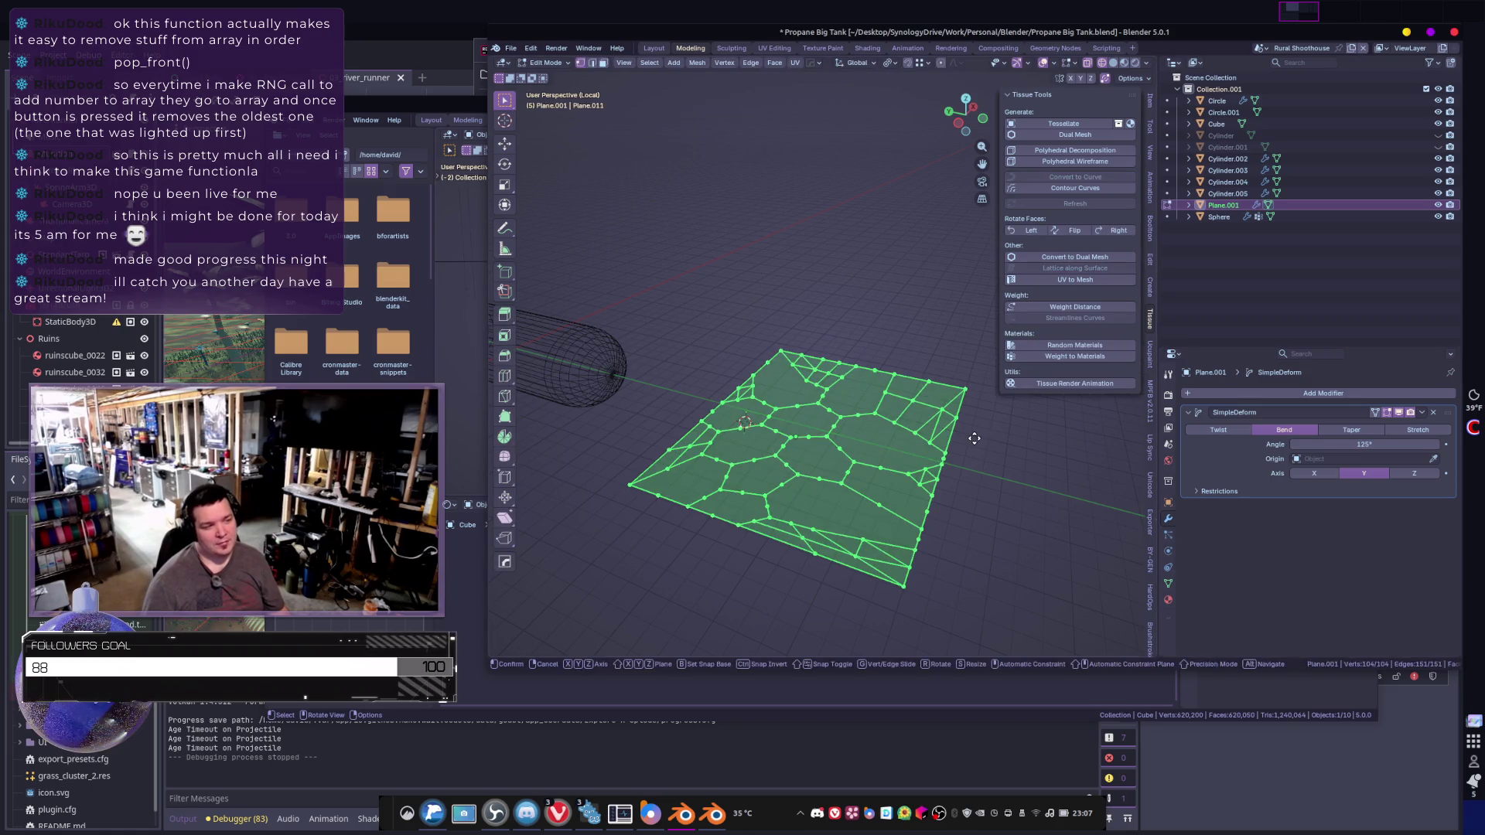
pyautogui.press('r')
pyautogui.press('x')
pyautogui.rightClick(932, 445)
pyautogui.press('Tab')
pyautogui.moveTo(968, 461)
pyautogui.mouseDown(button='middle')
pyautogui.moveTo(1052, 472)
pyautogui.moveTo(1167, 446)
pyautogui.mouseUp(button='middle')
pyautogui.click(1220, 429)
pyautogui.hotkey('ctrl', 'z')
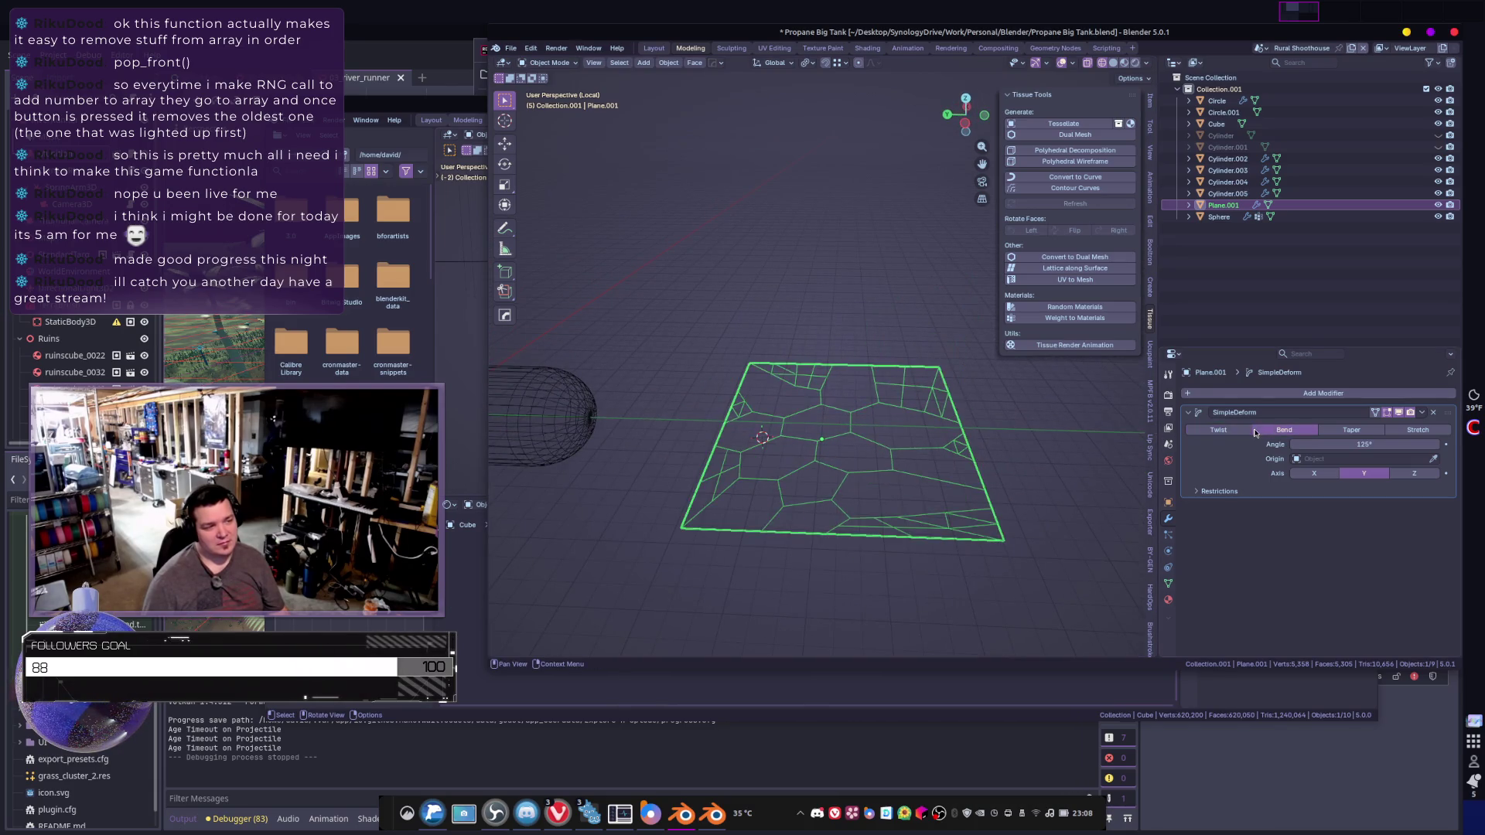
pyautogui.moveTo(870, 448); pyautogui.dragTo(842, 439, button='middle')
pyautogui.press('Tab')
pyautogui.press('Tab')
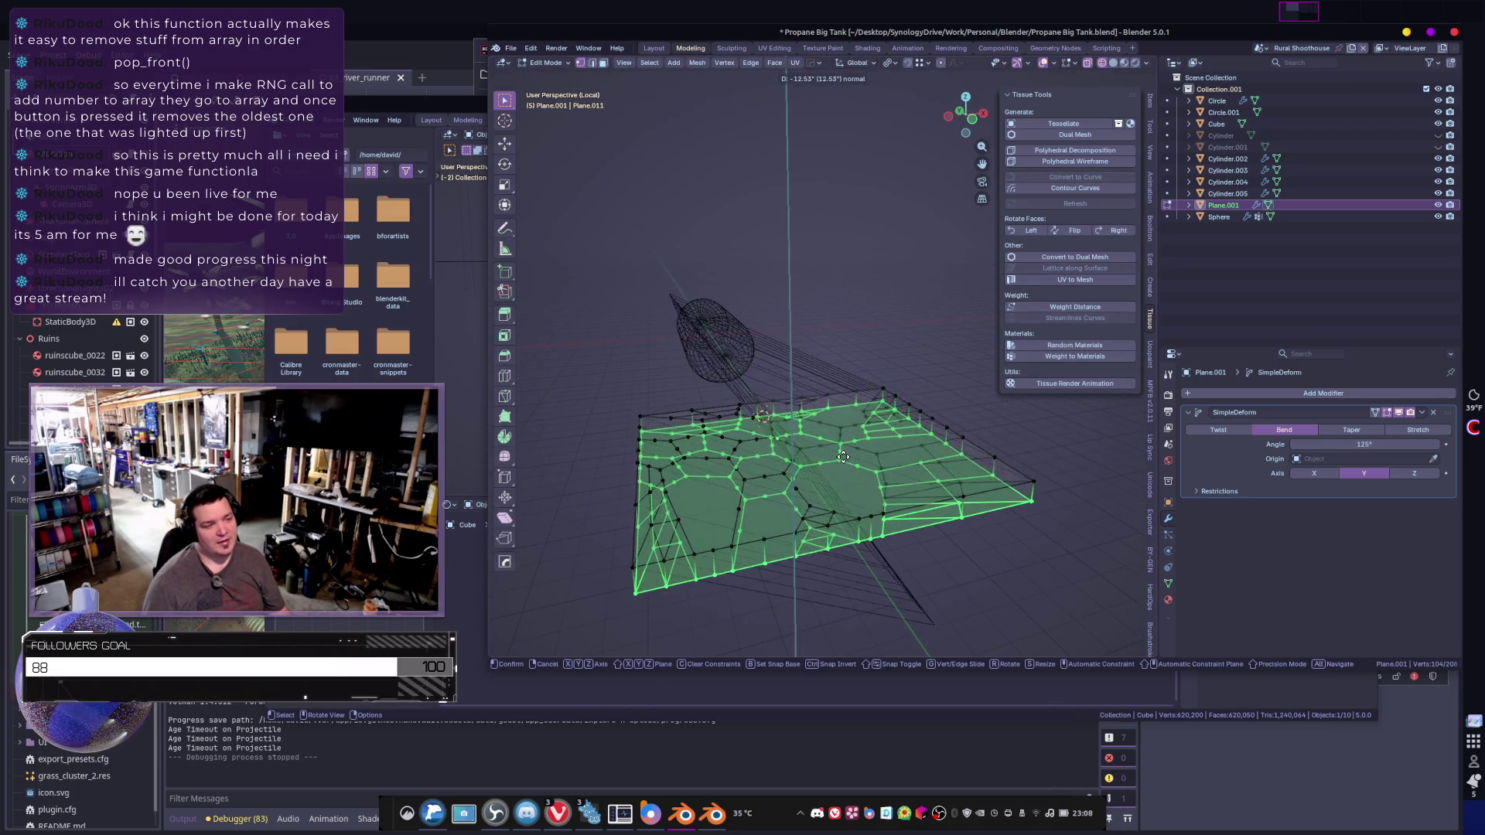
pyautogui.moveTo(857, 474)
pyautogui.mouseDown(button='middle')
pyautogui.moveTo(945, 447)
pyautogui.moveTo(945, 506)
pyautogui.mouseUp(button='middle')
pyautogui.press('Tab')
# - Reselect the plane object and lower the Simple Deform bend angle
pyautogui.press('F3')
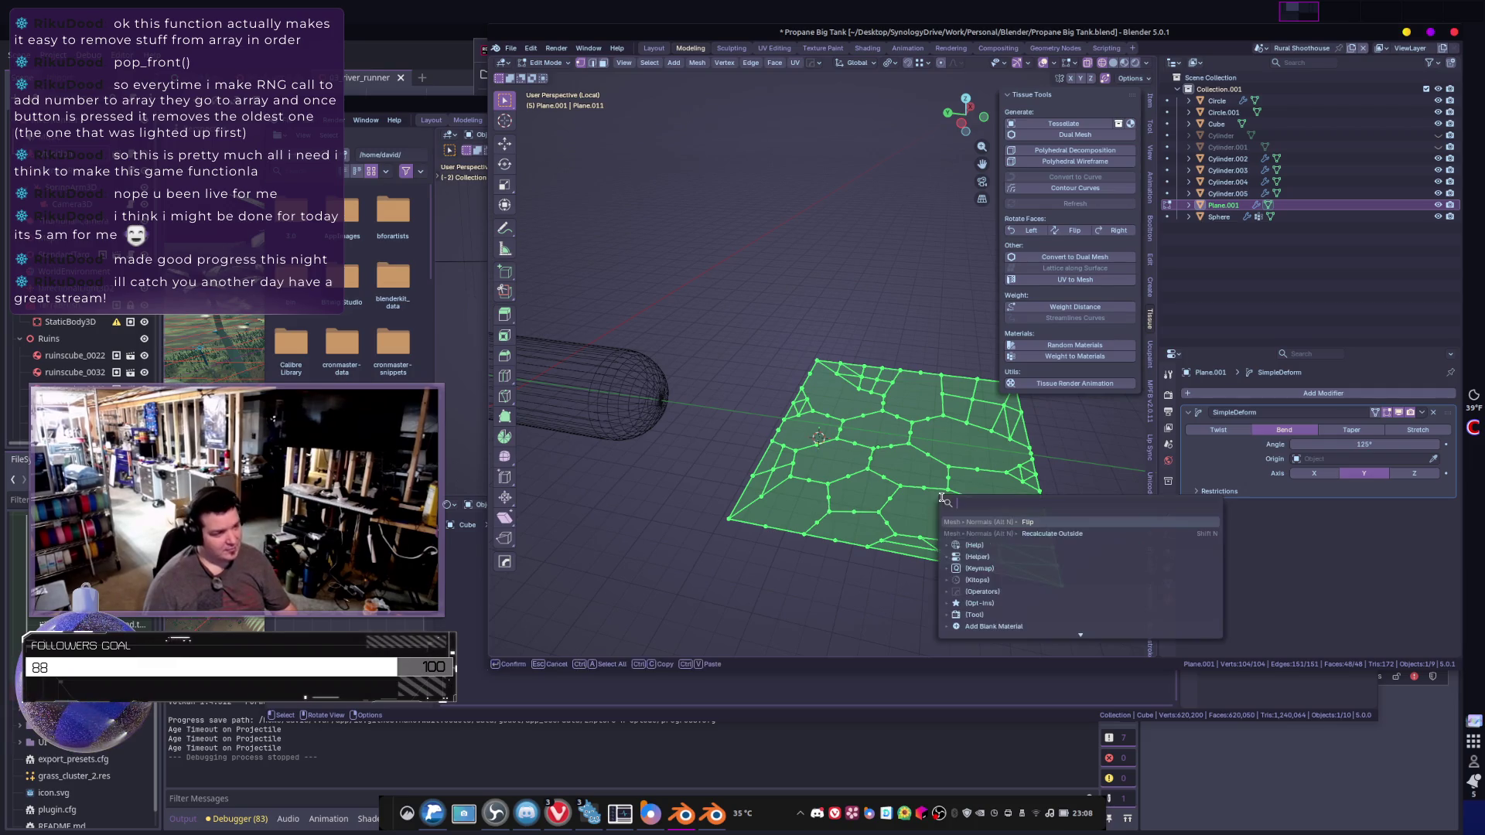
pyautogui.click(1020, 541)
pyautogui.click(1020, 537)
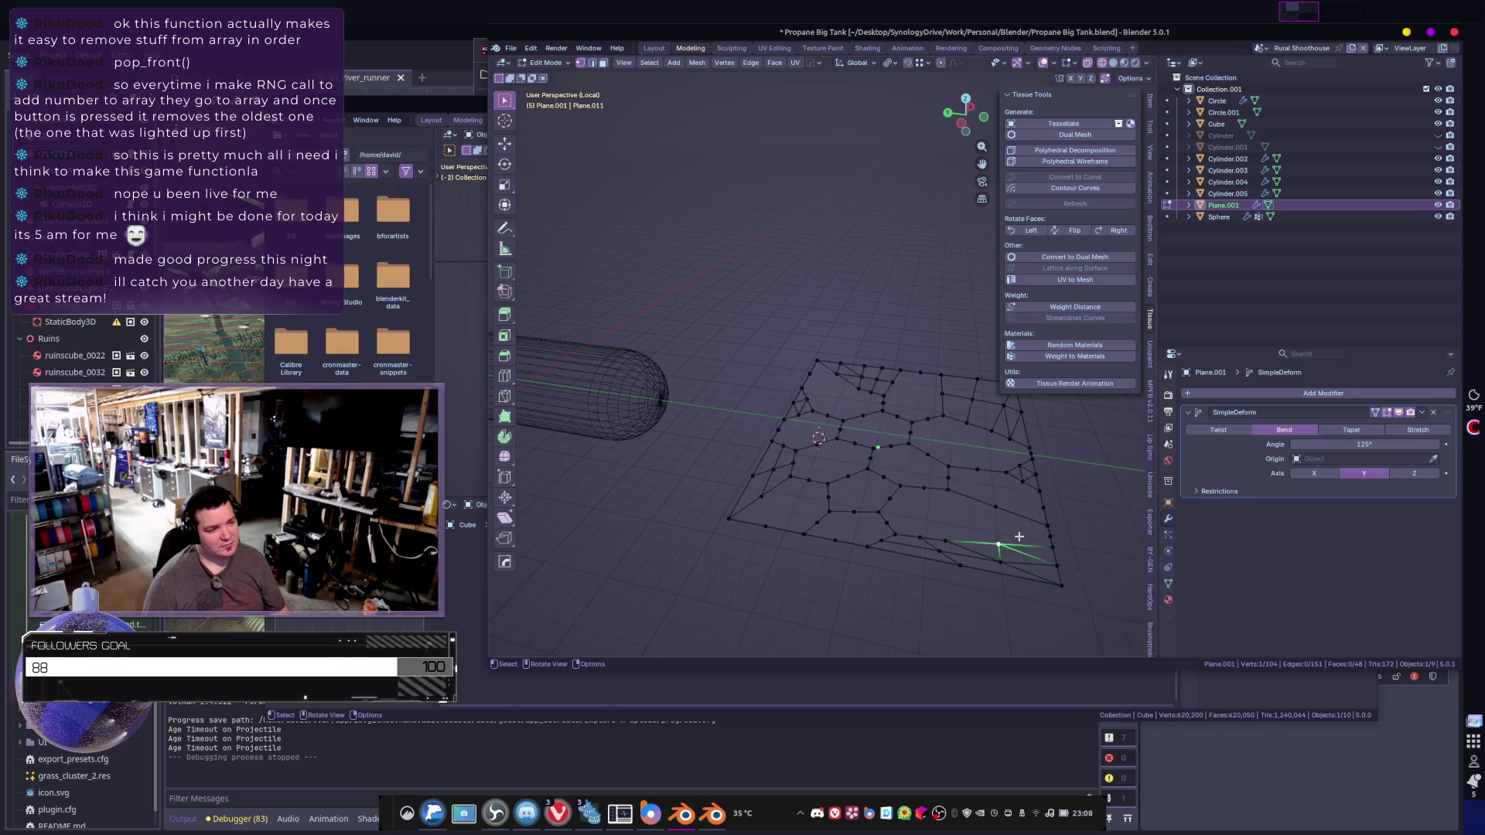
pyautogui.press('Tab')
pyautogui.click(1010, 462)
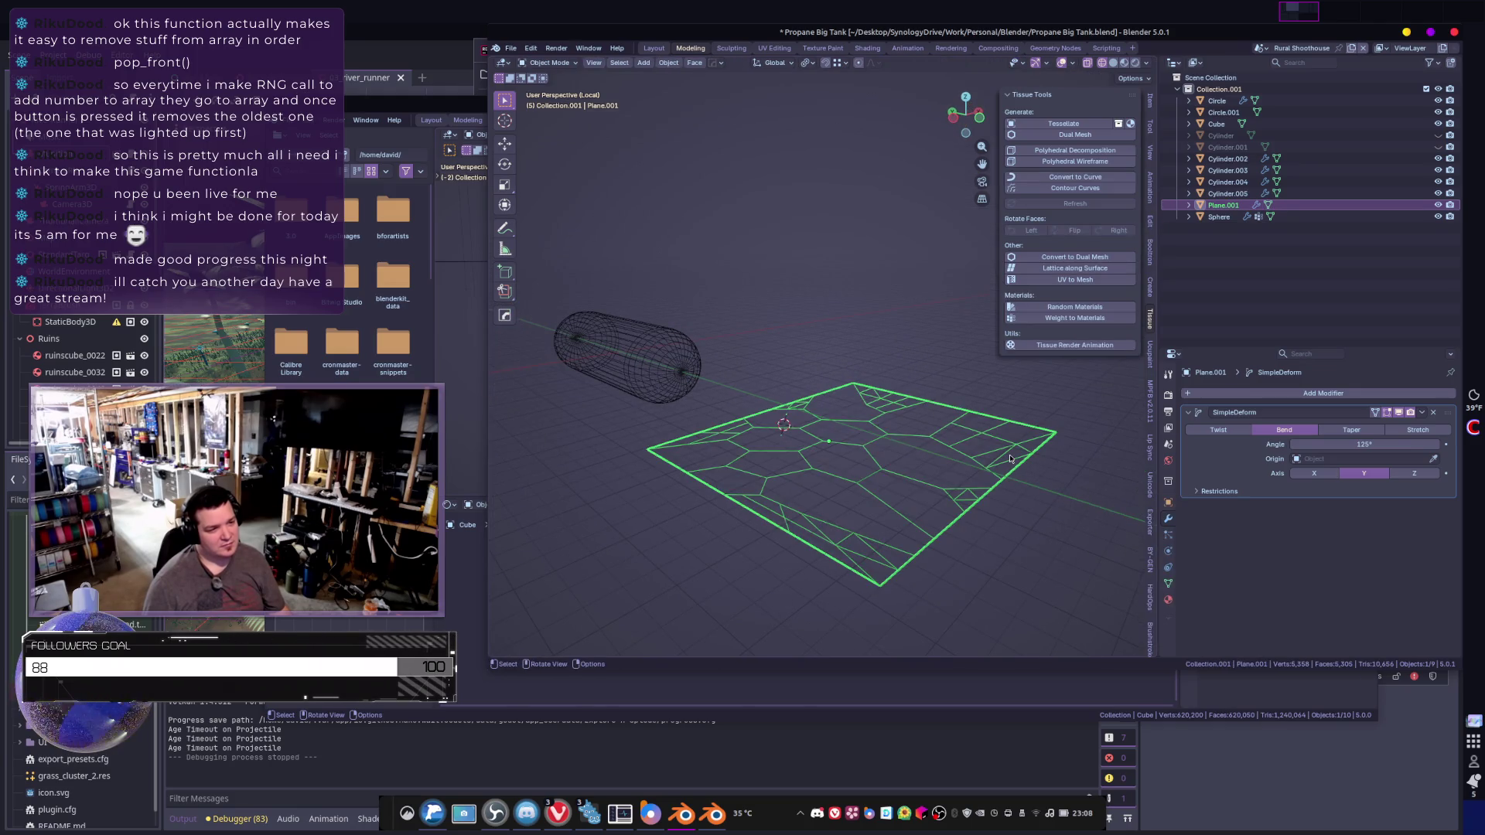
pyautogui.moveTo(1010, 460); pyautogui.dragTo(1053, 456, button='middle')
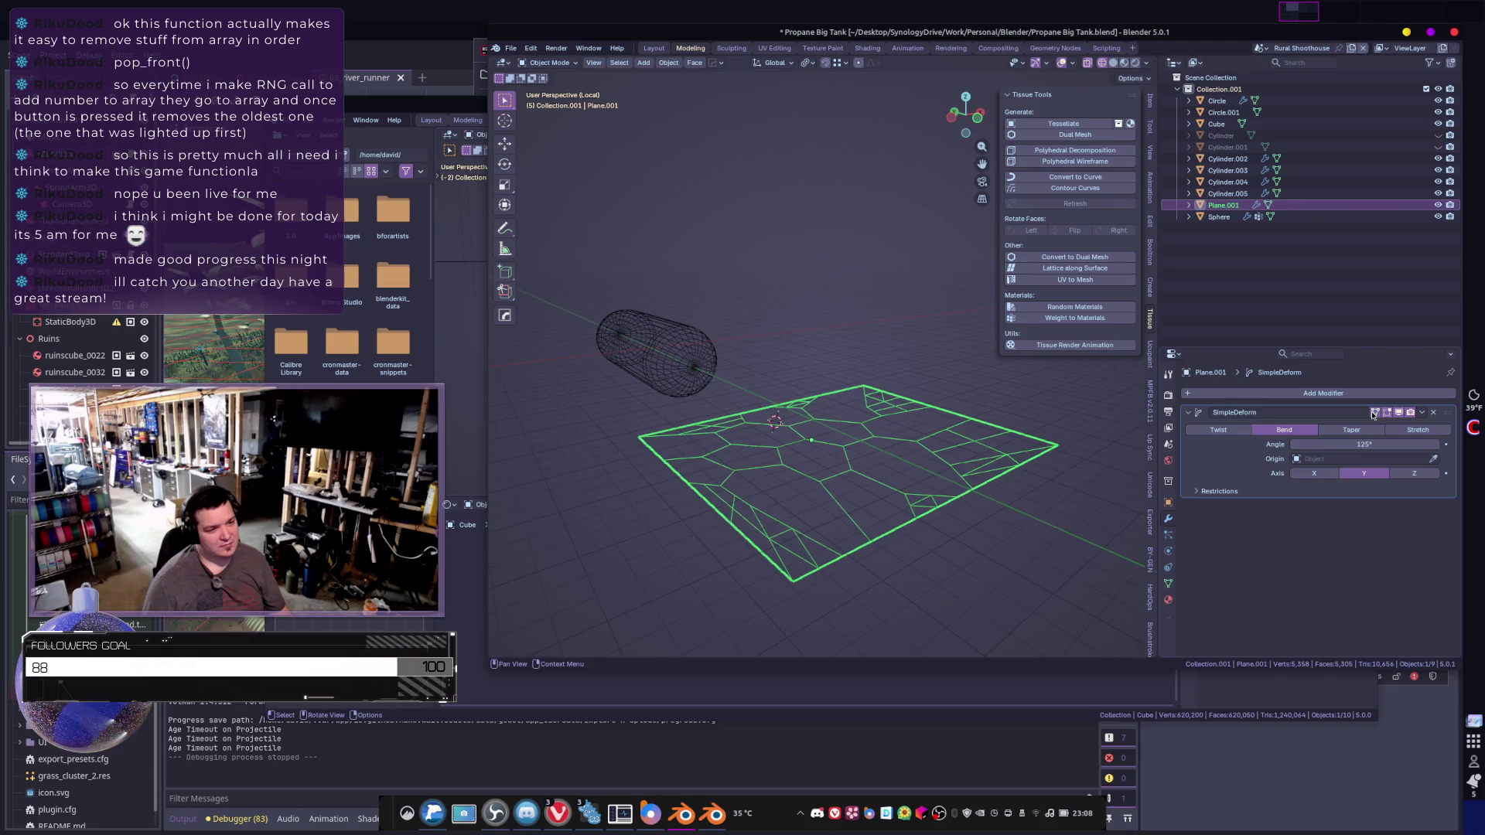
pyautogui.moveTo(1346, 444)
pyautogui.mouseDown()
pyautogui.moveTo(1315, 444)
pyautogui.moveTo(1339, 467)
pyautogui.mouseUp()
pyautogui.keyDown('ctrl'); pyautogui.scroll(-1, 1370, 478); pyautogui.keyUp('ctrl')
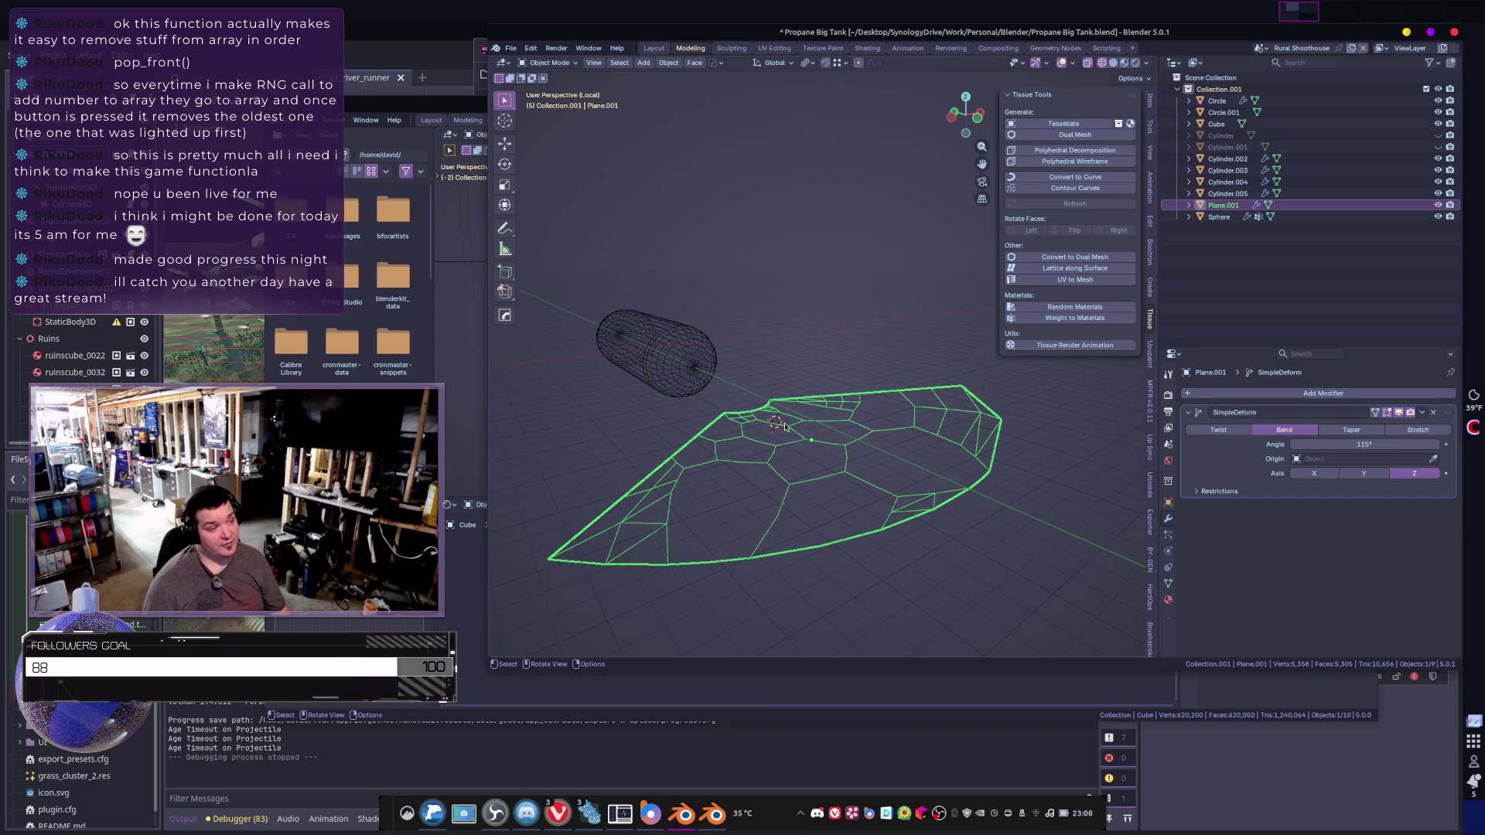
pyautogui.moveTo(784, 427); pyautogui.dragTo(851, 434, button='middle')
# - Rotate the whole plane mesh 90° upright in Edit Mode, then compare bend axes
pyautogui.press('Tab')
pyautogui.press('a')
pyautogui.press('g')
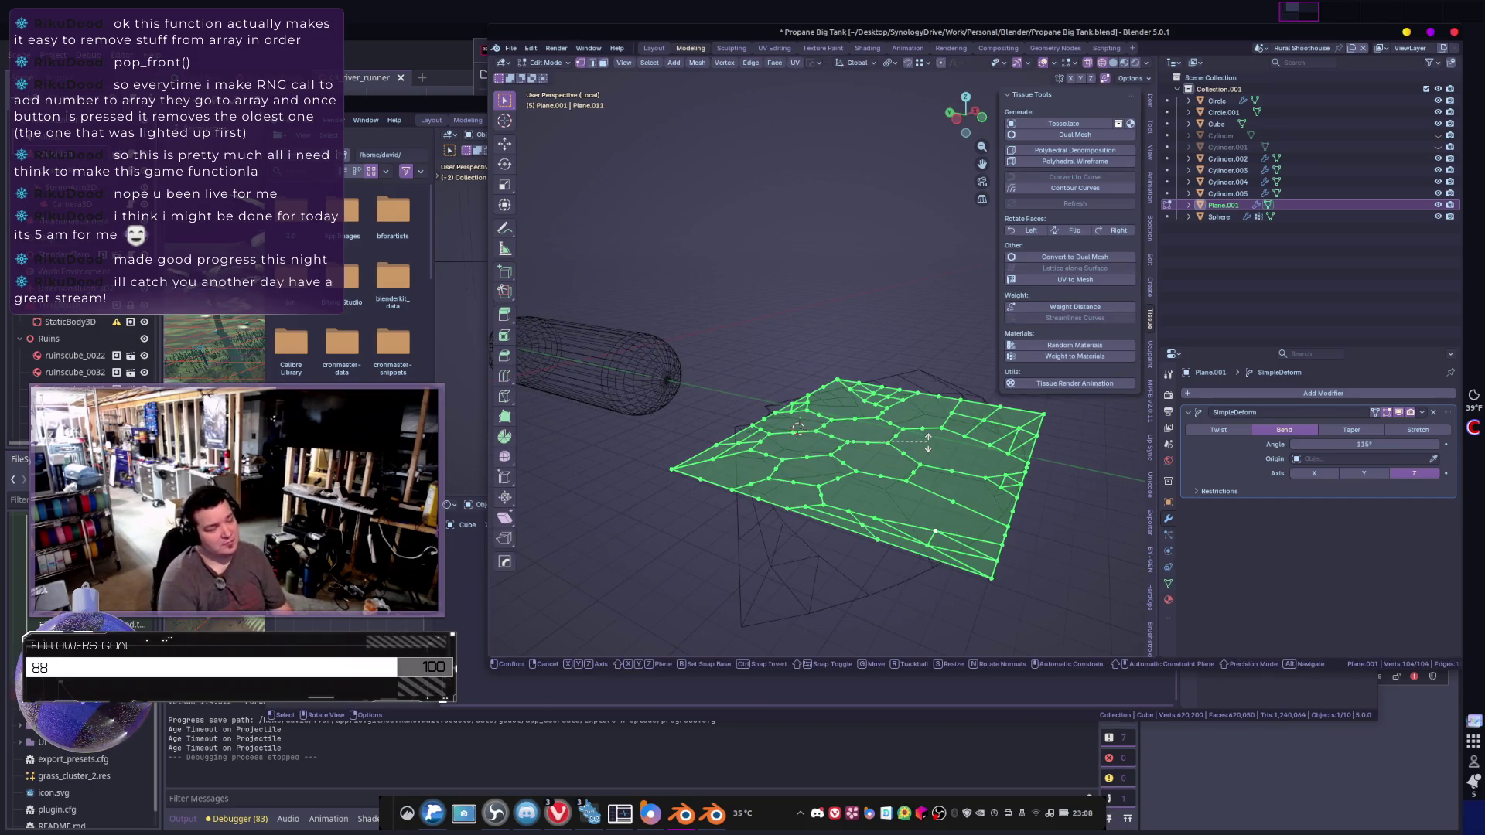
pyautogui.press('y')
pyautogui.press('9')
pyautogui.press('0')
pyautogui.press('Return')
pyautogui.press('Tab')
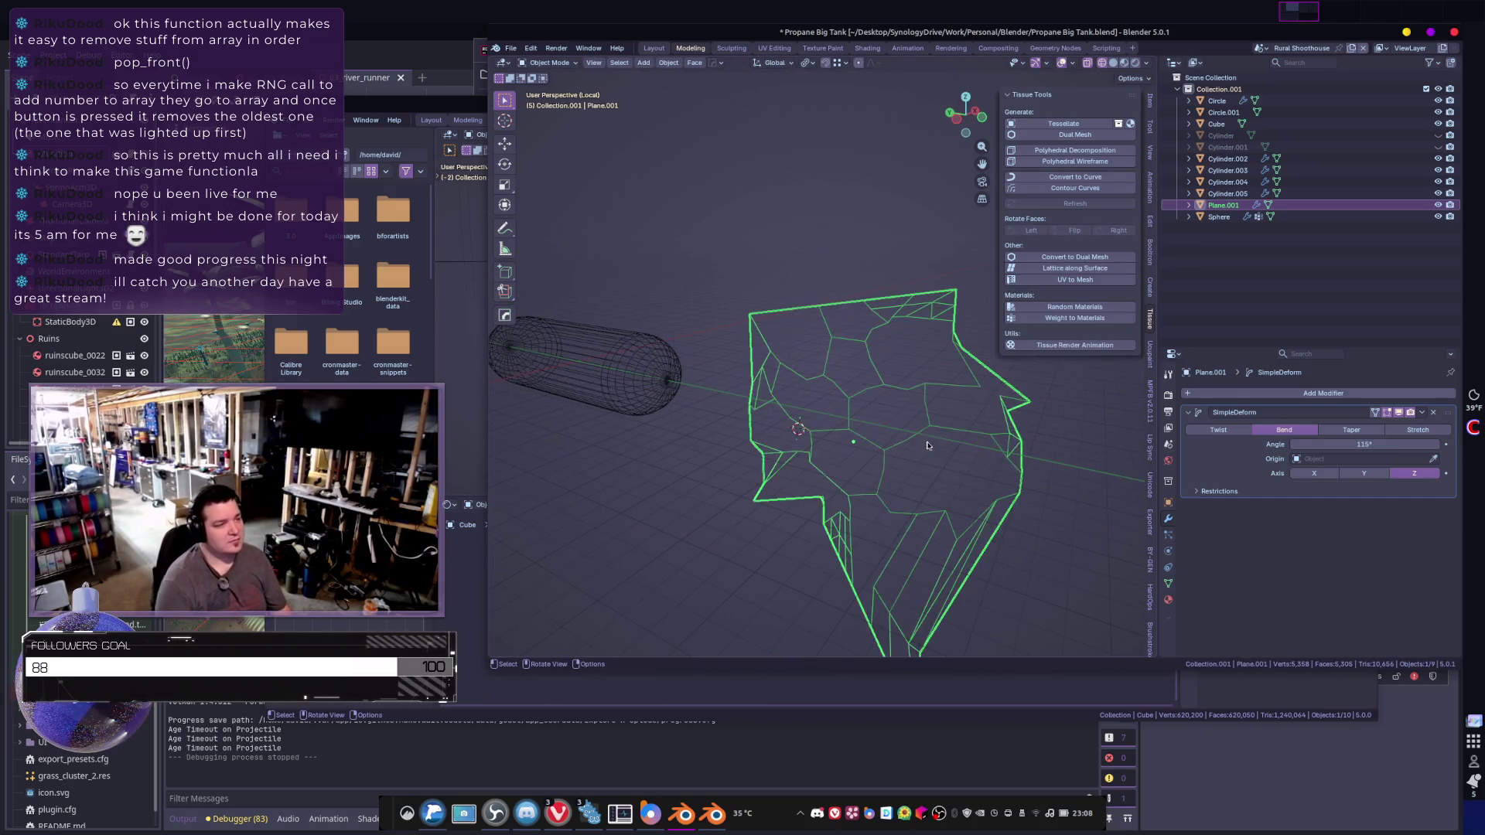
pyautogui.click(1360, 473)
pyautogui.click(1314, 474)
# - With the bend axis on Y, rotate the plane 90° around Y (ry90)
pyautogui.click(1364, 473)
pyautogui.moveTo(913, 464)
pyautogui.mouseDown(button='middle')
pyautogui.moveTo(859, 474)
pyautogui.moveTo(890, 461)
pyautogui.mouseUp(button='middle')
pyautogui.write('ry90')
pyautogui.press('Return')
pyautogui.moveTo(953, 449)
pyautogui.mouseDown(button='middle')
pyautogui.moveTo(828, 411)
pyautogui.moveTo(897, 418)
pyautogui.mouseUp(button='middle')
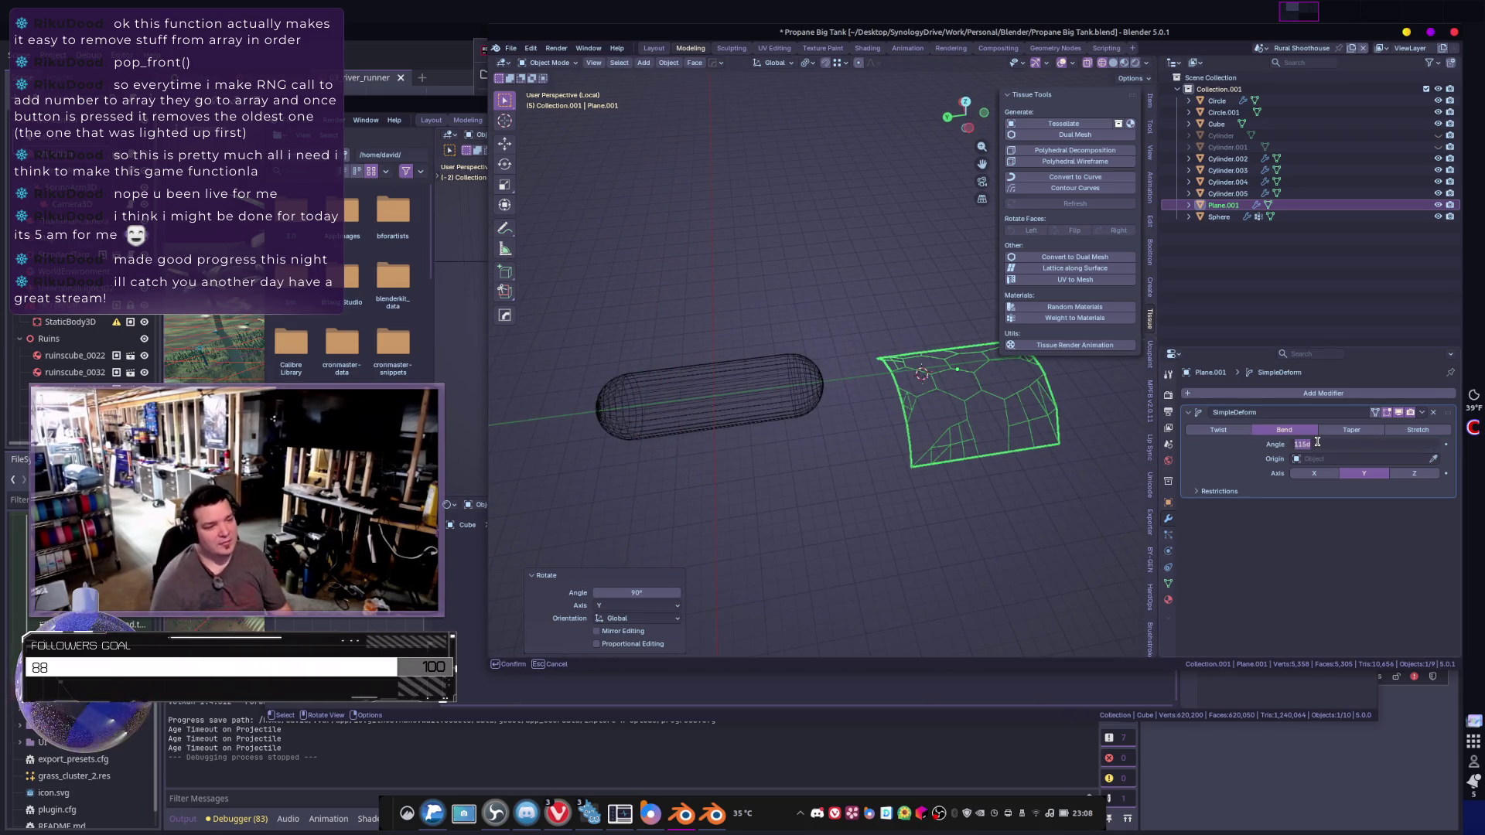
pyautogui.write('180')
# - Try 180° and 360° bend angles, settling on 180° for a half-tube arch
pyautogui.press('Return')
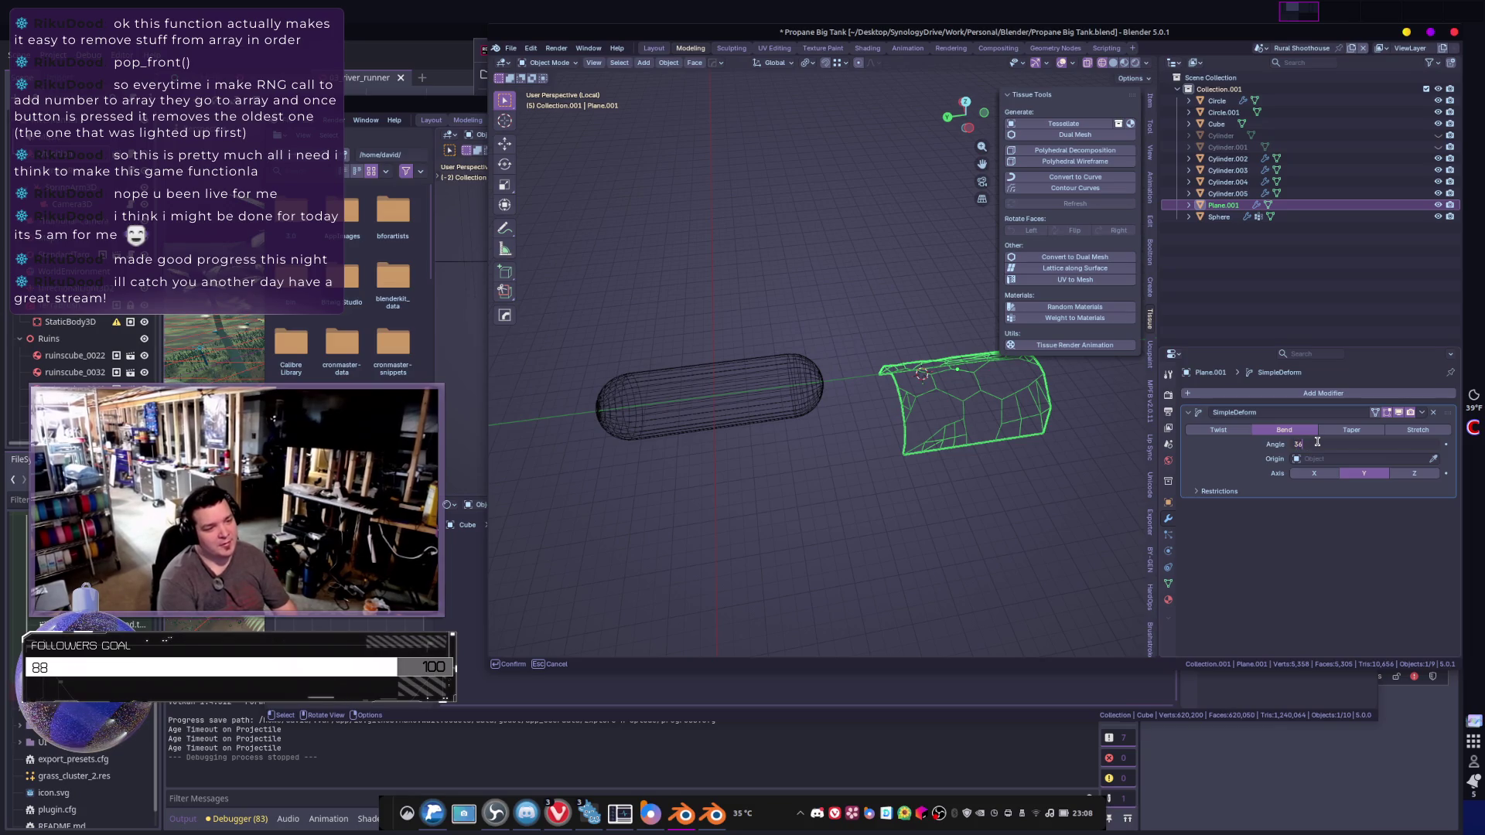
pyautogui.write('0')
pyautogui.press('Return')
pyautogui.moveTo(964, 541)
pyautogui.mouseDown(button='middle')
pyautogui.moveTo(895, 530)
pyautogui.moveTo(839, 431)
pyautogui.moveTo(998, 450)
pyautogui.mouseUp(button='middle')
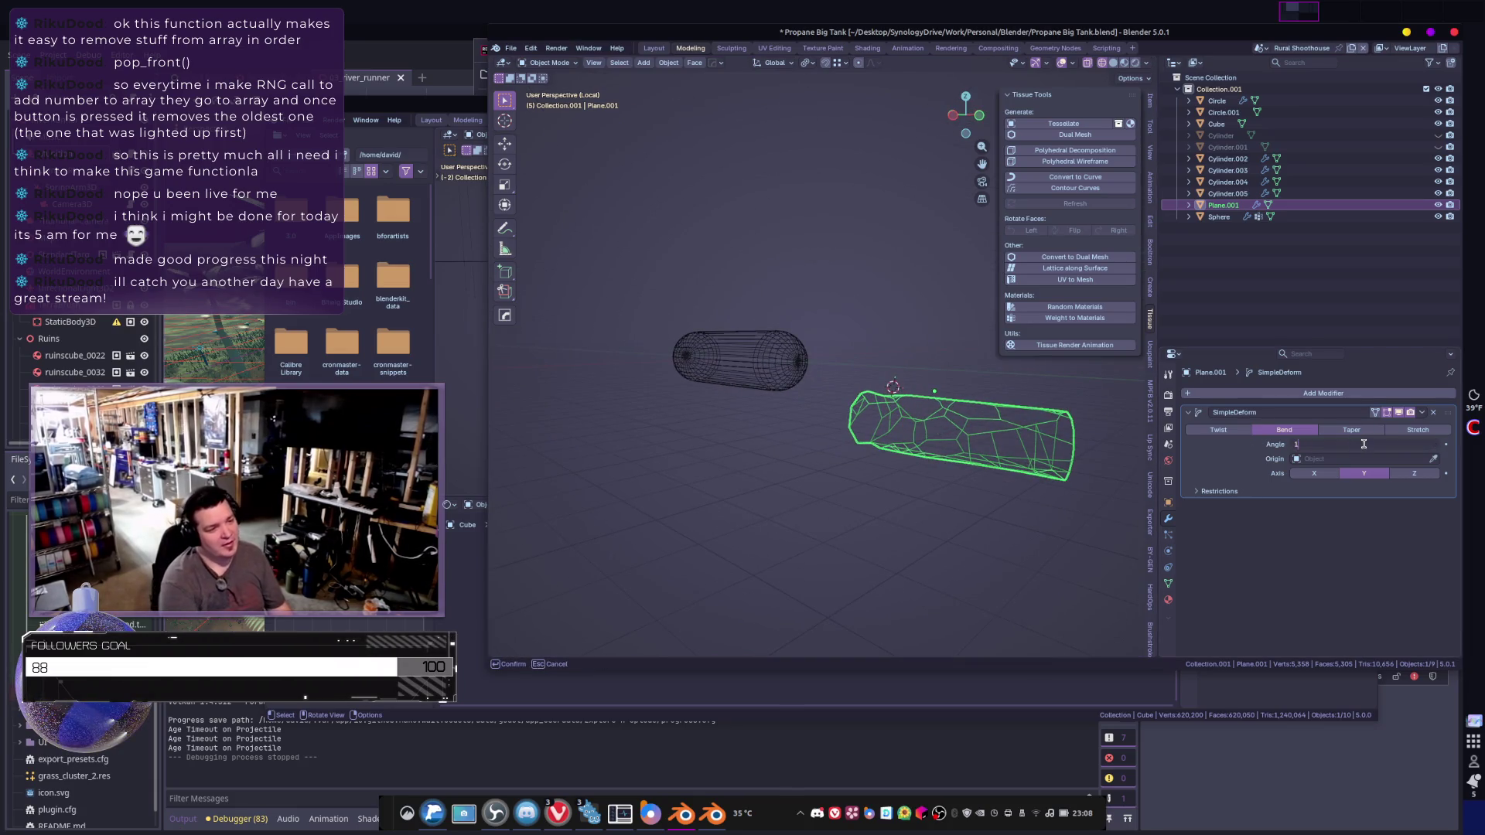
pyautogui.write('80')
pyautogui.press('Return')
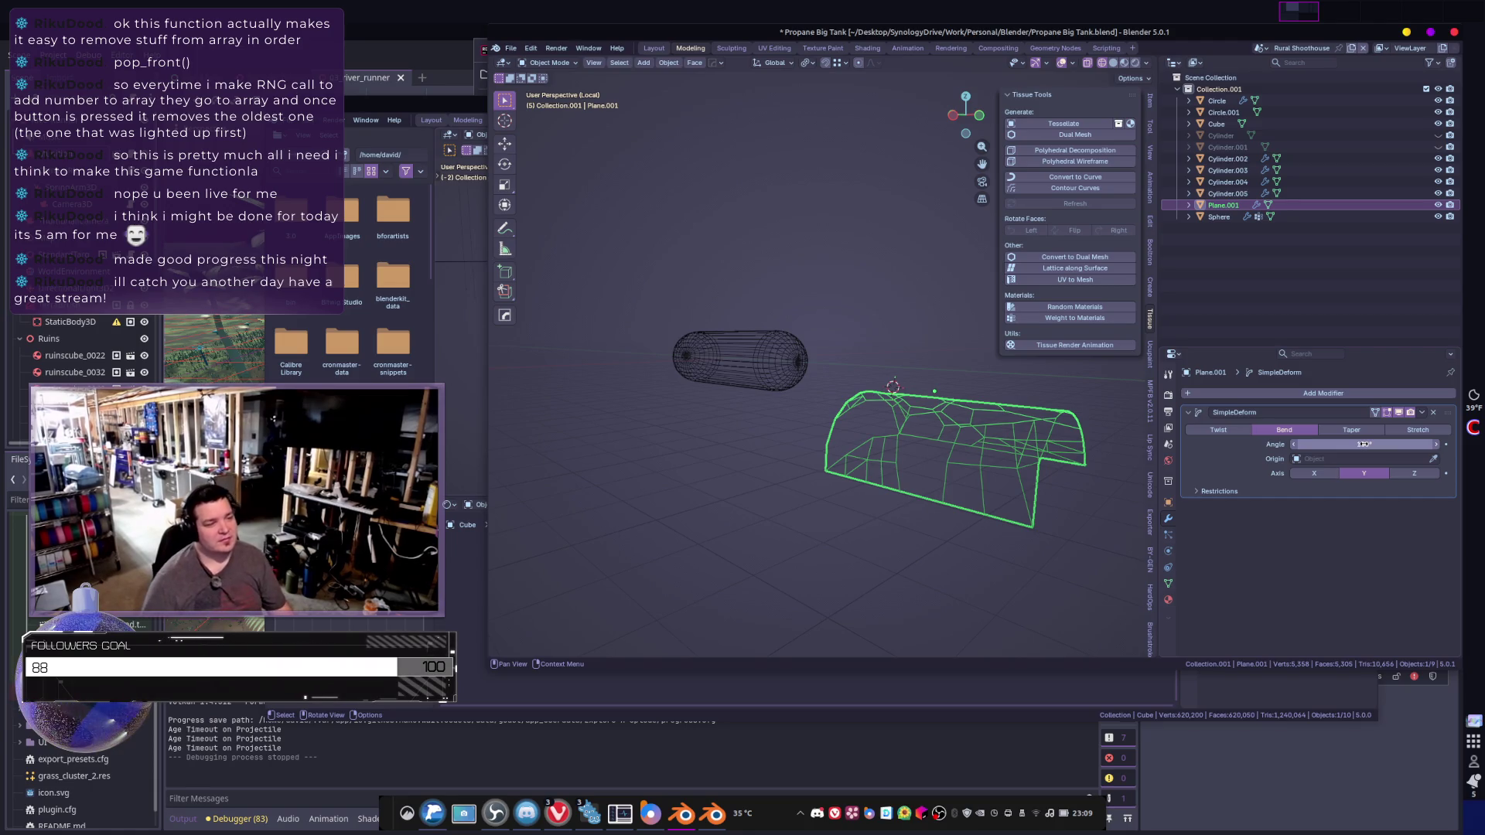
pyautogui.moveTo(1011, 528)
pyautogui.mouseDown(button='middle')
pyautogui.moveTo(1001, 547)
pyautogui.moveTo(822, 532)
pyautogui.mouseUp(button='middle')
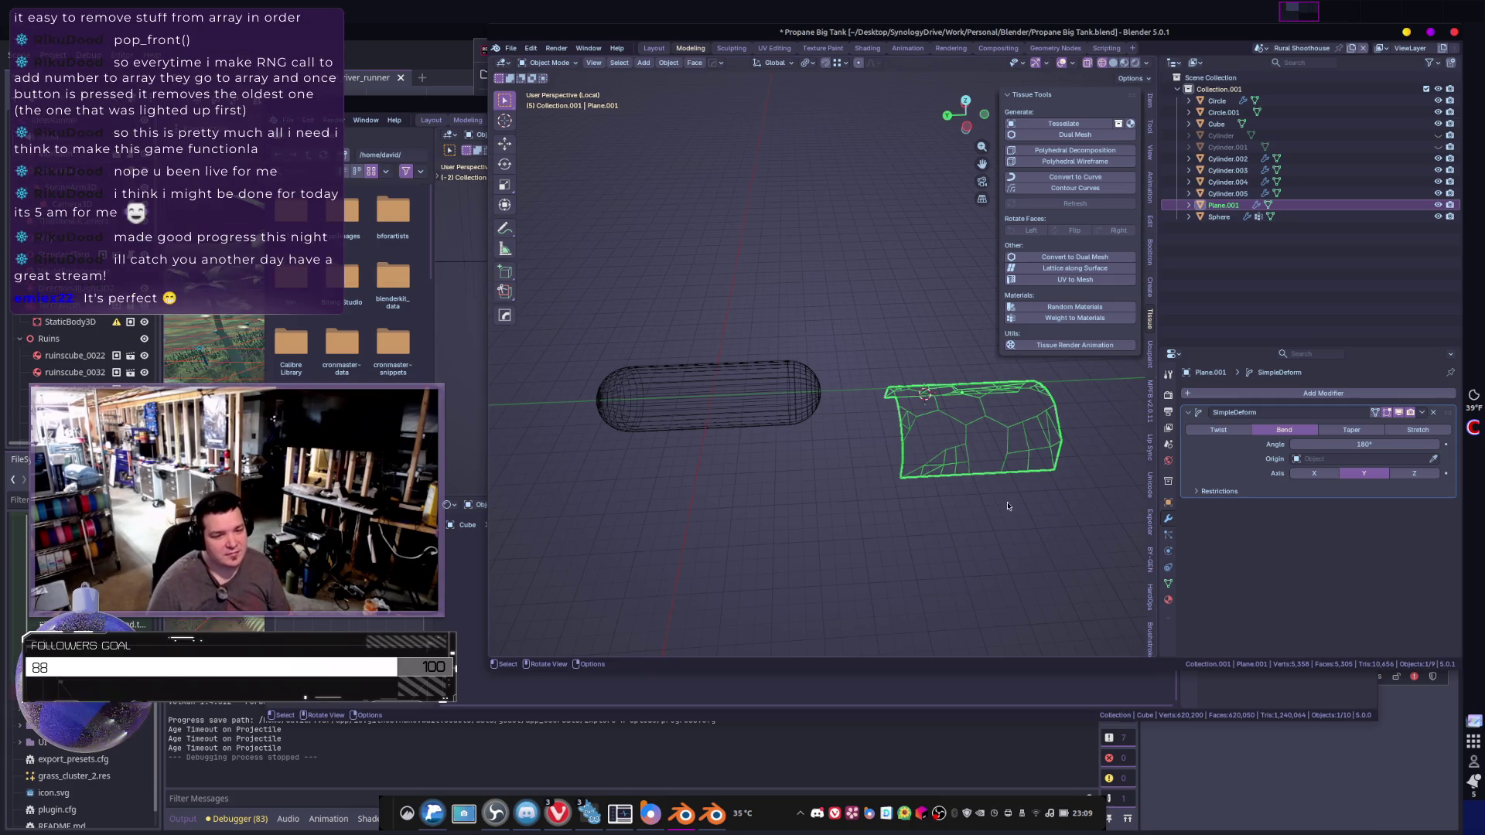
# - Slide the bent arch along Y onto the tube and rotate it around Z
pyautogui.press('g')
pyautogui.press('y')
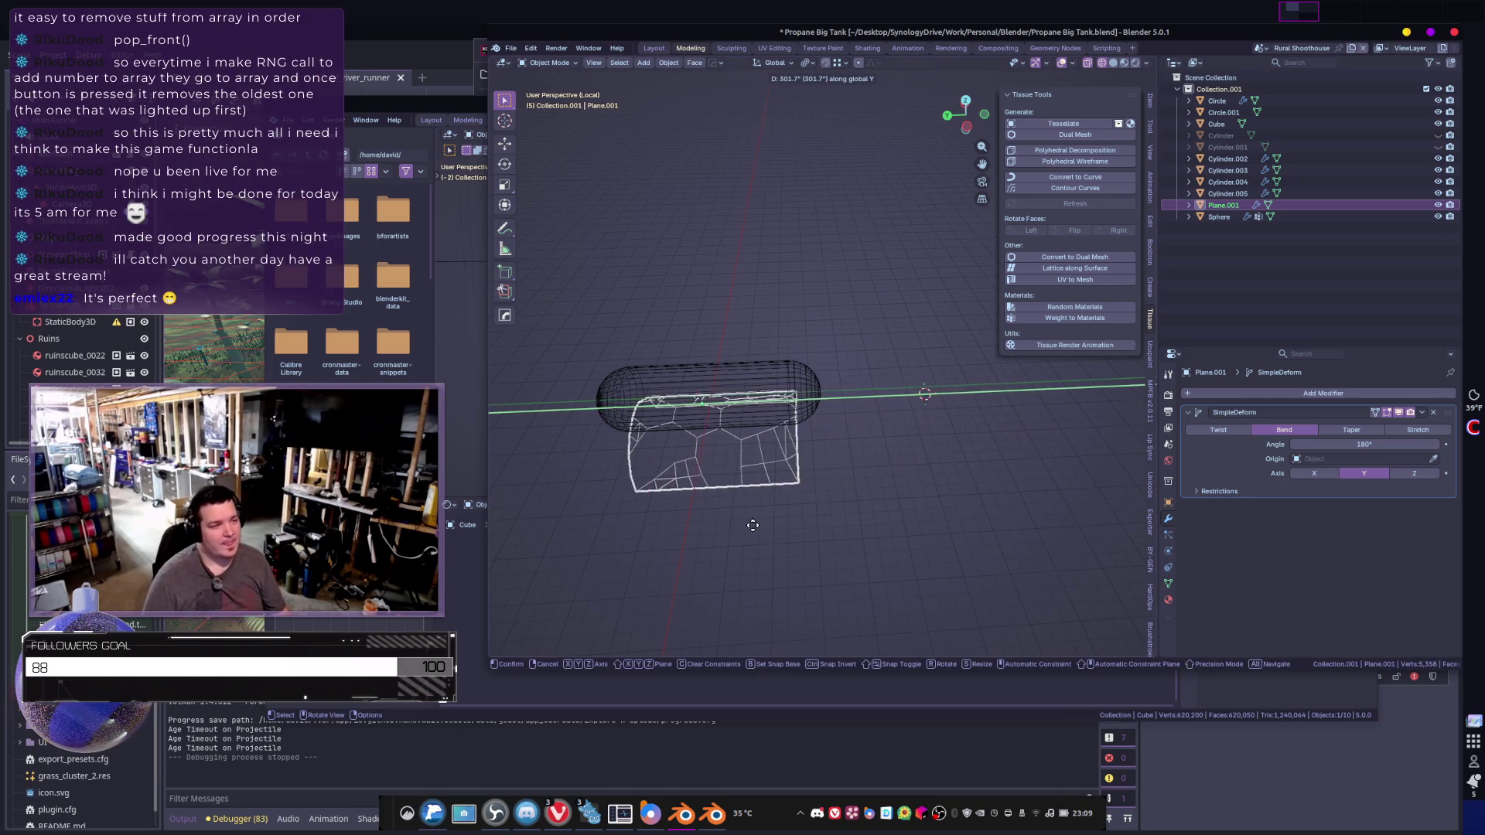
pyautogui.click(756, 520)
pyautogui.moveTo(880, 489)
pyautogui.mouseDown(button='middle')
pyautogui.moveTo(928, 499)
pyautogui.moveTo(815, 488)
pyautogui.moveTo(909, 439)
pyautogui.mouseUp(button='middle')
pyautogui.press('r')
pyautogui.press('z')
pyautogui.click(808, 456)
# - Rotate the plate around Z again and scale its mesh in Edit Mode
pyautogui.press('Tab')
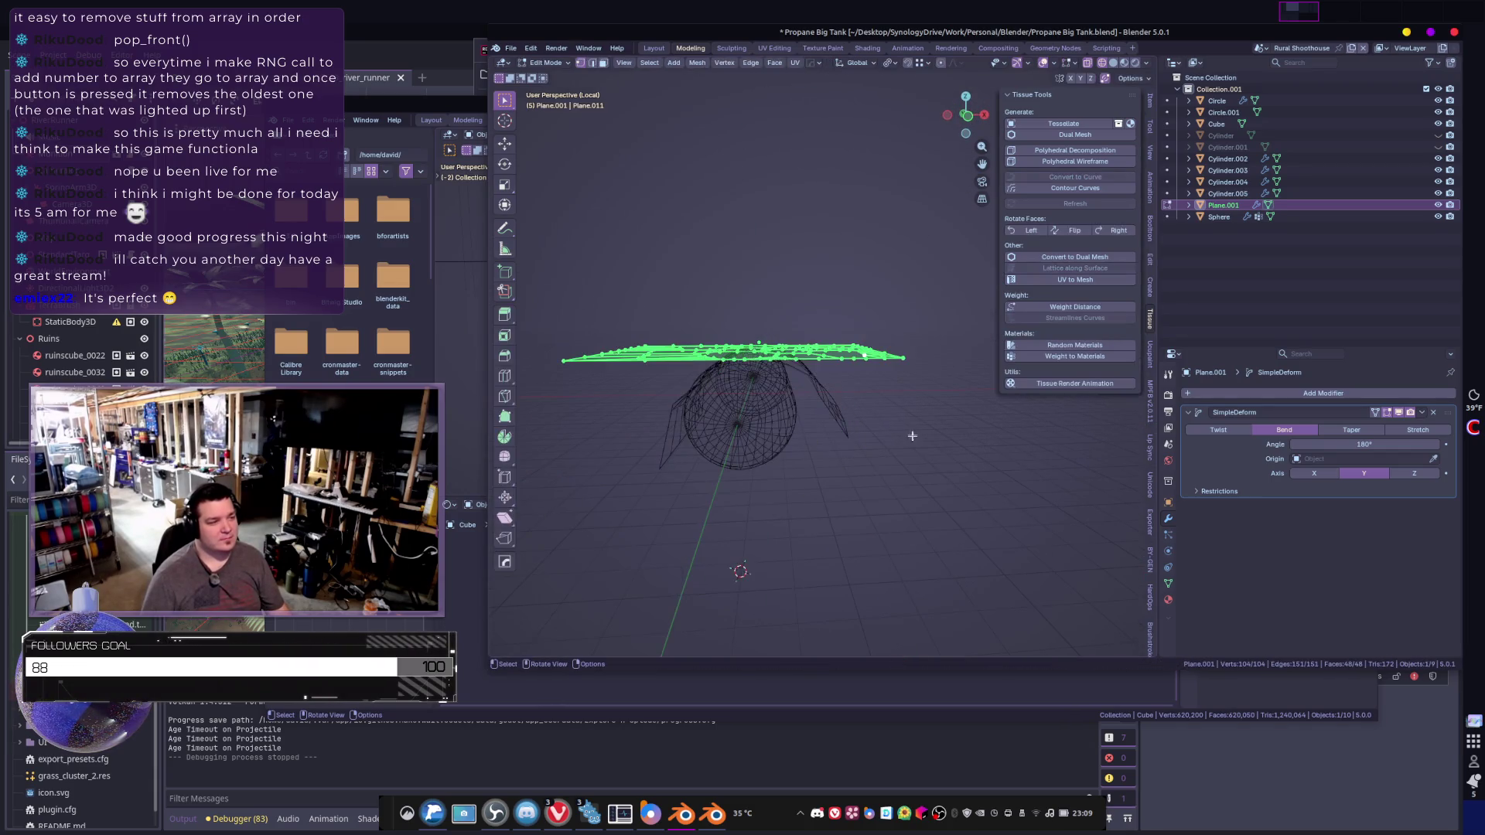
pyautogui.press('Tab')
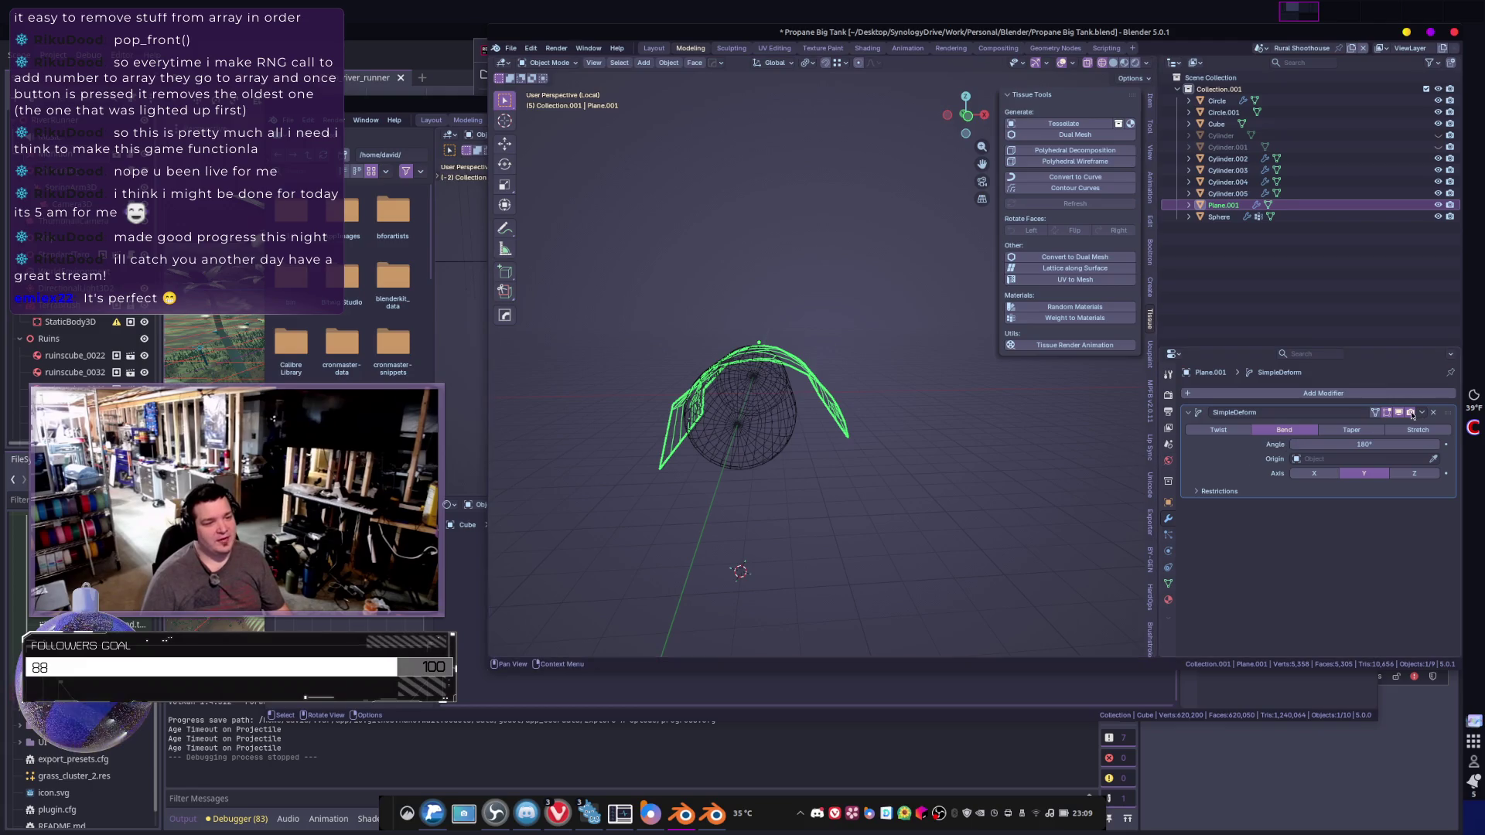
pyautogui.moveTo(1018, 472)
pyautogui.mouseDown(button='middle')
pyautogui.moveTo(959, 496)
pyautogui.moveTo(945, 472)
pyautogui.moveTo(963, 464)
pyautogui.moveTo(928, 495)
pyautogui.moveTo(990, 535)
pyautogui.moveTo(885, 484)
pyautogui.mouseUp(button='middle')
pyautogui.press('r')
pyautogui.press('z')
pyautogui.click(943, 470)
pyautogui.press('Tab')
pyautogui.press('s')
pyautogui.click(926, 462)
pyautogui.press('Tab')
# - Rotate the plate around X, resize its faces, and shift it along X
pyautogui.press('r')
pyautogui.press('x')
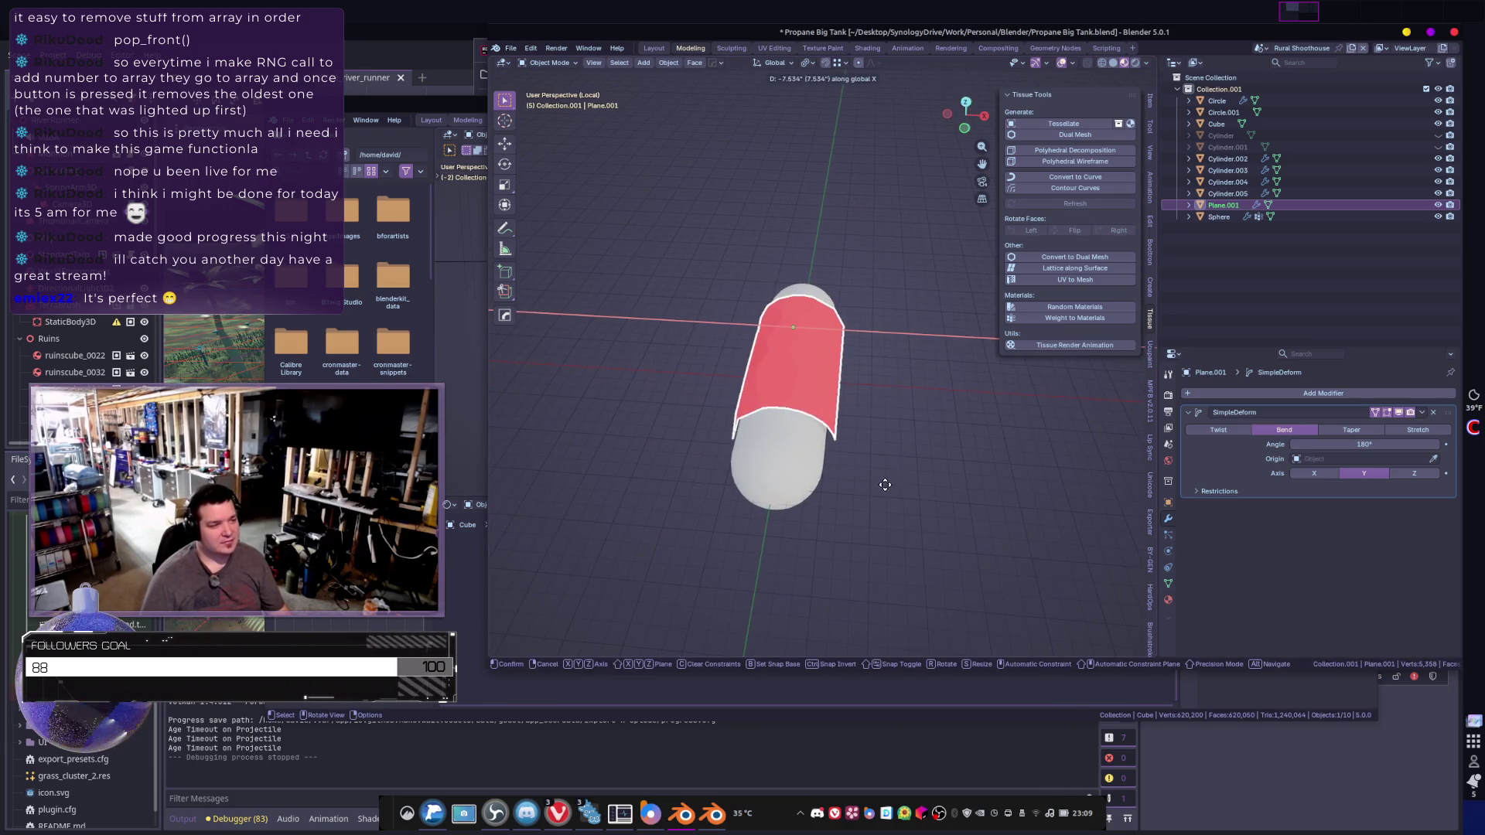
pyautogui.click(885, 487)
pyautogui.moveTo(862, 397)
pyautogui.mouseDown(button='middle')
pyautogui.moveTo(938, 448)
pyautogui.moveTo(890, 457)
pyautogui.moveTo(928, 464)
pyautogui.mouseUp(button='middle')
pyautogui.scroll(3, 889, 457)
pyautogui.press('Tab')
pyautogui.press('s')
pyautogui.click(1022, 464)
pyautogui.moveTo(1021, 464)
pyautogui.mouseDown(button='middle')
pyautogui.moveTo(978, 441)
pyautogui.moveTo(1014, 434)
pyautogui.moveTo(985, 482)
pyautogui.moveTo(957, 488)
pyautogui.moveTo(967, 496)
pyautogui.mouseUp(button='middle')
pyautogui.press('Tab')
pyautogui.click(973, 437)
# - Lower the plate by 6.88 on Z and scale its mesh up to 1.118
pyautogui.press('g')
pyautogui.press('z')
pyautogui.click(1011, 448)
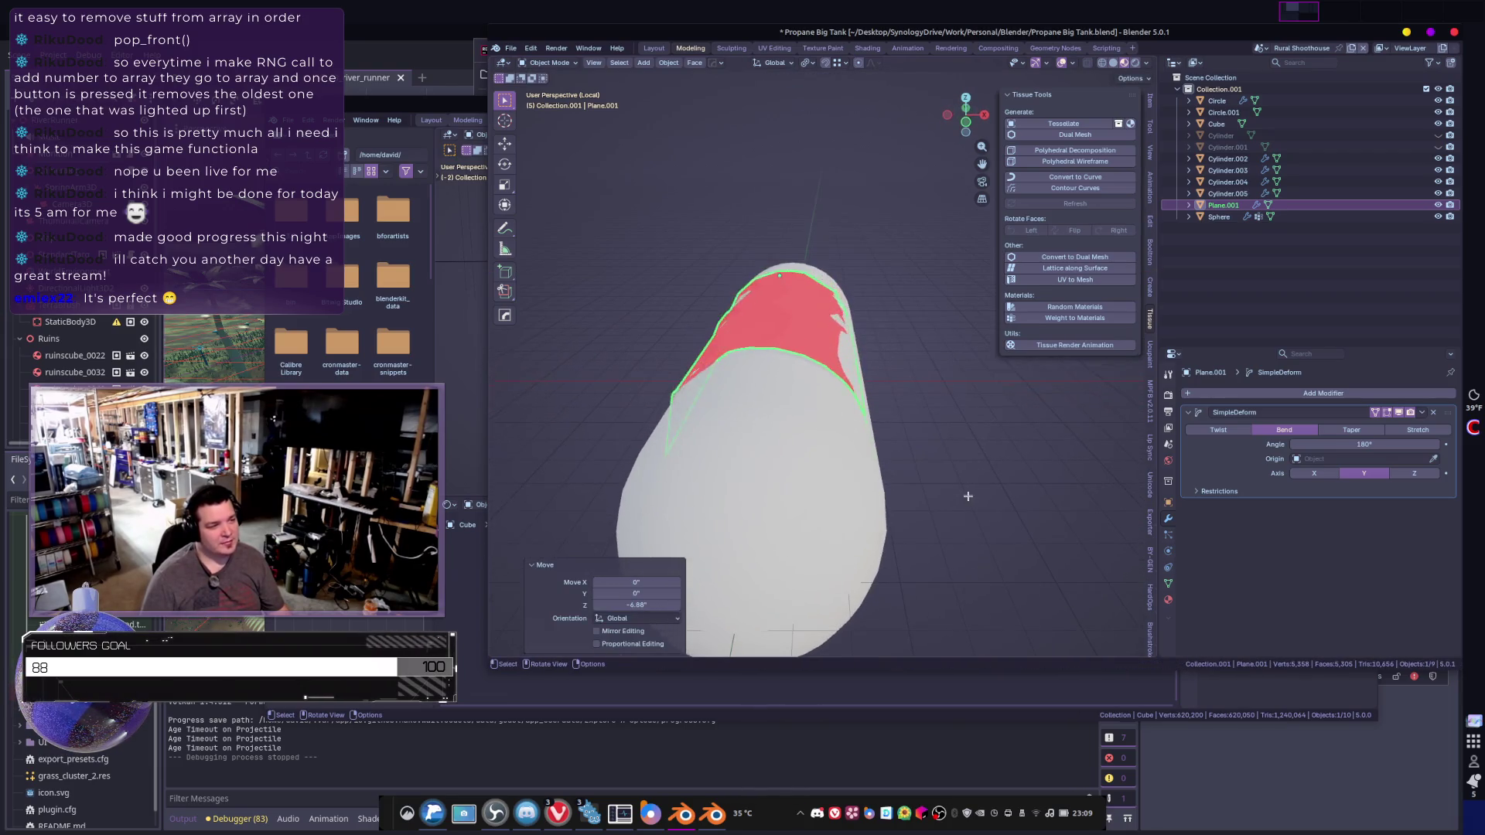
pyautogui.press('Tab')
pyautogui.press('s')
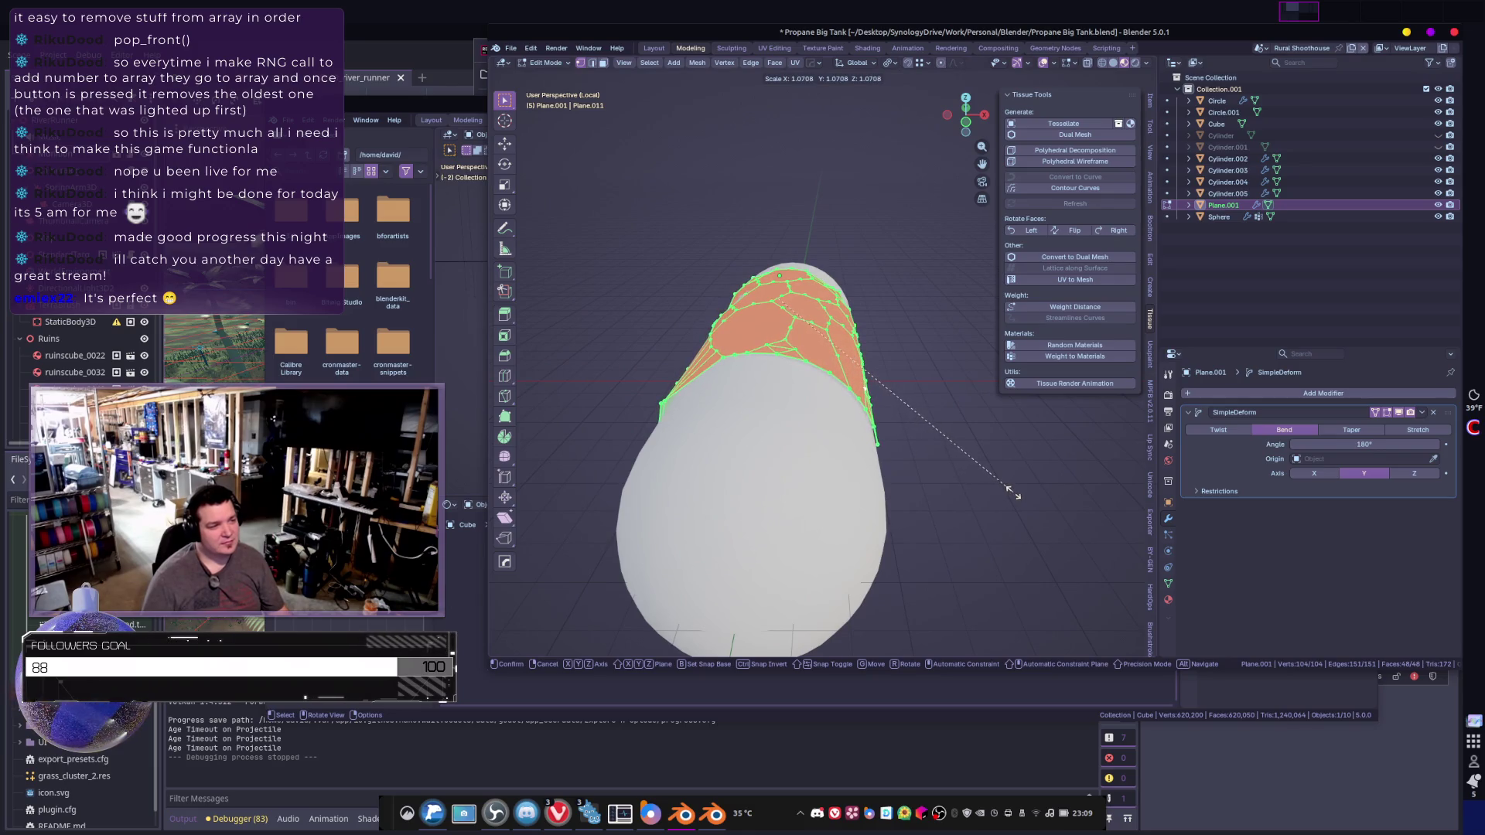
pyautogui.click(1013, 492)
pyautogui.moveTo(1013, 492)
pyautogui.mouseDown(button='middle')
pyautogui.moveTo(1063, 475)
pyautogui.moveTo(1020, 492)
pyautogui.moveTo(1056, 495)
pyautogui.mouseUp(button='middle')
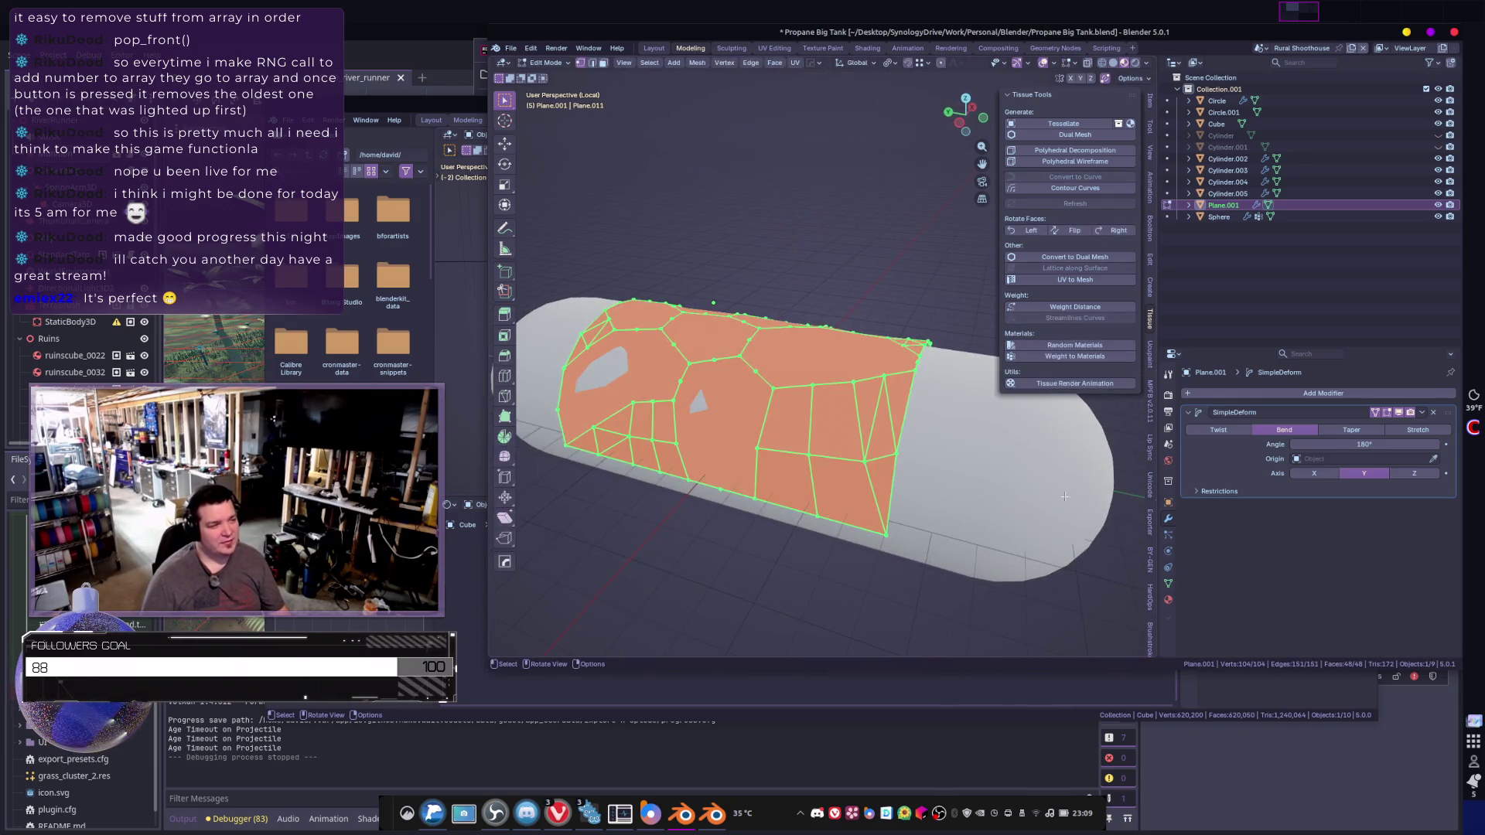
pyautogui.press('s')
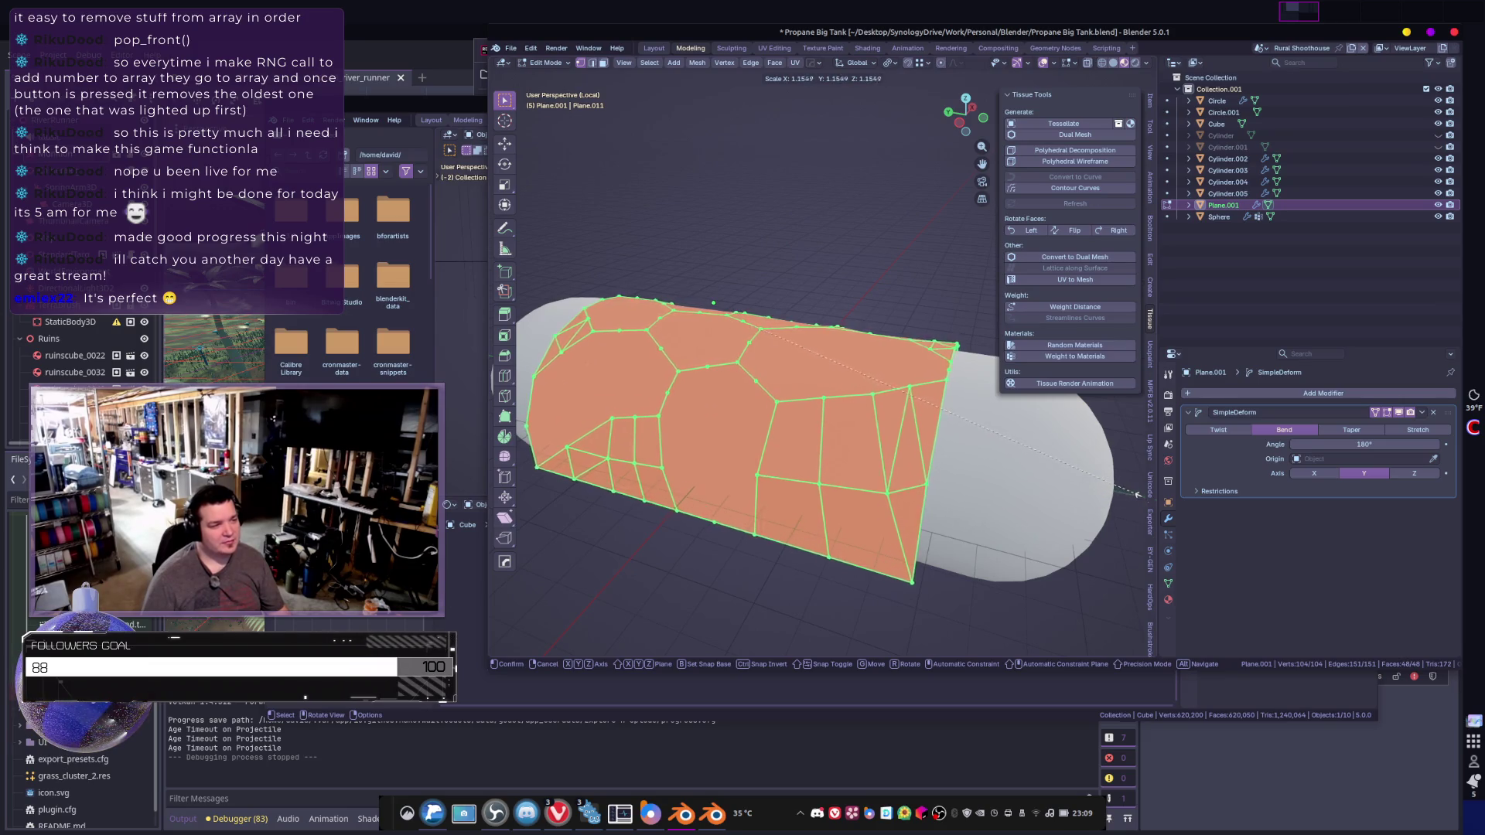
pyautogui.click(1127, 498)
pyautogui.moveTo(954, 489)
pyautogui.mouseDown(button='middle')
pyautogui.moveTo(940, 504)
pyautogui.moveTo(822, 504)
pyautogui.moveTo(754, 411)
pyautogui.moveTo(666, 441)
pyautogui.moveTo(840, 454)
pyautogui.mouseUp(button='middle')
pyautogui.press('Tab')
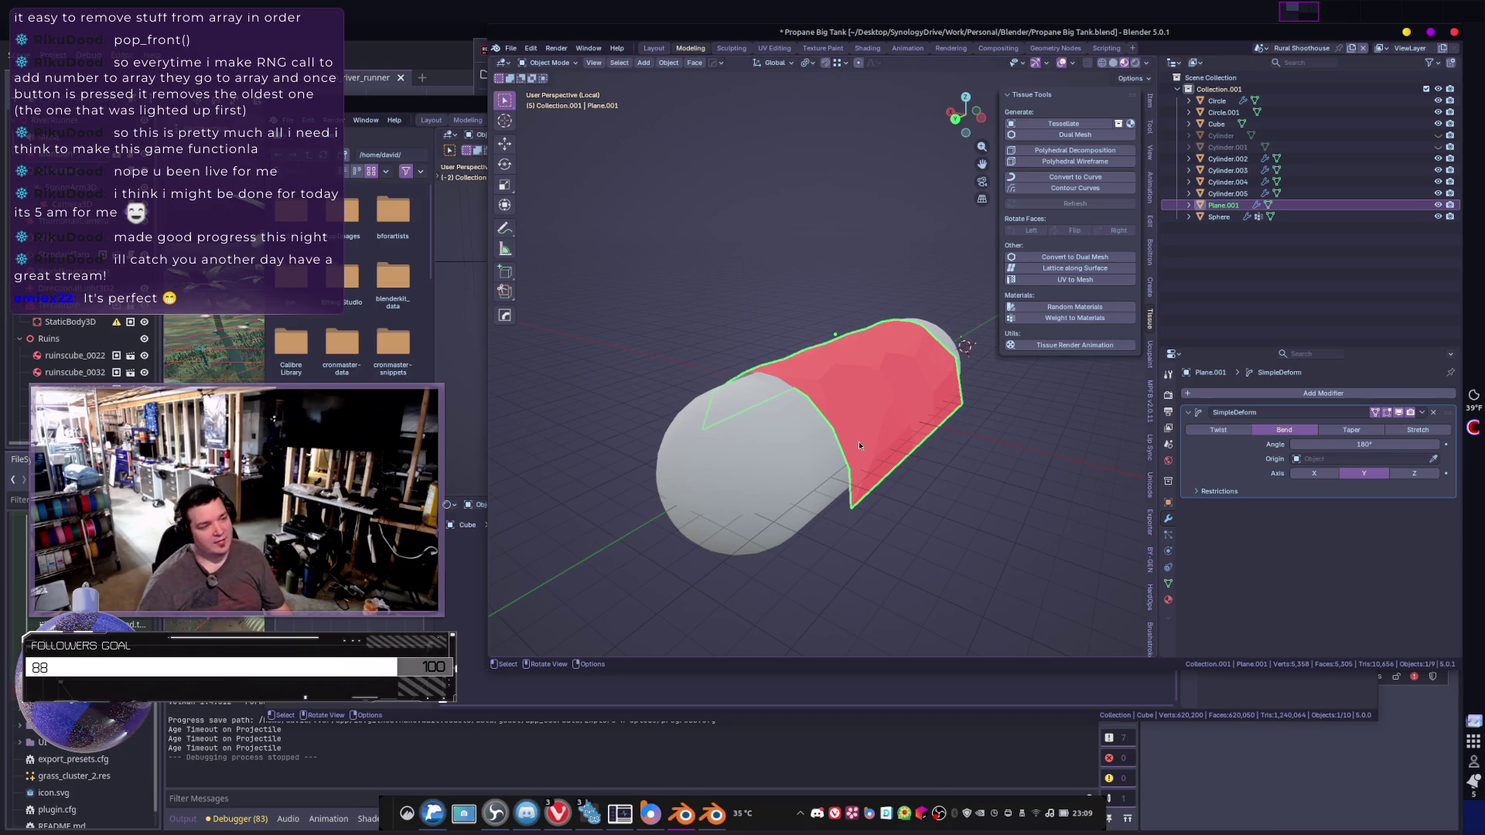
# - In Edit Mode, pick a first group of hexagonal cells on the diagonal plate
pyautogui.moveTo(828, 446)
pyautogui.mouseDown(button='middle')
pyautogui.moveTo(981, 316)
pyautogui.moveTo(997, 462)
pyautogui.moveTo(964, 514)
pyautogui.mouseUp(button='middle')
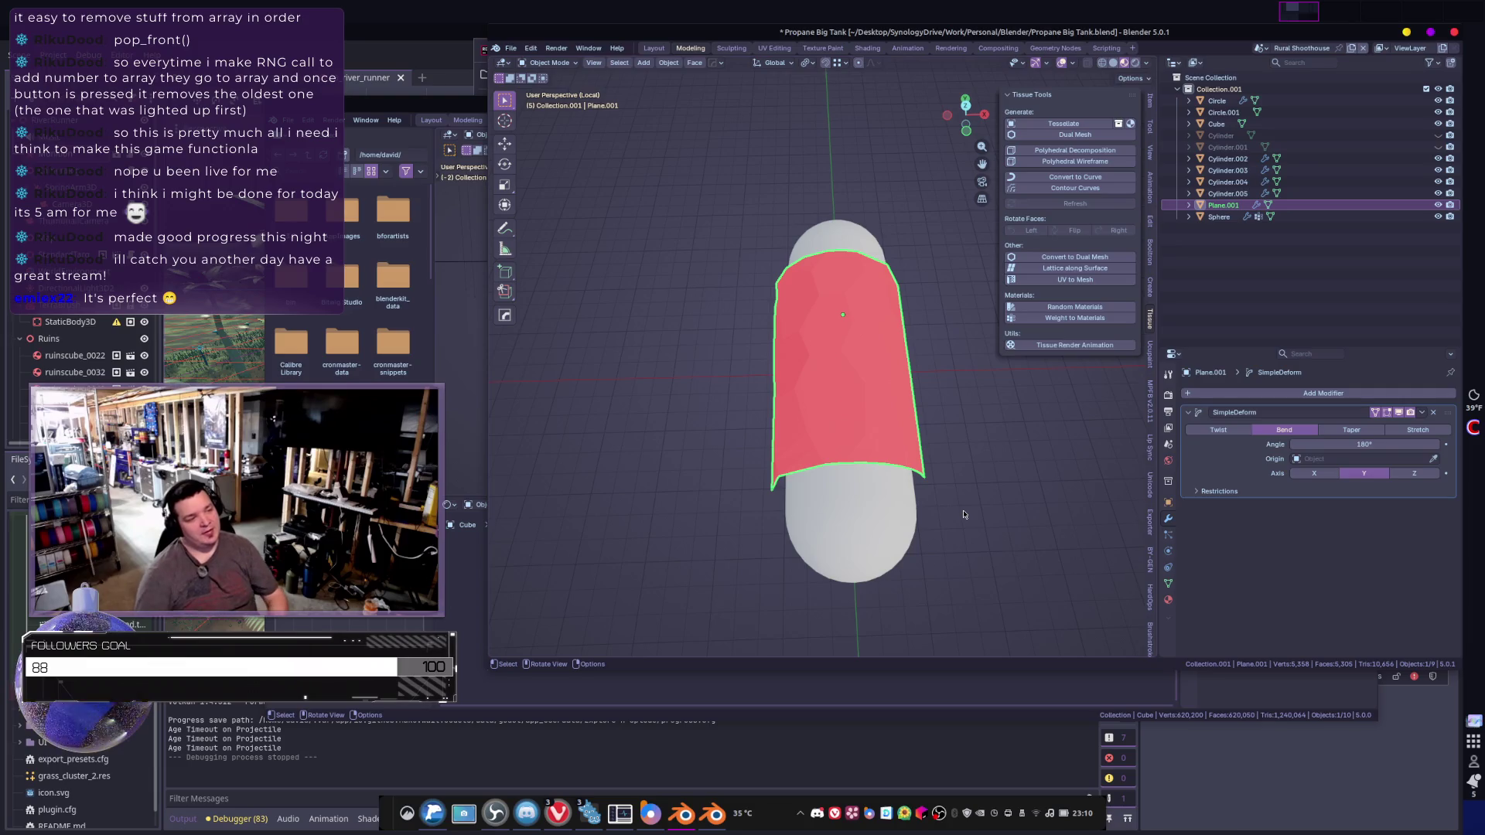
pyautogui.moveTo(889, 363)
pyautogui.mouseDown(button='middle')
pyautogui.moveTo(860, 401)
pyautogui.moveTo(870, 352)
pyautogui.moveTo(924, 411)
pyautogui.moveTo(835, 395)
pyautogui.moveTo(884, 409)
pyautogui.mouseUp(button='middle')
pyautogui.press('Tab')
pyautogui.click(894, 390)
pyautogui.keyDown('shift'); pyautogui.click(917, 409); pyautogui.keyUp('shift')
pyautogui.keyDown('shift'); pyautogui.click(758, 464); pyautogui.keyUp('shift')
pyautogui.keyDown('shift'); pyautogui.click(796, 372); pyautogui.keyUp('shift')
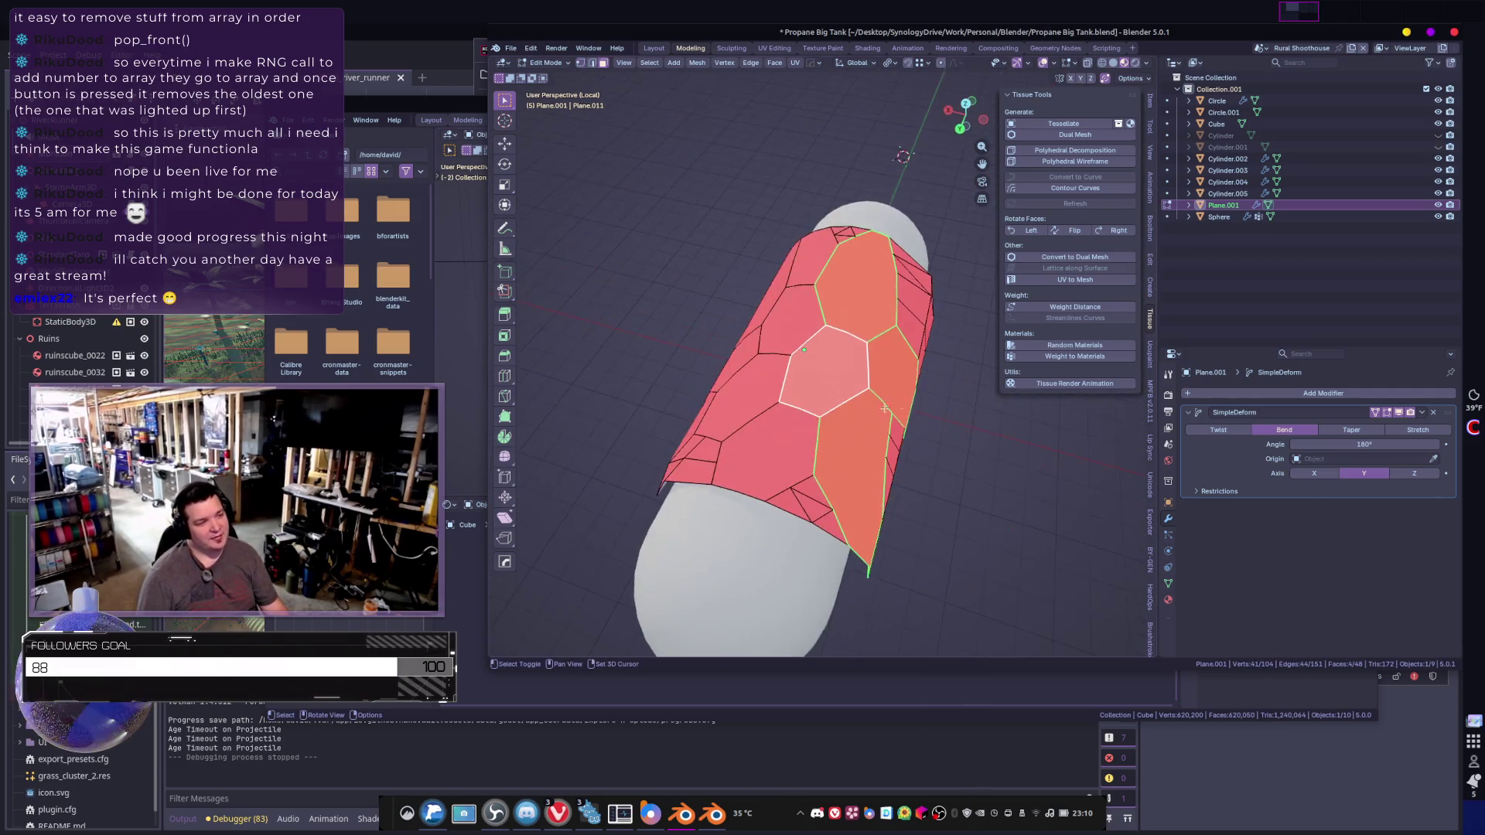
pyautogui.click(824, 367)
pyautogui.keyDown('shift'); pyautogui.click(793, 317); pyautogui.keyUp('shift')
pyautogui.keyDown('shift'); pyautogui.click(861, 297); pyautogui.keyUp('shift')
# - With the tank turned sideways, add five more hexagonal cells to the kept set
pyautogui.moveTo(861, 297)
pyautogui.mouseDown(button='middle')
pyautogui.moveTo(874, 422)
pyautogui.moveTo(803, 414)
pyautogui.moveTo(897, 464)
pyautogui.moveTo(608, 408)
pyautogui.moveTo(779, 443)
pyautogui.moveTo(624, 436)
pyautogui.moveTo(731, 404)
pyautogui.mouseUp(button='middle')
pyautogui.click(874, 422)
pyautogui.keyDown('shift'); pyautogui.click(900, 402); pyautogui.keyUp('shift')
pyautogui.keyDown('shift'); pyautogui.click(851, 443); pyautogui.keyUp('shift')
pyautogui.keyDown('shift'); pyautogui.click(859, 499); pyautogui.keyUp('shift')
pyautogui.keyDown('shift'); pyautogui.click(920, 460); pyautogui.keyUp('shift')
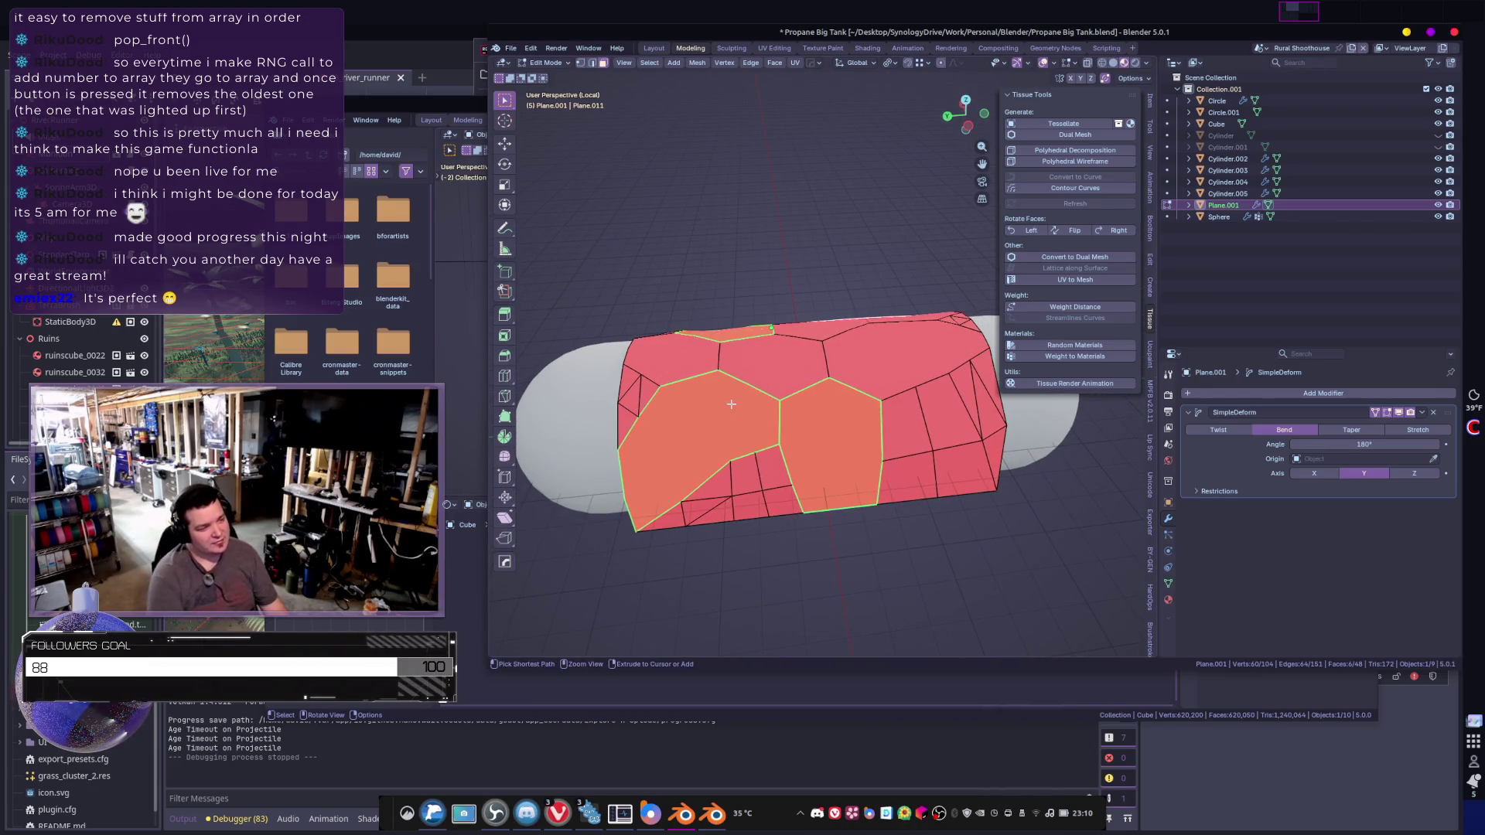
# - Invert the selection and delete every plate cell not being kept
pyautogui.hotkey('ctrl', 'i')
pyautogui.press('x')
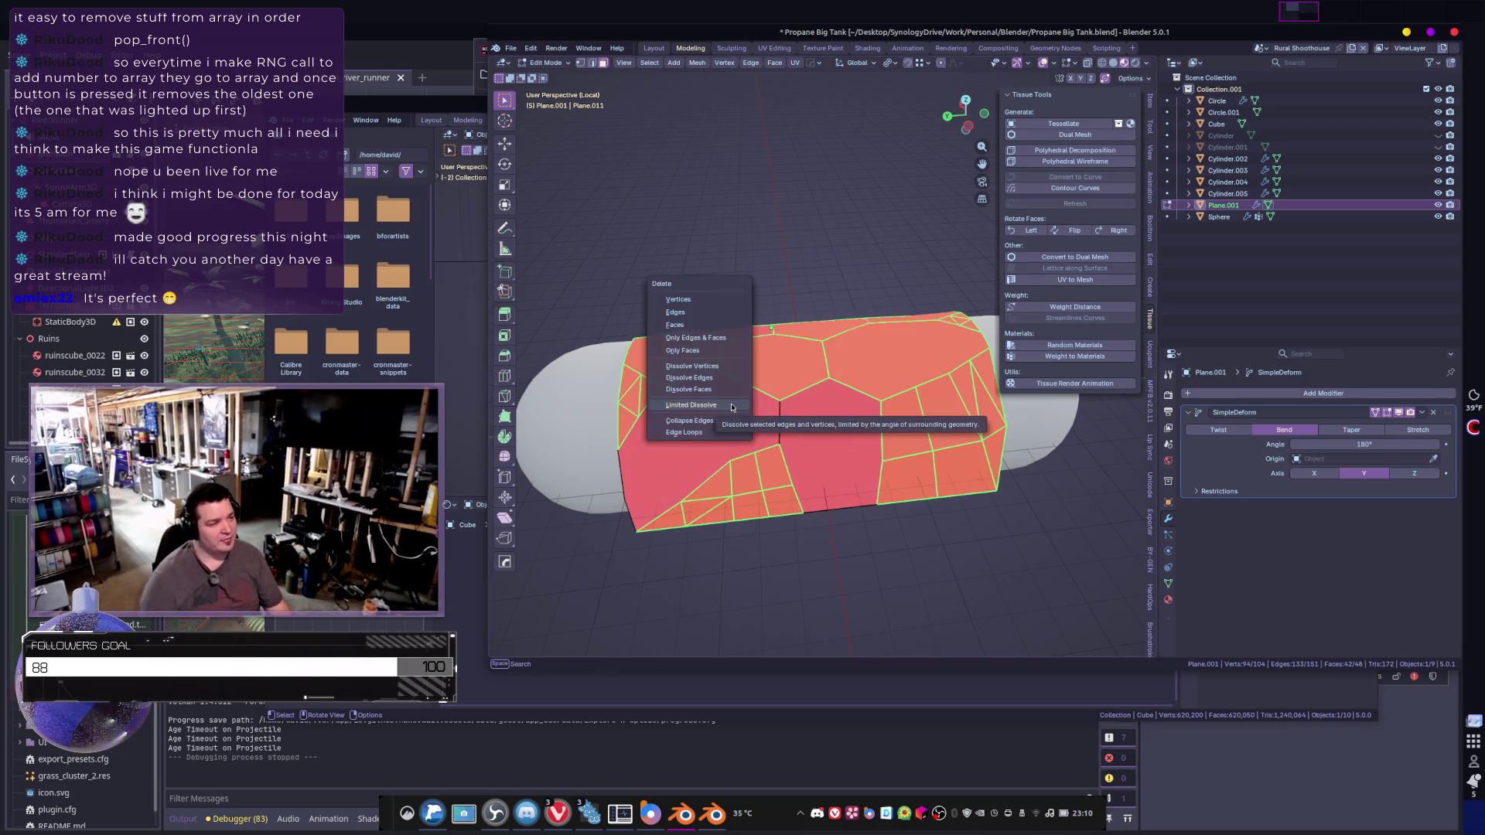
pyautogui.click(676, 325)
pyautogui.moveTo(681, 333)
pyautogui.mouseDown(button='middle')
pyautogui.moveTo(958, 393)
pyautogui.moveTo(928, 345)
pyautogui.moveTo(889, 348)
pyautogui.moveTo(936, 416)
pyautogui.moveTo(922, 412)
pyautogui.mouseUp(button='middle')
# - Select all remaining cells and extrude them along their normals for thickness
pyautogui.press('a')
pyautogui.hotkey('ctrl', 'f')
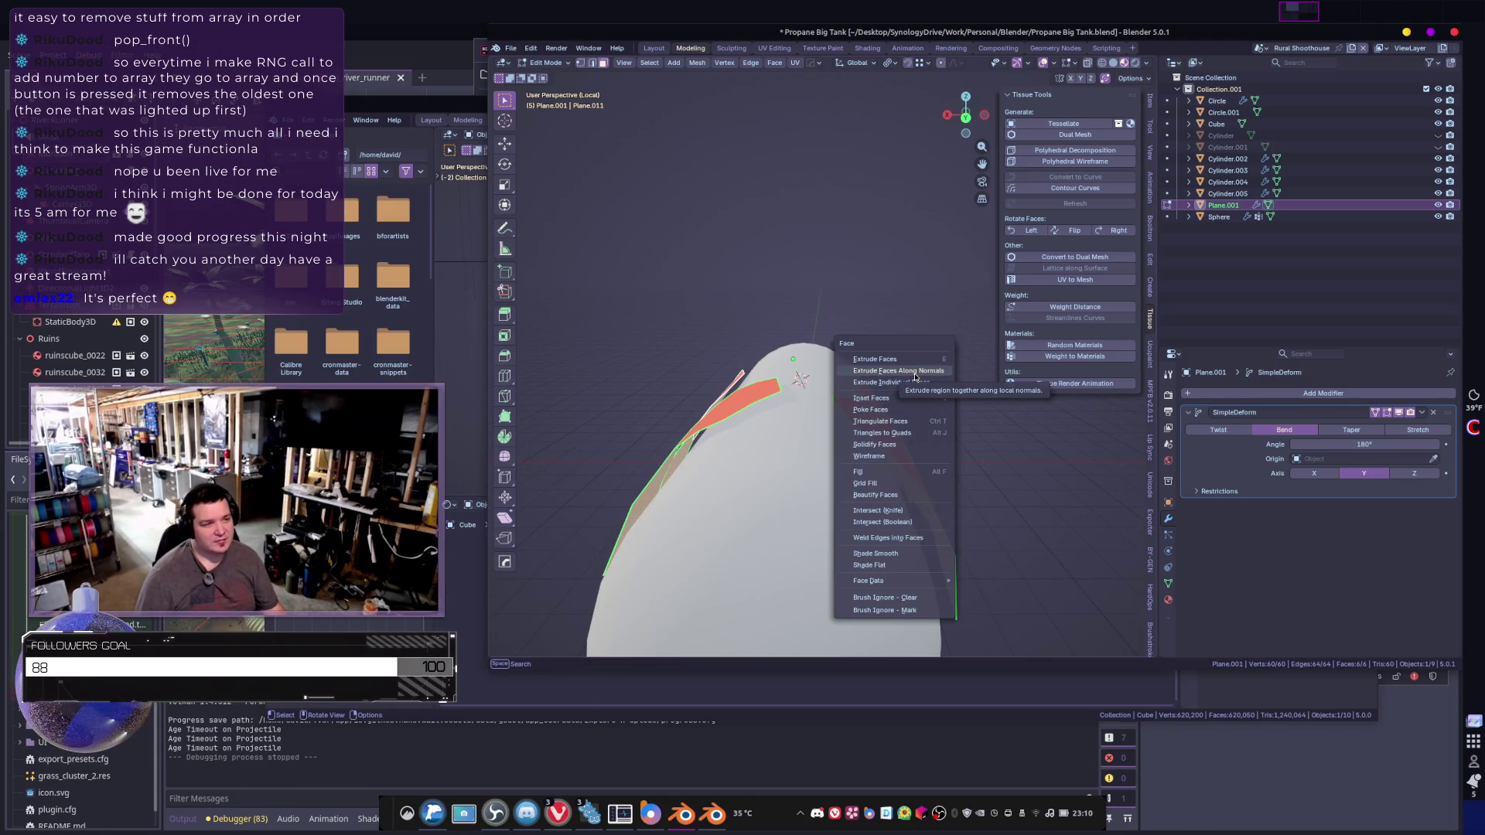
pyautogui.click(915, 373)
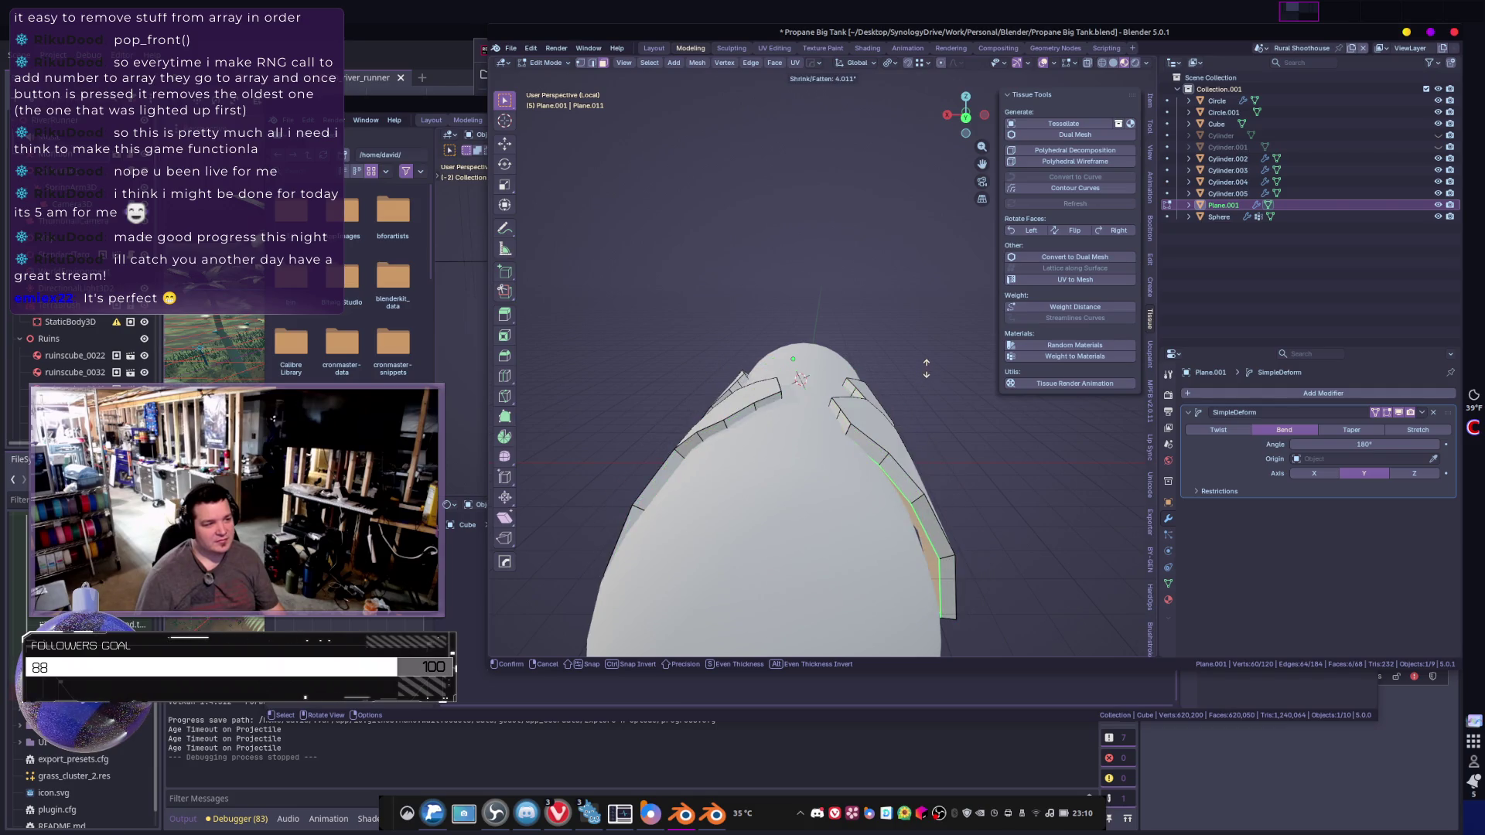
pyautogui.click(926, 369)
pyautogui.press('Tab')
pyautogui.moveTo(926, 369)
pyautogui.mouseDown(button='middle')
pyautogui.moveTo(680, 379)
pyautogui.moveTo(848, 380)
pyautogui.moveTo(926, 492)
pyautogui.moveTo(798, 438)
pyautogui.moveTo(785, 446)
pyautogui.moveTo(1034, 431)
pyautogui.moveTo(822, 451)
pyautogui.moveTo(926, 466)
pyautogui.mouseUp(button='middle')
# - Select two front faces of a shard and delete them
pyautogui.press('Tab')
pyautogui.click(807, 431)
pyautogui.keyDown('shift'); pyautogui.click(743, 447); pyautogui.keyUp('shift')
pyautogui.press('Tab')
pyautogui.press('Tab')
pyautogui.press('x')
pyautogui.click(804, 463)
pyautogui.press('a')
pyautogui.press('Tab')
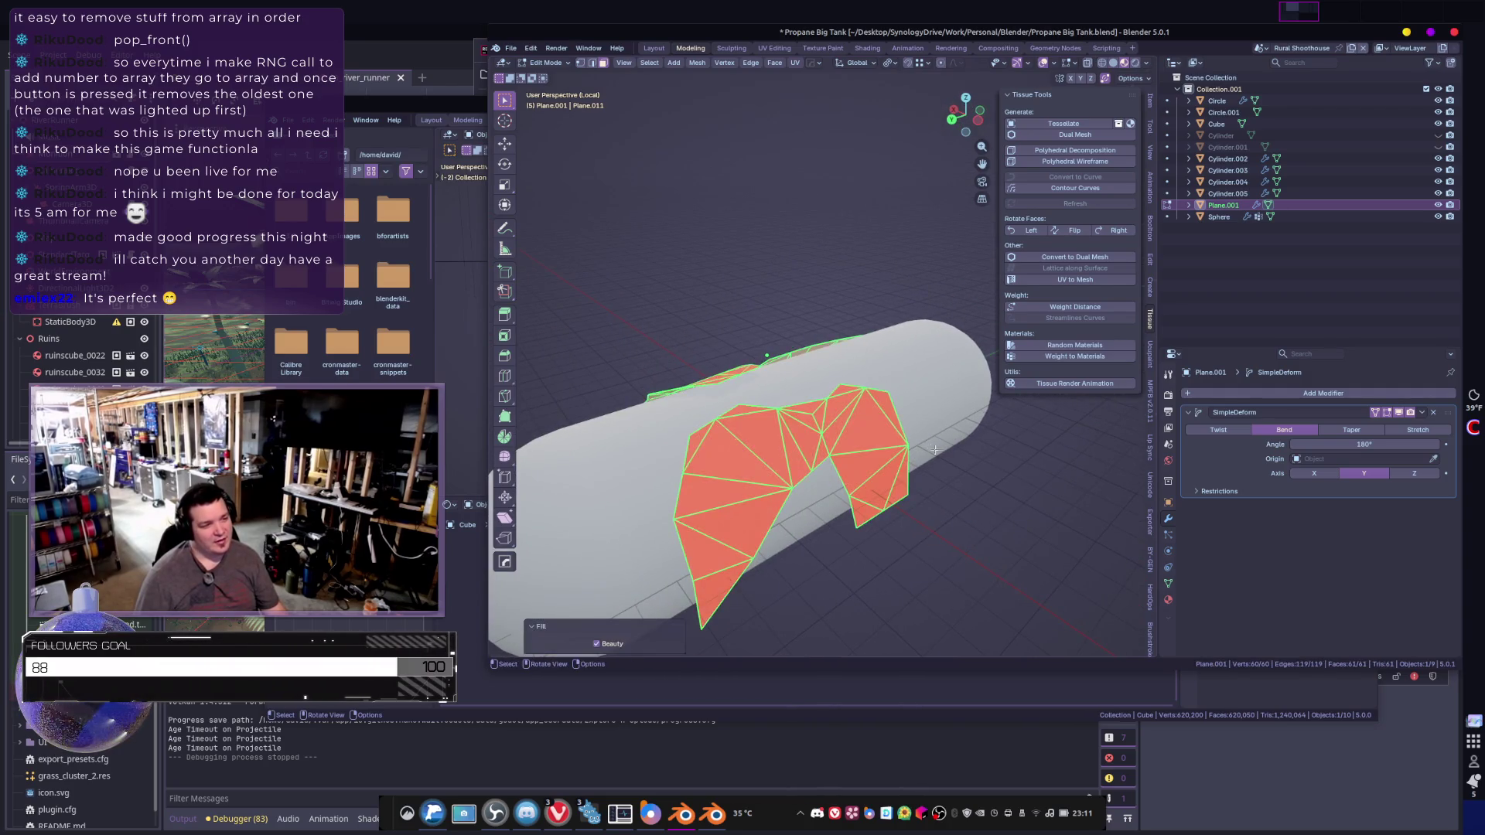
pyautogui.moveTo(912, 439)
pyautogui.mouseDown(button='middle')
pyautogui.moveTo(942, 430)
pyautogui.moveTo(874, 403)
pyautogui.mouseUp(button='middle')
pyautogui.press('Tab')
# - Extrude the shard faces along their normals again
pyautogui.hotkey('ctrl', 'f')
pyautogui.click(875, 408)
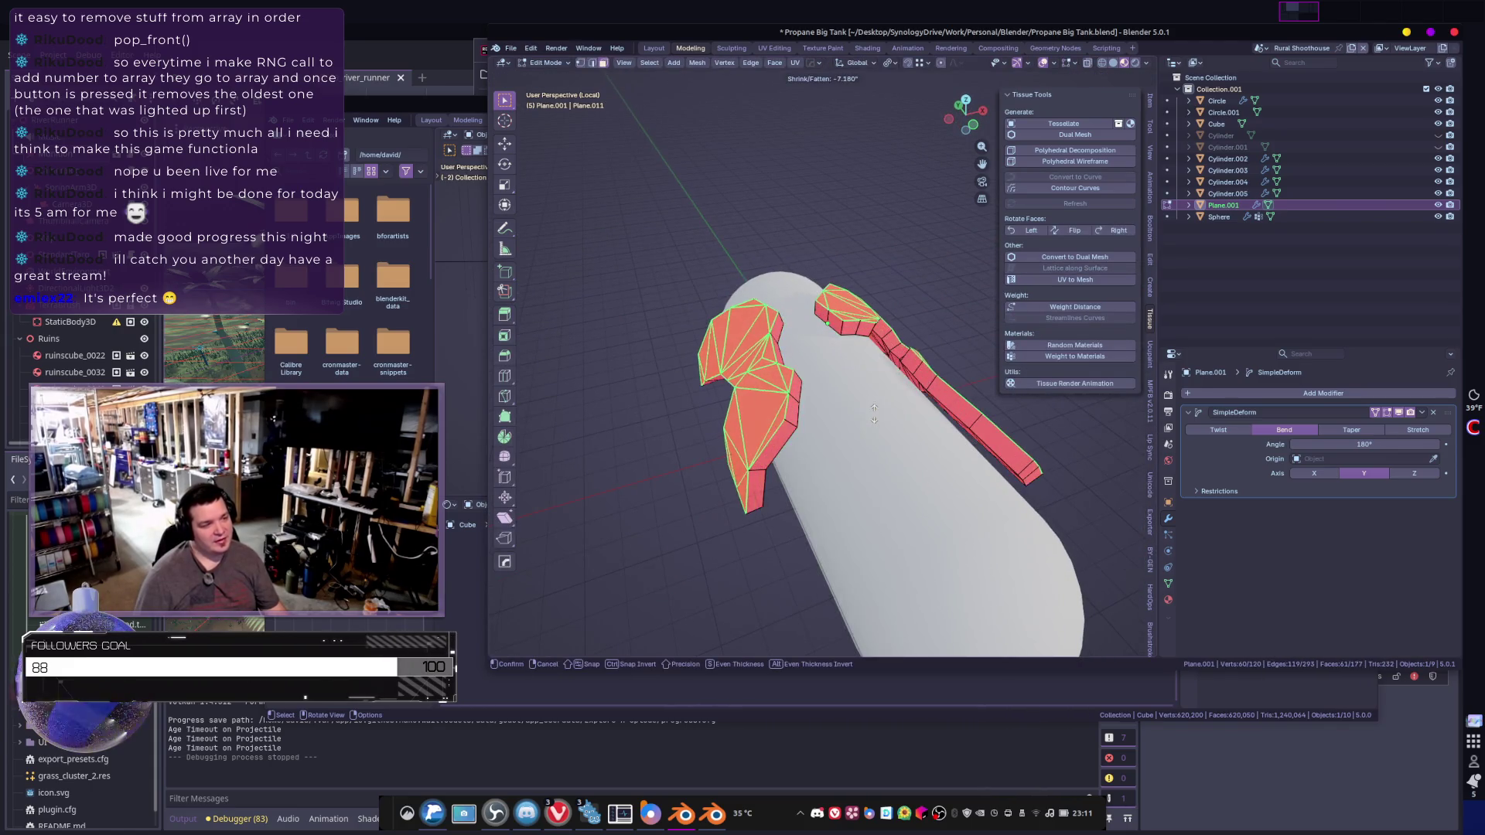
pyautogui.click(878, 403)
pyautogui.press('Tab')
pyautogui.moveTo(884, 423)
pyautogui.mouseDown(button='middle')
pyautogui.moveTo(778, 387)
pyautogui.moveTo(593, 406)
pyautogui.mouseUp(button='middle')
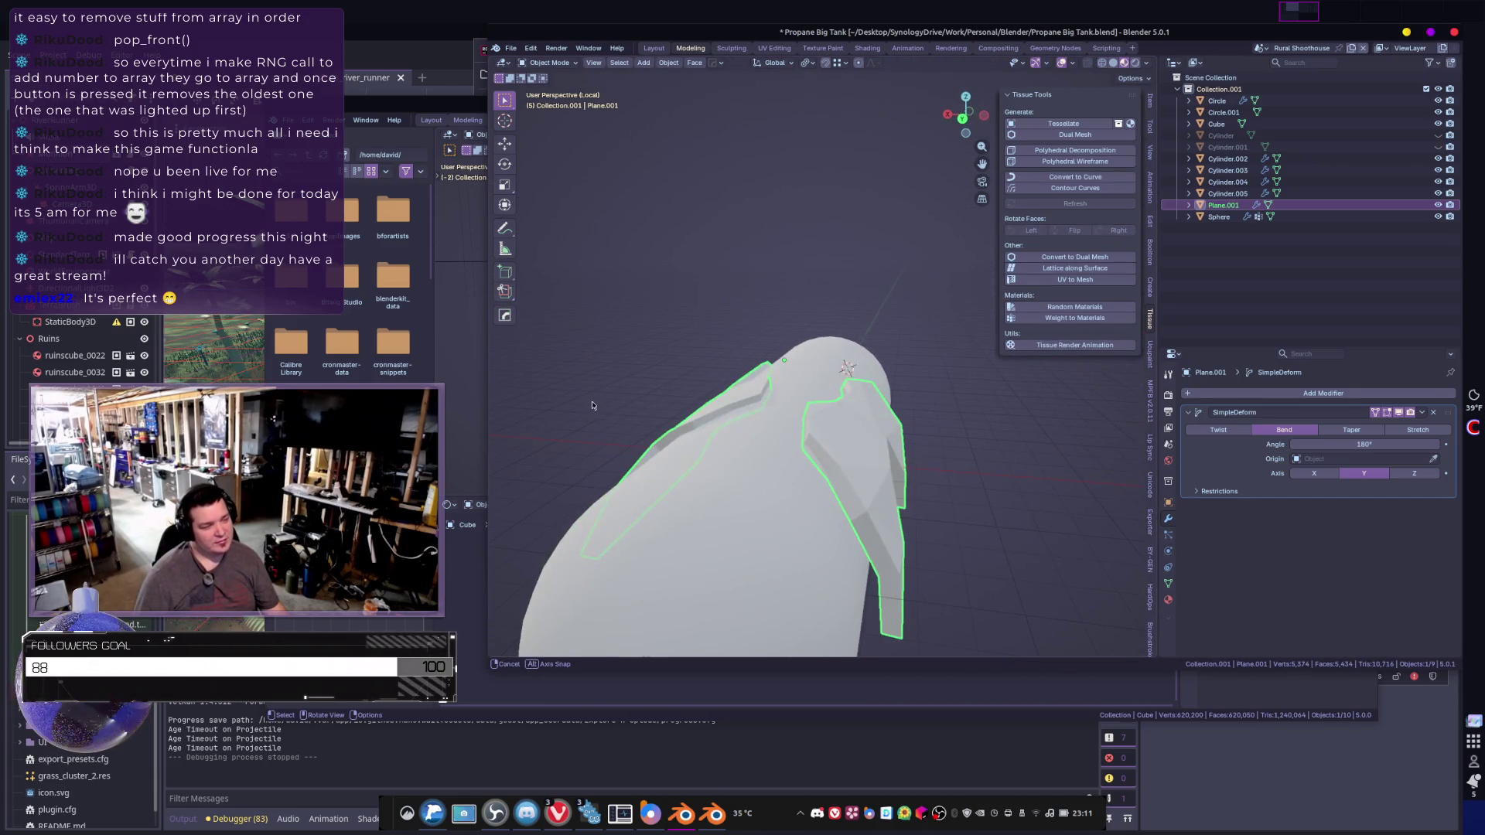
pyautogui.moveTo(813, 438)
pyautogui.mouseDown(button='middle')
pyautogui.moveTo(750, 411)
pyautogui.moveTo(791, 449)
pyautogui.moveTo(939, 413)
pyautogui.mouseUp(button='middle')
# - Hide unselected geometry and extrude the shards again with a 7.17 offset, viewed in X-ray
pyautogui.press('Tab')
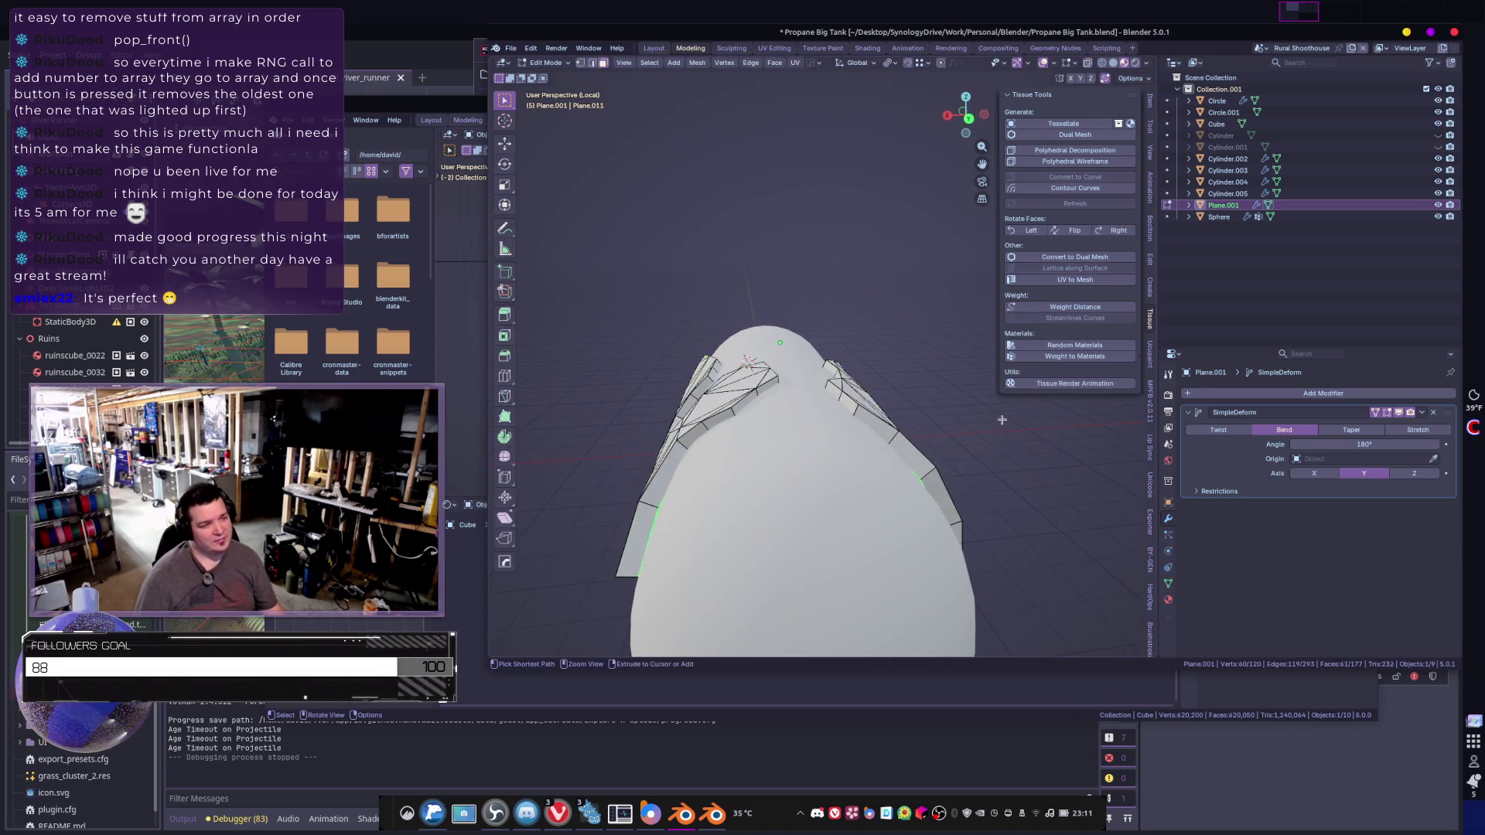
pyautogui.hotkey('shift', 'h')
pyautogui.hotkey('ctrl', 'f')
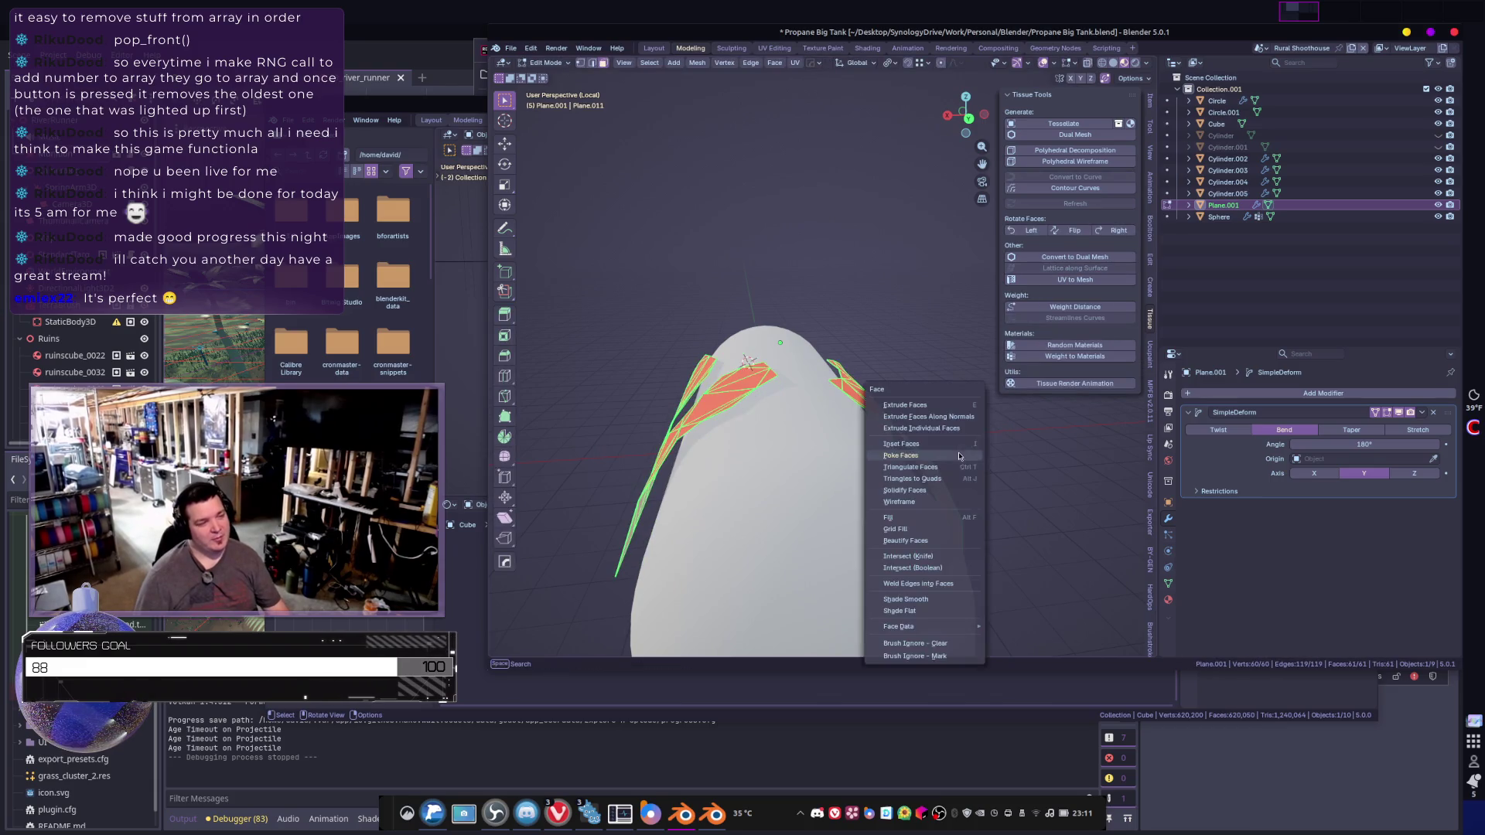
pyautogui.click(940, 419)
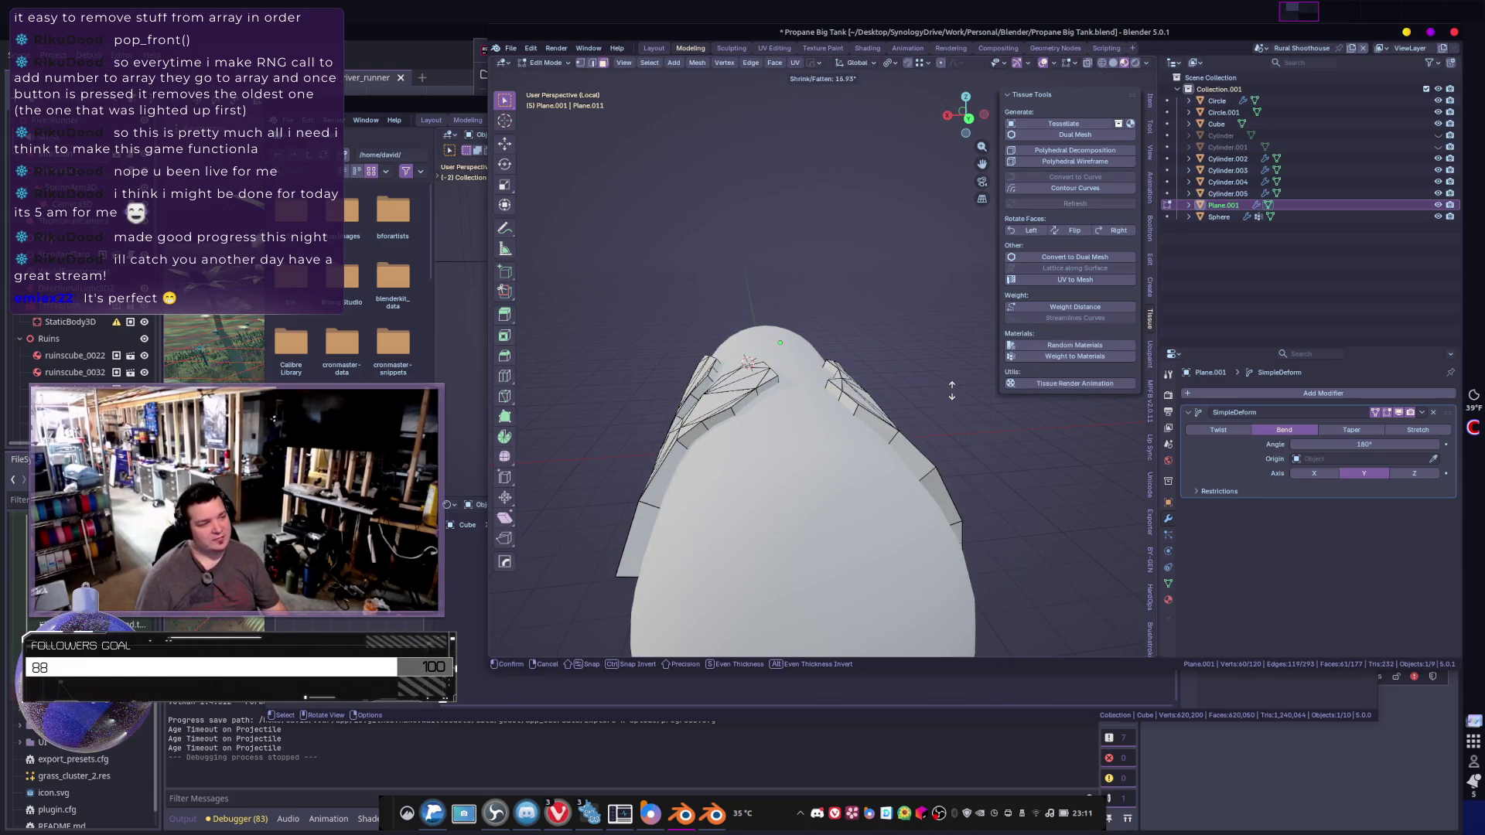
pyautogui.click(923, 404)
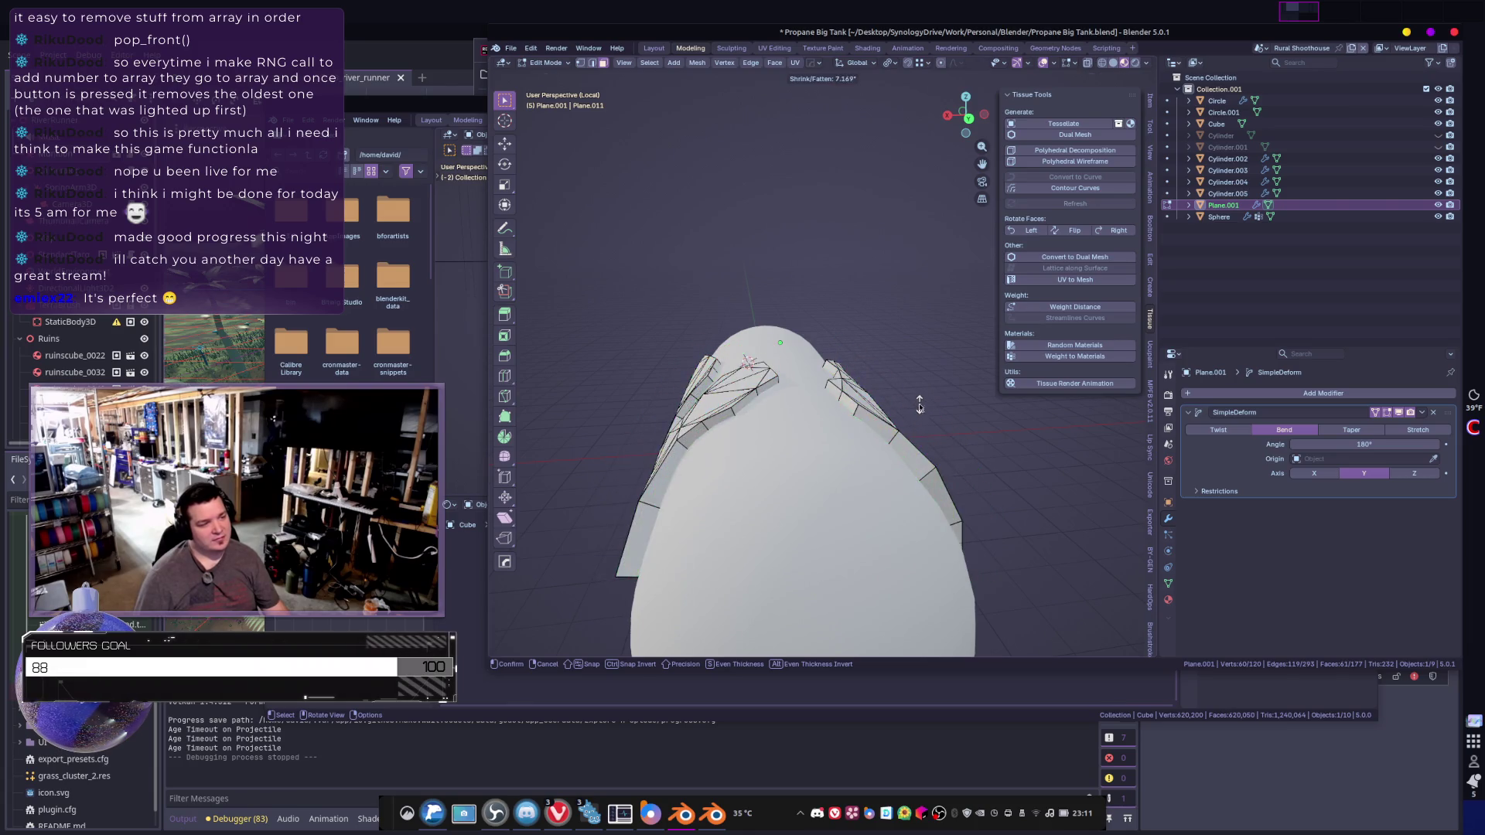
pyautogui.hotkey('alt', 'z')
pyautogui.moveTo(862, 421); pyautogui.dragTo(868, 406, button='middle')
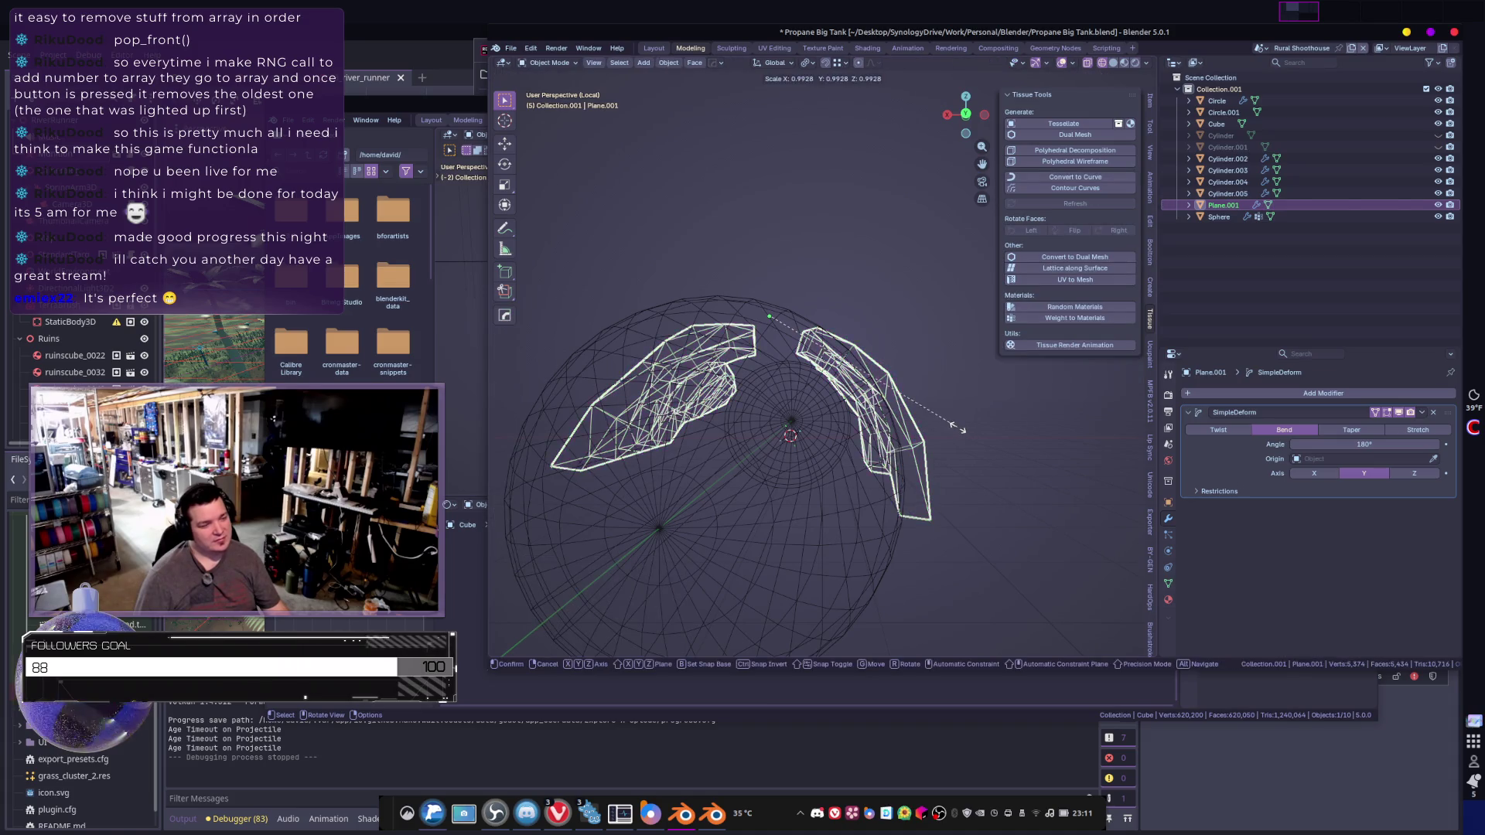
# - Scale the thick shards down to 0.902
pyautogui.press('s')
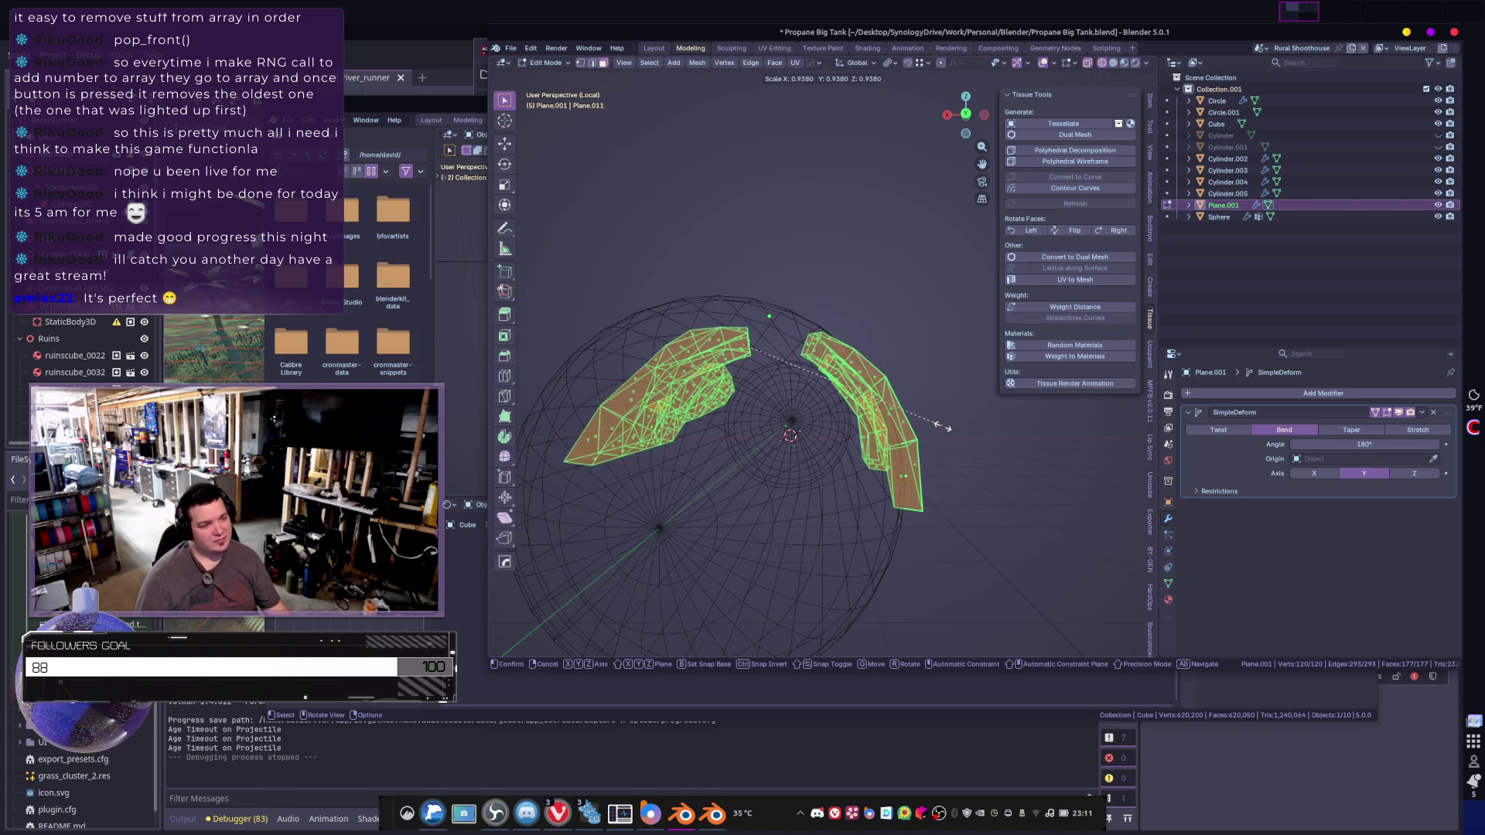
pyautogui.click(935, 426)
pyautogui.moveTo(934, 425)
pyautogui.mouseDown(button='middle')
pyautogui.moveTo(1043, 416)
pyautogui.moveTo(1083, 502)
pyautogui.moveTo(1076, 464)
pyautogui.moveTo(1098, 501)
pyautogui.moveTo(848, 458)
pyautogui.moveTo(801, 434)
pyautogui.moveTo(877, 425)
pyautogui.mouseUp(button='middle')
pyautogui.hotkey('shift', 'z')
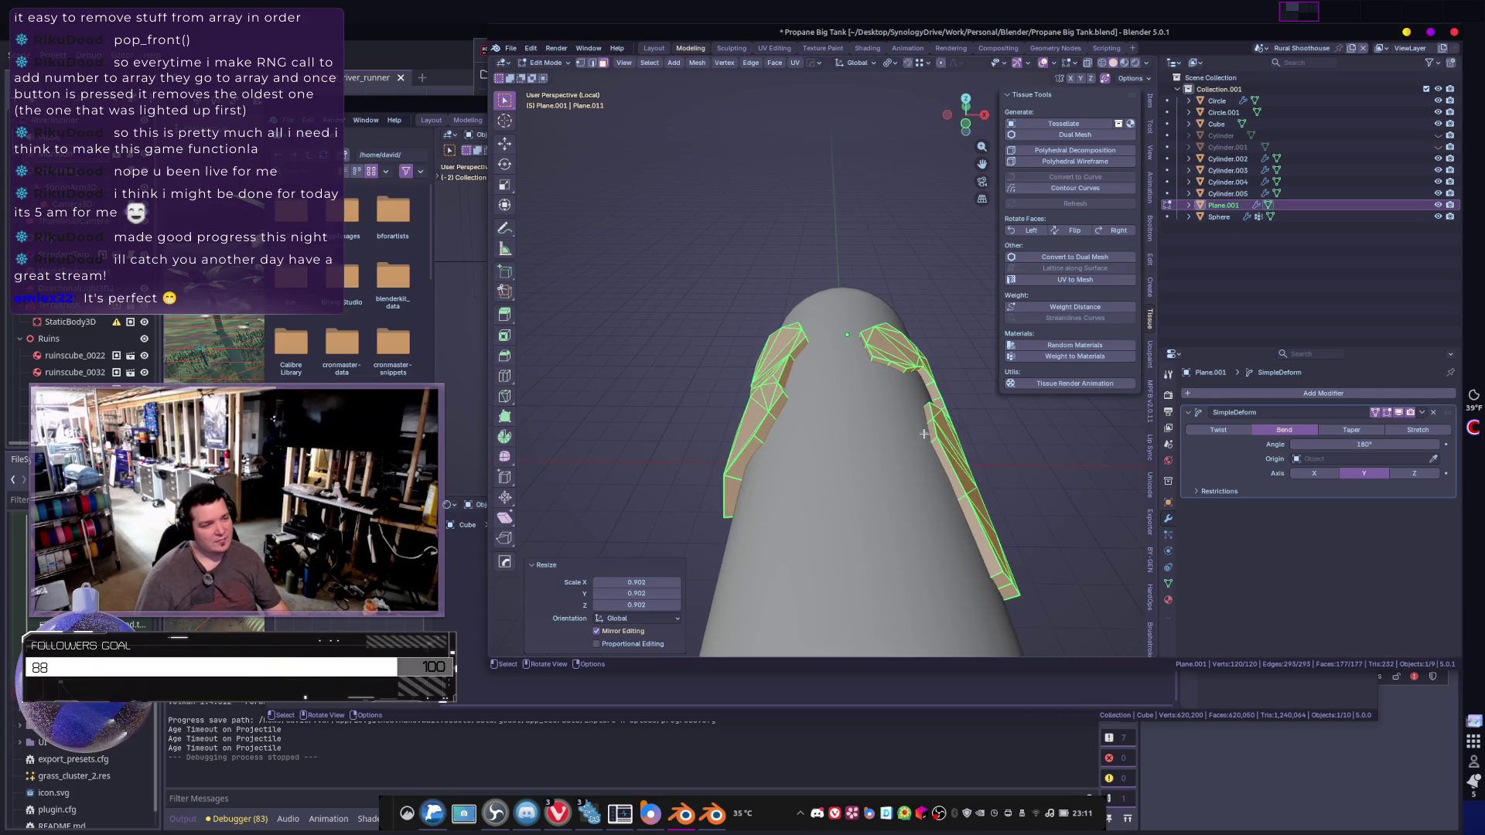
# - Slide the shards along X, then enlarge them slightly to fit the tank
pyautogui.press('g')
pyautogui.press('x')
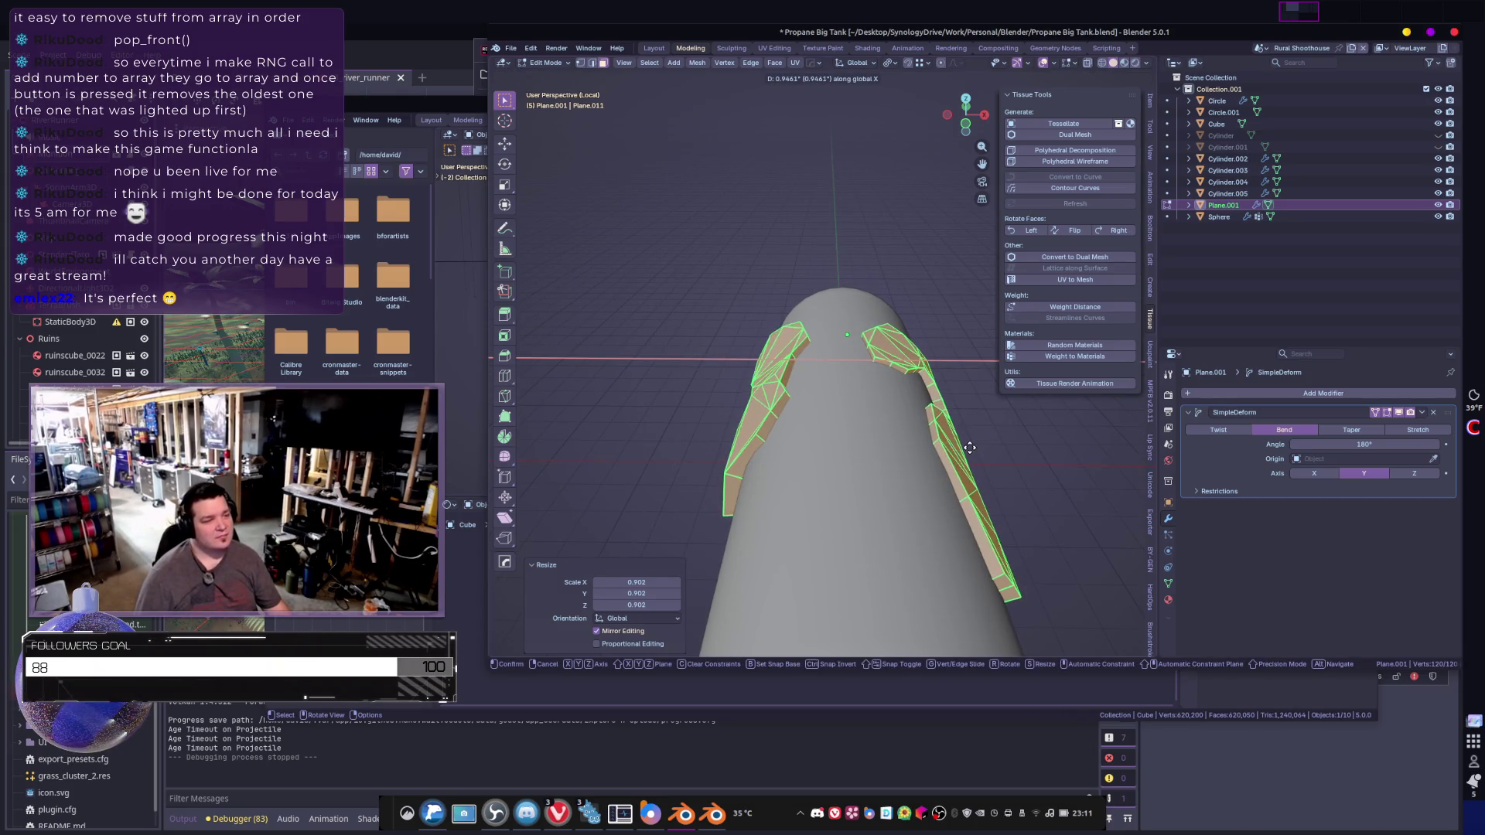
pyautogui.click(944, 446)
pyautogui.press('Tab')
pyautogui.press('g')
pyautogui.press('x')
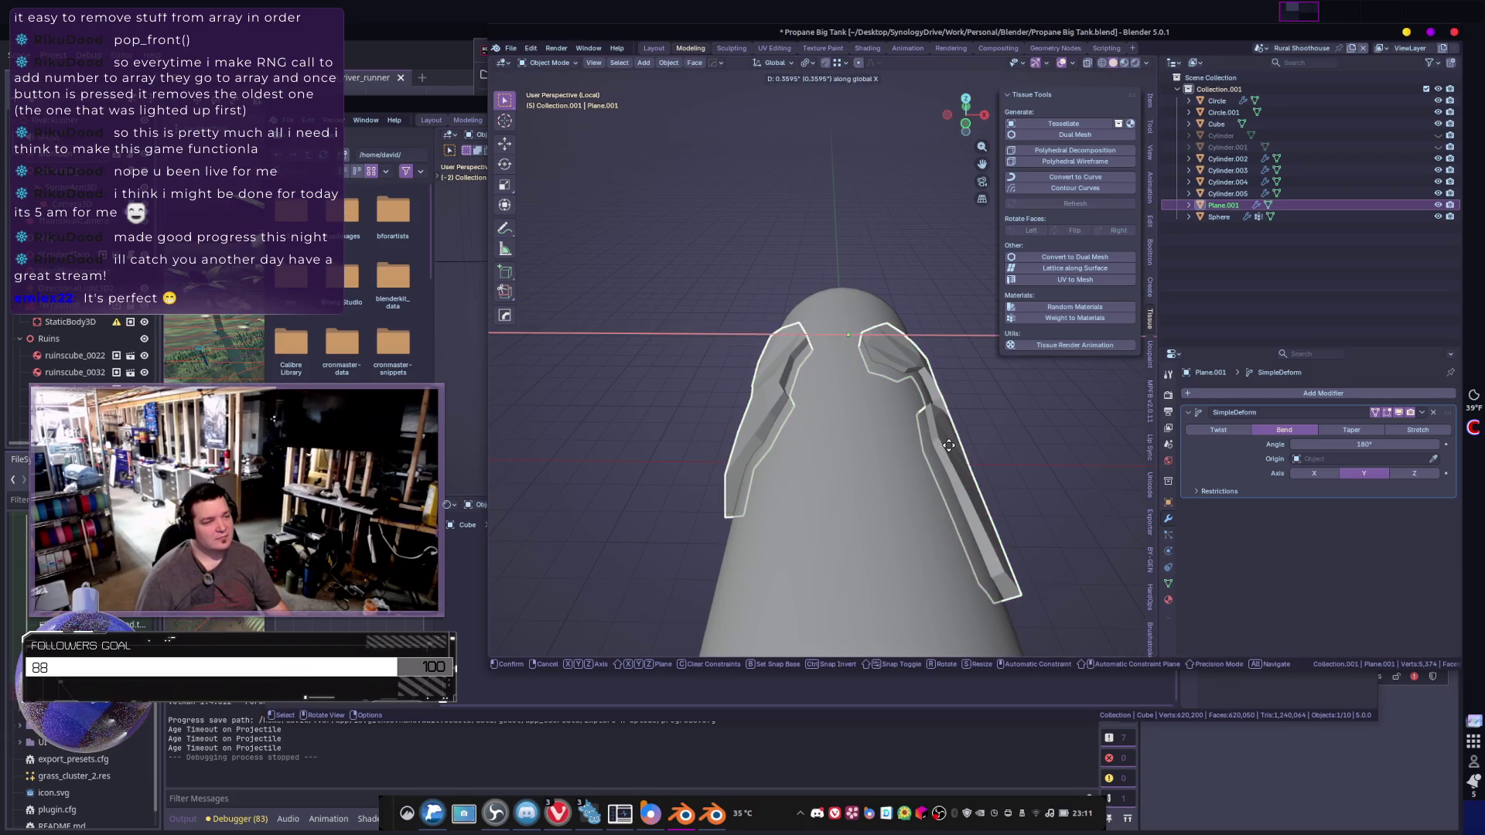
pyautogui.press('Escape')
pyautogui.press('Tab')
pyautogui.press('s')
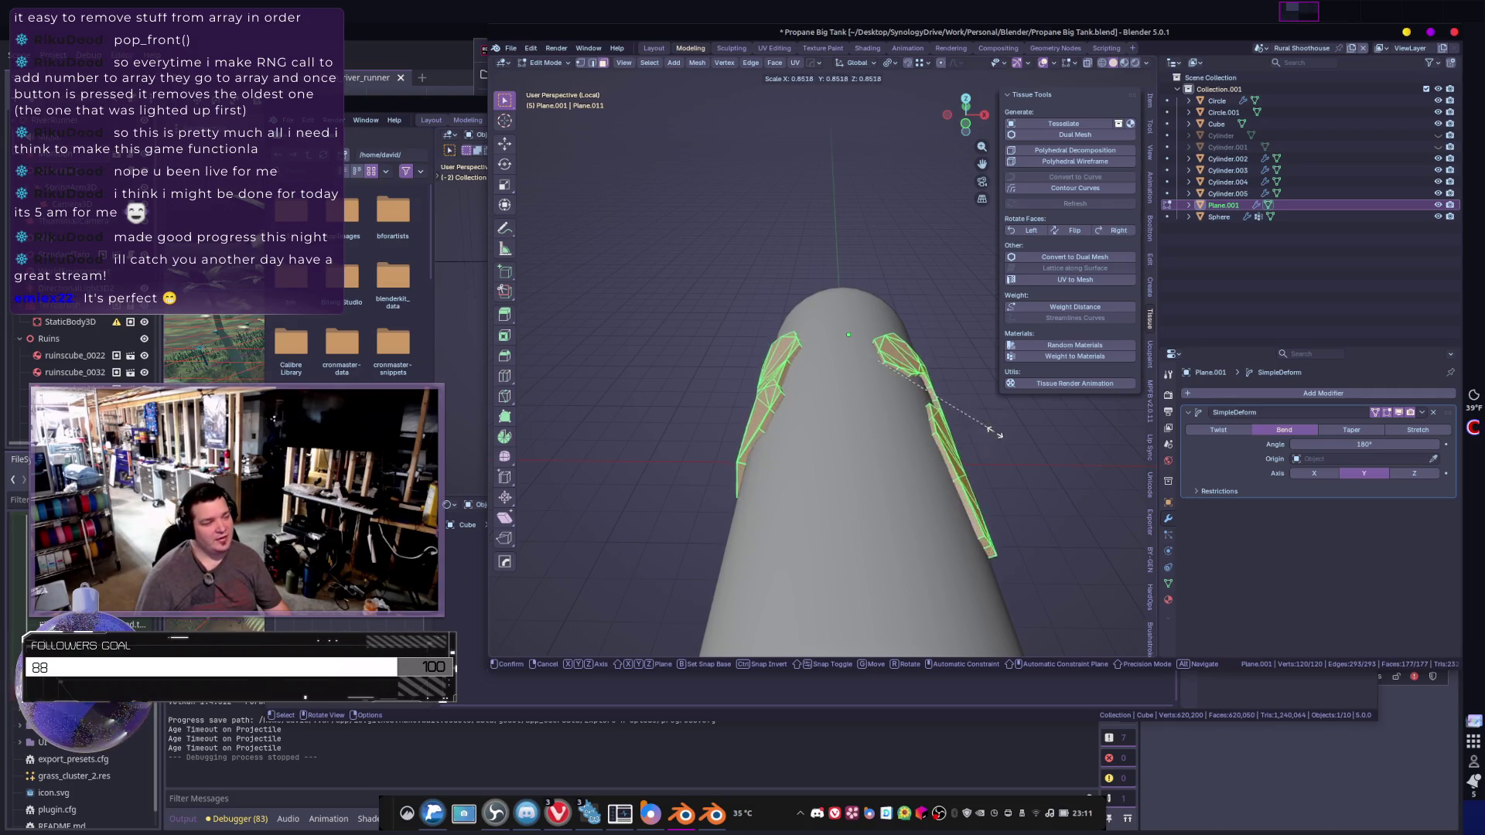
pyautogui.click(1003, 434)
pyautogui.hotkey('shift', 'z')
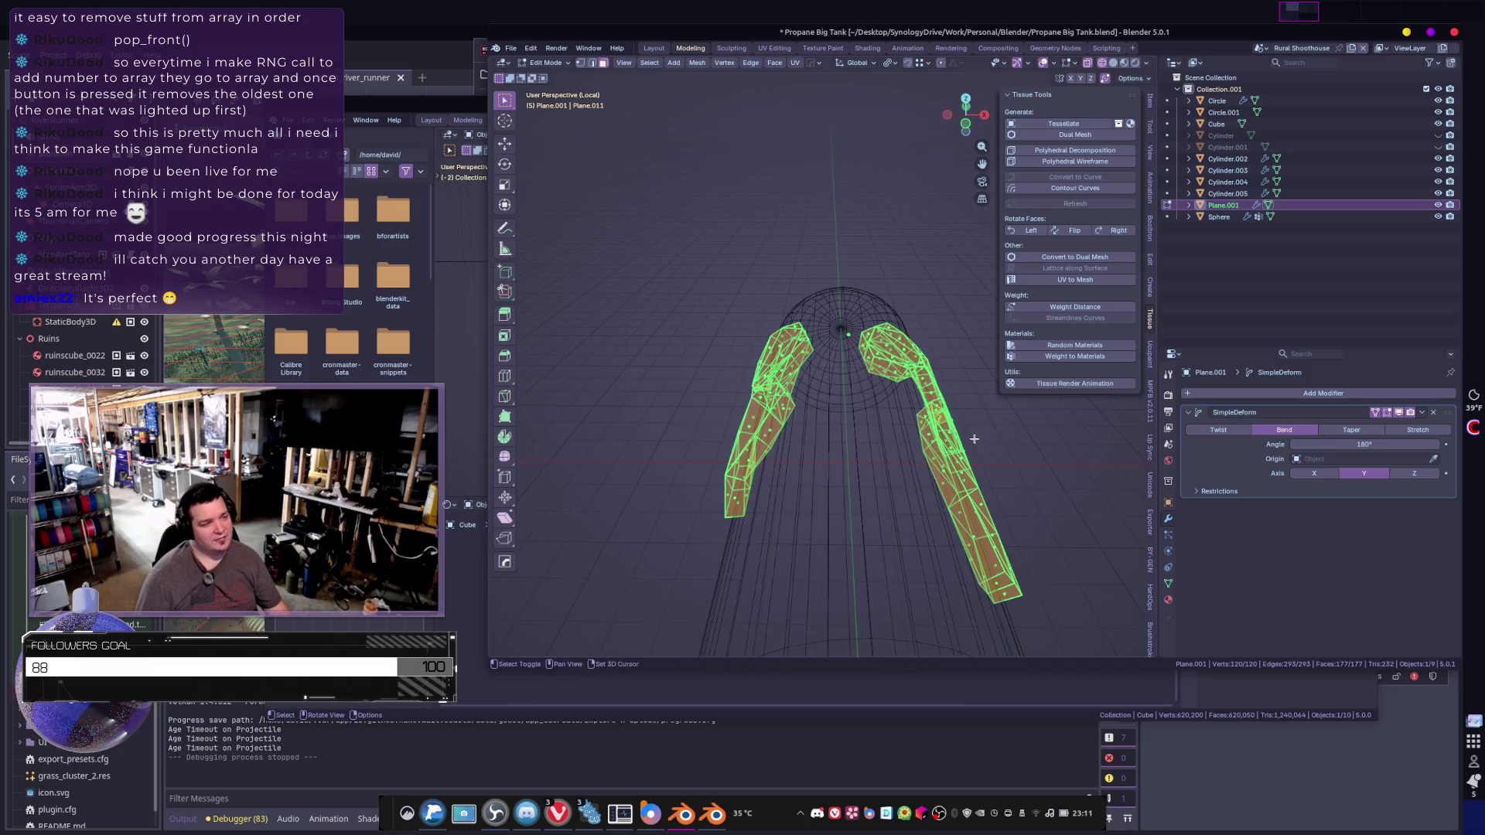
# - Box-select the right-hand shard and apply the Simple Deform bend permanently
pyautogui.press('b')
pyautogui.moveTo(811, 308)
pyautogui.mouseDown()
pyautogui.moveTo(945, 447)
pyautogui.moveTo(1009, 608)
pyautogui.mouseUp()
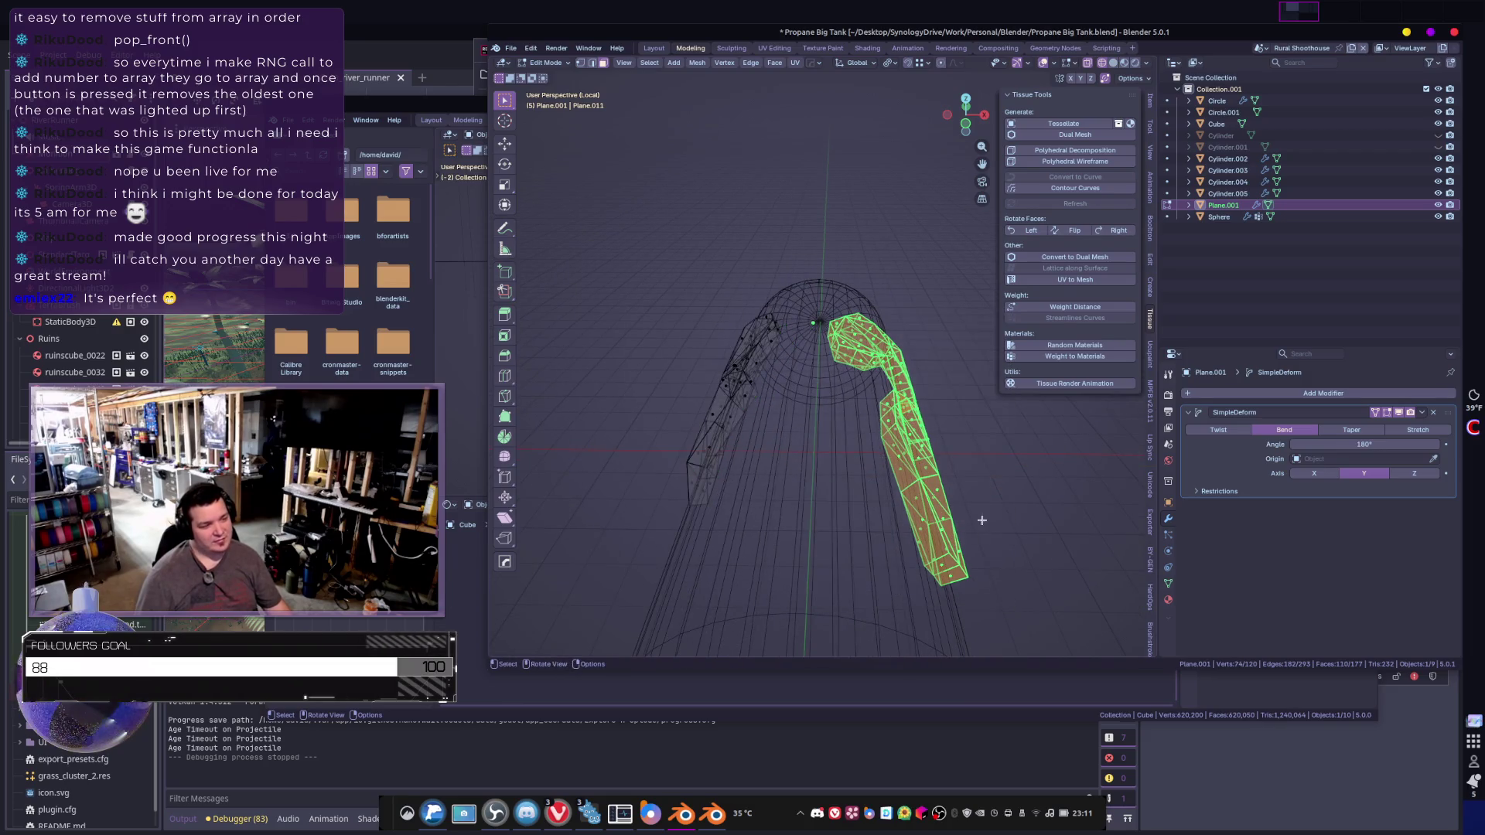
pyautogui.moveTo(982, 523); pyautogui.dragTo(947, 477, button='middle')
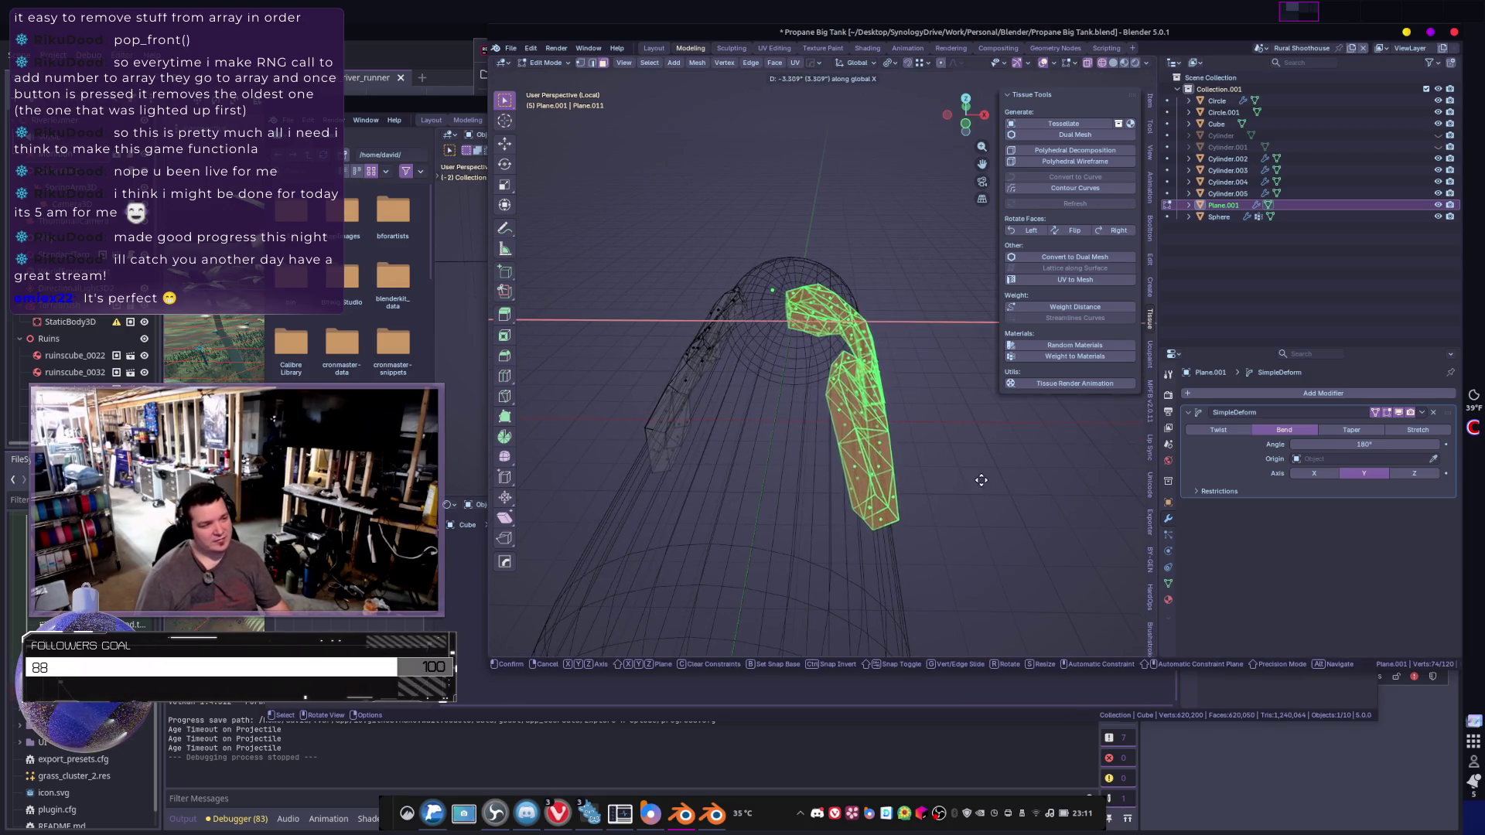
pyautogui.press('Tab')
pyautogui.moveTo(850, 479)
pyautogui.mouseDown(button='middle')
pyautogui.moveTo(1159, 483)
pyautogui.moveTo(1006, 458)
pyautogui.mouseUp(button='middle')
pyautogui.hotkey('ctrl', 'a')
pyautogui.press('Tab')
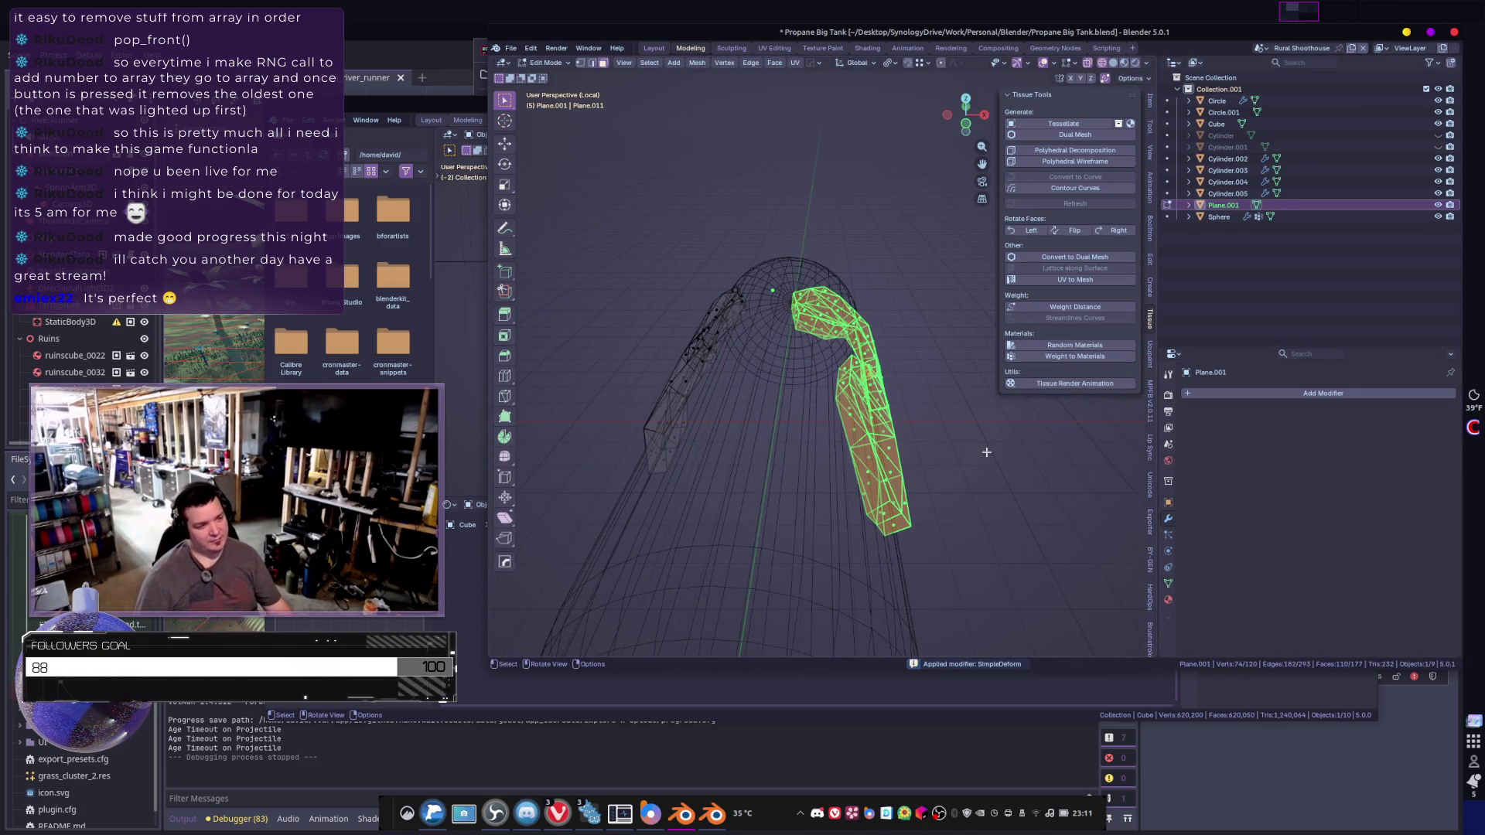
pyautogui.press('z')
# - Move the right shard -2.1159 along X, nudge it again, then select the tank body
pyautogui.press('g')
pyautogui.press('x')
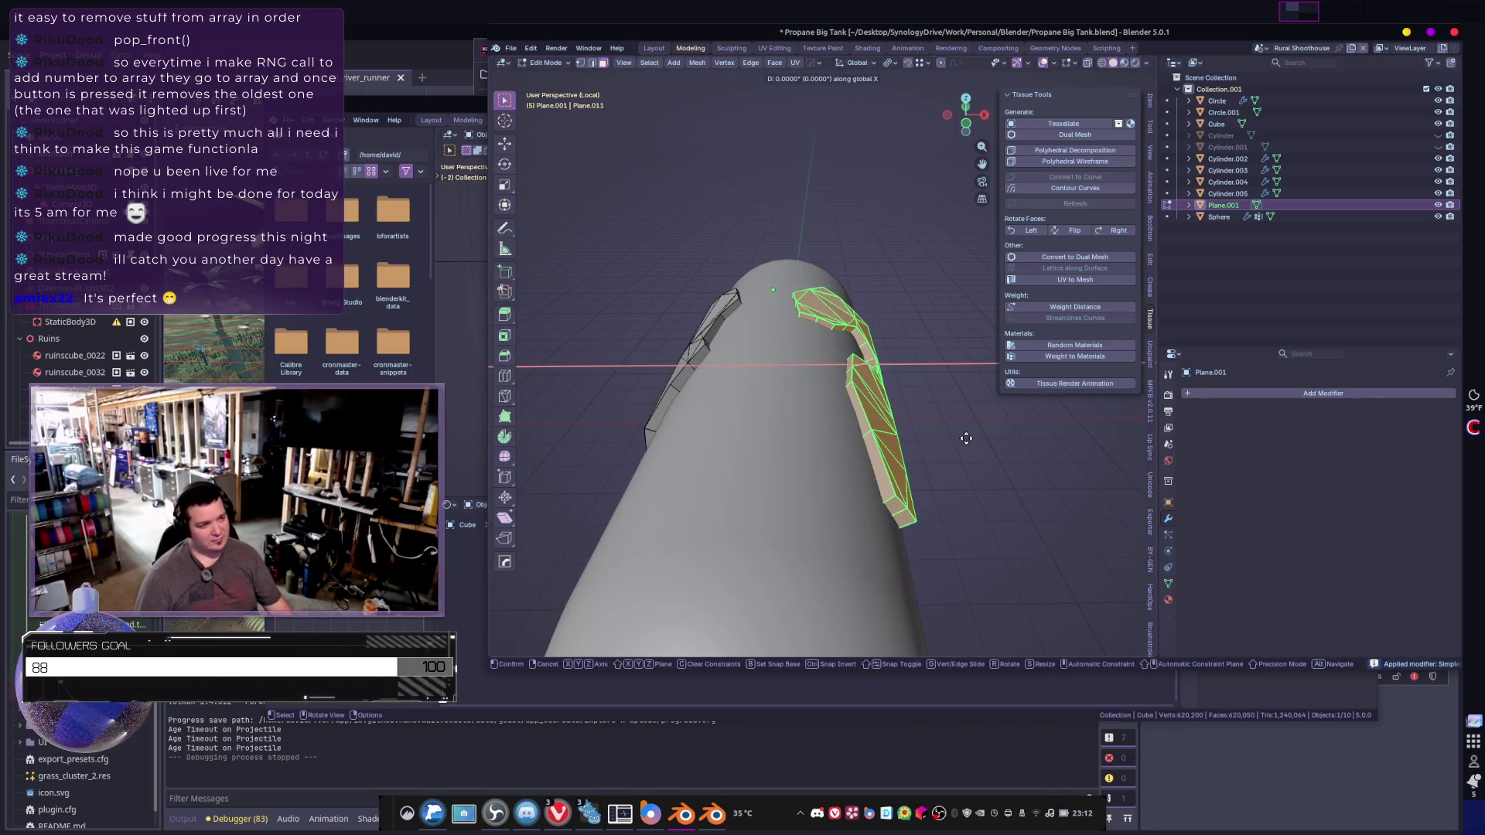
pyautogui.click(960, 439)
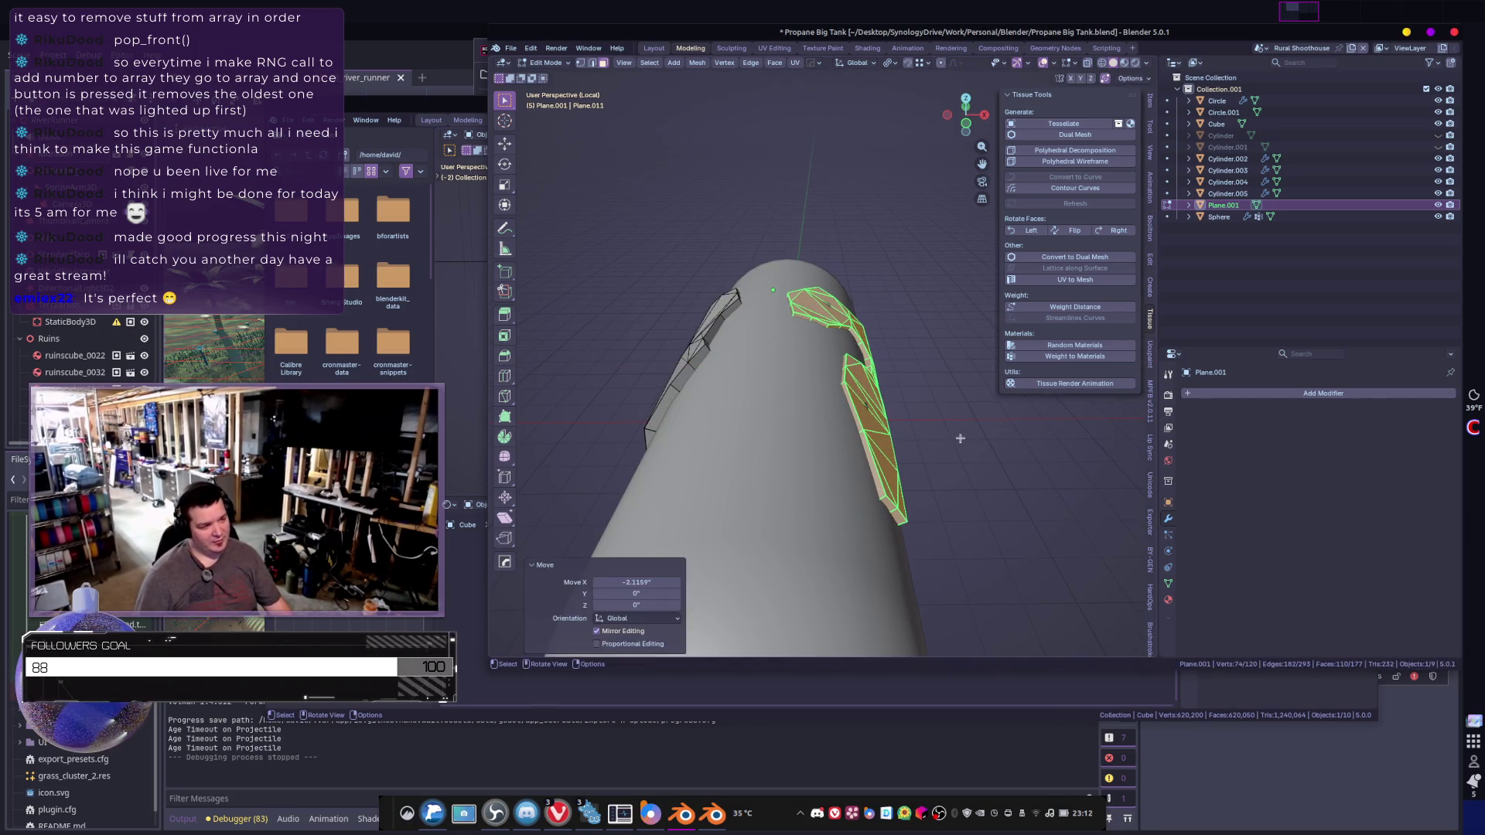
pyautogui.press('g')
pyautogui.press('x')
pyautogui.click(952, 440)
pyautogui.moveTo(953, 440)
pyautogui.mouseDown(button='middle')
pyautogui.moveTo(851, 460)
pyautogui.moveTo(930, 478)
pyautogui.mouseUp(button='middle')
pyautogui.press('Tab')
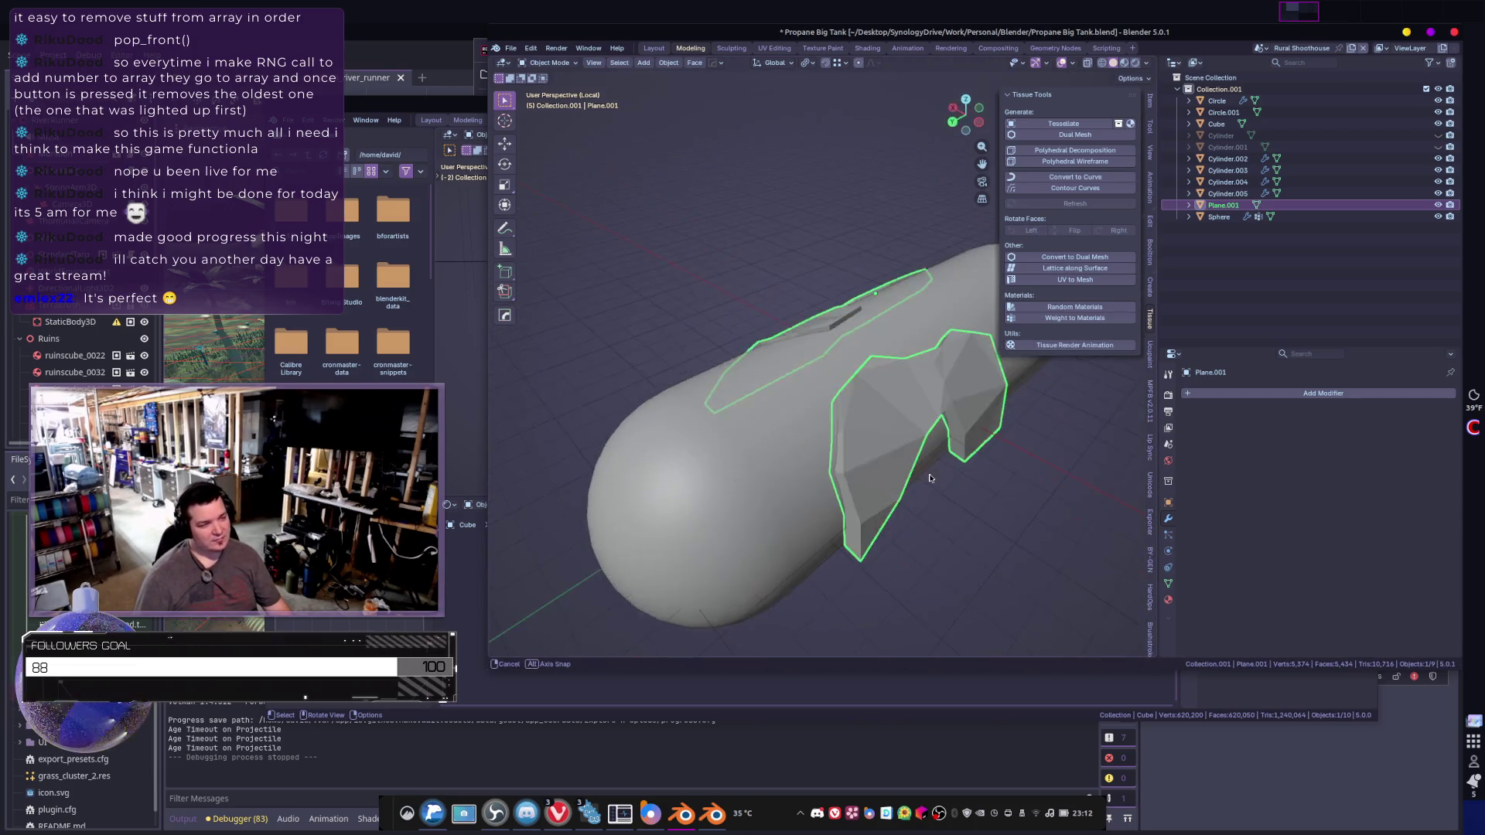
pyautogui.click(740, 473)
pyautogui.moveTo(741, 473); pyautogui.dragTo(908, 413, button='middle')
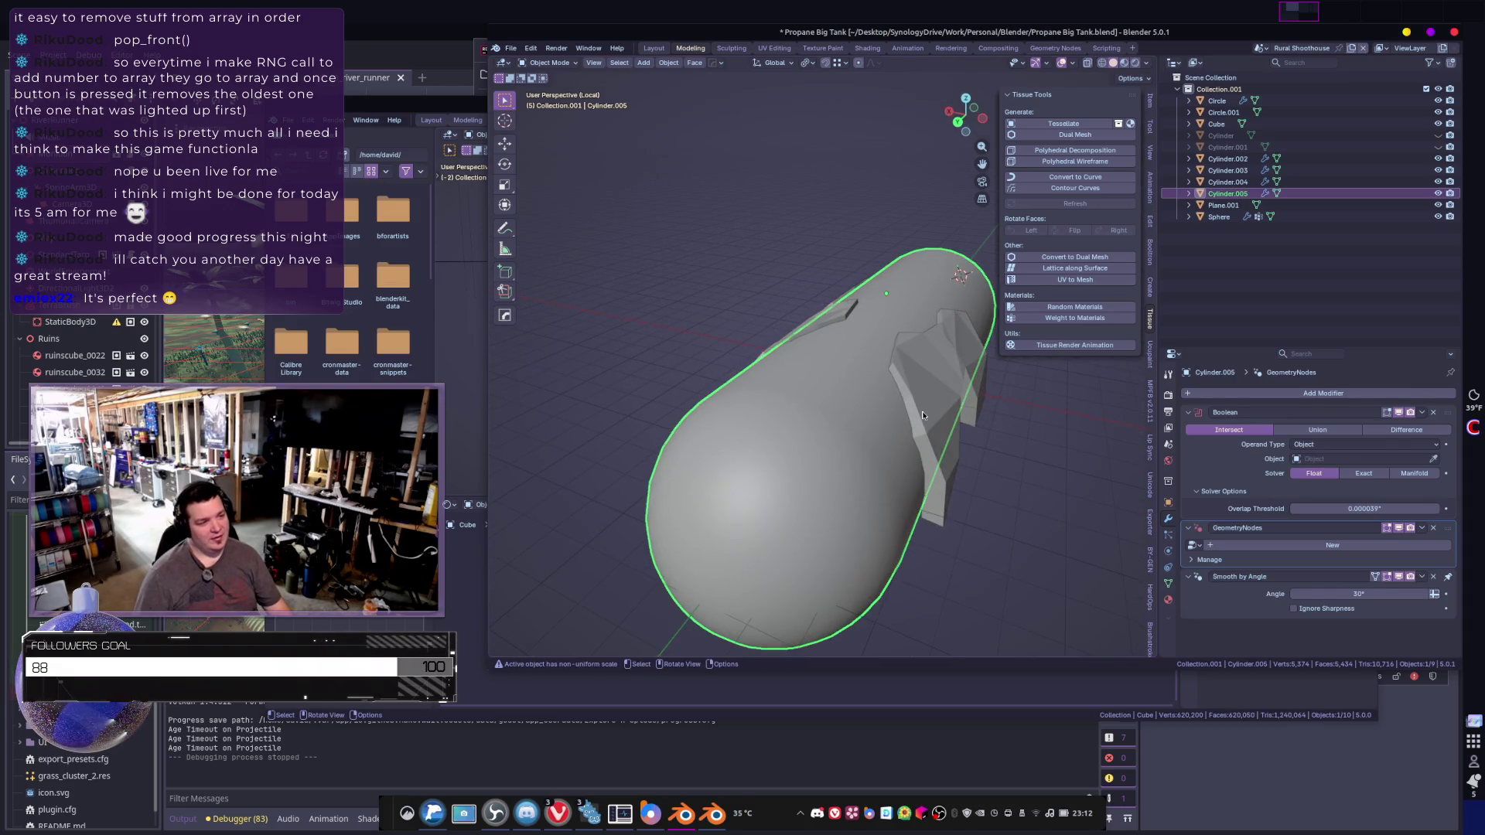
# - Select the linked lower fin piece on Plane.001 and slide it along X
pyautogui.press('Tab')
pyautogui.press('Tab')
pyautogui.click(950, 417)
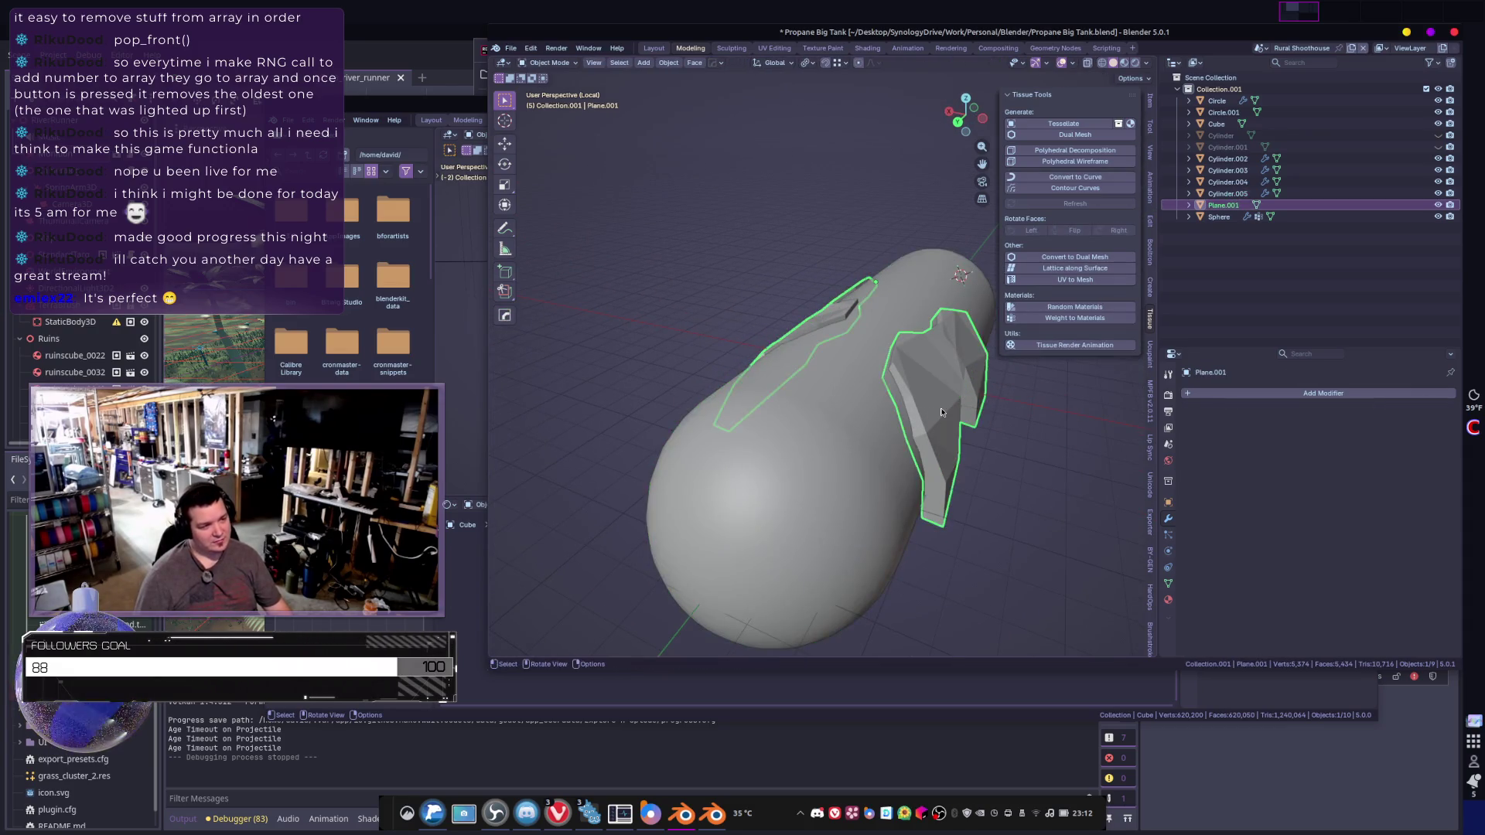
pyautogui.press('Tab')
pyautogui.click(947, 418)
pyautogui.press('l')
pyautogui.moveTo(945, 427); pyautogui.dragTo(971, 431, button='middle')
pyautogui.press('g')
pyautogui.press('x')
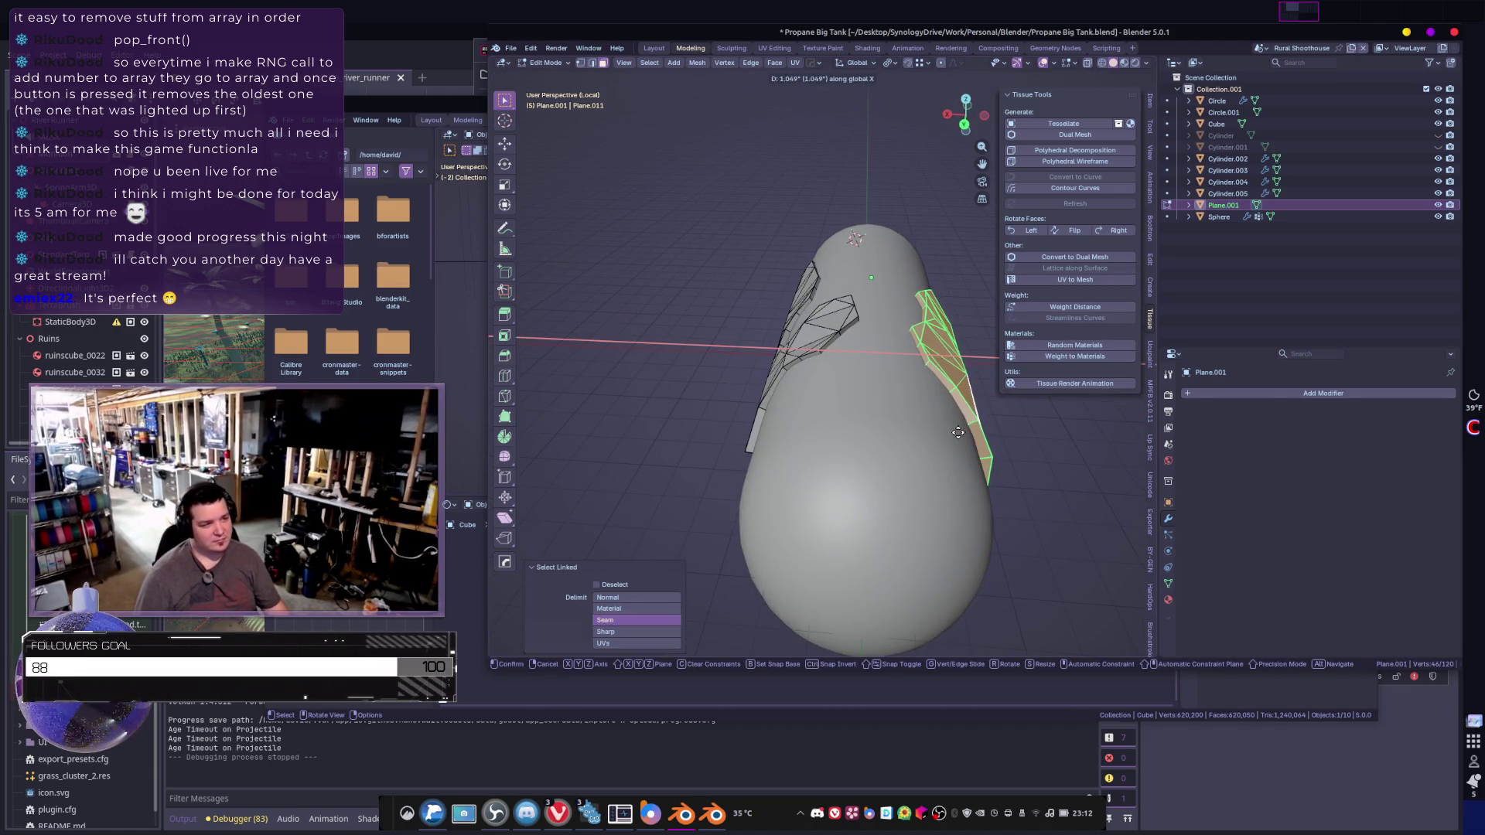
pyautogui.click(946, 427)
pyautogui.press('Tab')
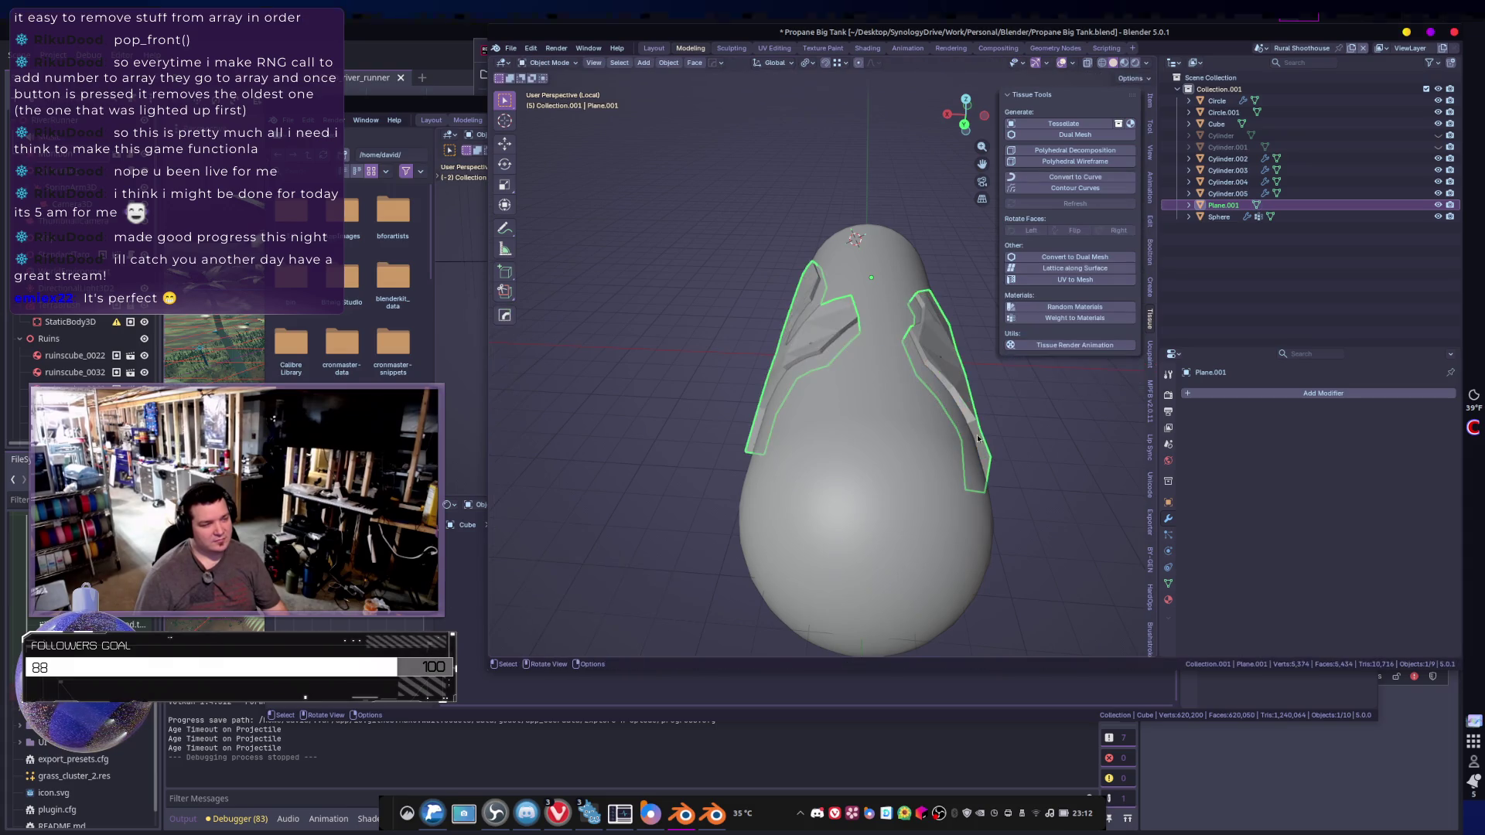
pyautogui.moveTo(988, 430)
pyautogui.mouseDown(button='middle')
pyautogui.moveTo(940, 405)
pyautogui.moveTo(585, 401)
pyautogui.moveTo(843, 369)
pyautogui.moveTo(895, 439)
pyautogui.mouseUp(button='middle')
pyautogui.scroll(5, 843, 369)
# - Add a loop cut across the fin and nudge a vertex into place
pyautogui.press('Tab')
pyautogui.hotkey('ctrl', 'r')
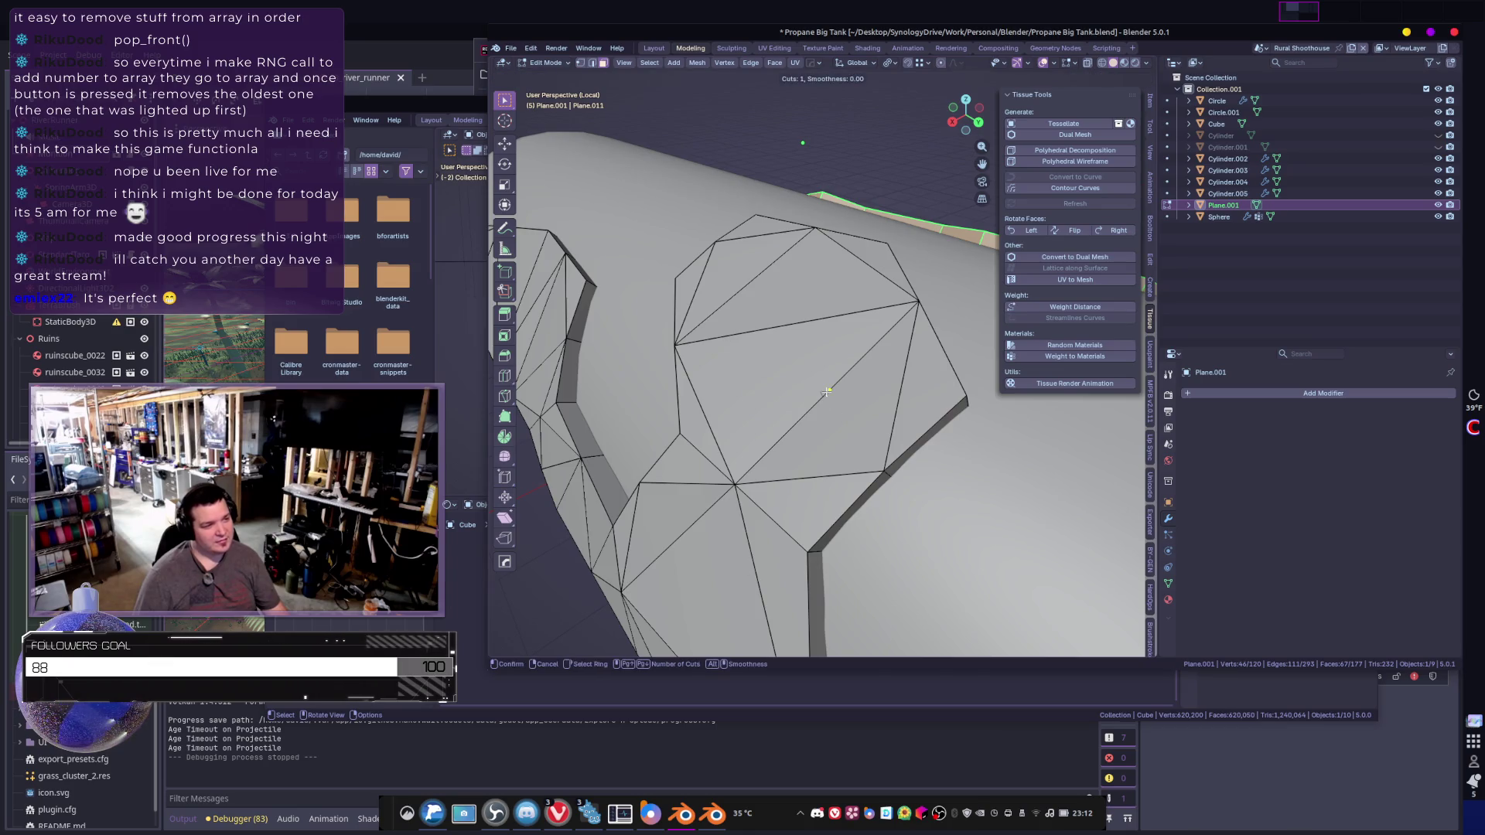
pyautogui.click(826, 392)
pyautogui.rightClick(842, 394)
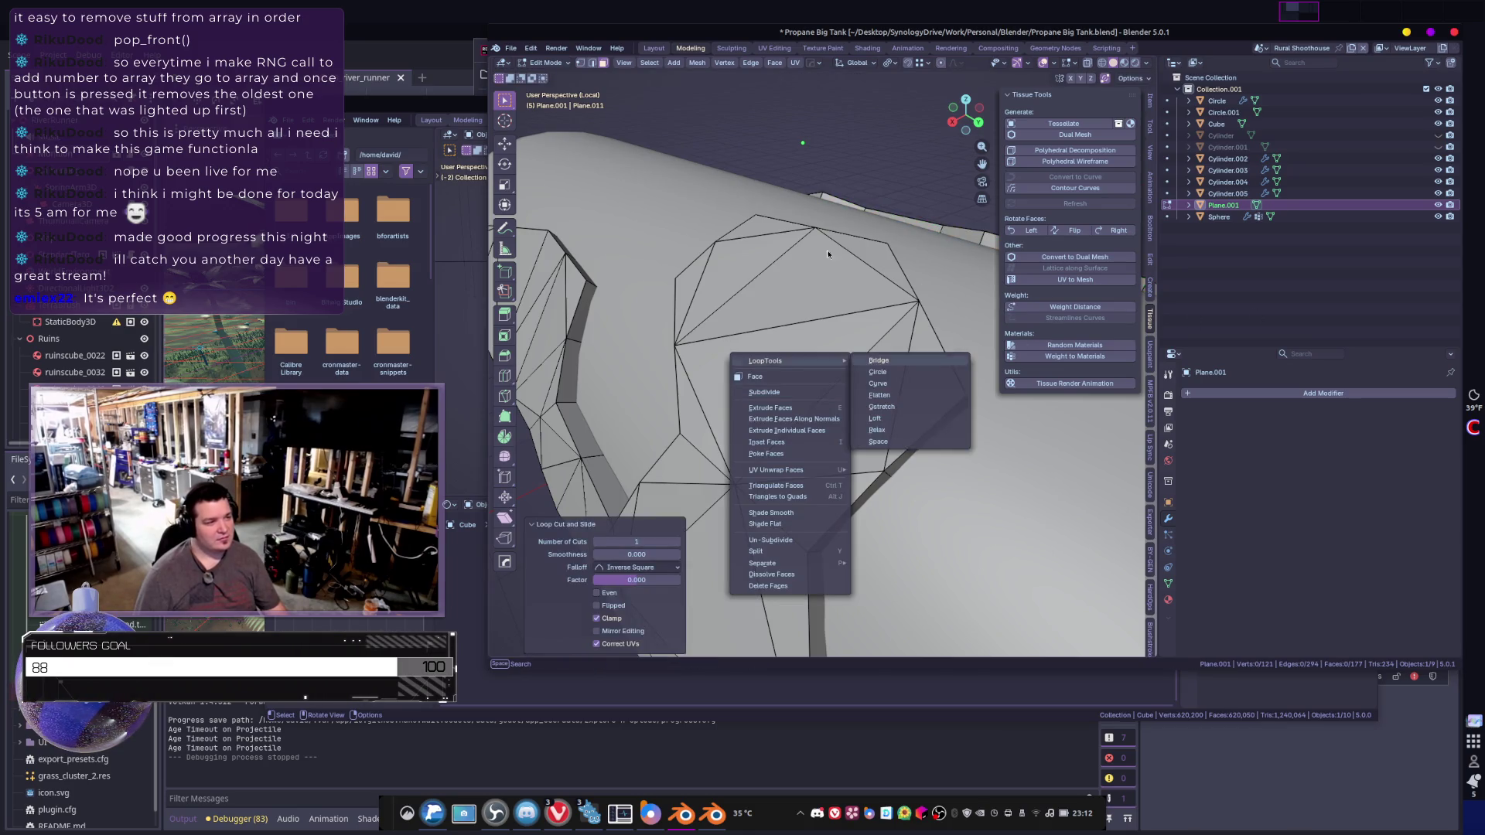
pyautogui.click(822, 391)
pyautogui.hotkey('alt', 'a')
pyautogui.moveTo(822, 391); pyautogui.dragTo(763, 367, button='middle')
pyautogui.press('g')
pyautogui.click(762, 365)
pyautogui.press('KP_Decimal')
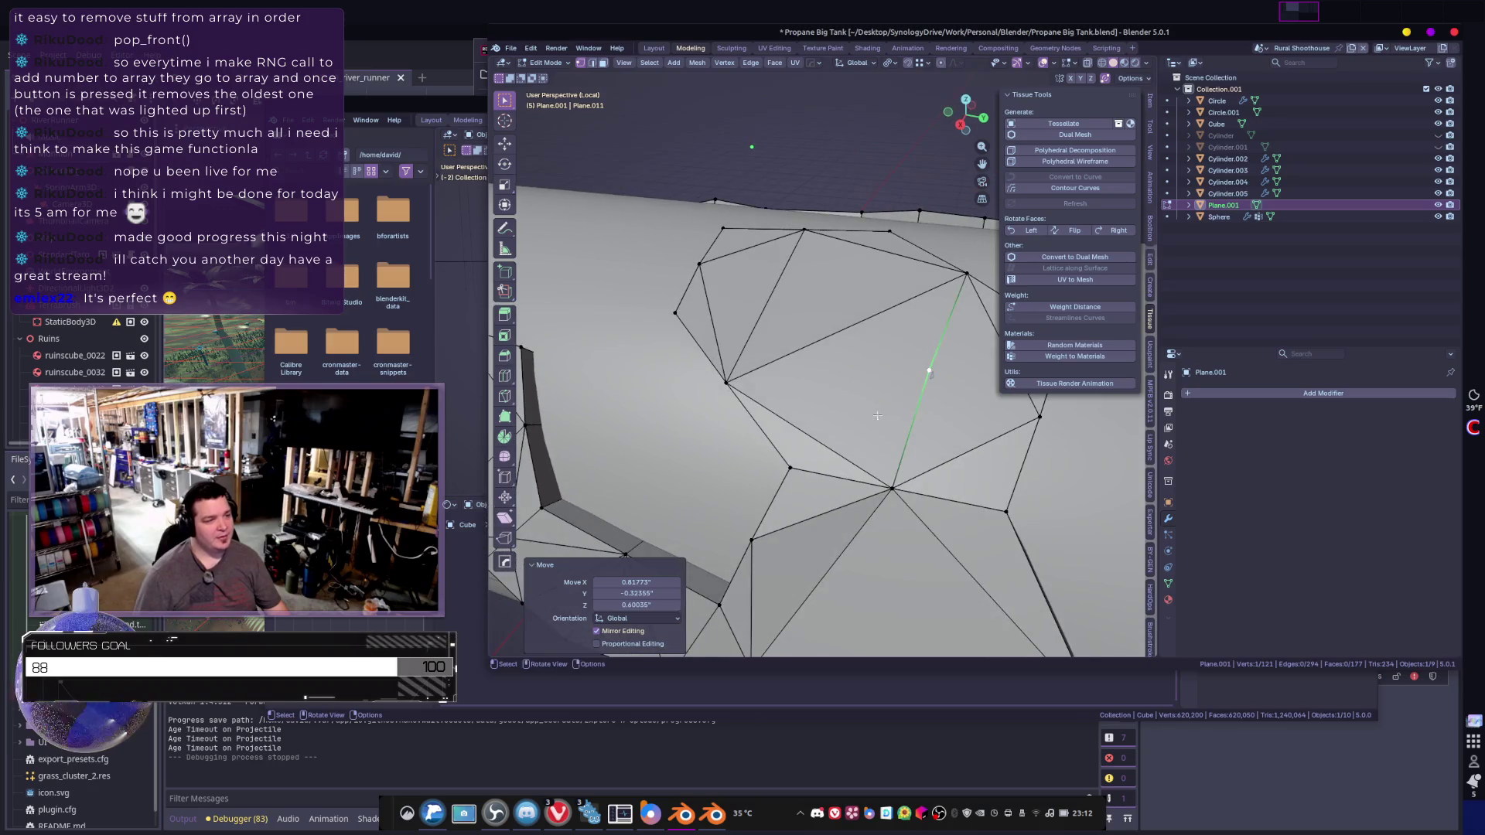
# - Triangulate two adjacent fin faces
pyautogui.press('3')
pyautogui.click(873, 411)
pyautogui.keyDown('shift'); pyautogui.click(951, 416); pyautogui.keyUp('shift')
pyautogui.hotkey('ctrl', 'f')
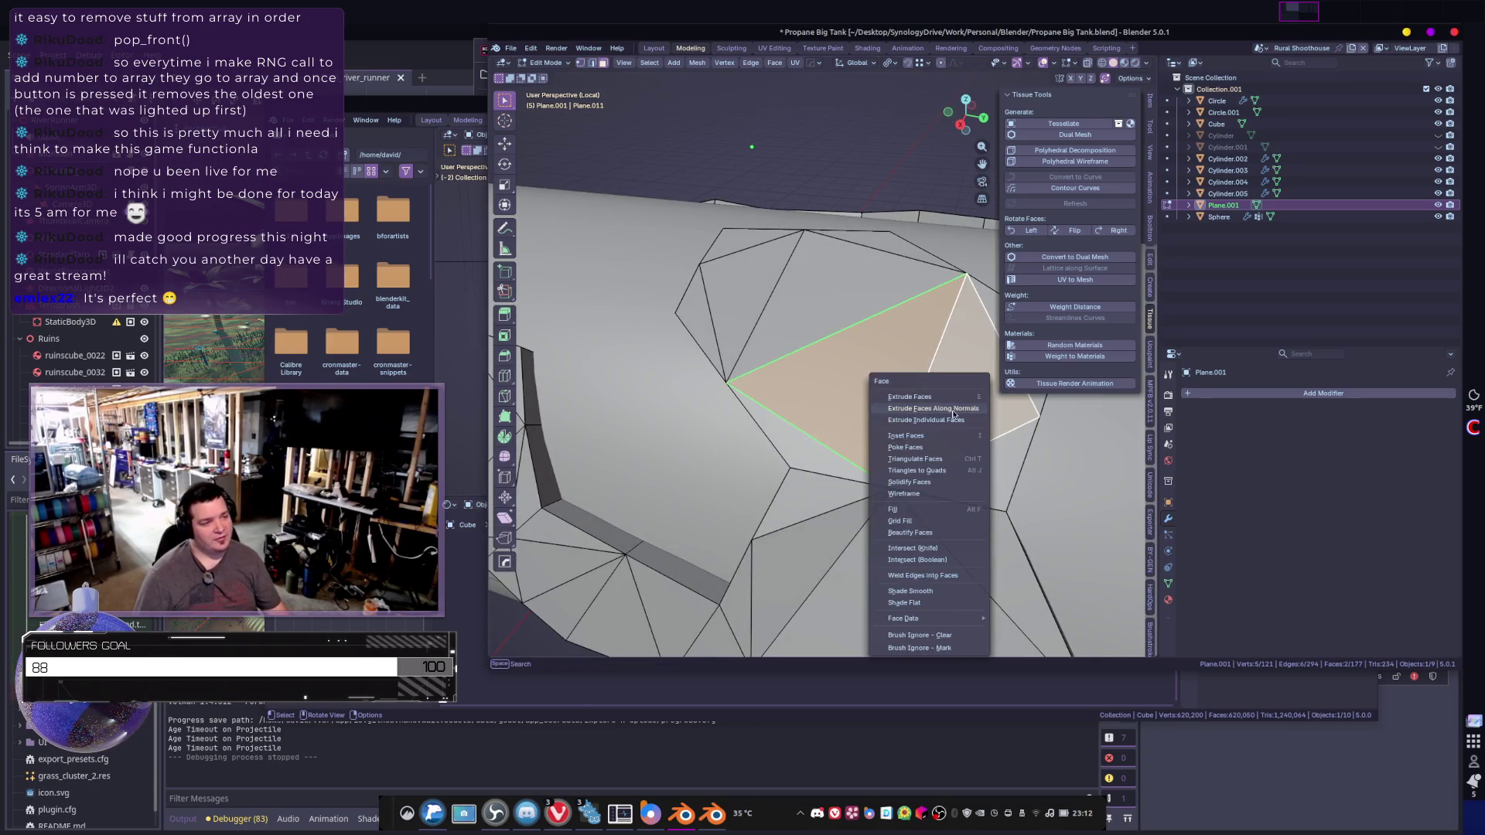
pyautogui.click(913, 463)
pyautogui.press('Tab')
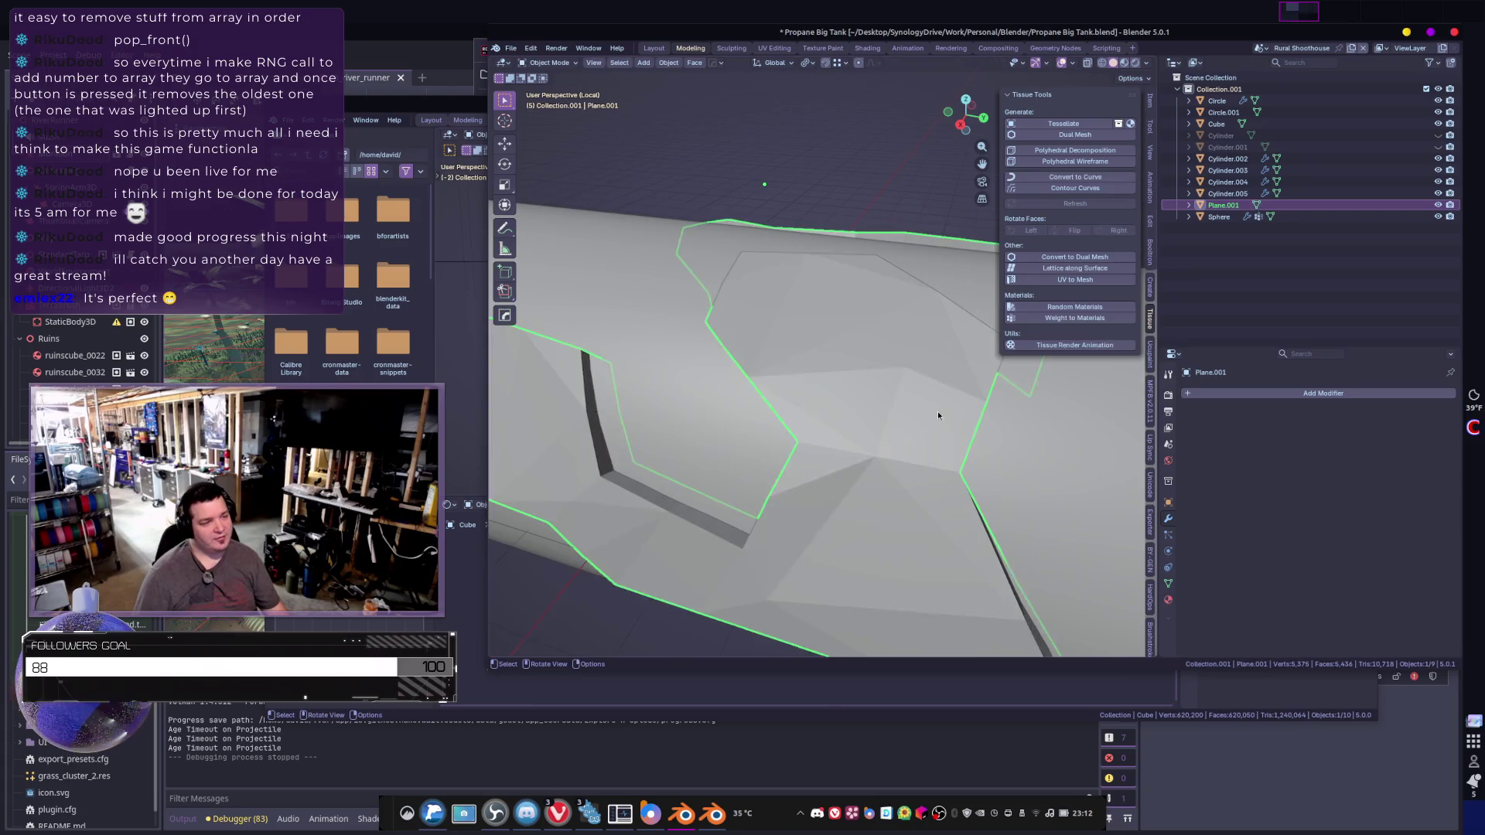
pyautogui.scroll(-3, 954, 396)
pyautogui.moveTo(954, 397)
pyautogui.mouseDown(button='middle')
pyautogui.moveTo(943, 433)
pyautogui.moveTo(812, 406)
pyautogui.moveTo(867, 387)
pyautogui.moveTo(925, 394)
pyautogui.moveTo(905, 390)
pyautogui.moveTo(928, 374)
pyautogui.moveTo(924, 412)
pyautogui.moveTo(909, 396)
pyautogui.moveTo(928, 418)
pyautogui.moveTo(1003, 399)
pyautogui.moveTo(938, 415)
pyautogui.moveTo(971, 464)
pyautogui.moveTo(947, 482)
pyautogui.moveTo(907, 442)
pyautogui.mouseUp(button='middle')
# - Check hidden fin geometry in X-ray, select linked fin faces, then select Cylinder.005
pyautogui.press('Tab')
pyautogui.hotkey('alt', 'z')
pyautogui.press('Tab')
pyautogui.hotkey('alt', 'z')
pyautogui.press('Tab')
pyautogui.hotkey('ctrl', 'l')
pyautogui.press('Tab')
pyautogui.click(974, 438)
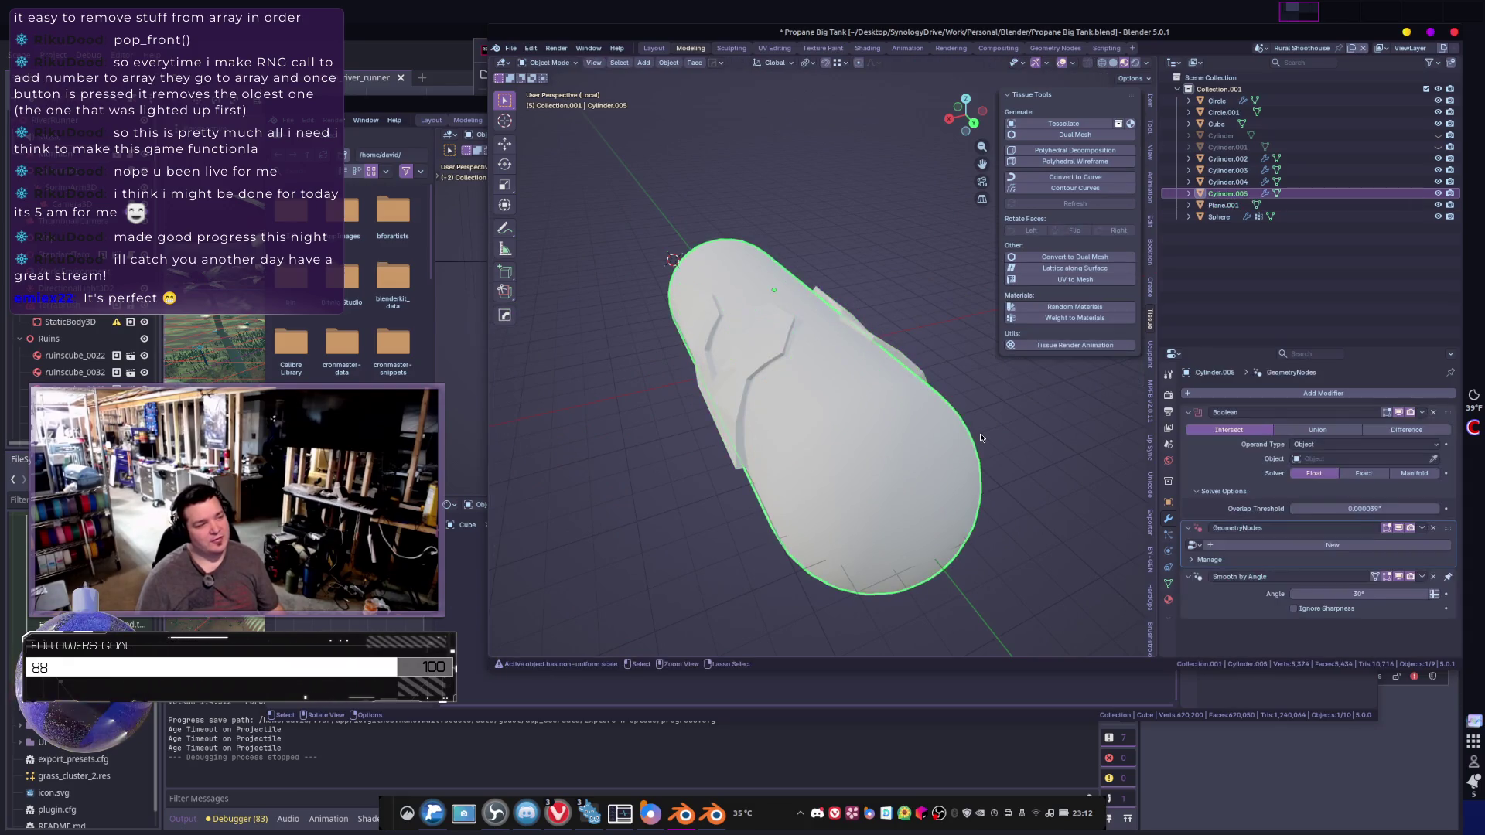
# - Add a 180° Simple Deform bend modifier to Plane.001
pyautogui.press('Tab')
pyautogui.press('Tab')
pyautogui.click(981, 437)
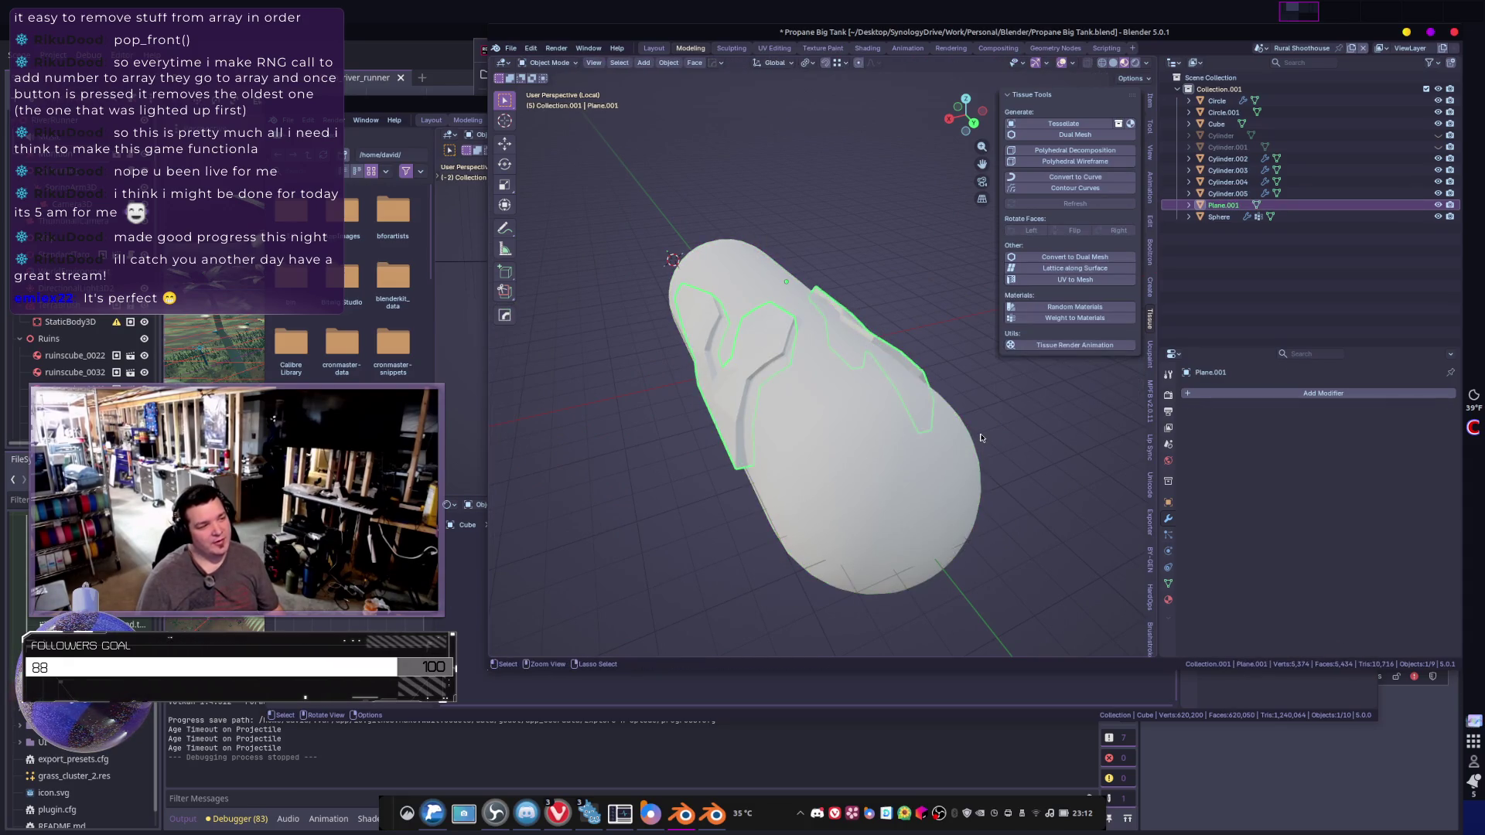
pyautogui.press('Tab')
pyautogui.press('q')
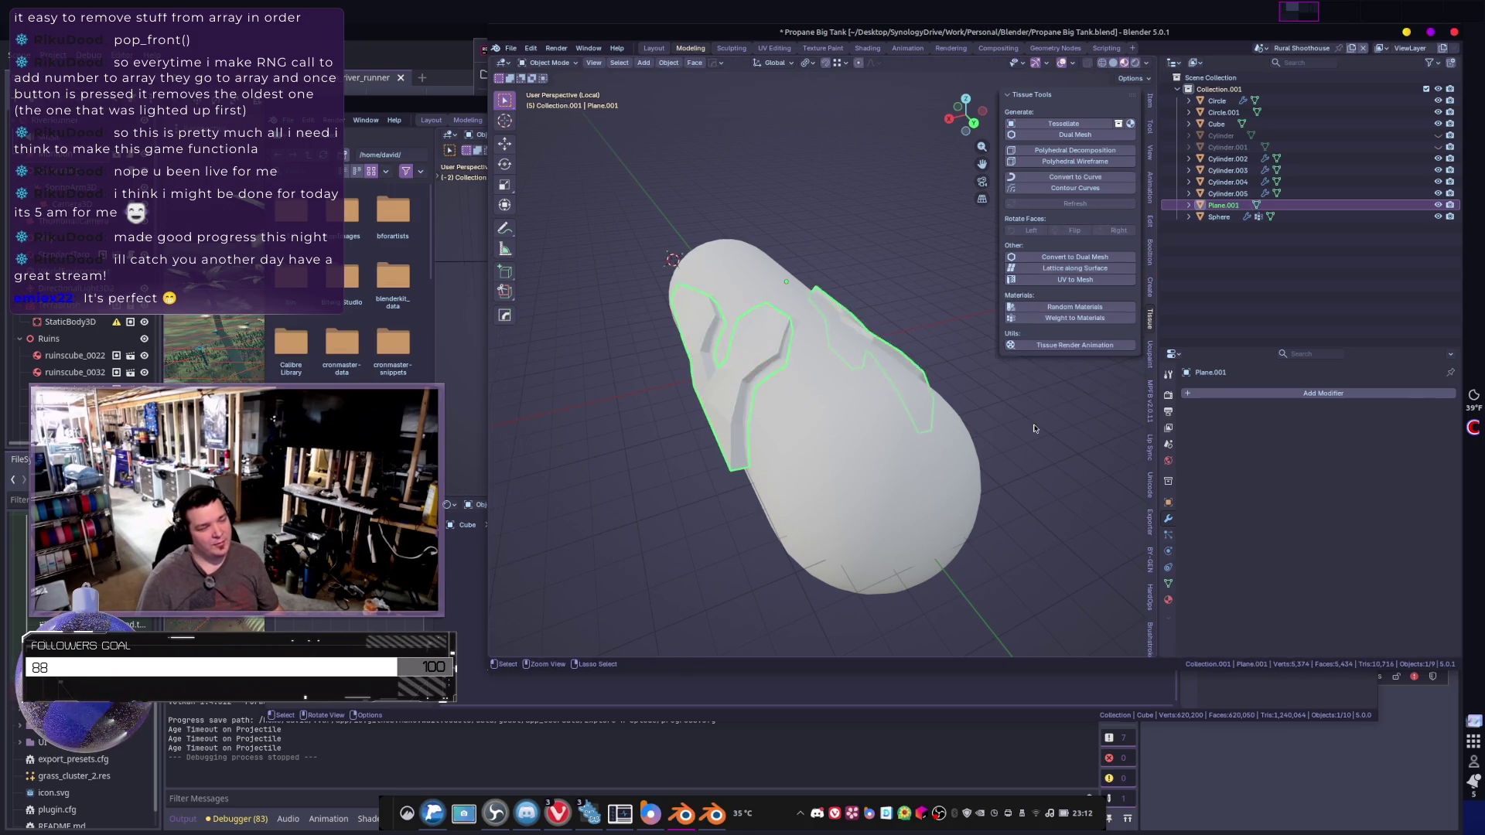
pyautogui.click(1032, 422)
pyautogui.press('a')
pyautogui.press('Tab')
pyautogui.press('Tab')
pyautogui.press('Tab')
# - Scale the fin mesh down to 0.859
pyautogui.moveTo(980, 406)
pyautogui.mouseDown(button='middle')
pyautogui.moveTo(956, 418)
pyautogui.moveTo(947, 402)
pyautogui.mouseUp(button='middle')
pyautogui.press('z')
pyautogui.press('s')
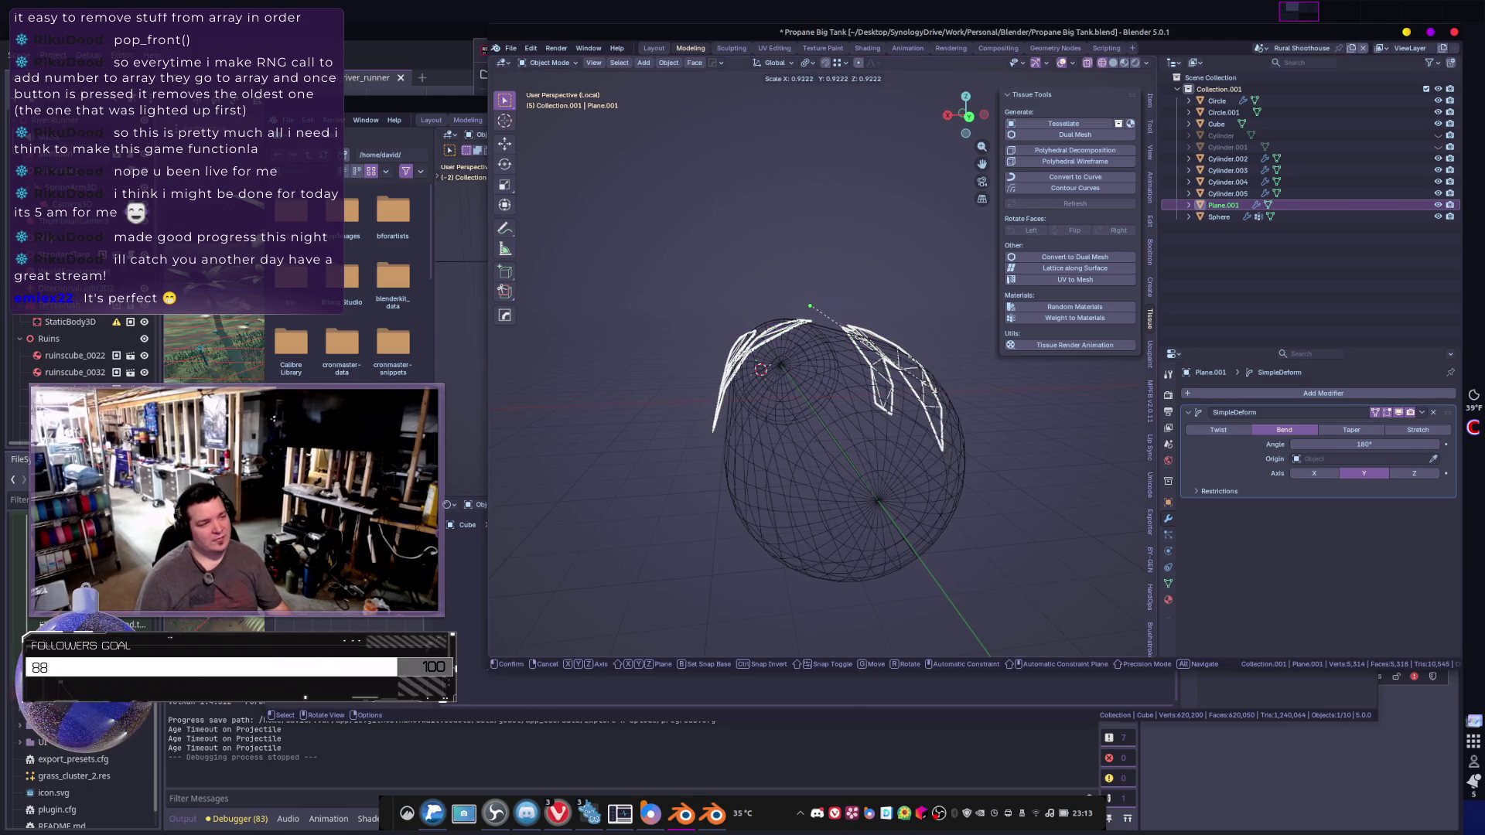
pyautogui.click(841, 323)
pyautogui.moveTo(840, 323); pyautogui.dragTo(899, 381, button='middle')
pyautogui.moveTo(727, 379); pyautogui.dragTo(962, 414, button='middle')
# - Extrude the fin faces along their normals by about 10.7, then select Cylinder.005
pyautogui.press('Tab')
pyautogui.hotkey('ctrl', 'f')
pyautogui.click(930, 361)
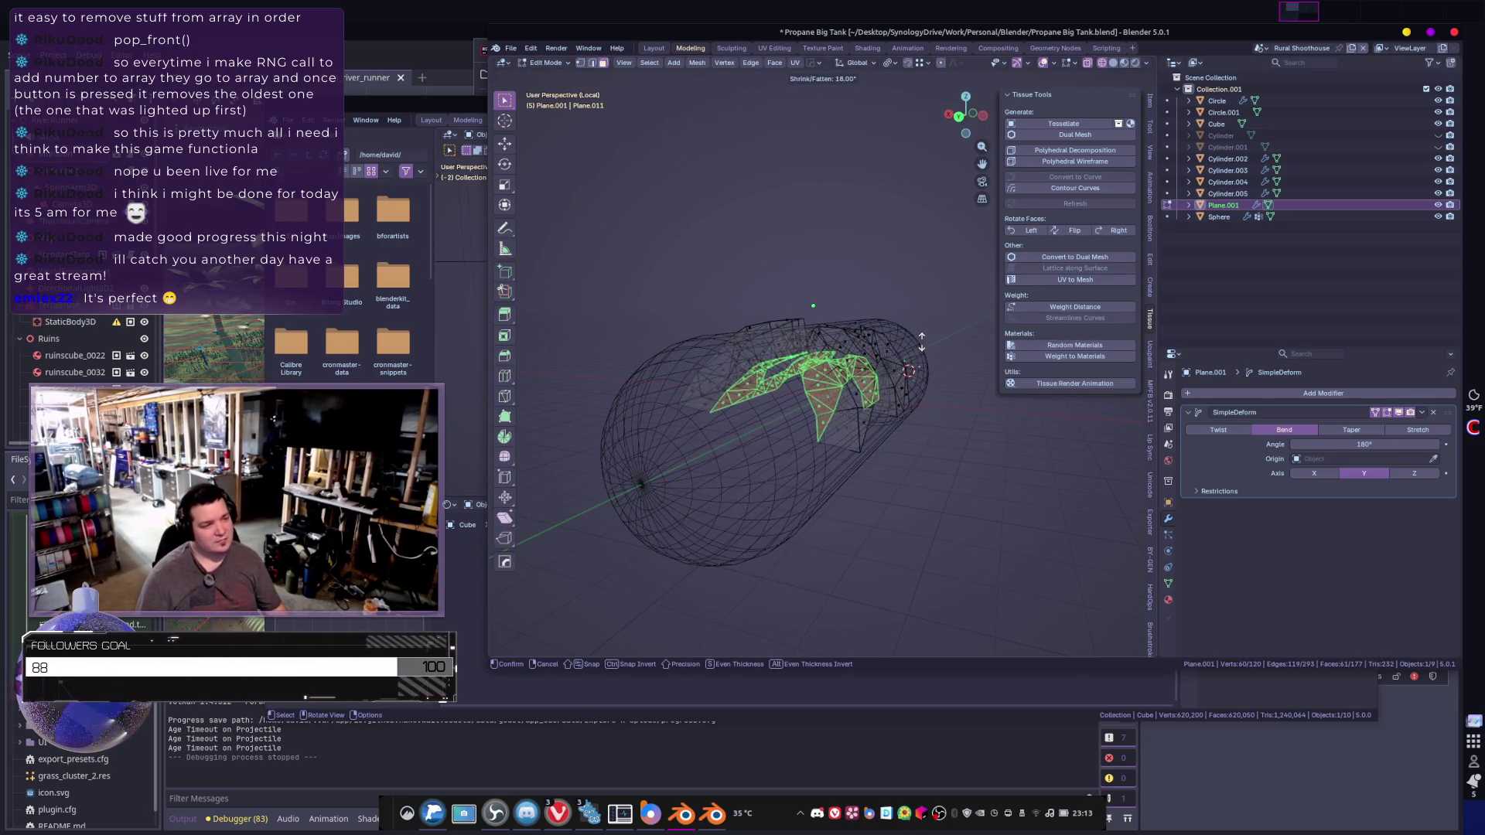
pyautogui.click(889, 373)
pyautogui.moveTo(889, 372)
pyautogui.mouseDown(button='middle')
pyautogui.moveTo(916, 362)
pyautogui.moveTo(959, 449)
pyautogui.mouseUp(button='middle')
pyautogui.scroll(3, 959, 448)
pyautogui.press('Tab')
pyautogui.click(1017, 540)
pyautogui.moveTo(1017, 540); pyautogui.dragTo(1075, 535, button='middle')
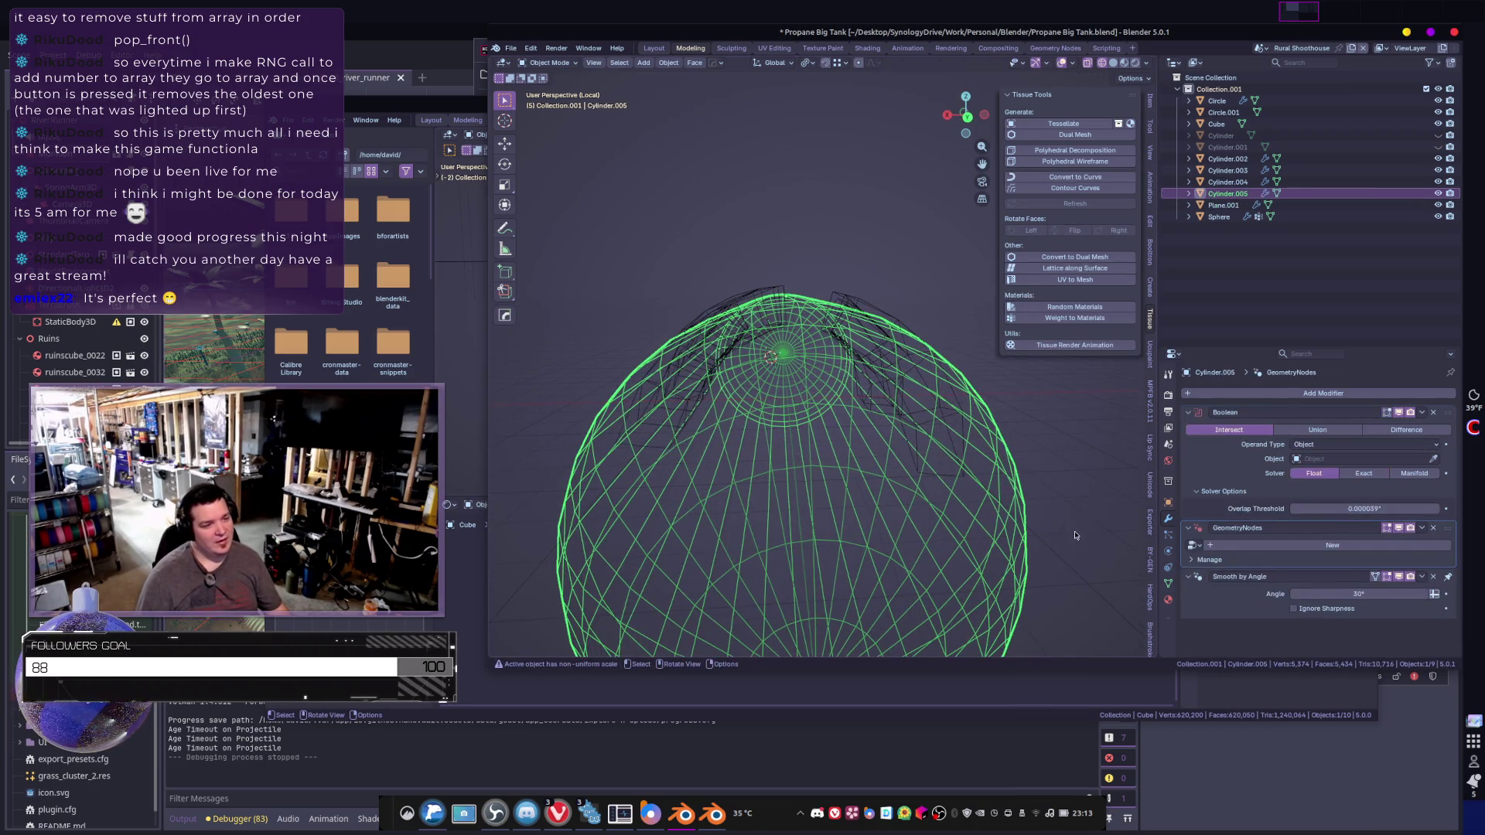
# - Remove the Boolean, GeometryNodes and Smooth by Angle modifiers from Cylinder.005
pyautogui.click(1433, 414)
pyautogui.click(1433, 414)
pyautogui.click(1432, 413)
pyautogui.moveTo(1037, 470); pyautogui.dragTo(961, 491, button='middle')
# - Add a Solidify modifier to the capsule and return to solid shading
pyautogui.click(1246, 394)
pyautogui.write('s')
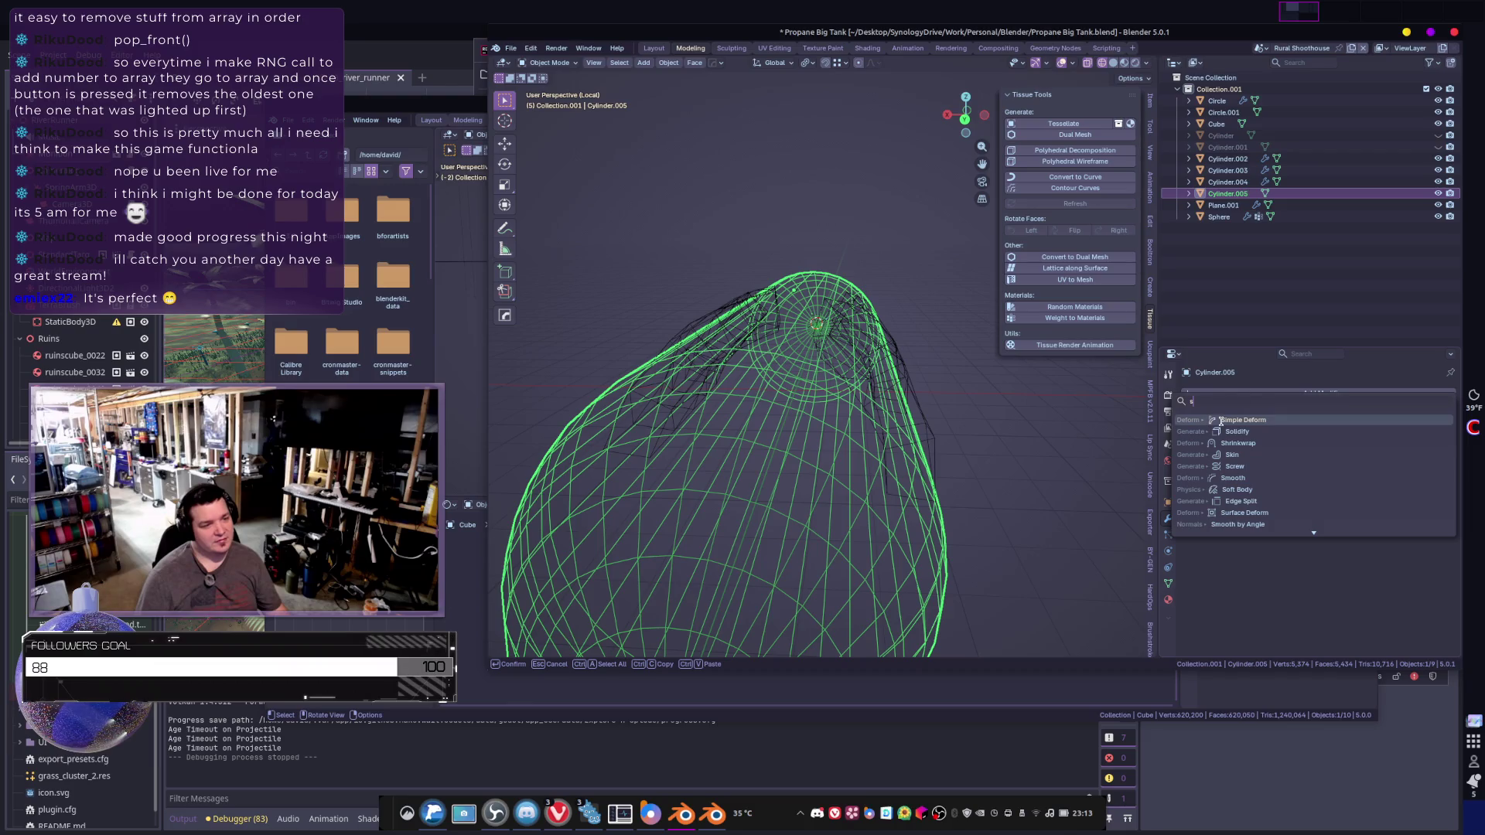
pyautogui.click(1229, 432)
pyautogui.moveTo(991, 454)
pyautogui.mouseDown(button='middle')
pyautogui.moveTo(998, 440)
pyautogui.moveTo(1022, 464)
pyautogui.mouseUp(button='middle')
pyautogui.click(1030, 474)
pyautogui.scroll(5, 1030, 473)
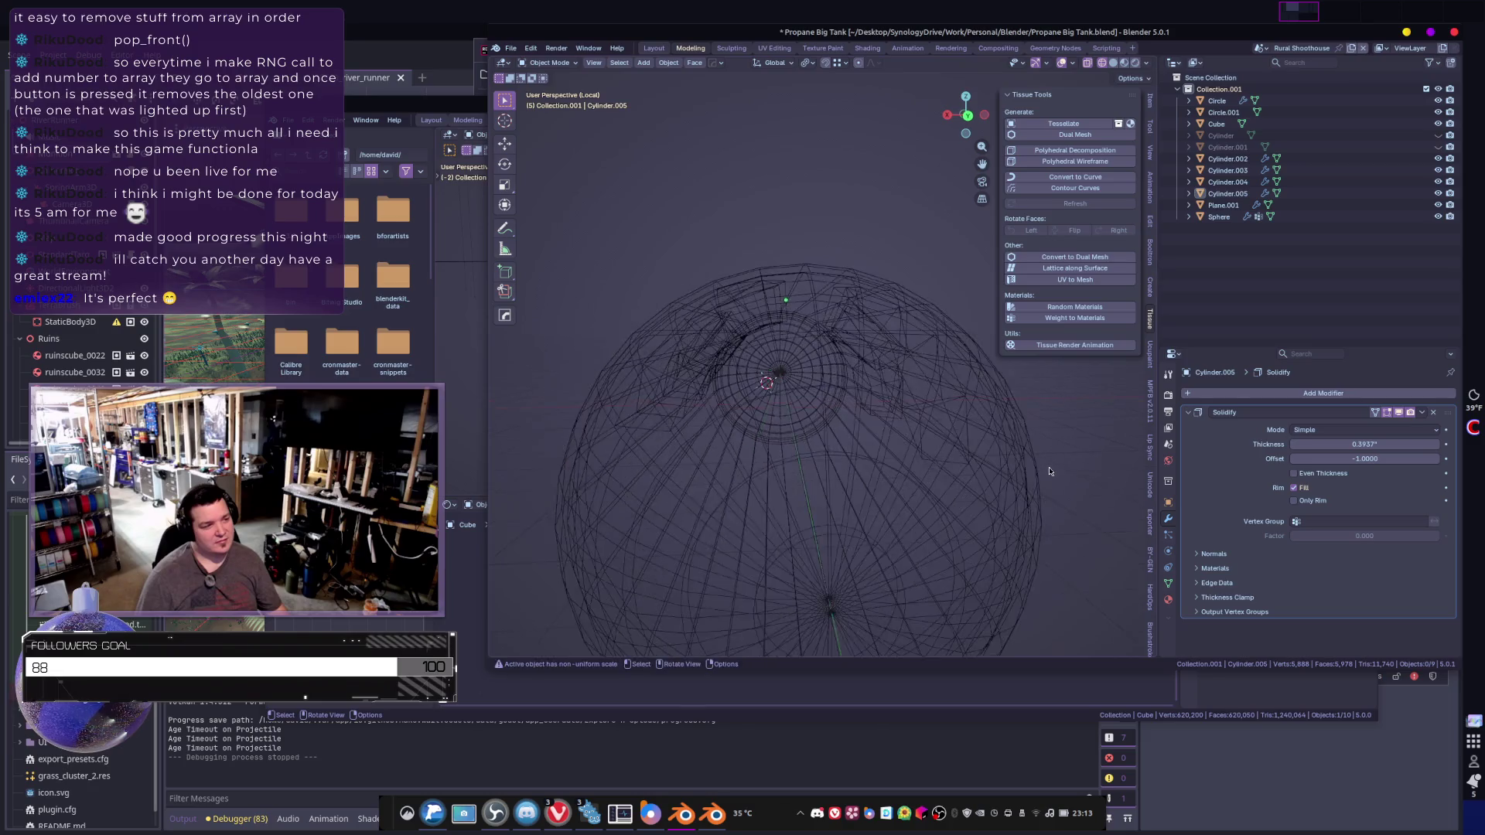
pyautogui.hotkey('shift', 'z')
pyautogui.moveTo(970, 526)
pyautogui.mouseDown(button='middle')
pyautogui.moveTo(974, 493)
pyautogui.moveTo(889, 496)
pyautogui.moveTo(918, 547)
pyautogui.moveTo(879, 540)
pyautogui.mouseUp(button='middle')
pyautogui.scroll(-5, 975, 490)
# - Add a Boolean modifier to Cylinder.005, apply Solidify permanently, and target Plane.001
pyautogui.click(755, 506)
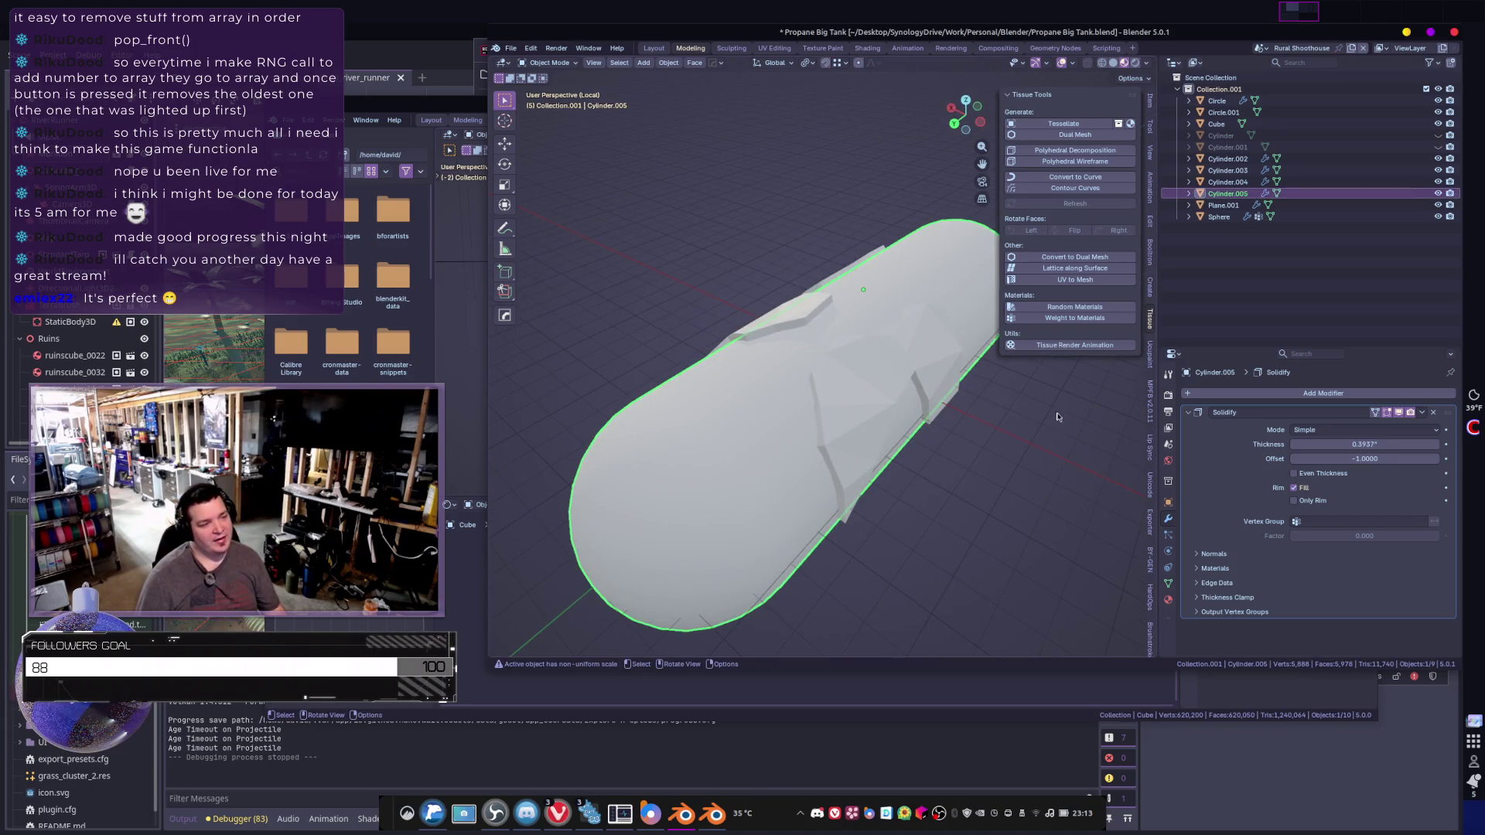
pyautogui.click(1234, 393)
pyautogui.click(1220, 420)
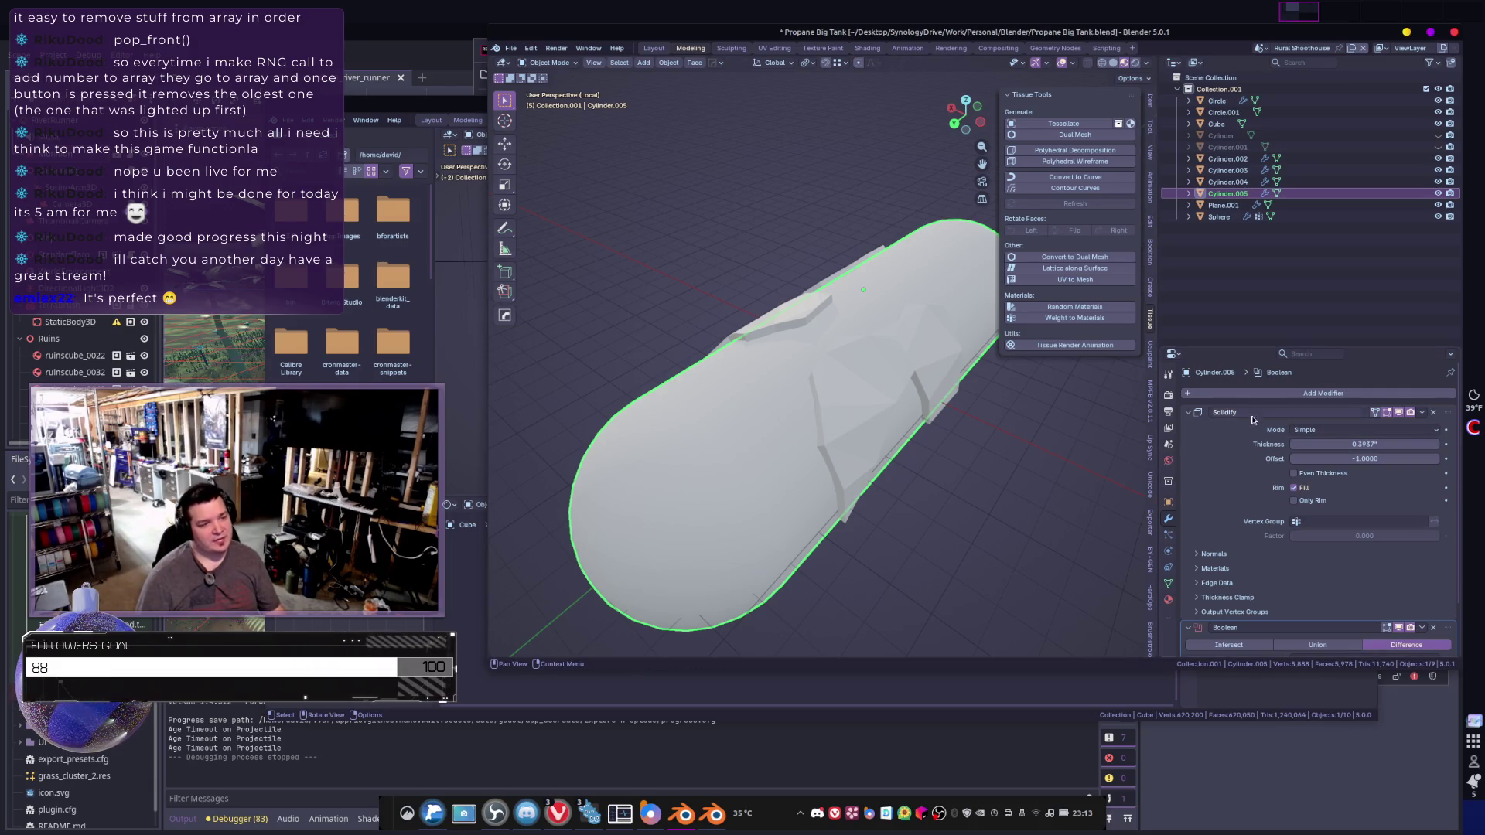
pyautogui.click(1189, 413)
pyautogui.hotkey('ctrl', 'a')
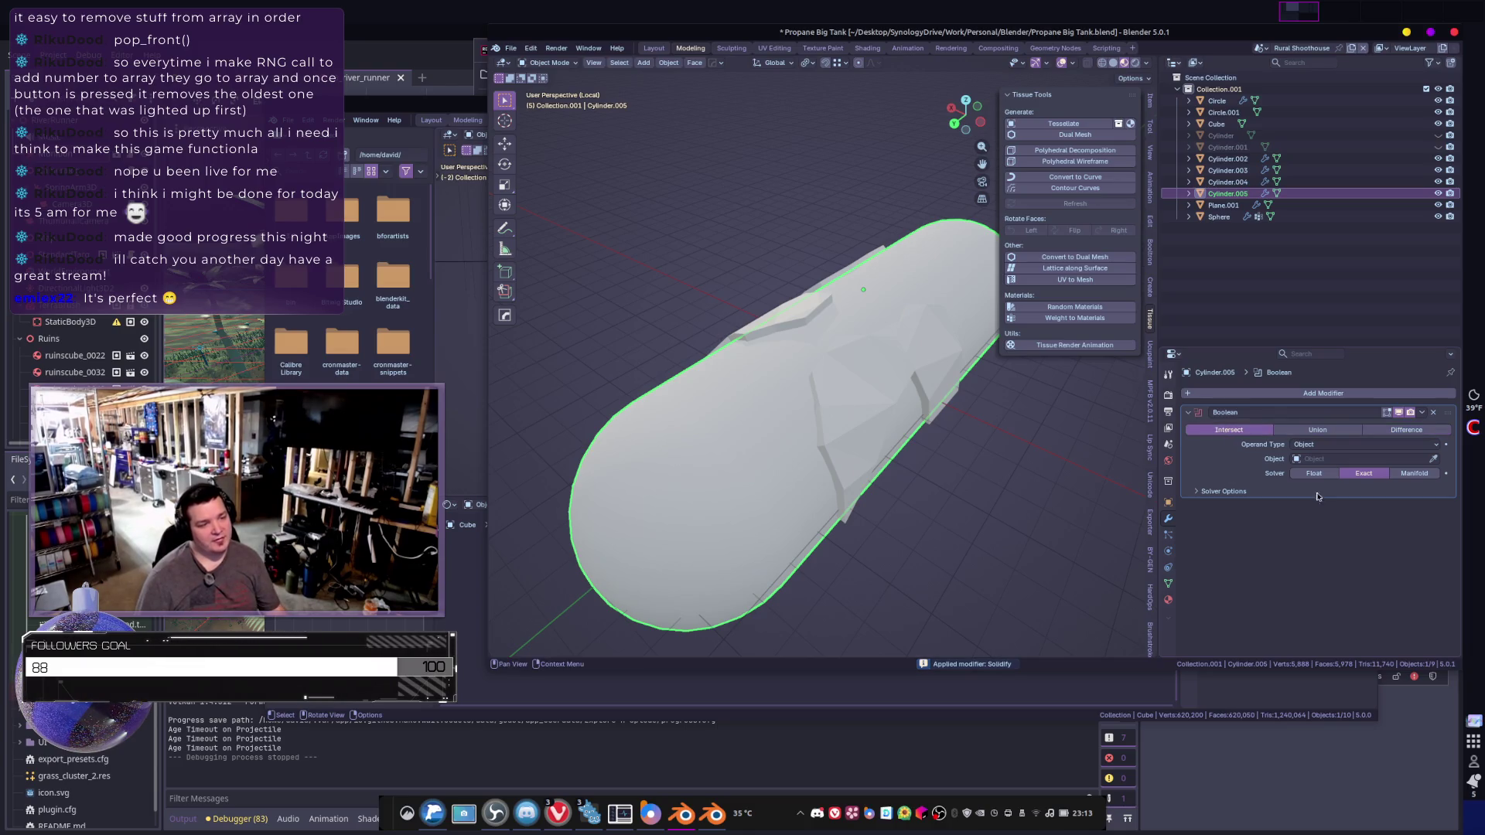
pyautogui.click(875, 402)
# - Hide the fin mesh Plane.001, leaving the intersected fin pieces
pyautogui.moveTo(918, 491)
pyautogui.mouseDown(button='middle')
pyautogui.moveTo(985, 434)
pyautogui.moveTo(1033, 443)
pyautogui.moveTo(983, 441)
pyautogui.mouseUp(button='middle')
pyautogui.scroll(3, 927, 415)
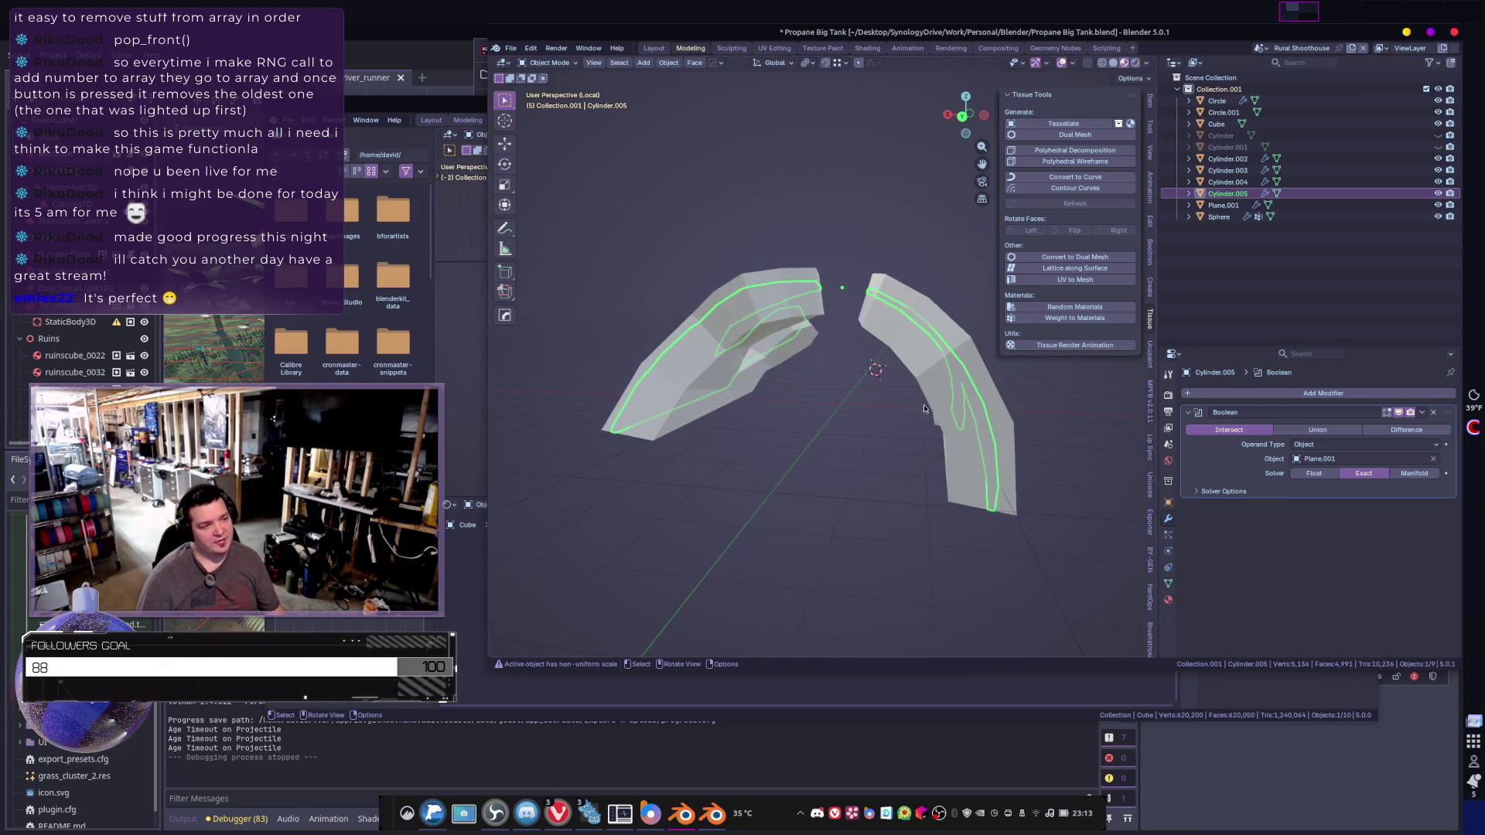
pyautogui.click(909, 361)
pyautogui.press('h')
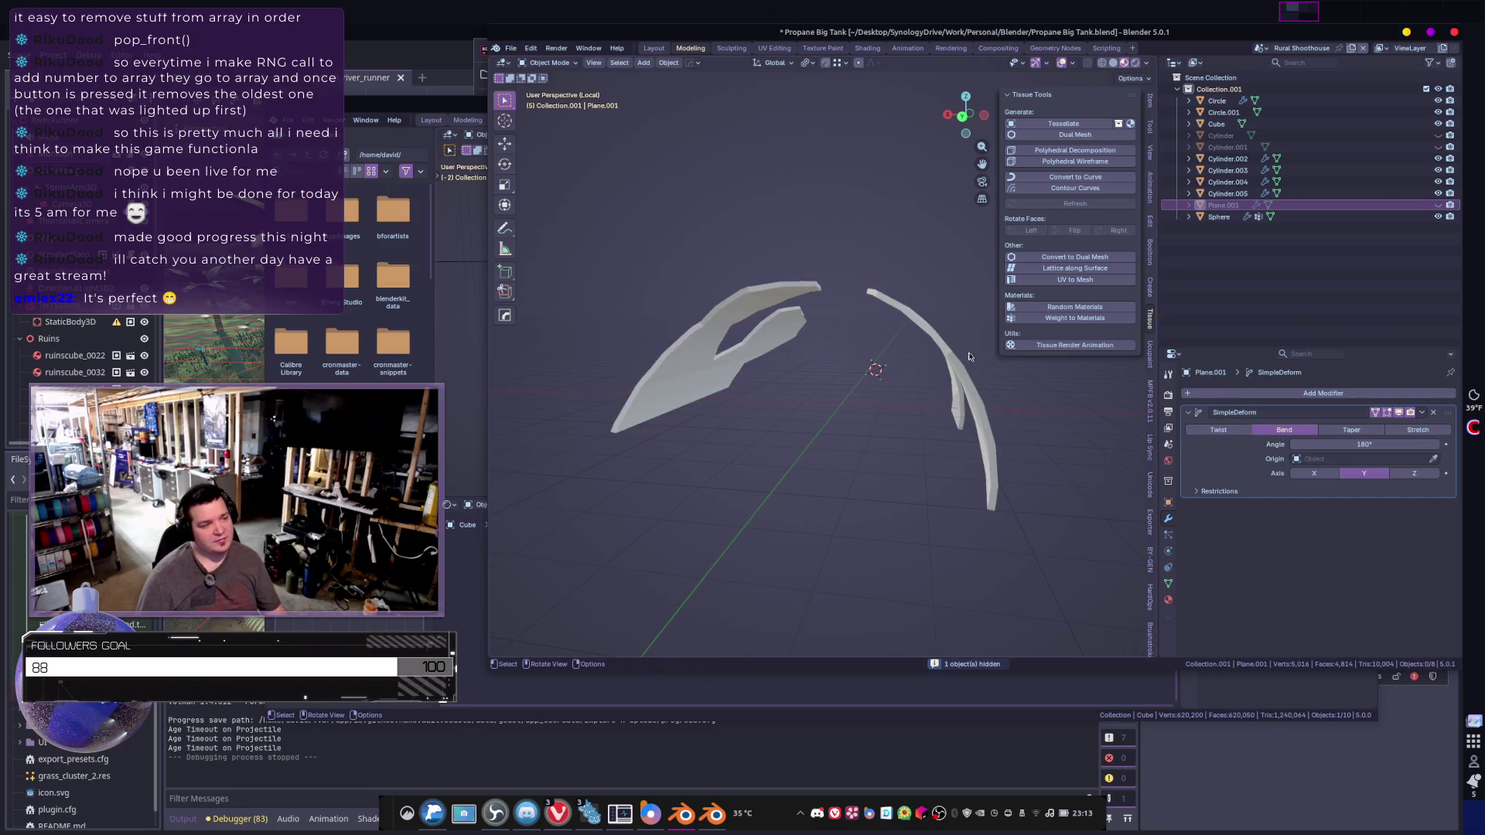
# - Leave Local view to show the whole tank and select the tank body Cylinder.002
pyautogui.moveTo(983, 378)
pyautogui.mouseDown(button='middle')
pyautogui.moveTo(897, 375)
pyautogui.moveTo(936, 380)
pyautogui.moveTo(899, 387)
pyautogui.moveTo(976, 489)
pyautogui.moveTo(933, 462)
pyautogui.mouseUp(button='middle')
pyautogui.click(973, 373)
pyautogui.press('KP_Divide')
pyautogui.click(933, 463)
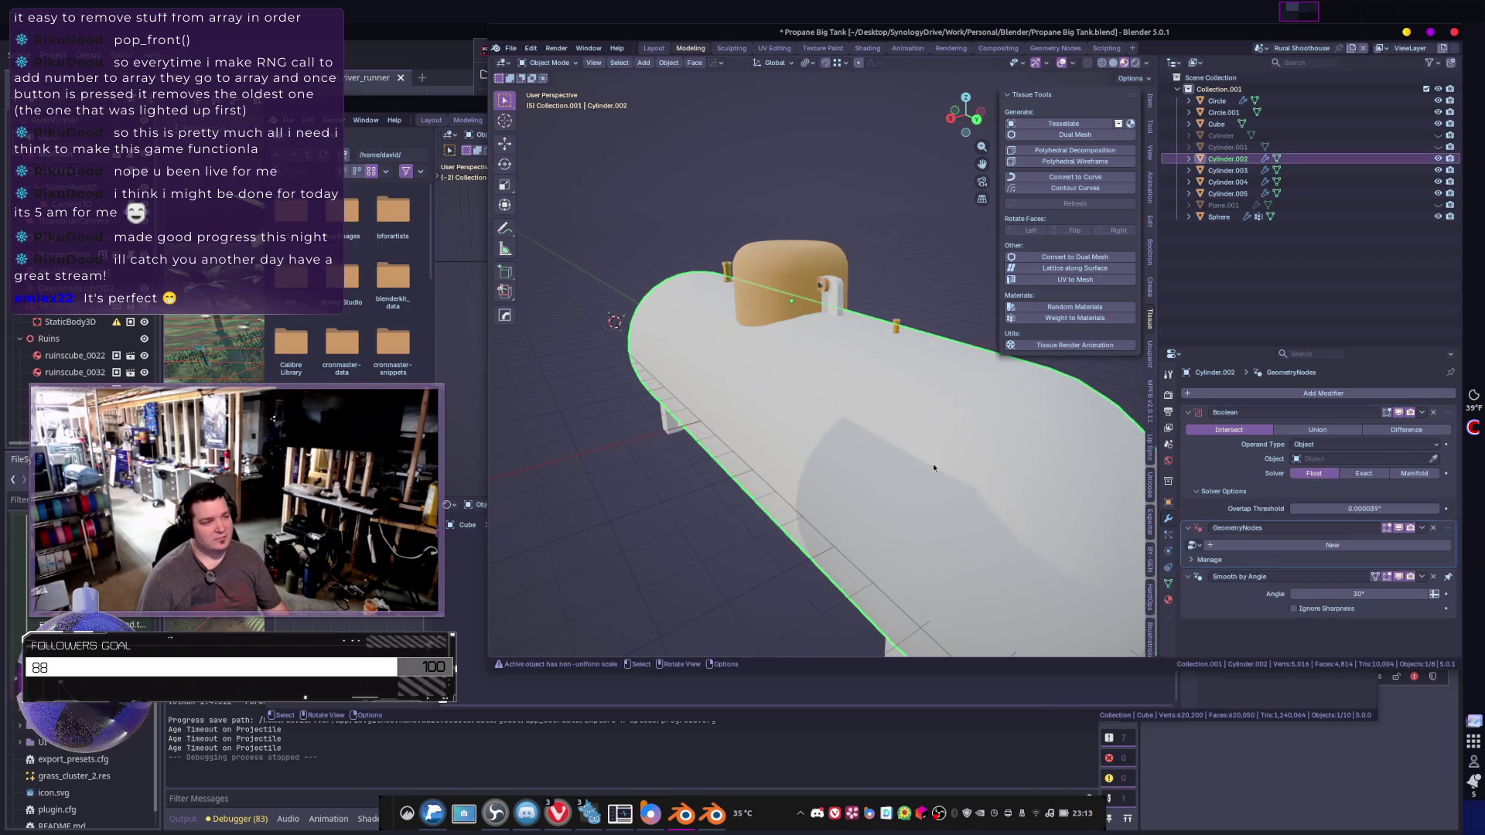
# - Set Cylinder.002's Boolean to Difference so it cuts the fins out of the tank
pyautogui.press('Delete')
pyautogui.hotkey('ctrl', 'z')
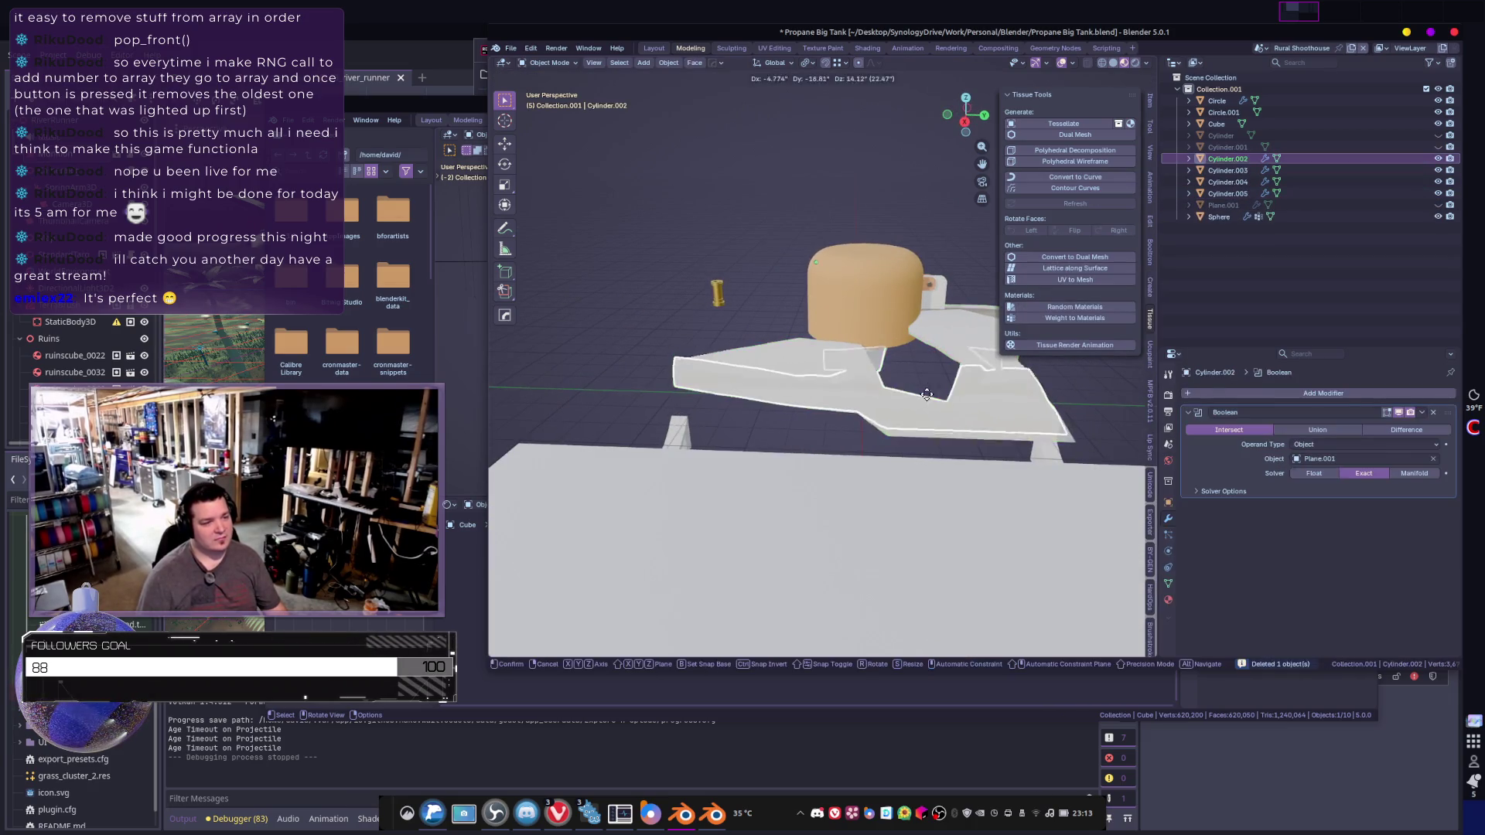
pyautogui.click(1436, 412)
pyautogui.moveTo(978, 375)
pyautogui.mouseDown(button='middle')
pyautogui.moveTo(937, 382)
pyautogui.moveTo(921, 446)
pyautogui.moveTo(878, 429)
pyautogui.moveTo(989, 443)
pyautogui.moveTo(769, 414)
pyautogui.mouseUp(button='middle')
pyautogui.click(757, 395)
pyautogui.click(757, 395)
pyautogui.click(757, 395)
pyautogui.click(982, 451)
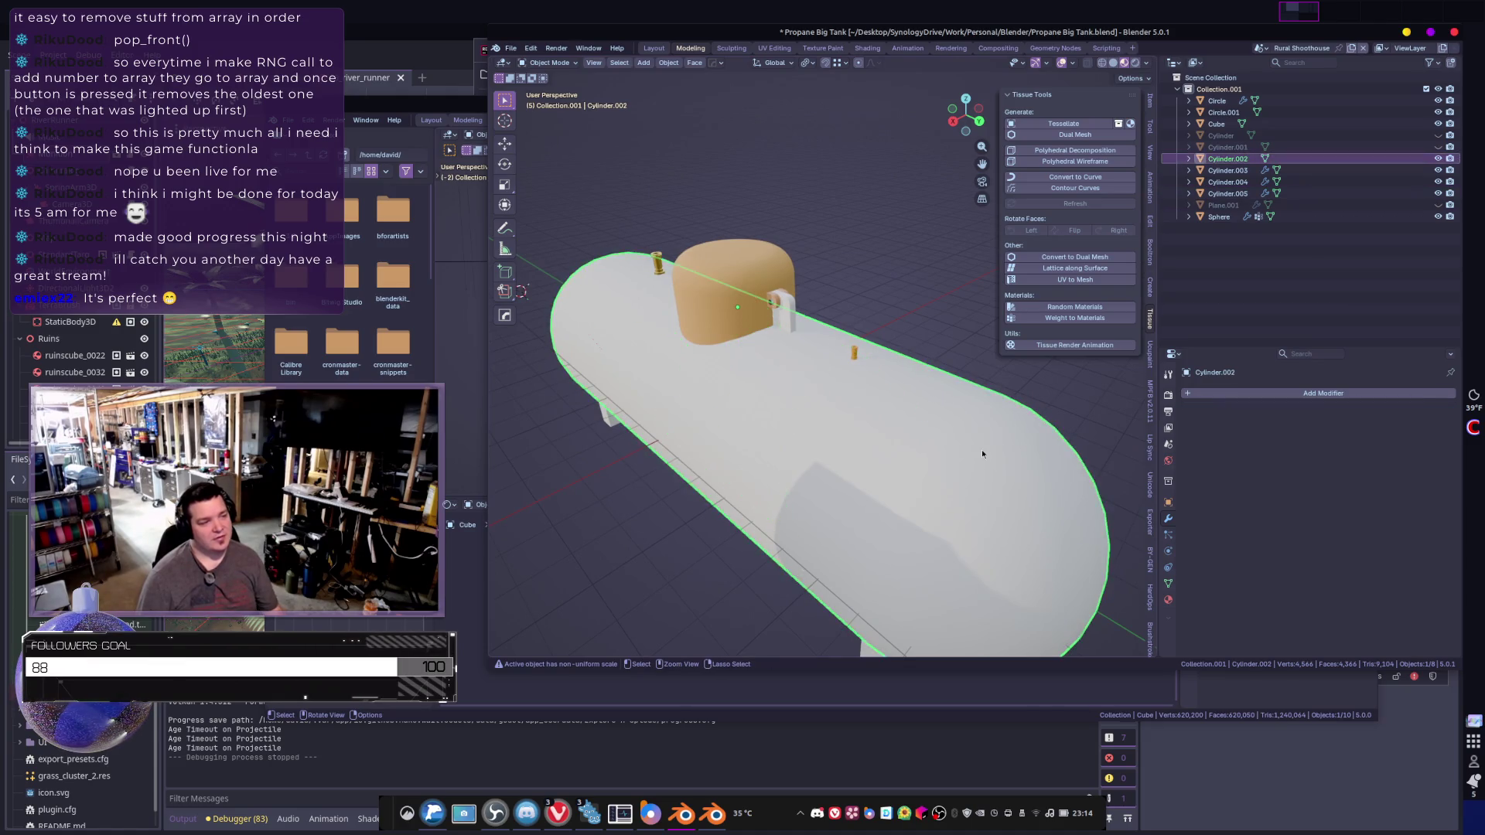
pyautogui.click(982, 450)
pyautogui.click(1001, 479)
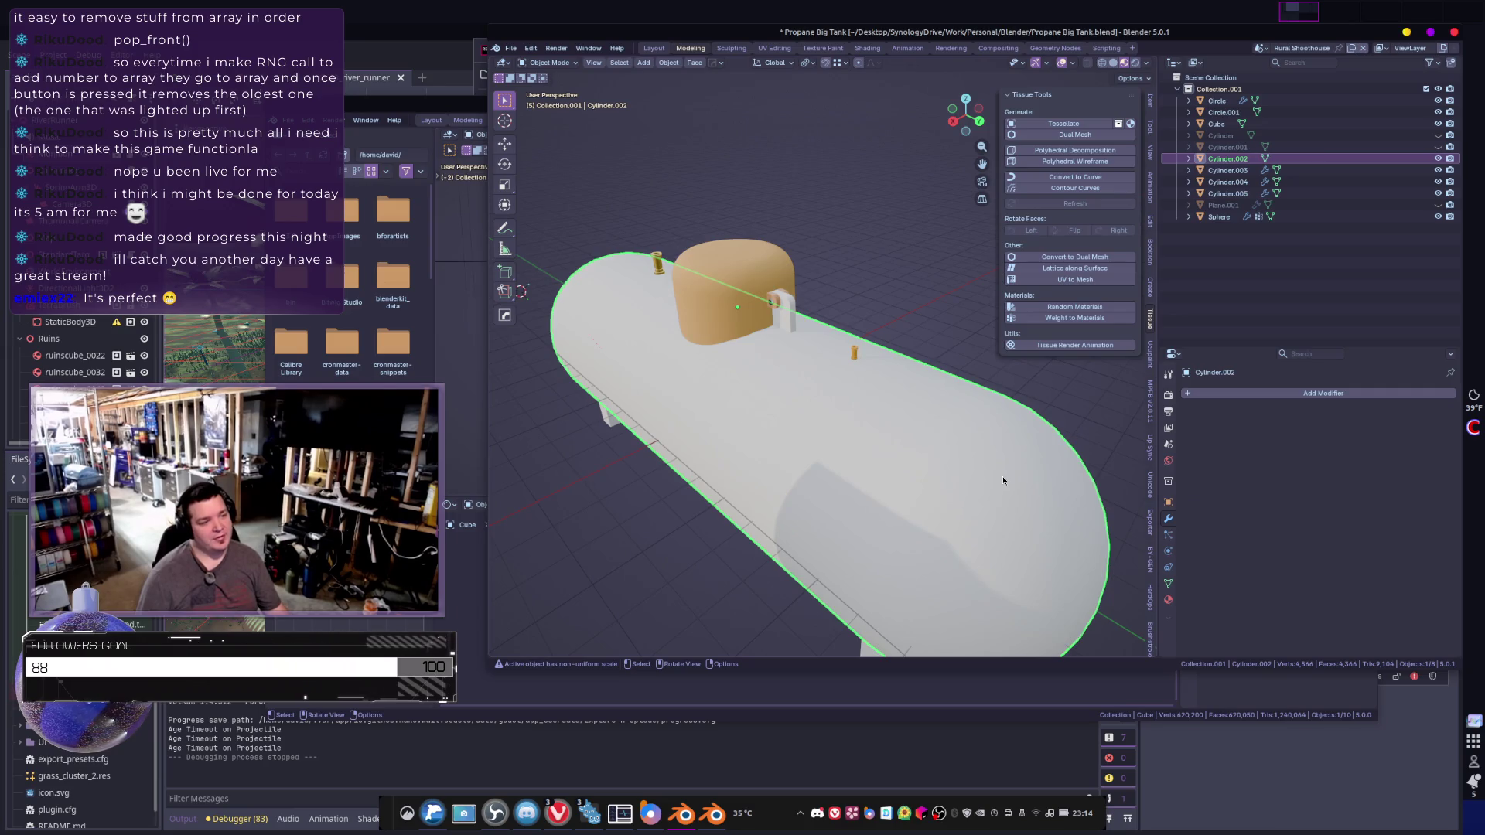
pyautogui.hotkey('ctrl', 'z')
pyautogui.hotkey('ctrl', 'z')
pyautogui.hotkey('ctrl', 'z')
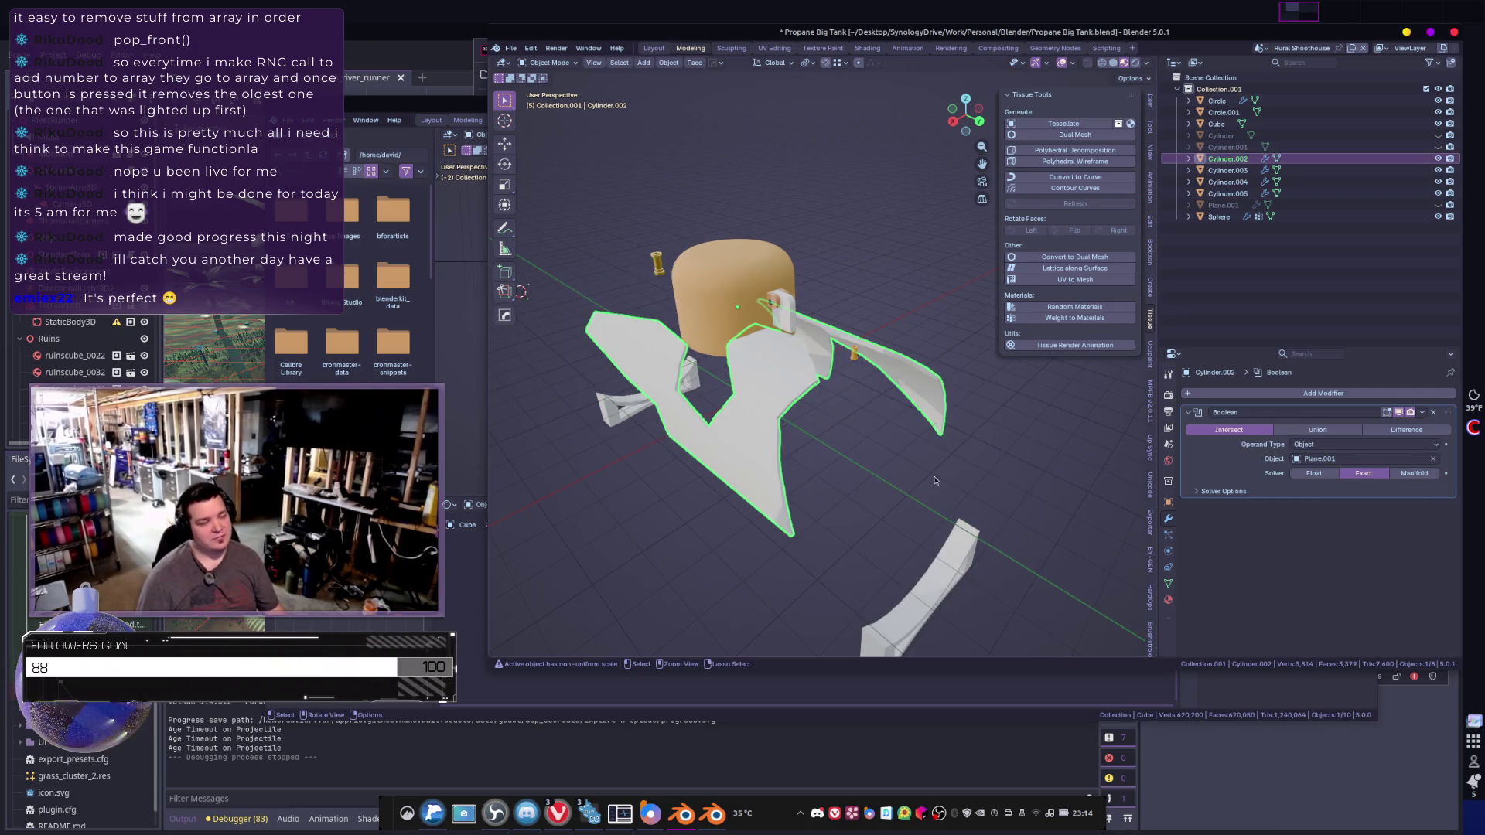
pyautogui.click(1404, 432)
# - Duplicate the fin pieces Cylinder.005 in place as a spare copy
pyautogui.moveTo(959, 410)
pyautogui.mouseDown(button='middle')
pyautogui.moveTo(821, 447)
pyautogui.moveTo(823, 362)
pyautogui.mouseUp(button='middle')
pyautogui.click(823, 362)
pyautogui.hotkey('shift', 'd')
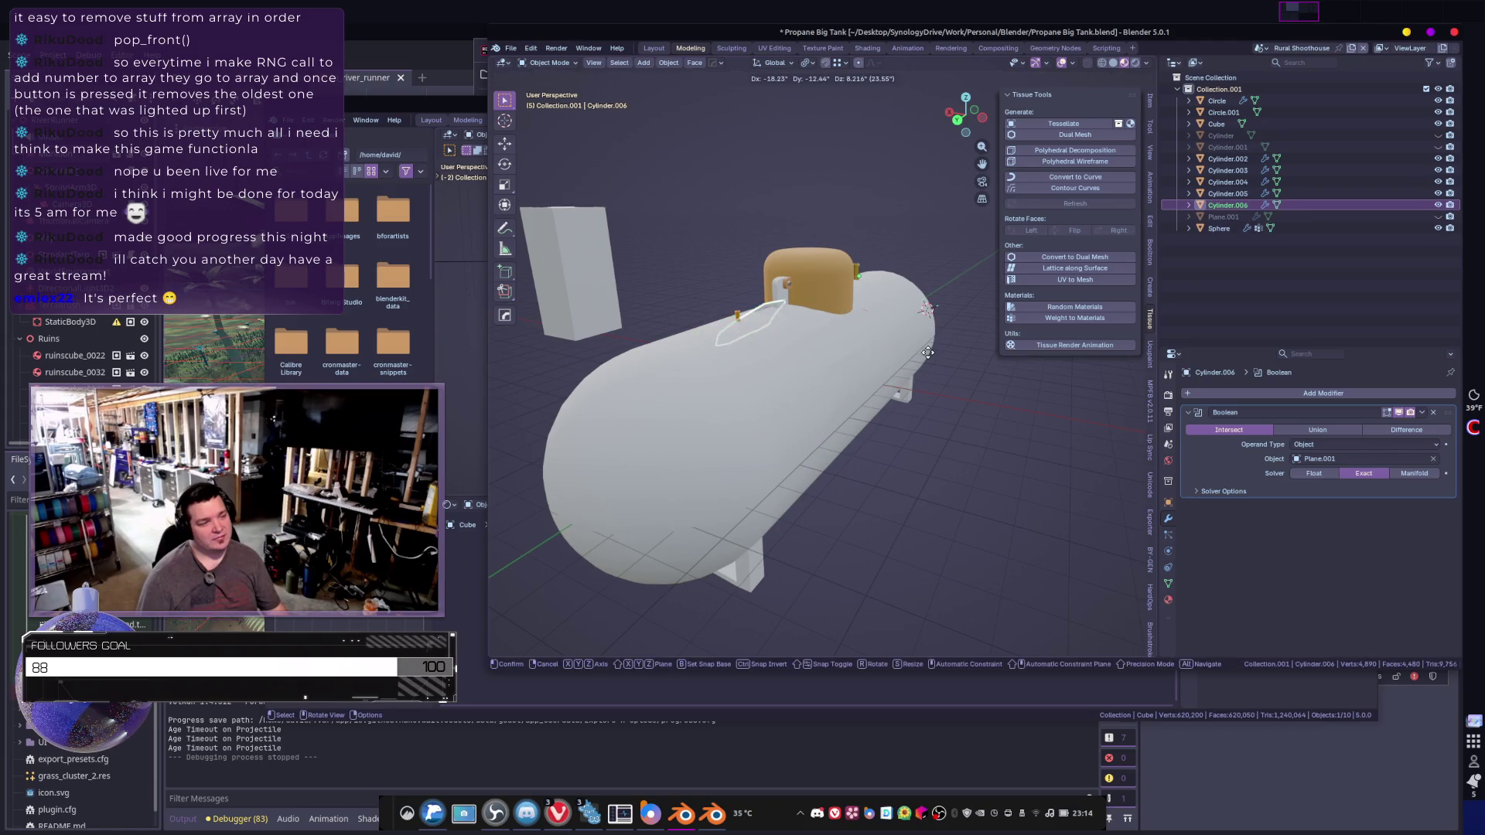
pyautogui.press('Escape')
# - Apply the Difference Boolean on Cylinder.002, inspect the cutouts, then hide it
pyautogui.click(753, 416)
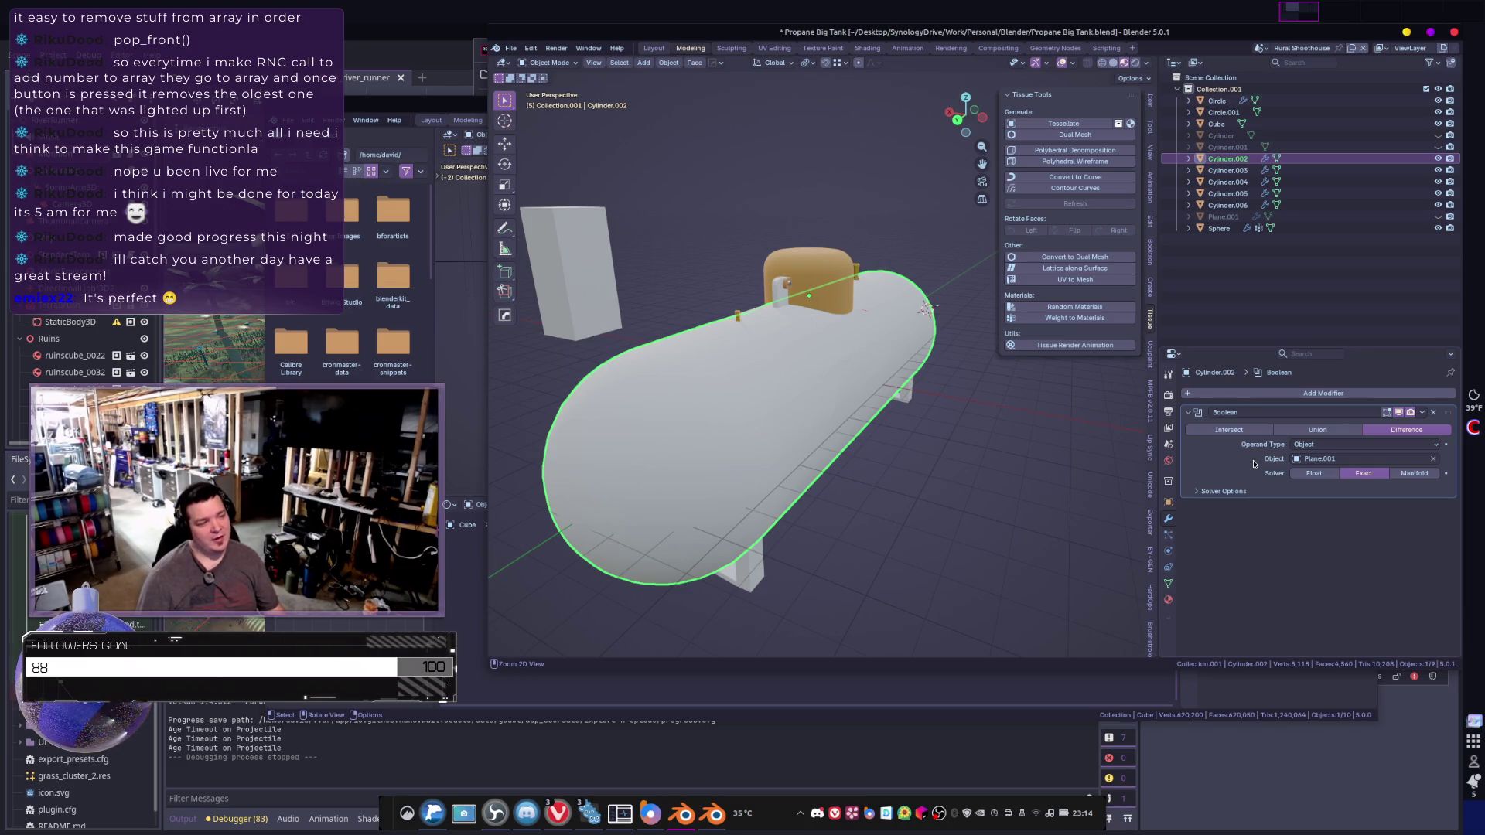
pyautogui.hotkey('ctrl', 'a')
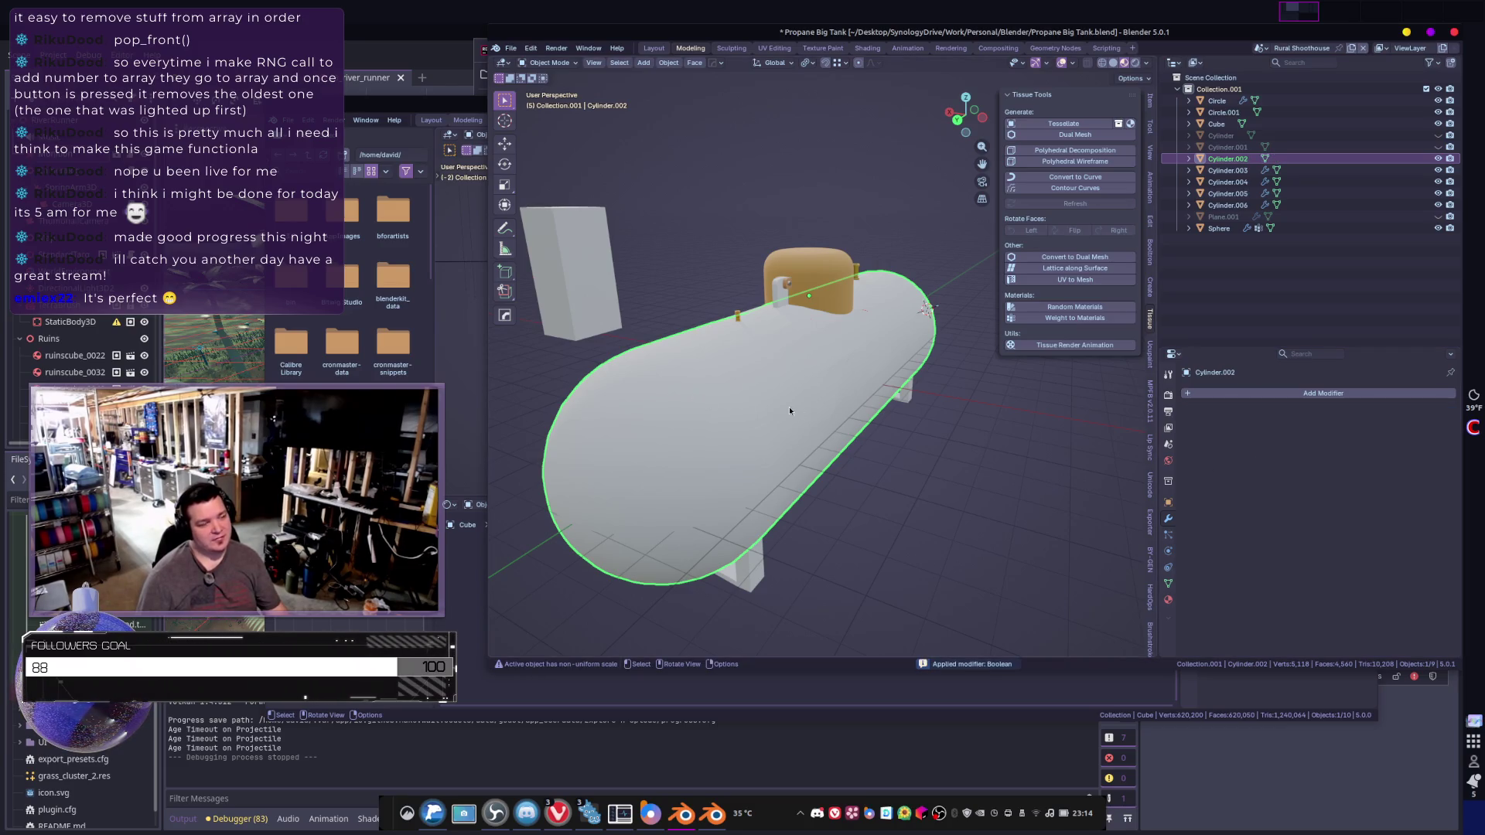
pyautogui.moveTo(922, 439)
pyautogui.mouseDown(button='middle')
pyautogui.moveTo(859, 436)
pyautogui.moveTo(910, 436)
pyautogui.mouseUp(button='middle')
pyautogui.press('KP_Divide')
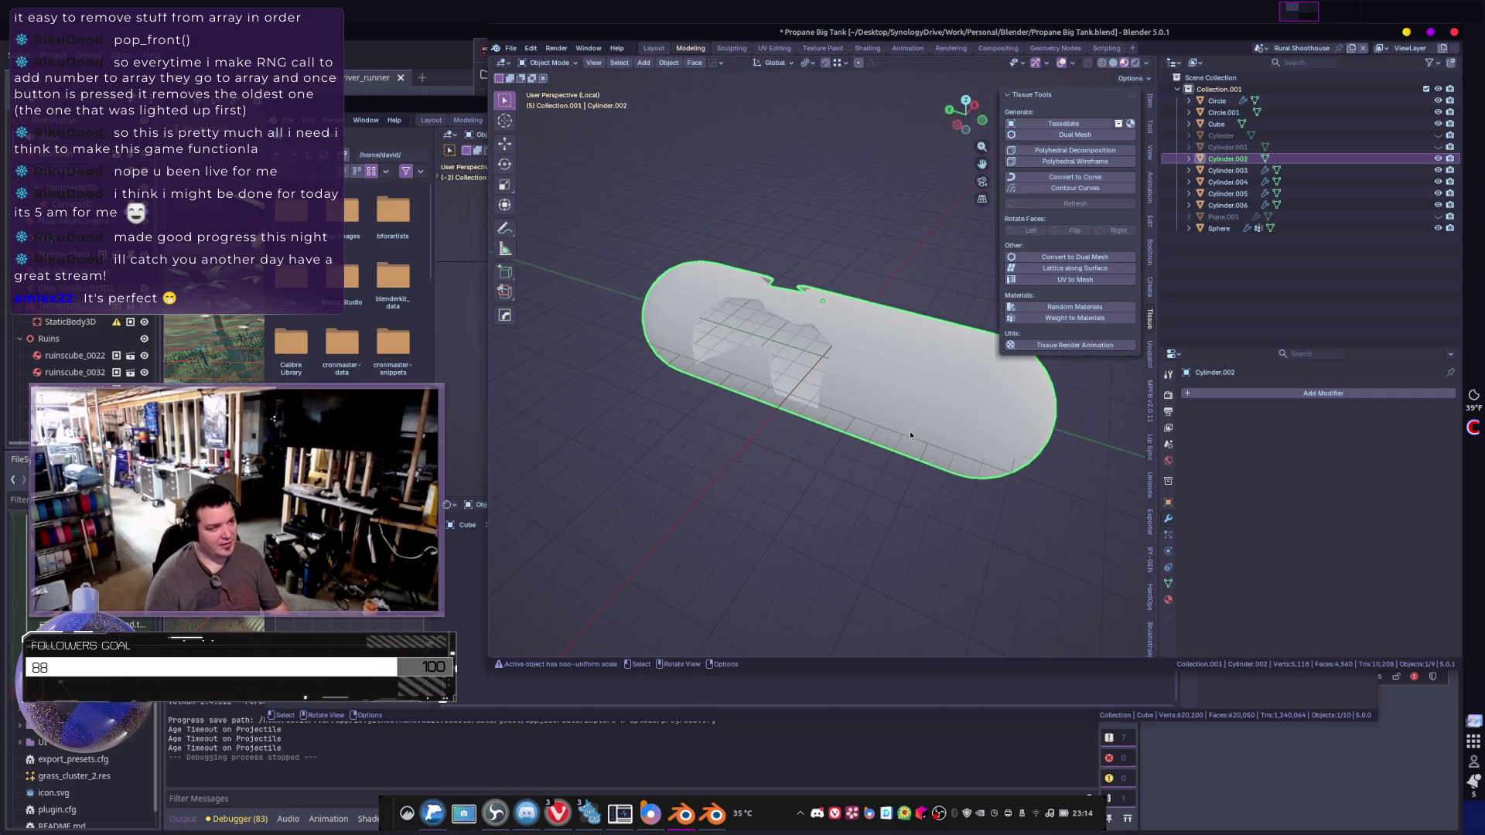
pyautogui.moveTo(568, 526); pyautogui.dragTo(791, 474, button='middle')
pyautogui.scroll(4, 851, 448)
pyautogui.moveTo(913, 418)
pyautogui.mouseDown(button='middle')
pyautogui.moveTo(1015, 422)
pyautogui.moveTo(817, 419)
pyautogui.mouseUp(button='middle')
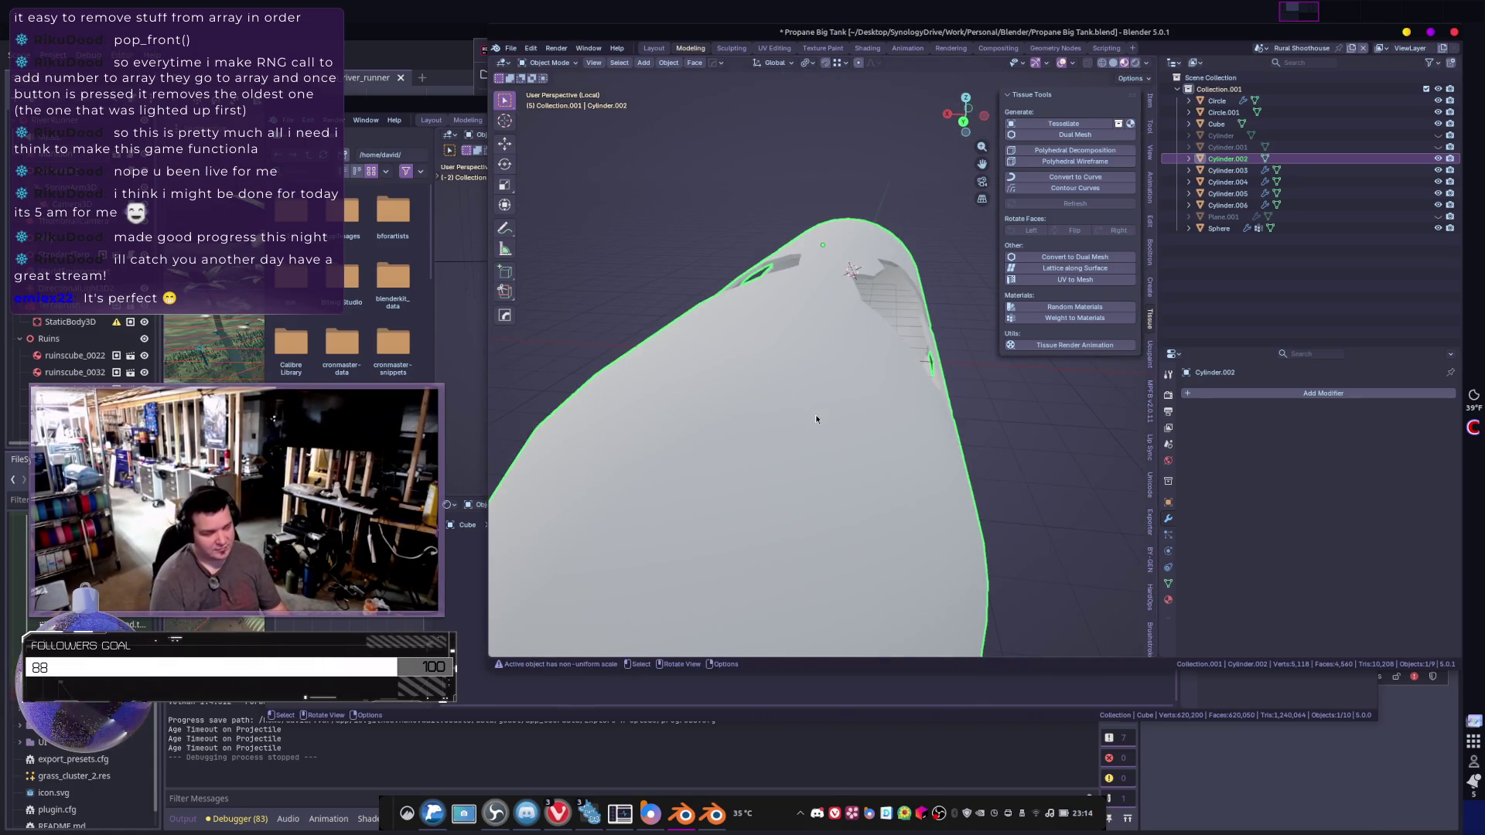
pyautogui.press('KP_Divide')
pyautogui.moveTo(916, 400)
pyautogui.mouseDown(button='middle')
pyautogui.moveTo(887, 416)
pyautogui.moveTo(784, 401)
pyautogui.mouseUp(button='middle')
pyautogui.press('h')
# - Apply Cylinder.005's Intersect Boolean and unhide all hidden objects
pyautogui.click(784, 401)
pyautogui.moveTo(847, 465)
pyautogui.mouseDown(button='middle')
pyautogui.moveTo(920, 463)
pyautogui.moveTo(952, 429)
pyautogui.mouseUp(button='middle')
pyautogui.hotkey('ctrl', 'a')
pyautogui.hotkey('alt', 'h')
# - Give Plane.001 Shade Auto Smooth and hide it
pyautogui.click(789, 388)
pyautogui.rightClick(789, 388)
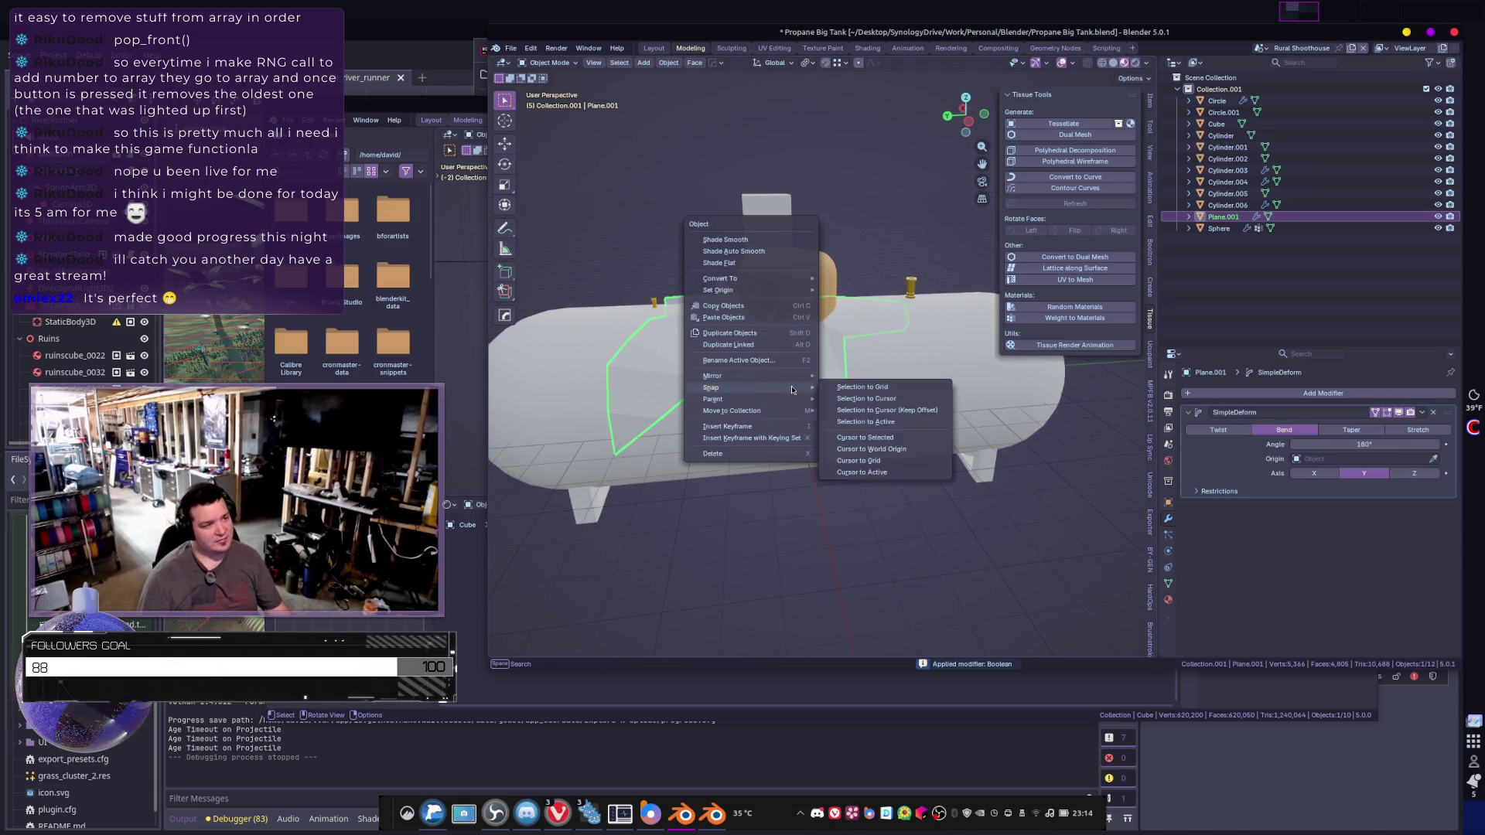
pyautogui.click(763, 265)
pyautogui.moveTo(764, 319); pyautogui.dragTo(768, 437, button='middle')
pyautogui.press('h')
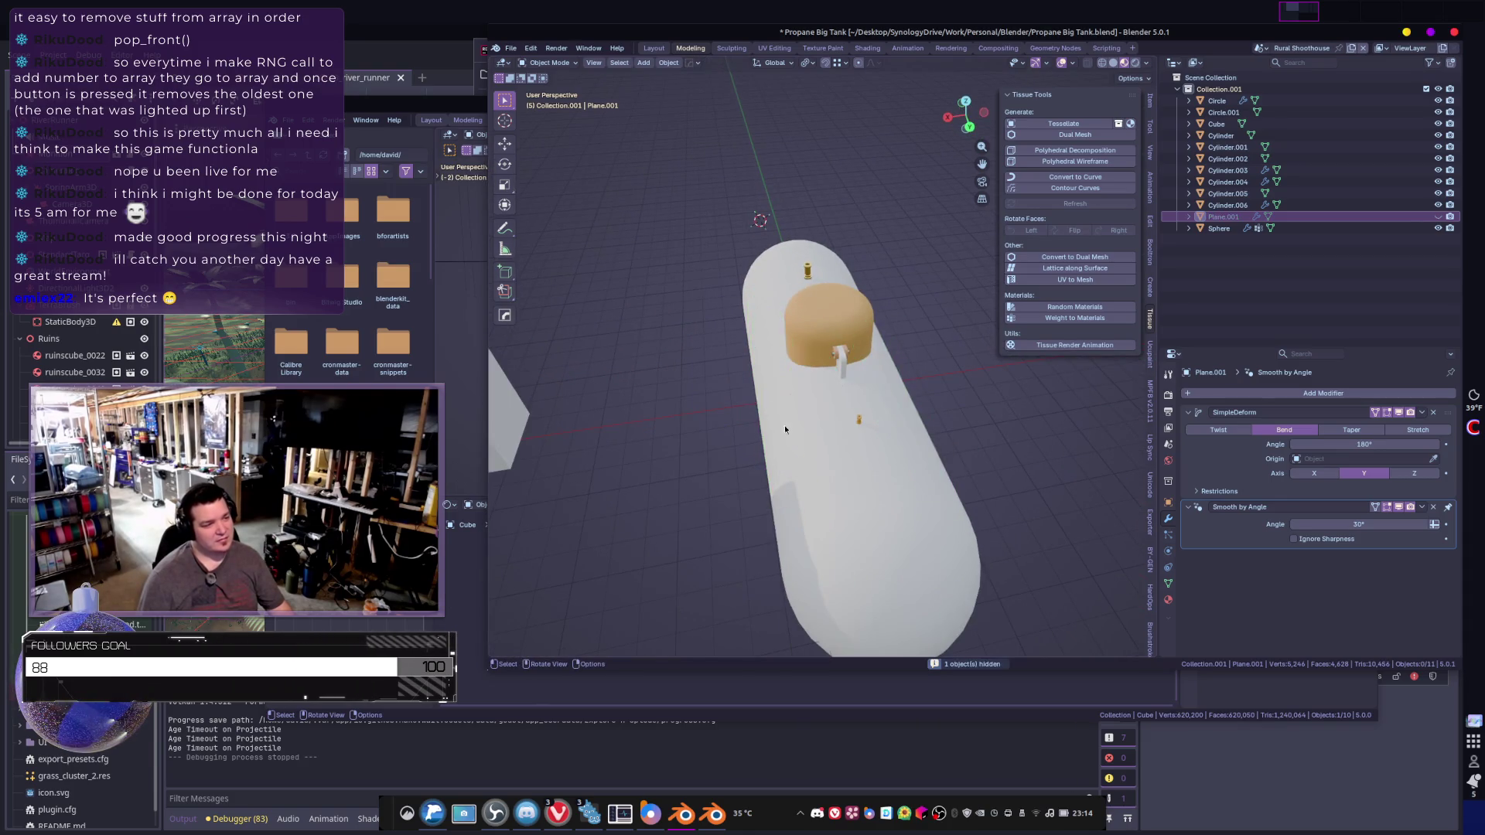
# - Lift Cylinder.005 off the tank to inspect it, then cancel the move
pyautogui.click(796, 439)
pyautogui.moveTo(796, 438)
pyautogui.mouseDown(button='middle')
pyautogui.moveTo(891, 425)
pyautogui.moveTo(850, 412)
pyautogui.mouseUp(button='middle')
pyautogui.press('g')
pyautogui.click(851, 403)
pyautogui.press('g')
pyautogui.moveTo(851, 193)
pyautogui.mouseDown(button='middle')
pyautogui.moveTo(913, 369)
pyautogui.moveTo(857, 255)
pyautogui.moveTo(996, 443)
pyautogui.moveTo(857, 383)
pyautogui.moveTo(954, 406)
pyautogui.moveTo(867, 503)
pyautogui.moveTo(786, 420)
pyautogui.moveTo(793, 490)
pyautogui.moveTo(1087, 408)
pyautogui.moveTo(877, 343)
pyautogui.mouseUp(button='middle')
pyautogui.rightClick(857, 255)
pyautogui.click(995, 443)
pyautogui.click(876, 343)
# - Separate Cylinder.005's mesh into a new object in Edit Mode
pyautogui.press('g')
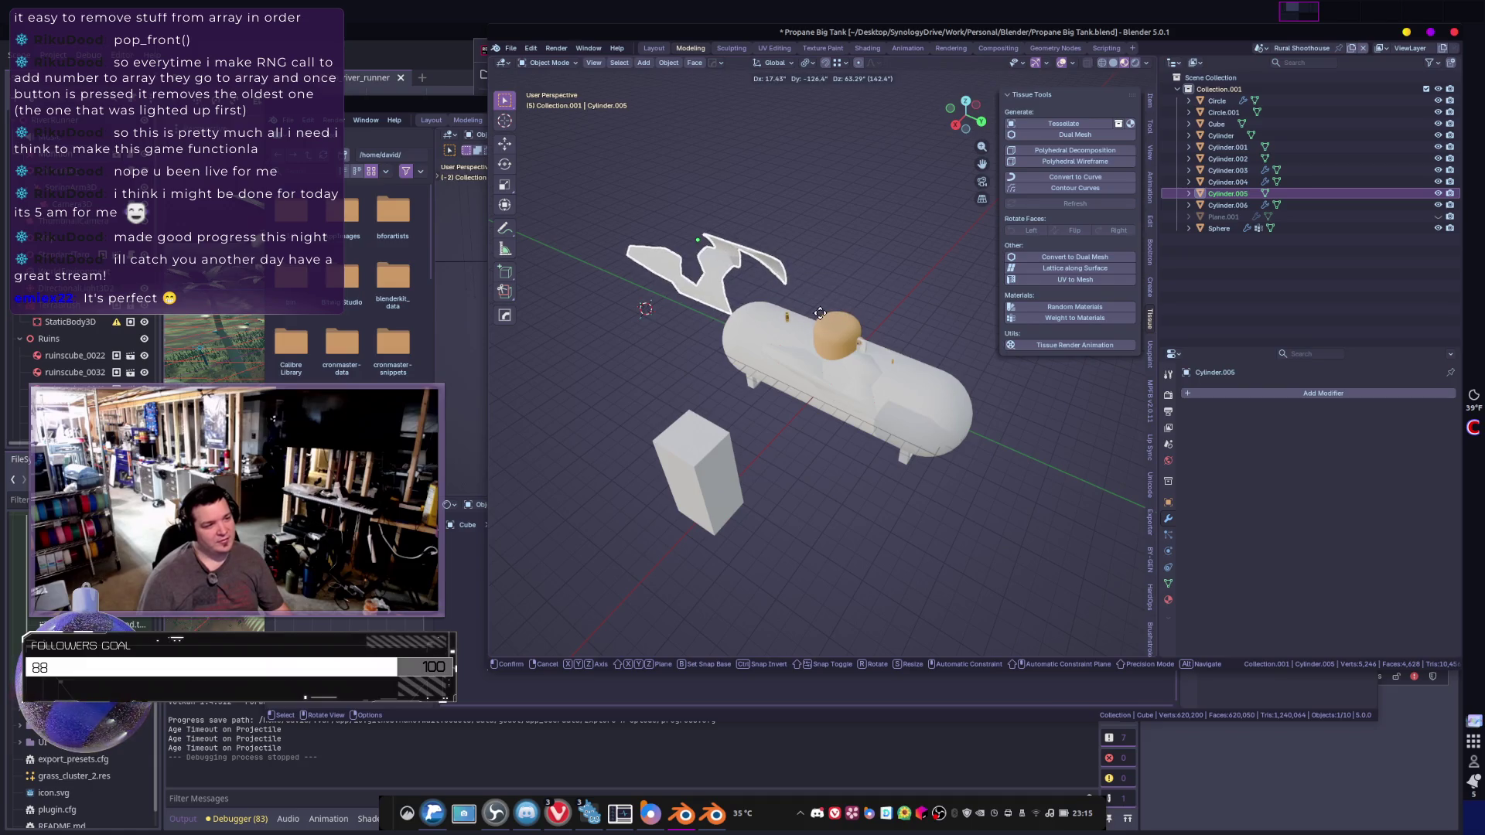
pyautogui.press('Escape')
pyautogui.moveTo(773, 372); pyautogui.dragTo(620, 376, button='middle')
pyautogui.scroll(4, 620, 376)
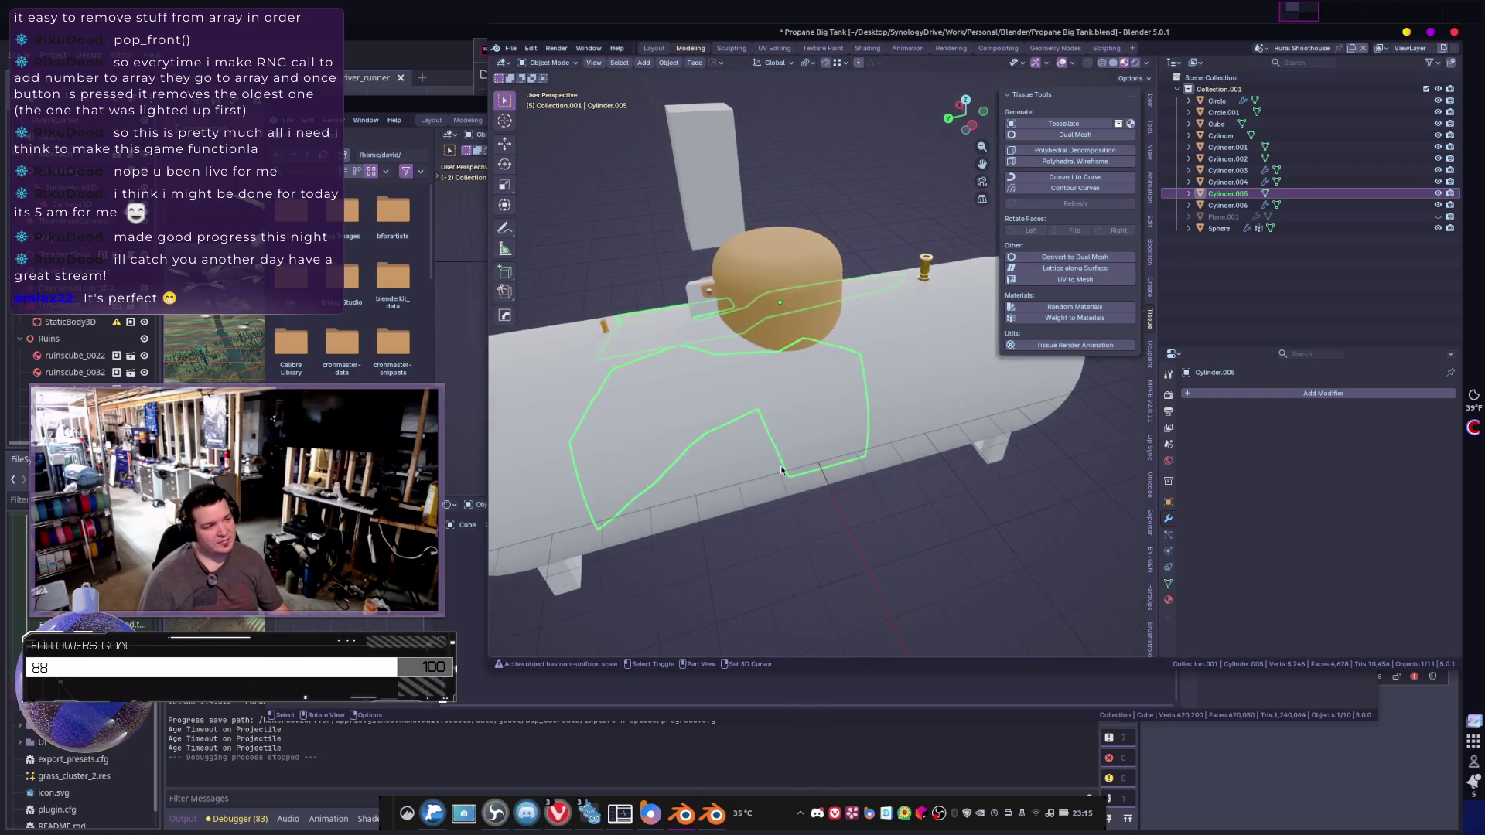
pyautogui.press('Tab')
pyautogui.press('a')
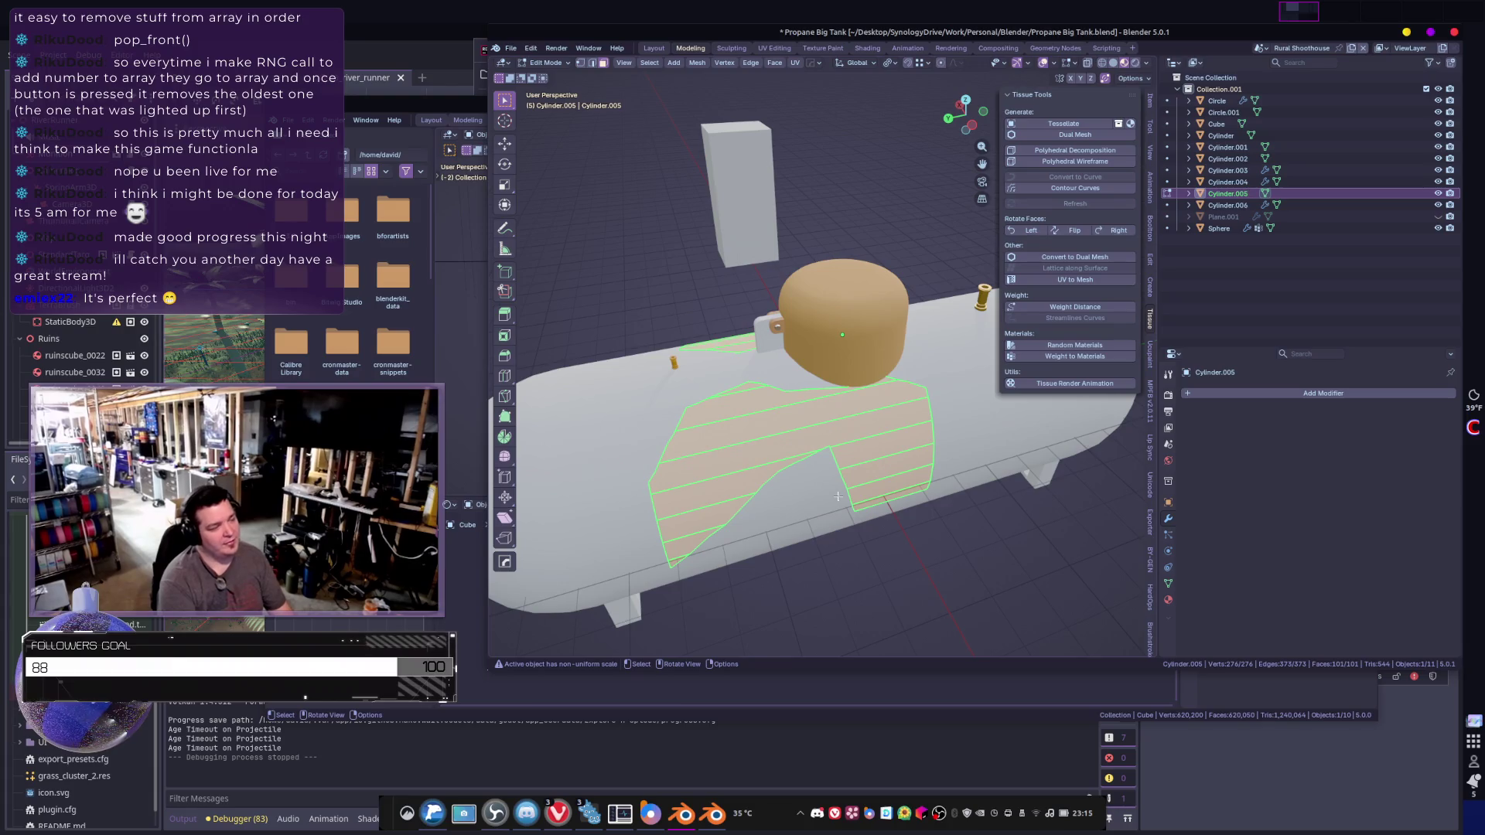
pyautogui.press('p')
pyautogui.click(837, 496)
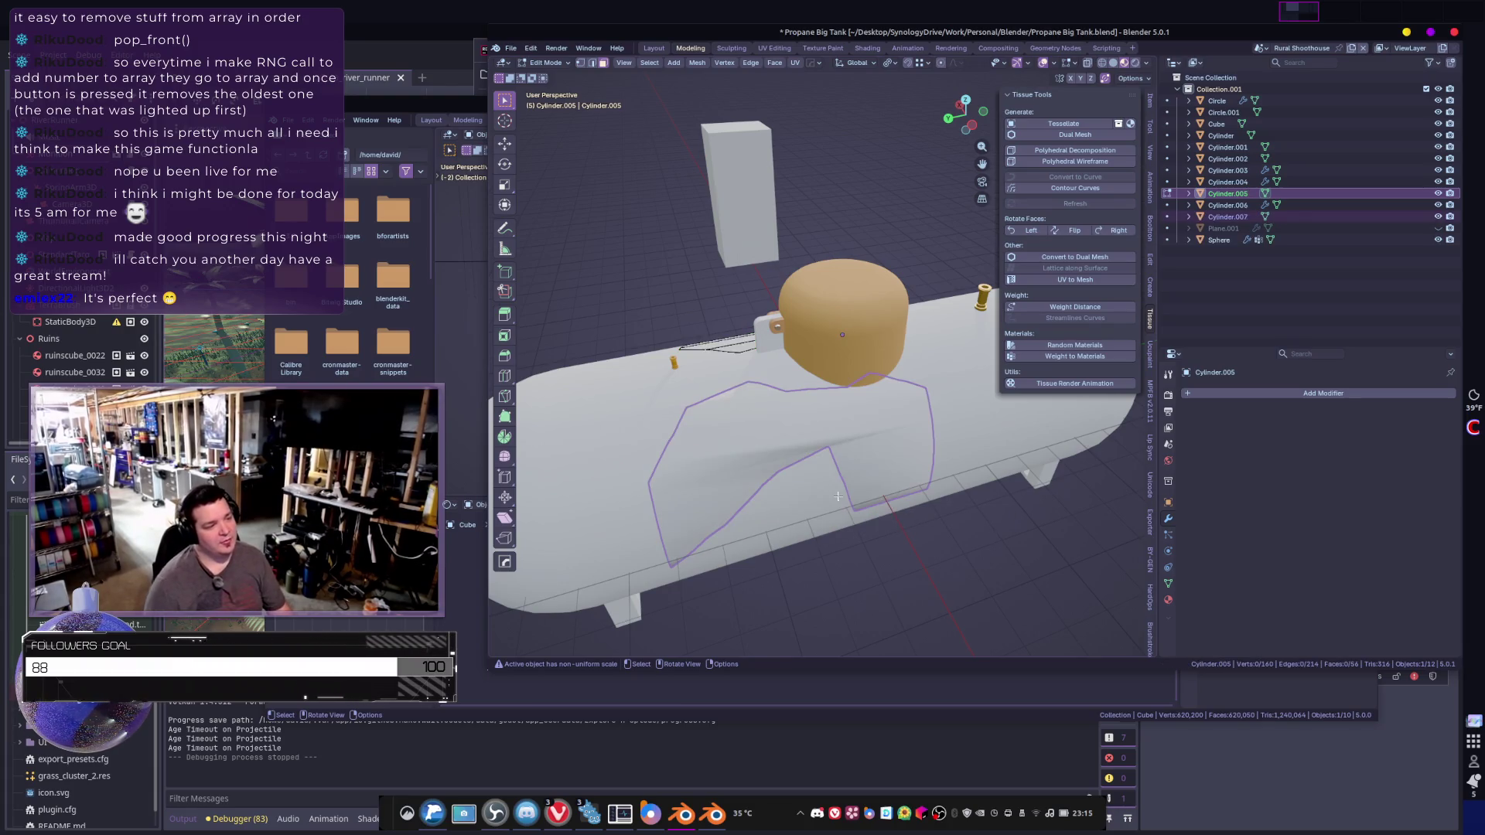
pyautogui.press('Tab')
# - Apply Shade Auto Smooth to Cylinder.006 and Cylinder.005
pyautogui.click(873, 450)
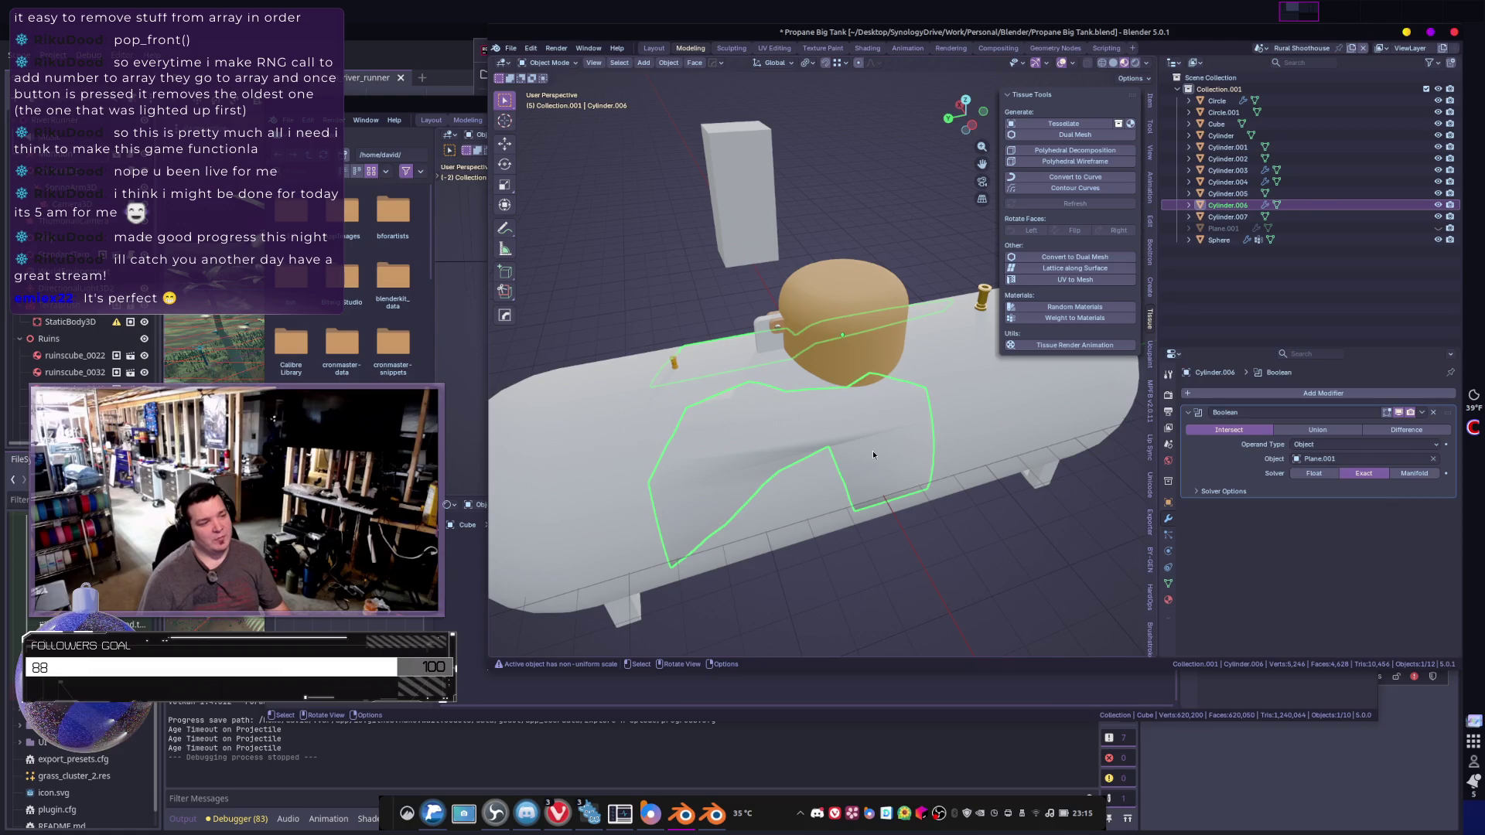
pyautogui.rightClick(892, 457)
pyautogui.click(893, 457)
pyautogui.moveTo(893, 457); pyautogui.dragTo(812, 432, button='middle')
pyautogui.click(817, 430)
pyautogui.rightClick(812, 431)
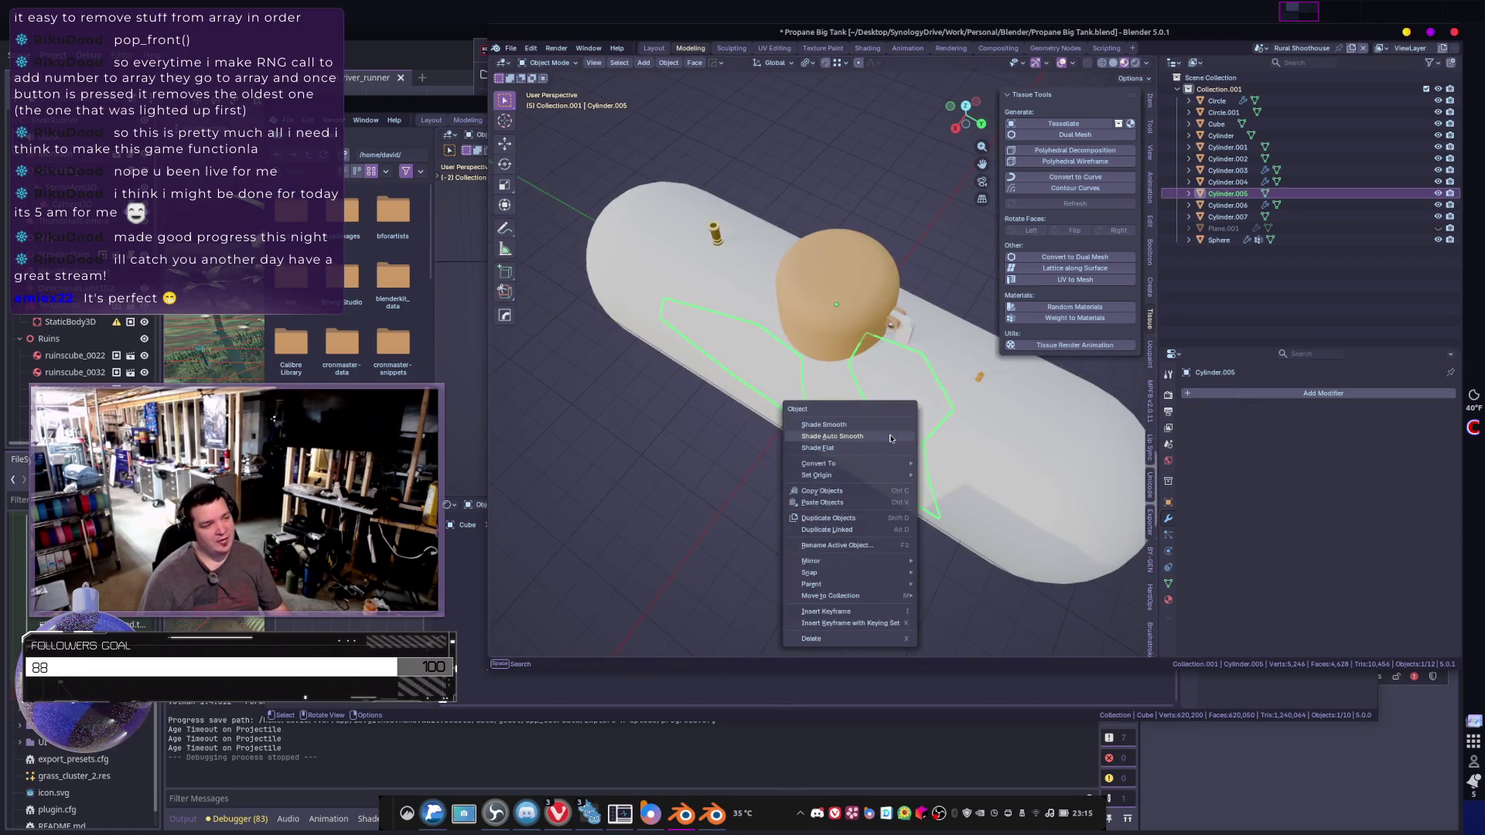
pyautogui.click(813, 432)
pyautogui.moveTo(926, 504)
pyautogui.mouseDown(button='middle')
pyautogui.moveTo(818, 471)
pyautogui.moveTo(863, 430)
pyautogui.mouseUp(button='middle')
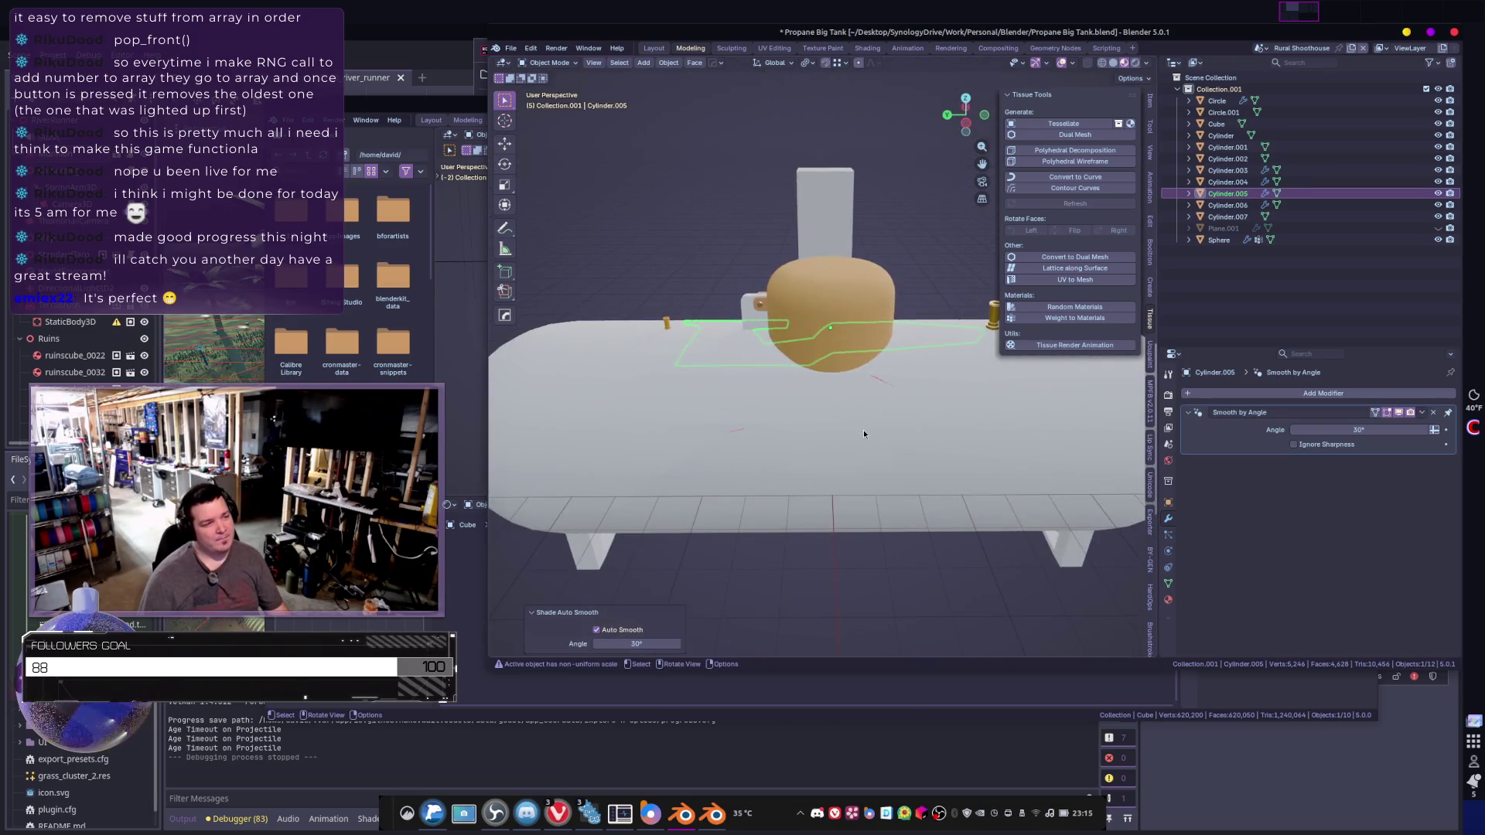
# - Set Cylinder.006's smoothing angle to 32.5° with Ignore Sharpness enabled
pyautogui.click(791, 430)
pyautogui.moveTo(1359, 524); pyautogui.dragTo(1359, 524)
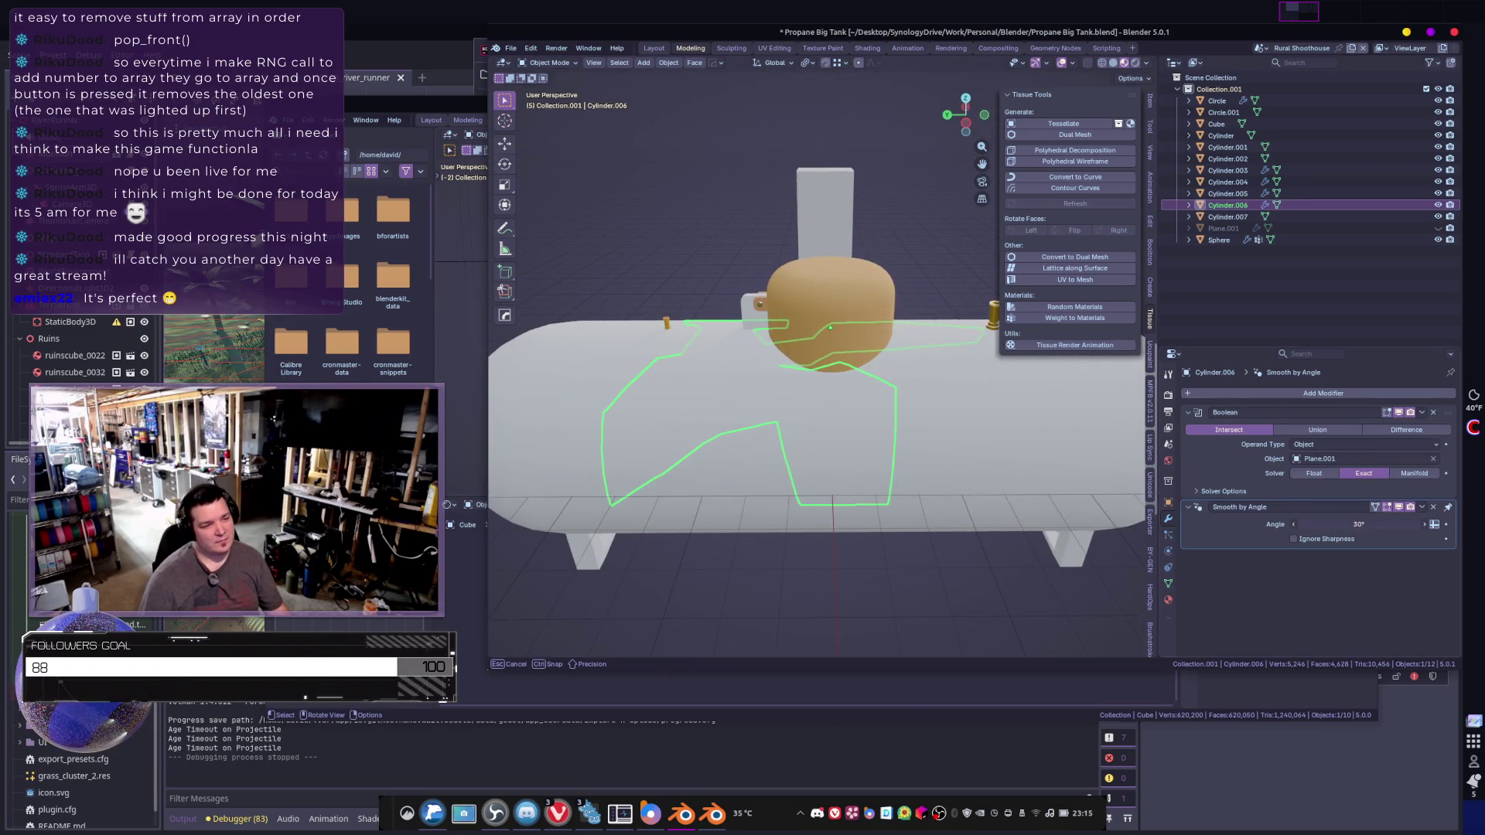
pyautogui.moveTo(1232, 526); pyautogui.dragTo(1230, 527)
pyautogui.scroll(-2, 951, 569)
pyautogui.click(1315, 539)
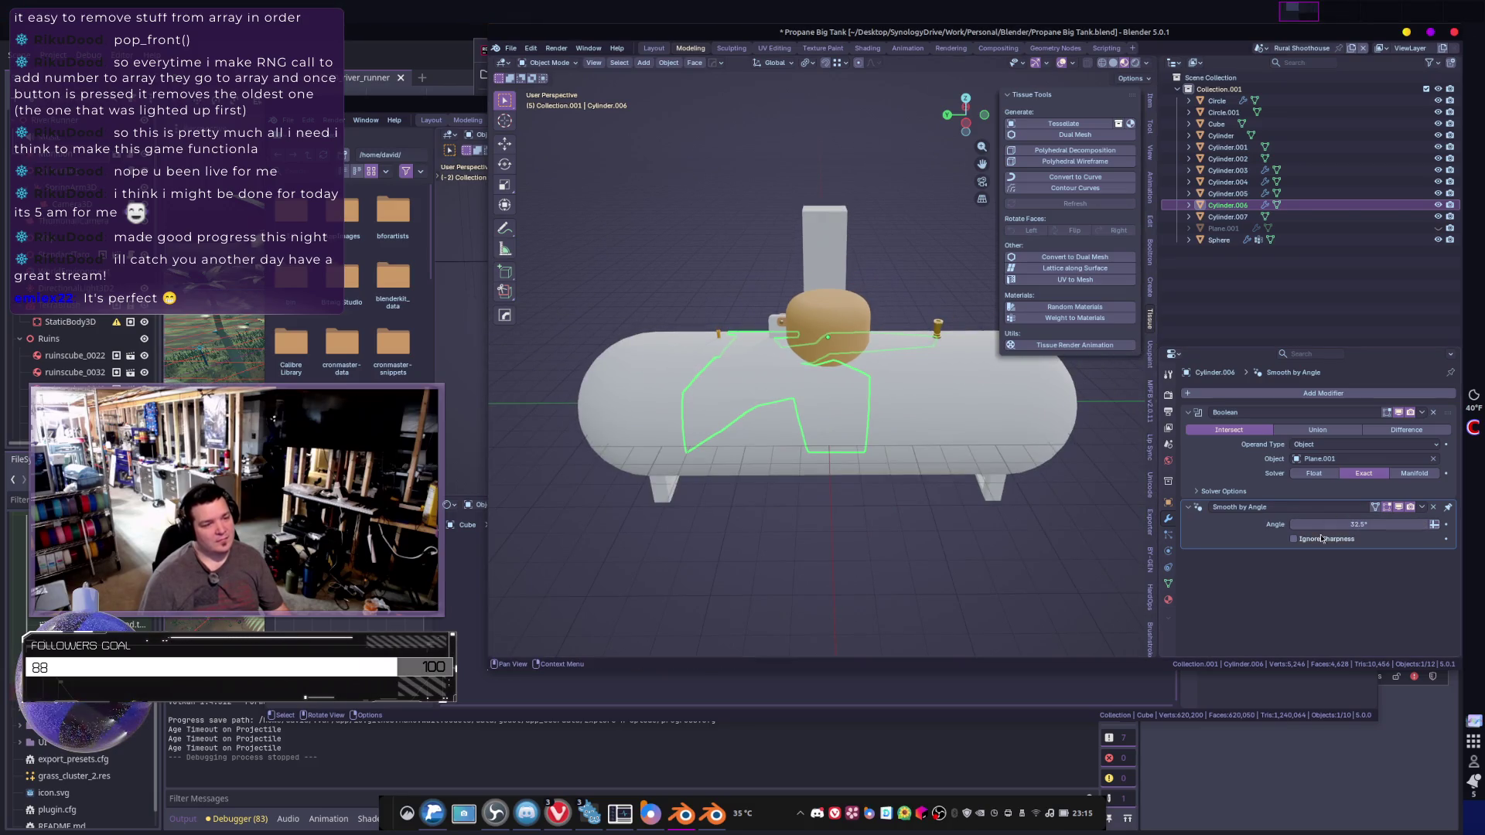
# - Check the separated pieces by test-moving Cylinder.006 and panel Cylinder.007
pyautogui.click(950, 569)
pyautogui.moveTo(951, 569)
pyautogui.mouseDown(button='middle')
pyautogui.moveTo(820, 401)
pyautogui.moveTo(967, 425)
pyautogui.moveTo(836, 413)
pyautogui.moveTo(759, 433)
pyautogui.moveTo(907, 378)
pyautogui.moveTo(812, 428)
pyautogui.moveTo(853, 451)
pyautogui.mouseUp(button='middle')
pyautogui.click(820, 401)
pyautogui.press('g')
pyautogui.click(877, 417)
pyautogui.click(847, 408)
pyautogui.click(824, 420)
pyautogui.click(812, 428)
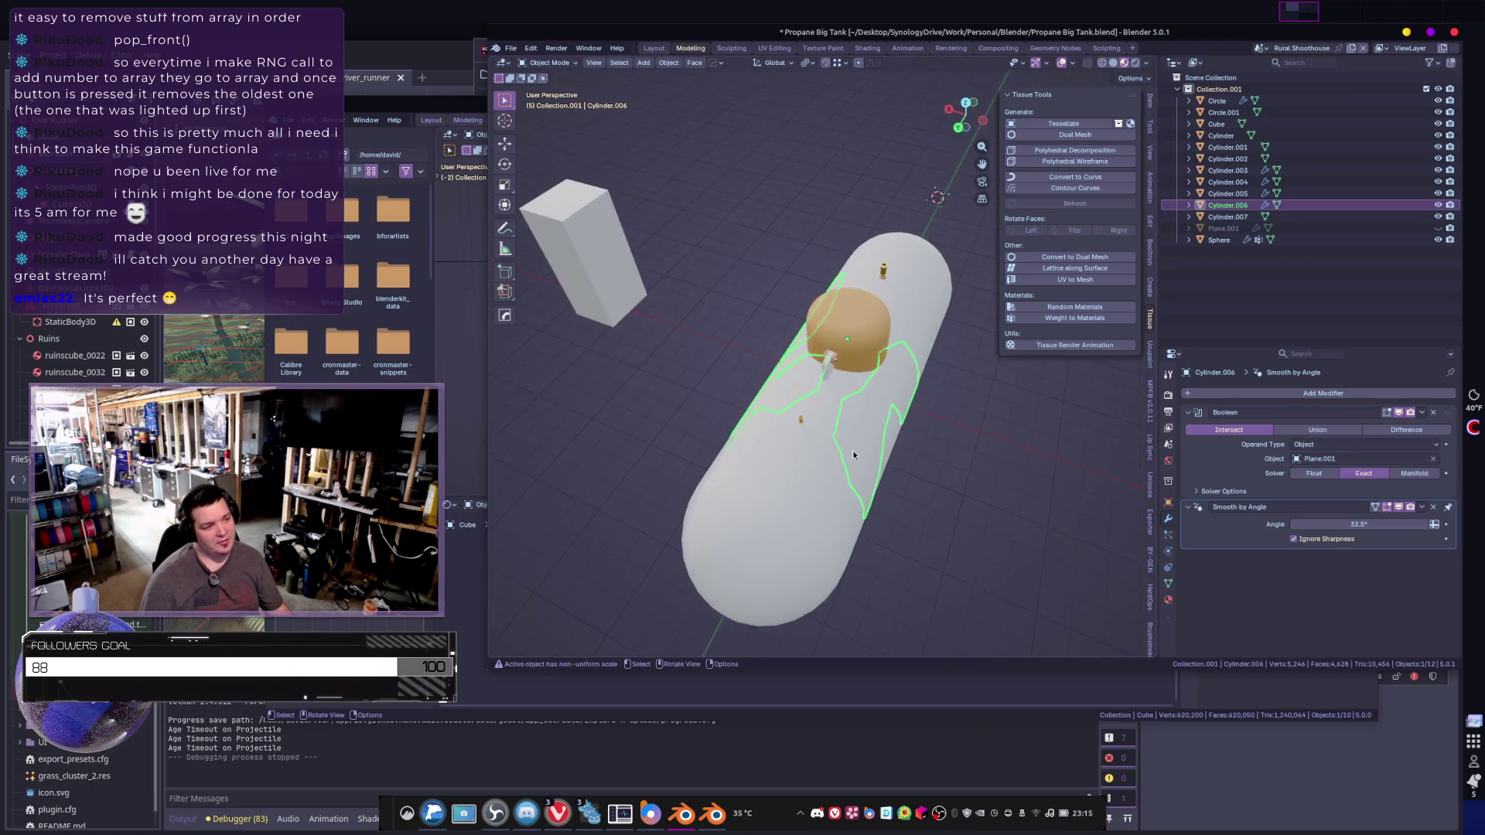
pyautogui.click(856, 446)
pyautogui.press('g')
pyautogui.rightClick(1044, 422)
pyautogui.moveTo(1044, 422)
pyautogui.mouseDown(button='middle')
pyautogui.moveTo(834, 429)
pyautogui.moveTo(901, 424)
pyautogui.moveTo(911, 325)
pyautogui.mouseUp(button='middle')
# - Turn off Scene World lighting in the viewport shading options
pyautogui.press('g')
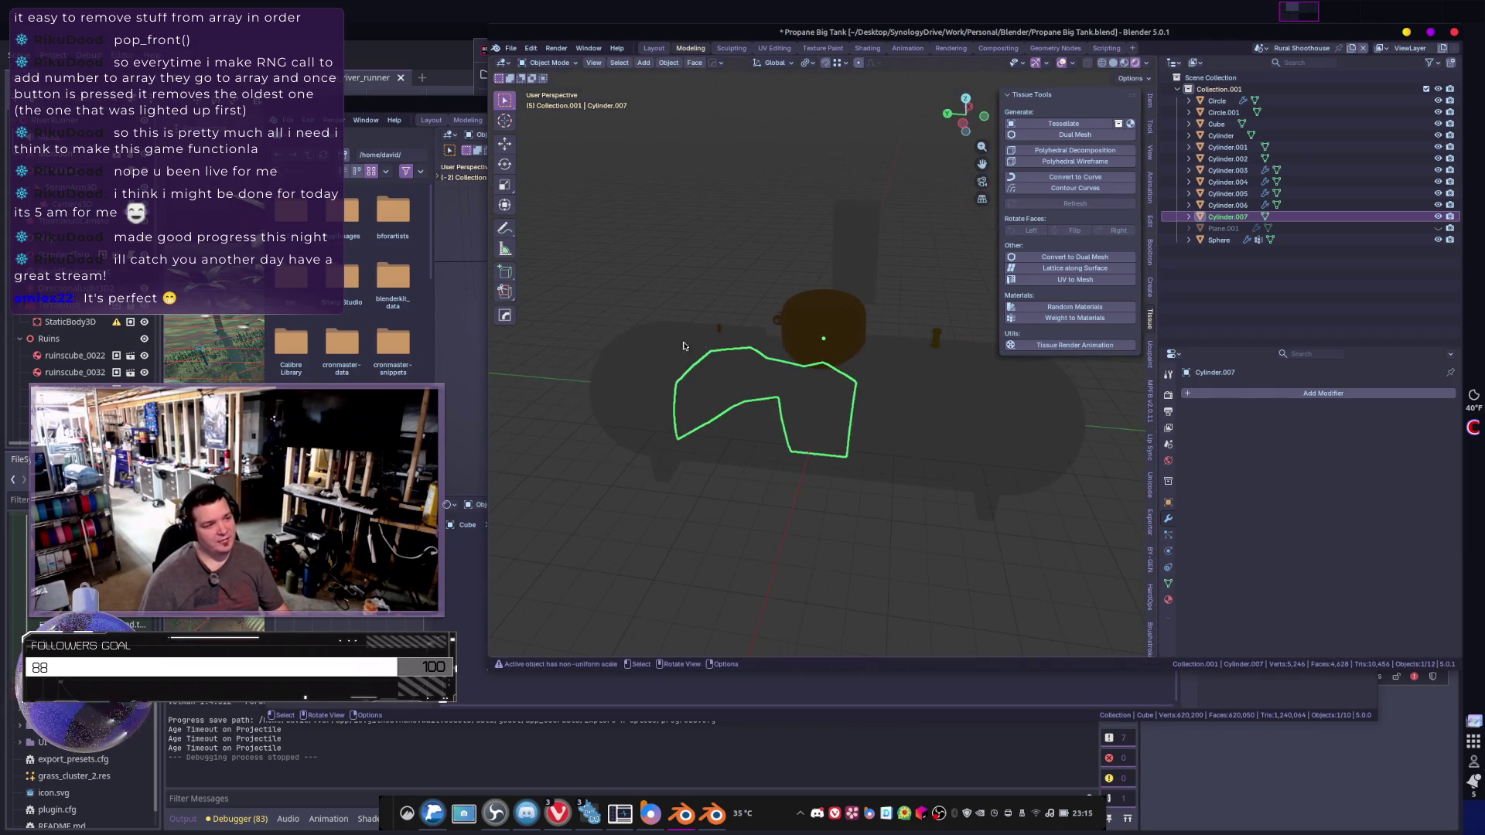
pyautogui.moveTo(916, 407); pyautogui.dragTo(876, 360, button='middle')
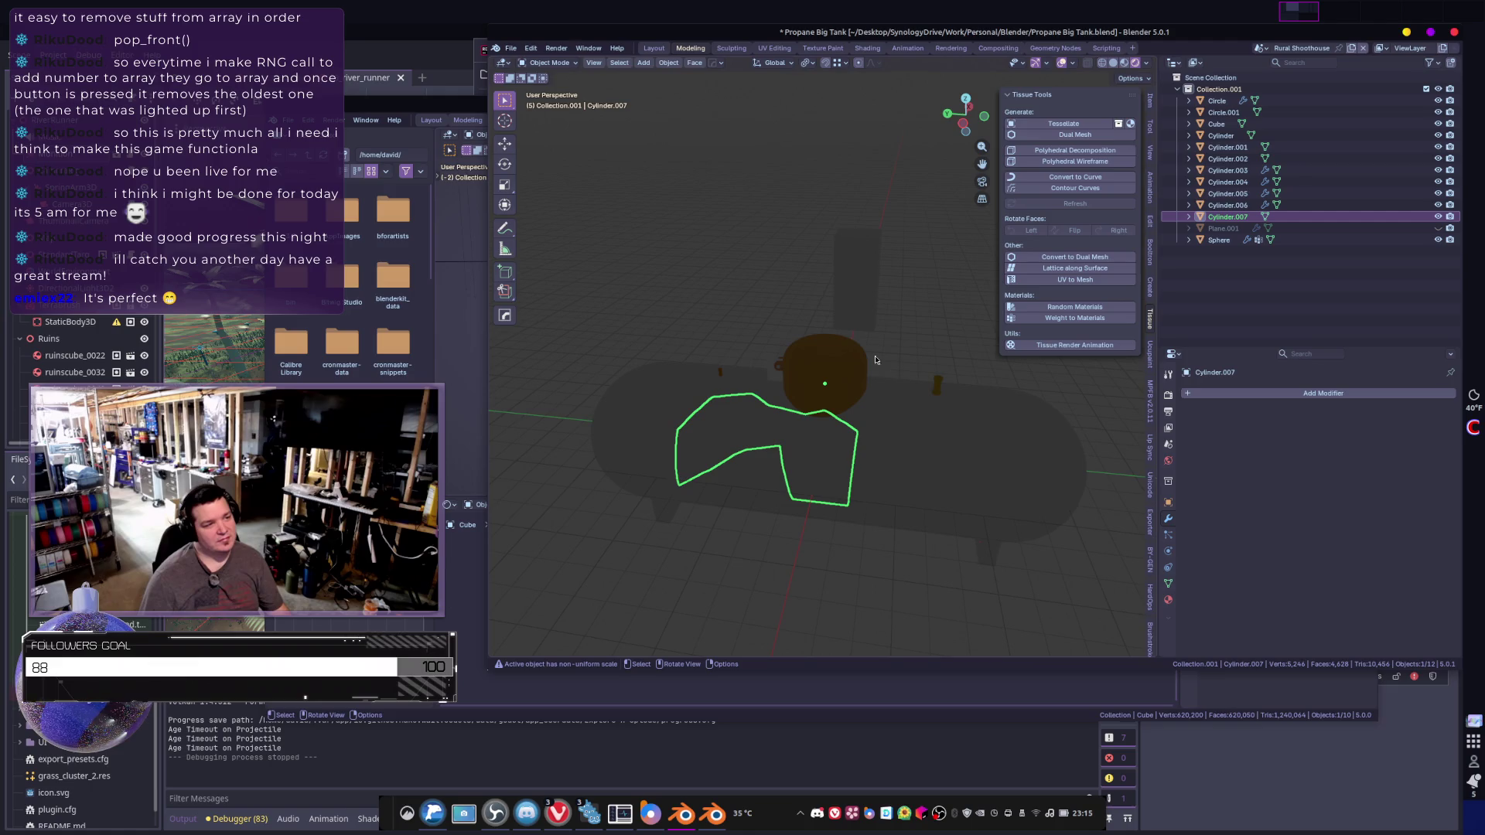
pyautogui.click(1147, 63)
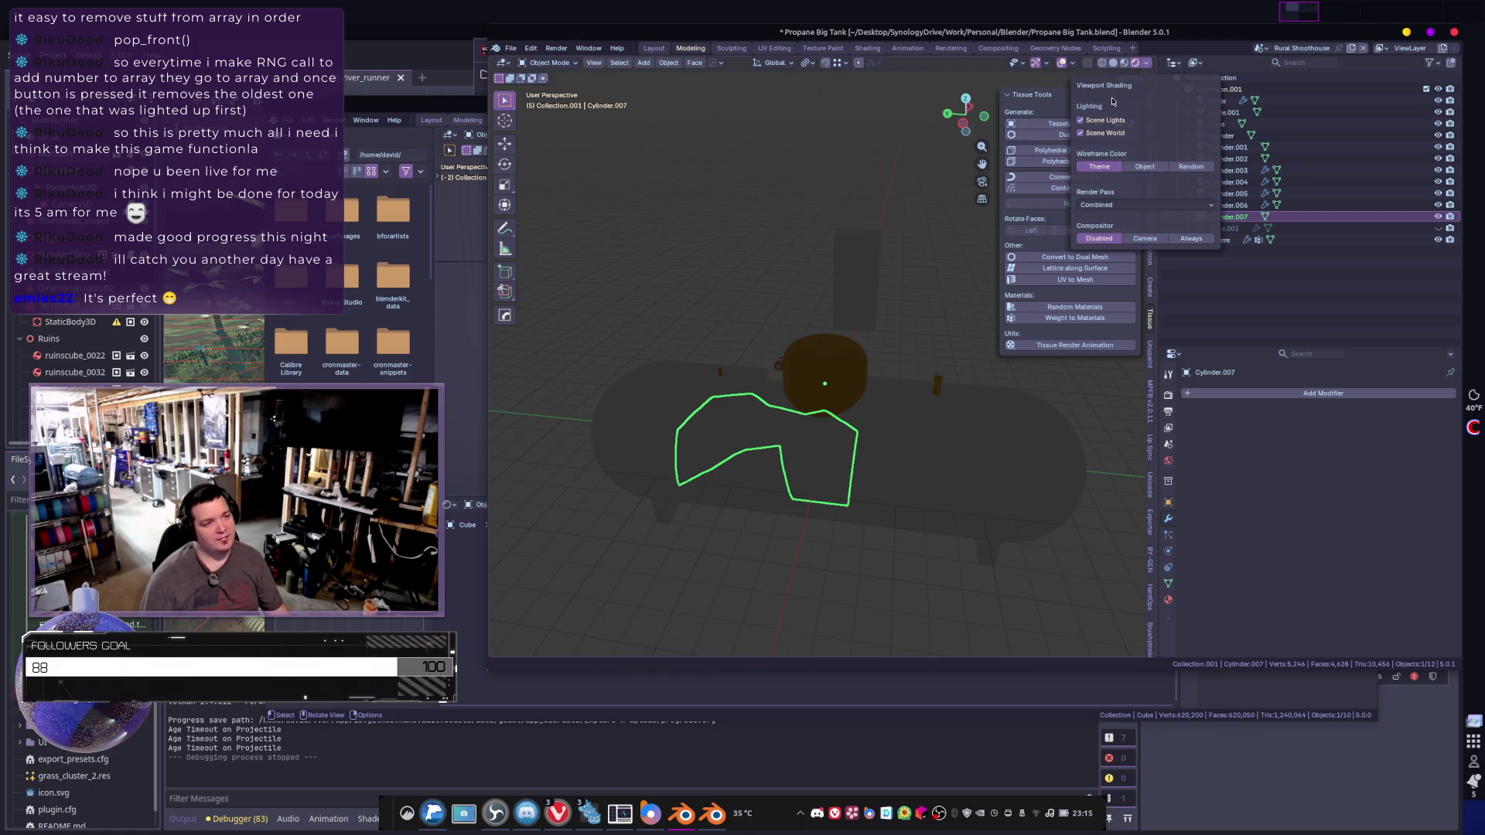
pyautogui.click(1097, 136)
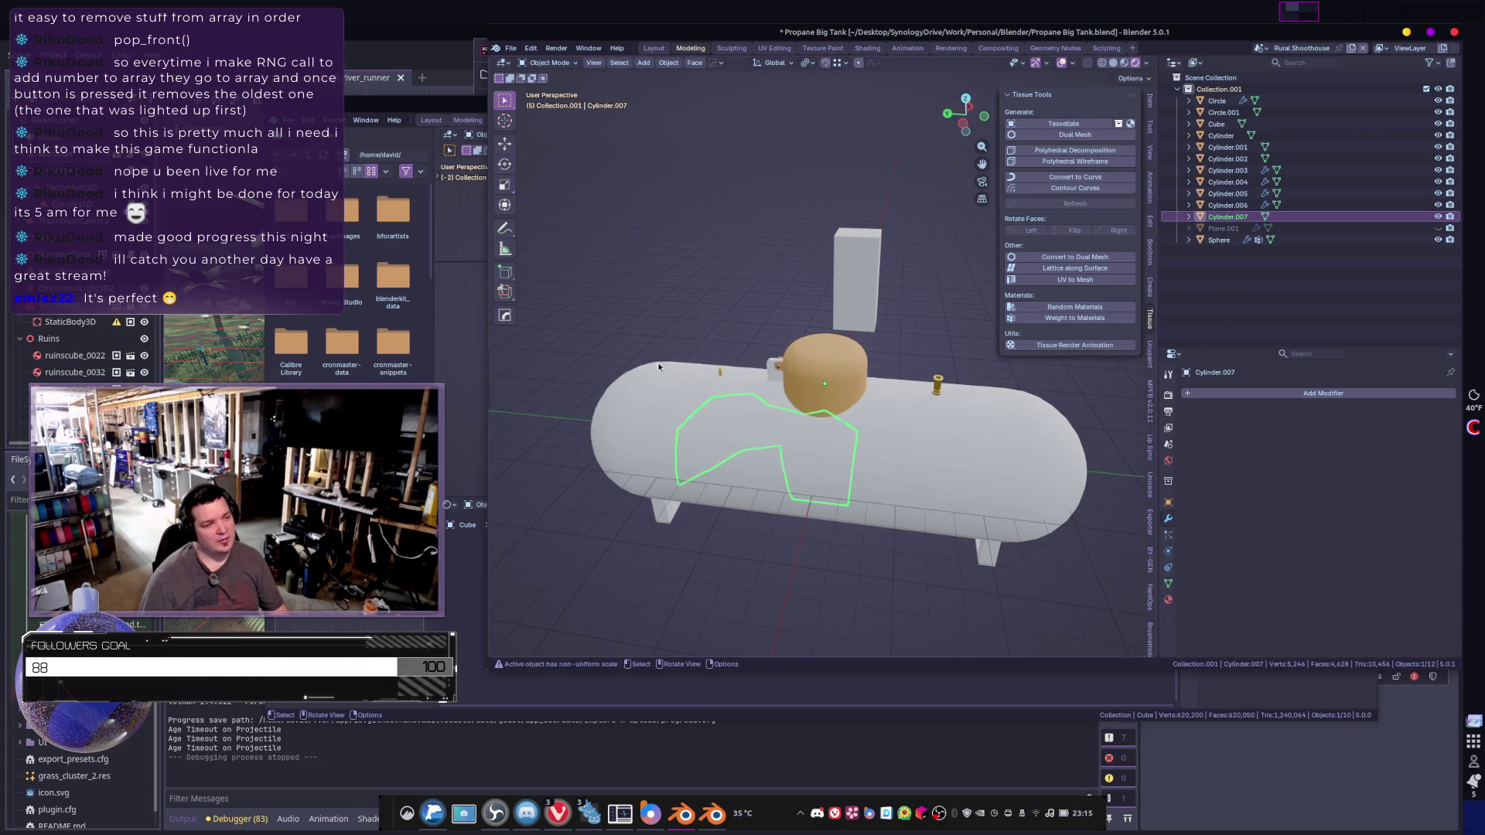
pyautogui.scroll(5, 833, 501)
# - Test-move Cylinder.007 and the tank body Cylinder.002, cancelling both moves
pyautogui.press('g')
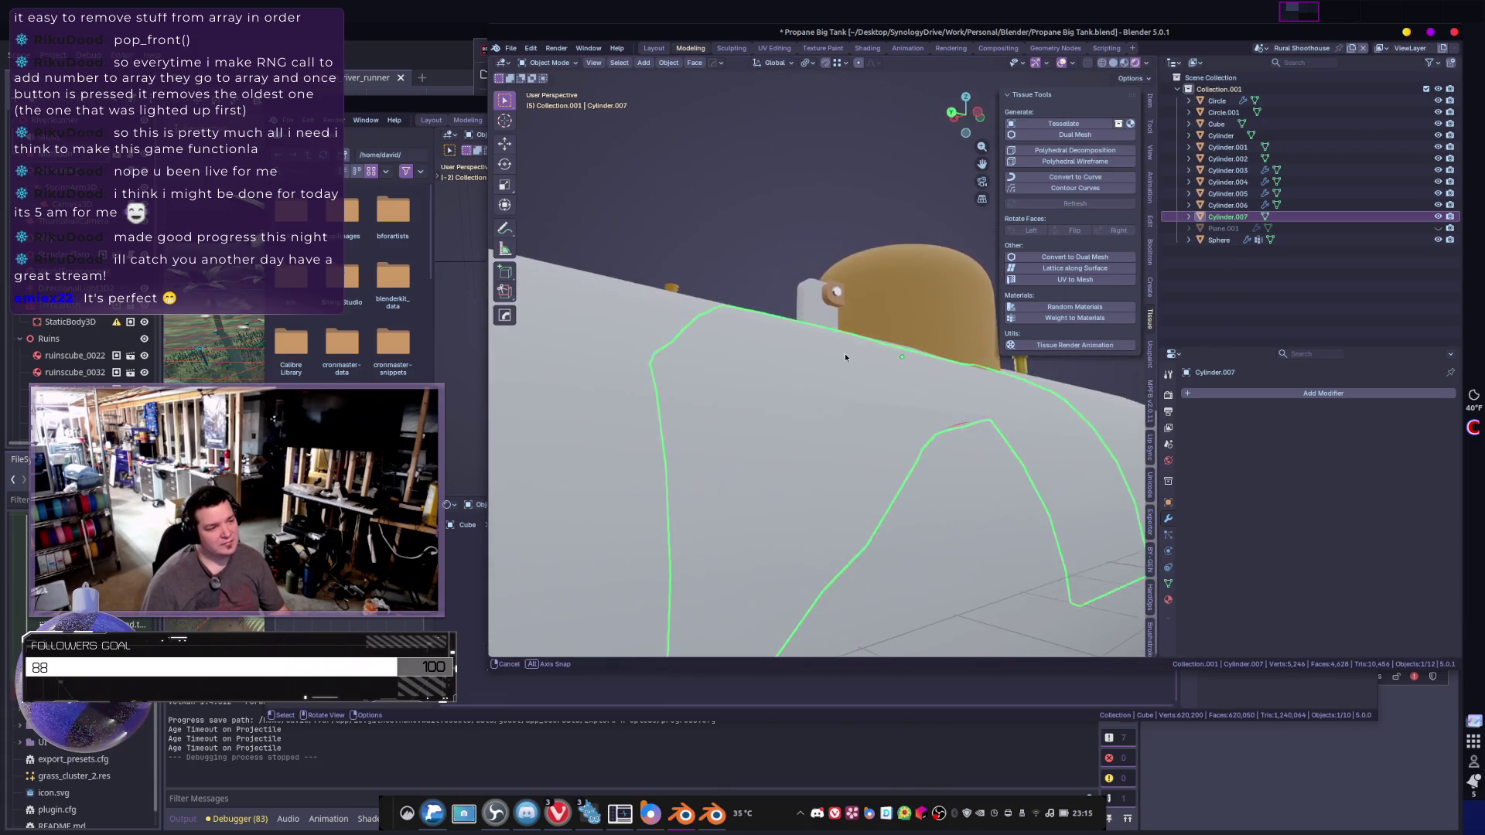
pyautogui.moveTo(959, 411); pyautogui.dragTo(997, 436, button='middle')
pyautogui.rightClick(1079, 444)
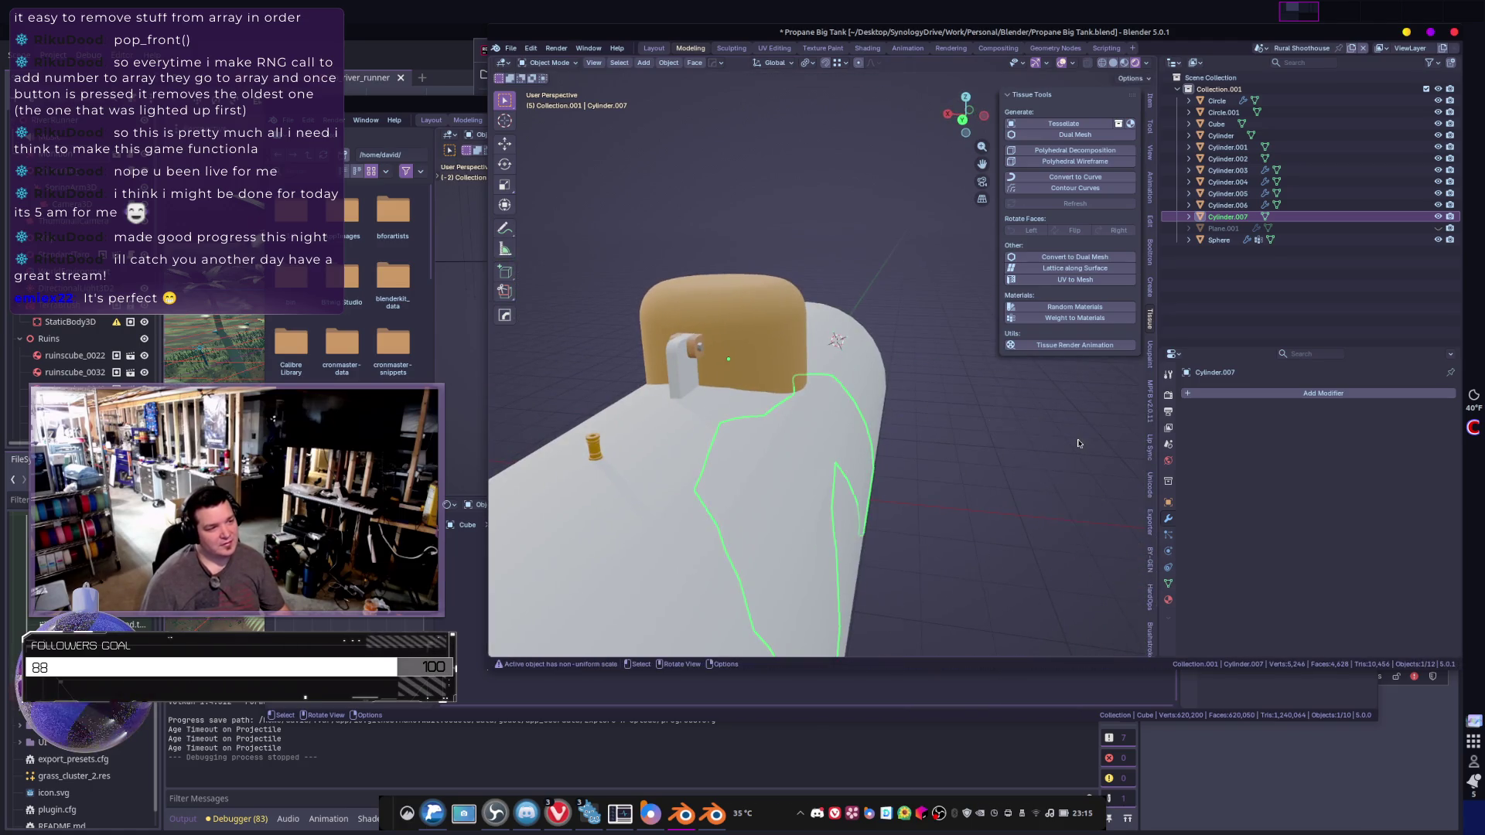
pyautogui.click(702, 498)
pyautogui.press('g')
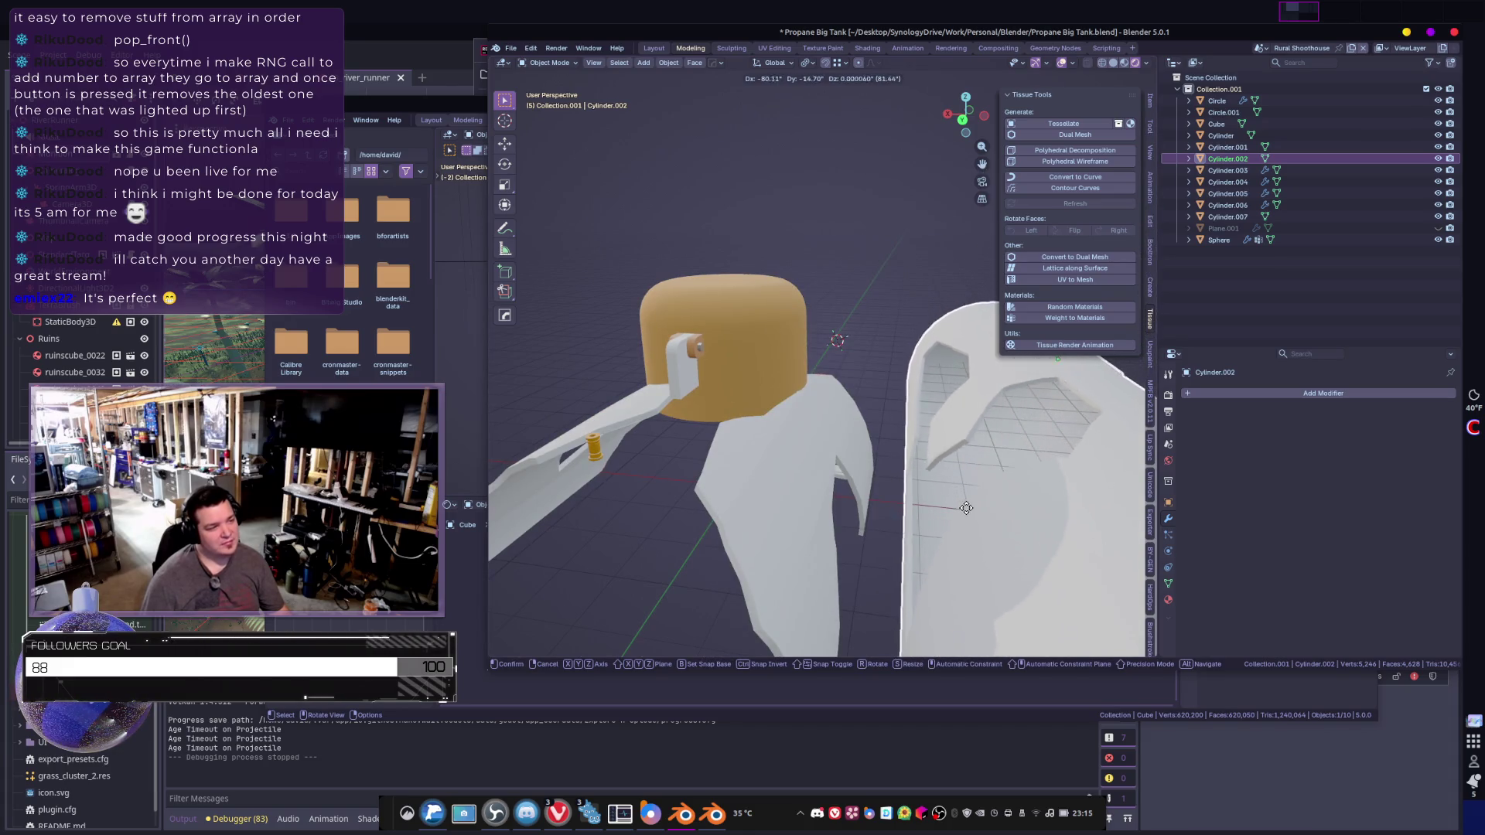
pyautogui.rightClick(502, 564)
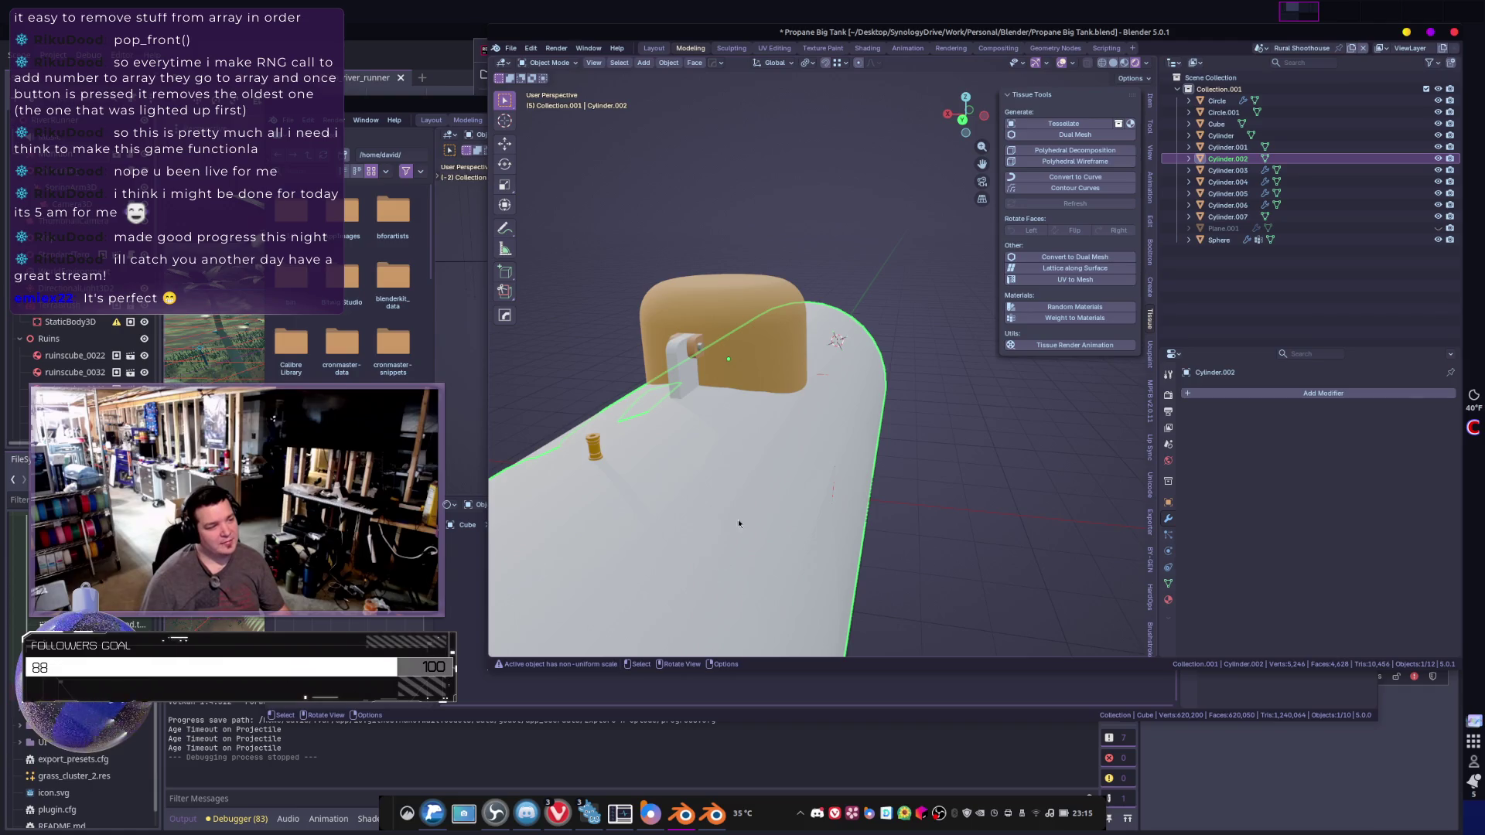
# - Pick out Cylinder.006 among the overlapping pieces and delete it
pyautogui.click(743, 495)
pyautogui.click(743, 495)
pyautogui.click(743, 498)
pyautogui.press('g')
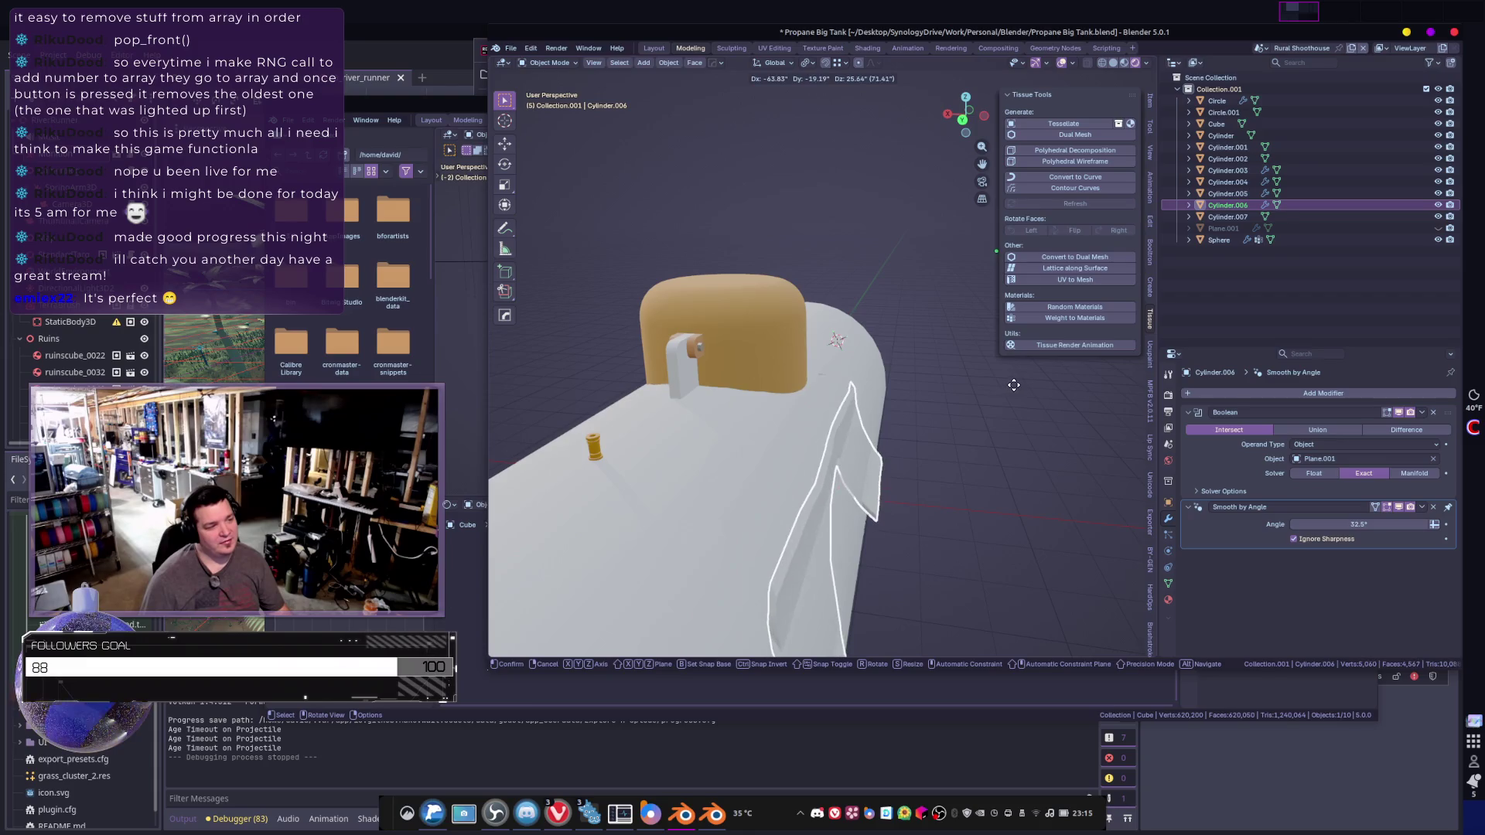
pyautogui.rightClick(1013, 385)
pyautogui.moveTo(1013, 384)
pyautogui.mouseDown(button='middle')
pyautogui.moveTo(801, 515)
pyautogui.moveTo(828, 419)
pyautogui.moveTo(795, 465)
pyautogui.moveTo(854, 468)
pyautogui.moveTo(767, 472)
pyautogui.mouseUp(button='middle')
pyautogui.press('x')
pyautogui.click(801, 514)
# - Select Cylinder.007, then Cylinder.002, and finally Cylinder.005
pyautogui.click(829, 420)
pyautogui.click(794, 464)
pyautogui.click(876, 458)
# - Rotate Cylinder.005 and Cylinder.007 about the global X axis
pyautogui.press('g')
pyautogui.press('r')
pyautogui.press('x')
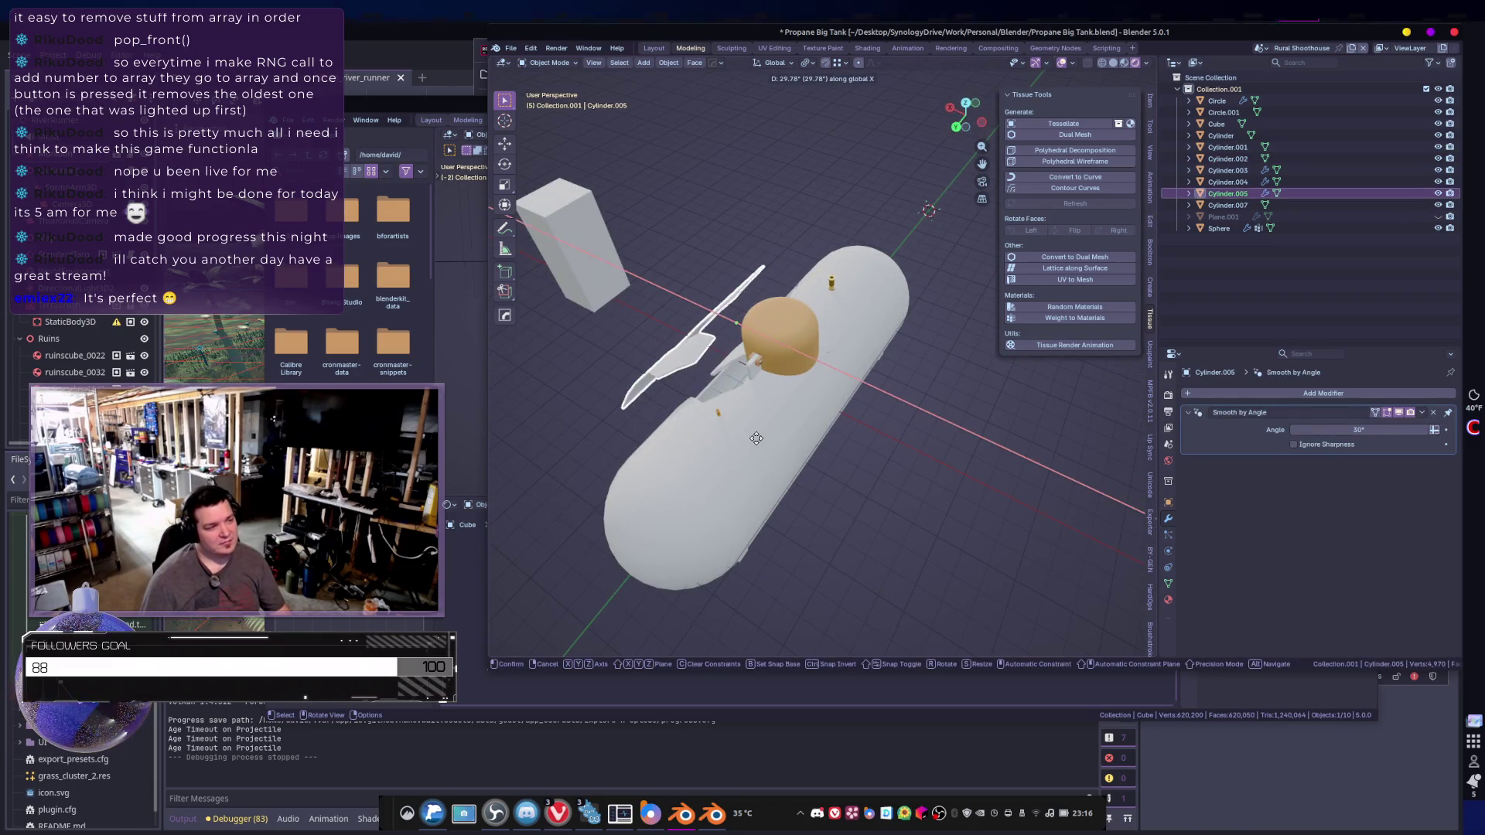
pyautogui.click(786, 415)
pyautogui.click(786, 414)
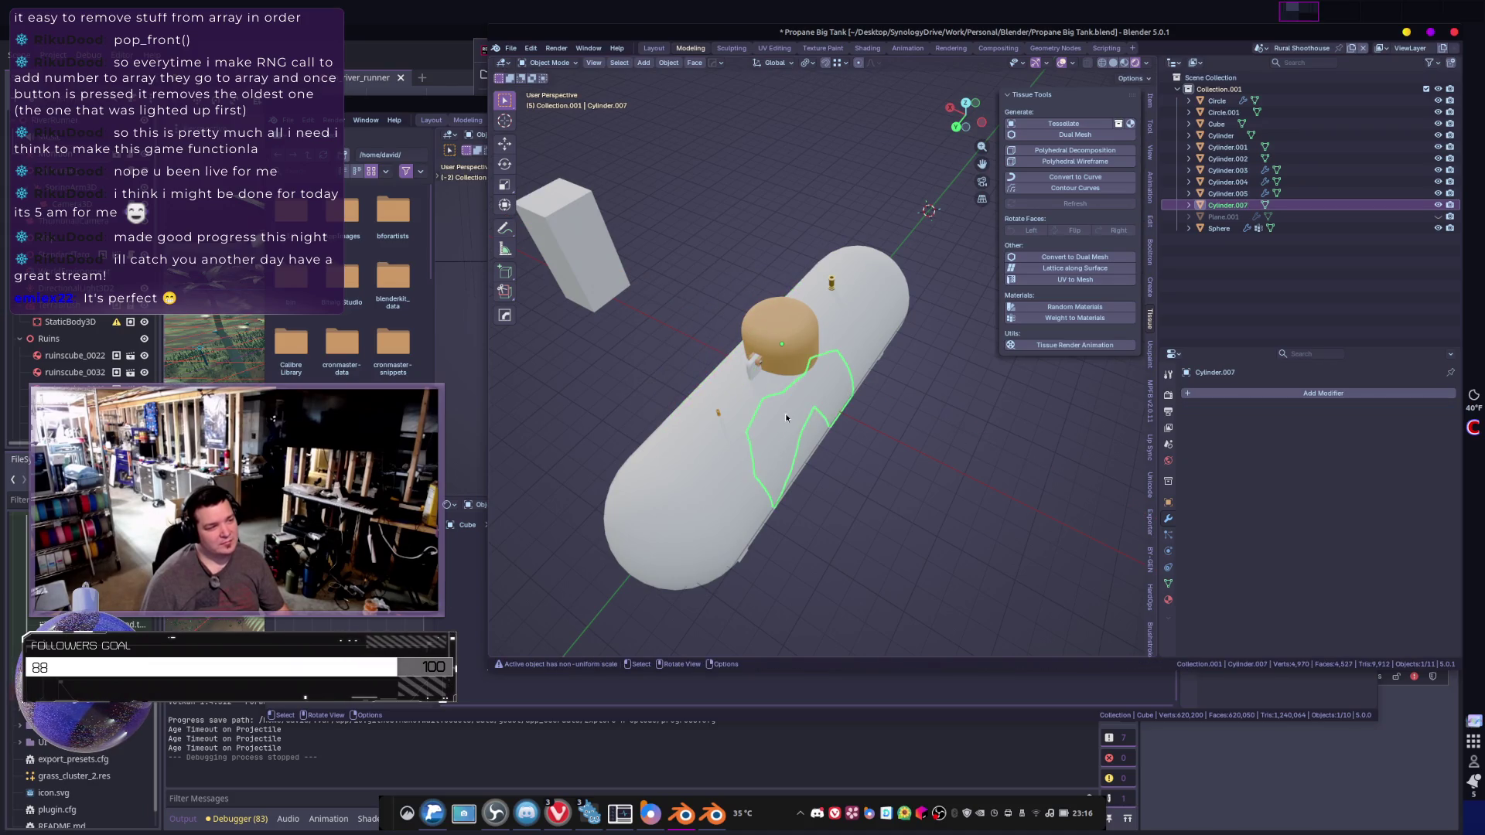
pyautogui.press('r')
pyautogui.press('x')
pyautogui.click(670, 441)
pyautogui.click(670, 441)
pyautogui.press('r')
pyautogui.press('r')
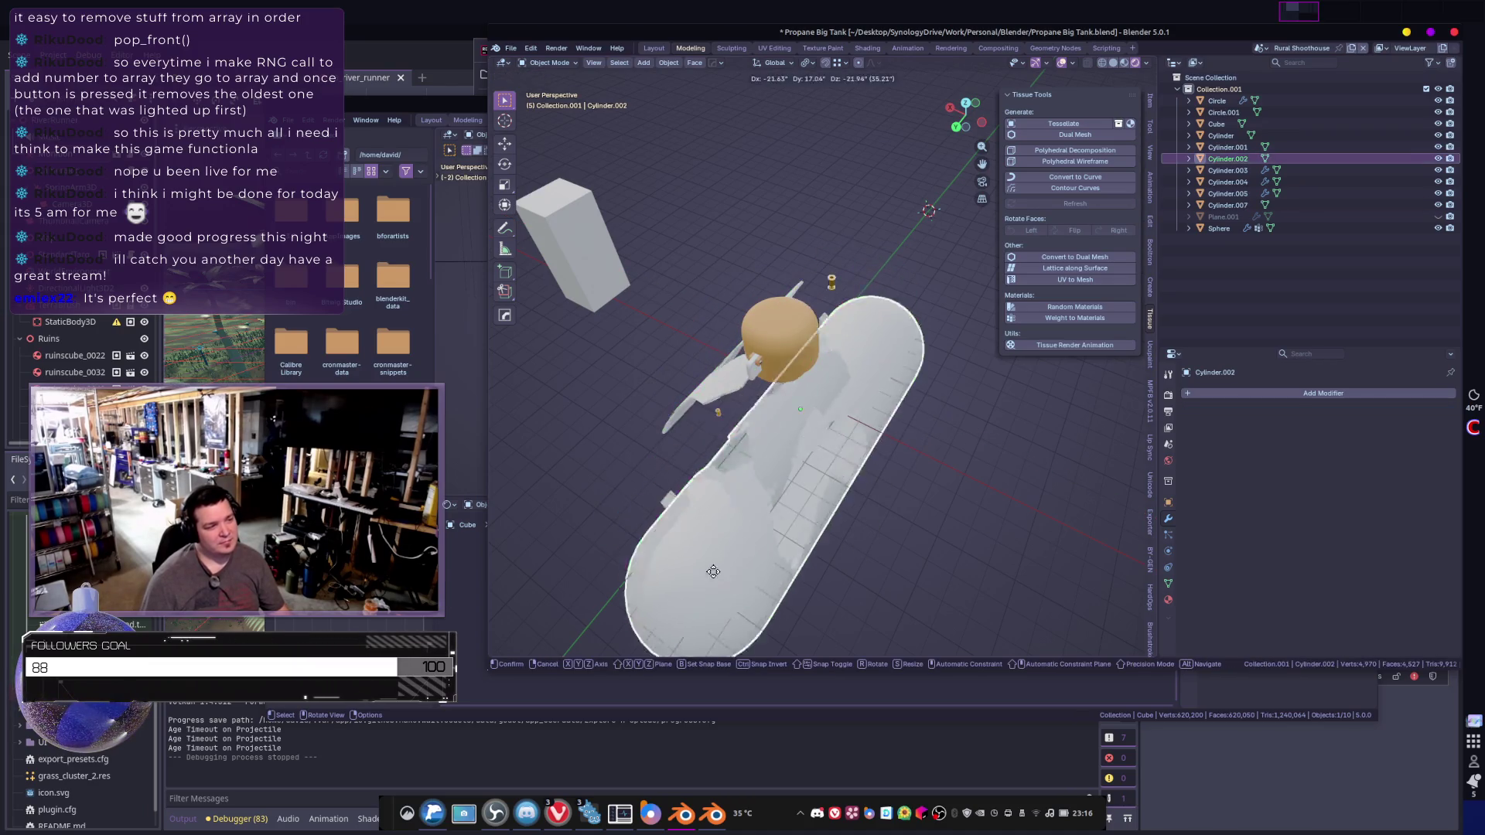
pyautogui.press('Escape')
# - Apply the Mirror on legs Cylinder.004 and join them into tank body Cylinder.002
pyautogui.moveTo(919, 521)
pyautogui.mouseDown(button='middle')
pyautogui.moveTo(828, 430)
pyautogui.moveTo(798, 451)
pyautogui.moveTo(729, 460)
pyautogui.moveTo(875, 510)
pyautogui.mouseUp(button='middle')
pyautogui.click(765, 489)
pyautogui.click(968, 420)
pyautogui.moveTo(968, 420)
pyautogui.mouseDown(button='middle')
pyautogui.moveTo(967, 453)
pyautogui.moveTo(898, 476)
pyautogui.moveTo(954, 461)
pyautogui.mouseUp(button='middle')
pyautogui.rightClick(895, 475)
pyautogui.press('Escape')
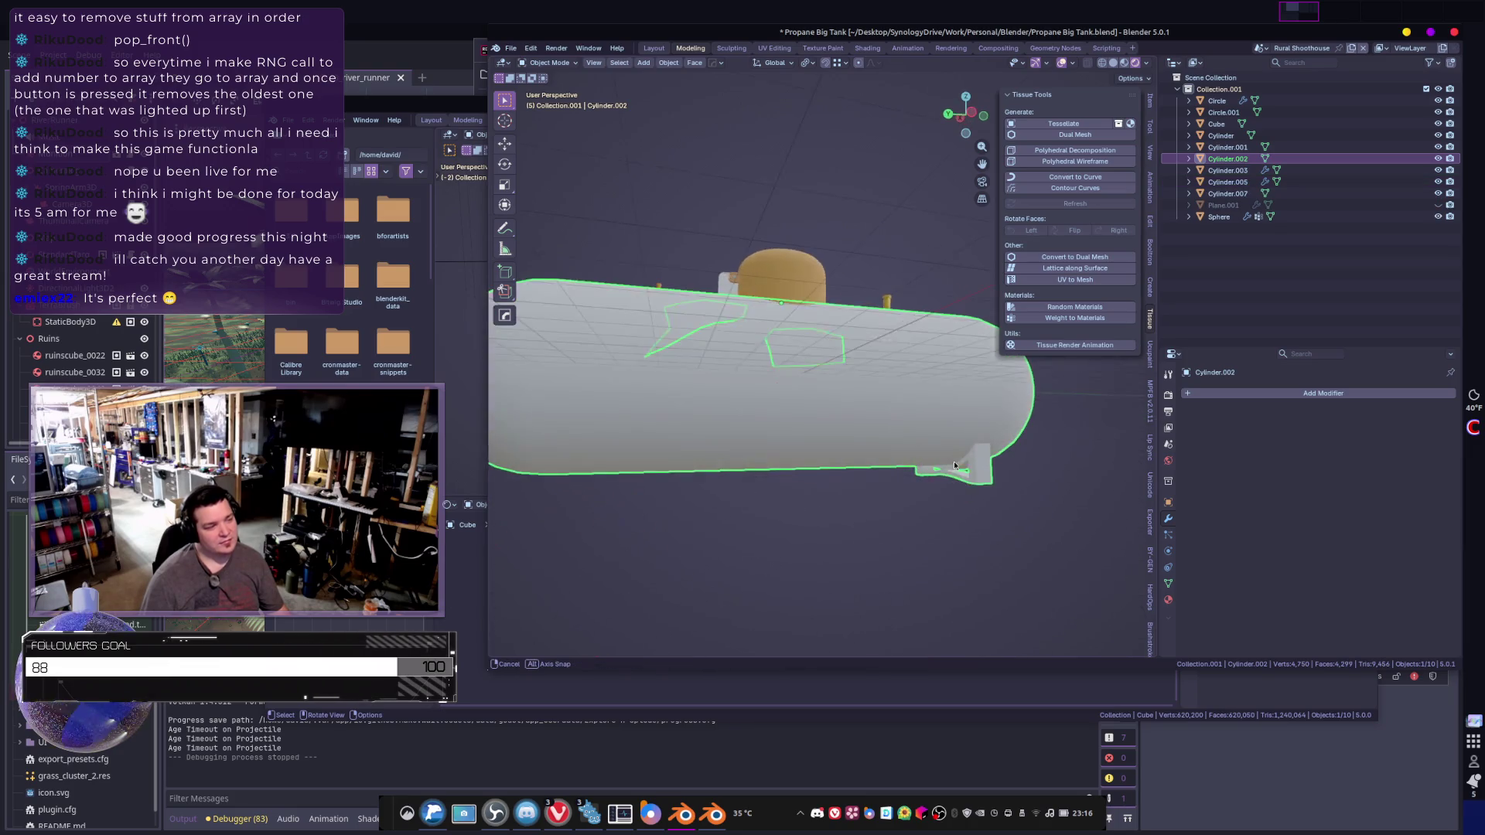
pyautogui.click(985, 486)
pyautogui.hotkey('ctrl', 'a')
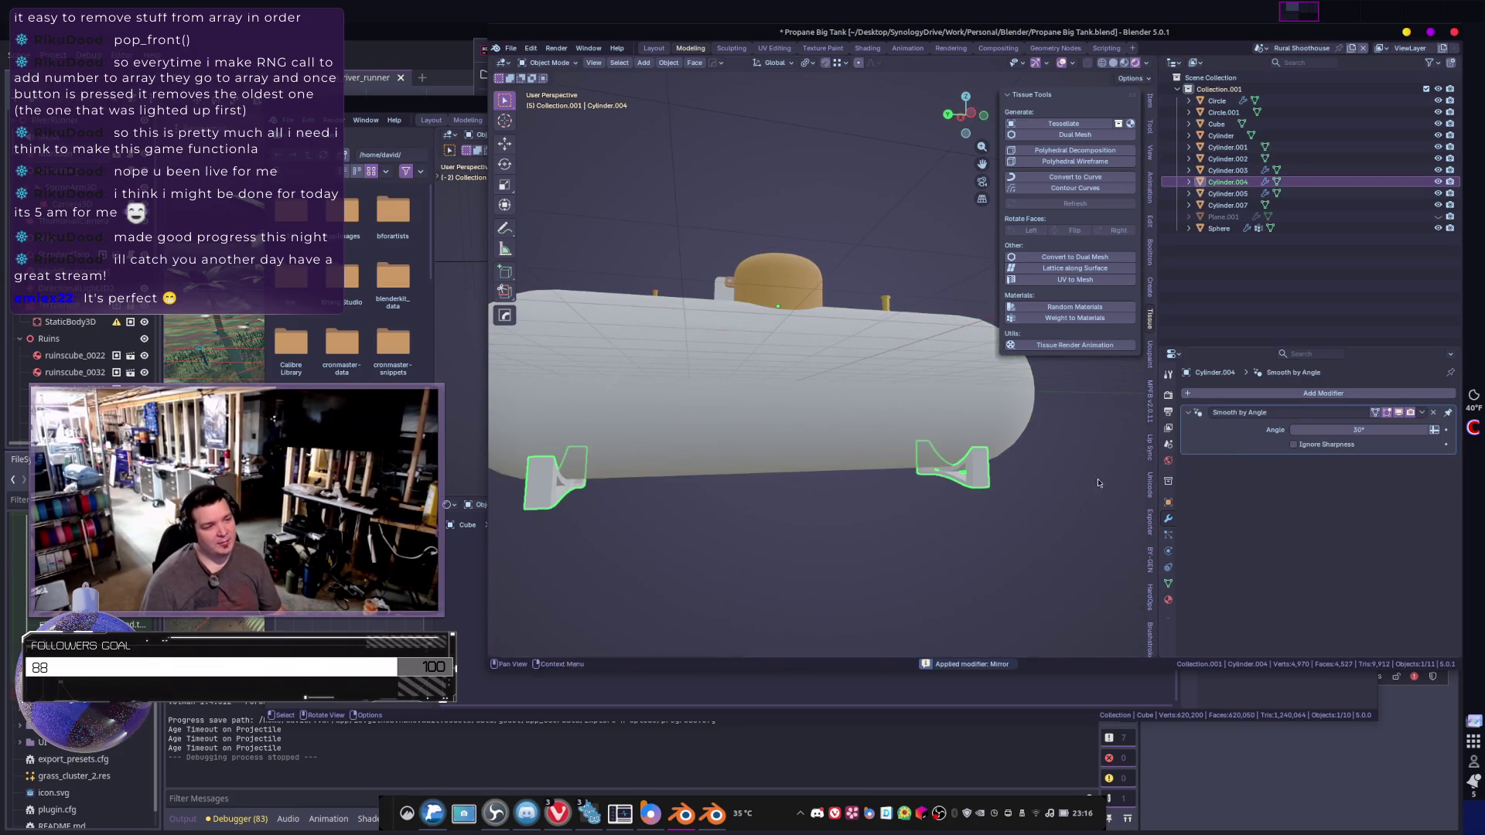
pyautogui.keyDown('shift'); pyautogui.click(954, 436); pyautogui.keyUp('shift')
pyautogui.rightClick(954, 436)
pyautogui.click(953, 436)
# - Join the Circle and Circle.001 fittings into Cylinder.002
pyautogui.moveTo(954, 436)
pyautogui.mouseDown(button='middle')
pyautogui.moveTo(940, 481)
pyautogui.moveTo(888, 438)
pyautogui.moveTo(792, 483)
pyautogui.moveTo(671, 396)
pyautogui.moveTo(808, 434)
pyautogui.mouseUp(button='middle')
pyautogui.scroll(5, 875, 452)
pyautogui.click(902, 481)
pyautogui.click(644, 386)
pyautogui.scroll(-5, 926, 438)
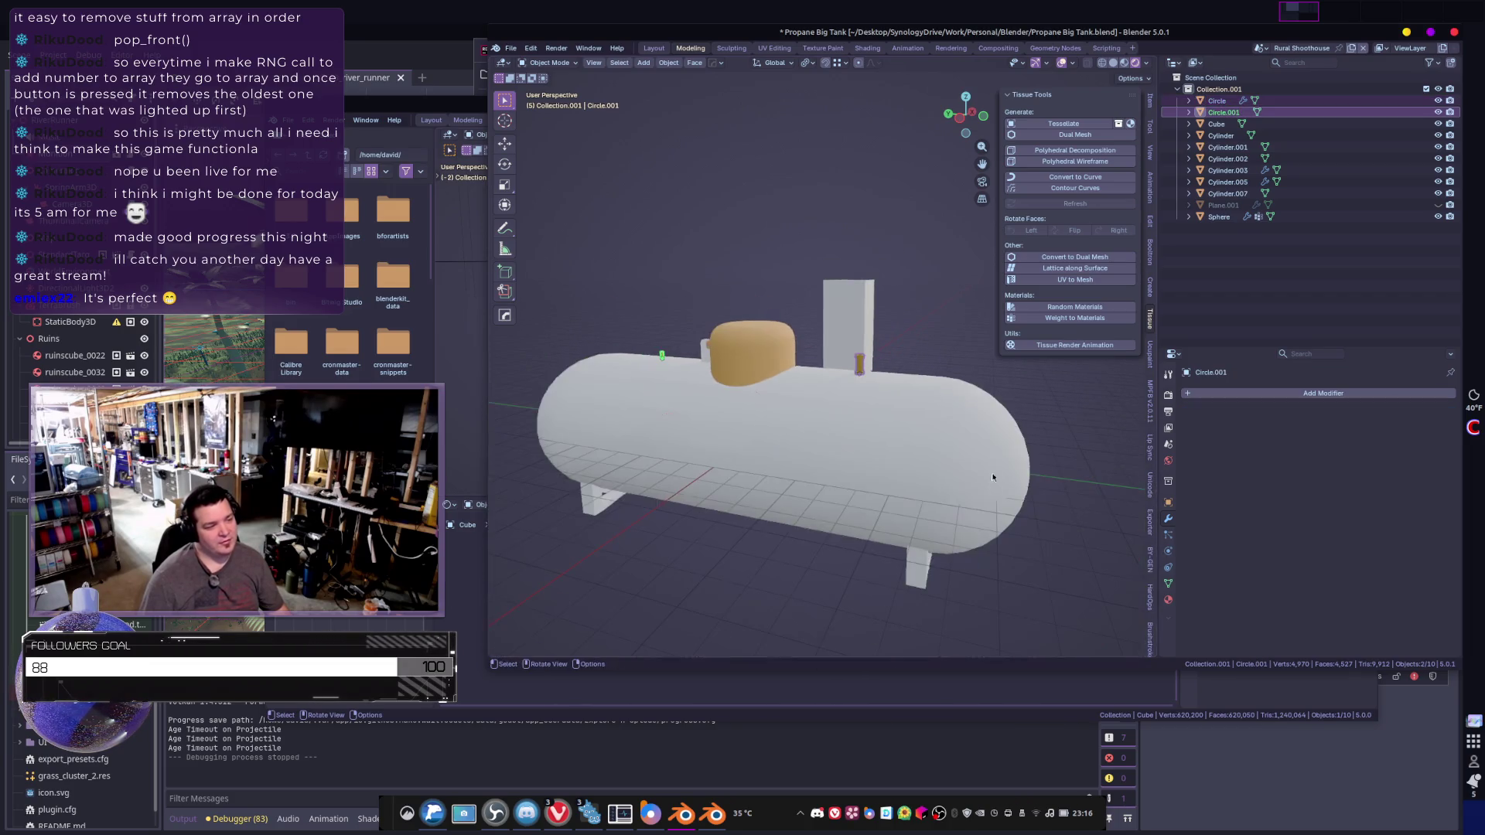
pyautogui.click(949, 505)
pyautogui.rightClick(949, 505)
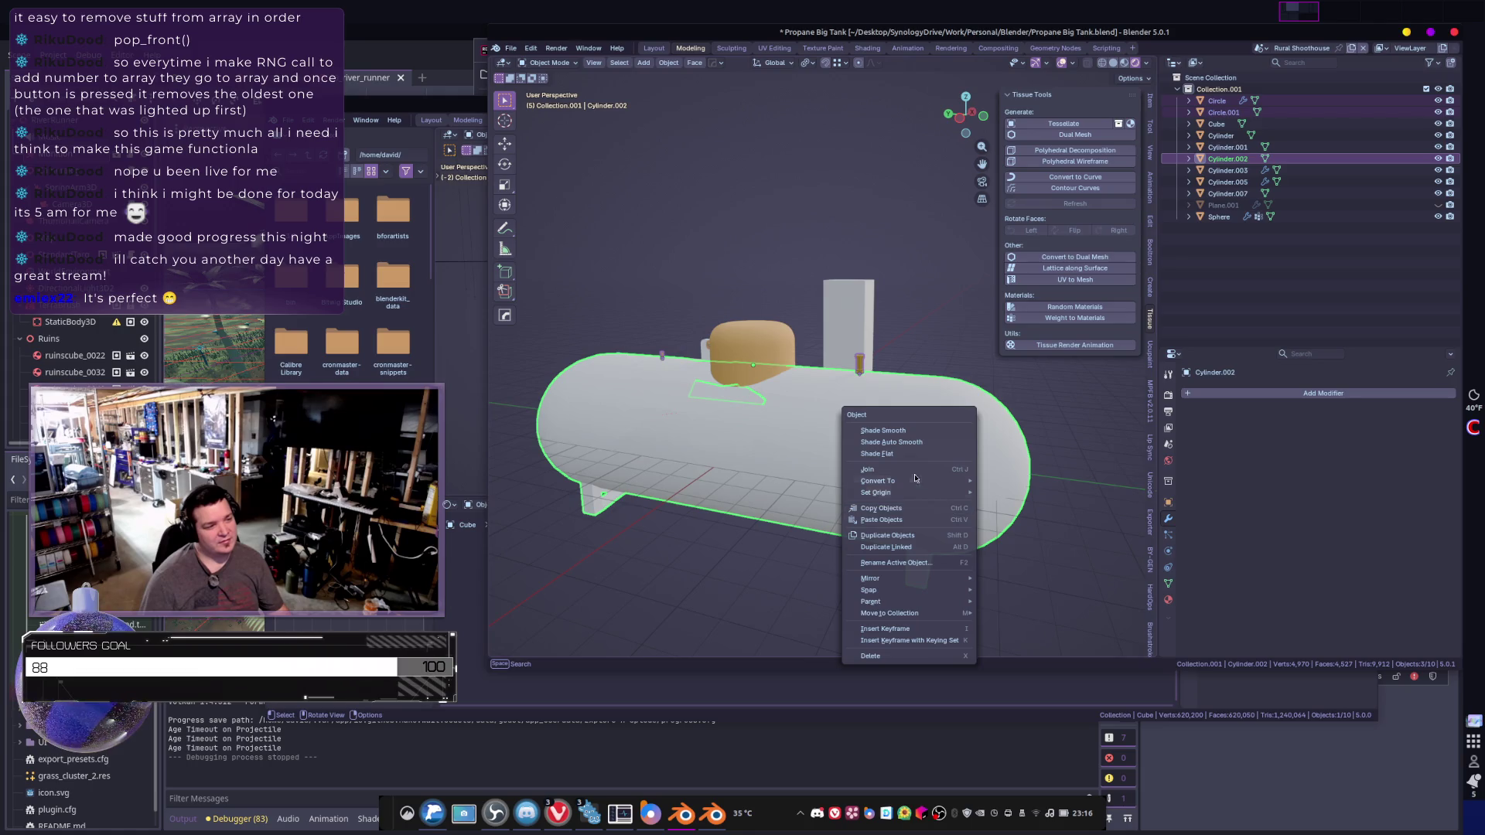
pyautogui.click(875, 469)
pyautogui.moveTo(876, 473)
pyautogui.mouseDown(button='middle')
pyautogui.moveTo(829, 573)
pyautogui.moveTo(977, 587)
pyautogui.moveTo(831, 495)
pyautogui.mouseUp(button='middle')
pyautogui.click(831, 495)
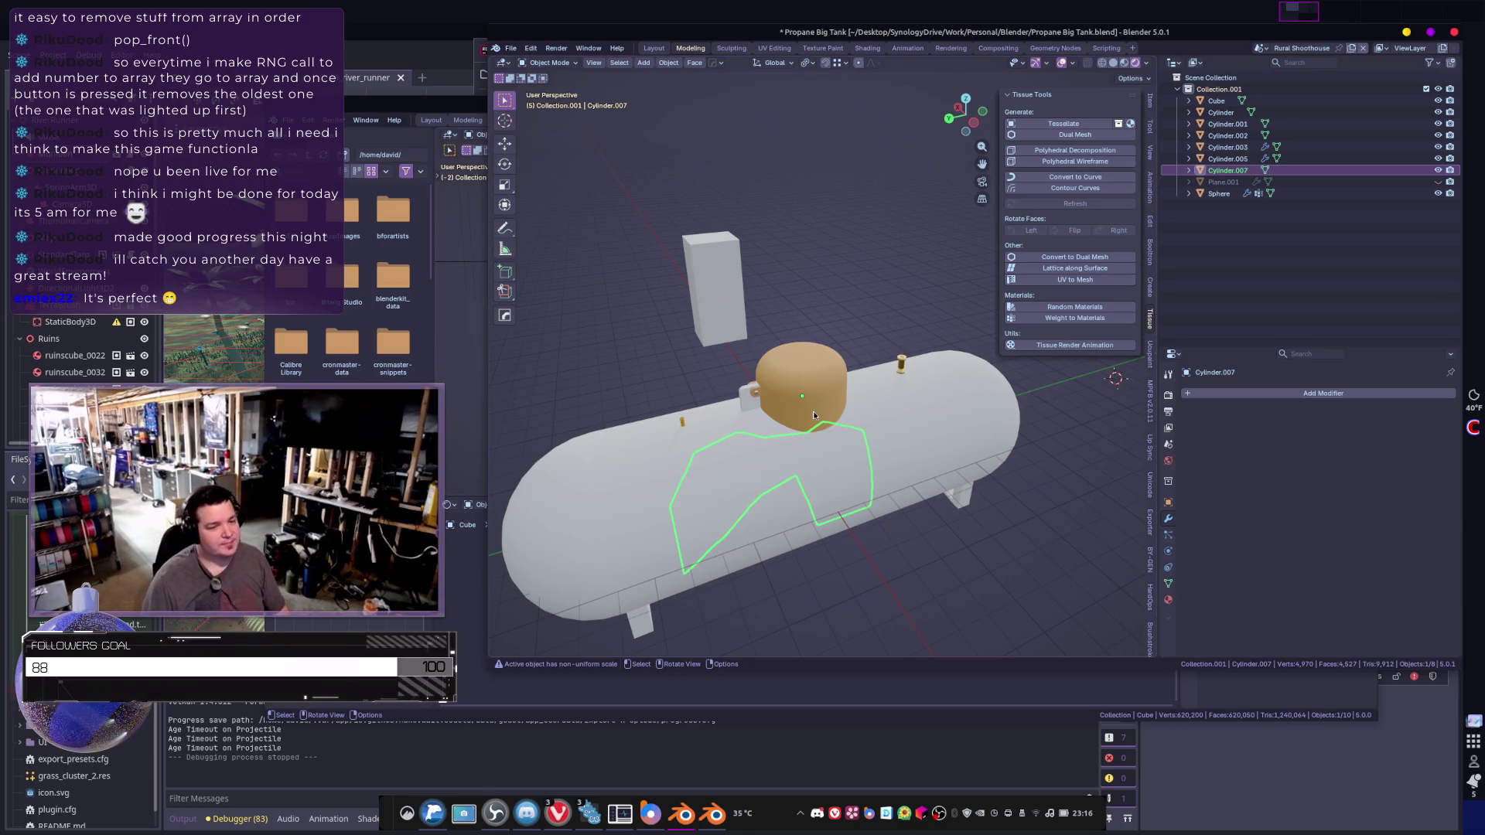
pyautogui.moveTo(906, 530); pyautogui.dragTo(767, 585, button='middle')
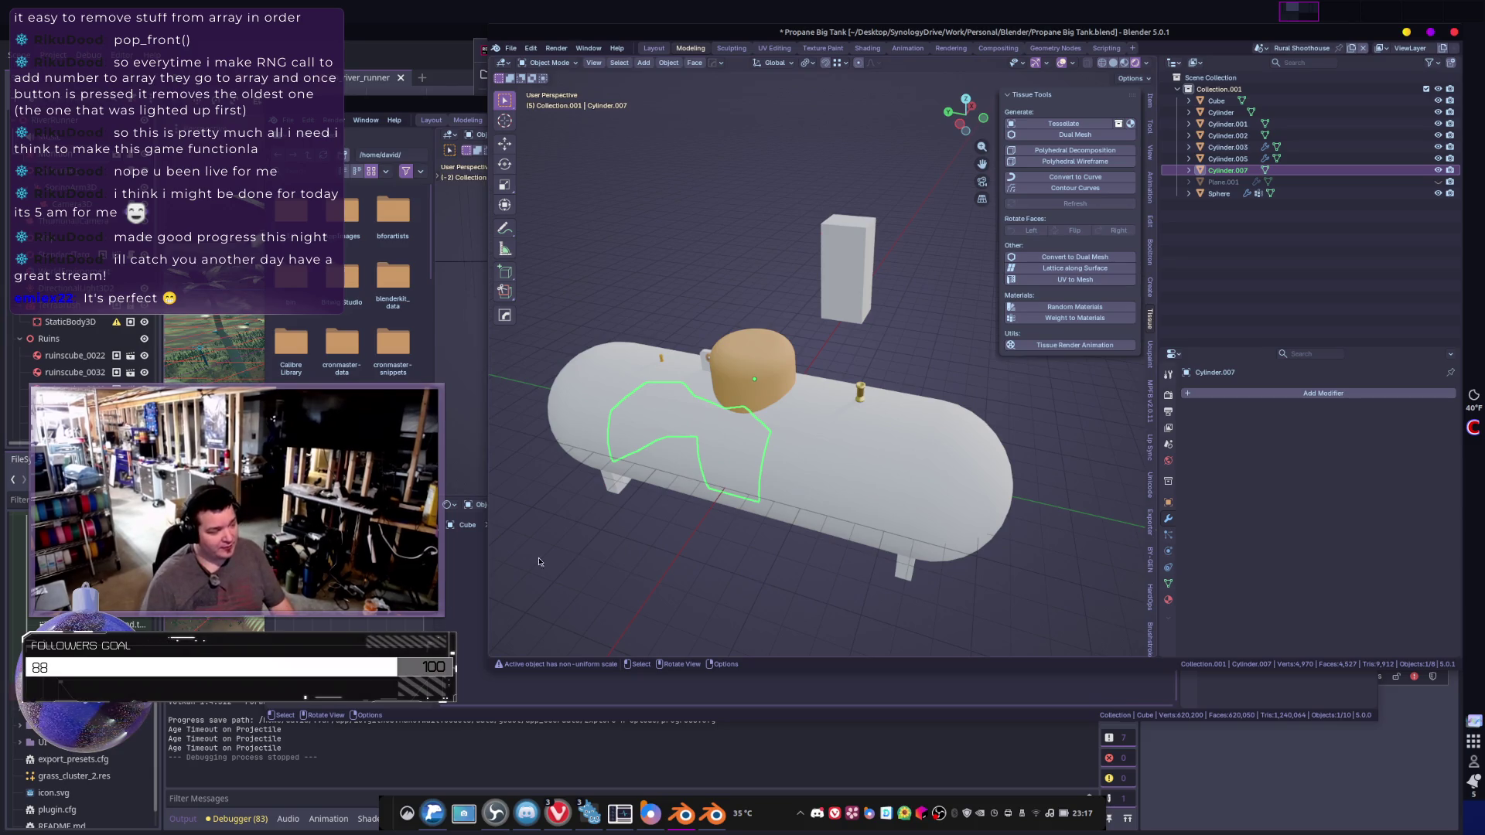
pyautogui.moveTo(588, 503)
pyautogui.mouseDown(button='middle')
pyautogui.moveTo(899, 508)
pyautogui.moveTo(759, 438)
pyautogui.moveTo(758, 423)
pyautogui.mouseUp(button='middle')
pyautogui.scroll(-8, 849, 430)
pyautogui.scroll(2, 859, 425)
pyautogui.scroll(-3, 850, 506)
pyautogui.click(850, 506)
pyautogui.moveTo(850, 506); pyautogui.dragTo(763, 492, button='middle')
pyautogui.scroll(4, 840, 463)
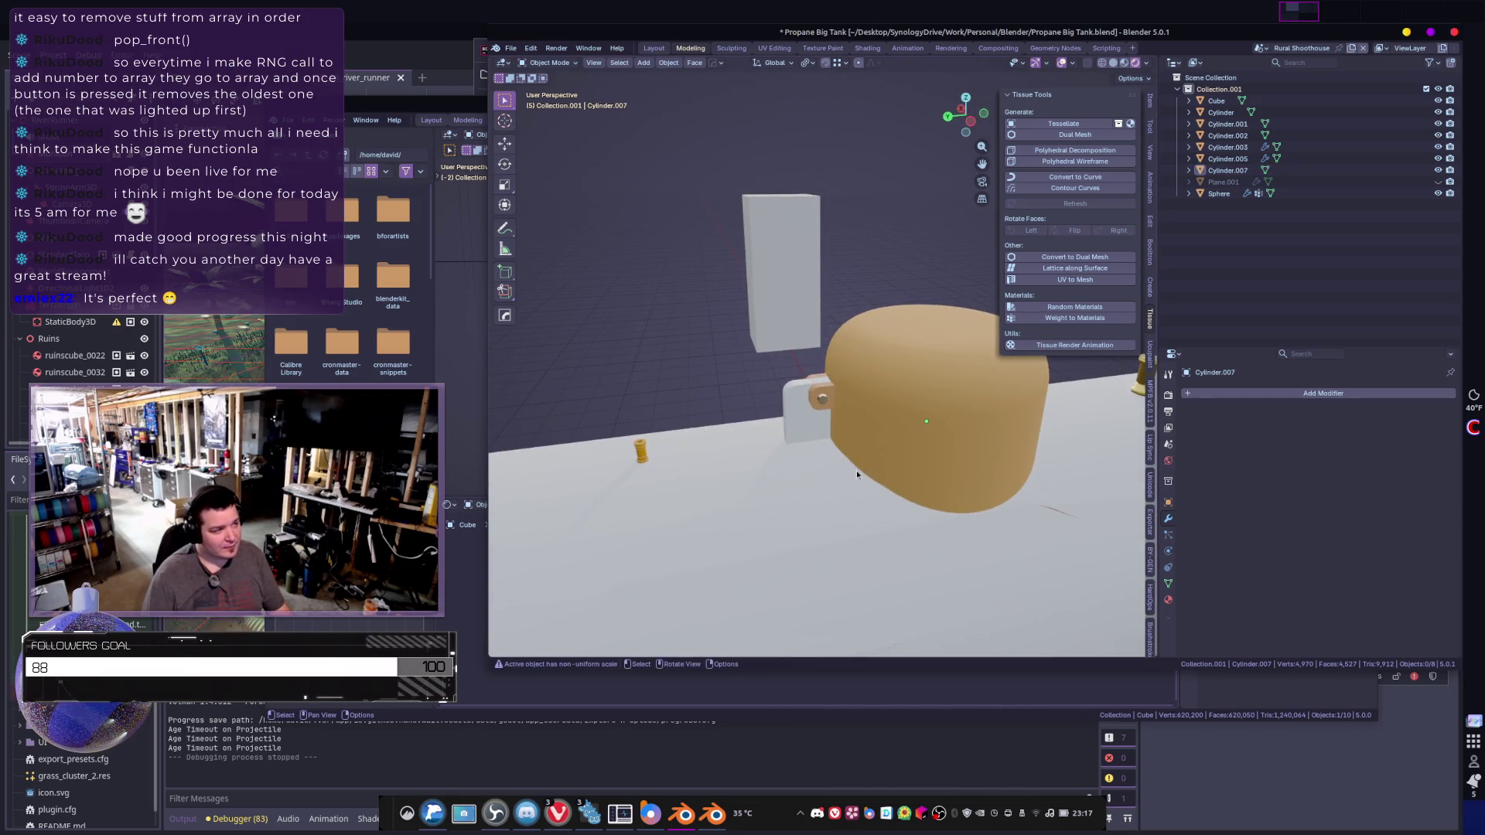
pyautogui.click(677, 481)
pyautogui.moveTo(677, 481)
pyautogui.mouseDown(button='middle')
pyautogui.moveTo(825, 490)
pyautogui.moveTo(847, 469)
pyautogui.mouseUp(button='middle')
pyautogui.scroll(-3, 827, 535)
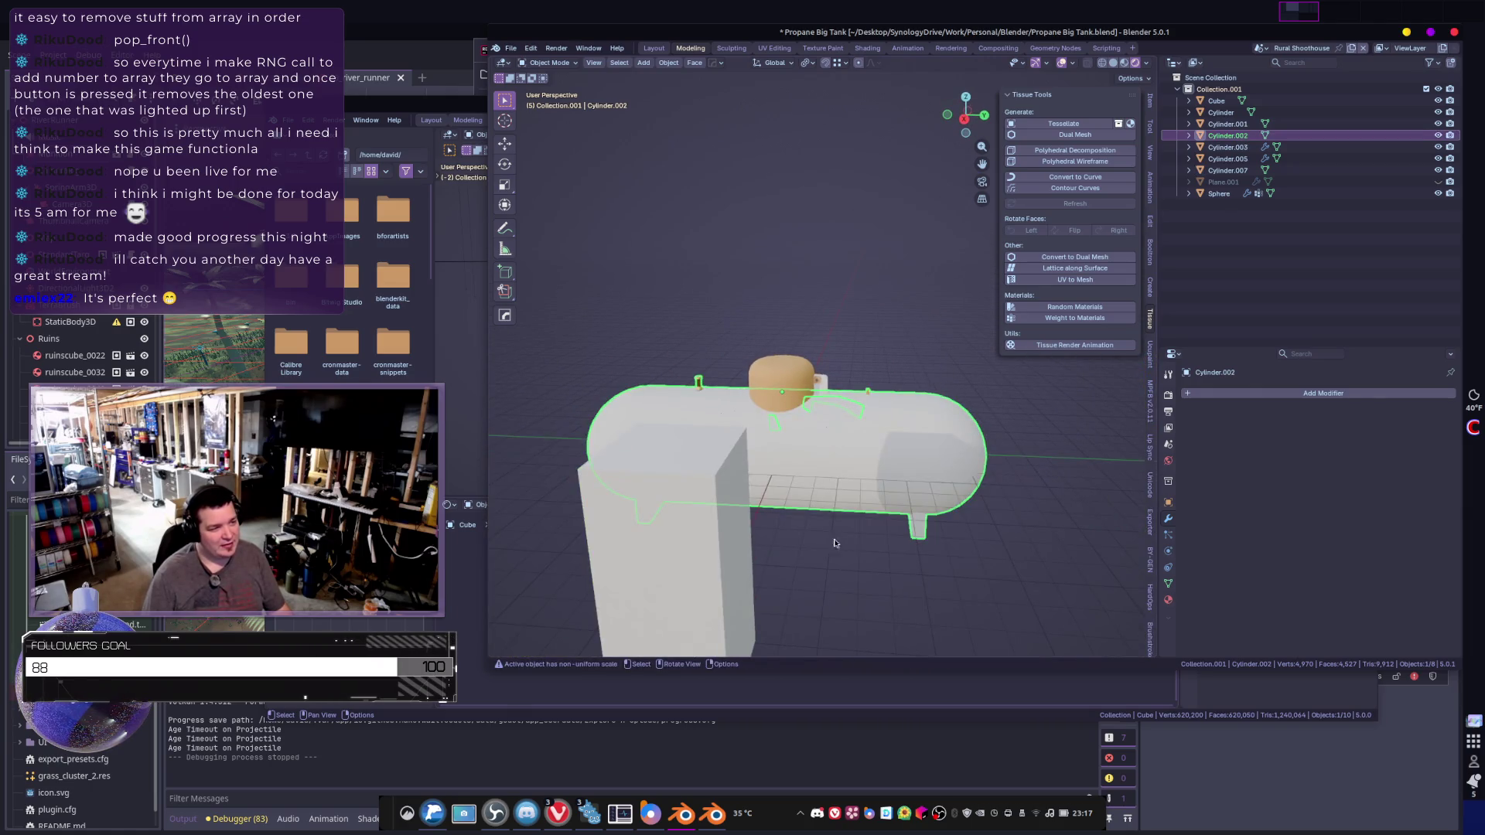
pyautogui.moveTo(874, 534)
pyautogui.mouseDown(button='middle')
pyautogui.moveTo(931, 536)
pyautogui.moveTo(769, 521)
pyautogui.moveTo(805, 557)
pyautogui.moveTo(666, 521)
pyautogui.moveTo(776, 473)
pyautogui.moveTo(728, 496)
pyautogui.moveTo(777, 474)
pyautogui.moveTo(904, 526)
pyautogui.moveTo(789, 410)
pyautogui.mouseUp(button='middle')
pyautogui.click(770, 522)
pyautogui.click(776, 473)
# - Select the small cylinder fitting and the dome Sphere near the tank top
pyautogui.click(789, 410)
pyautogui.scroll(6, 789, 410)
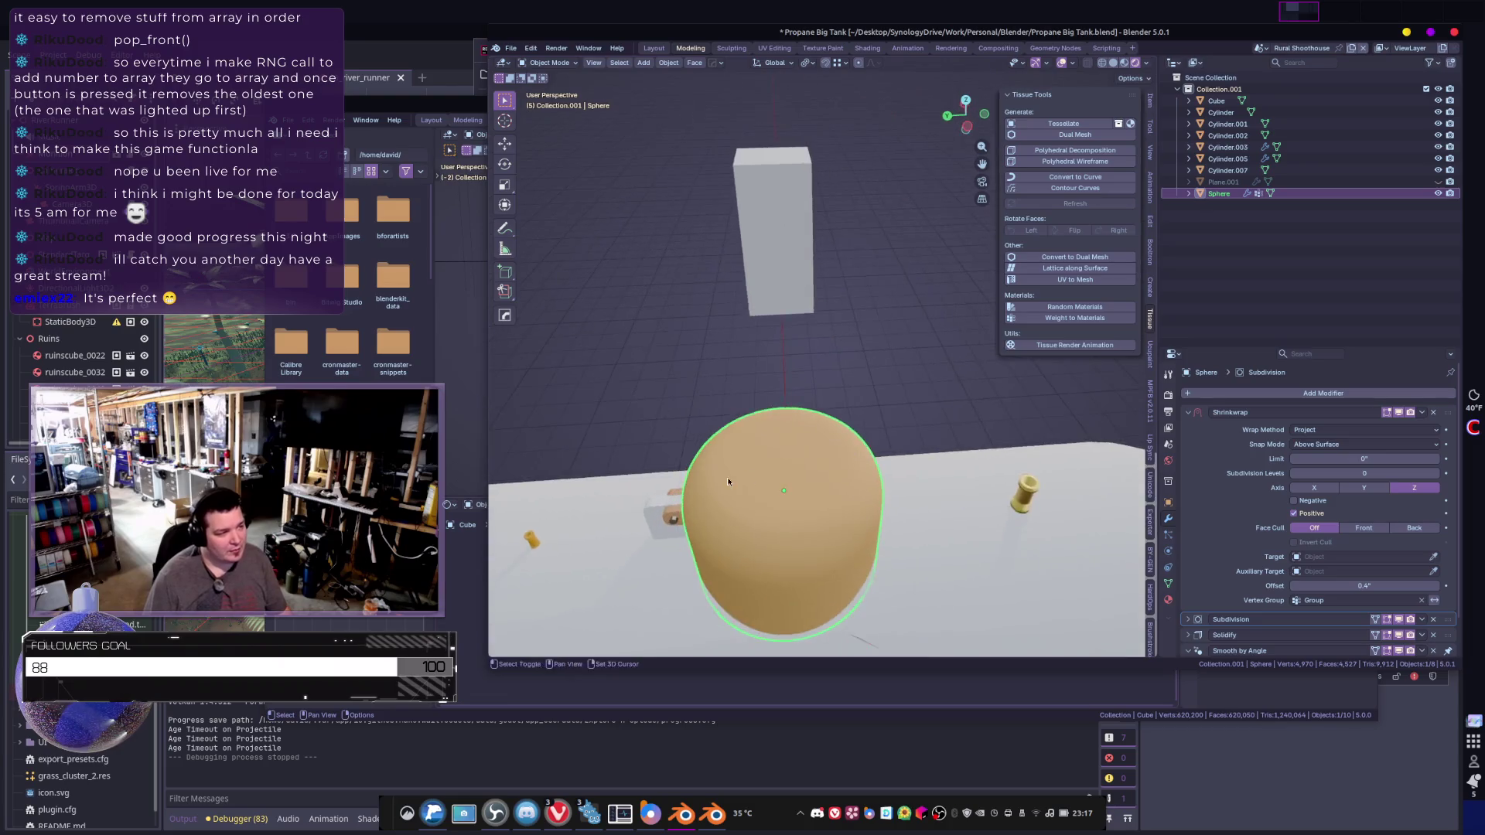
pyautogui.moveTo(735, 476); pyautogui.dragTo(864, 407, button='middle')
pyautogui.scroll(3, 864, 408)
pyautogui.click(885, 411)
pyautogui.click(885, 410)
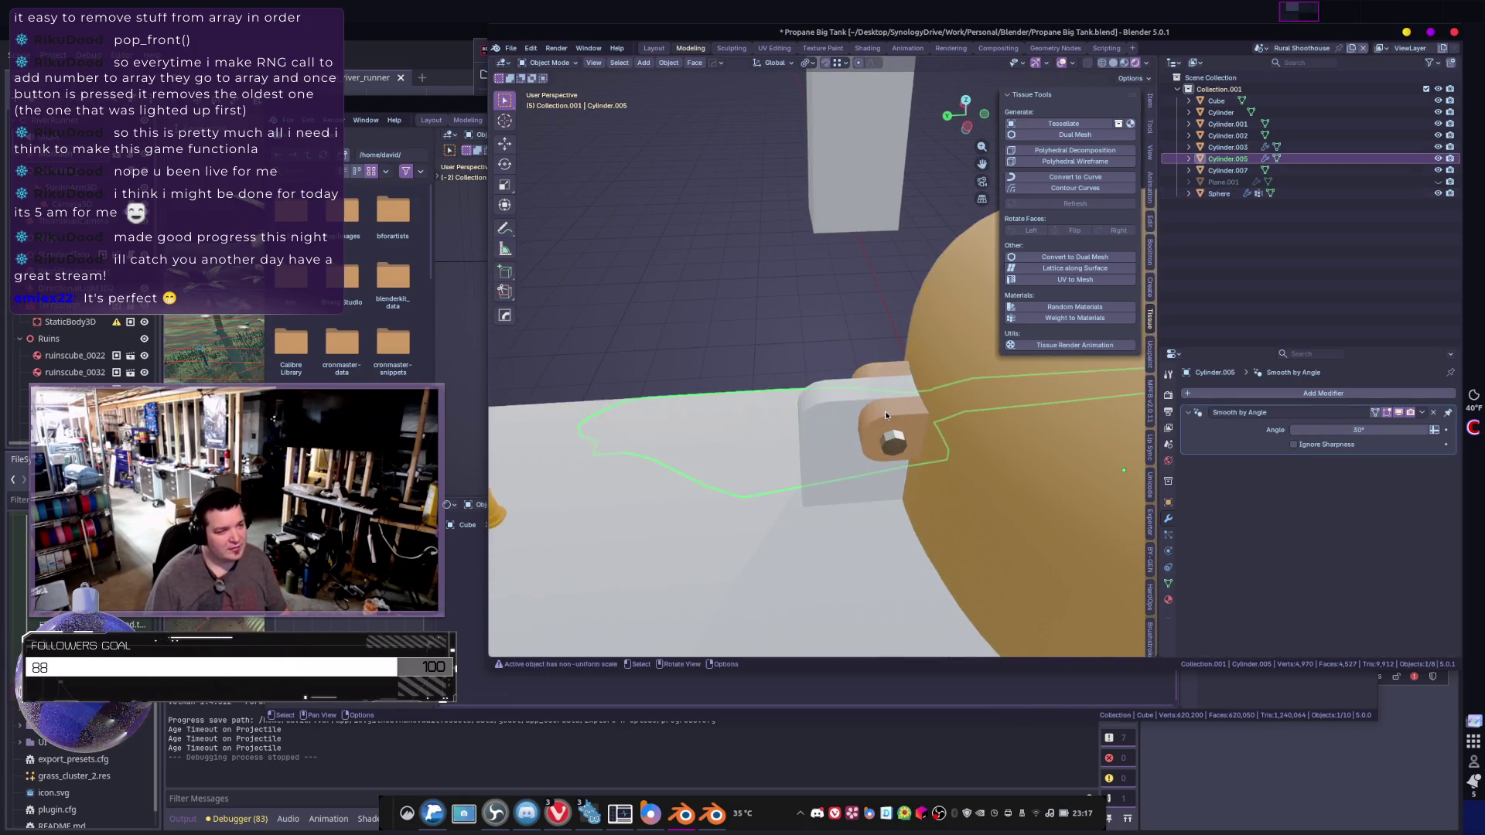
pyautogui.click(887, 416)
pyautogui.scroll(-4, 886, 416)
pyautogui.click(945, 410)
pyautogui.scroll(1, 837, 503)
pyautogui.scroll(-3, 815, 403)
pyautogui.click(822, 380)
pyautogui.keyDown('shift'); pyautogui.click(887, 354); pyautogui.keyUp('shift')
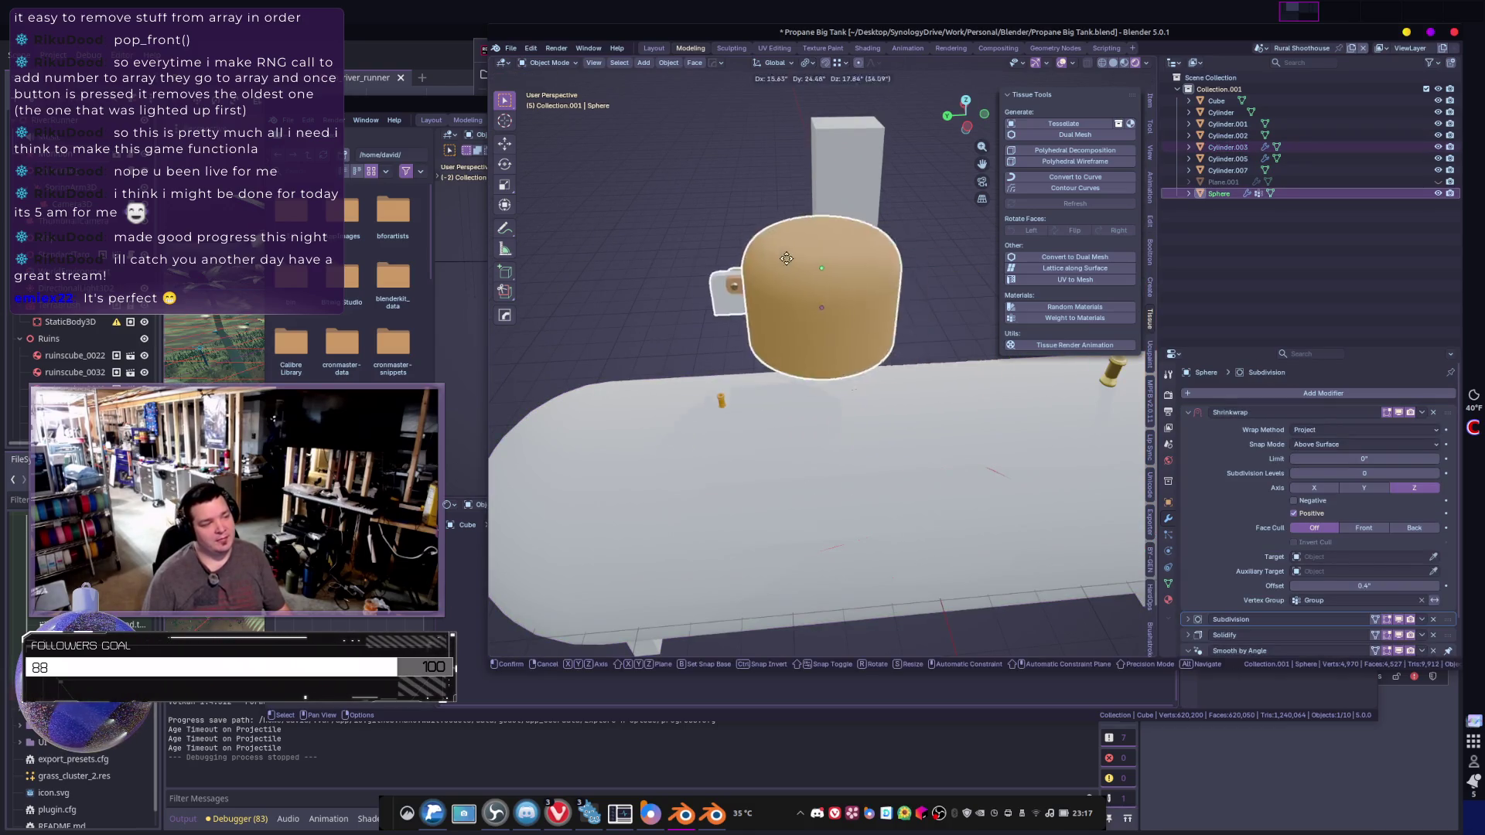
# - Join the fitting and dome into the tank body Cylinder.002 as the active object
pyautogui.rightClick(614, 517)
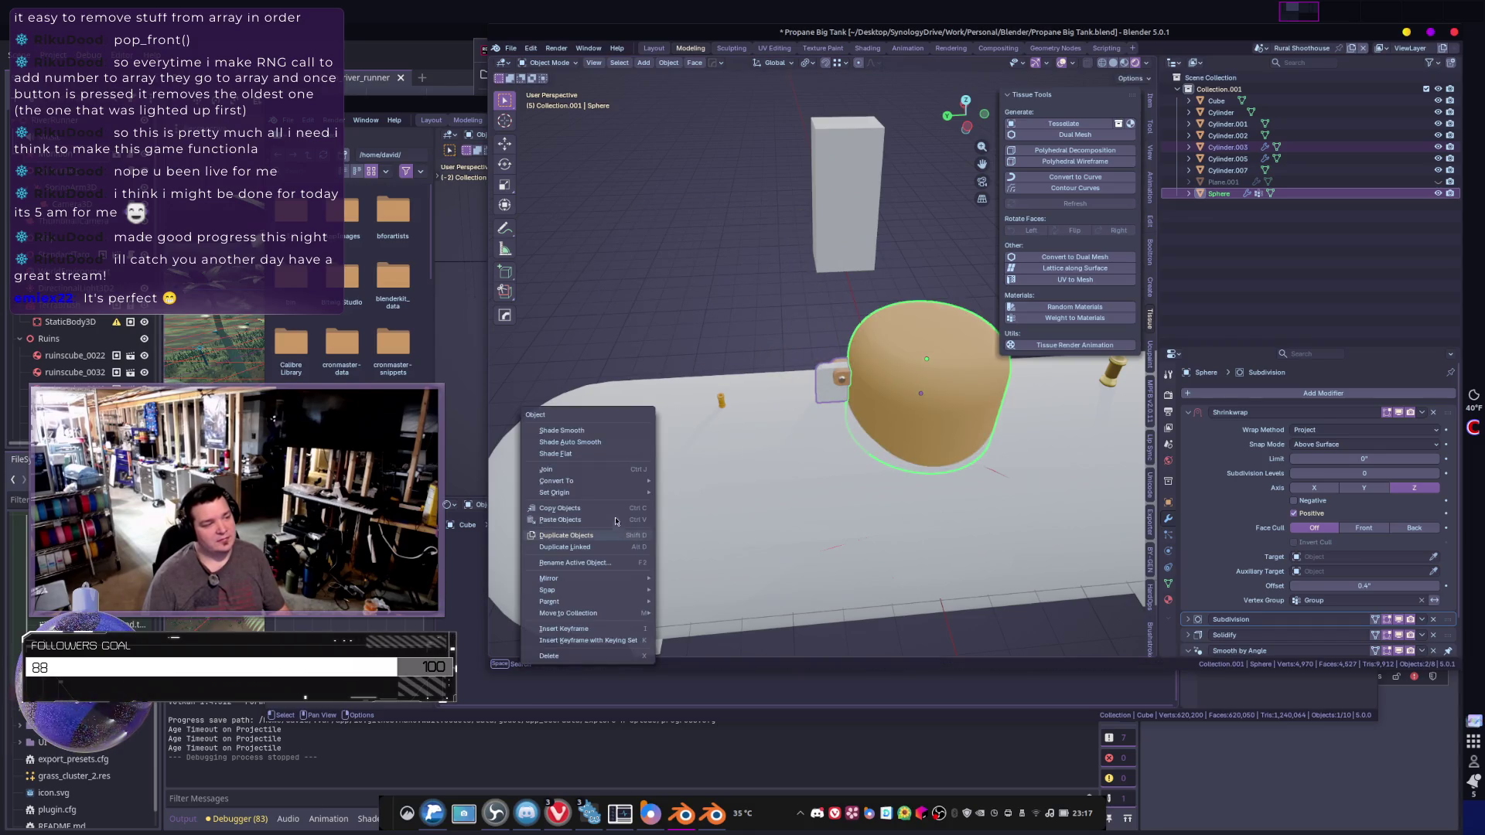
pyautogui.press('Escape')
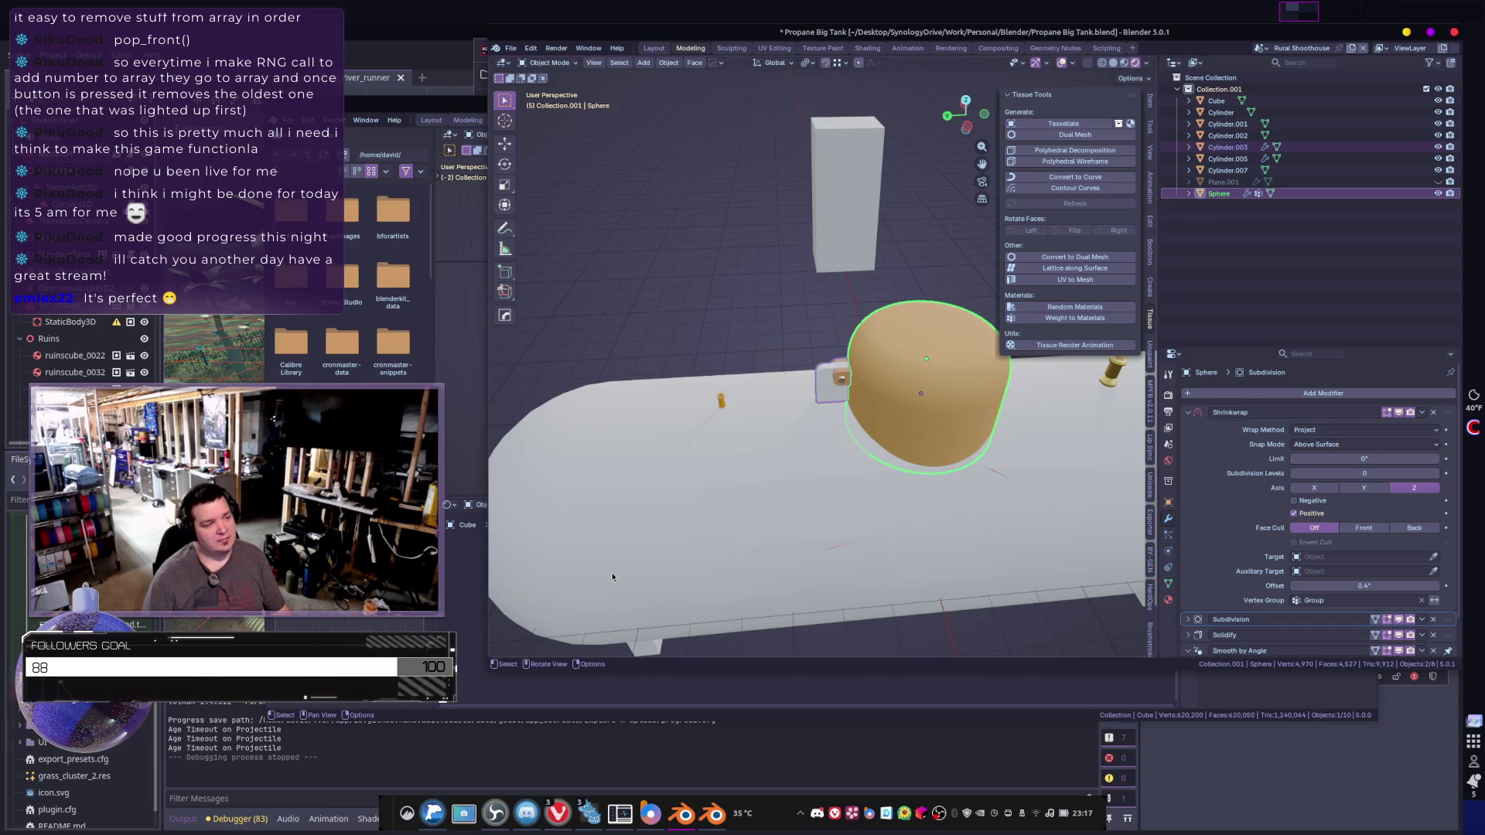
pyautogui.keyDown('shift'); pyautogui.click(642, 587); pyautogui.keyUp('shift')
pyautogui.rightClick(743, 542)
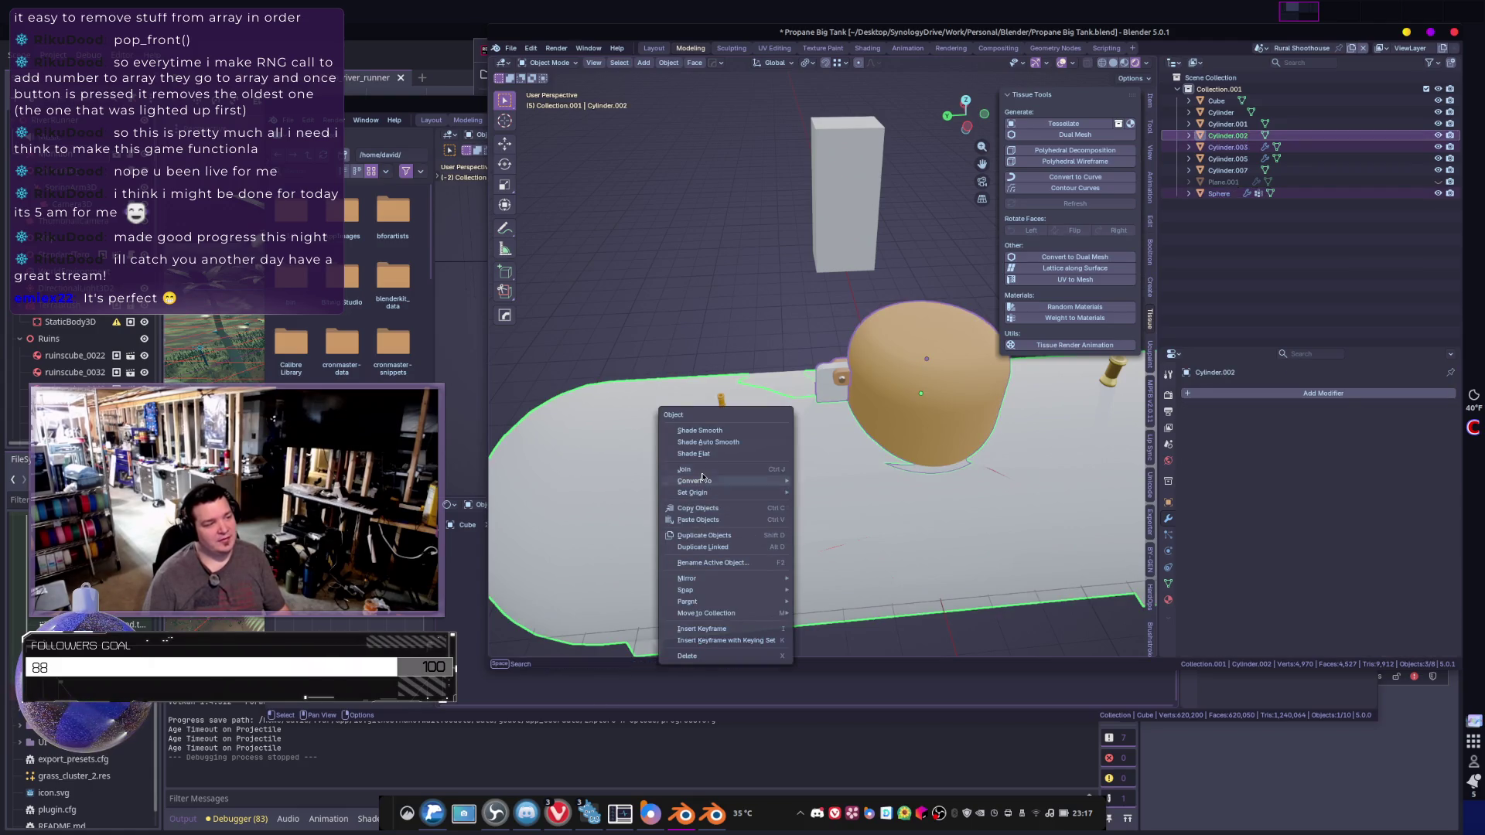
pyautogui.click(684, 469)
# - Inspect the joined tank and select the Cylinder.007 and Cylinder.005 pieces
pyautogui.scroll(-3, 703, 478)
pyautogui.moveTo(703, 478)
pyautogui.mouseDown(button='middle')
pyautogui.moveTo(594, 325)
pyautogui.moveTo(810, 379)
pyautogui.moveTo(775, 386)
pyautogui.moveTo(886, 433)
pyautogui.moveTo(861, 457)
pyautogui.moveTo(833, 434)
pyautogui.moveTo(797, 543)
pyautogui.moveTo(773, 534)
pyautogui.moveTo(834, 547)
pyautogui.mouseUp(button='middle')
pyautogui.press('g')
pyautogui.rightClick(806, 511)
pyautogui.click(833, 434)
pyautogui.click(797, 543)
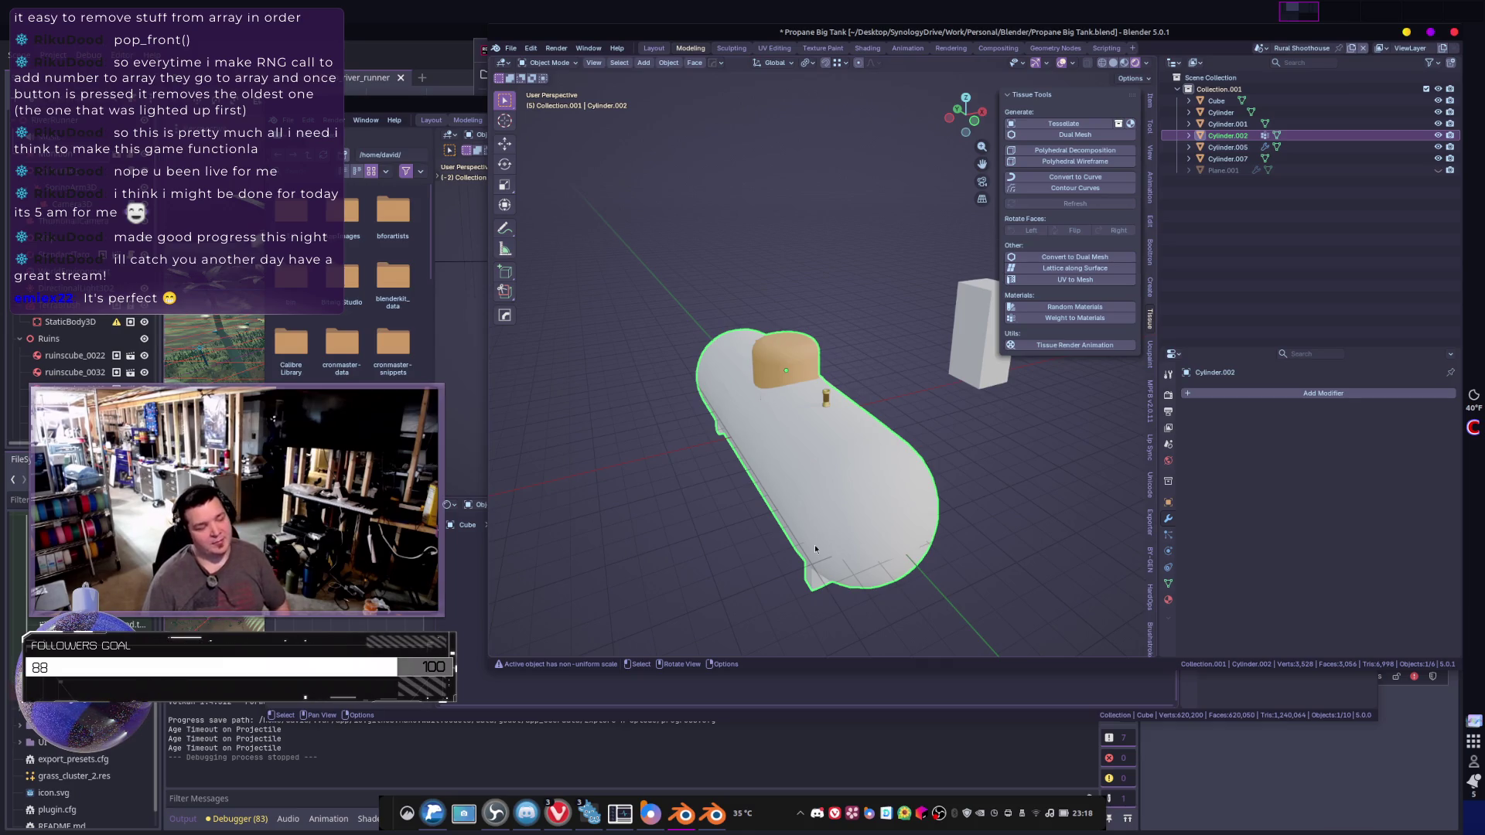
pyautogui.moveTo(786, 427)
pyautogui.mouseDown(button='middle')
pyautogui.moveTo(866, 452)
pyautogui.moveTo(812, 415)
pyautogui.moveTo(881, 453)
pyautogui.moveTo(862, 389)
pyautogui.mouseUp(button='middle')
pyautogui.click(802, 436)
pyautogui.click(849, 410)
pyautogui.moveTo(983, 464)
pyautogui.mouseDown(button='middle')
pyautogui.moveTo(870, 420)
pyautogui.moveTo(746, 403)
pyautogui.mouseUp(button='middle')
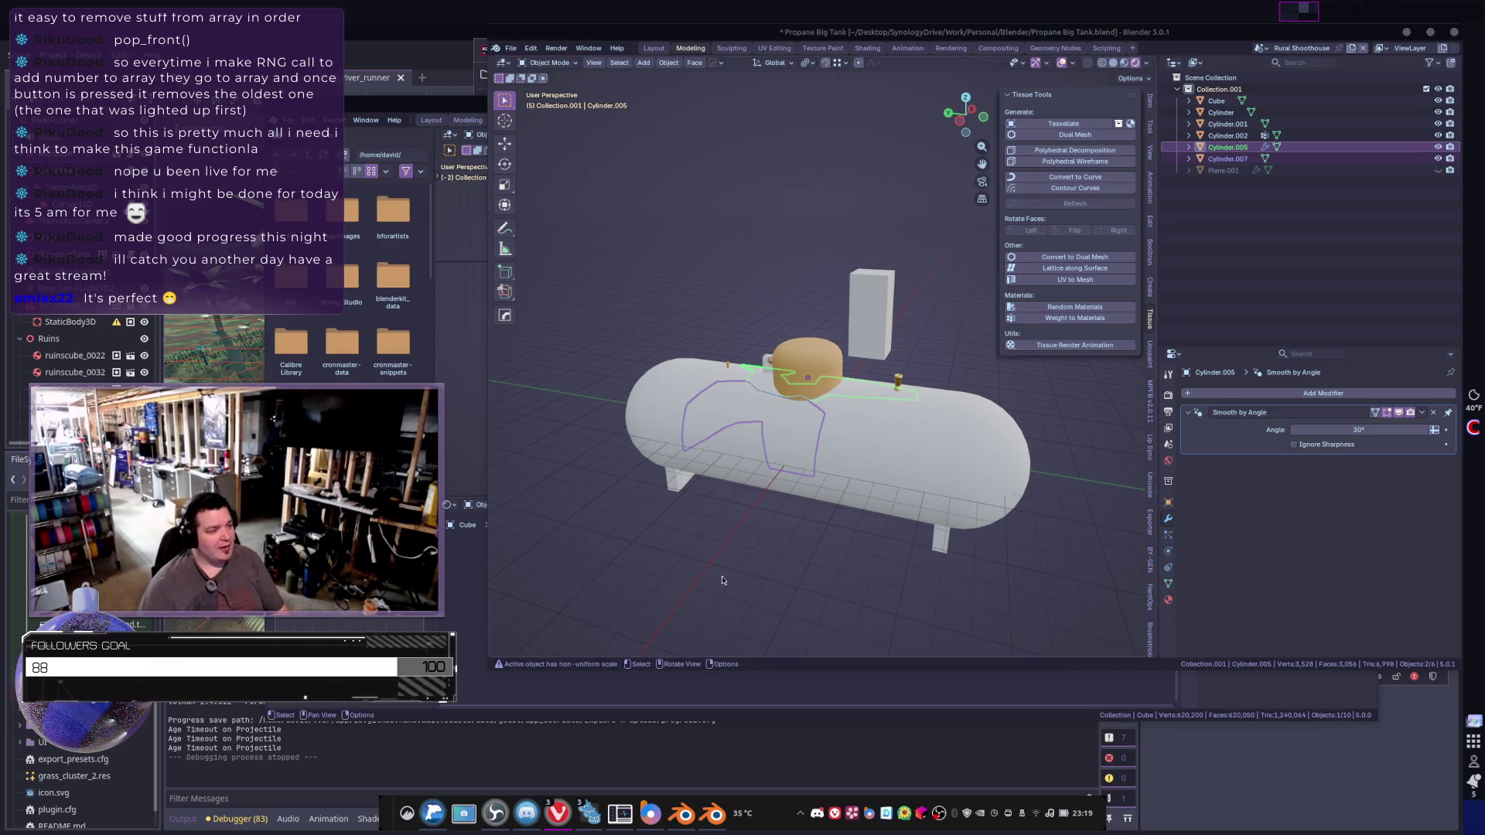
# - Look over the tank from above, selecting the tank body and inner part Cylinder.007
pyautogui.click(804, 588)
pyautogui.moveTo(804, 372)
pyautogui.mouseDown(button='middle')
pyautogui.moveTo(801, 467)
pyautogui.moveTo(661, 453)
pyautogui.moveTo(706, 426)
pyautogui.moveTo(870, 421)
pyautogui.moveTo(864, 407)
pyautogui.mouseUp(button='middle')
pyautogui.click(801, 468)
pyautogui.click(801, 467)
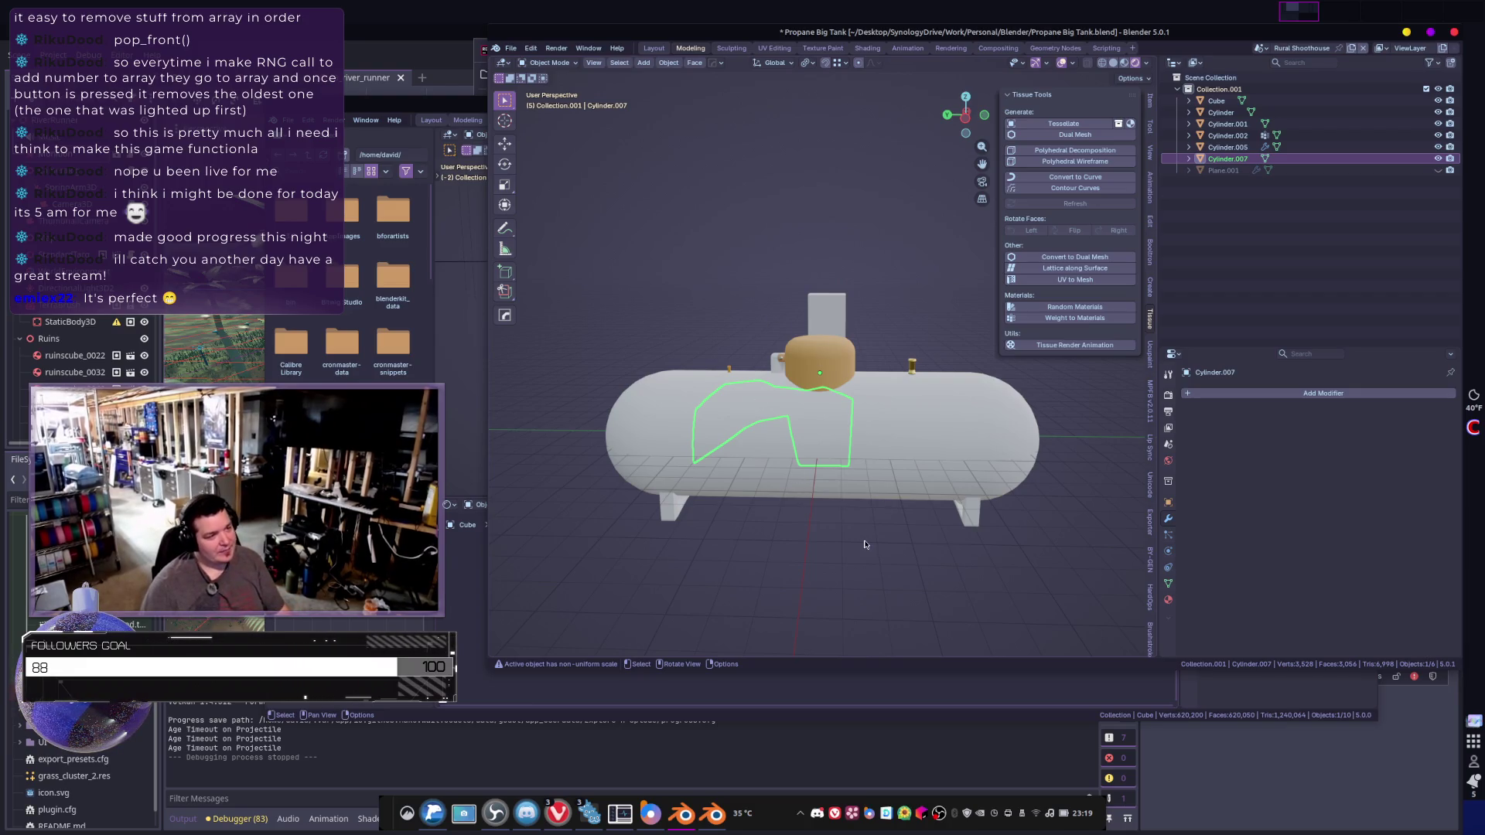
pyautogui.scroll(-1, 846, 532)
pyautogui.scroll(-1, 845, 531)
pyautogui.click(823, 510)
pyautogui.moveTo(822, 507)
pyautogui.mouseDown(button='middle')
pyautogui.moveTo(1029, 507)
pyautogui.moveTo(851, 433)
pyautogui.mouseUp(button='middle')
# - Delete the white Cube standing beside the tank
pyautogui.click(714, 379)
pyautogui.press('x')
pyautogui.click(657, 363)
pyautogui.moveTo(782, 495); pyautogui.dragTo(826, 463, button='middle')
pyautogui.scroll(2, 826, 462)
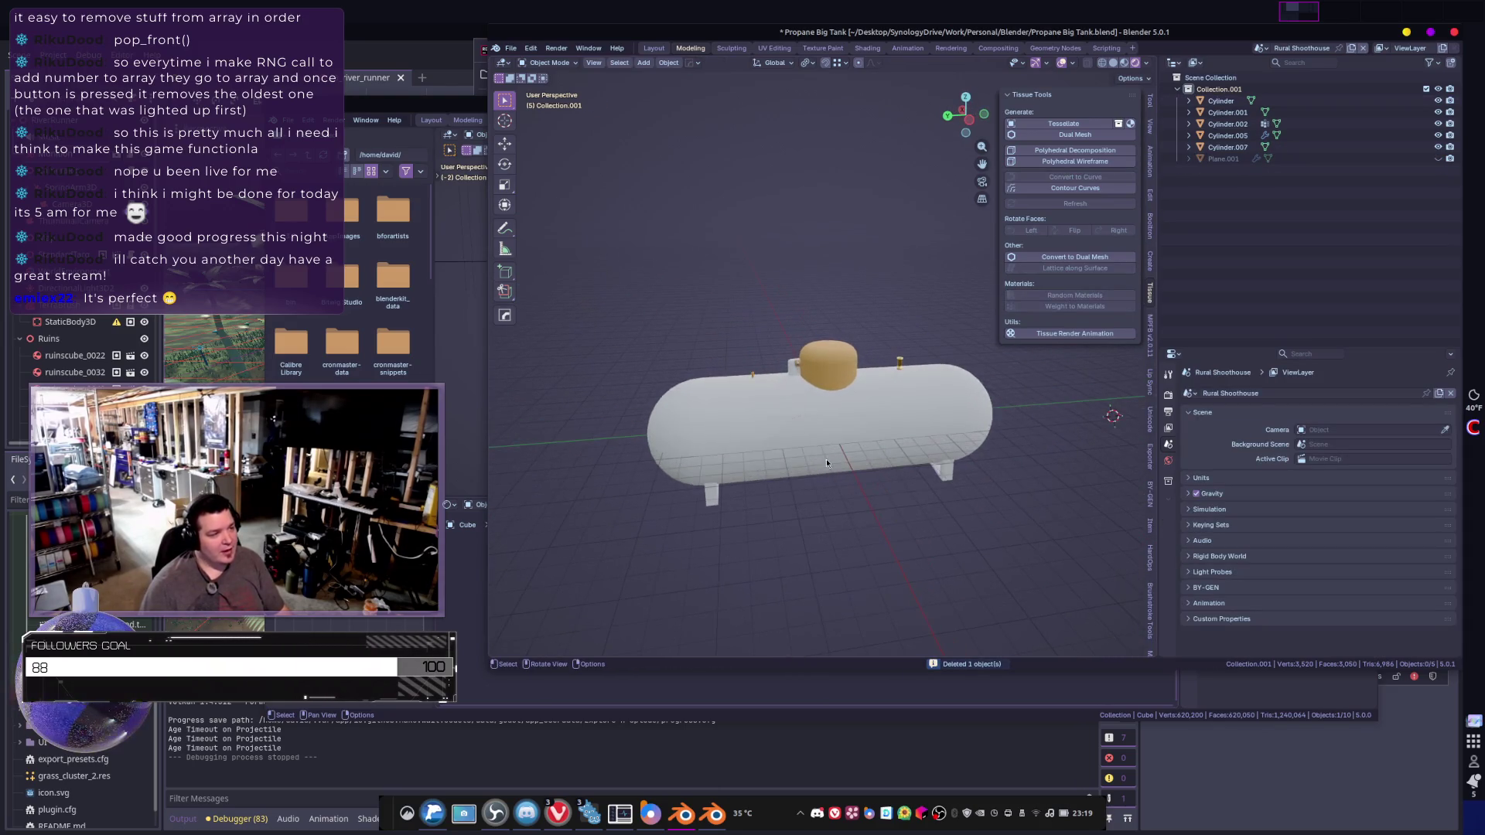
# - Check the tank body, Cylinder.007 and Cylinder.005 pieces from a few angles
pyautogui.click(824, 359)
pyautogui.moveTo(824, 359); pyautogui.dragTo(792, 434, button='middle')
pyautogui.keyDown('shift'); pyautogui.click(793, 434); pyautogui.keyUp('shift')
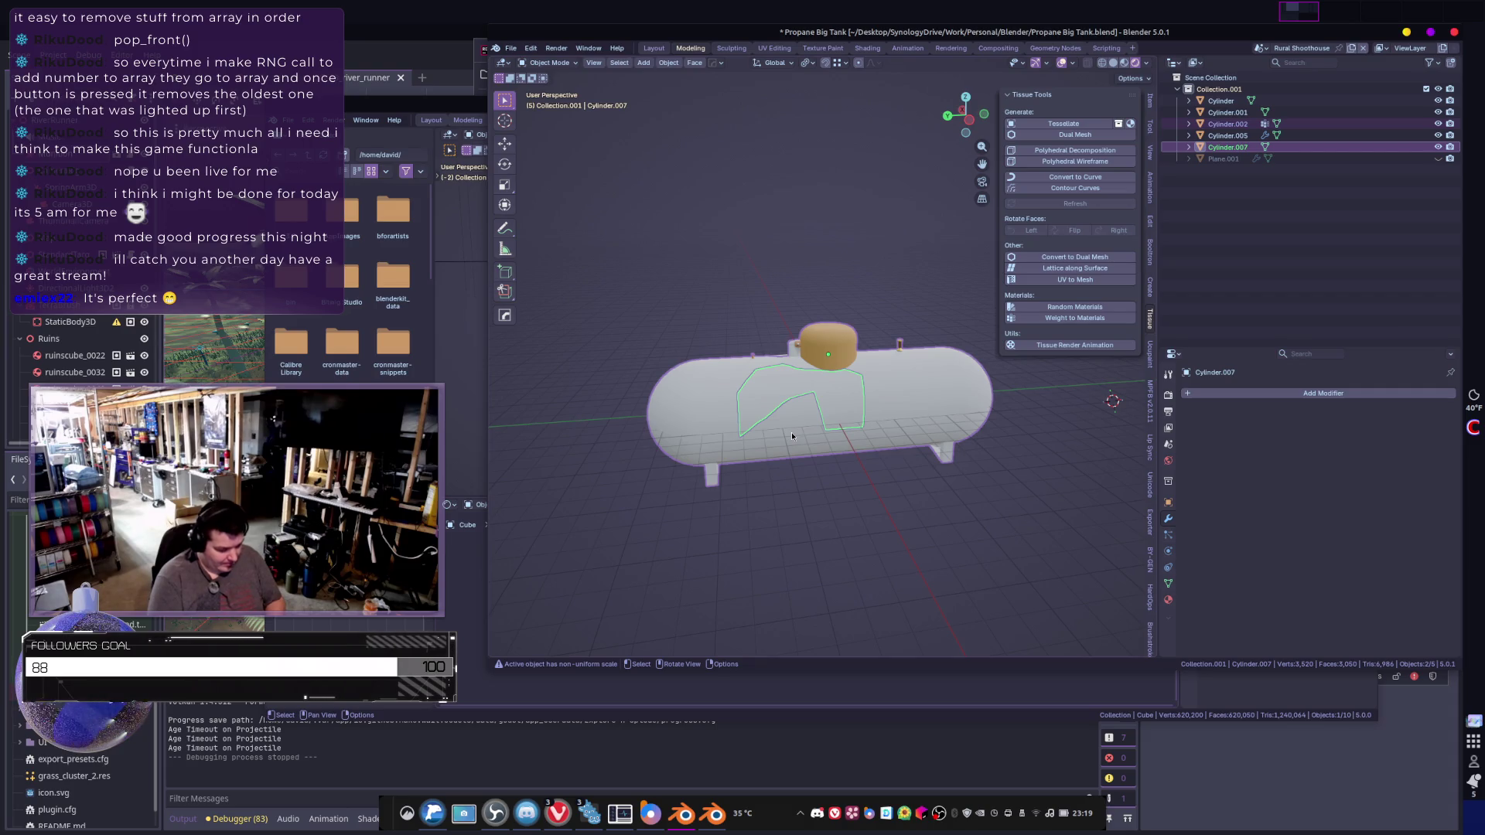
pyautogui.scroll(4, 866, 415)
pyautogui.moveTo(865, 415)
pyautogui.mouseDown(button='middle')
pyautogui.moveTo(942, 459)
pyautogui.moveTo(889, 477)
pyautogui.moveTo(843, 402)
pyautogui.mouseUp(button='middle')
pyautogui.click(861, 451)
pyautogui.scroll(-4, 851, 418)
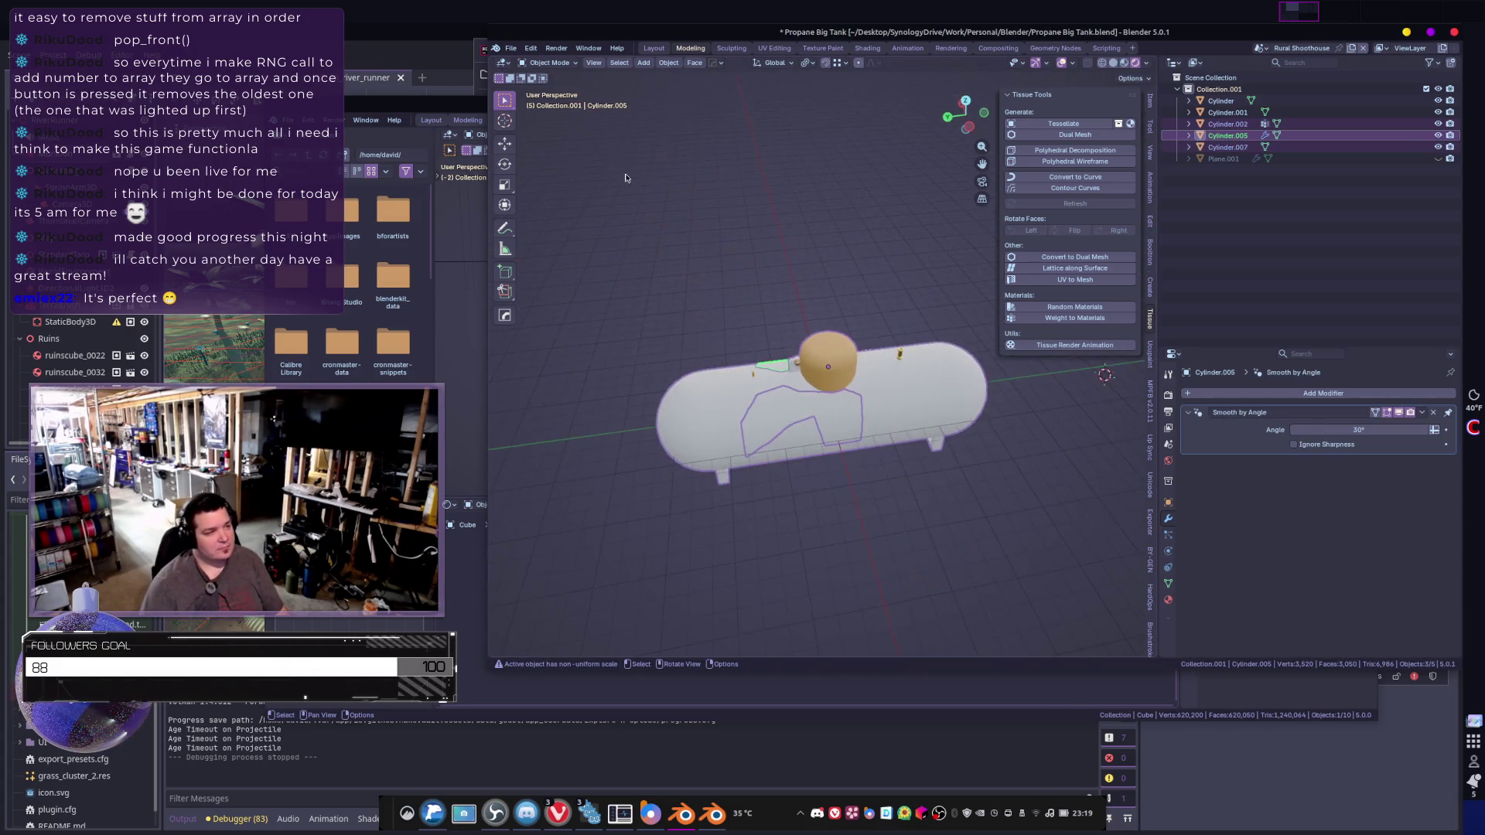
pyautogui.click(511, 48)
# - Start a glTF 2.0 export and browse from the Rural Shoothouse folder up to Models
pyautogui.moveTo(565, 224)
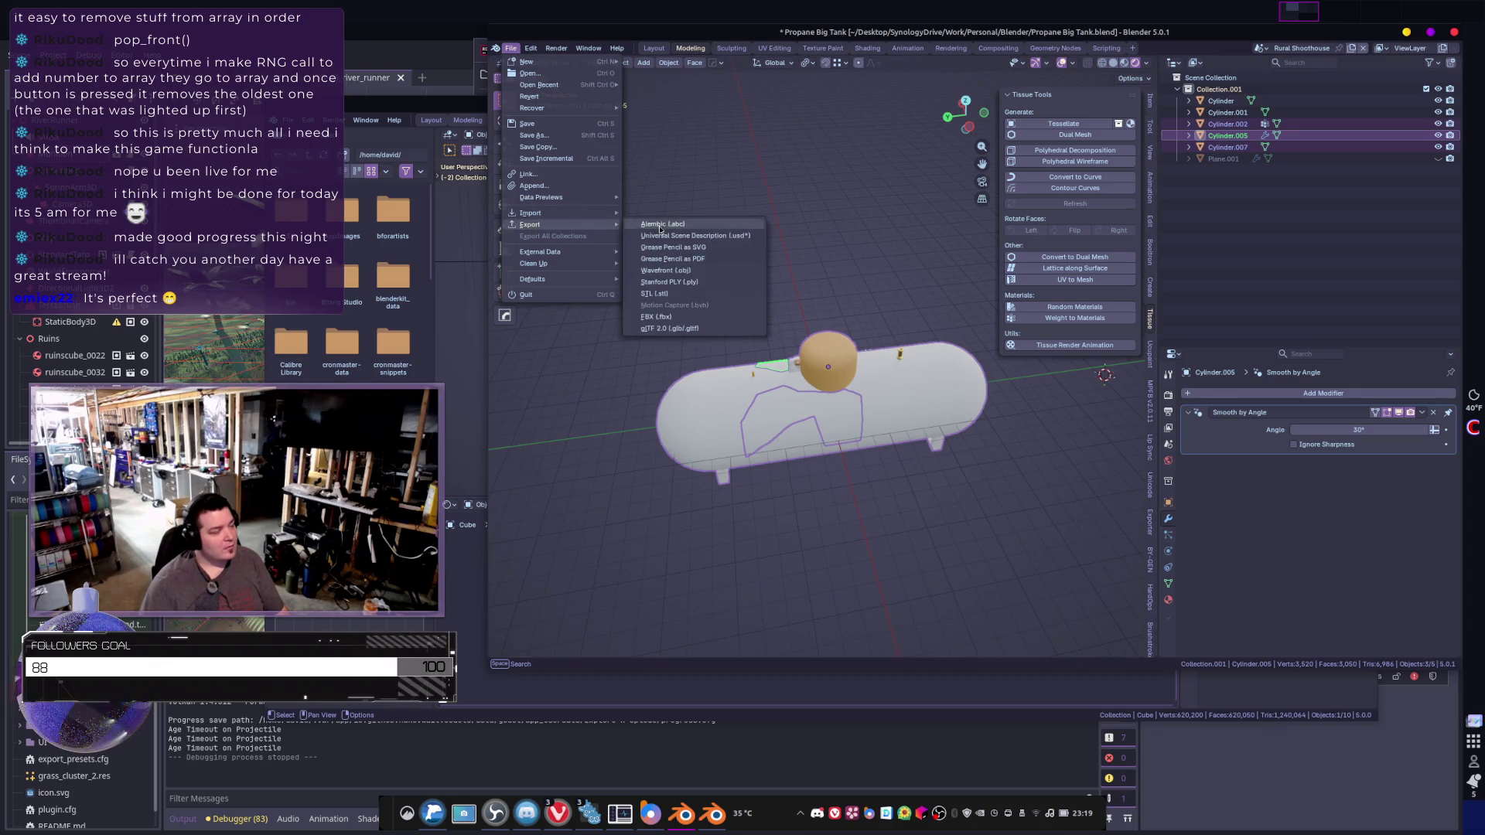
pyautogui.click(671, 331)
pyautogui.scroll(-3, 749, 372)
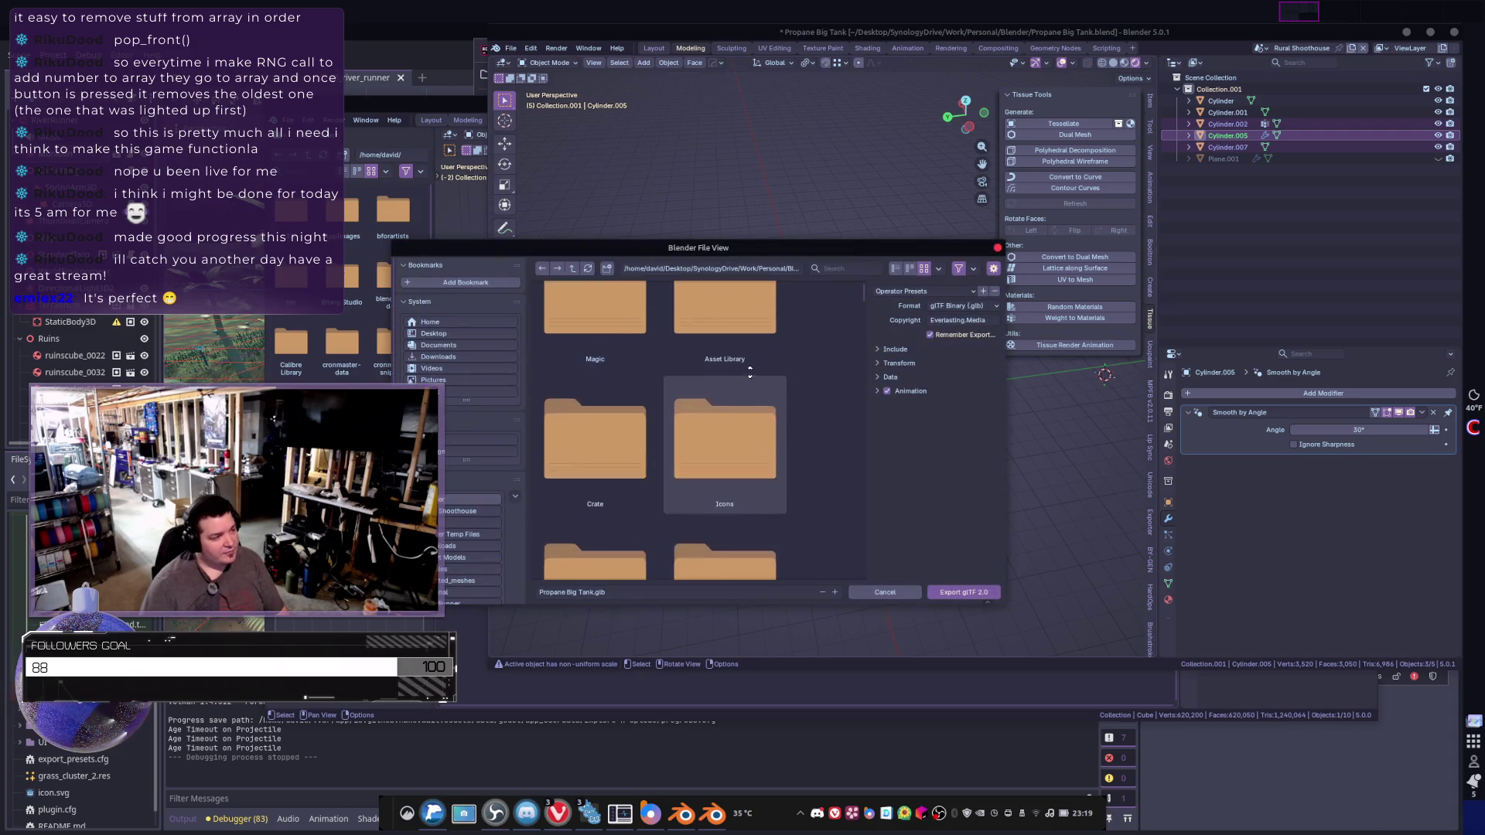
pyautogui.scroll(-3, 704, 321)
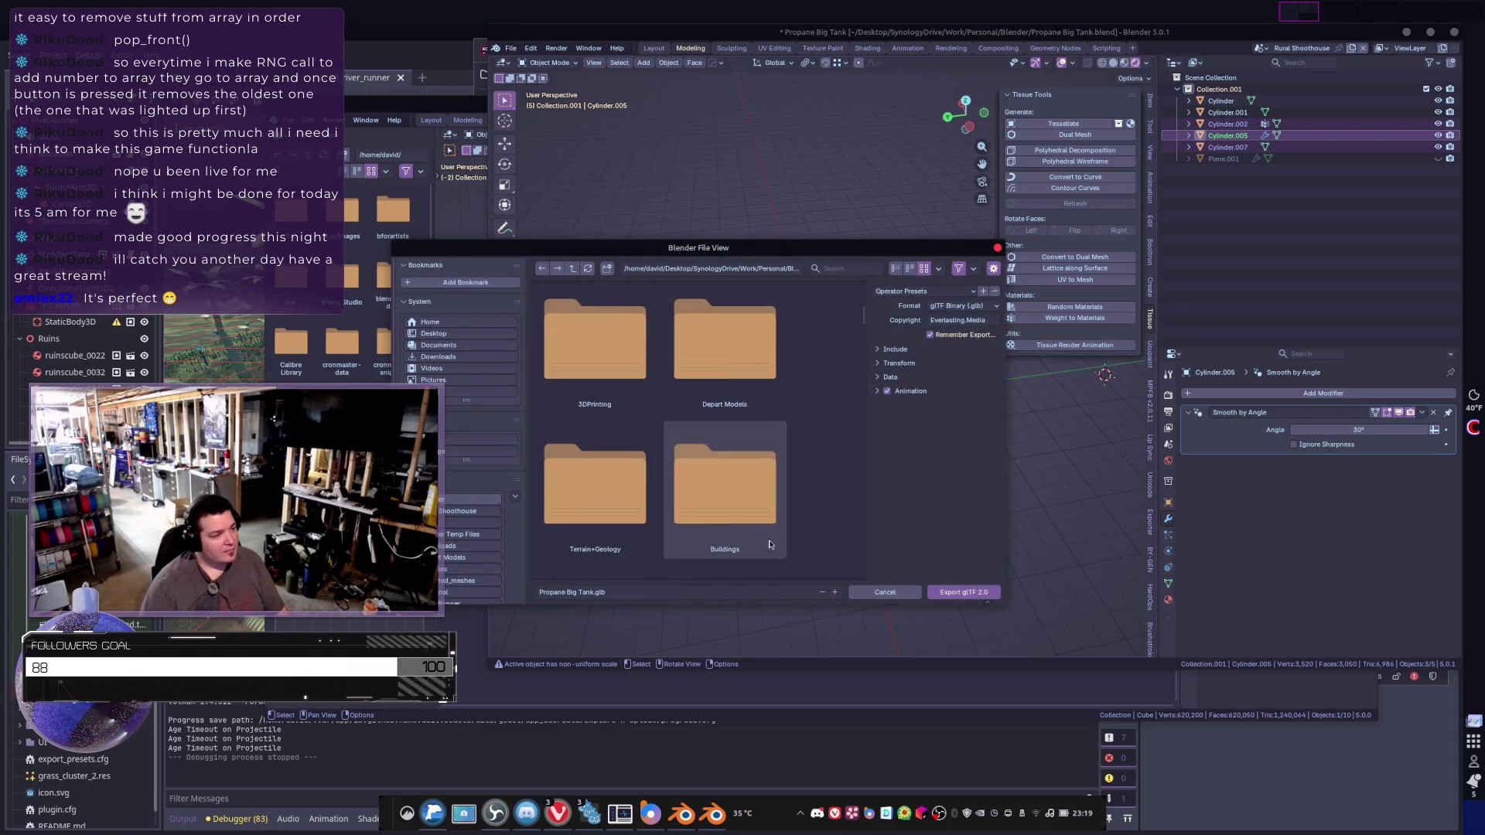
pyautogui.scroll(3, 719, 515)
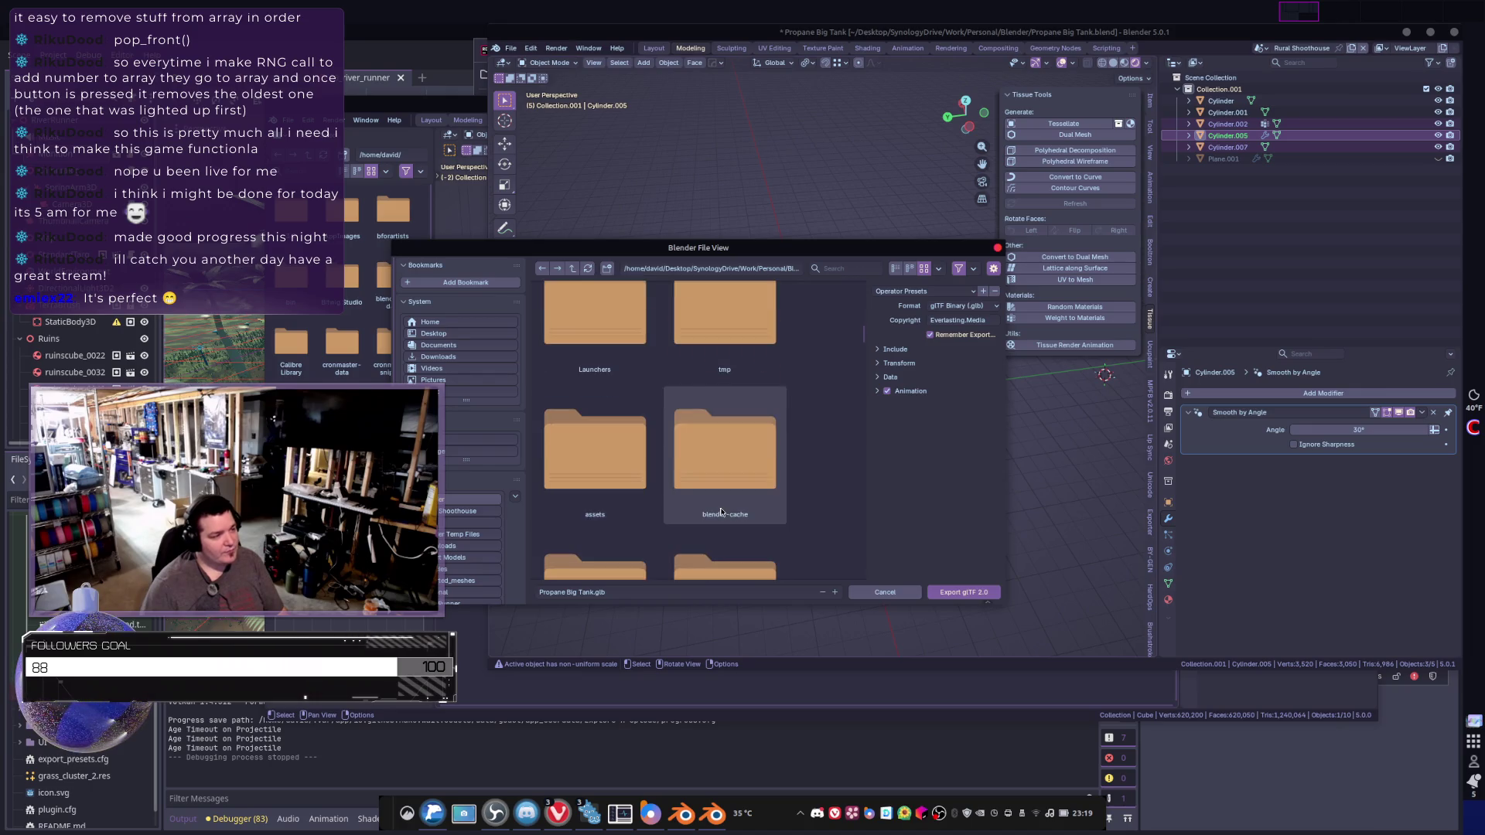
pyautogui.scroll(-4, 721, 512)
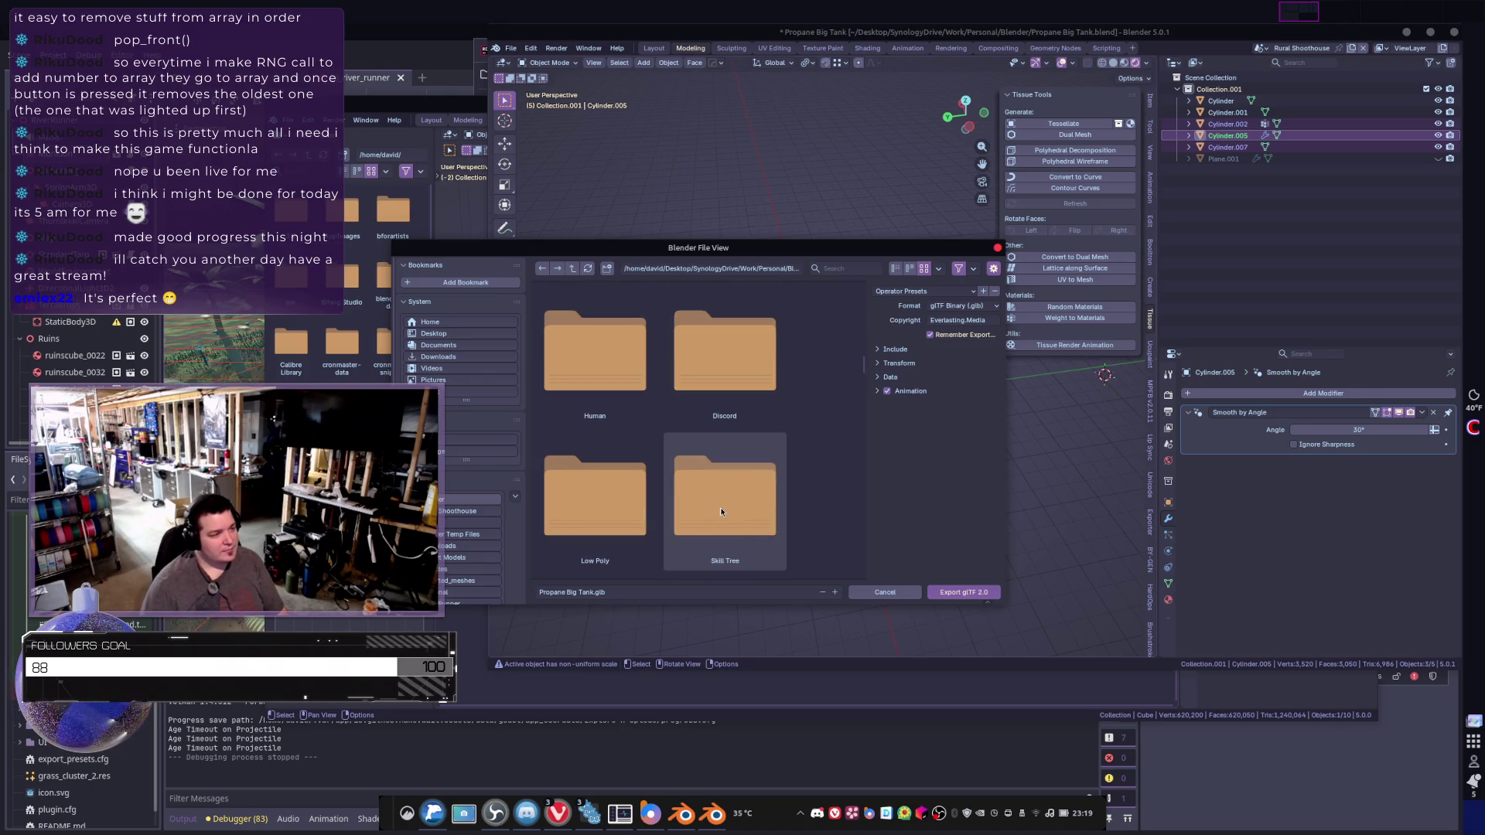
pyautogui.scroll(-5, 721, 510)
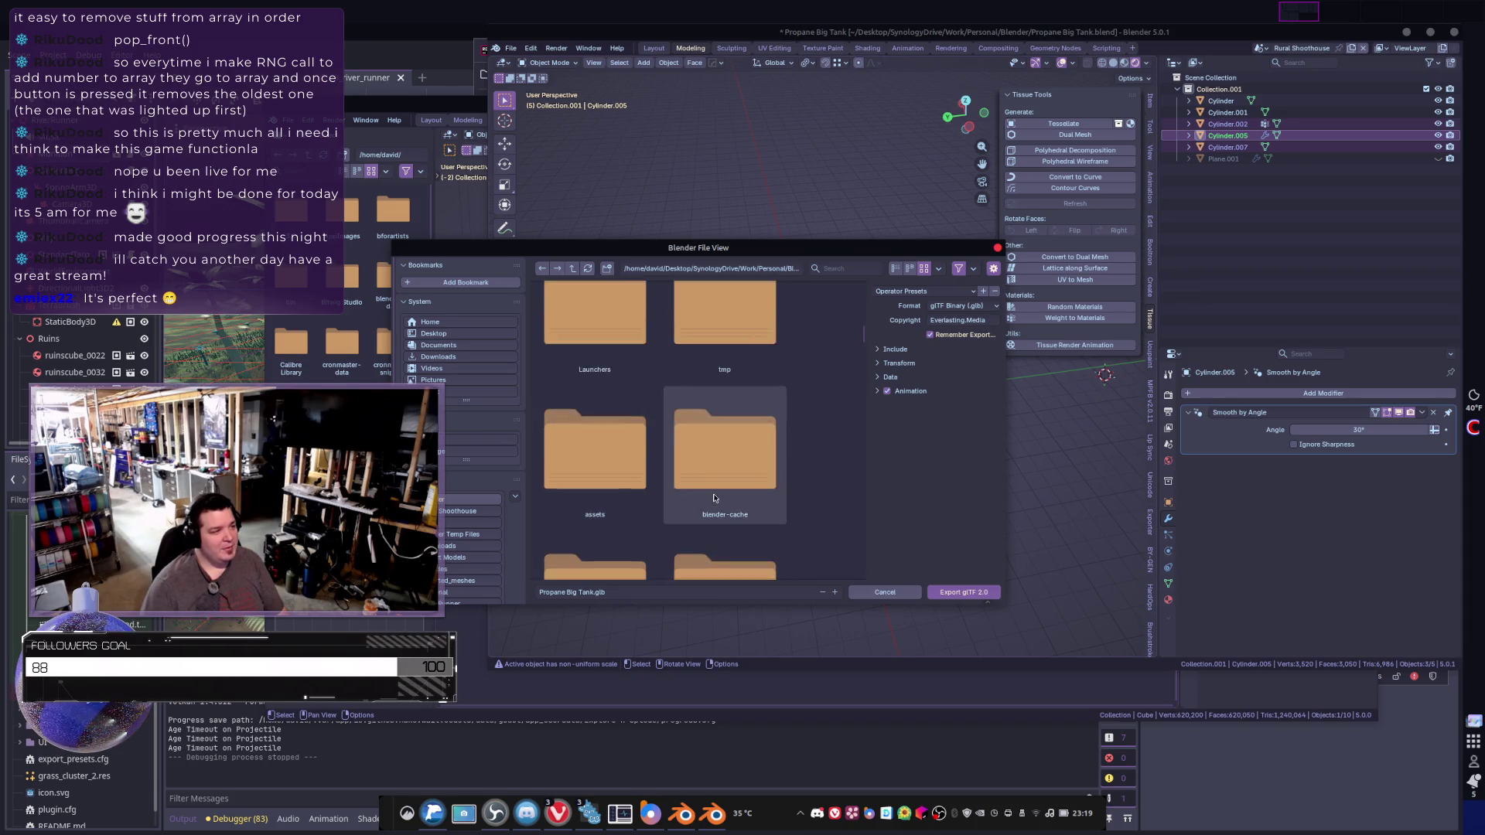
pyautogui.scroll(3, 713, 497)
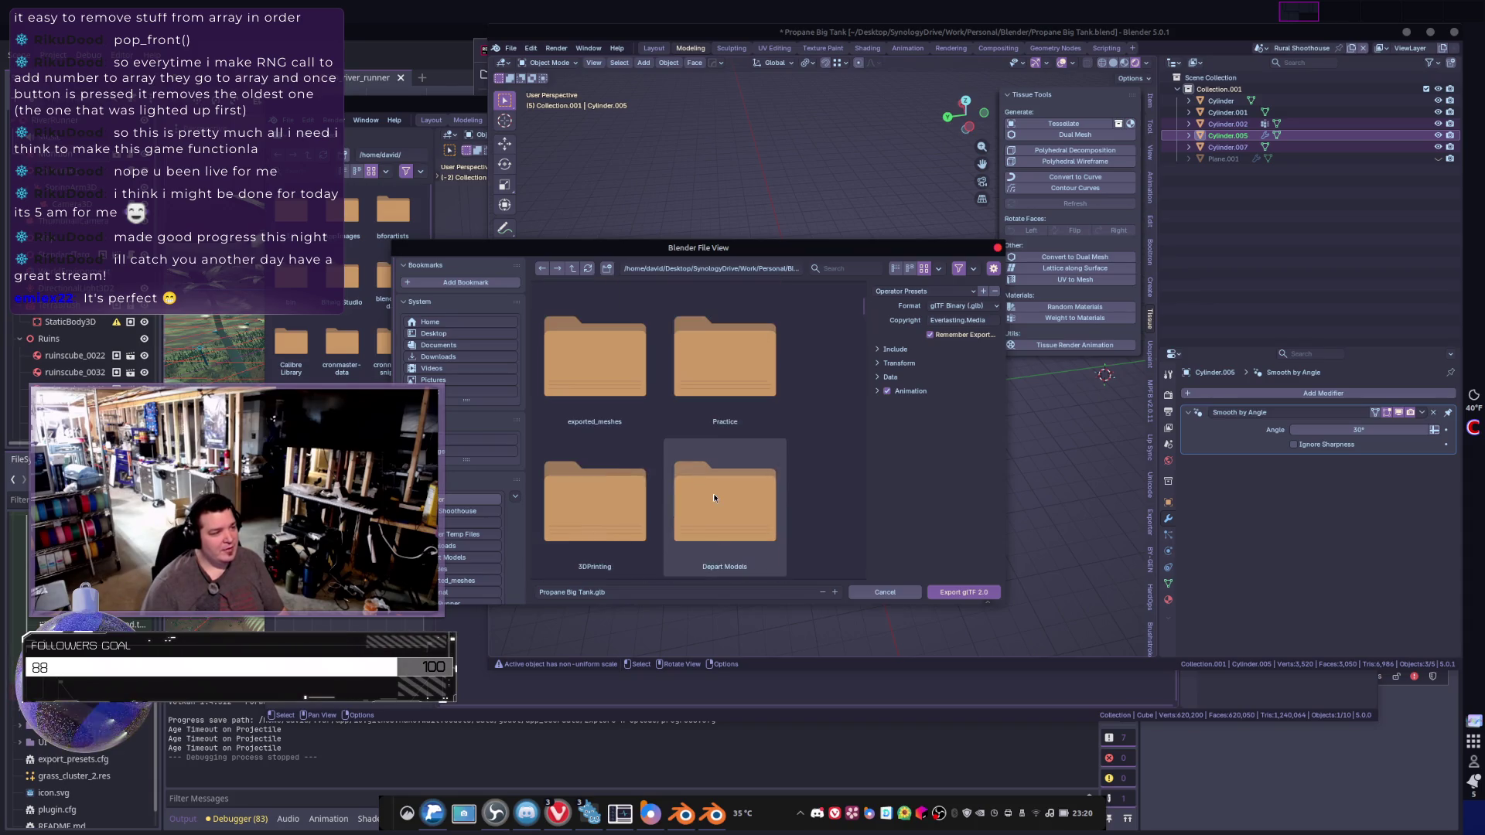
pyautogui.click(457, 513)
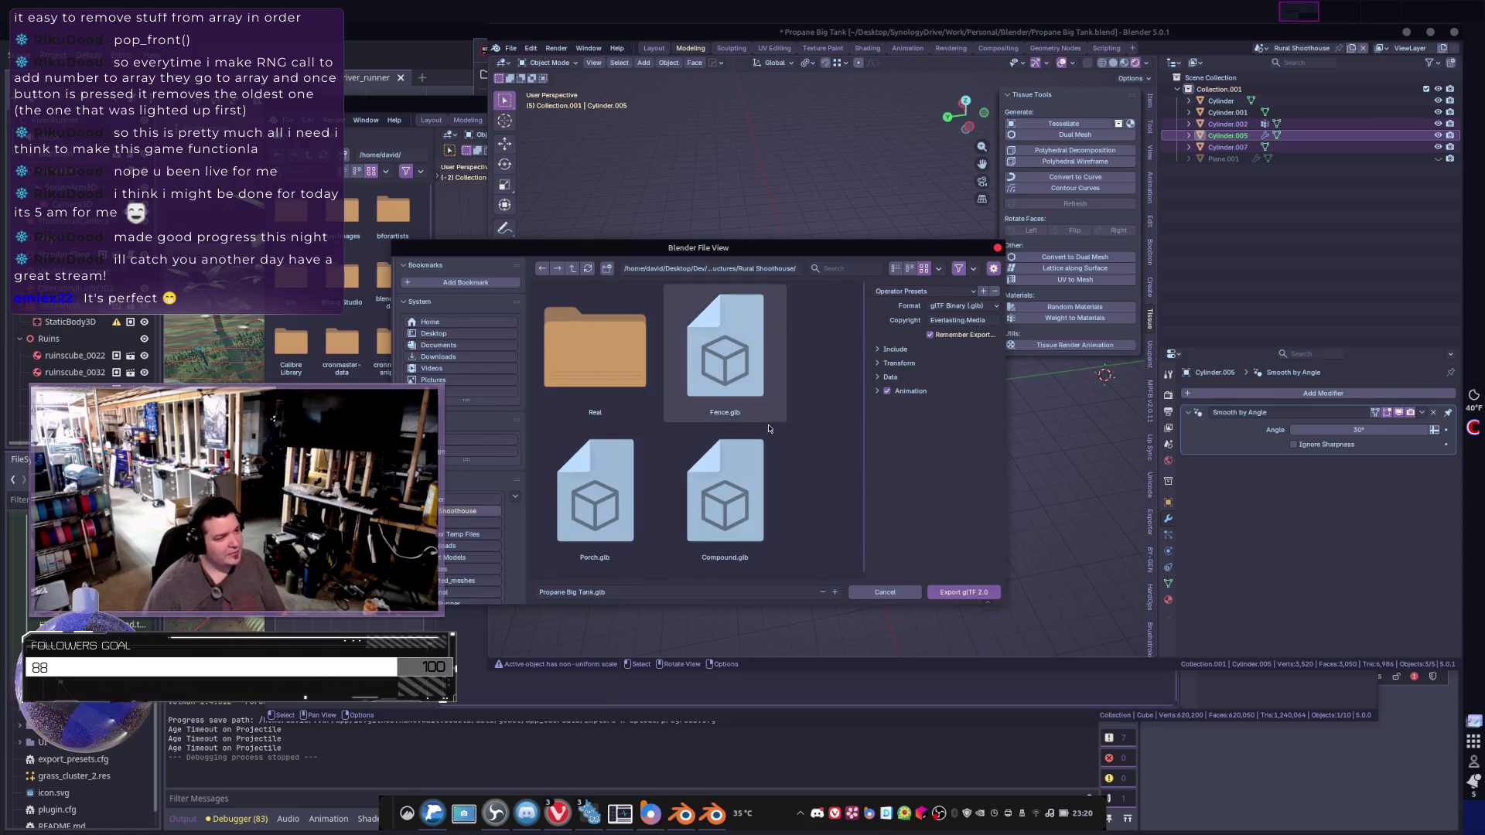
pyautogui.click(574, 269)
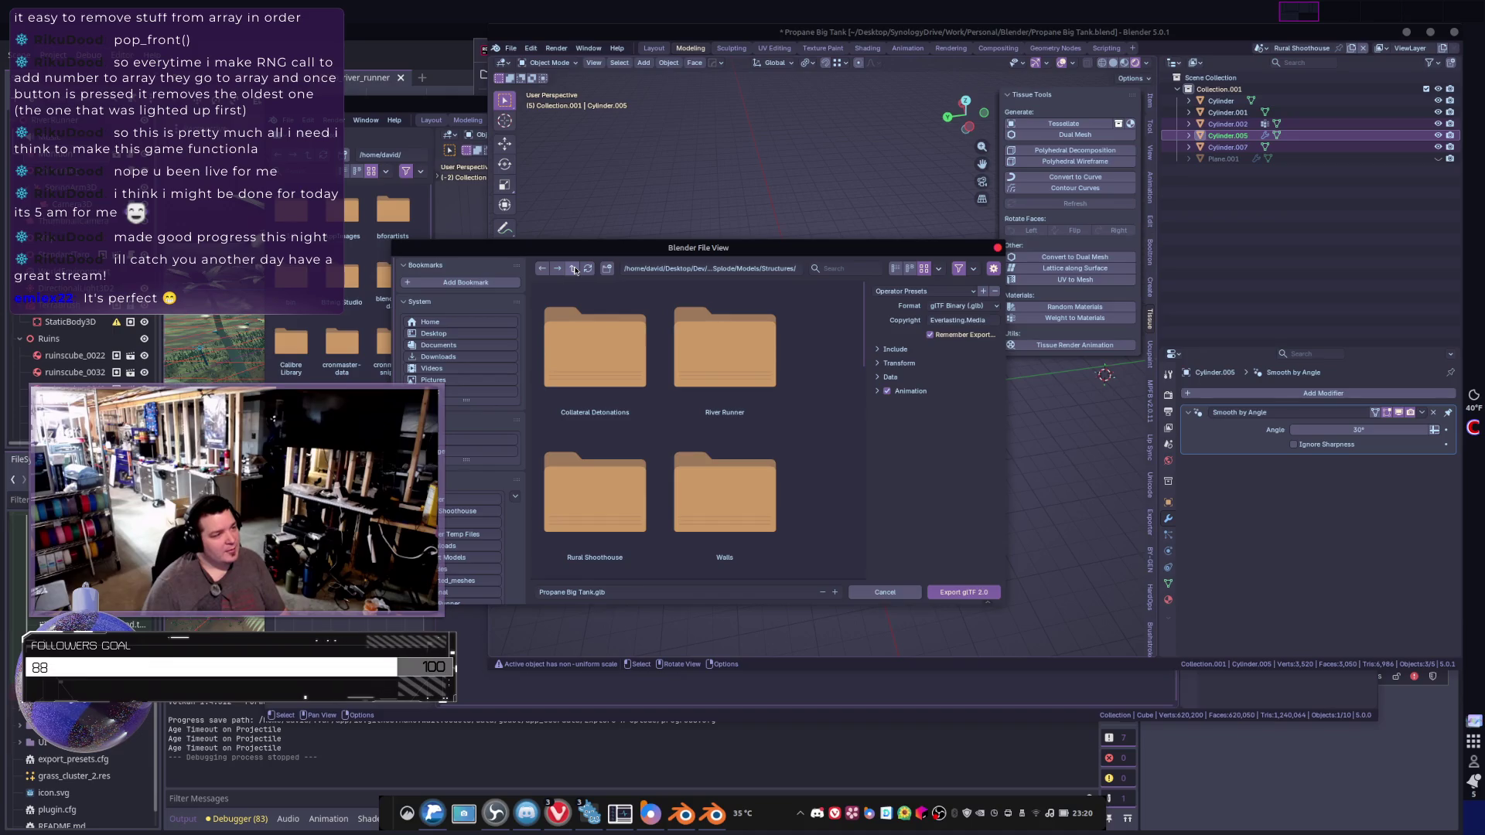
pyautogui.click(574, 268)
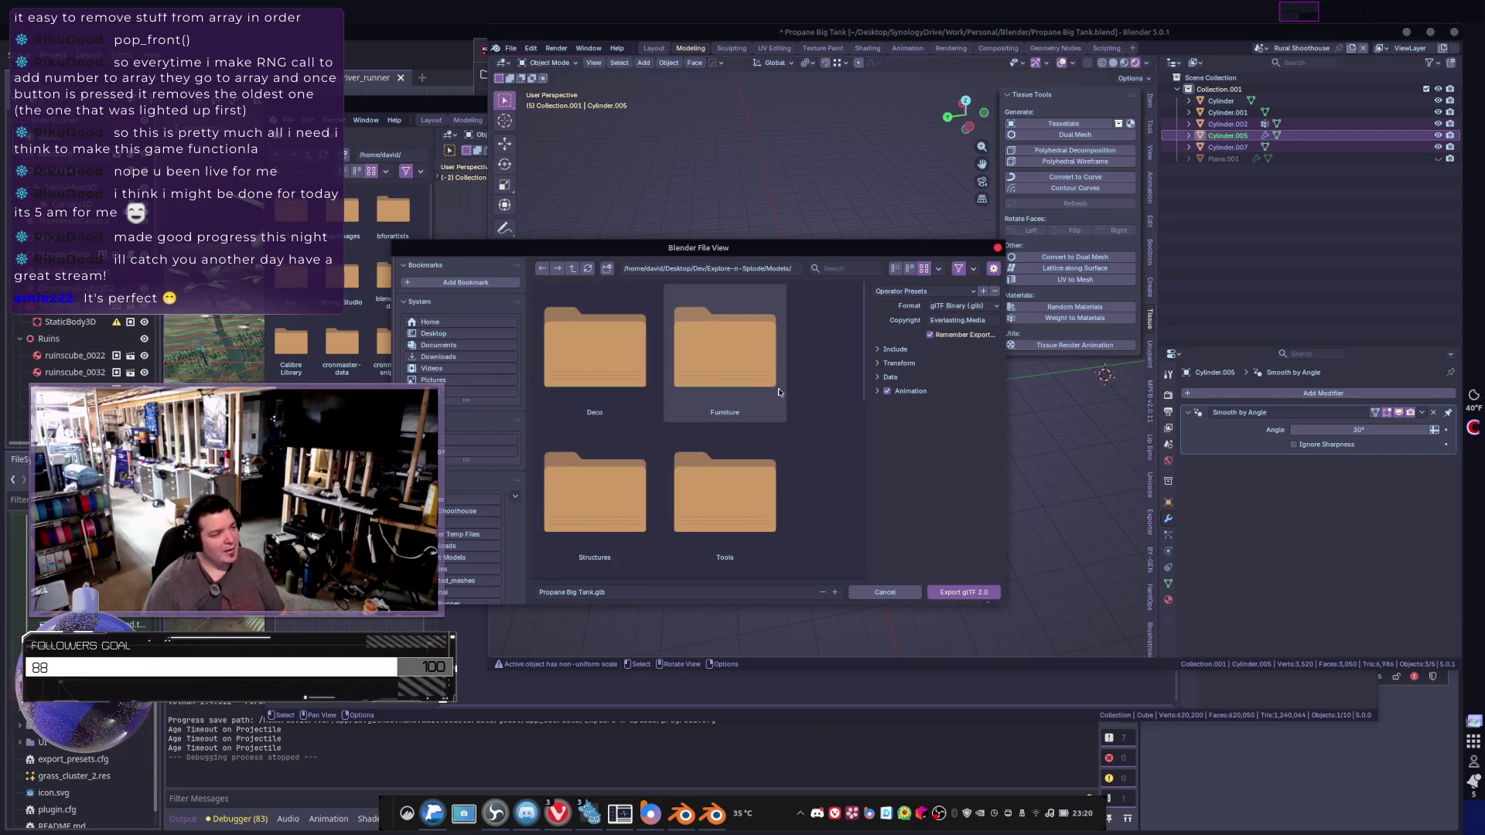
pyautogui.scroll(-5, 708, 363)
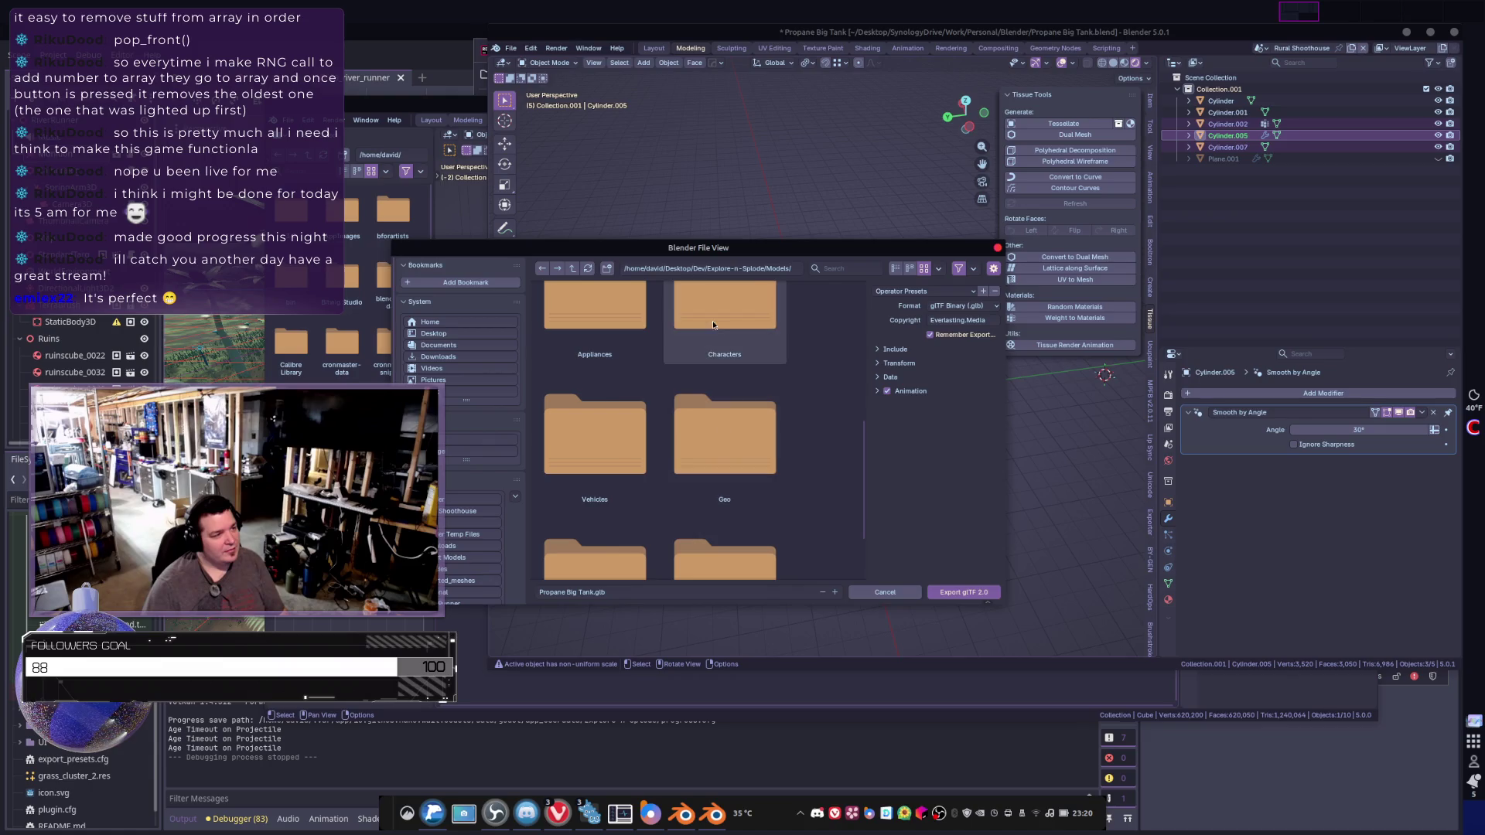
pyautogui.scroll(-2, 577, 378)
pyautogui.scroll(5, 660, 523)
pyautogui.scroll(2, 659, 522)
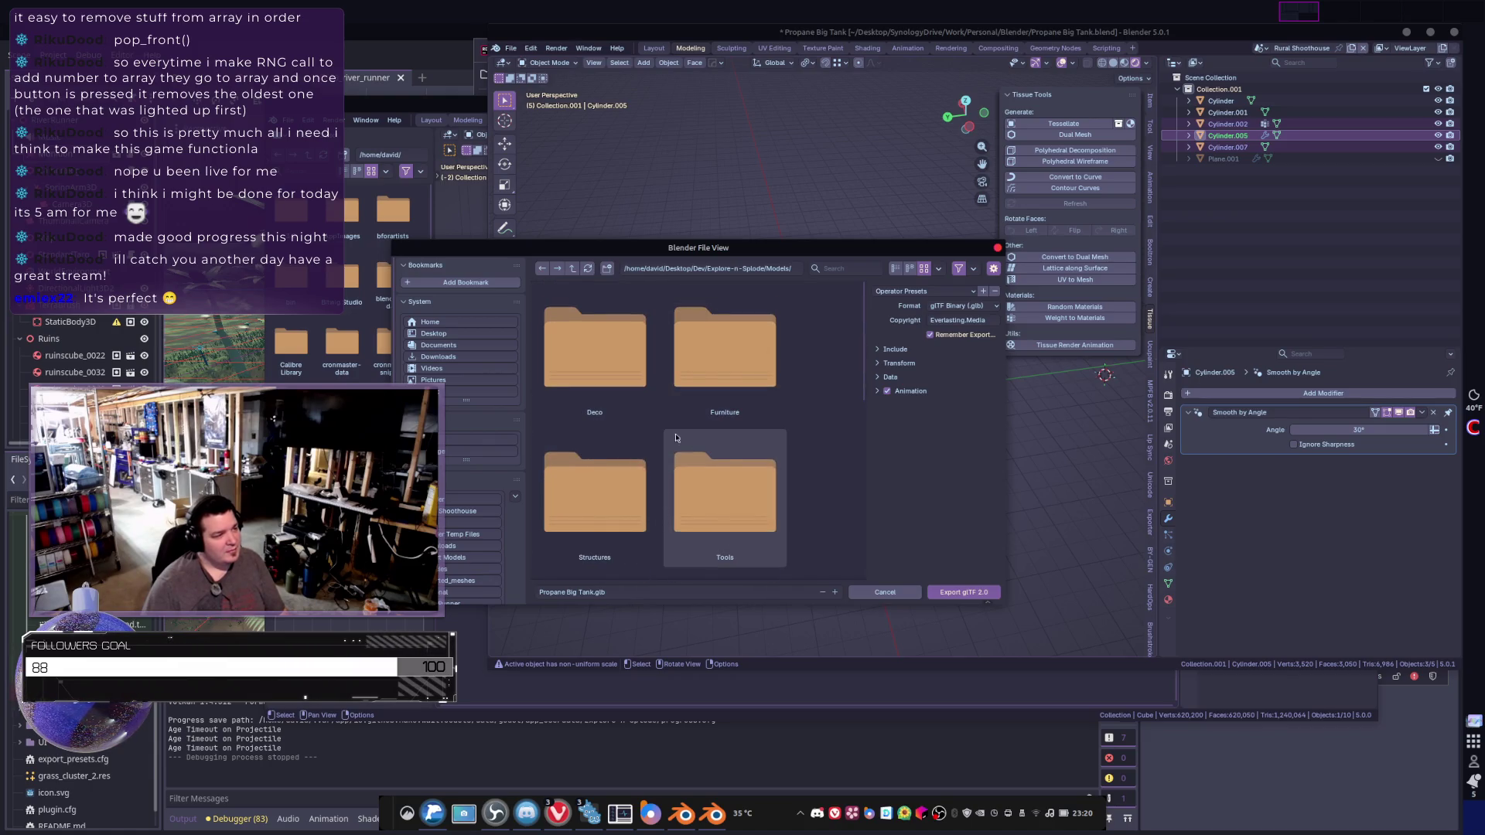
pyautogui.scroll(-2, 611, 378)
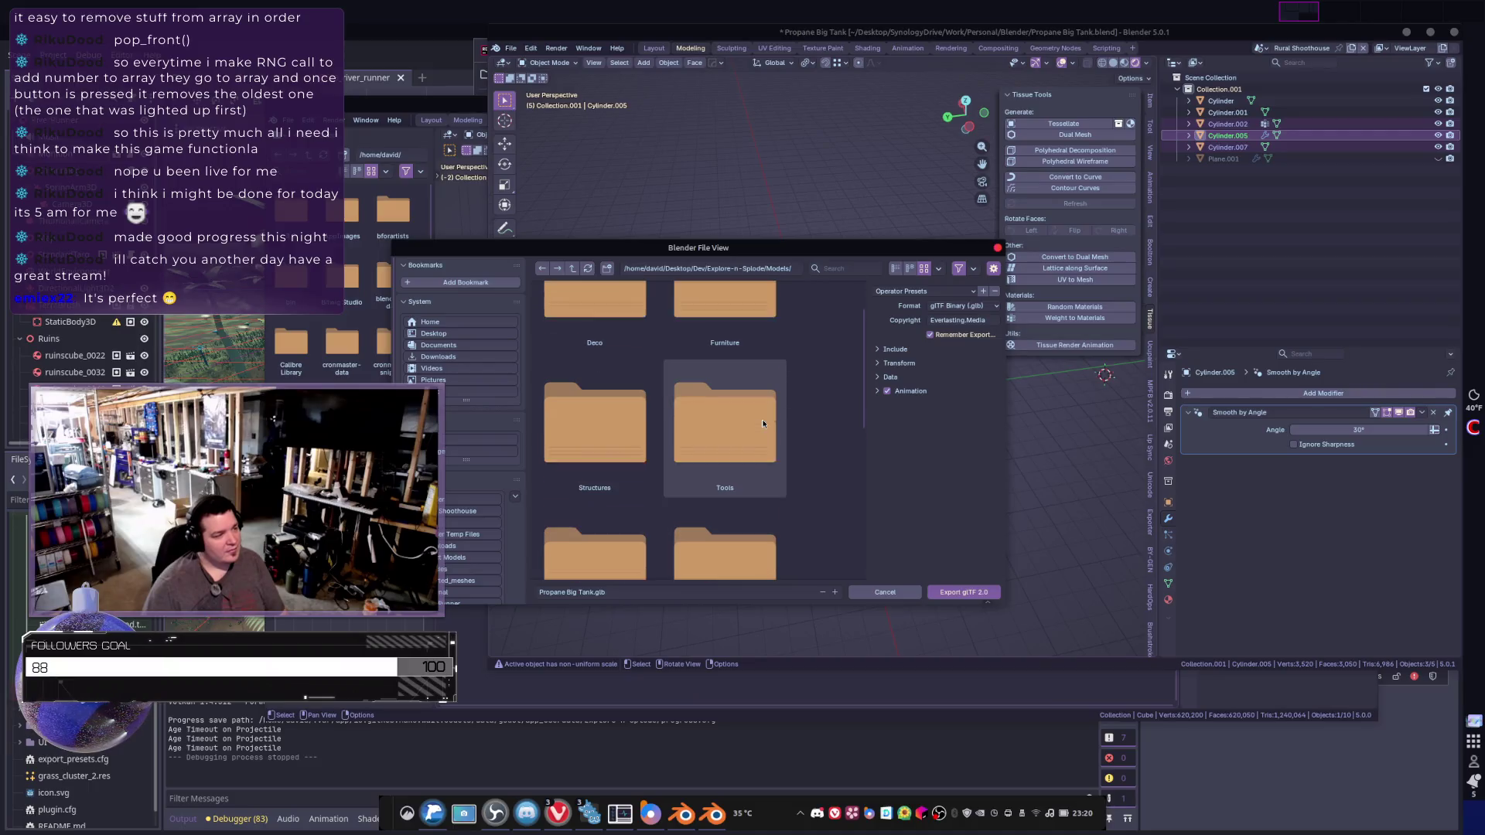
# - Overwrite Propane Big Tank.glb in Structures/Collateral Detonations with the export
pyautogui.doubleClick(597, 392)
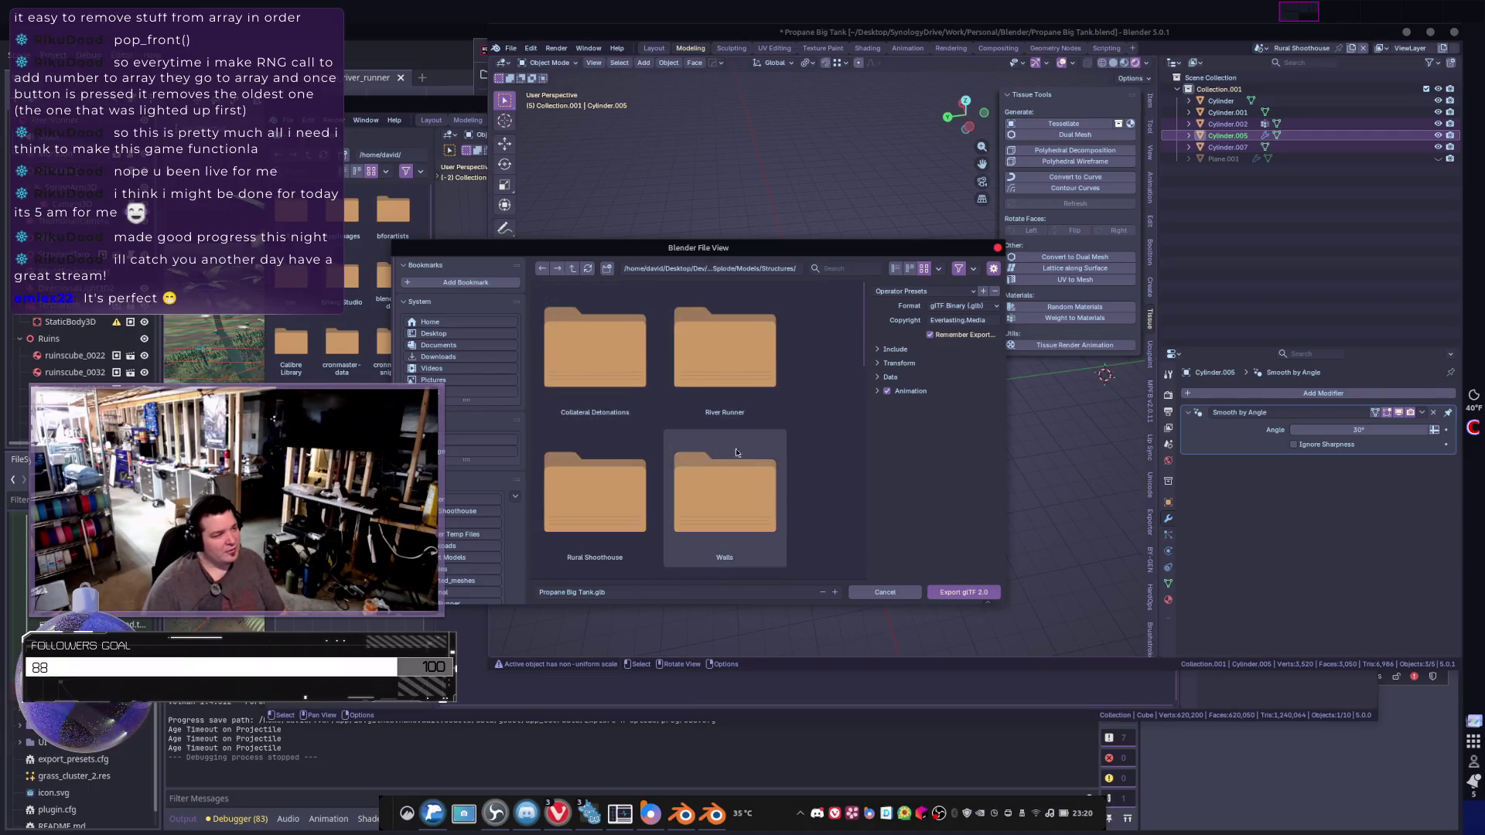
pyautogui.doubleClick(597, 360)
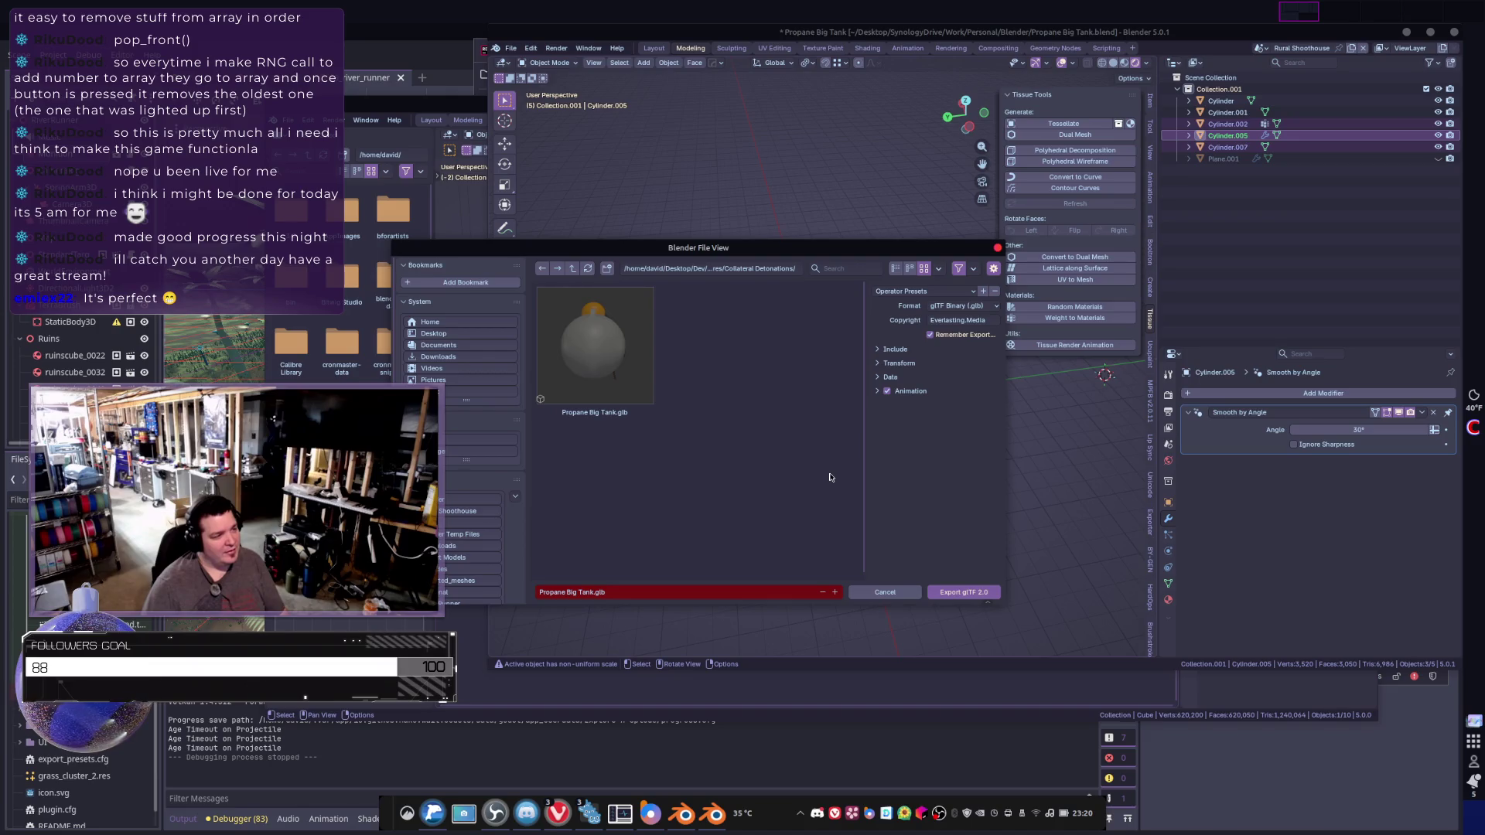
pyautogui.click(601, 354)
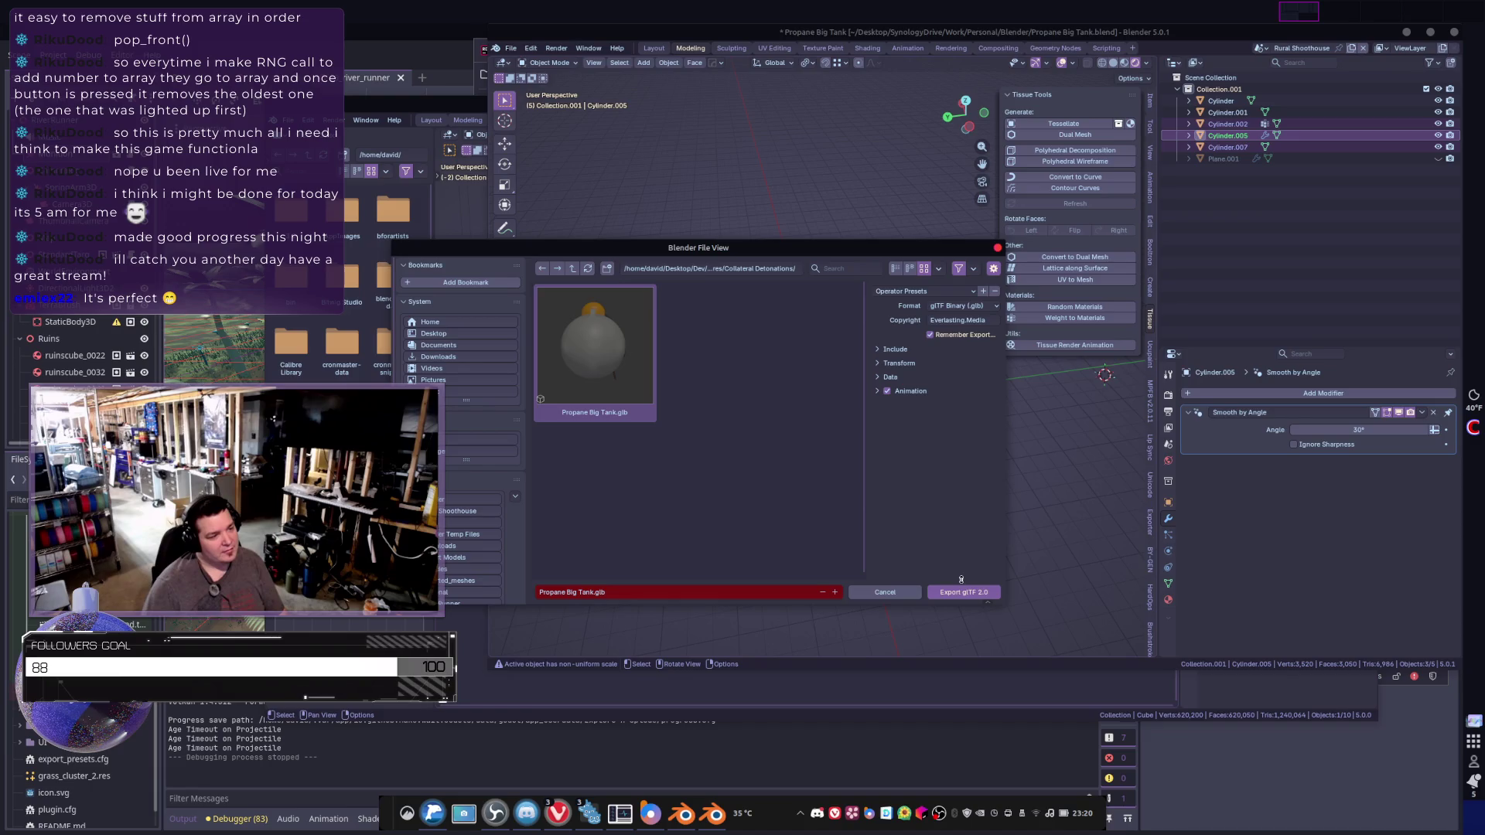
pyautogui.click(883, 349)
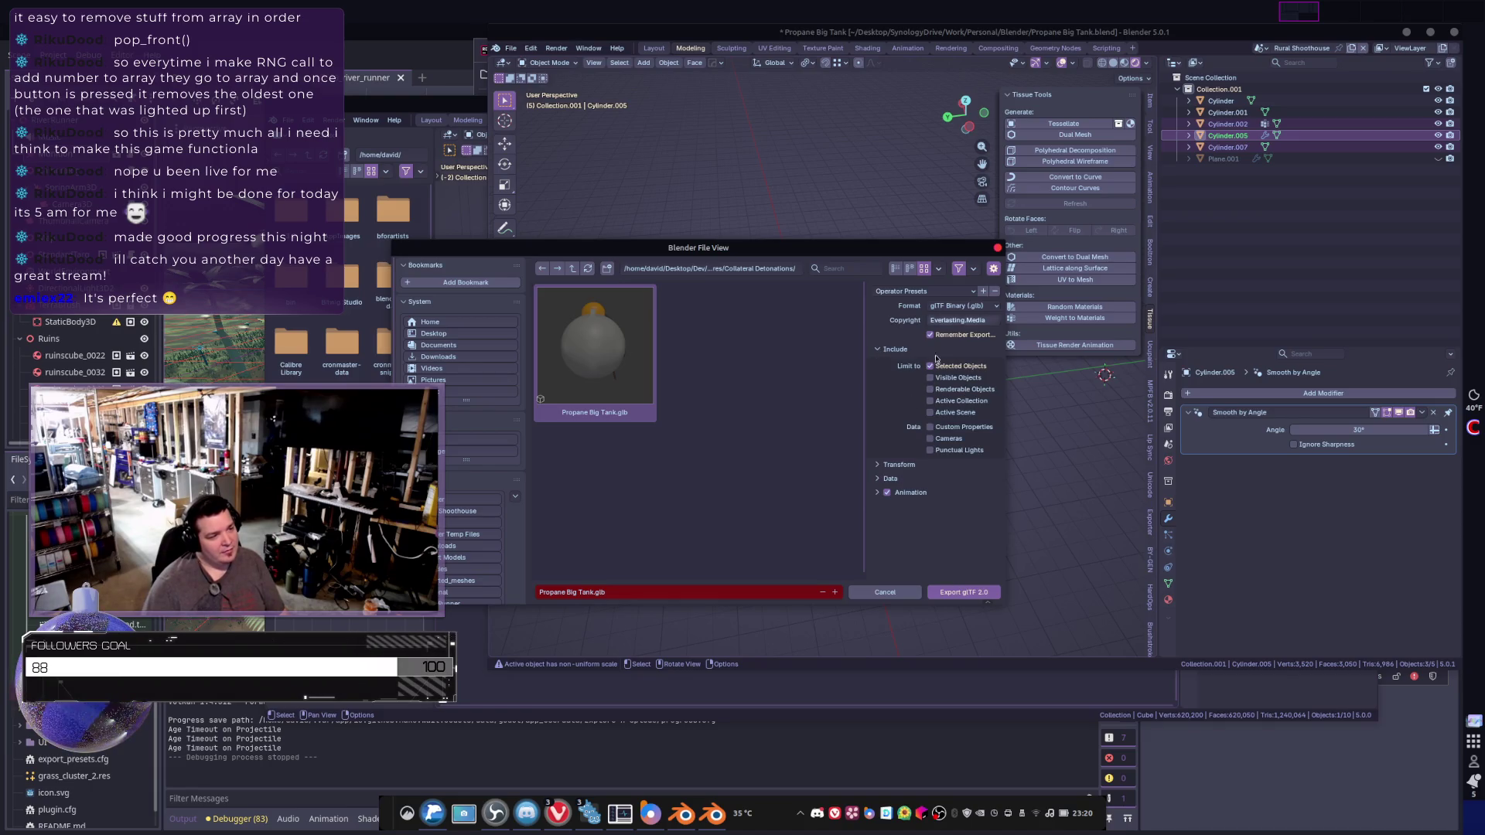
pyautogui.click(888, 477)
pyautogui.click(890, 509)
pyautogui.scroll(-3, 902, 517)
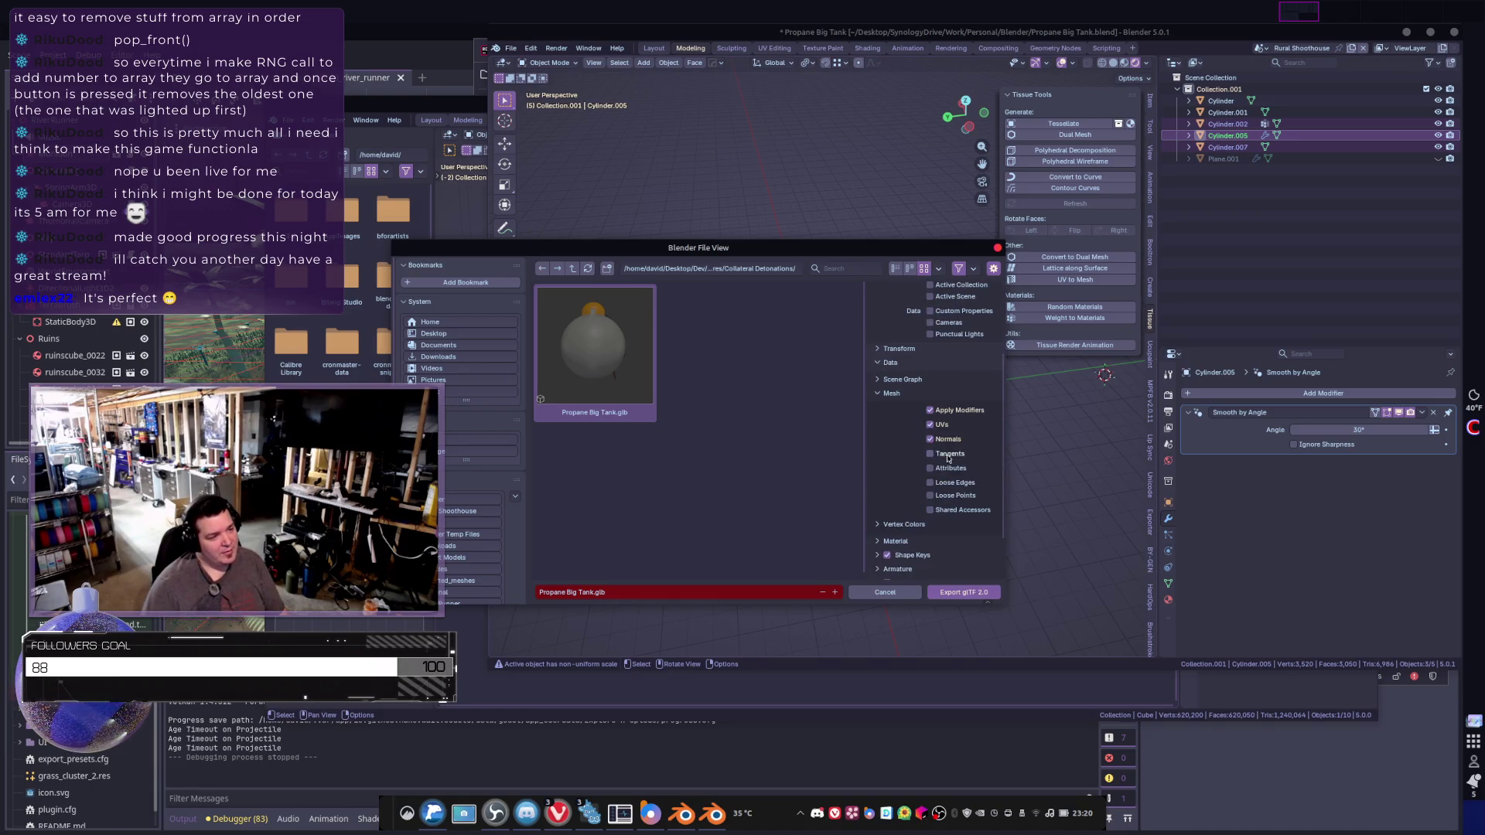
pyautogui.click(981, 594)
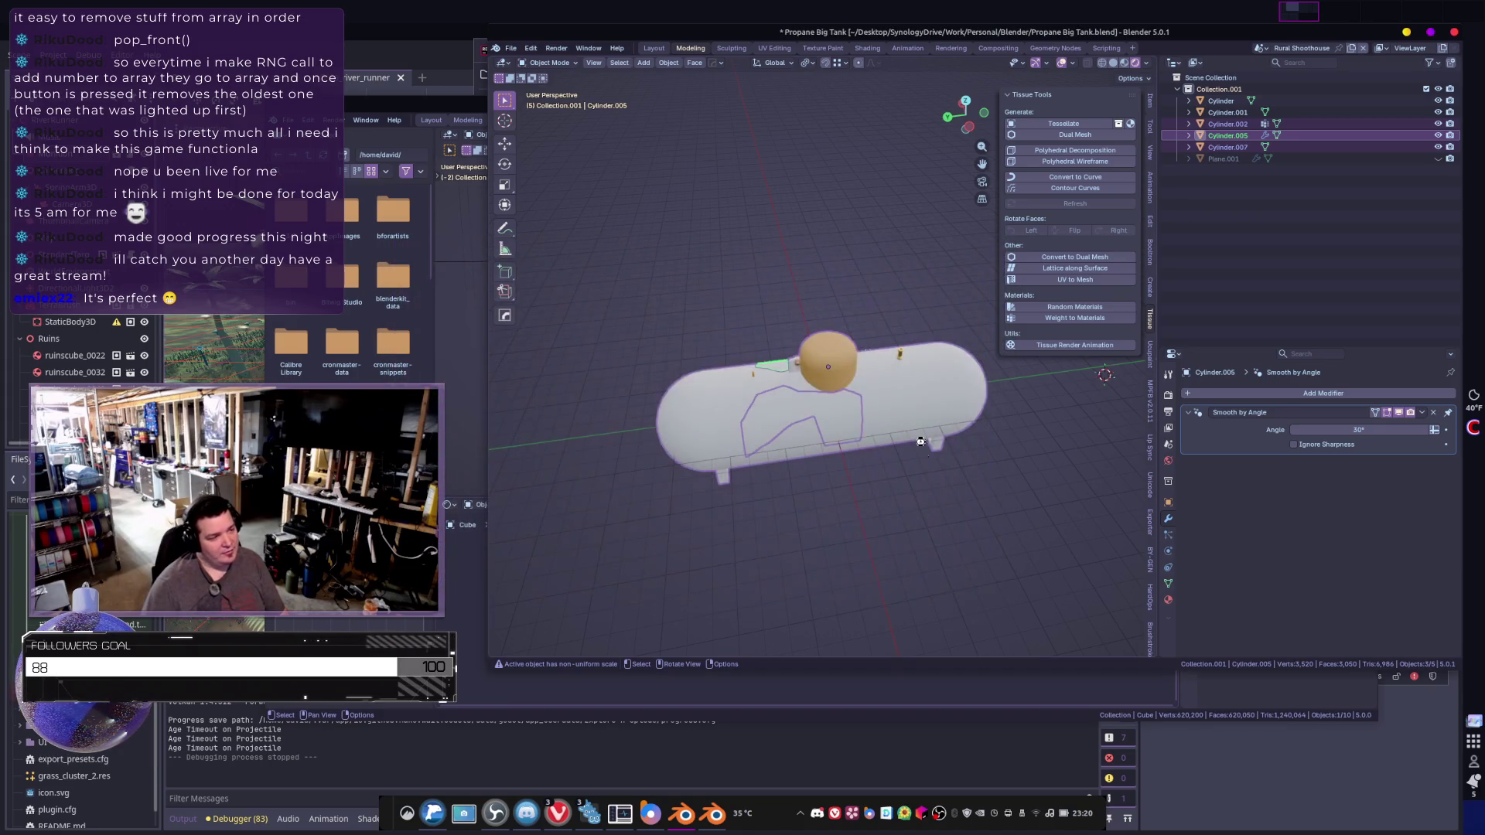
# - Return to Godot's 04_shoothouse scene and open propane_tank.tscn from the tank instance
pyautogui.hotkey('alt', 'Tab')
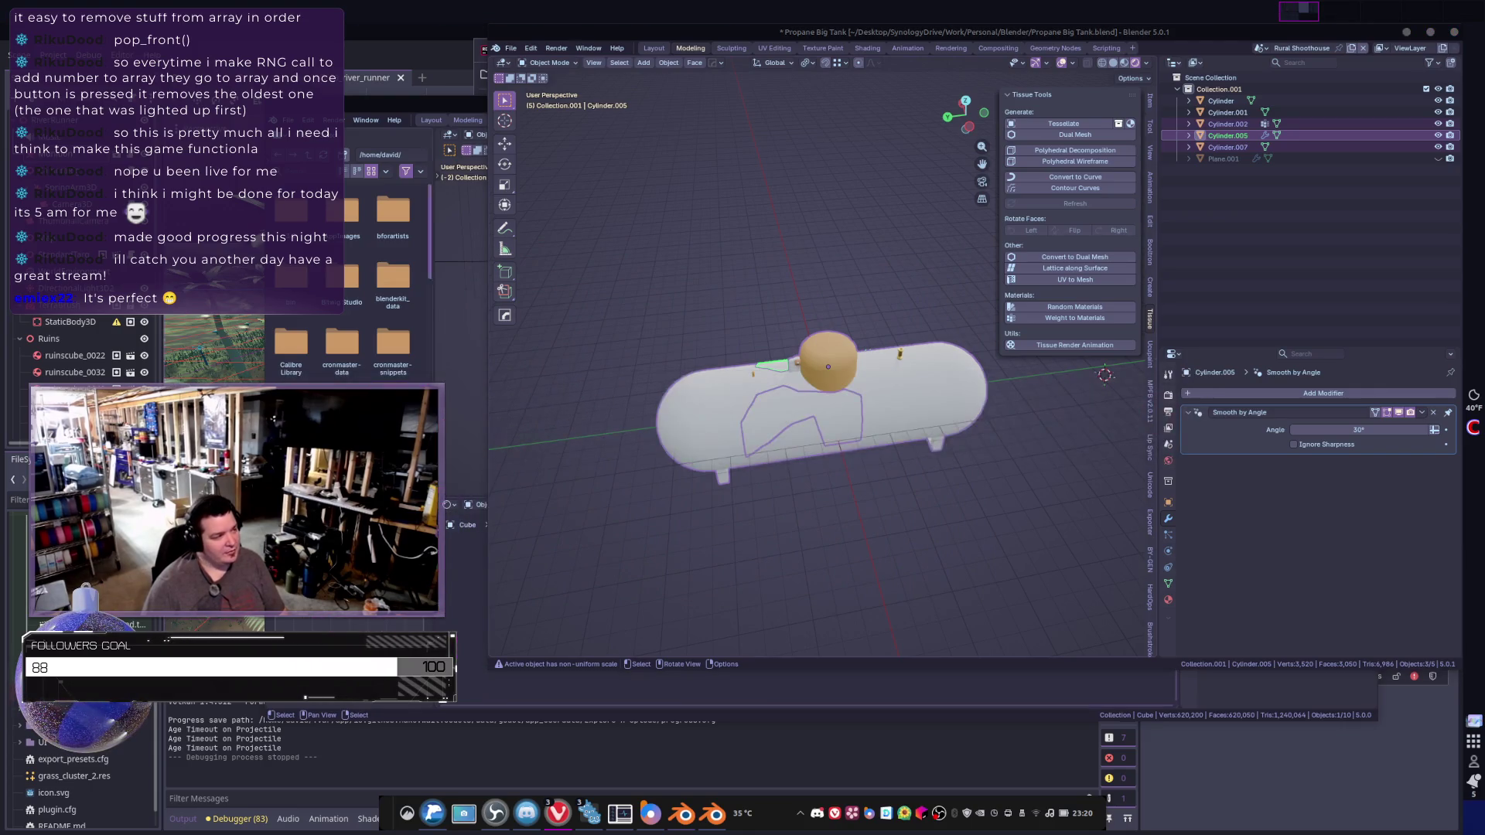
pyautogui.hotkey('alt', 'Tab')
pyautogui.press('Tab')
pyautogui.press('Tab')
pyautogui.press('Tab')
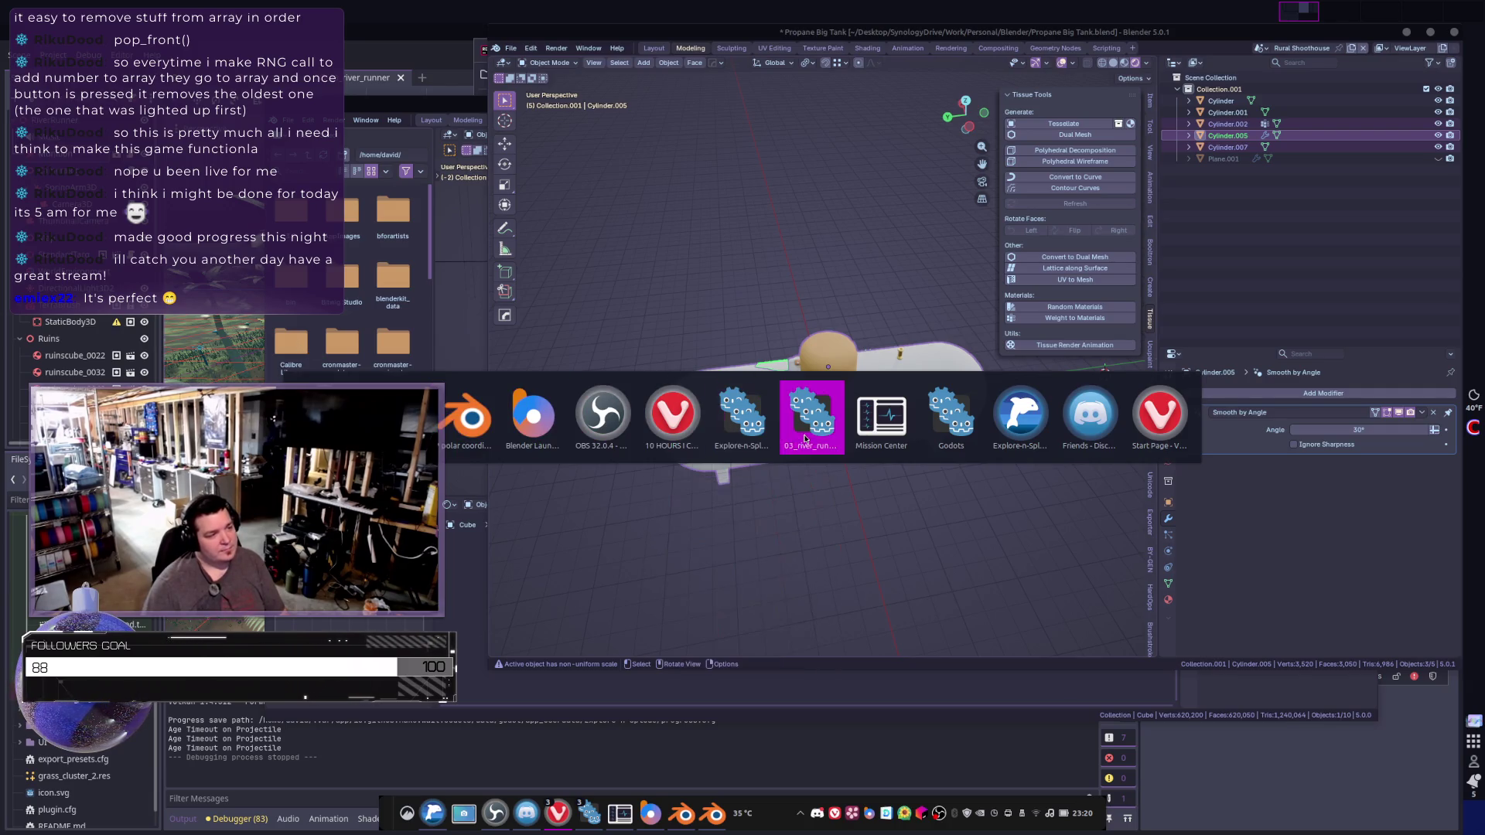
pyautogui.click(787, 413)
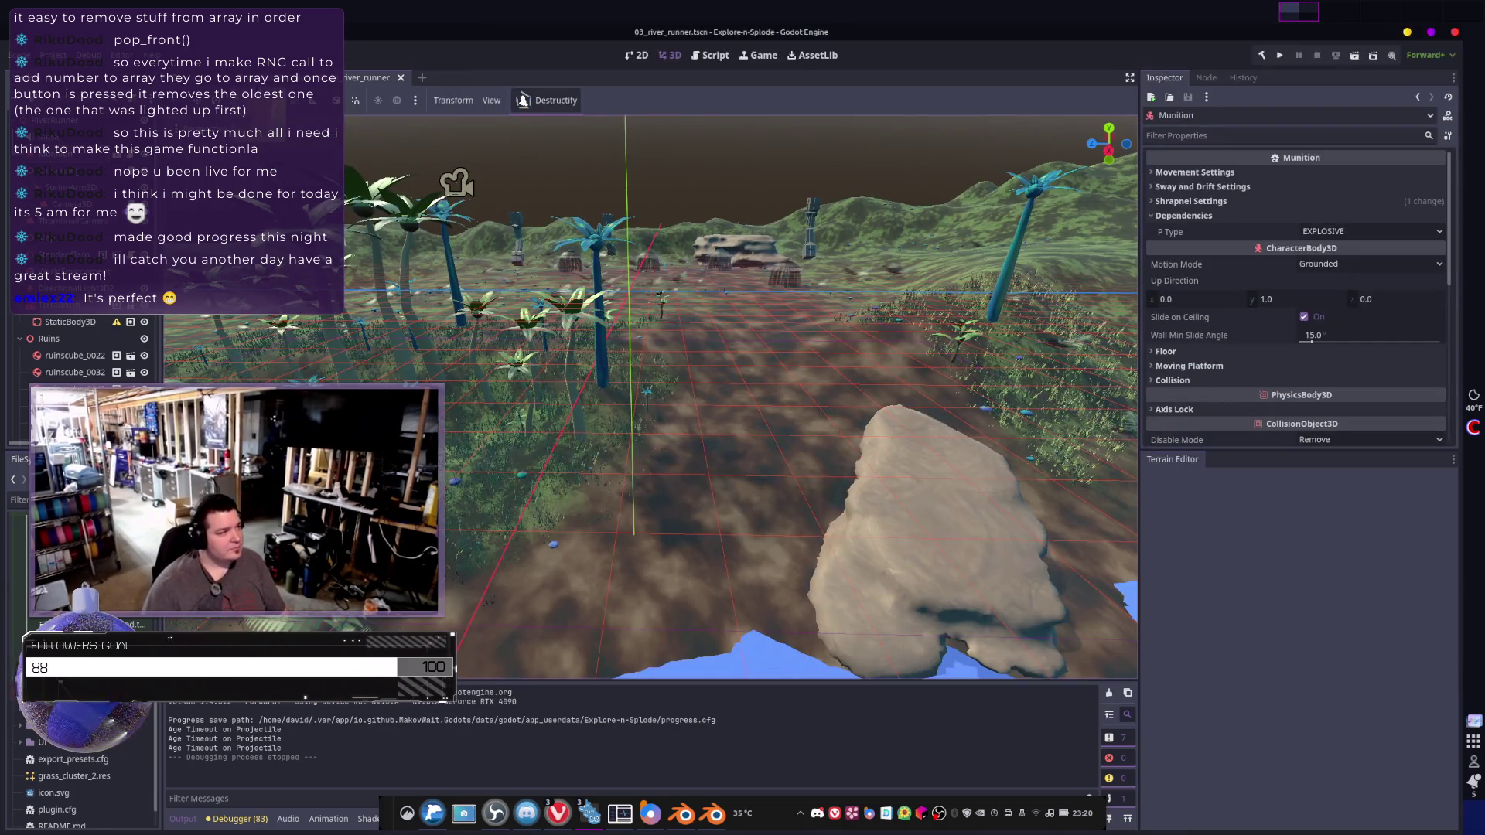
pyautogui.click(294, 78)
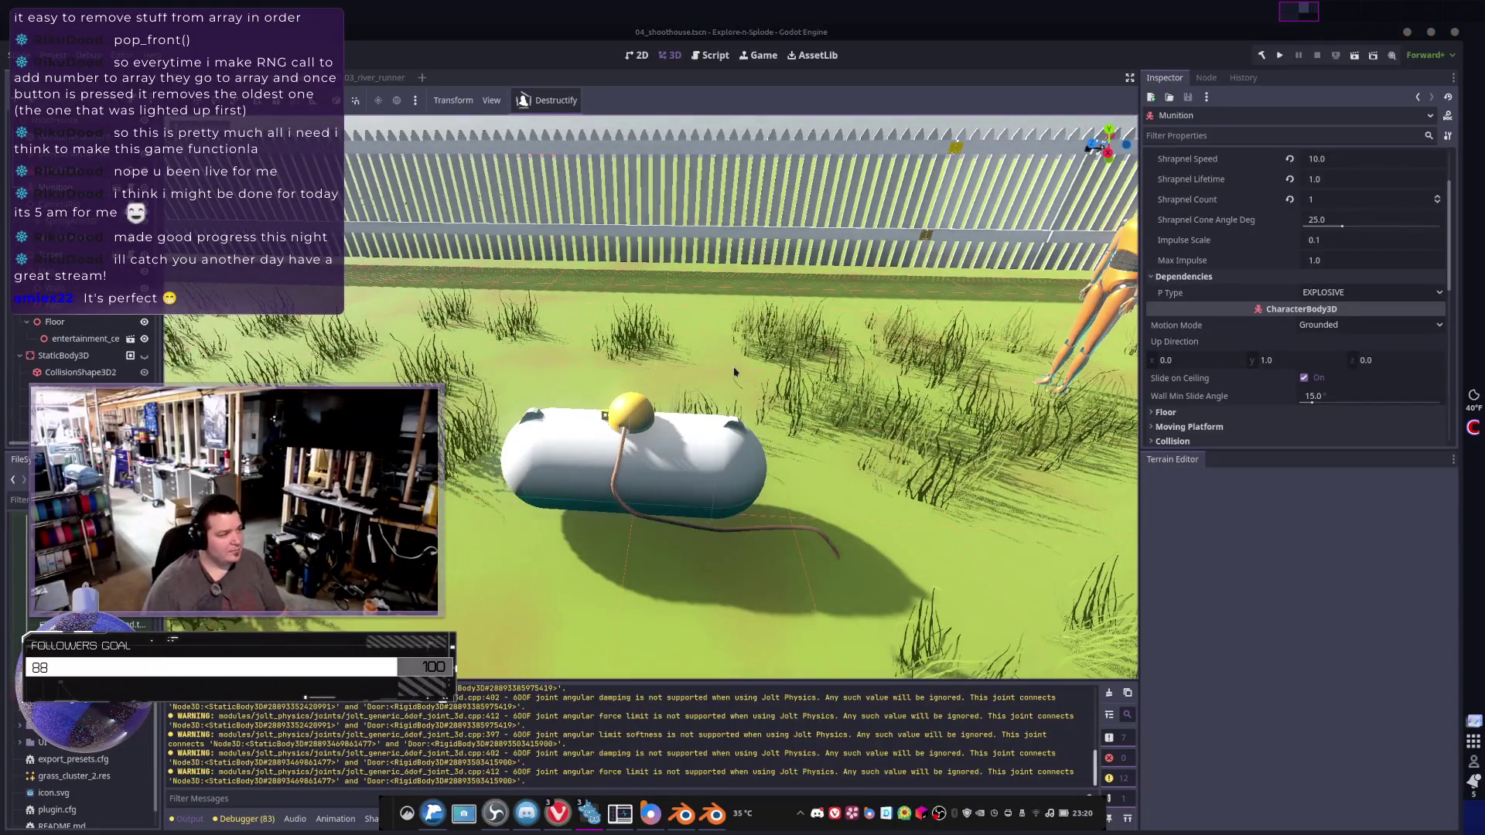
pyautogui.hotkey('alt', 'Tab')
pyautogui.hotkey('alt', 'Tab')
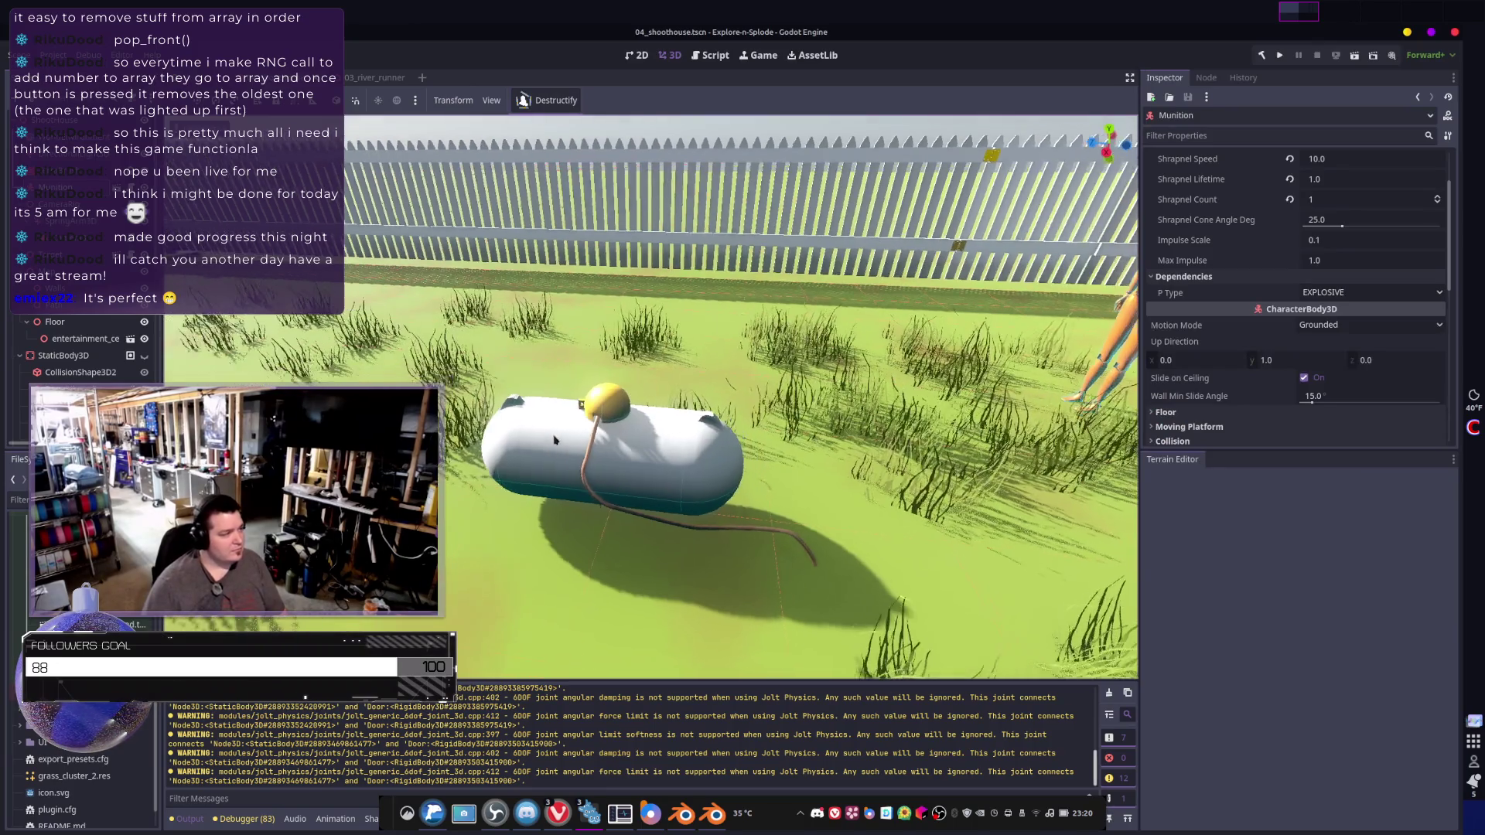
pyautogui.click(499, 439)
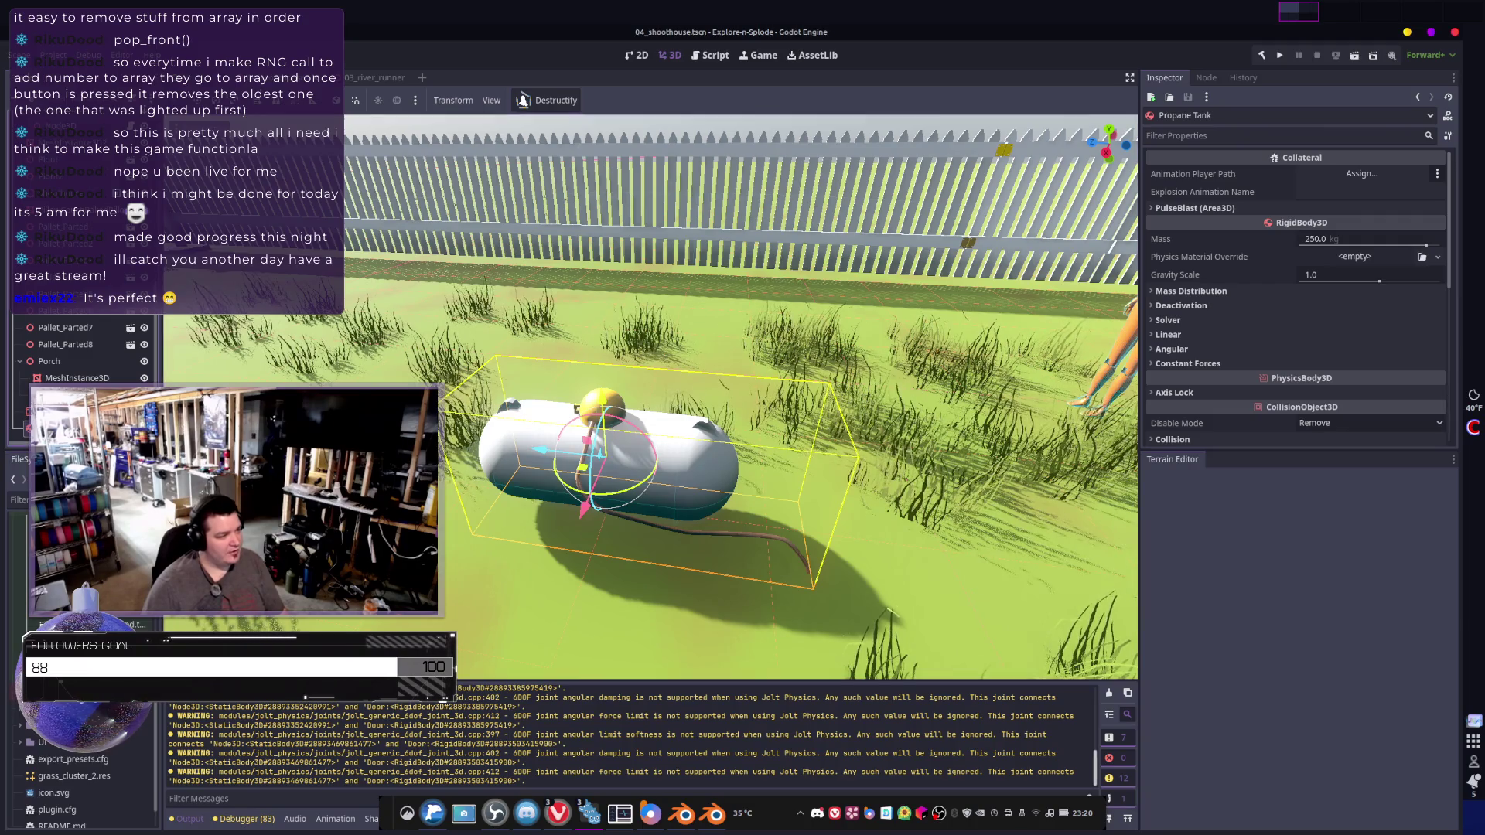
pyautogui.doubleClick(489, 435)
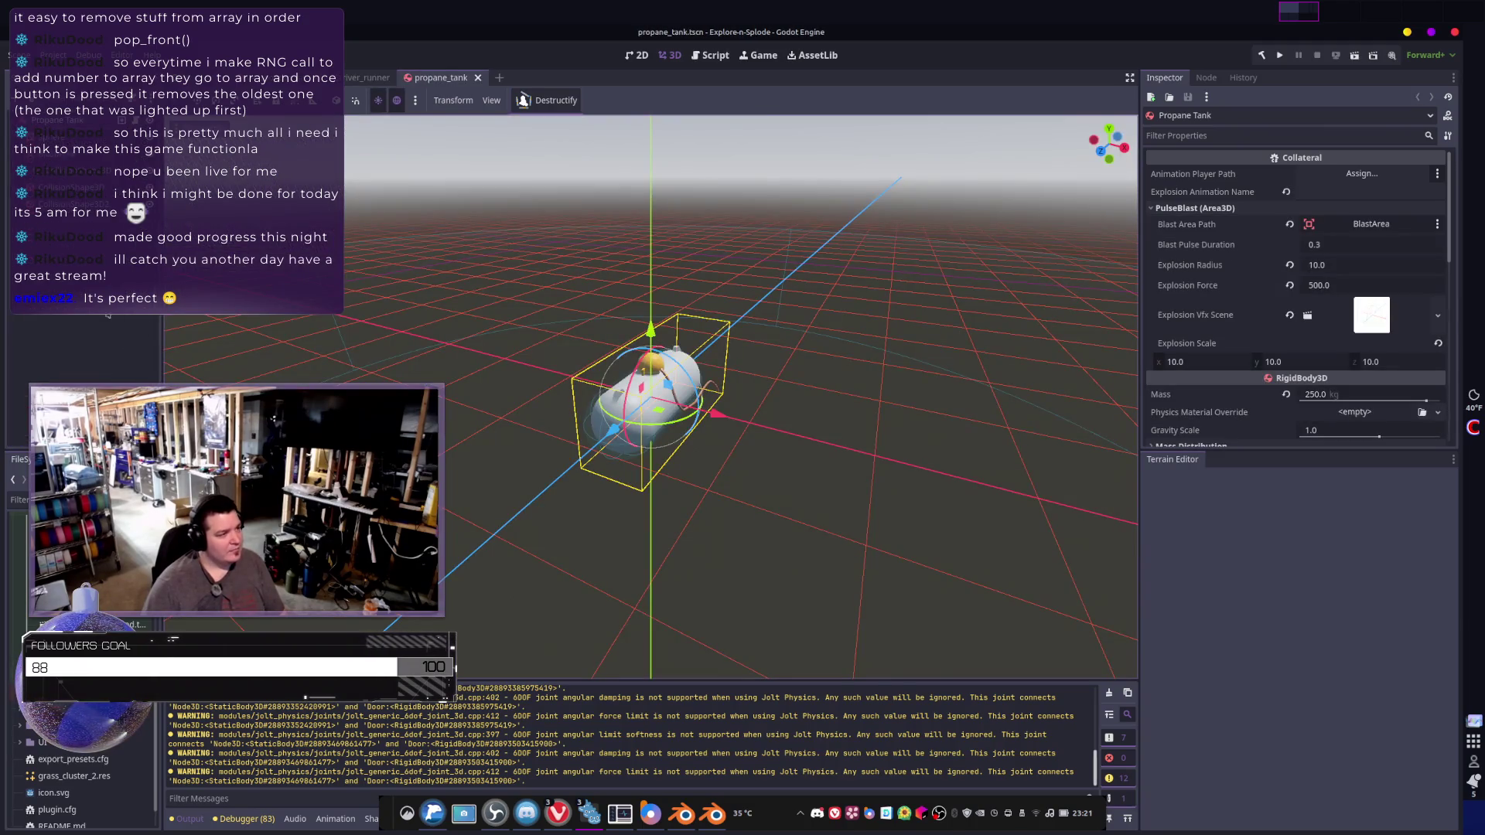
# - Delete the Sphere mesh node from propane_tank.tscn
pyautogui.press('Escape')
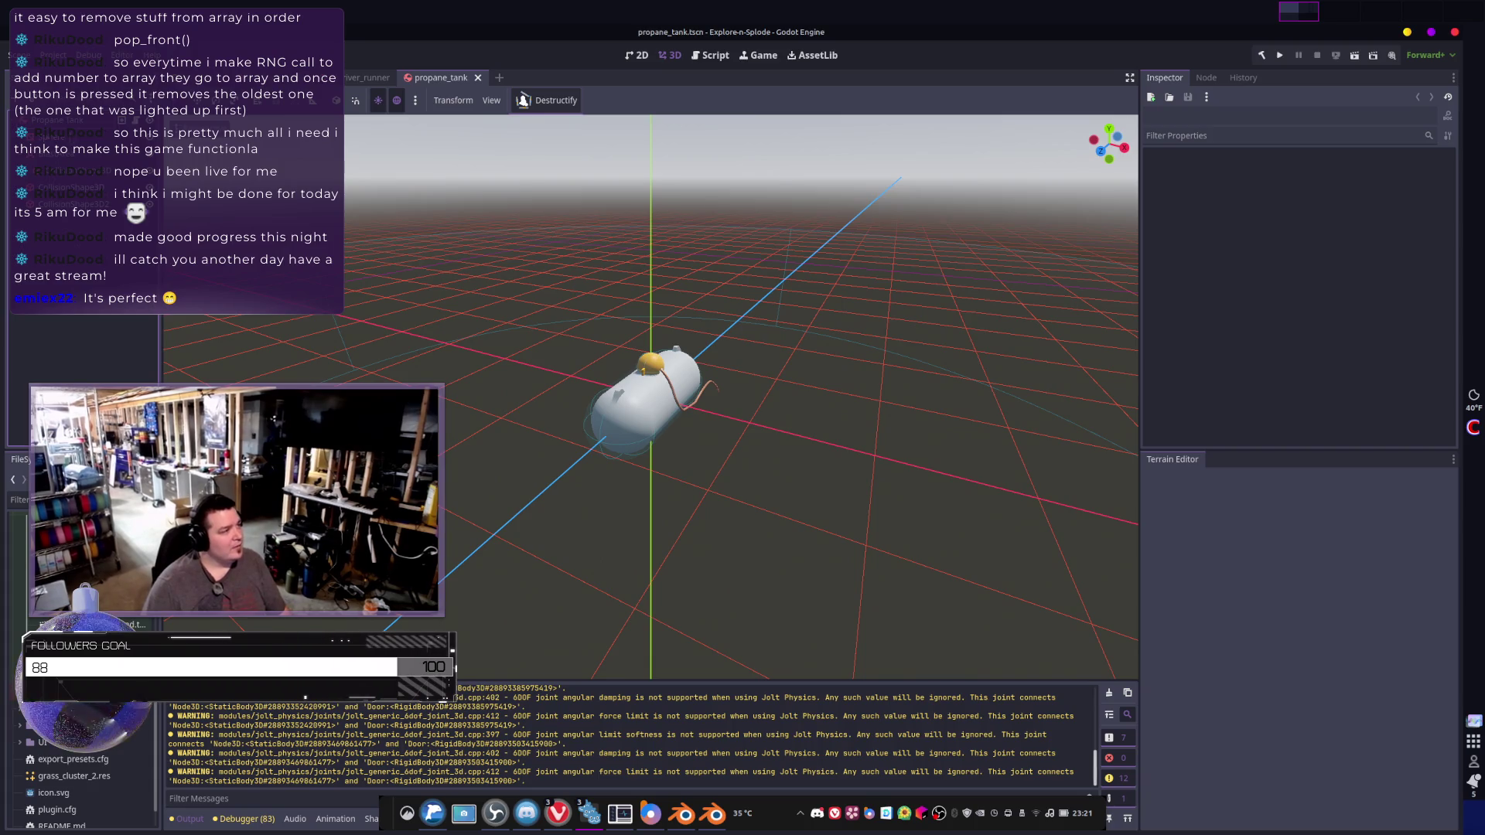
pyautogui.click(650, 390)
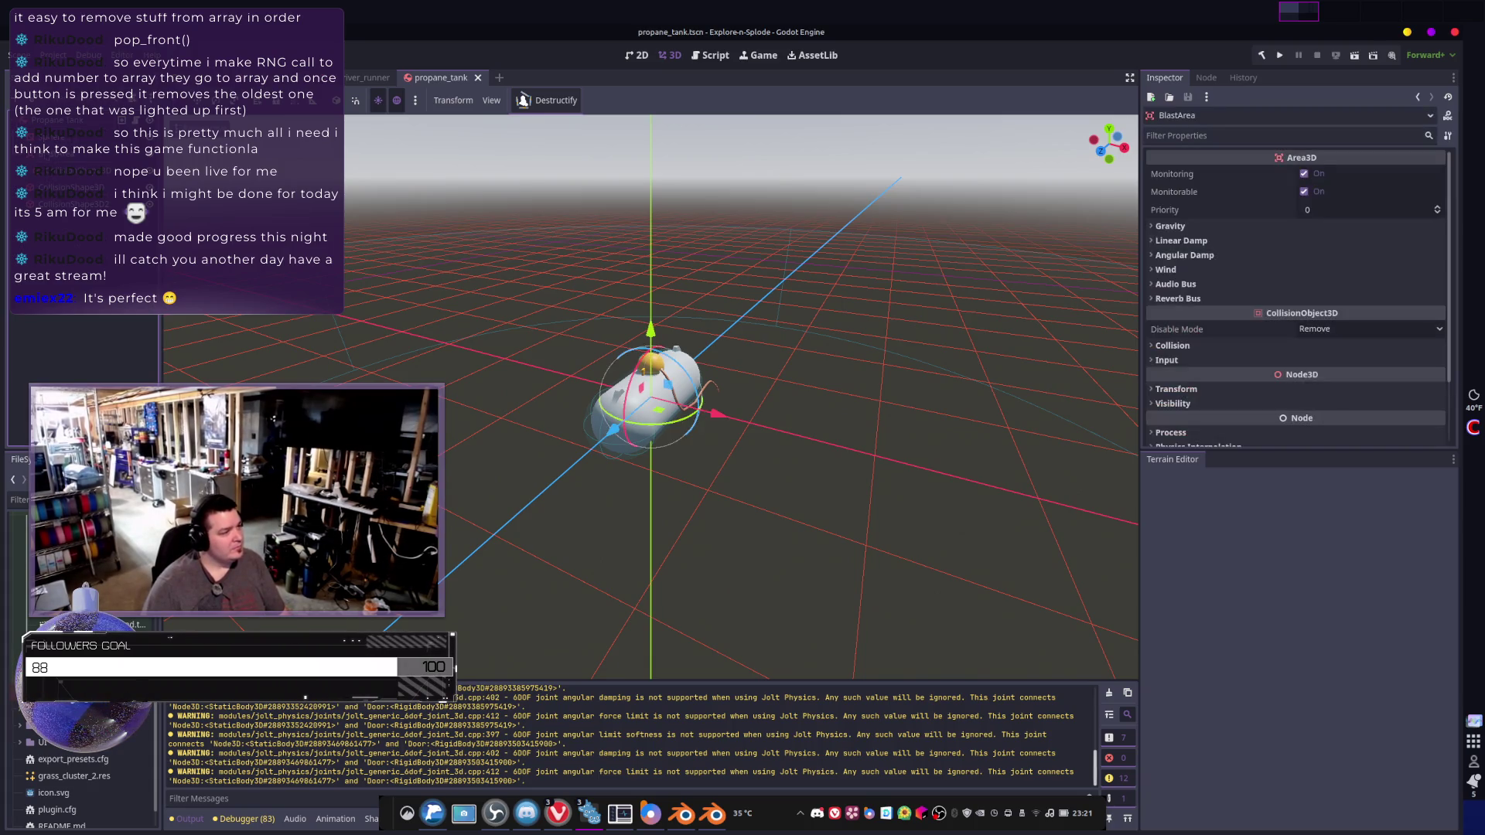
pyautogui.click(666, 387)
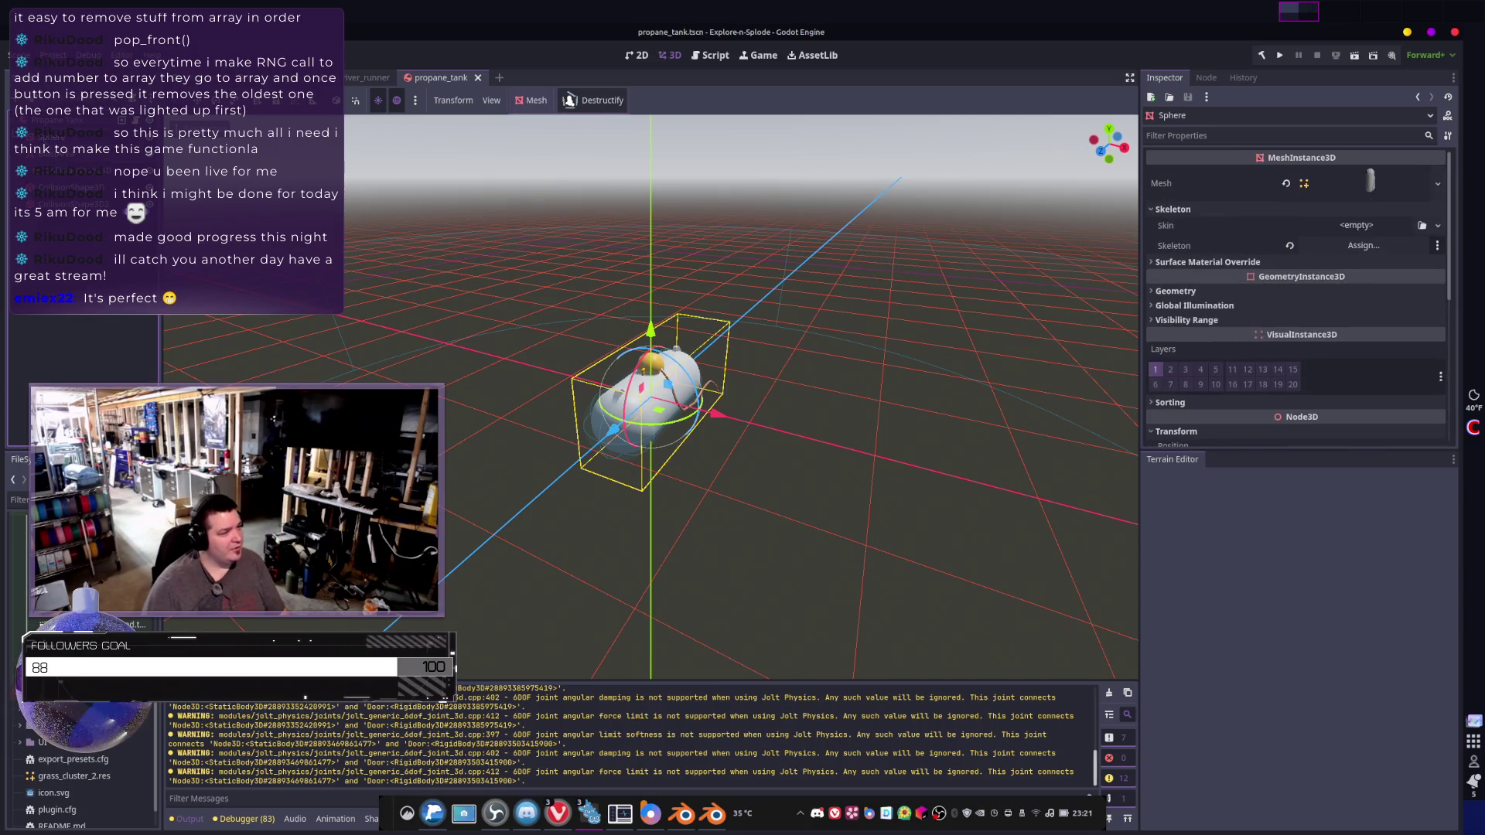
pyautogui.moveTo(666, 387); pyautogui.dragTo(673, 363, button='middle')
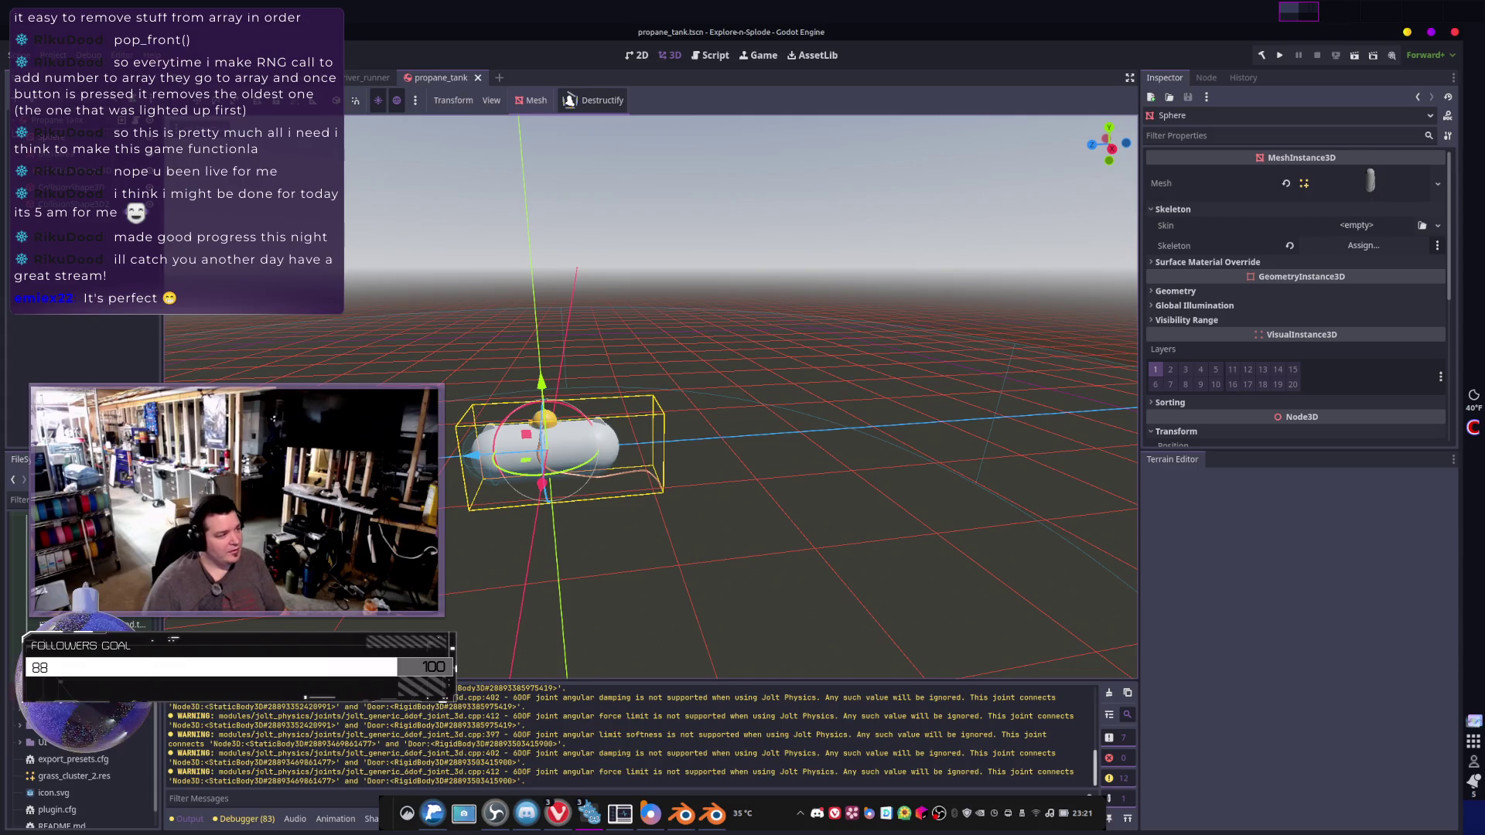
pyautogui.scroll(10, 29, 625)
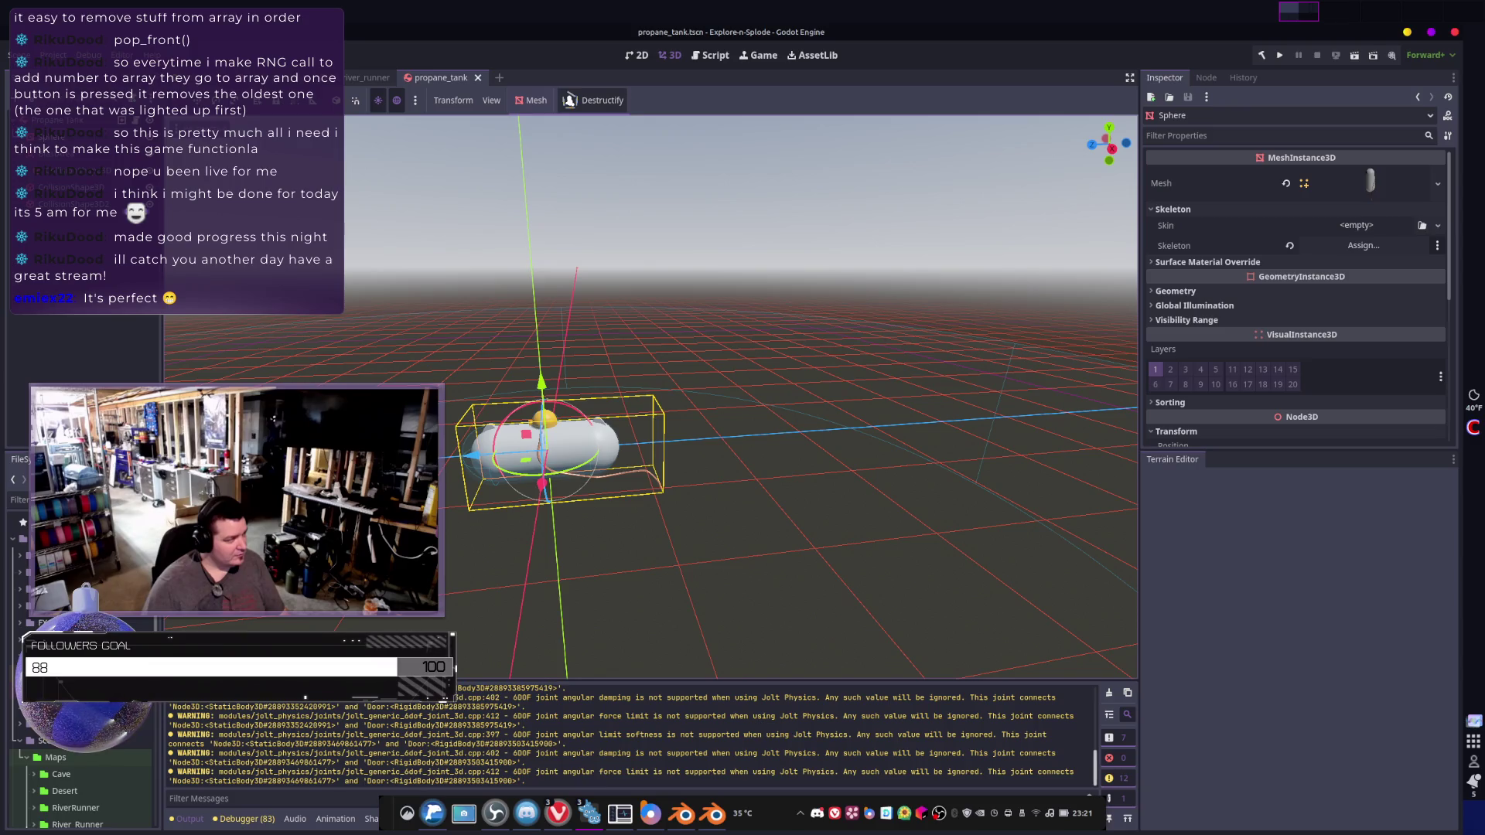
pyautogui.press('Escape')
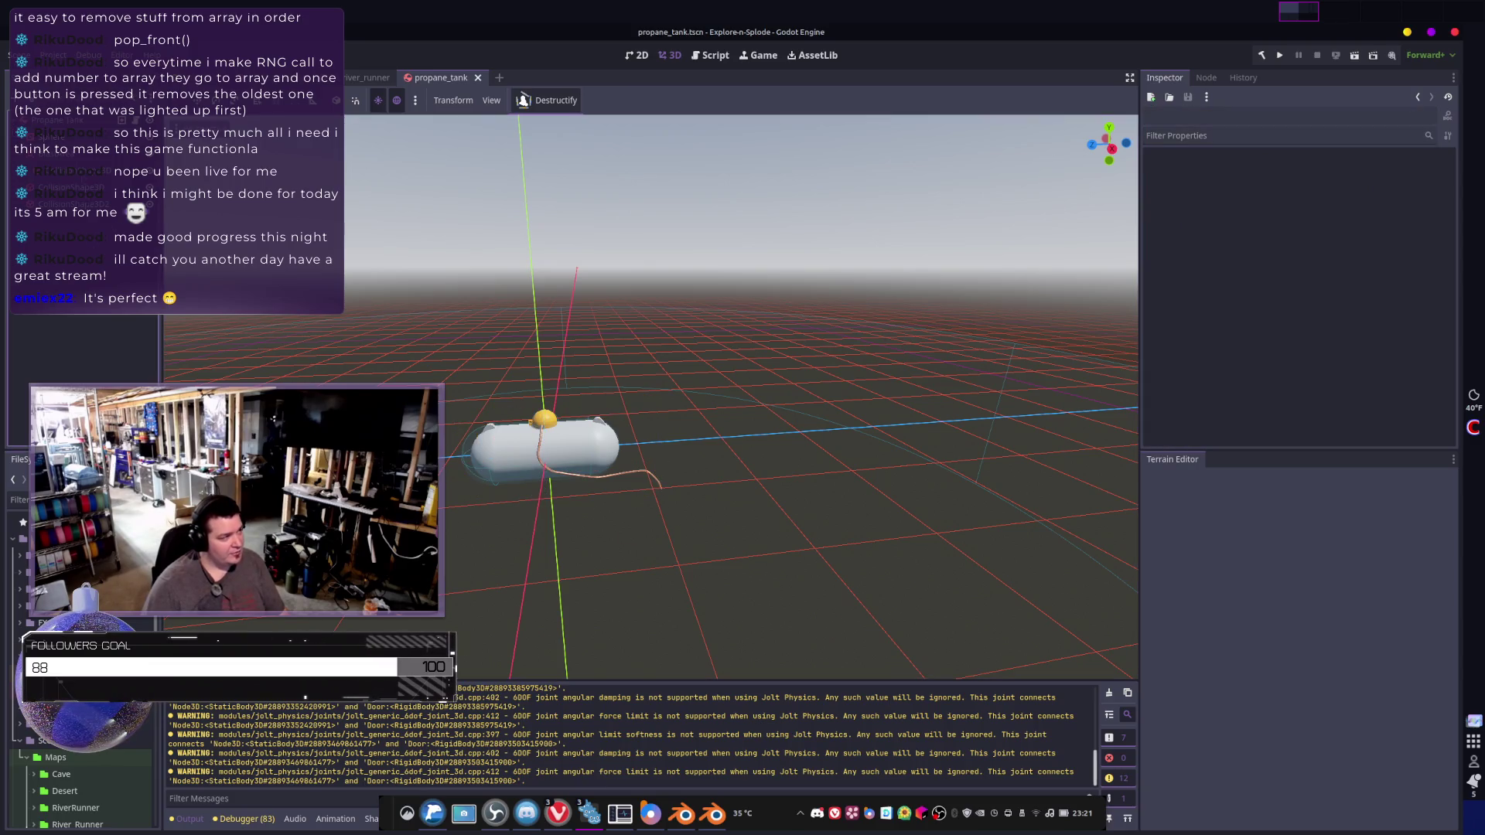
pyautogui.click(70, 137)
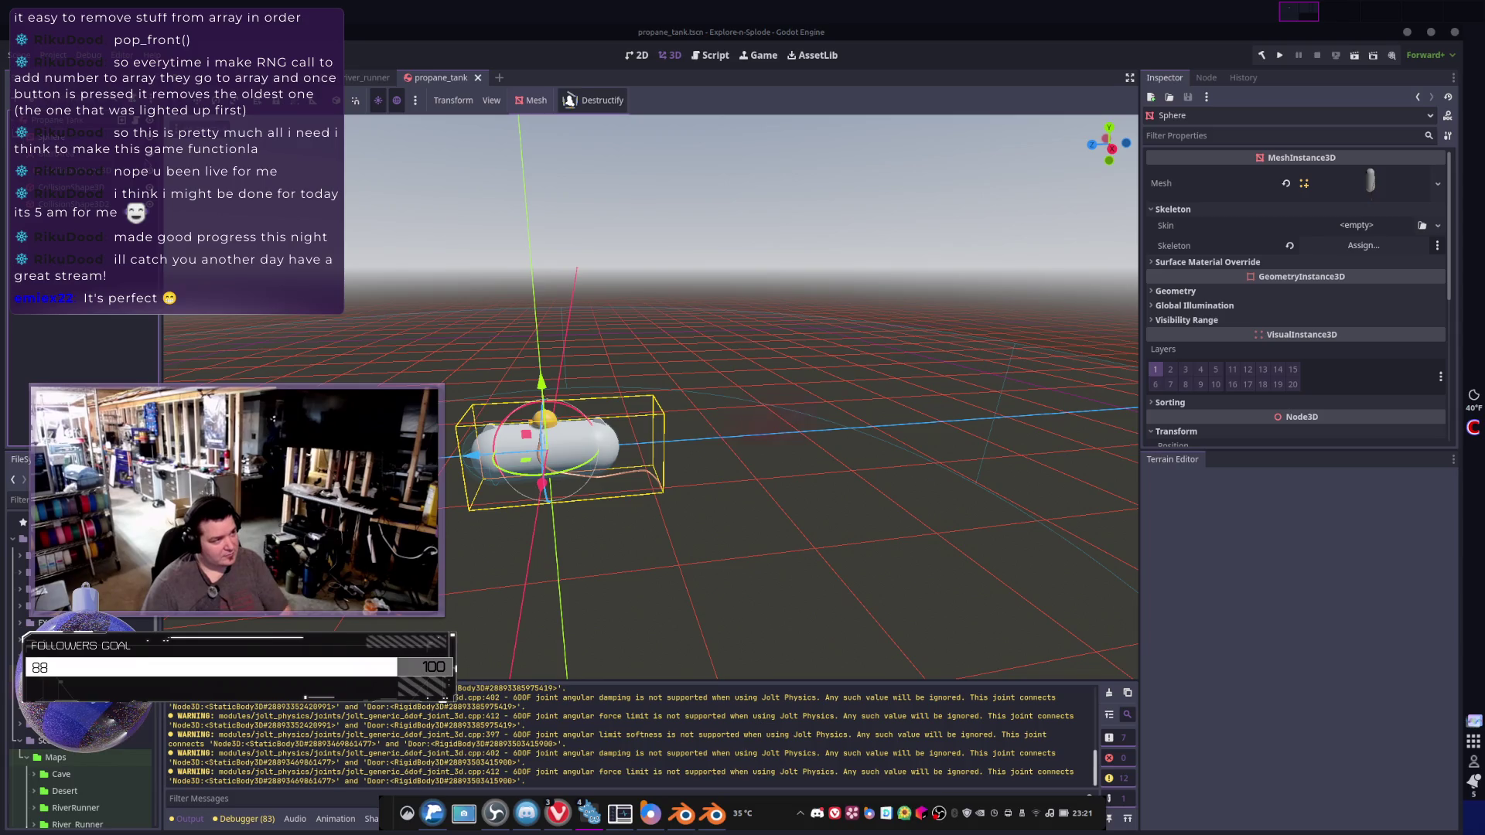
pyautogui.press('Delete')
pyautogui.click(787, 429)
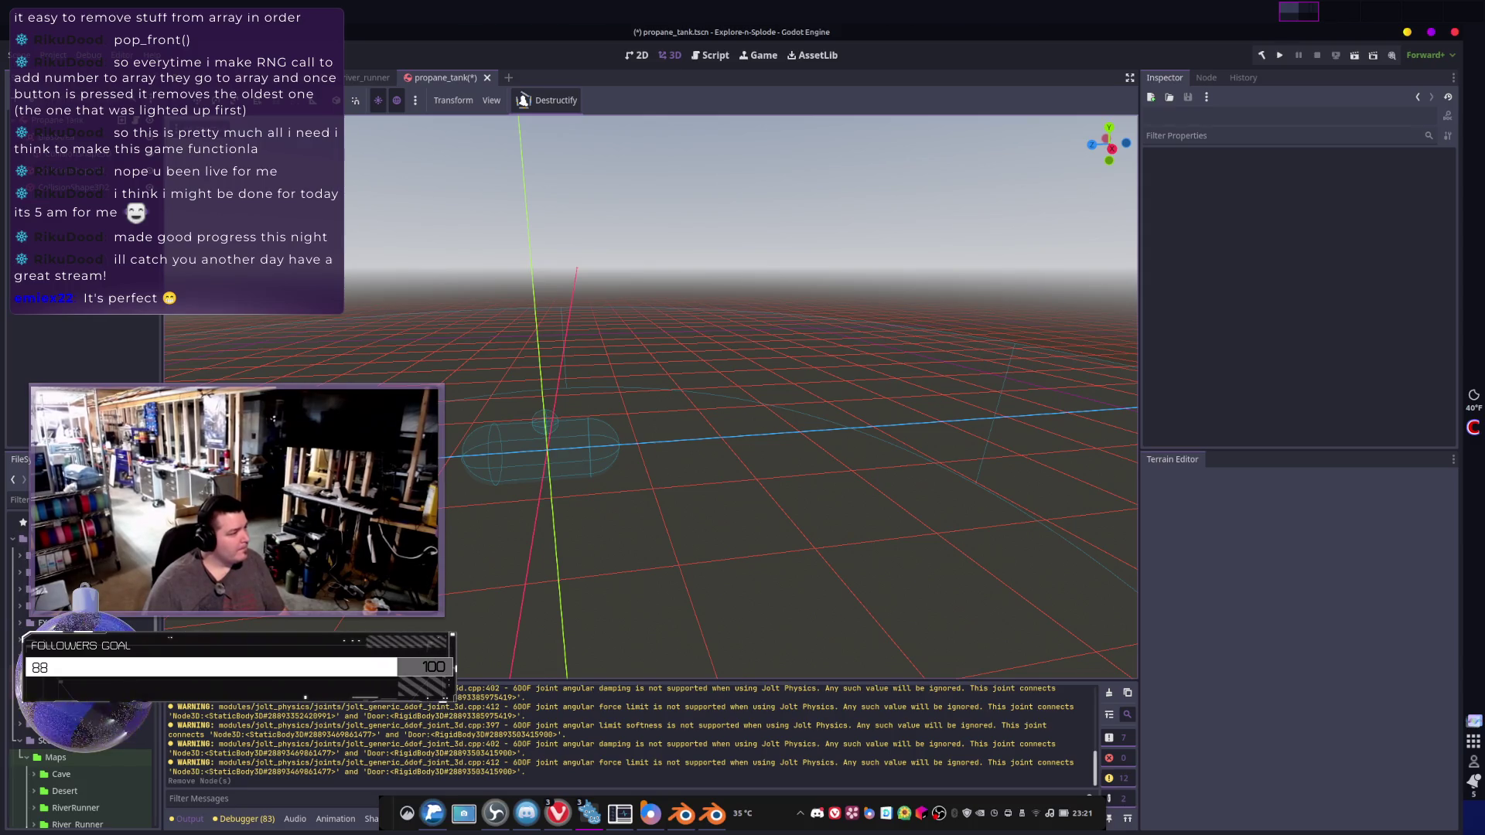
# - Open the import settings for Propane Big Tank.glb from the FileSystem dock
pyautogui.scroll(-5, 85, 790)
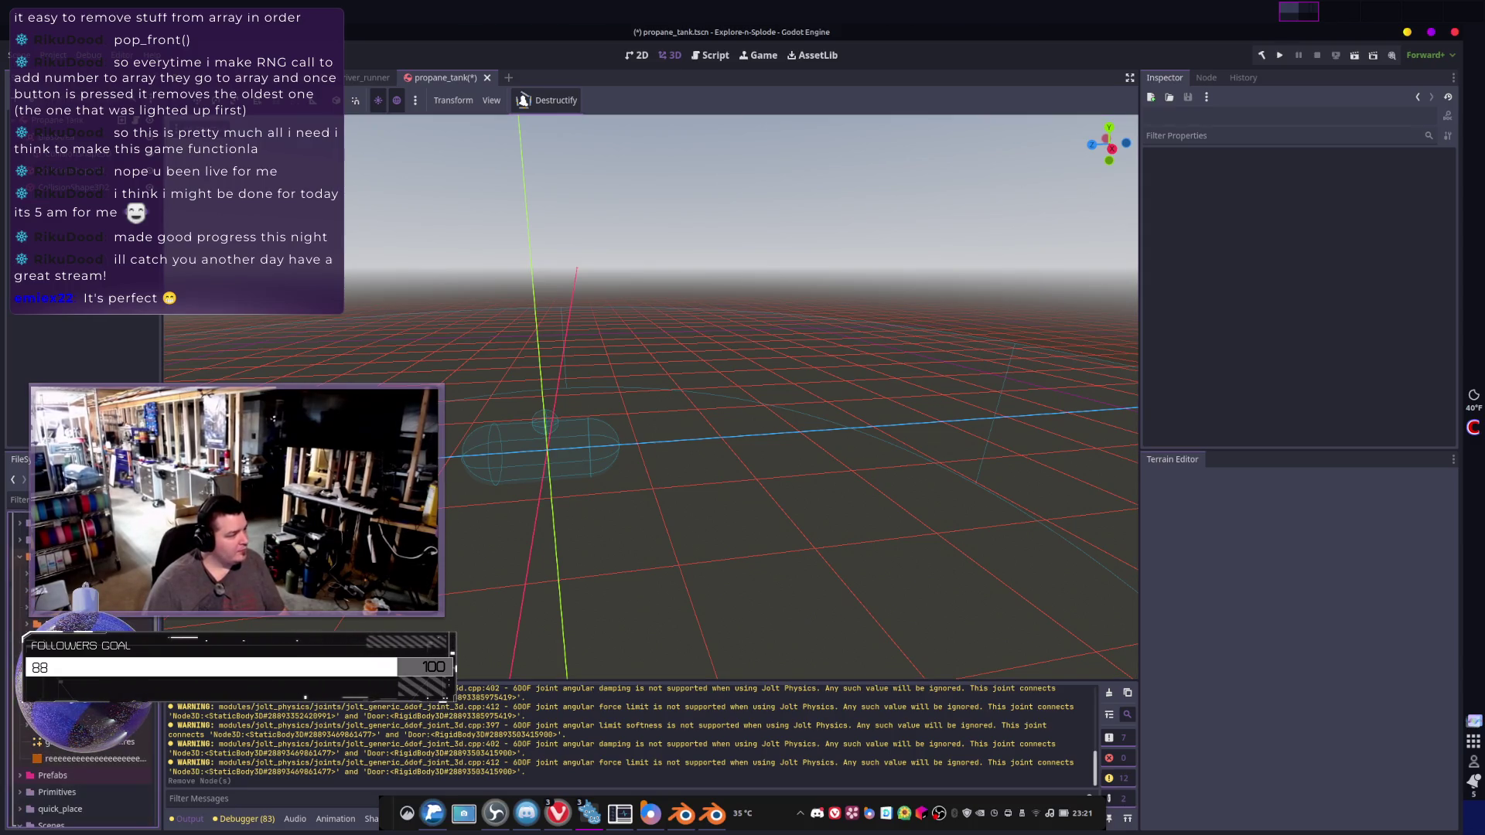
pyautogui.scroll(-5, 85, 789)
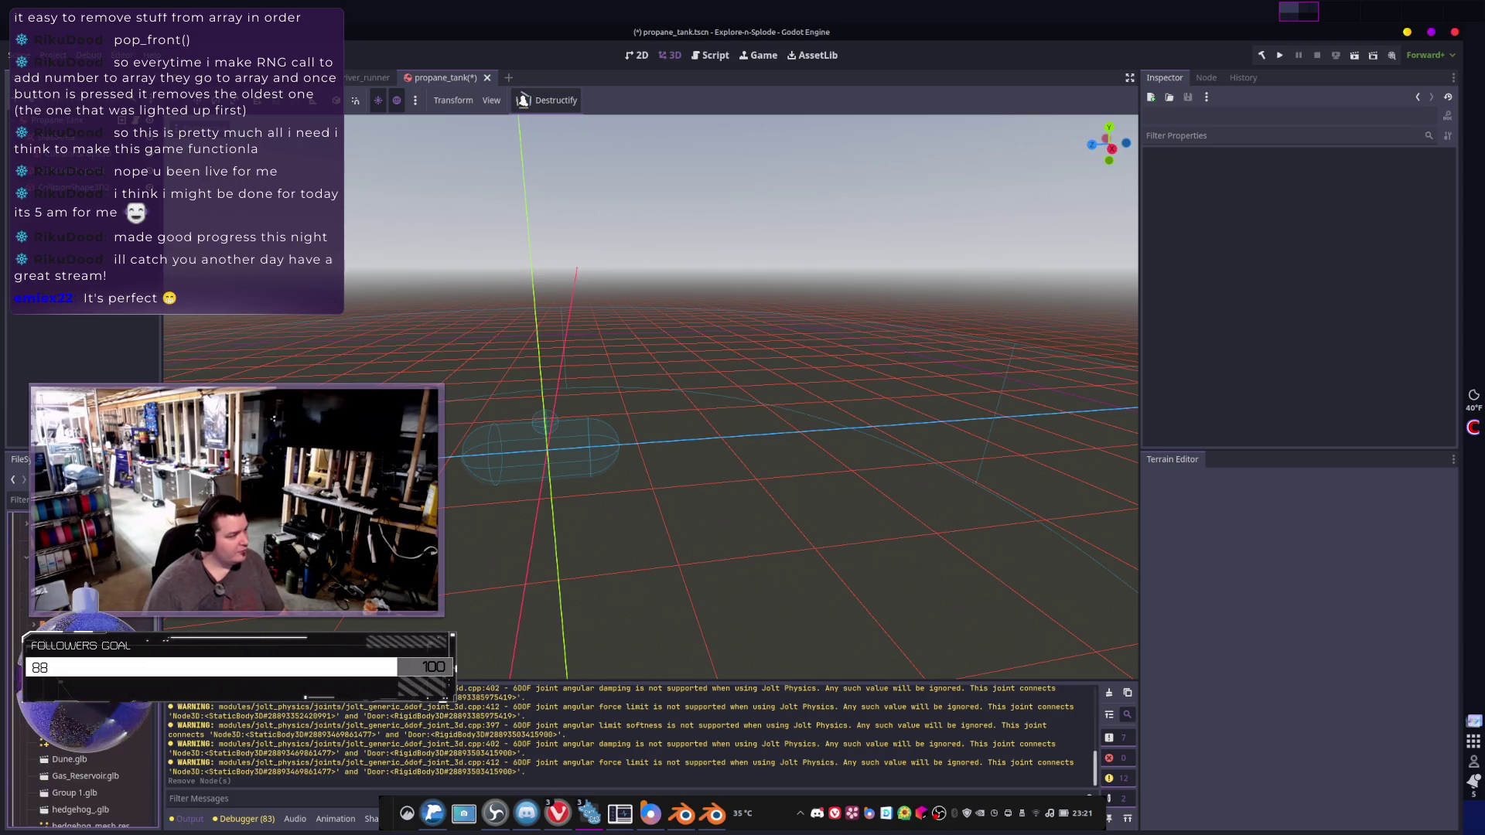
pyautogui.scroll(1, 85, 789)
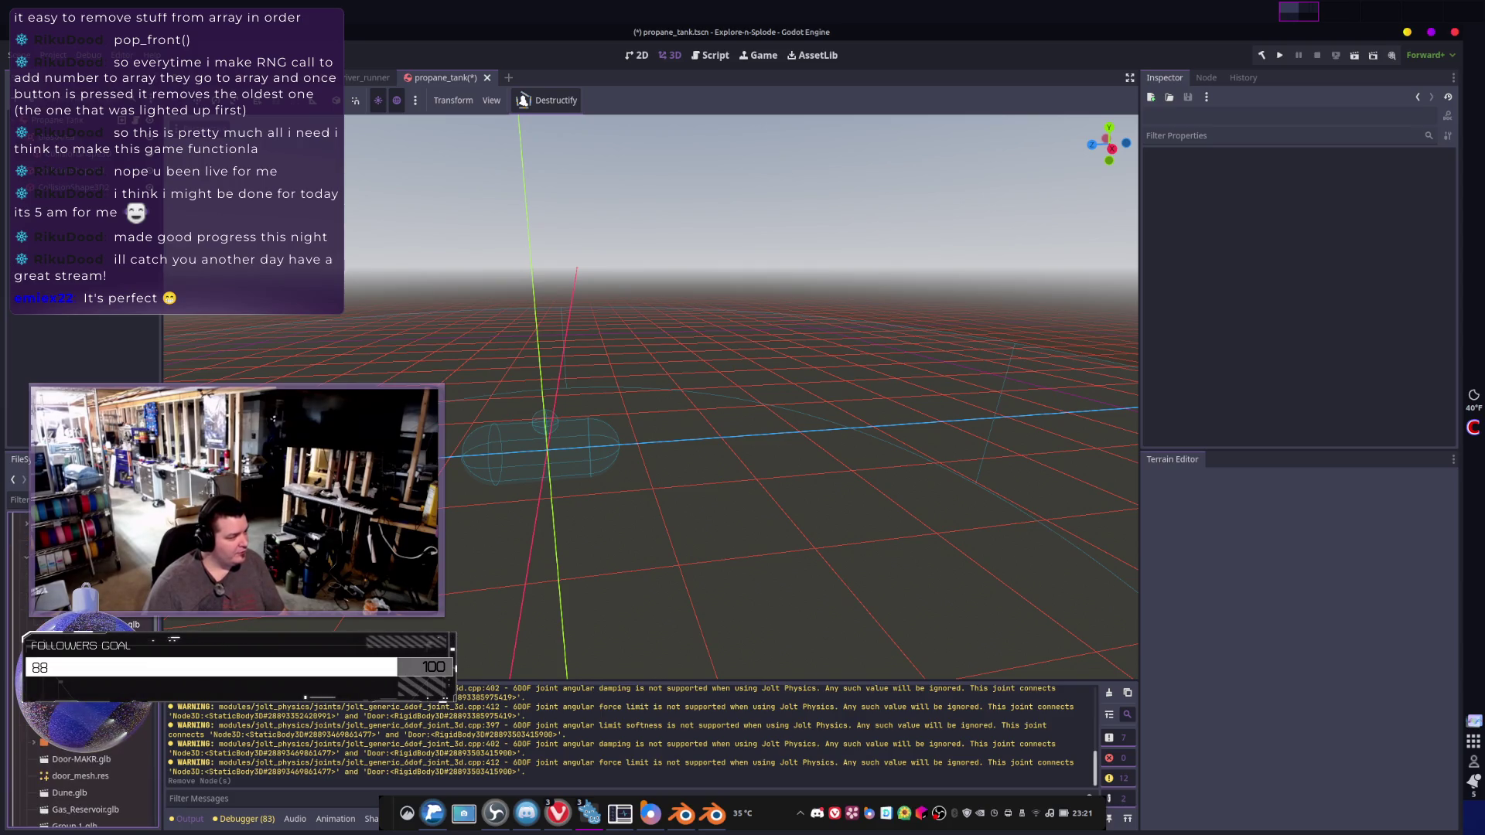
pyautogui.doubleClick(85, 789)
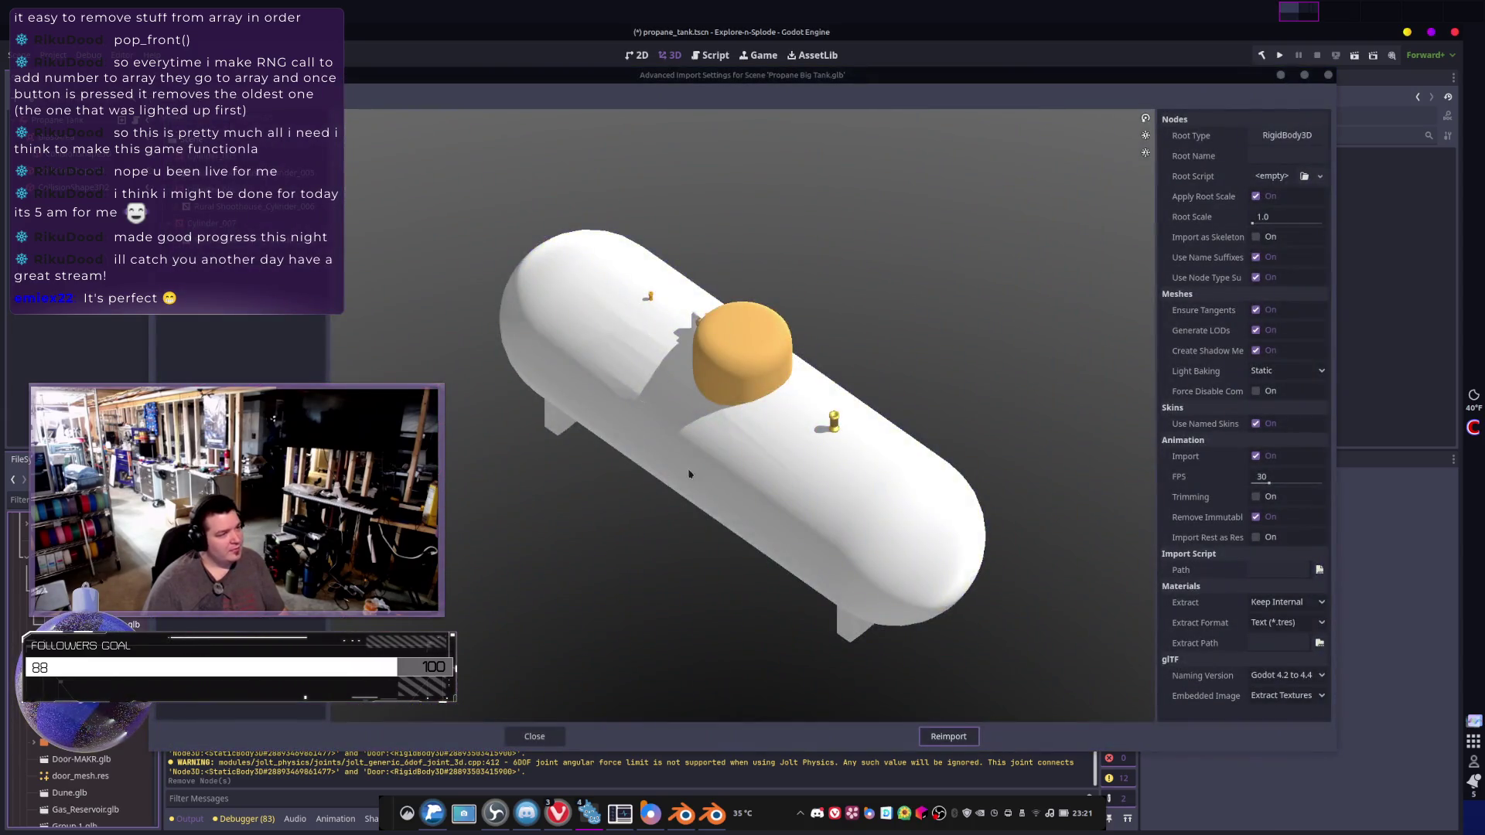
# - Rotate the Propane Big Tank.glb preview, cancel the mesh save-folder chooser, and return to Blender
pyautogui.moveTo(689, 474)
pyautogui.mouseDown()
pyautogui.moveTo(763, 414)
pyautogui.moveTo(645, 475)
pyautogui.moveTo(712, 466)
pyautogui.moveTo(766, 482)
pyautogui.mouseUp()
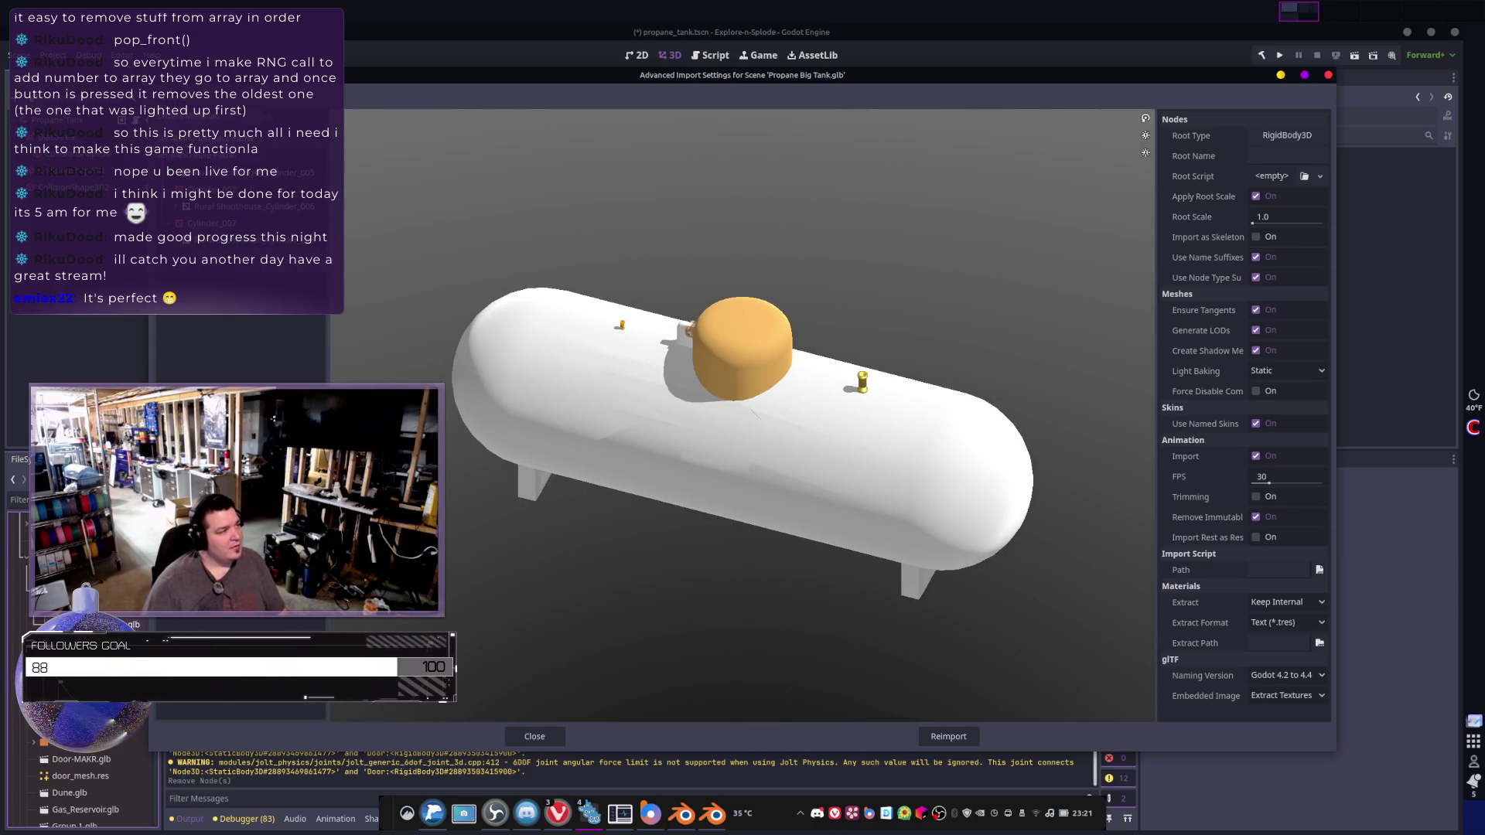
pyautogui.click(225, 162)
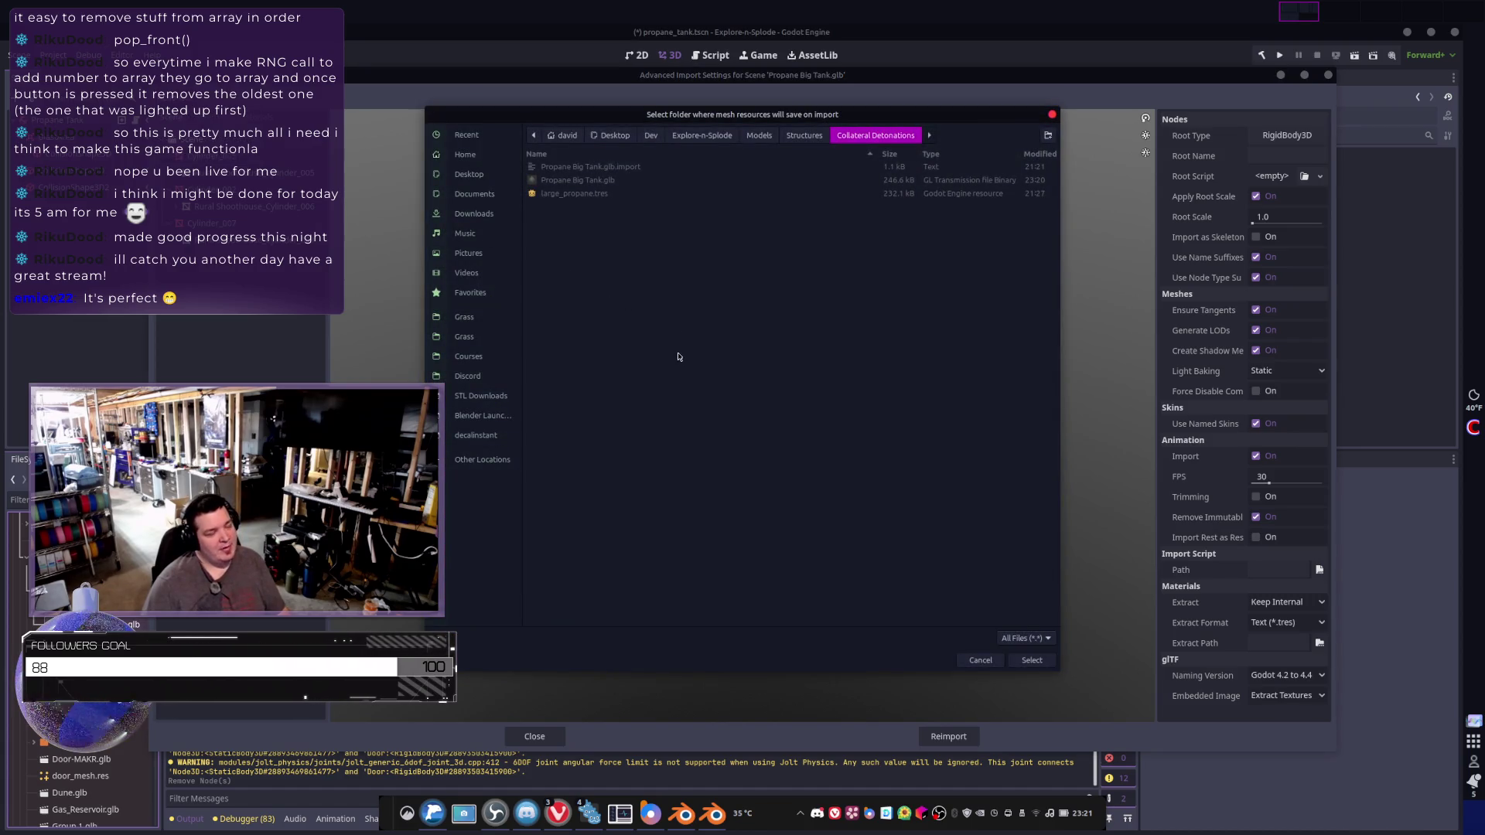
pyautogui.press('Escape')
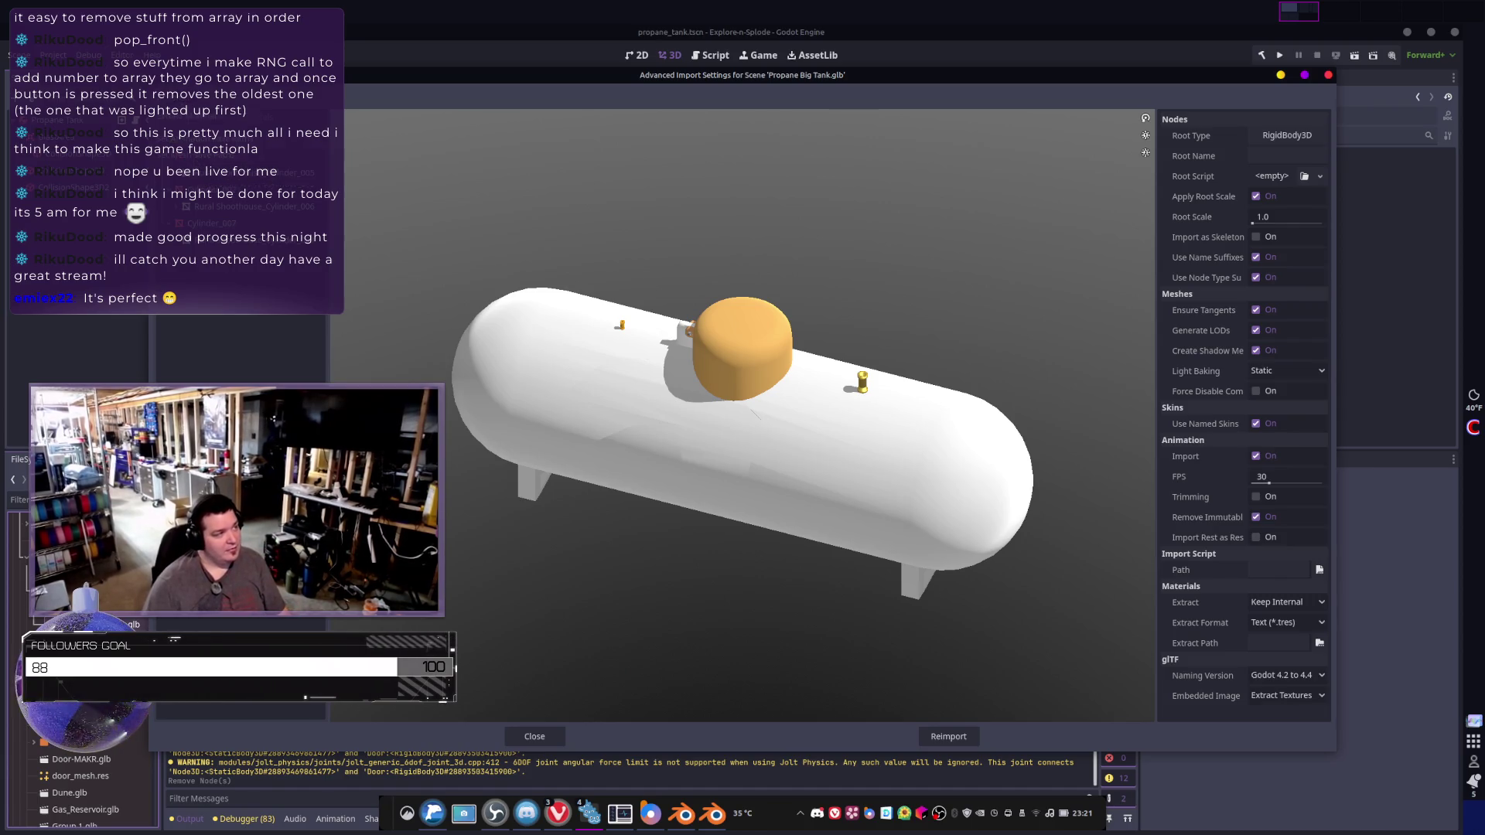
pyautogui.hotkey('alt', 'Tab')
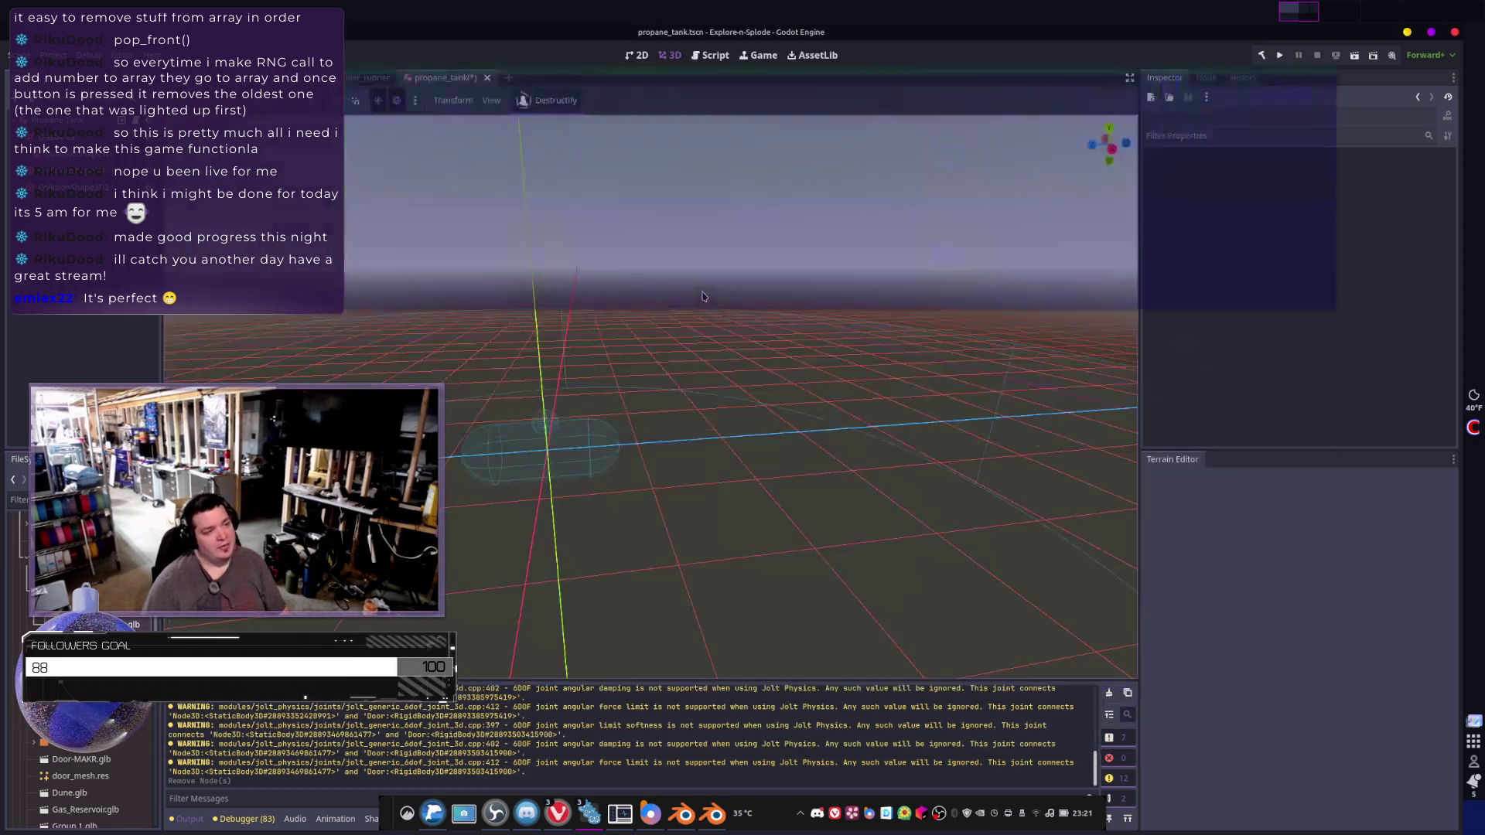
pyautogui.doubleClick(1223, 113)
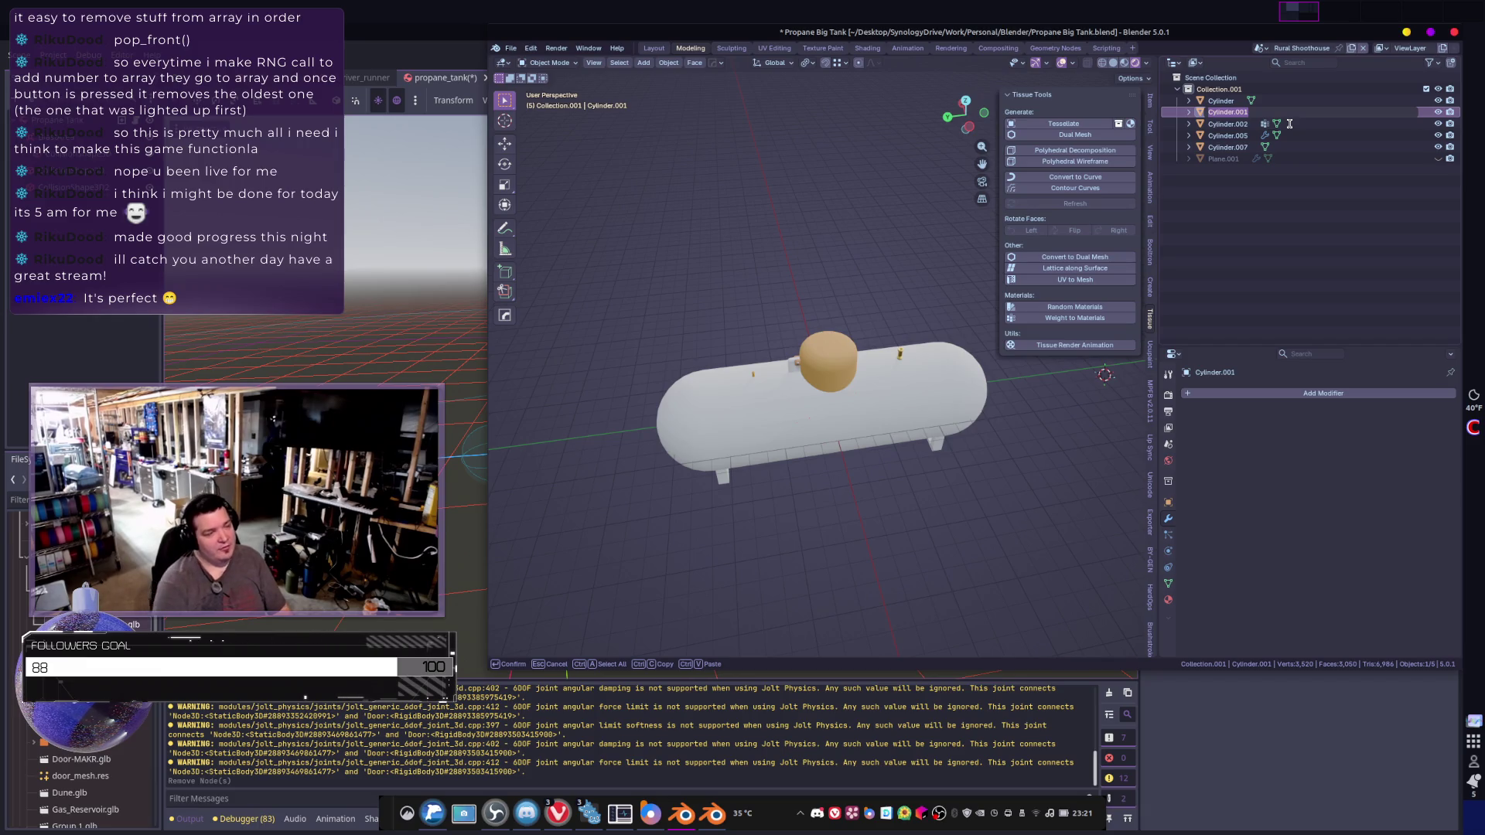
# - Rename Cylinder.002, the main tank body, to 1000gal_Tank_Main
pyautogui.press('Escape')
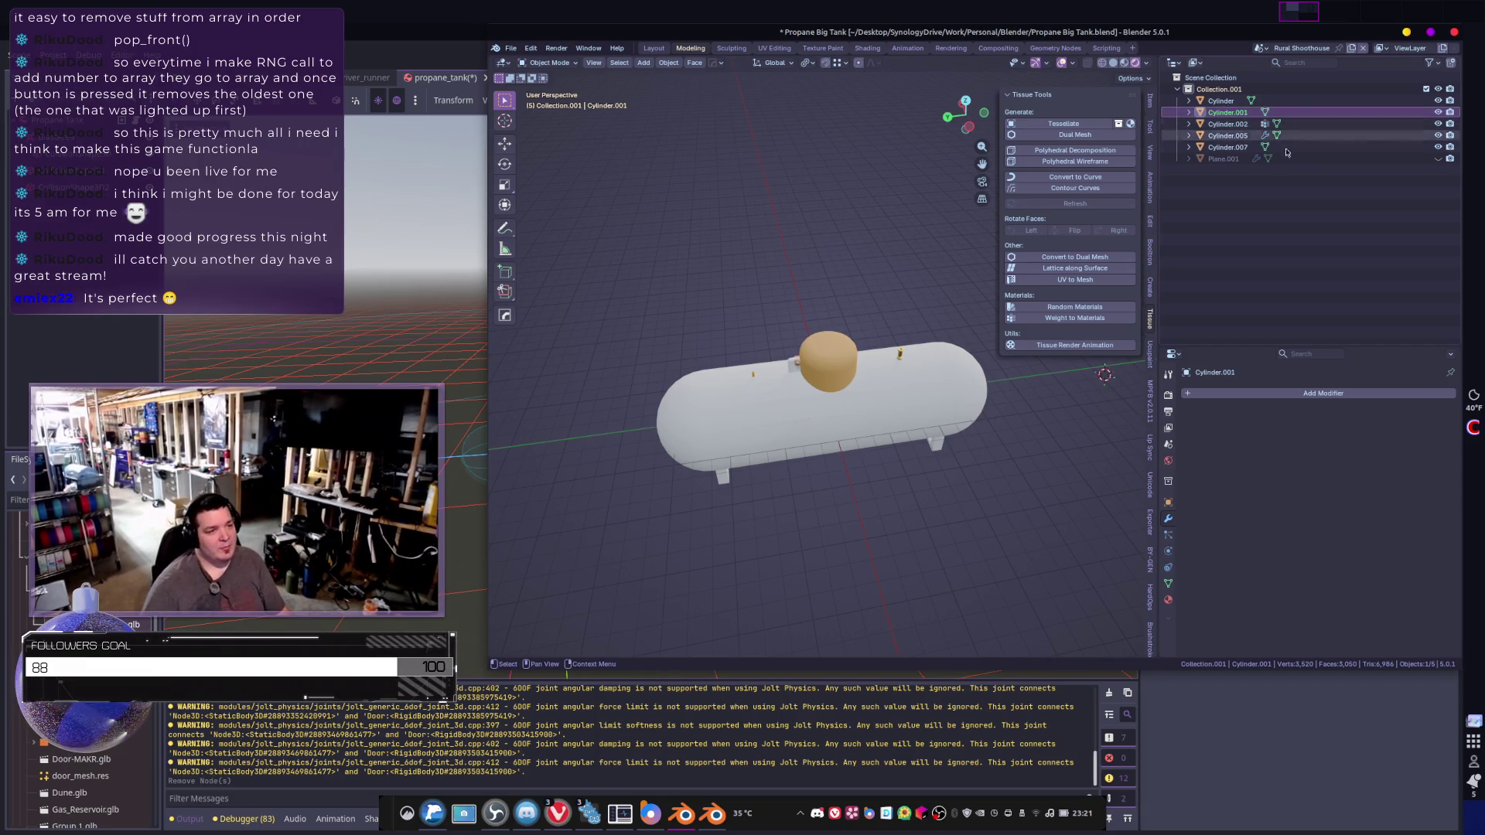
pyautogui.click(1238, 124)
pyautogui.click(1227, 113)
pyautogui.moveTo(820, 348)
pyautogui.mouseDown(button='middle')
pyautogui.moveTo(773, 333)
pyautogui.moveTo(789, 328)
pyautogui.mouseUp(button='middle')
pyautogui.press('r')
pyautogui.press('r')
pyautogui.press('Escape')
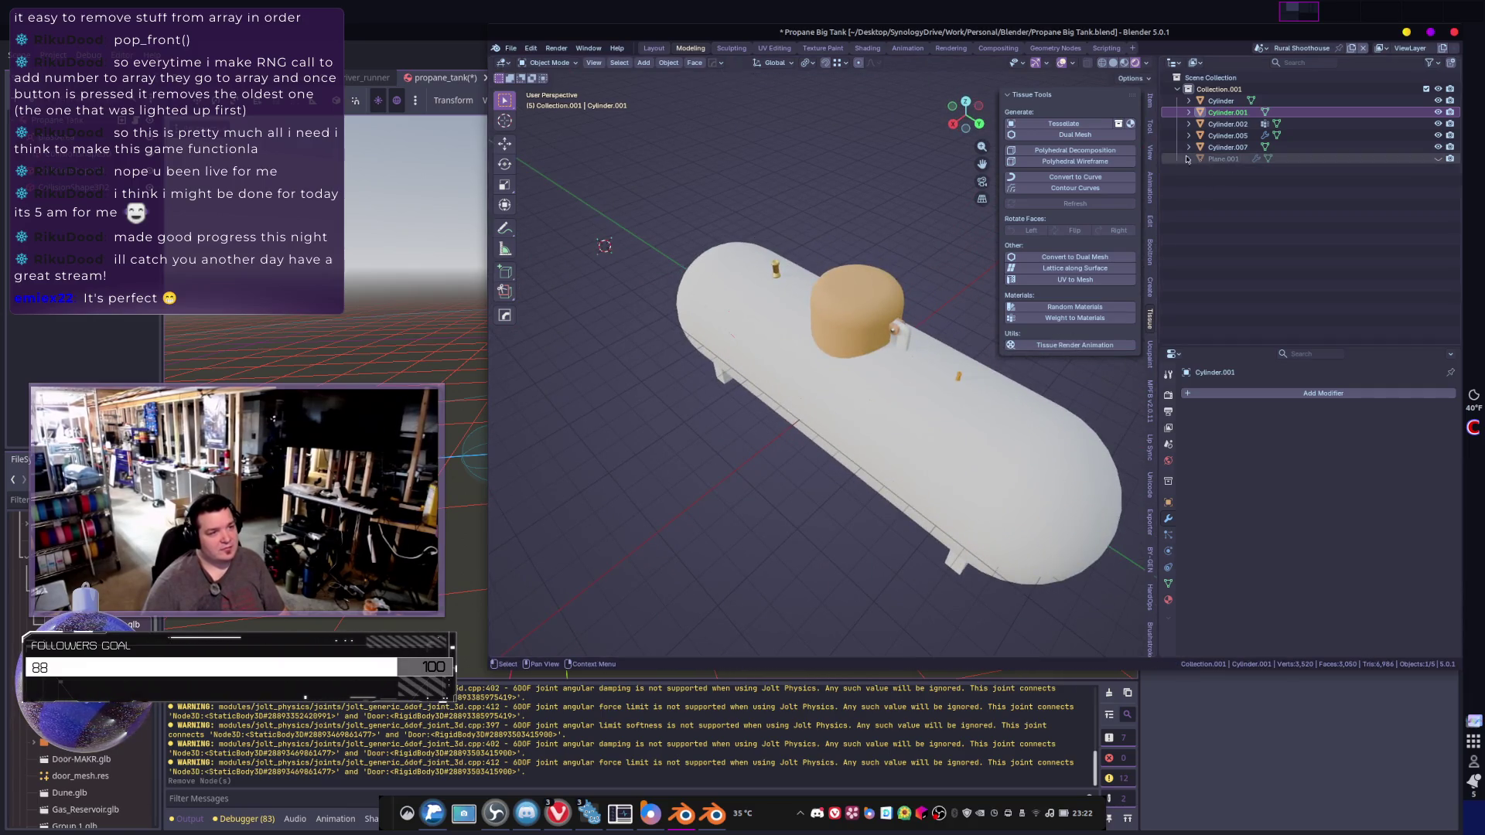
pyautogui.click(1220, 124)
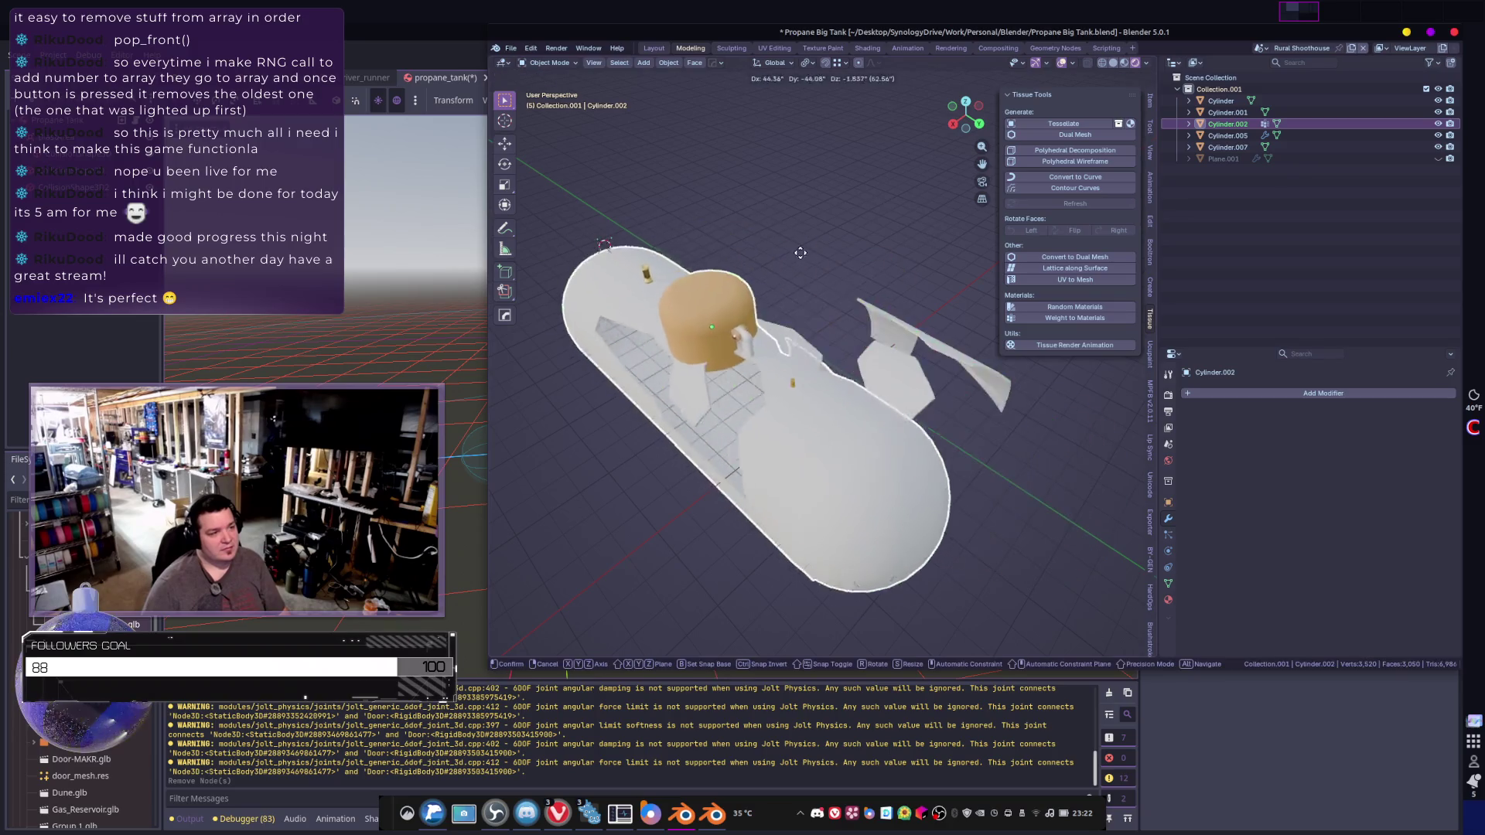
pyautogui.doubleClick(1236, 124)
pyautogui.write('Tank')
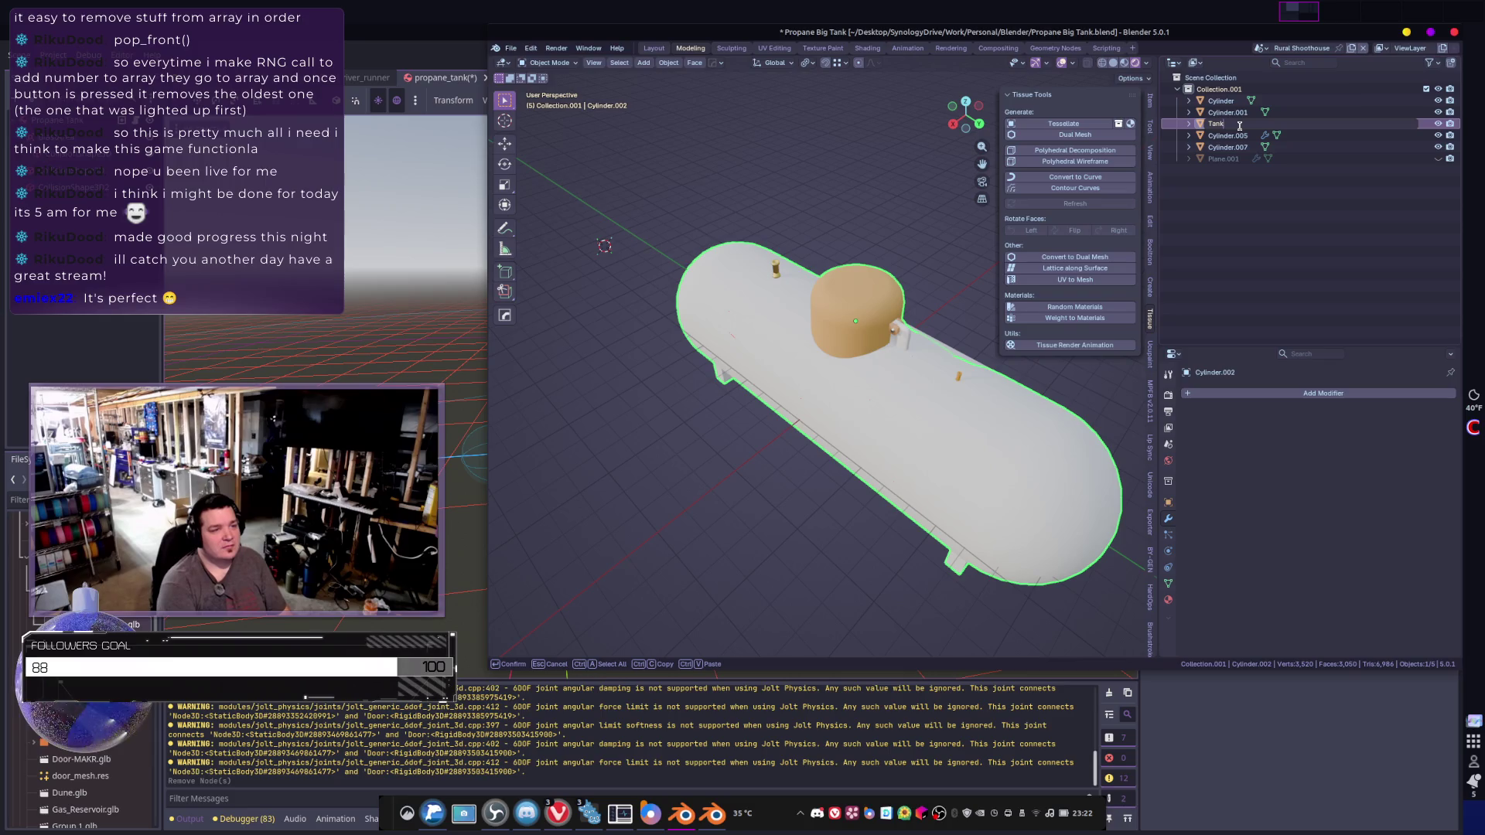
pyautogui.write('100')
pyautogui.write('_G')
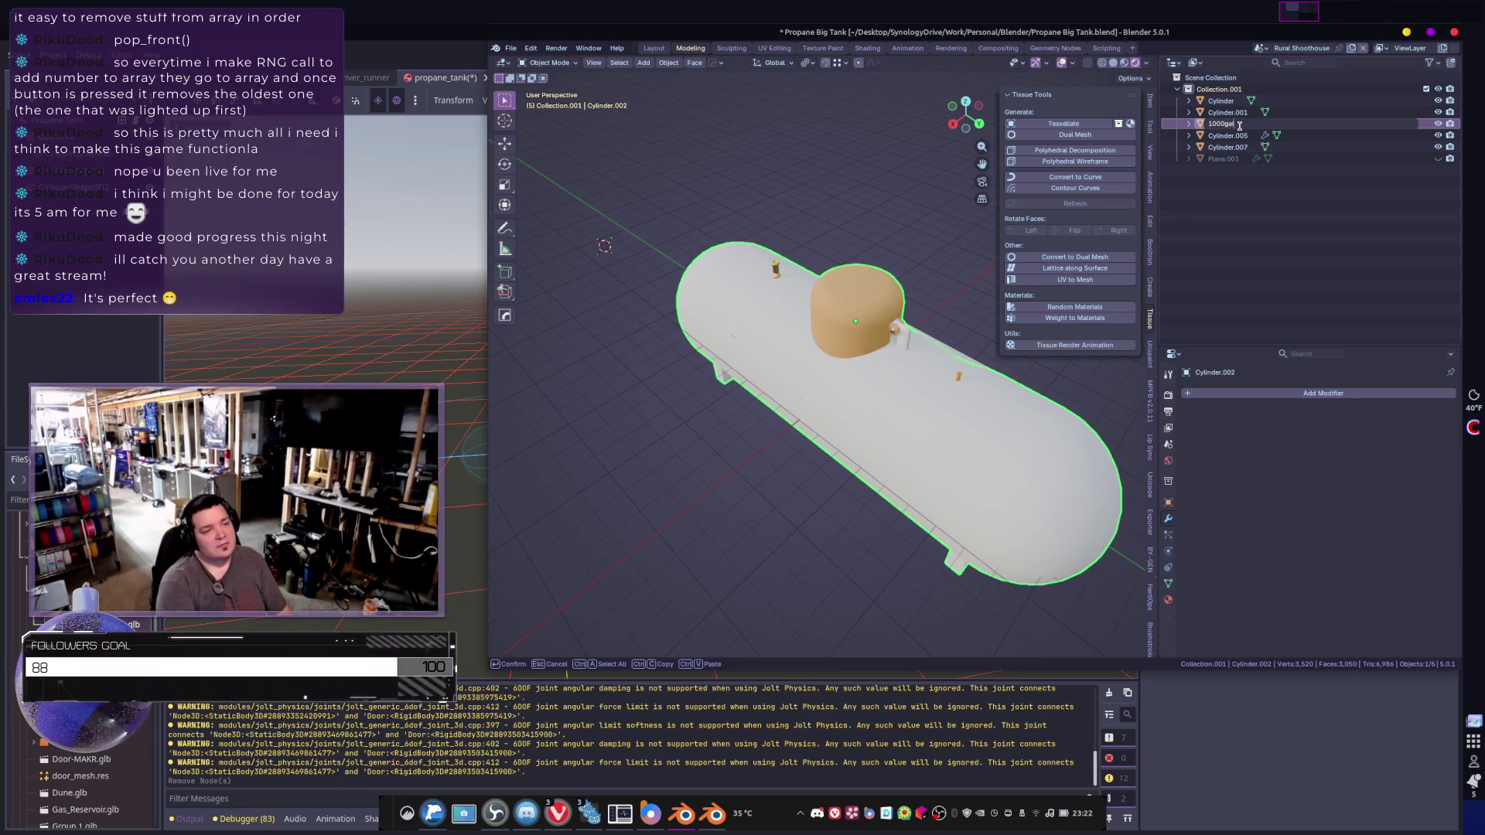
pyautogui.write('_Tank_Main')
pyautogui.press('Return')
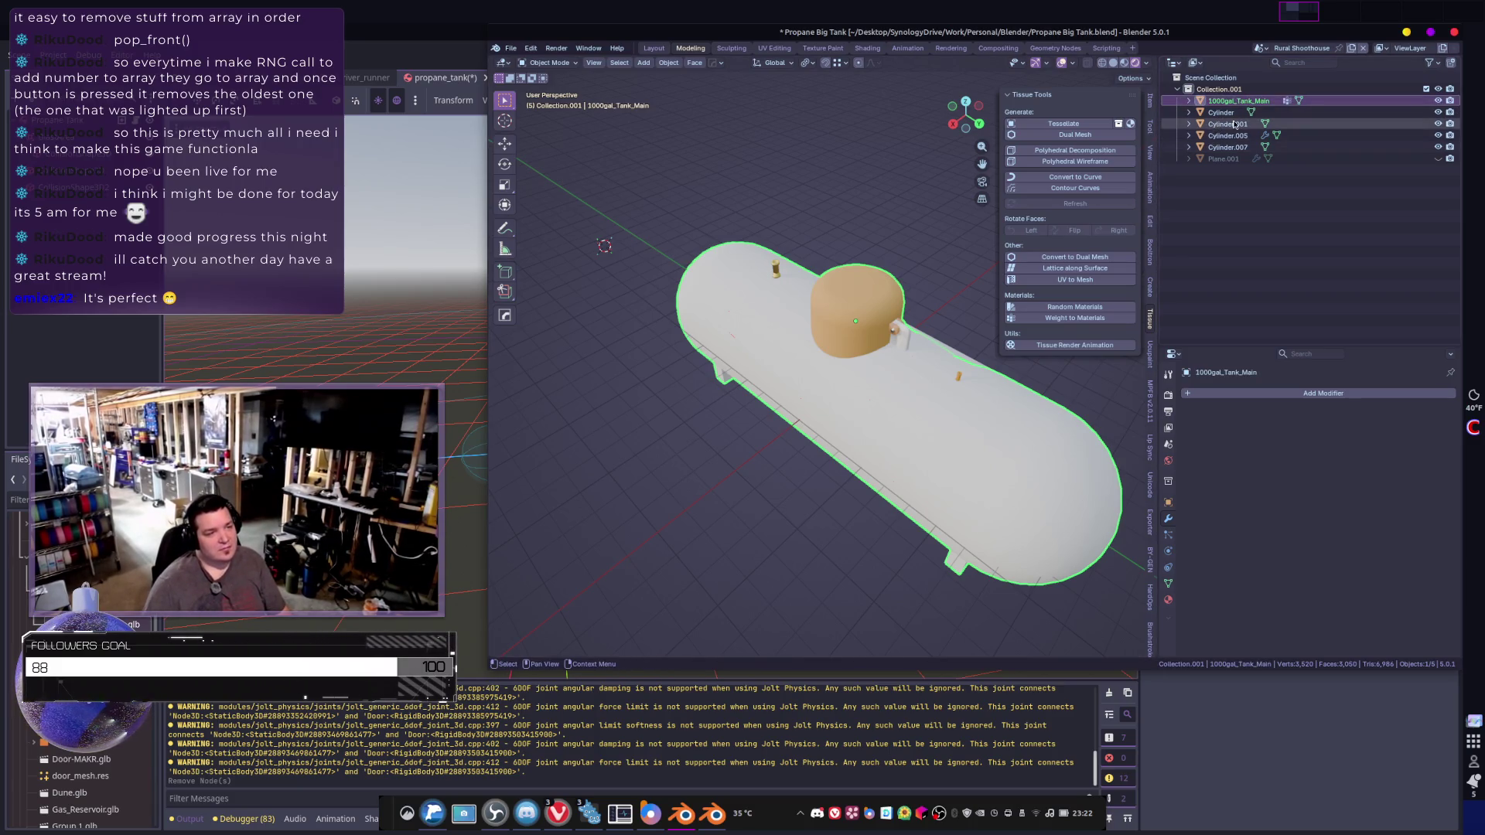
# - Rename Cylinder.005 to 1000gal_Tank_Part and Cylinder.007 to 1000gal_Tank_Part.001
pyautogui.click(1234, 124)
pyautogui.click(1229, 135)
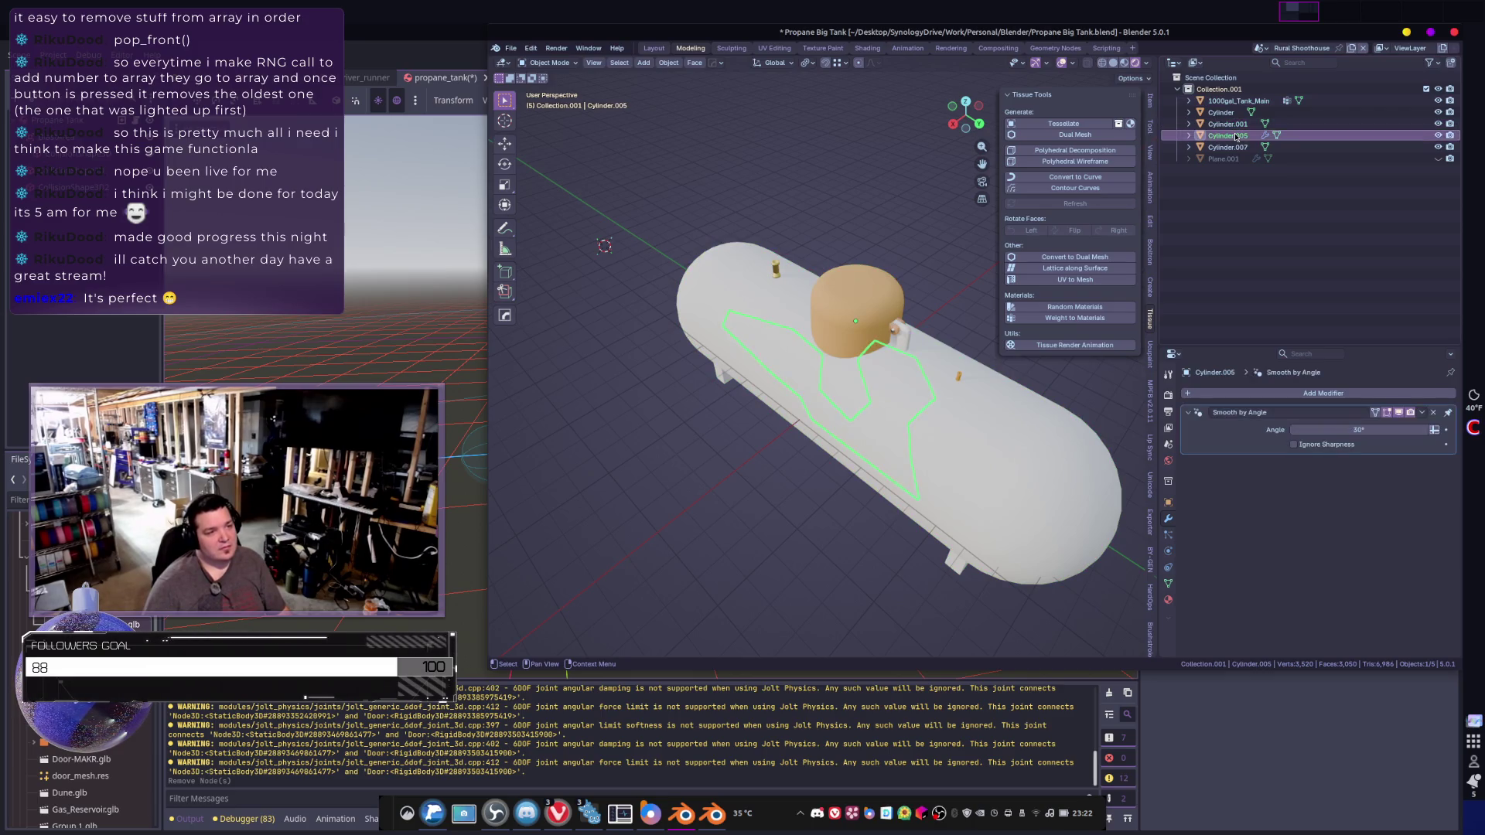
pyautogui.moveTo(804, 391); pyautogui.dragTo(771, 388, button='middle')
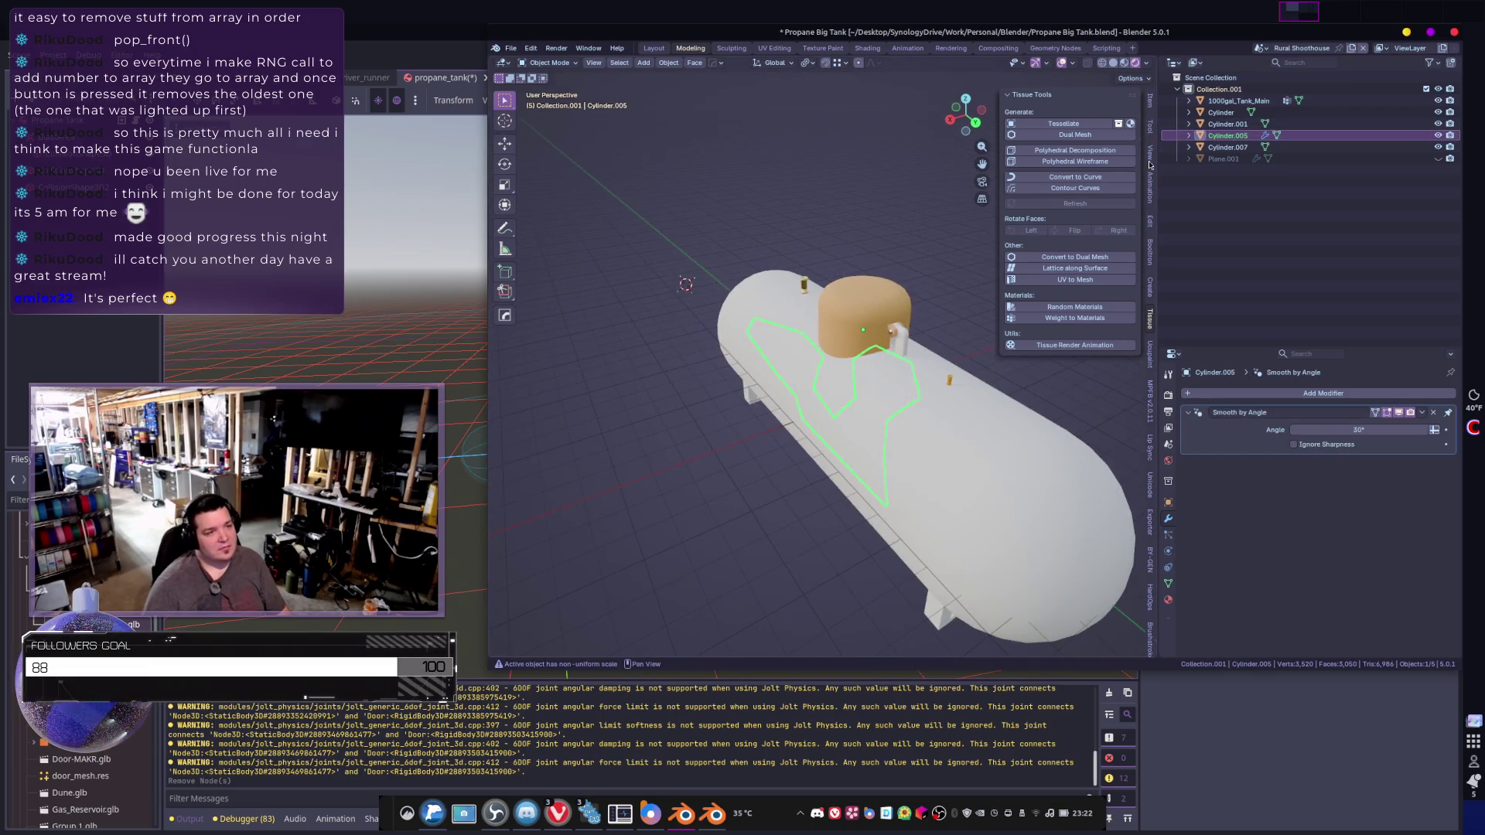
pyautogui.doubleClick(1244, 137)
pyautogui.write('1000')
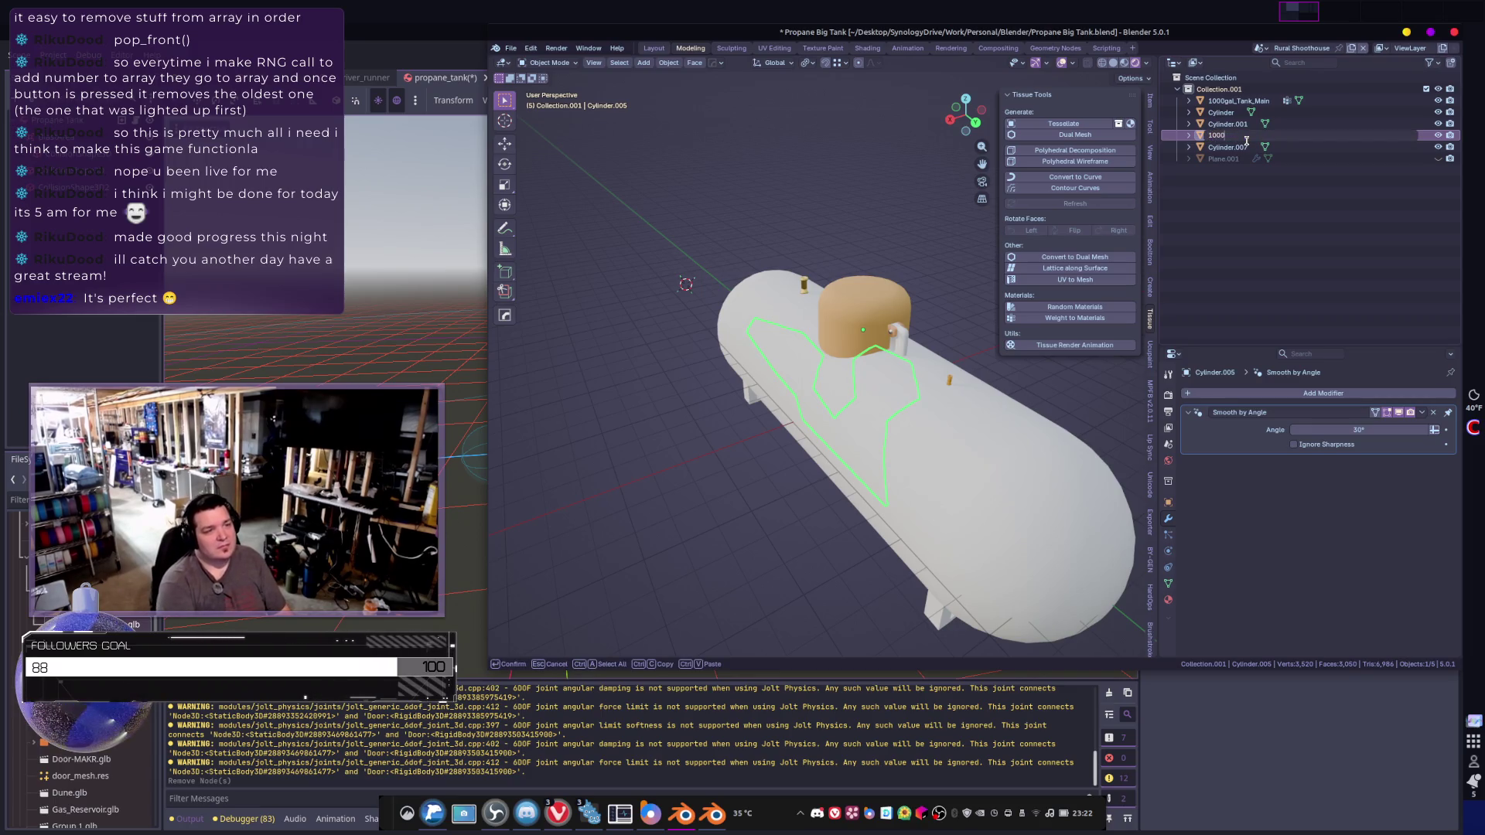
pyautogui.write('gal_Tank')
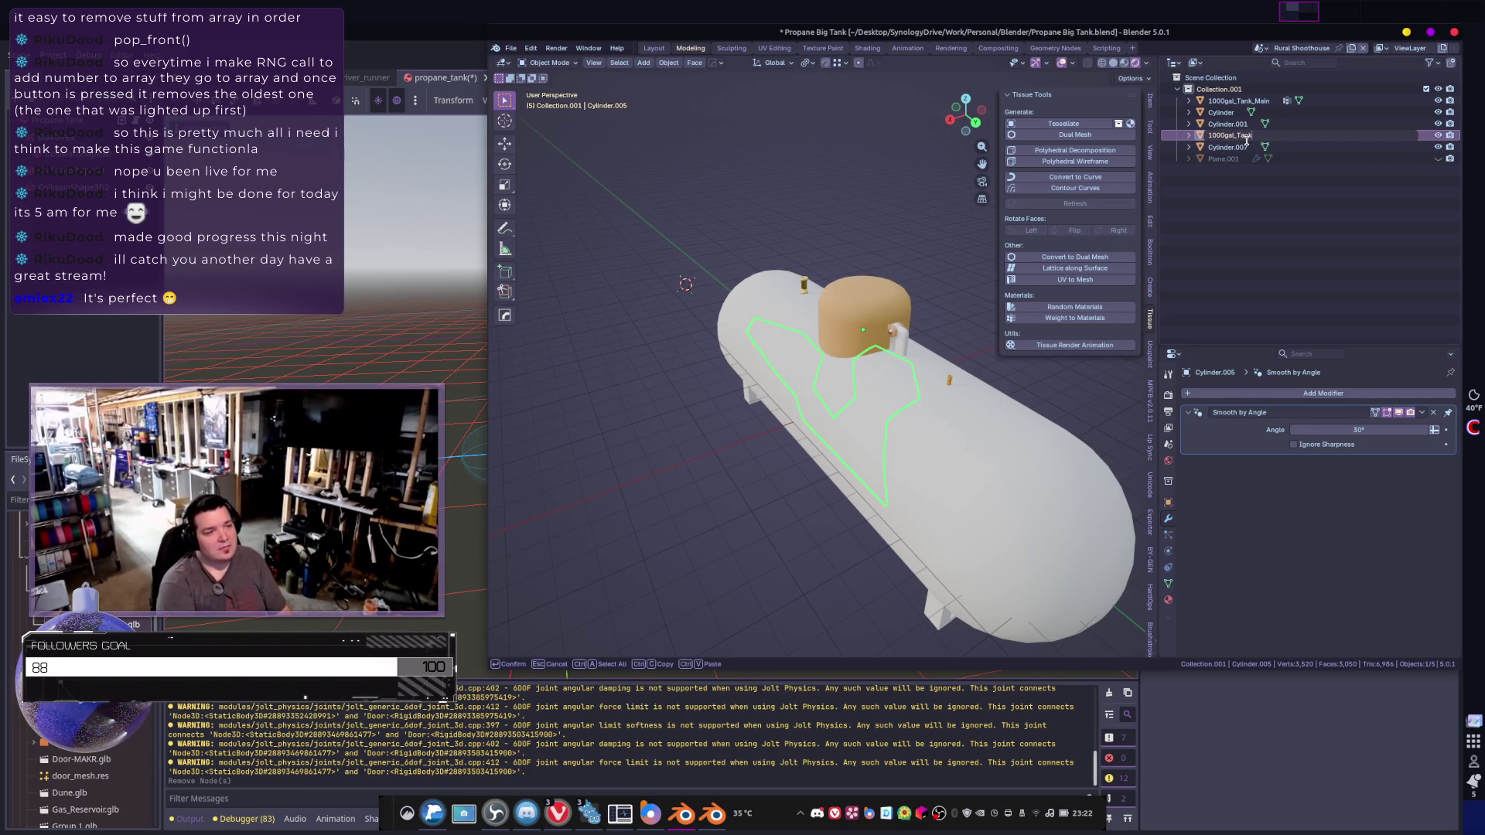
pyautogui.write('_Part')
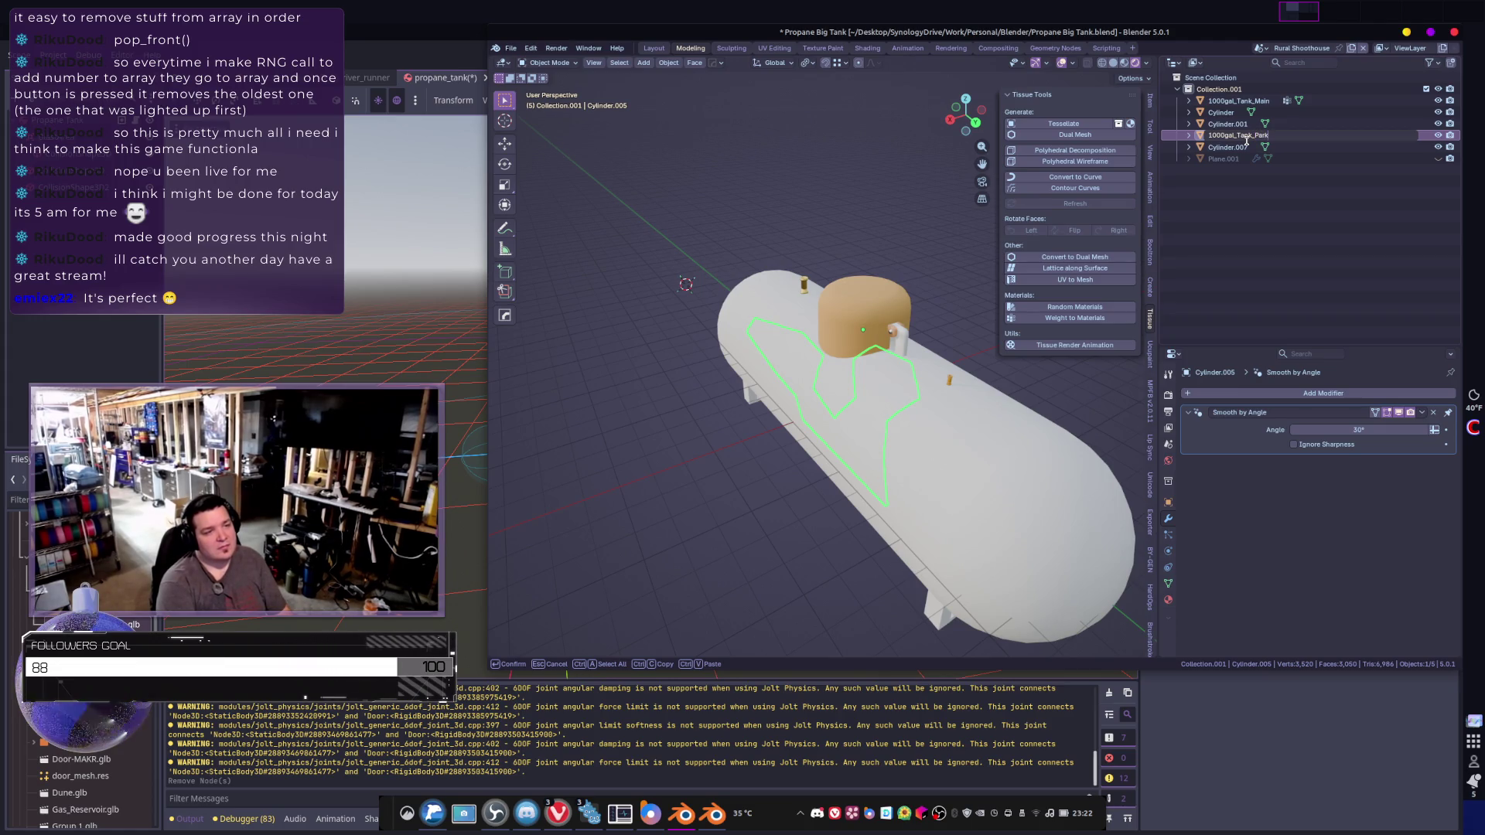
pyautogui.press('Return')
pyautogui.moveTo(842, 335)
pyautogui.mouseDown(button='middle')
pyautogui.moveTo(880, 462)
pyautogui.moveTo(1022, 419)
pyautogui.mouseUp(button='middle')
pyautogui.click(880, 462)
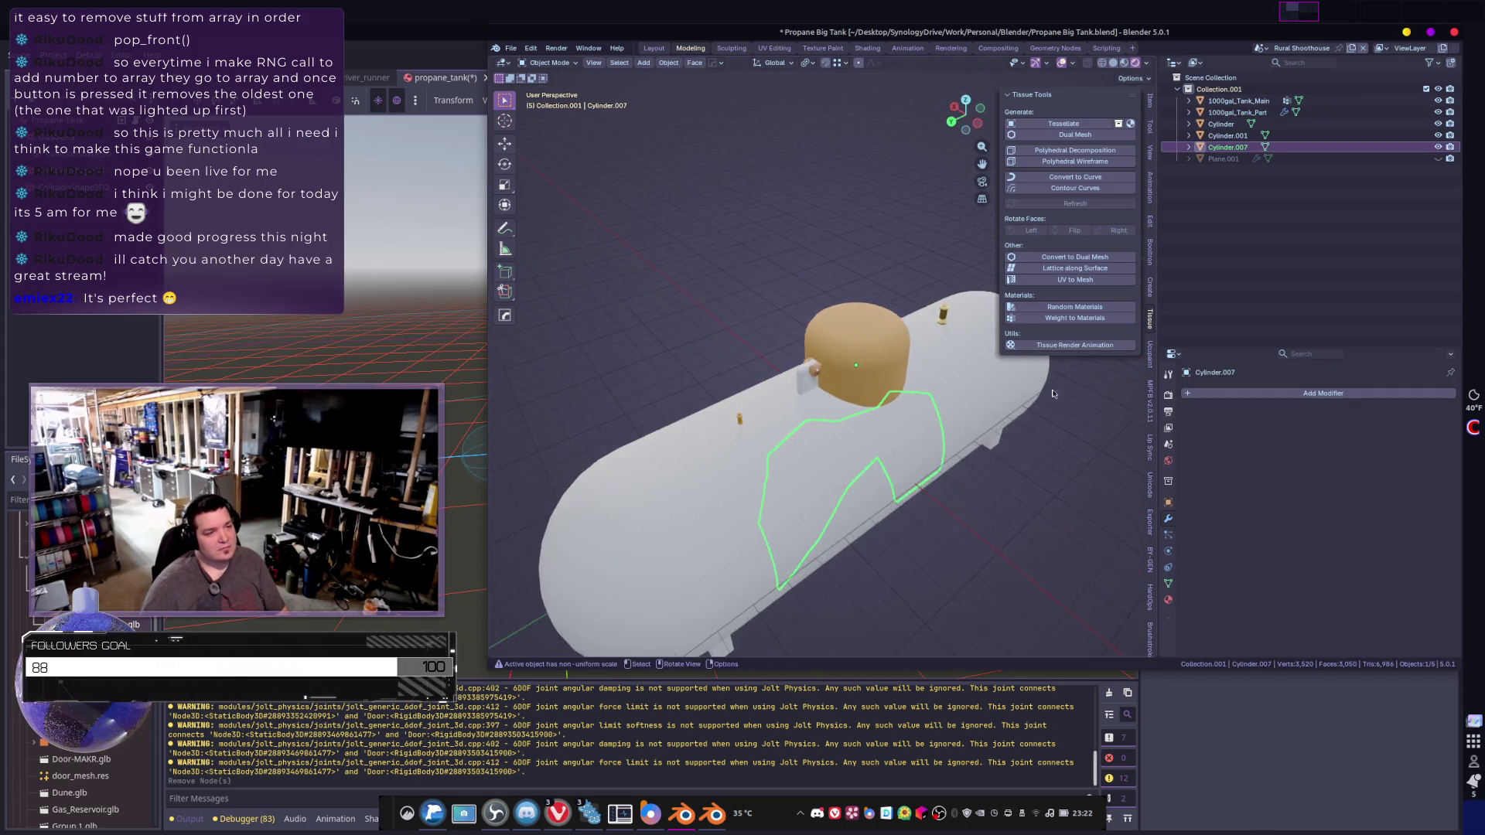
pyautogui.doubleClick(1238, 148)
pyautogui.write('1000gal_Tank_Part')
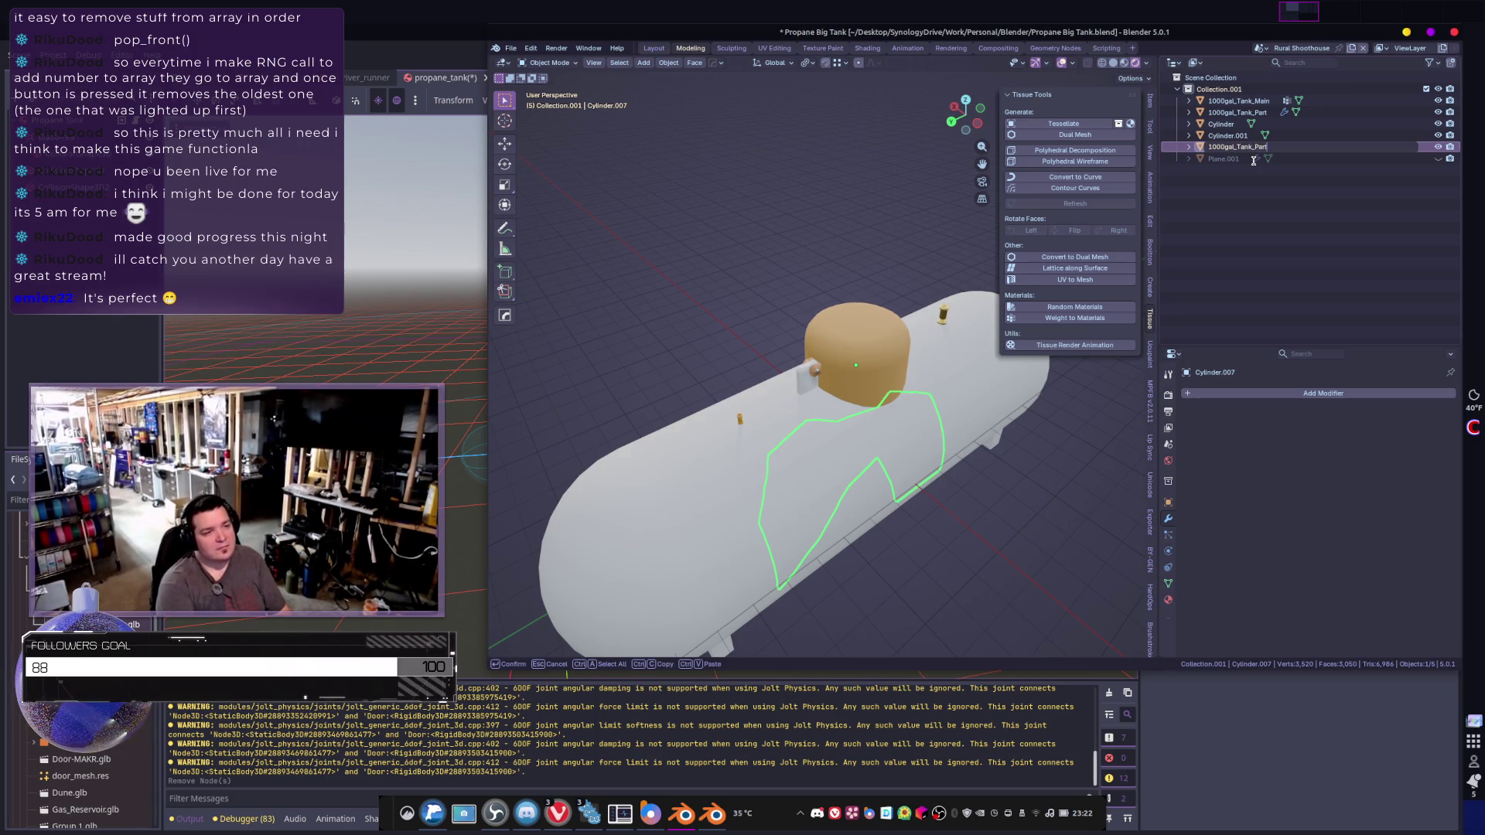
pyautogui.press('Return')
# - Select Cylinder.001 and Cylinder and isolate them in Local View
pyautogui.click(1257, 147)
pyautogui.keyDown('ctrl'); pyautogui.click(1223, 135); pyautogui.keyUp('ctrl')
pyautogui.press('KP_Decimal')
pyautogui.moveTo(569, 399)
pyautogui.mouseDown(button='middle')
pyautogui.moveTo(504, 294)
pyautogui.moveTo(934, 307)
pyautogui.mouseUp(button='middle')
pyautogui.press('KP_Divide')
pyautogui.press('KP_Divide')
pyautogui.press('KP_Divide')
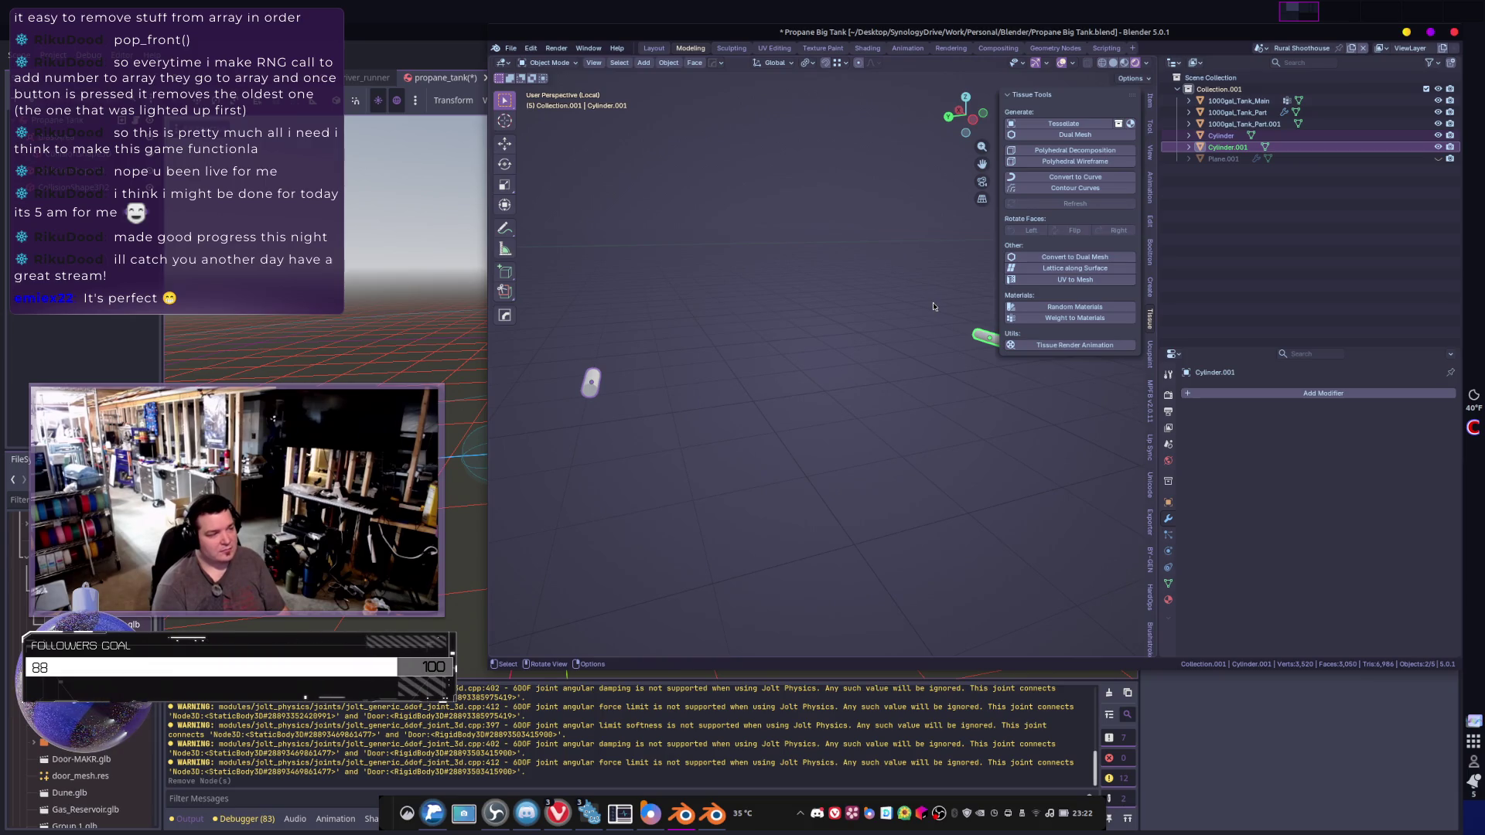
# - Box-select the two small leftover cylinders and delete them
pyautogui.scroll(-2, 736, 399)
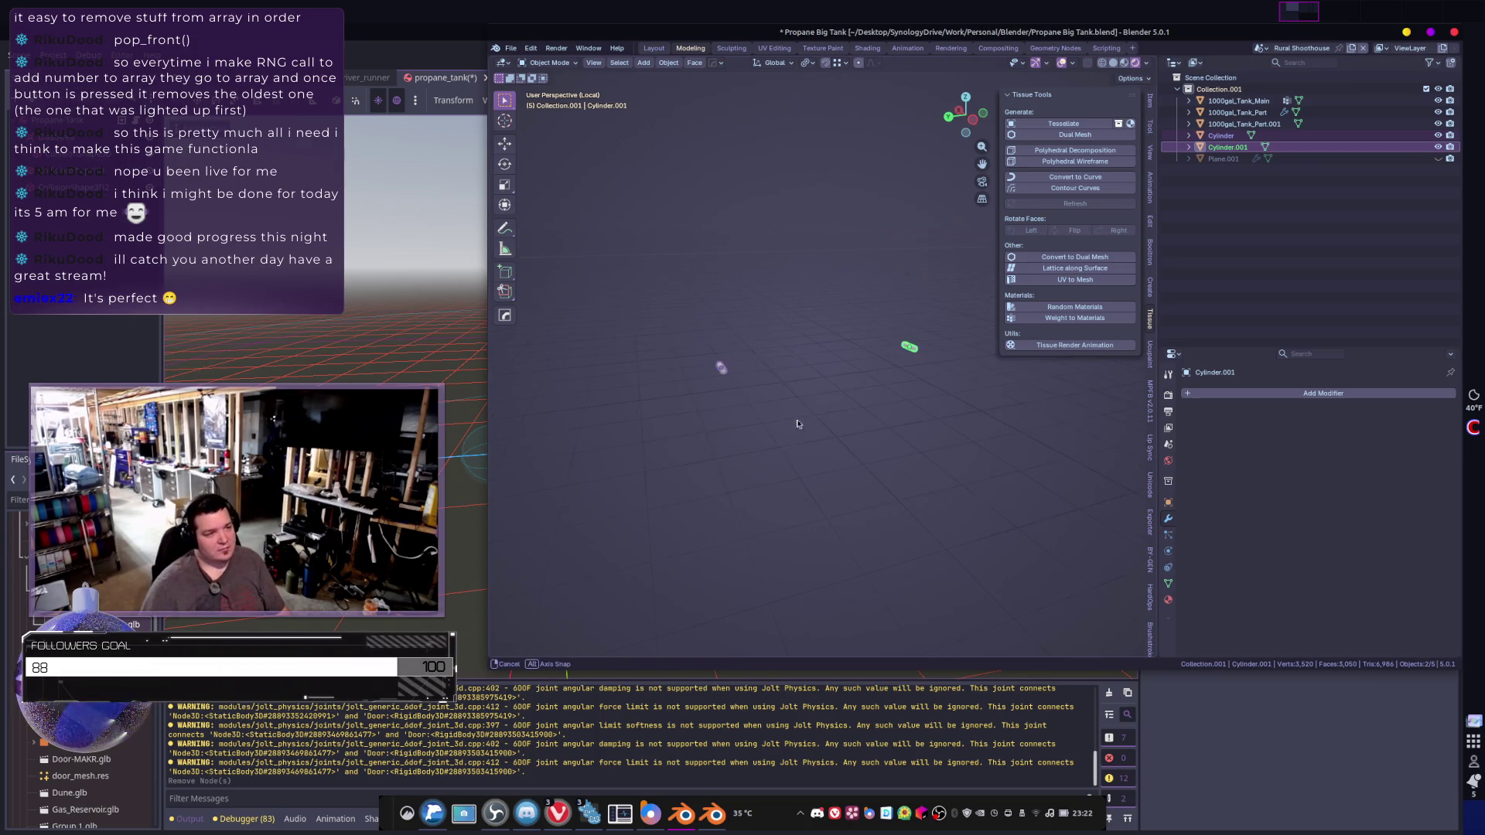
pyautogui.moveTo(736, 400); pyautogui.dragTo(697, 256, button='middle')
pyautogui.moveTo(689, 248); pyautogui.dragTo(887, 501)
pyautogui.press('x')
pyautogui.click(899, 483)
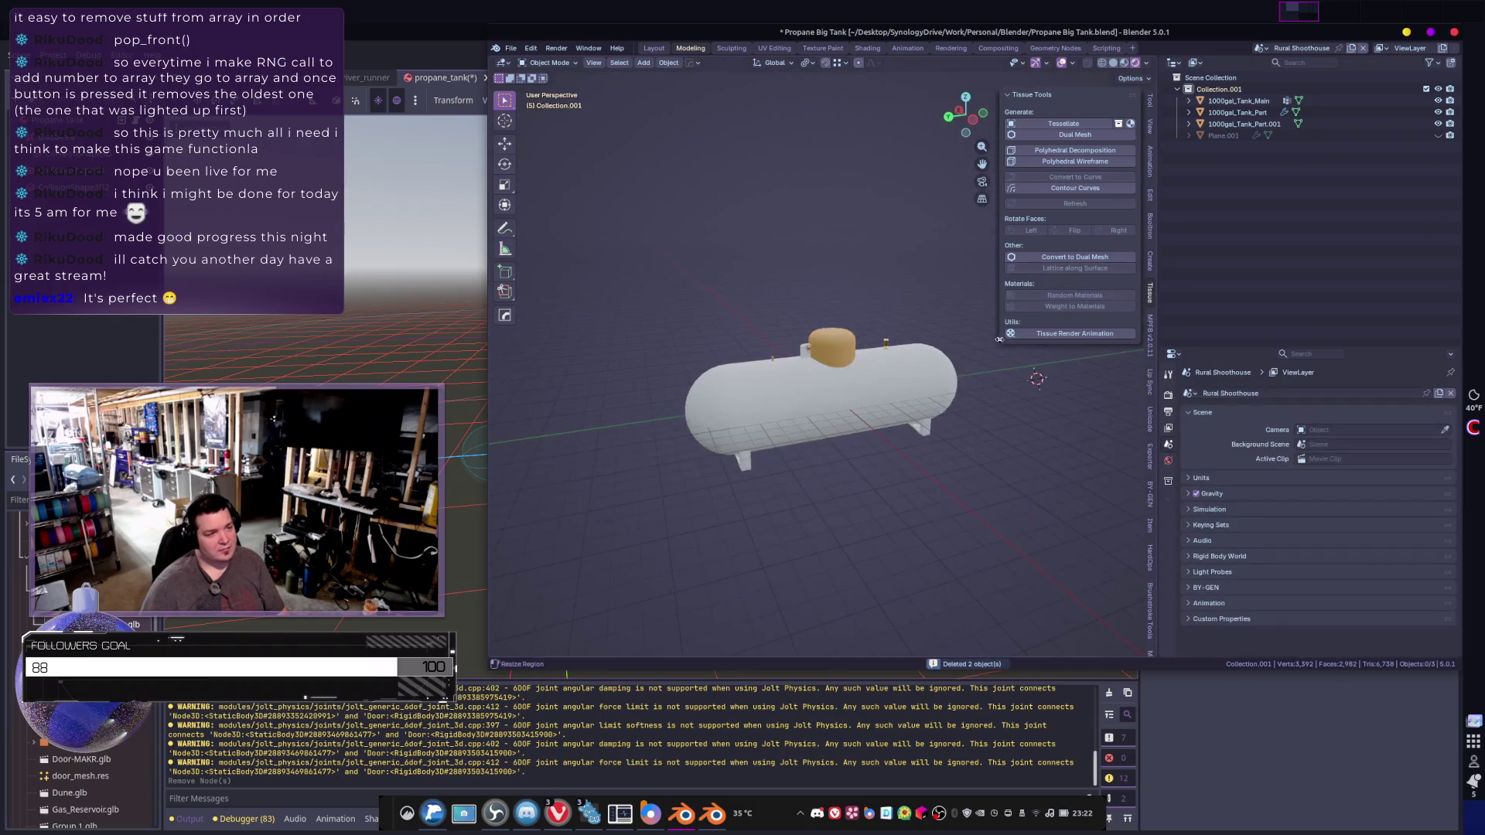
# - Delete the Plane.001 object under the tank
pyautogui.click(766, 457)
pyautogui.moveTo(835, 524)
pyautogui.mouseDown(button='middle')
pyautogui.moveTo(802, 531)
pyautogui.moveTo(879, 541)
pyautogui.moveTo(863, 520)
pyautogui.moveTo(947, 481)
pyautogui.moveTo(864, 467)
pyautogui.moveTo(874, 456)
pyautogui.mouseUp(button='middle')
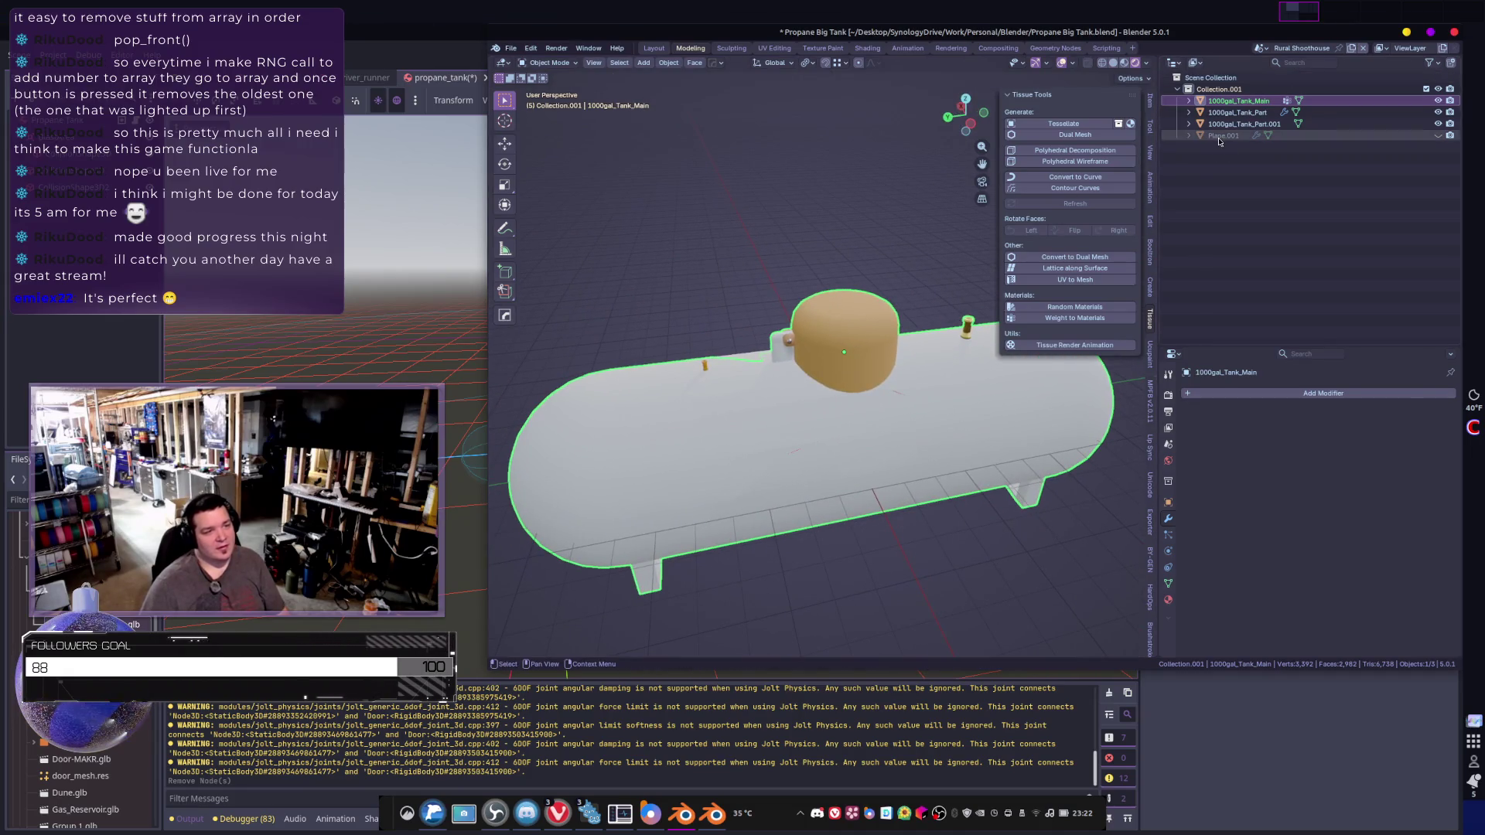
pyautogui.press('x')
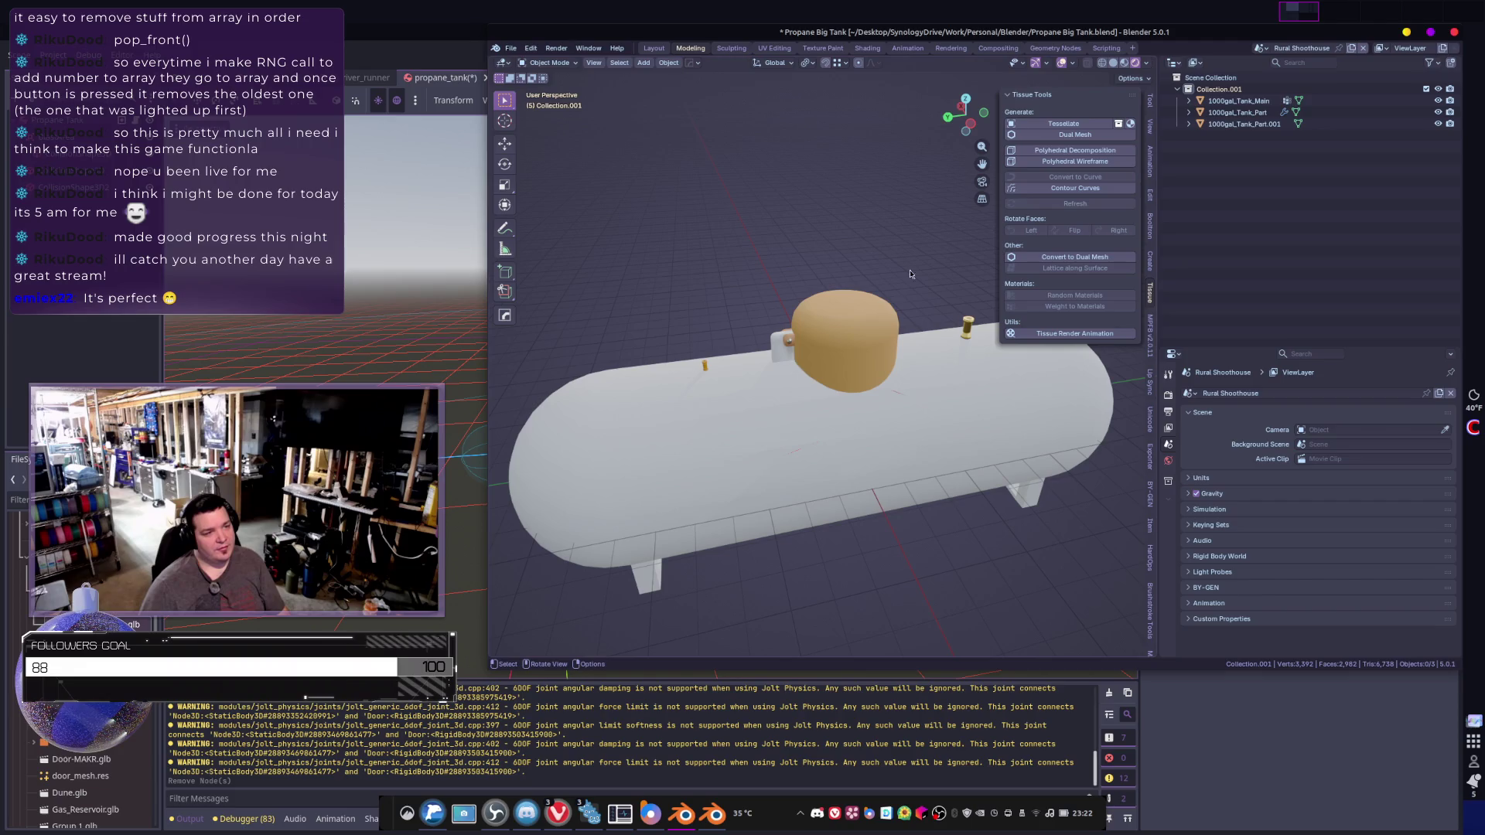
# - Select all three 1000gal_Tank objects, keeping 1000gal_Tank_Main's name unchanged
pyautogui.click(1237, 100)
pyautogui.keyDown('shift'); pyautogui.click(1236, 124); pyautogui.keyUp('shift')
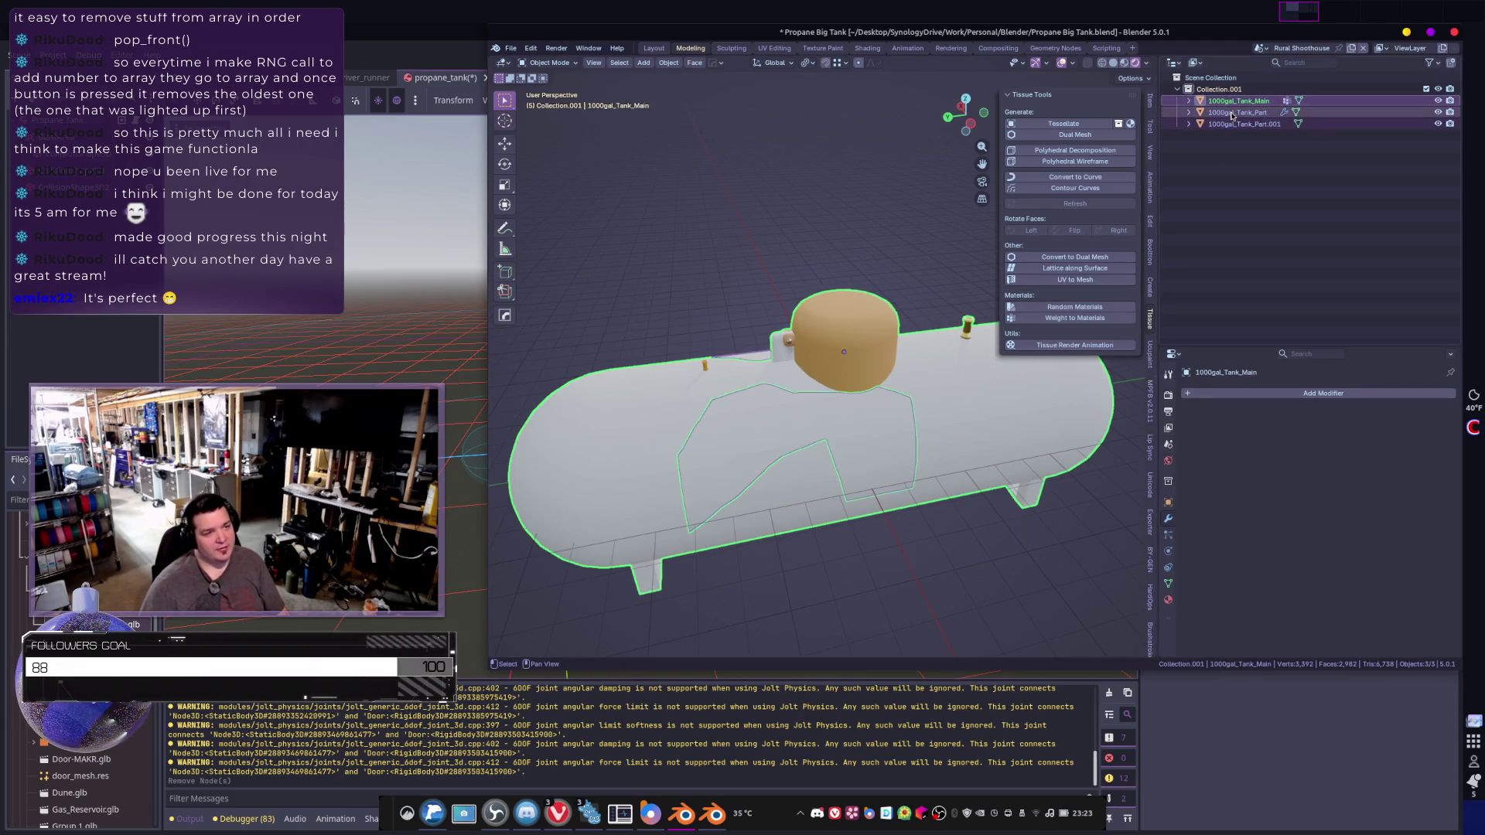
pyautogui.moveTo(868, 308)
pyautogui.mouseDown(button='middle')
pyautogui.moveTo(962, 385)
pyautogui.moveTo(1114, 356)
pyautogui.mouseUp(button='middle')
pyautogui.click(1190, 103)
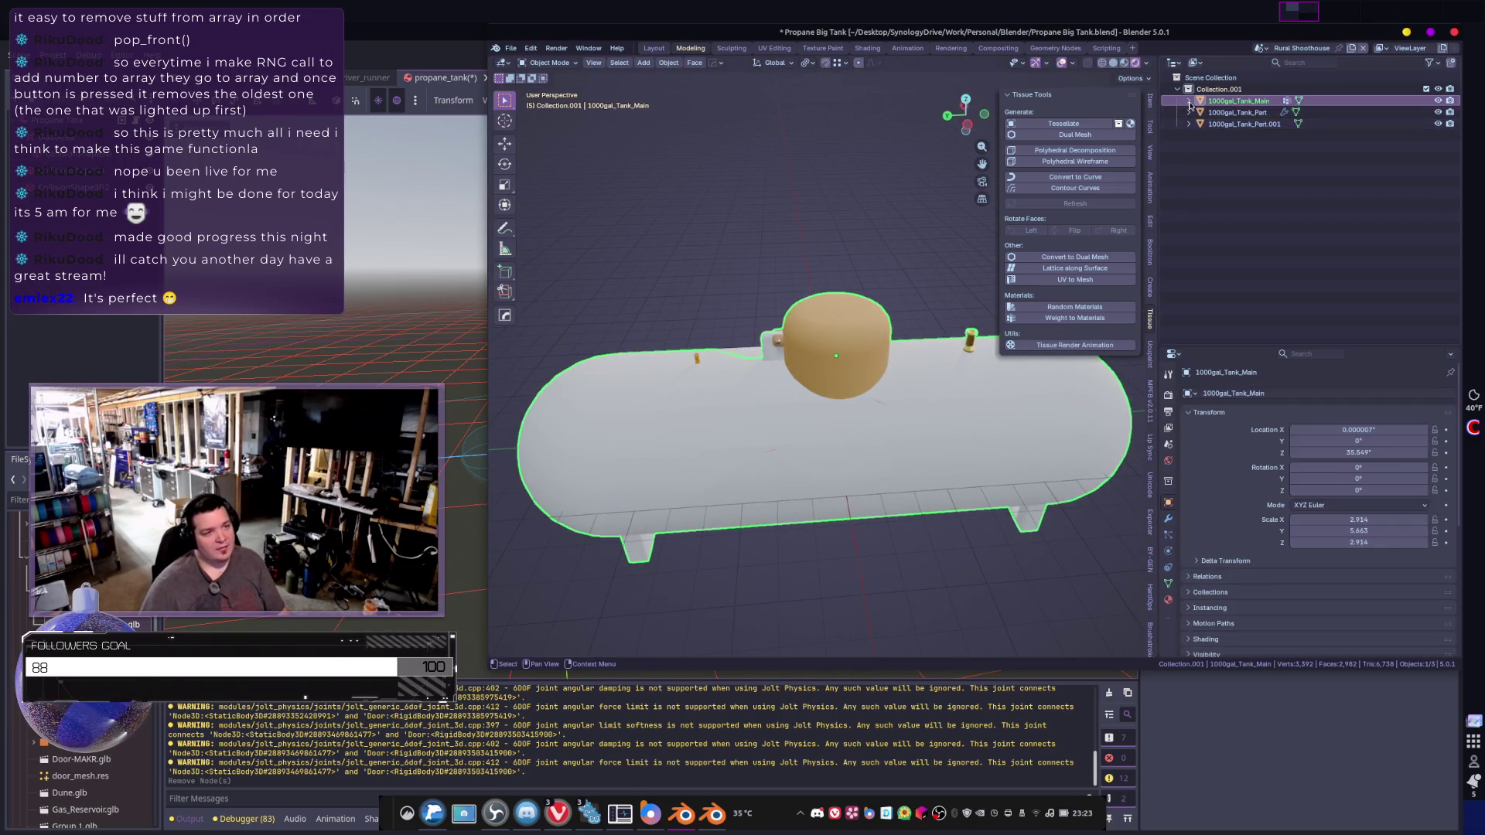
pyautogui.doubleClick(1238, 103)
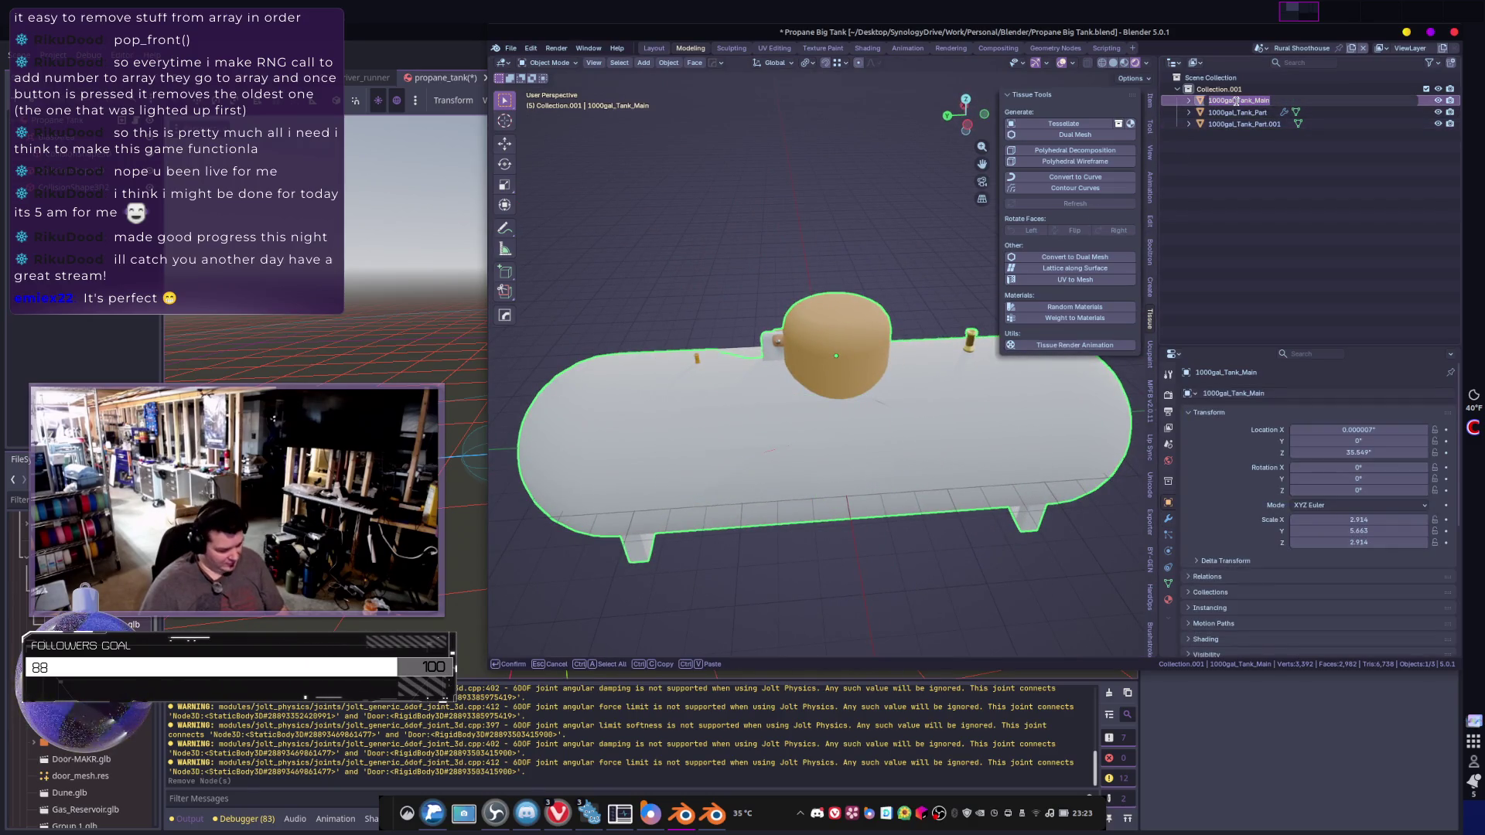
pyautogui.click(1190, 103)
pyautogui.click(1190, 102)
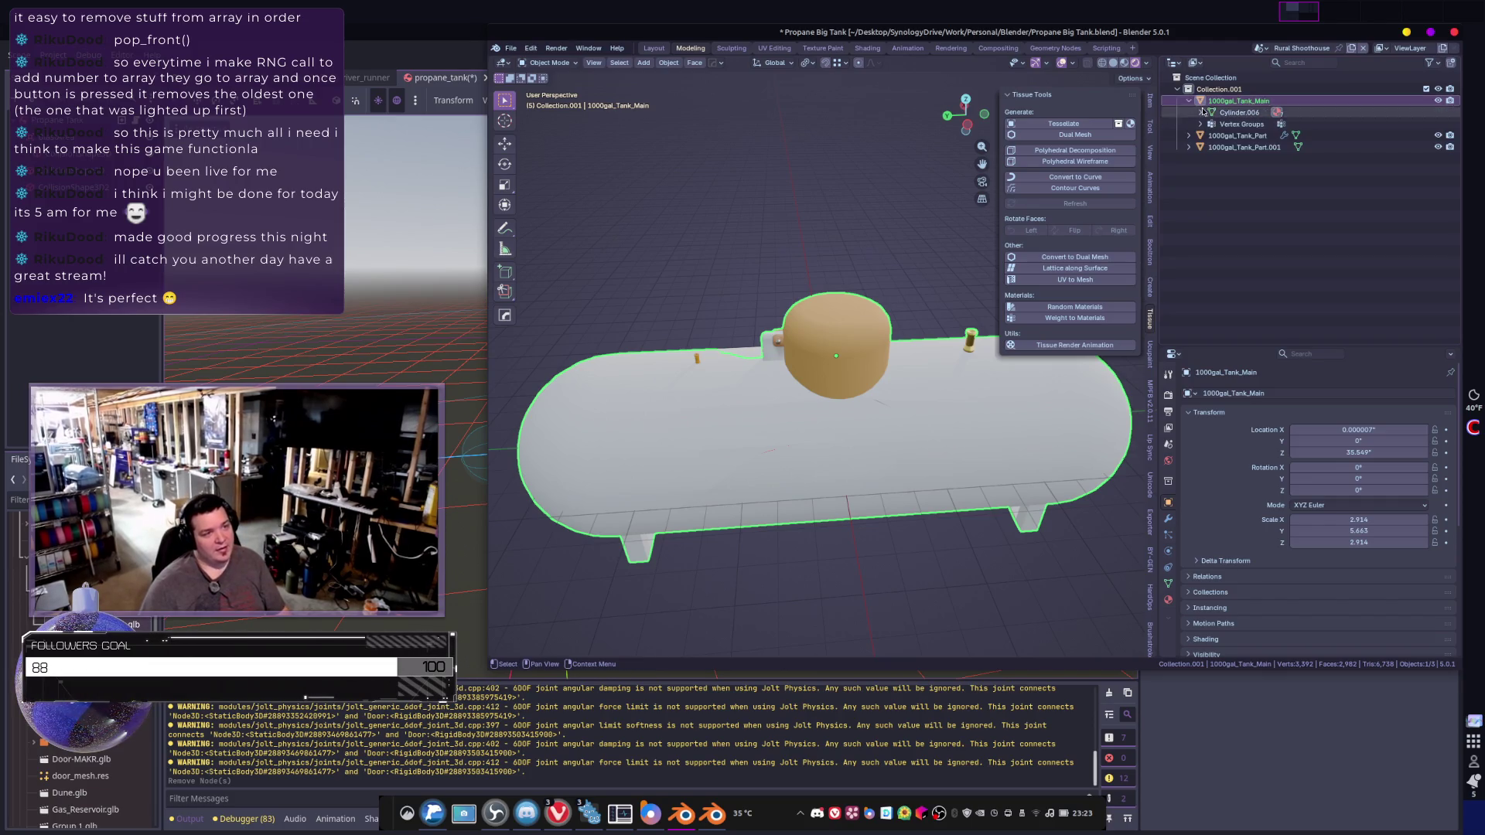
pyautogui.click(1190, 103)
pyautogui.press('a')
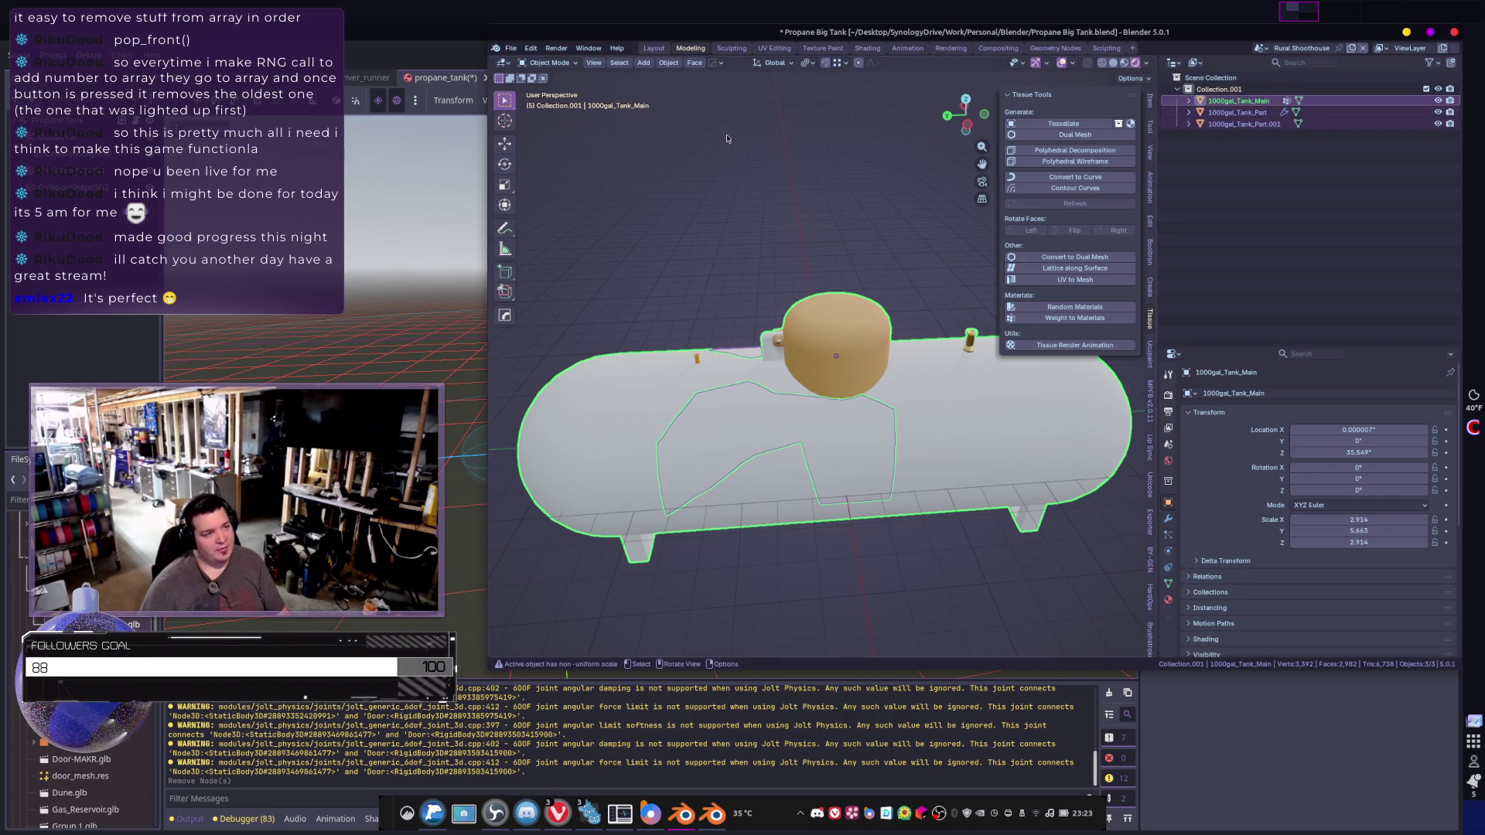
pyautogui.click(517, 53)
# - Export the tank as glTF 2.0, overwriting Propane Big Tank.glb
pyautogui.moveTo(557, 224)
pyautogui.click(670, 328)
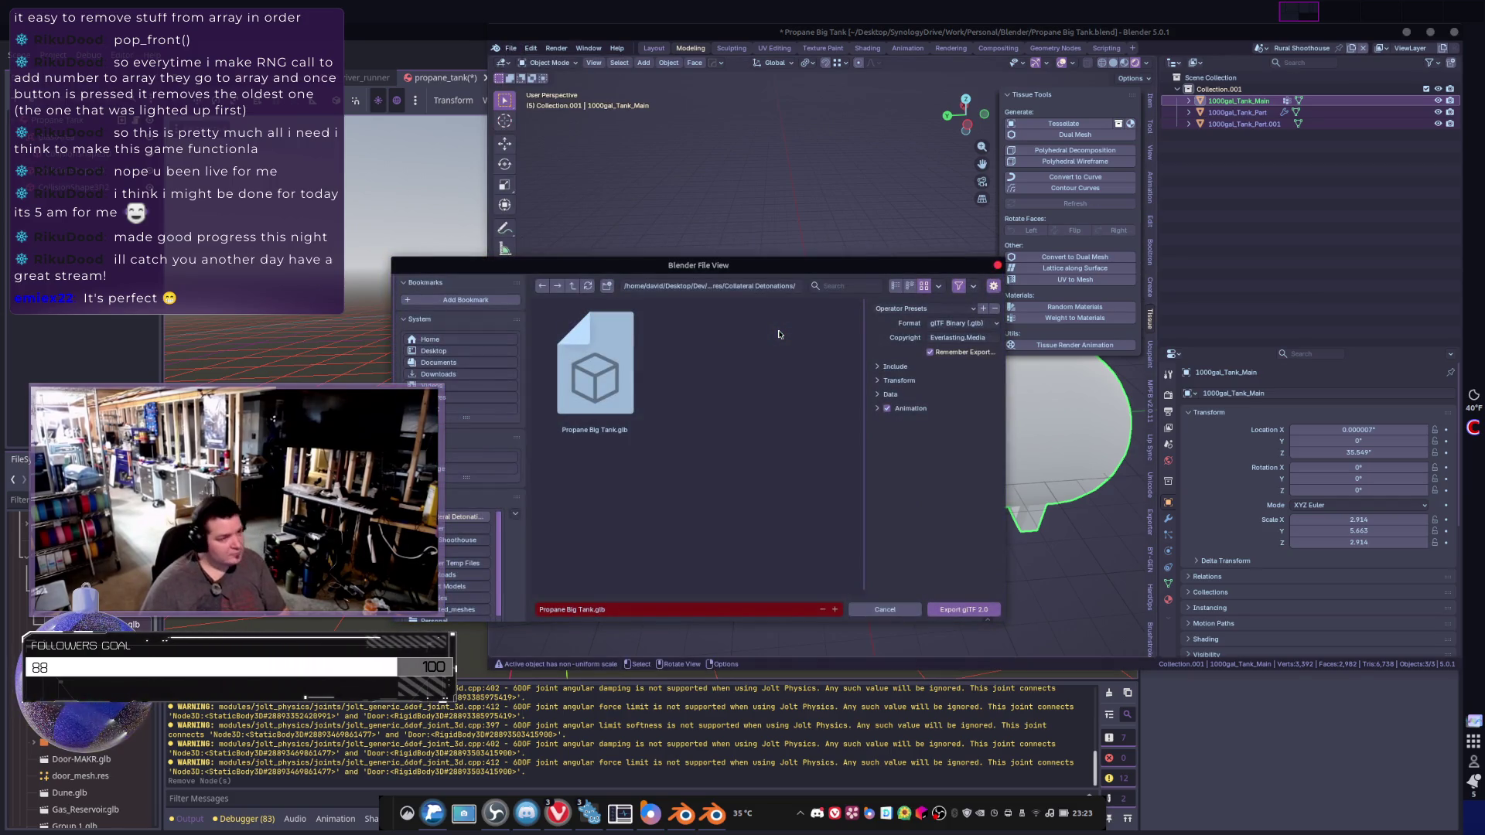
pyautogui.doubleClick(596, 364)
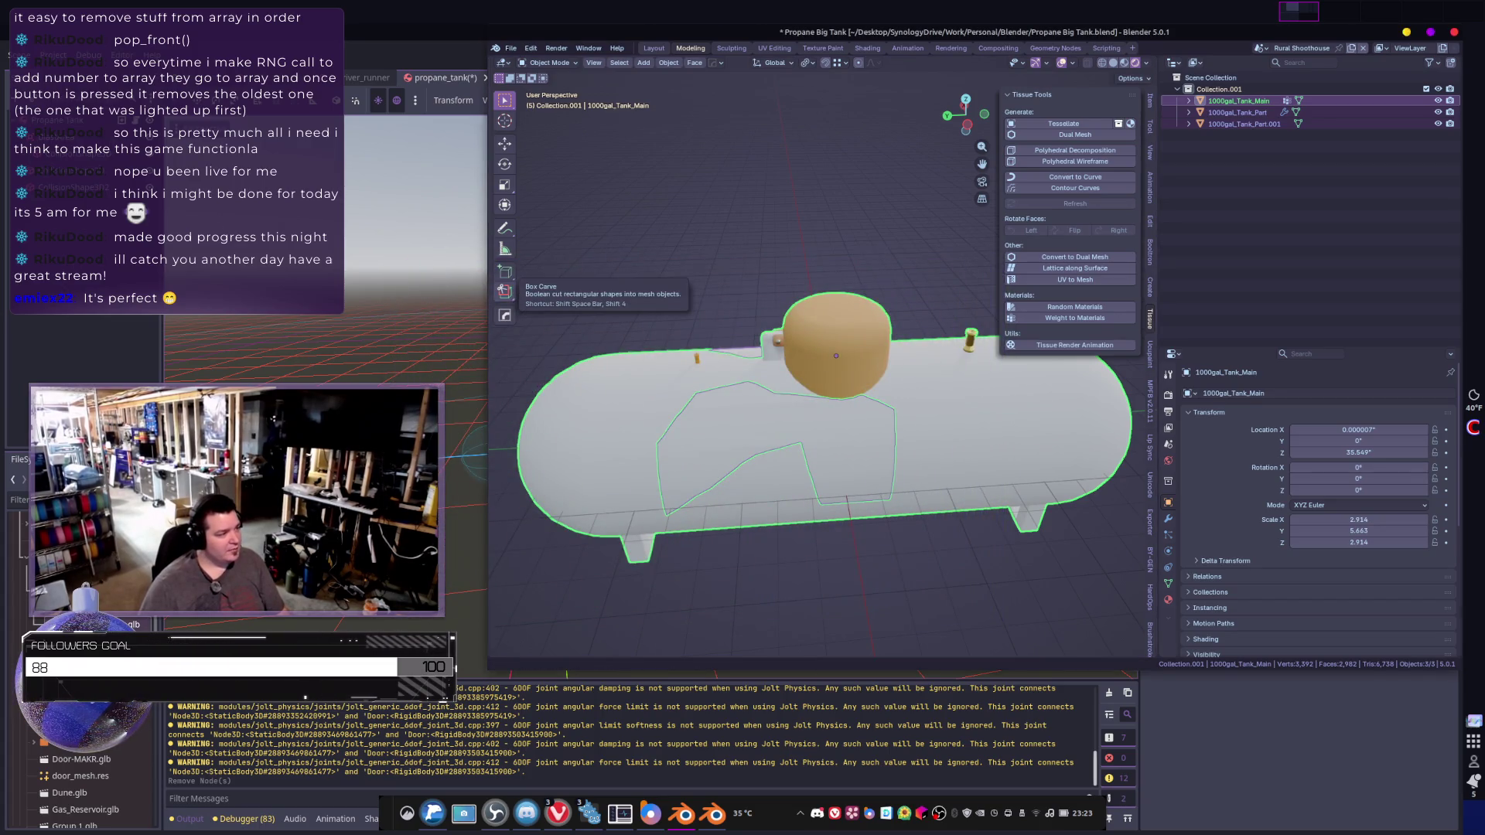
pyautogui.click(469, 421)
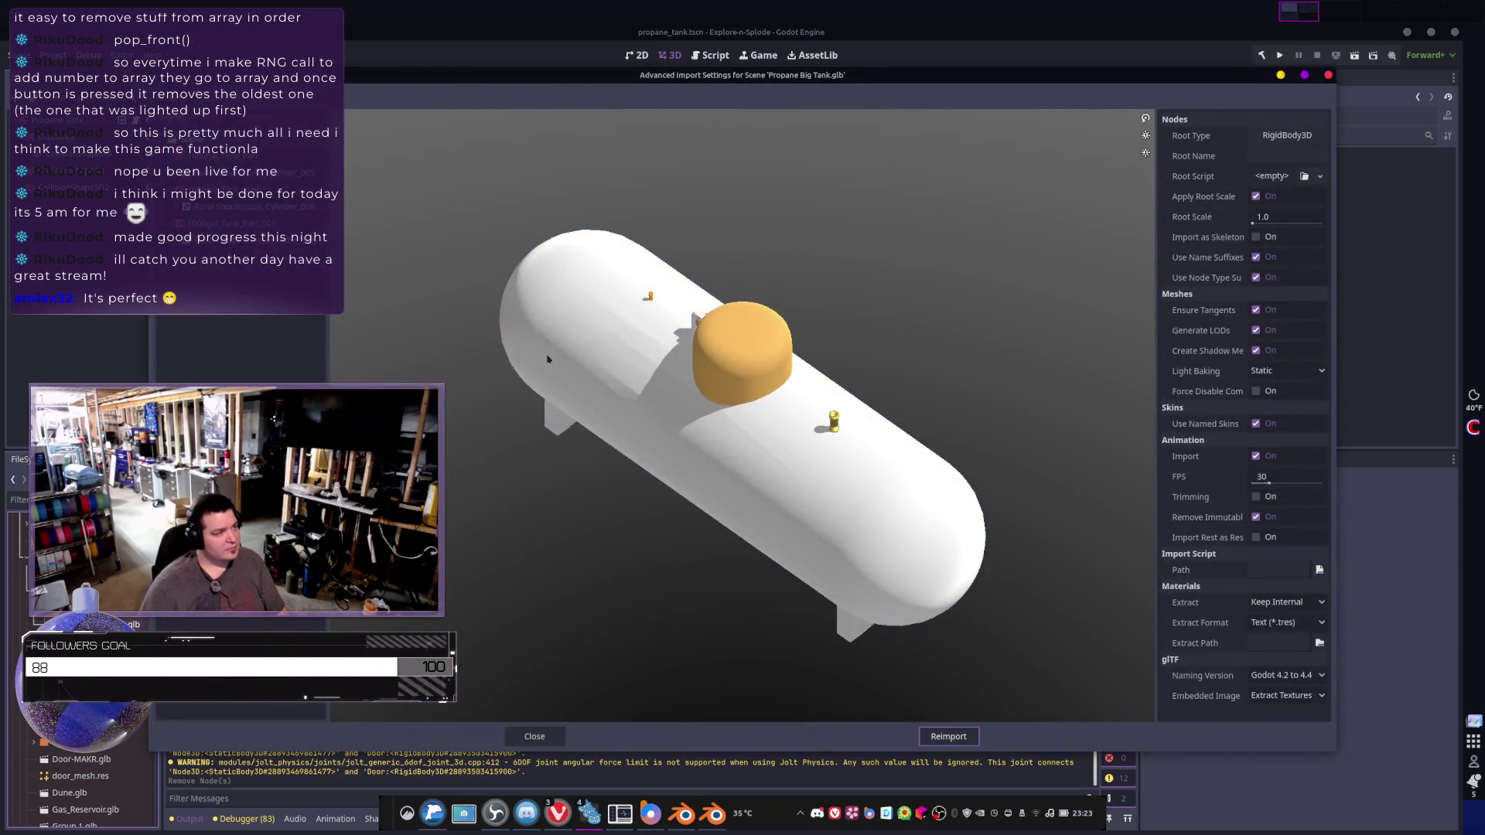
# - Save Propane Big Tank.glb's meshes to the Collateral Detonations folder and reimport it
pyautogui.moveTo(547, 359); pyautogui.dragTo(670, 387)
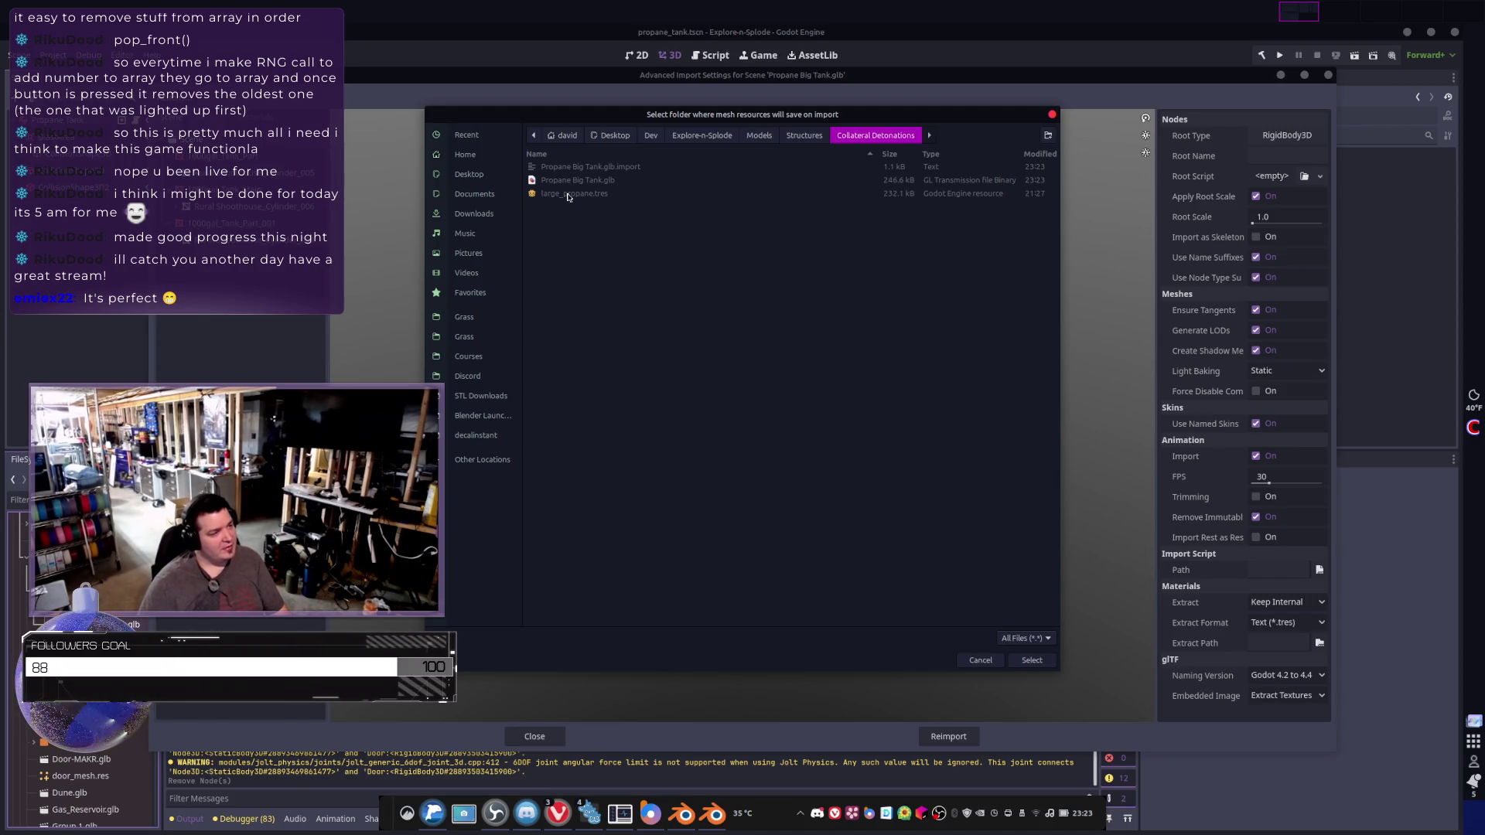
pyautogui.click(1032, 660)
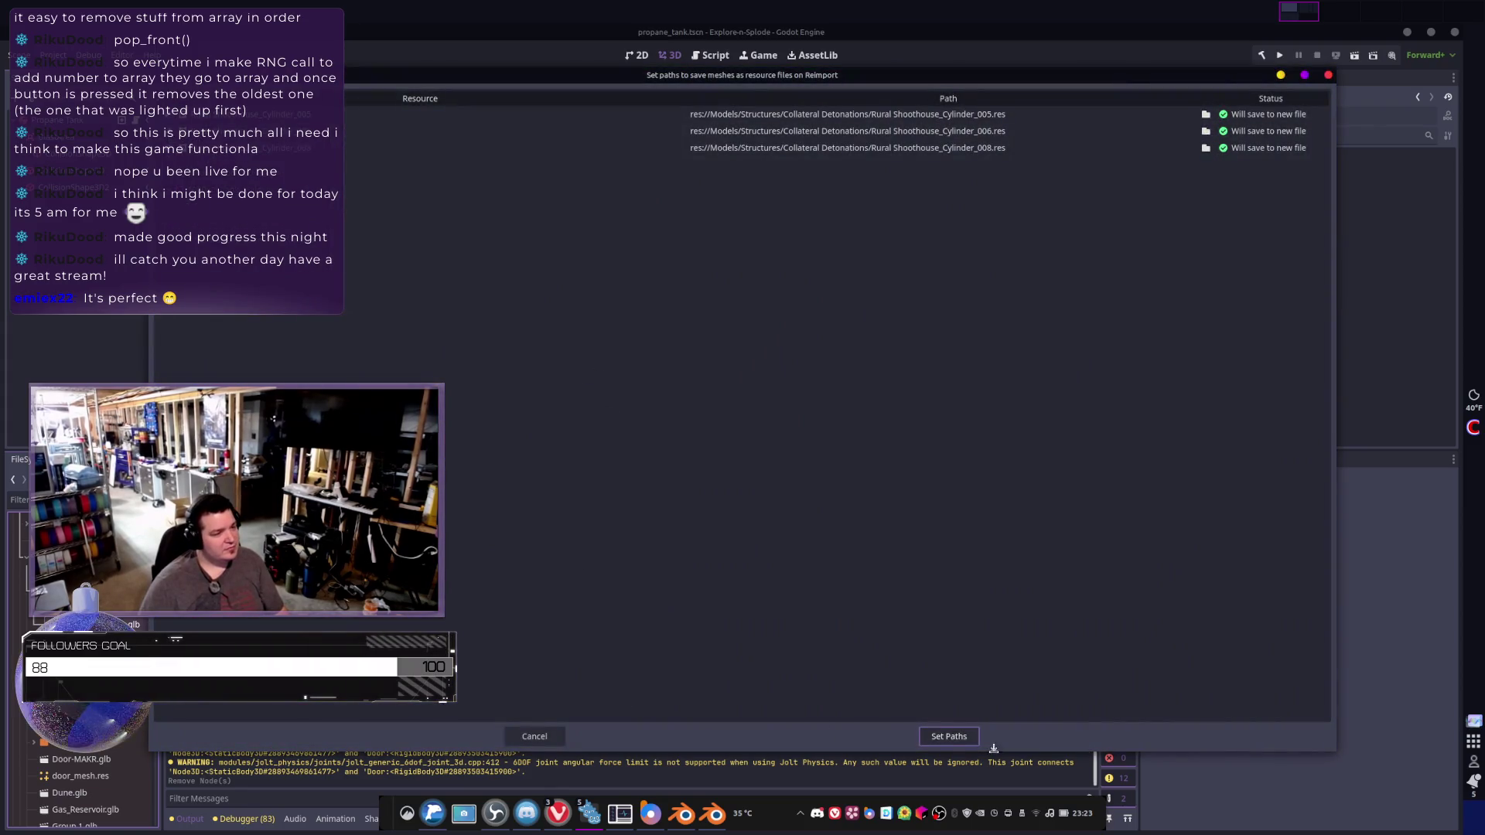
pyautogui.click(953, 741)
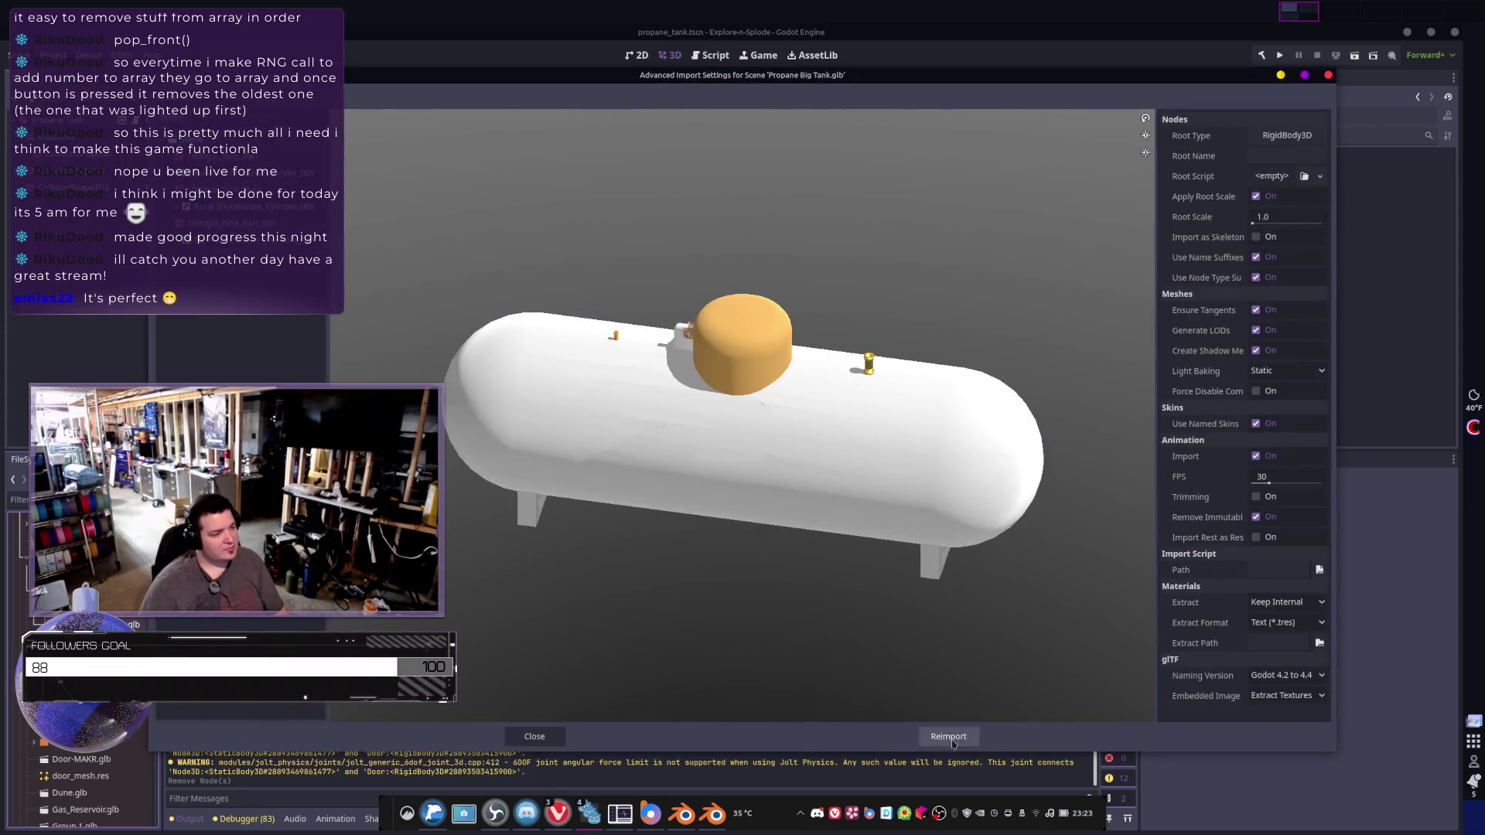
pyautogui.click(953, 741)
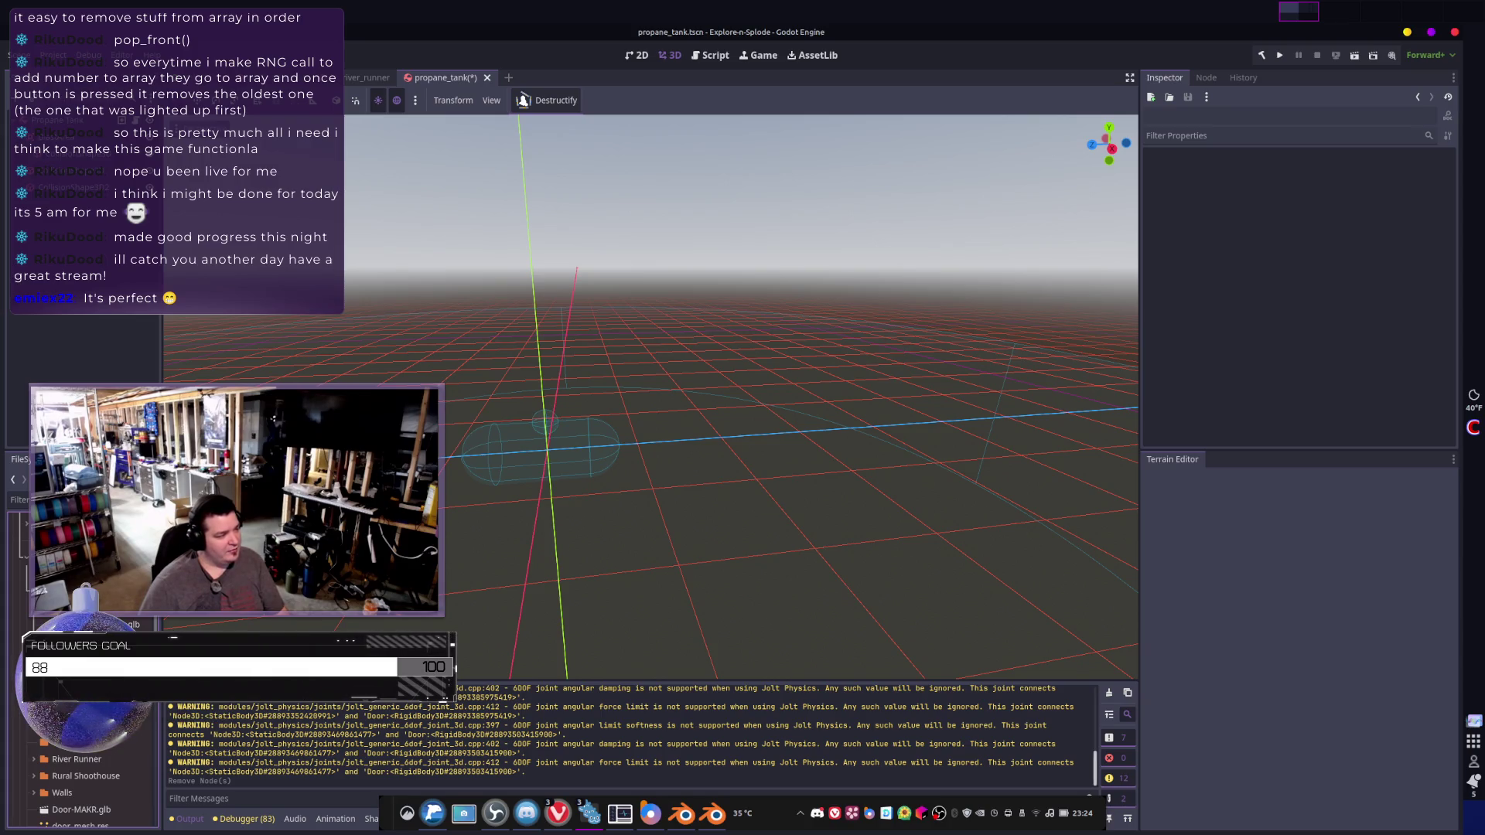
pyautogui.moveTo(161, 348); pyautogui.dragTo(310, 348)
pyautogui.hotkey('alt', 'Tab')
pyautogui.click(1190, 102)
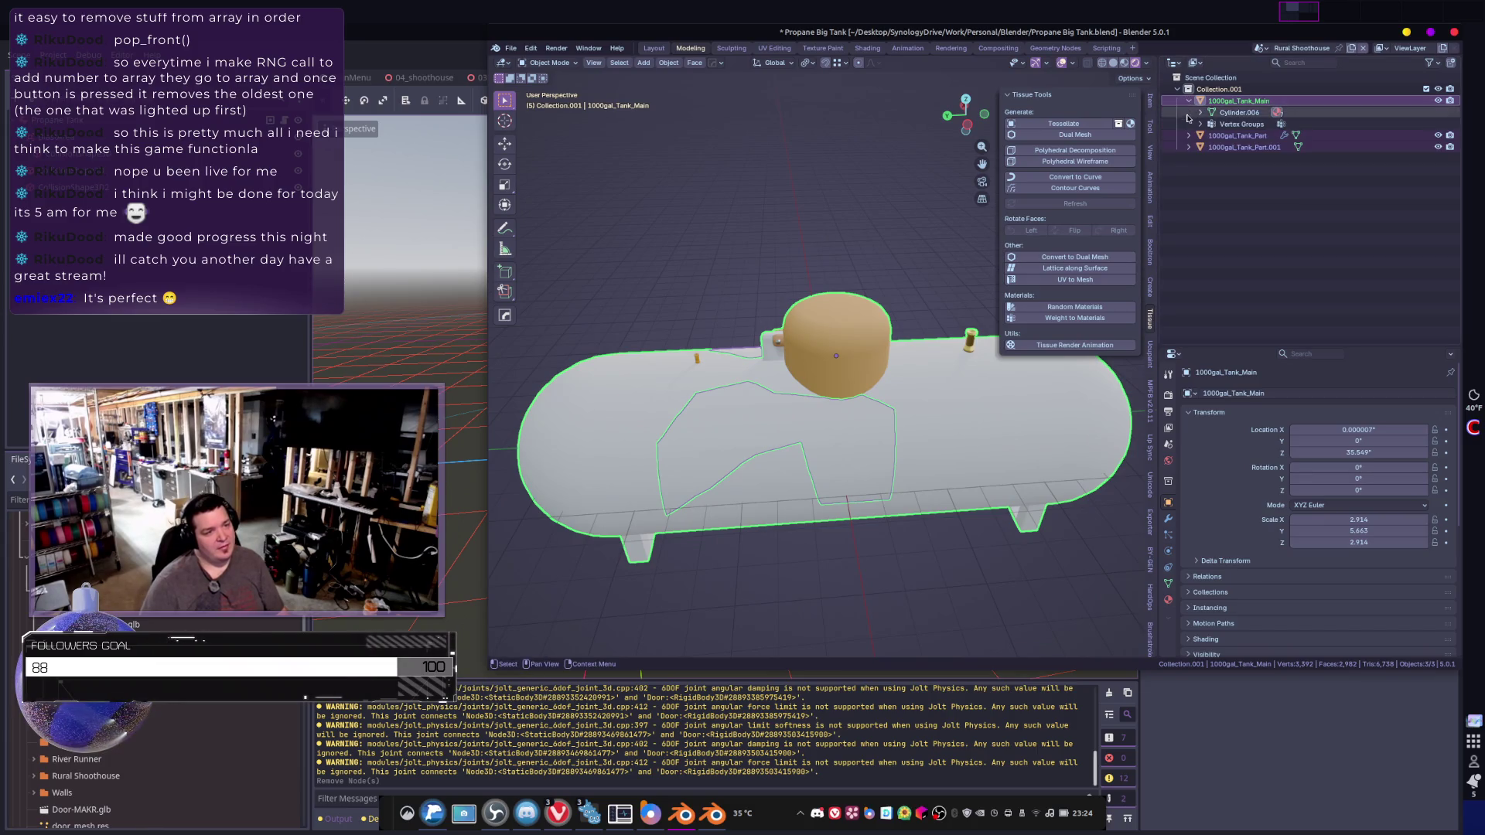
pyautogui.doubleClick(1243, 114)
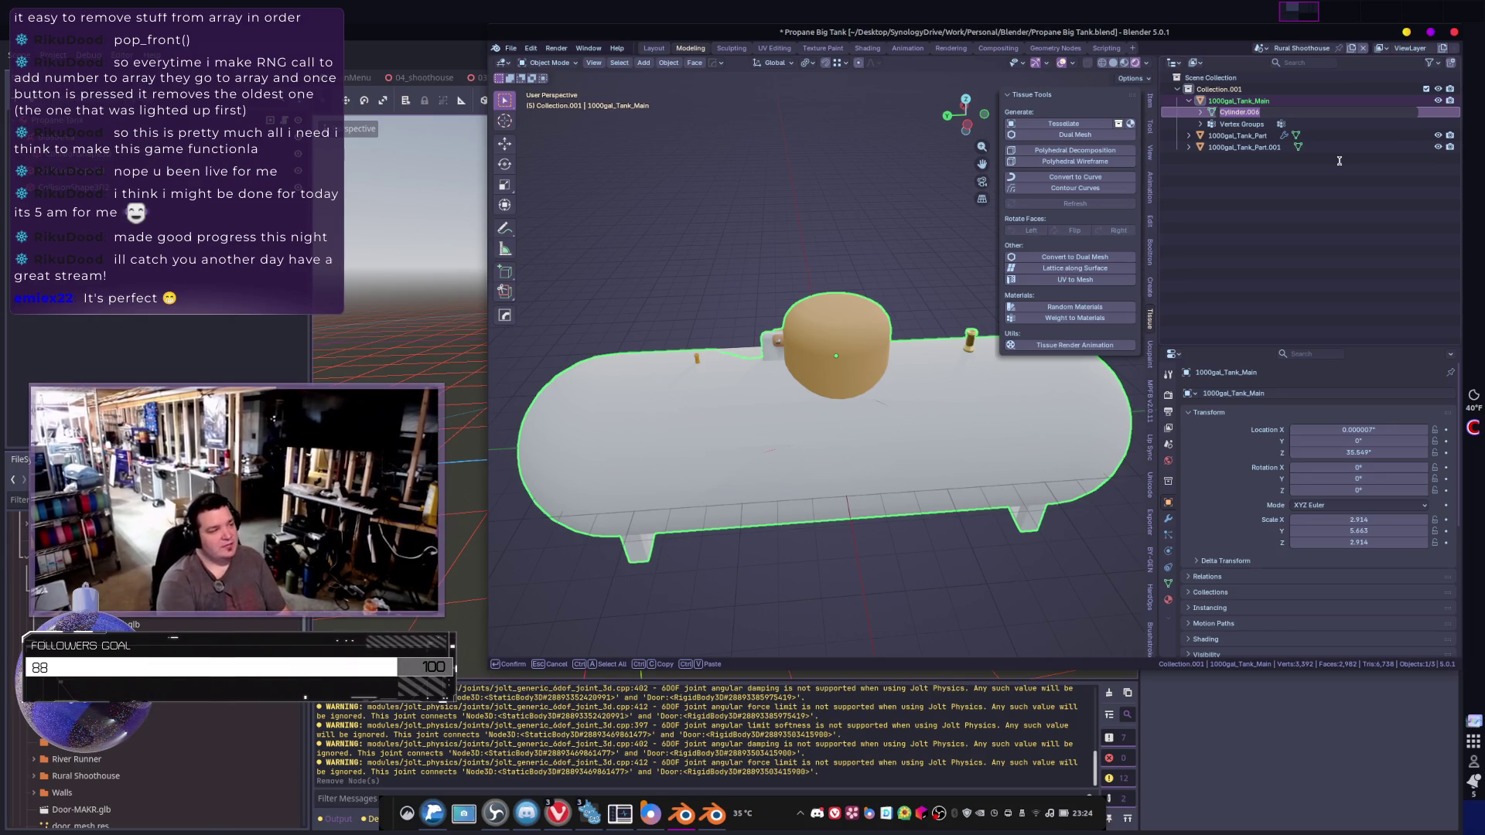
pyautogui.press('Escape')
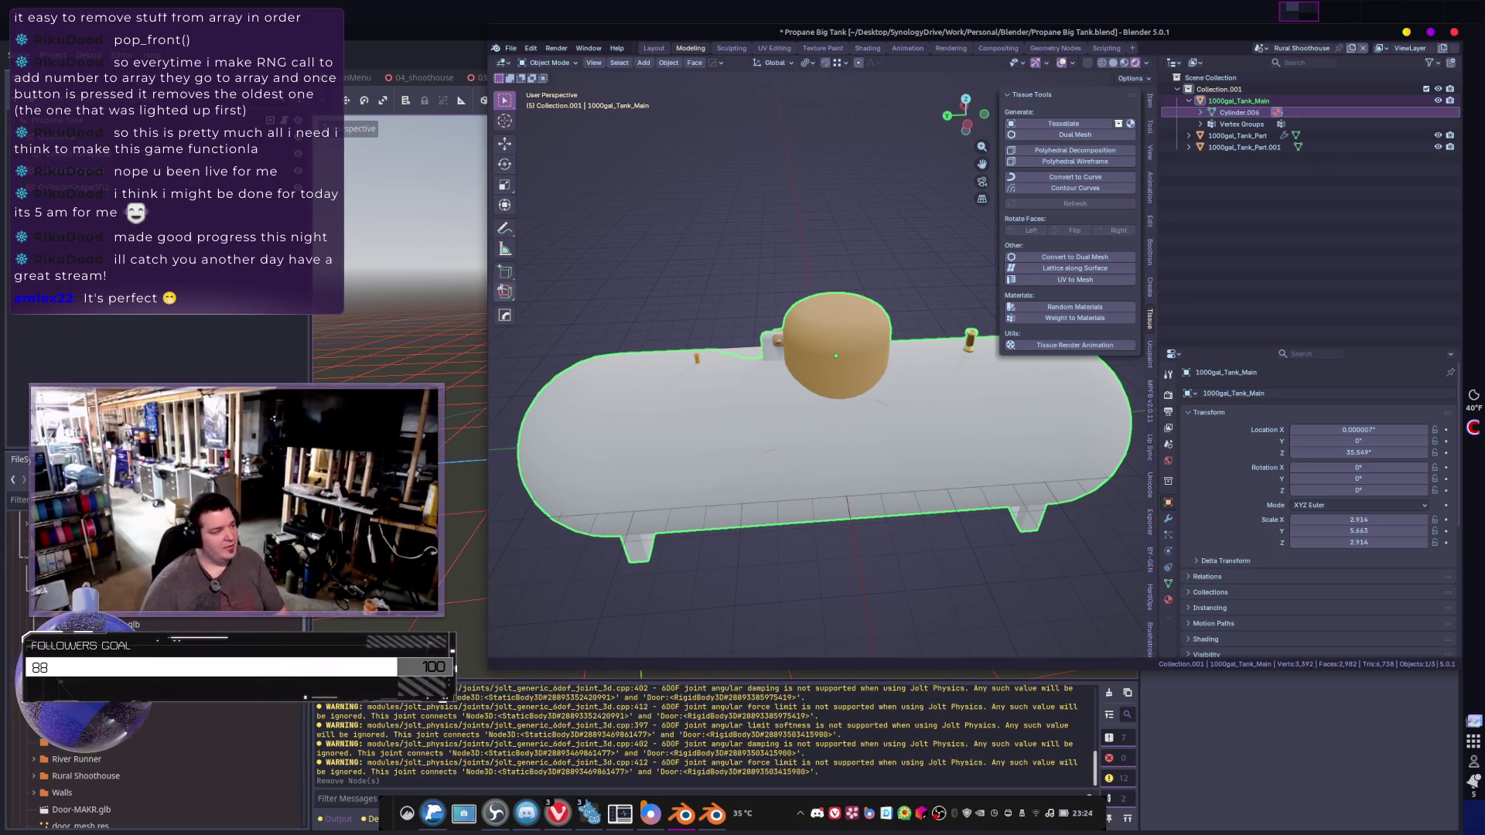
pyautogui.hotkey('alt', 'Tab')
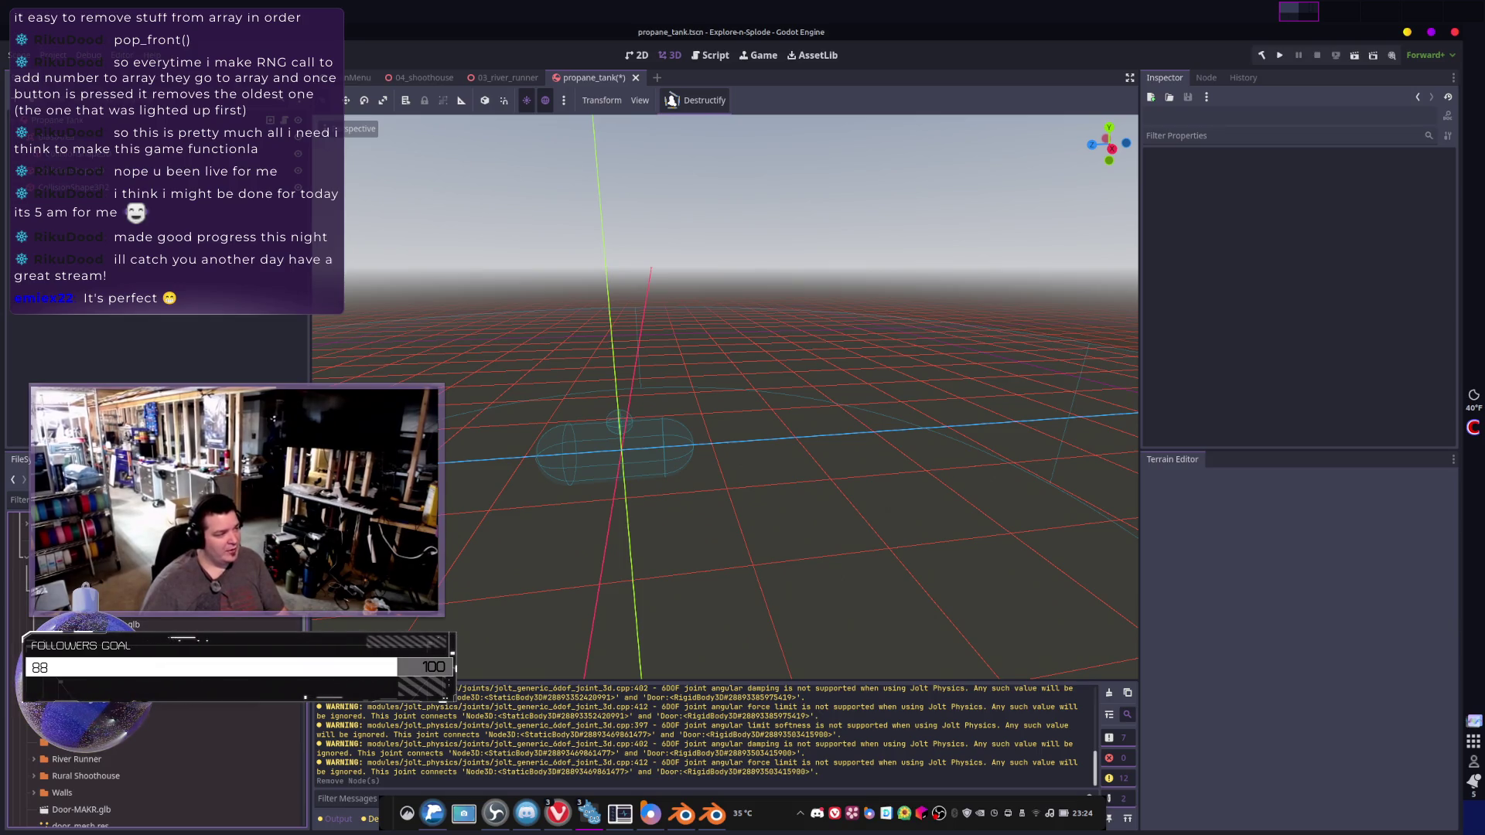
# - Create a new folder typed as '10ro' and delete large_propane.tres from the project
pyautogui.rightClick(80, 810)
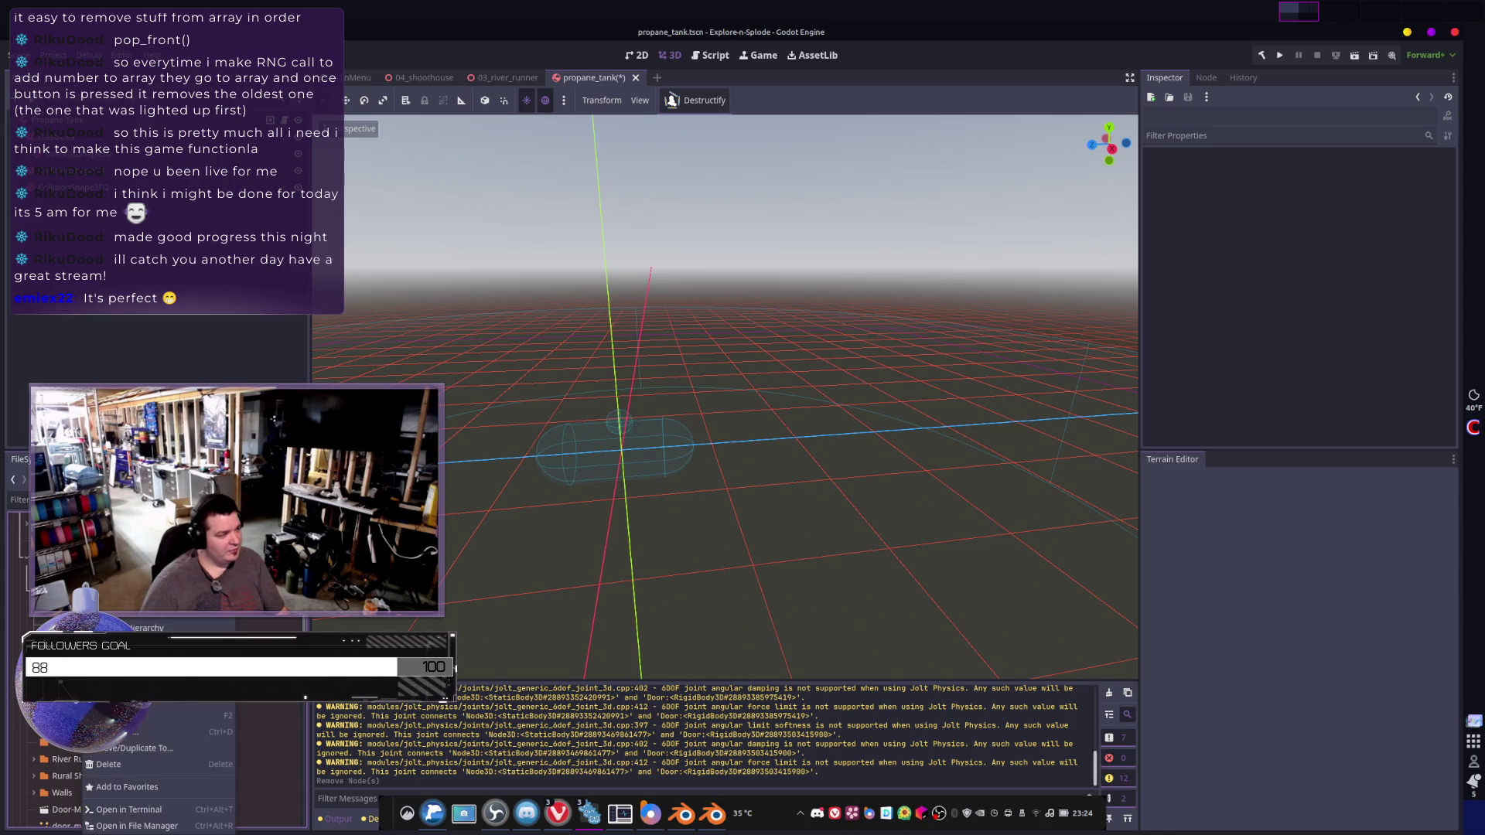
pyautogui.click(279, 604)
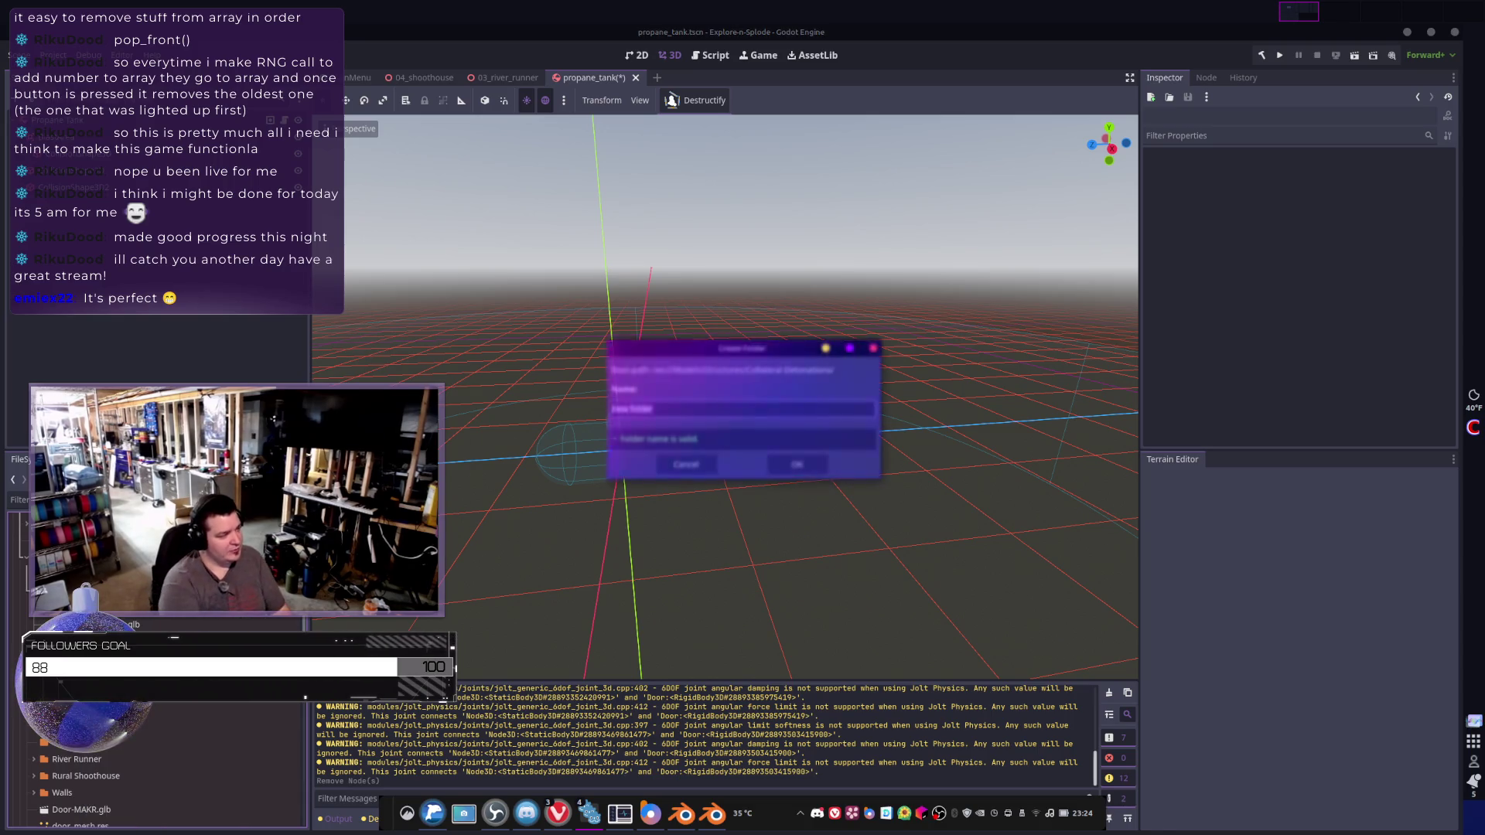
pyautogui.write('1000')
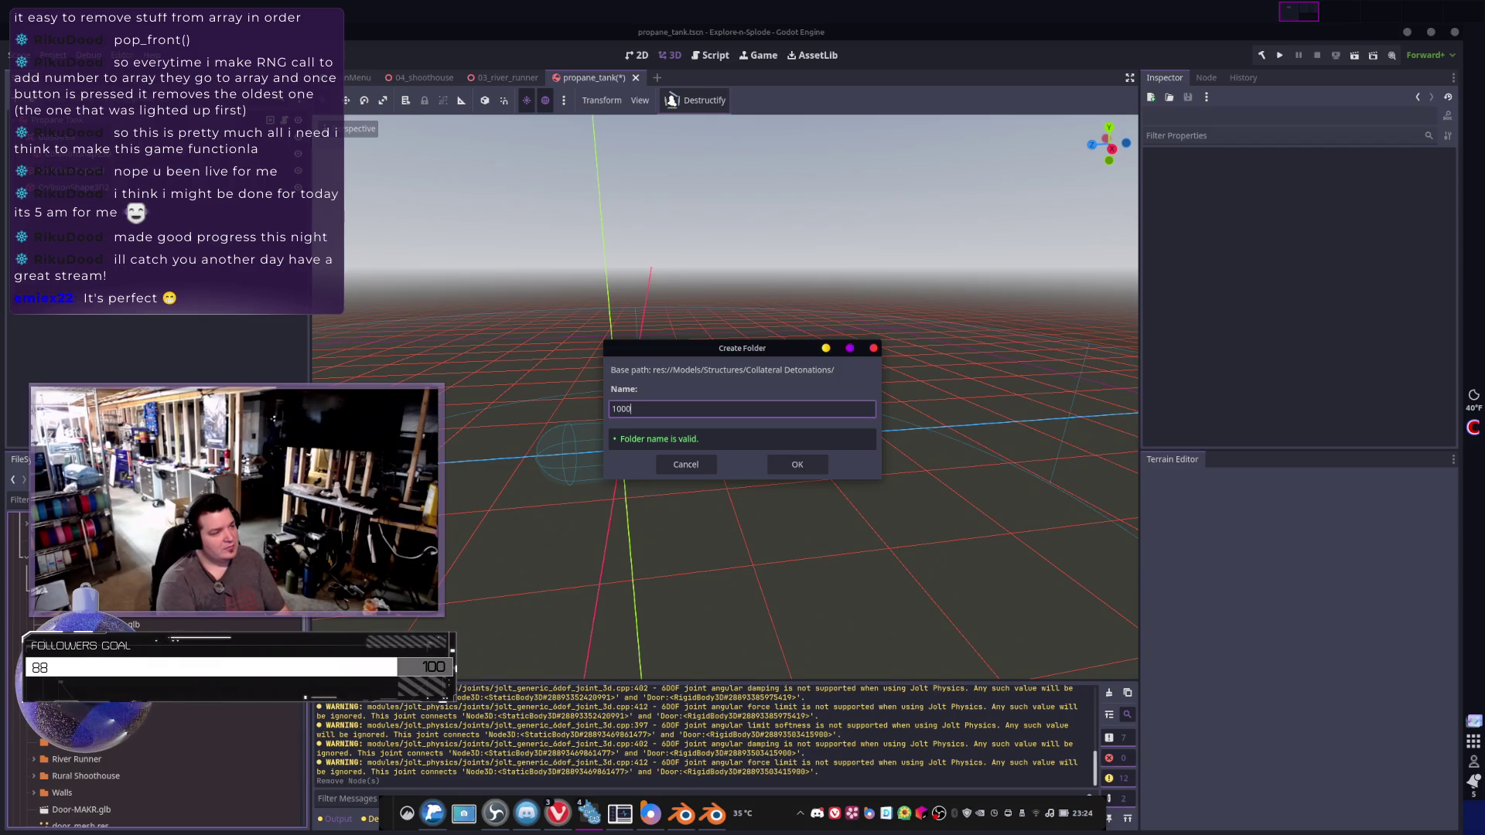
pyautogui.write('Gal_Propane_Tank')
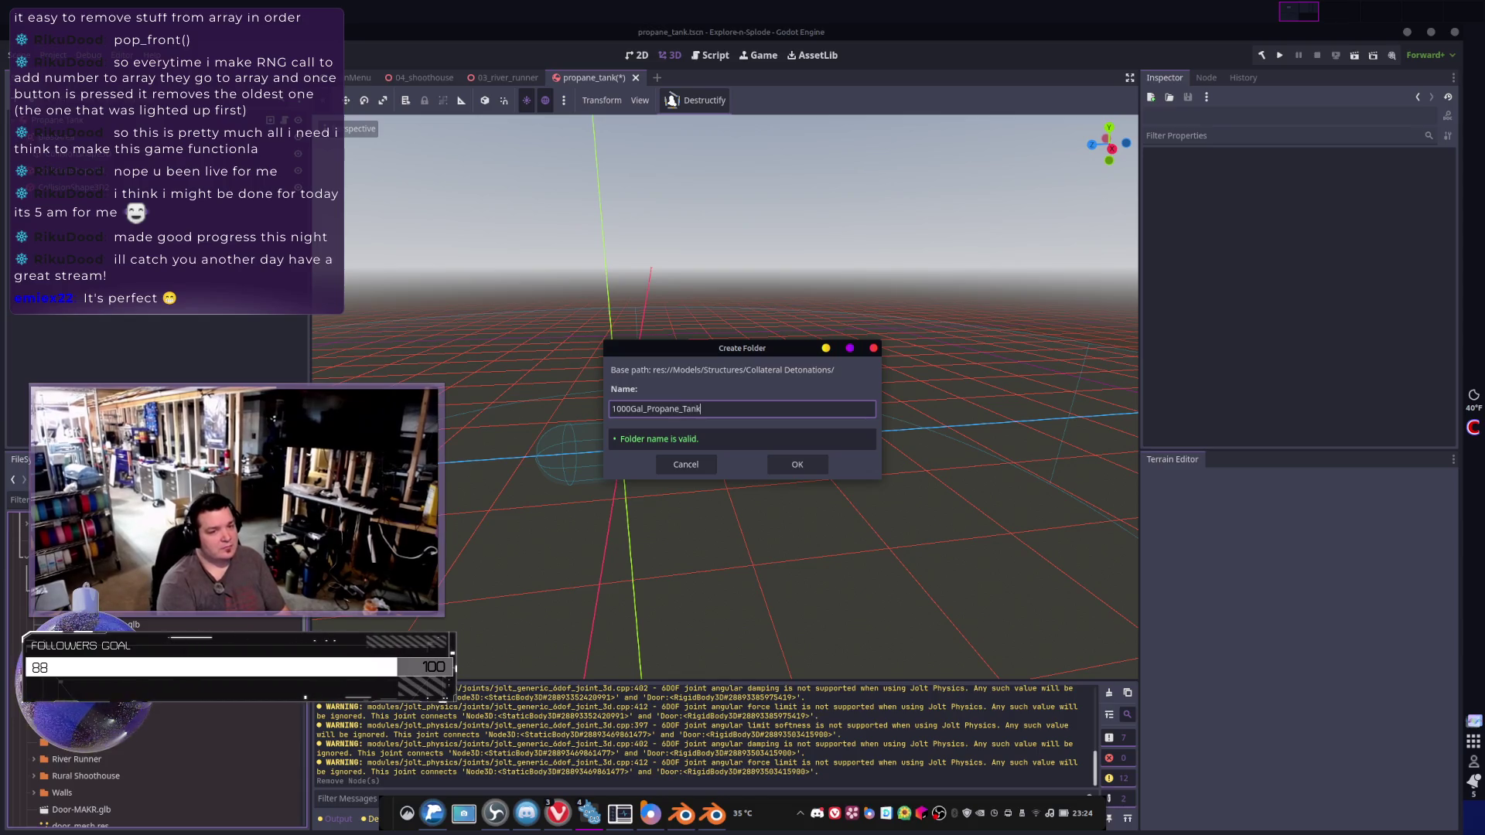
pyautogui.press('Return')
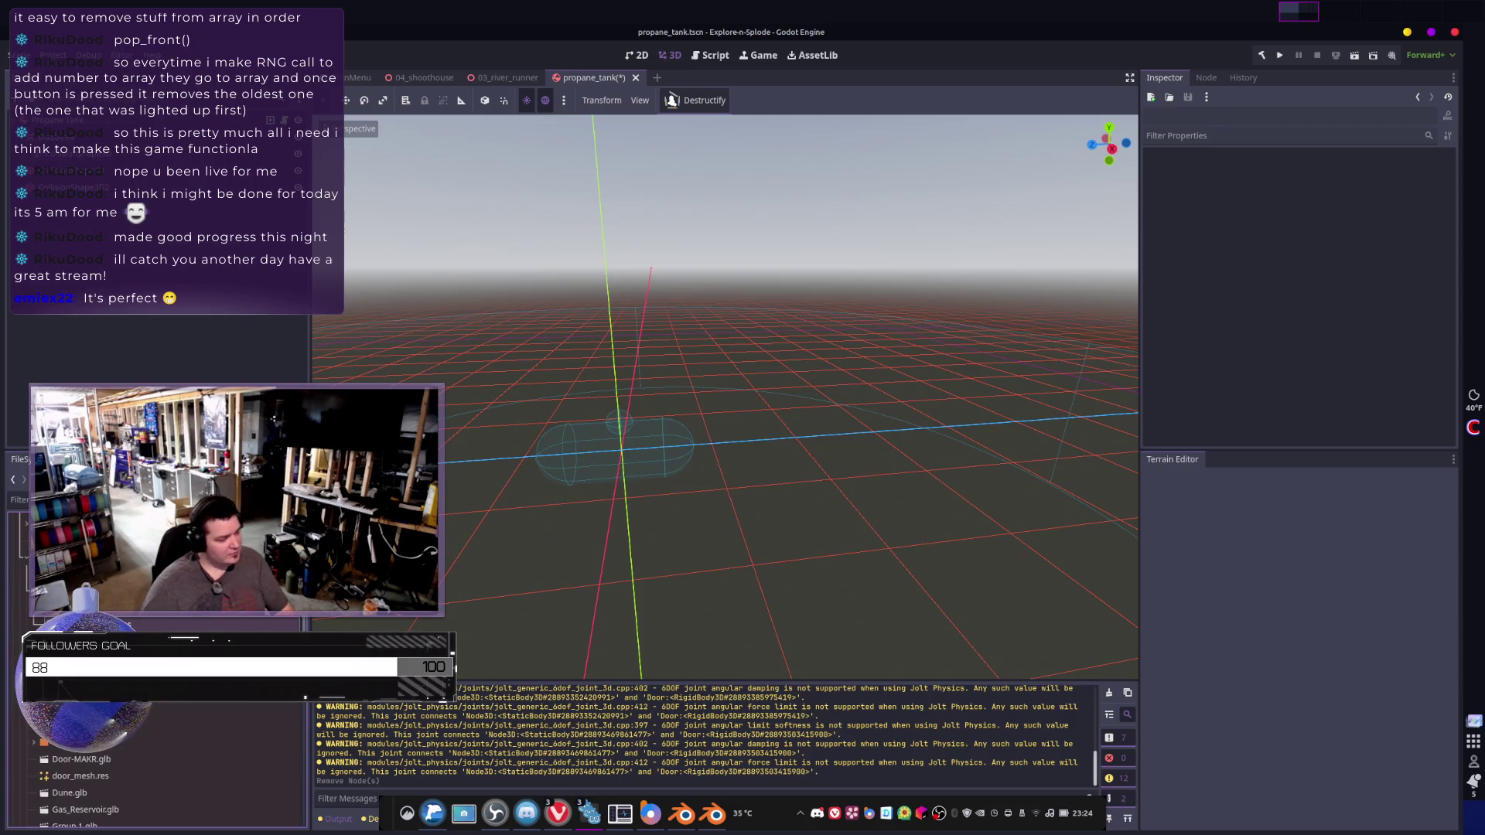
pyautogui.press('Delete')
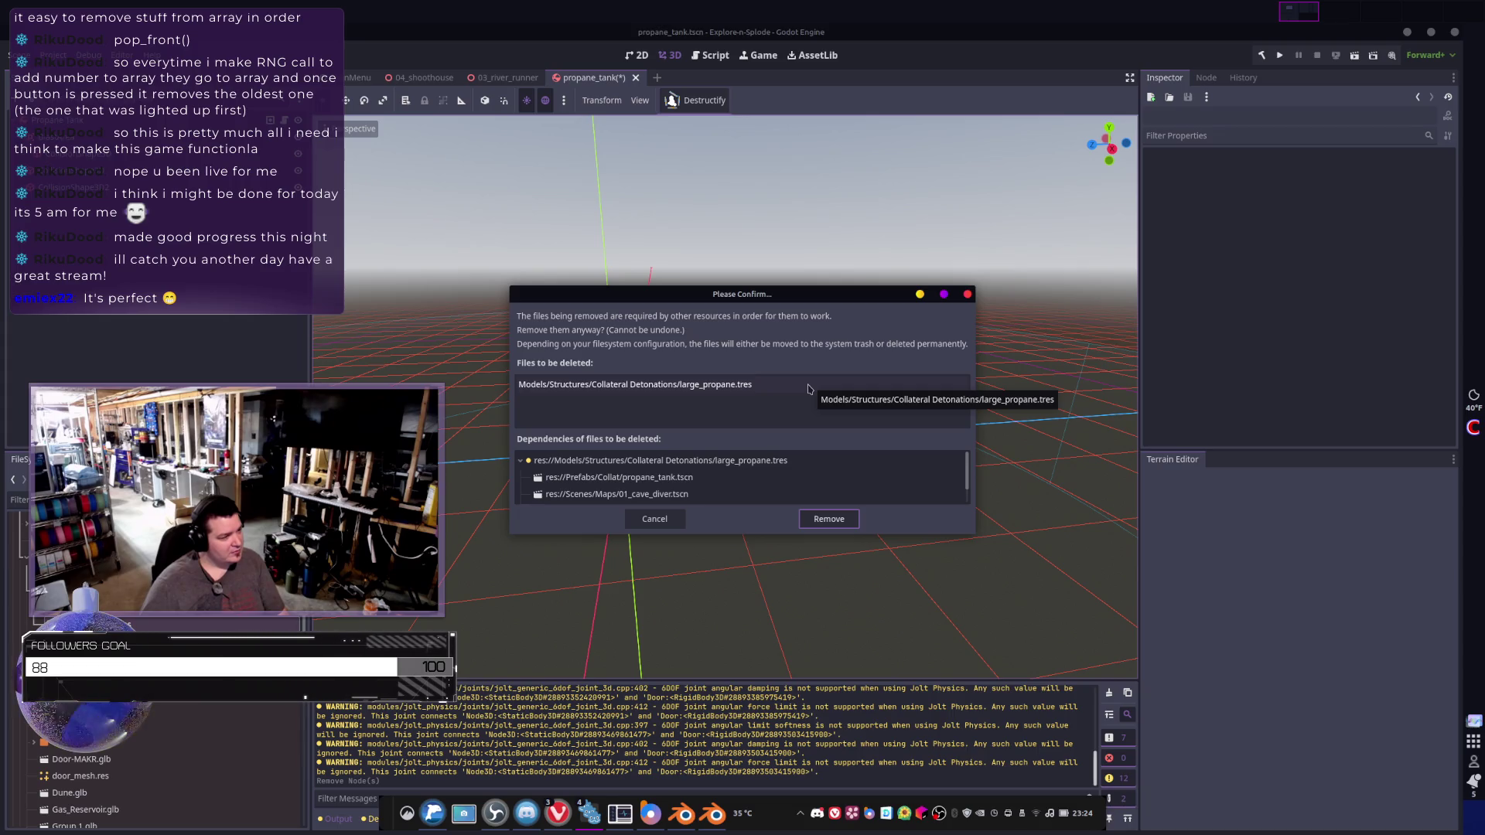
pyautogui.press('Return')
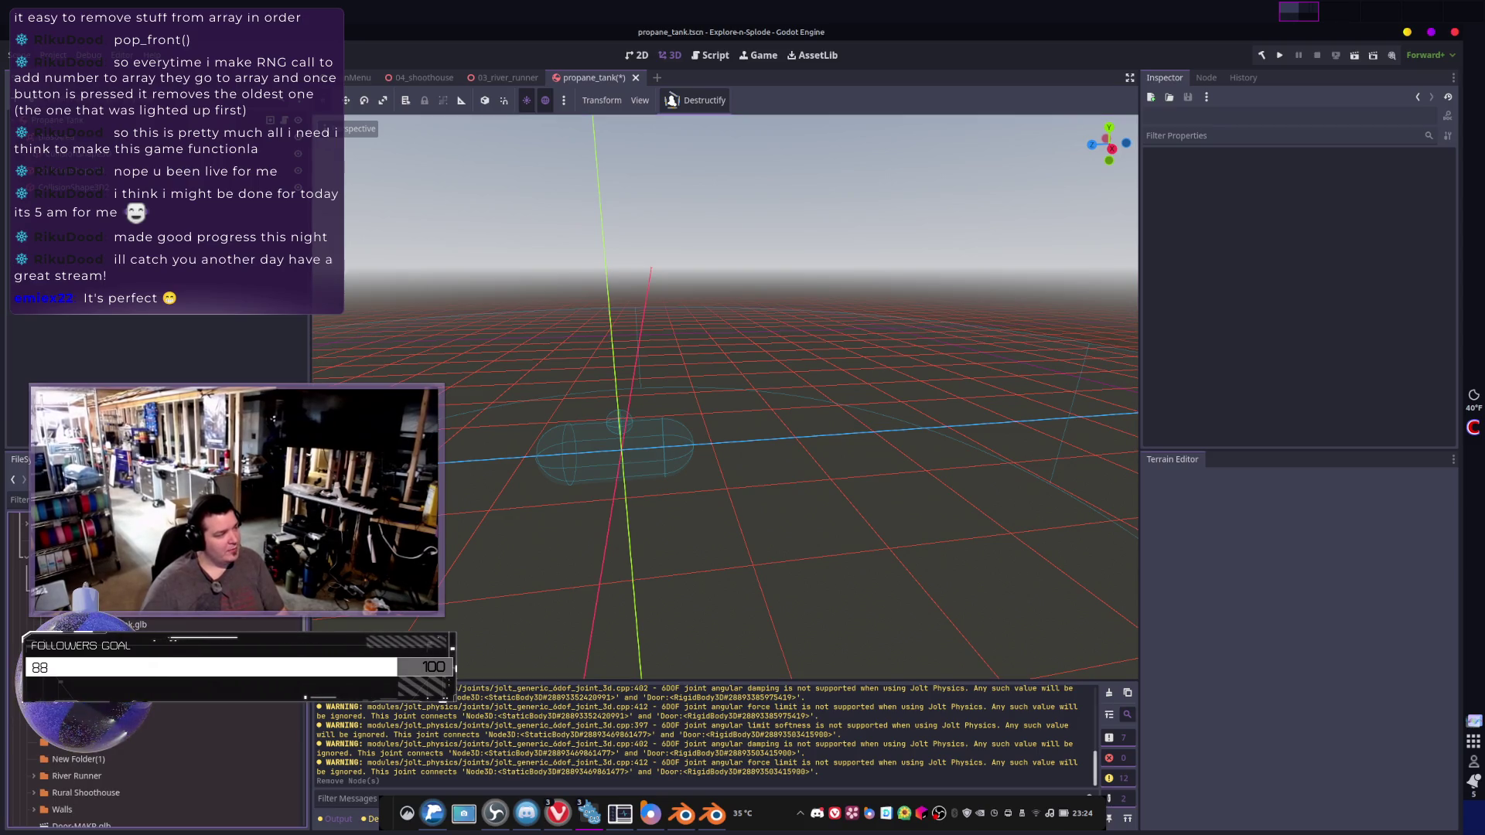
# - Drop the three Rural Shoothouse_Cylinder meshes into the scene and revert their Position to the origin
pyautogui.moveTo(116, 542)
pyautogui.mouseDown()
pyautogui.moveTo(309, 495)
pyautogui.moveTo(545, 514)
pyautogui.moveTo(632, 416)
pyautogui.mouseUp()
pyautogui.moveTo(632, 416); pyautogui.dragTo(866, 425, button='middle')
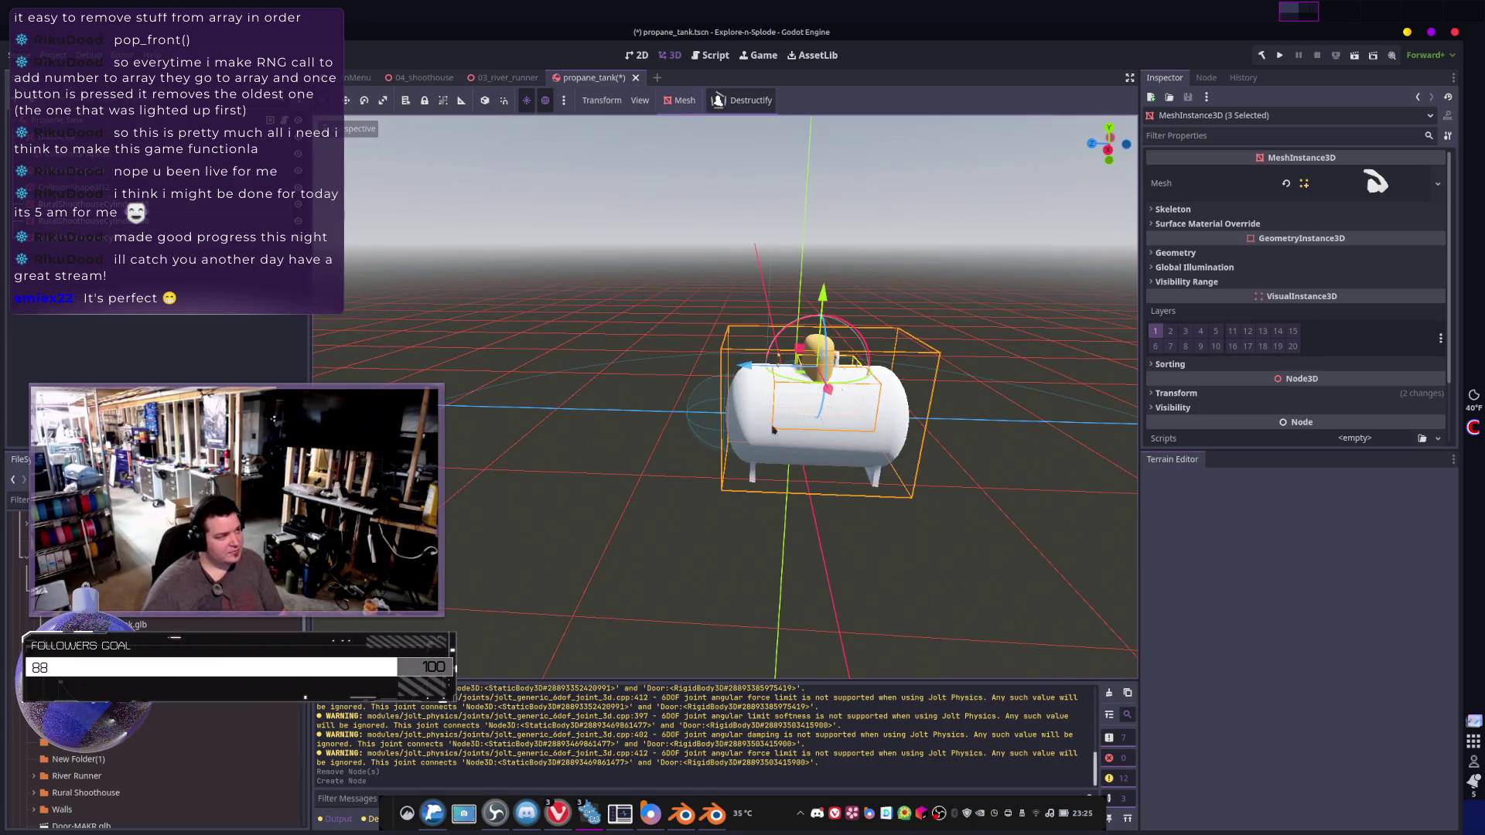
pyautogui.click(1176, 253)
pyautogui.scroll(-3, 1216, 269)
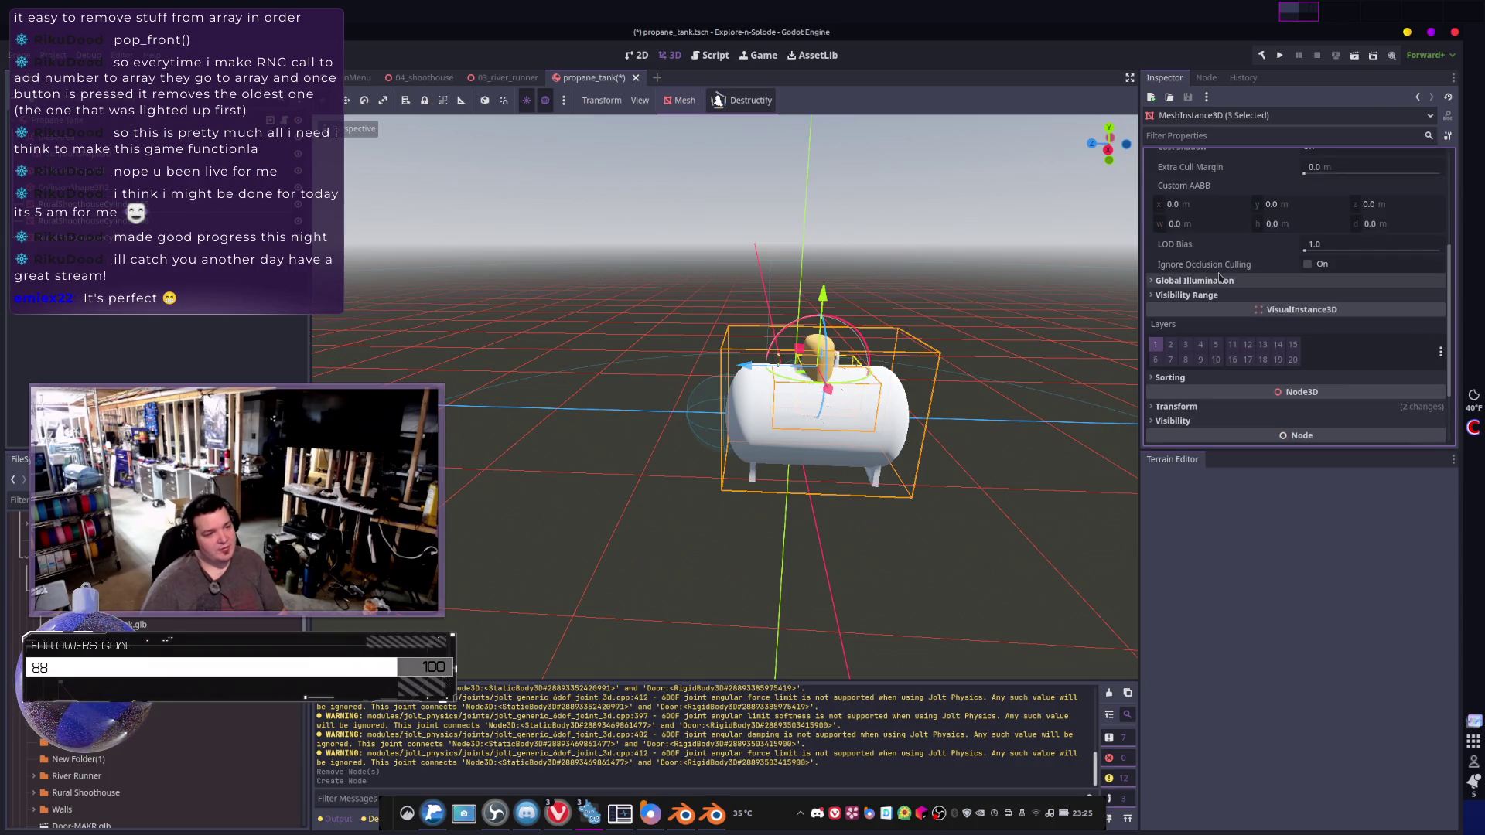
pyautogui.scroll(-3, 1223, 283)
pyautogui.click(1207, 318)
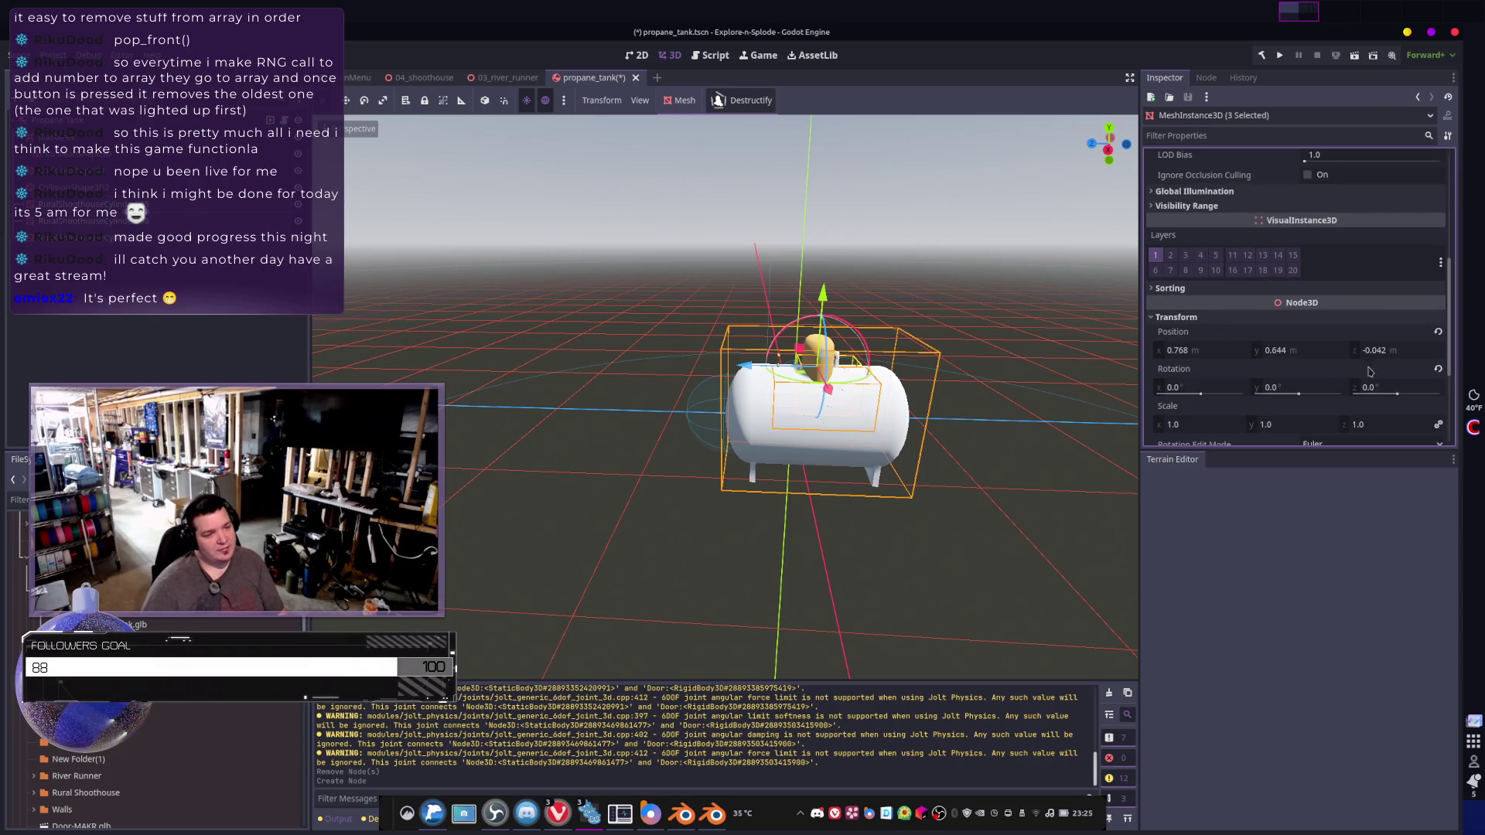
pyautogui.click(1439, 333)
# - Delete the three mesh nodes from propane_tank.tscn and return to Blender
pyautogui.moveTo(913, 363); pyautogui.dragTo(841, 371, button='middle')
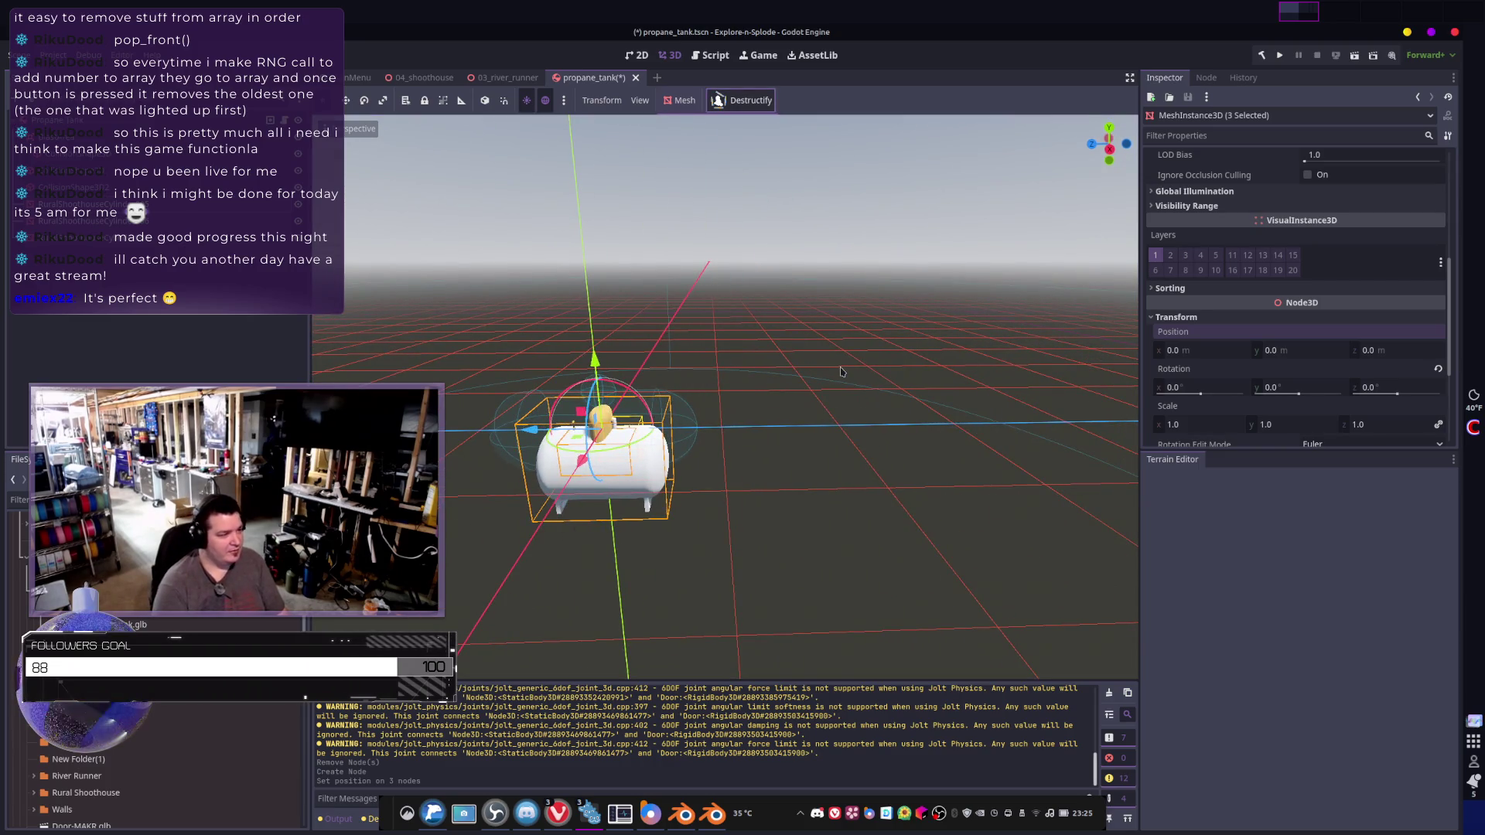
pyautogui.press('Delete')
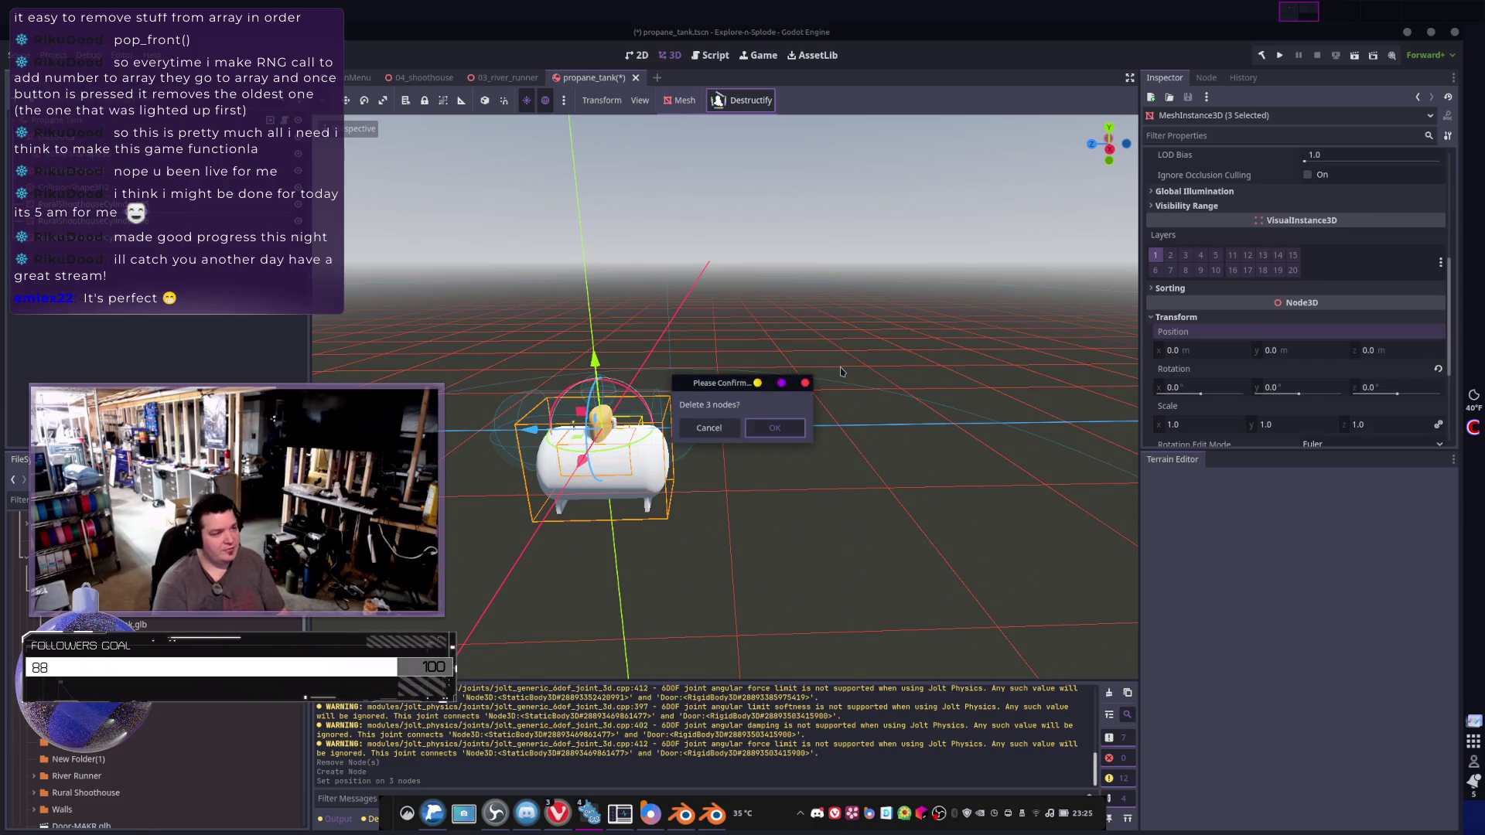
pyautogui.press('Return')
pyautogui.hotkey('alt', 'Tab')
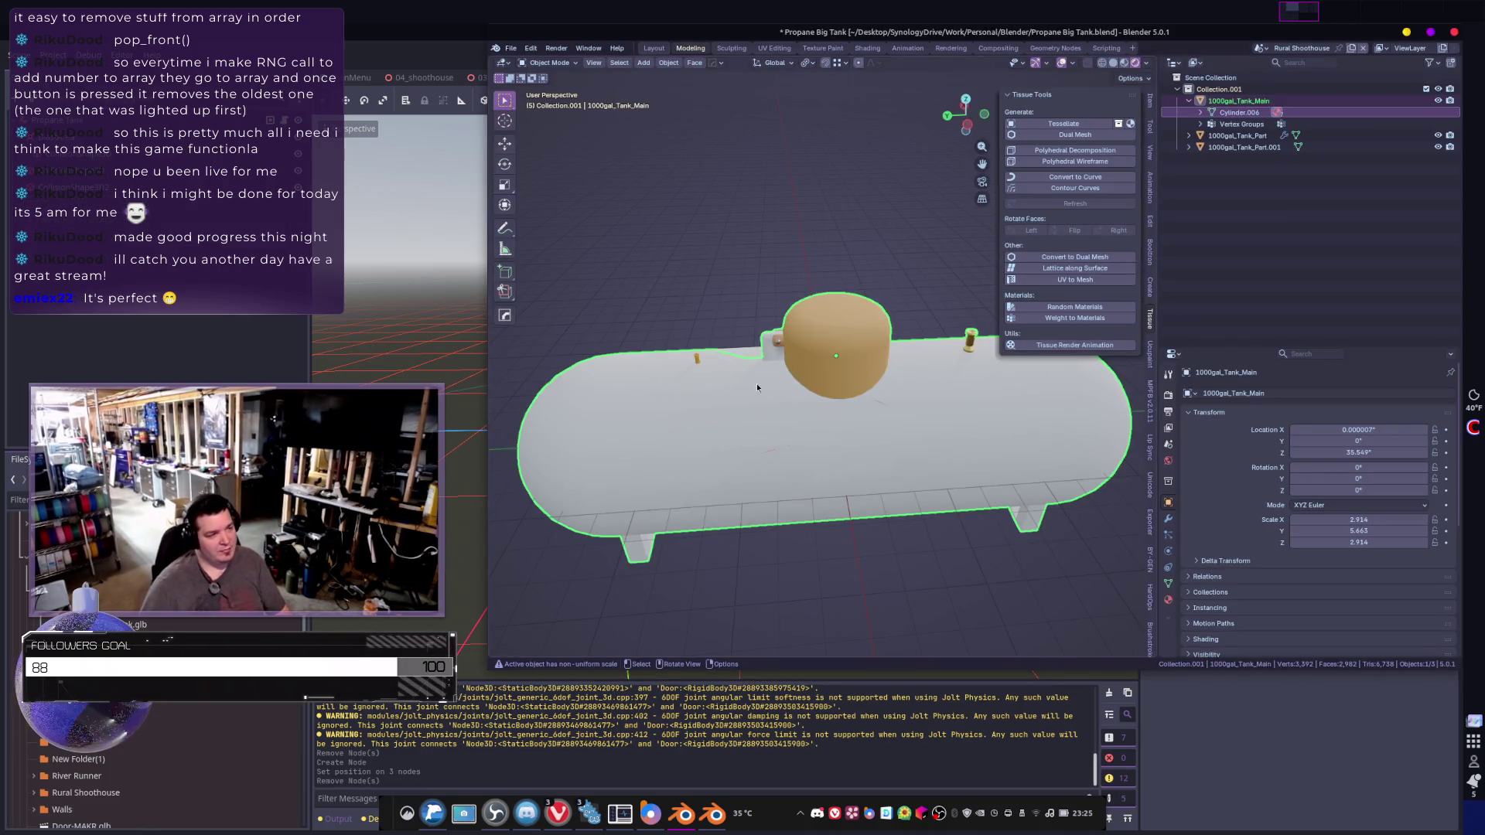
# - Apply the scale of 1000gal_Tank_Main and check its transform values
pyautogui.hotkey('ctrl', 'a')
pyautogui.click(921, 373)
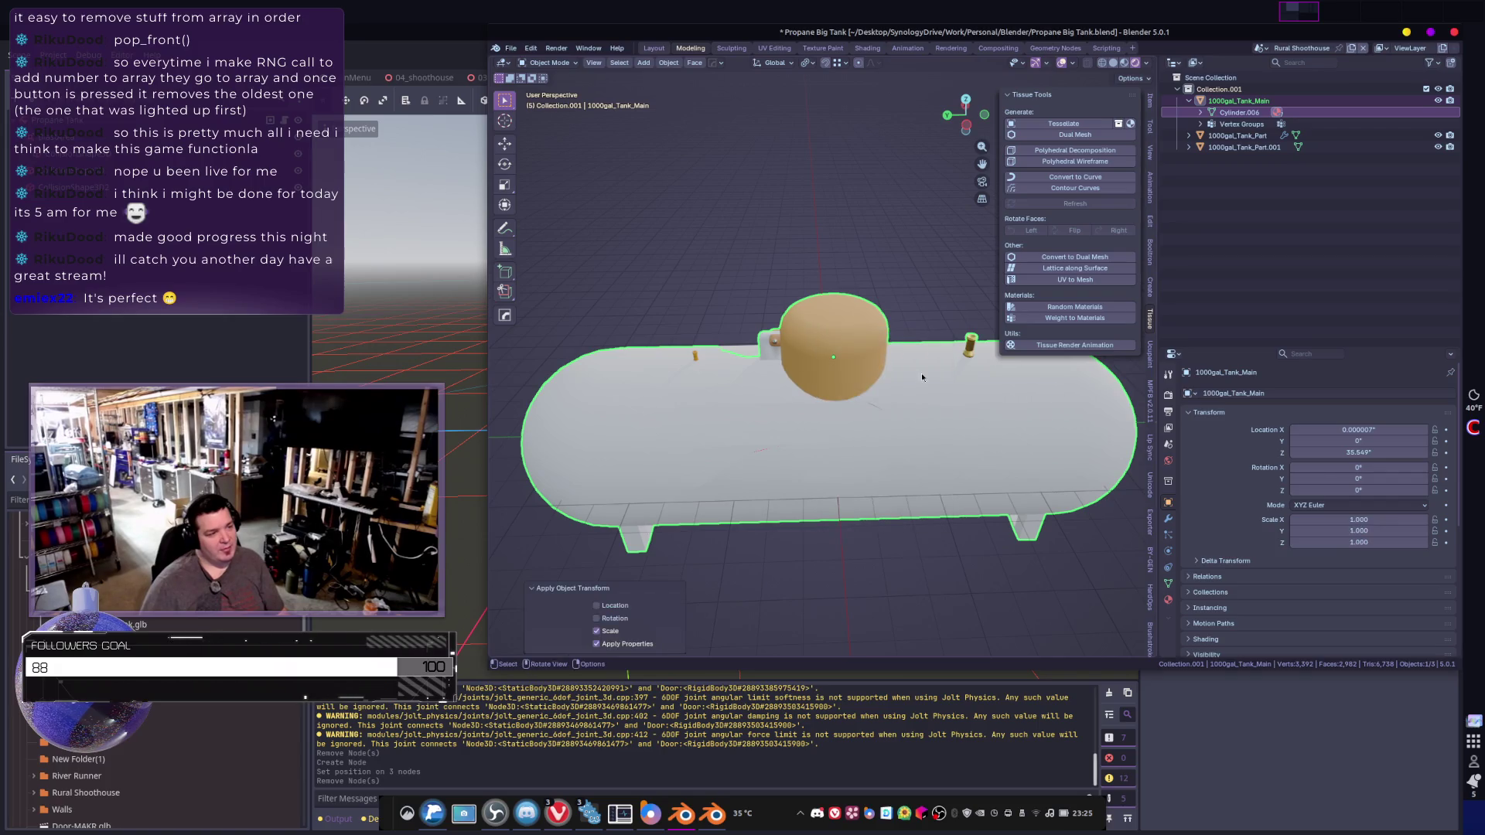
pyautogui.click(716, 331)
pyautogui.scroll(-3, 670, 324)
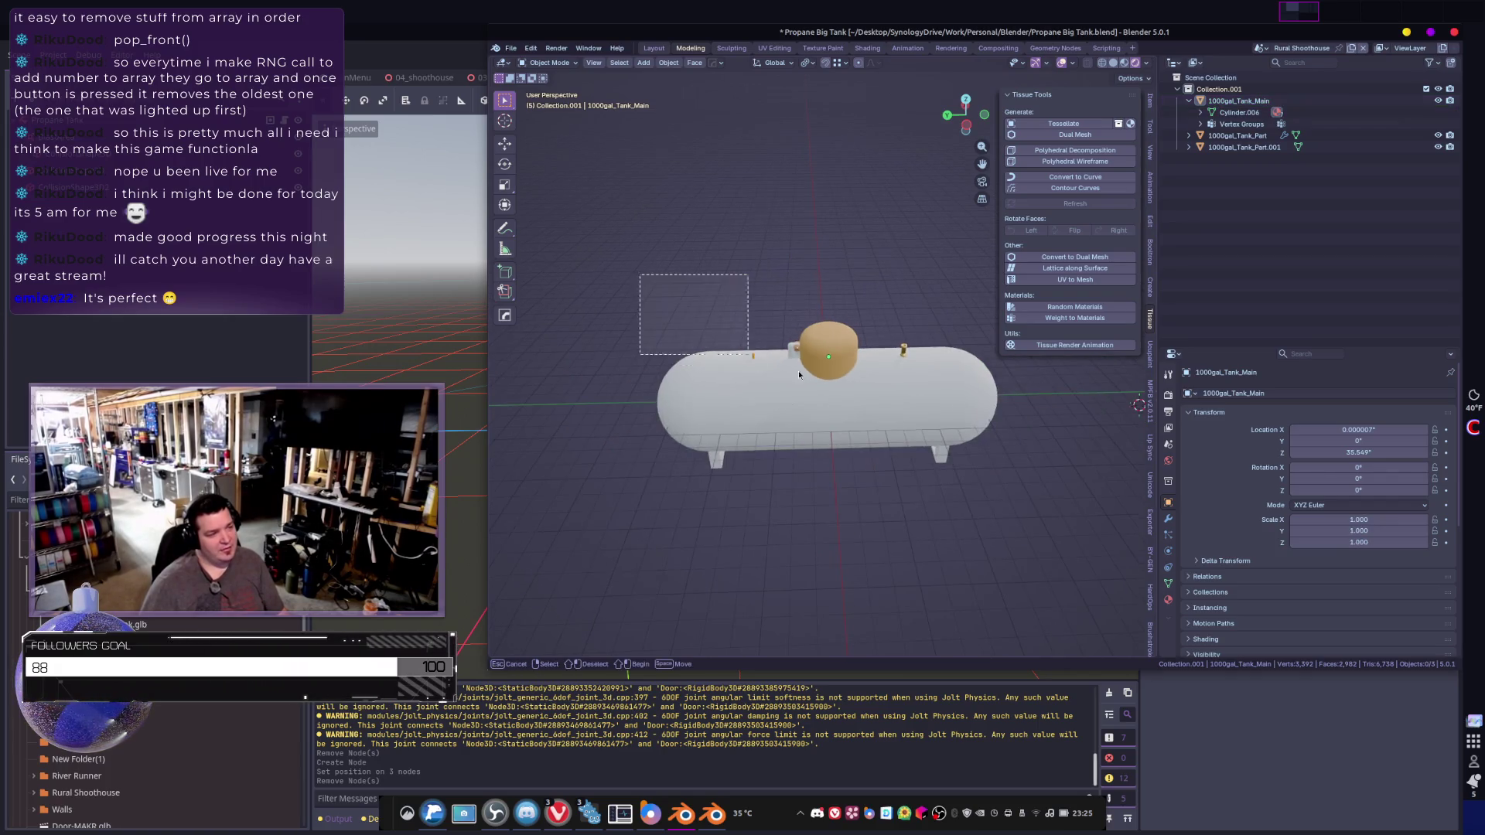
pyautogui.hotkey('ctrl', 'z')
pyautogui.click(1149, 106)
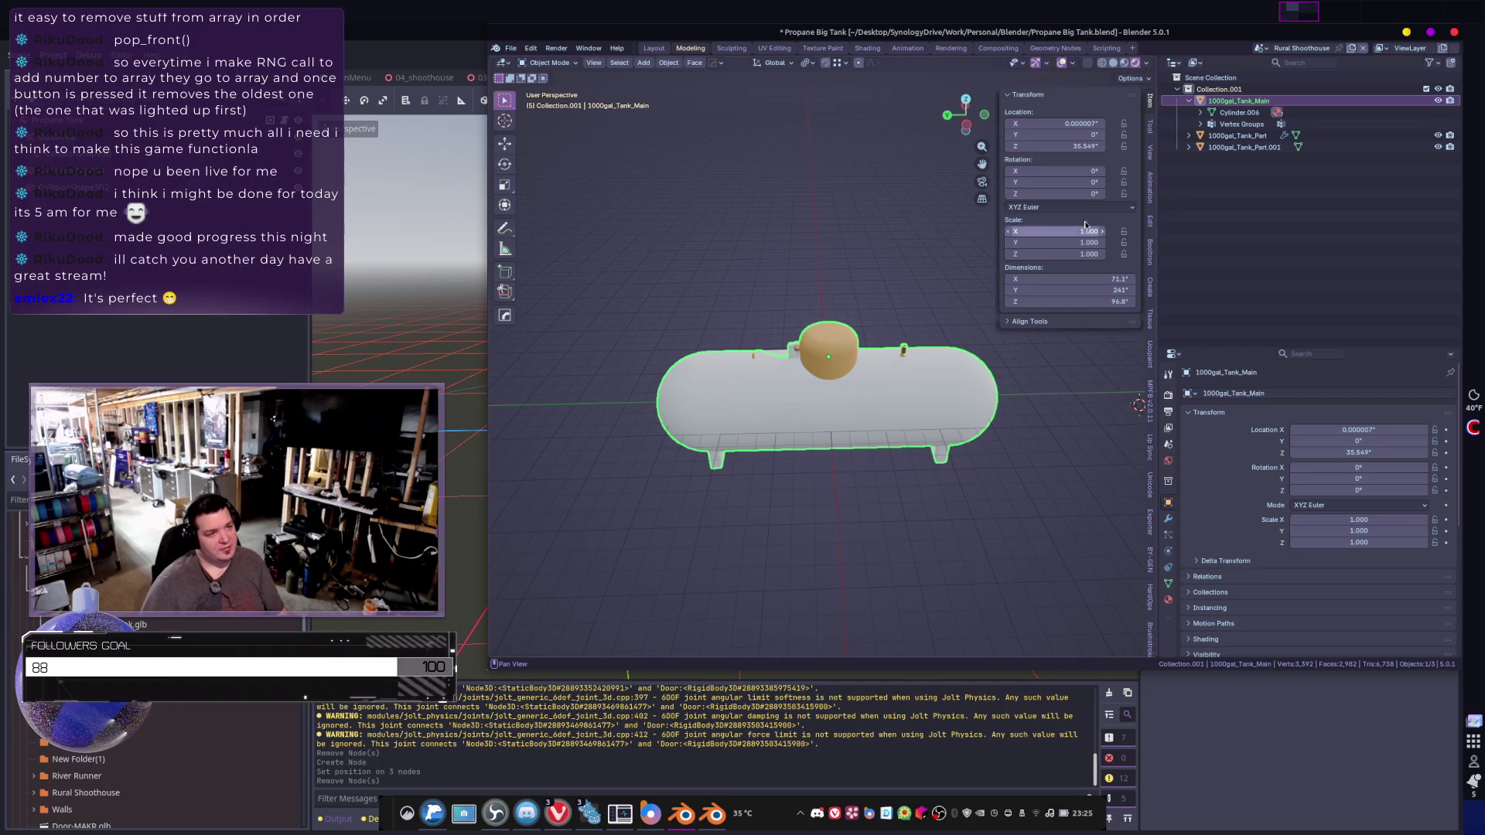
# - Apply scale on 1000gal_Tank_Part.001 and 1000gal_Tank_Part, then select all three parts
pyautogui.click(856, 439)
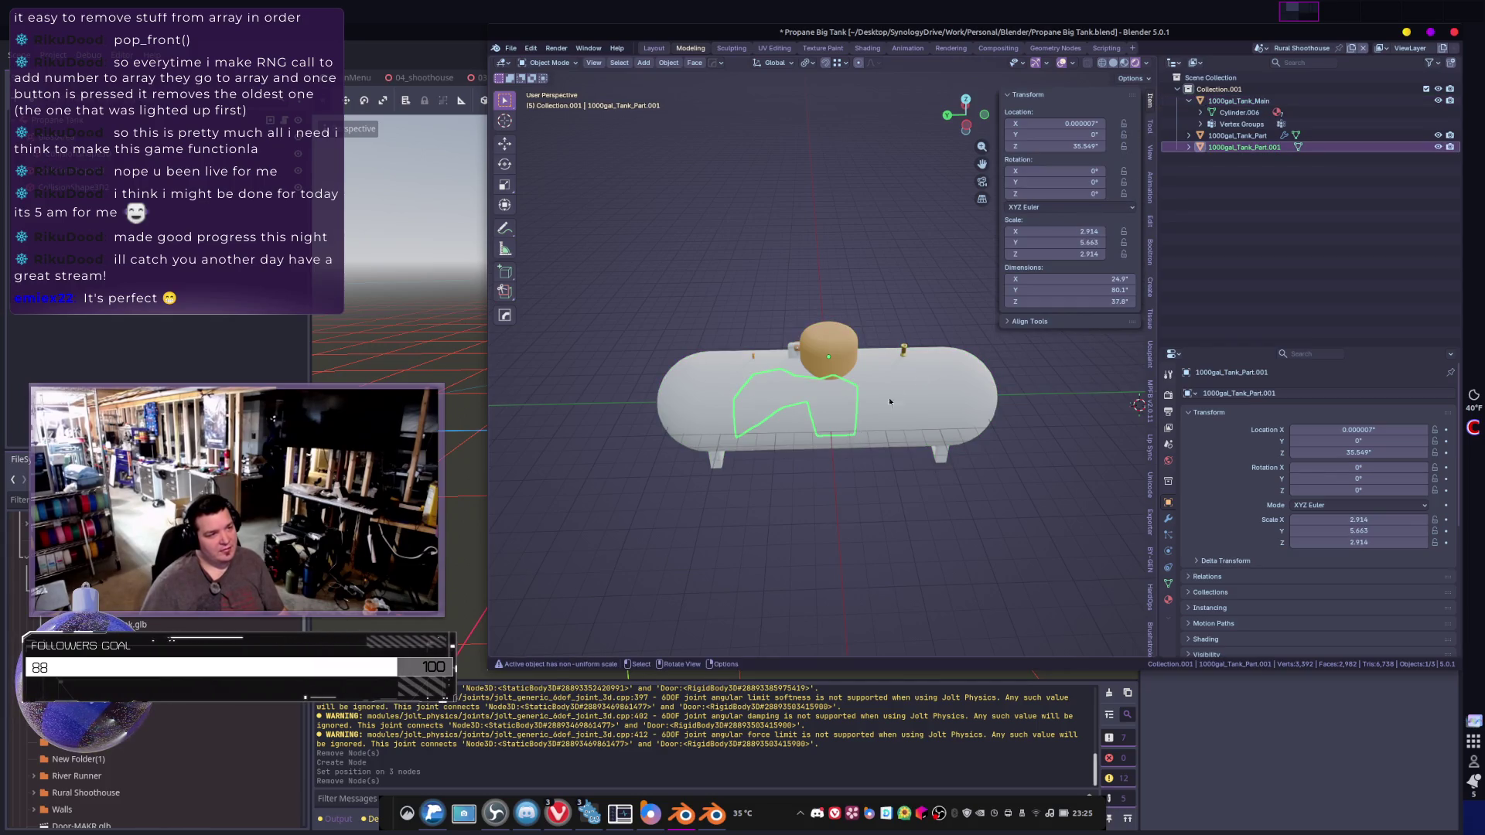
pyautogui.hotkey('ctrl', 'a')
pyautogui.click(843, 368)
pyautogui.moveTo(843, 368)
pyautogui.mouseDown(button='middle')
pyautogui.moveTo(1030, 371)
pyautogui.moveTo(845, 375)
pyautogui.mouseUp(button='middle')
pyautogui.click(845, 376)
pyautogui.hotkey('ctrl', 'a')
pyautogui.click(845, 376)
pyautogui.moveTo(960, 403)
pyautogui.mouseDown(button='middle')
pyautogui.moveTo(871, 411)
pyautogui.moveTo(812, 380)
pyautogui.mouseUp(button='middle')
pyautogui.press('a')
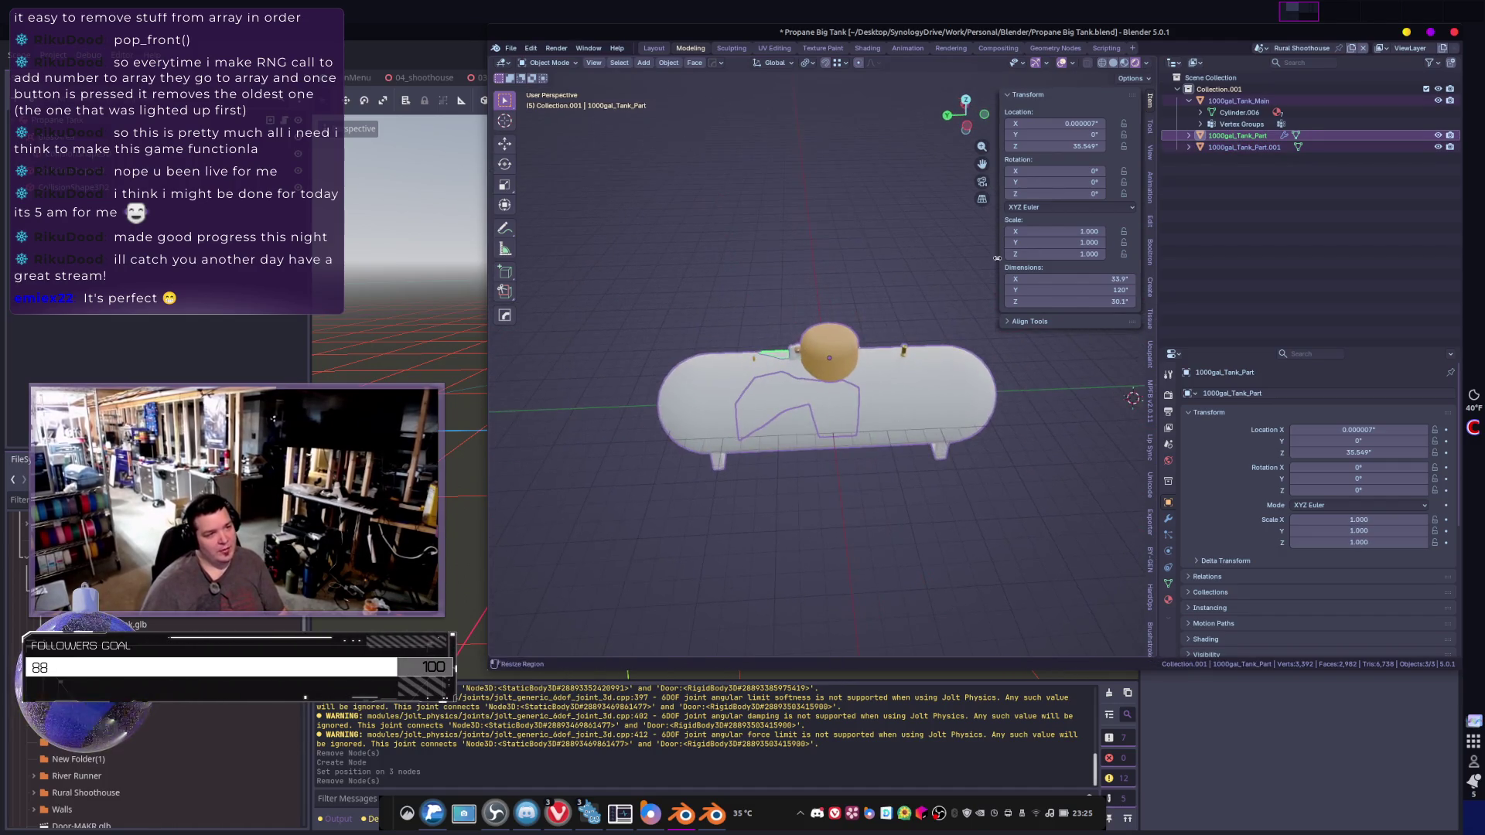
# - Re-export as glTF 2.0 over the glb in 1000gal_Propane_Tank, then return to Godot
pyautogui.click(512, 51)
pyautogui.moveTo(572, 225)
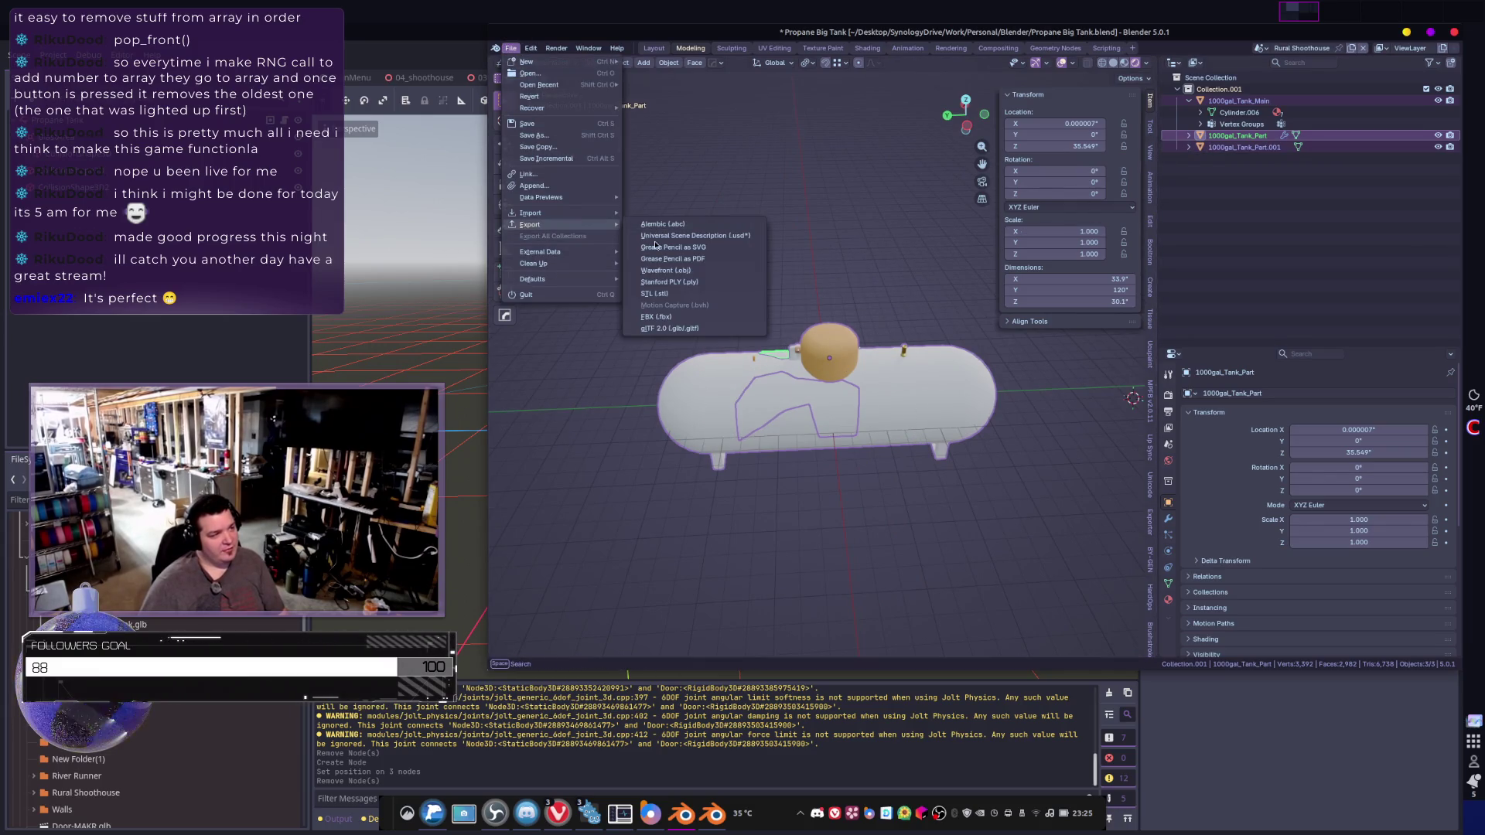
pyautogui.click(656, 328)
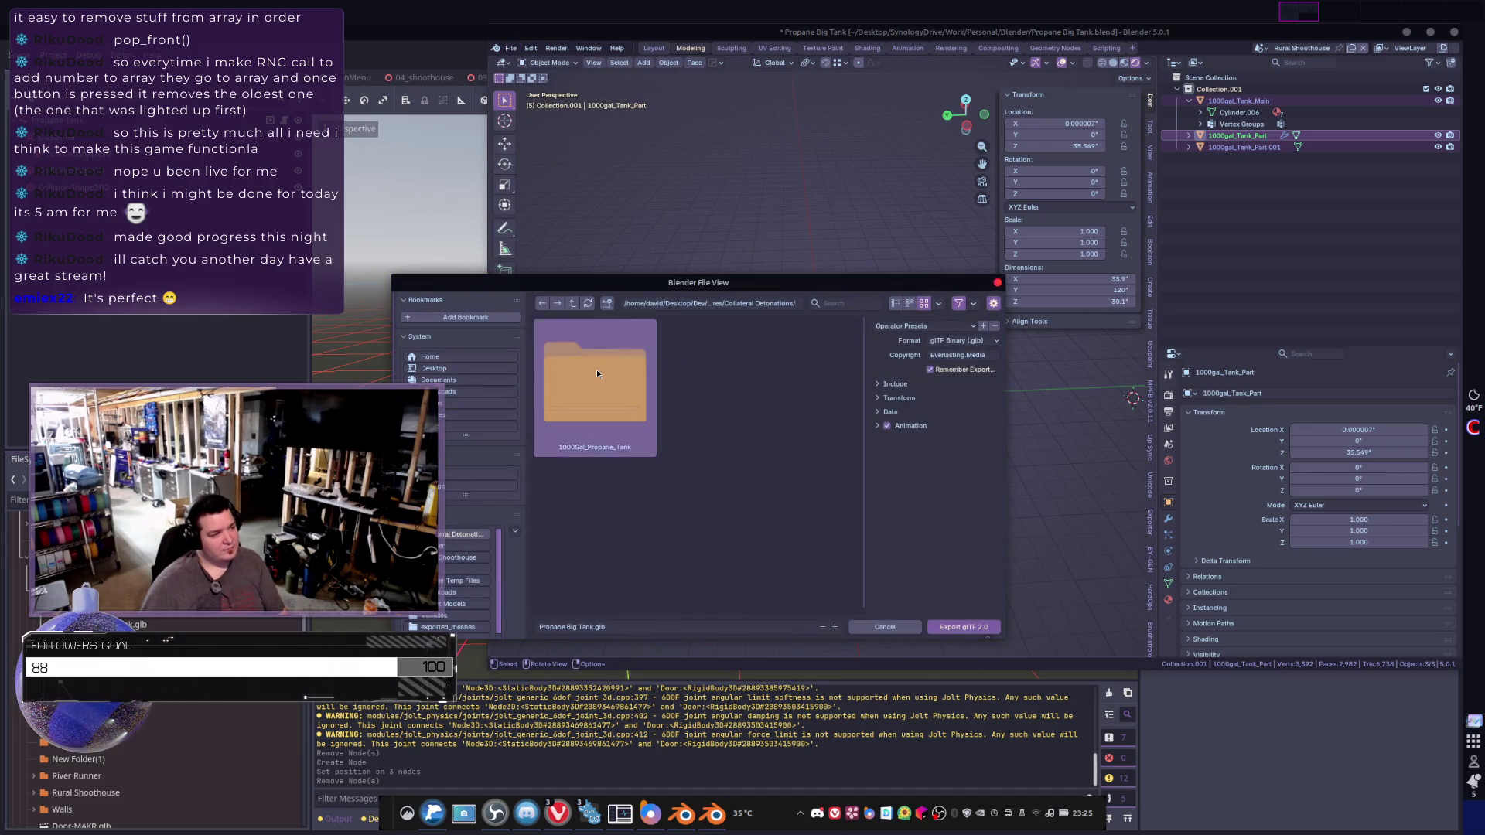
pyautogui.doubleClick(596, 373)
pyautogui.doubleClick(595, 382)
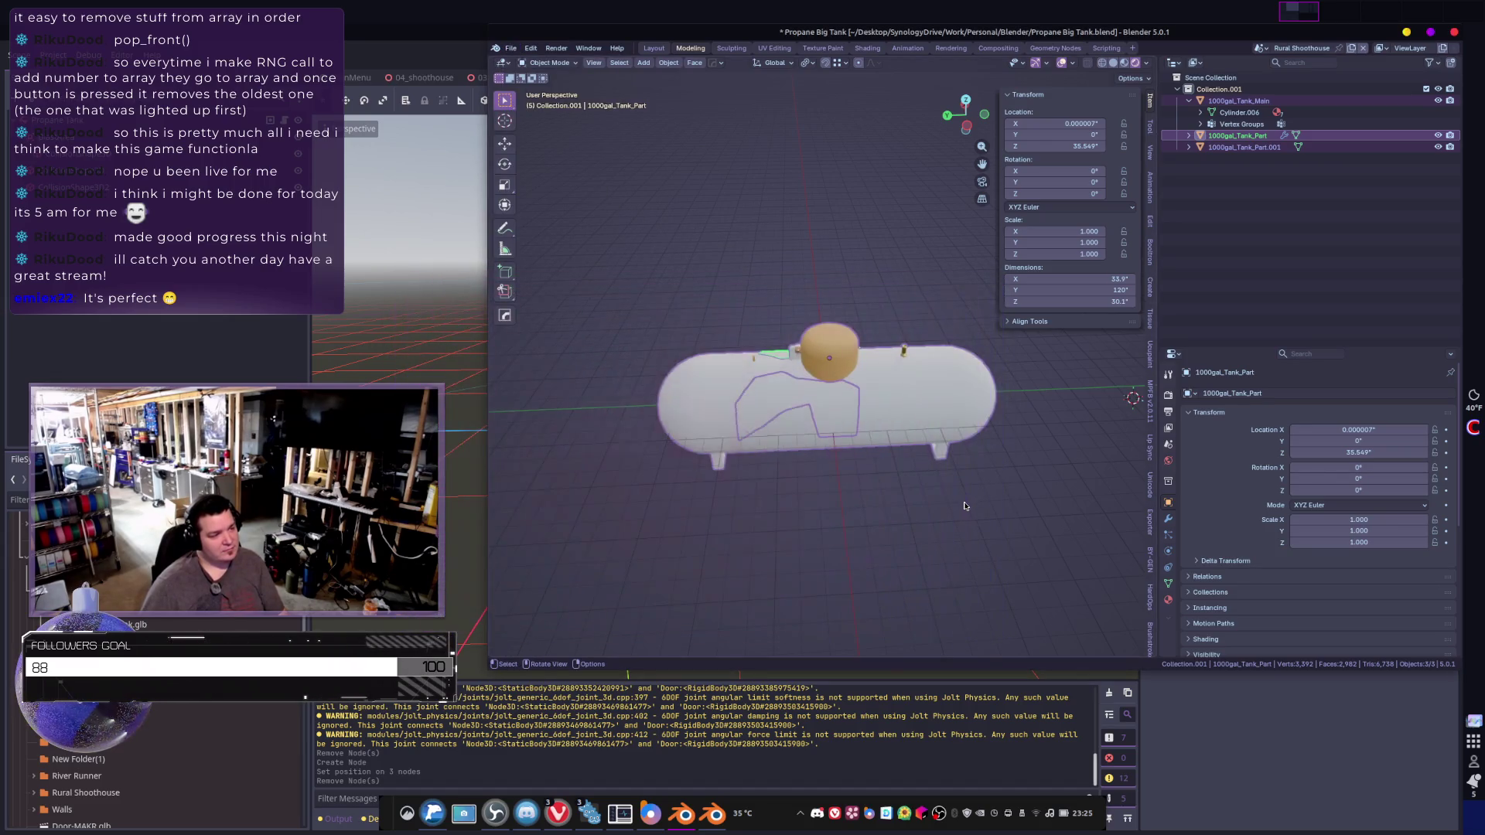
pyautogui.hotkey('alt', 'Tab')
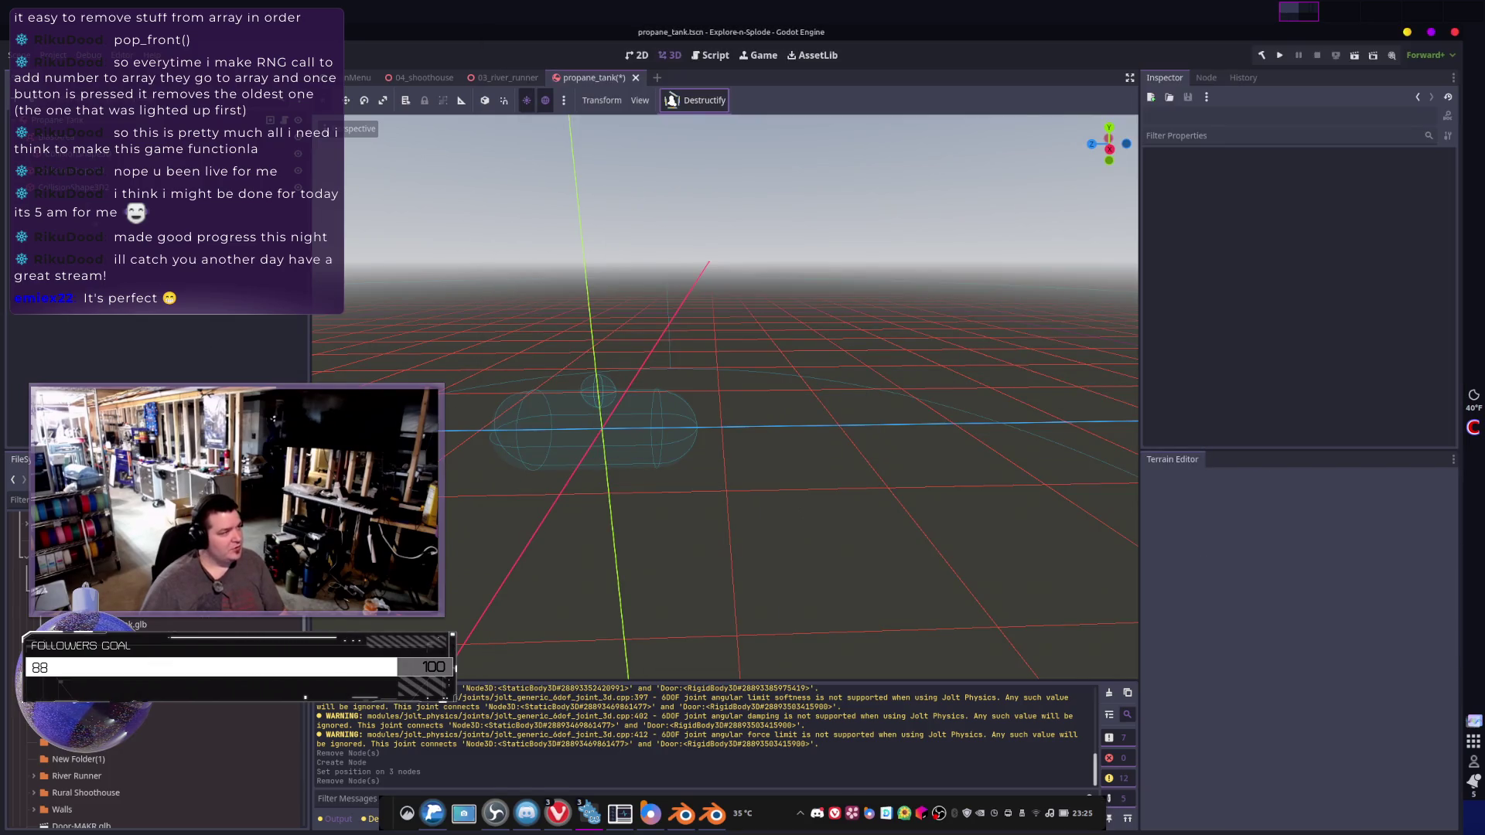
# - Restore the tank meshes in the scene and move them to line up with the capsules
pyautogui.hotkey('ctrl', 'z')
pyautogui.moveTo(619, 495)
pyautogui.mouseDown(button='middle')
pyautogui.moveTo(603, 410)
pyautogui.moveTo(712, 414)
pyautogui.moveTo(665, 406)
pyautogui.mouseUp(button='middle')
pyautogui.scroll(2, 712, 414)
pyautogui.scroll(1, 781, 369)
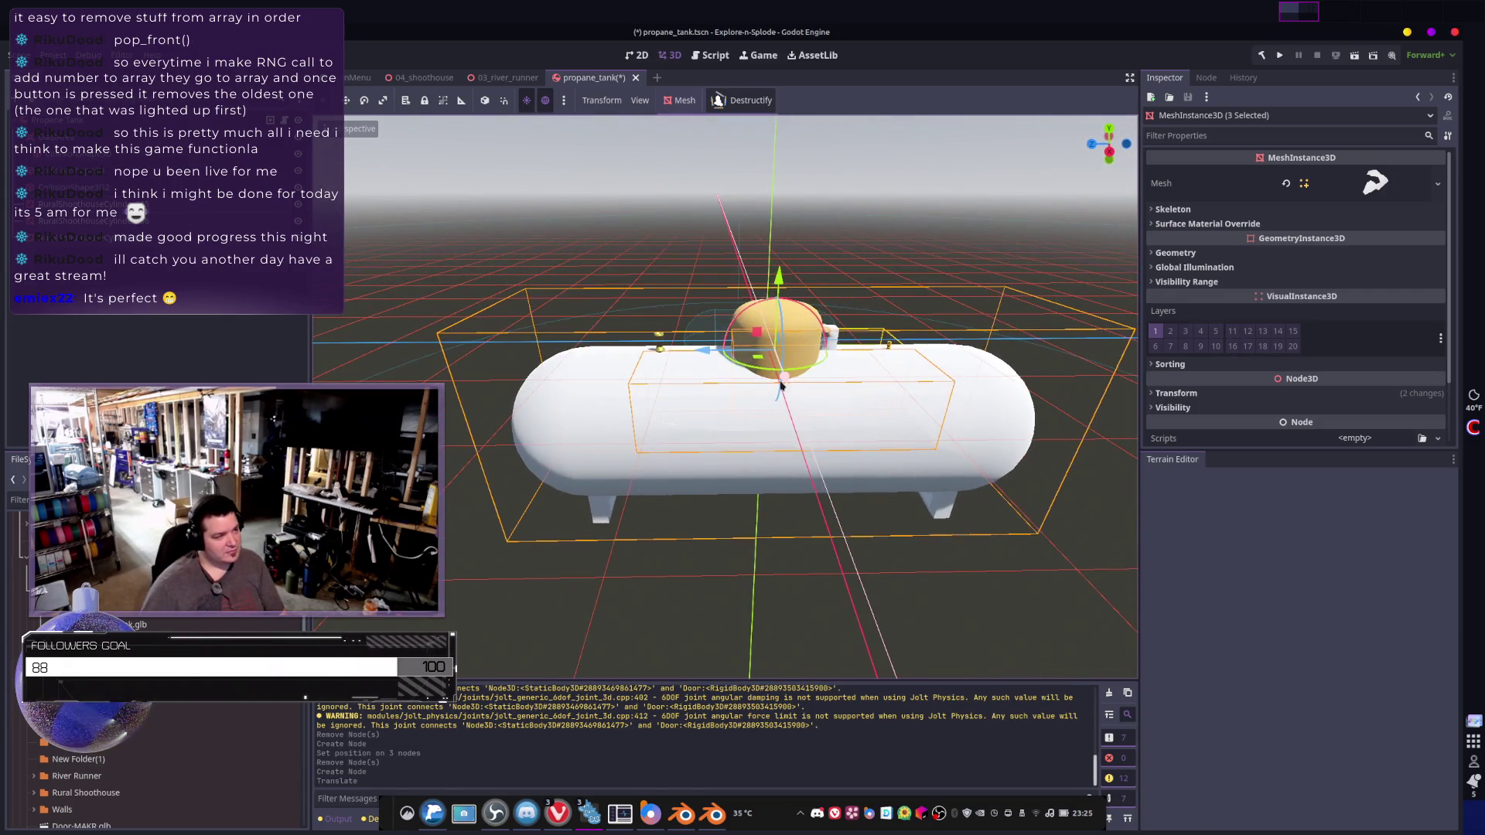
pyautogui.click(781, 370)
pyautogui.moveTo(700, 352); pyautogui.dragTo(736, 188)
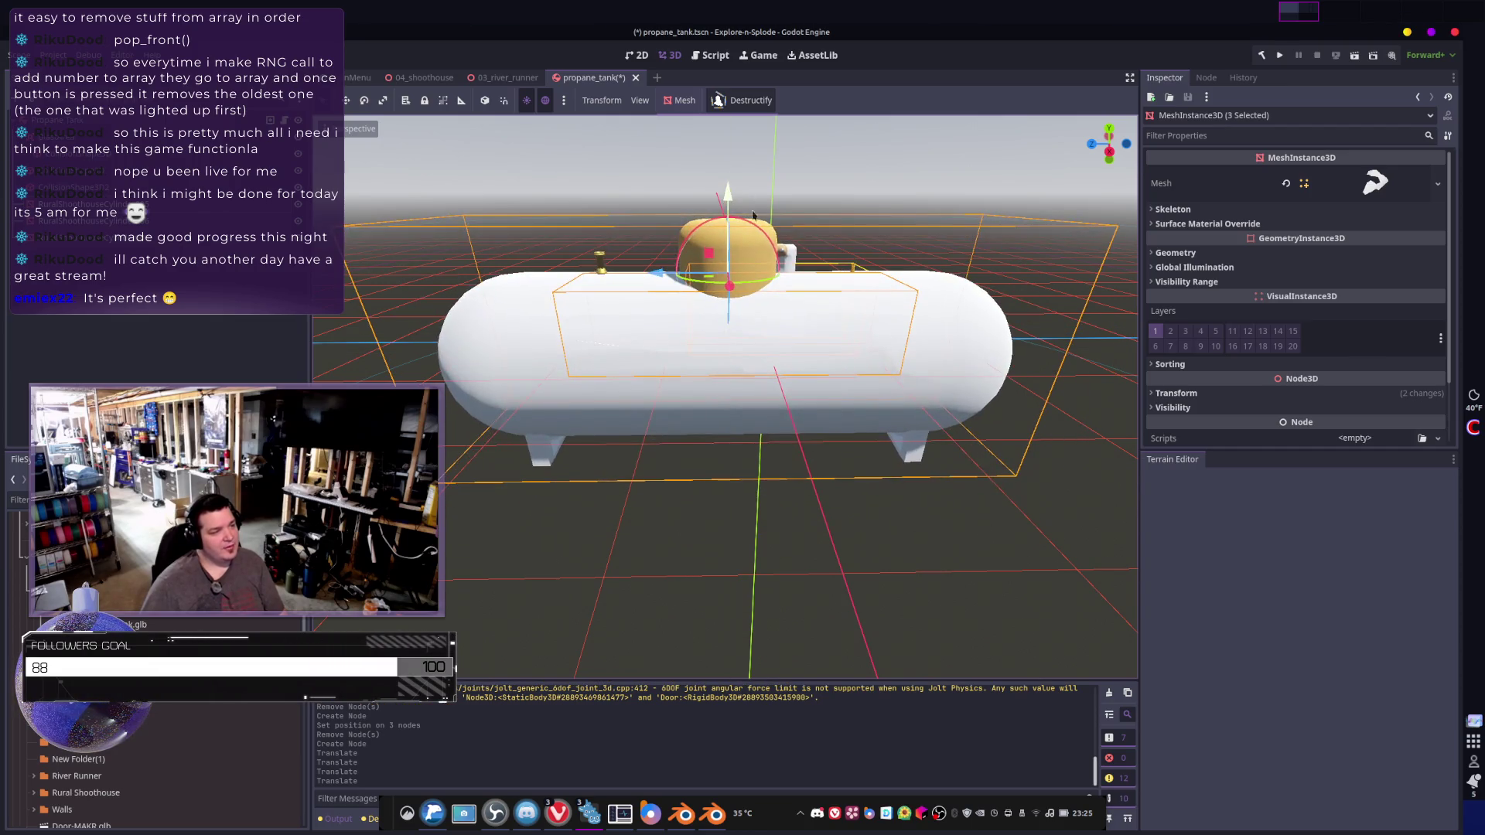
pyautogui.scroll(-5, 747, 232)
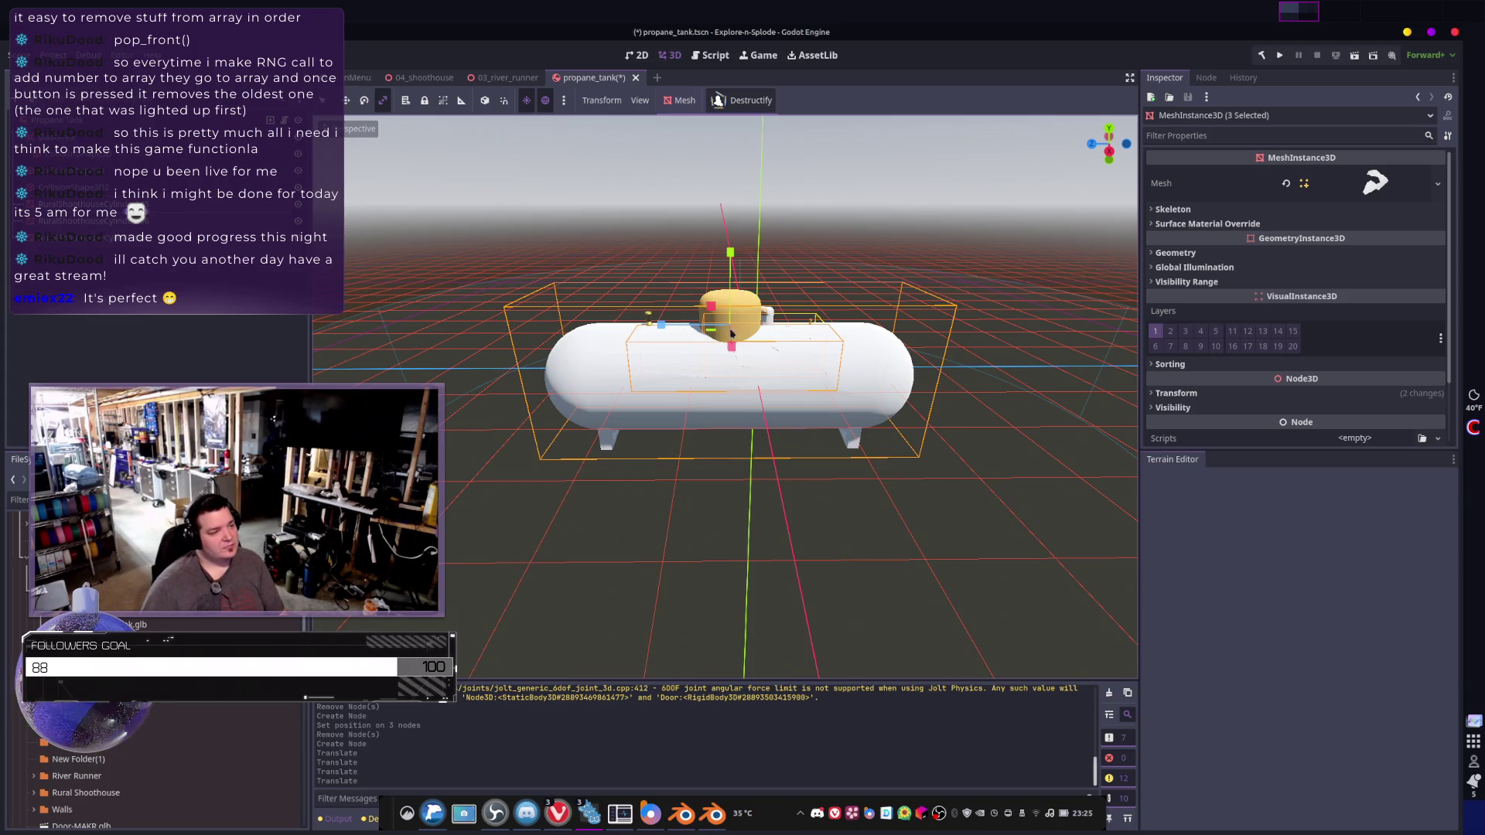
pyautogui.moveTo(715, 328)
pyautogui.mouseDown()
pyautogui.moveTo(704, 320)
pyautogui.moveTo(723, 437)
pyautogui.mouseUp()
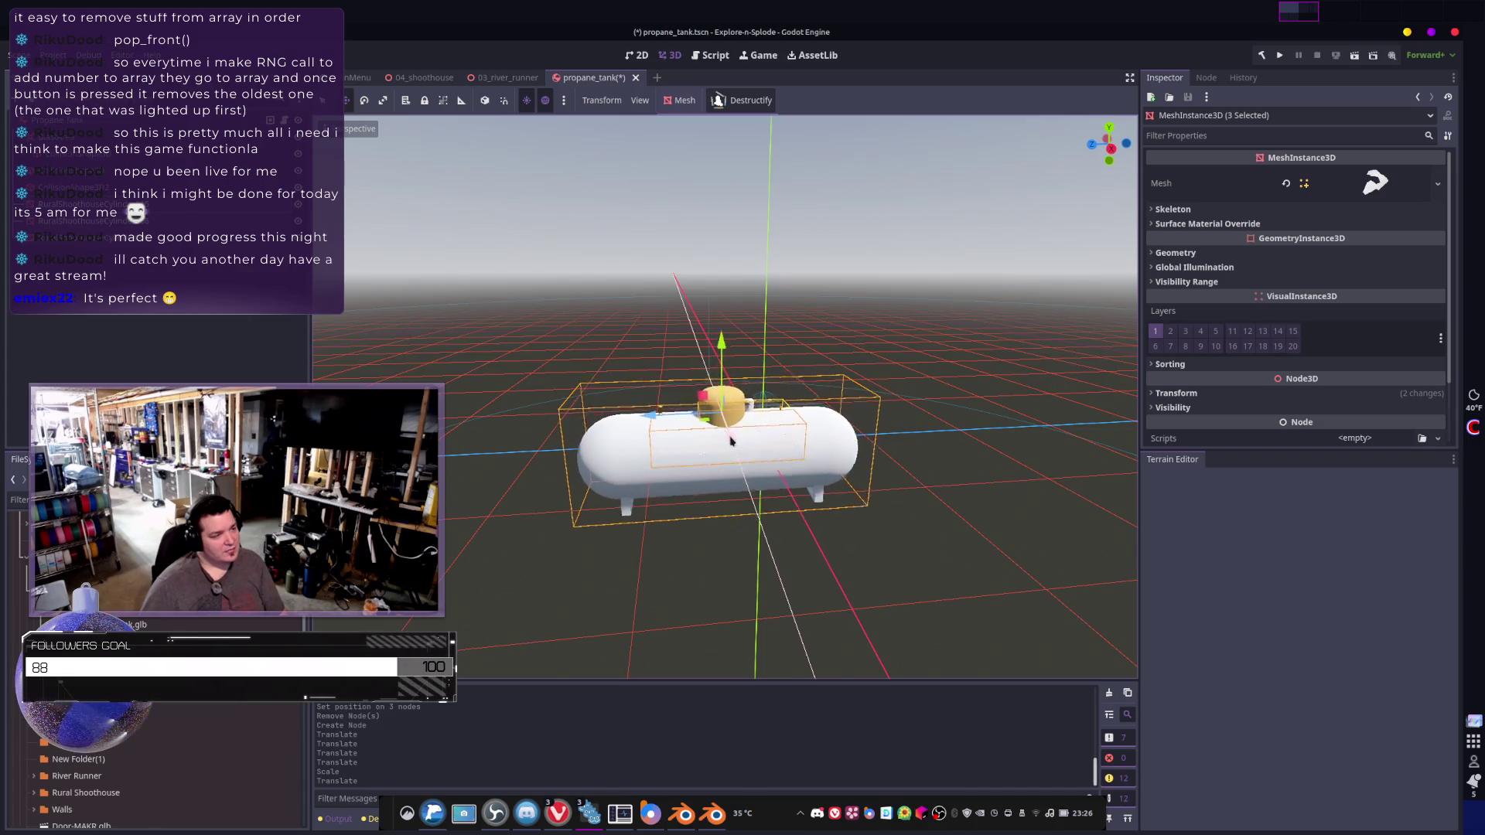
pyautogui.moveTo(723, 437)
pyautogui.mouseDown(button='middle')
pyautogui.moveTo(658, 503)
pyautogui.moveTo(704, 441)
pyautogui.mouseUp(button='middle')
pyautogui.moveTo(826, 350)
pyautogui.mouseDown()
pyautogui.moveTo(851, 391)
pyautogui.moveTo(835, 392)
pyautogui.mouseUp()
pyautogui.moveTo(834, 392); pyautogui.dragTo(735, 371, button='middle')
# - Scale the tank meshes along X to fit the collision shapes, then deselect
pyautogui.press('r')
pyautogui.moveTo(807, 412); pyautogui.dragTo(772, 382, button='middle')
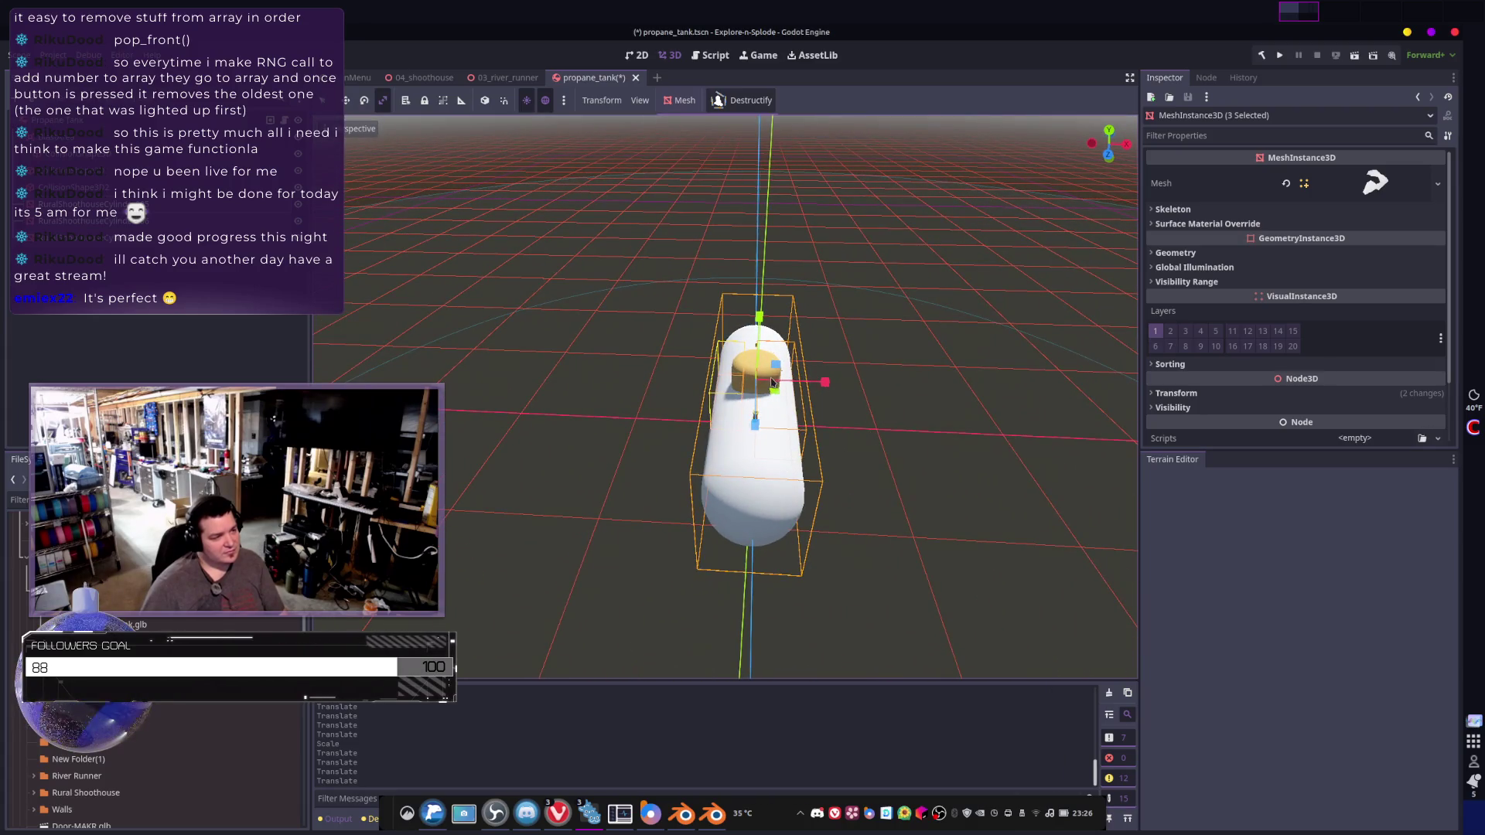
pyautogui.moveTo(822, 383)
pyautogui.mouseDown()
pyautogui.moveTo(797, 385)
pyautogui.moveTo(822, 401)
pyautogui.moveTo(779, 390)
pyautogui.mouseUp()
pyautogui.hotkey('ctrl', 'z')
pyautogui.moveTo(779, 391)
pyautogui.mouseDown(button='middle')
pyautogui.moveTo(913, 394)
pyautogui.moveTo(837, 437)
pyautogui.mouseUp(button='middle')
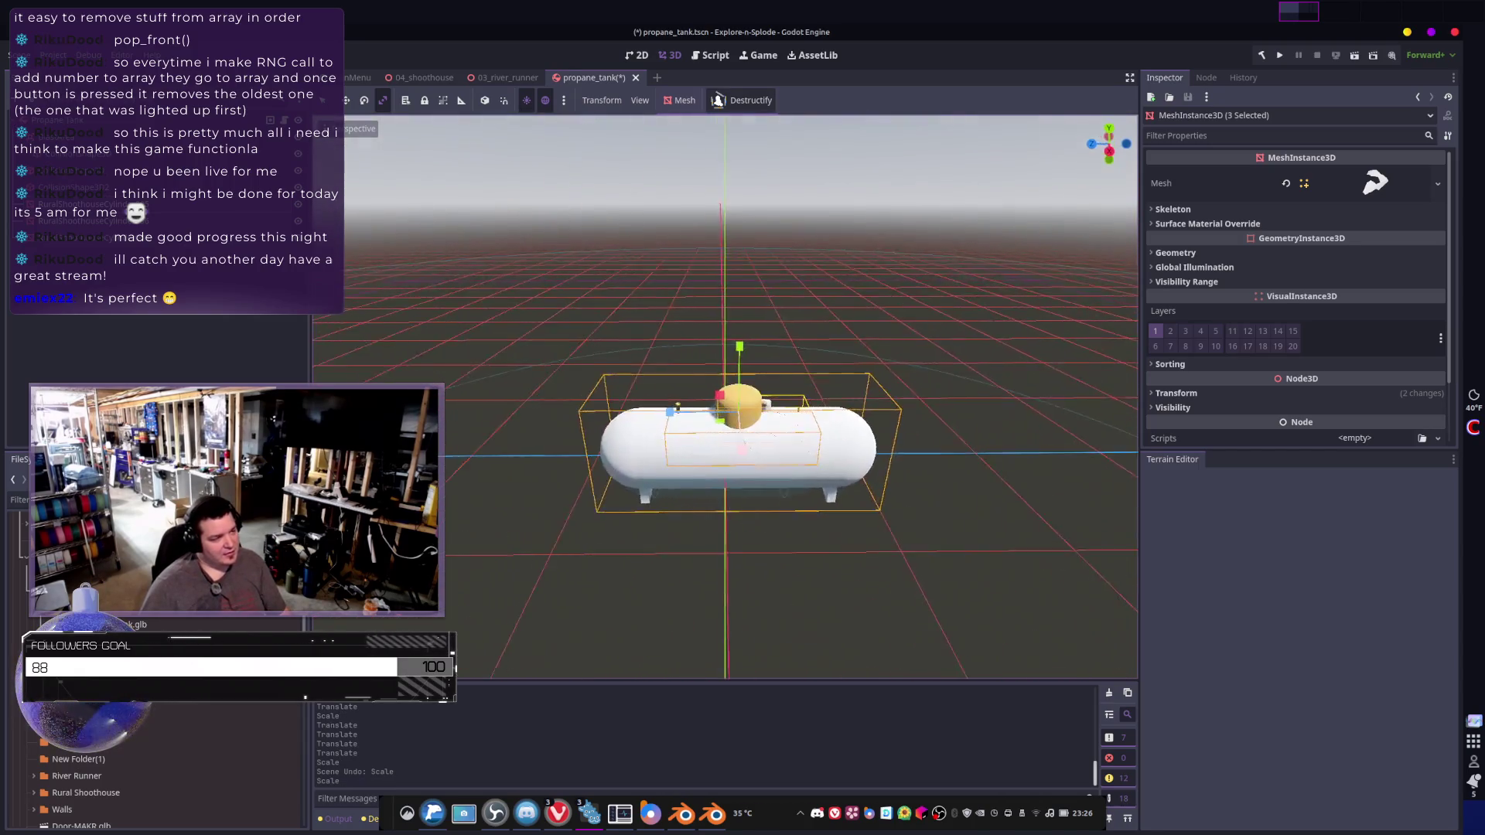
pyautogui.scroll(3, 837, 436)
pyautogui.click(799, 536)
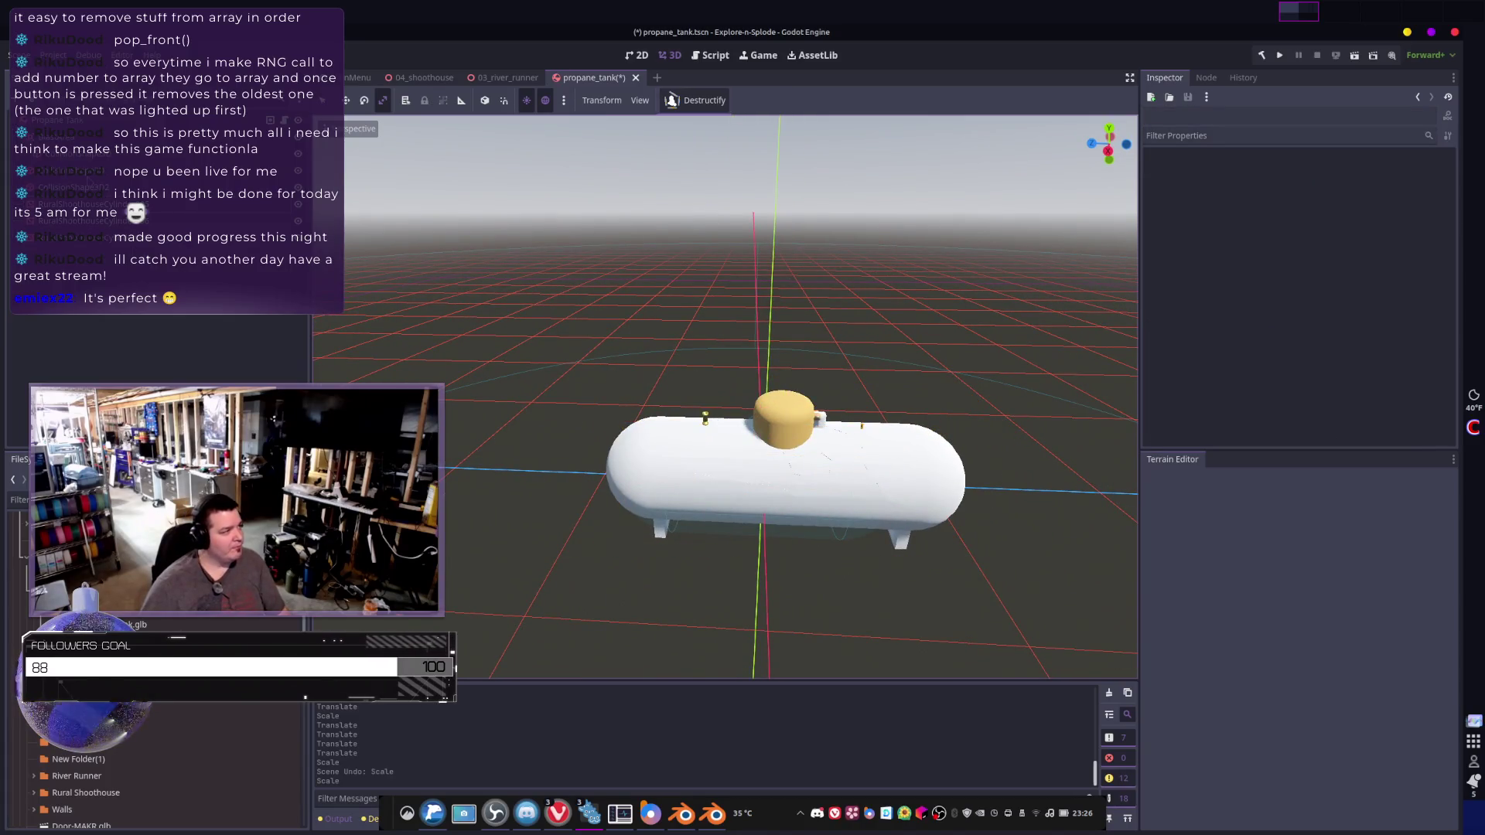
# - Lengthen the first capsule CollisionShape3D along the tank body and raise it on Y
pyautogui.click(756, 516)
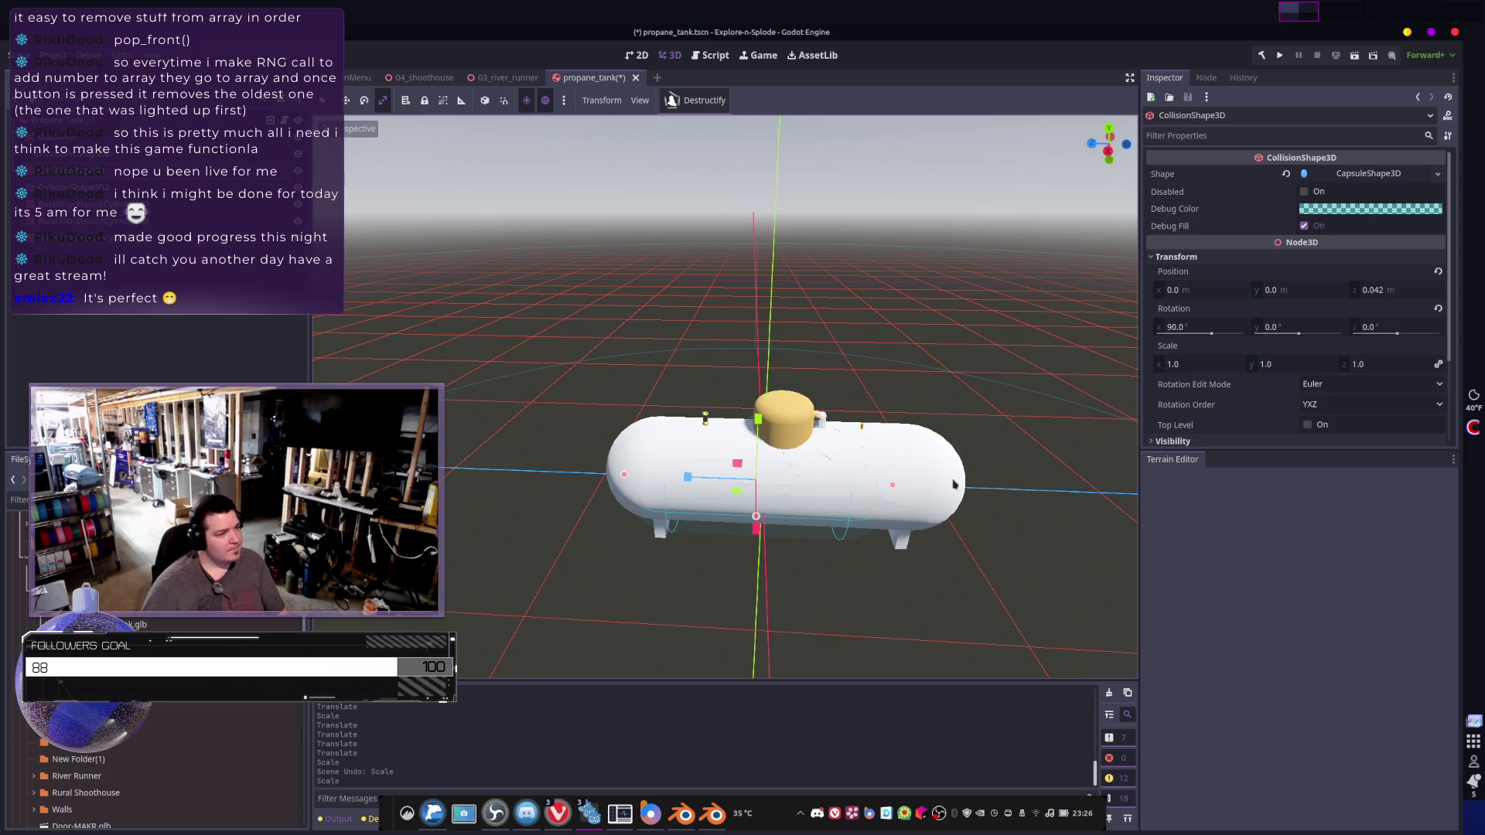
pyautogui.moveTo(894, 486); pyautogui.dragTo(955, 486)
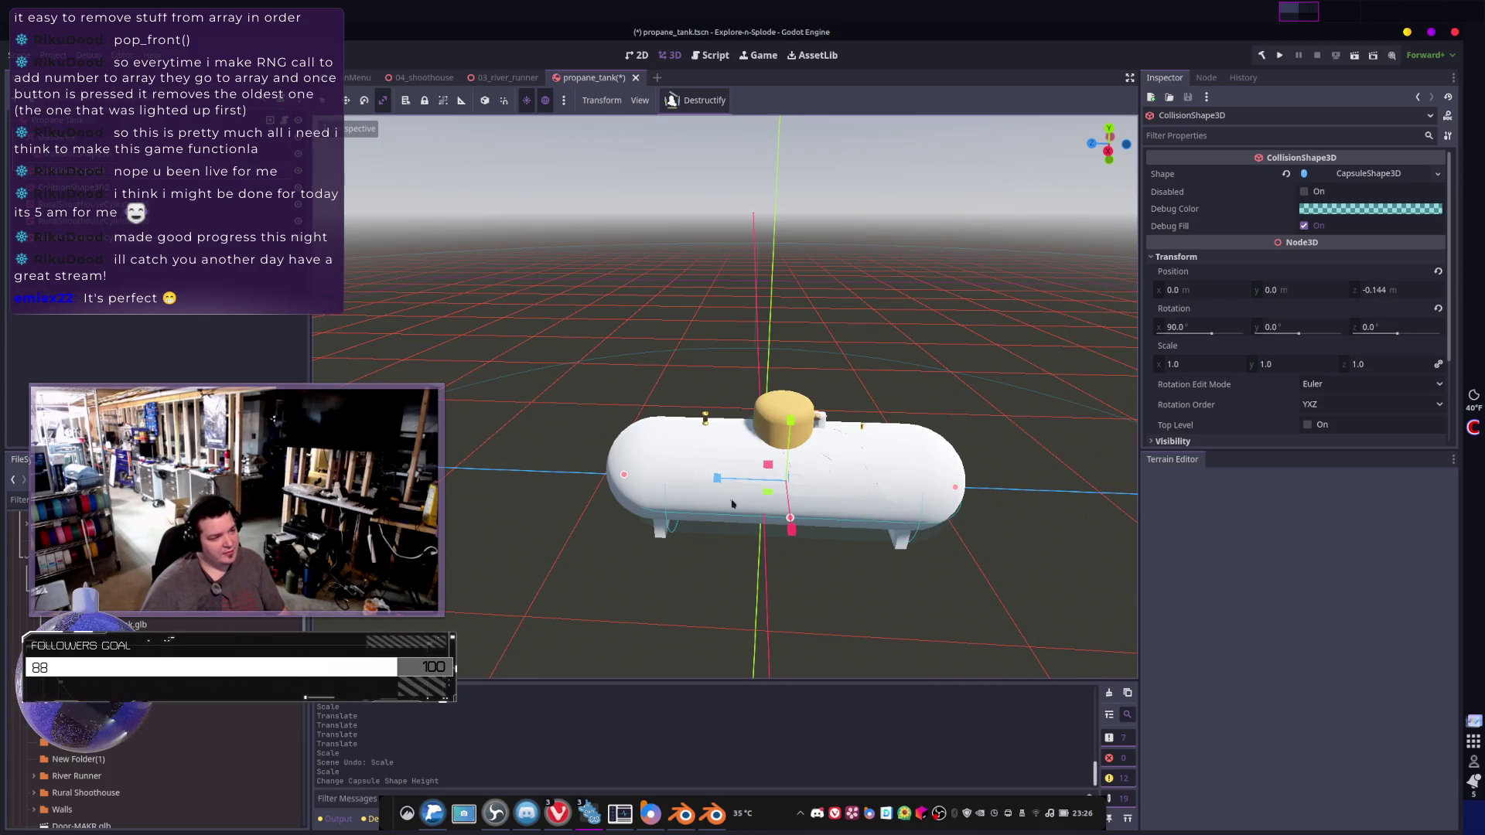
pyautogui.moveTo(628, 476); pyautogui.dragTo(617, 475)
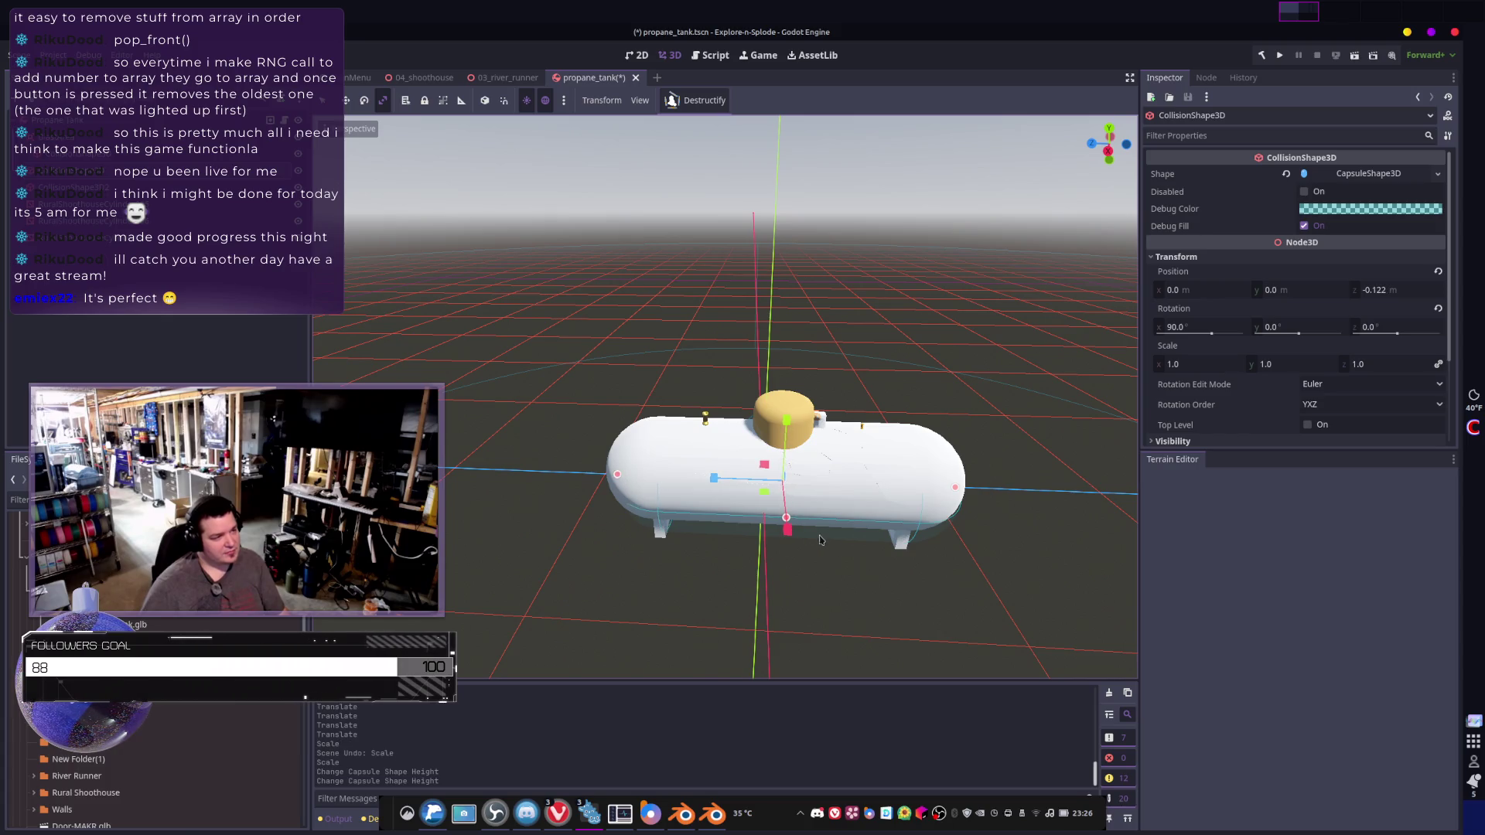
pyautogui.moveTo(794, 521); pyautogui.dragTo(730, 423, button='middle')
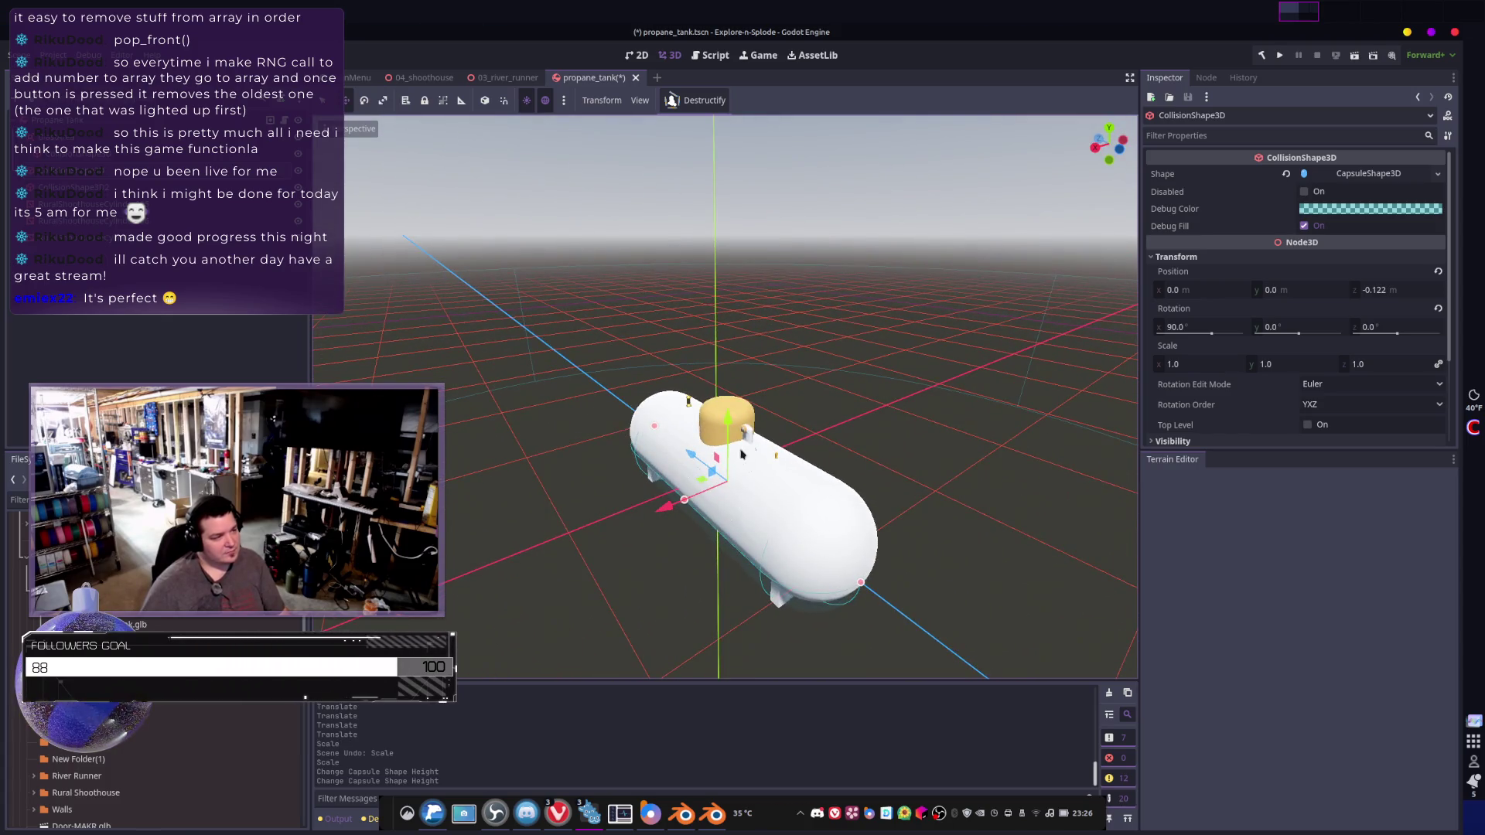
pyautogui.moveTo(727, 420); pyautogui.dragTo(731, 407)
pyautogui.moveTo(732, 408); pyautogui.dragTo(764, 370, button='middle')
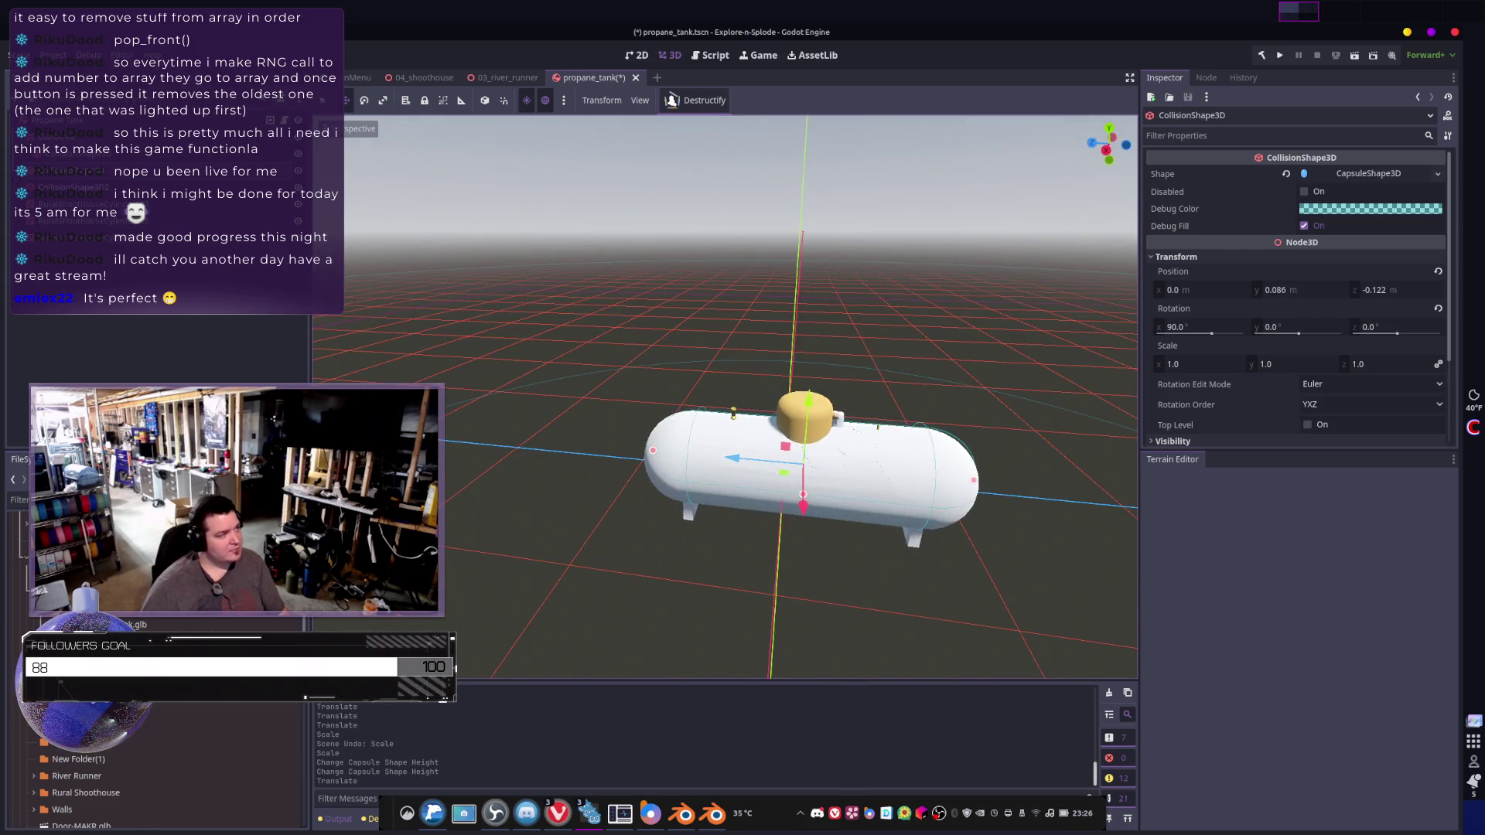
# - Raise CollisionShape3D2 onto the dome (about 0.451 Y) and widen its radius to cover it
pyautogui.click(929, 433)
pyautogui.scroll(3, 928, 433)
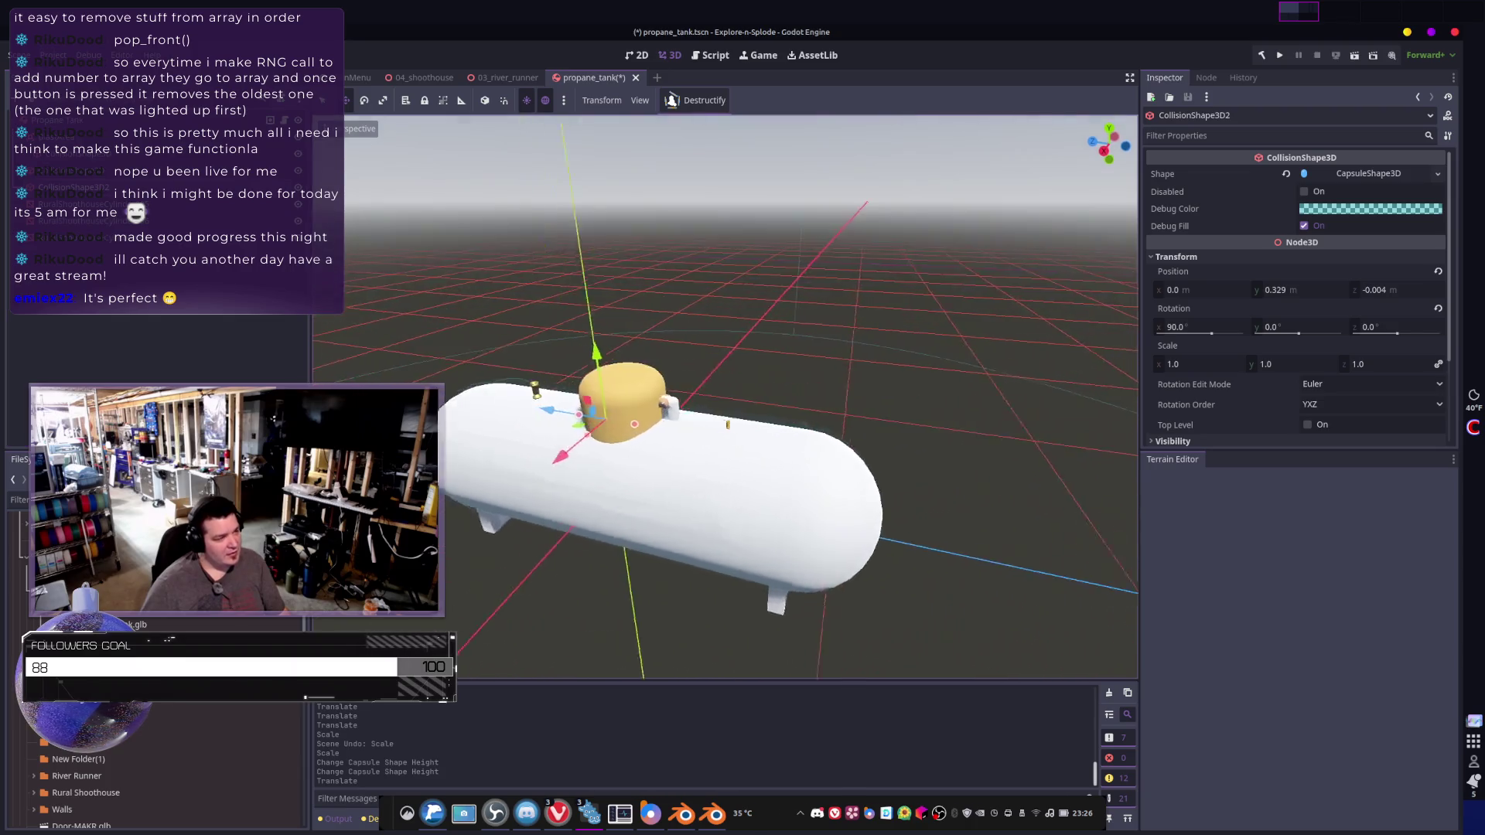
pyautogui.moveTo(696, 341); pyautogui.dragTo(726, 337, button='middle')
pyautogui.moveTo(805, 350); pyautogui.dragTo(805, 321)
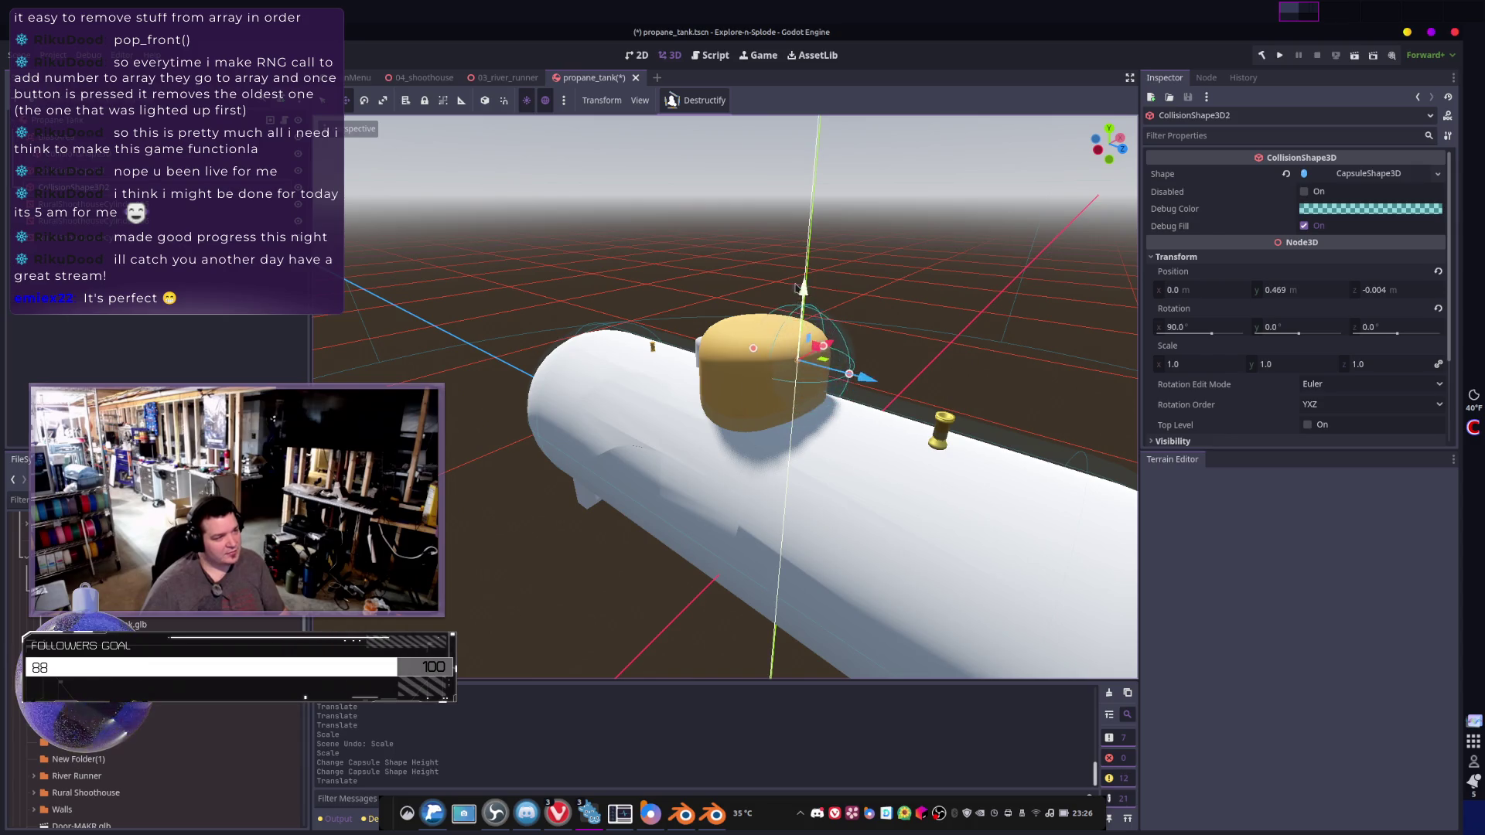
pyautogui.moveTo(805, 321)
pyautogui.mouseDown(button='middle')
pyautogui.moveTo(774, 341)
pyautogui.moveTo(789, 341)
pyautogui.mouseUp(button='middle')
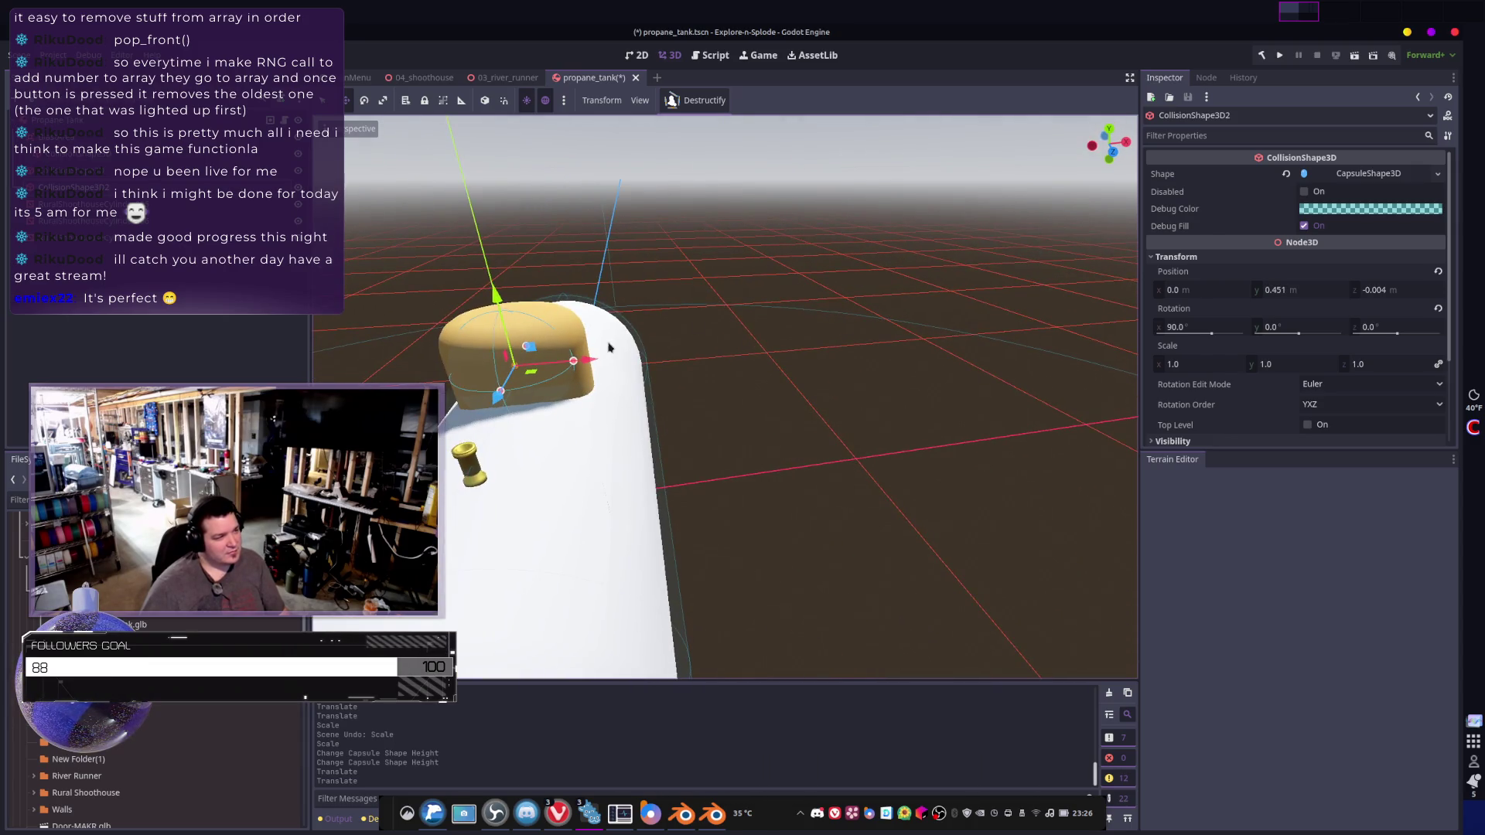
pyautogui.moveTo(590, 361); pyautogui.dragTo(593, 361)
pyautogui.moveTo(592, 361); pyautogui.dragTo(801, 341, button='middle')
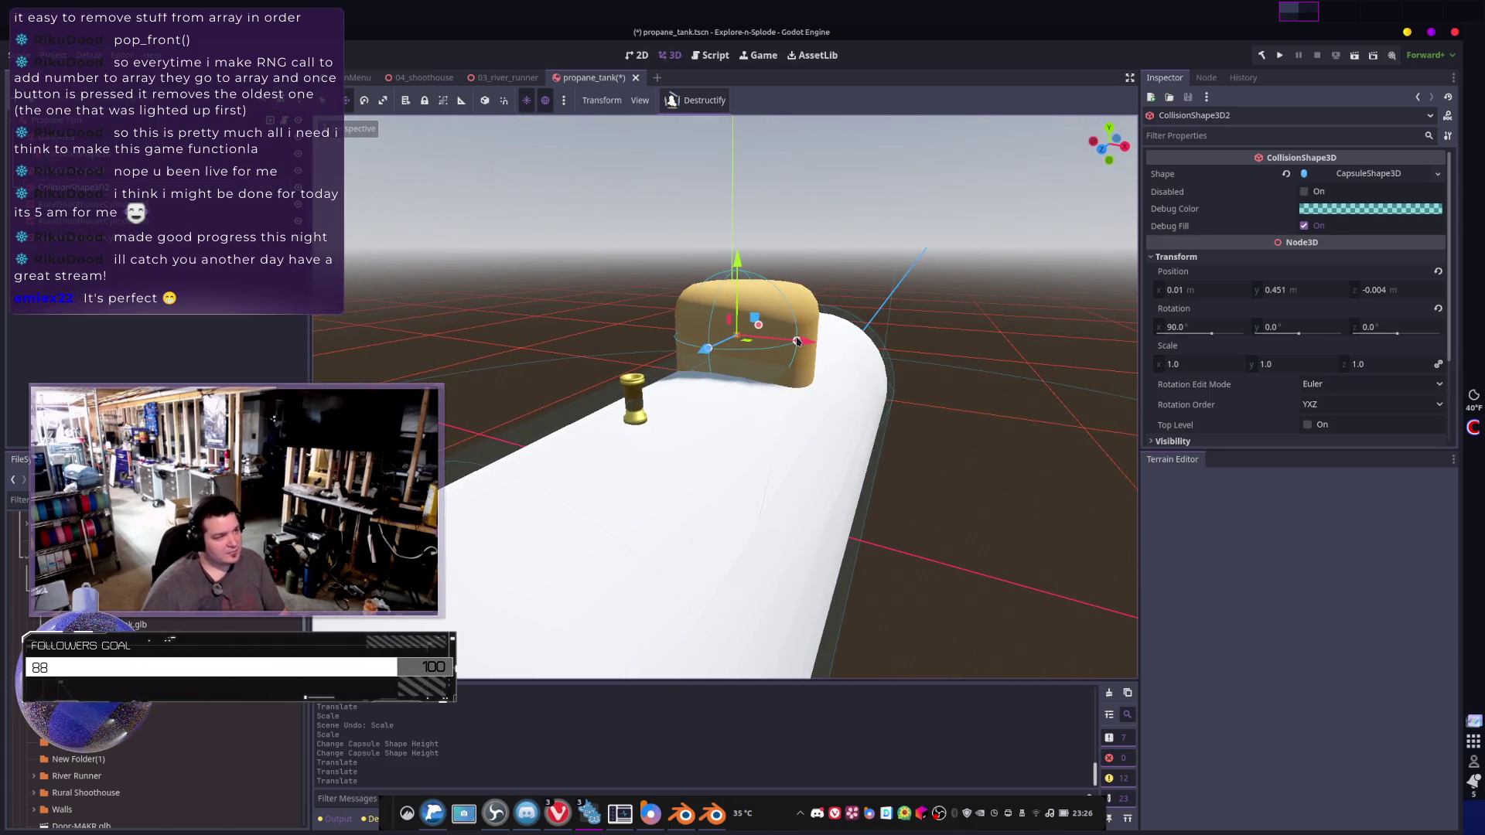
pyautogui.moveTo(812, 345); pyautogui.dragTo(822, 353)
pyautogui.moveTo(745, 271); pyautogui.dragTo(746, 286)
pyautogui.scroll(-6, 746, 286)
pyautogui.click(749, 284)
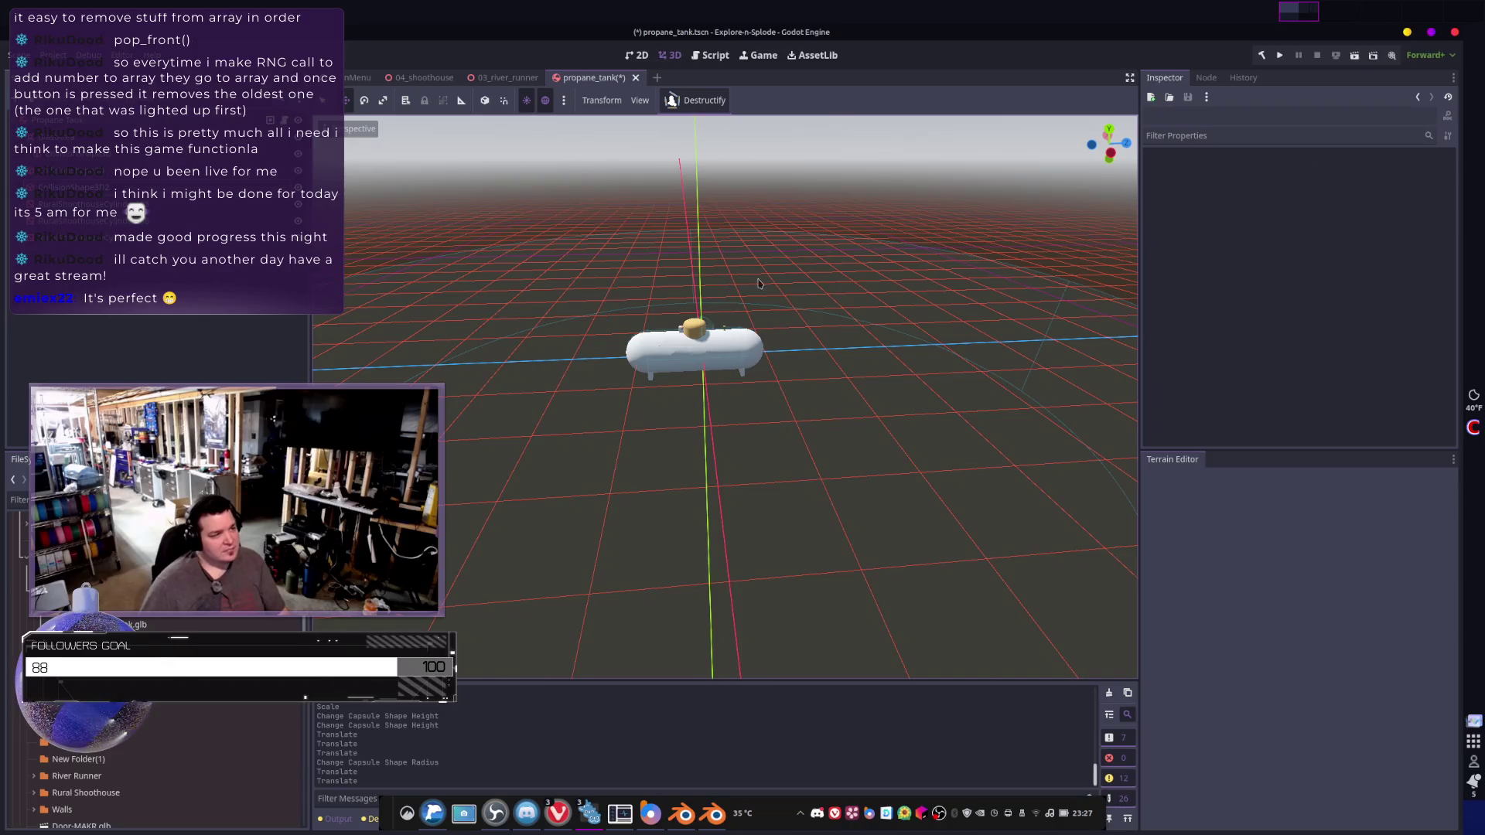
# - Select the Propane Tank root node and run Destructify to convert its meshes into rigid bodies
pyautogui.moveTo(749, 284)
pyautogui.mouseDown(button='right')
pyautogui.moveTo(766, 302)
pyautogui.moveTo(758, 313)
pyautogui.moveTo(750, 298)
pyautogui.moveTo(717, 424)
pyautogui.mouseUp(button='right')
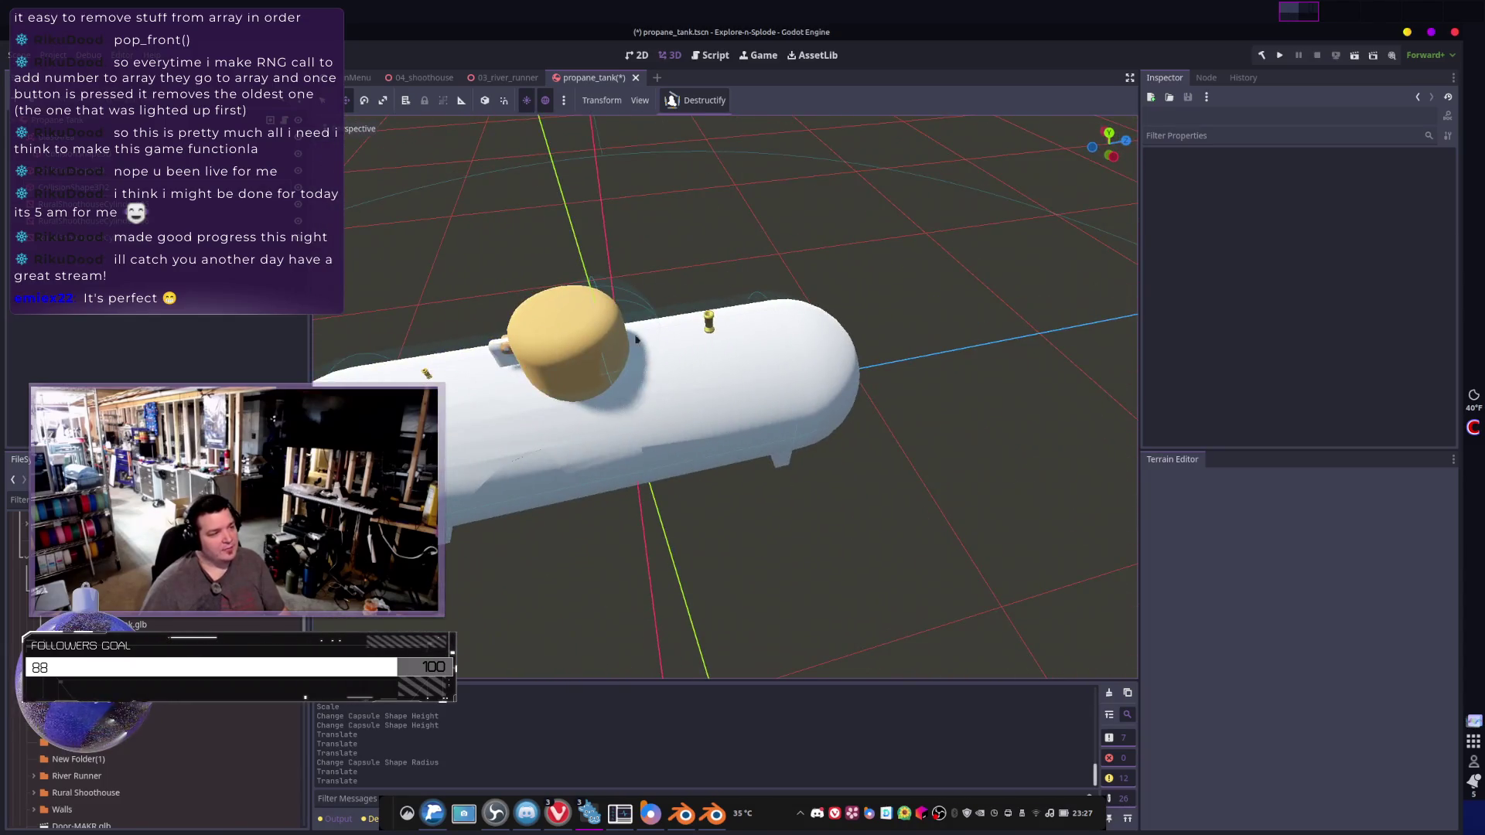
pyautogui.click(717, 425)
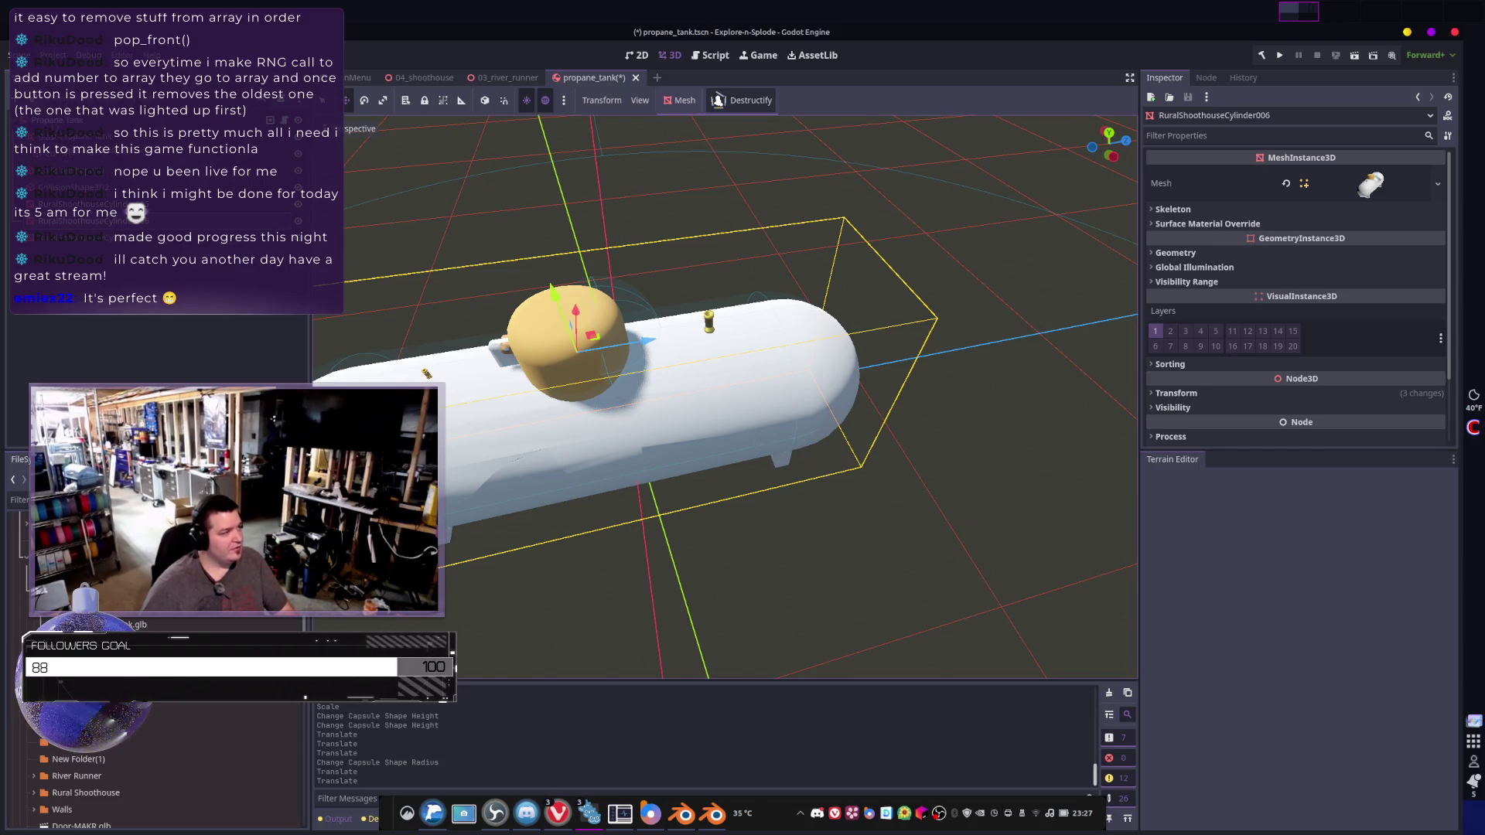
pyautogui.click(58, 120)
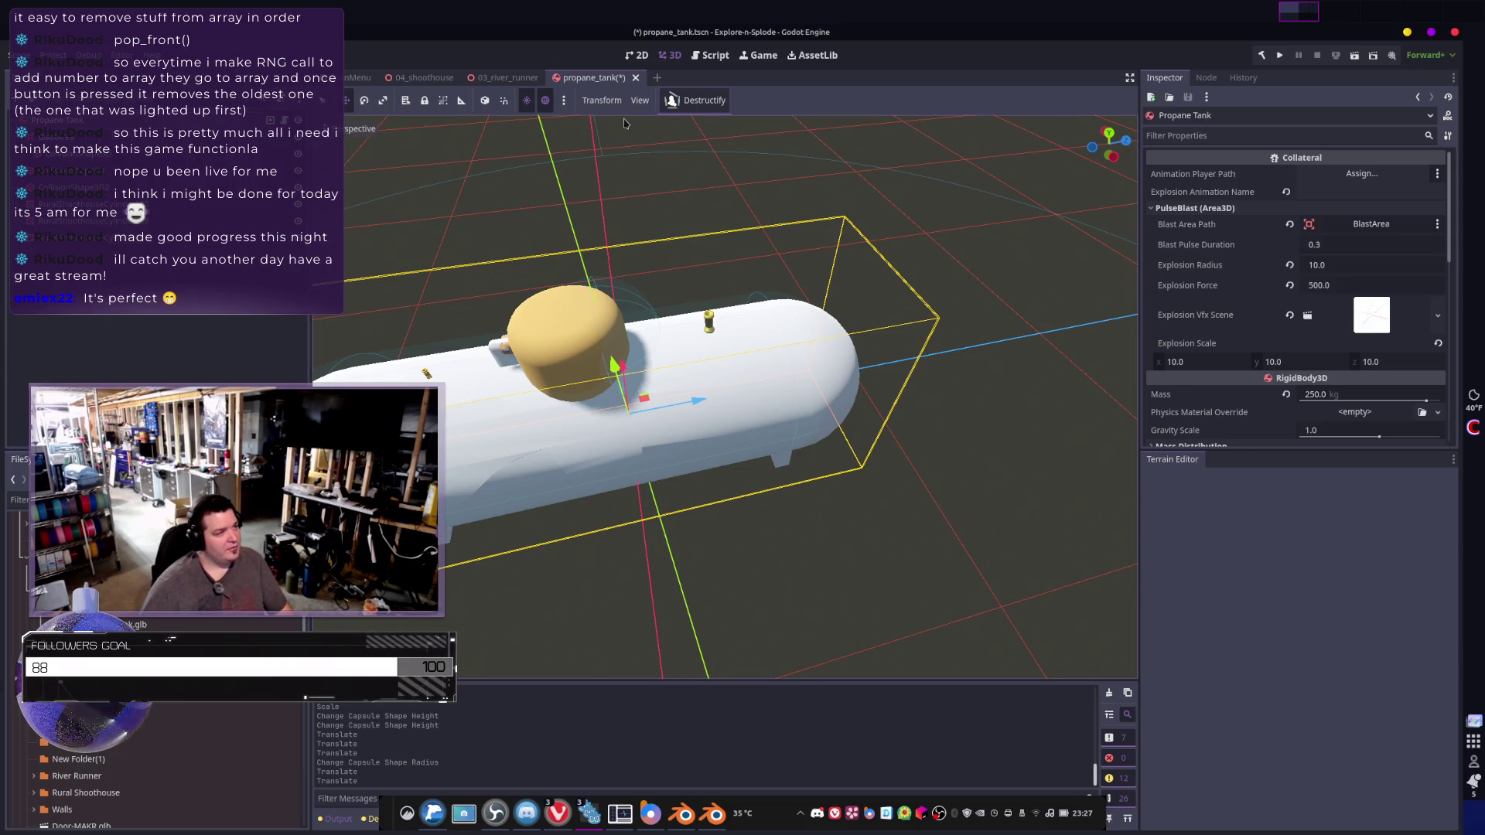
pyautogui.click(695, 100)
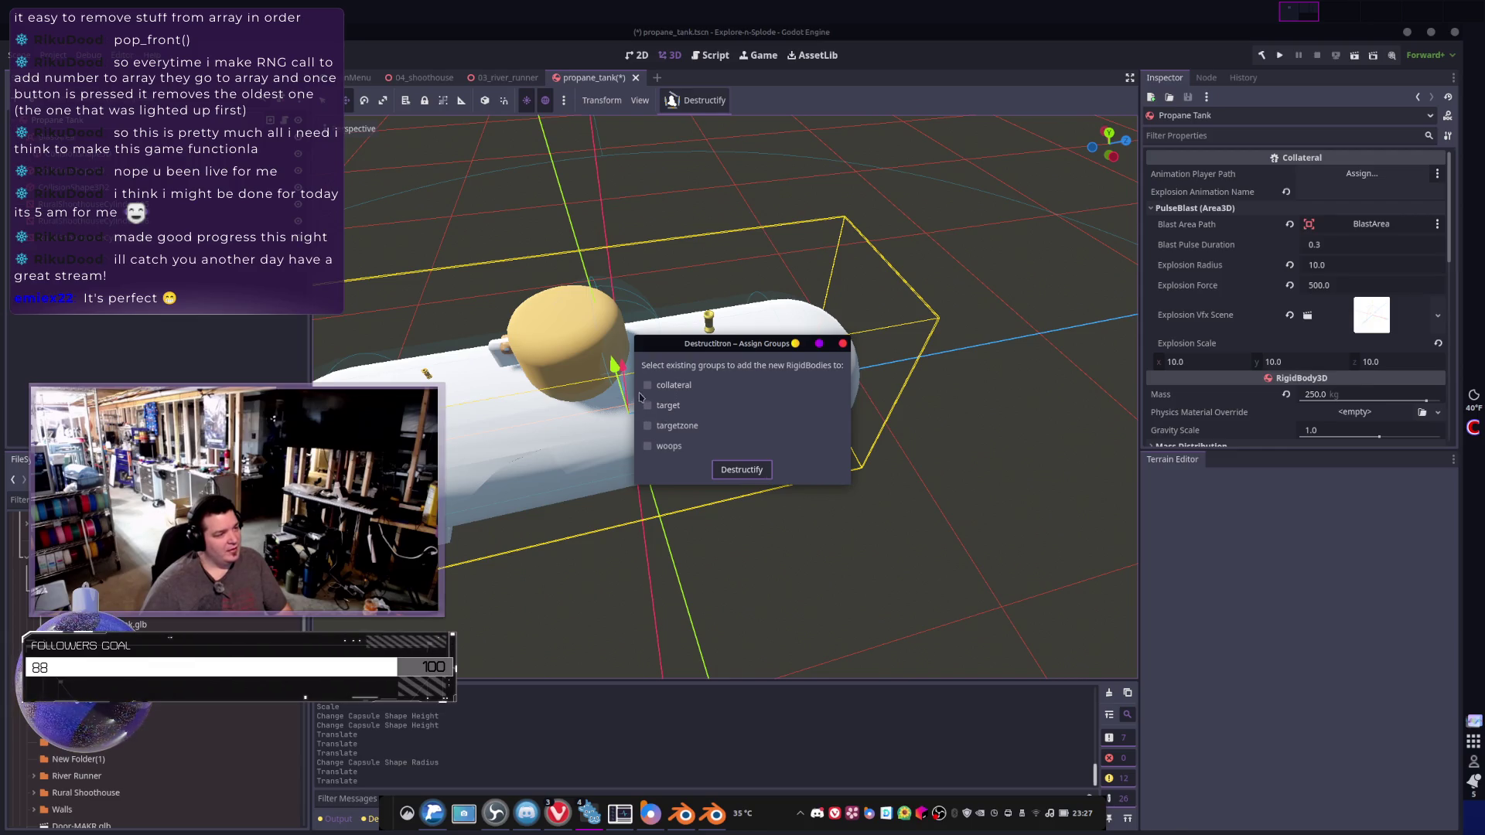
pyautogui.click(648, 405)
pyautogui.click(747, 469)
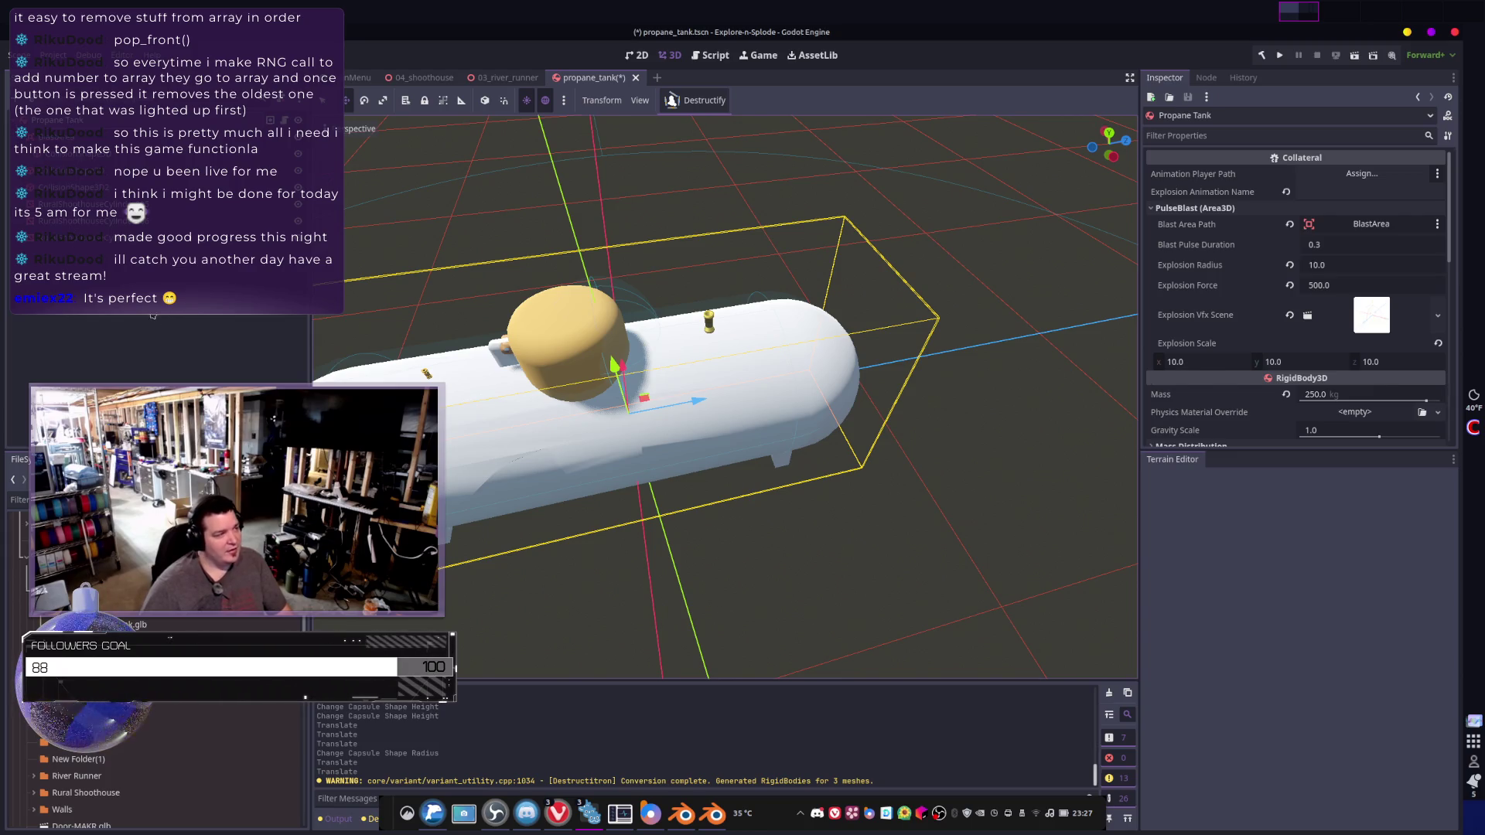
# - Inspect the generated nodes, including RuralShoothouseCylinder008, its collision shape and BlastArea
pyautogui.click(165, 323)
pyautogui.click(78, 221)
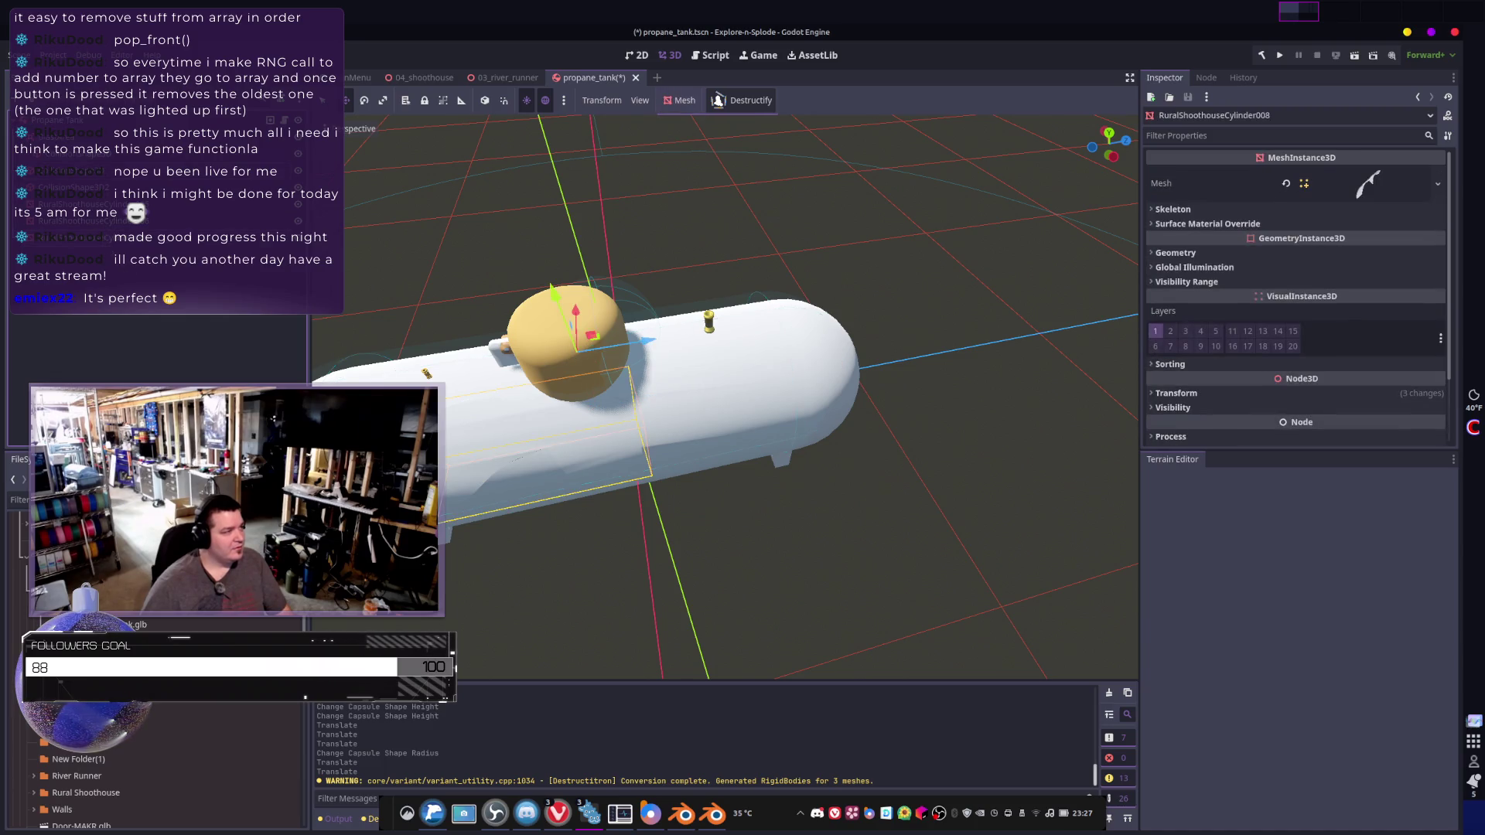
pyautogui.click(77, 238)
pyautogui.click(78, 254)
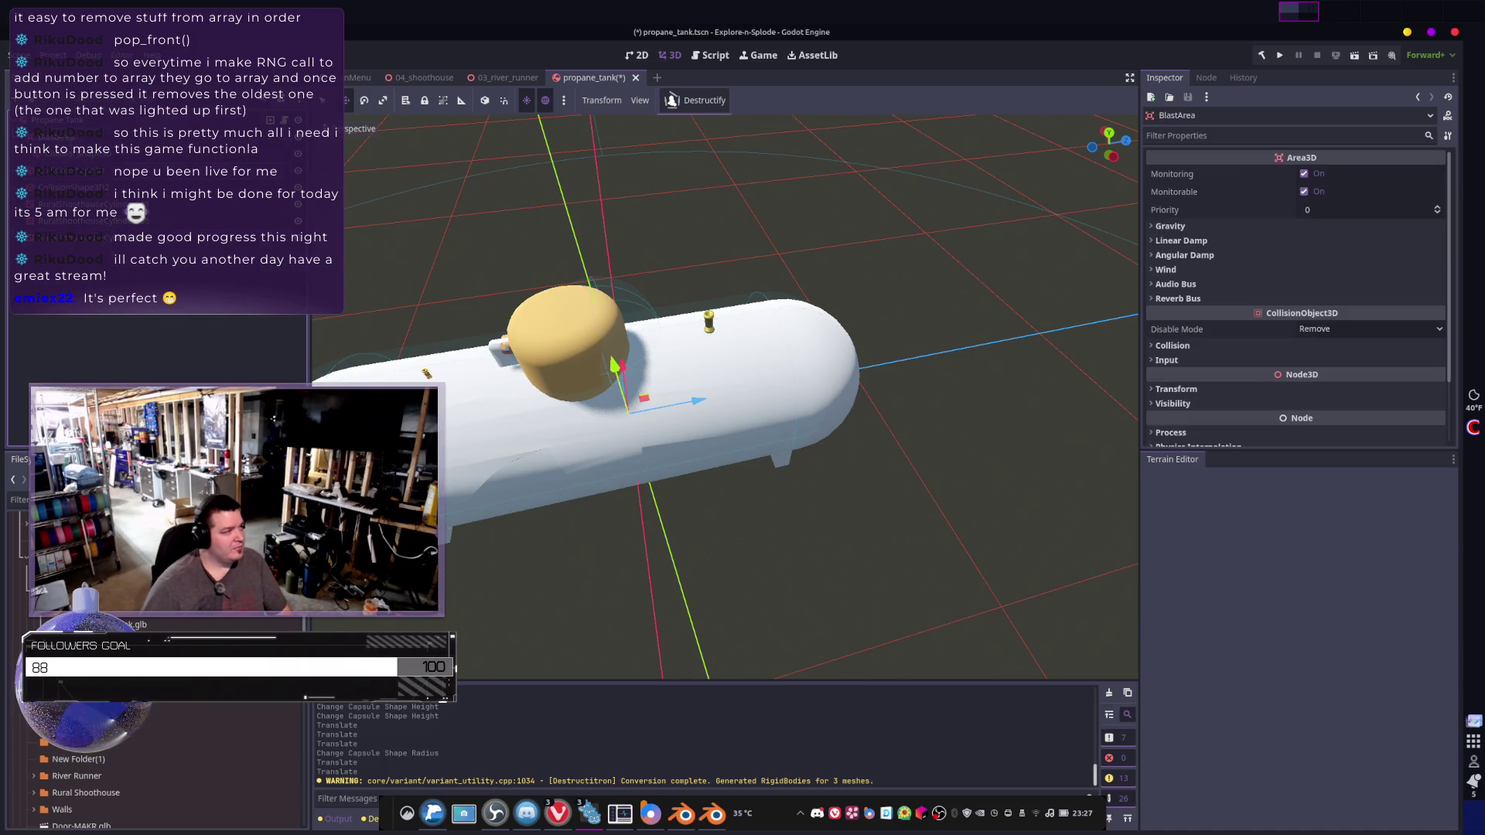
pyautogui.keyDown('shift'); pyautogui.click(77, 288); pyautogui.keyUp('shift')
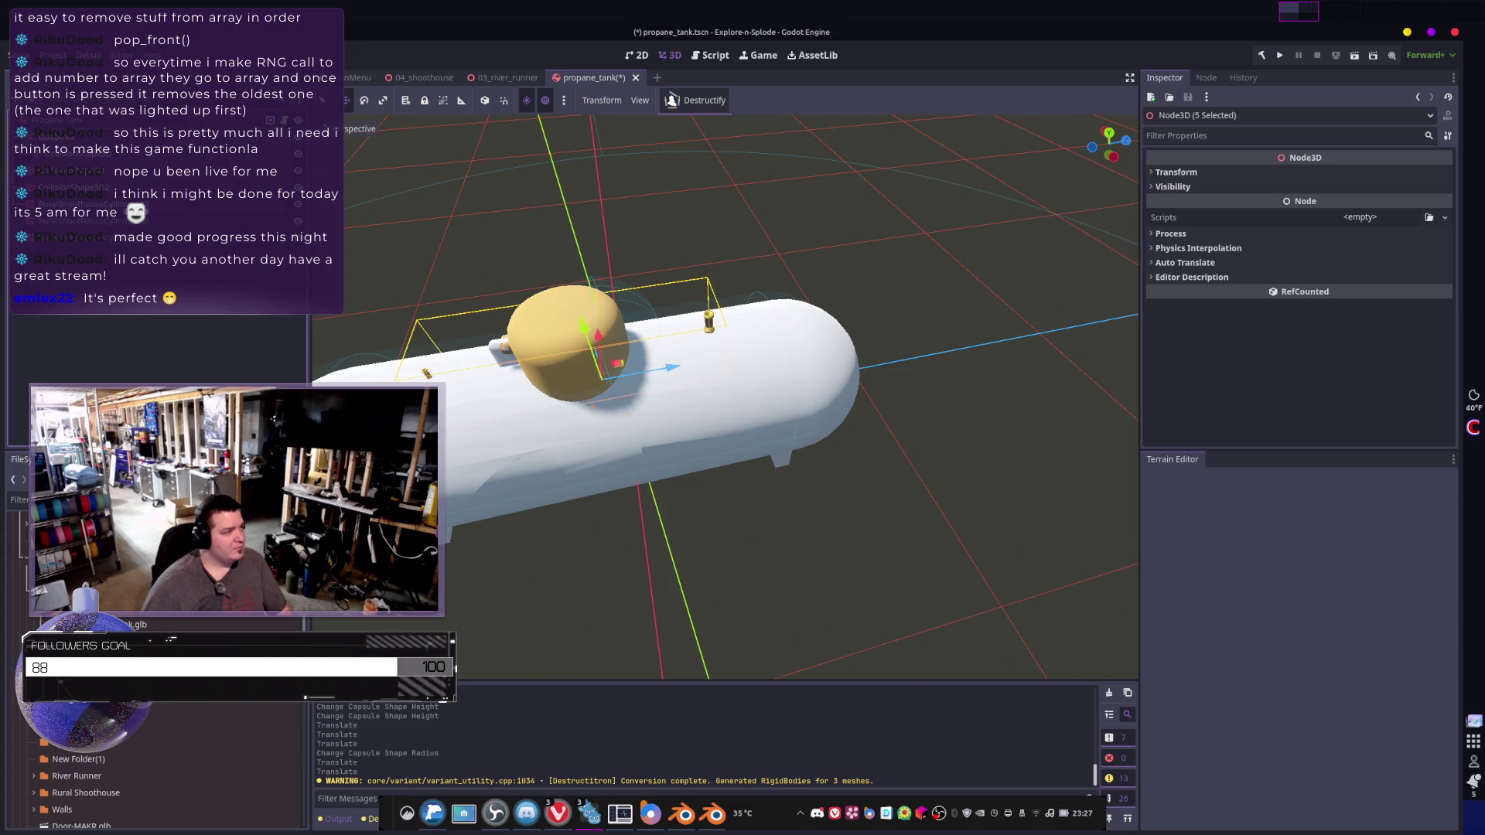
pyautogui.keyDown('shift'); pyautogui.click(78, 357); pyautogui.keyUp('shift')
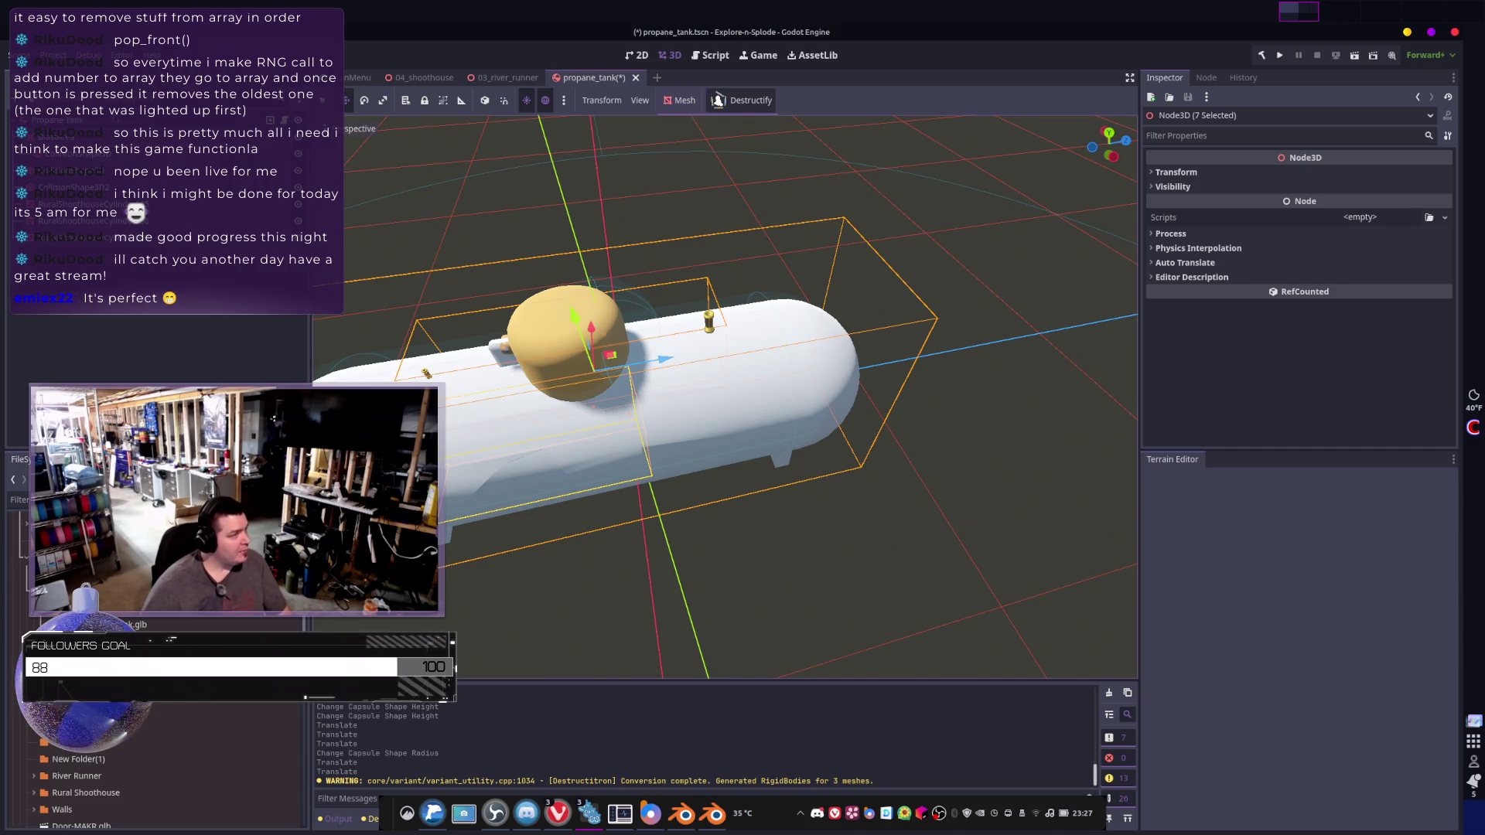
# - Reselect the Propane Tank root and save the scene with Ctrl+S
pyautogui.click(58, 120)
pyautogui.moveTo(403, 294); pyautogui.dragTo(352, 267, button='middle')
pyautogui.hotkey('ctrl', 's')
# - Rerun Destructify on the Propane Tank with the collateral group ticked, then open Project Settings
pyautogui.click(78, 221)
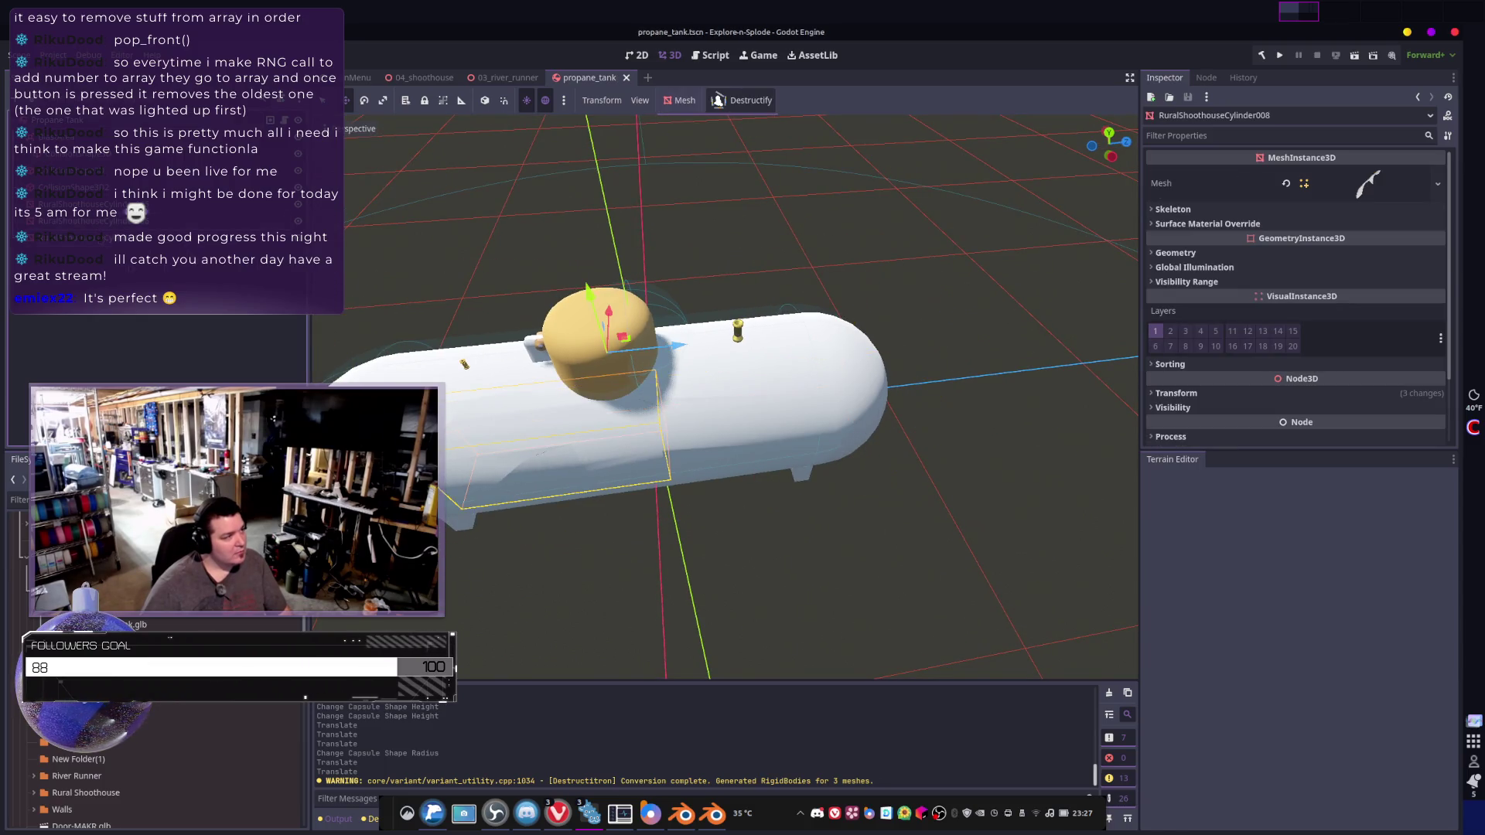
pyautogui.click(58, 120)
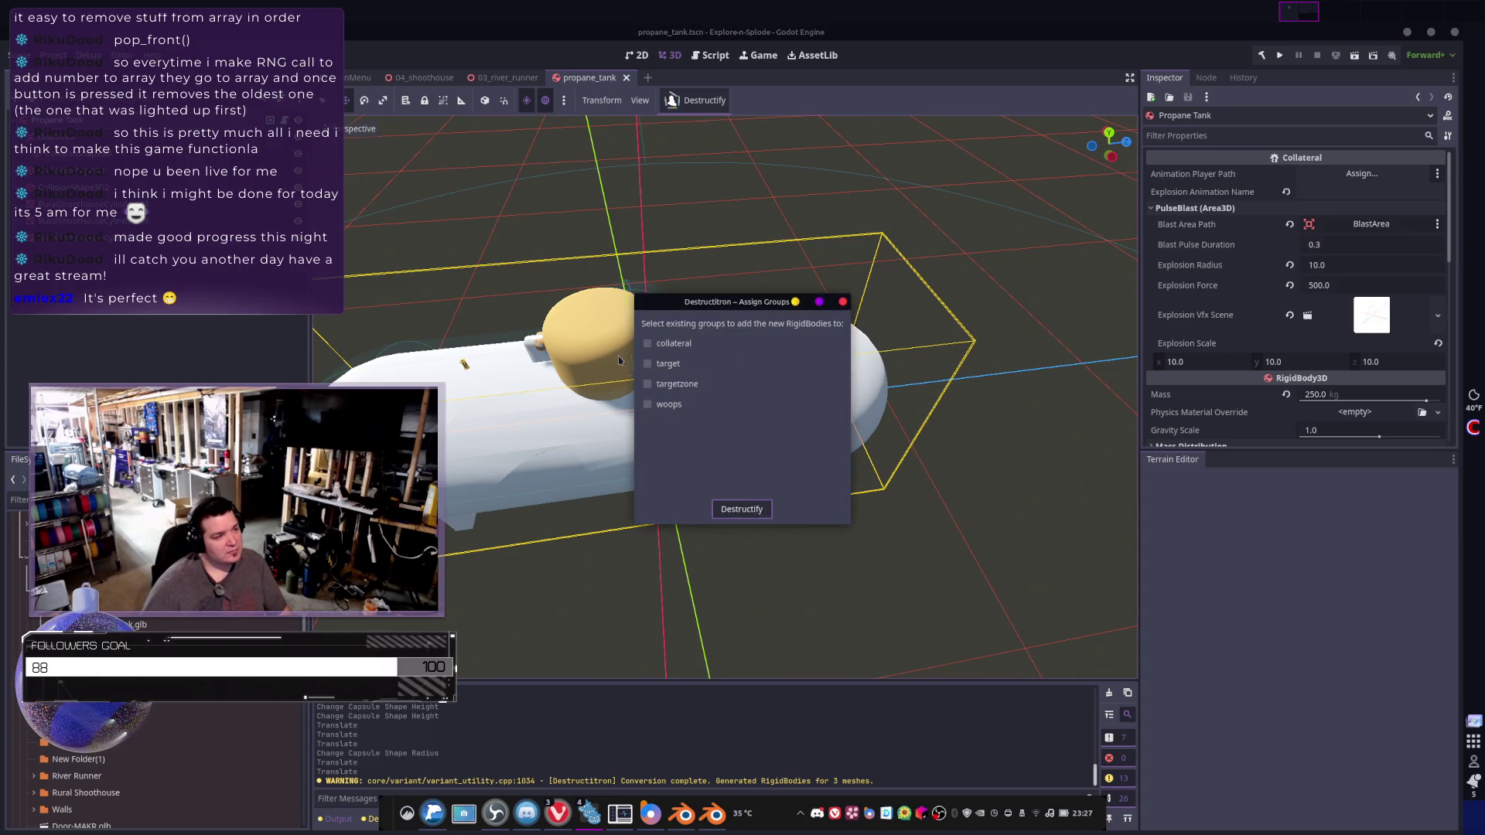
pyautogui.click(645, 351)
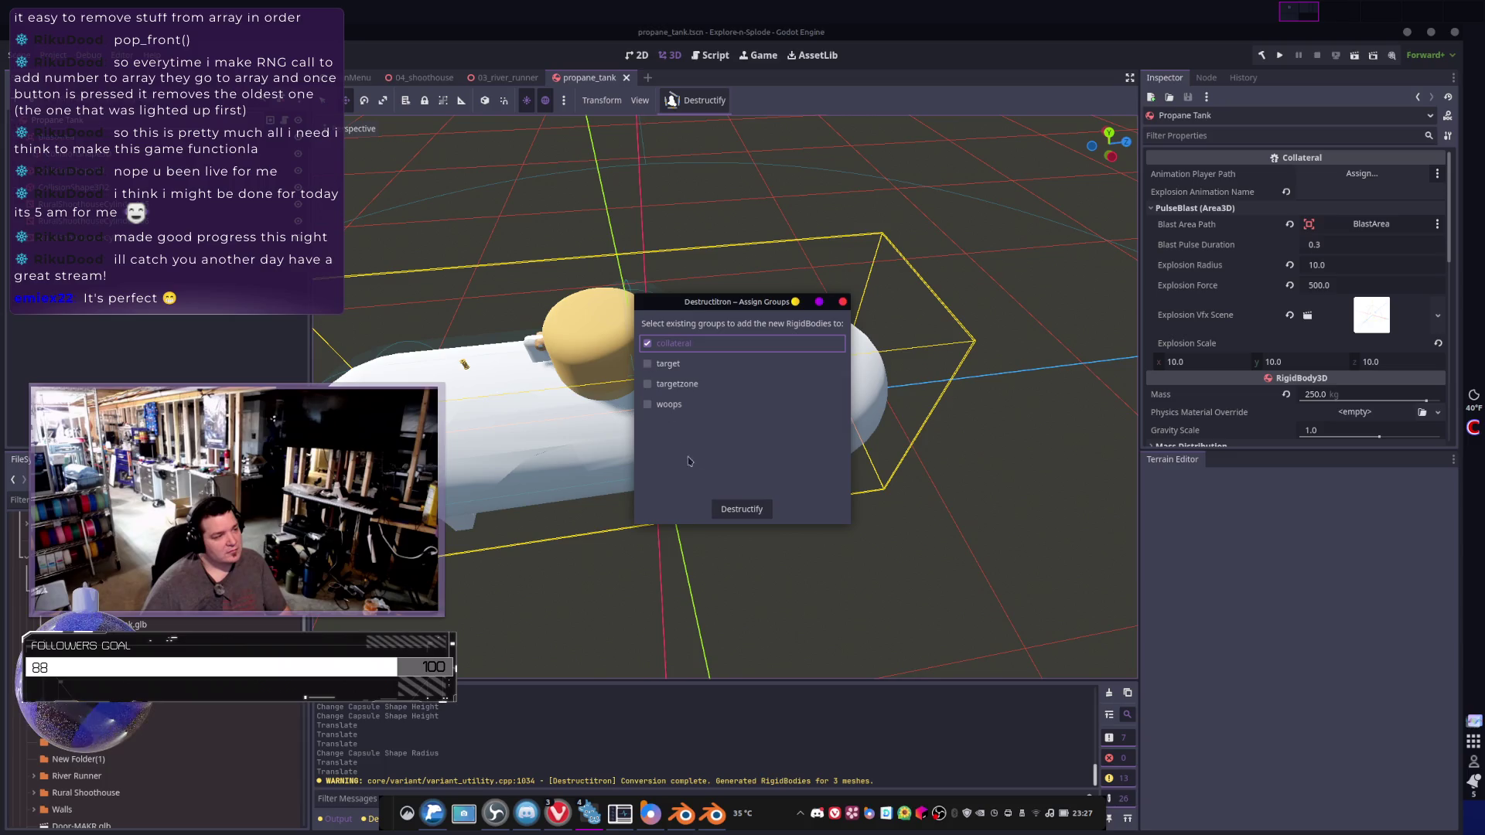
pyautogui.click(742, 509)
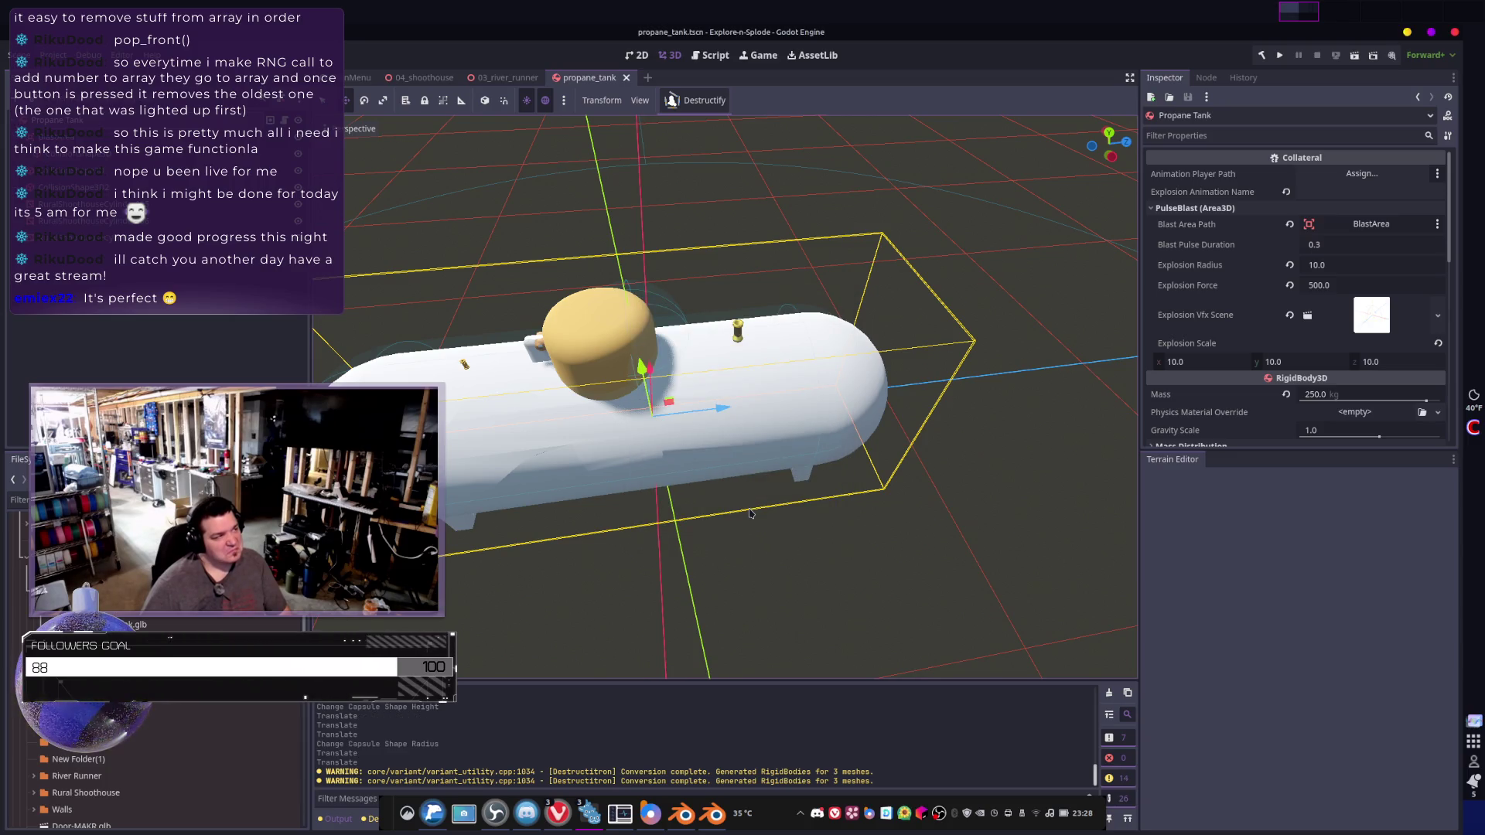
pyautogui.moveTo(723, 263); pyautogui.dragTo(657, 140, button='middle')
pyautogui.click(53, 55)
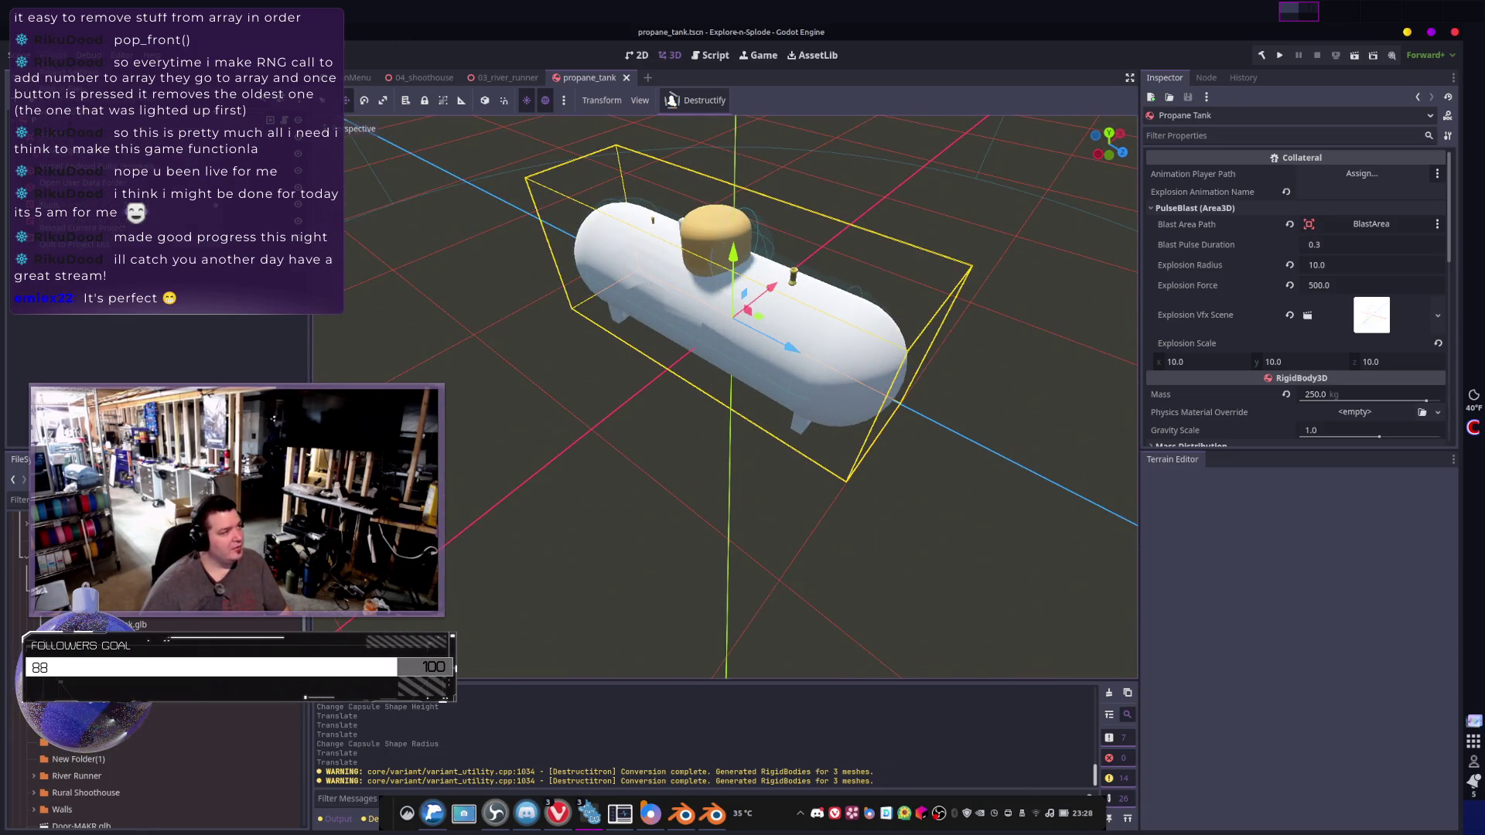
pyautogui.click(62, 77)
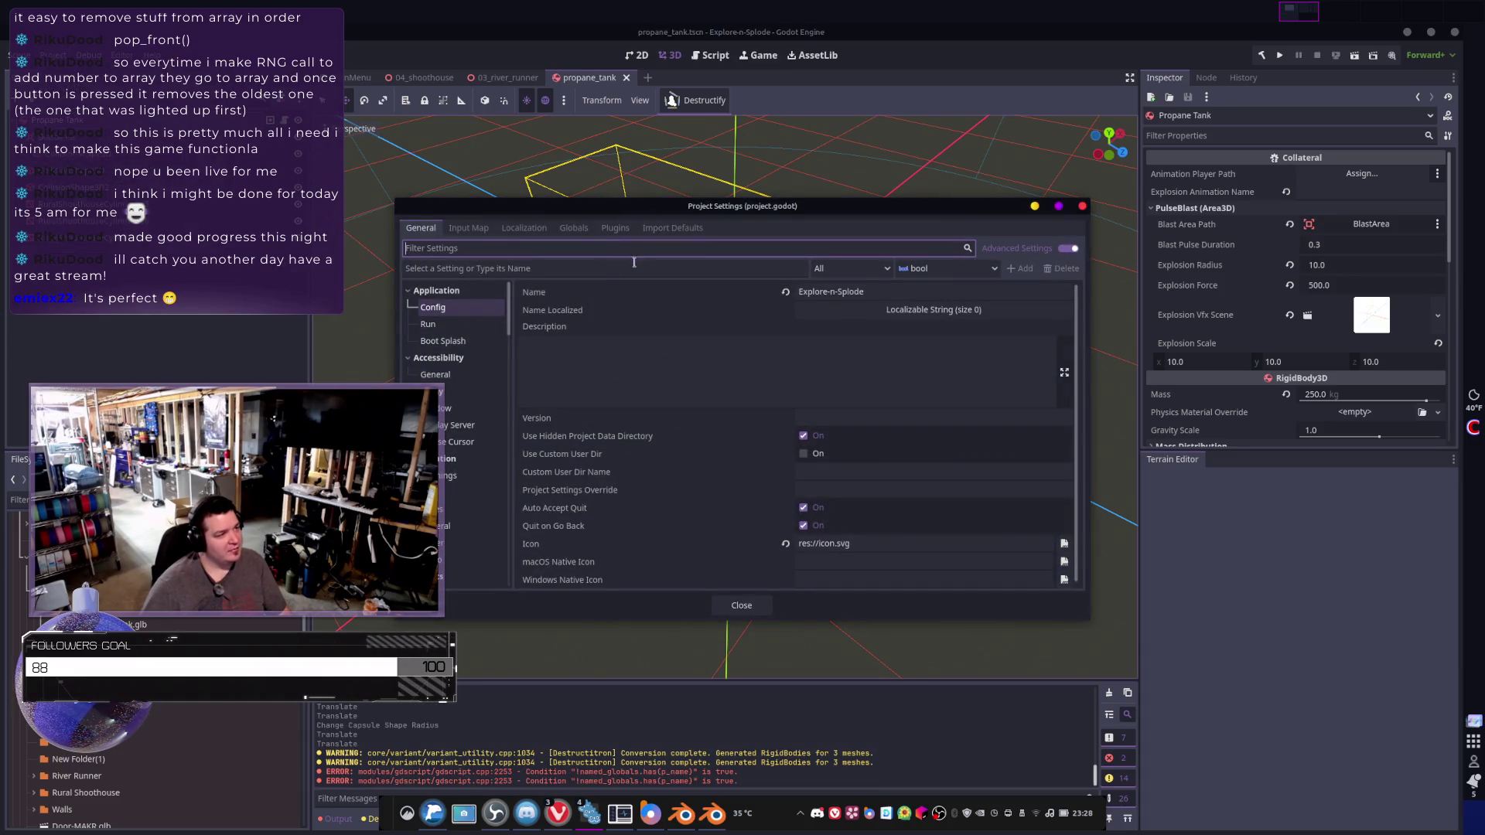
pyautogui.click(615, 227)
pyautogui.click(424, 318)
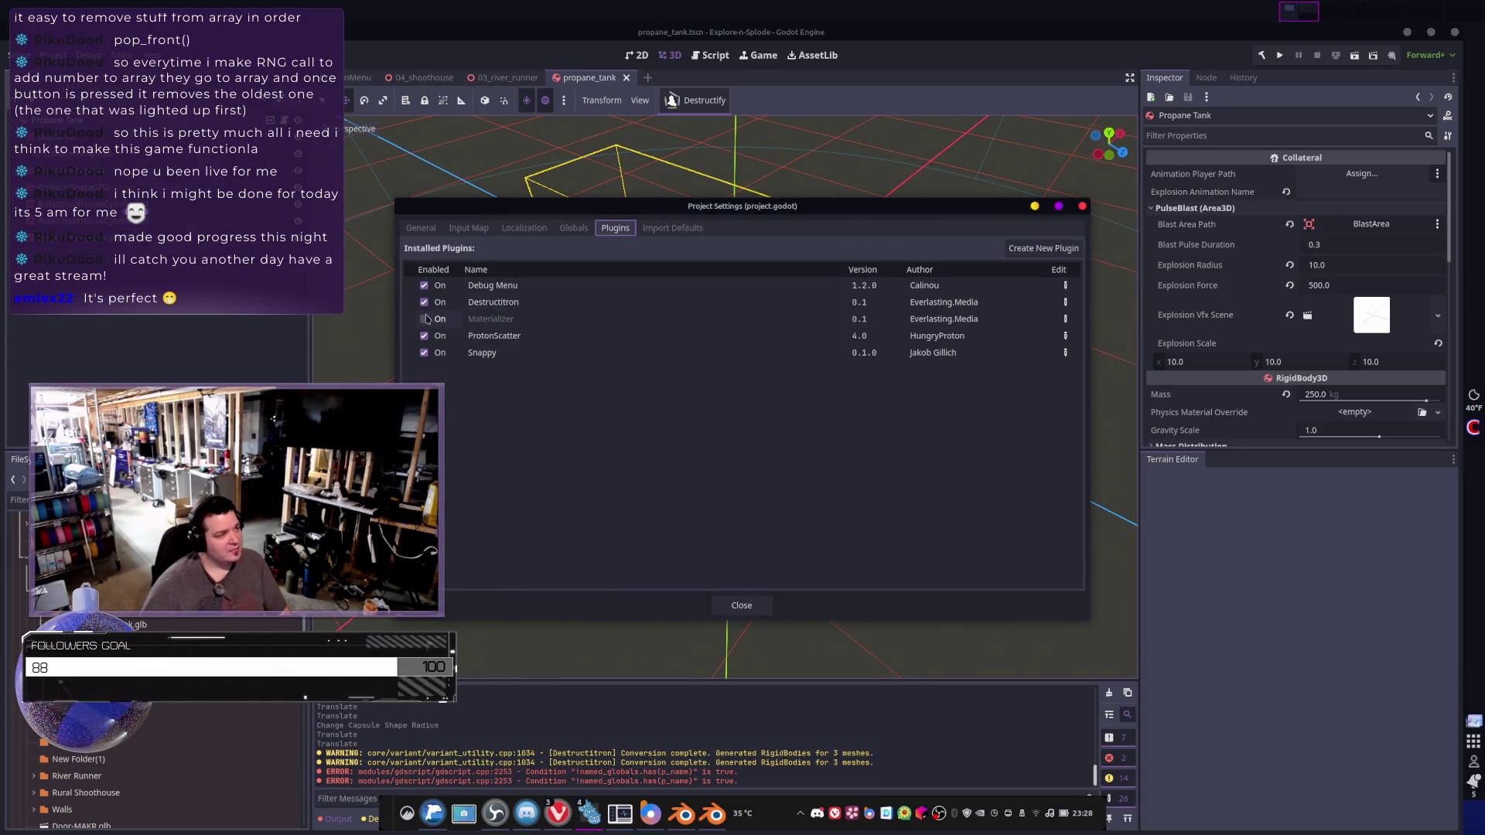
pyautogui.click(424, 319)
pyautogui.click(748, 604)
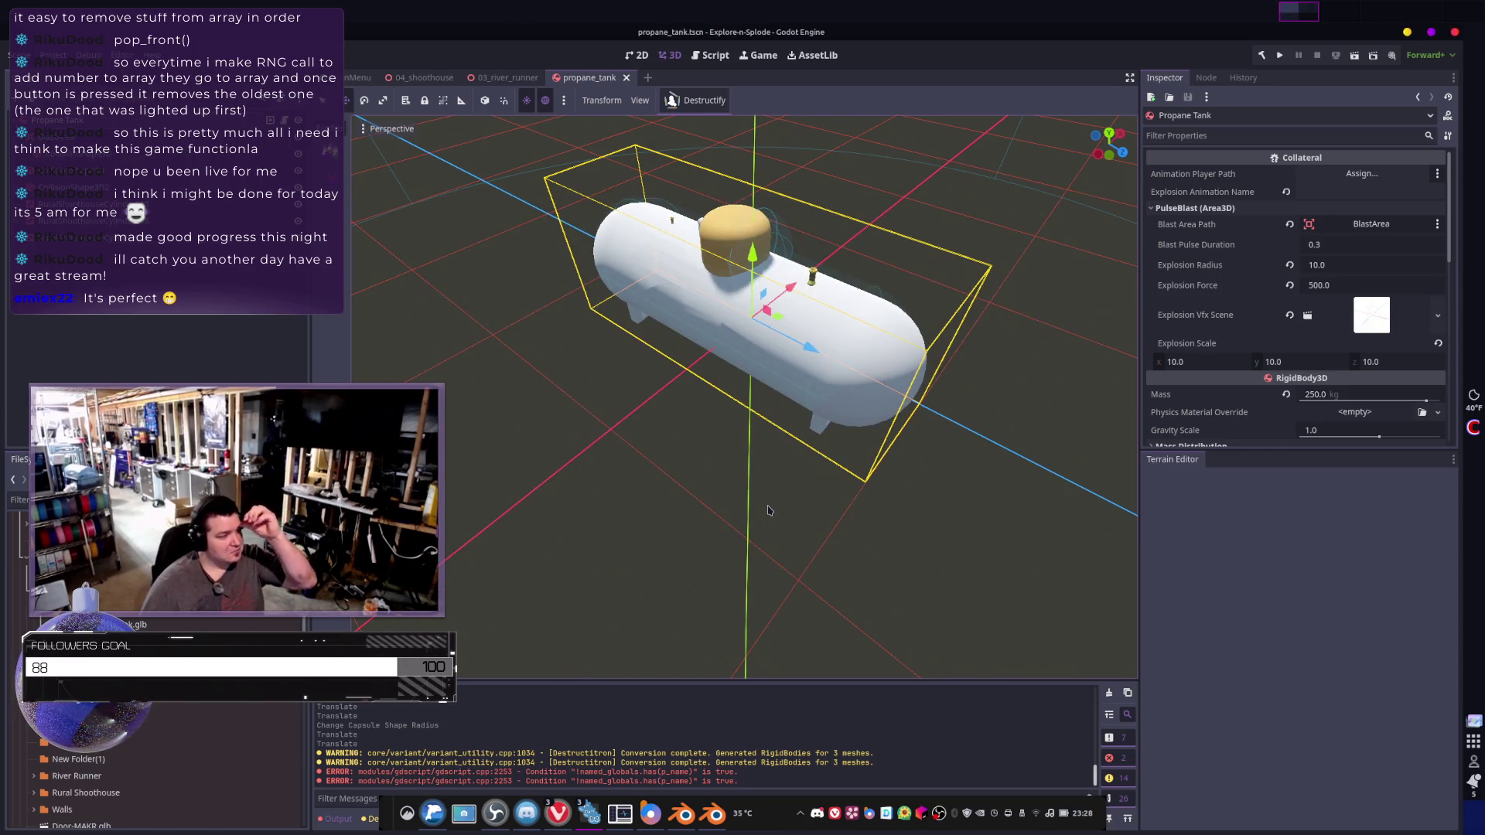
pyautogui.moveTo(768, 509)
pyautogui.mouseDown(button='middle')
pyautogui.moveTo(743, 480)
pyautogui.moveTo(640, 438)
pyautogui.moveTo(743, 452)
pyautogui.mouseUp(button='middle')
pyautogui.scroll(2, 643, 437)
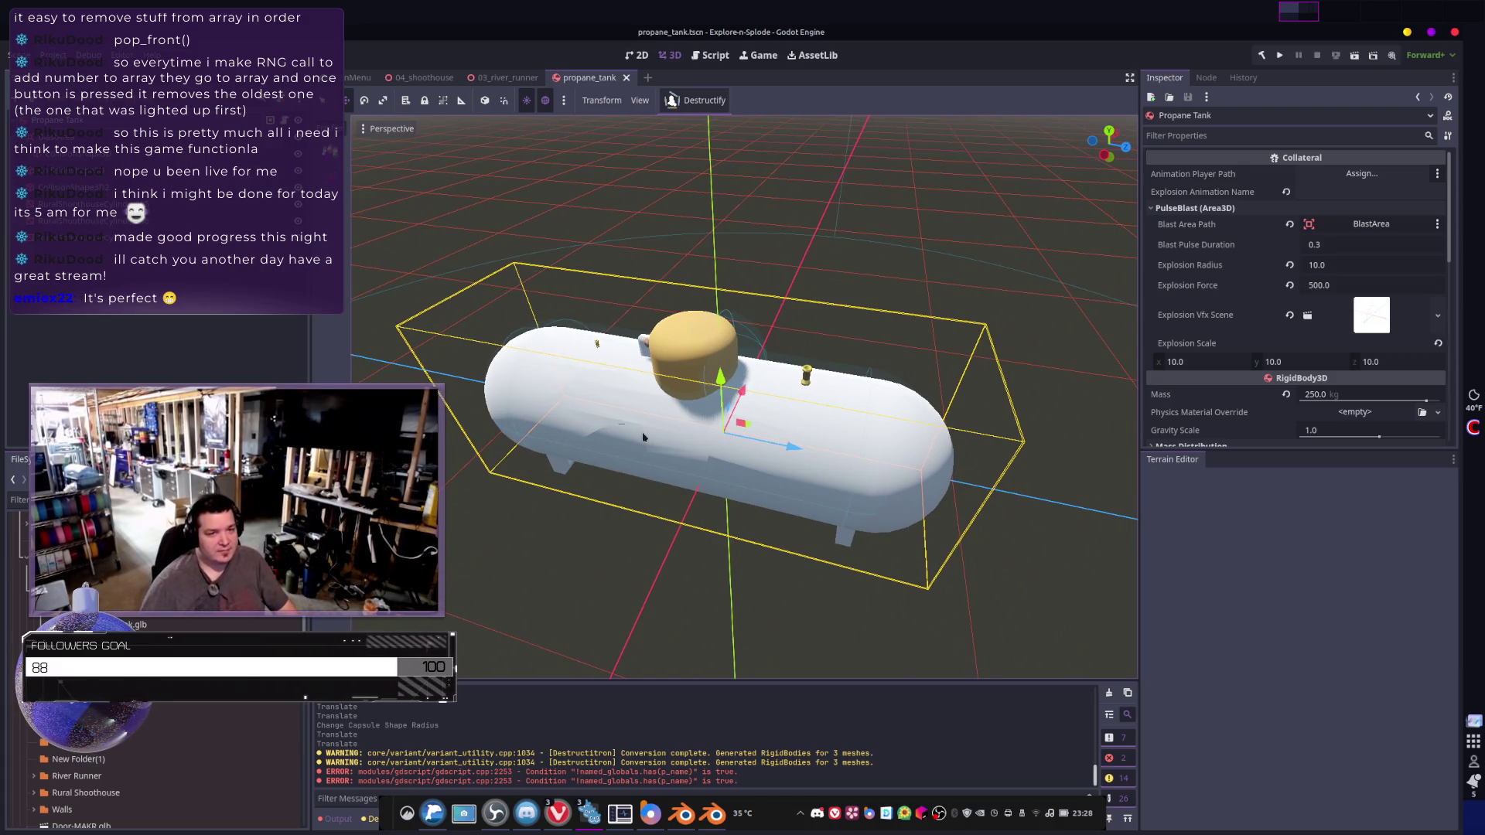
pyautogui.moveTo(642, 446)
pyautogui.mouseDown(button='middle')
pyautogui.moveTo(724, 446)
pyautogui.moveTo(766, 425)
pyautogui.mouseUp(button='middle')
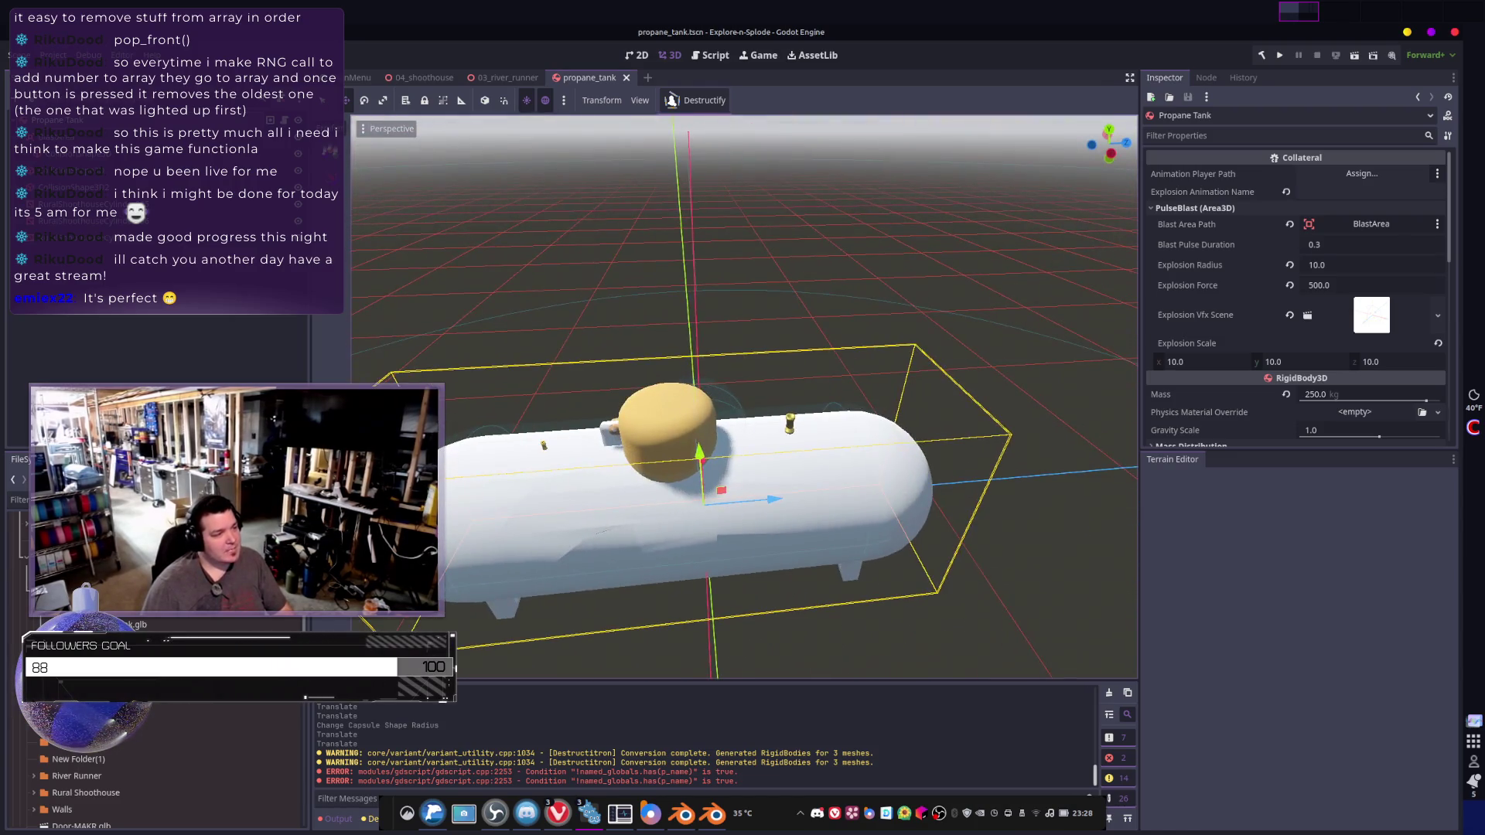
pyautogui.click(750, 418)
pyautogui.click(733, 415)
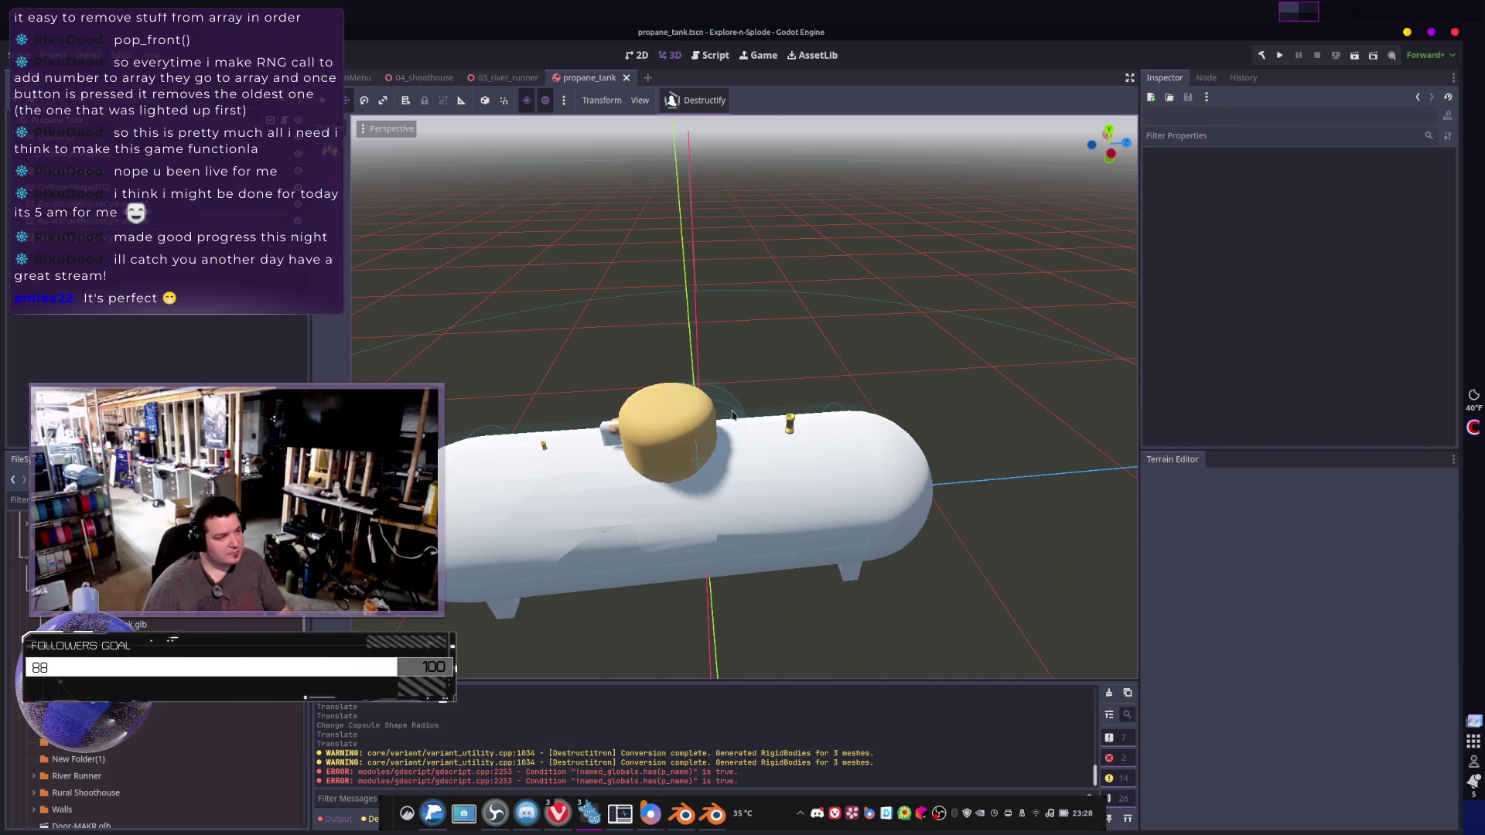
# - Move CollisionShape3D2 back to z -0.103 and nudge the capsule CollisionShape3D along X
pyautogui.click(733, 416)
pyautogui.moveTo(761, 422); pyautogui.dragTo(748, 424)
pyautogui.moveTo(747, 424)
pyautogui.mouseDown(button='middle')
pyautogui.moveTo(820, 460)
pyautogui.moveTo(712, 377)
pyautogui.mouseUp(button='middle')
pyautogui.click(766, 441)
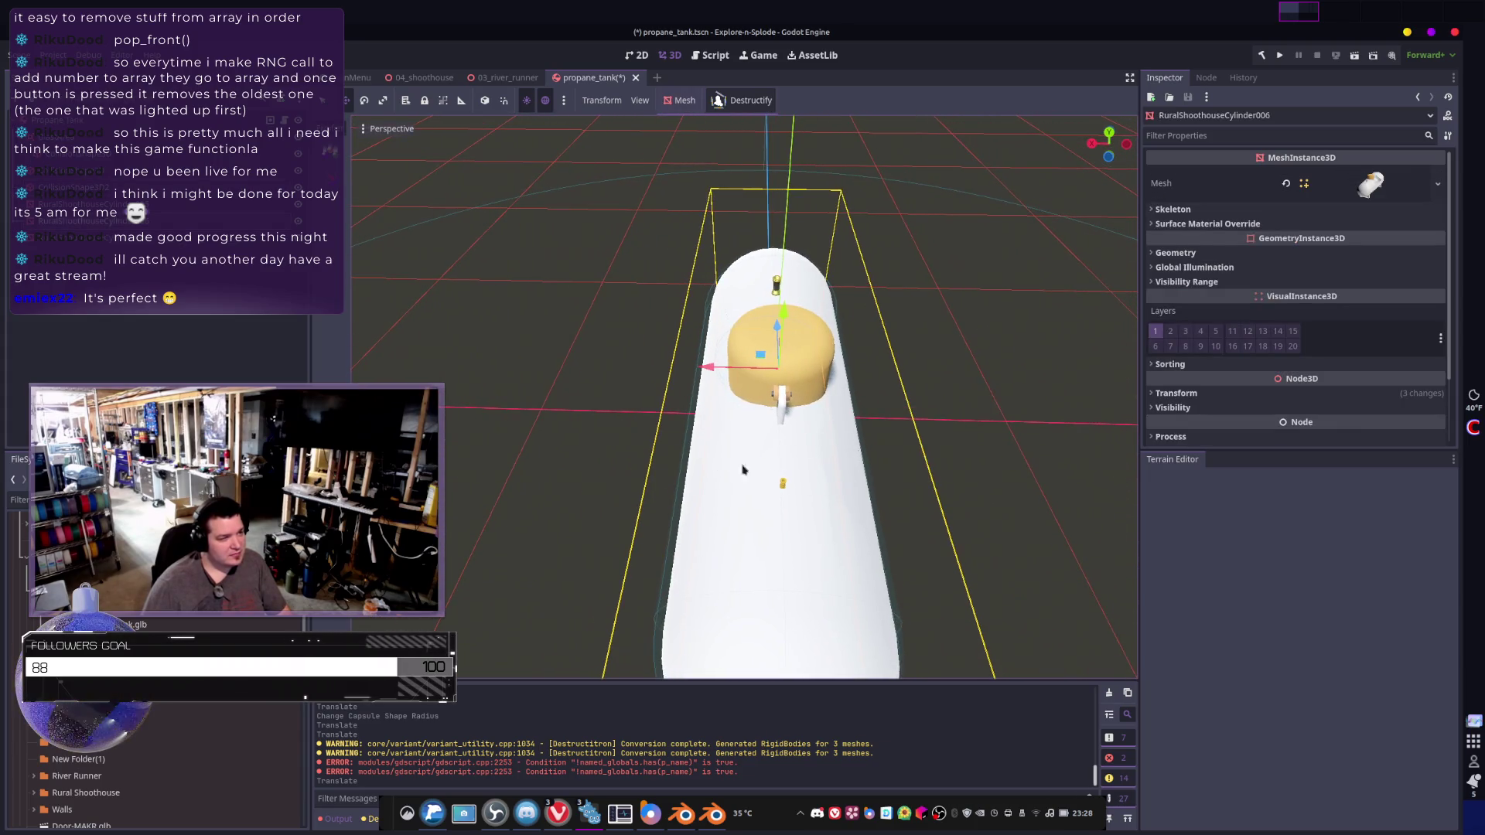
pyautogui.click(689, 430)
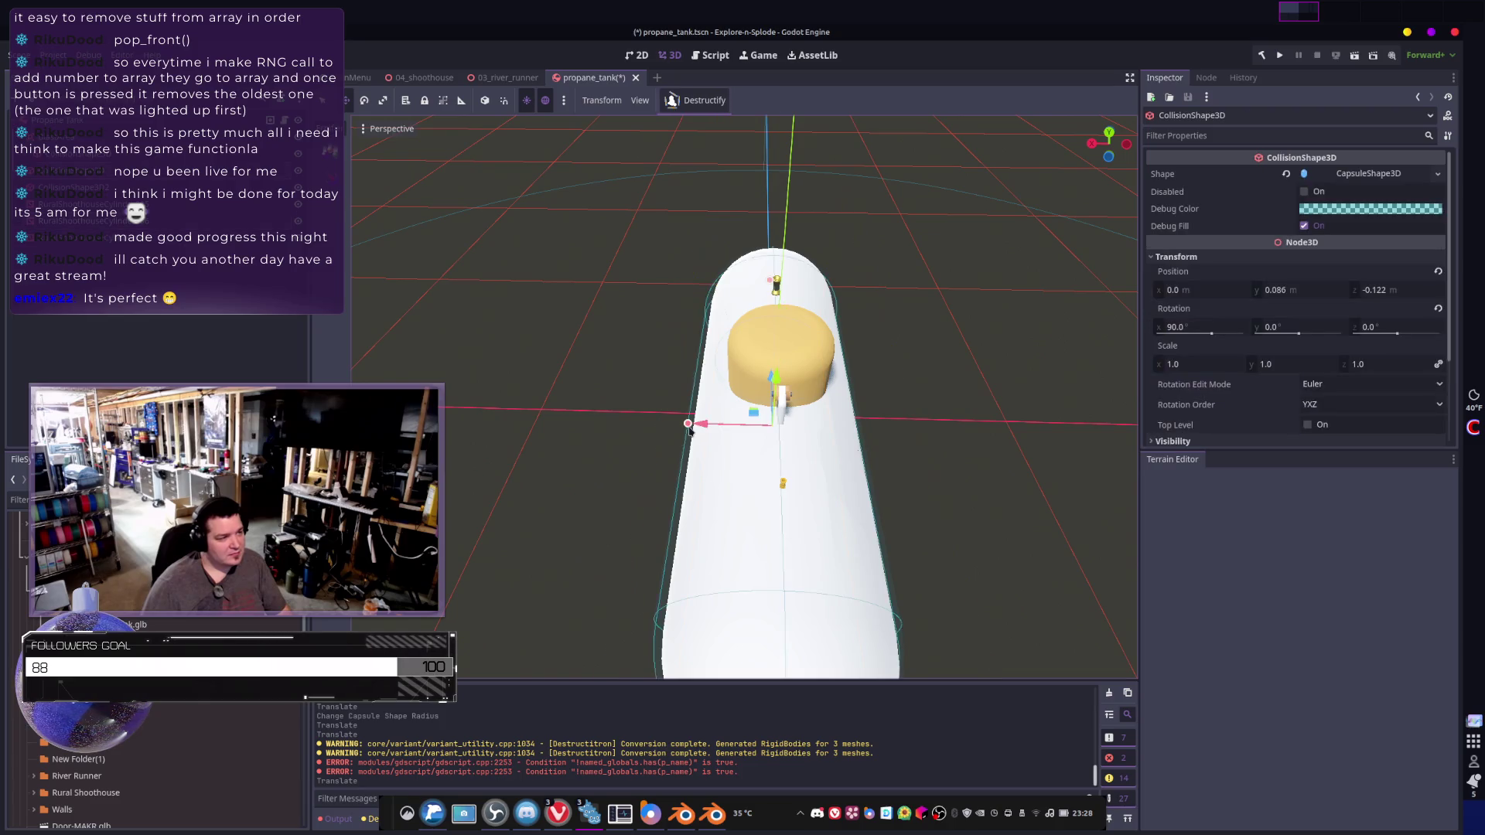
pyautogui.moveTo(709, 428); pyautogui.dragTo(711, 430)
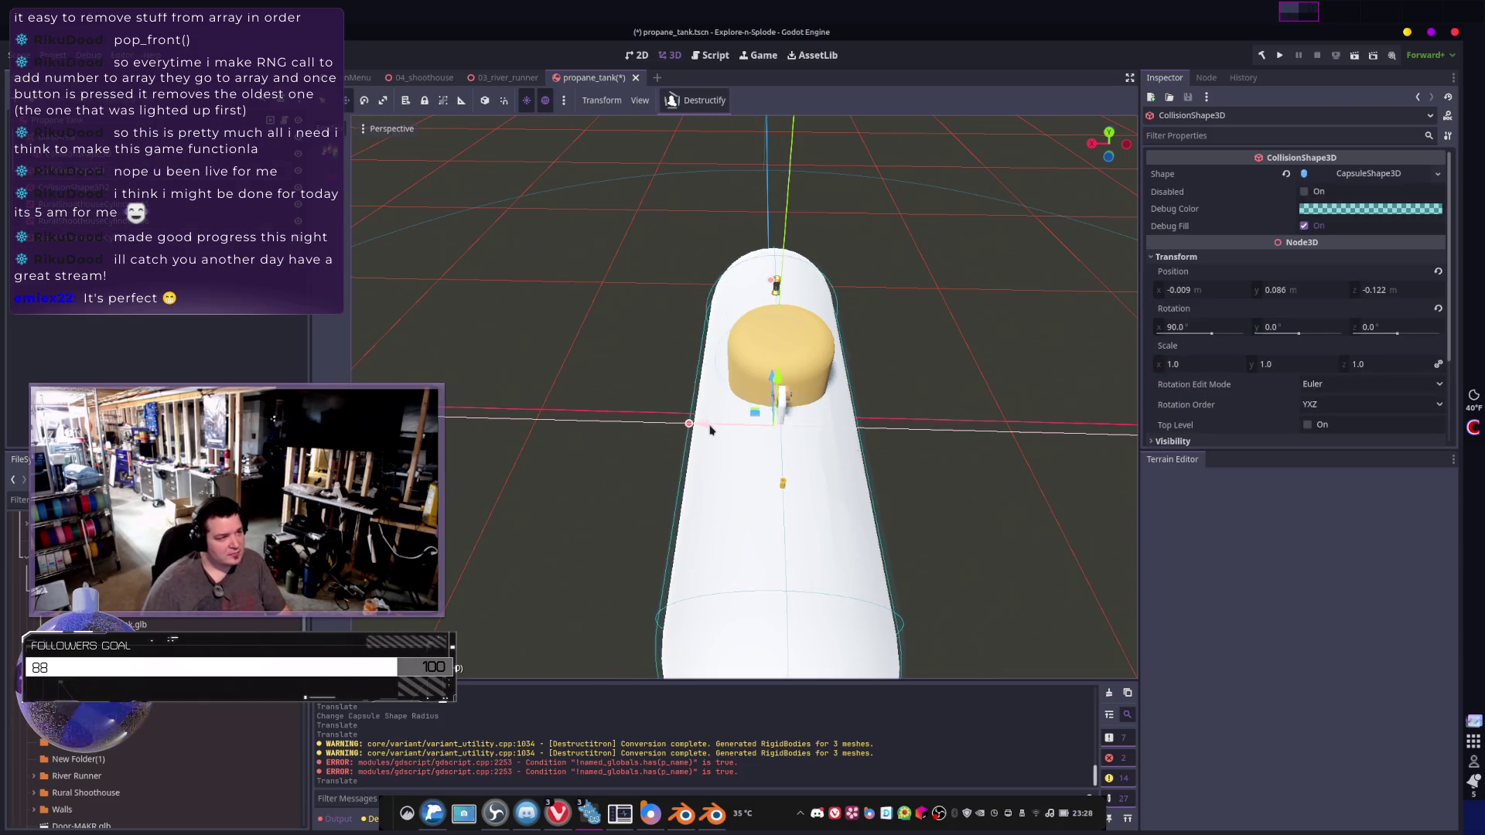
# - Orbit and zoom around the tank to check how the capsule fits the body
pyautogui.moveTo(710, 430)
pyautogui.mouseDown(button='middle')
pyautogui.moveTo(789, 355)
pyautogui.moveTo(735, 371)
pyautogui.mouseUp(button='middle')
pyautogui.scroll(3, 743, 396)
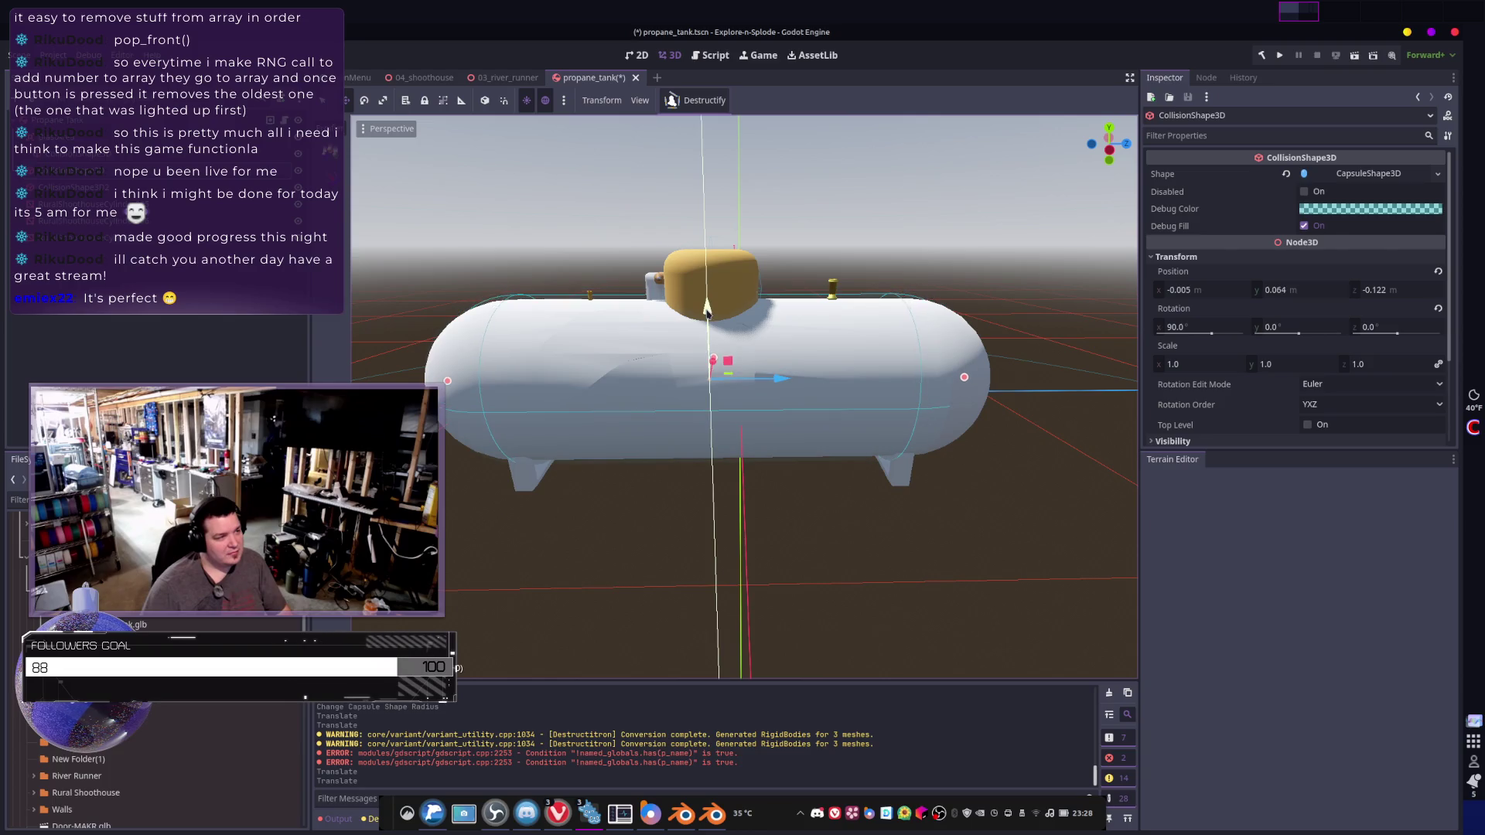
pyautogui.moveTo(709, 308); pyautogui.dragTo(658, 309, button='middle')
pyautogui.scroll(-5, 890, 440)
pyautogui.moveTo(890, 441)
pyautogui.mouseDown(button='middle')
pyautogui.moveTo(882, 465)
pyautogui.moveTo(891, 443)
pyautogui.mouseUp(button='middle')
pyautogui.scroll(4, 897, 448)
pyautogui.click(890, 439)
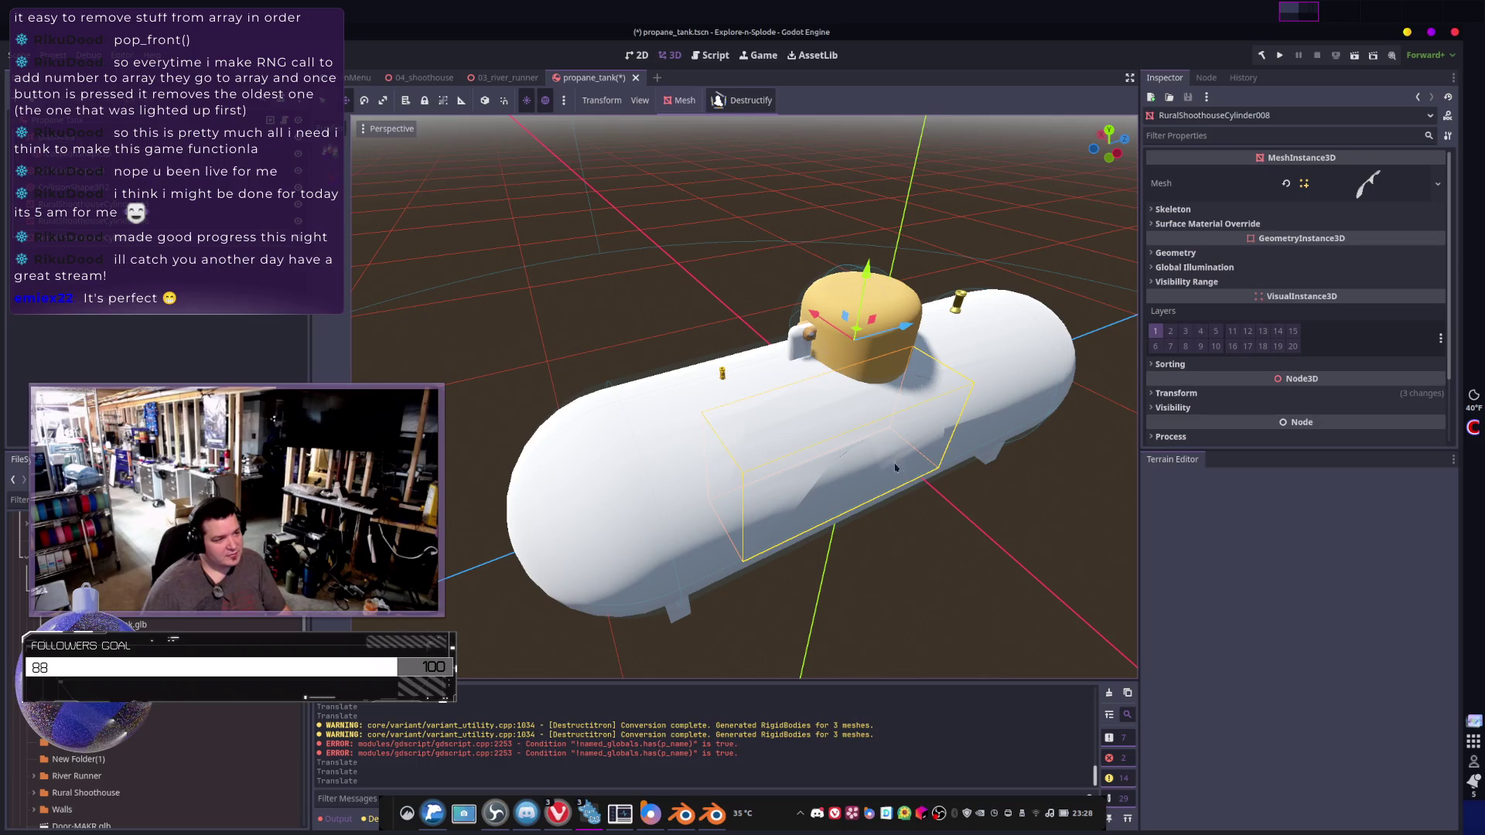
pyautogui.scroll(-6, 890, 457)
pyautogui.click(890, 458)
pyautogui.moveTo(890, 457)
pyautogui.mouseDown(button='middle')
pyautogui.moveTo(867, 472)
pyautogui.moveTo(929, 457)
pyautogui.moveTo(967, 472)
pyautogui.moveTo(913, 417)
pyautogui.mouseUp(button='middle')
pyautogui.scroll(4, 867, 472)
pyautogui.scroll(3, 742, 394)
pyautogui.scroll(-4, 855, 480)
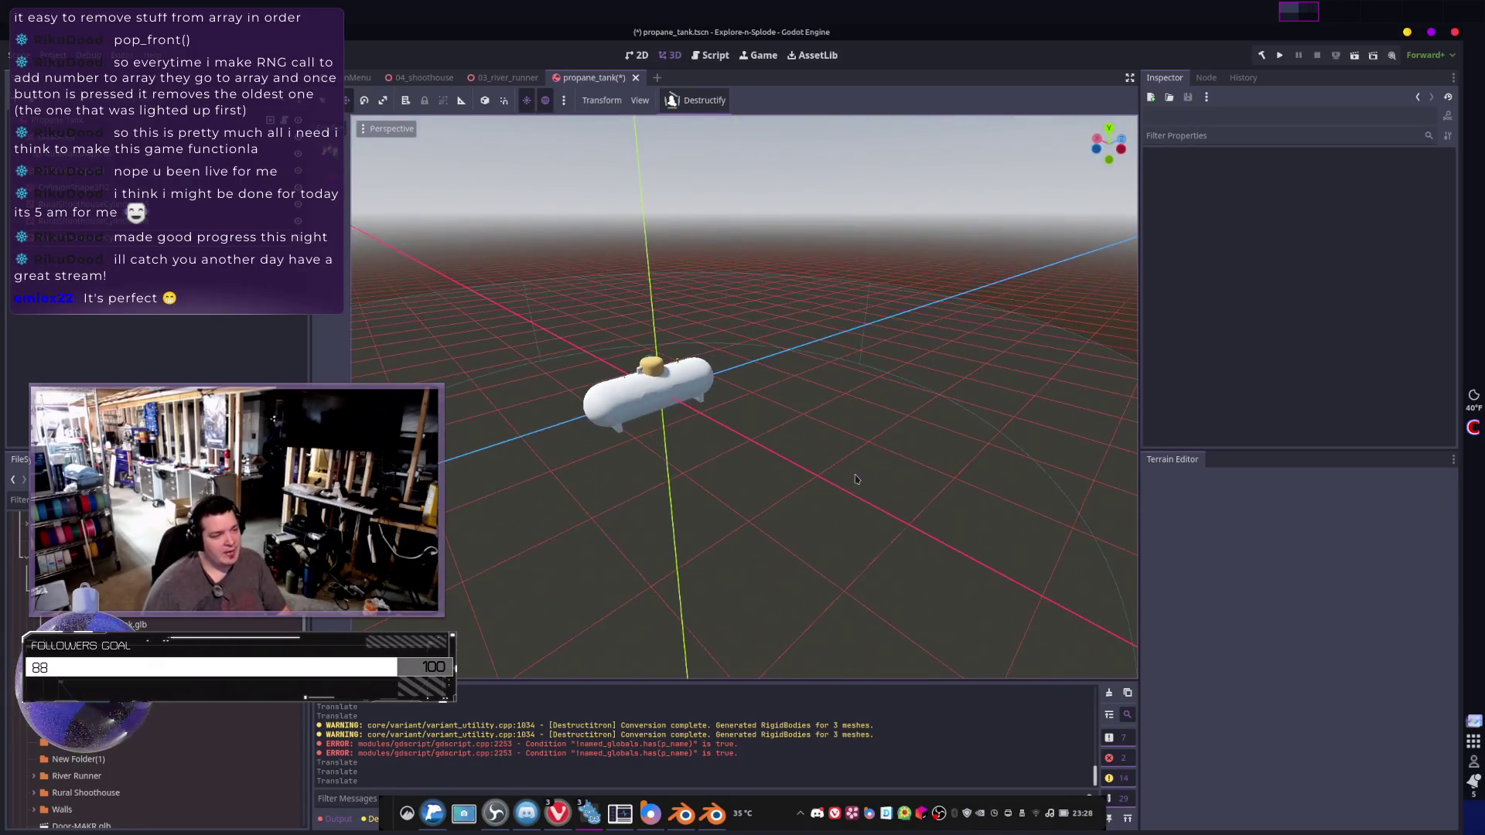
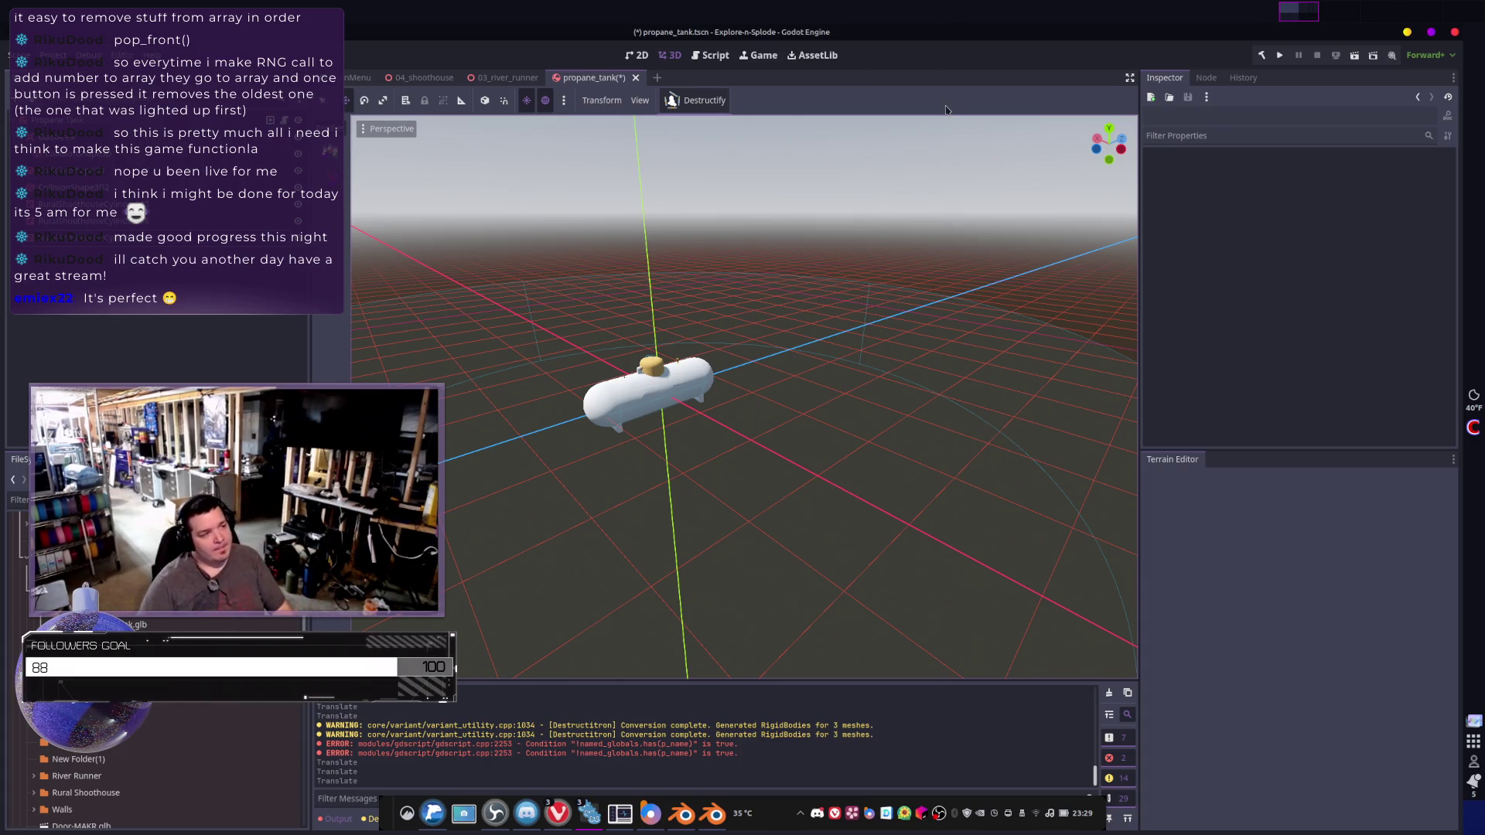
# - Save propane_tank, then run Explore-n-Splode past its title screen and close the game
pyautogui.hotkey('ctrl', 's')
pyautogui.keyDown('shift'); pyautogui.moveTo(832, 277); pyautogui.dragTo(856, 309, button='middle'); pyautogui.keyUp('shift')
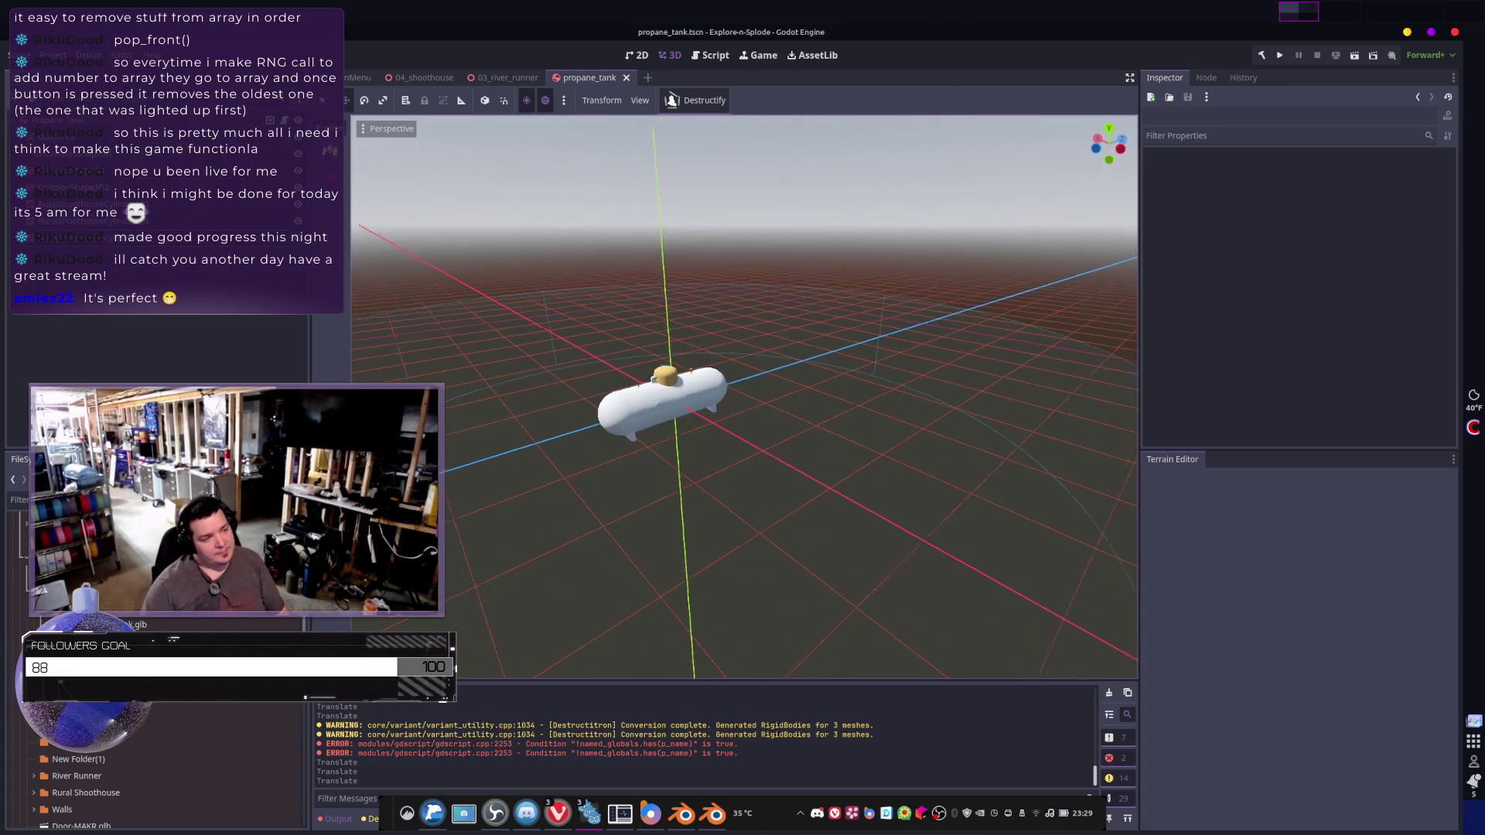
pyautogui.click(1285, 55)
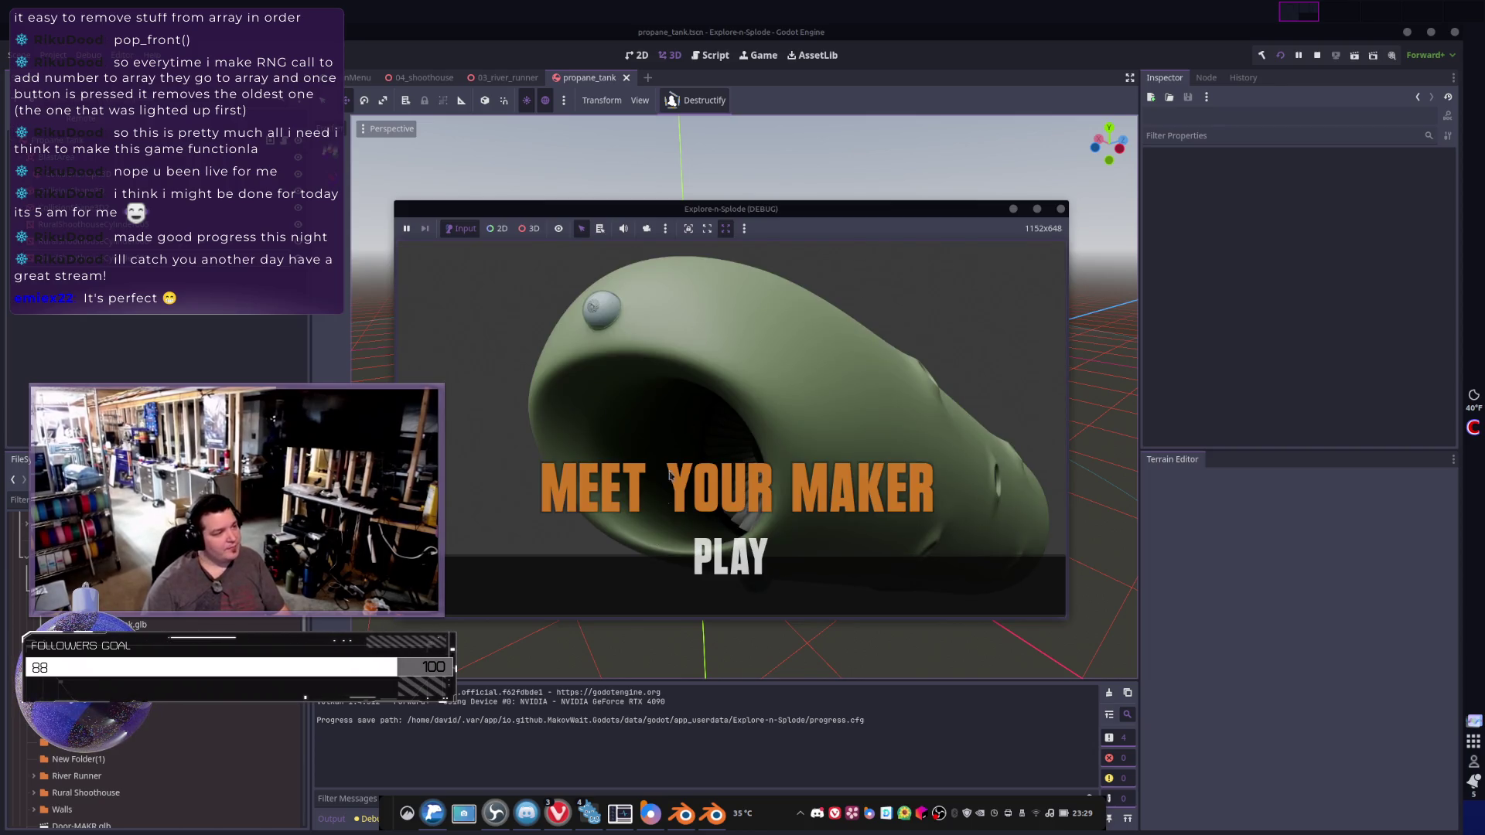
pyautogui.click(727, 558)
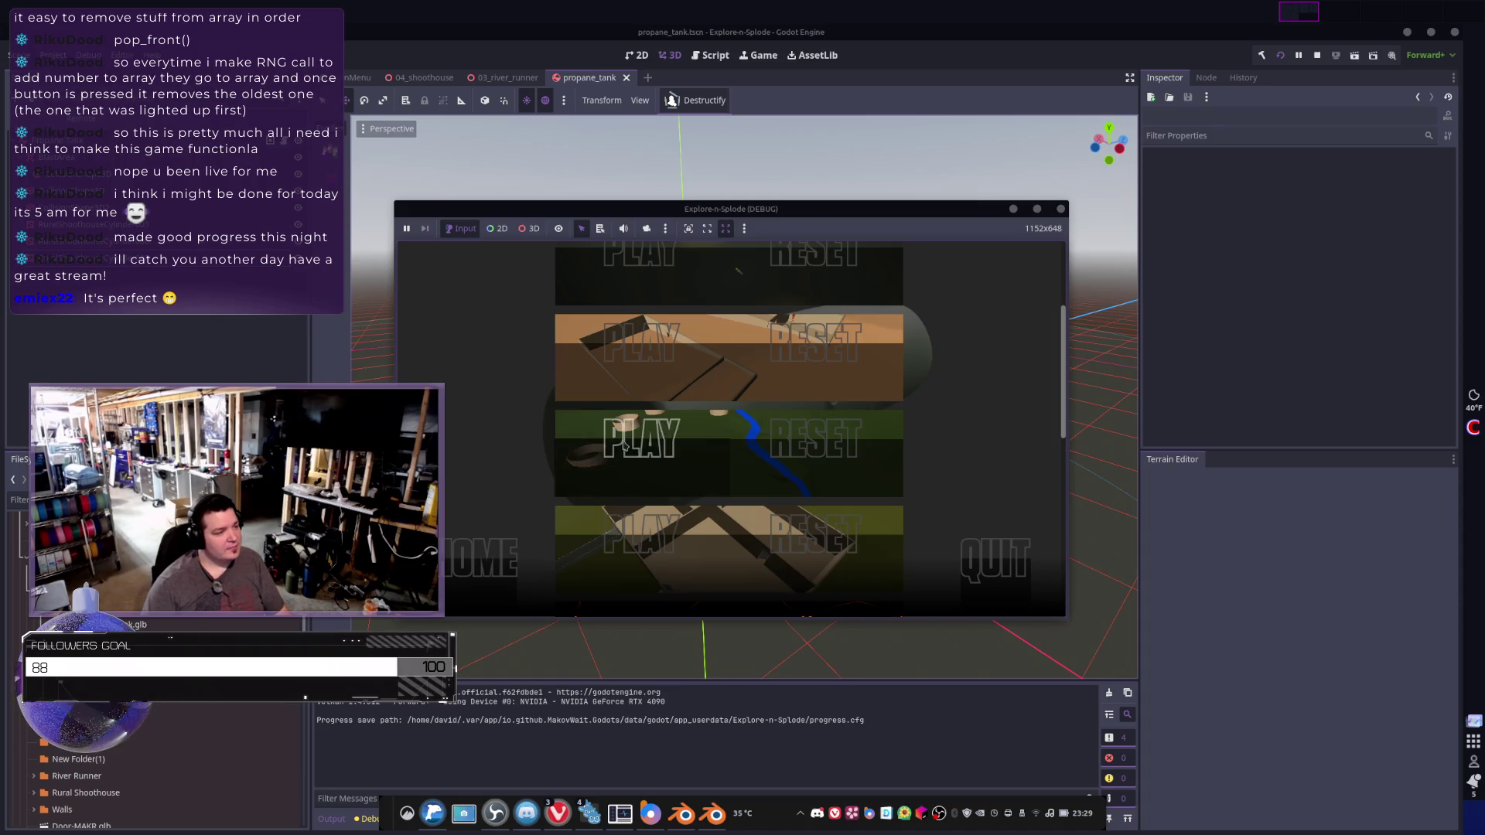
pyautogui.scroll(-2, 619, 410)
pyautogui.click(627, 420)
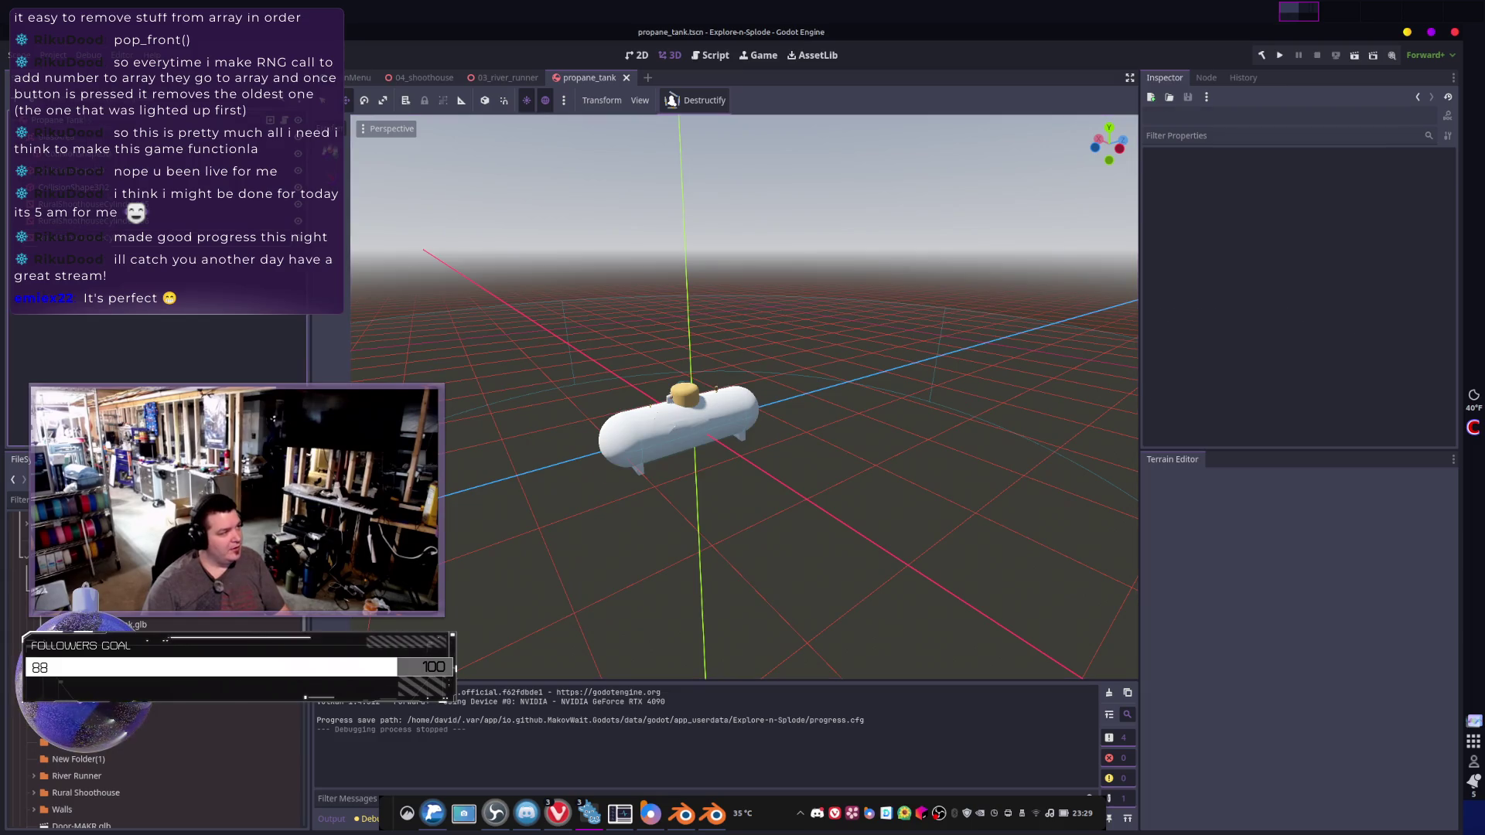
pyautogui.click(678, 417)
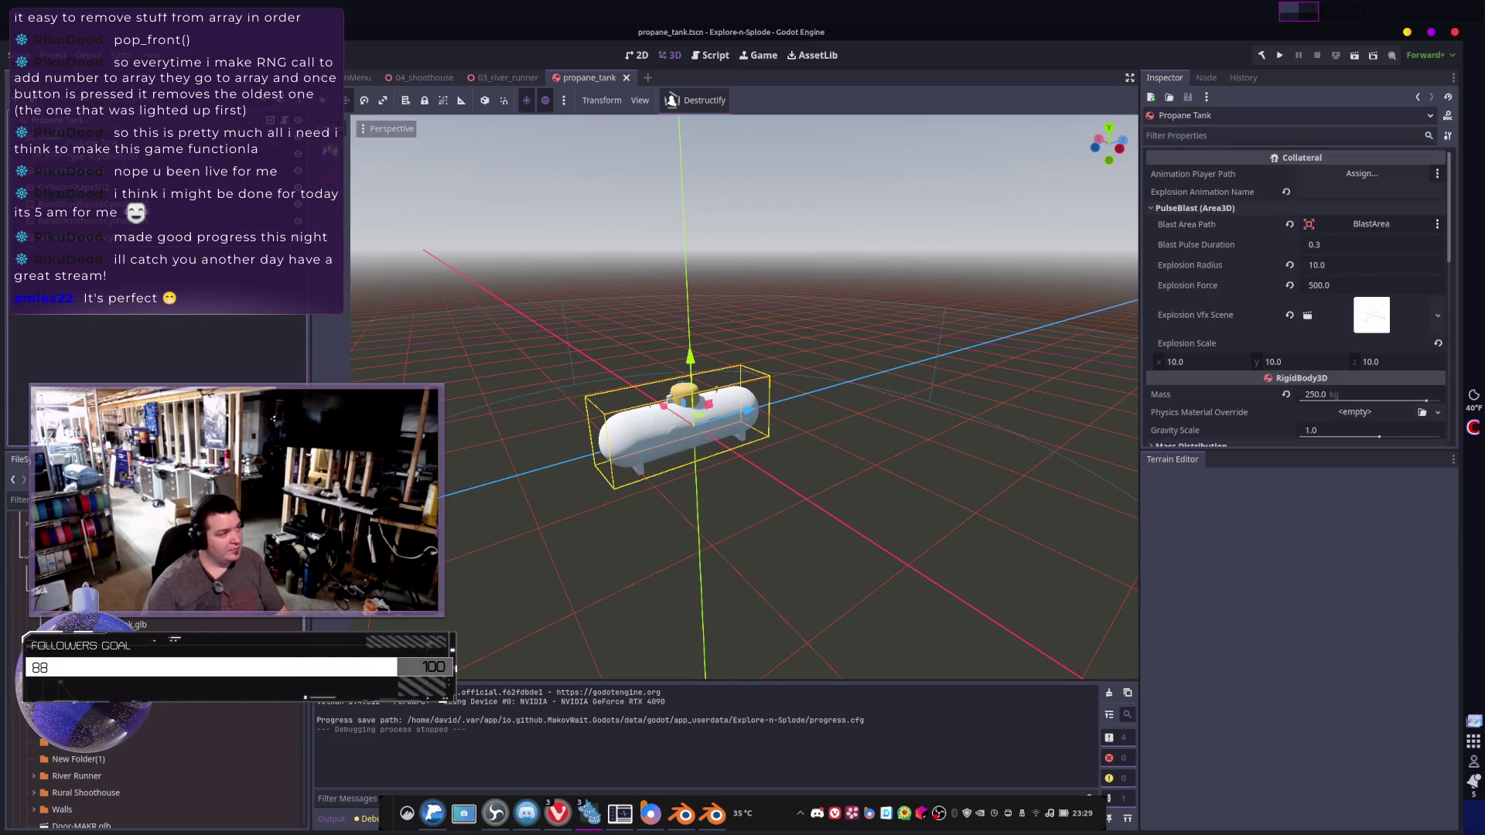
pyautogui.rightClick(62, 123)
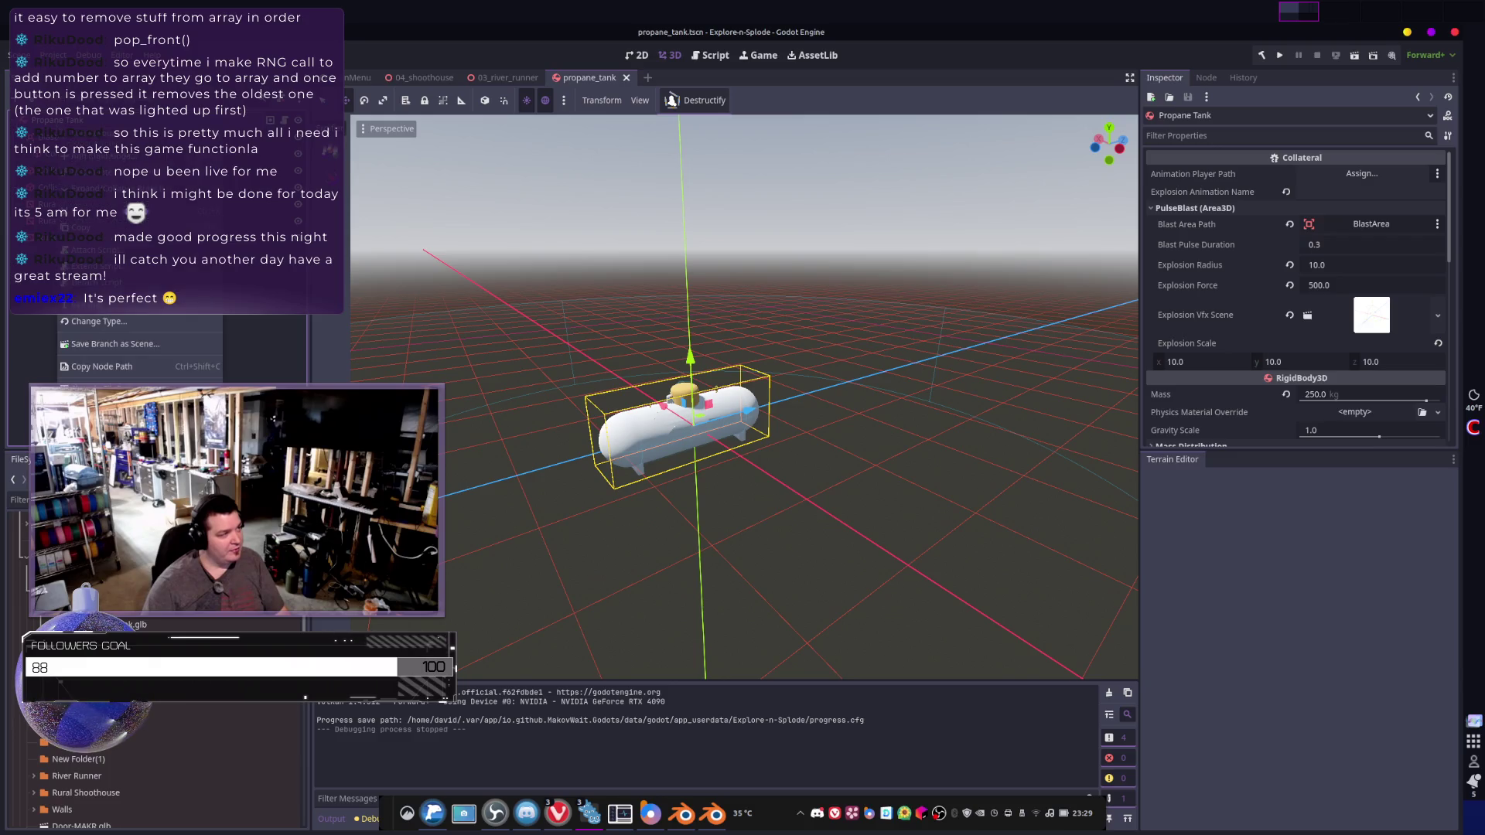
pyautogui.click(116, 325)
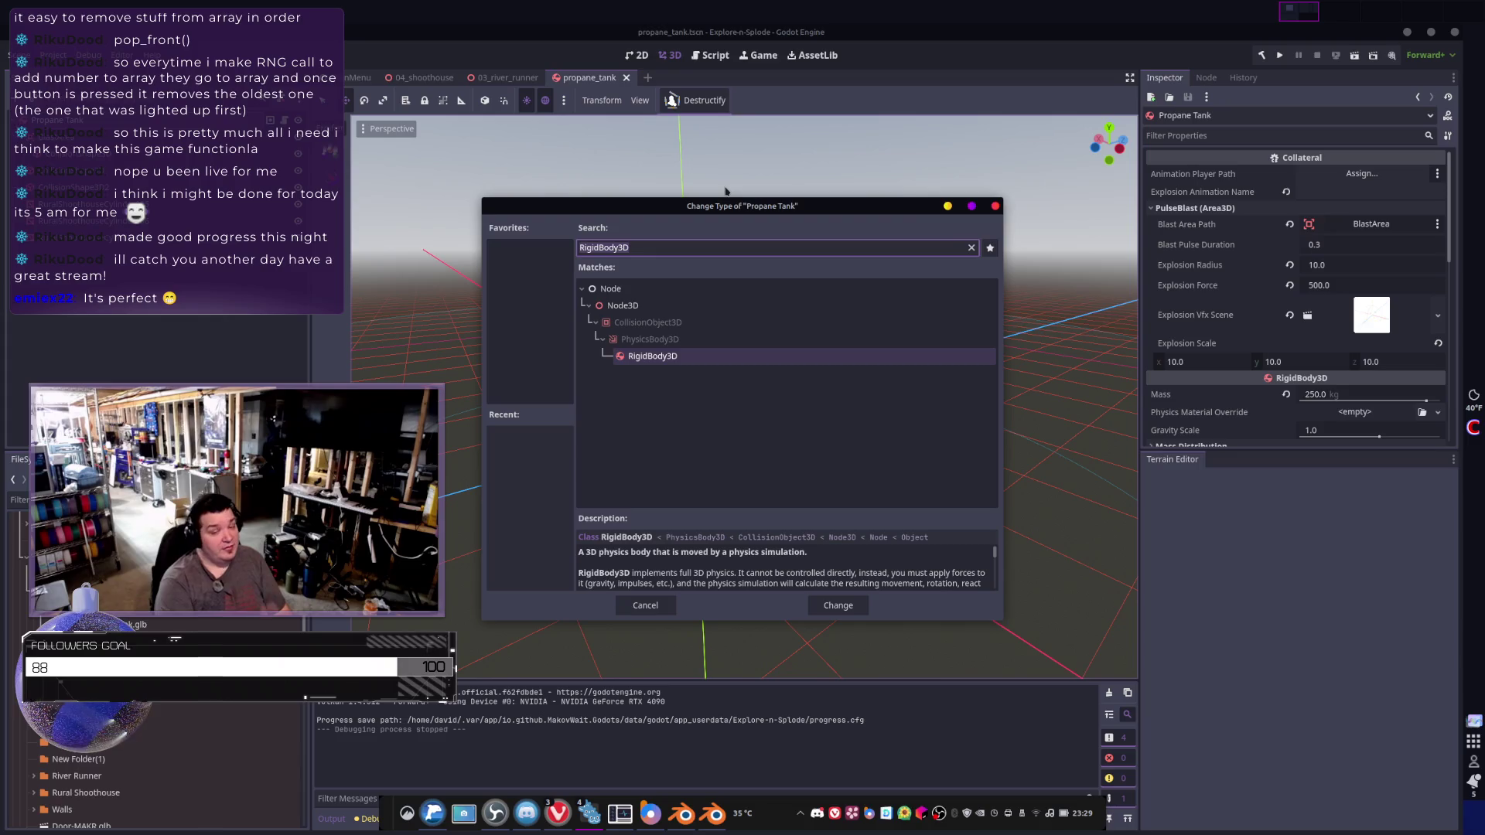
pyautogui.write('Node3D')
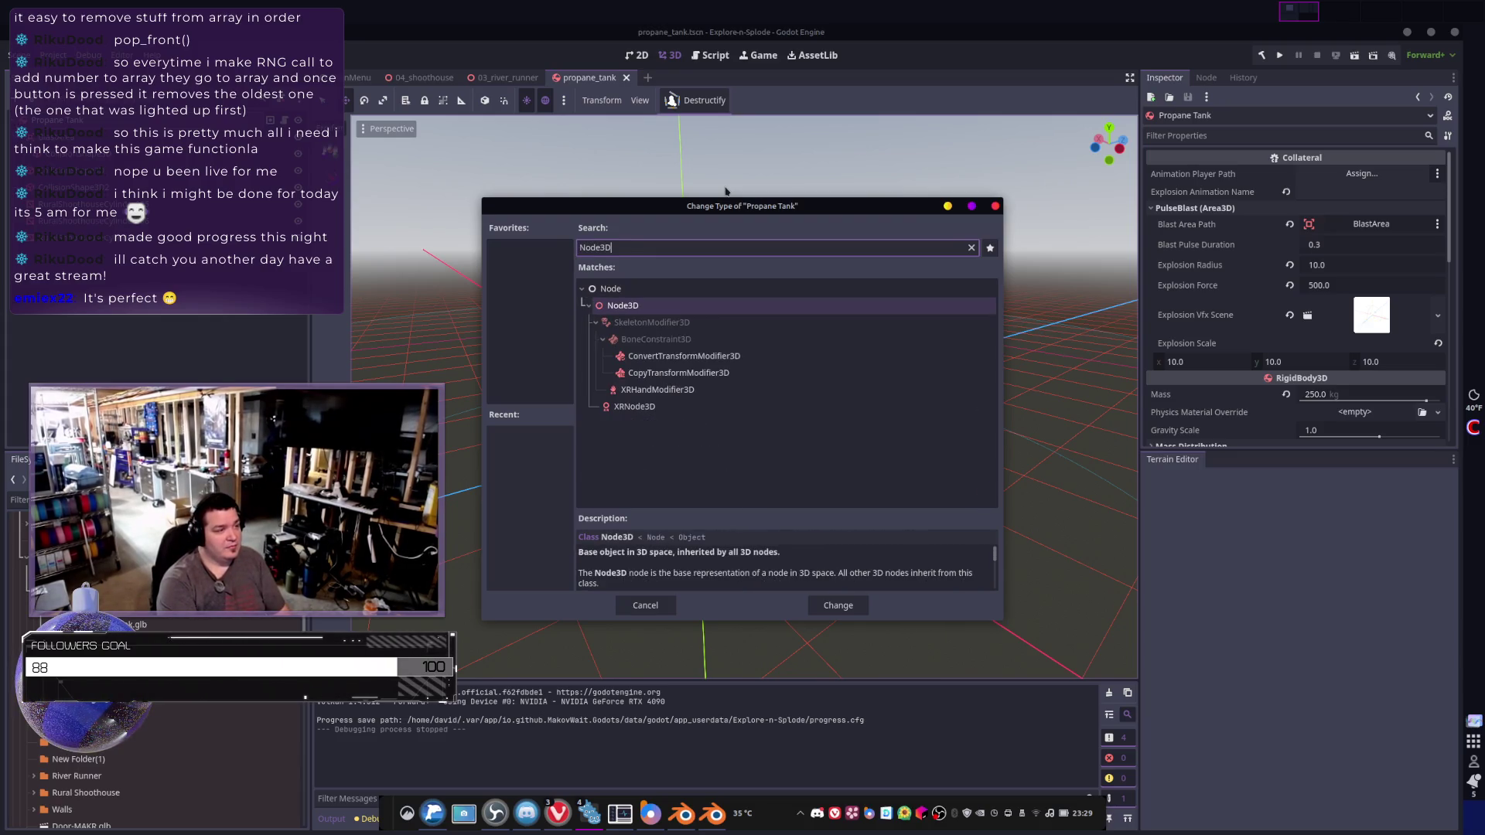
pyautogui.press('Return')
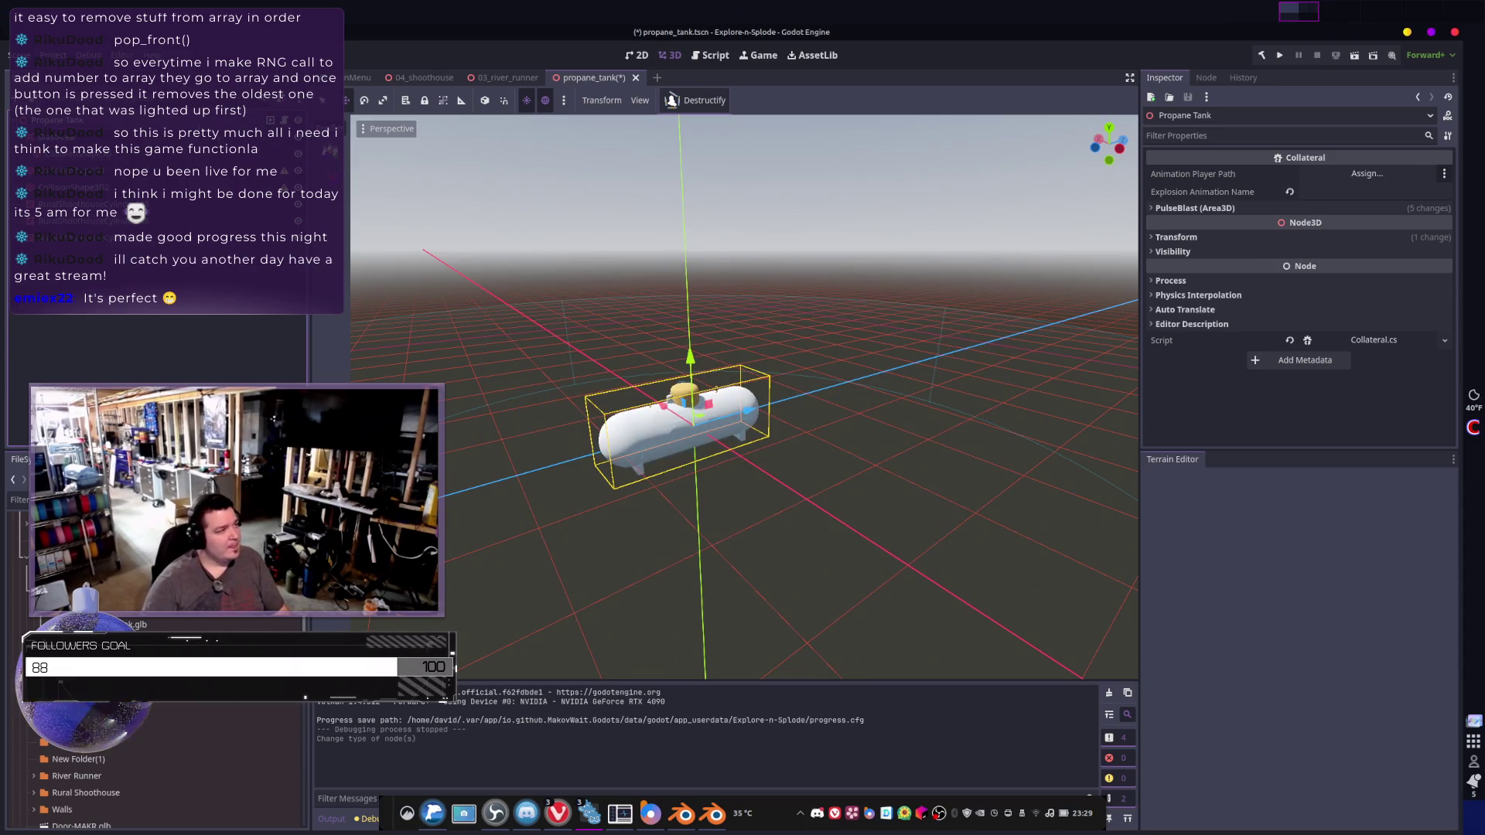
pyautogui.click(70, 154)
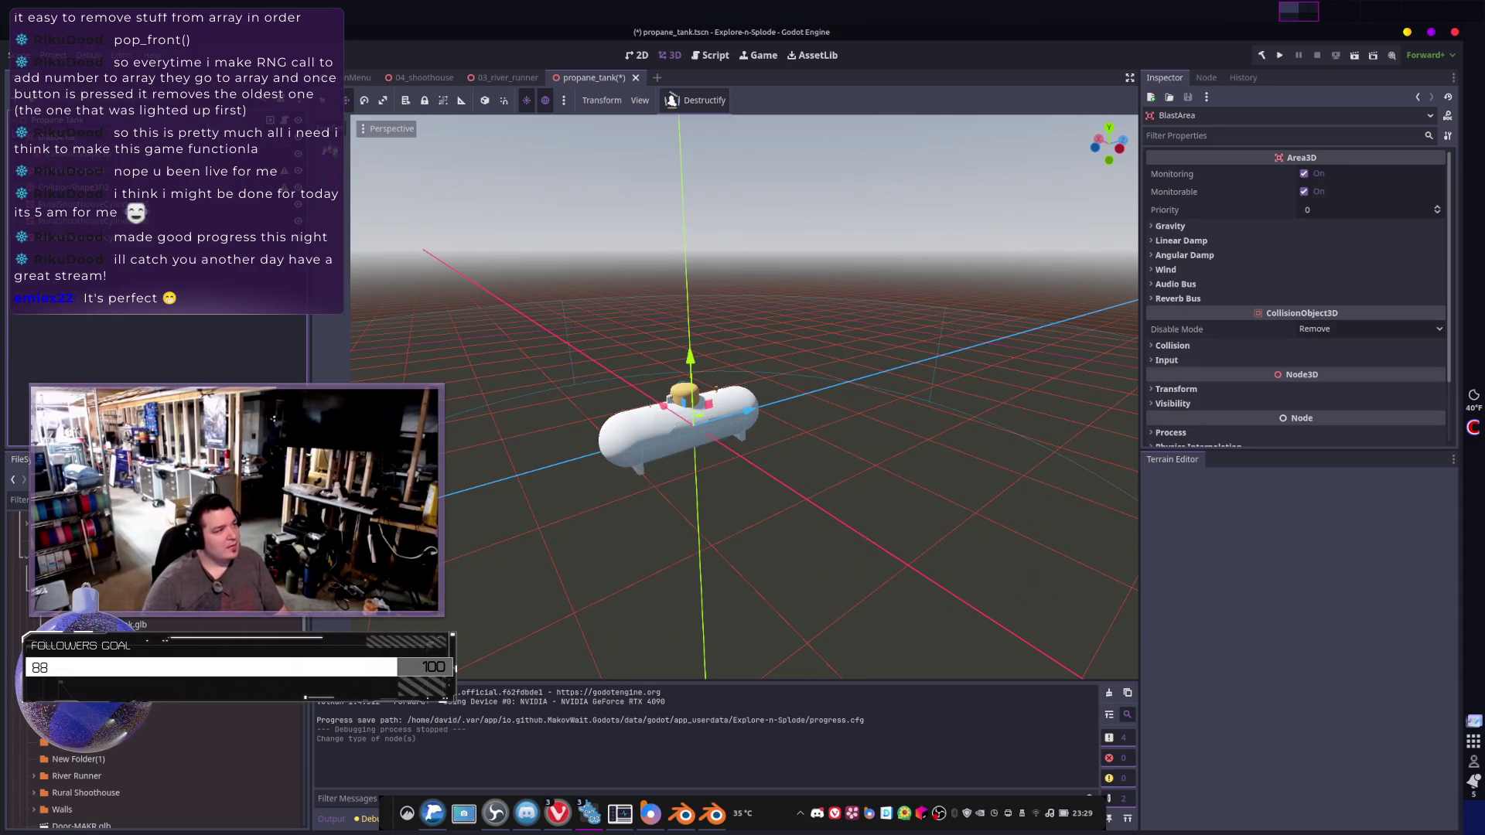
pyautogui.hotkey('alt', 'Tab')
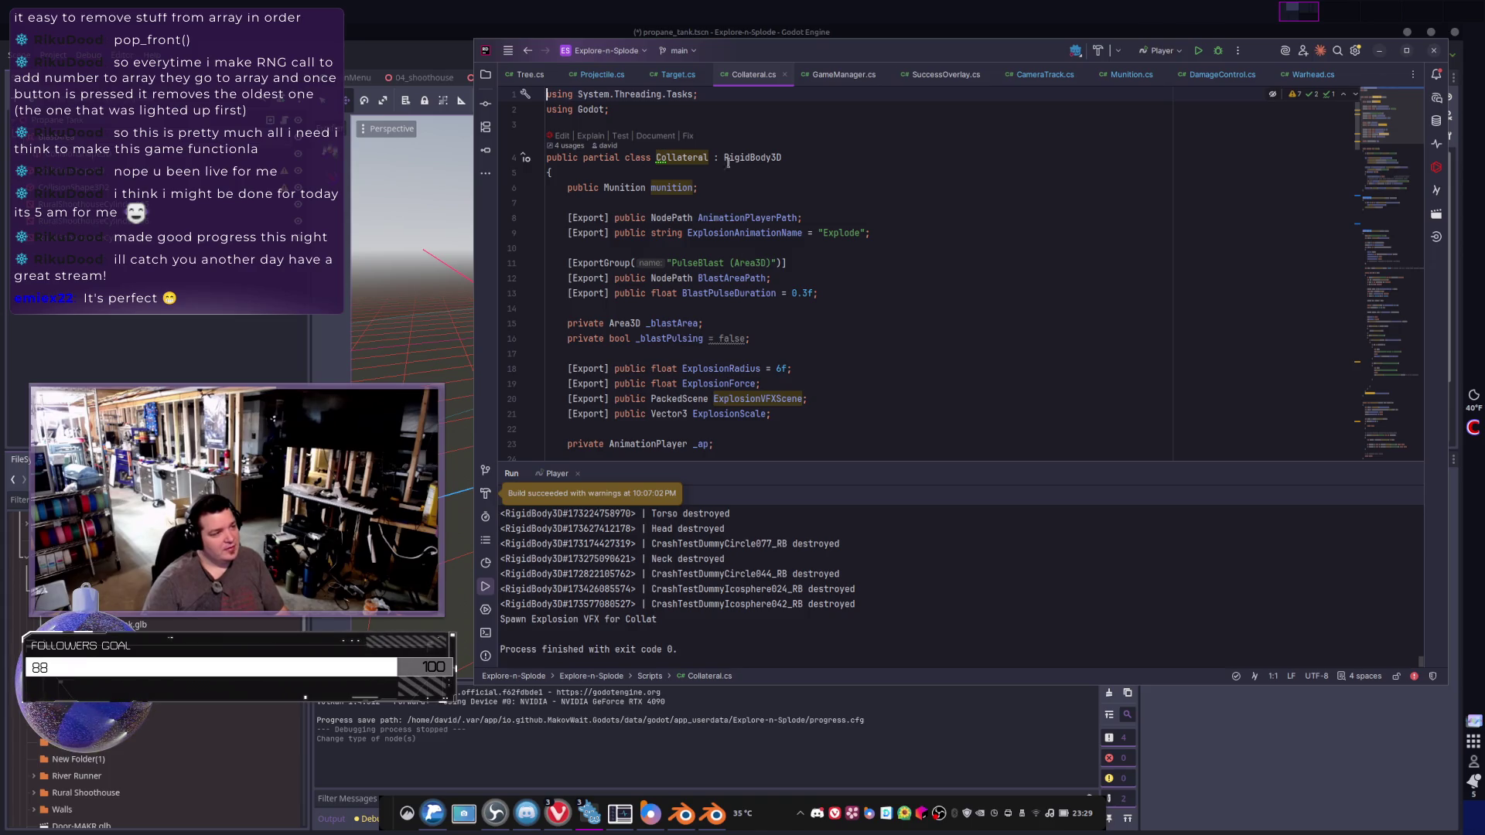
pyautogui.scroll(-8, 805, 166)
pyautogui.scroll(6, 800, 167)
pyautogui.hotkey('alt', 'Tab')
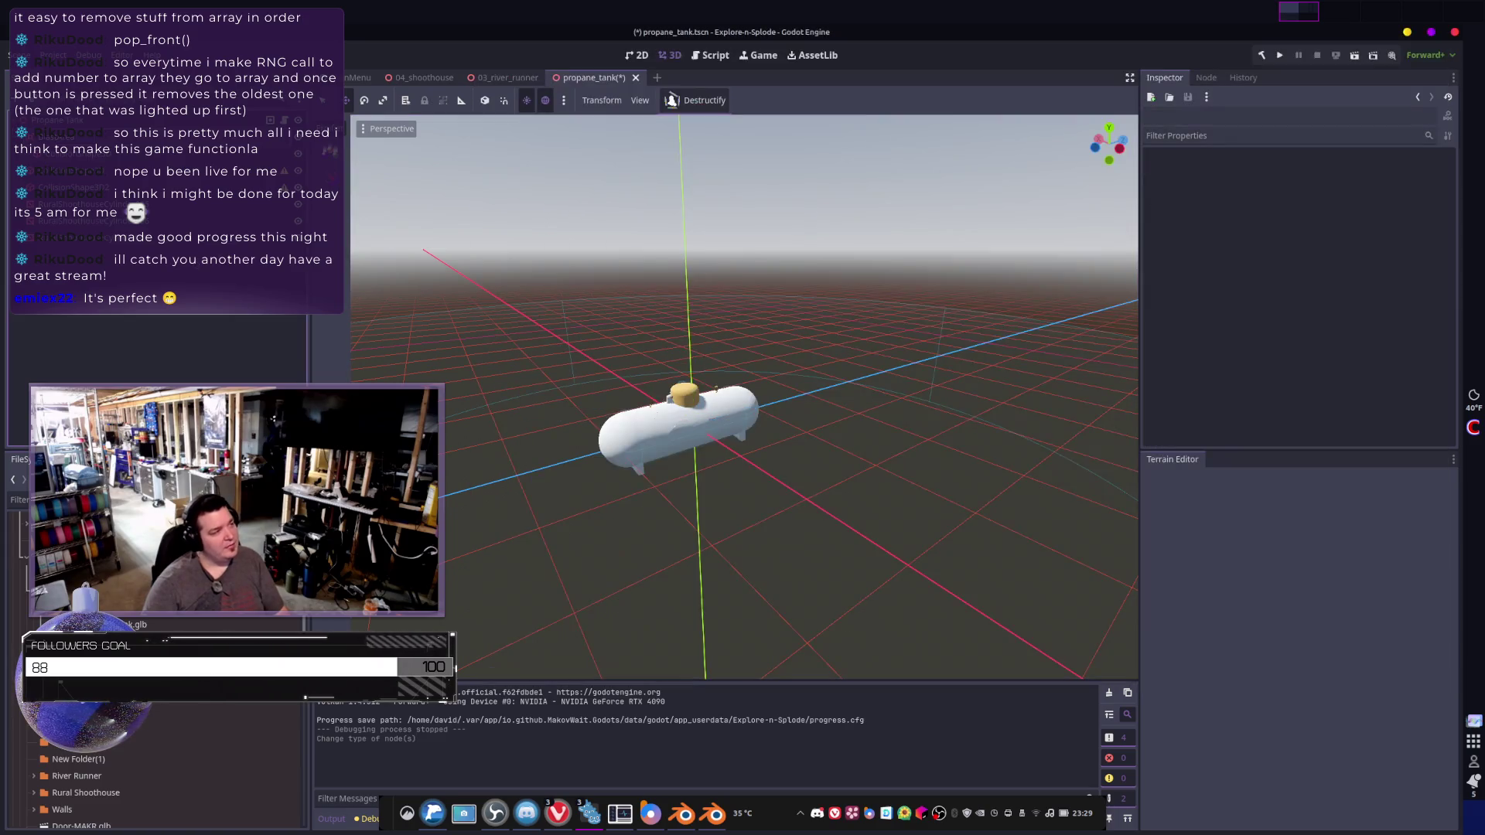
pyautogui.hotkey('ctrl', 'z')
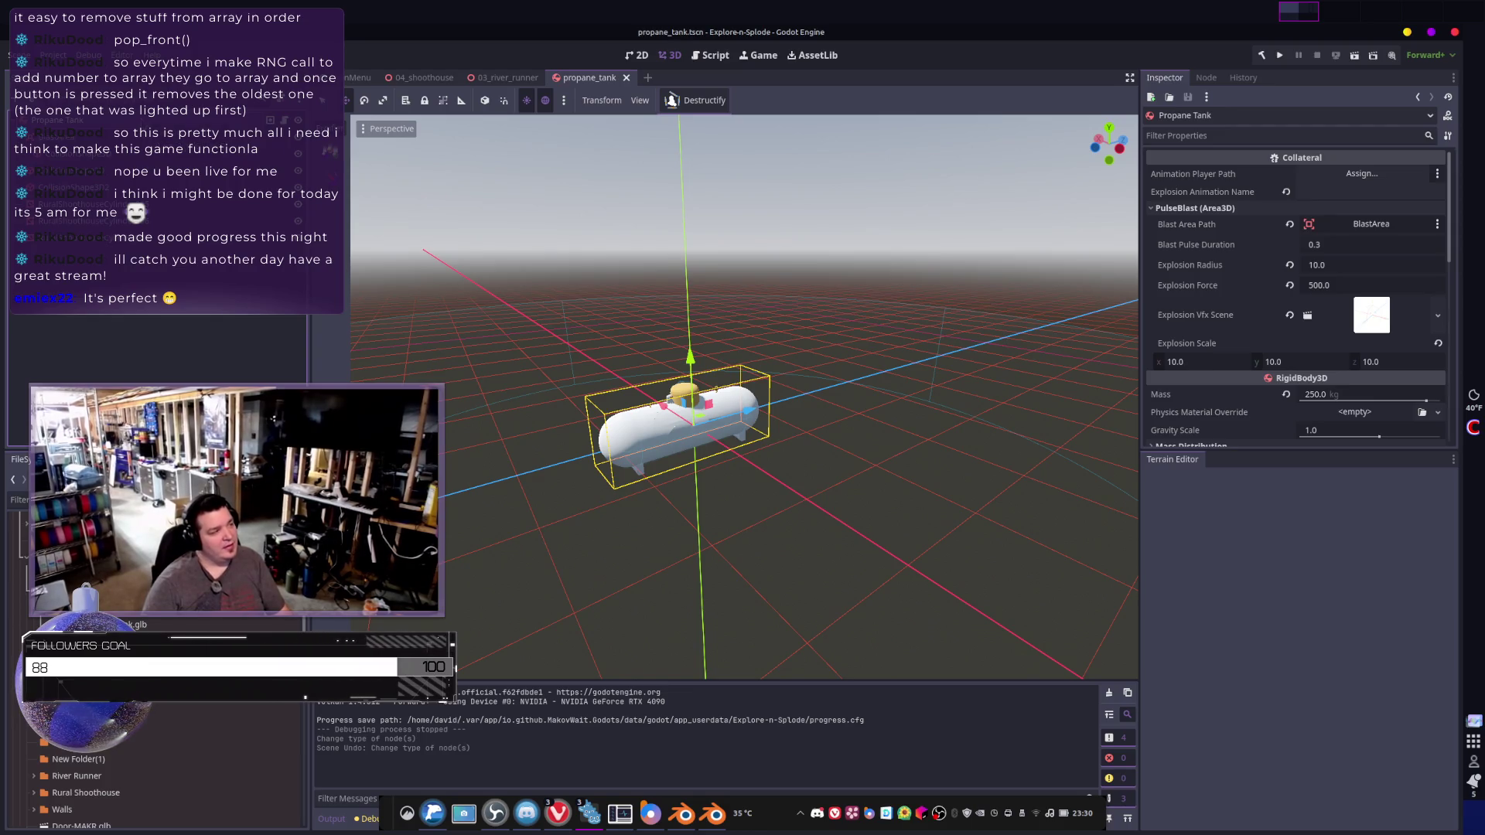
# - Wrap the RuralShoothouseCylinder008 and RuralShoothouseCylinder005 meshes each in a new RigidBody3D parent
pyautogui.click(69, 155)
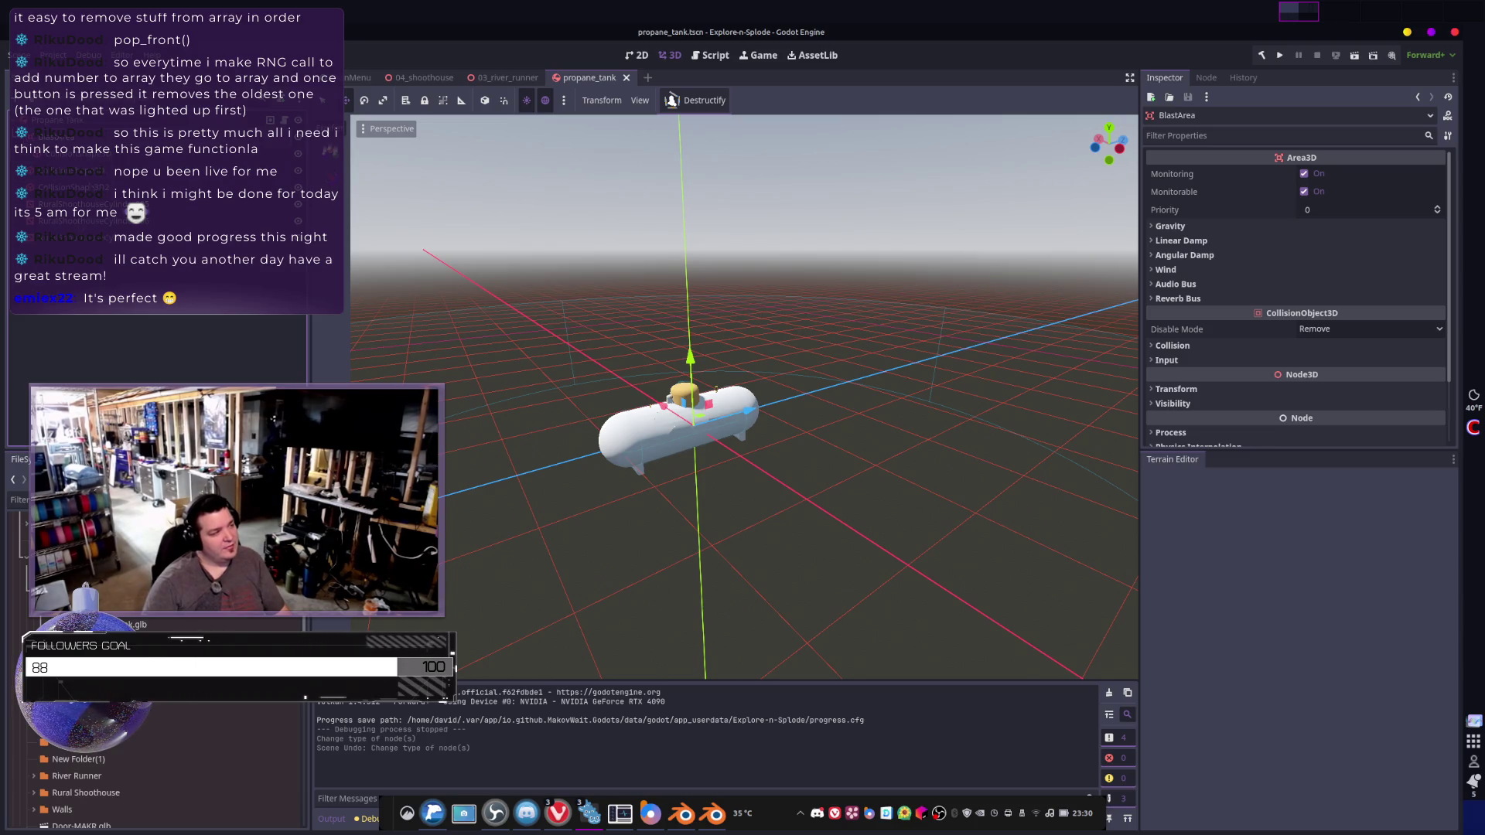
pyautogui.click(77, 204)
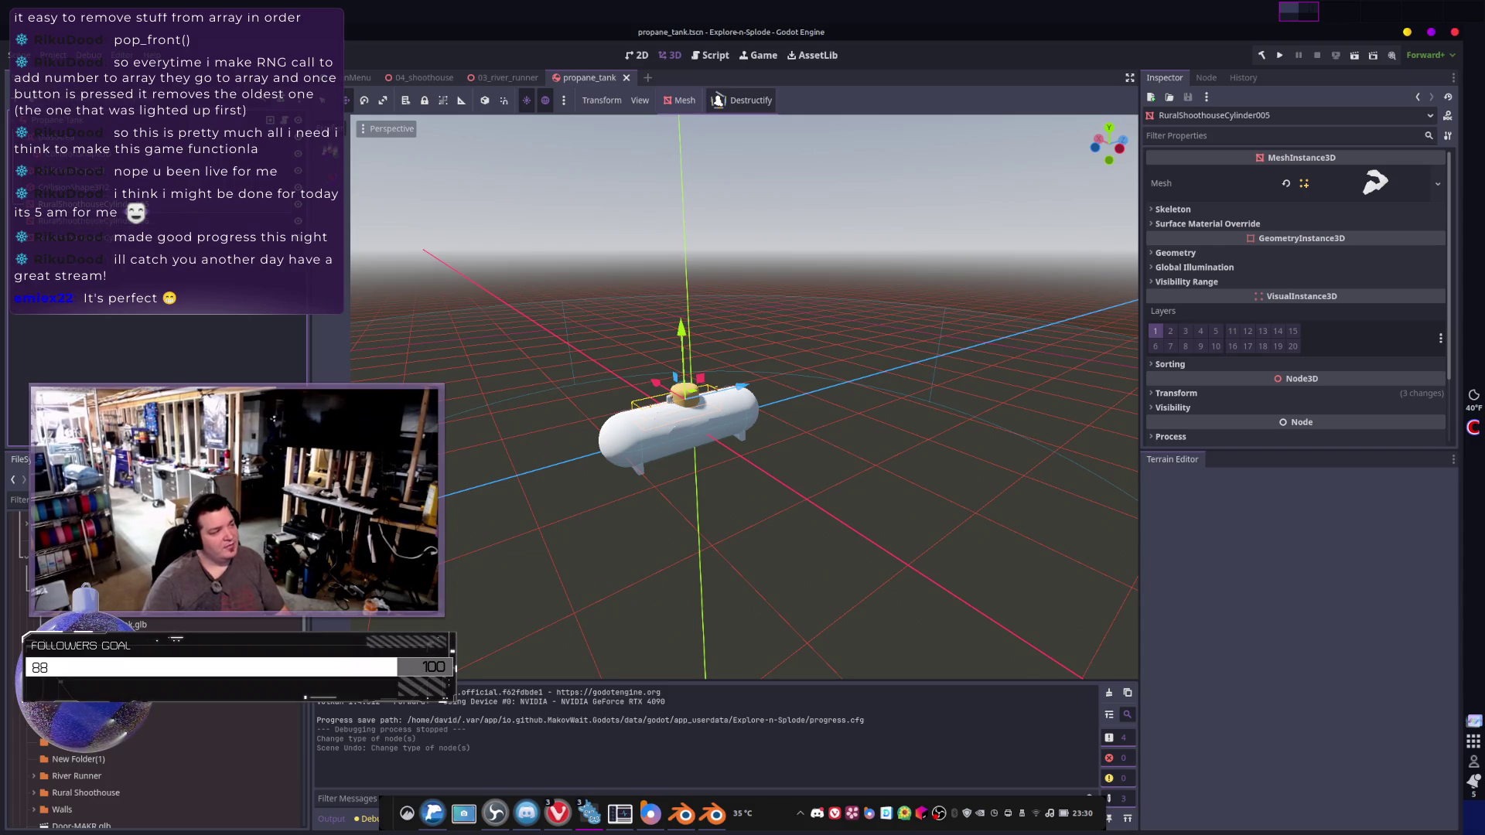
pyautogui.click(78, 220)
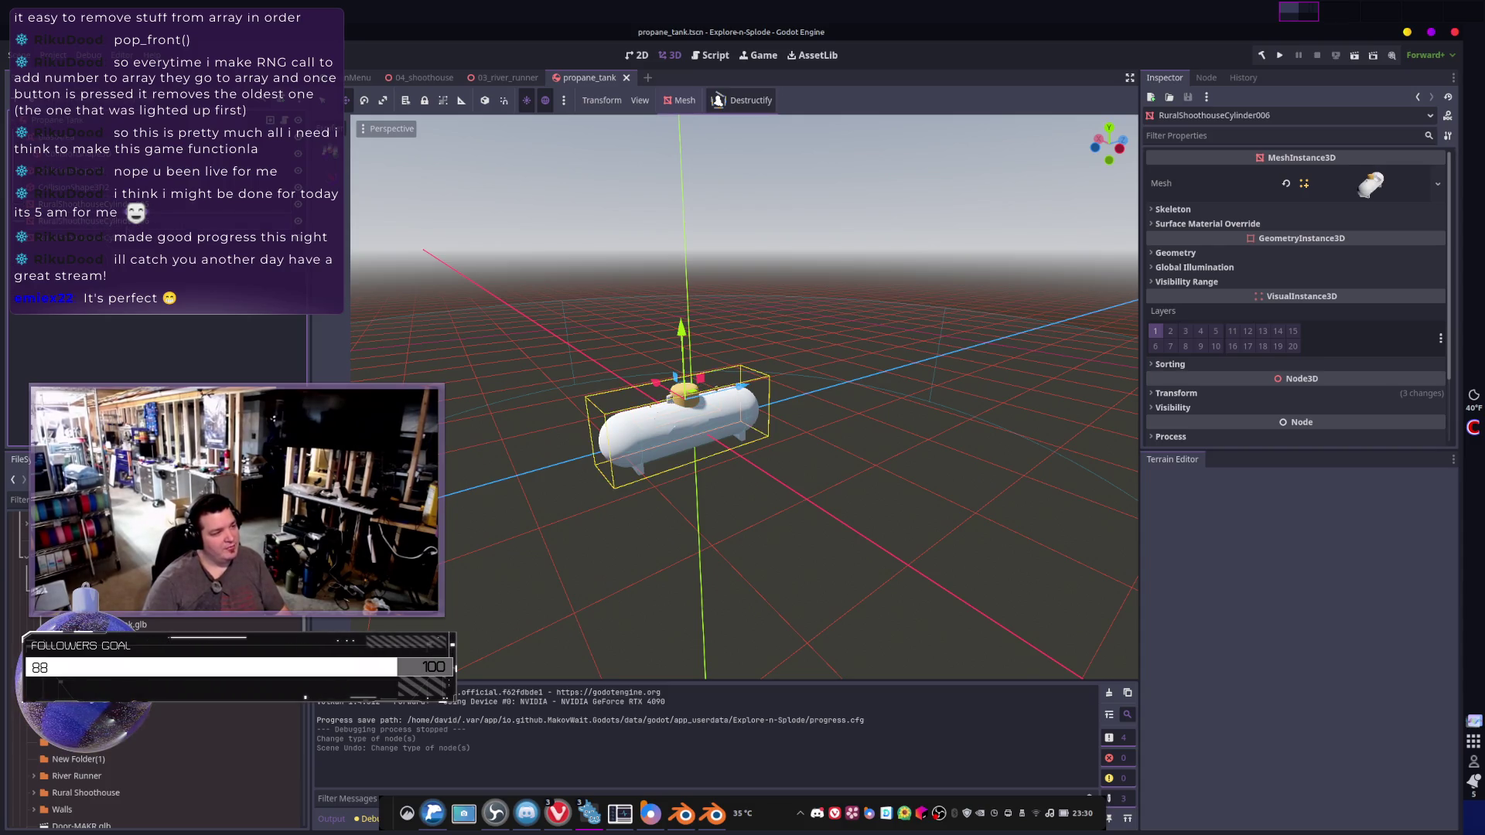
pyautogui.click(77, 253)
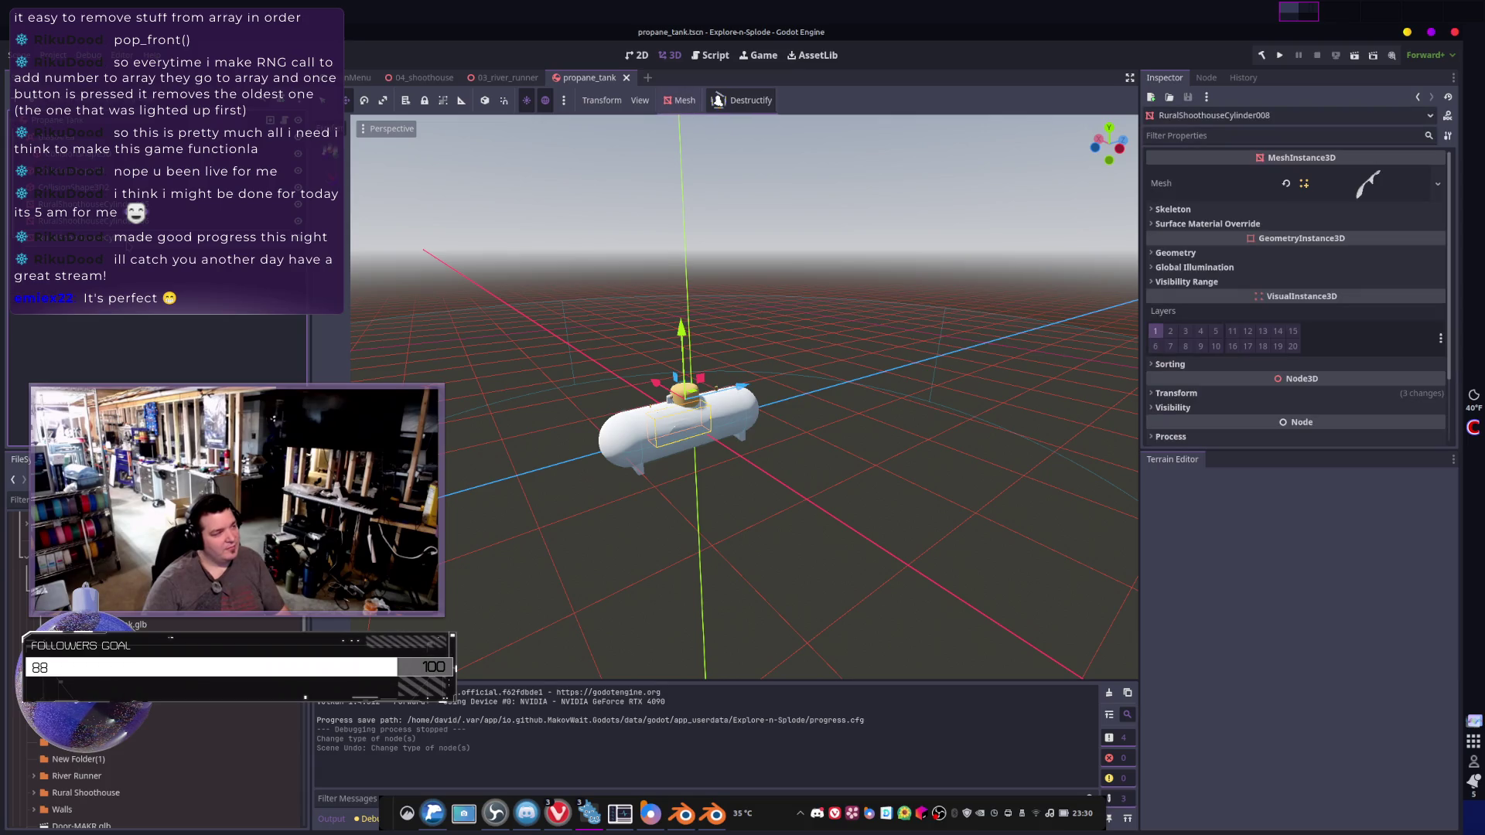
pyautogui.rightClick(129, 256)
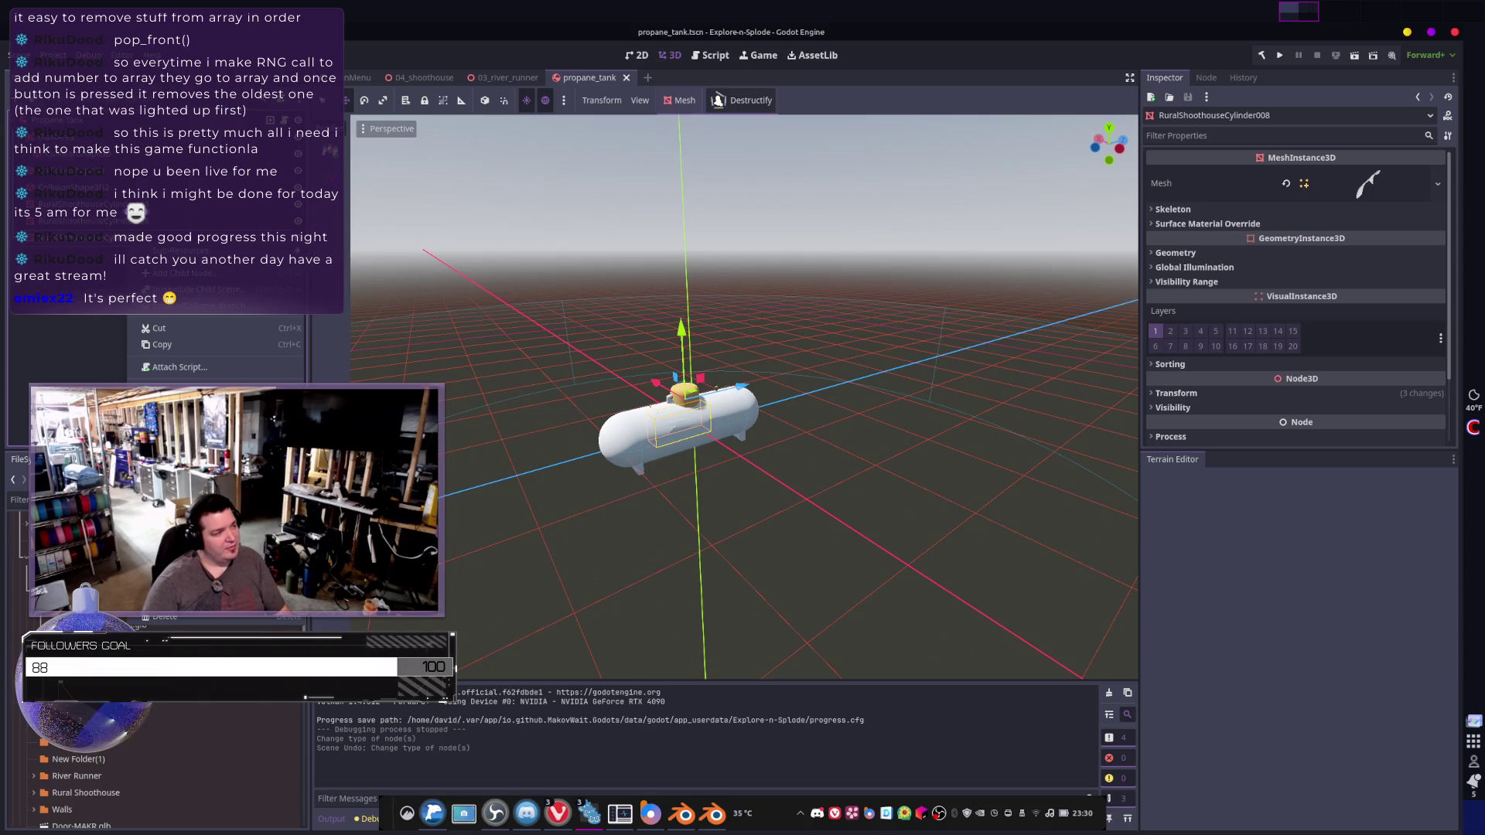
pyautogui.click(182, 273)
pyautogui.write('rigid')
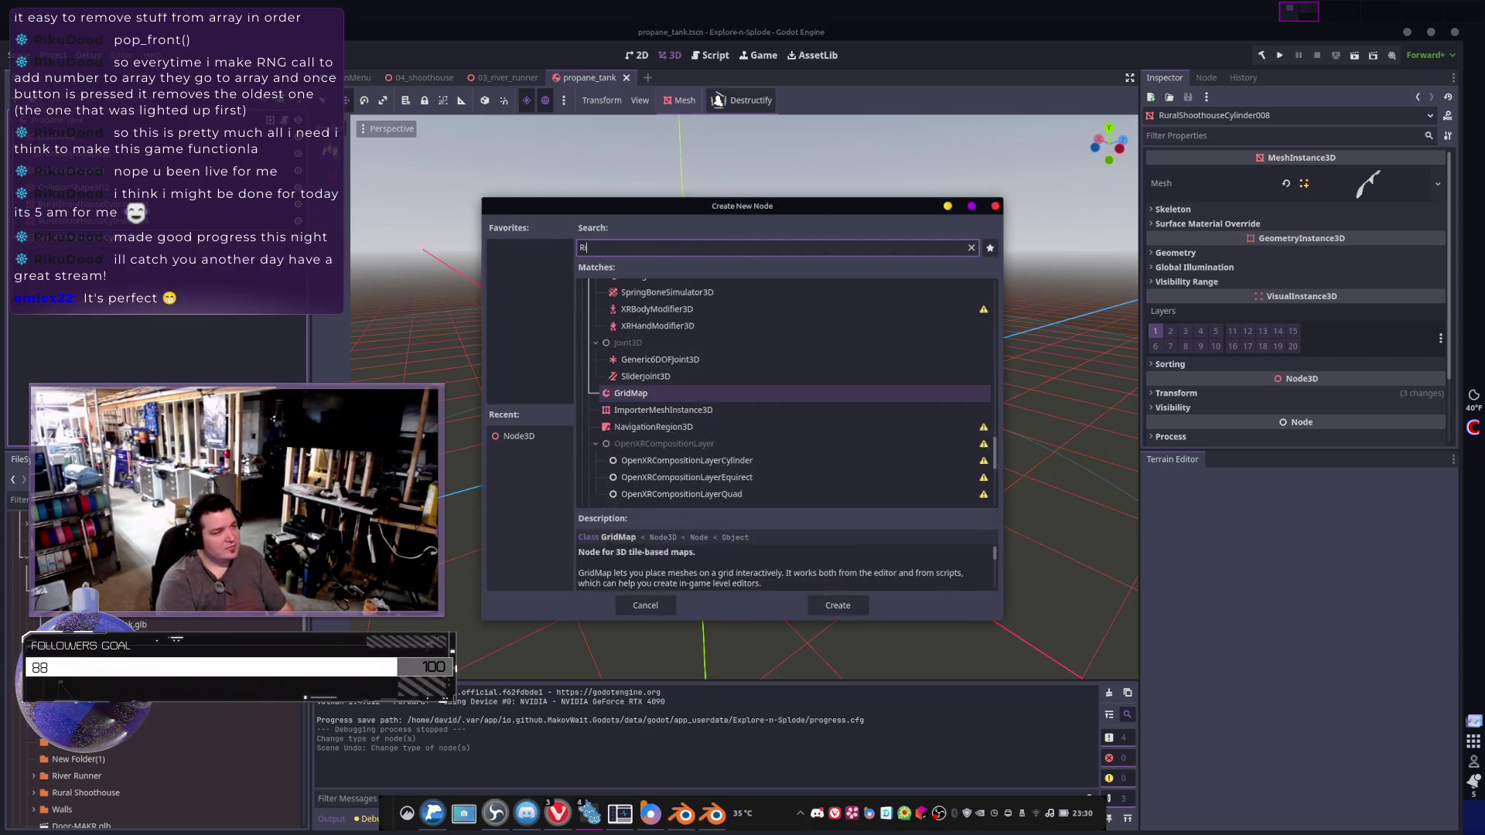
pyautogui.press('Return')
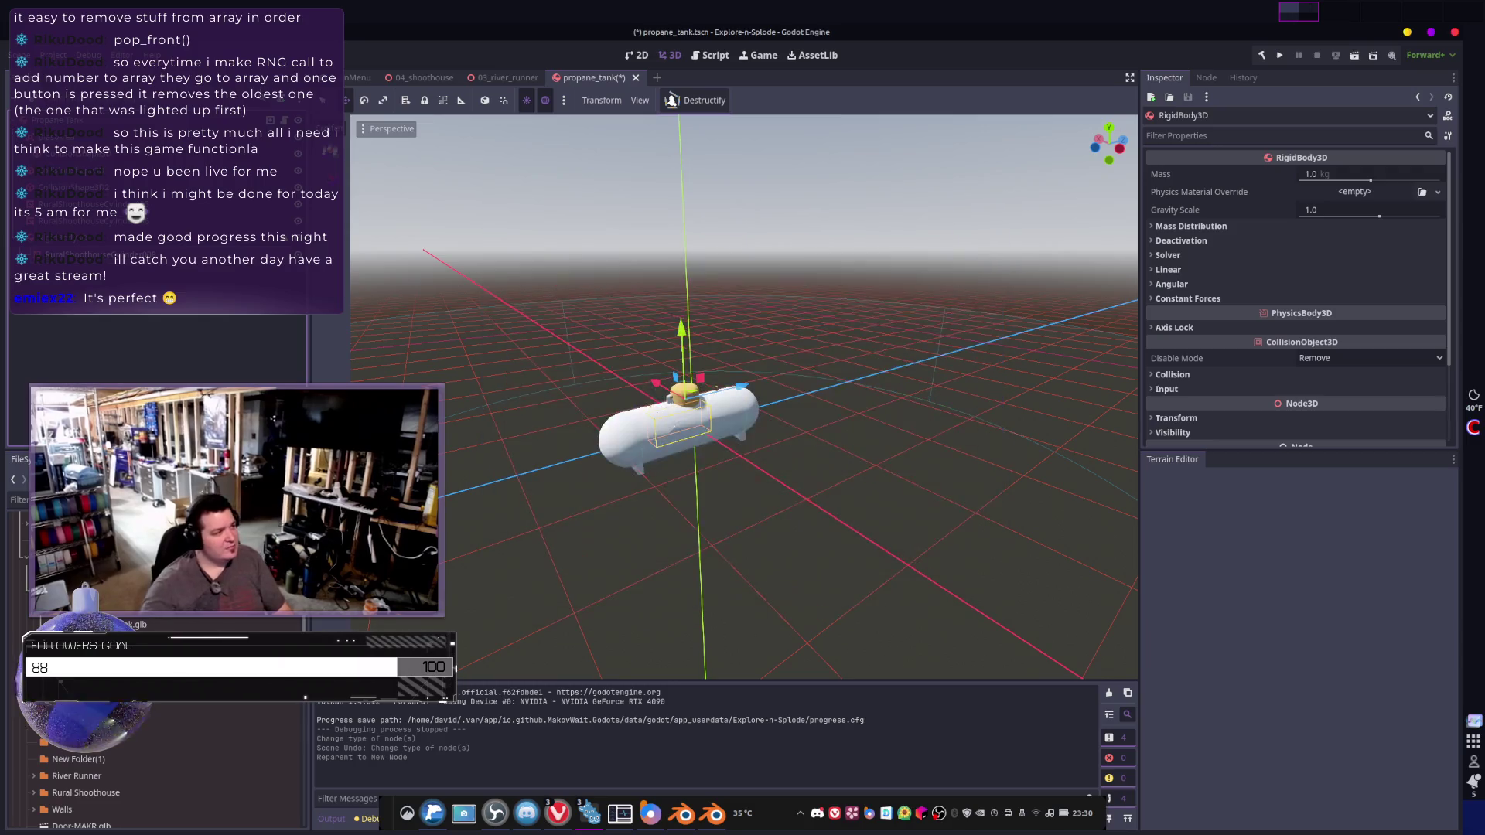
pyautogui.click(85, 220)
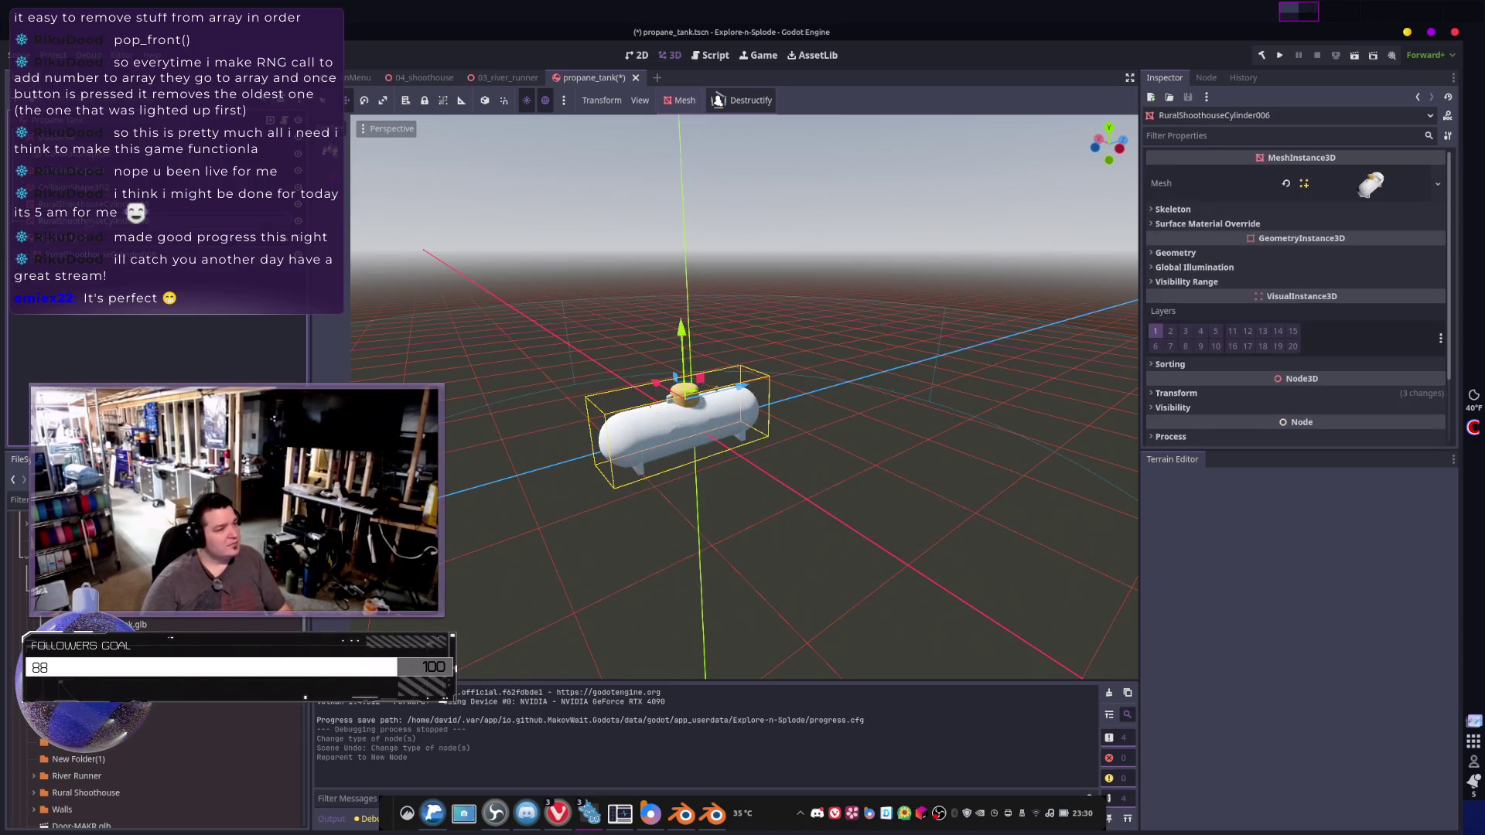
pyautogui.rightClick(102, 220)
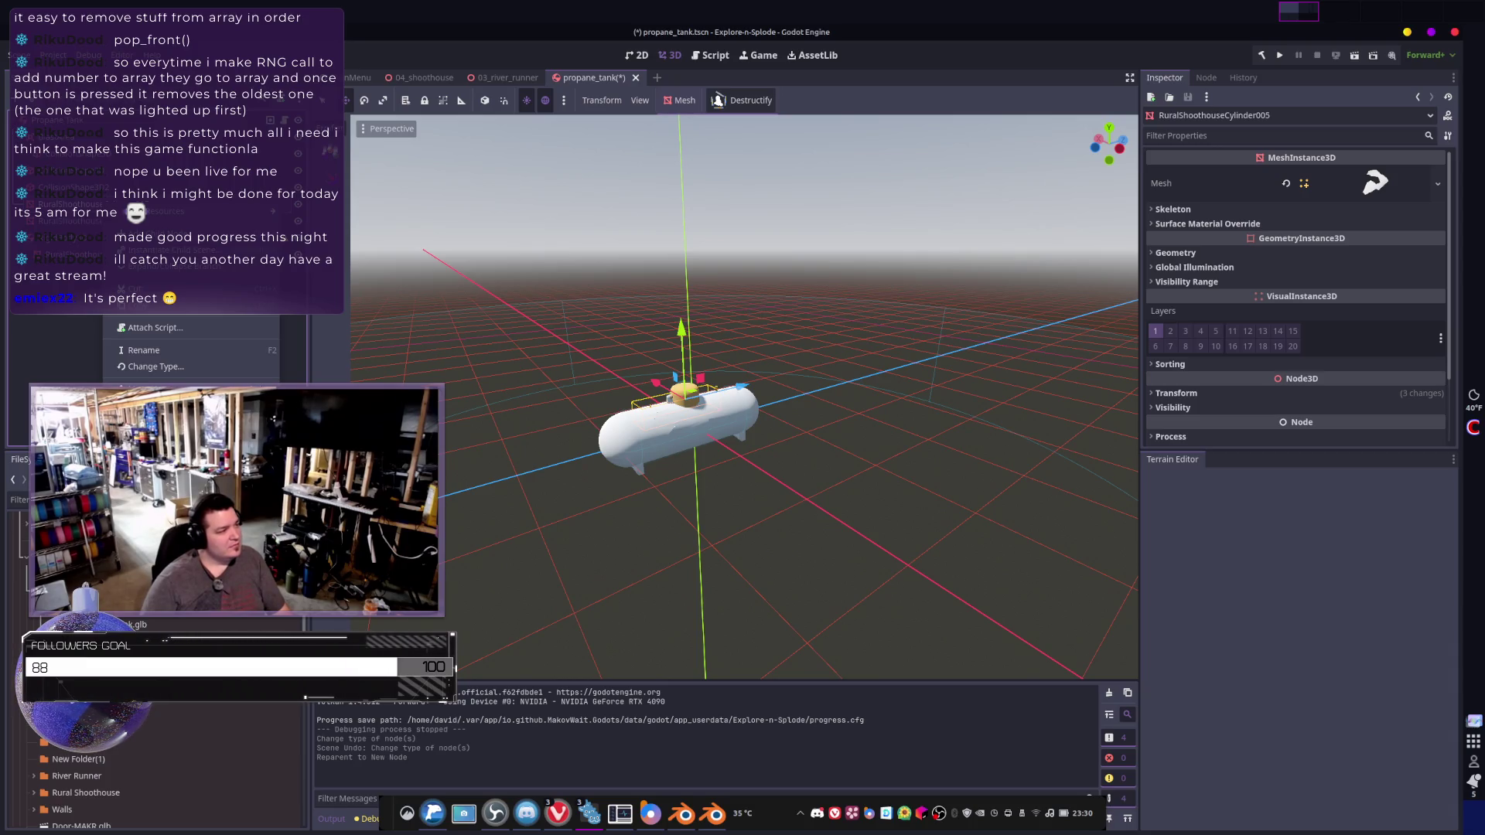
pyautogui.click(154, 367)
pyautogui.press('Return')
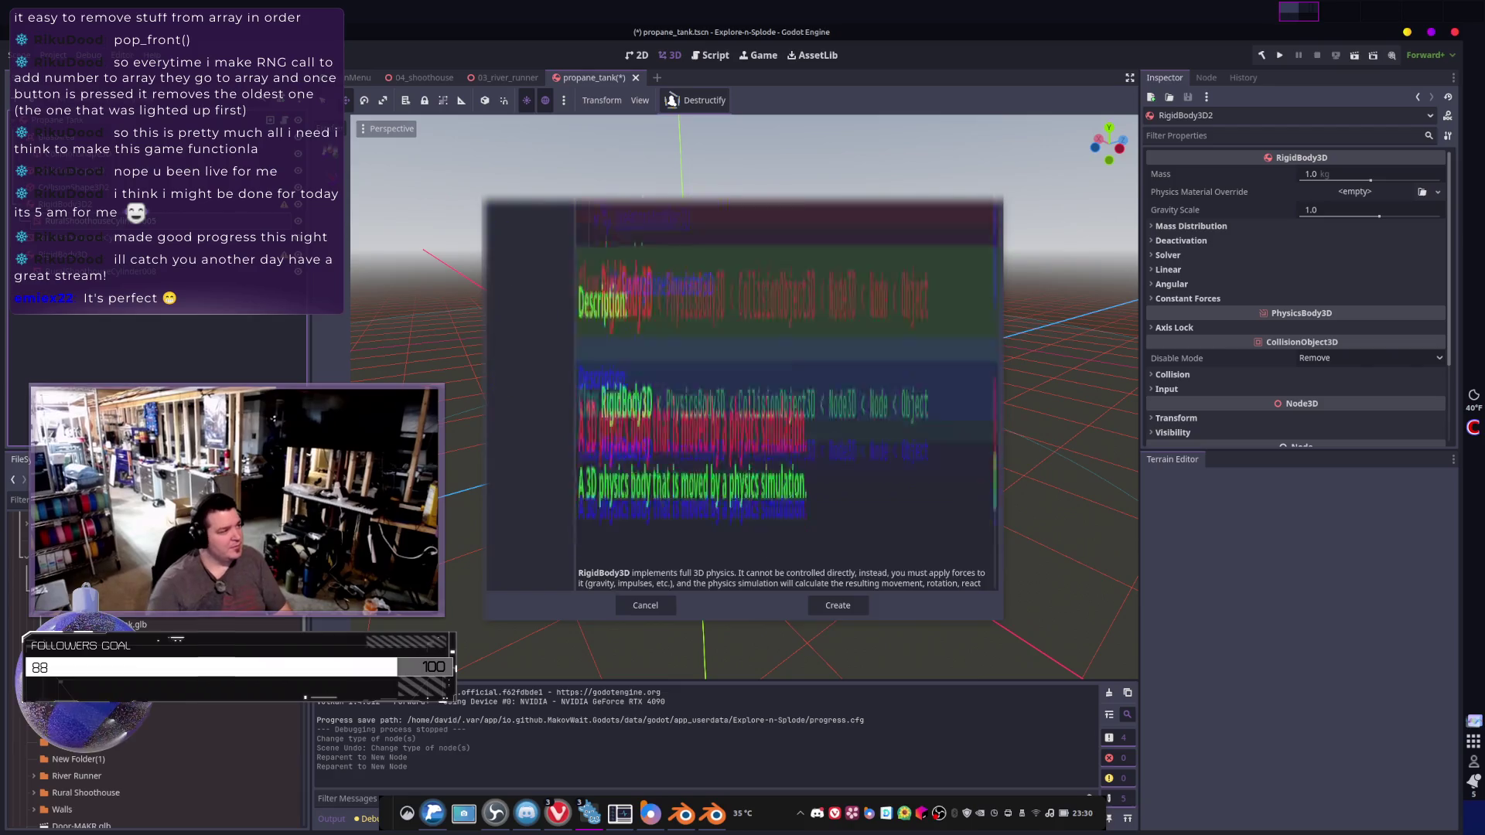
# - Add a CollisionShape3D child to the RigidBody3D, then request its deletion
pyautogui.press('Down')
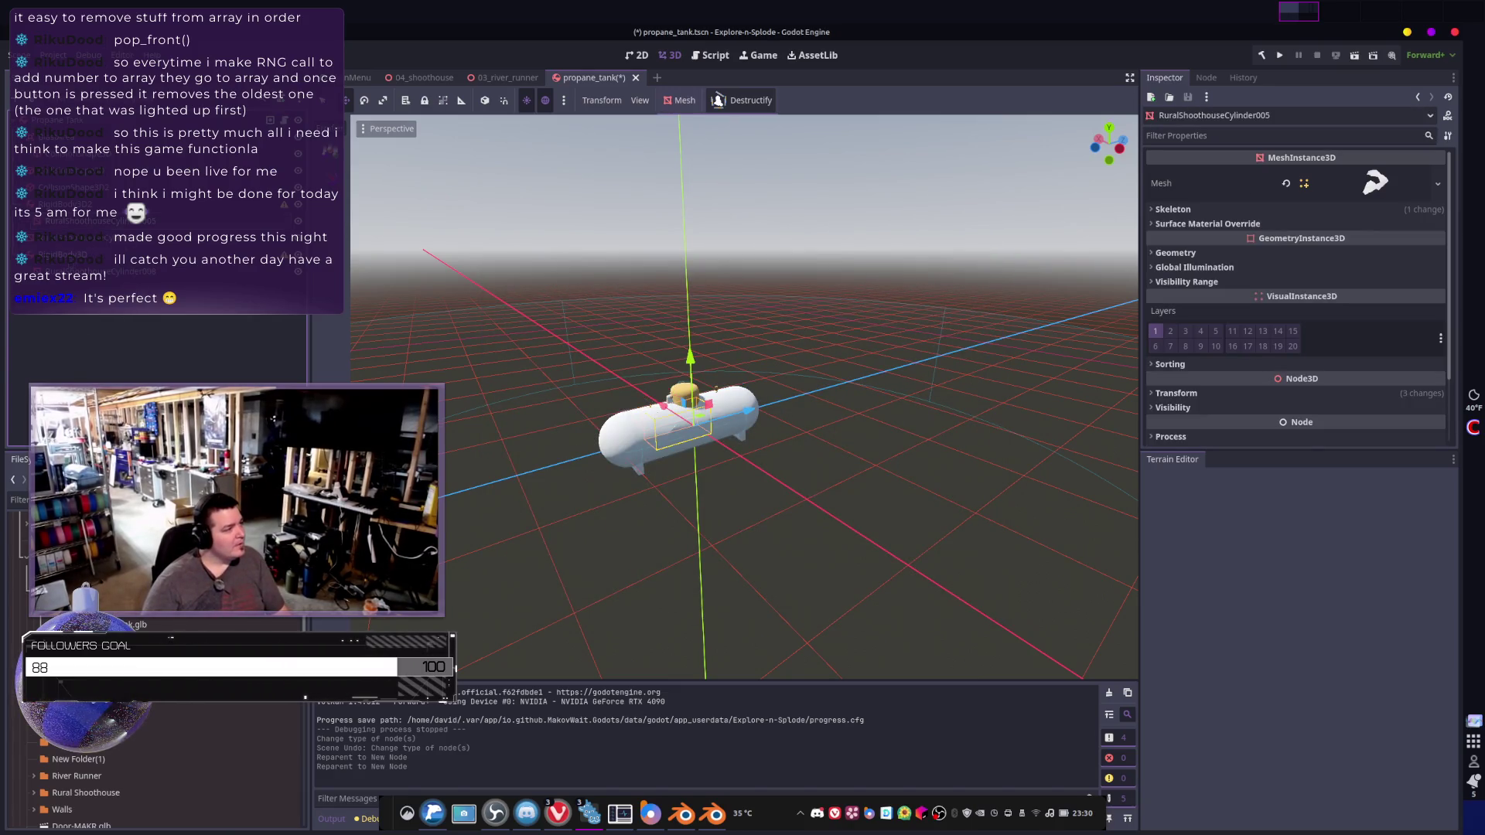
pyautogui.press('Up')
pyautogui.rightClick(71, 258)
pyautogui.hotkey('ctrl', 'a')
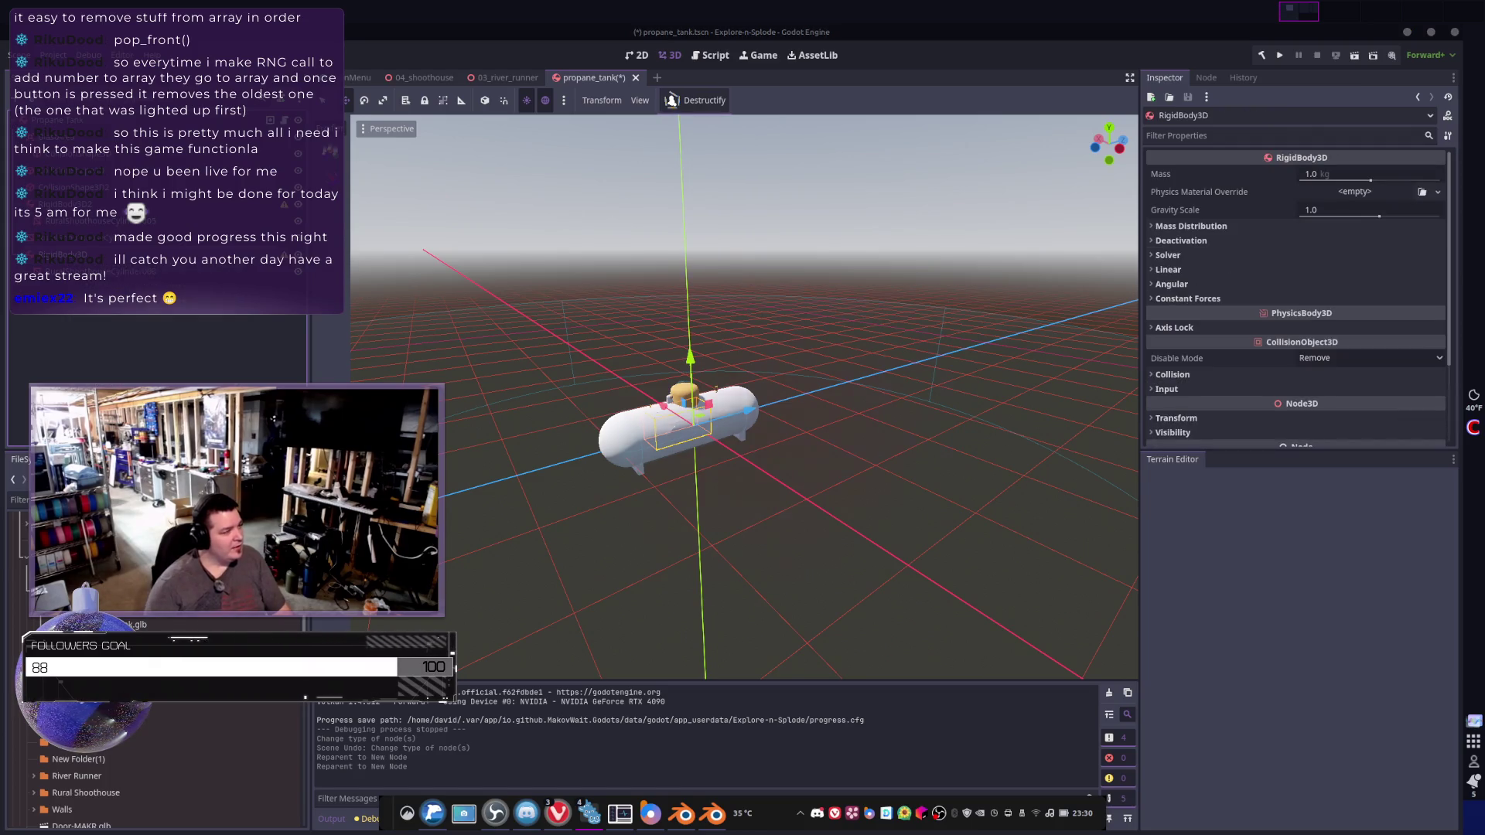
pyautogui.write('Coll')
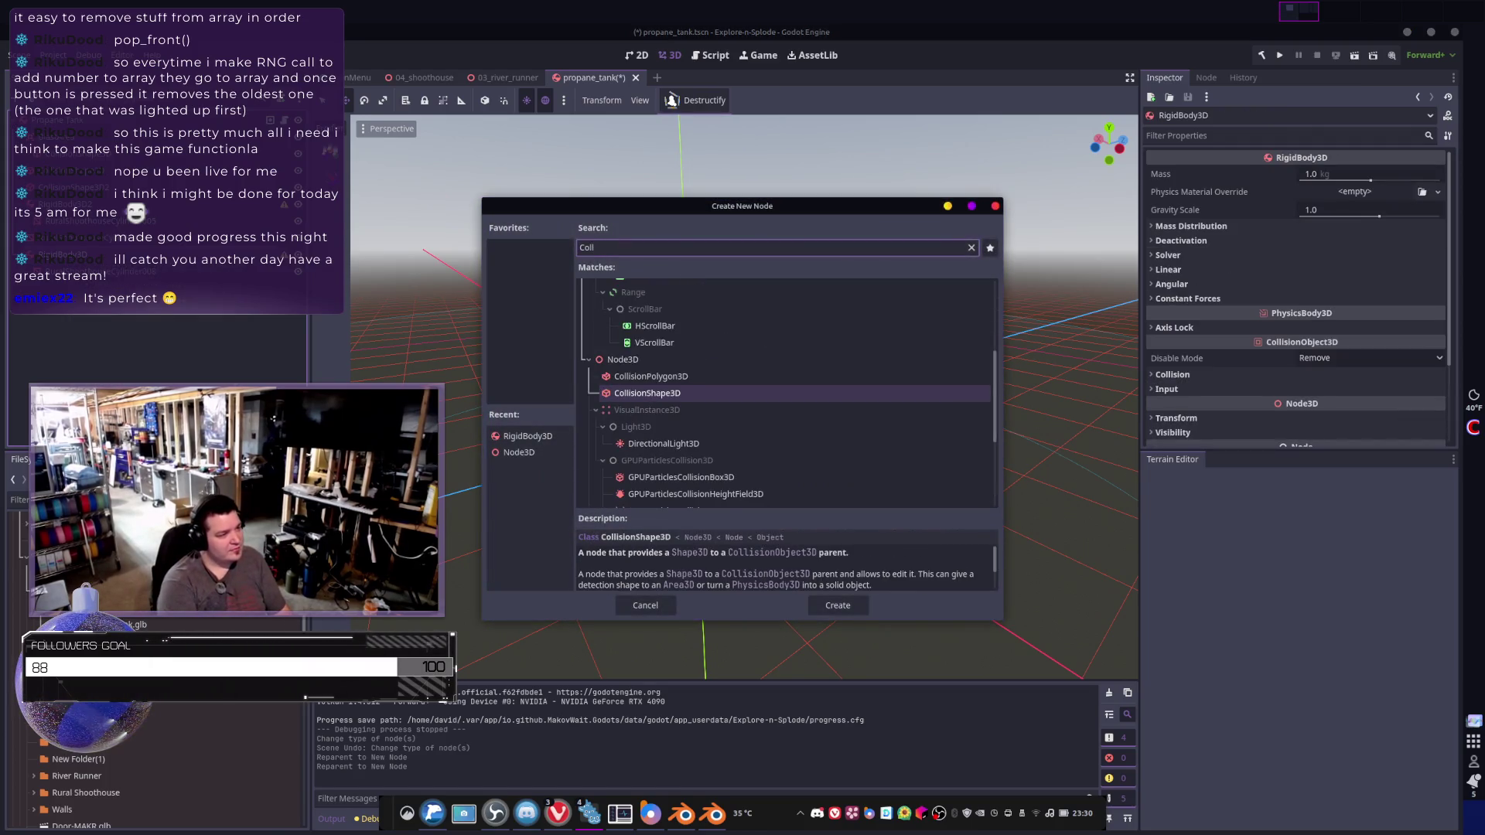
pyautogui.press('Return')
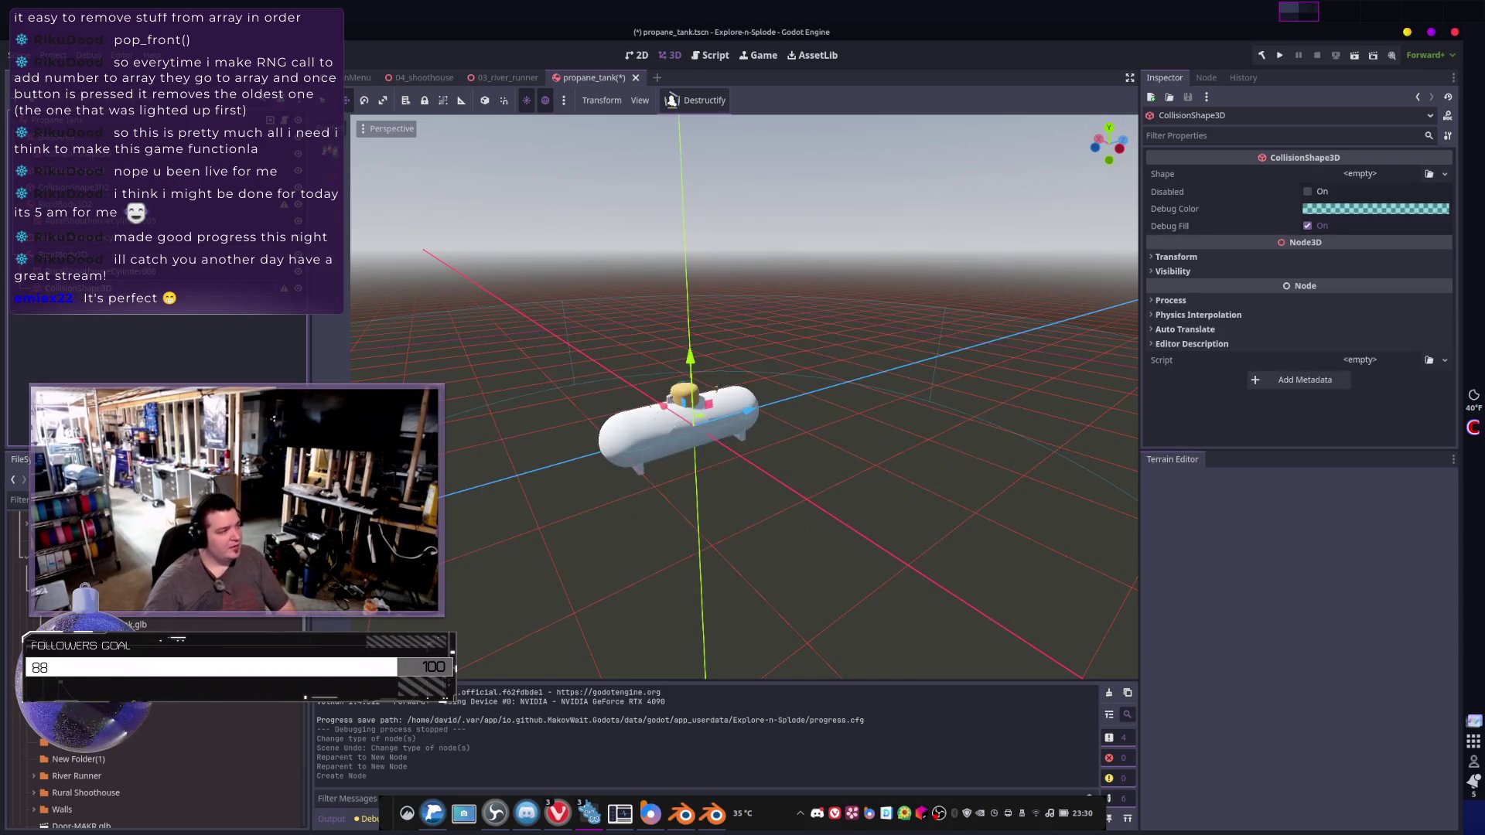
pyautogui.press('Delete')
# - Confirm the CollisionShape3D deletion and create a Trimesh collision sibling for the selected mesh
pyautogui.click(774, 428)
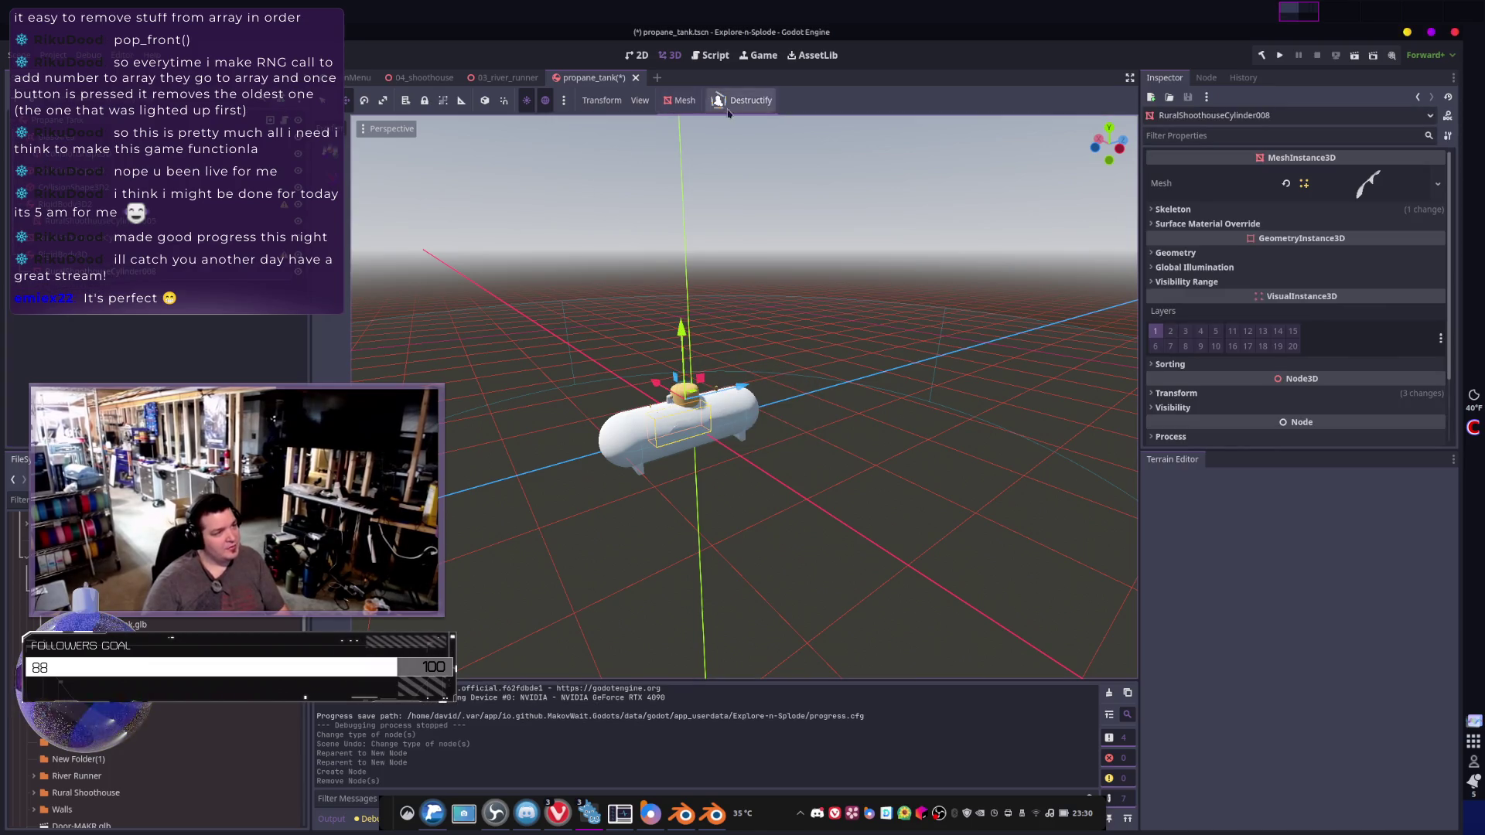
pyautogui.click(684, 101)
pyautogui.click(702, 122)
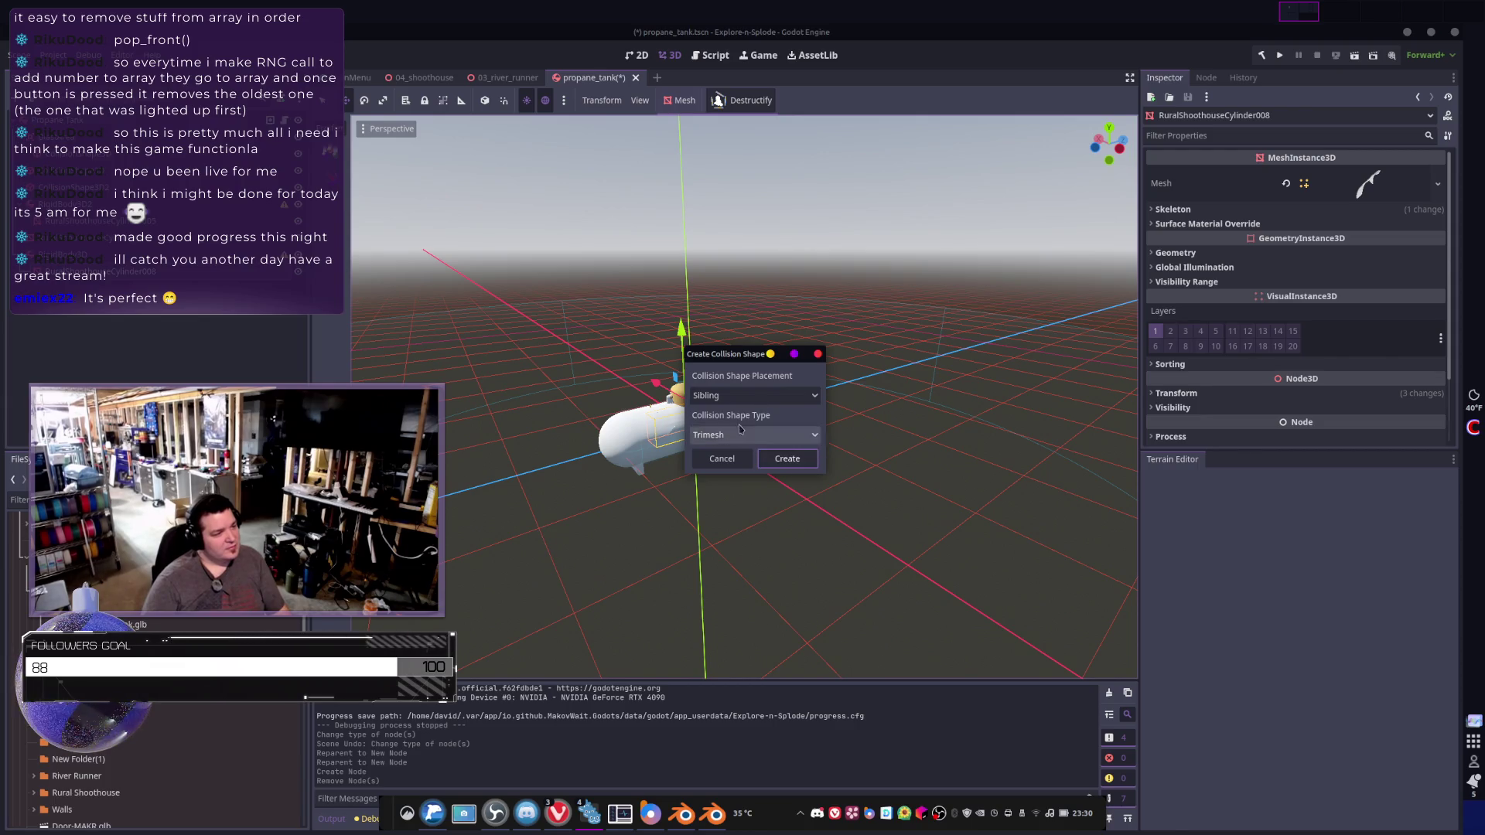
pyautogui.click(745, 435)
pyautogui.click(745, 435)
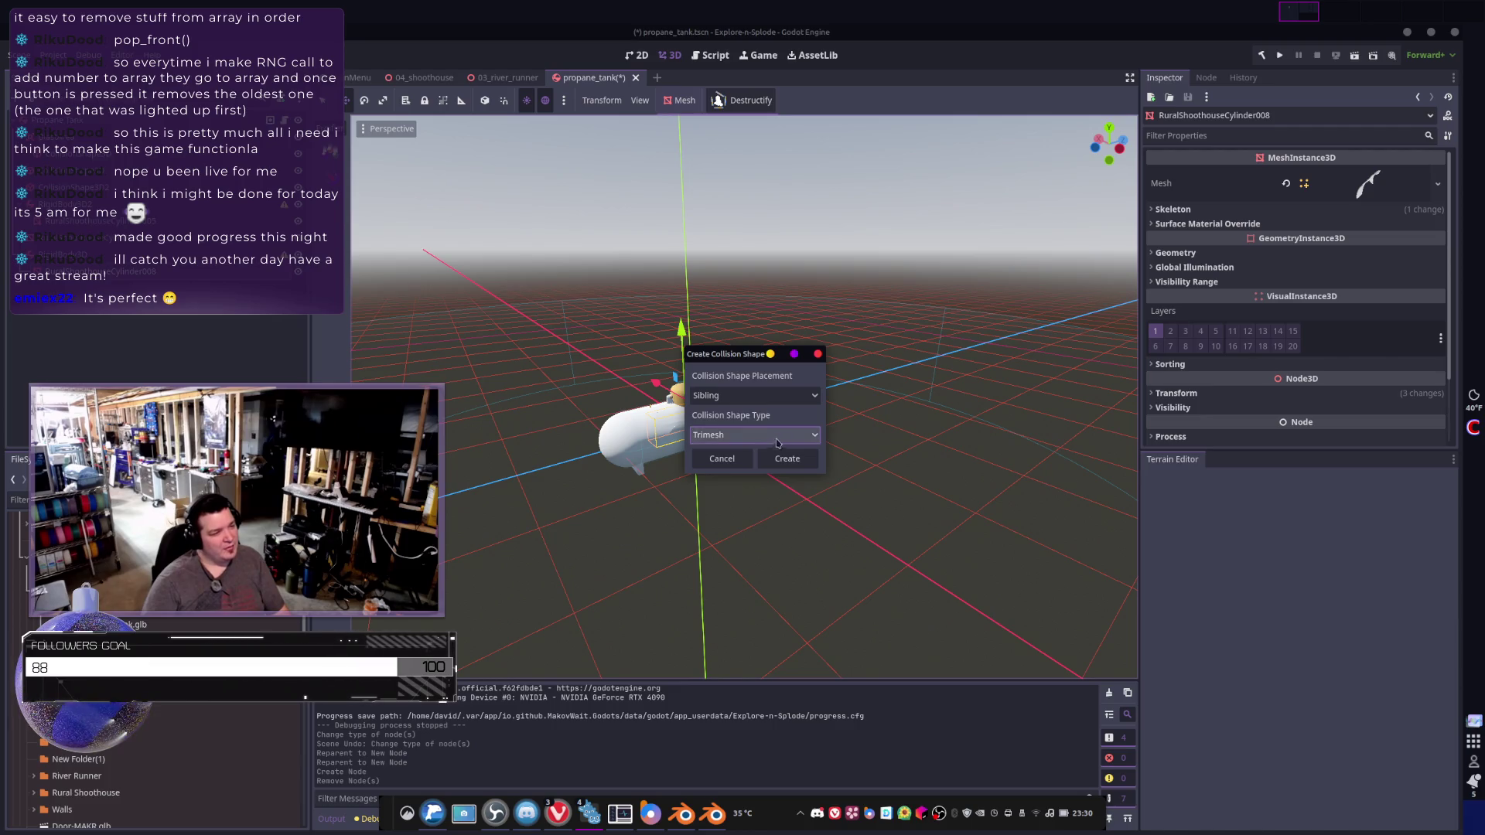
pyautogui.click(787, 459)
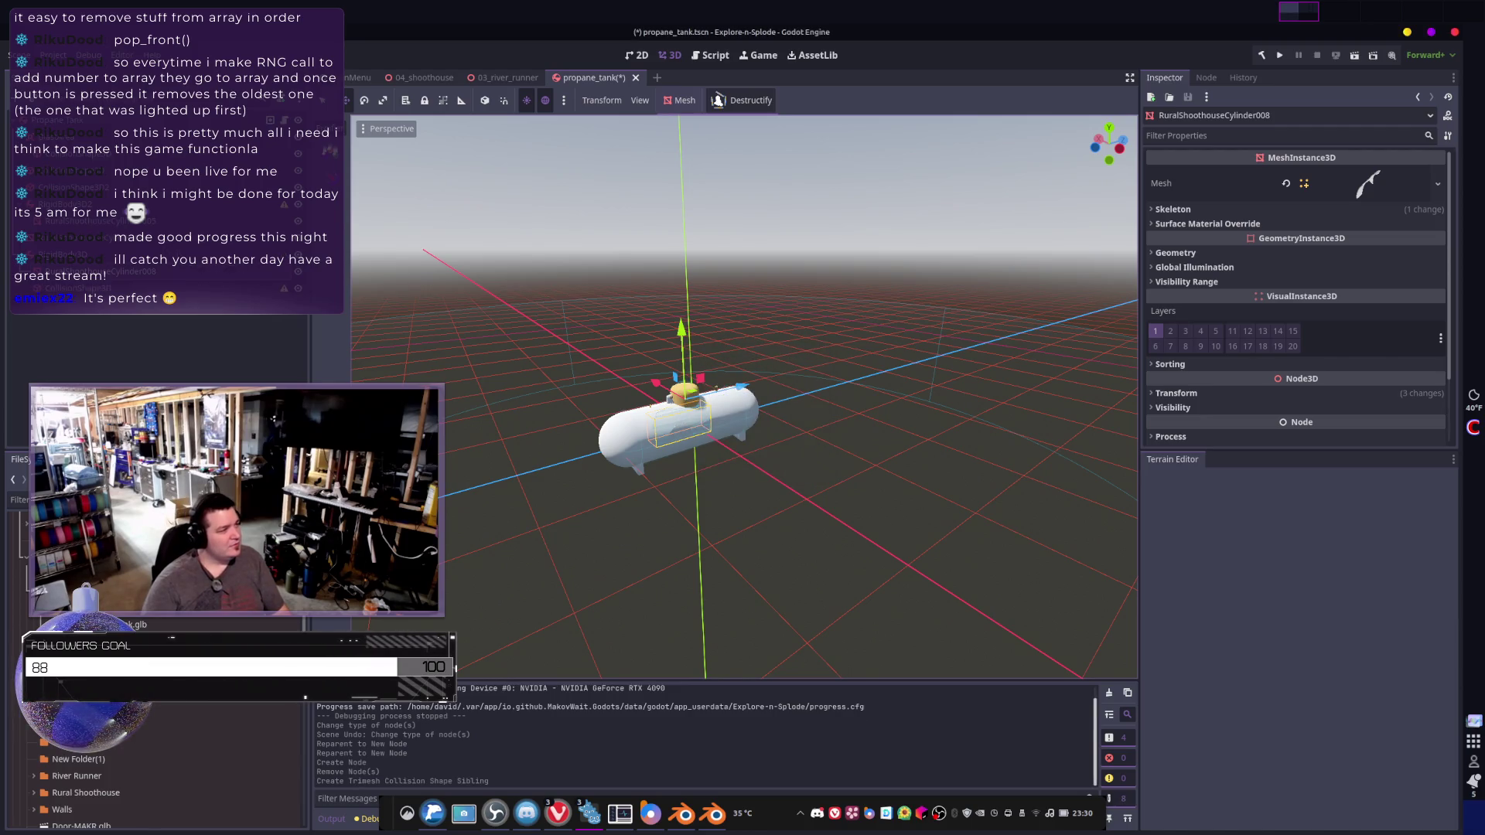
# - Create a Trimesh collision sibling for RuralShoothouseCylinder005, then select the Propane Tank root
pyautogui.click(93, 221)
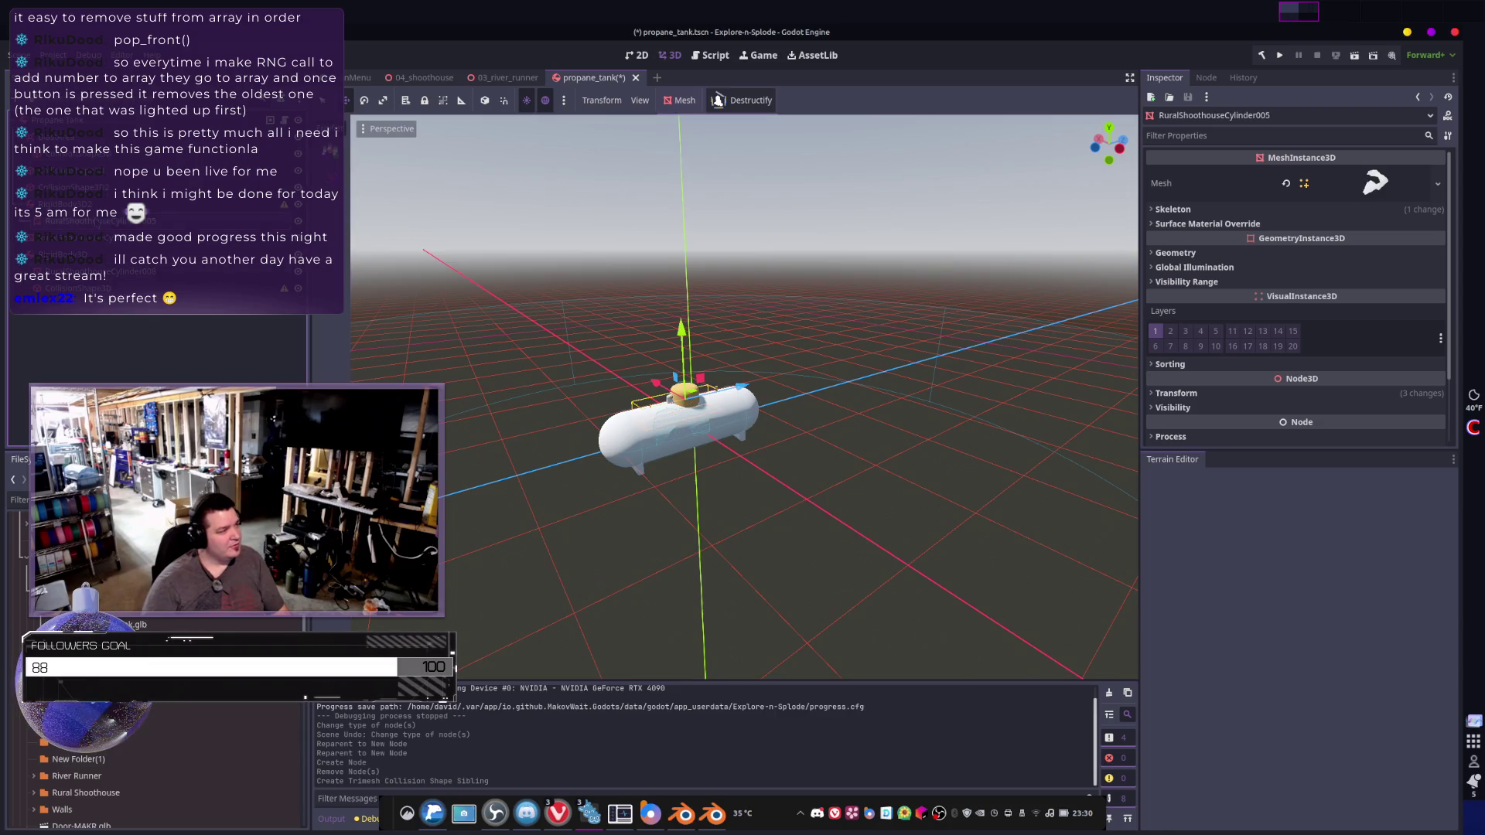
pyautogui.click(681, 100)
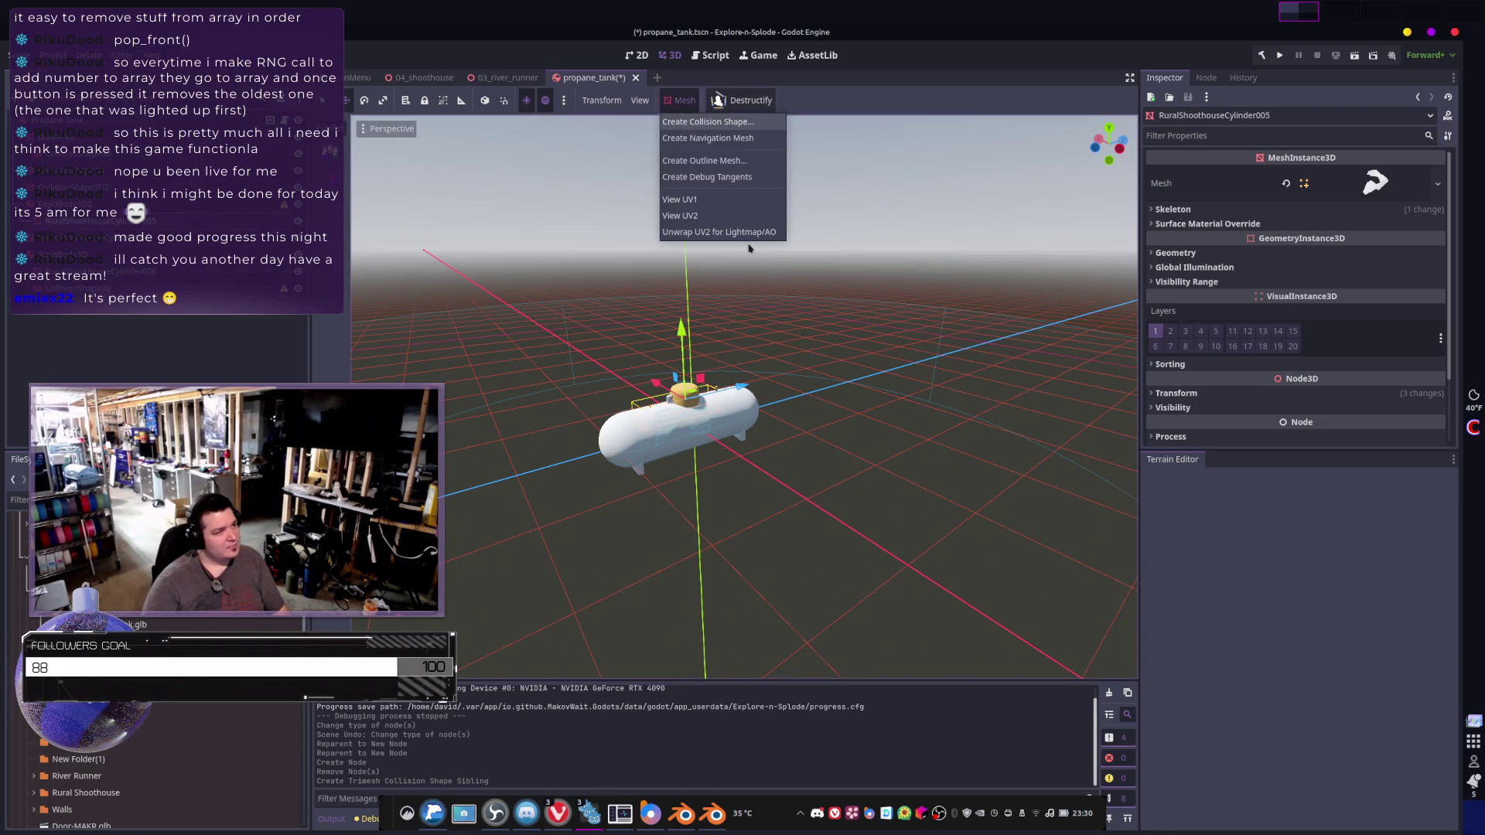
pyautogui.click(708, 121)
pyautogui.click(775, 463)
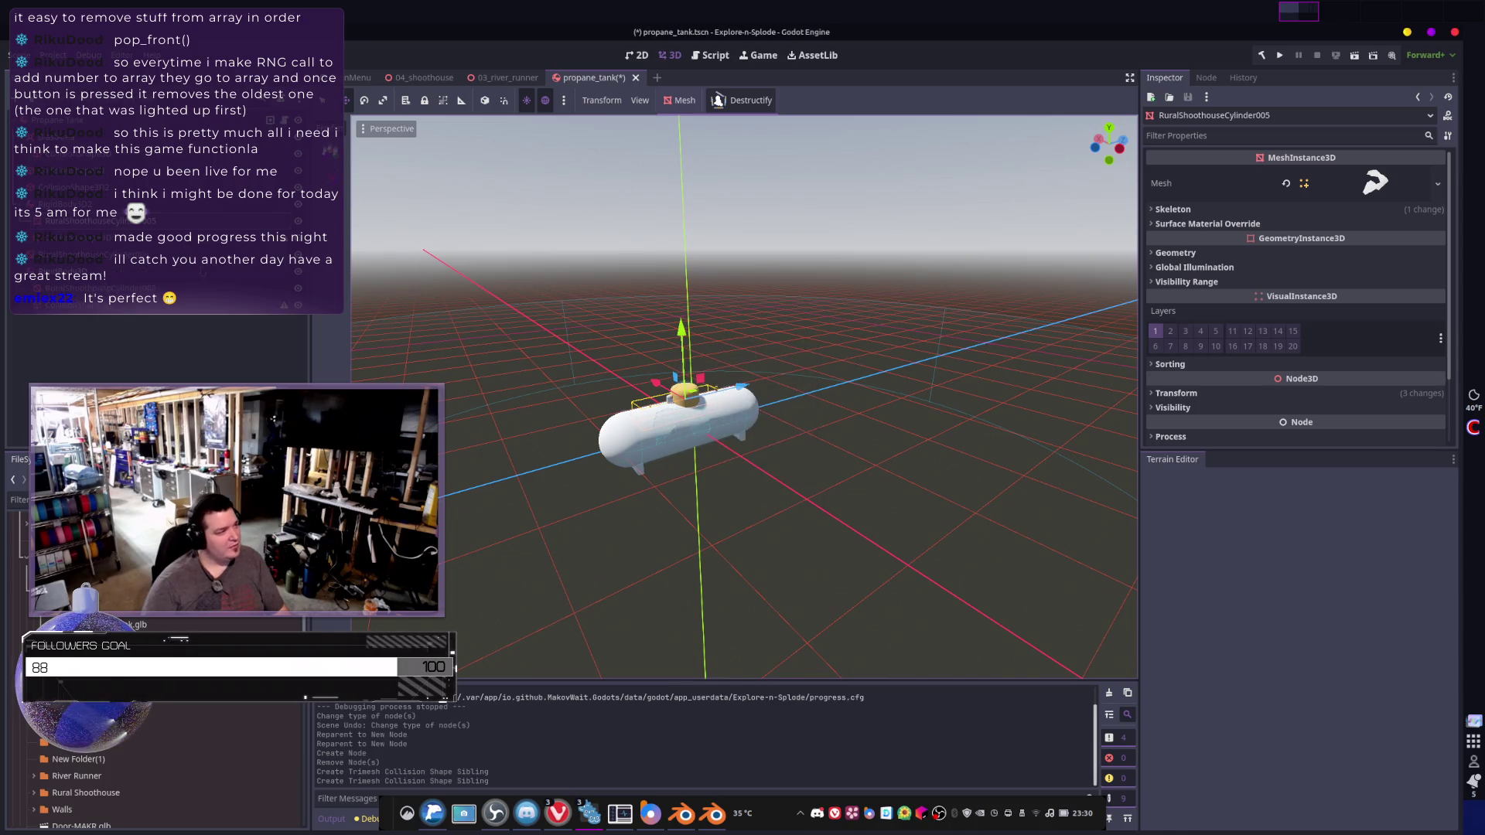
pyautogui.click(93, 255)
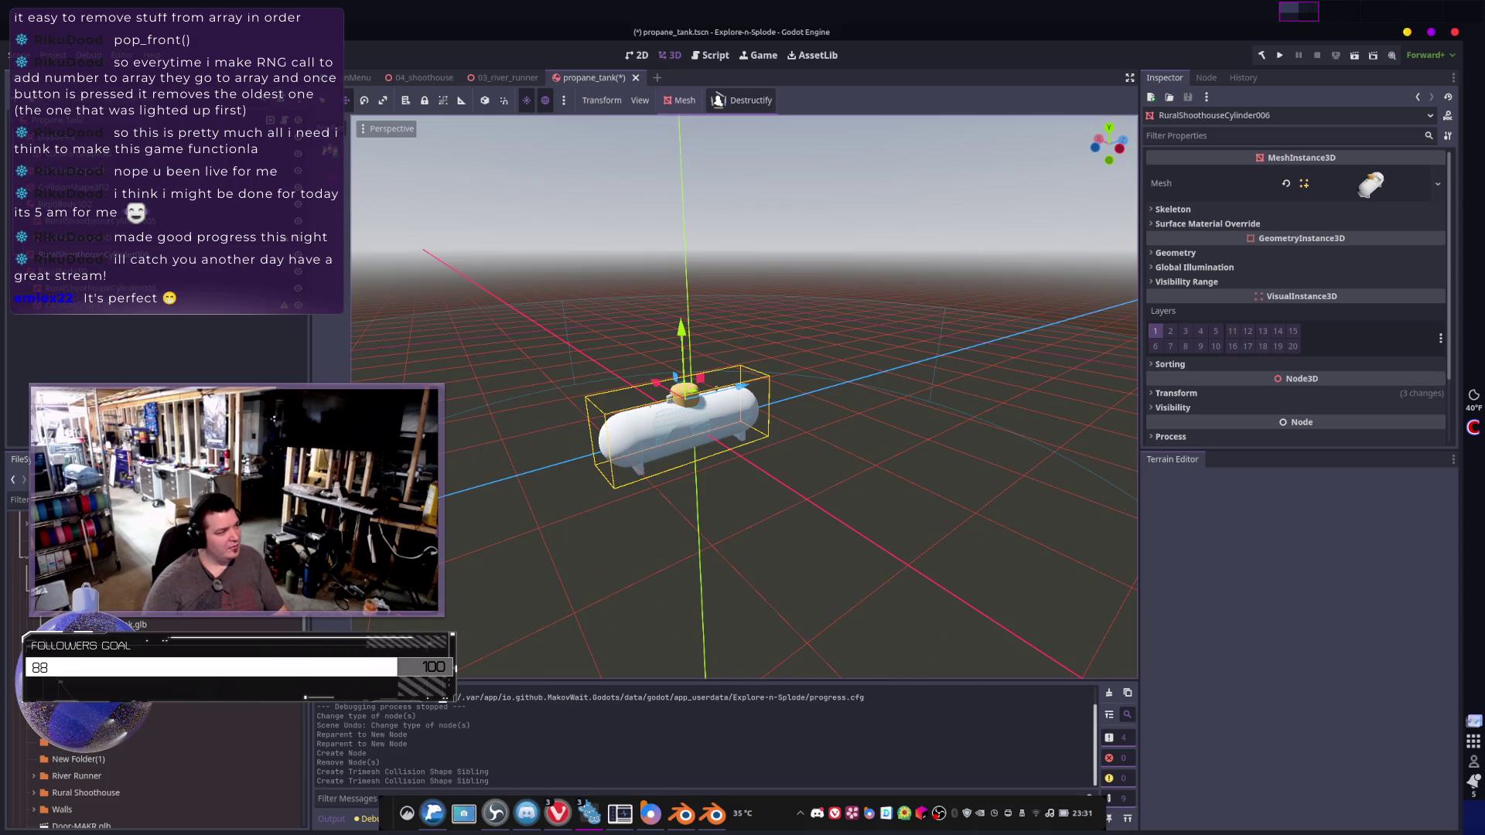
pyautogui.click(58, 121)
pyautogui.click(67, 358)
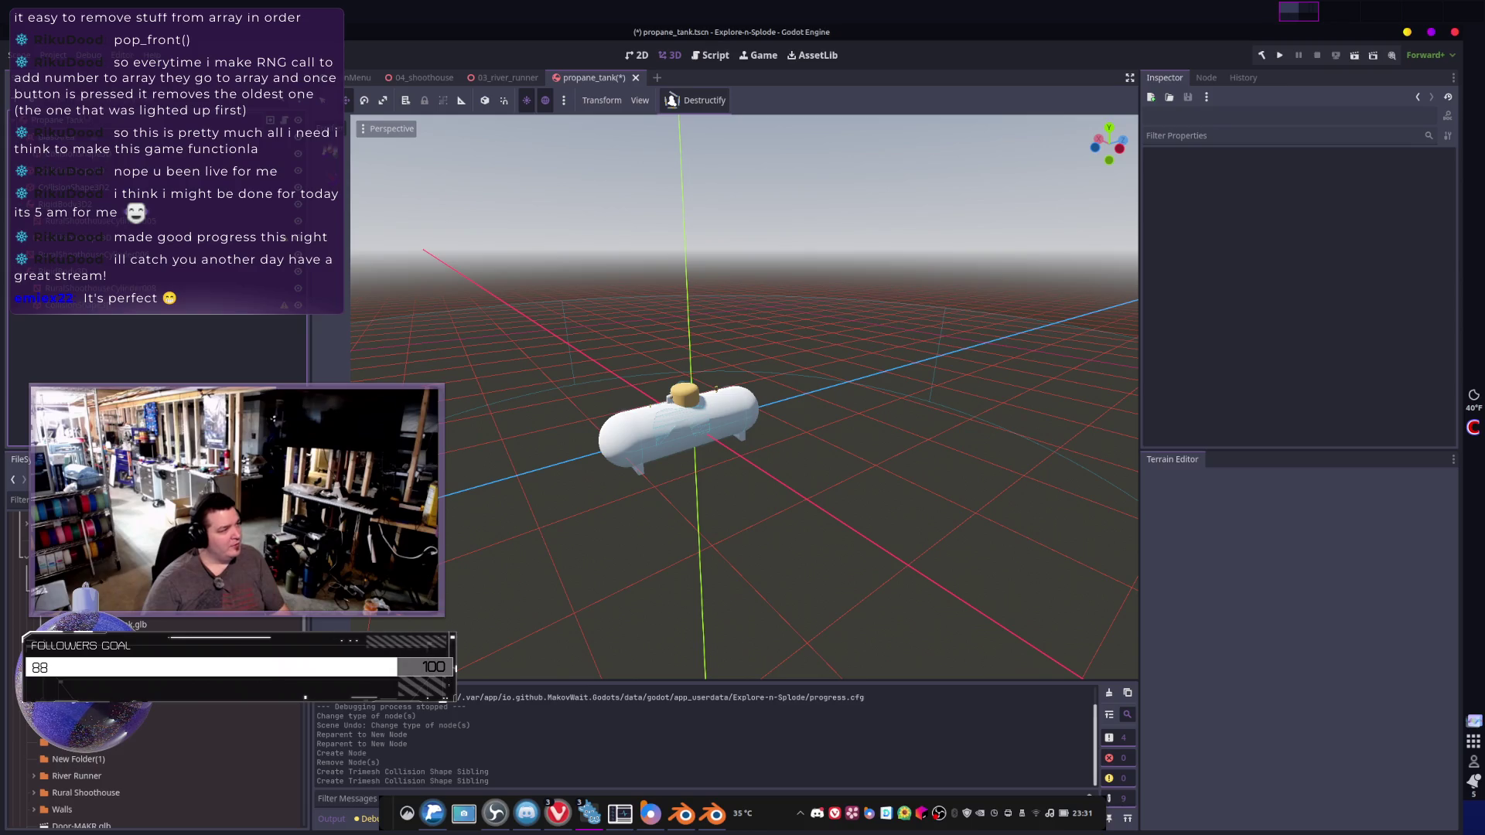
pyautogui.click(58, 120)
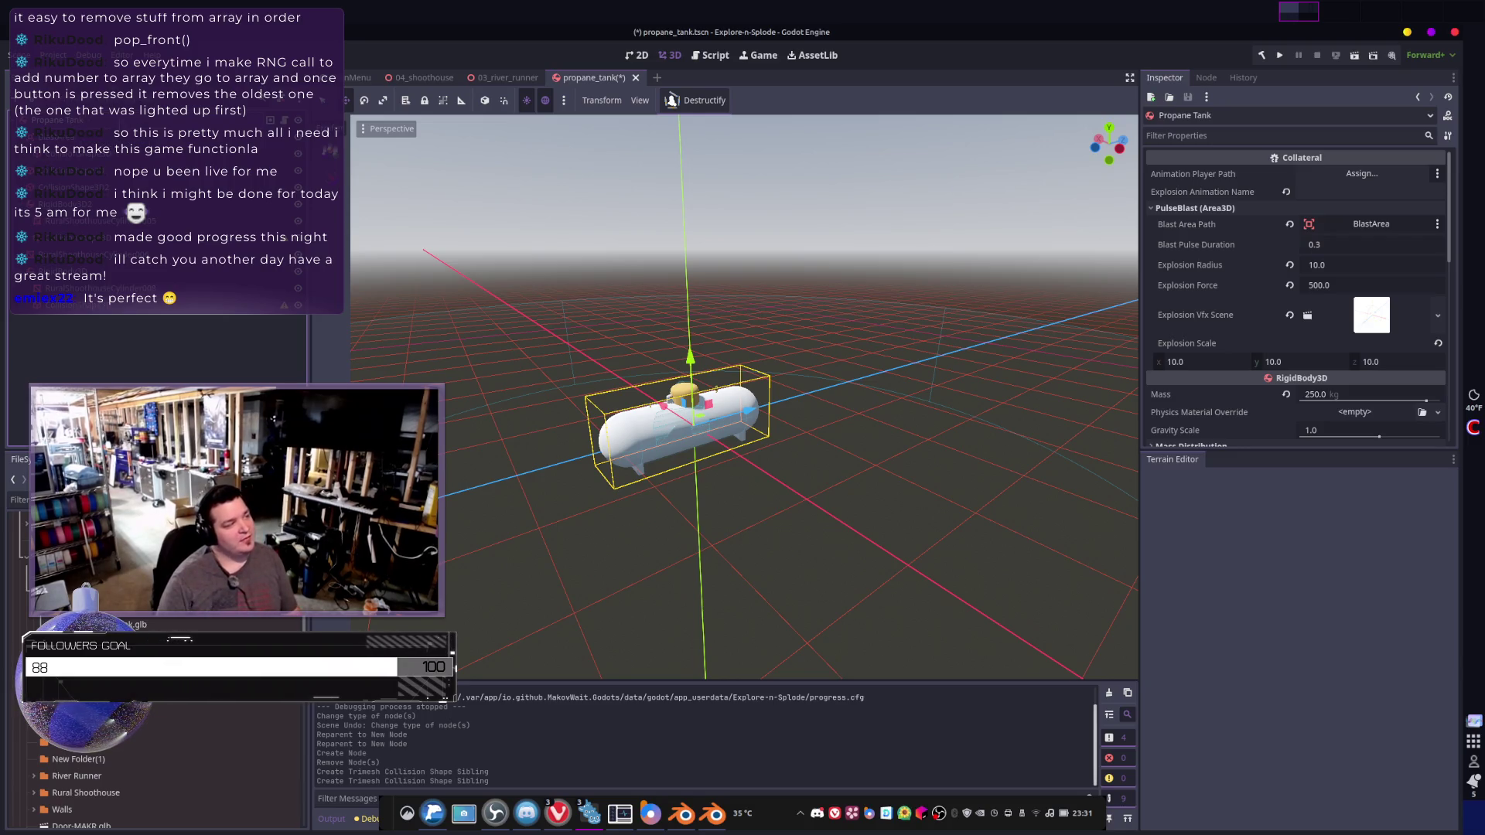
# - Change the Propane Tank root node's type from RigidBody3D to Node3D
pyautogui.rightClick(124, 232)
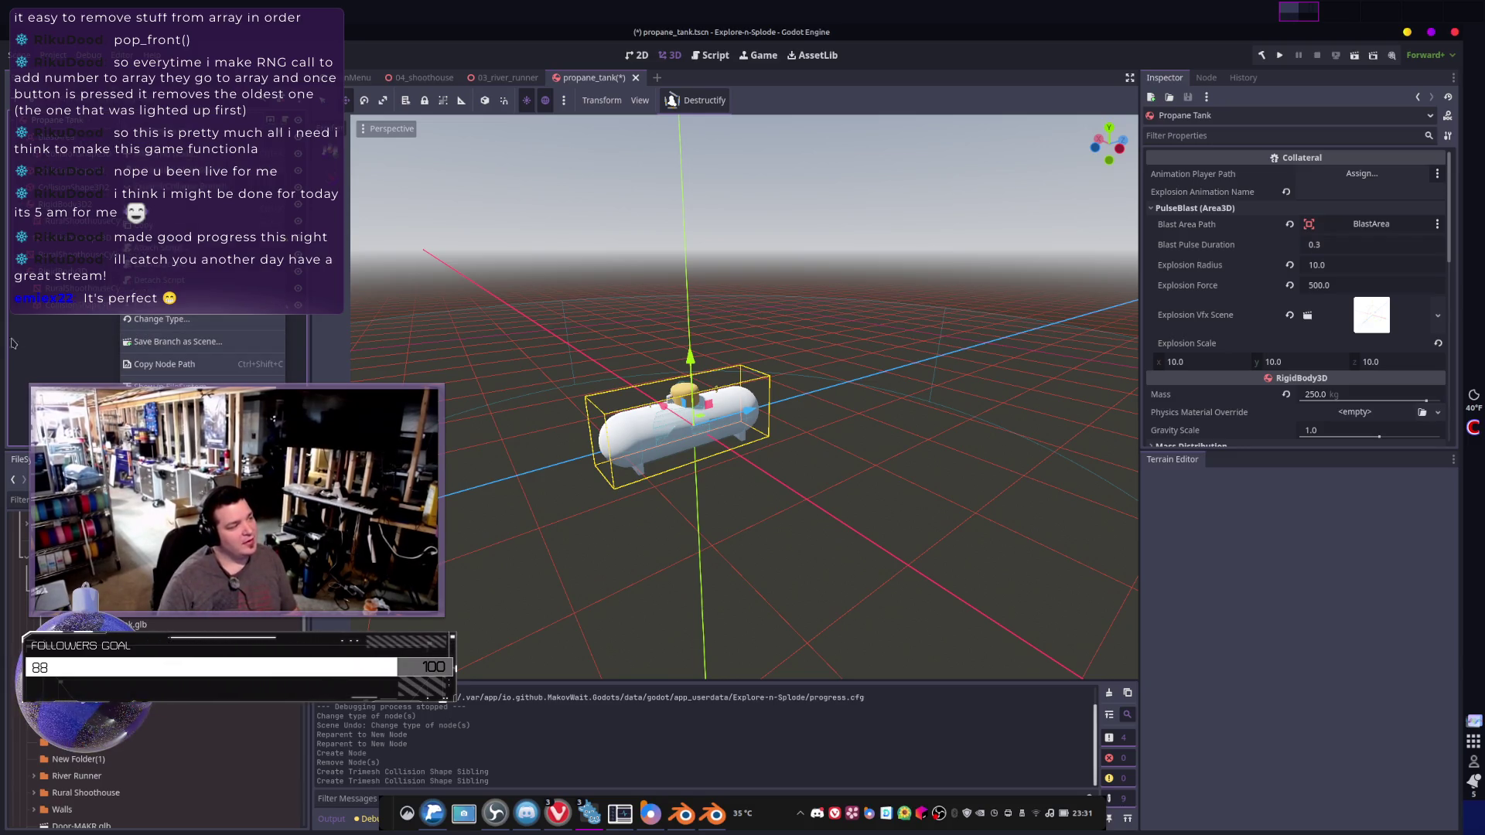
pyautogui.press('Escape')
pyautogui.rightClick(101, 224)
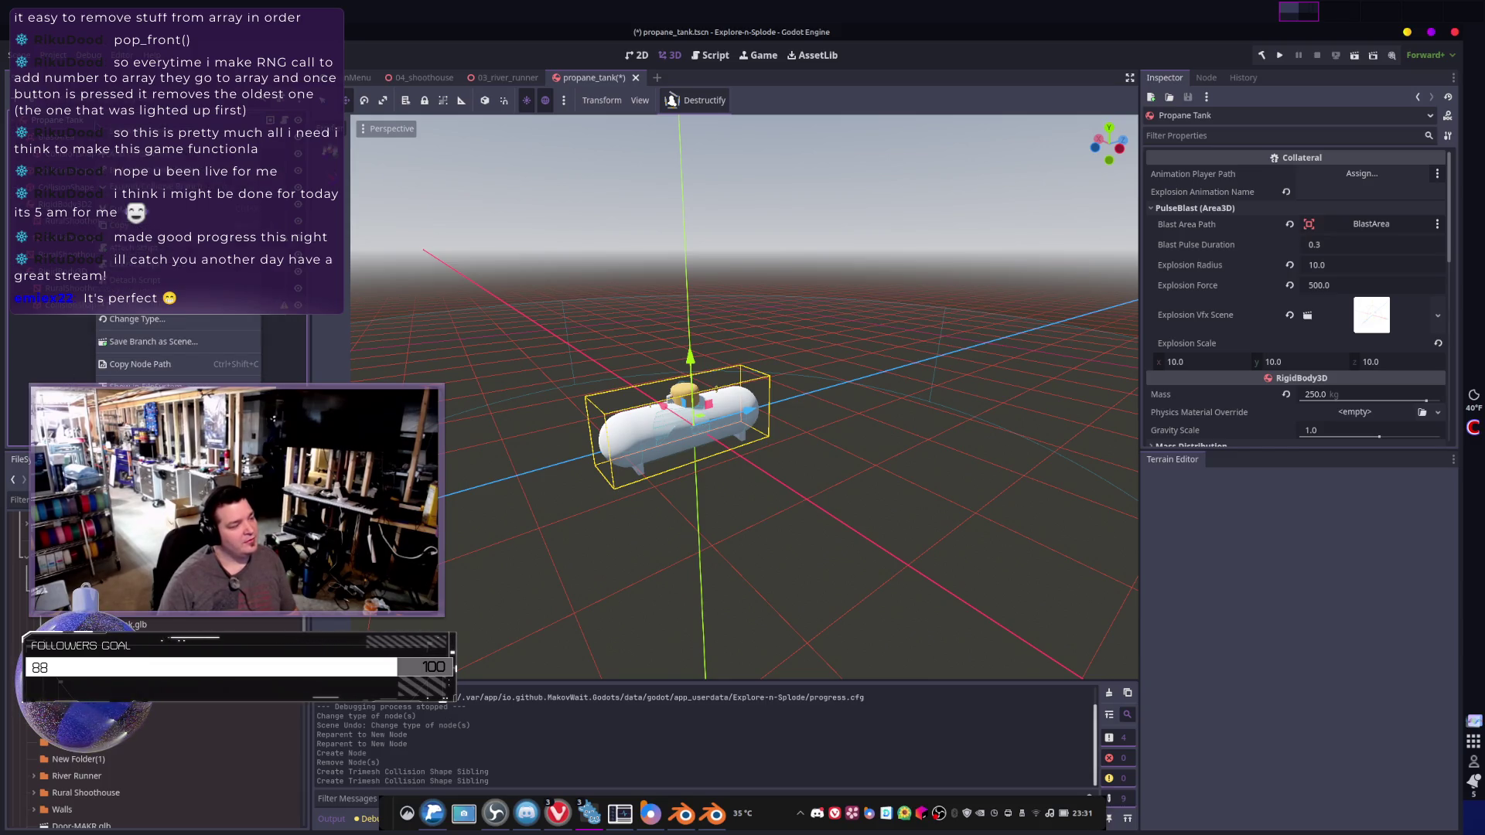
pyautogui.press('Escape')
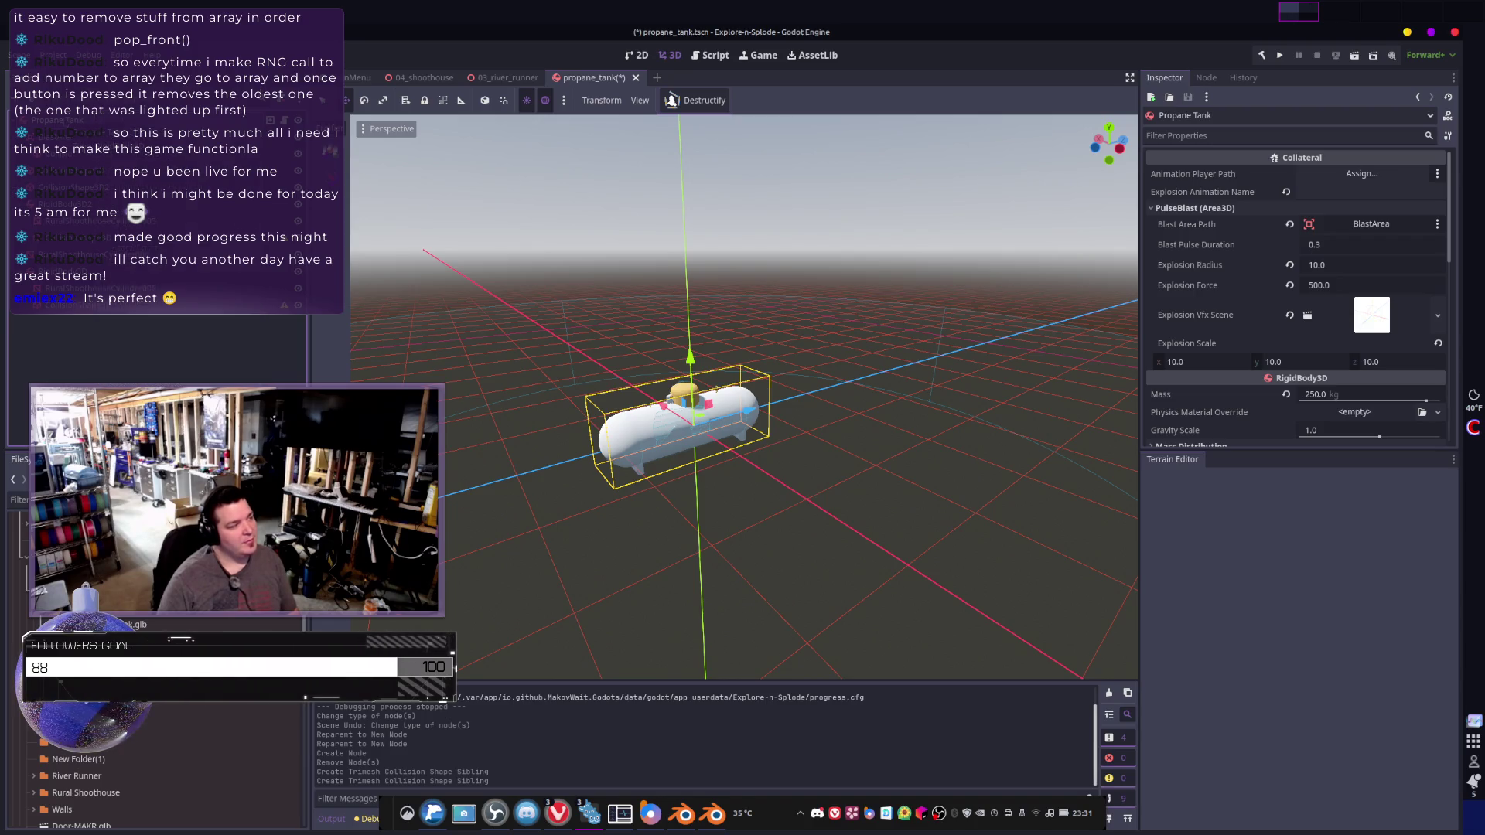
pyautogui.rightClick(68, 120)
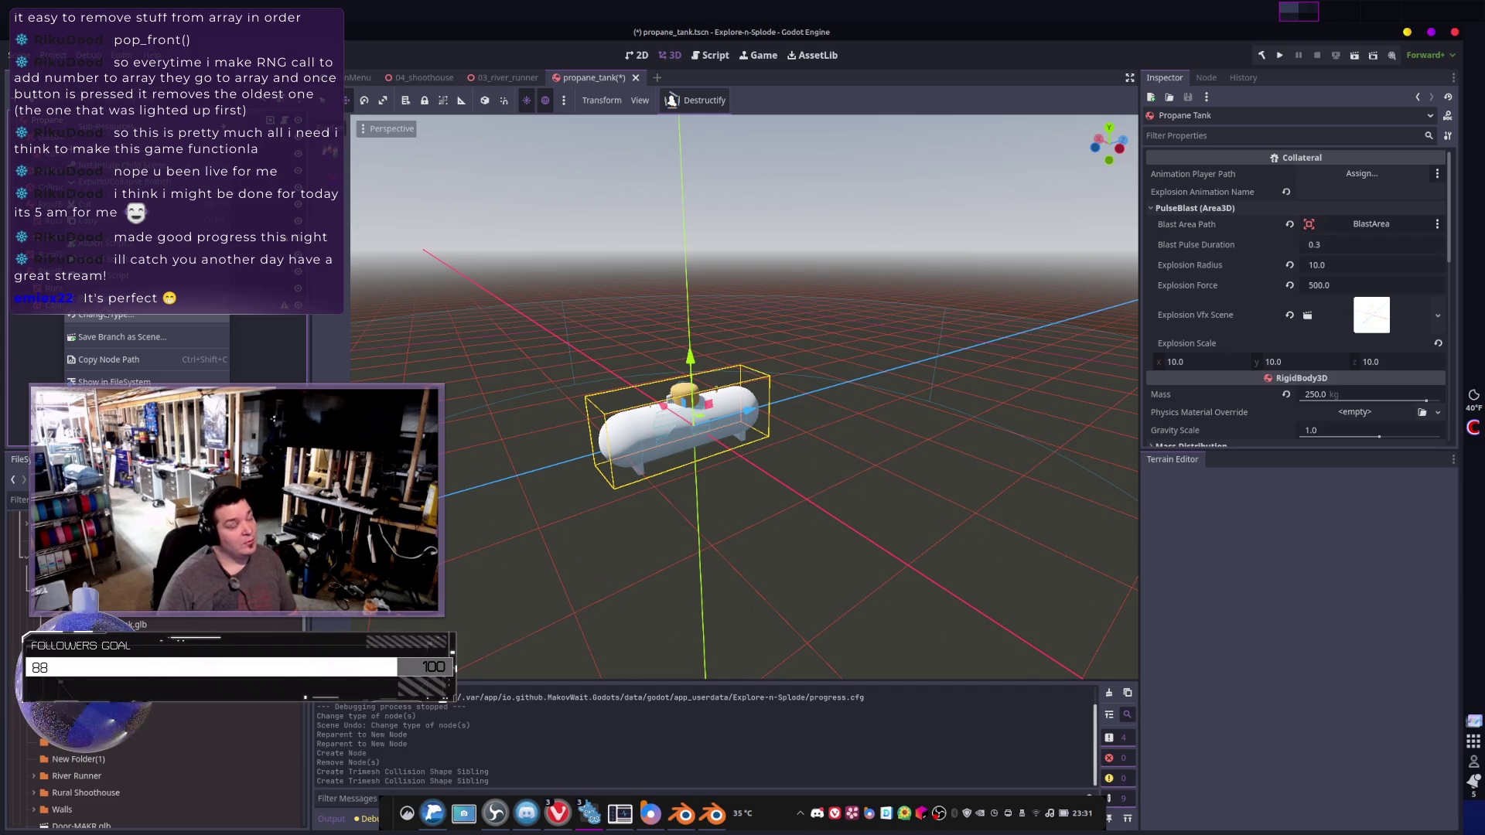
pyautogui.click(101, 315)
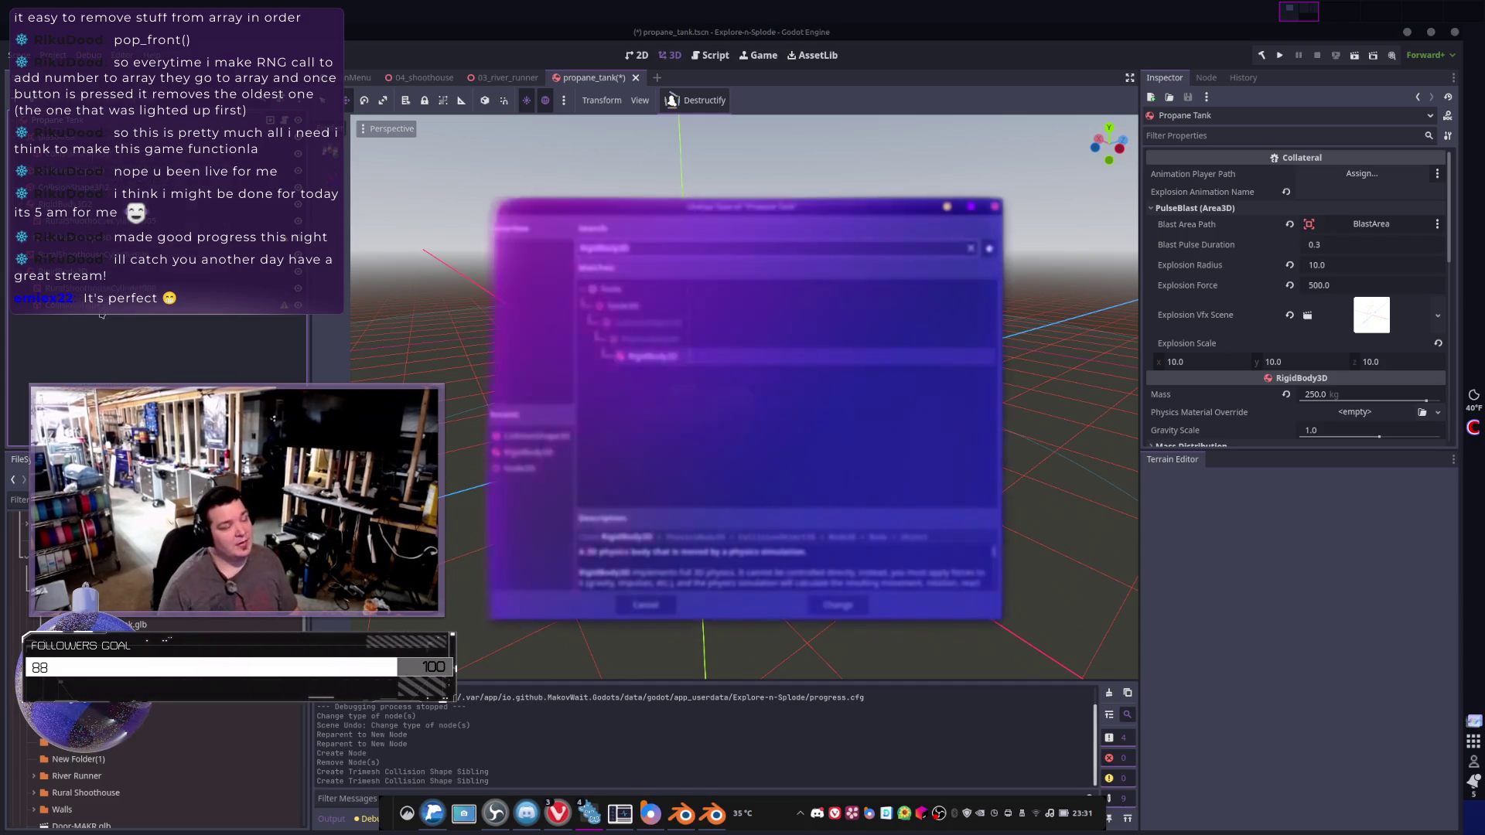
pyautogui.write('Node3D')
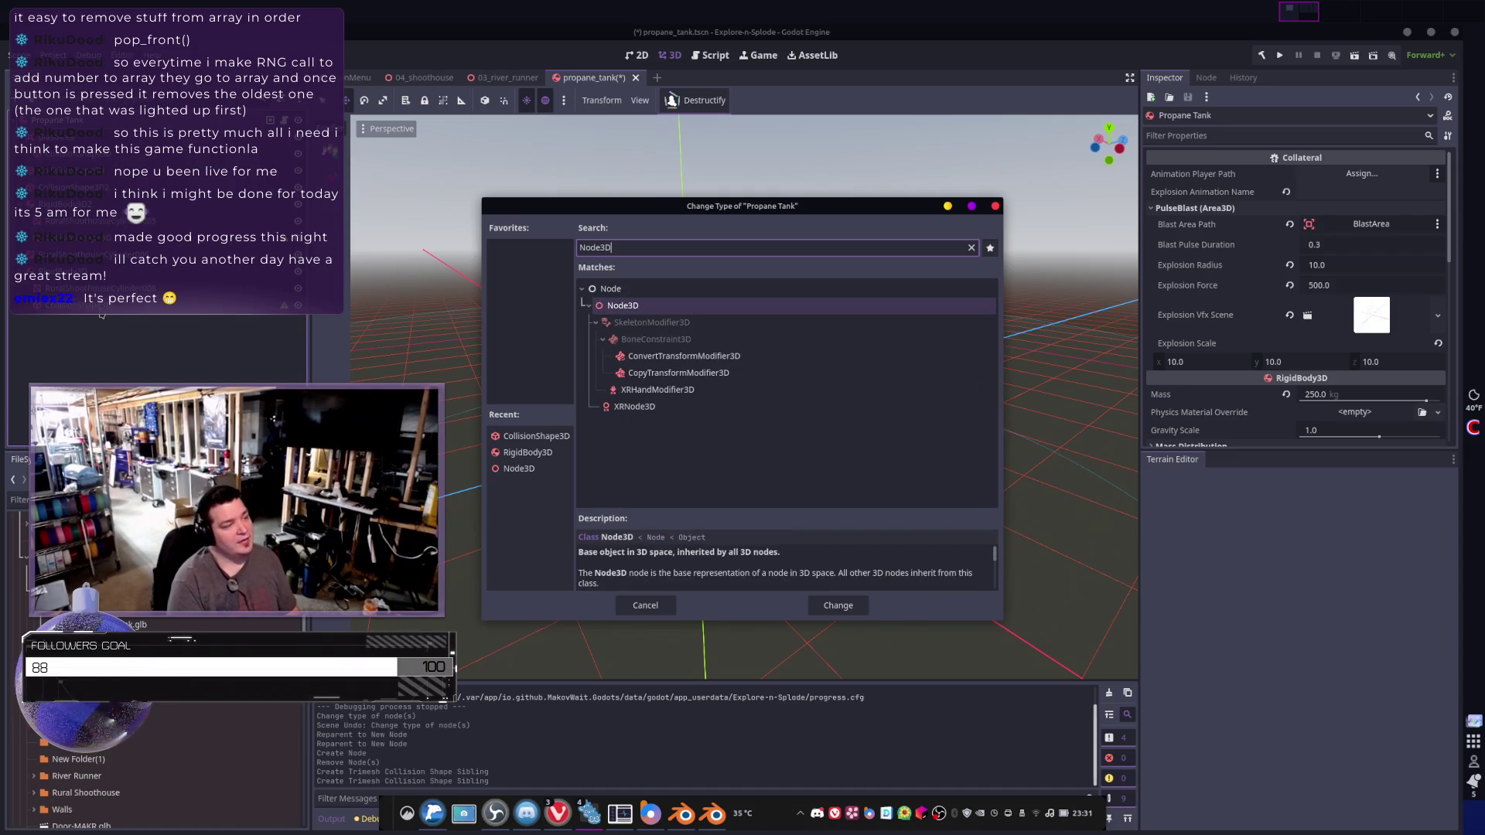
pyautogui.press('Return')
pyautogui.rightClick(108, 121)
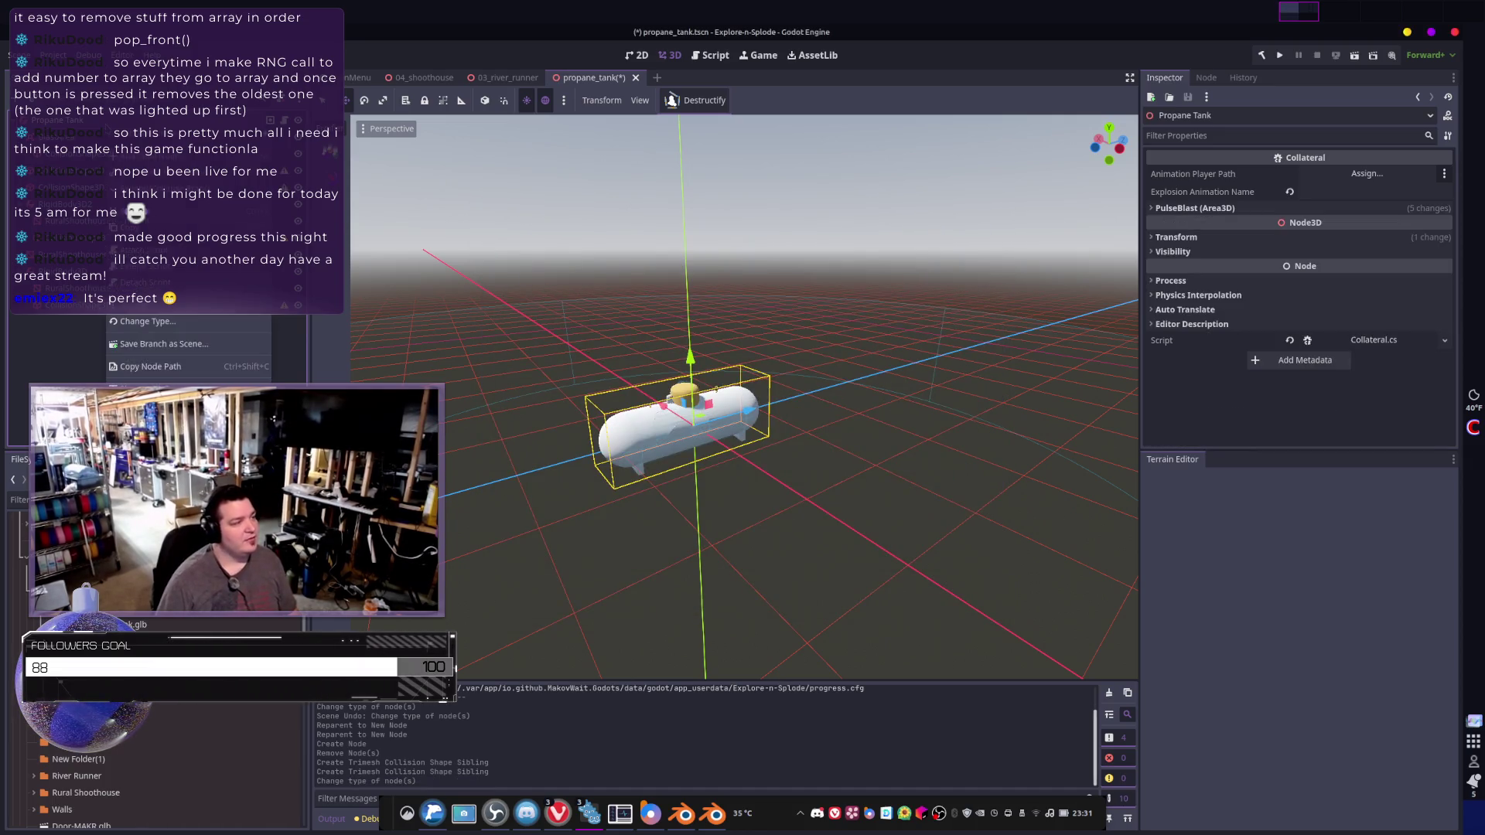
# - Add a StaticBody3D child and move RuralShoothouseCylinder006 under it
pyautogui.click(143, 321)
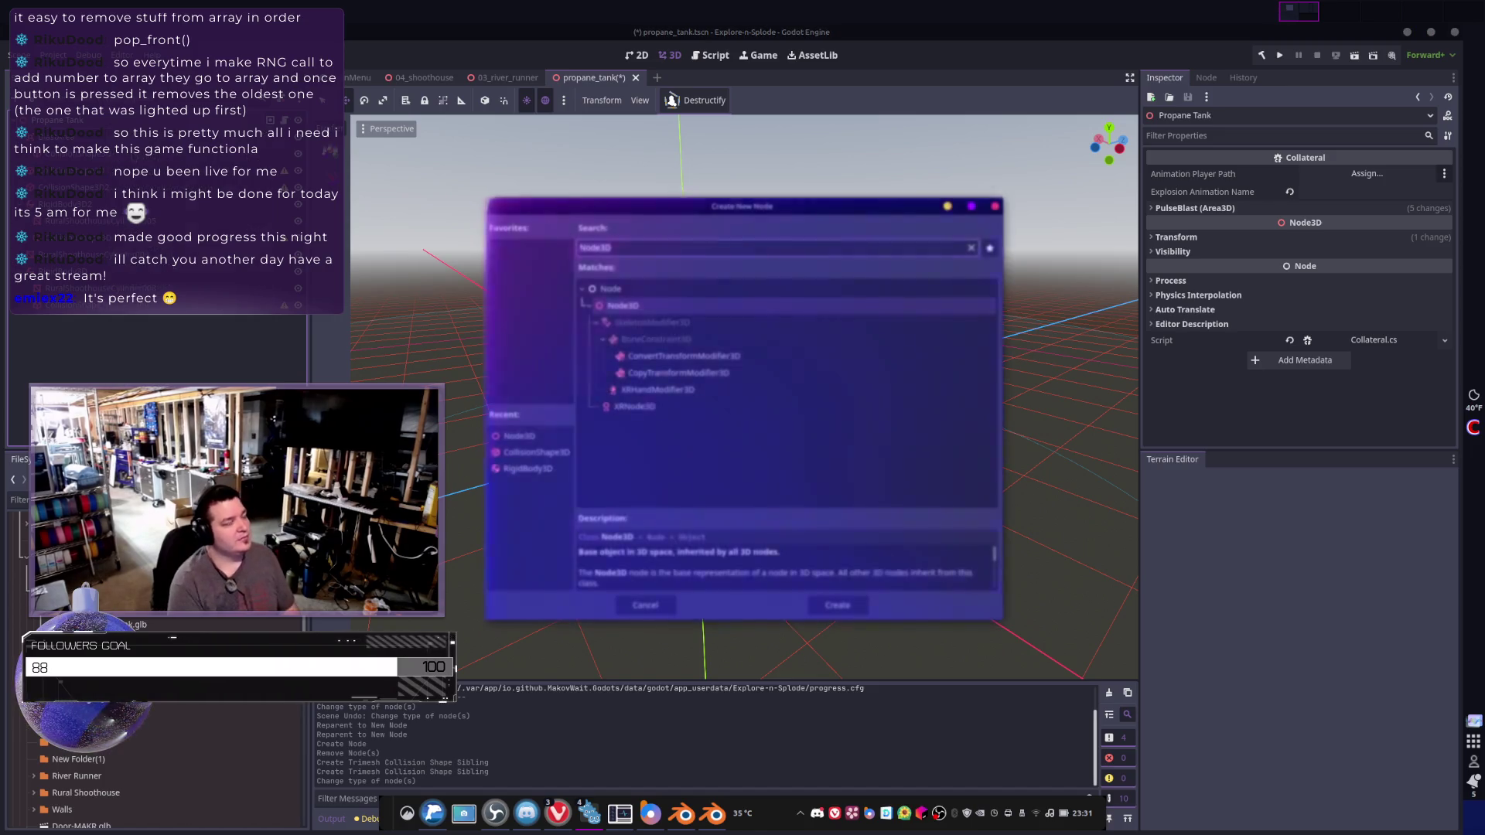
pyautogui.write('static')
pyautogui.press('Return')
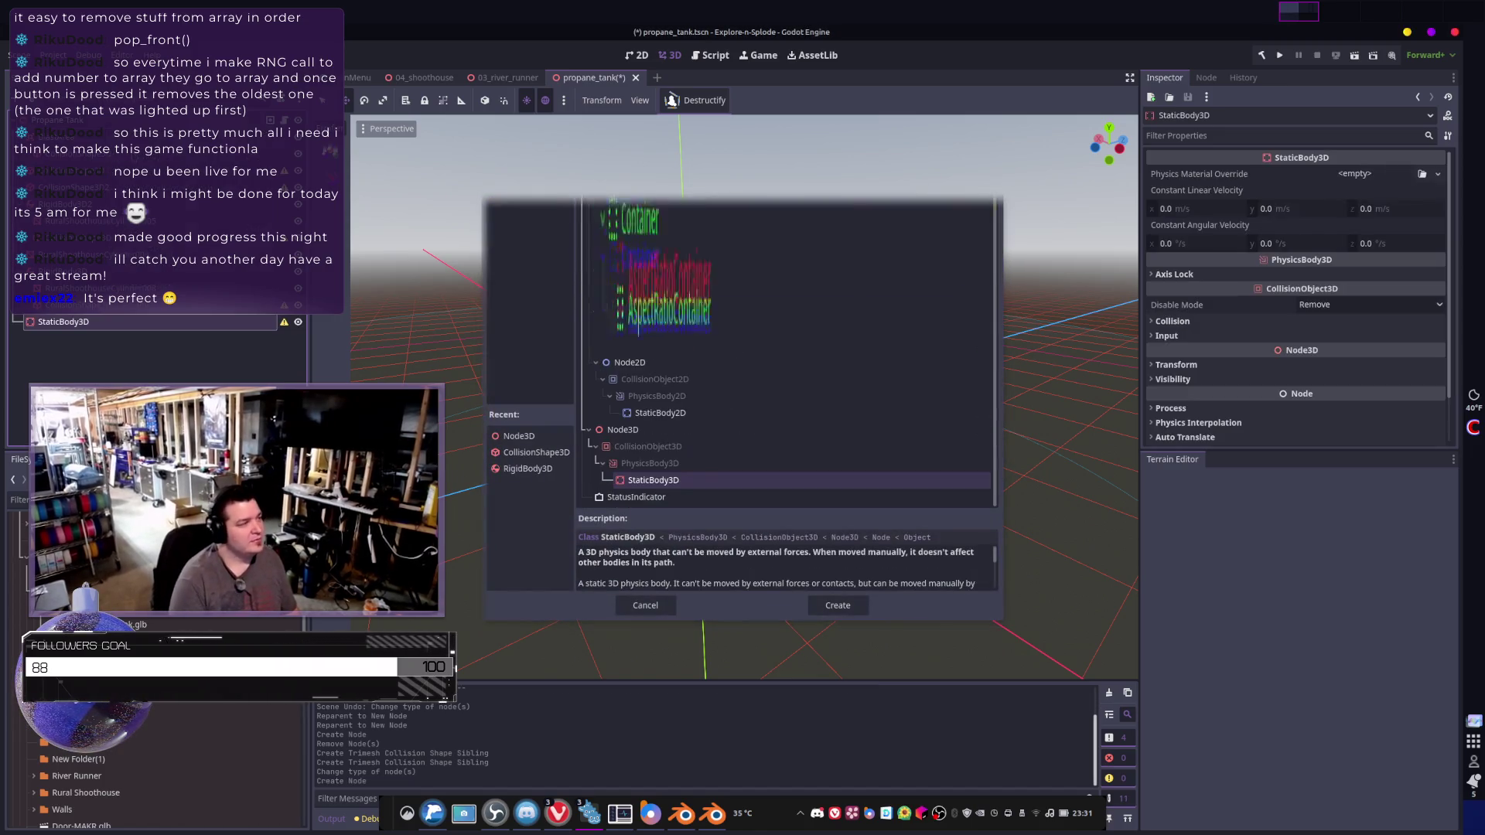
pyautogui.moveTo(116, 321); pyautogui.dragTo(122, 325)
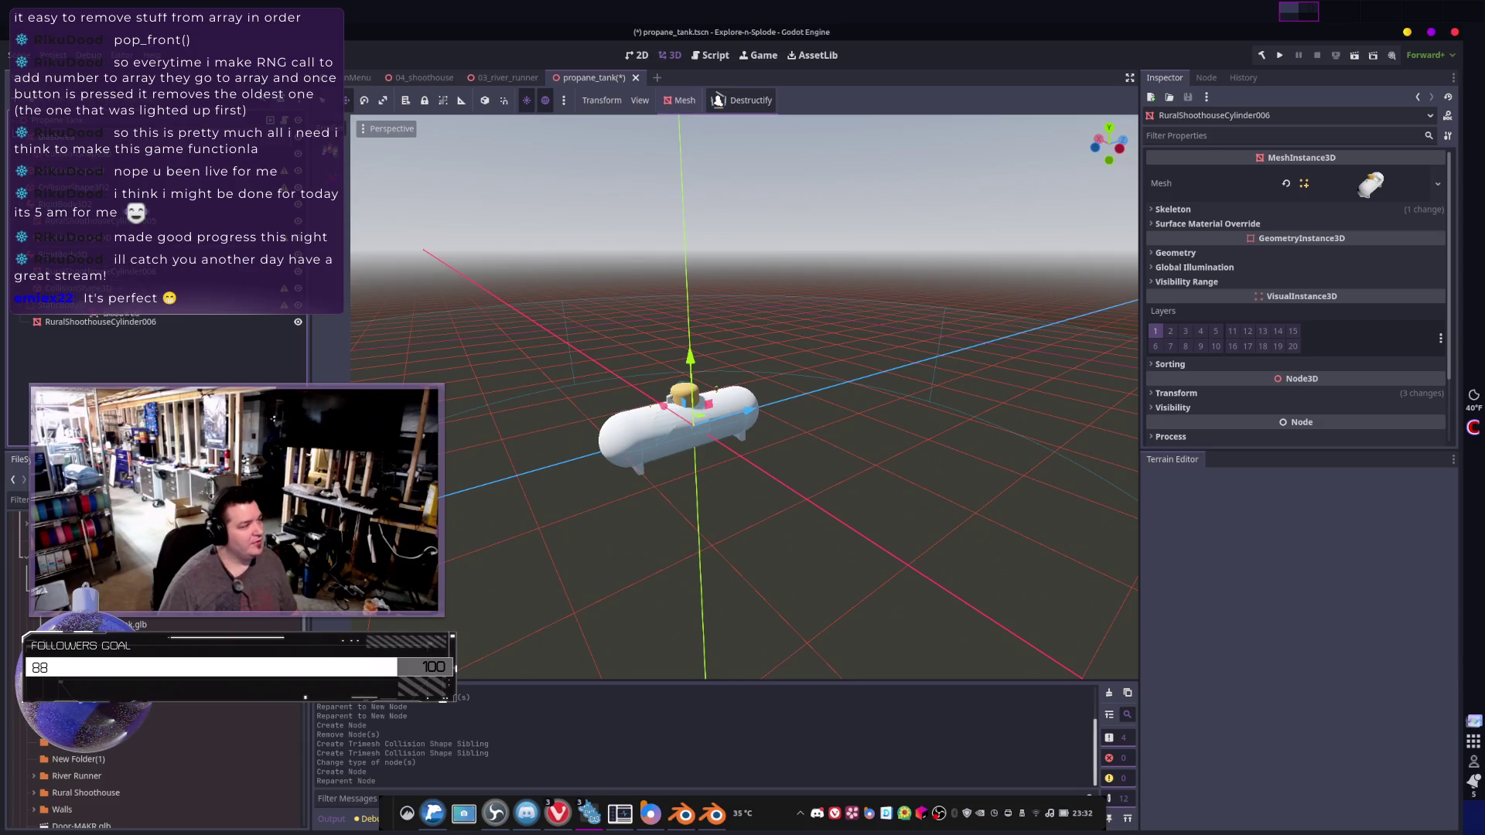
pyautogui.click(70, 305)
pyautogui.moveTo(114, 314); pyautogui.dragTo(70, 305)
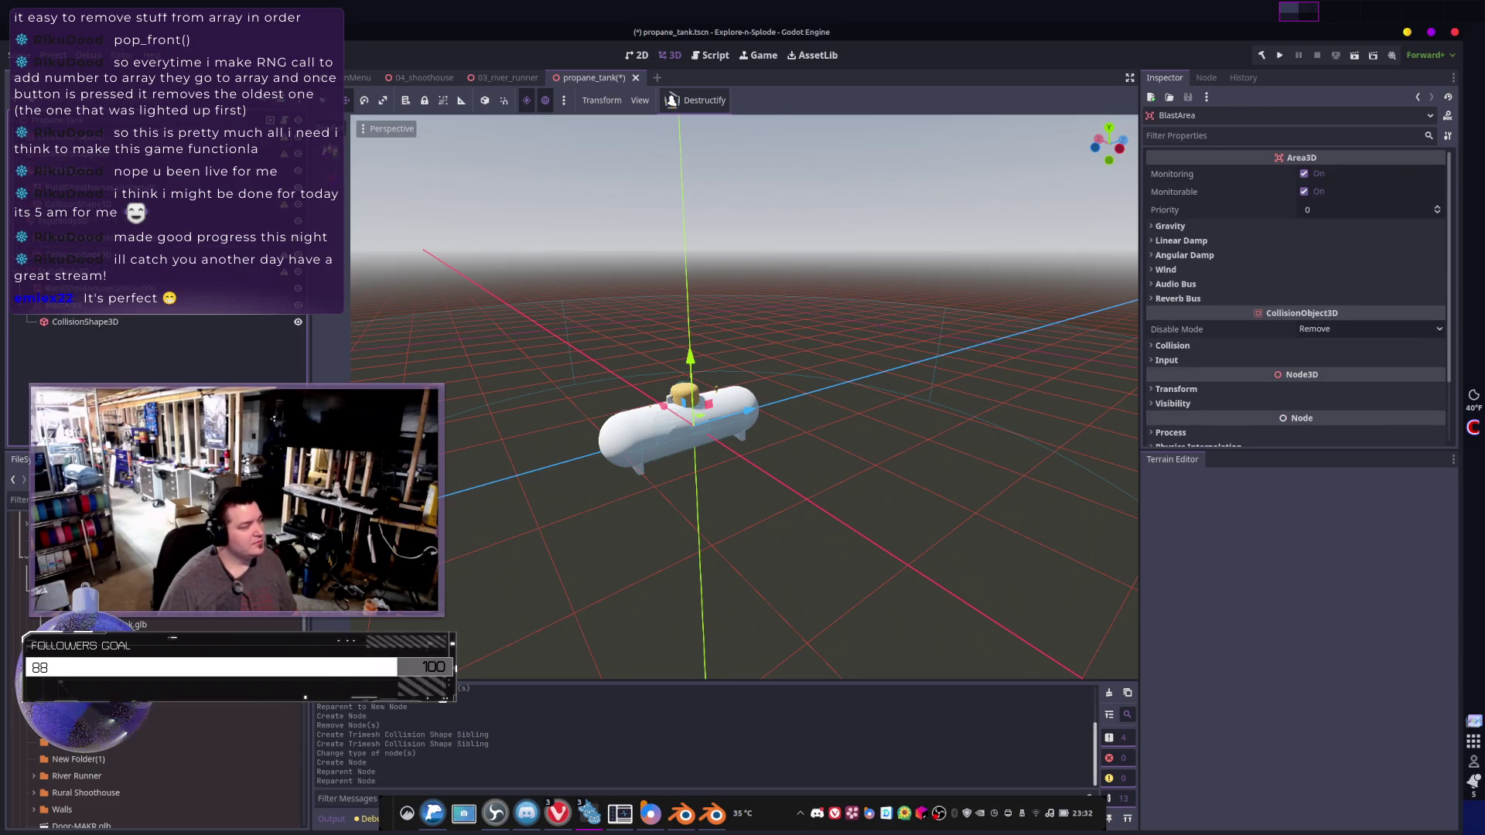
# - Duplicate the CollisionShape3D and move both collision shapes under the StaticBody3D
pyautogui.click(85, 306)
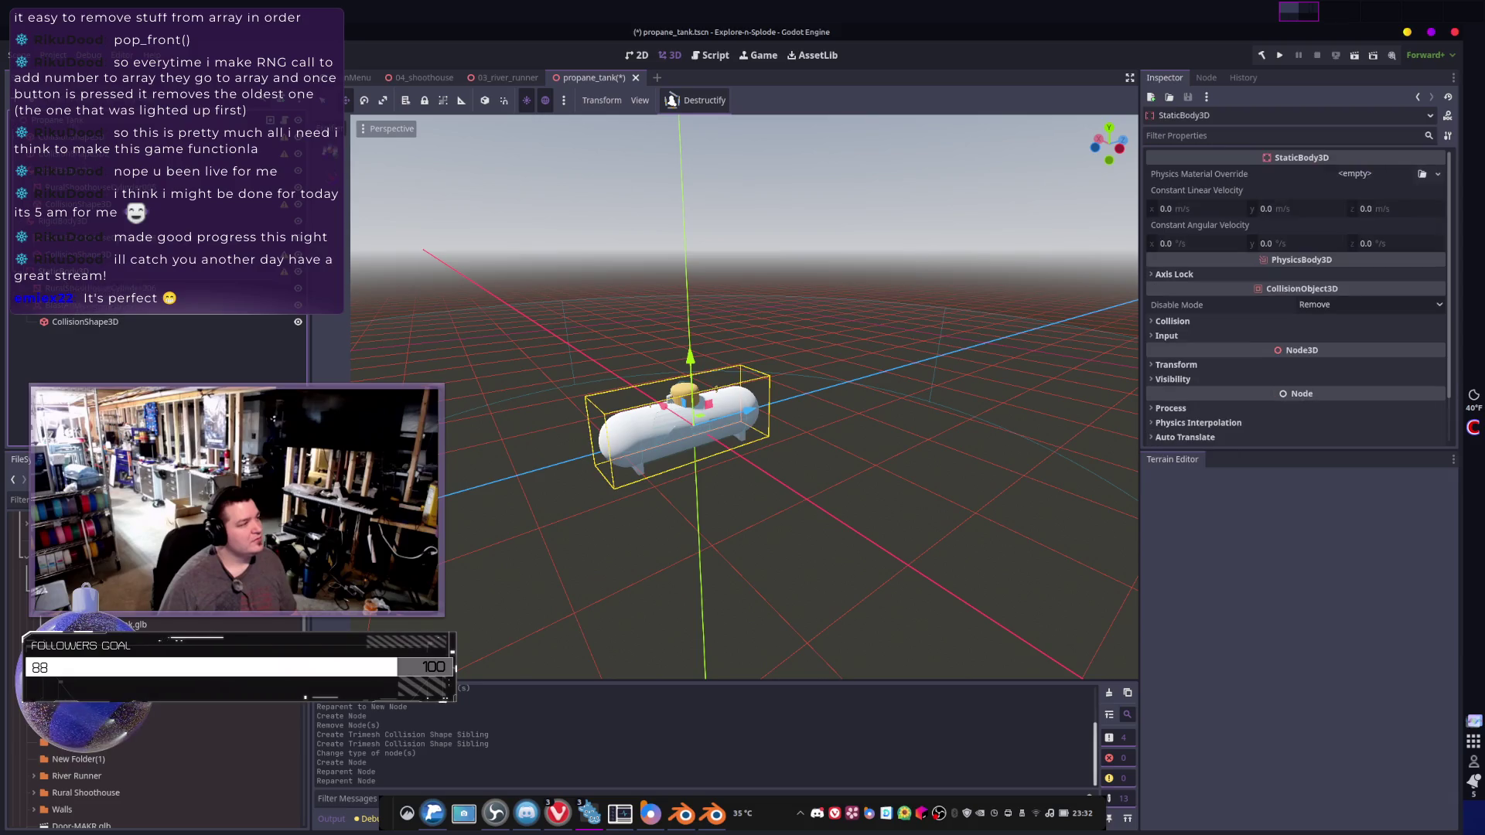
pyautogui.click(85, 322)
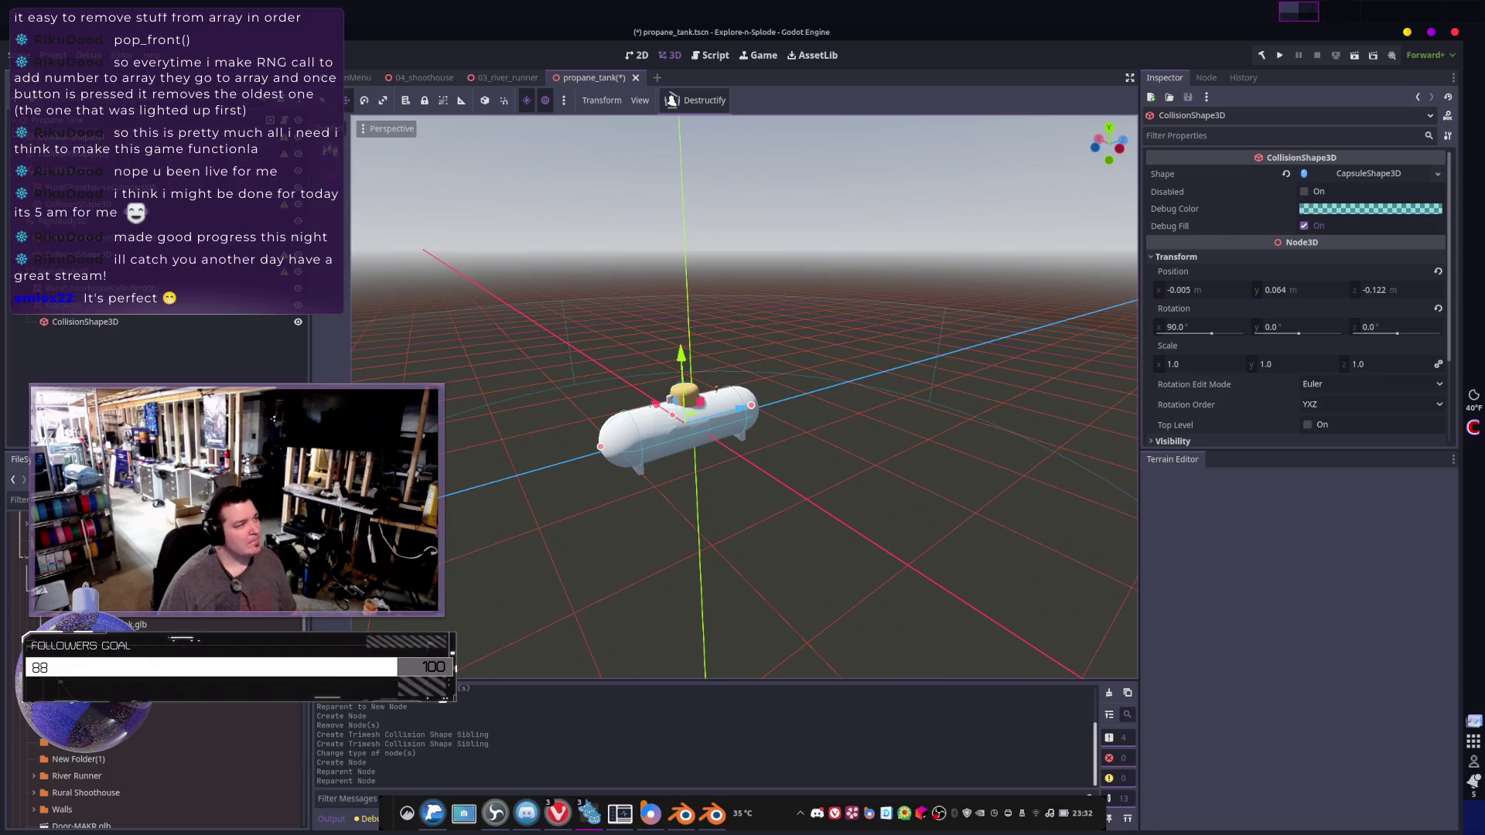
pyautogui.hotkey('ctrl', 'd')
pyautogui.keyDown('ctrl'); pyautogui.click(85, 322); pyautogui.keyUp('ctrl')
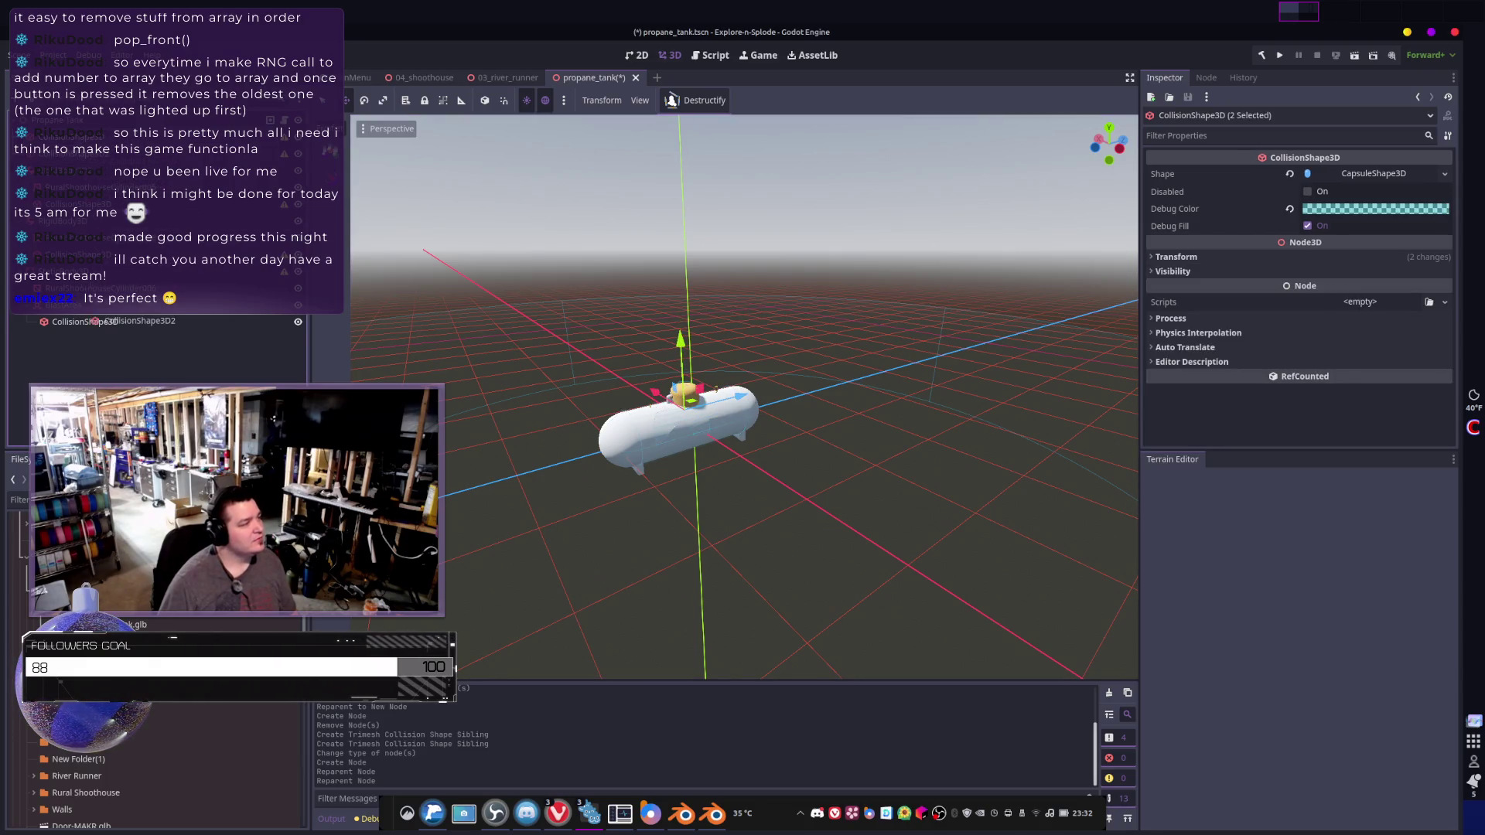
pyautogui.moveTo(85, 322); pyautogui.dragTo(77, 305)
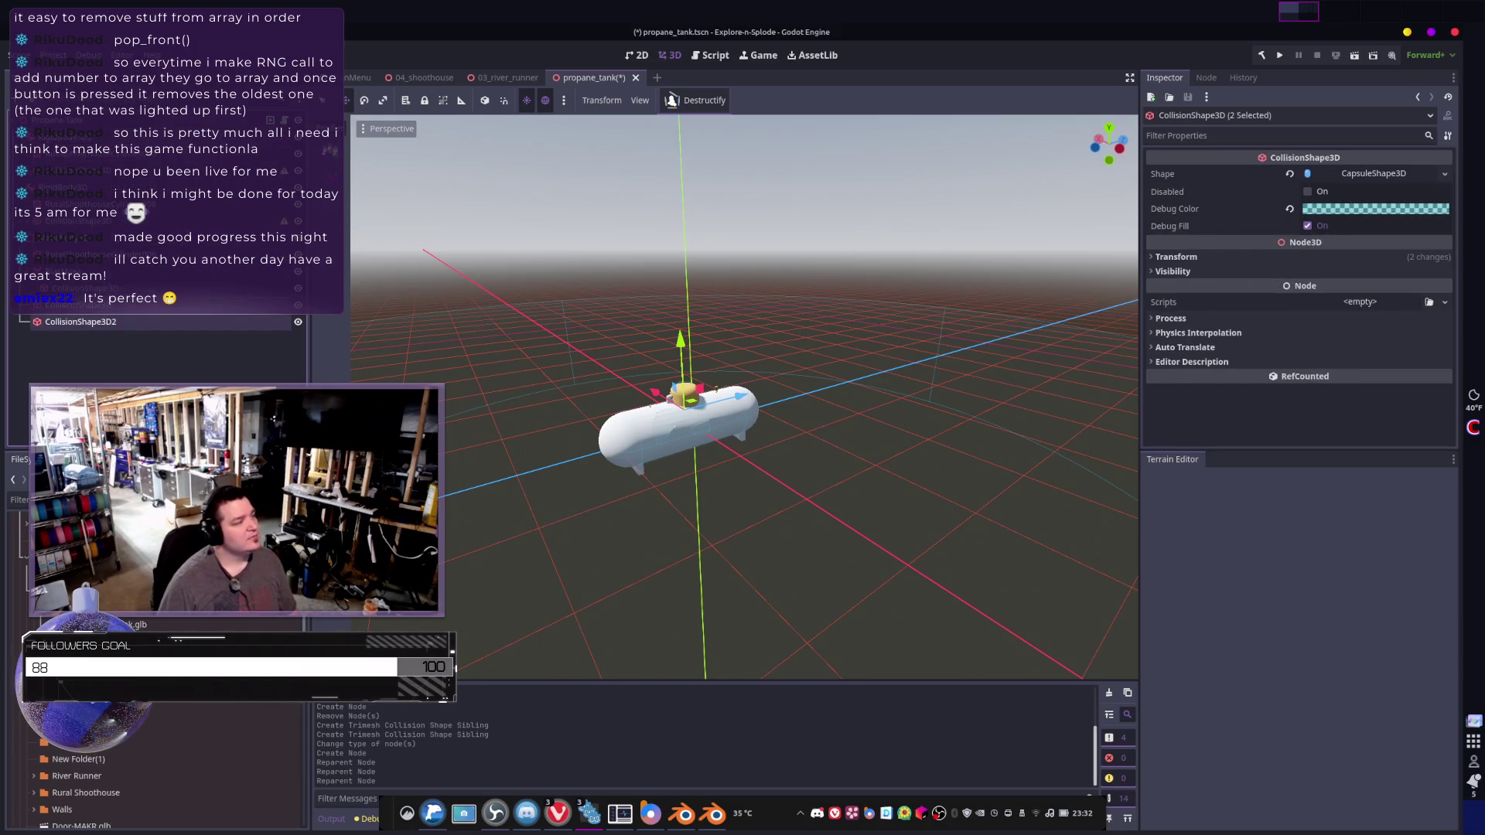
pyautogui.click(70, 271)
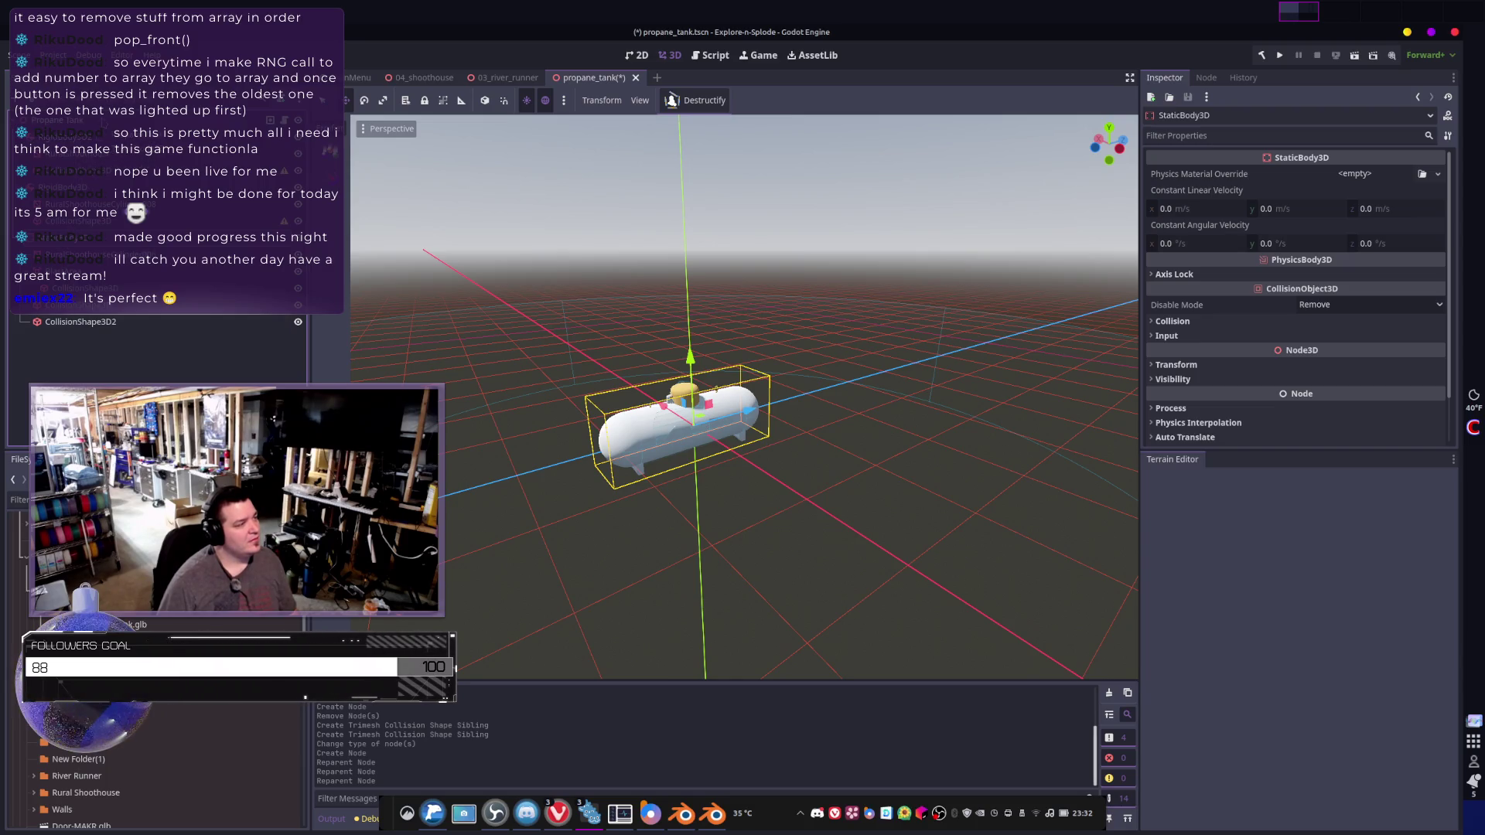
pyautogui.click(58, 120)
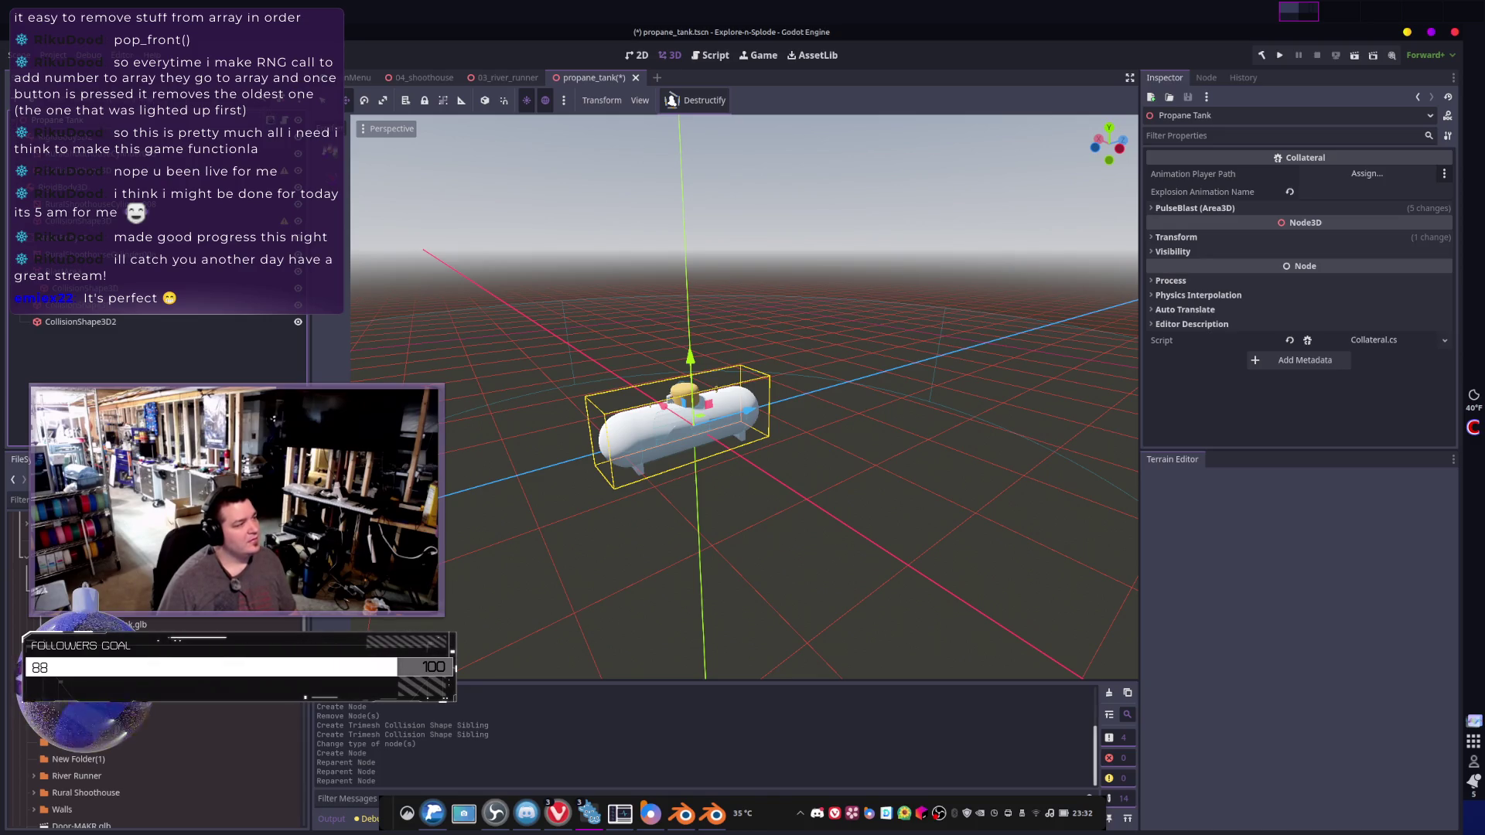
# - Turn on Freeze in the Deactivation settings of RigidBody3D2 and RigidBody3D
pyautogui.click(62, 187)
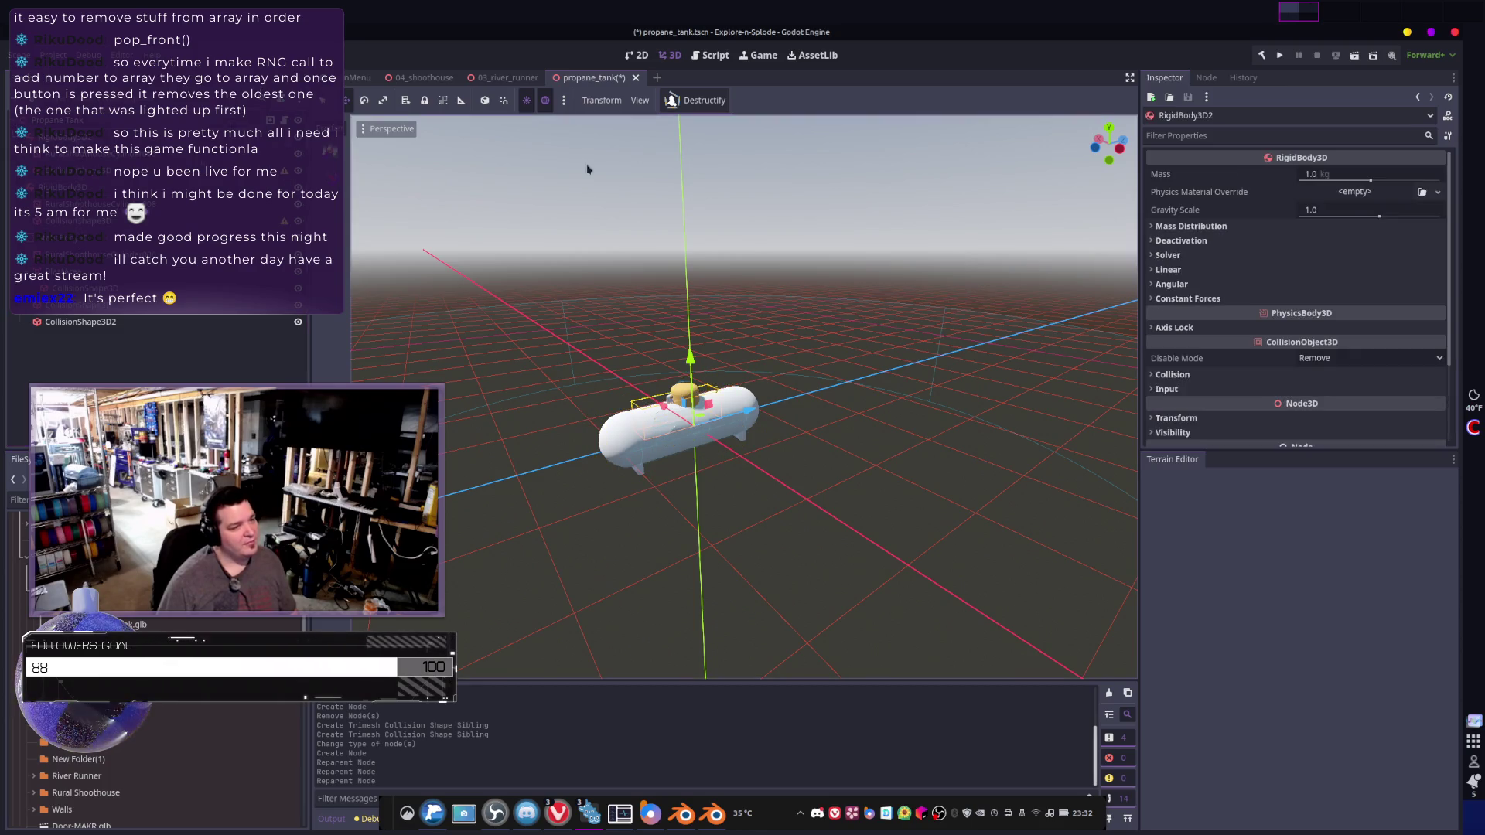
pyautogui.click(1176, 240)
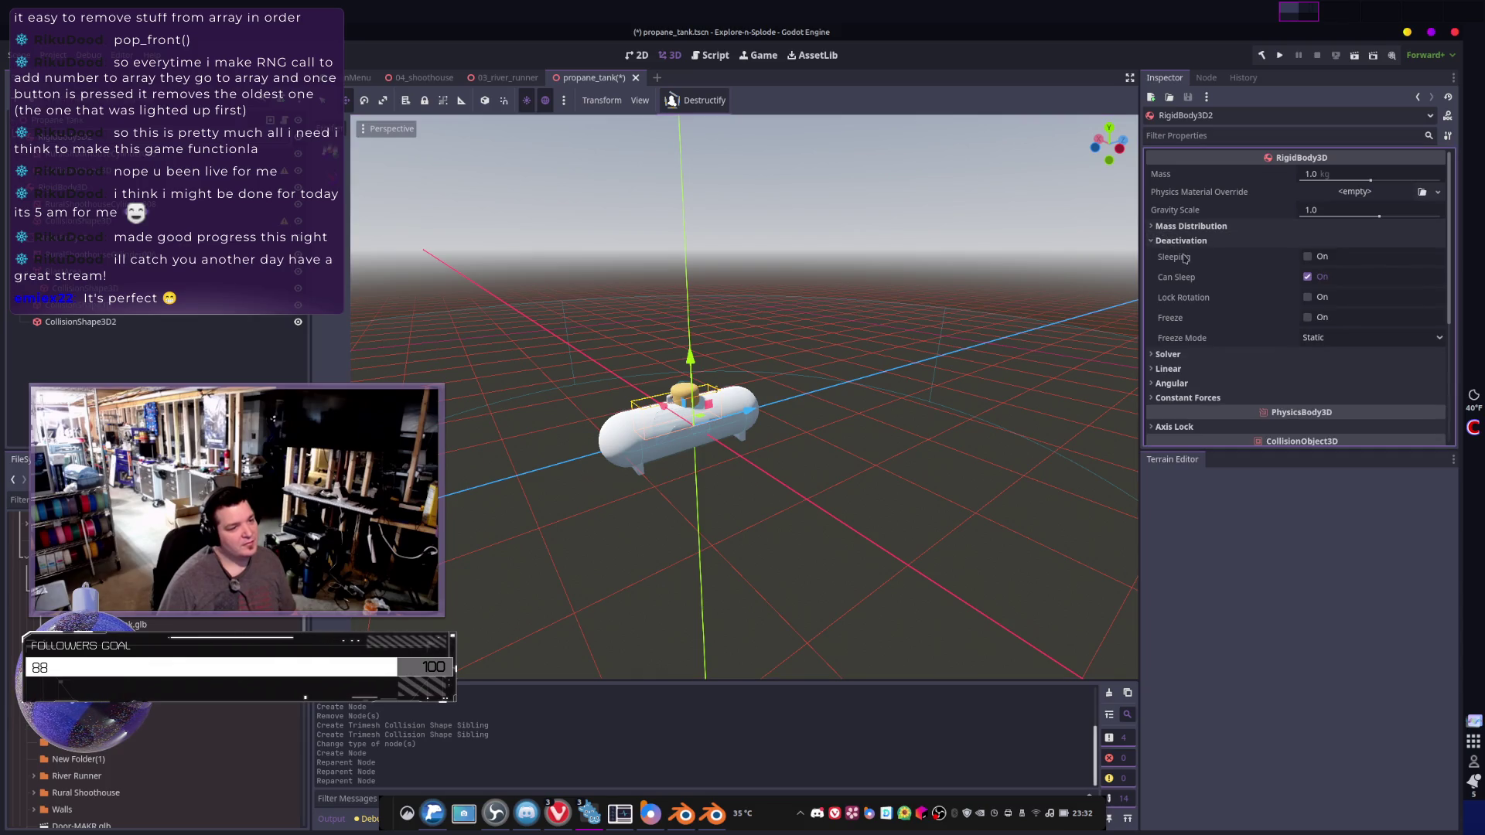
pyautogui.click(1308, 317)
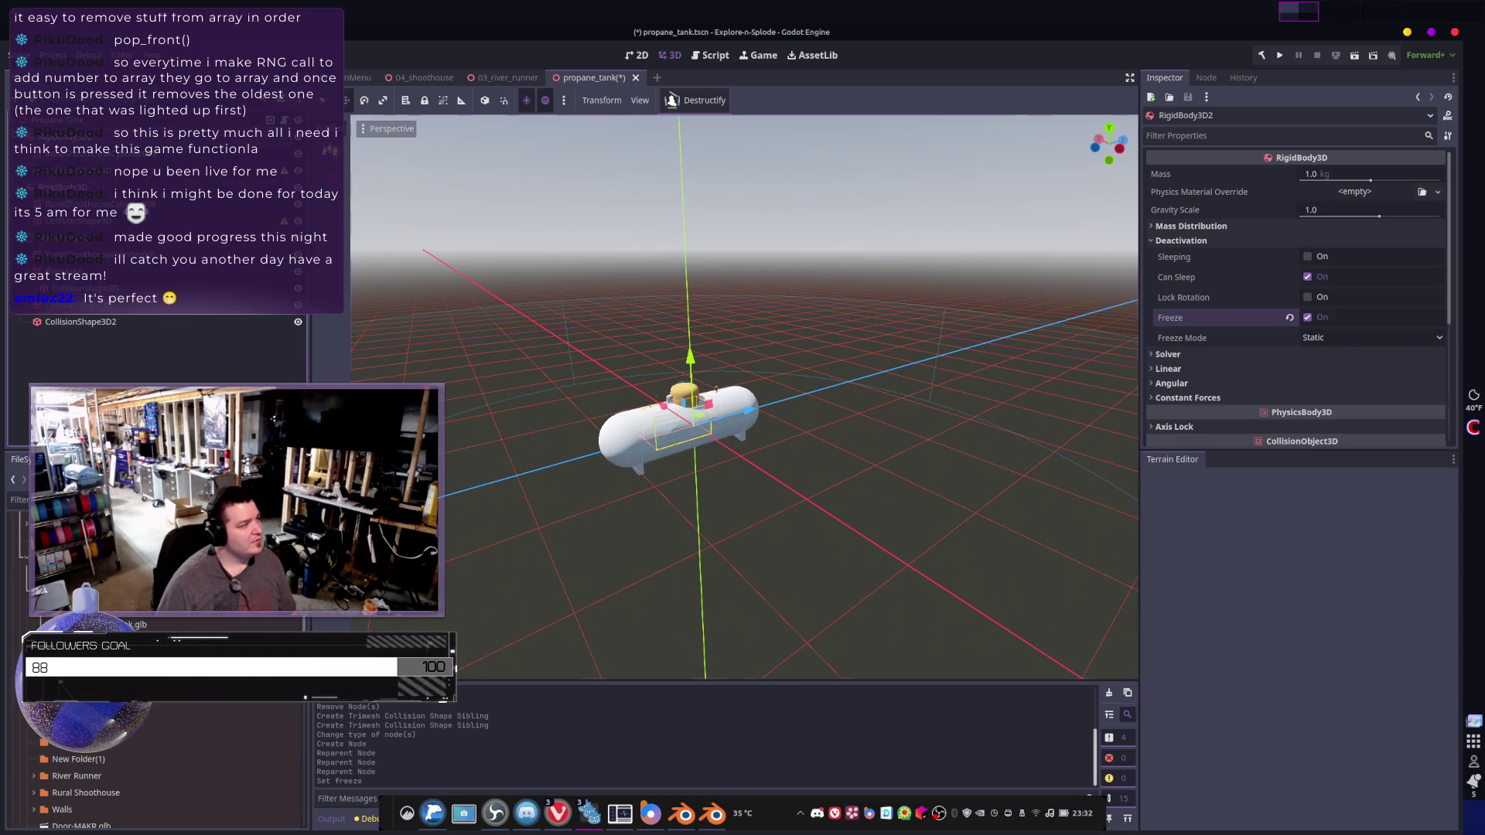
pyautogui.click(62, 187)
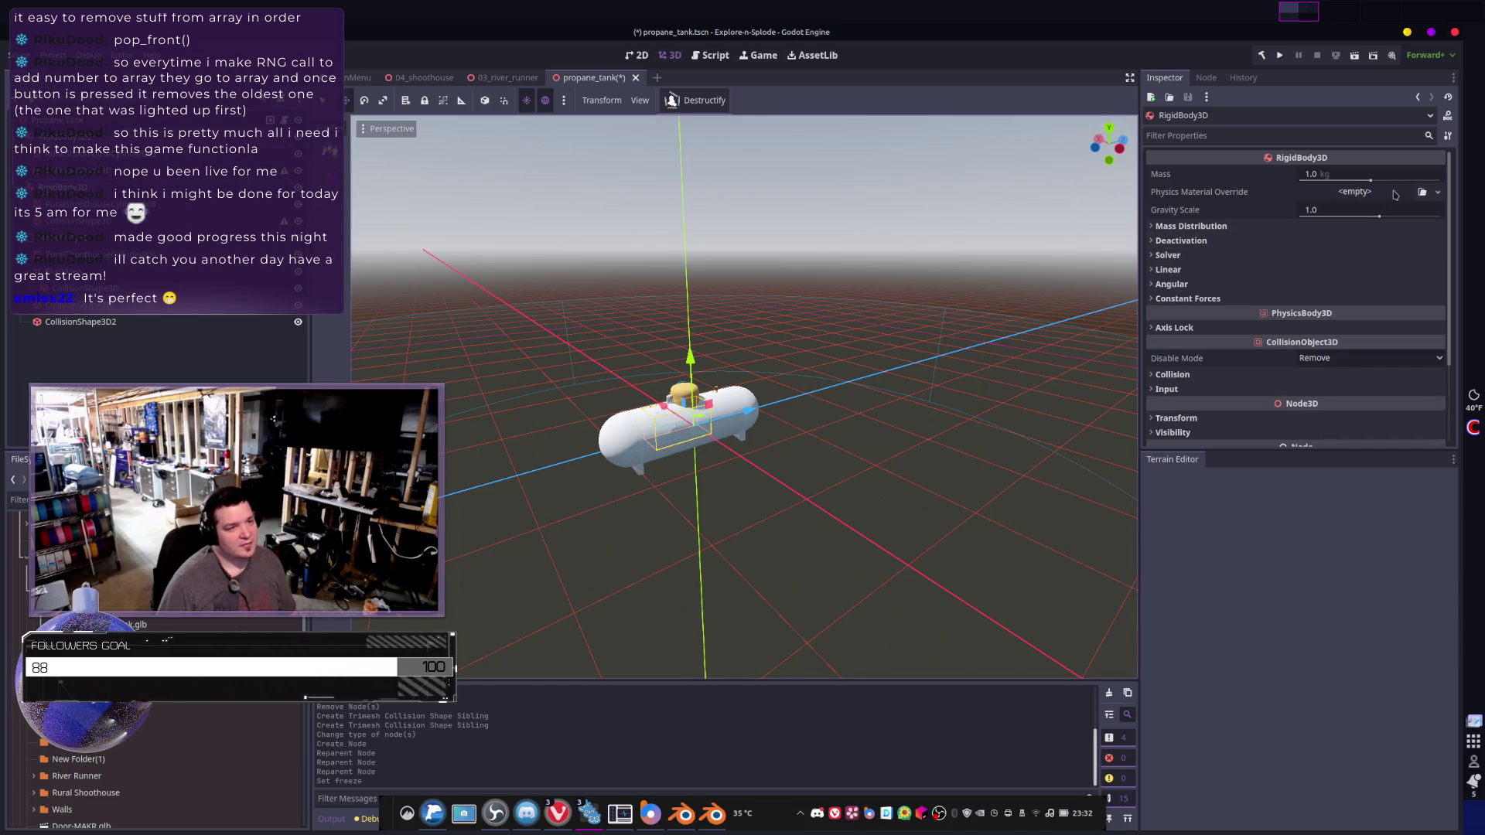
pyautogui.click(1202, 299)
pyautogui.click(1199, 298)
pyautogui.click(1182, 240)
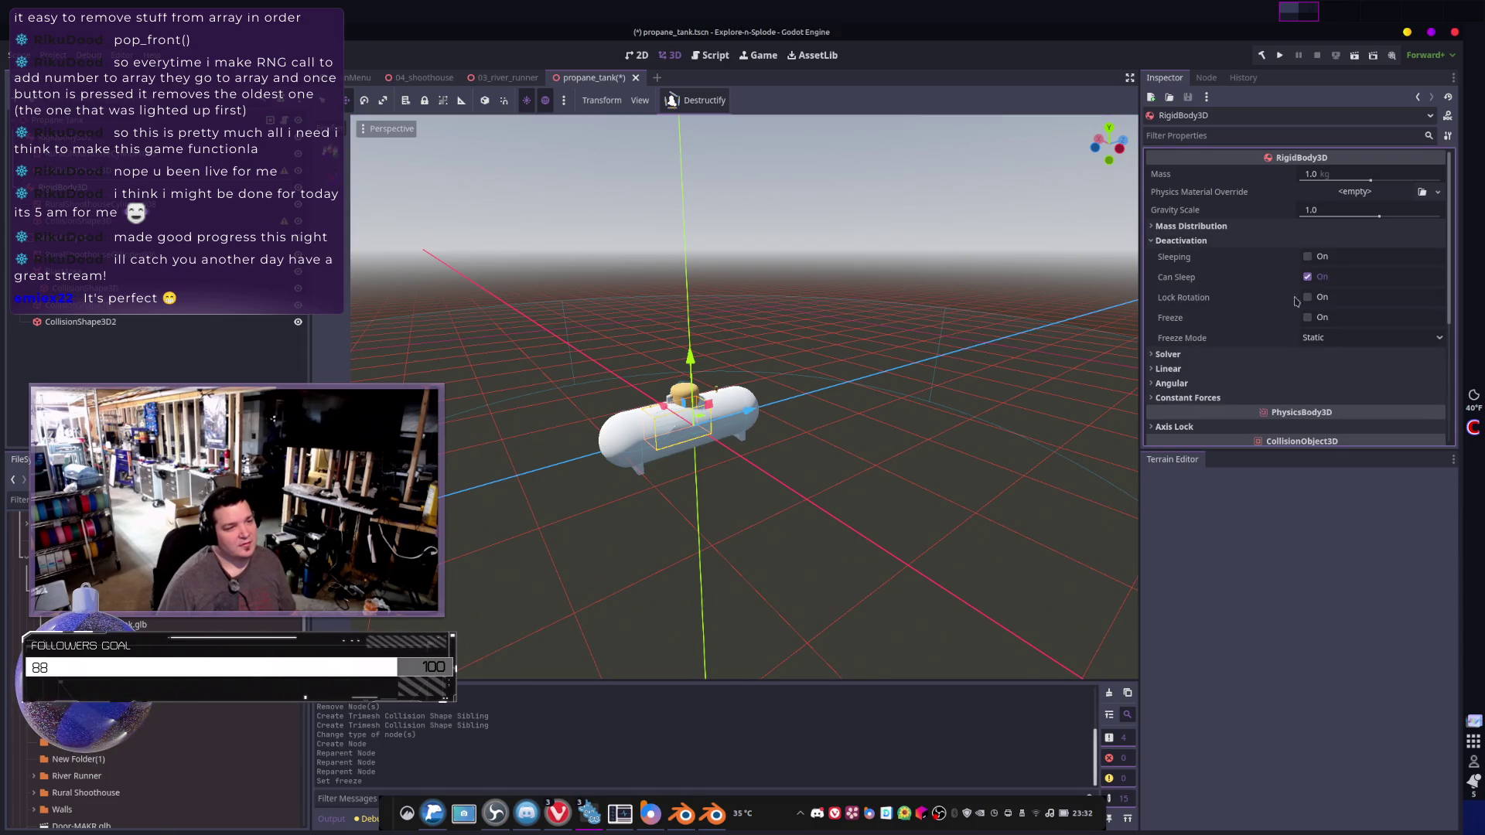
pyautogui.click(1308, 318)
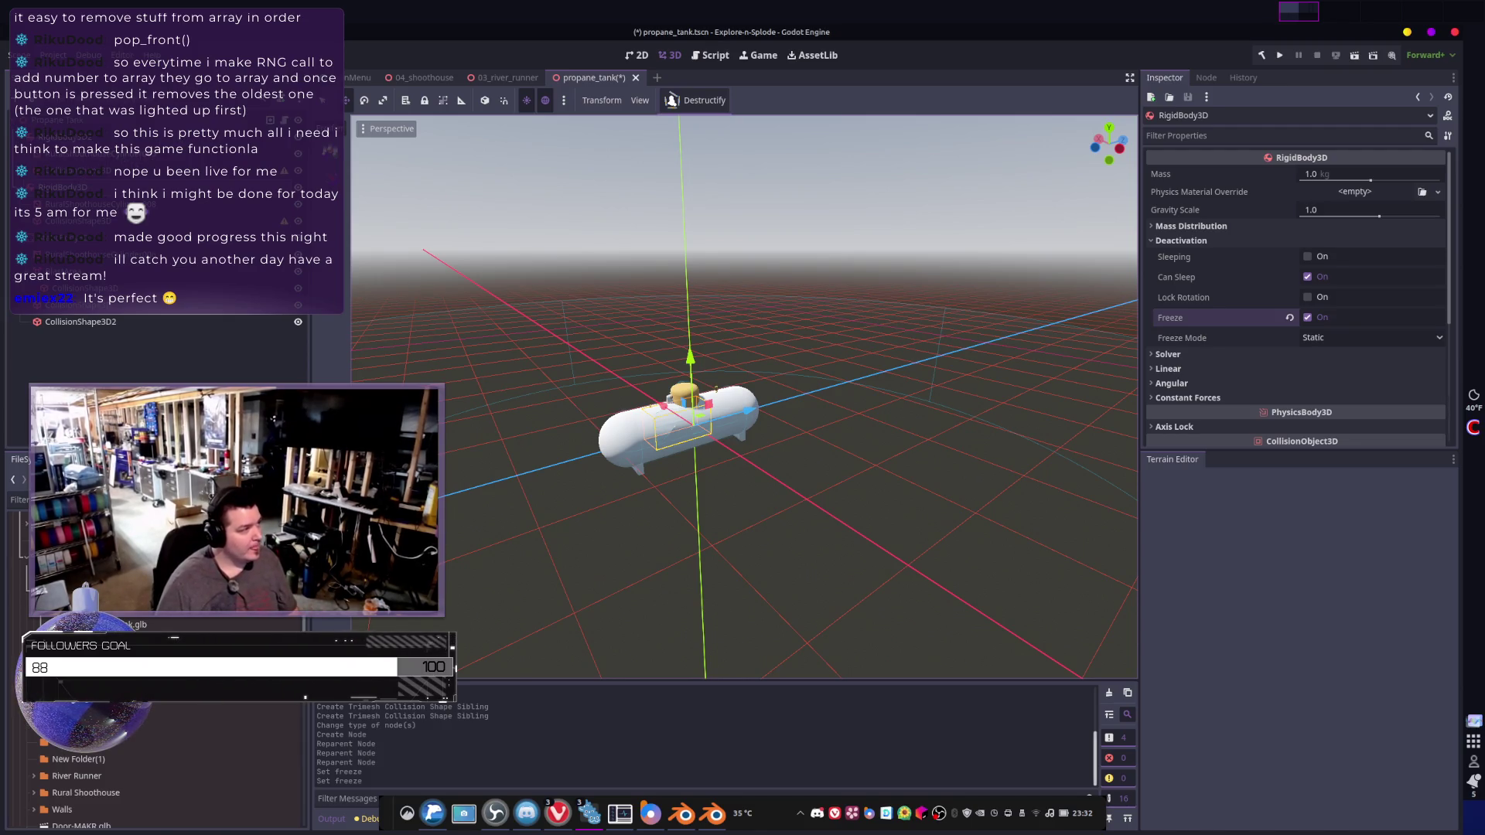
# - Select the tank's StaticBody3D and frame the tank in the 3D view
pyautogui.click(681, 422)
pyautogui.press('f')
pyautogui.scroll(-3, 584, 305)
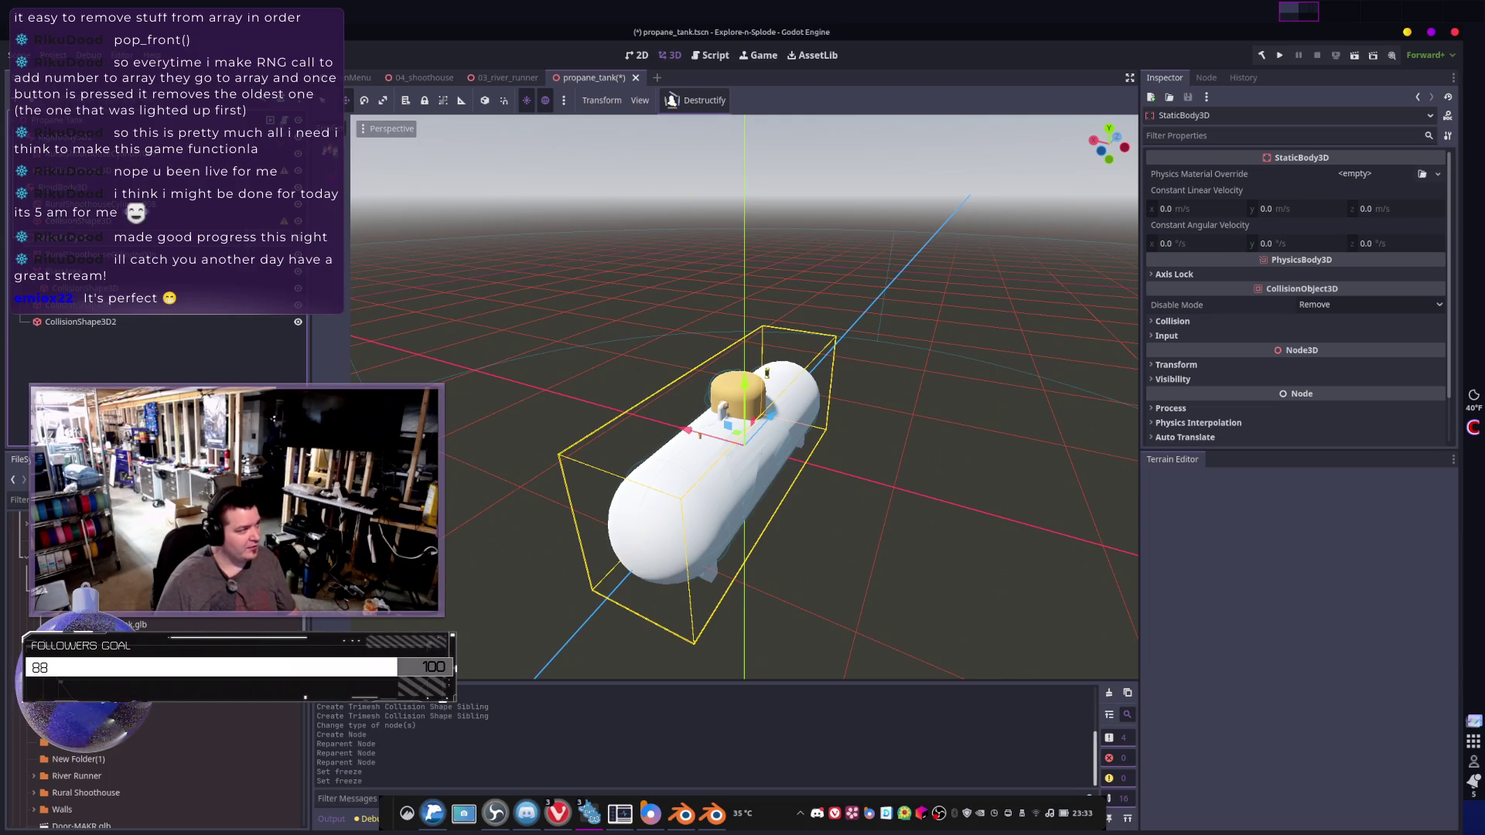
# - Select the Propane Tank root and expand its PulseBlast blast settings in the Inspector
pyautogui.click(69, 119)
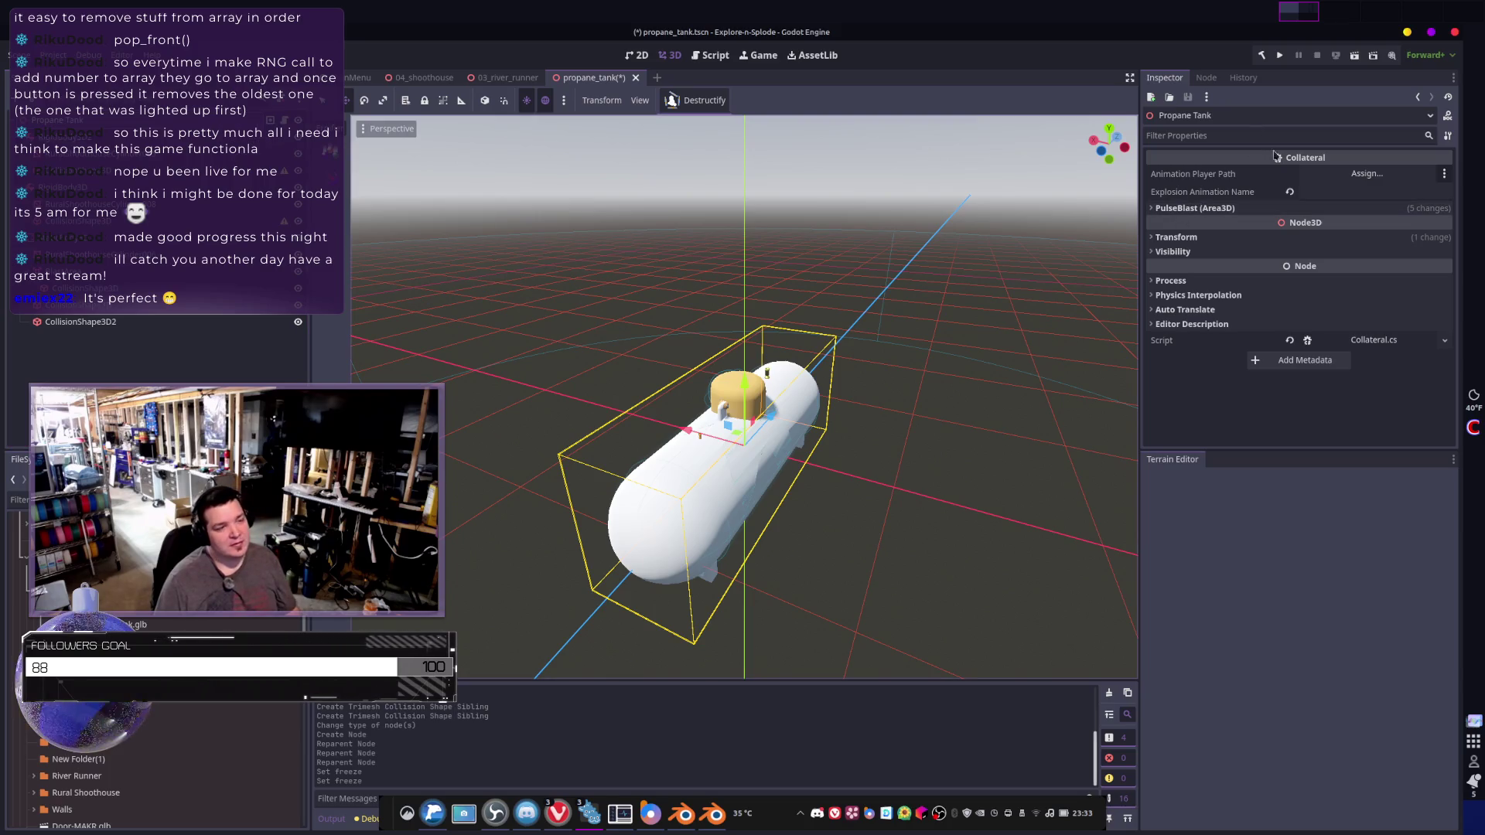
pyautogui.click(1190, 212)
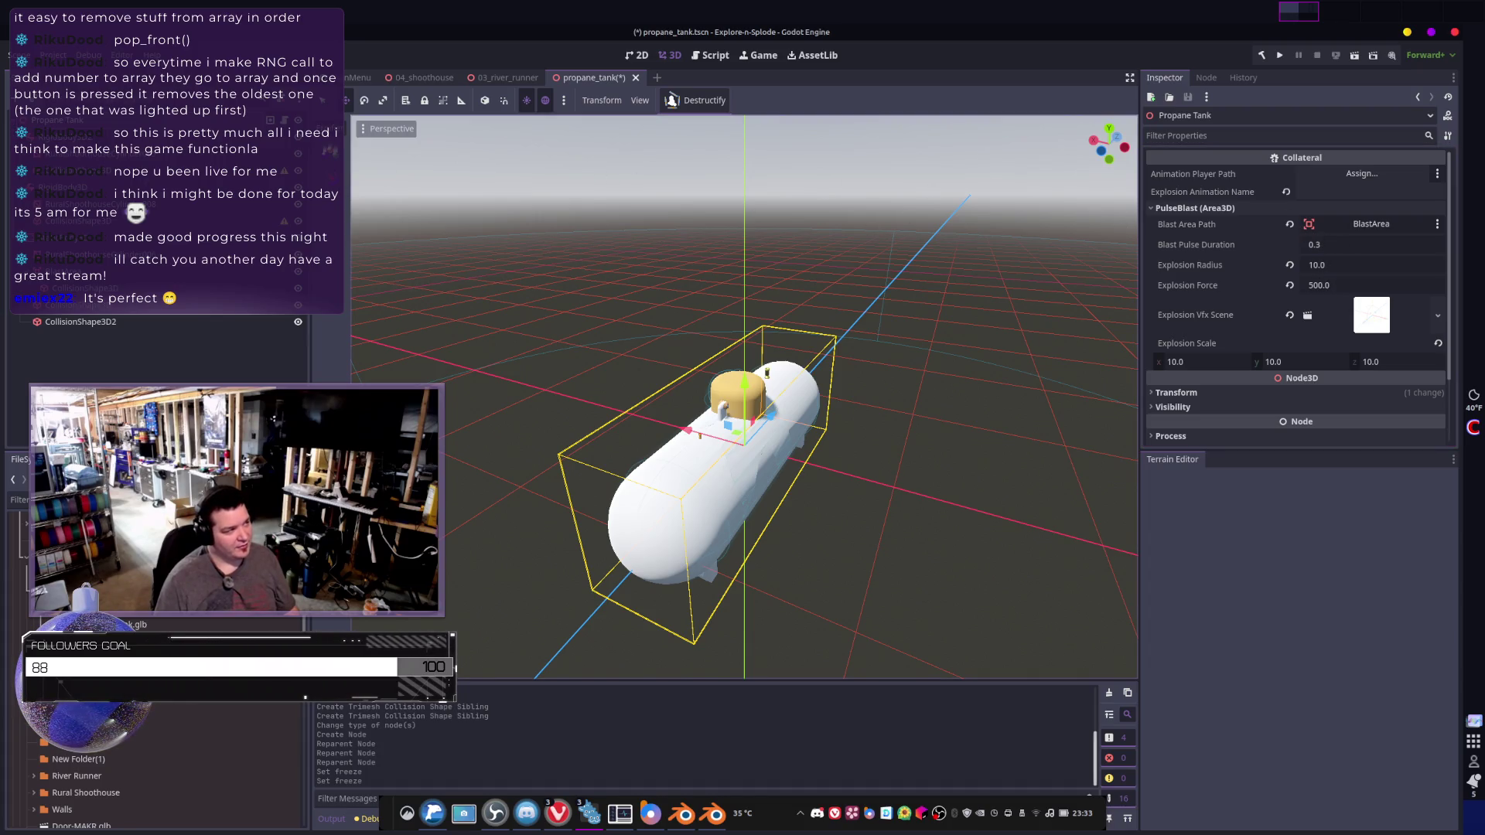
pyautogui.rightClick(108, 193)
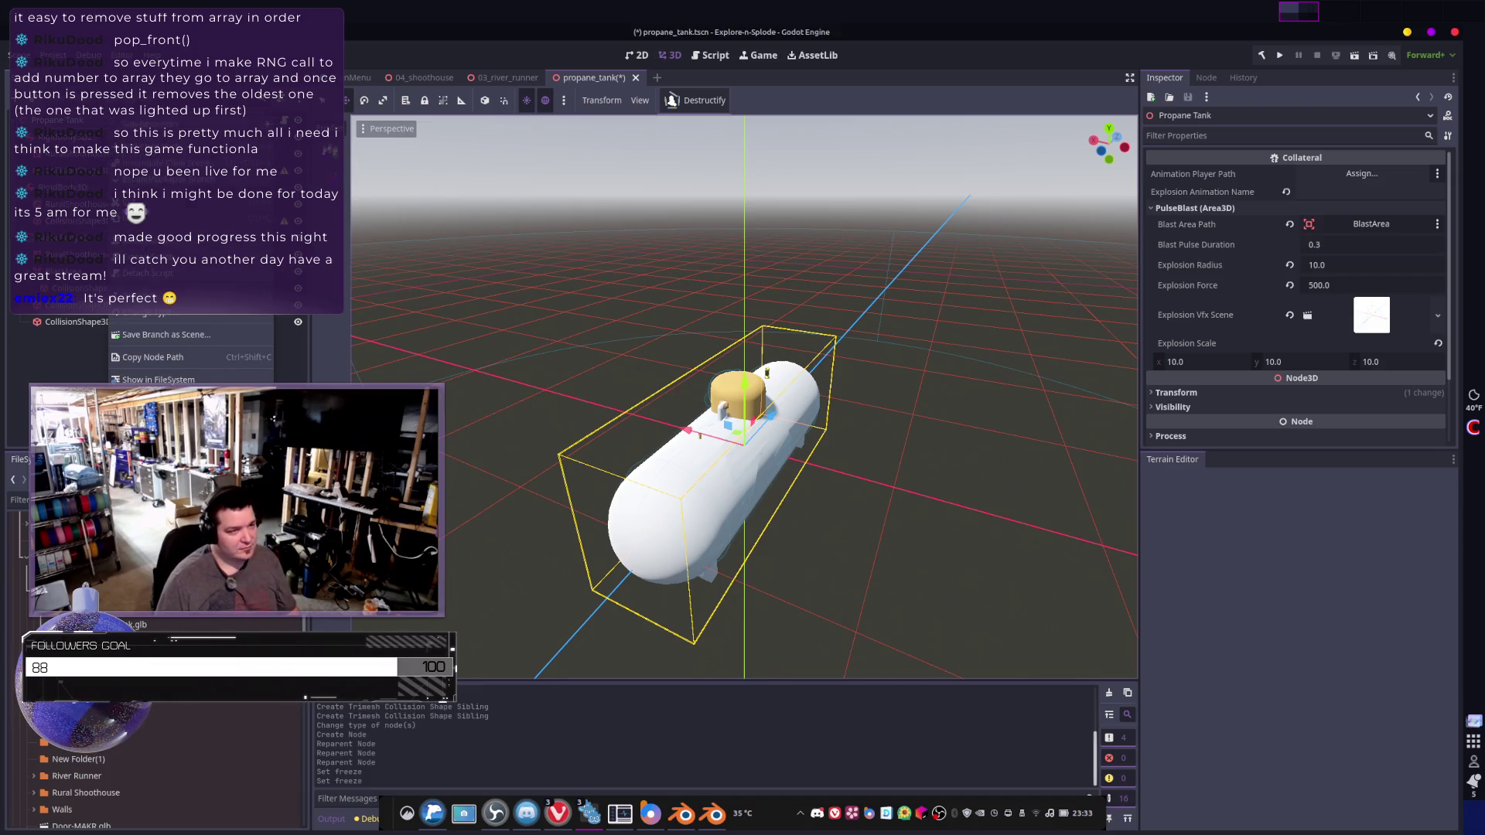
# - Capture the Inspector's blast settings region with the Screenshot tool and save it as a PNG
pyautogui.press('super')
pyautogui.write('screen')
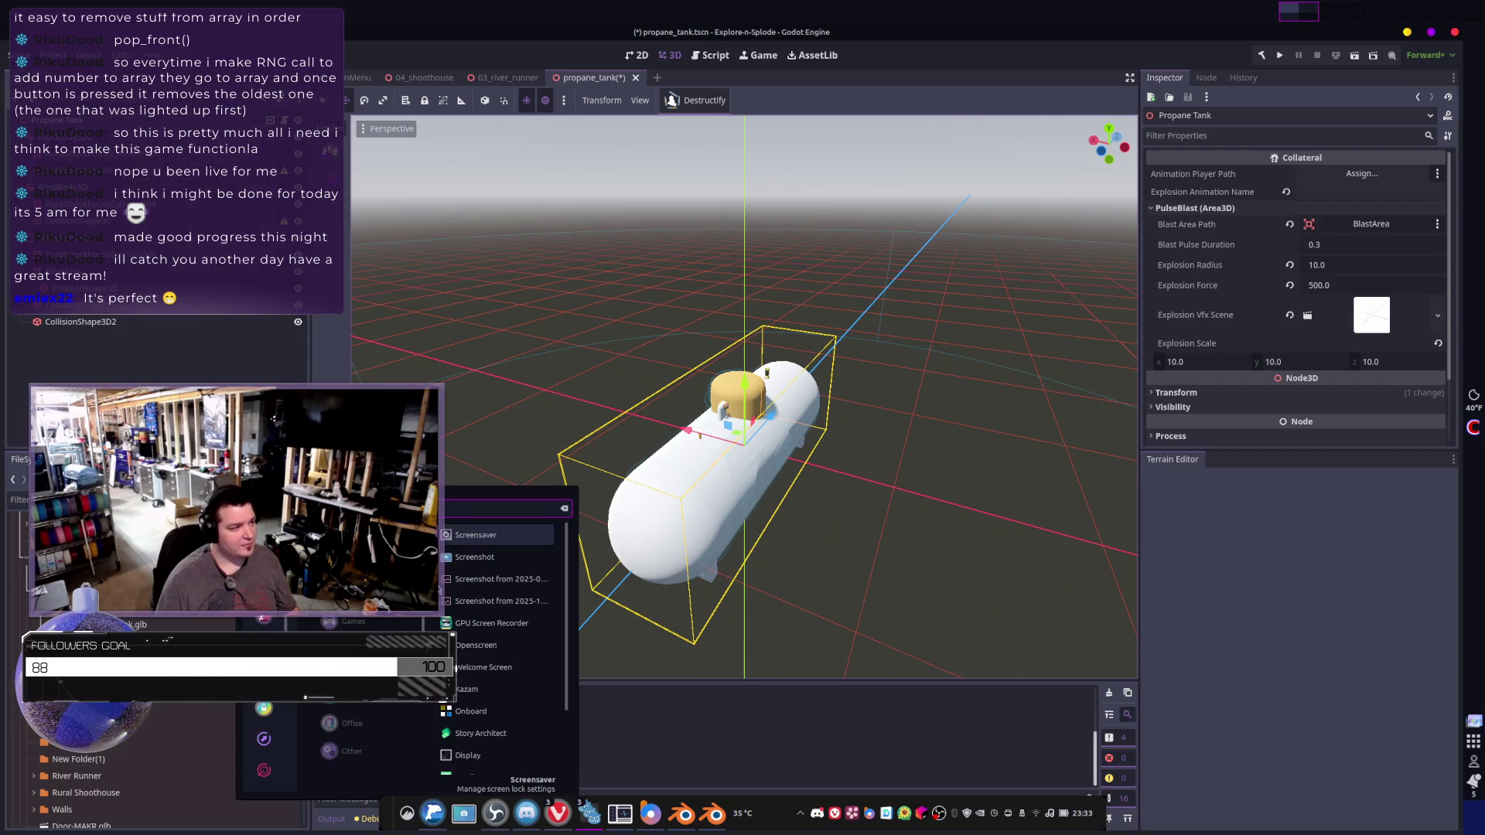
pyautogui.click(473, 556)
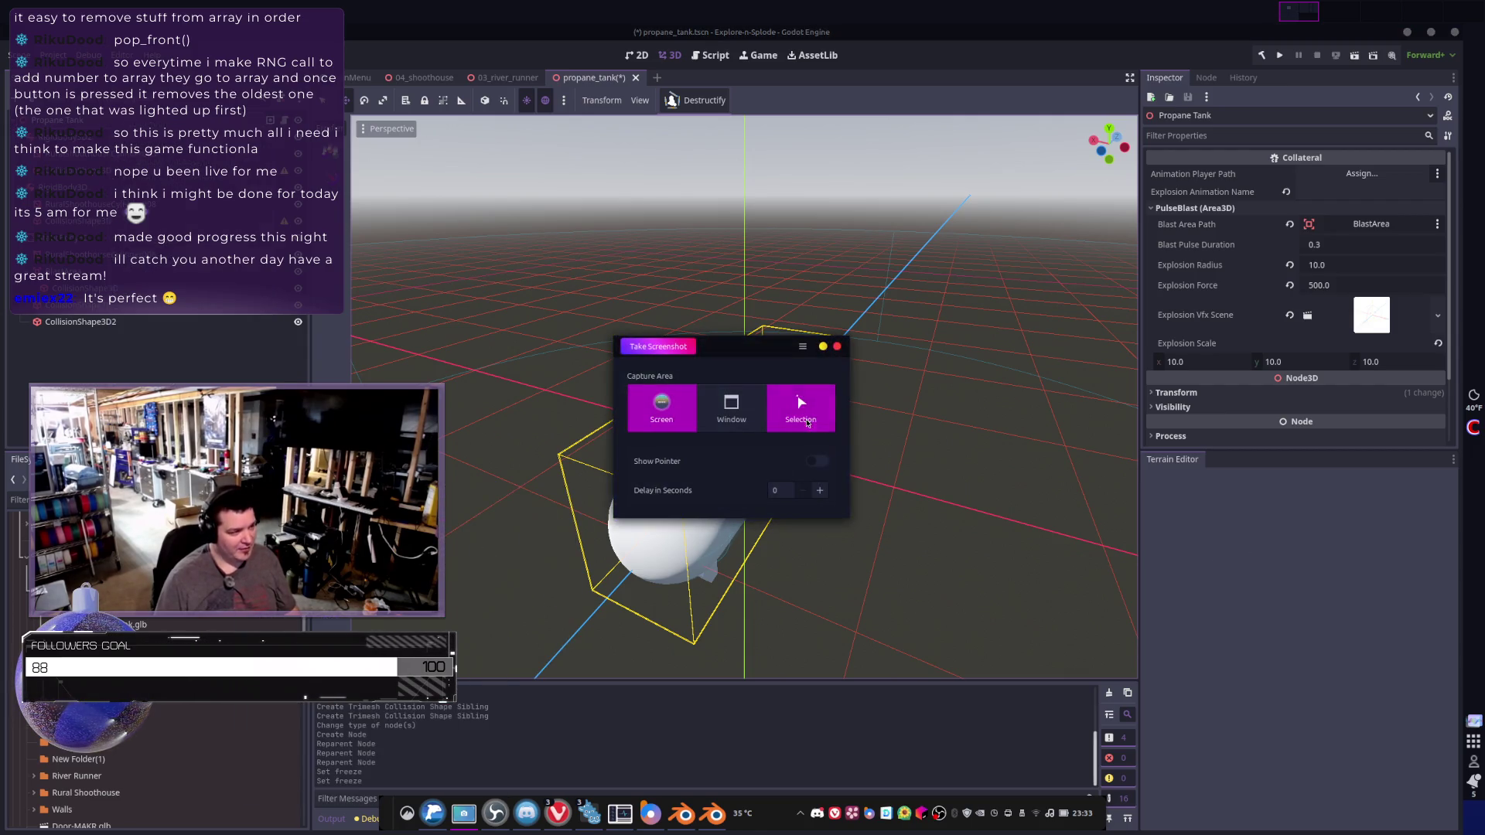
pyautogui.click(807, 423)
pyautogui.press('Return')
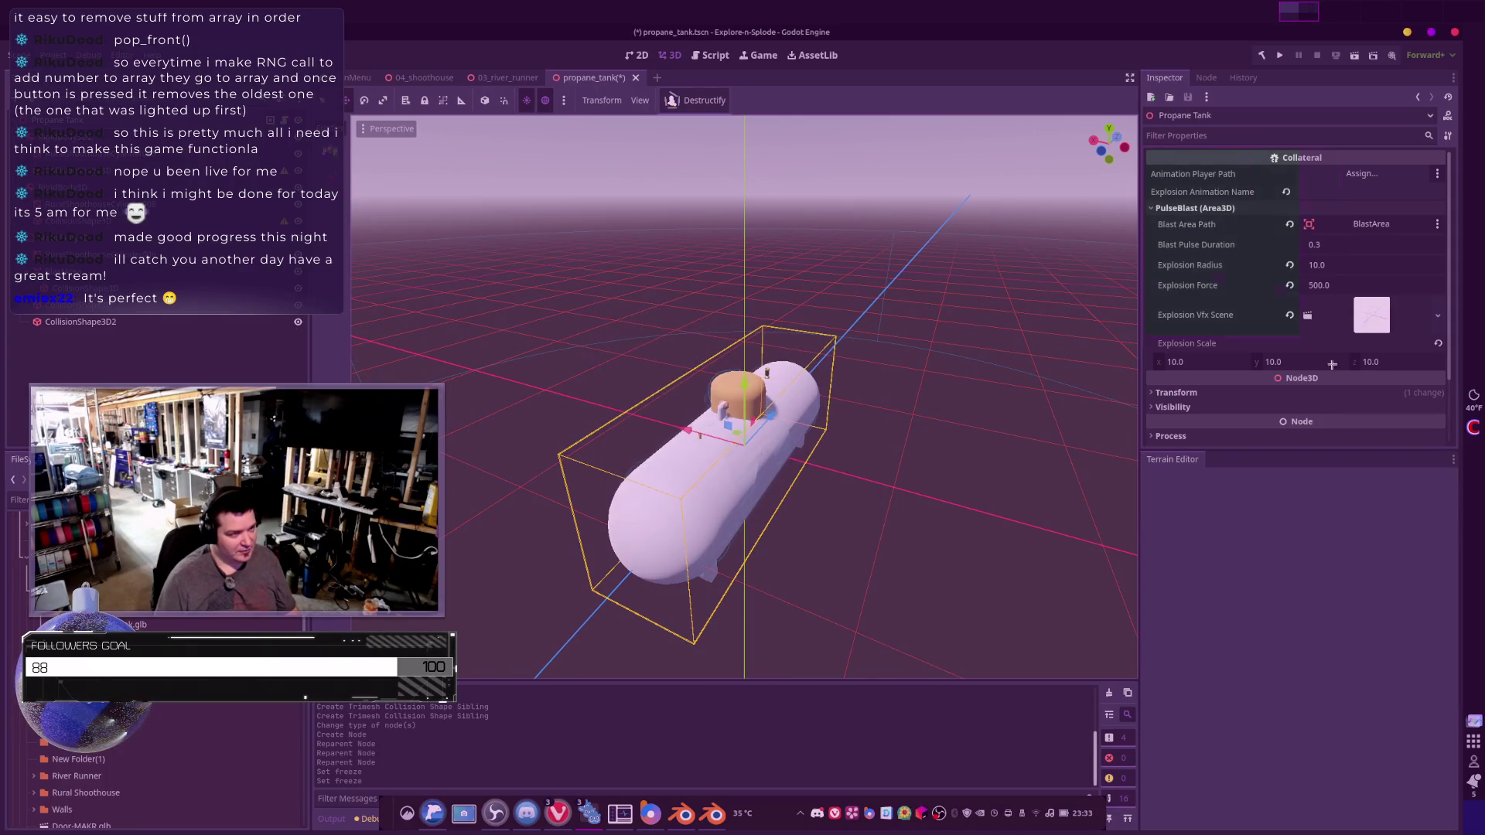
pyautogui.moveTo(1146, 149); pyautogui.dragTo(1445, 385)
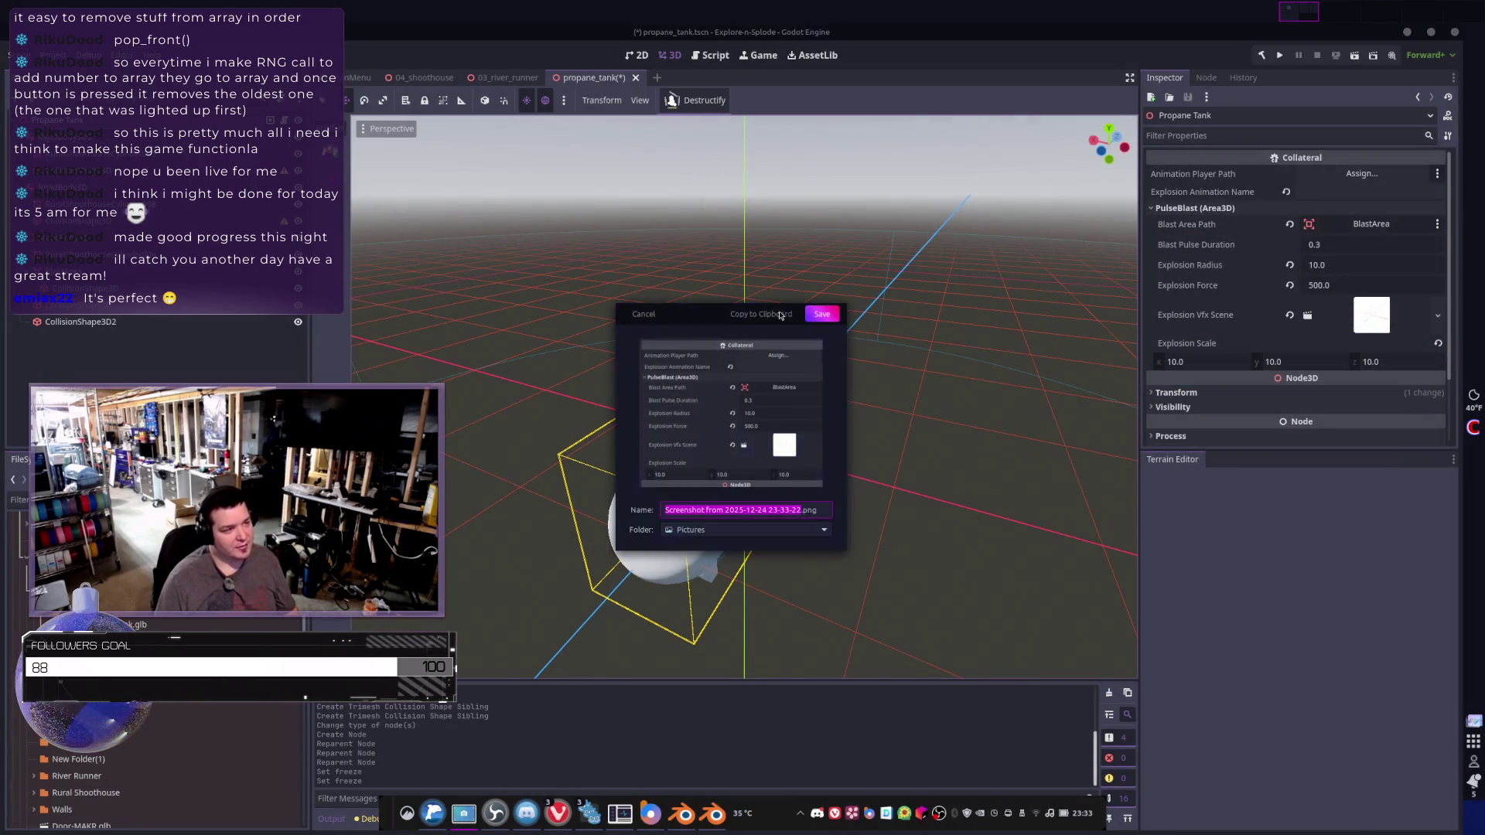
pyautogui.click(823, 315)
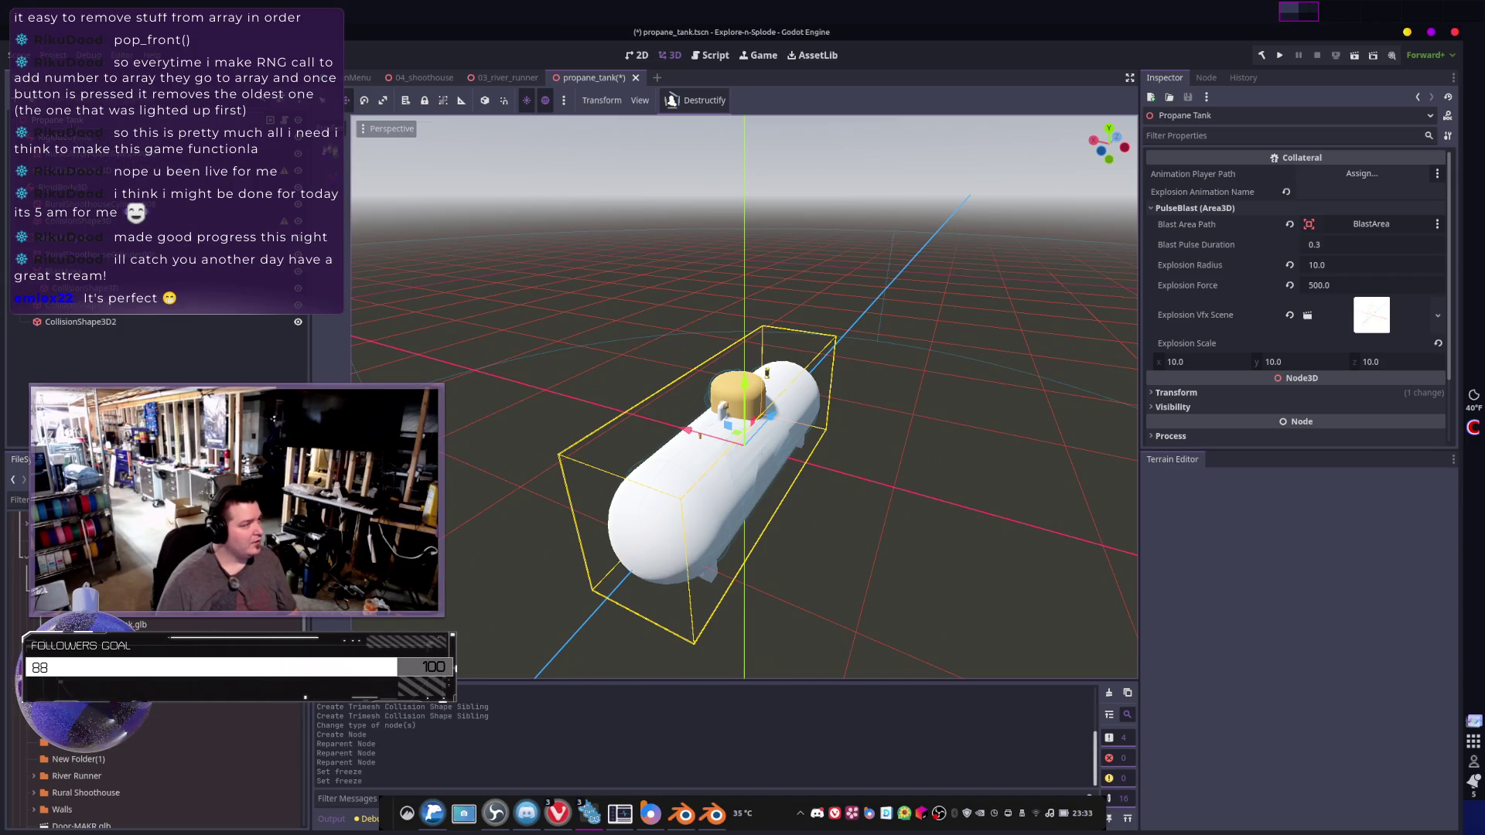
# - Detach the root node's script and add the node to the global collateral group
pyautogui.rightClick(77, 319)
pyautogui.click(116, 361)
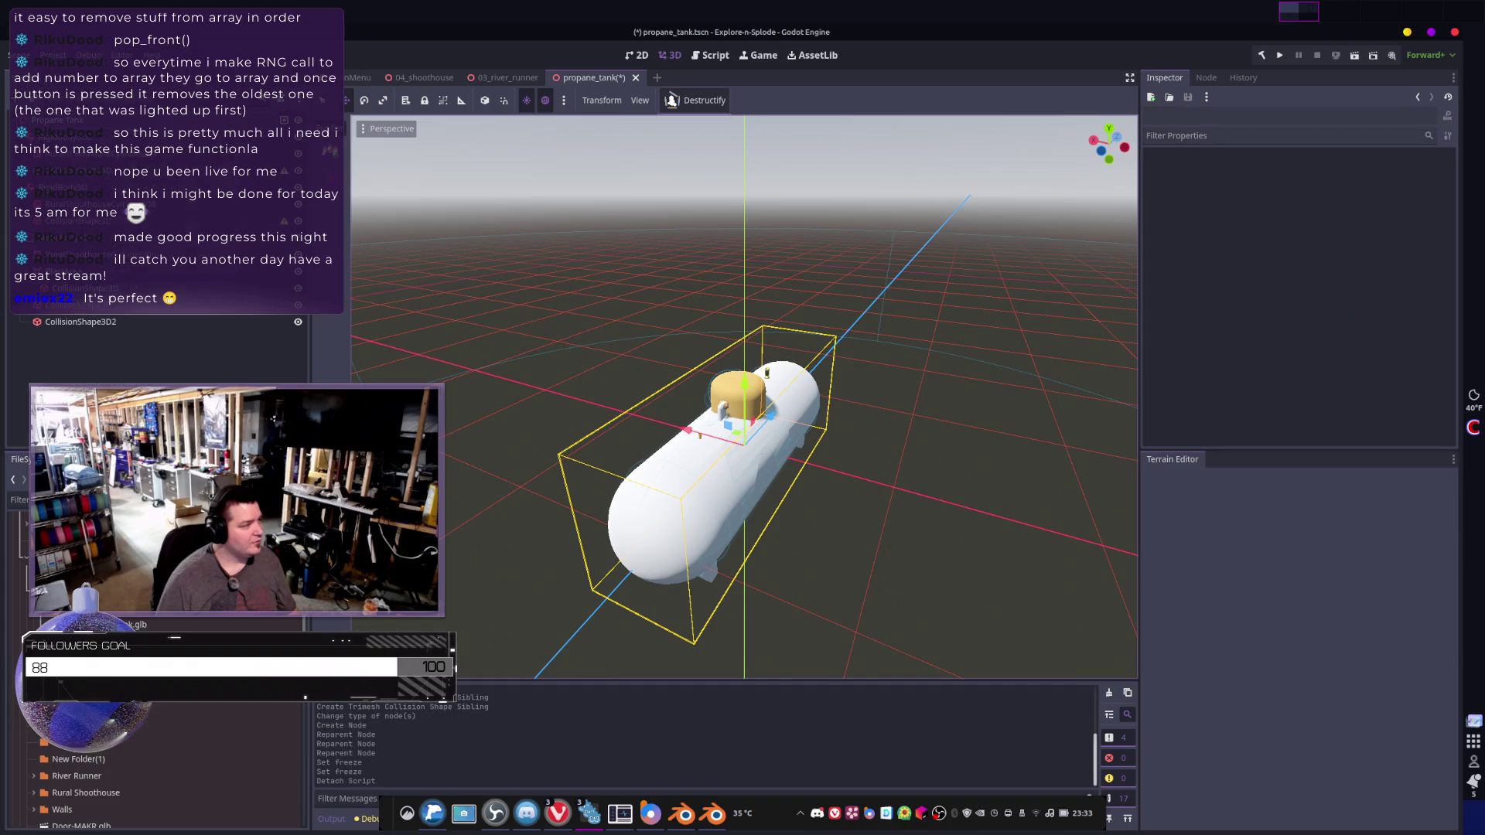
pyautogui.click(1206, 78)
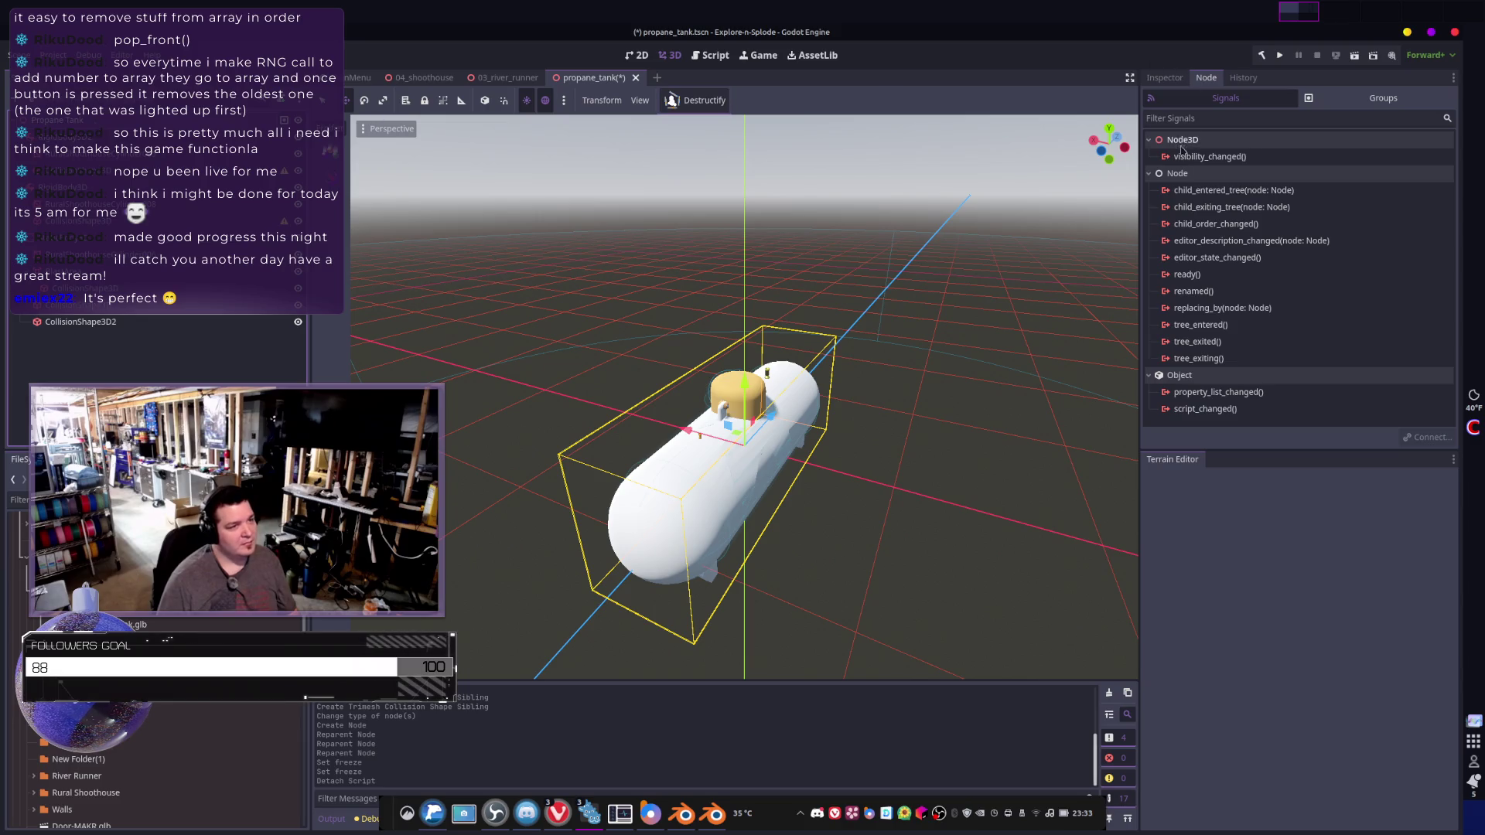
pyautogui.click(1383, 98)
pyautogui.click(1164, 174)
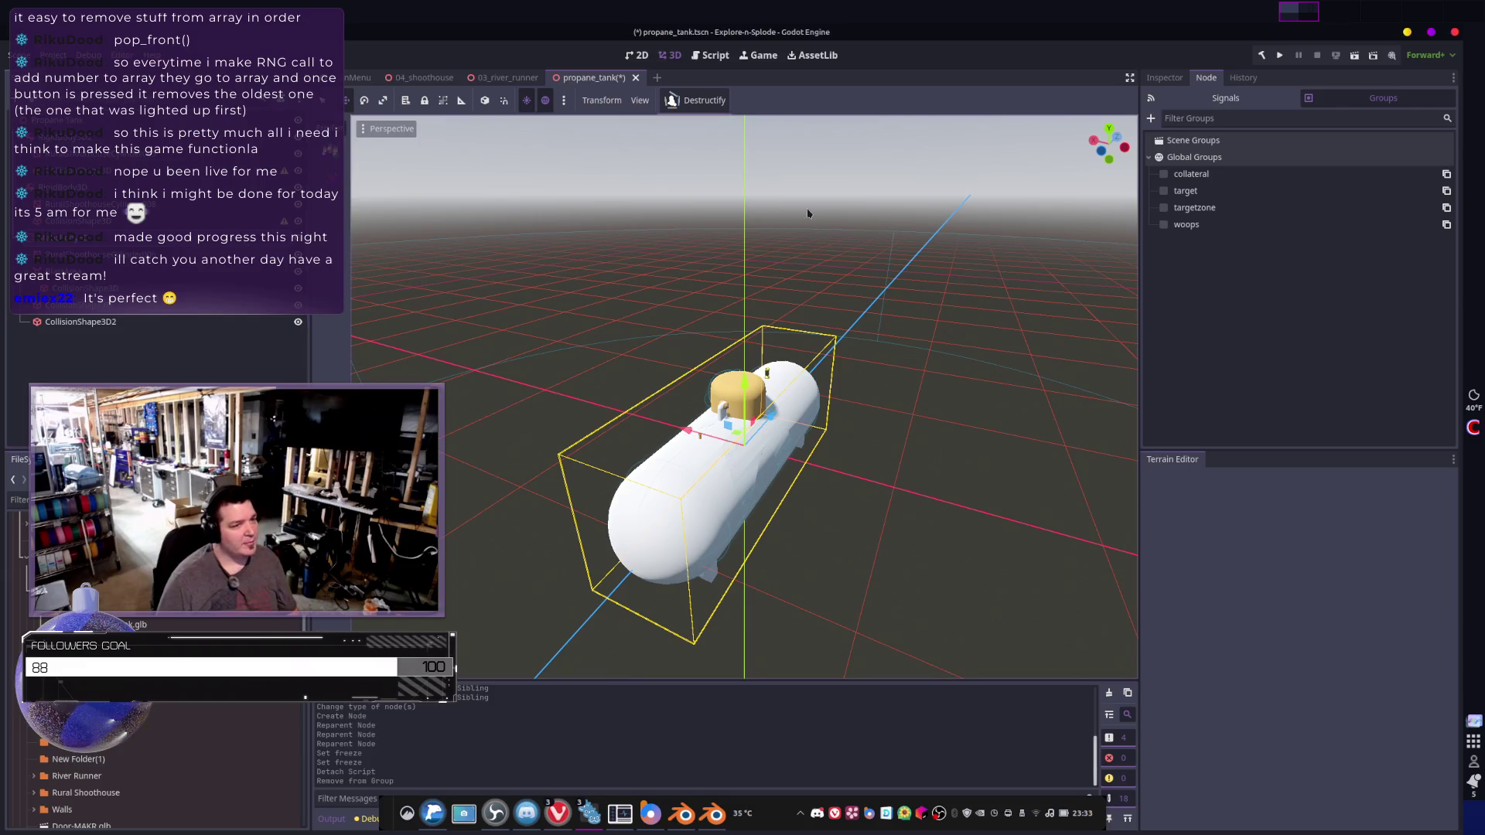
pyautogui.click(1165, 174)
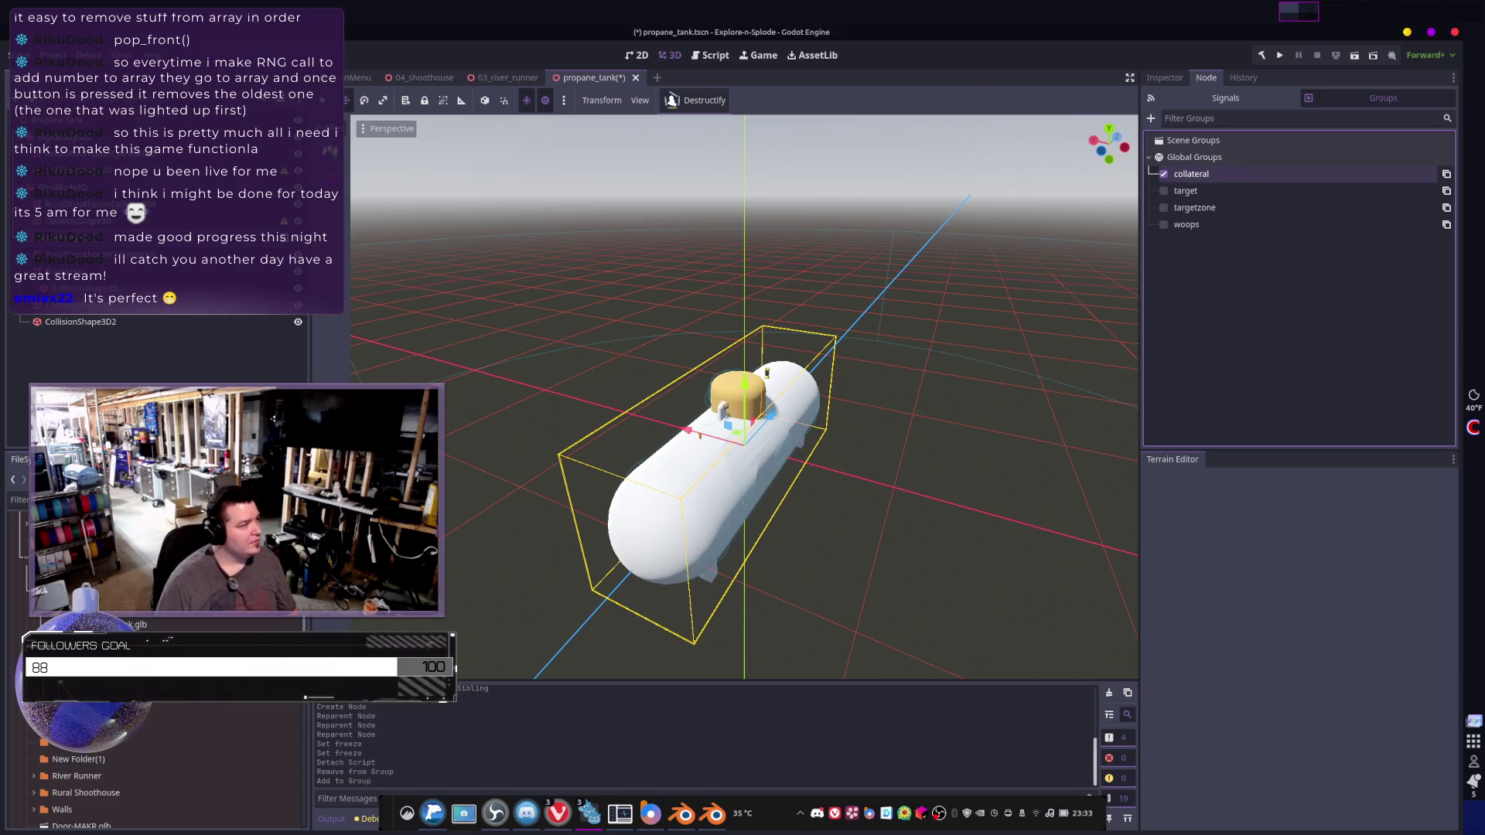
pyautogui.rightClick(95, 236)
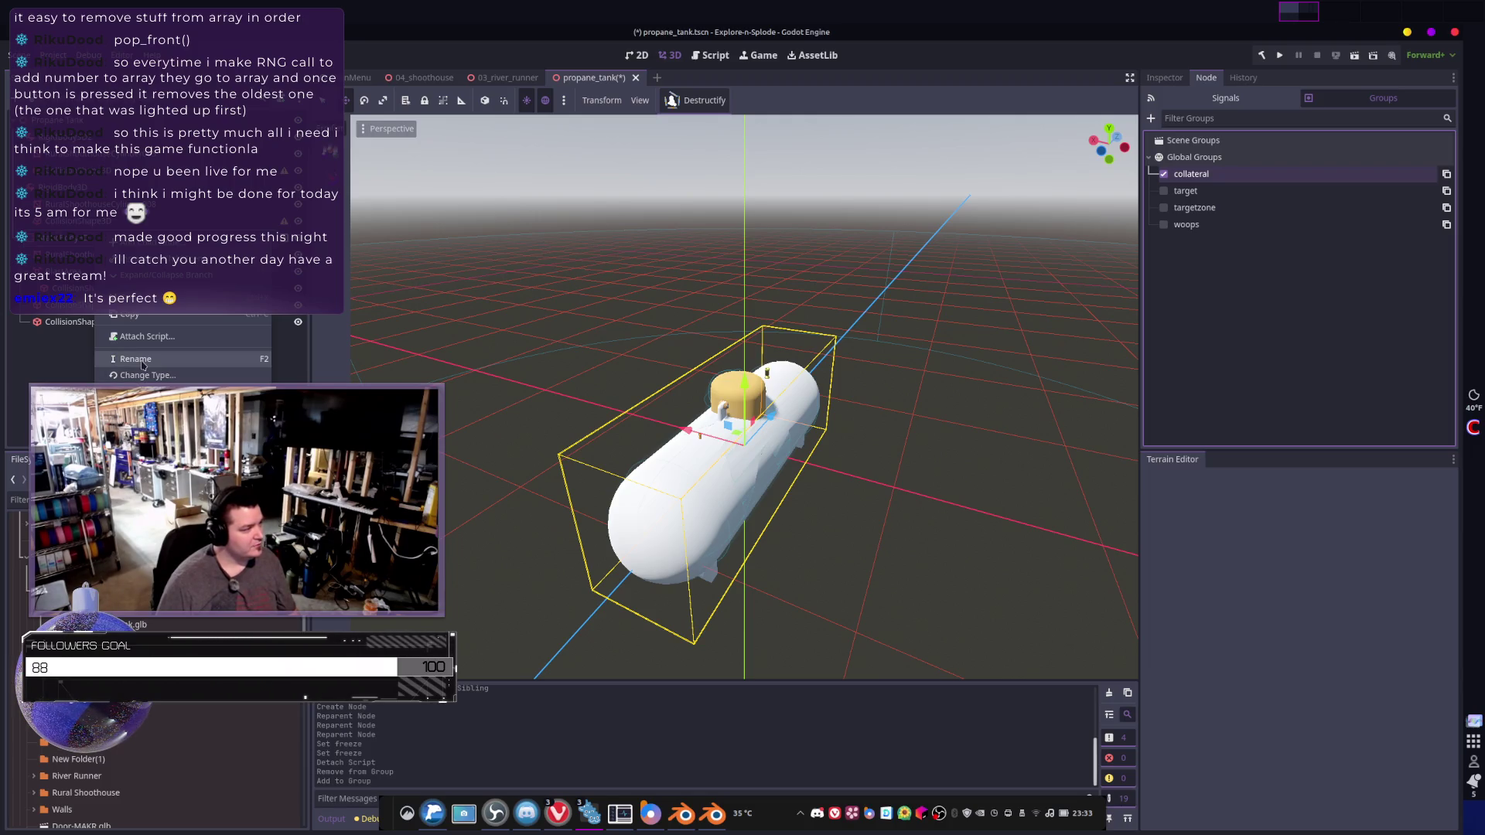
# - Begin attaching static_body_3d.gd to the StaticBody3D, then cancel and return to the Inspector
pyautogui.click(513, 340)
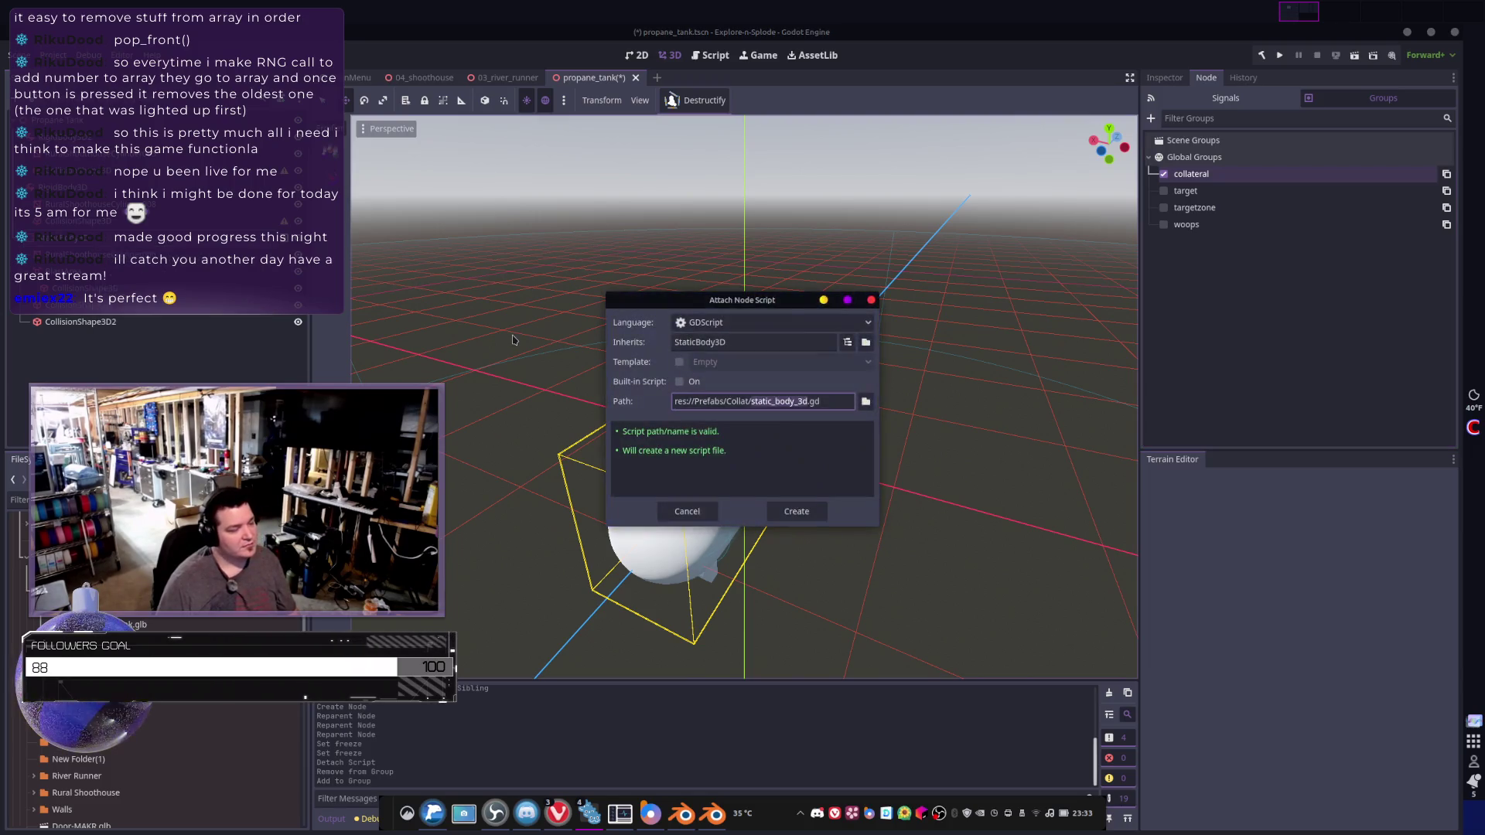
pyautogui.click(867, 402)
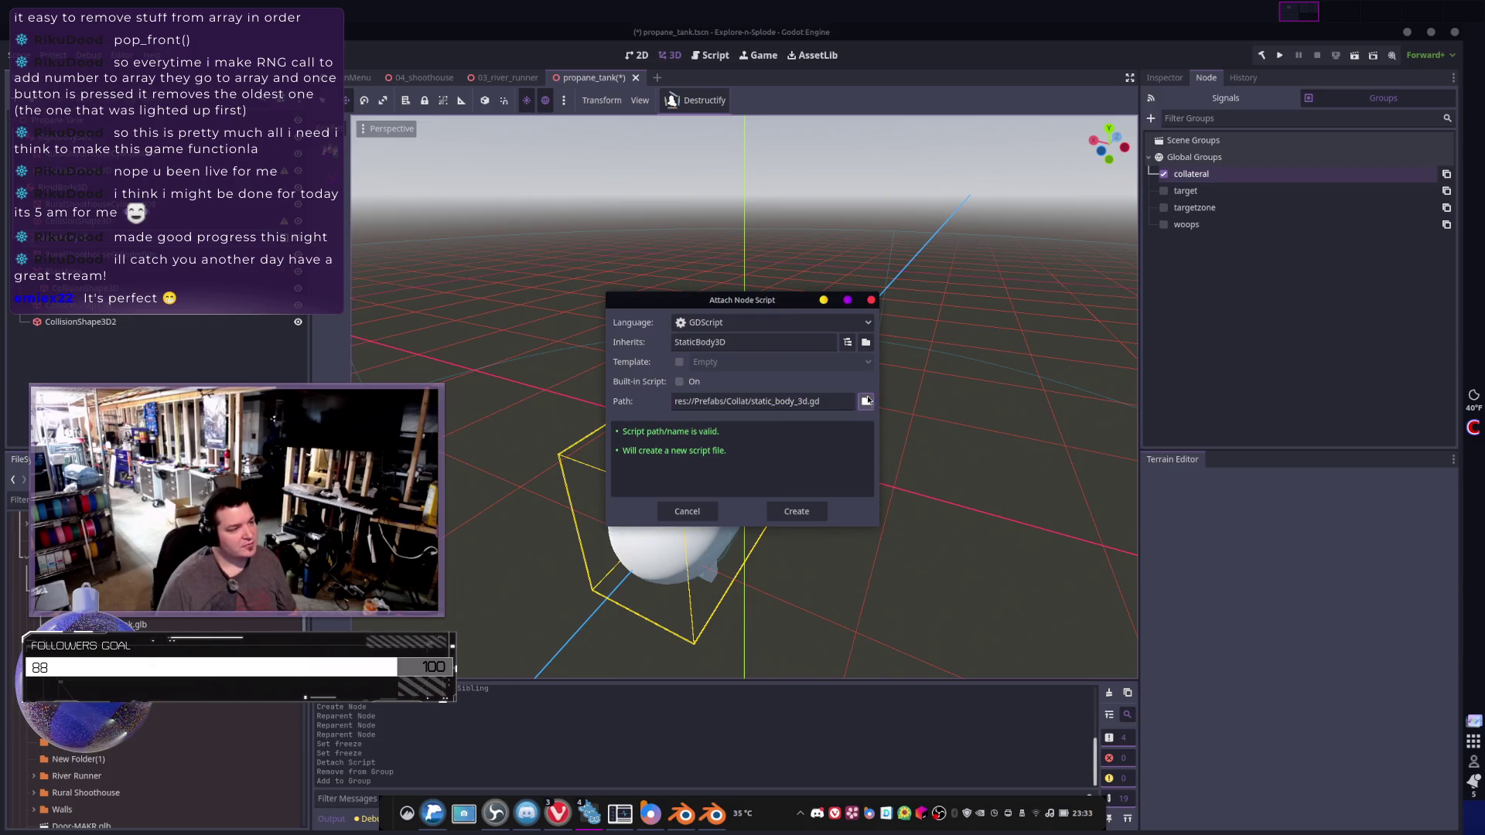
pyautogui.press('Return')
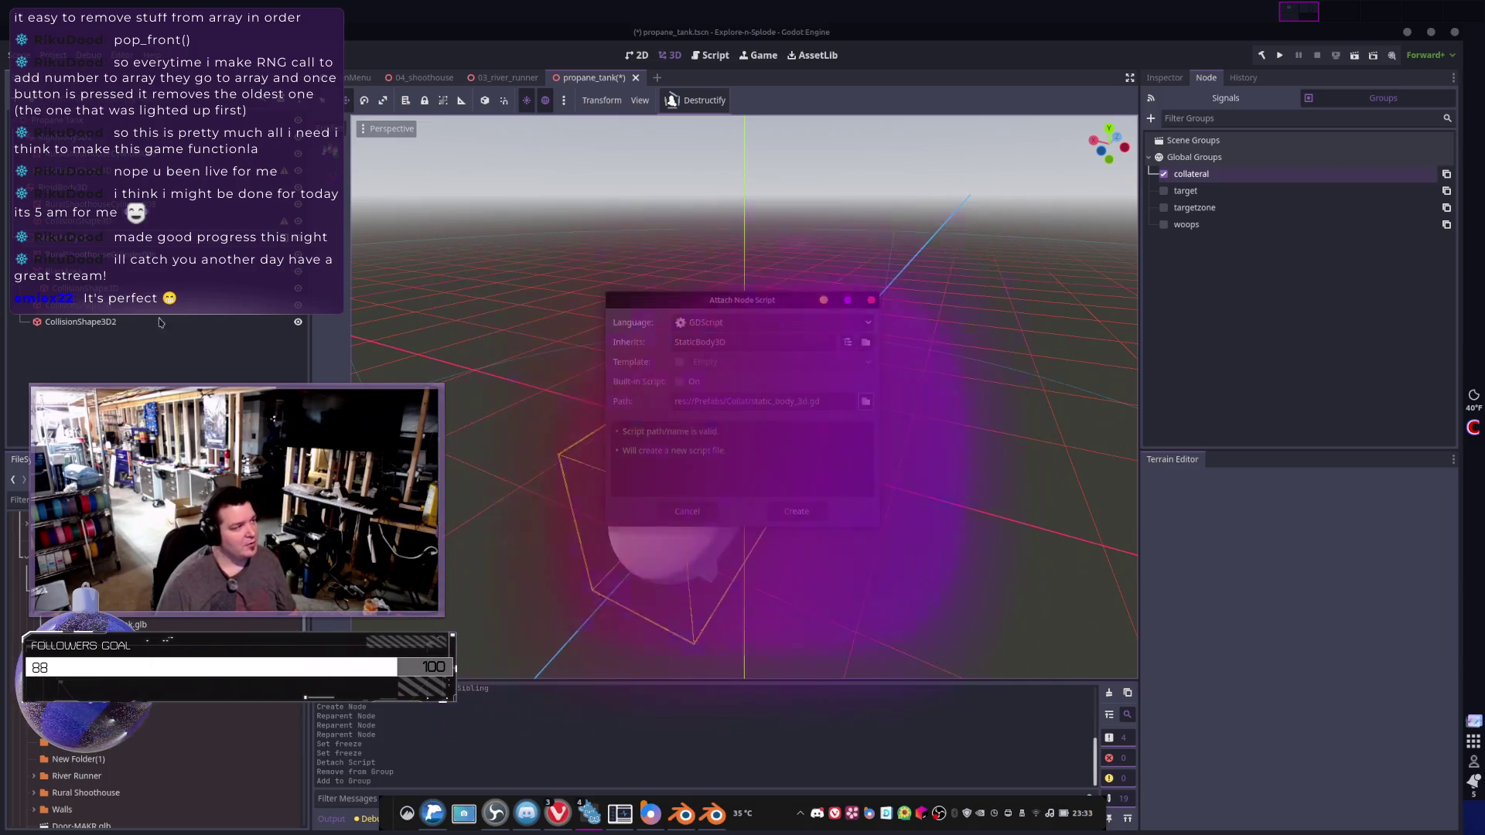
pyautogui.press('Escape')
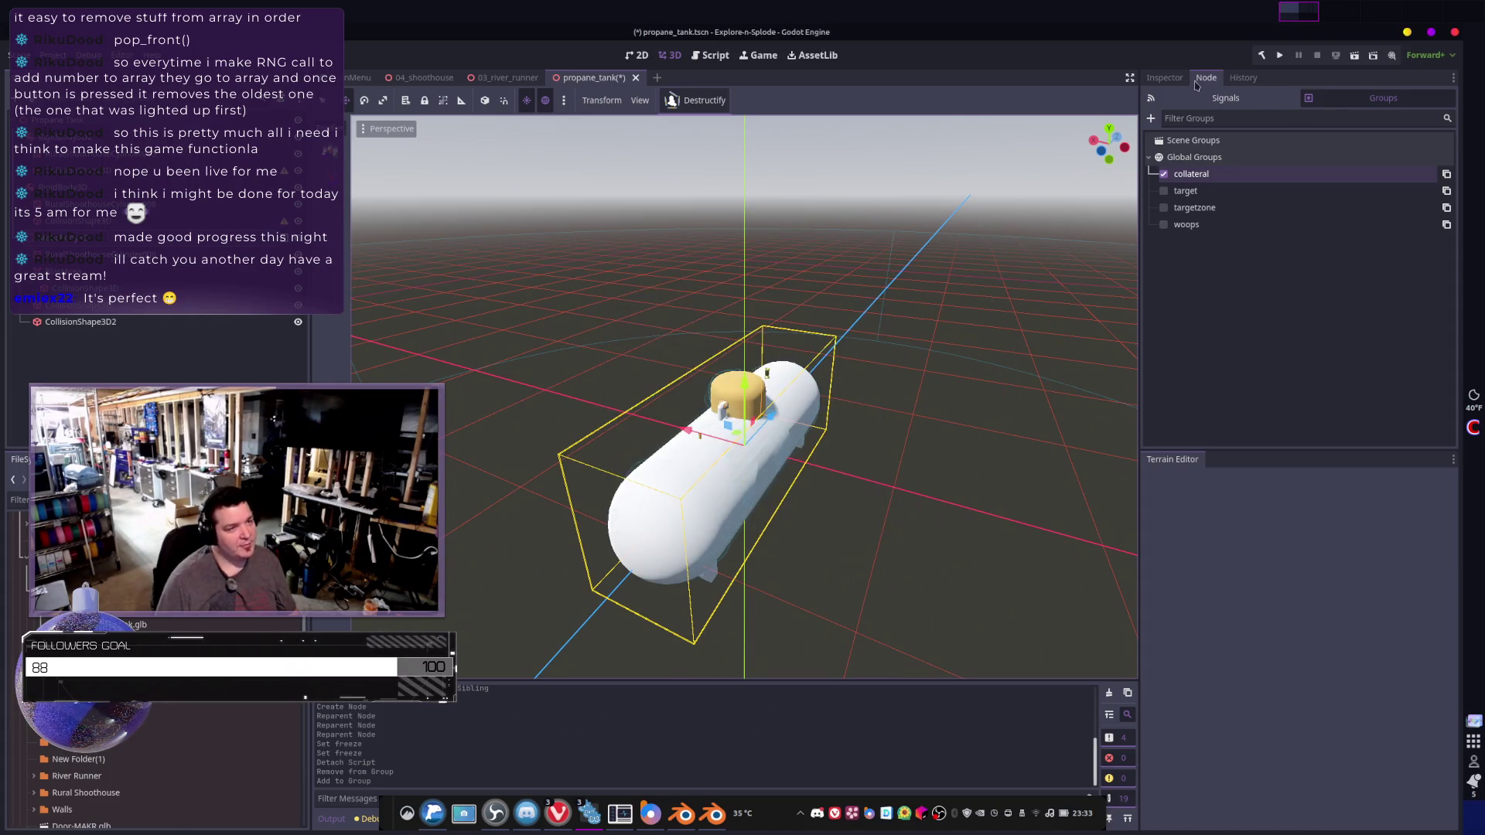
pyautogui.click(1164, 77)
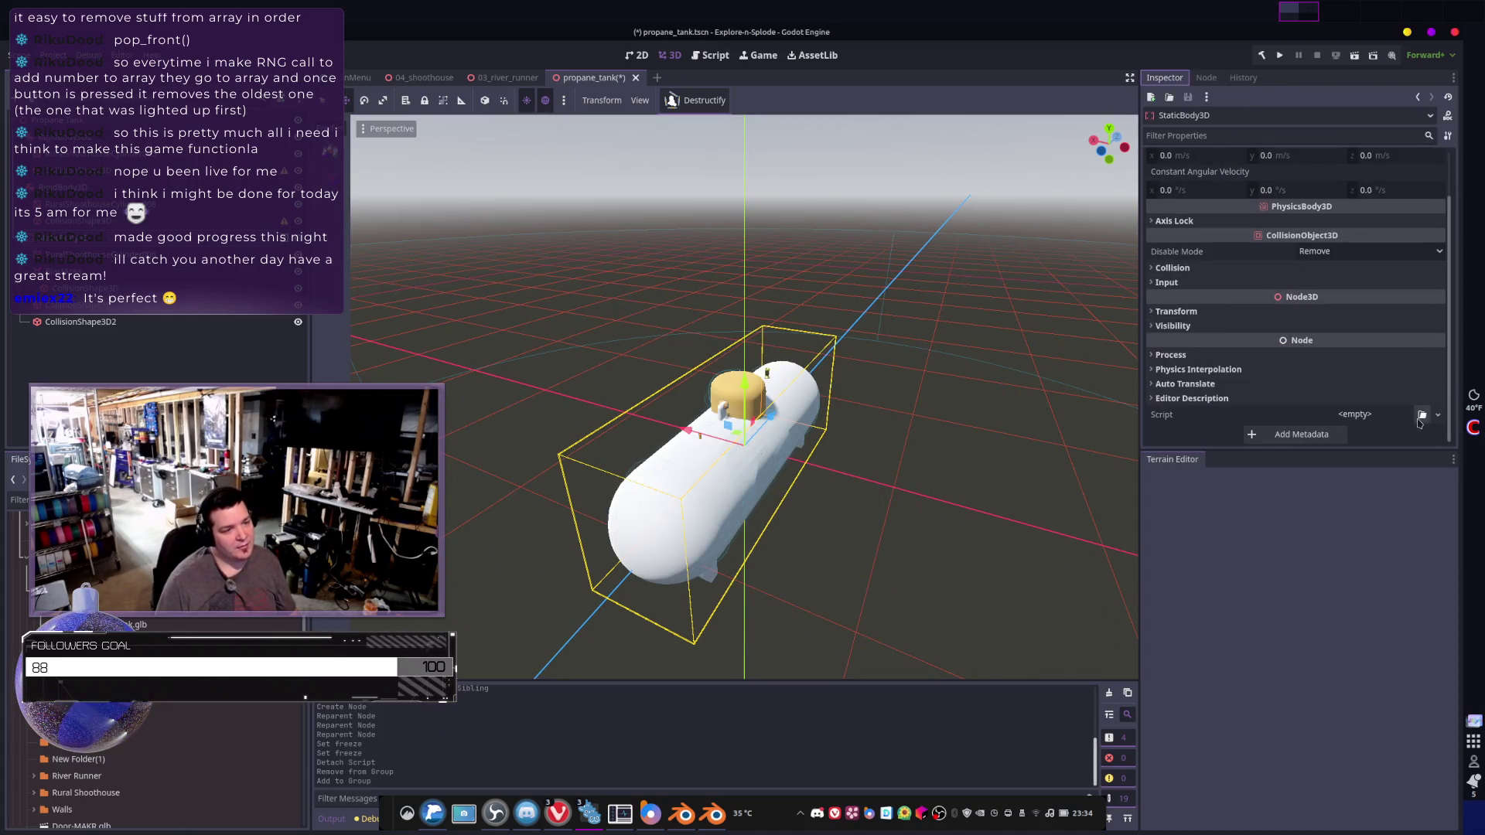
# - Quick-load Collateral.cs onto the StaticBody3D and expand its PulseBlast (Area3D) settings
pyautogui.click(1422, 415)
pyautogui.write('collateral')
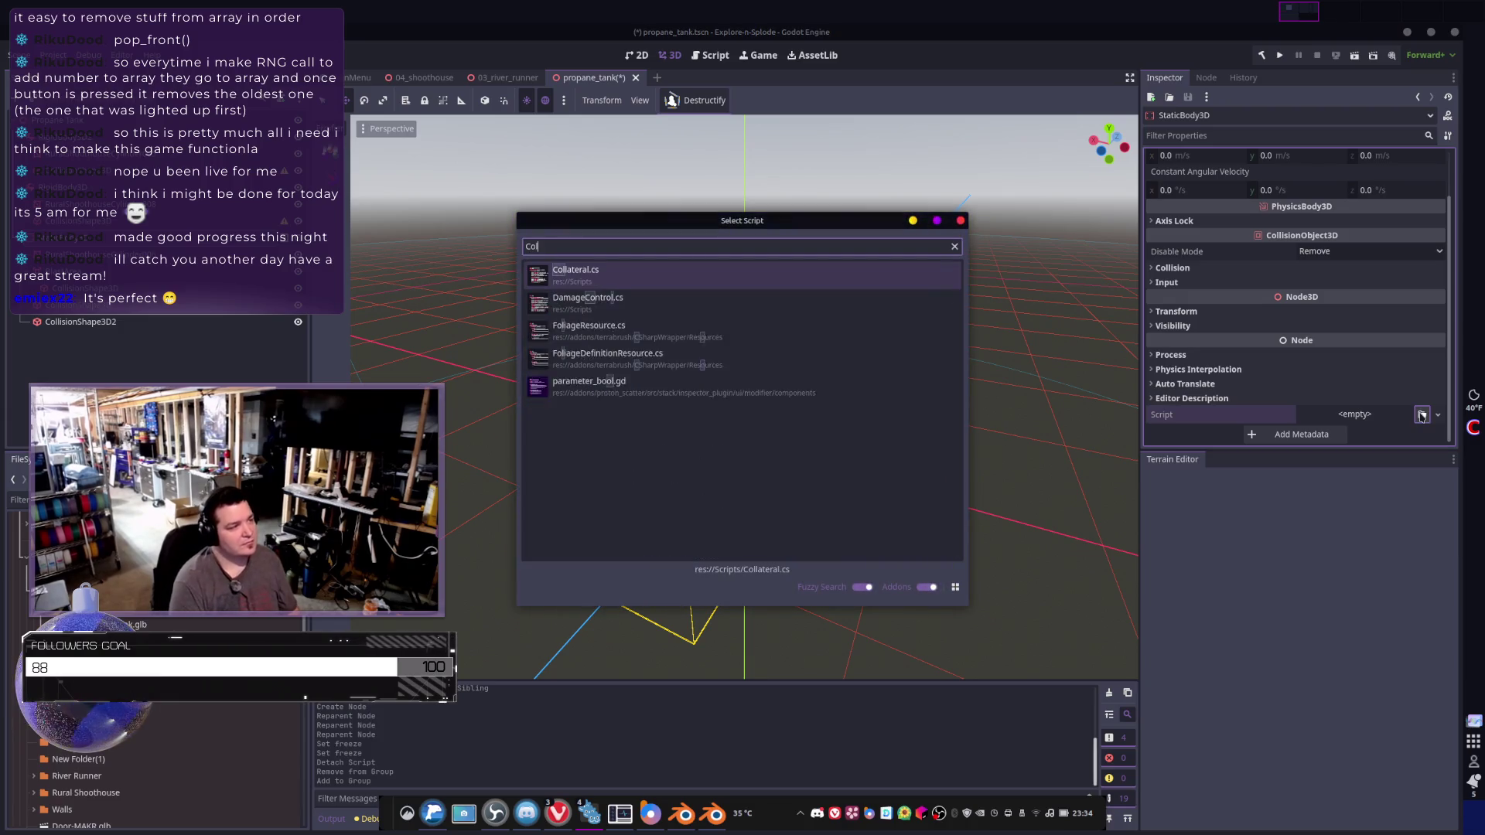
pyautogui.press('Return')
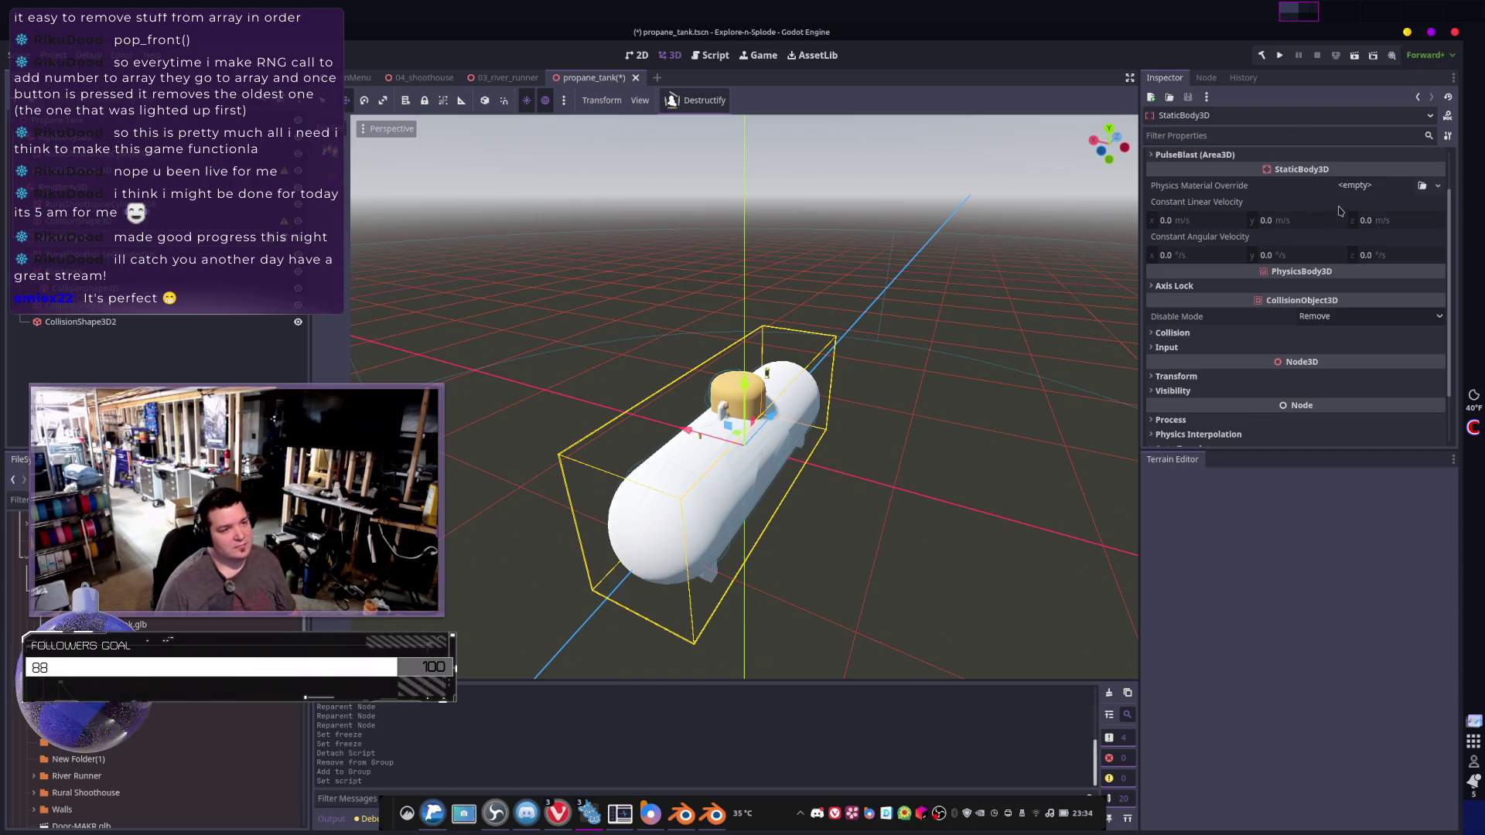
pyautogui.scroll(2, 1237, 178)
pyautogui.click(1281, 208)
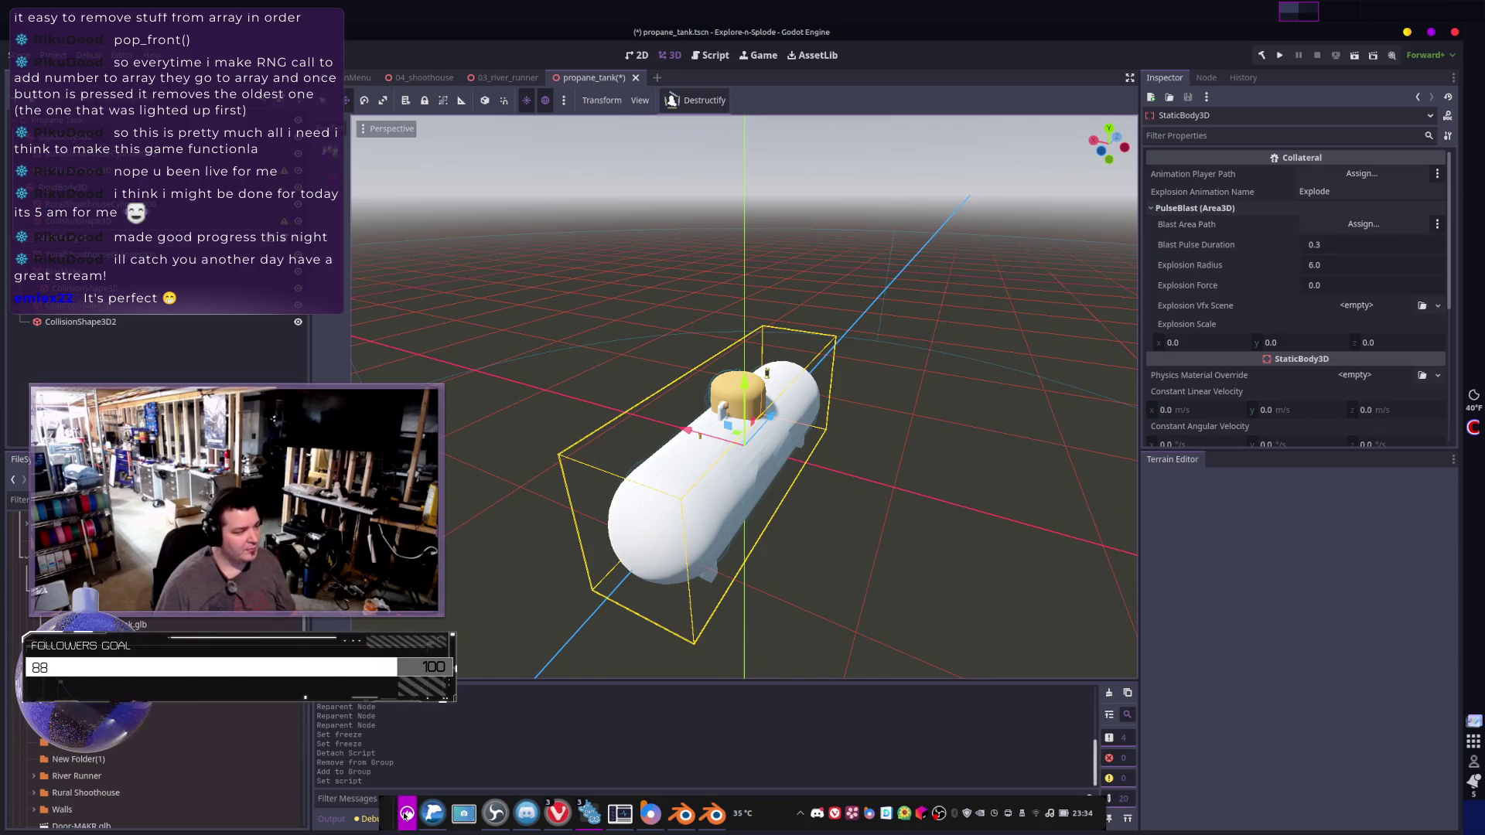
pyautogui.click(431, 817)
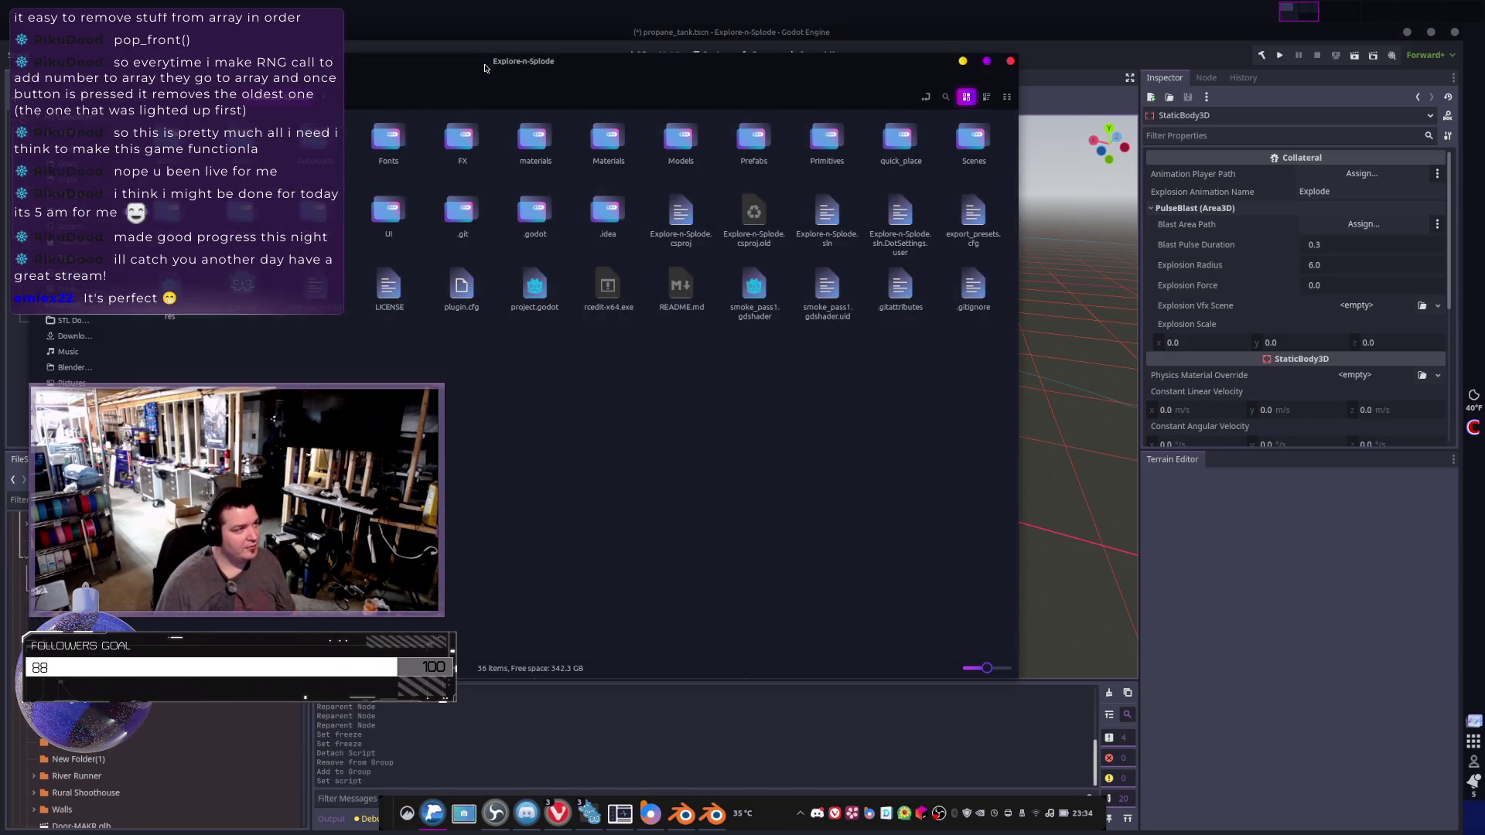
pyautogui.hotkey('alt', 'Tab')
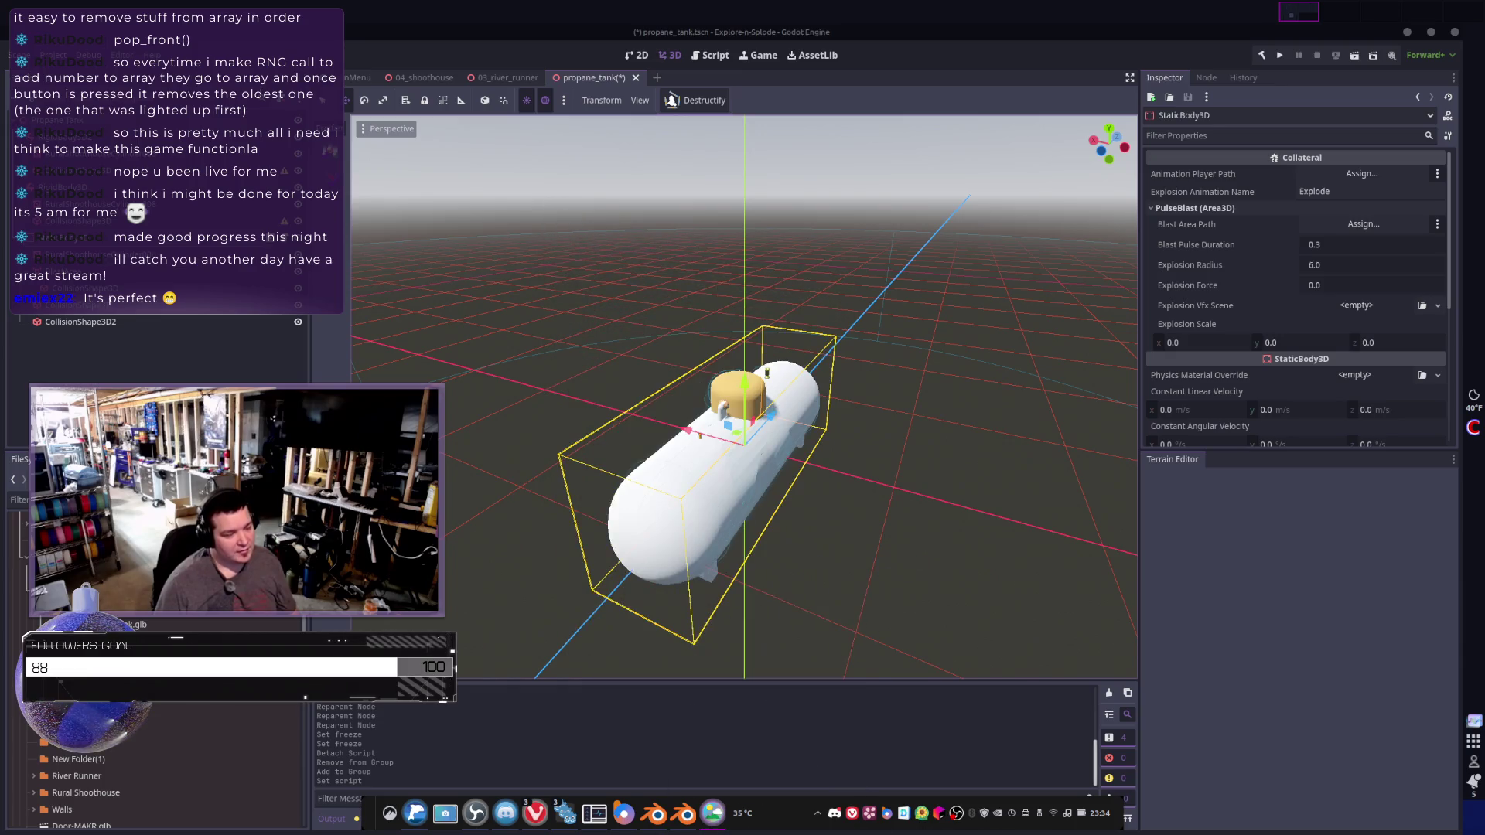
# - Set Explosion Radius to 10 and Explosion Force to 500, then search VFX scenes for 'ex'
pyautogui.click(1365, 267)
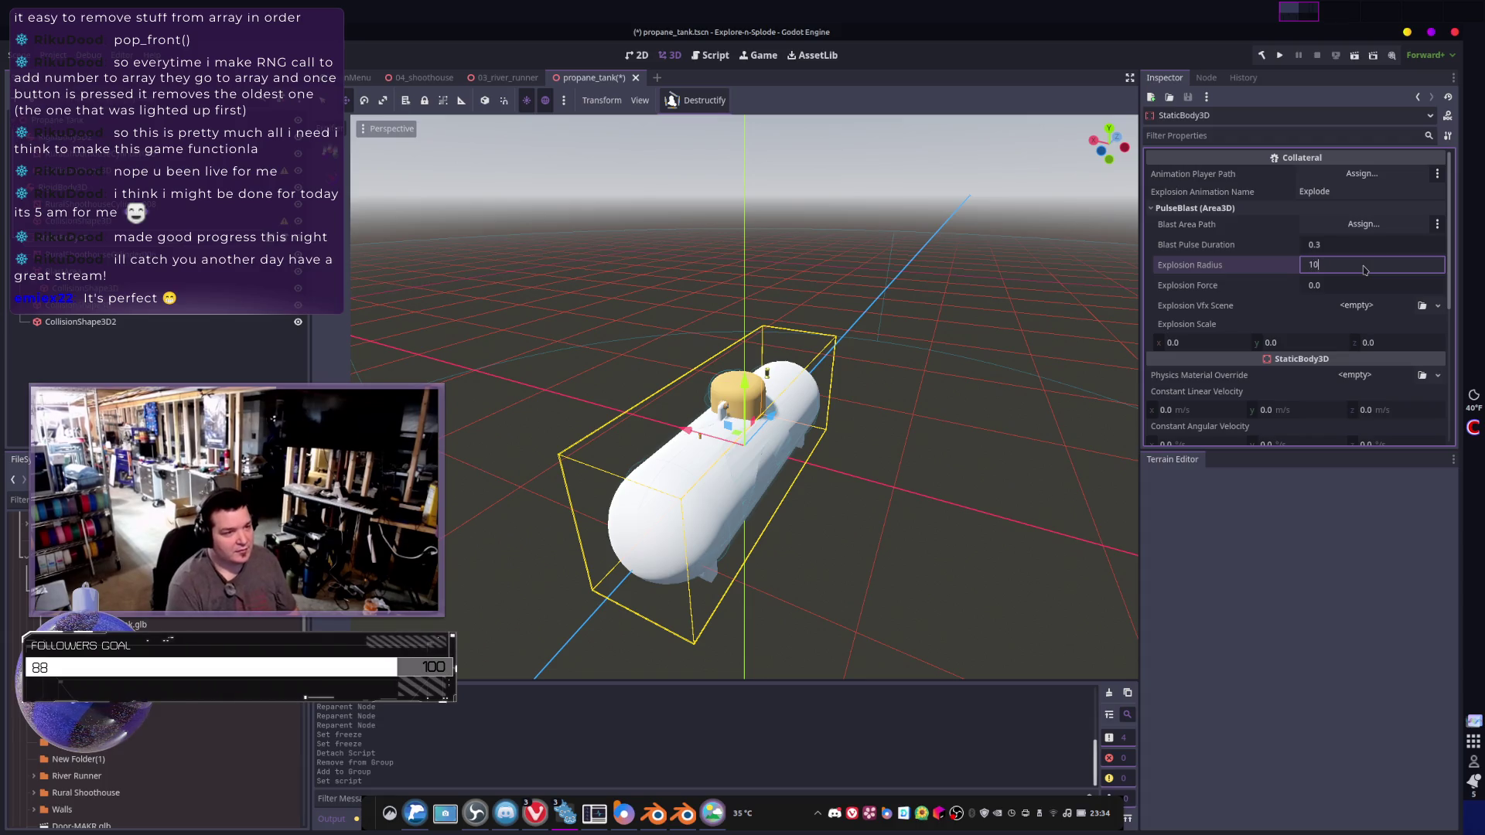
pyautogui.press('Tab')
pyautogui.write('500')
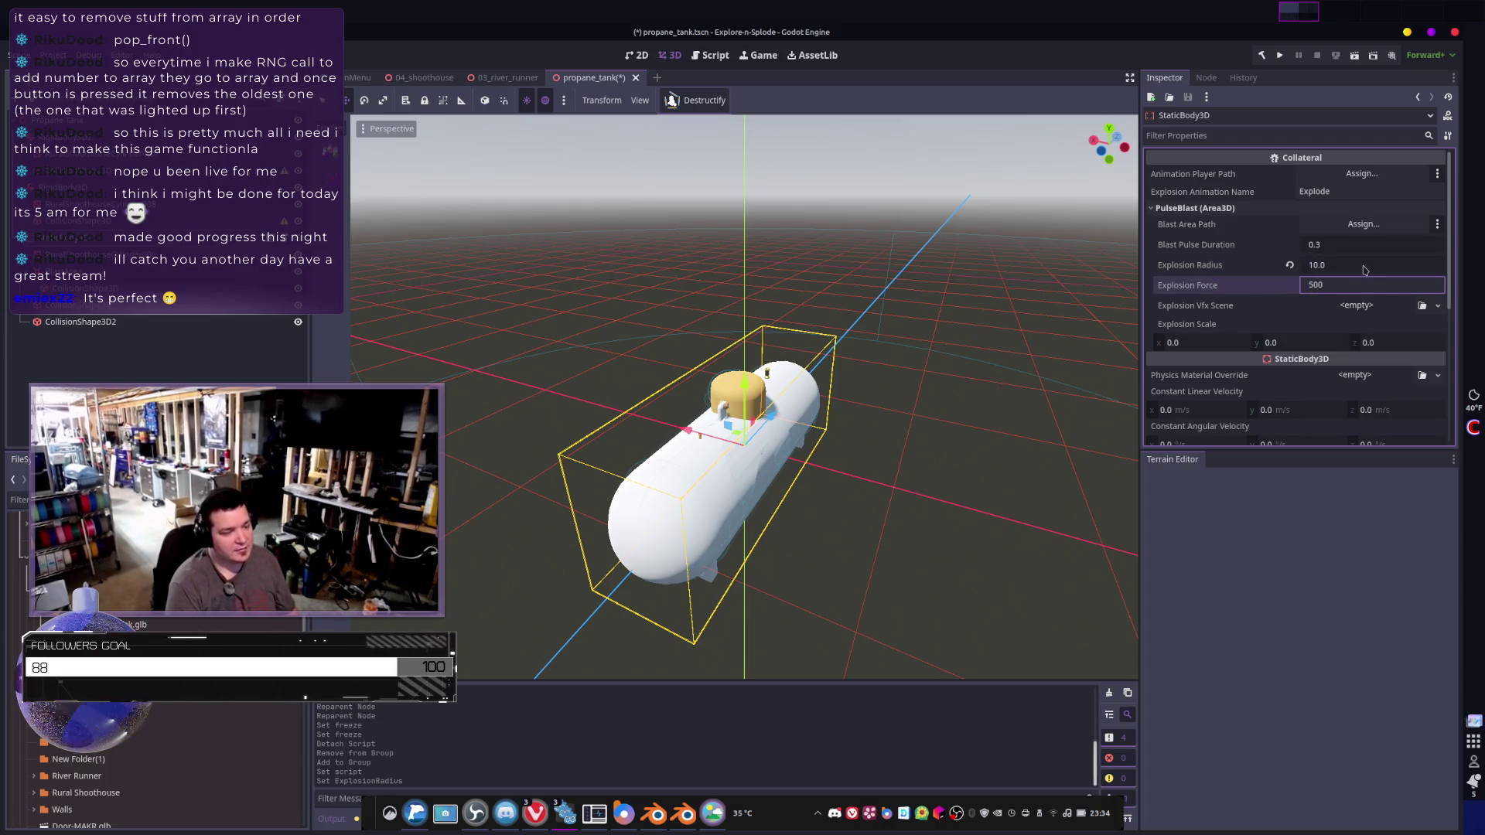
pyautogui.press('Return')
pyautogui.click(1423, 305)
pyautogui.write('ex')
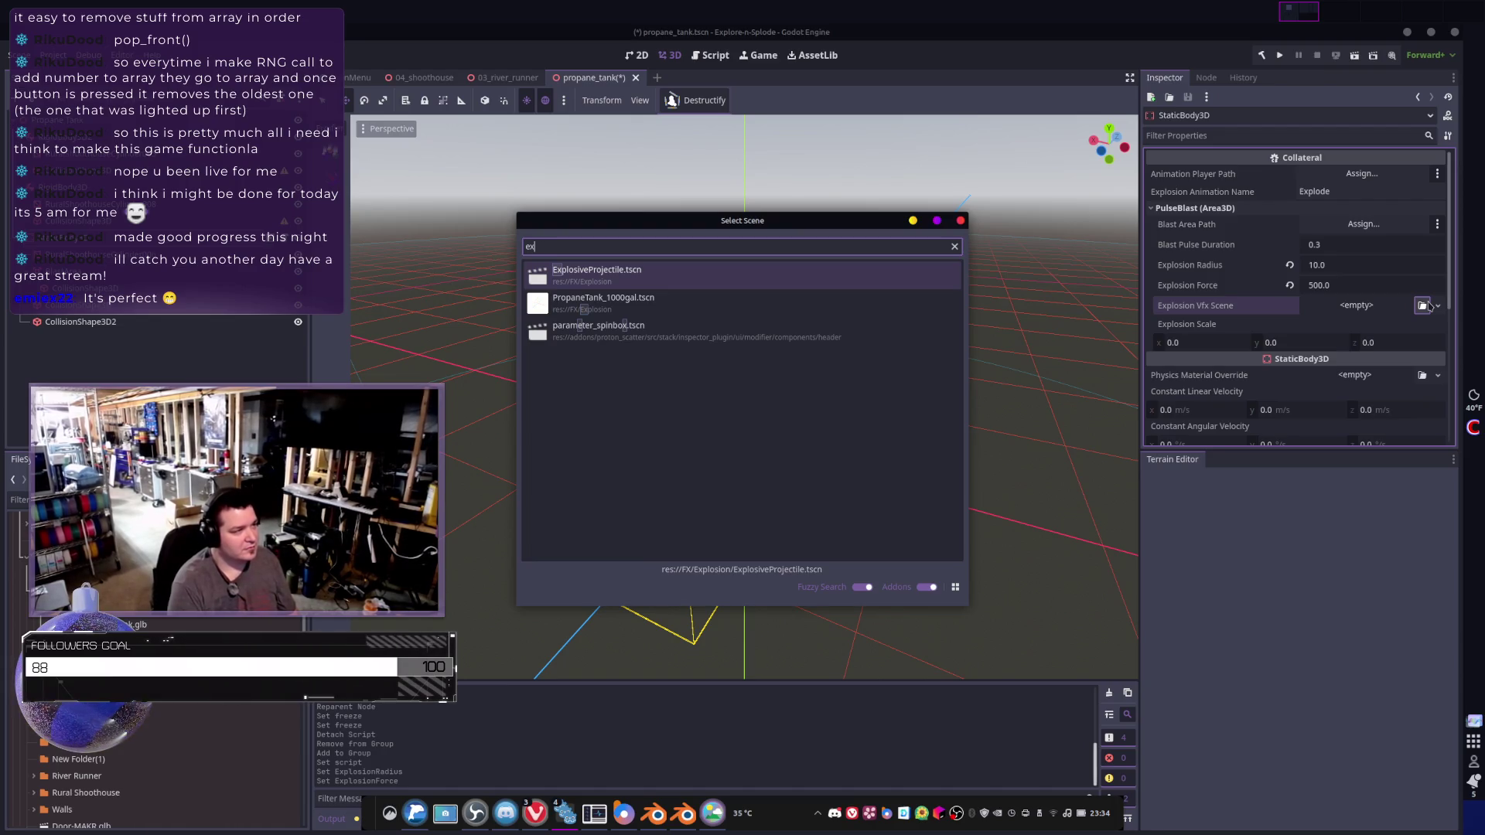
# - Try the search term 'big' in the scene chooser, then close it without choosing a scene
pyautogui.hotkey('ctrl', 'a')
pyautogui.write('big')
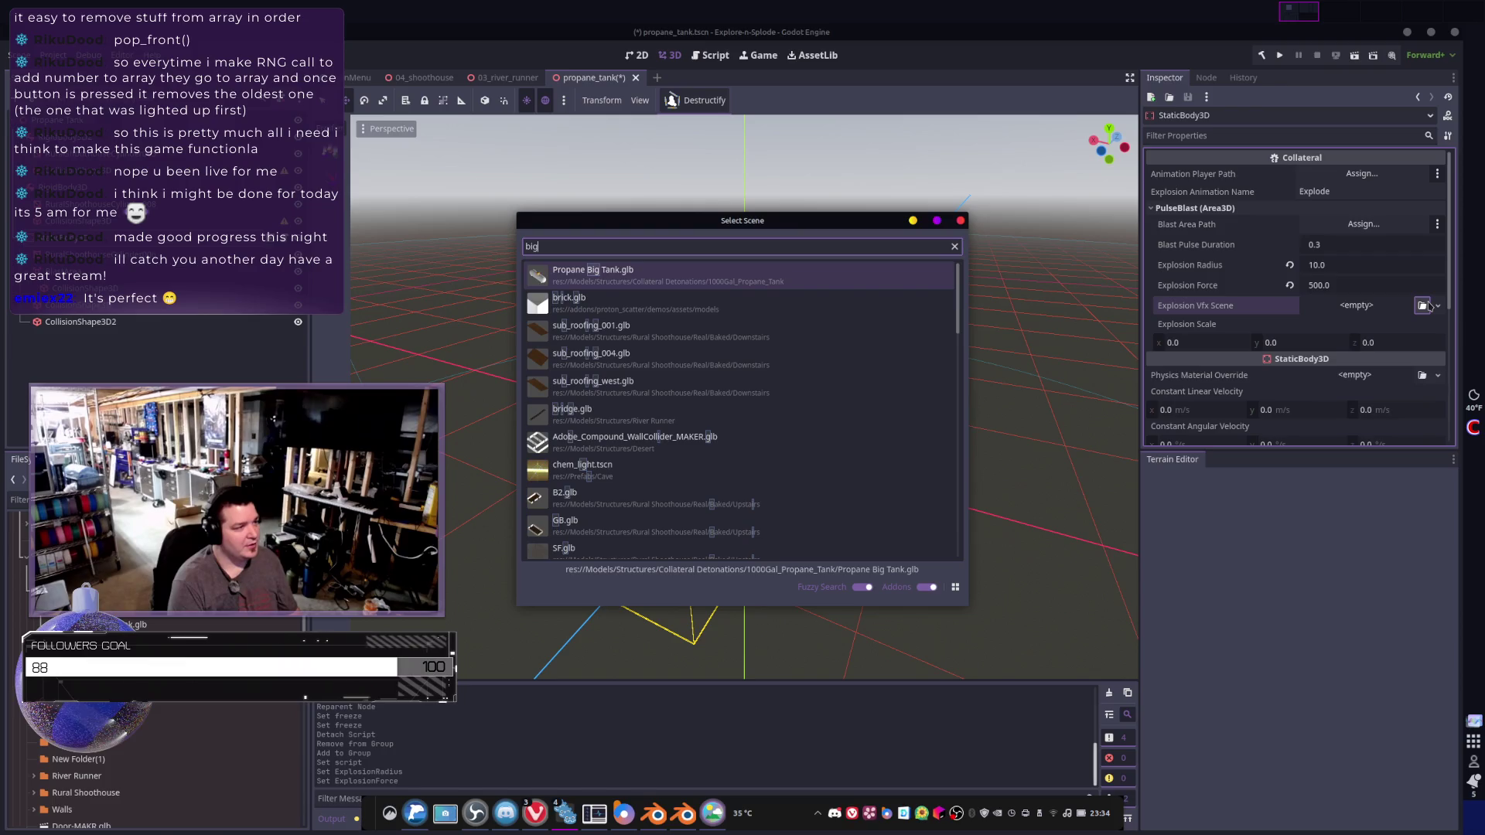
pyautogui.press('BackSpace')
pyautogui.press('BackSpace')
pyautogui.press('BackSpace')
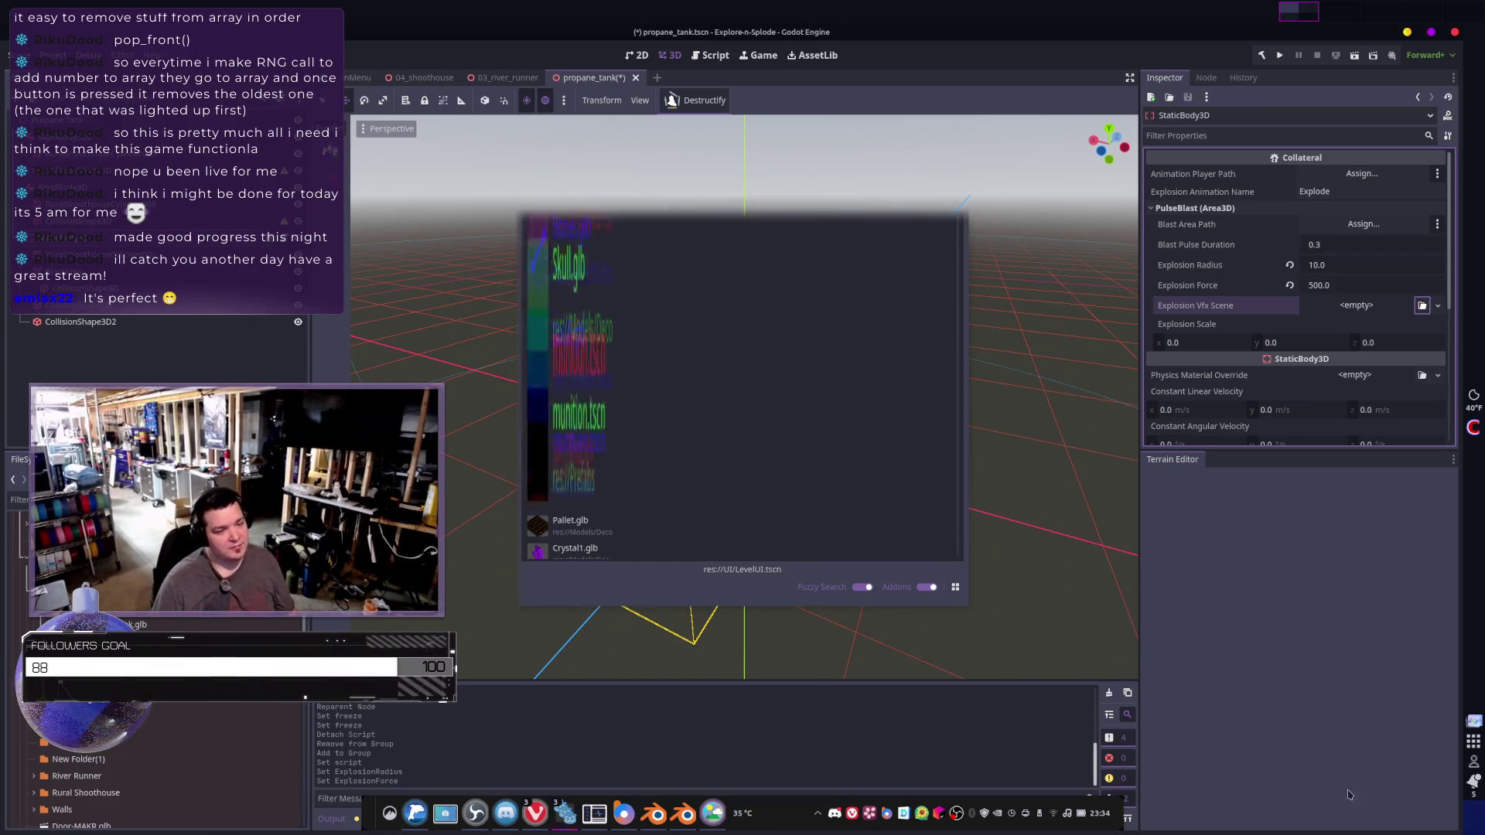
pyautogui.press('Escape')
# - Filter the FileSystem for 'expl' and open ExplosiveProjectile.tscn
pyautogui.scroll(-5, 170, 617)
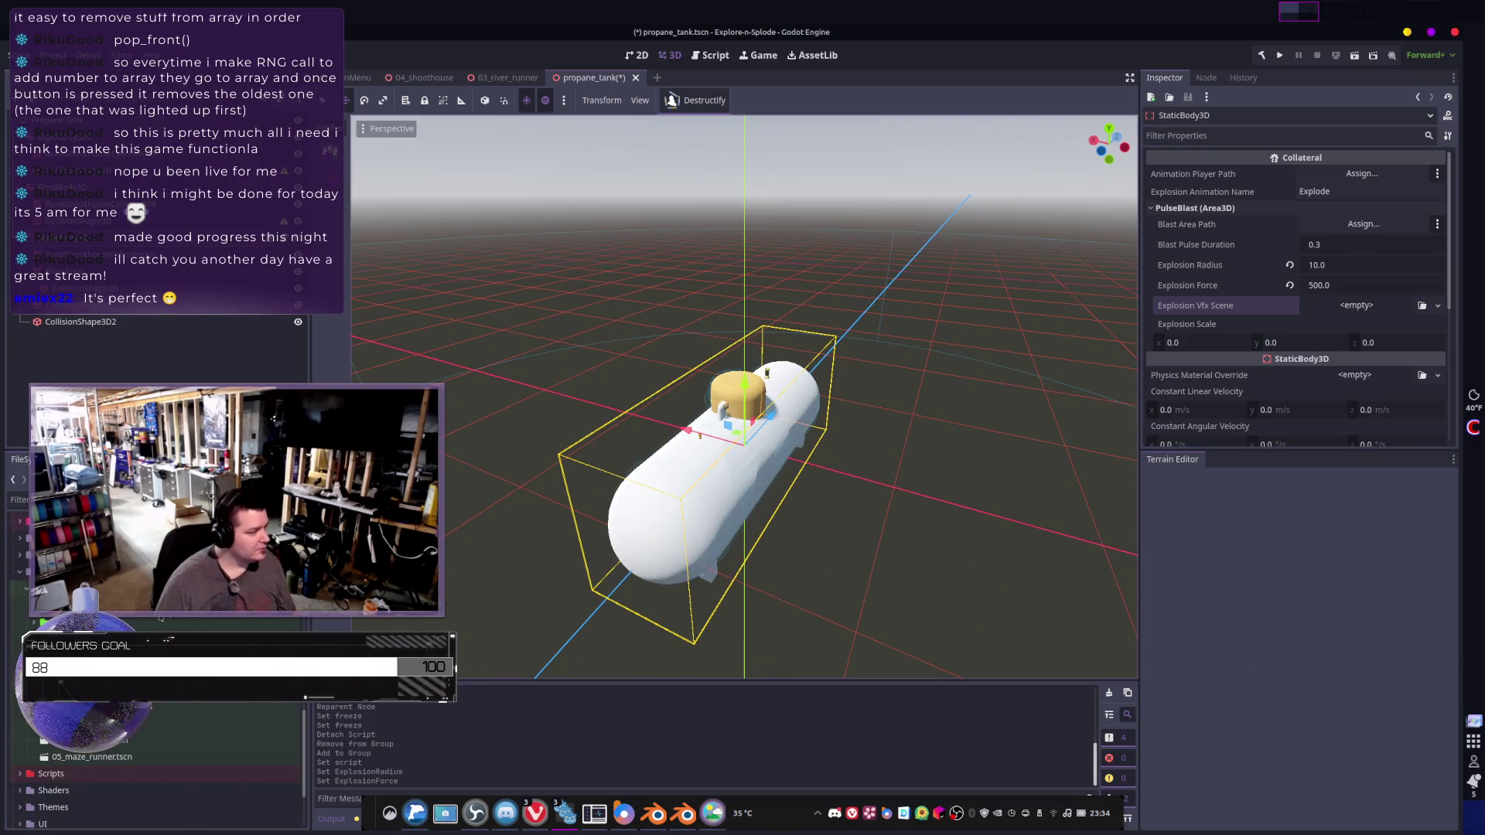
pyautogui.scroll(-5, 170, 617)
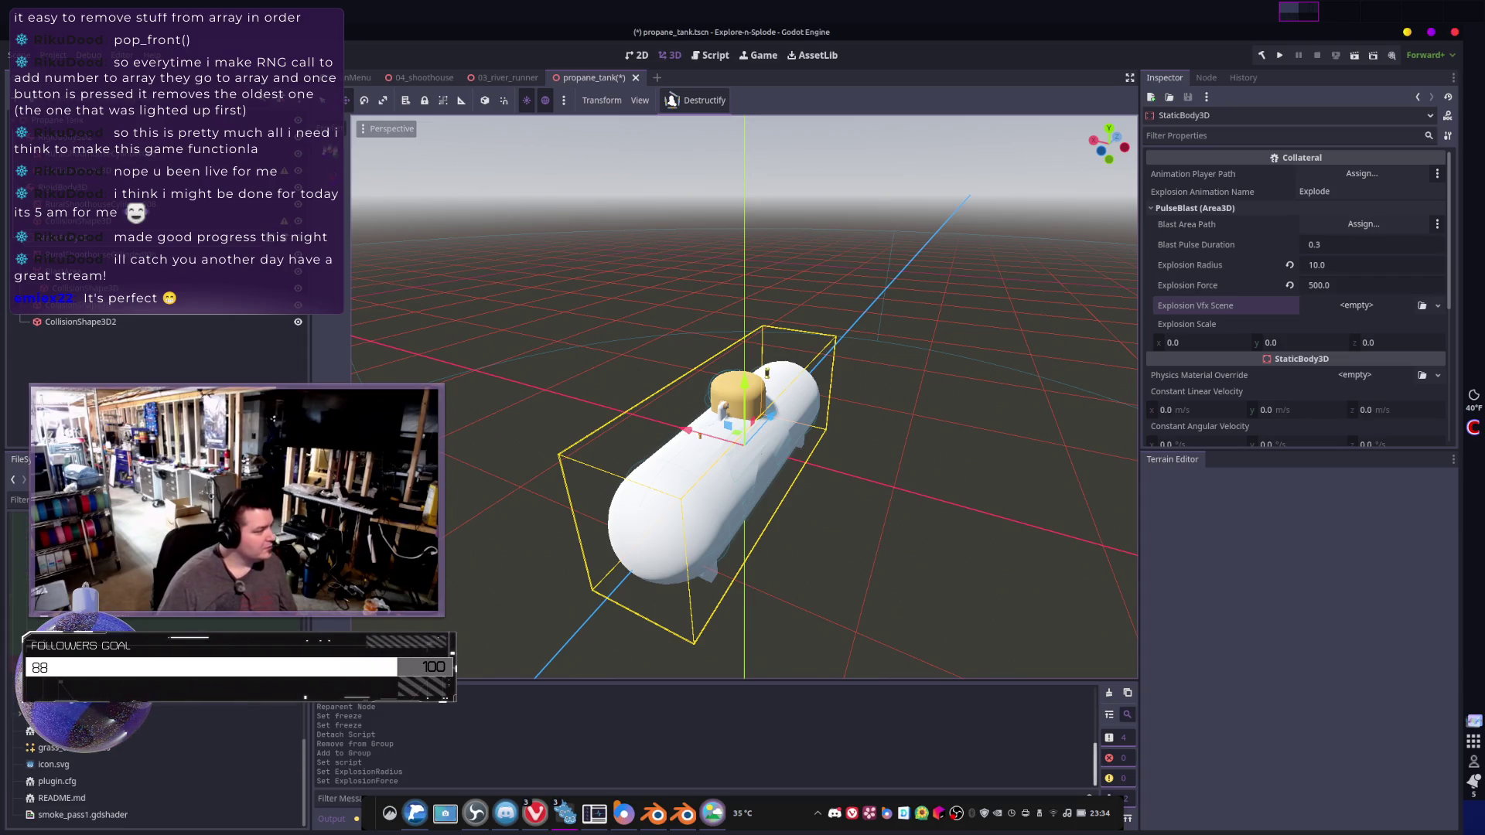
pyautogui.scroll(5, 170, 617)
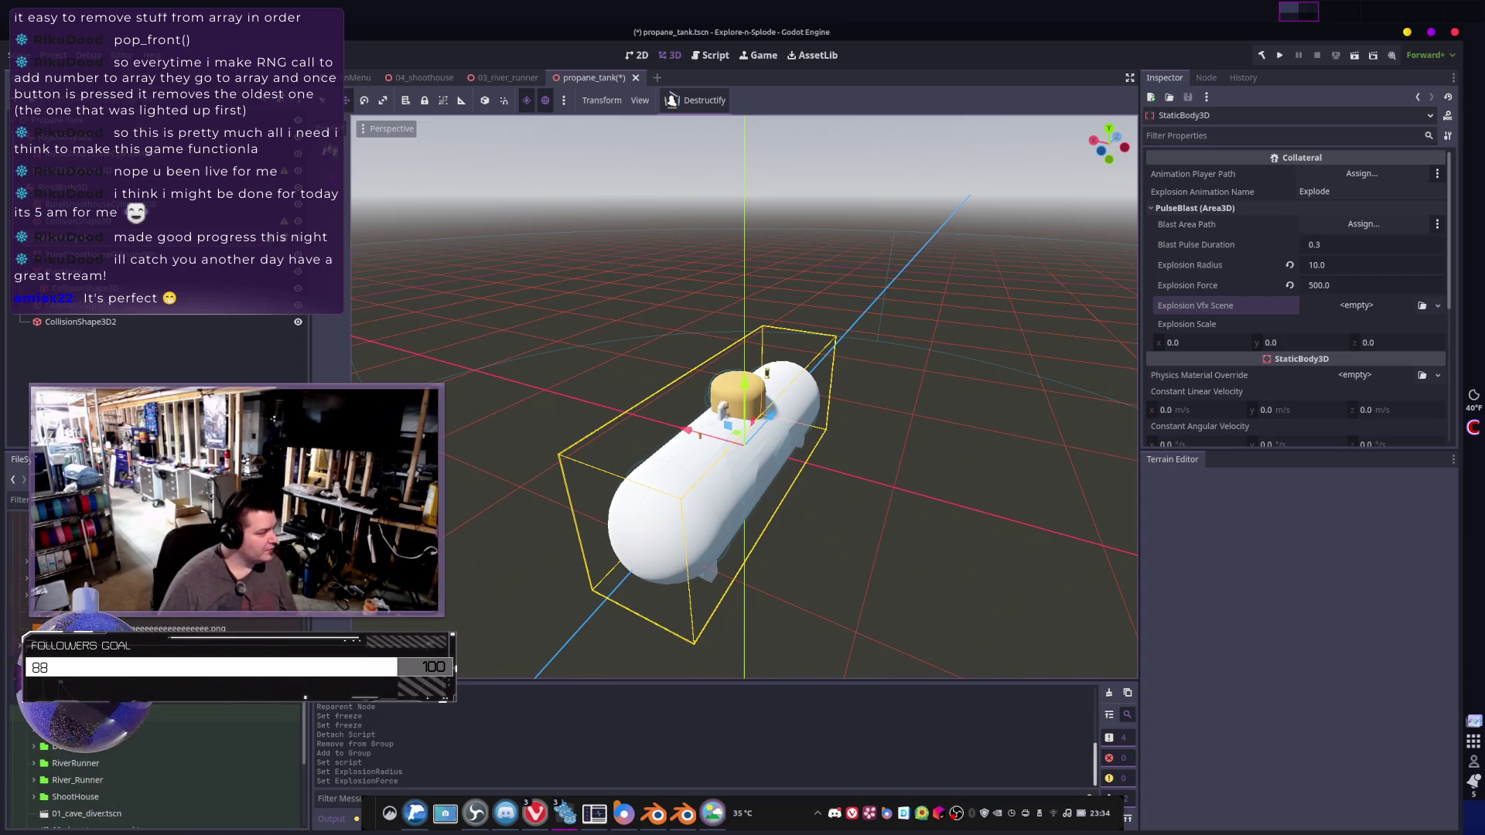
pyautogui.scroll(5, 171, 617)
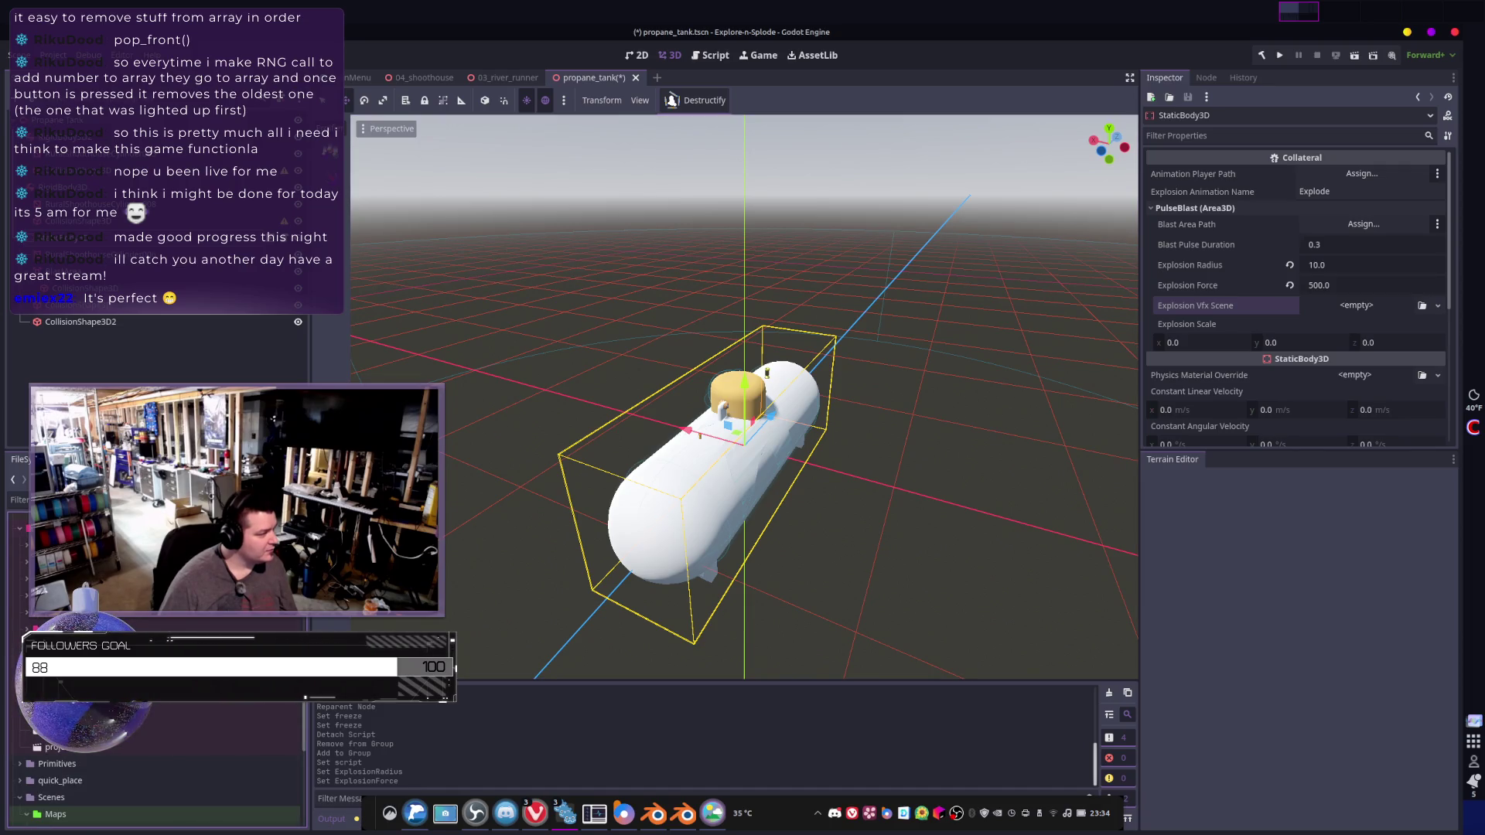
pyautogui.scroll(-3, 155, 766)
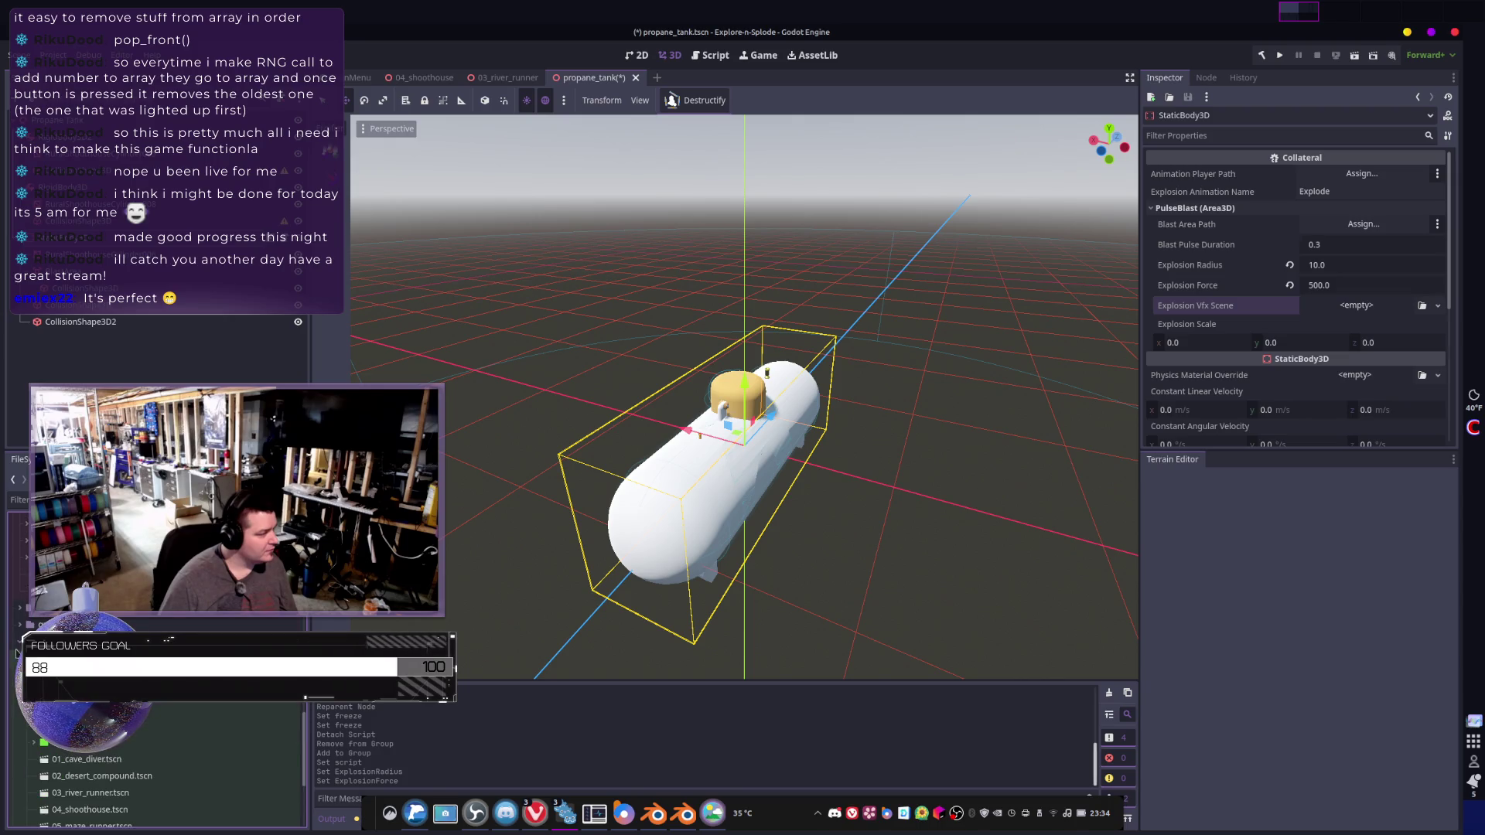
pyautogui.scroll(-5, 17, 645)
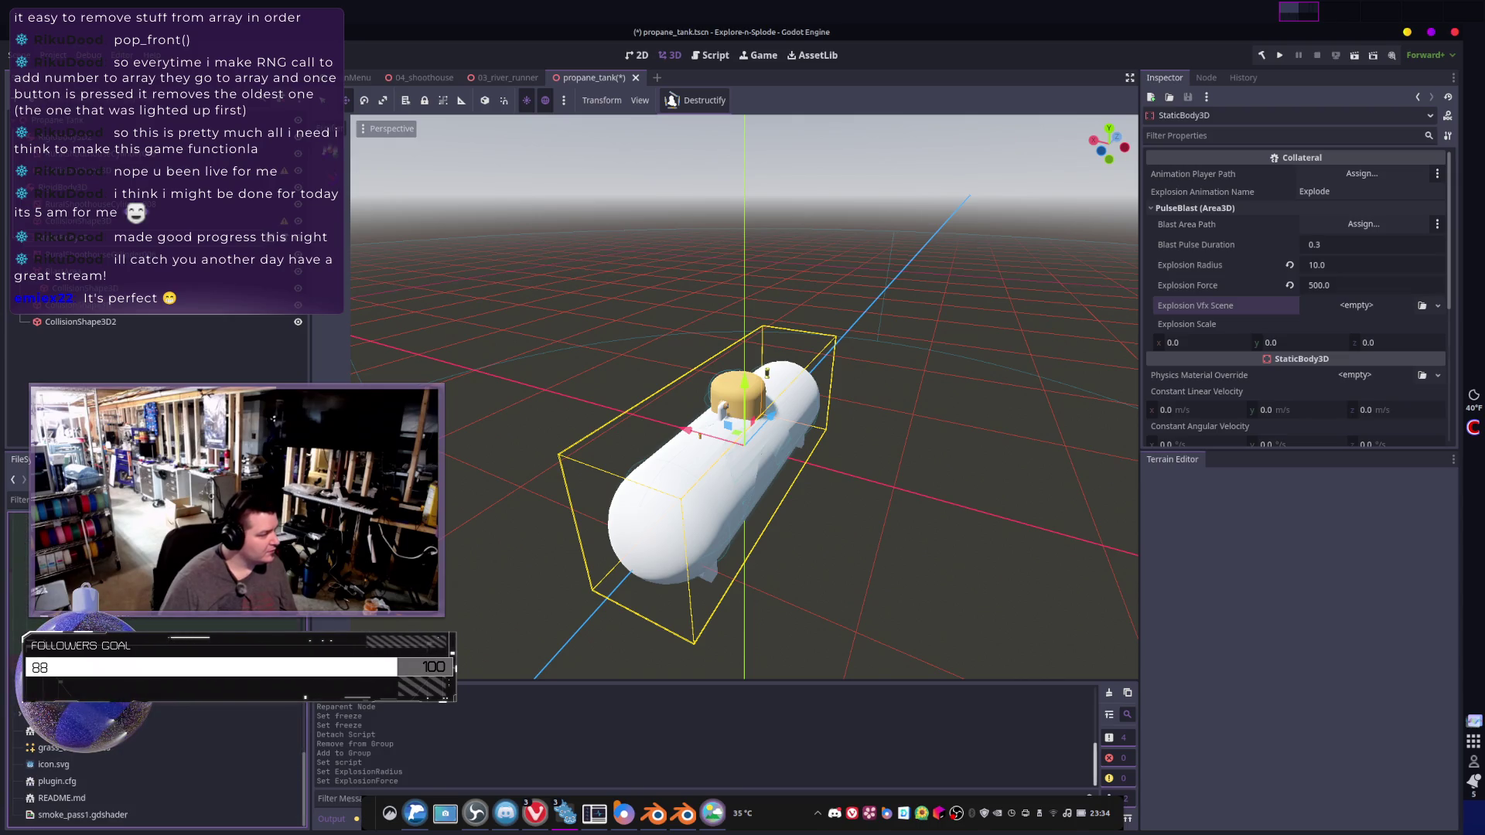
pyautogui.write('big')
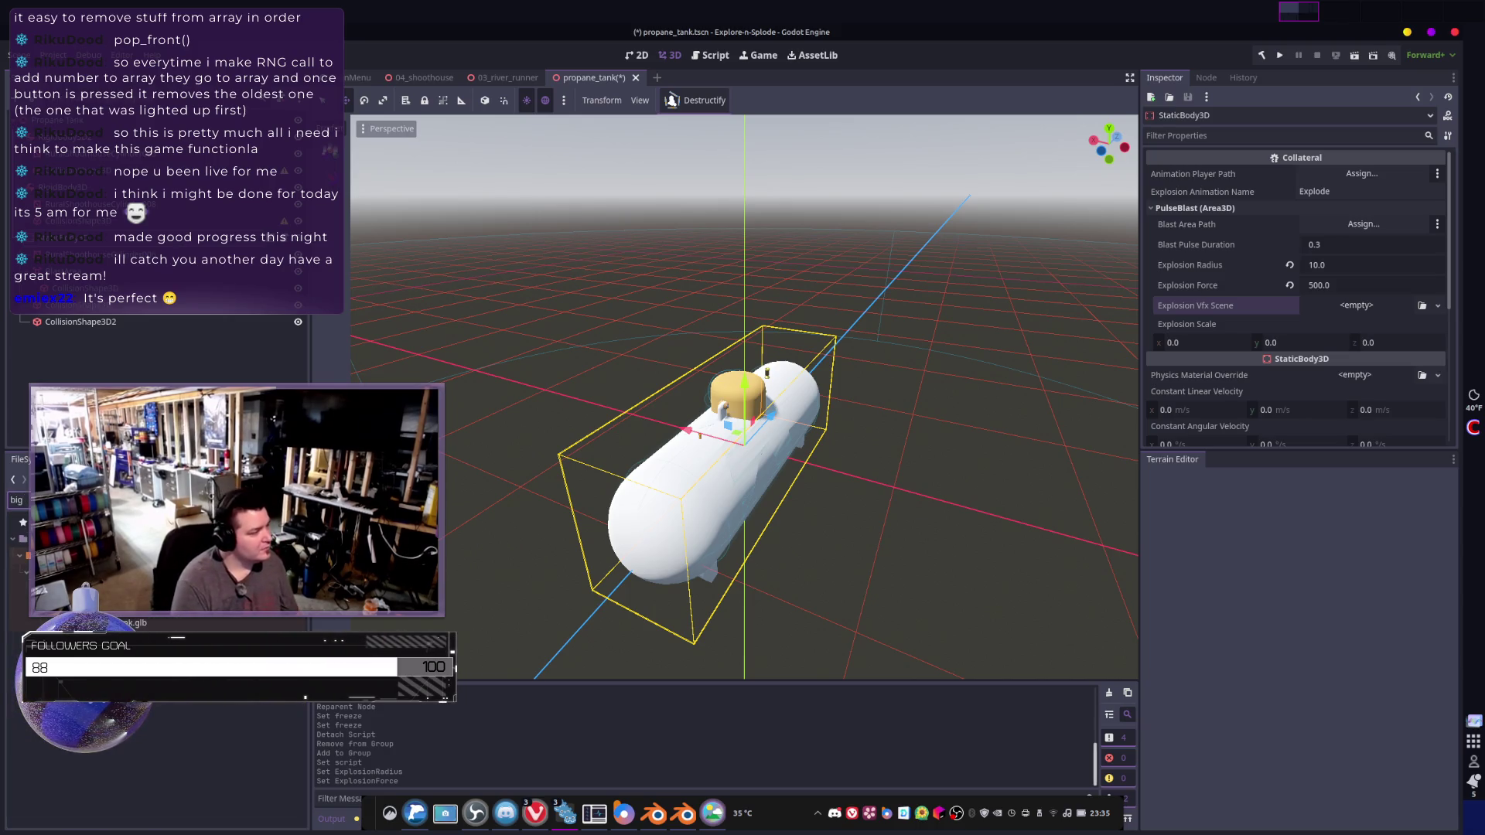
pyautogui.press('BackSpace')
pyautogui.press('BackSpace')
pyautogui.press('BackSpace')
pyautogui.write('expl')
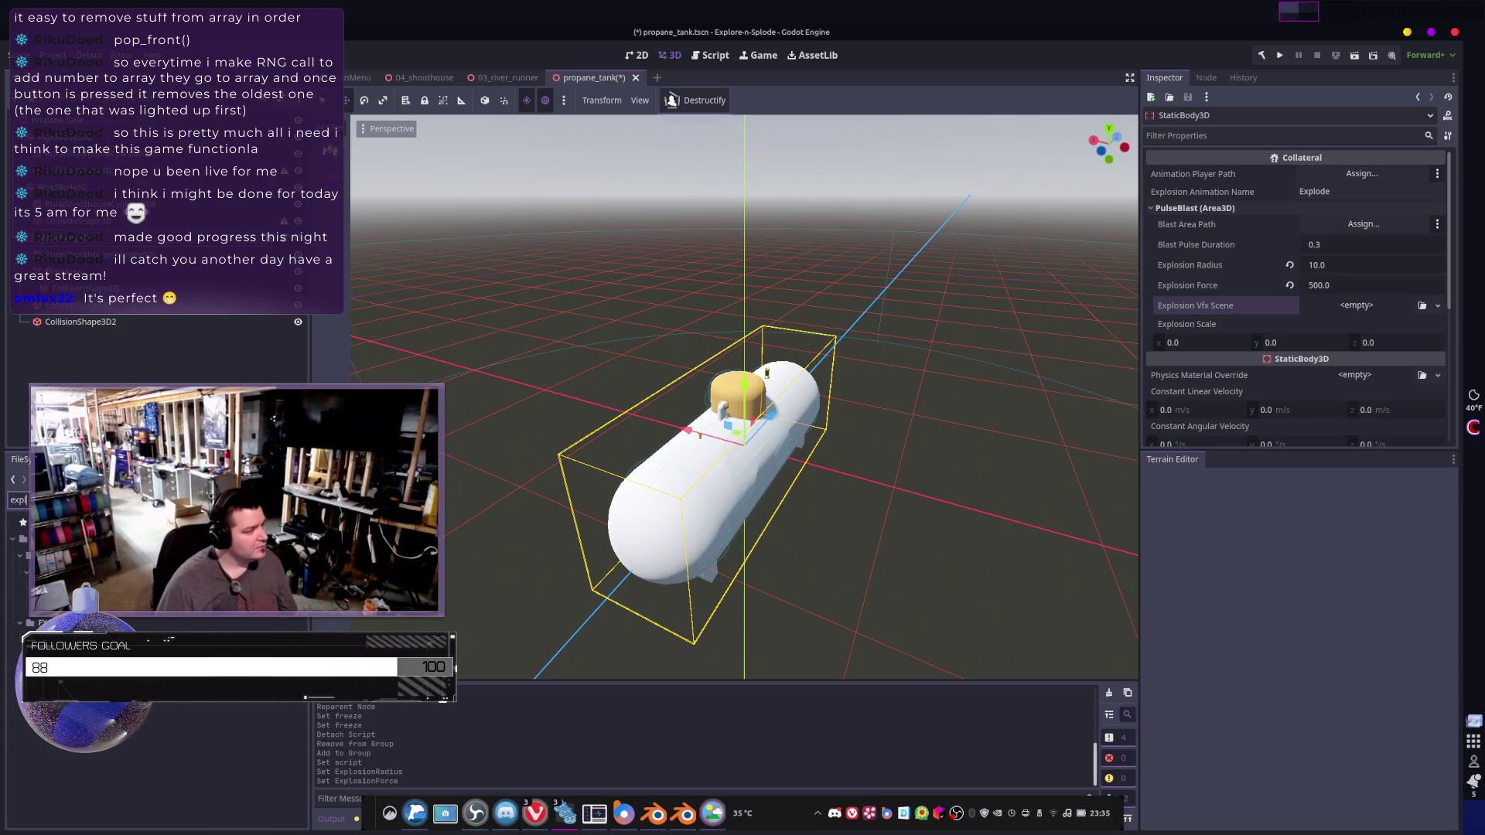
pyautogui.doubleClick(78, 604)
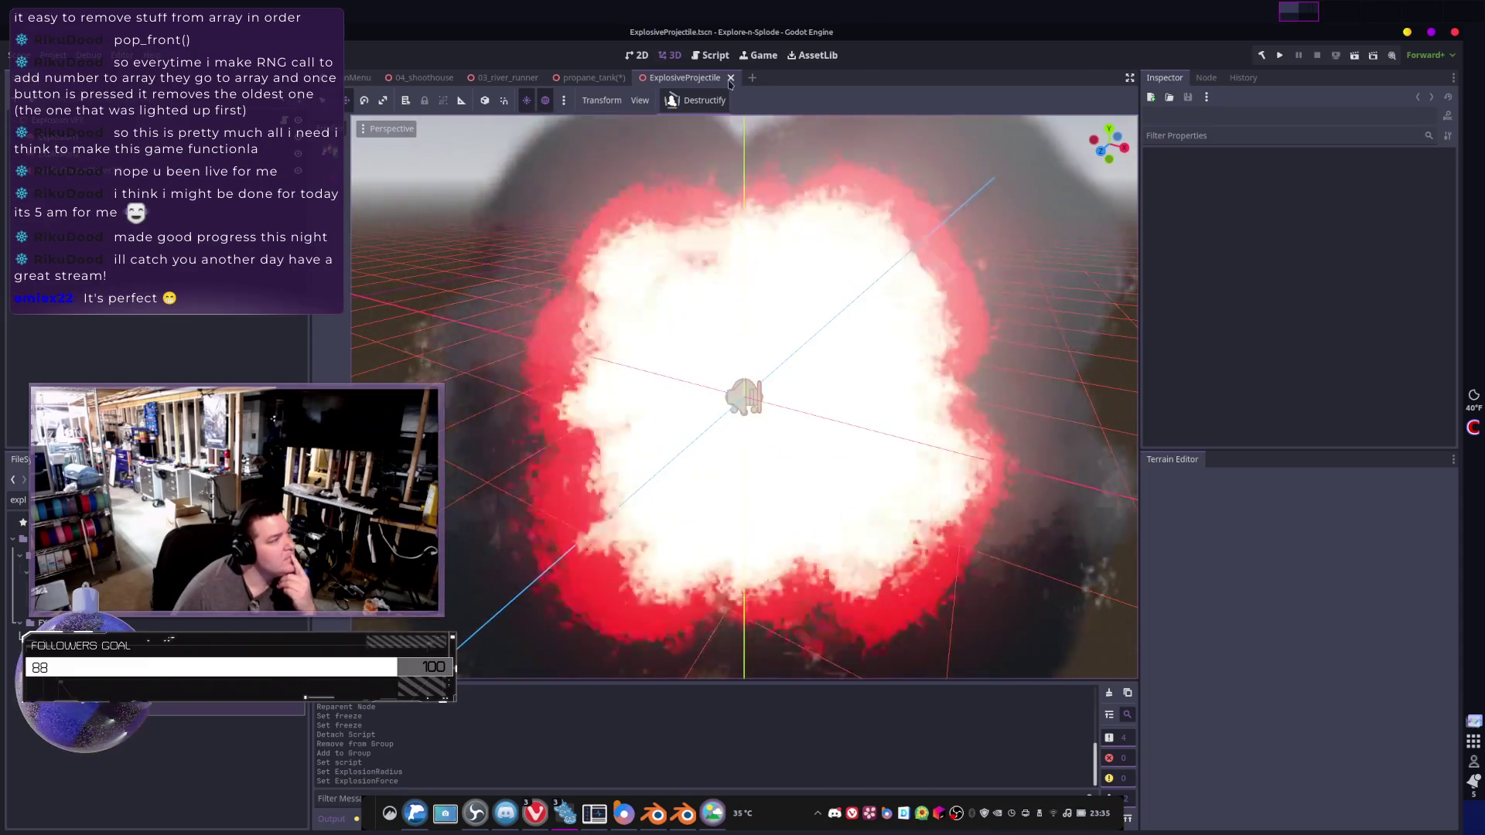
# - Inspect the Explosion VFX node, close the ExplosiveProjectile tab, and reopen the Explosion Vfx Scene chooser
pyautogui.click(747, 397)
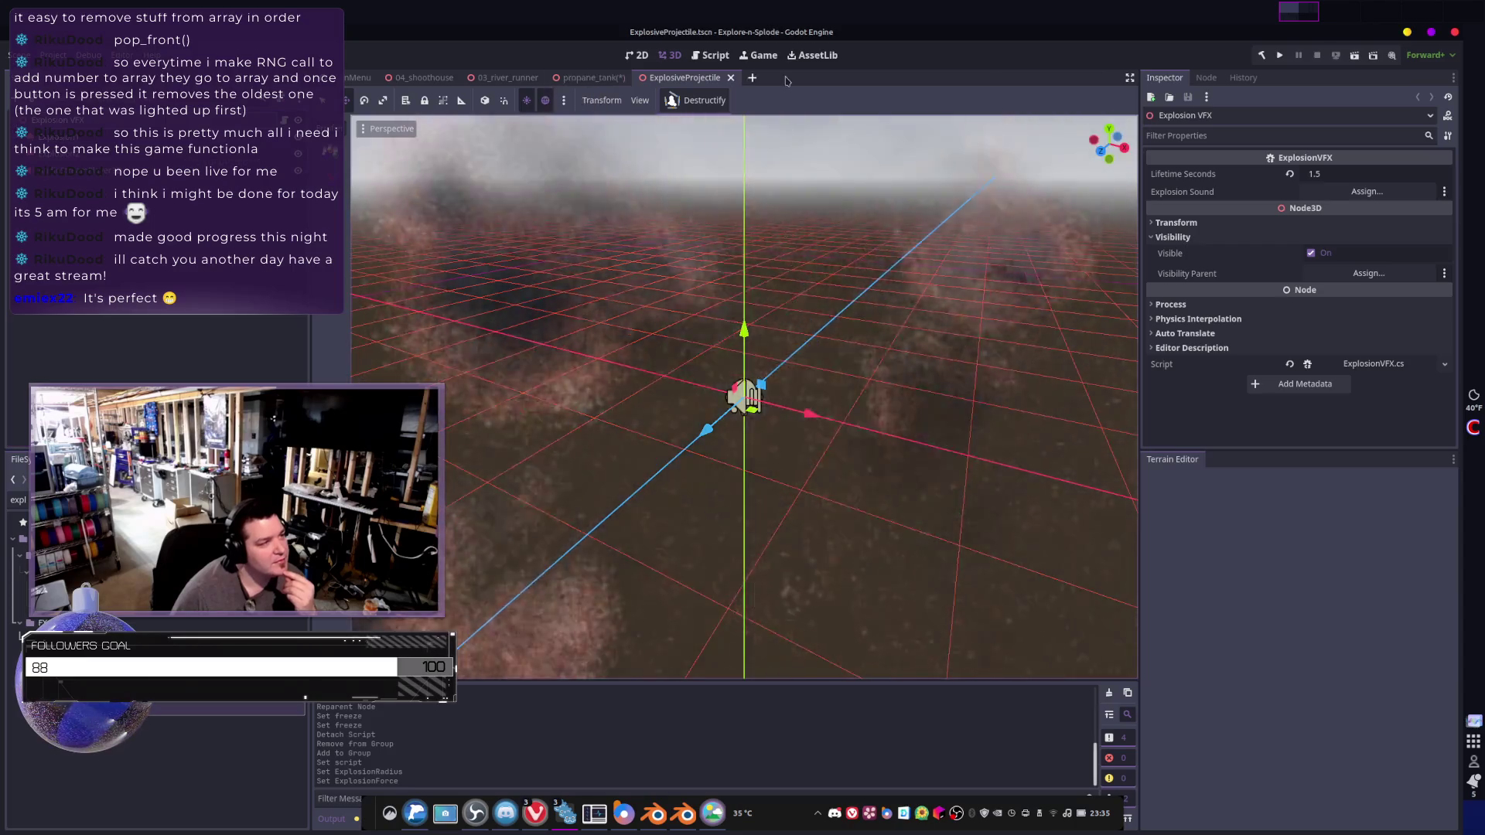
pyautogui.click(729, 77)
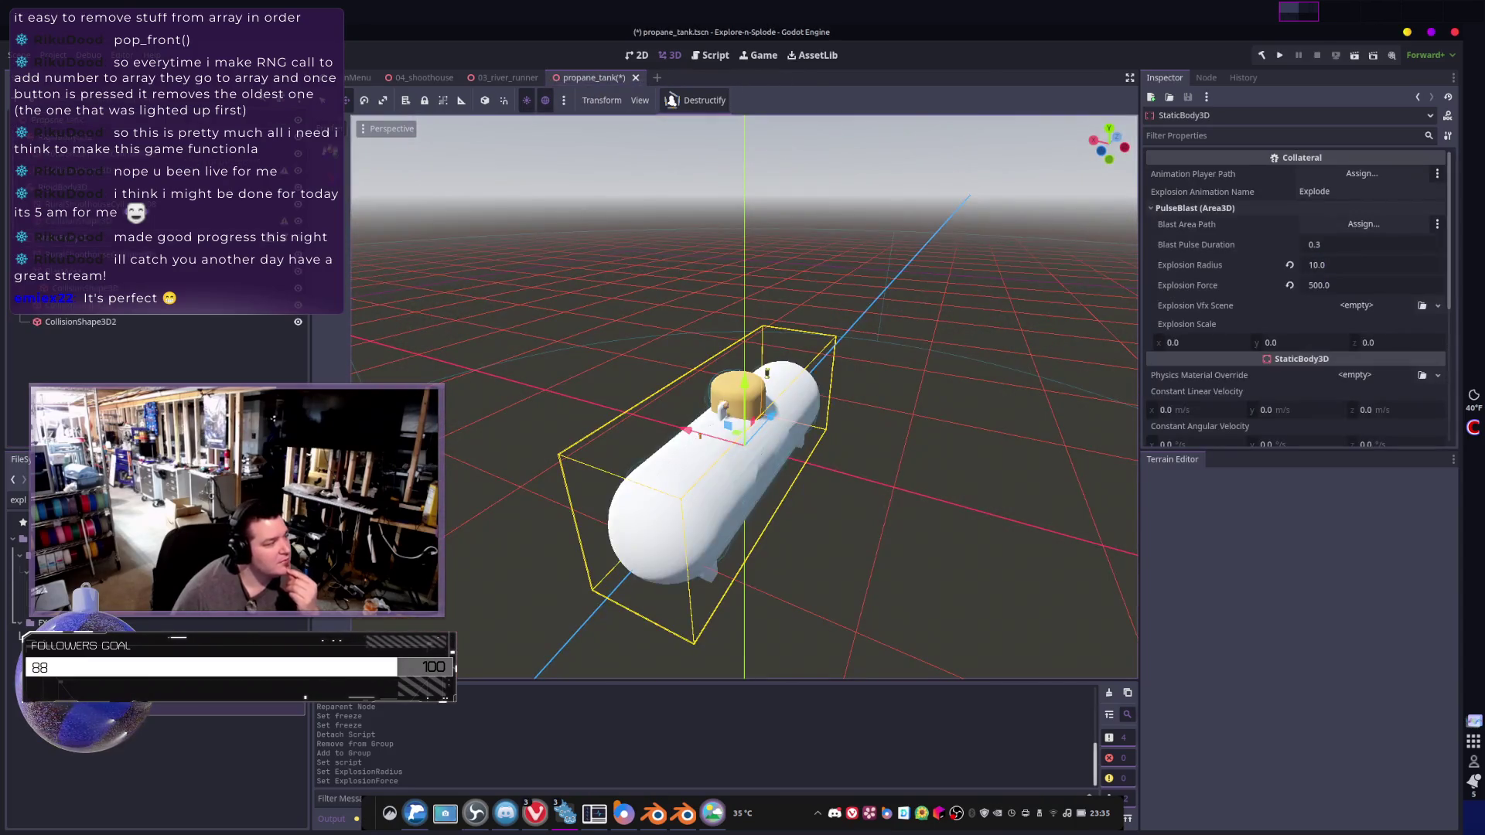
pyautogui.click(1422, 306)
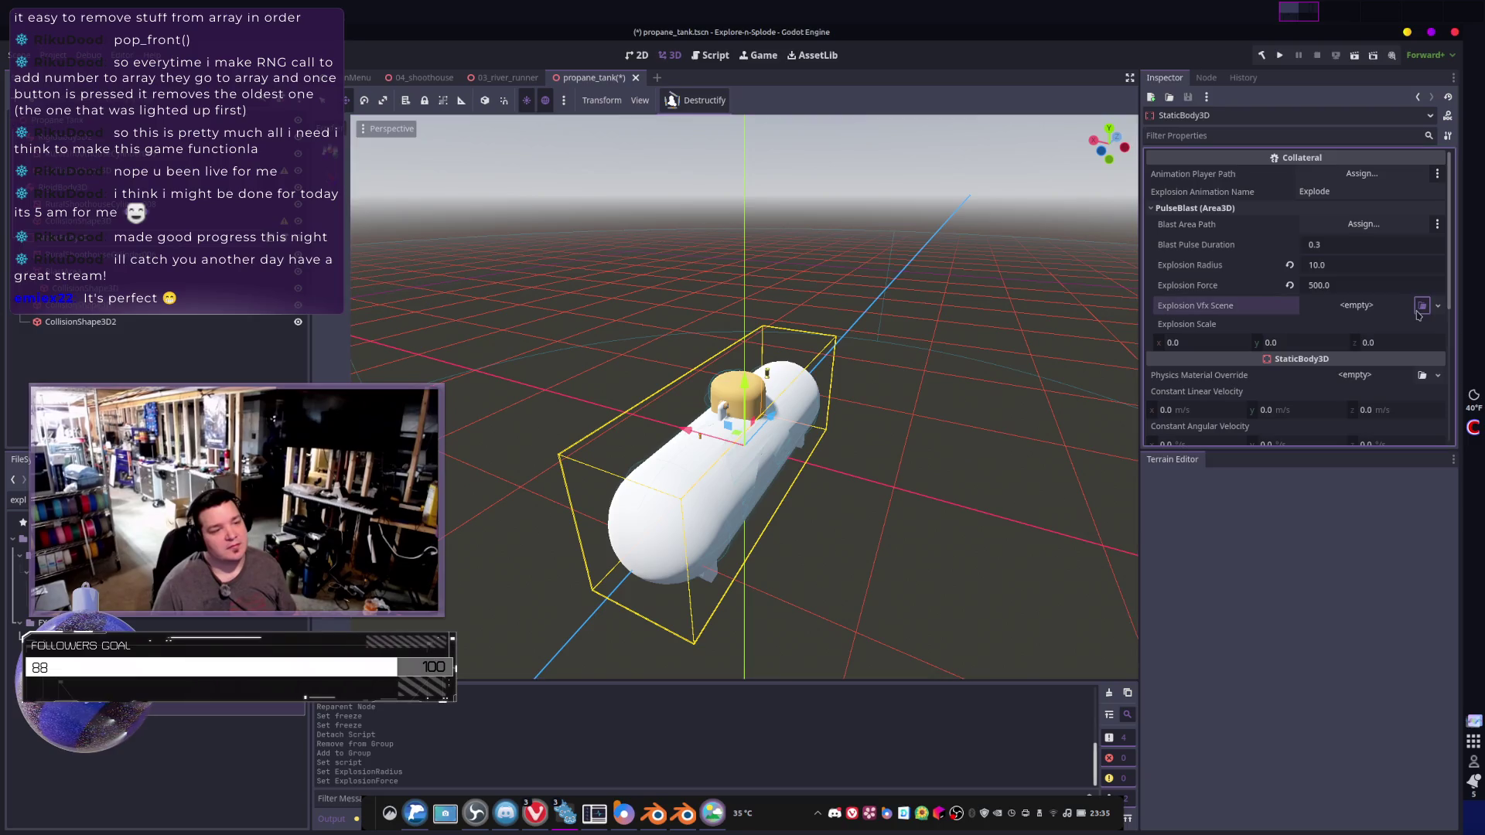
# - Assign PropaneTank_1000gal.tscn from an 'Expl' search as the Explosion Vfx Scene, then open it
pyautogui.write('Expl')
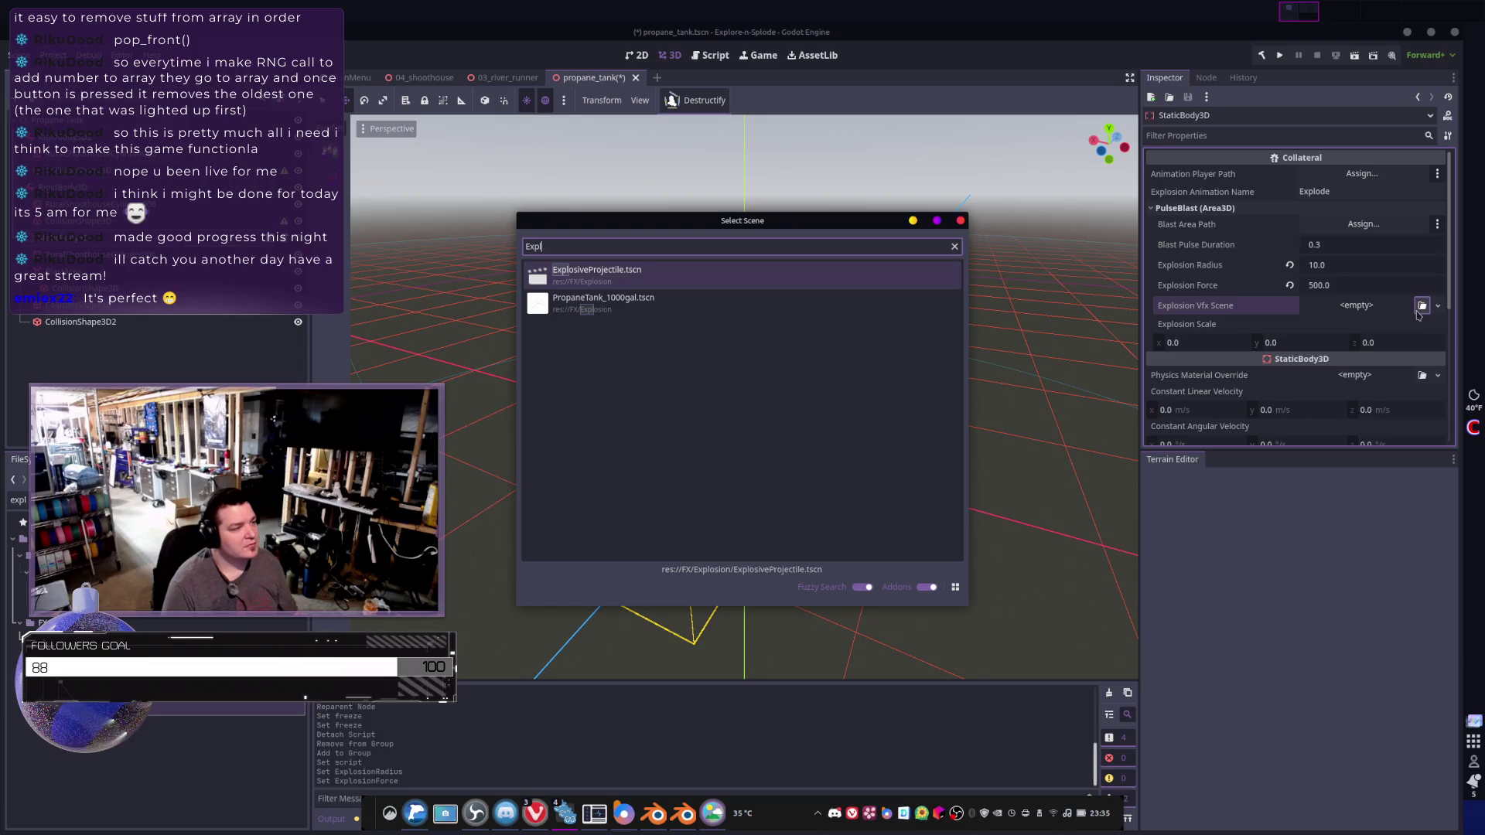
pyautogui.press('Down')
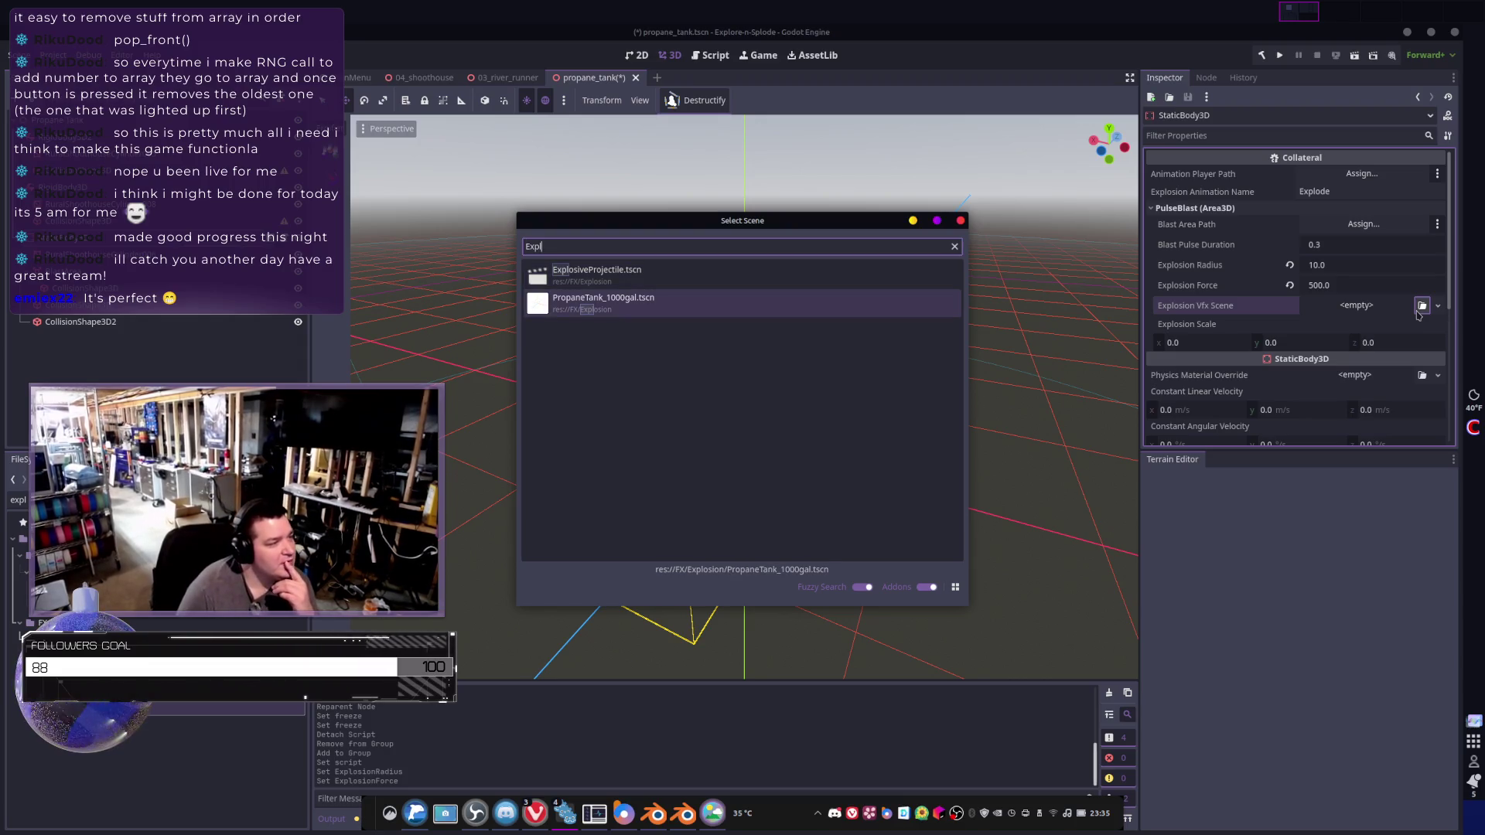
pyautogui.press('Return')
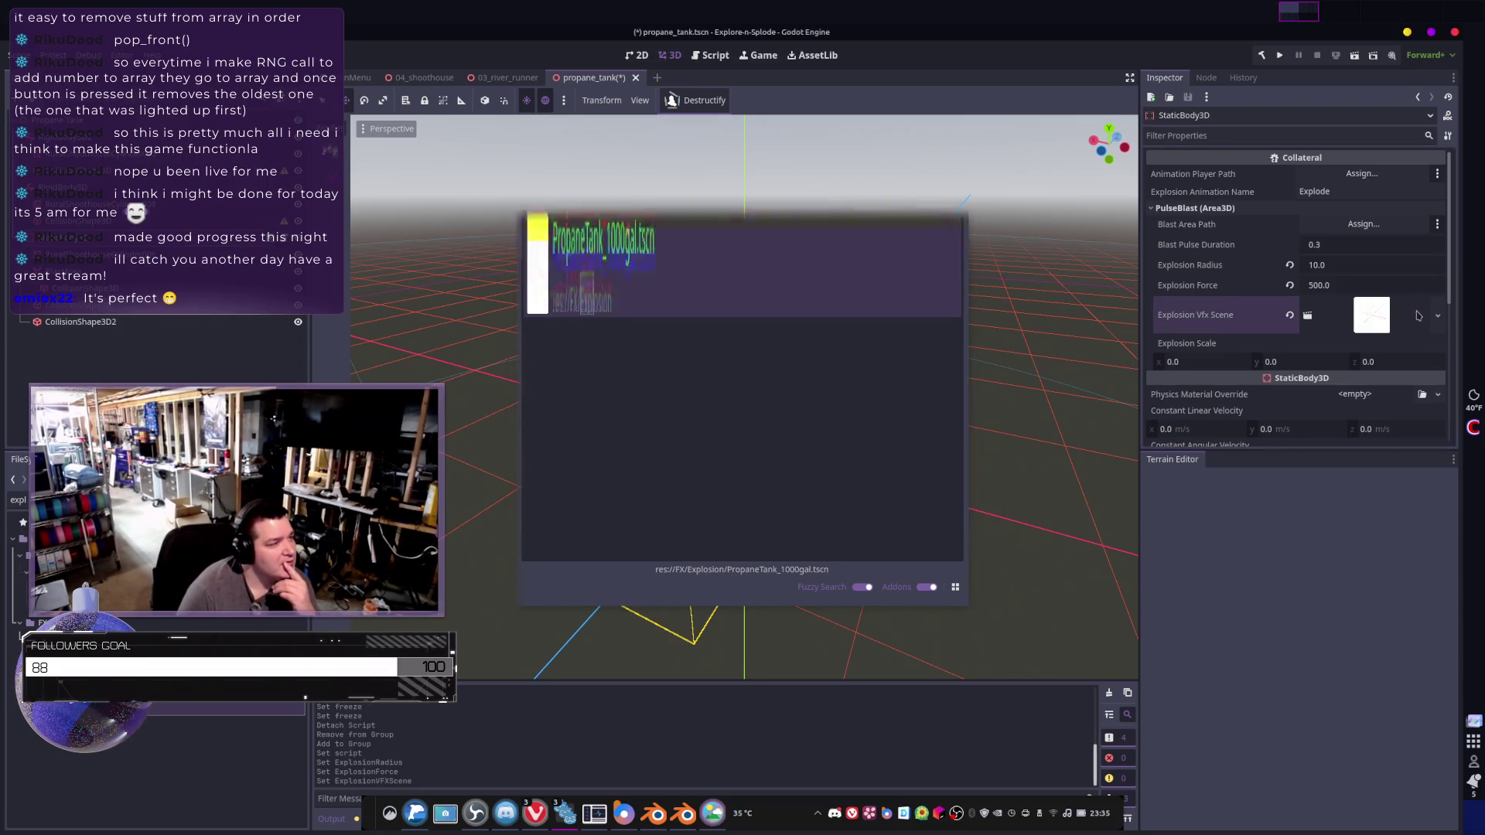
pyautogui.click(1362, 321)
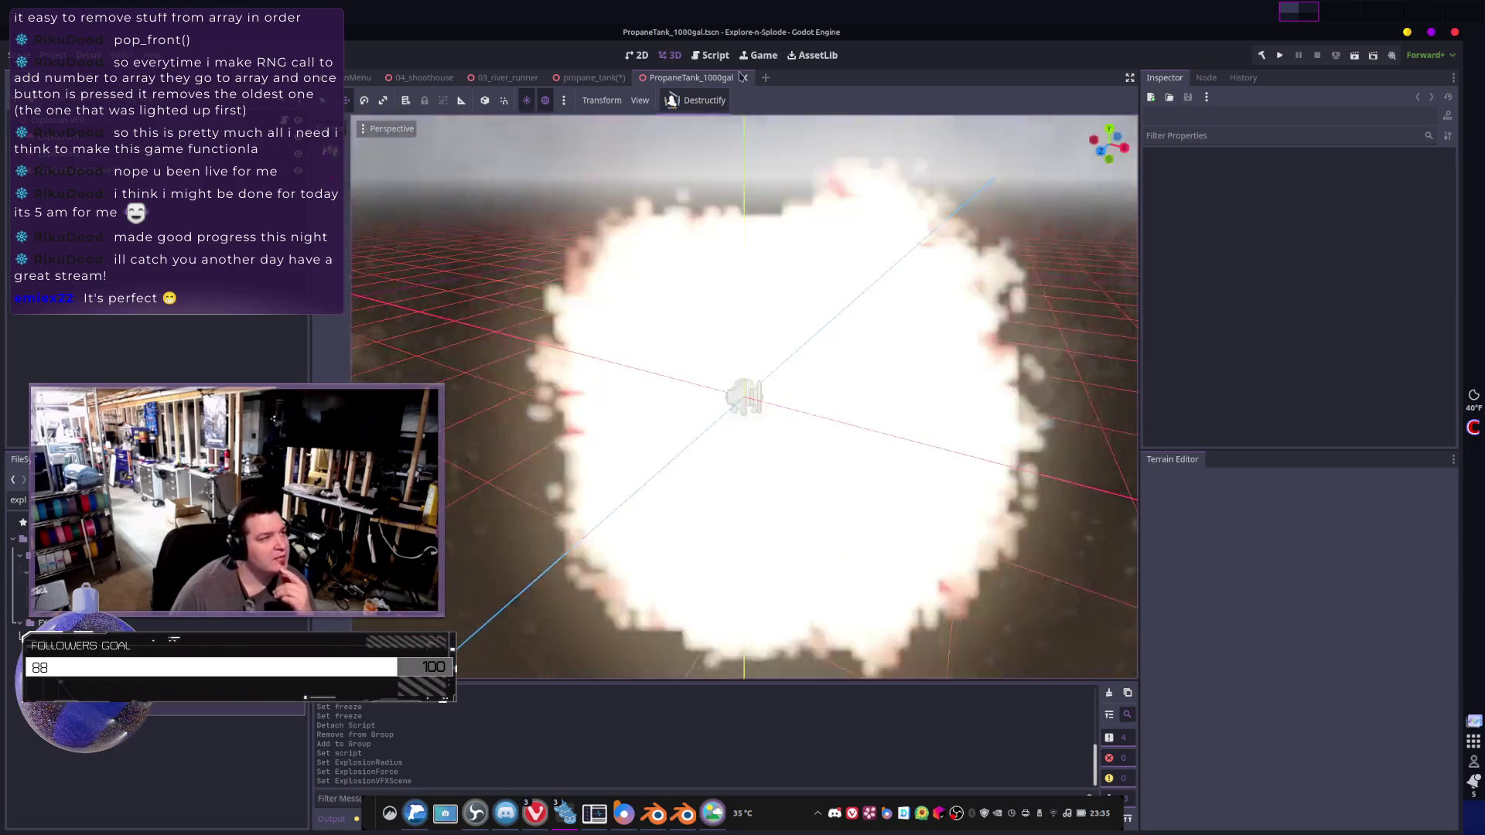
# - Close the PropaneTank_1000gal tab and save propane_tank.tscn
pyautogui.click(744, 77)
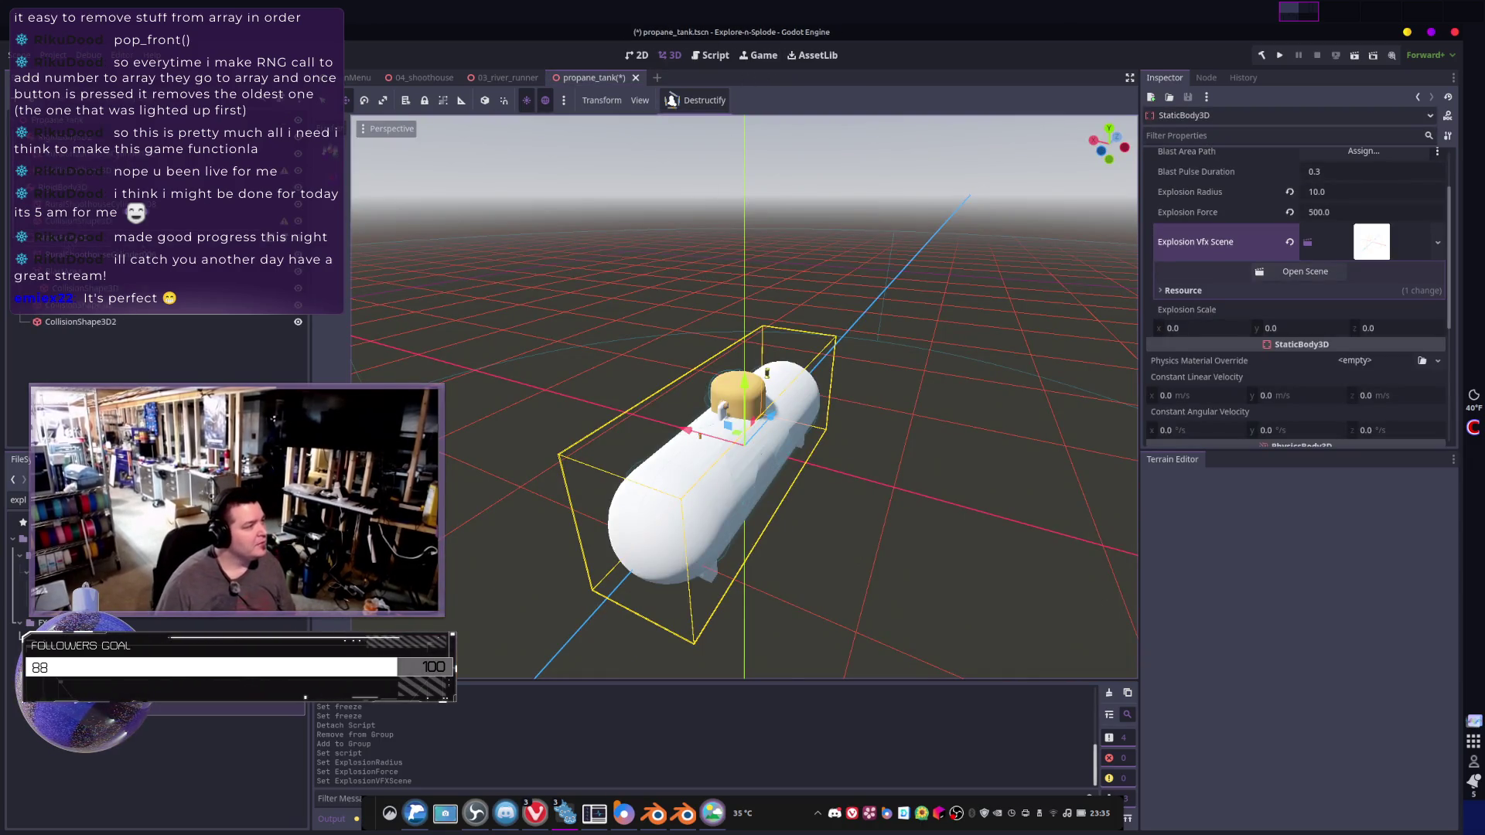
pyautogui.hotkey('ctrl', 's')
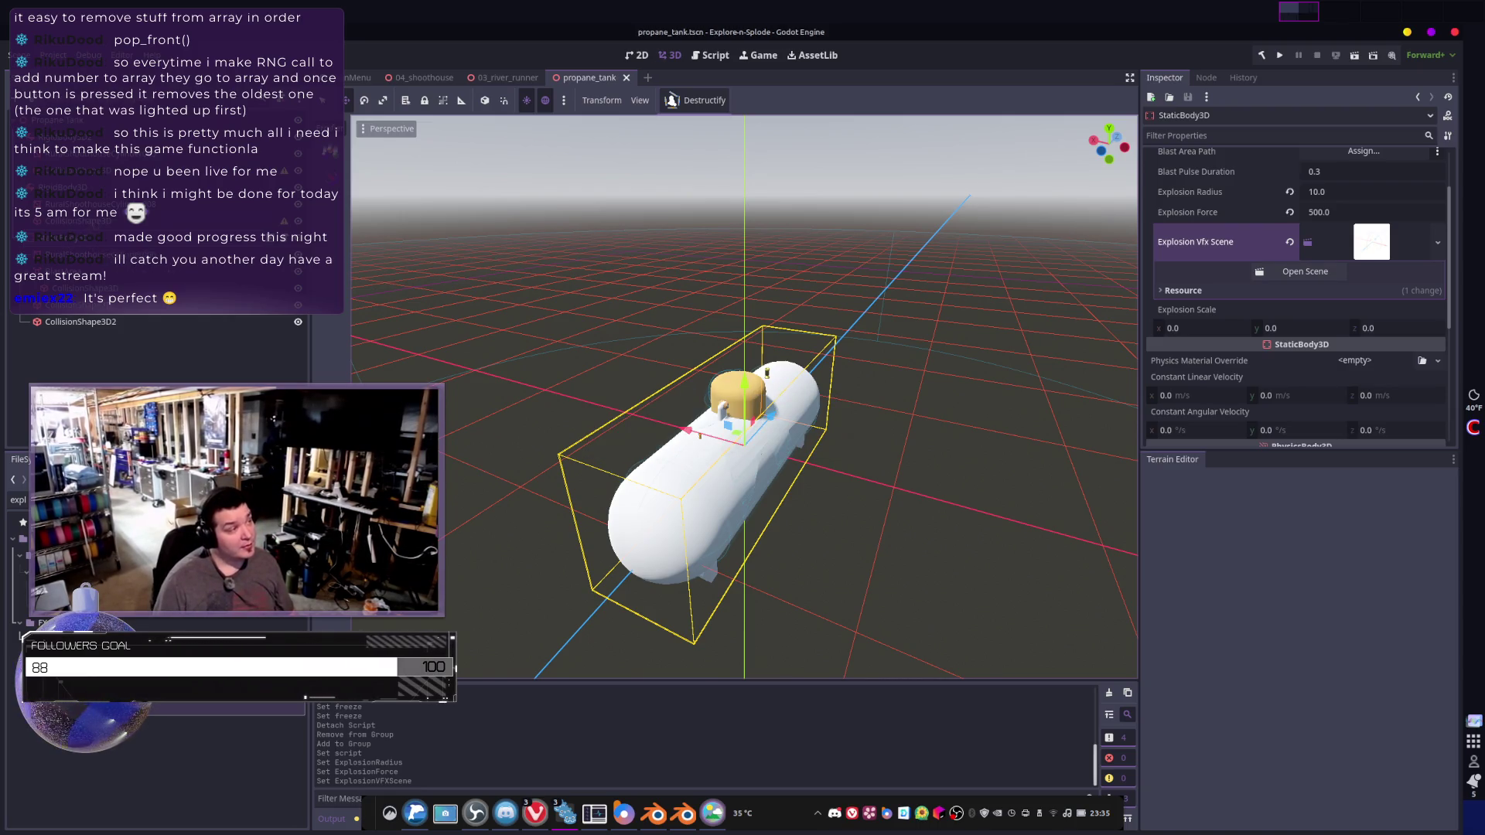
# - Inspect RigidBody3D, RigidBody3D2 and the StaticBody3D root, then switch to Collateral.cs in Rider
pyautogui.click(66, 187)
pyautogui.click(70, 238)
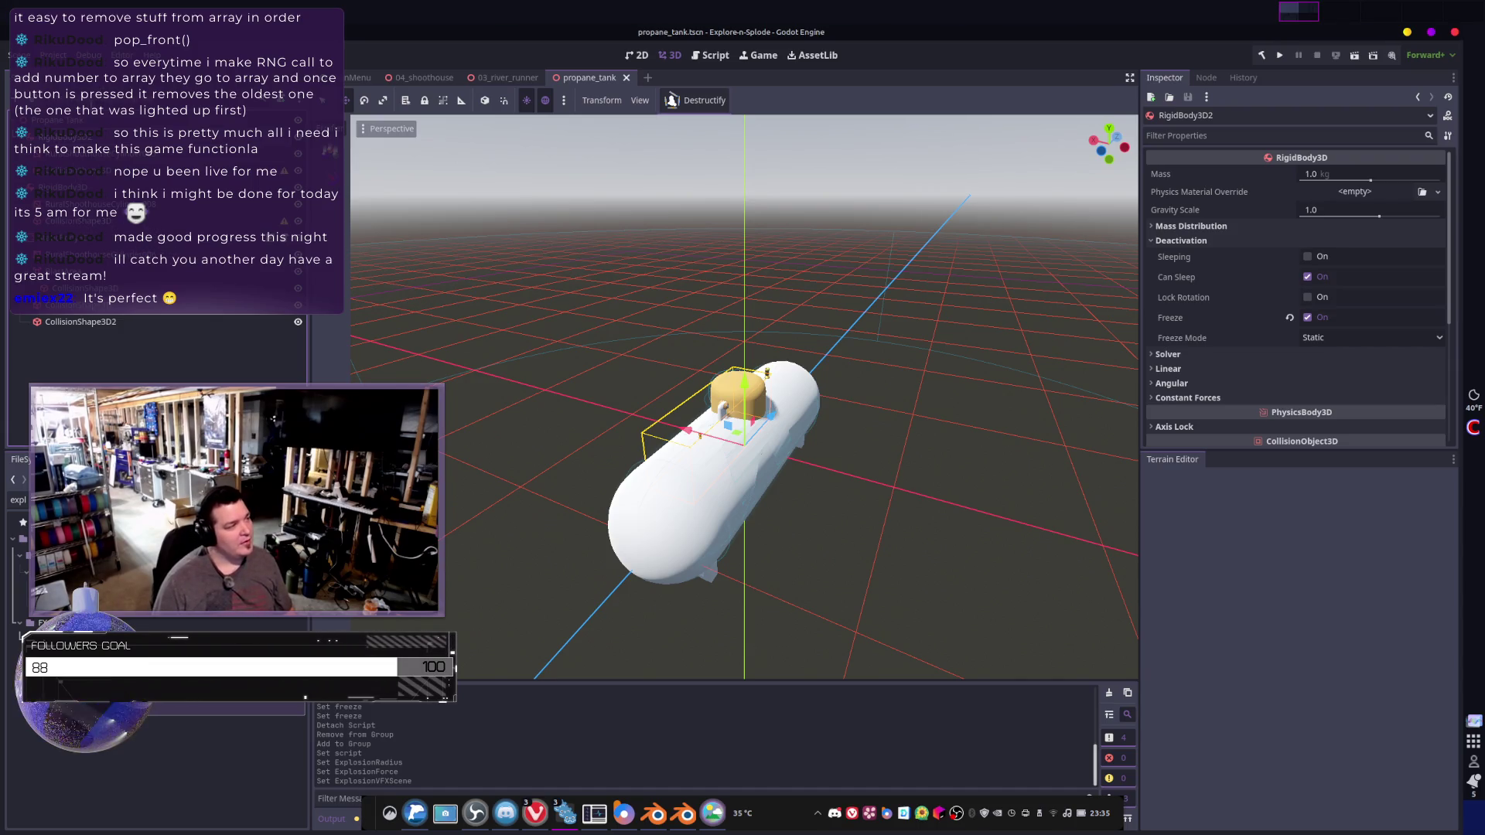
pyautogui.click(66, 120)
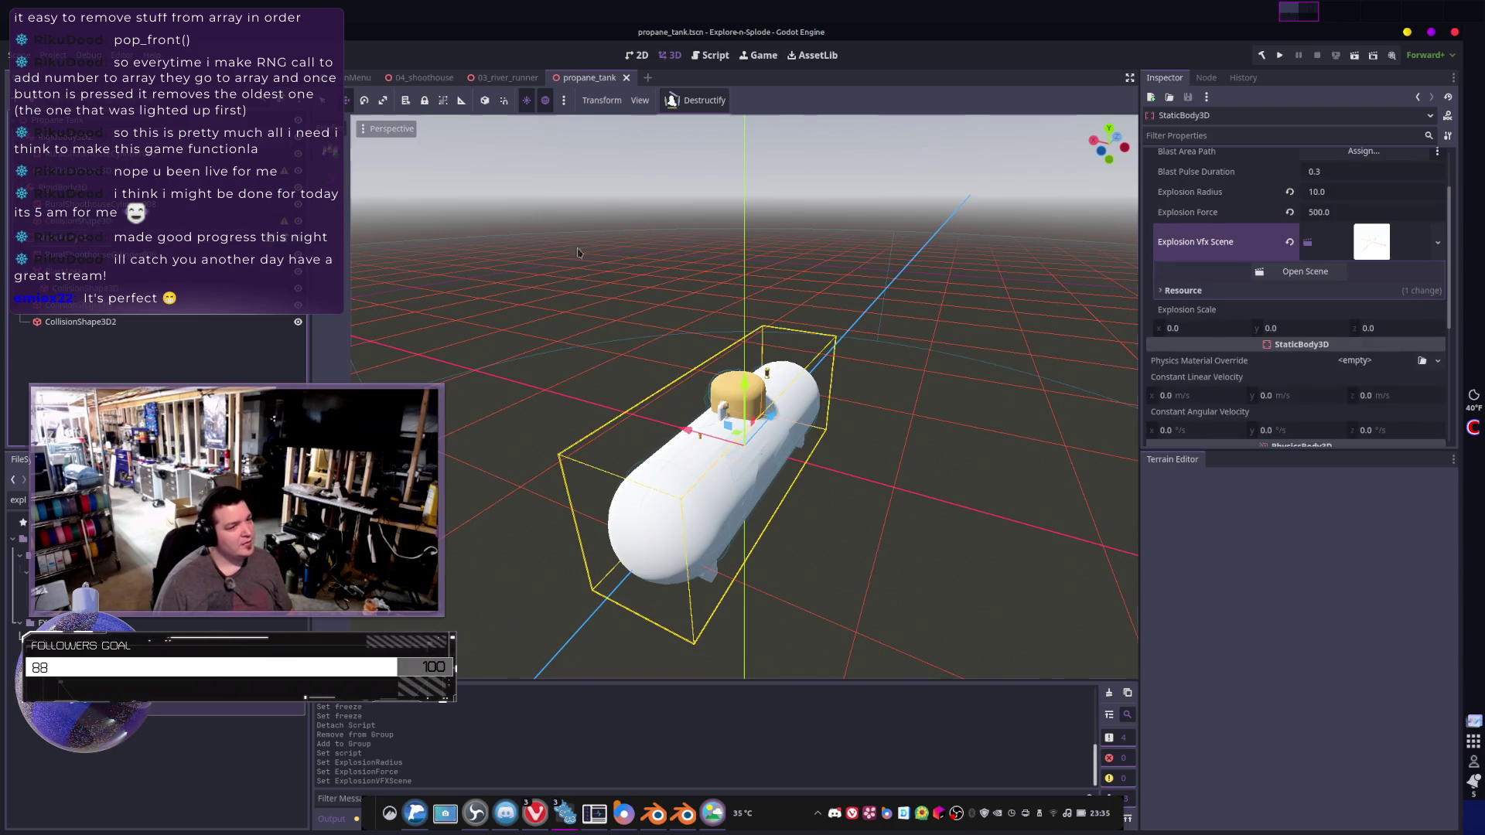
pyautogui.scroll(2, 1251, 260)
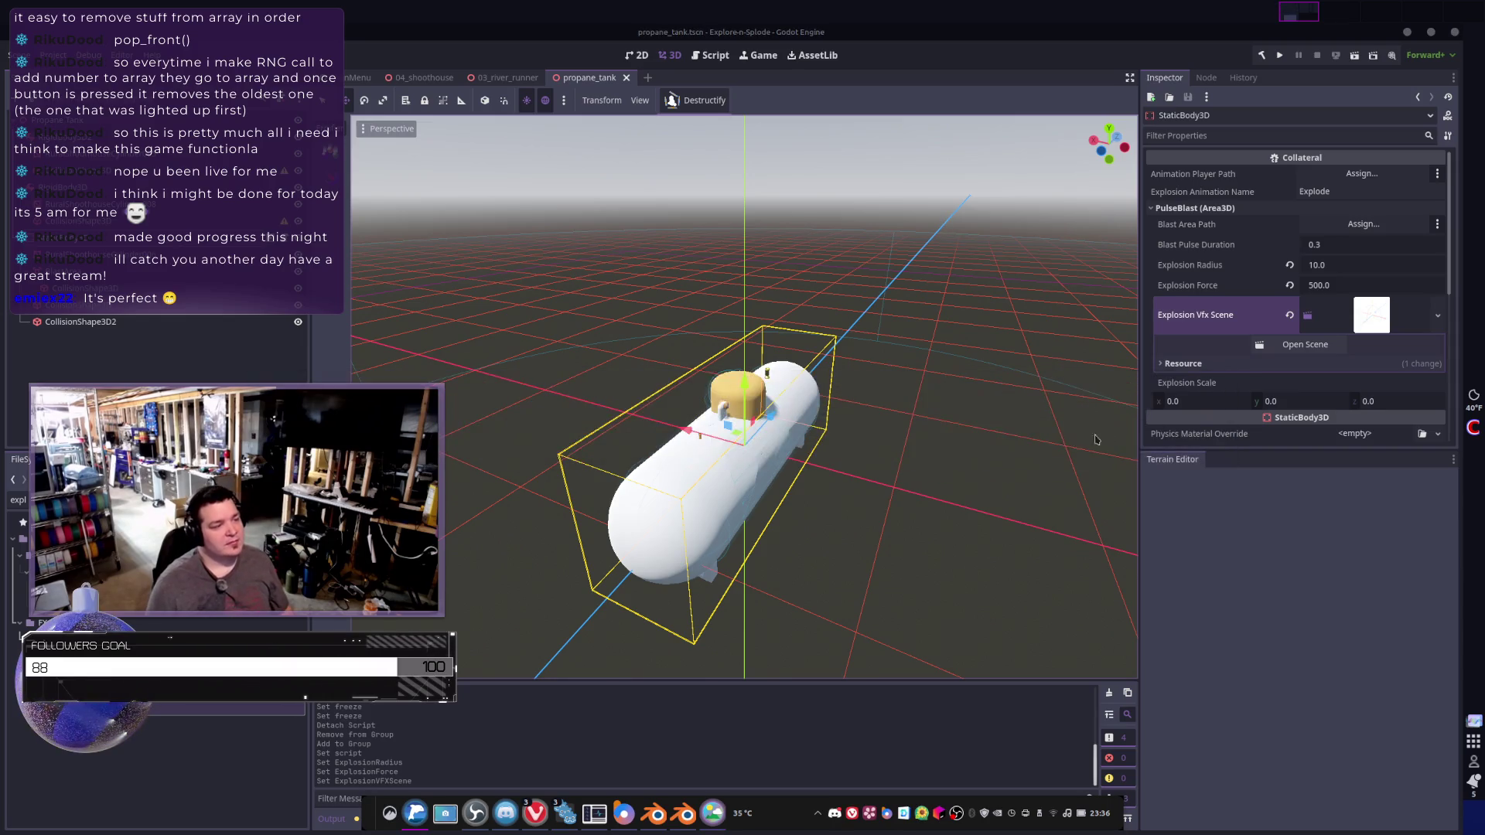
pyautogui.hotkey('alt', 'Tab')
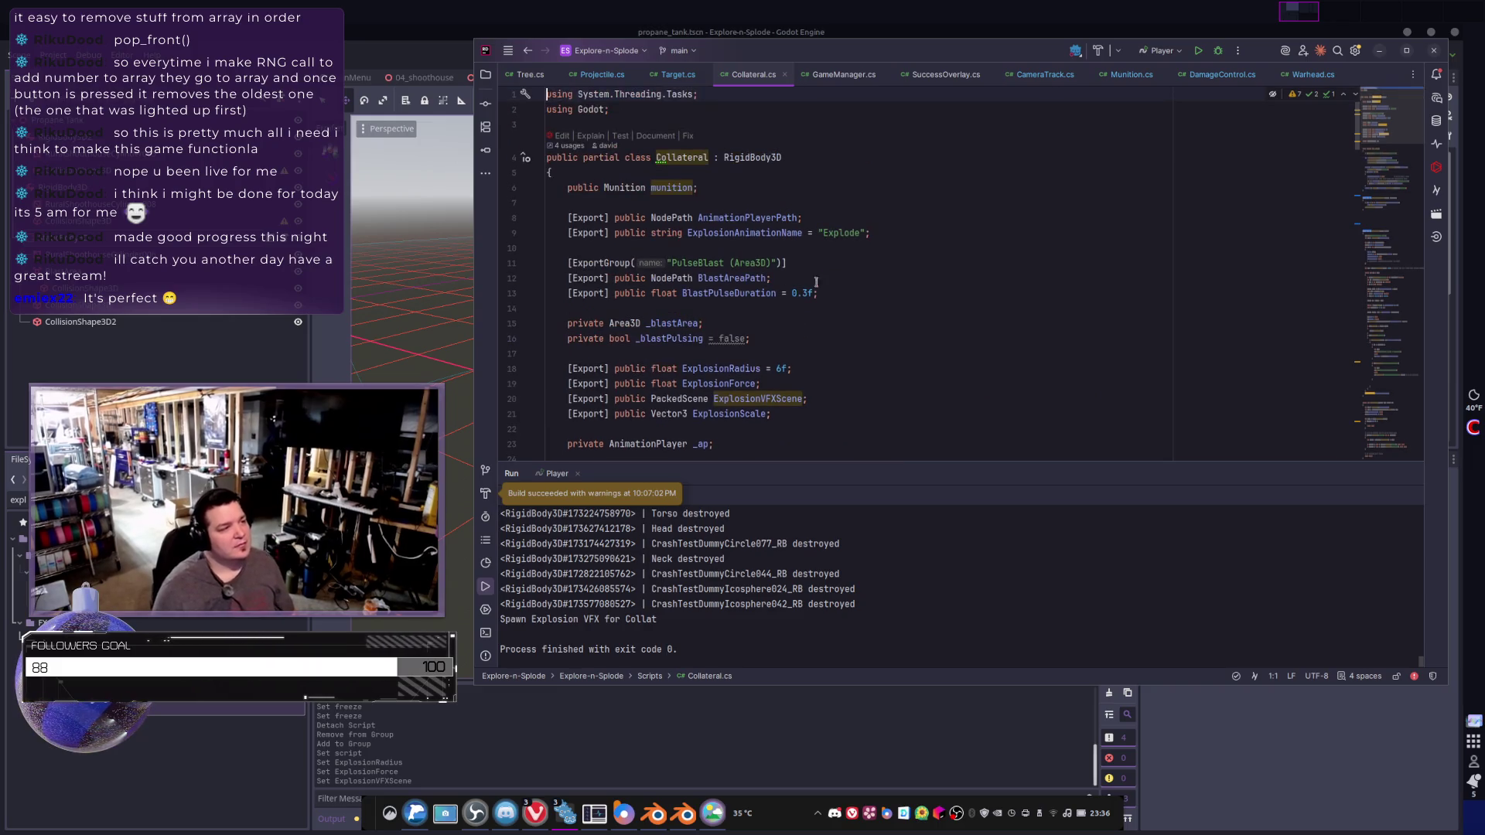
pyautogui.scroll(-1, 822, 297)
pyautogui.click(818, 297)
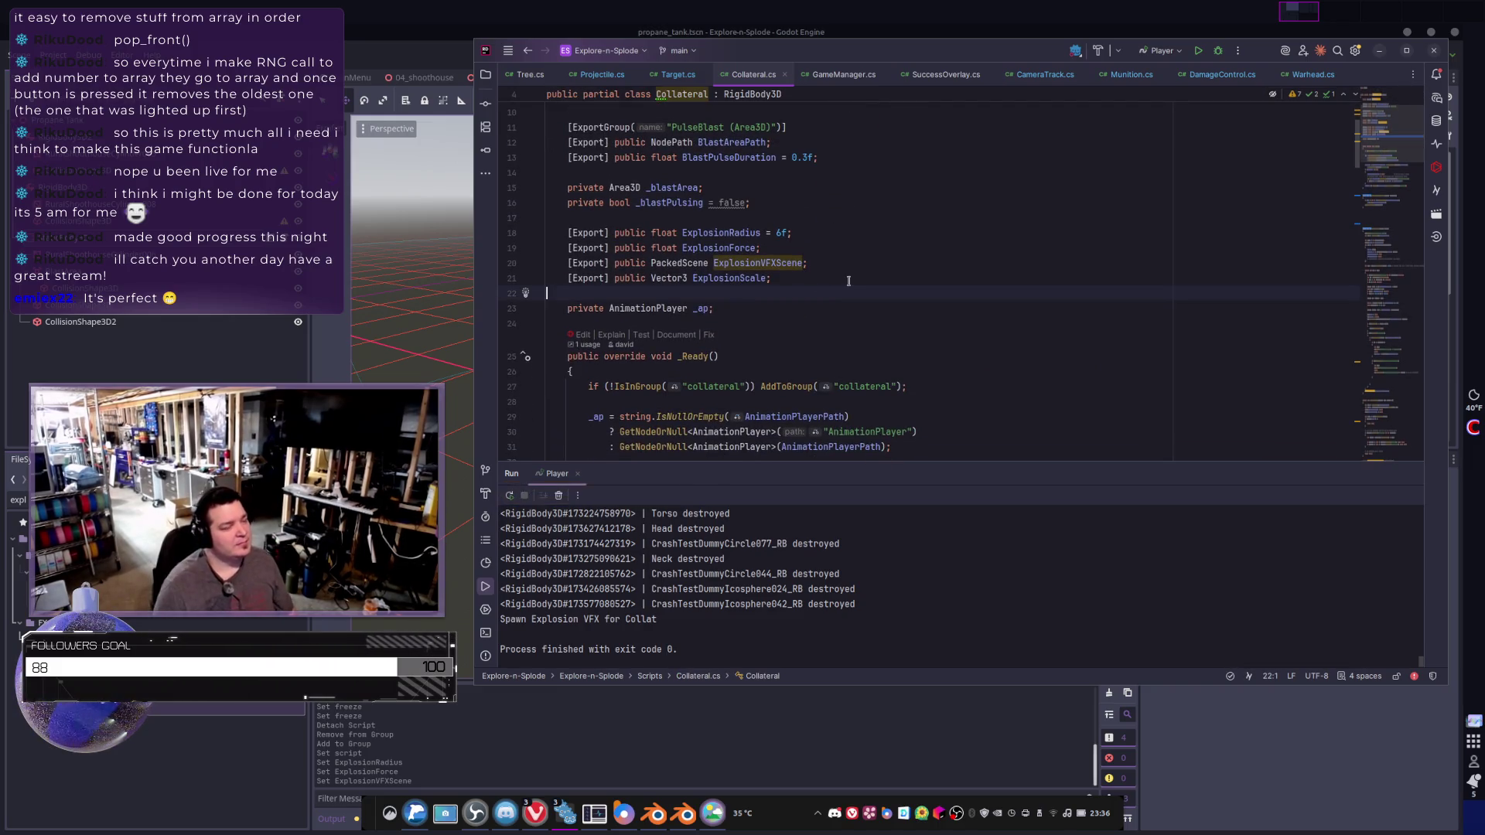
pyautogui.press('Tab')
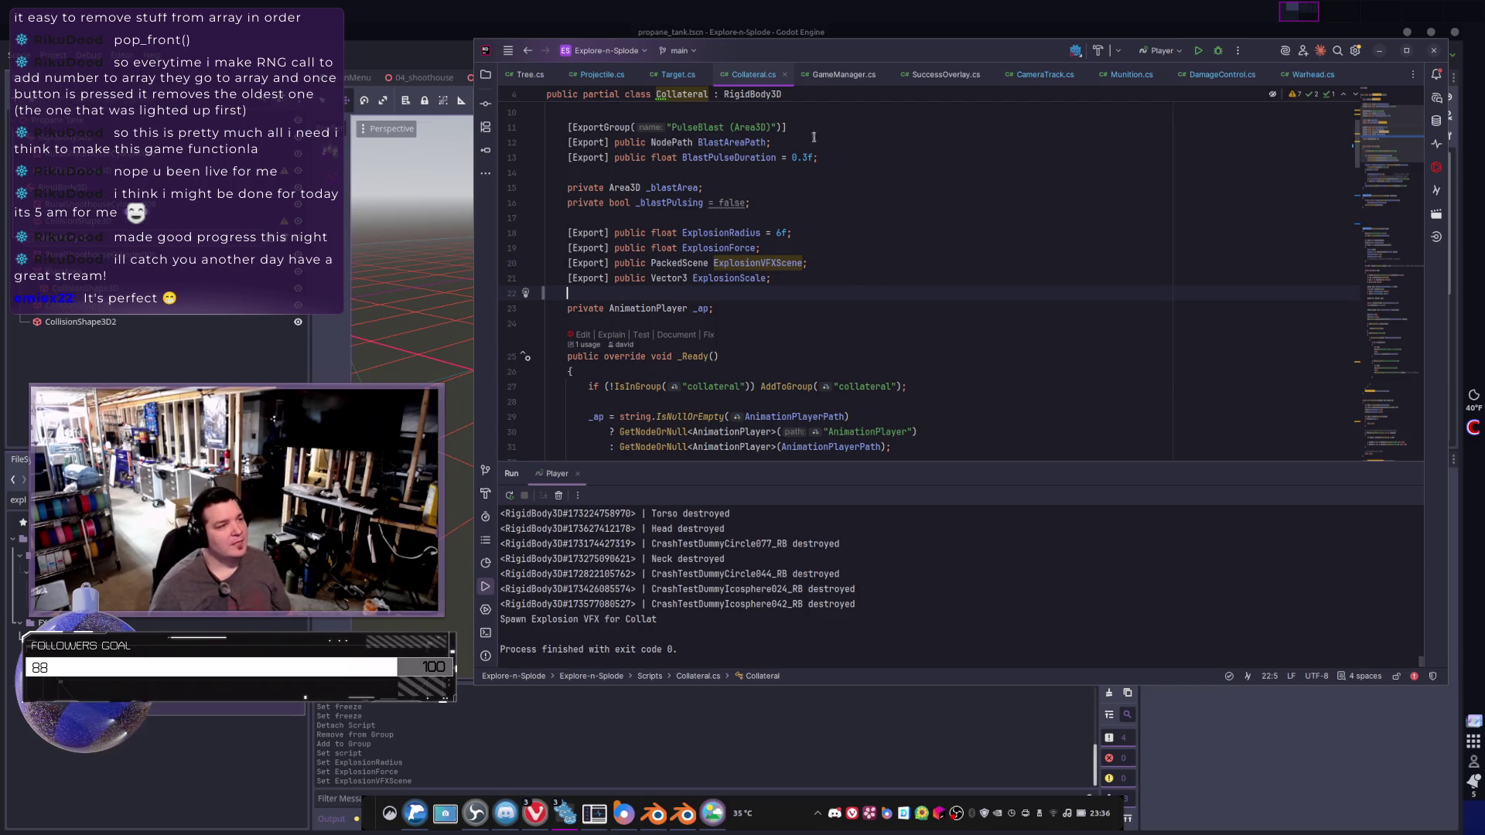
pyautogui.scroll(3, 687, 174)
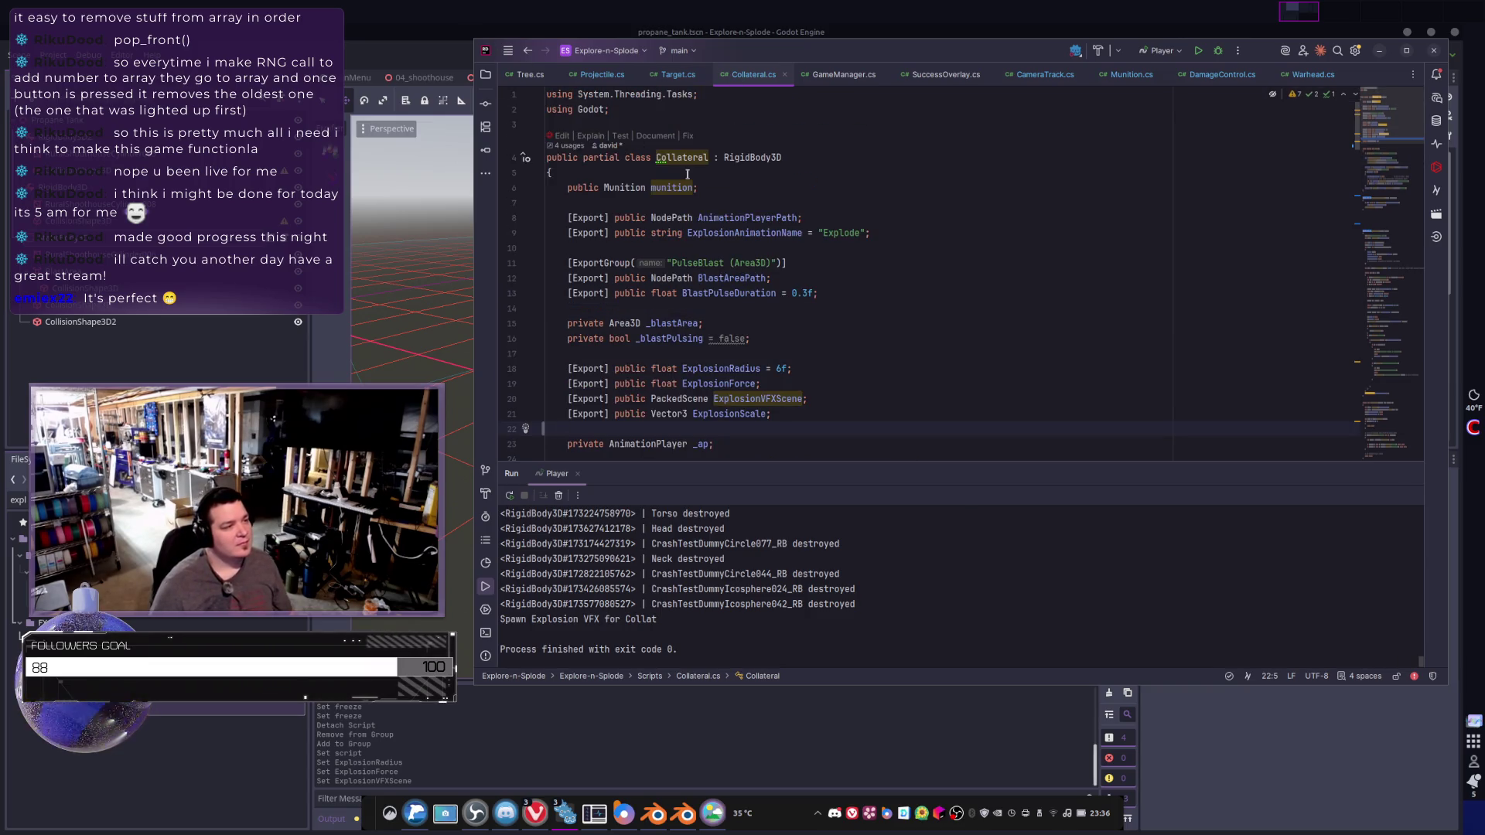
pyautogui.scroll(-1, 654, 192)
pyautogui.scroll(-1, 645, 244)
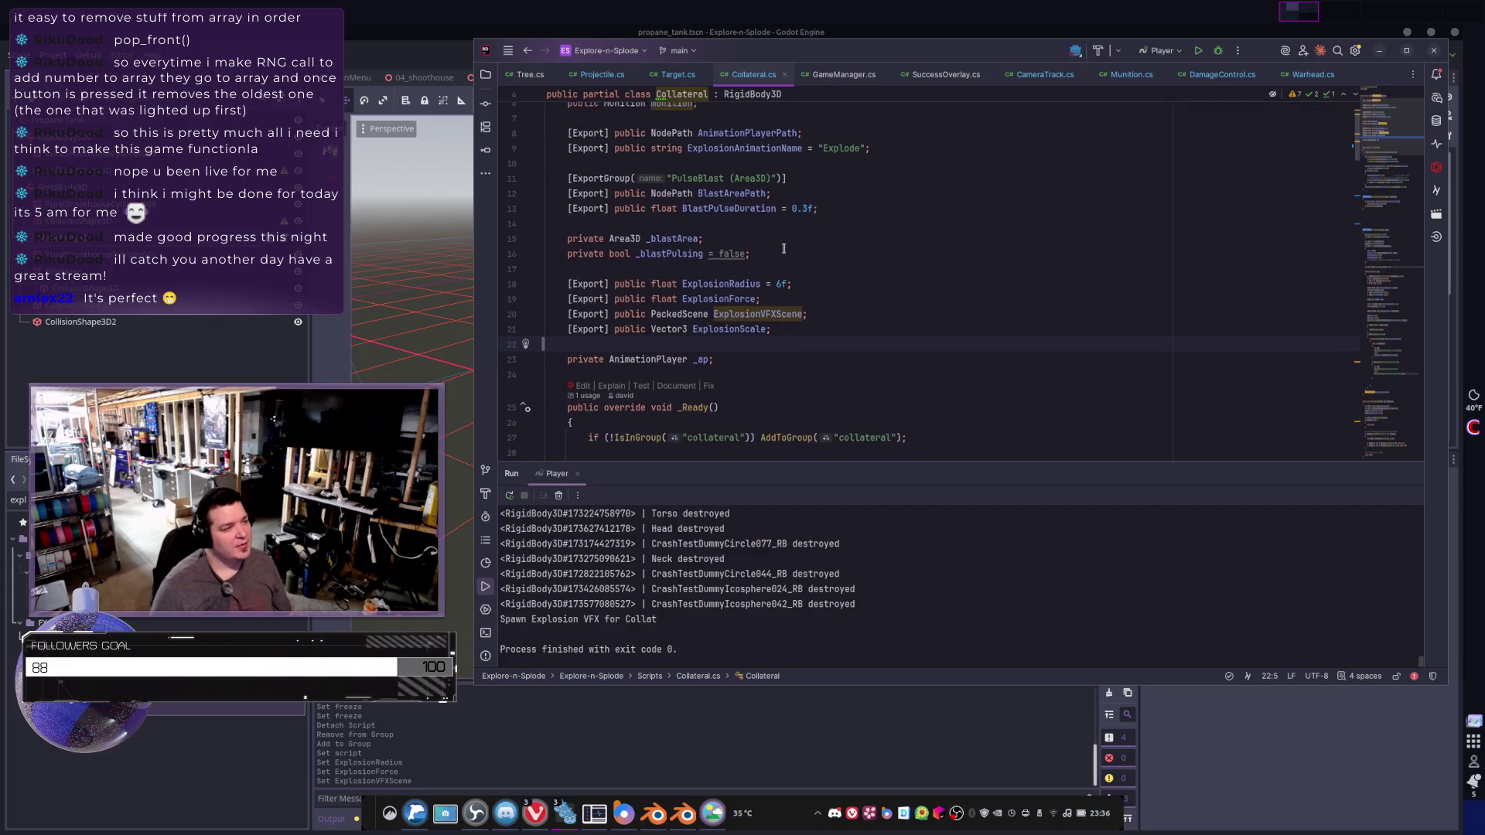
pyautogui.moveTo(762, 248); pyautogui.dragTo(455, 235)
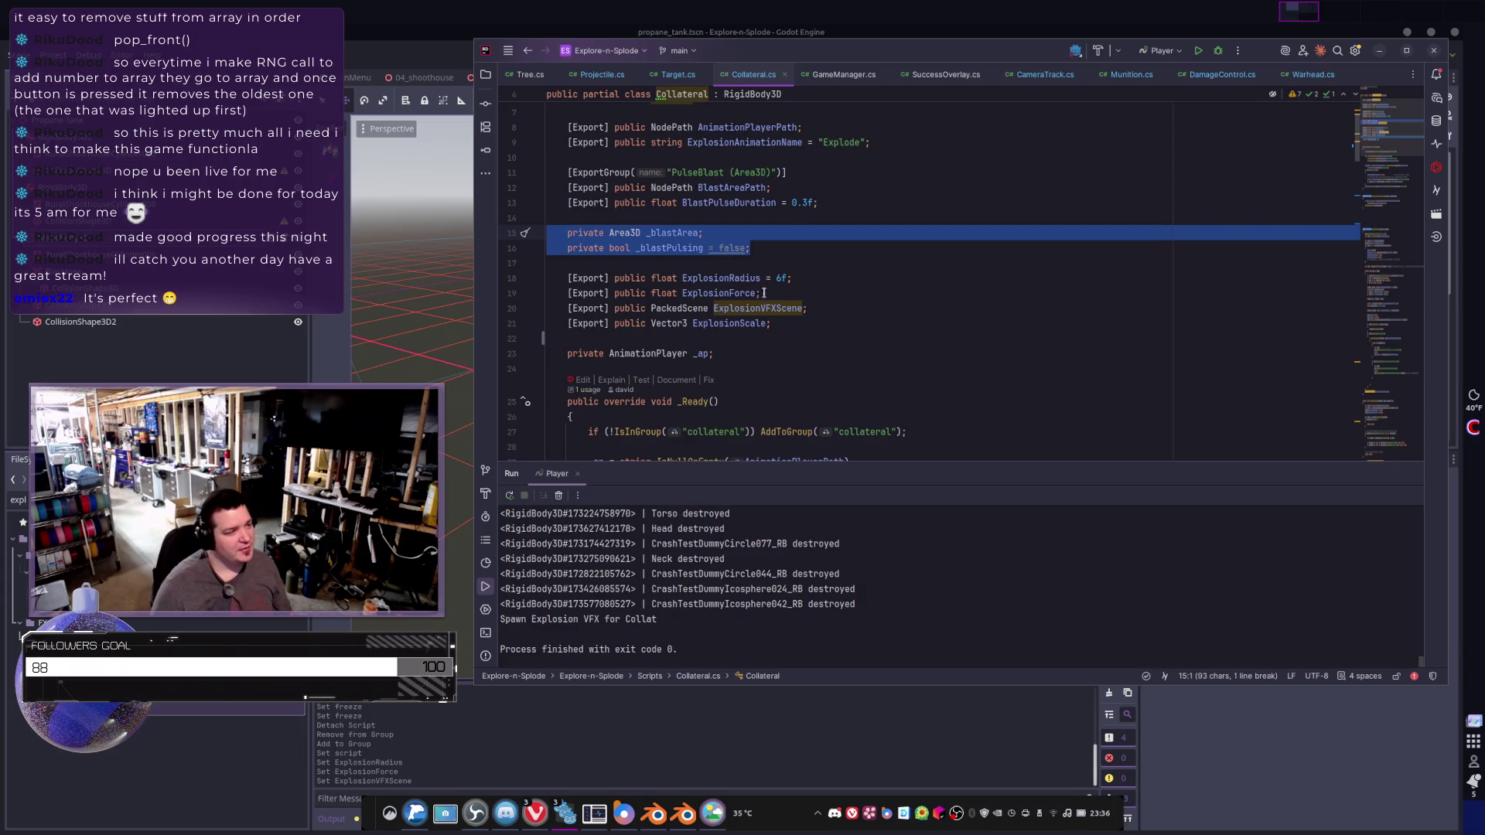
pyautogui.moveTo(789, 293); pyautogui.dragTo(549, 263)
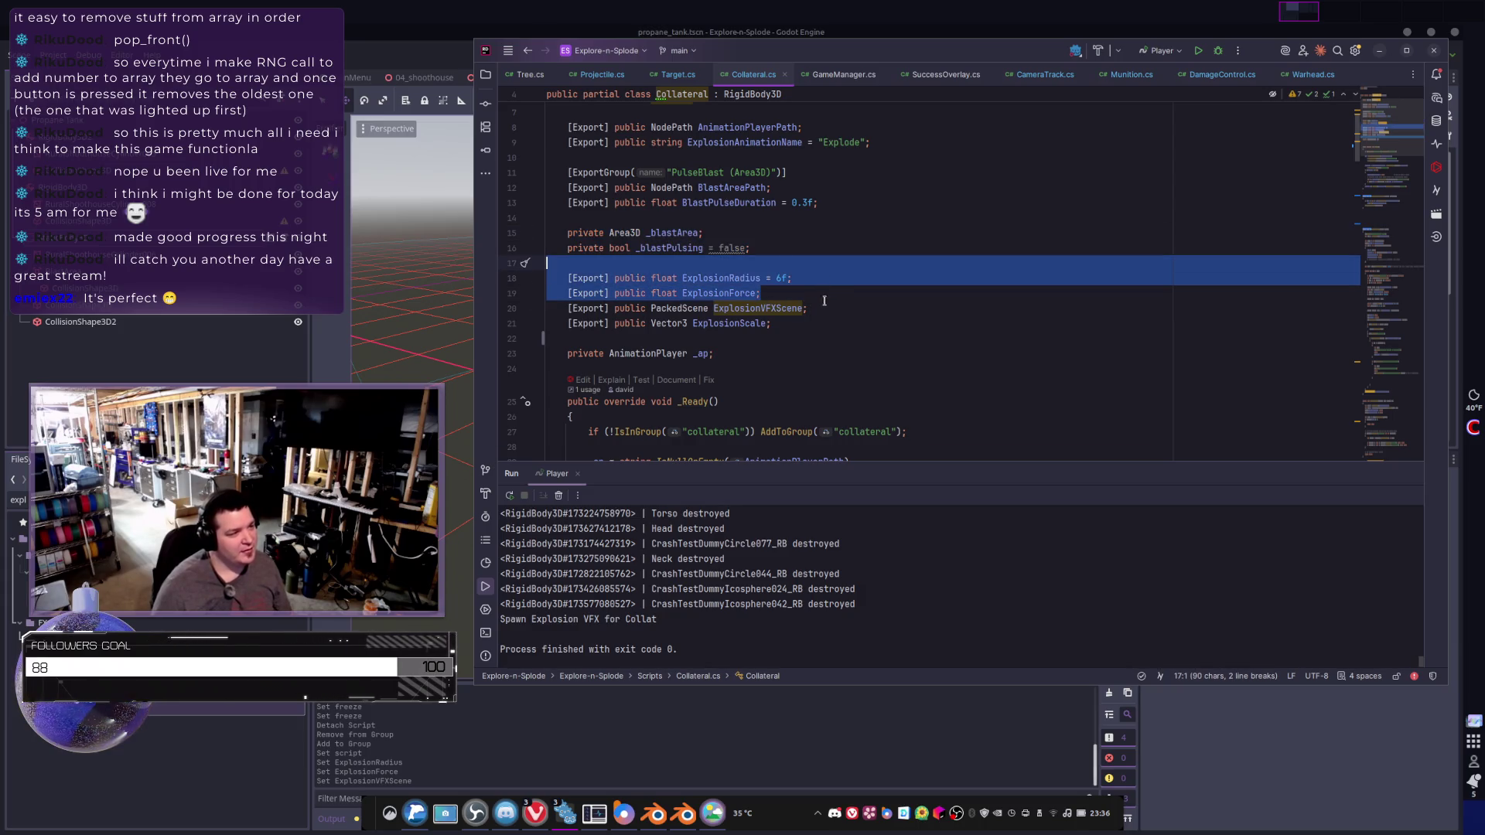
pyautogui.click(796, 332)
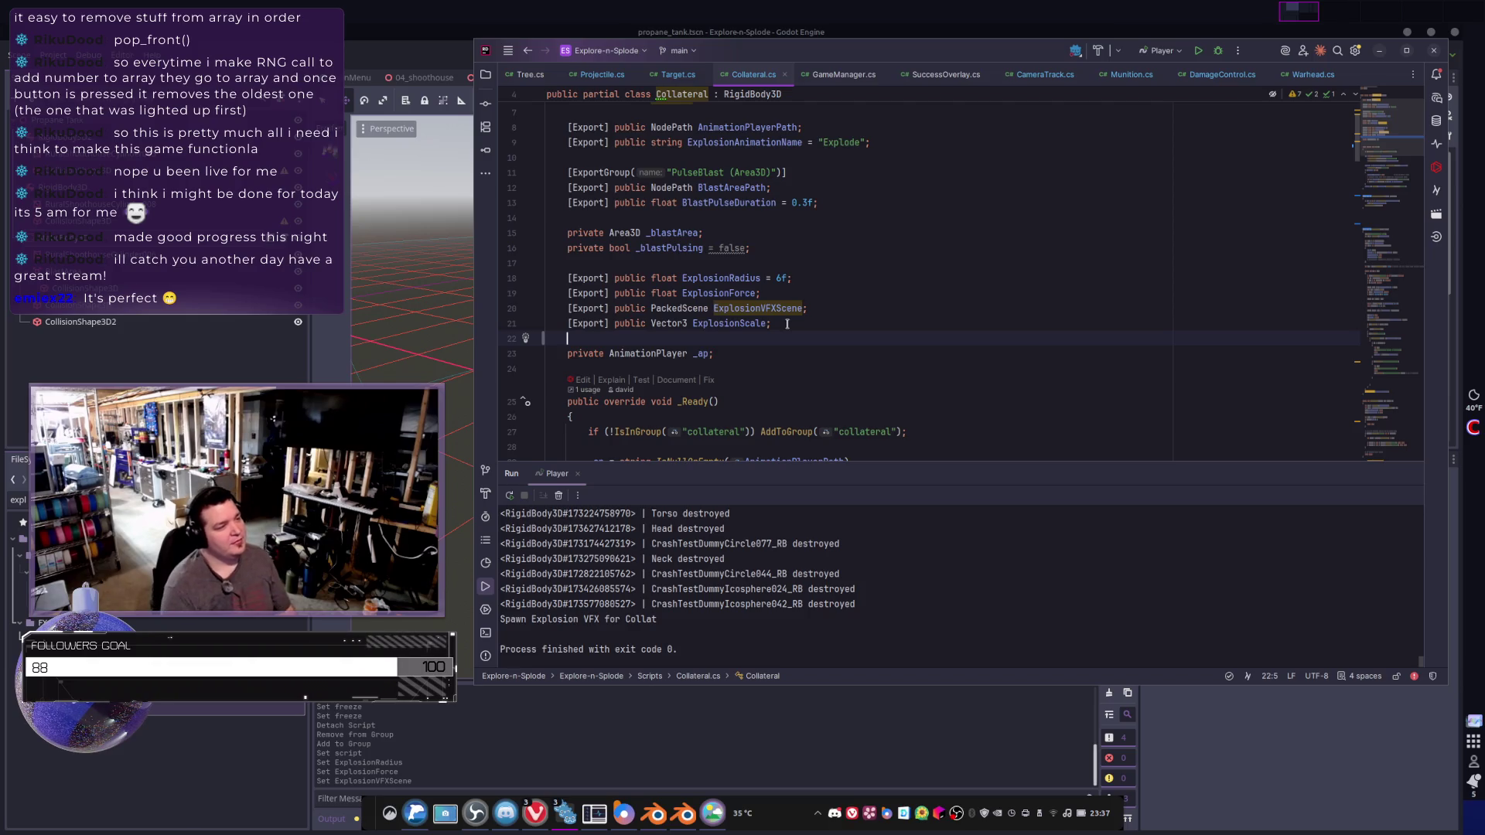
pyautogui.press('Return')
pyautogui.press('Return')
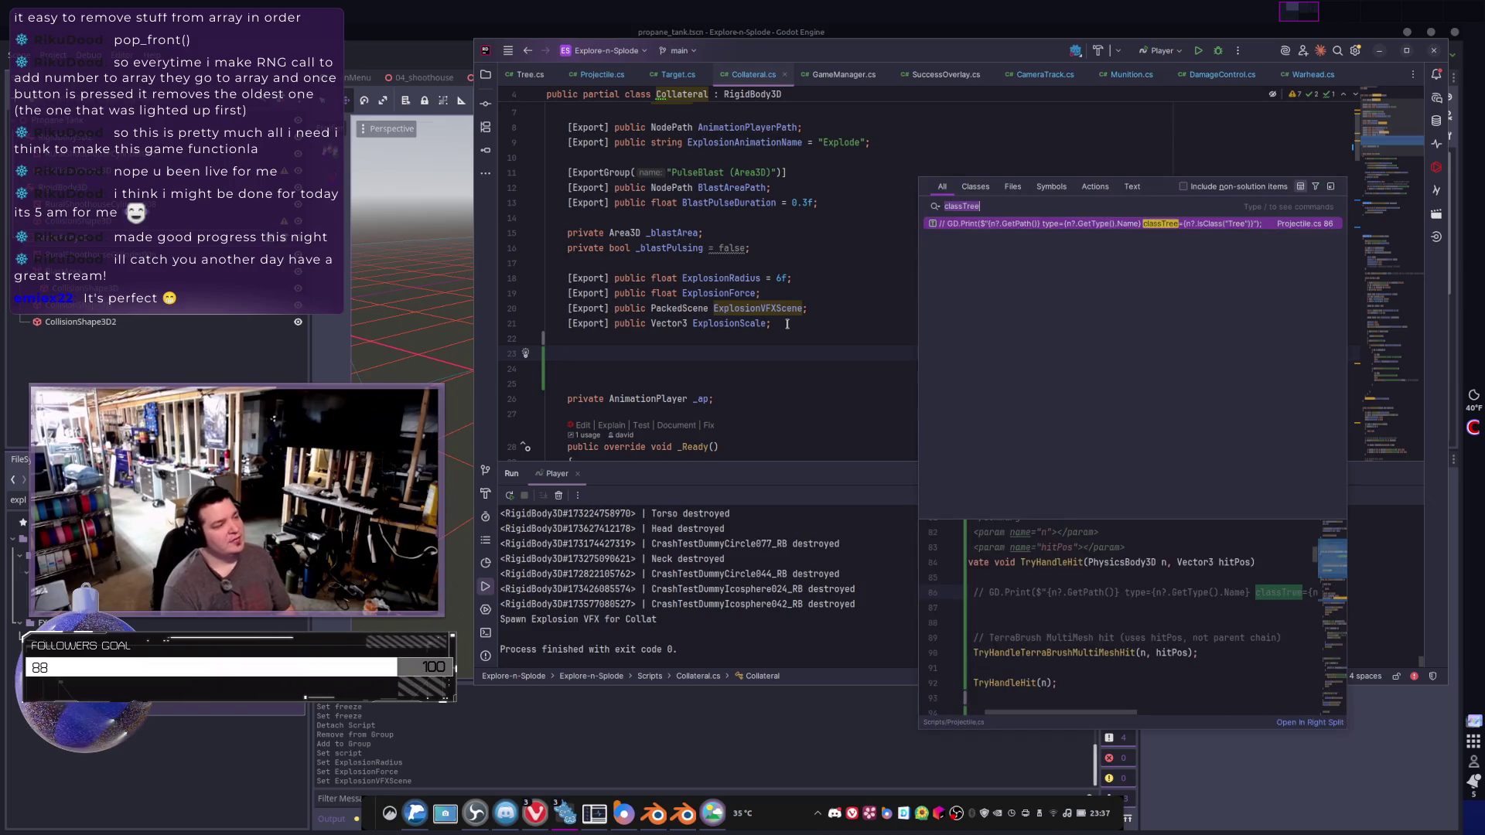
# - Declare [Export] public Node3D ParentObj; and [Export] public bool UseParent; below ExplosionScale
pyautogui.write('[Export] ')
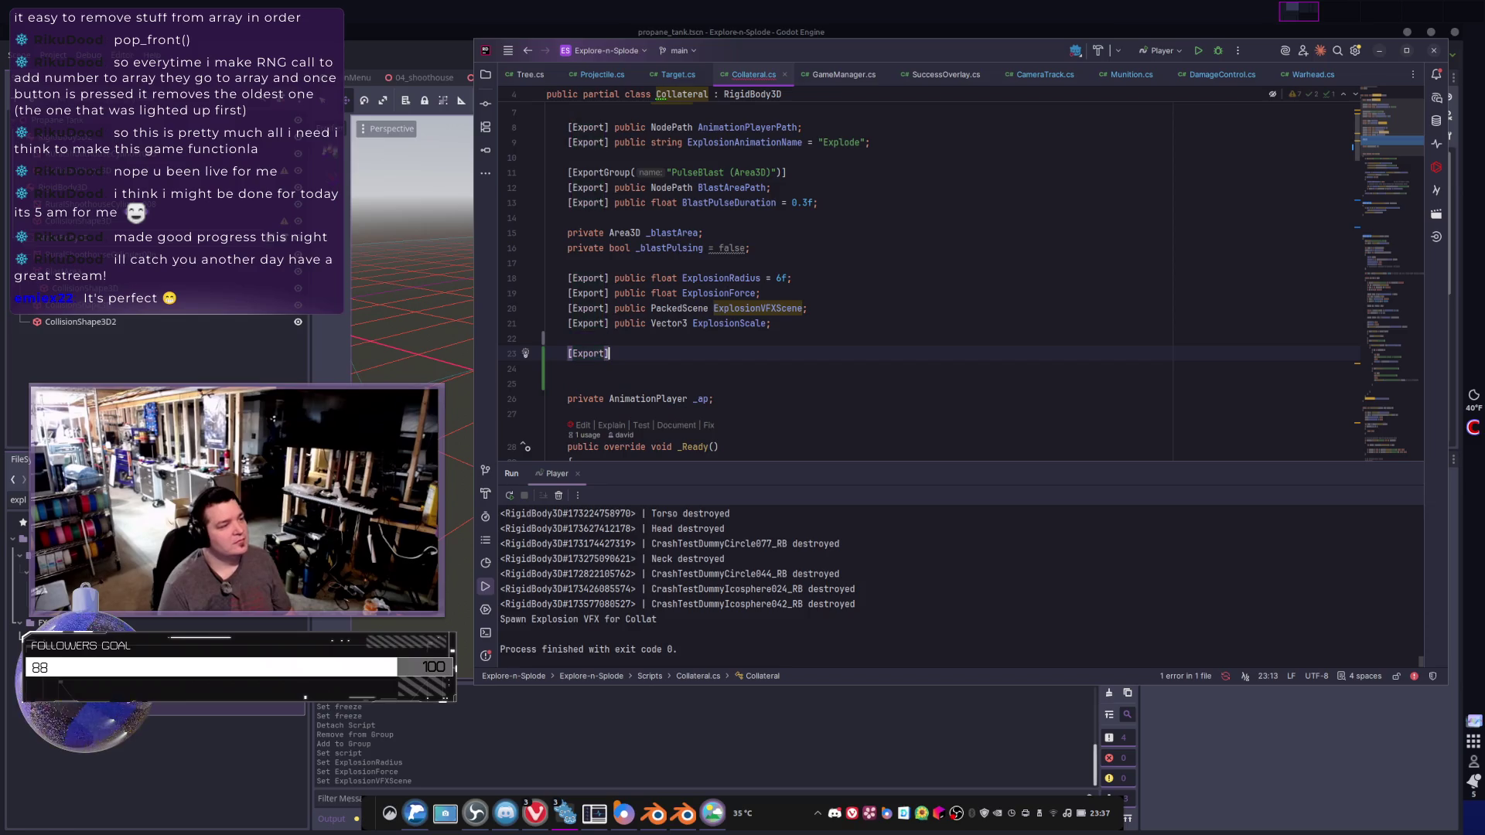
pyautogui.write('public ')
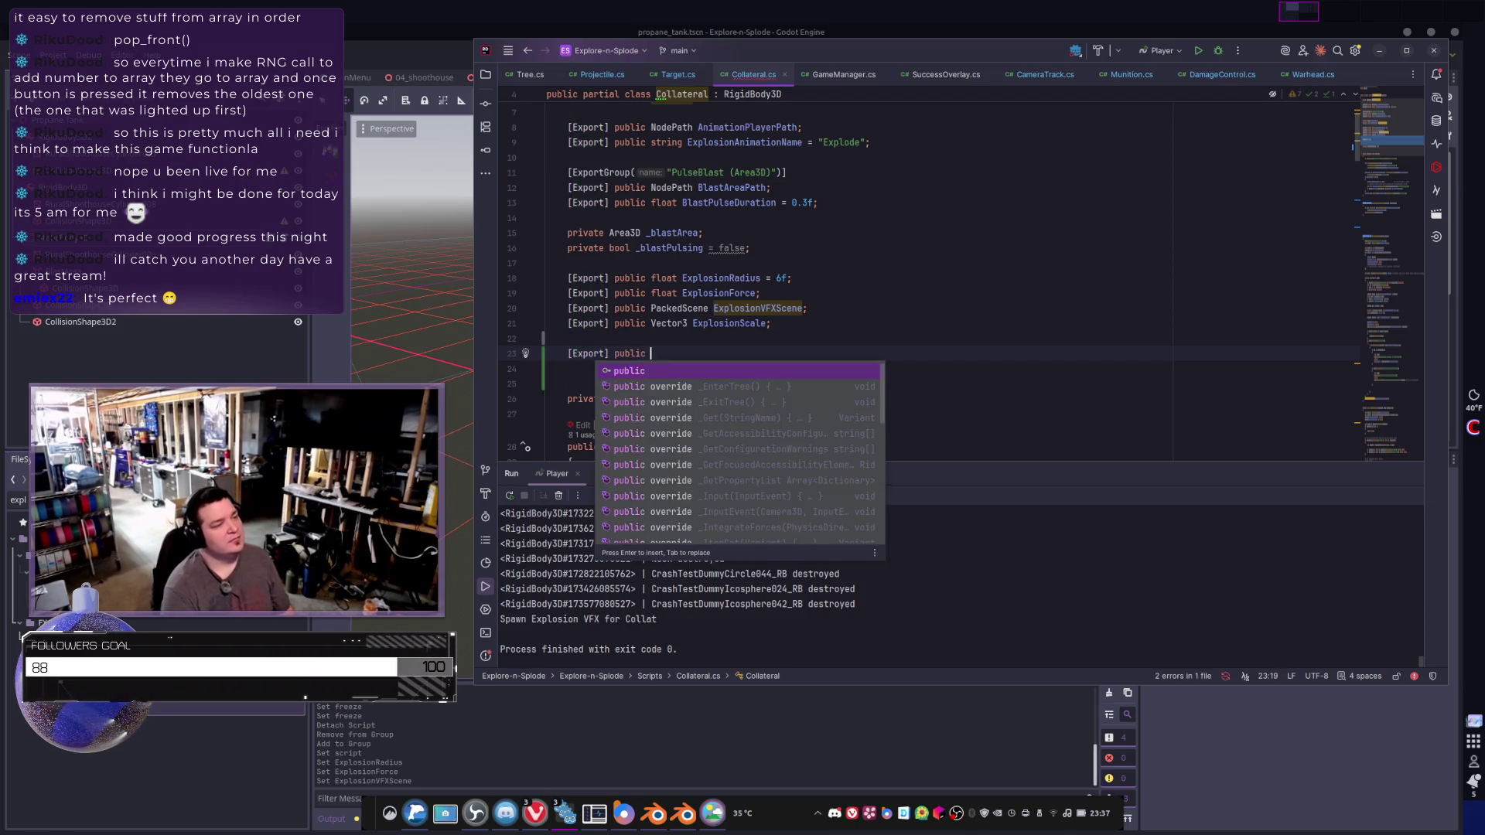
pyautogui.write('ParentObj')
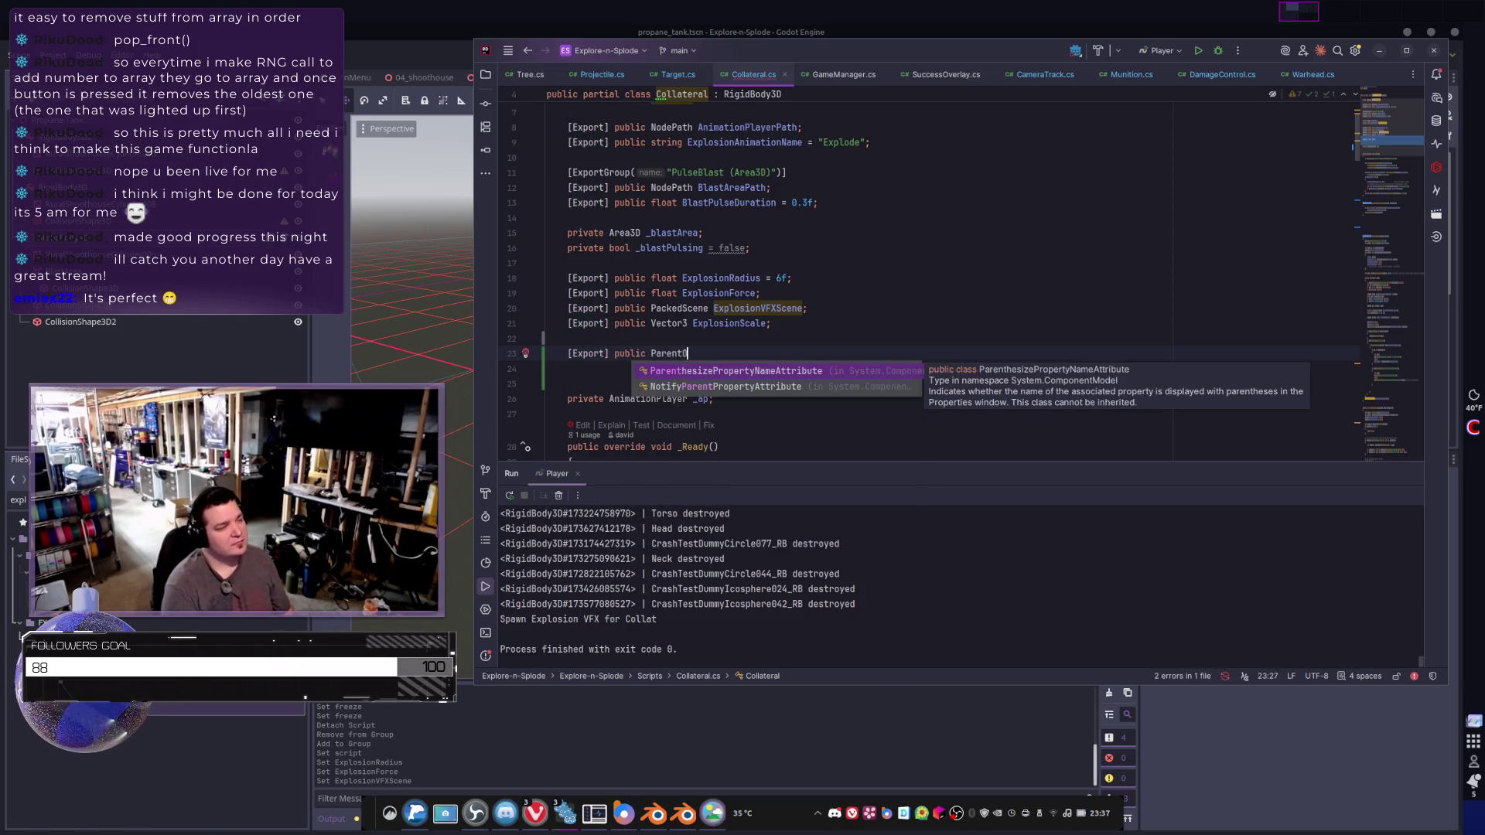
pyautogui.press('BackSpace')
pyautogui.press('BackSpace')
pyautogui.press('BackSpace')
pyautogui.write('Node')
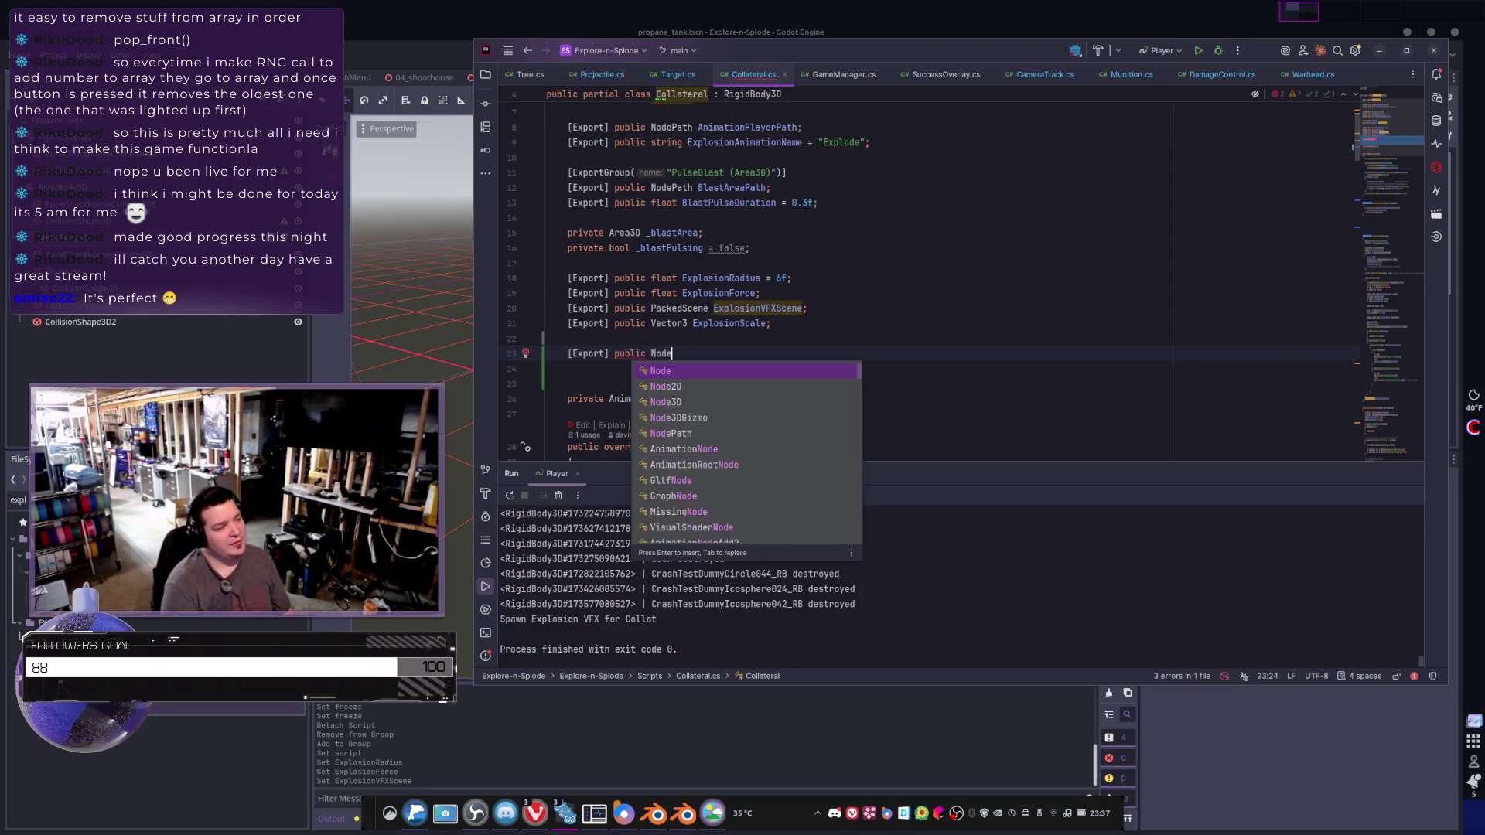
pyautogui.write('3D')
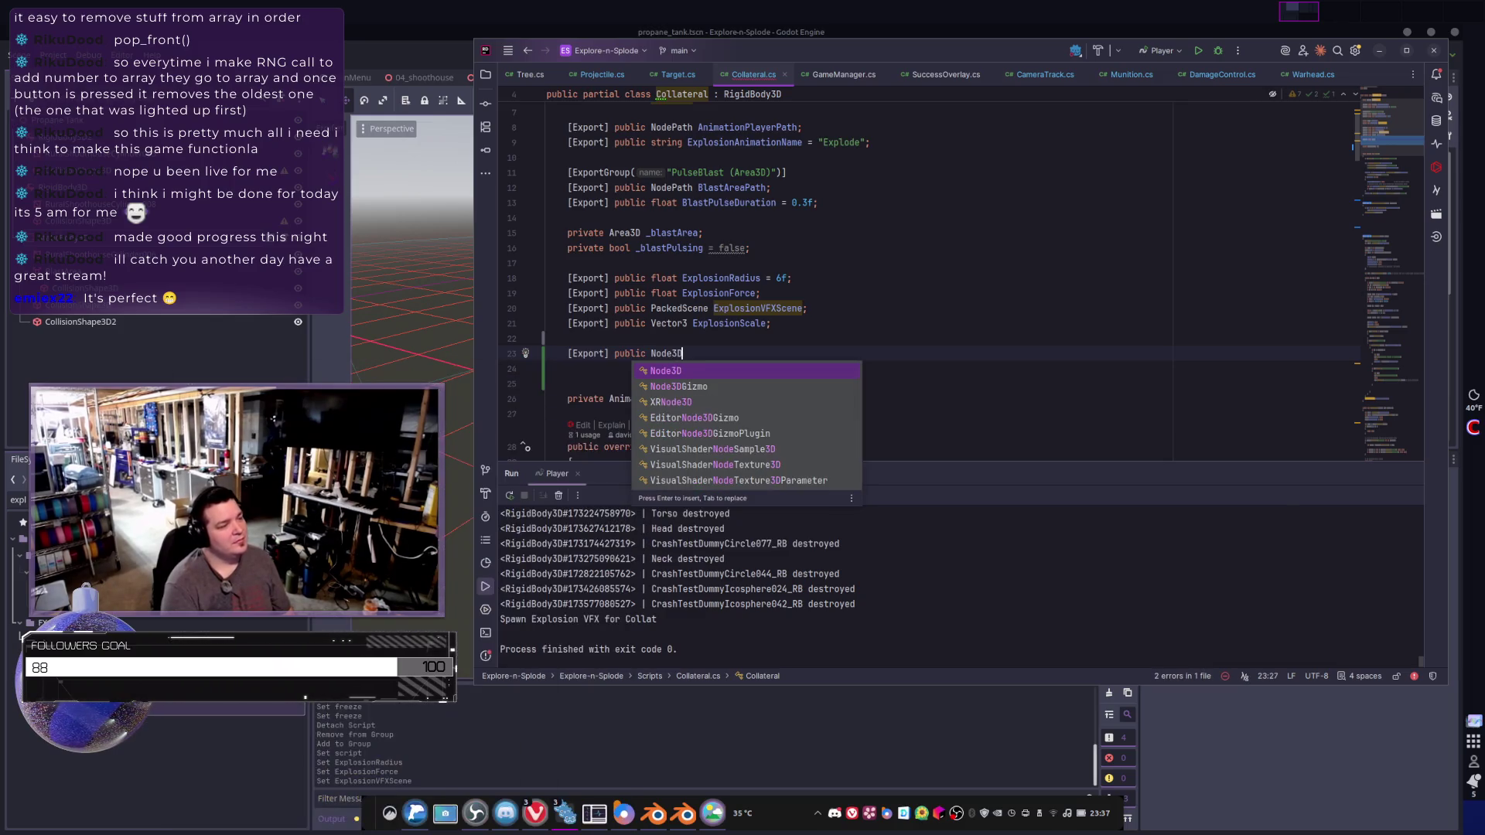
pyautogui.write(' ParentOb')
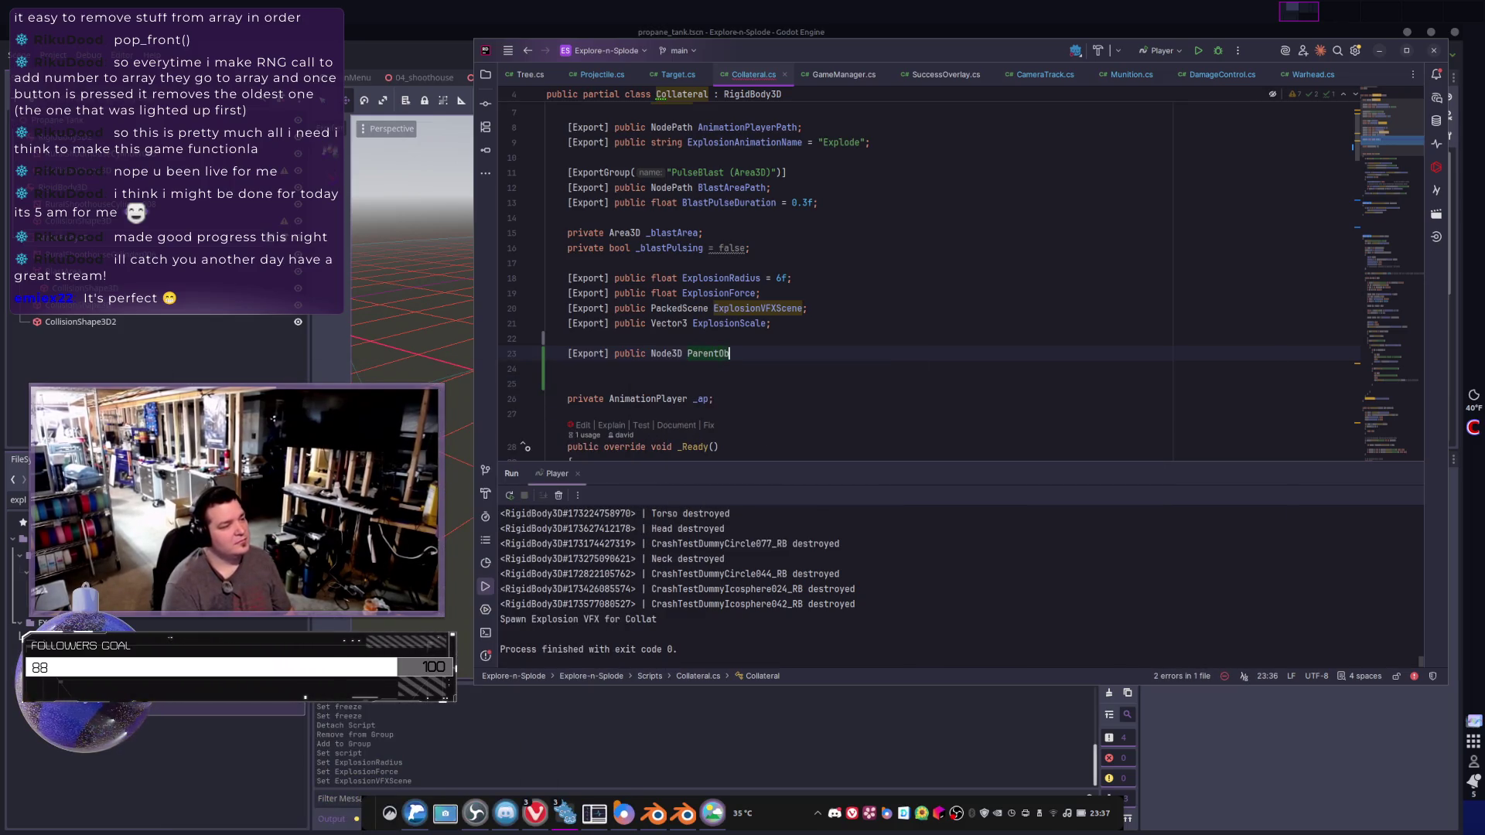
pyautogui.write('j;')
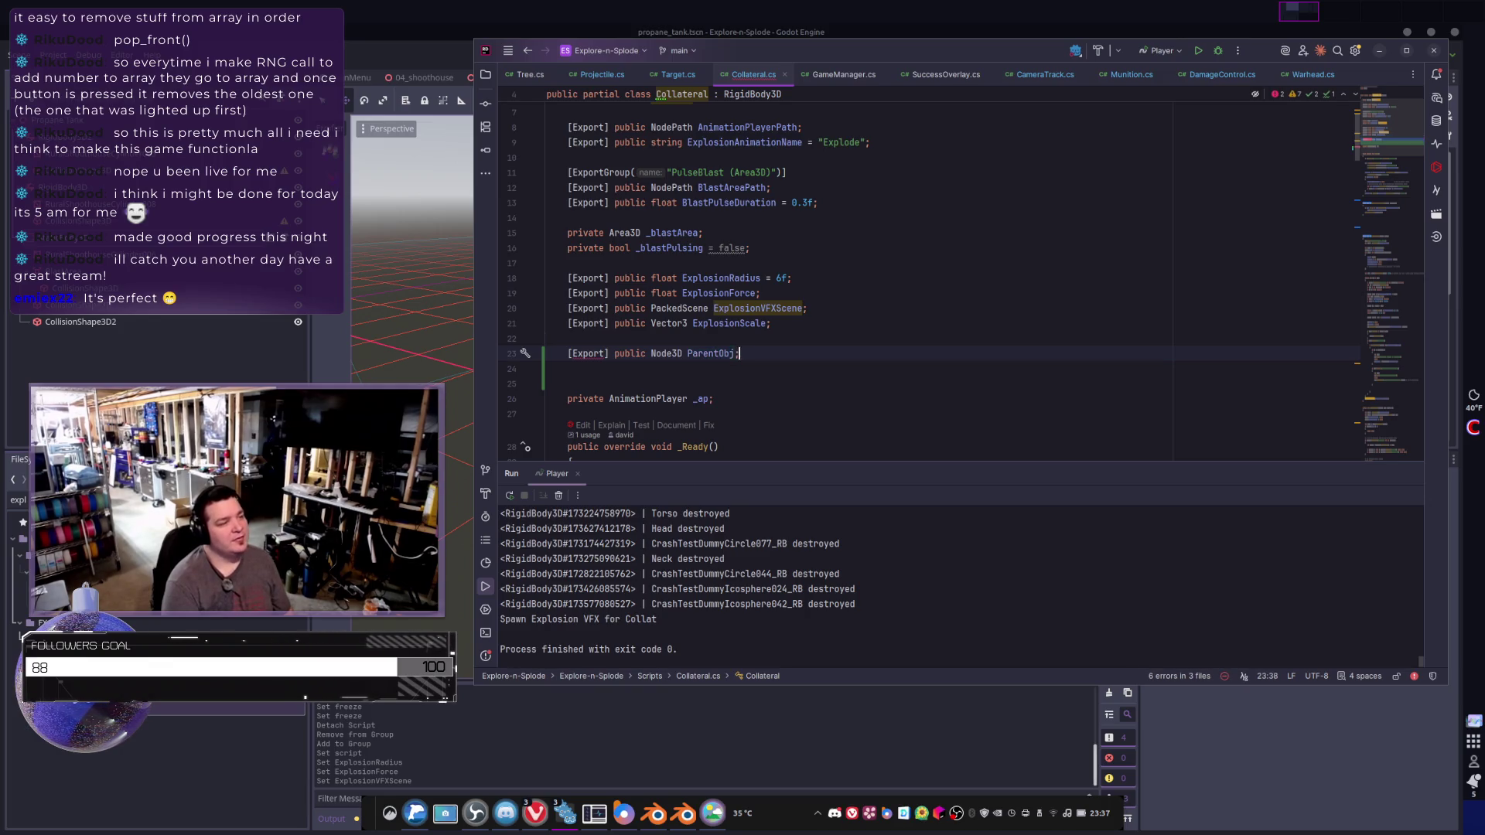
pyautogui.scroll(-2, 604, 270)
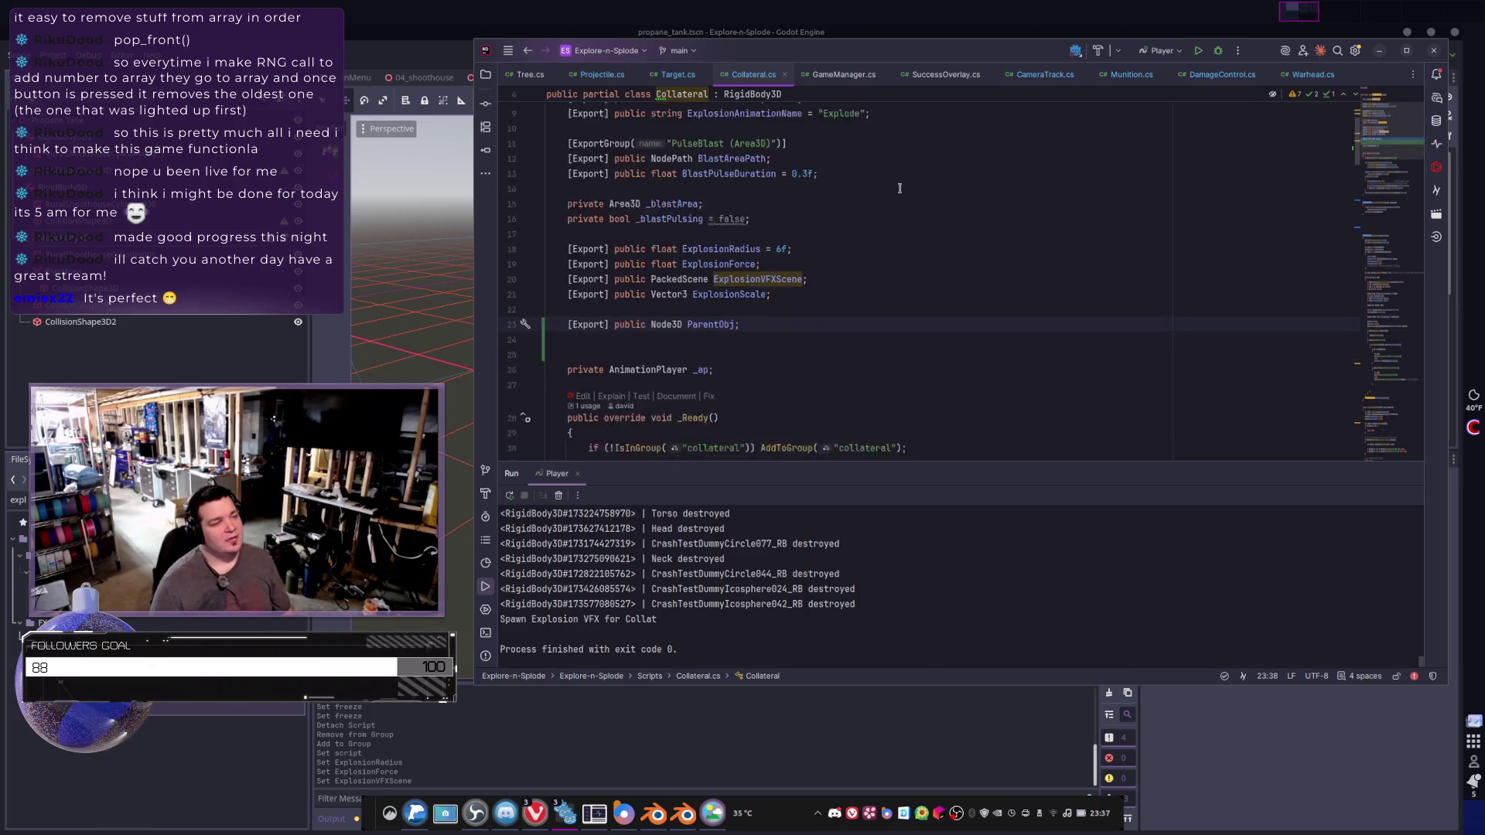
pyautogui.click(604, 273)
pyautogui.write('[Export] ')
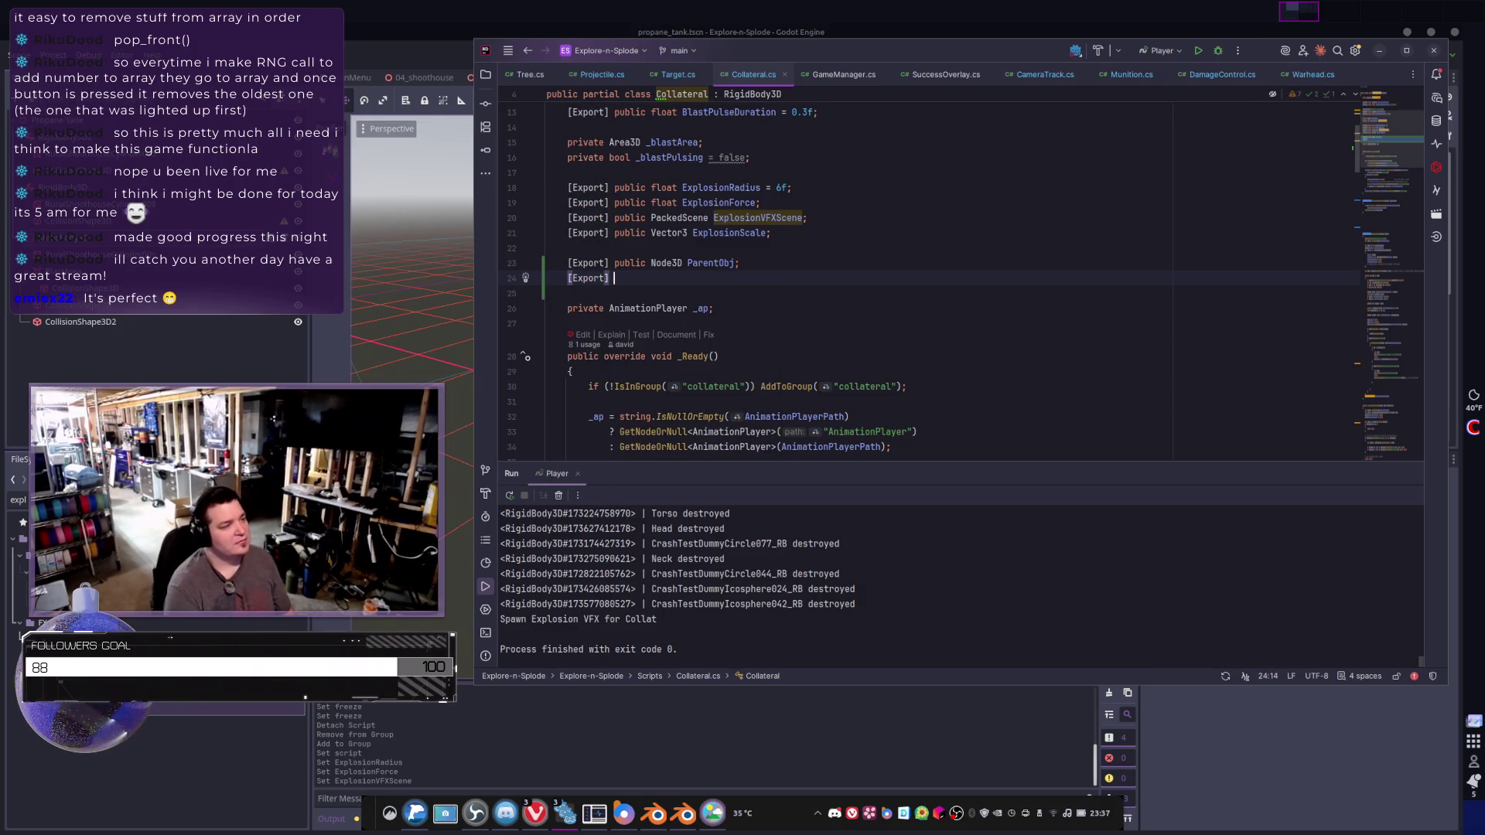
pyautogui.write('public ')
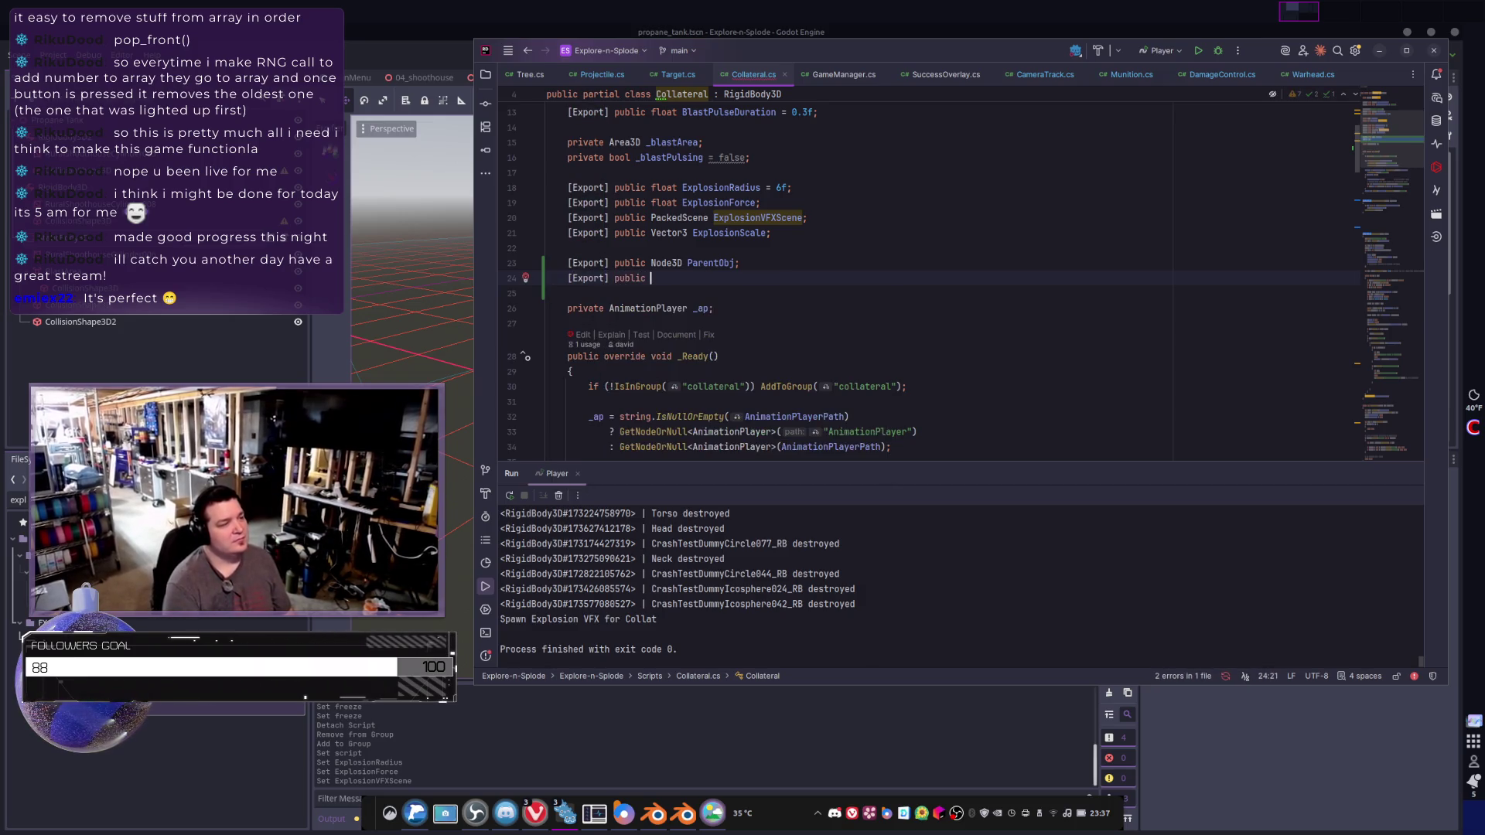
pyautogui.write('bool ')
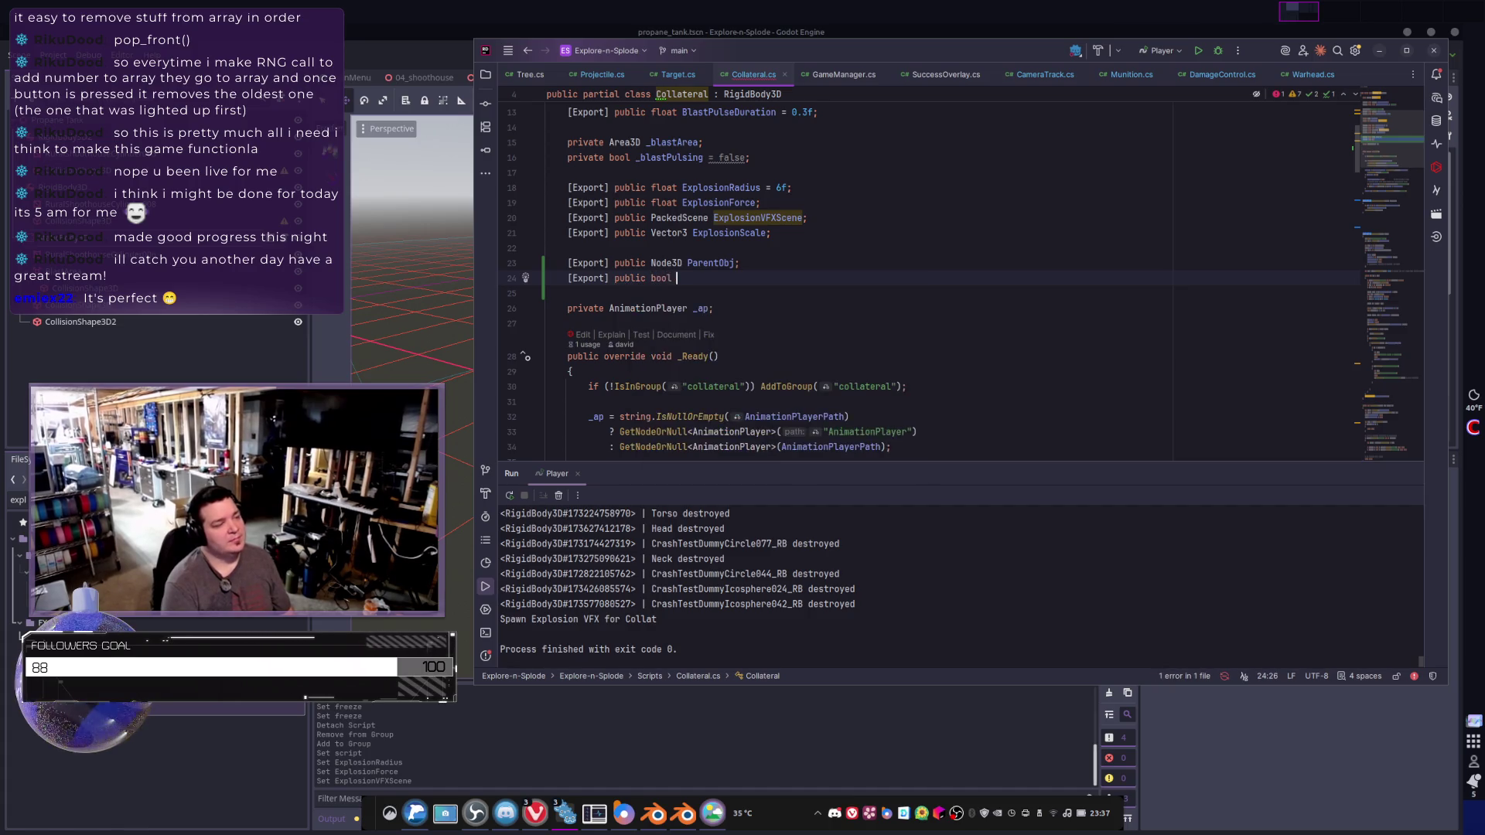
pyautogui.write('UseParent;')
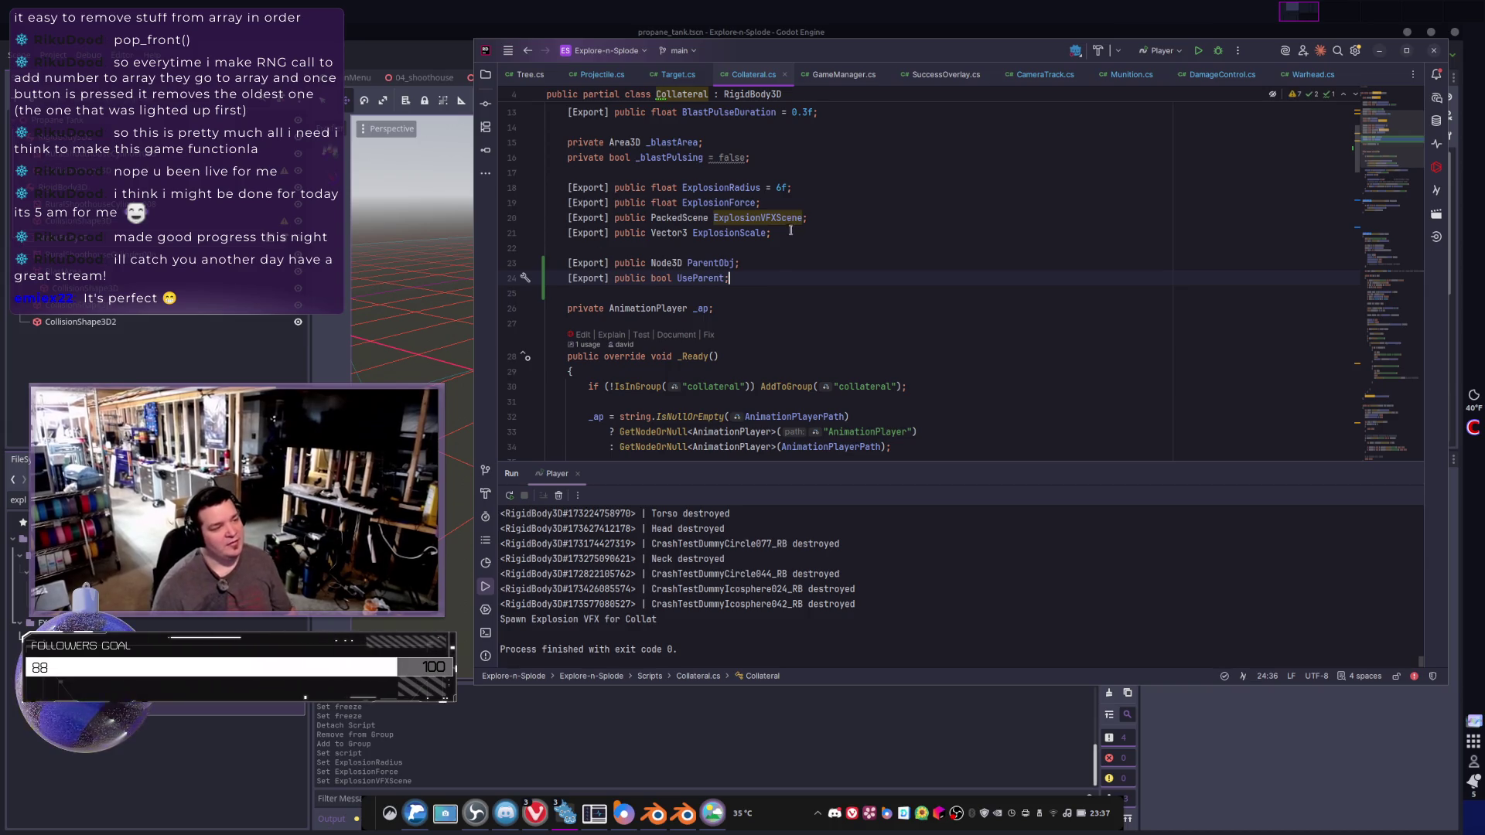
pyautogui.doubleClick(701, 278)
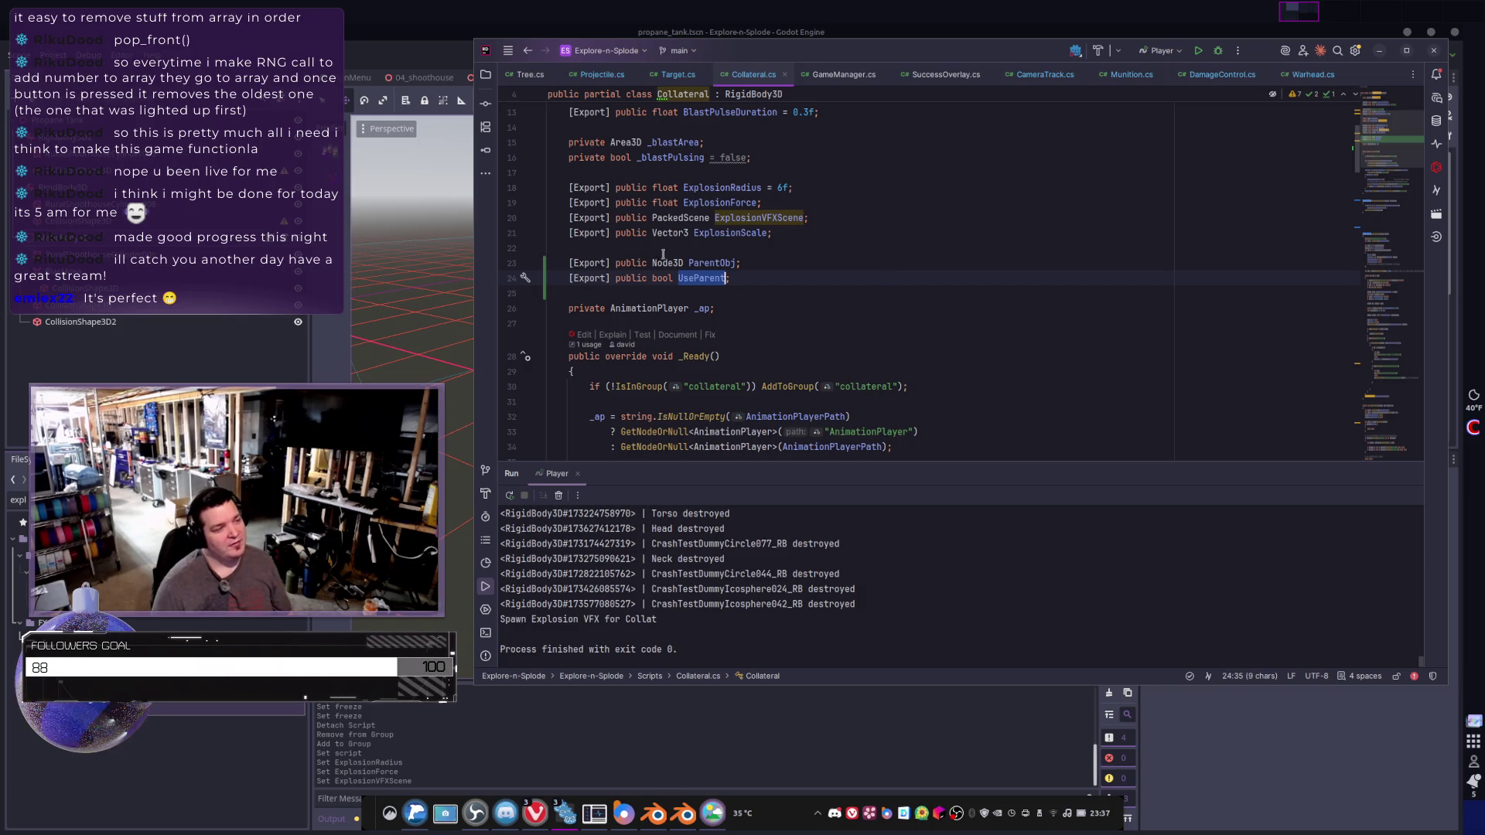
pyautogui.doubleClick(714, 263)
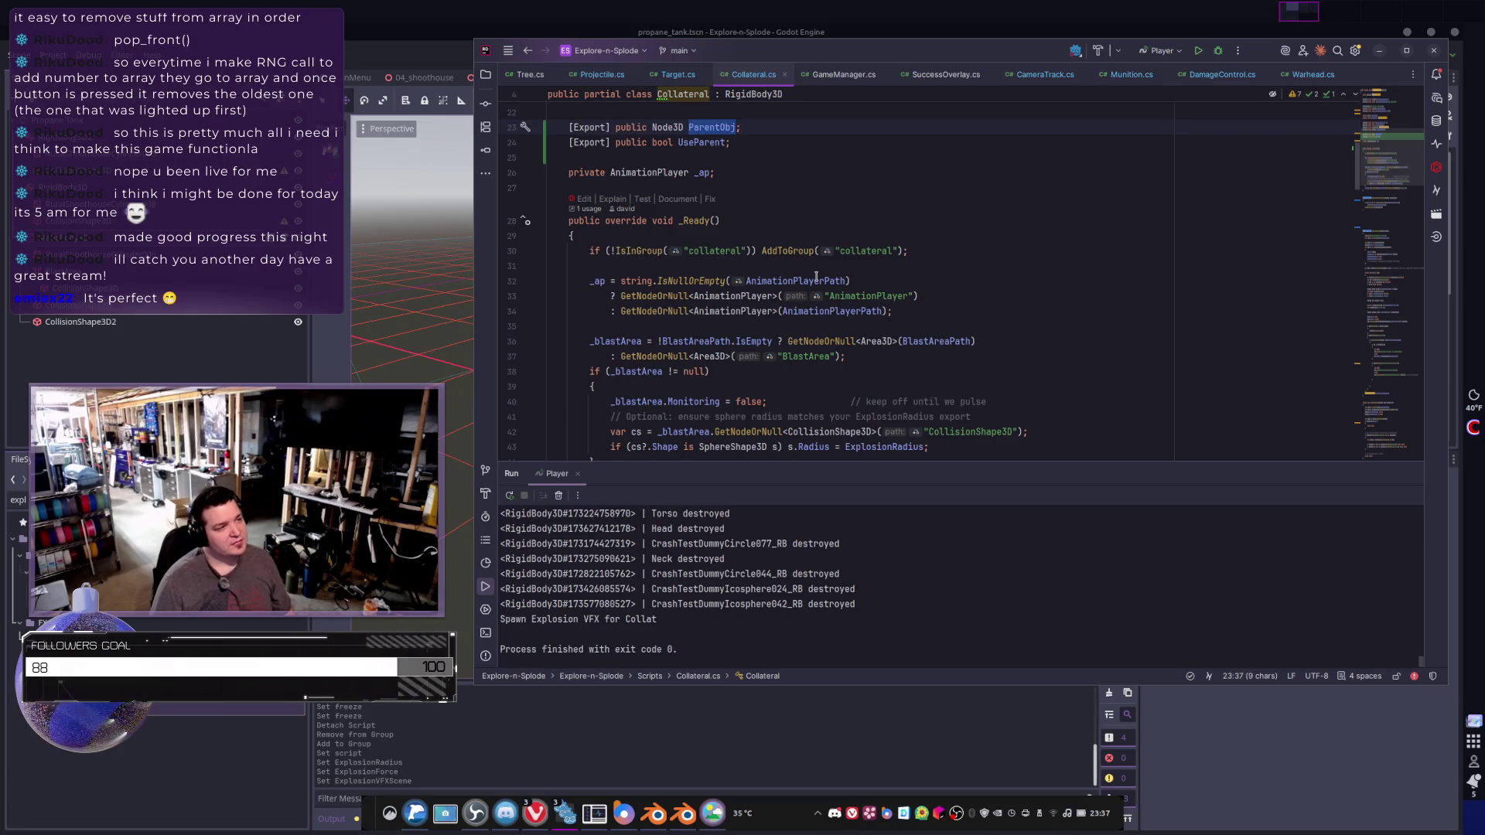
pyautogui.click(664, 229)
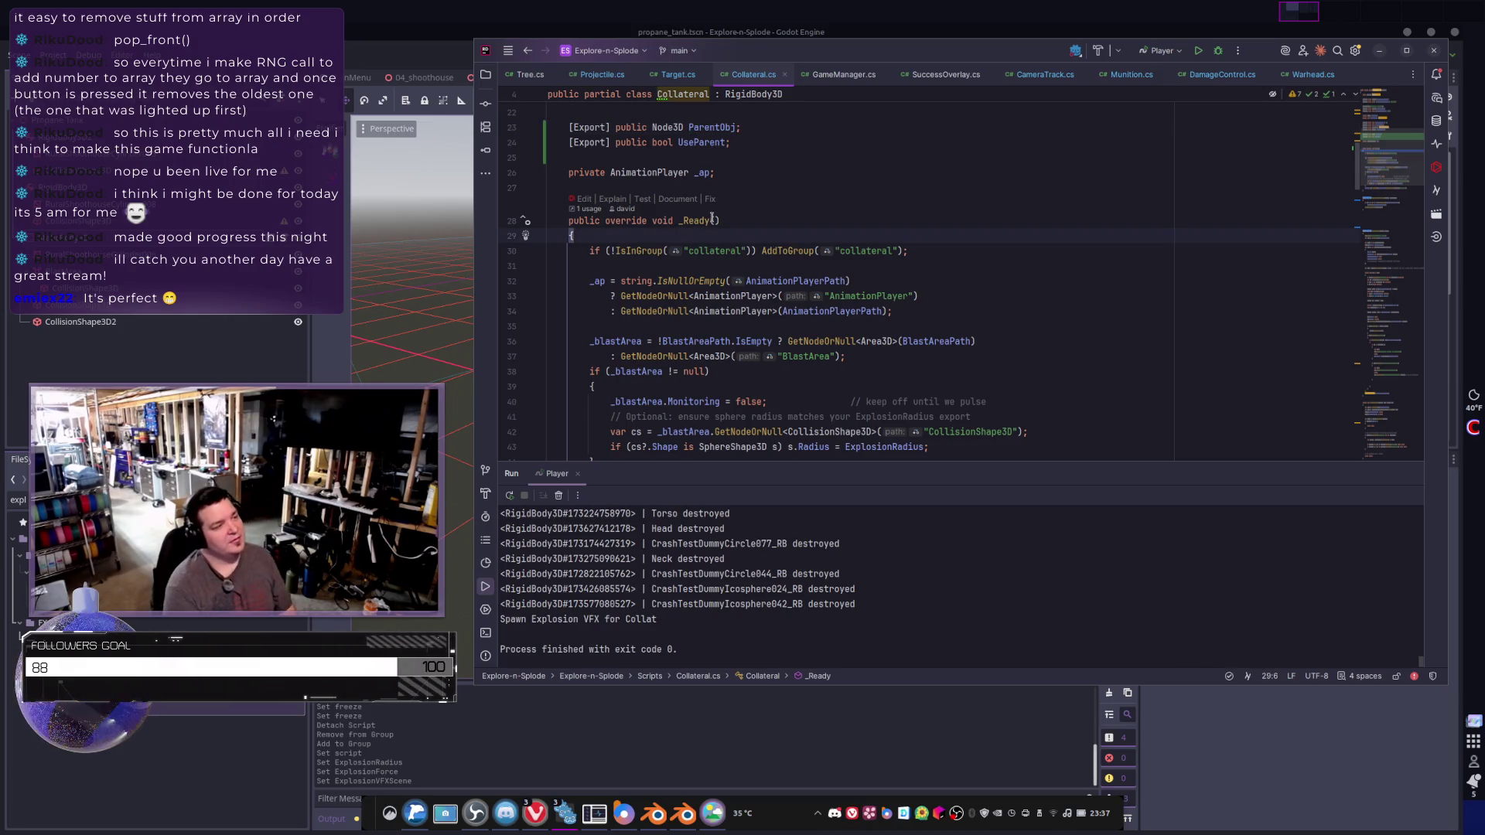
# - At the top of _Ready, add an if (UseParent) block assigning ParentObj = GetParent();
pyautogui.press('Return')
pyautogui.write('if (UseParent')
pyautogui.press('Return')
pyautogui.write(')')
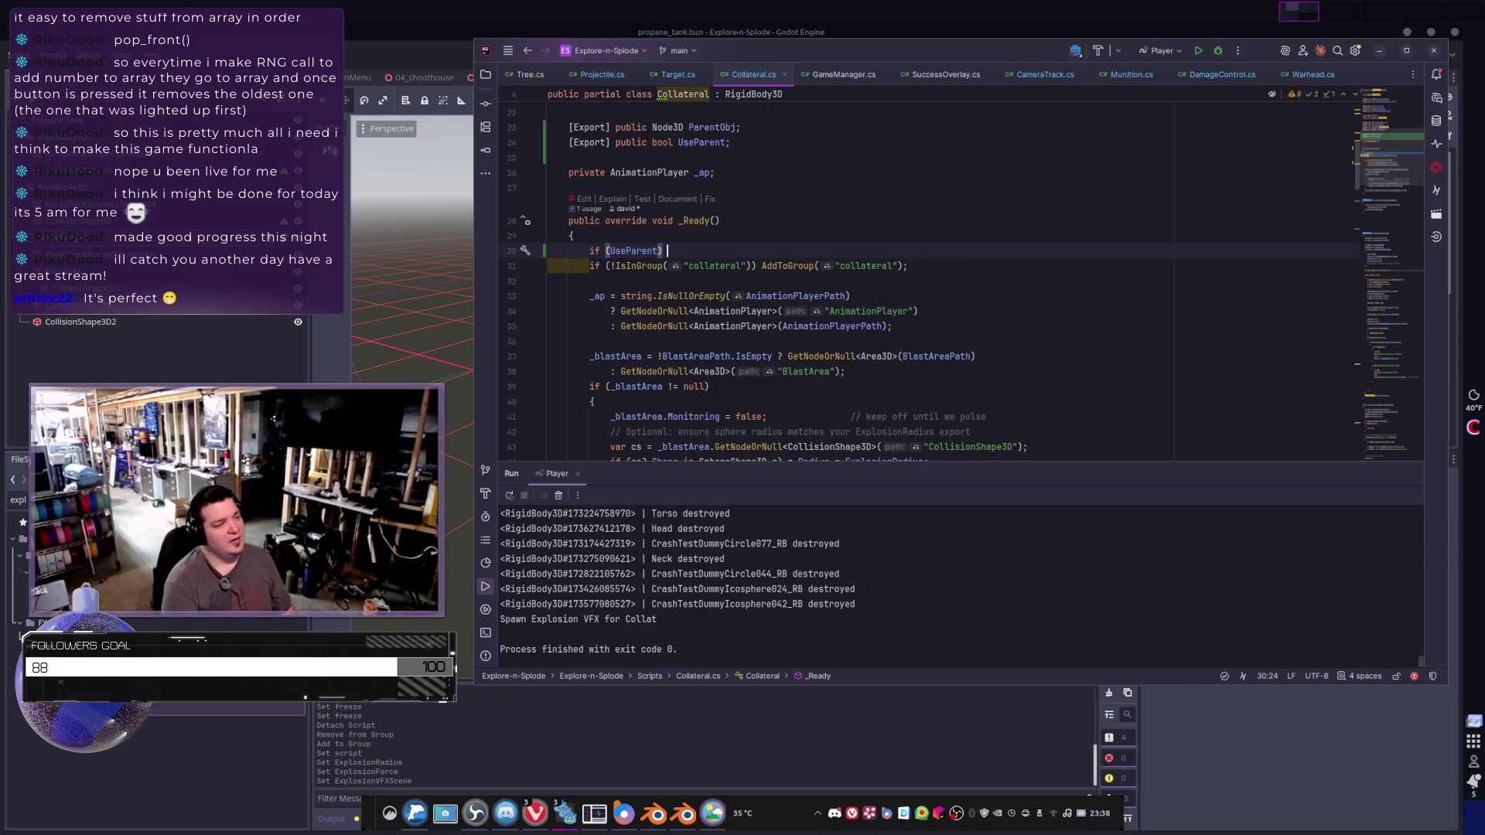
pyautogui.press('Return')
pyautogui.write('{')
pyautogui.press('Return')
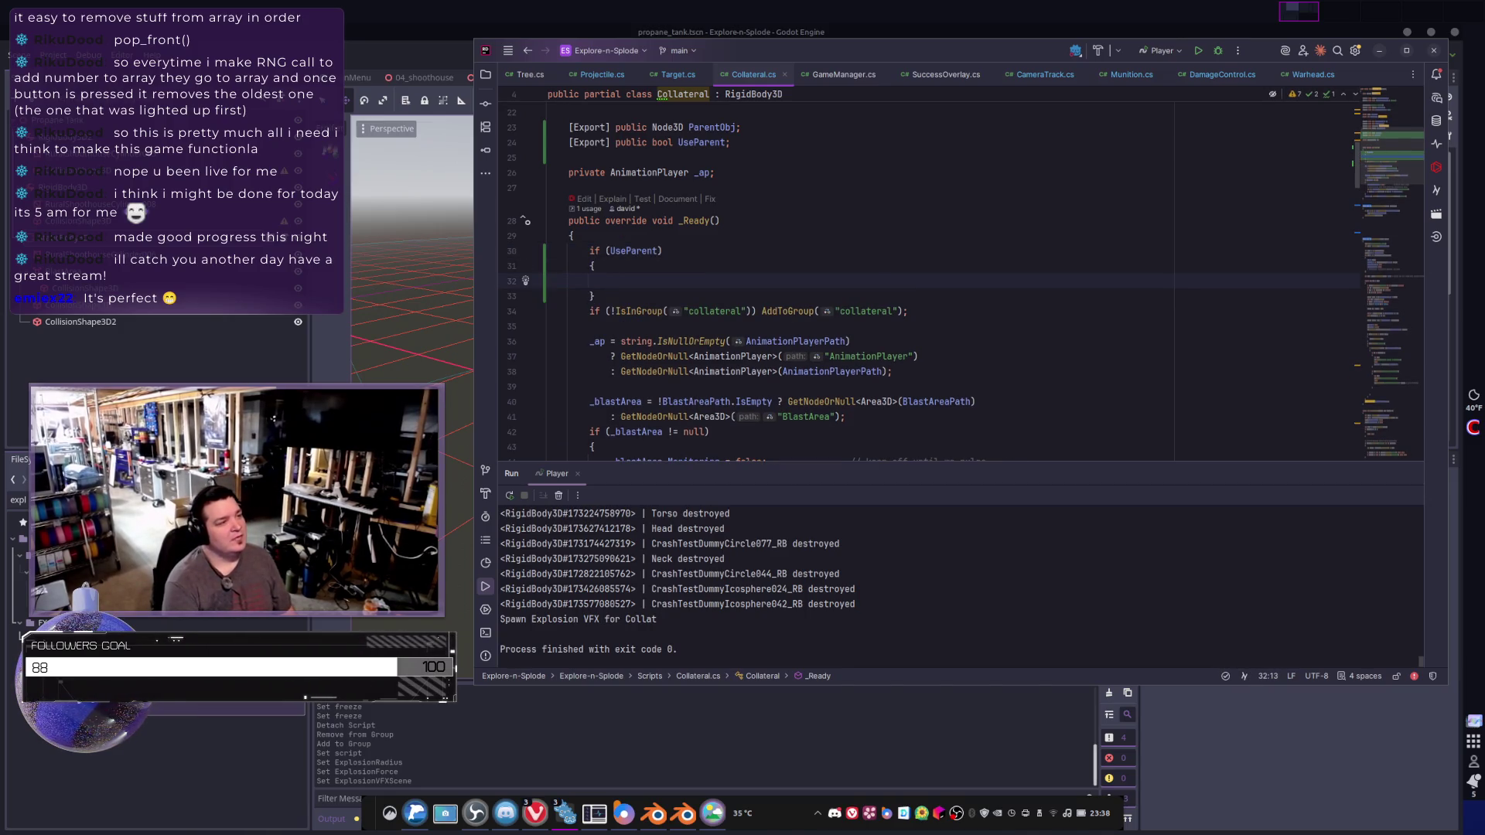
pyautogui.write('UseParent =')
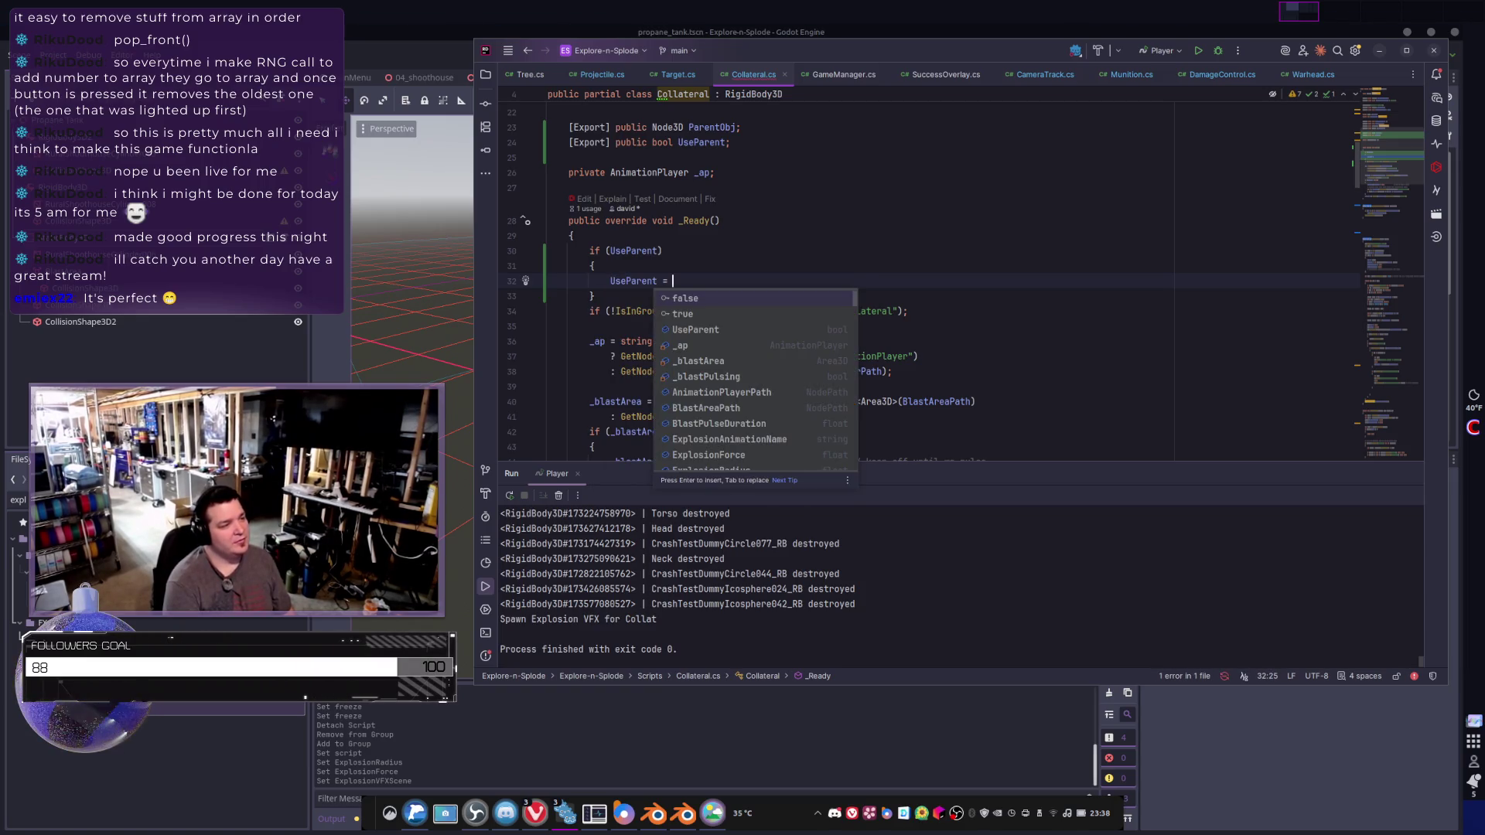
pyautogui.press('BackSpace')
pyautogui.press('BackSpace')
pyautogui.press('BackSpace')
pyautogui.write('Paren')
pyautogui.press('Return')
pyautogui.write('= GetPar')
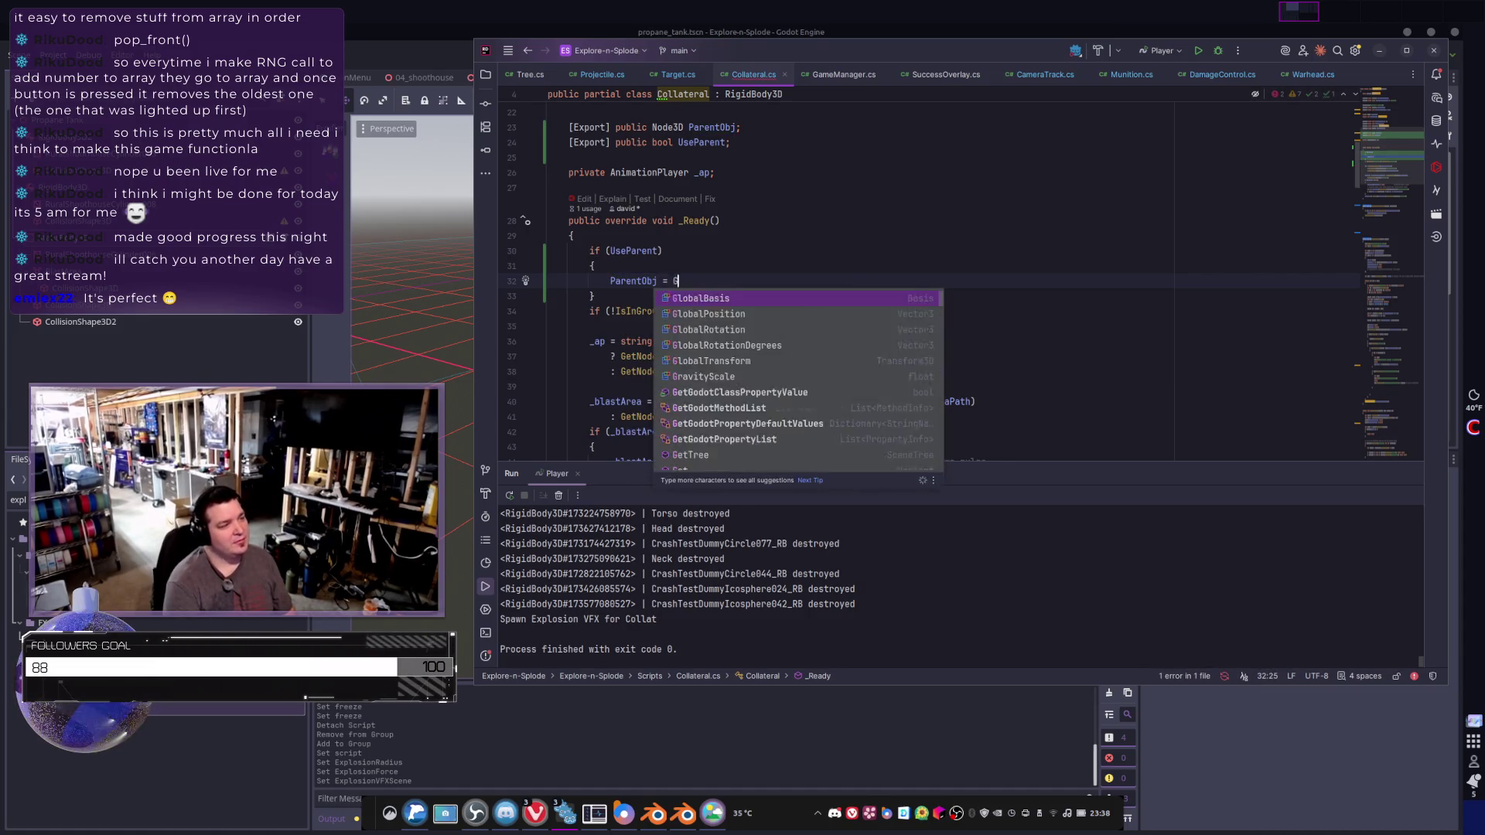
pyautogui.press('Return')
pyautogui.write(';')
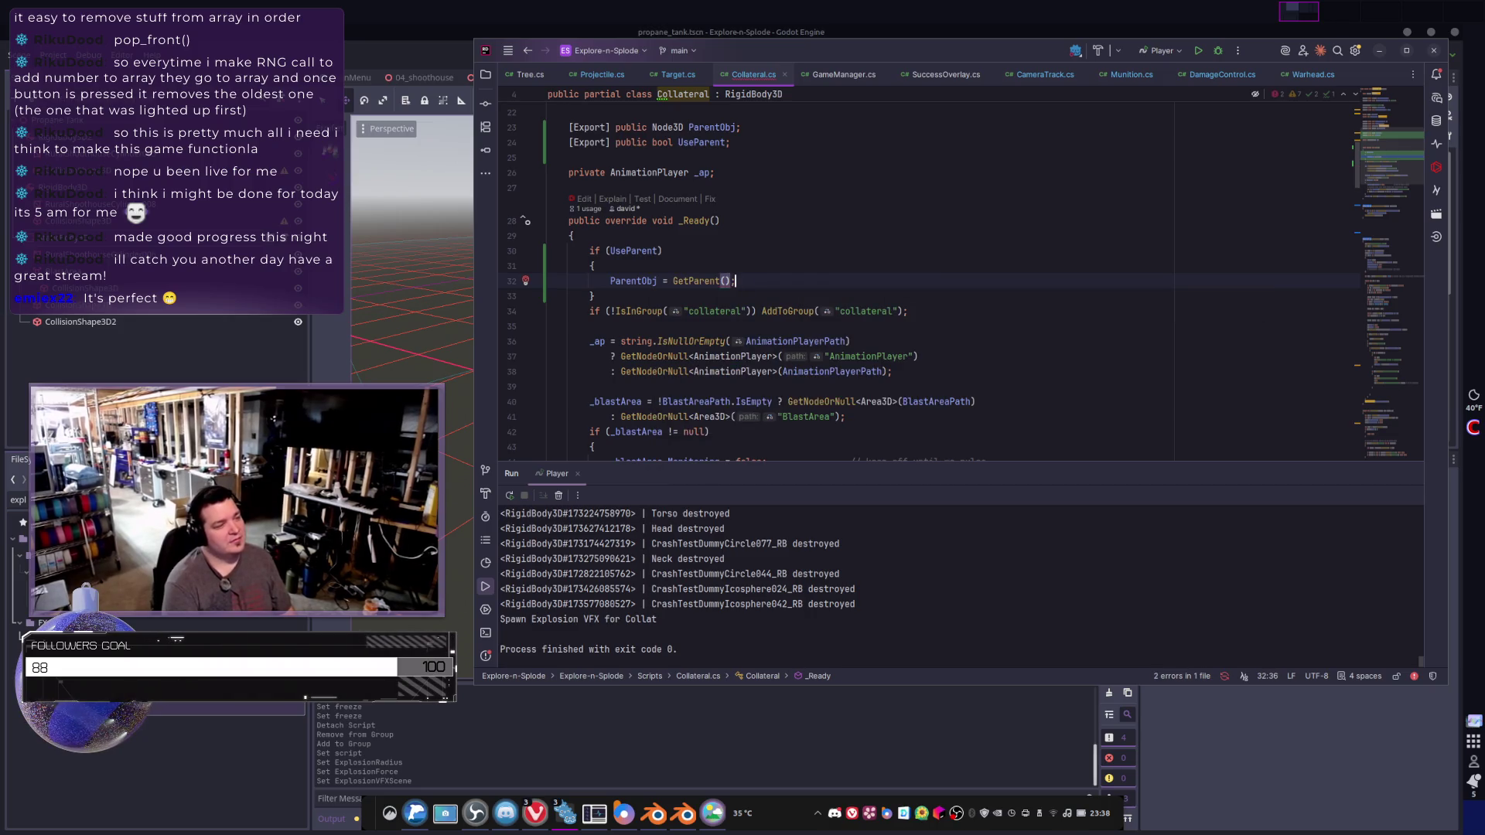
# - Cast GetParent() as Node3D and collapse the if block into a single line without braces
pyautogui.click(731, 281)
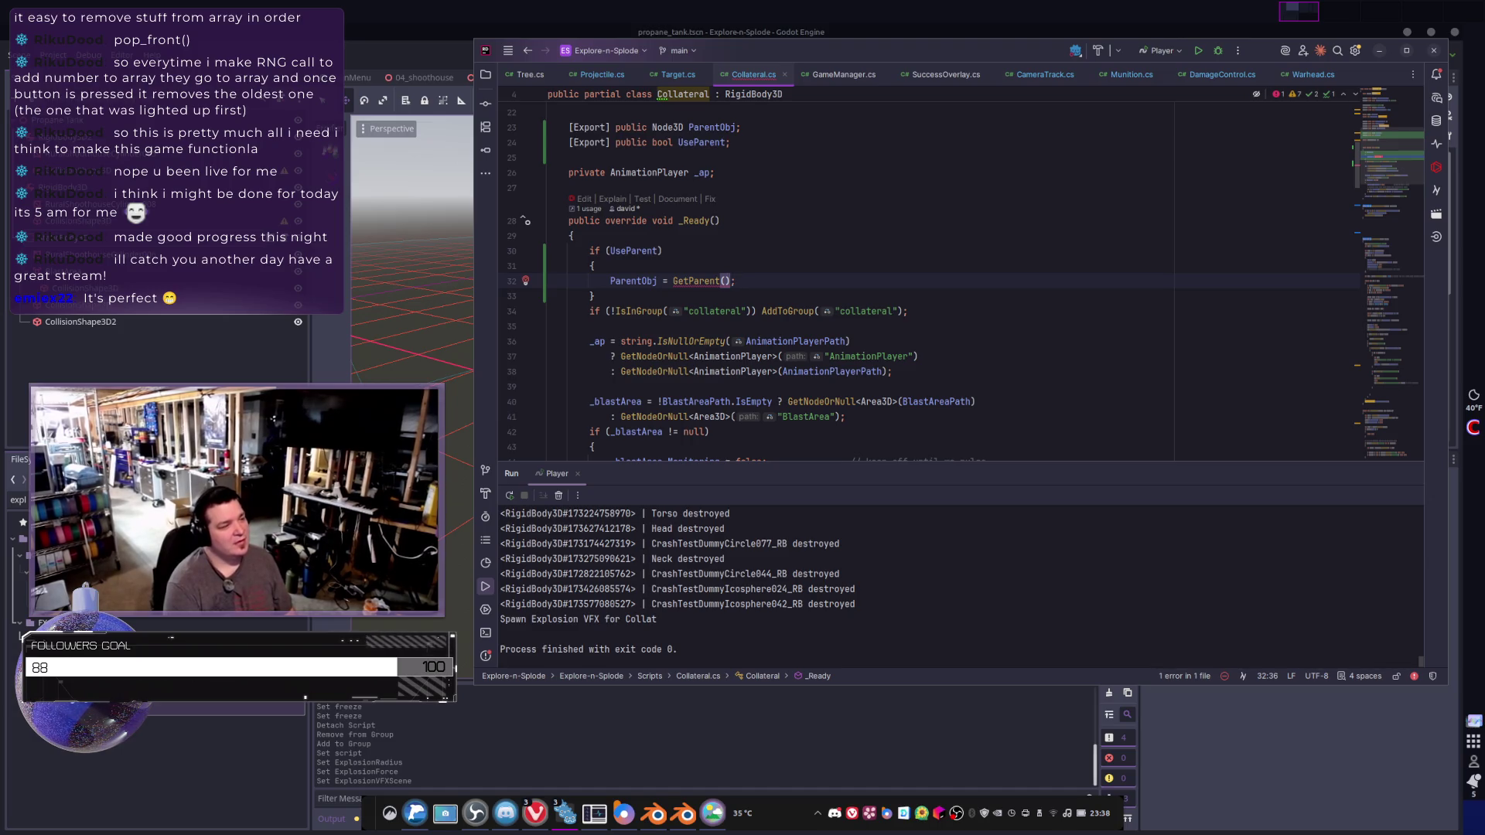
pyautogui.write('as Node3D;')
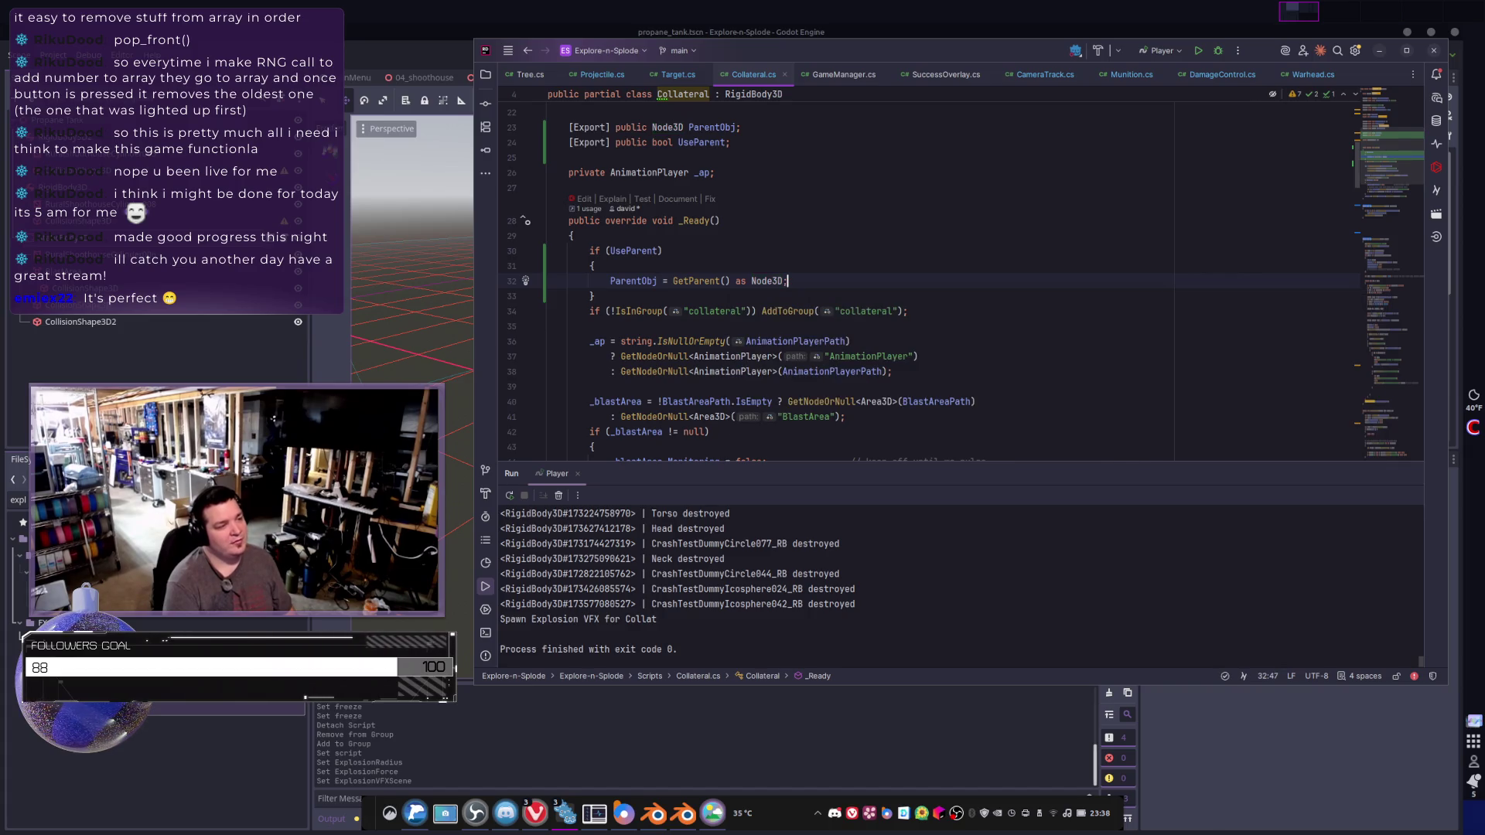
pyautogui.scroll(-2, 552, 188)
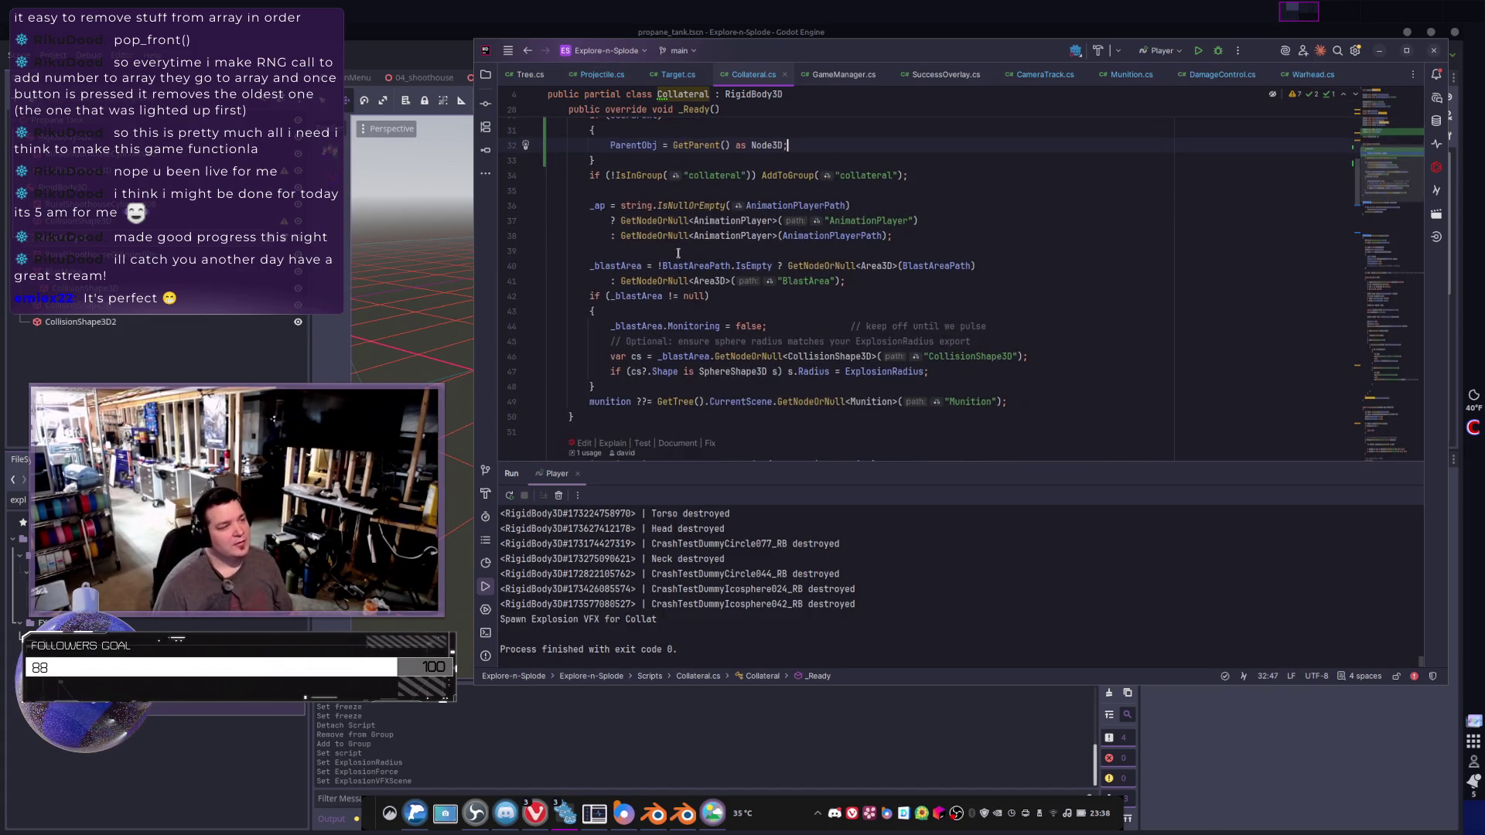
pyautogui.click(649, 175)
pyautogui.press('BackSpace')
pyautogui.press('Down')
pyautogui.press('Down')
pyautogui.press('Delete')
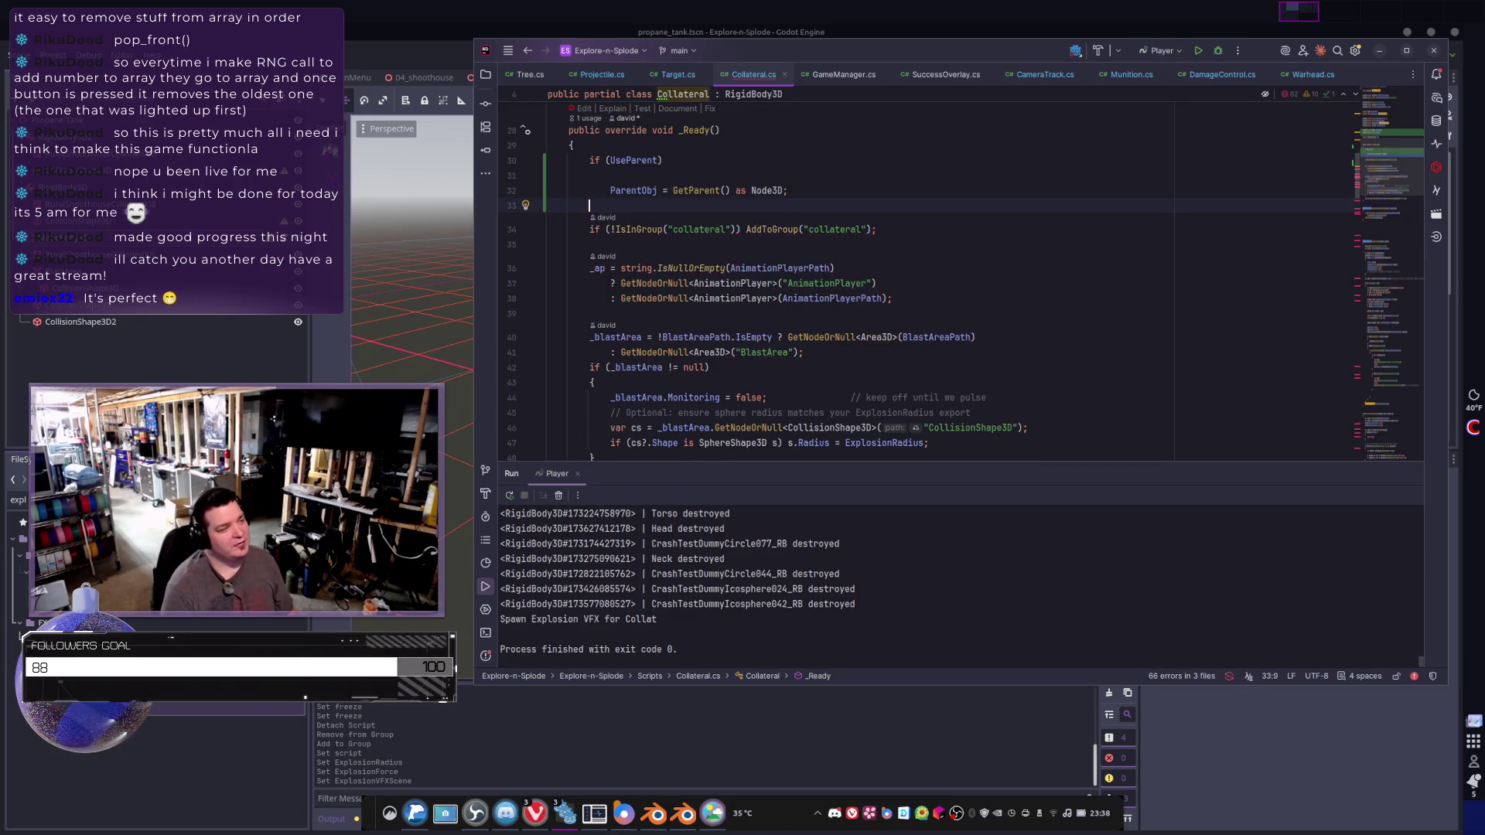
pyautogui.press('Up')
pyautogui.press('BackSpace')
pyautogui.press('BackSpace')
pyautogui.press('BackSpace')
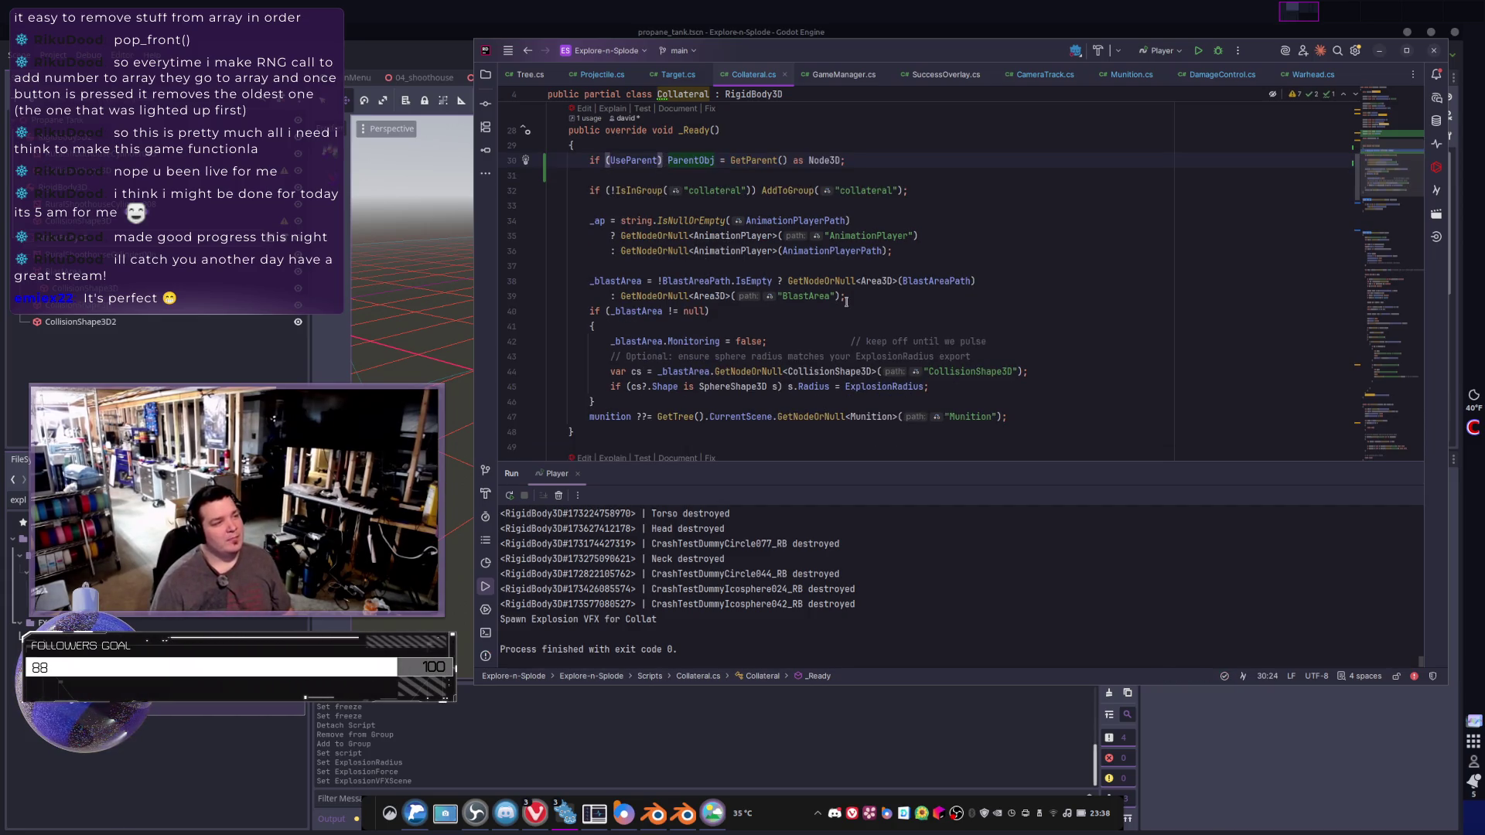
pyautogui.scroll(-9, 851, 302)
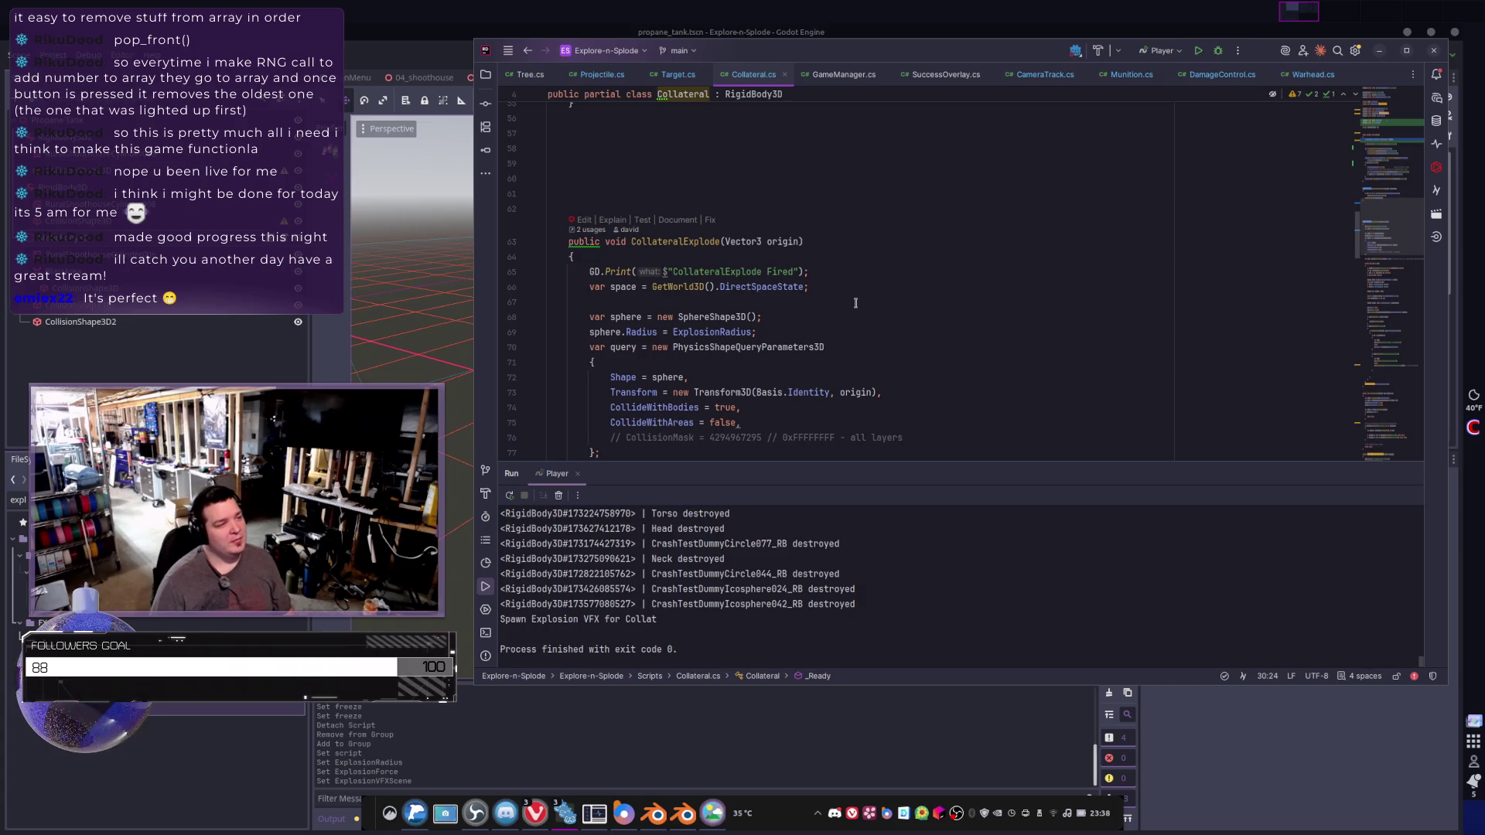